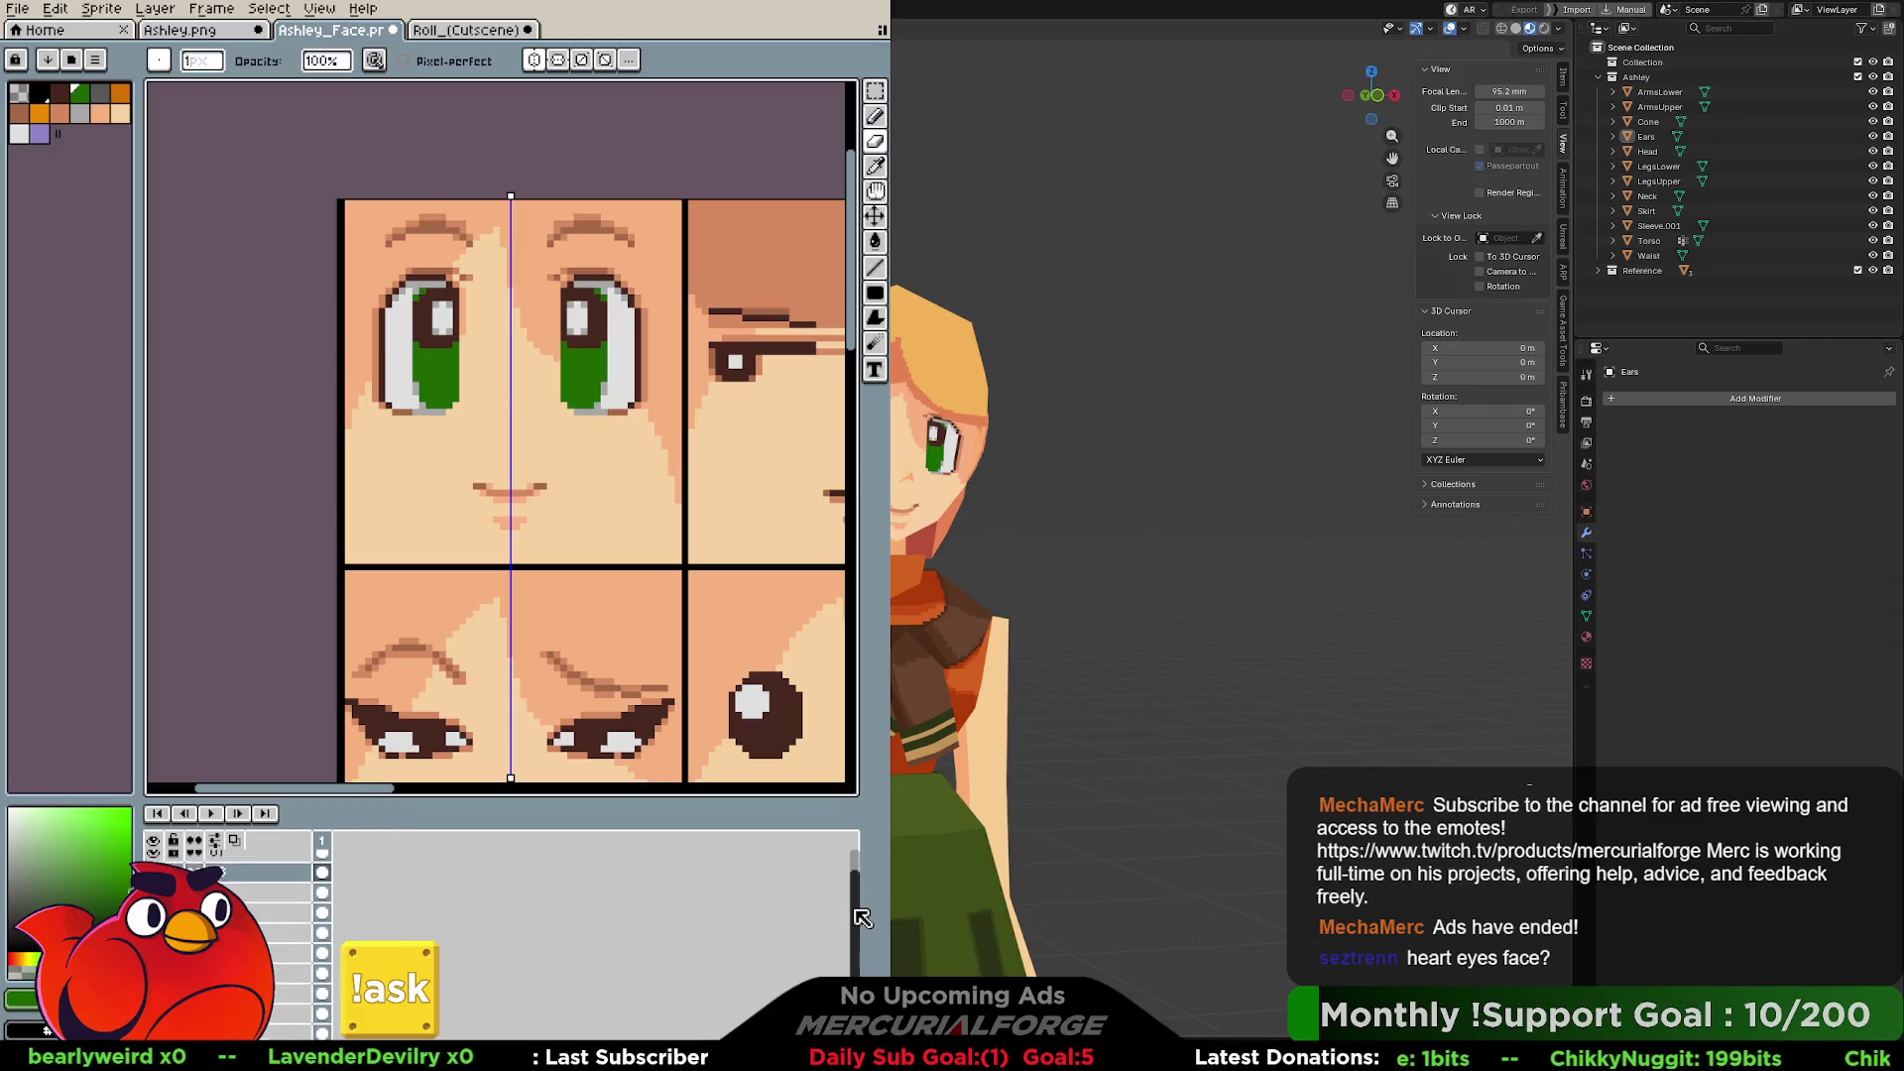
Select the layer just below UVMap and hide the eyes, brows and mouth layer.
{"action": "left_click", "coordinate": [267, 882]}
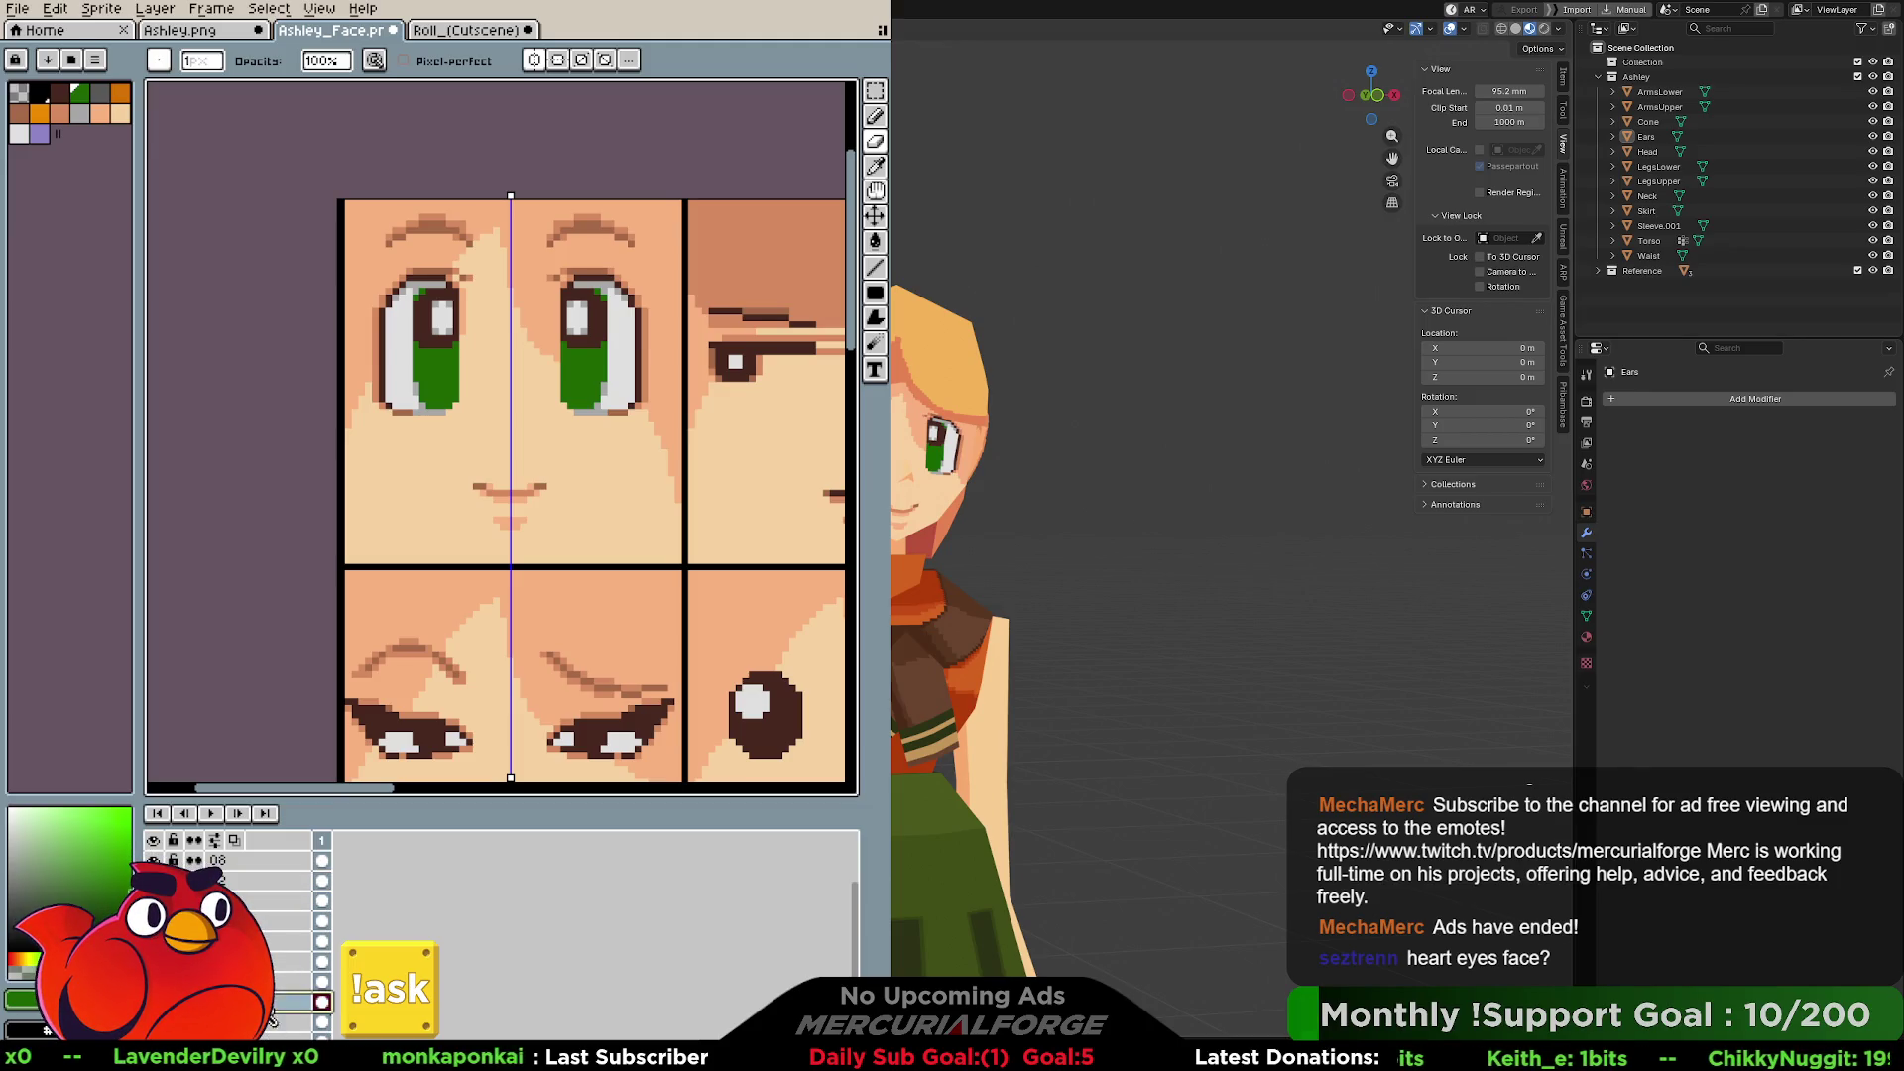
{"action": "left_click", "coordinate": [264, 865]}
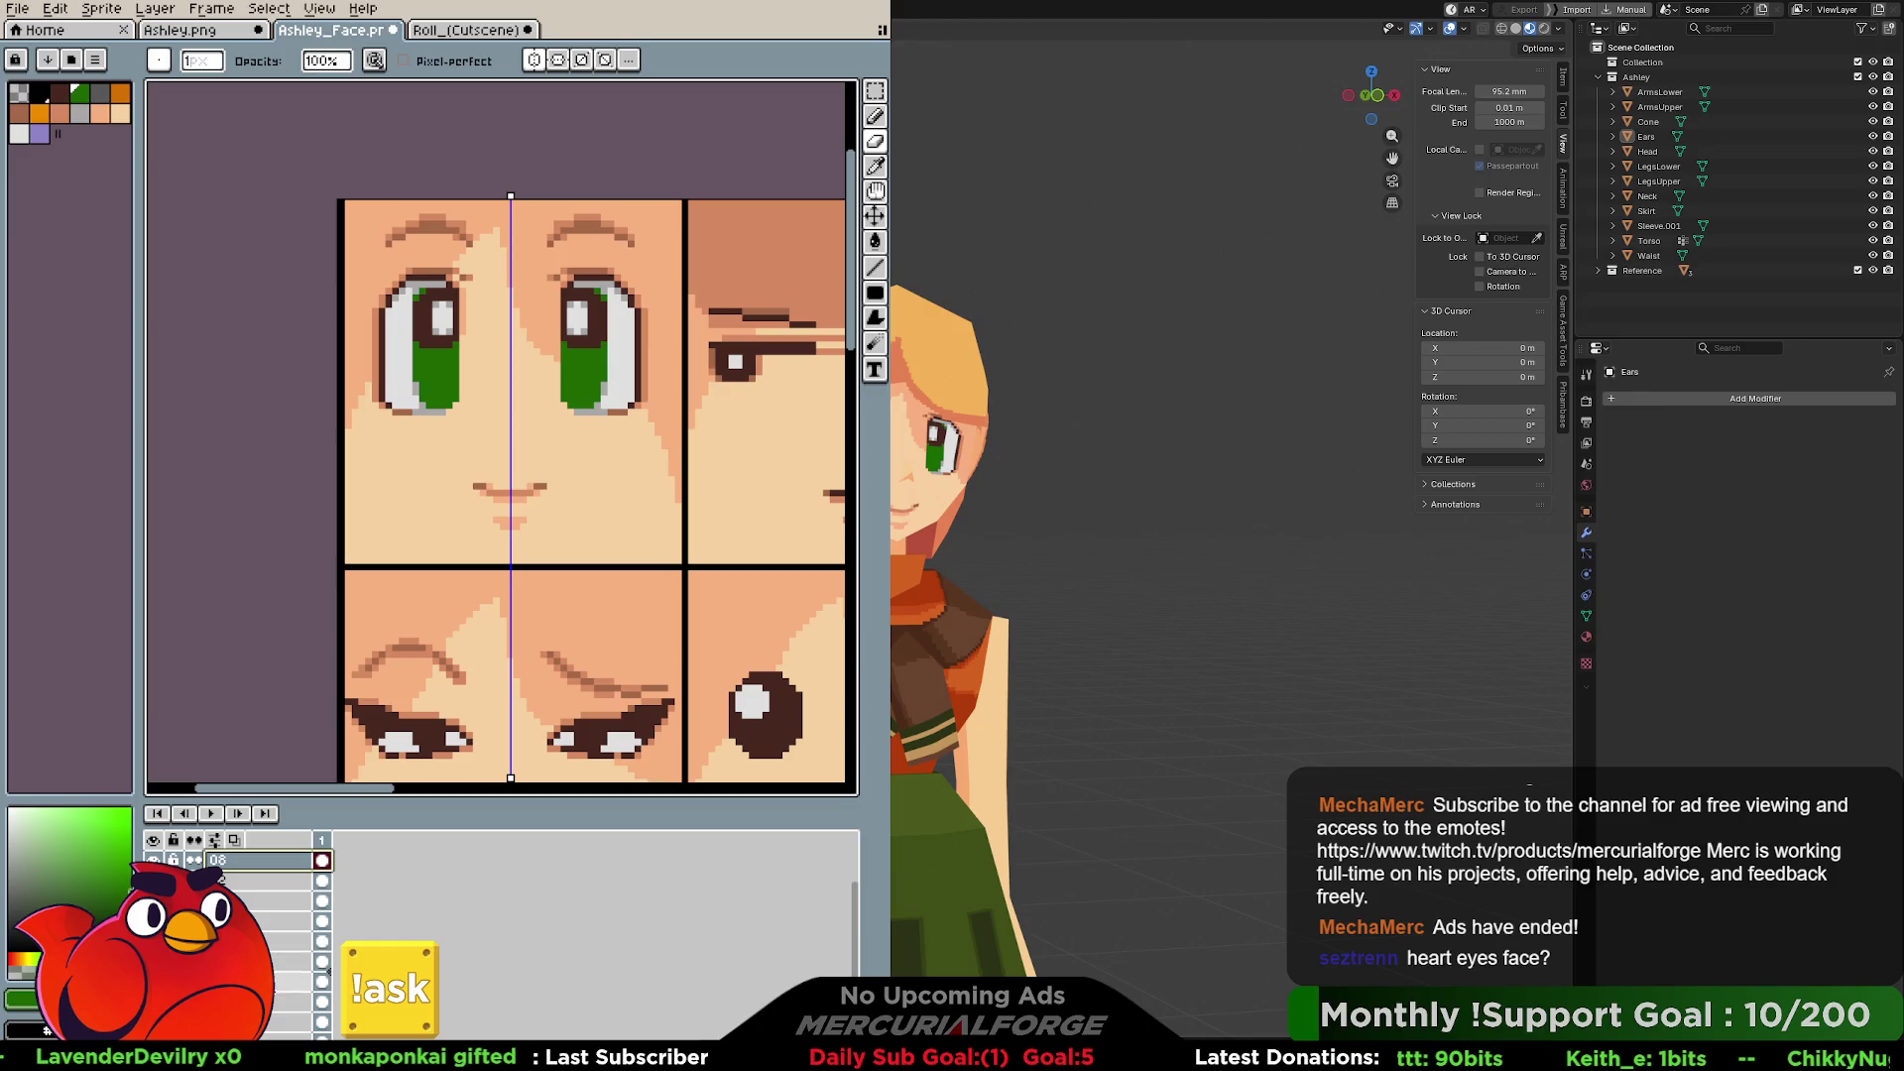
{"action": "scroll", "coordinate": [859, 890], "scroll_direction": "up", "scroll_amount": 3}
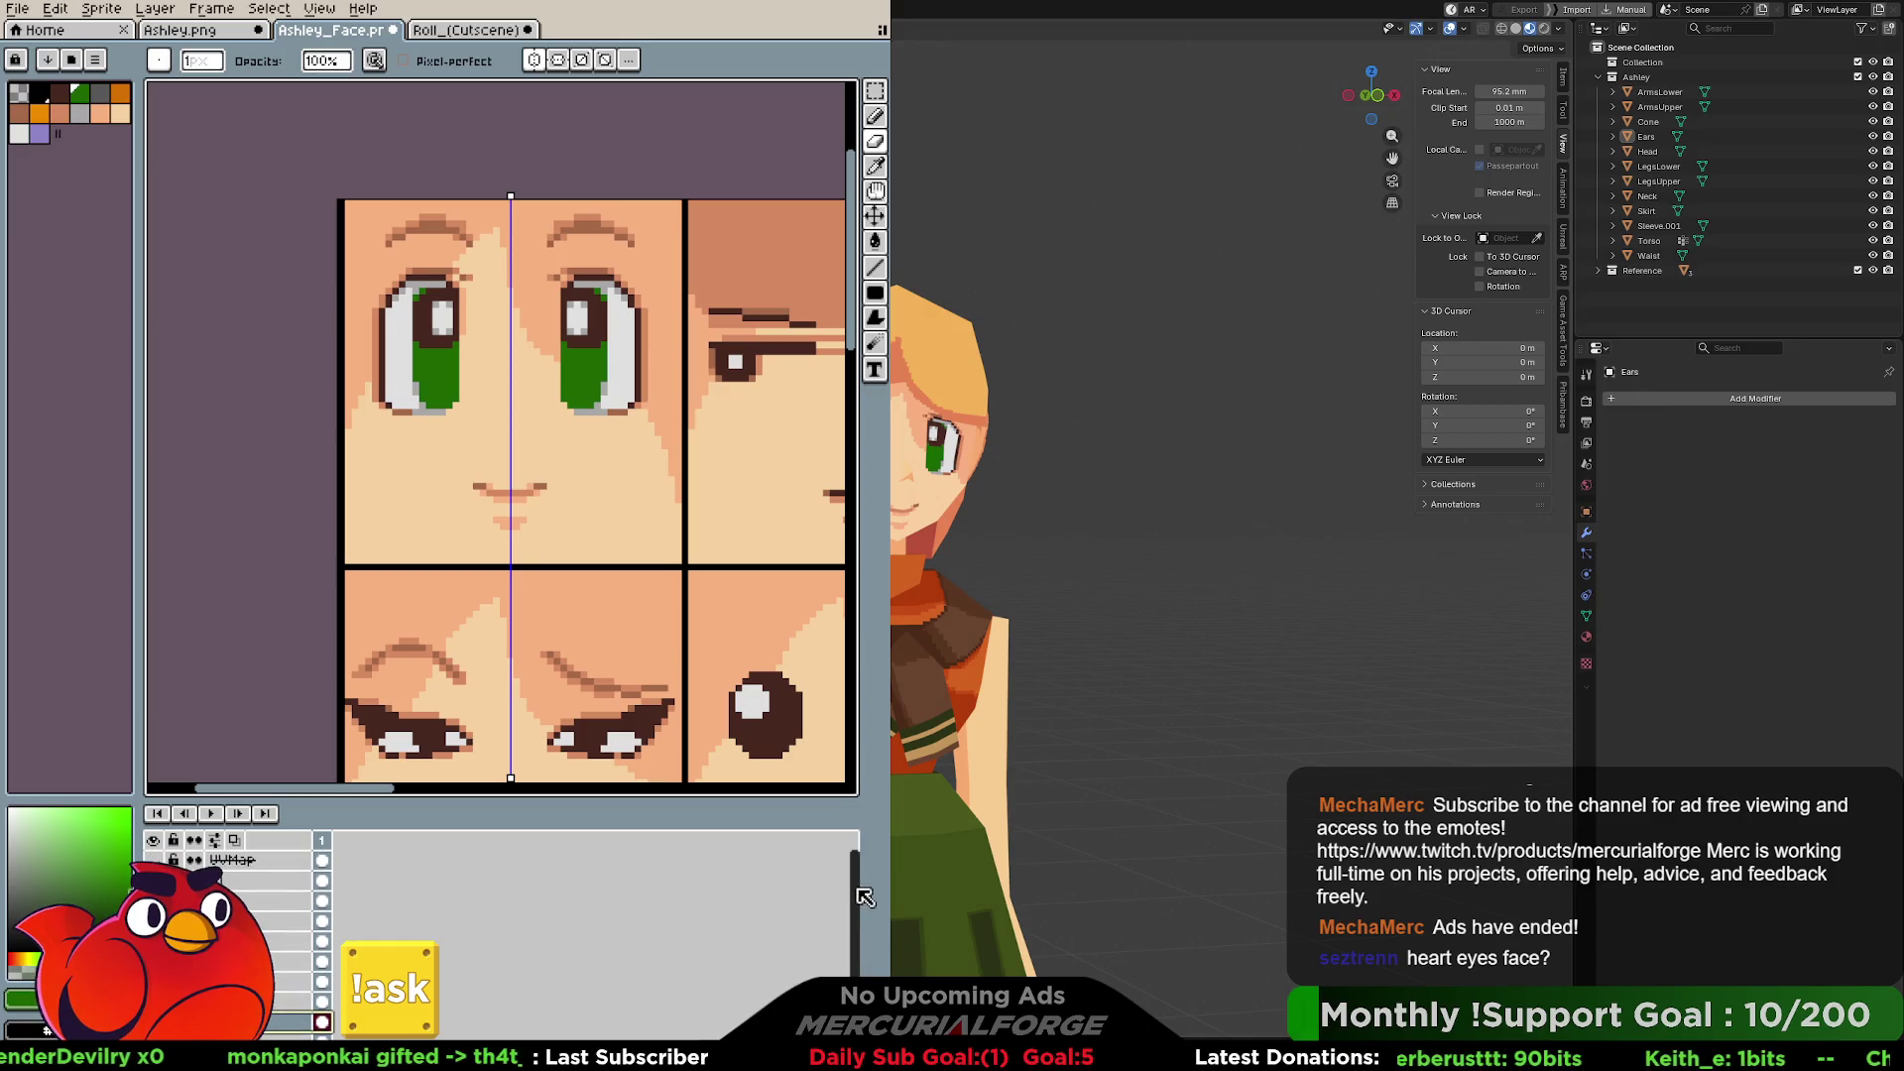
{"action": "left_click", "coordinate": [276, 881]}
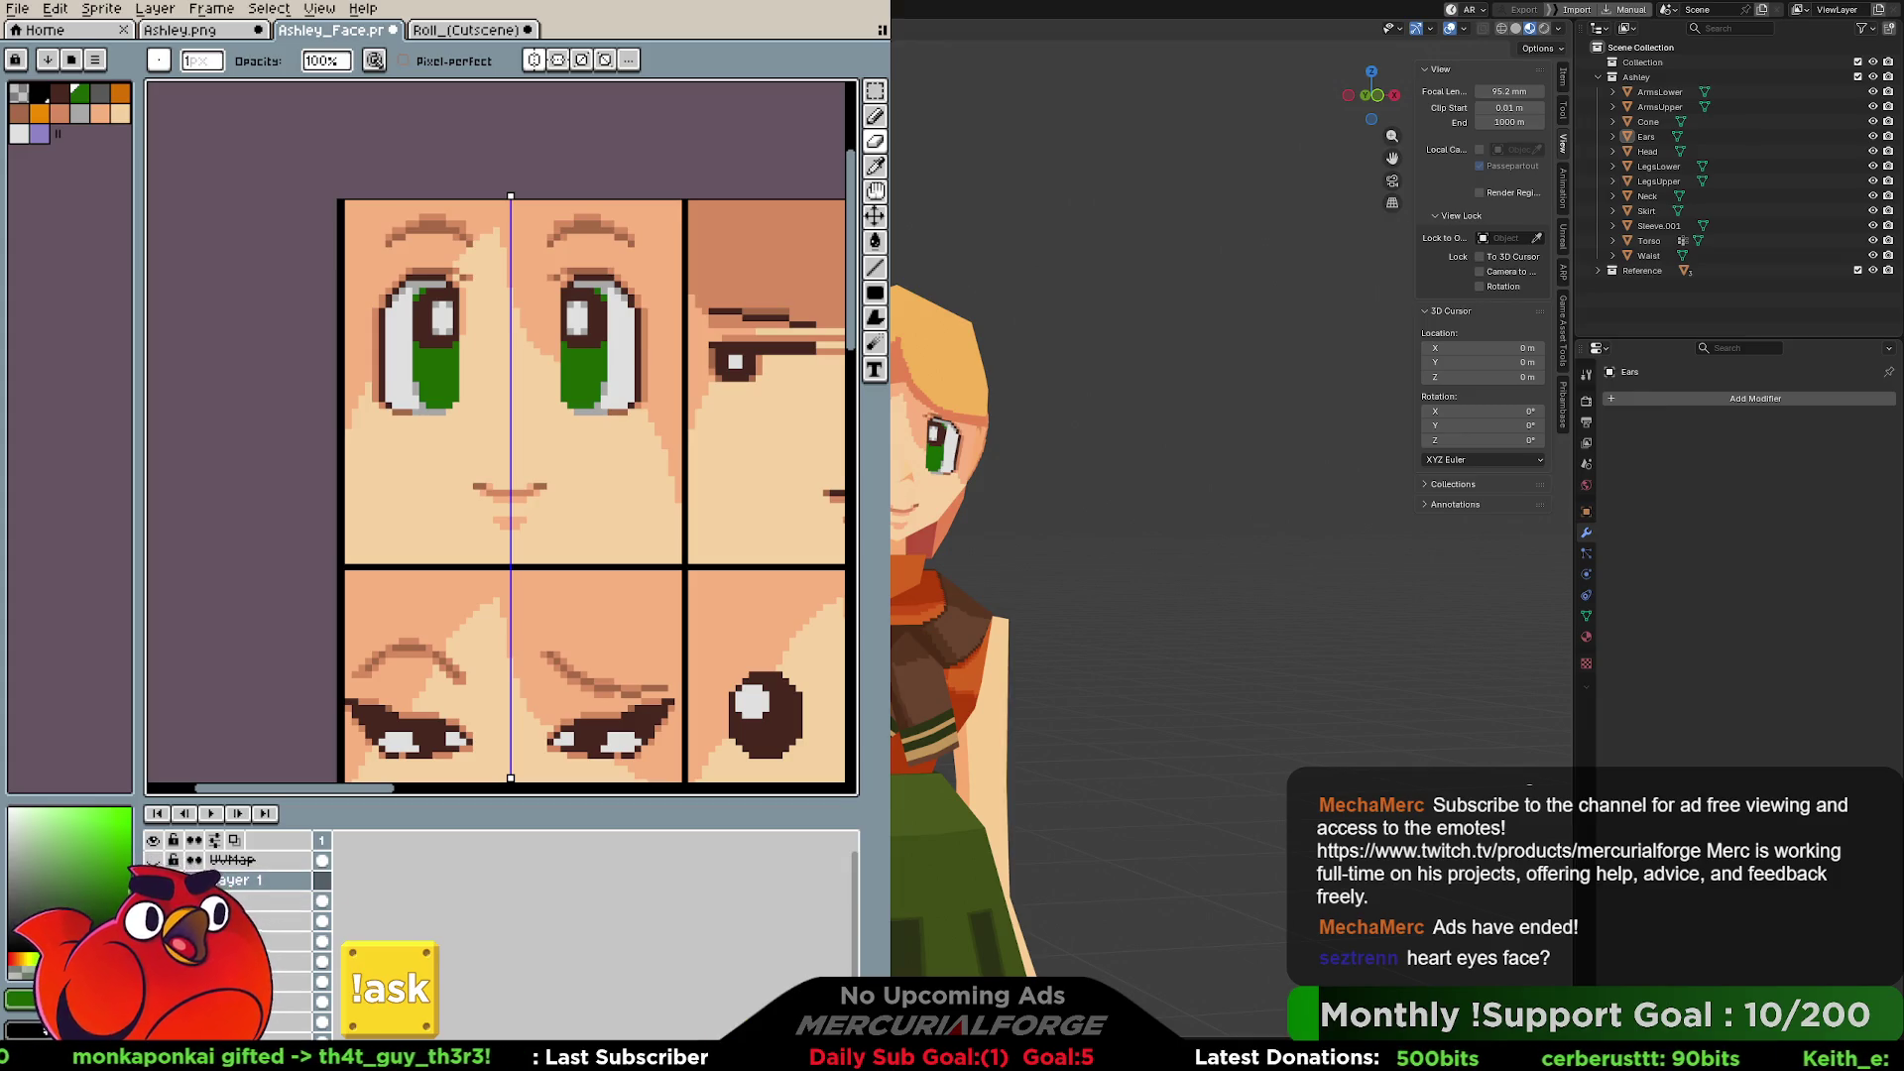
{"action": "left_click", "coordinate": [152, 881]}
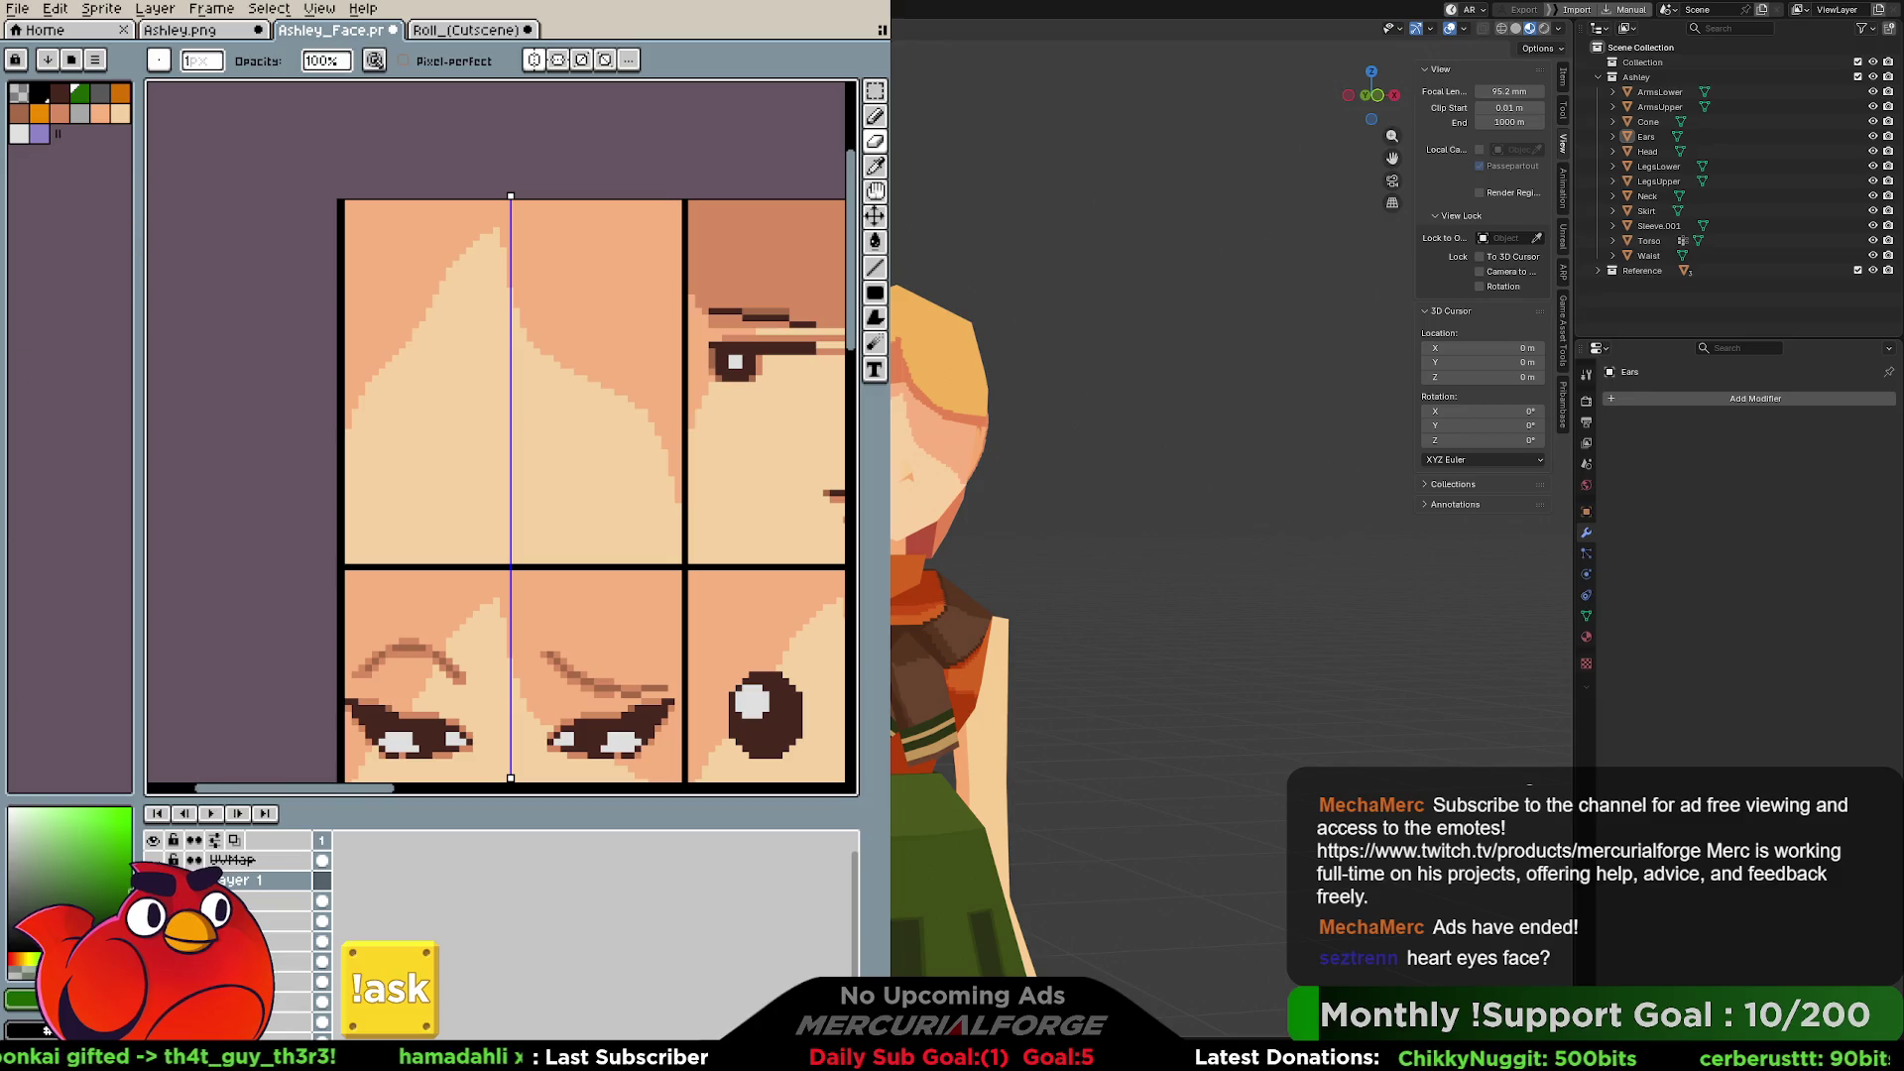
{"action": "left_click", "coordinate": [35, 960]}
Set the drawing colour to a bright red.
{"action": "left_click_drag", "start_coordinate": [34, 960], "coordinate": [62, 960]}
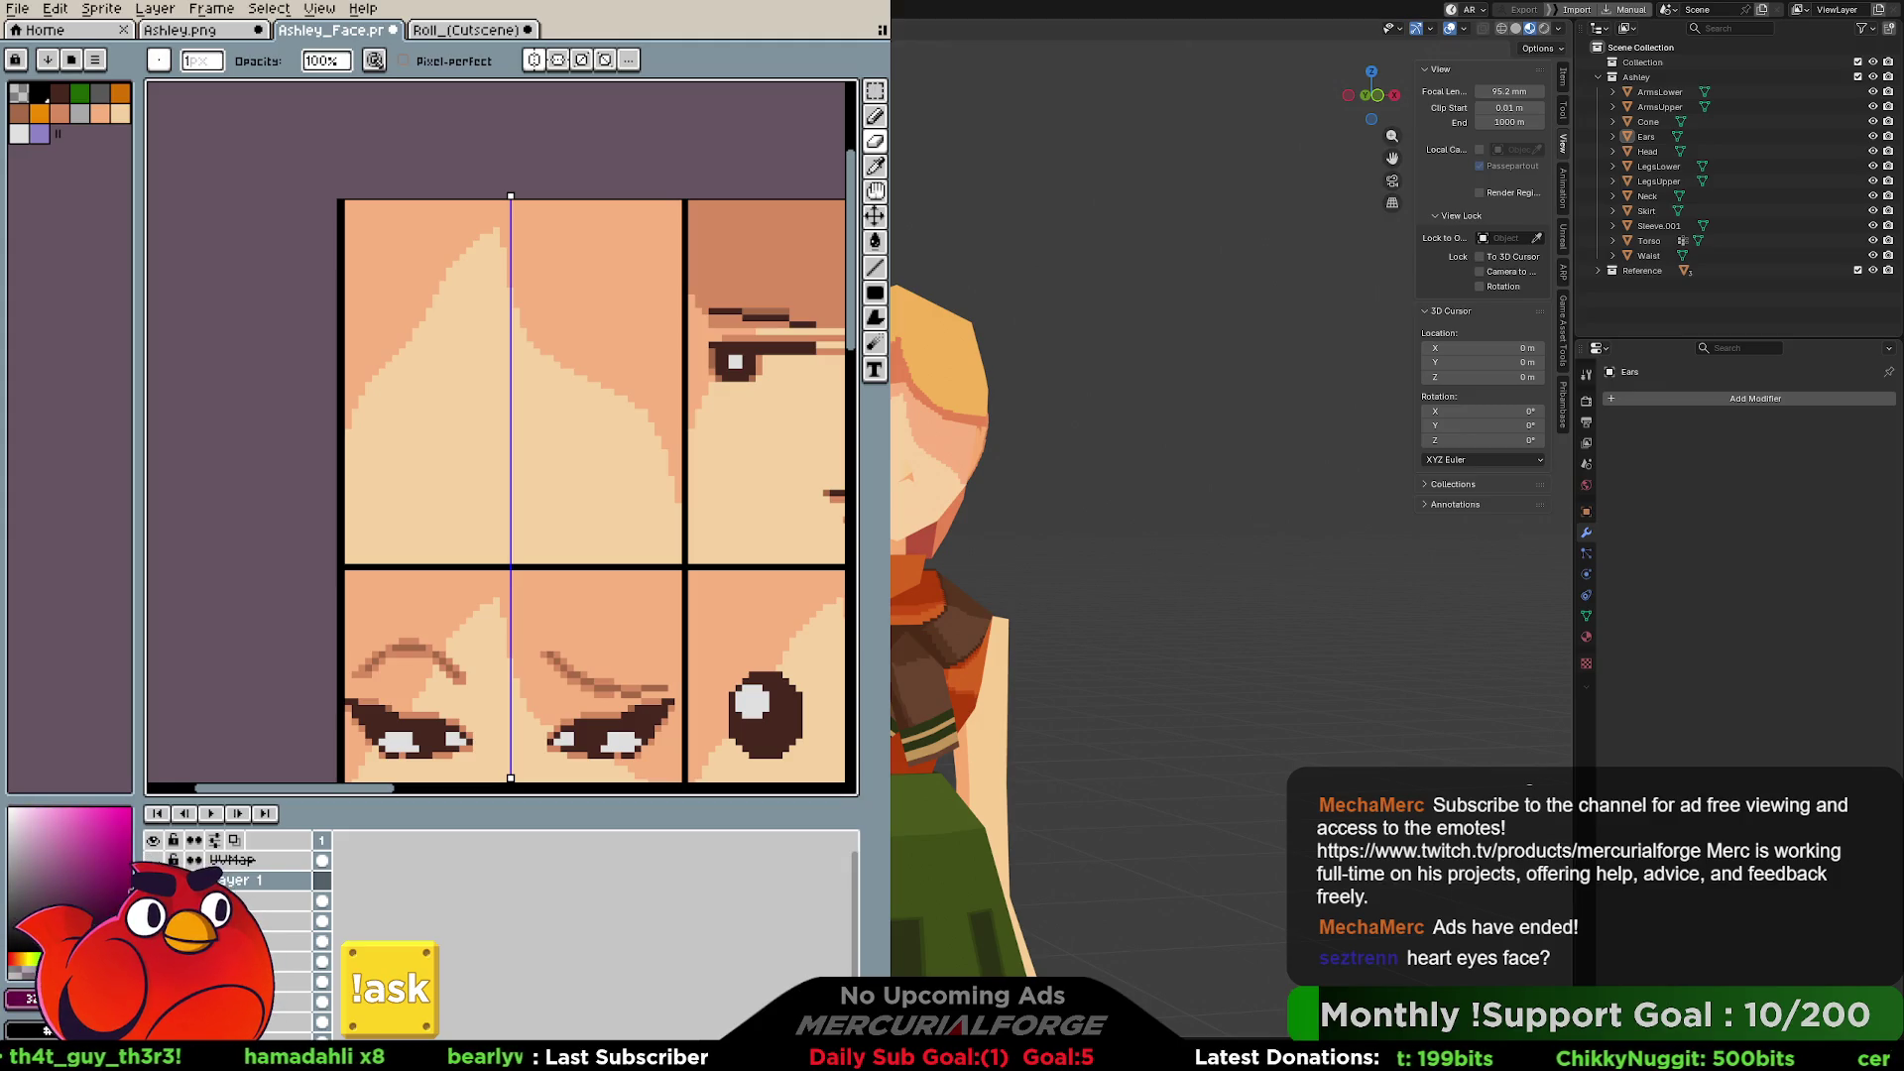
{"action": "left_click_drag", "start_coordinate": [45, 960], "coordinate": [17, 950]}
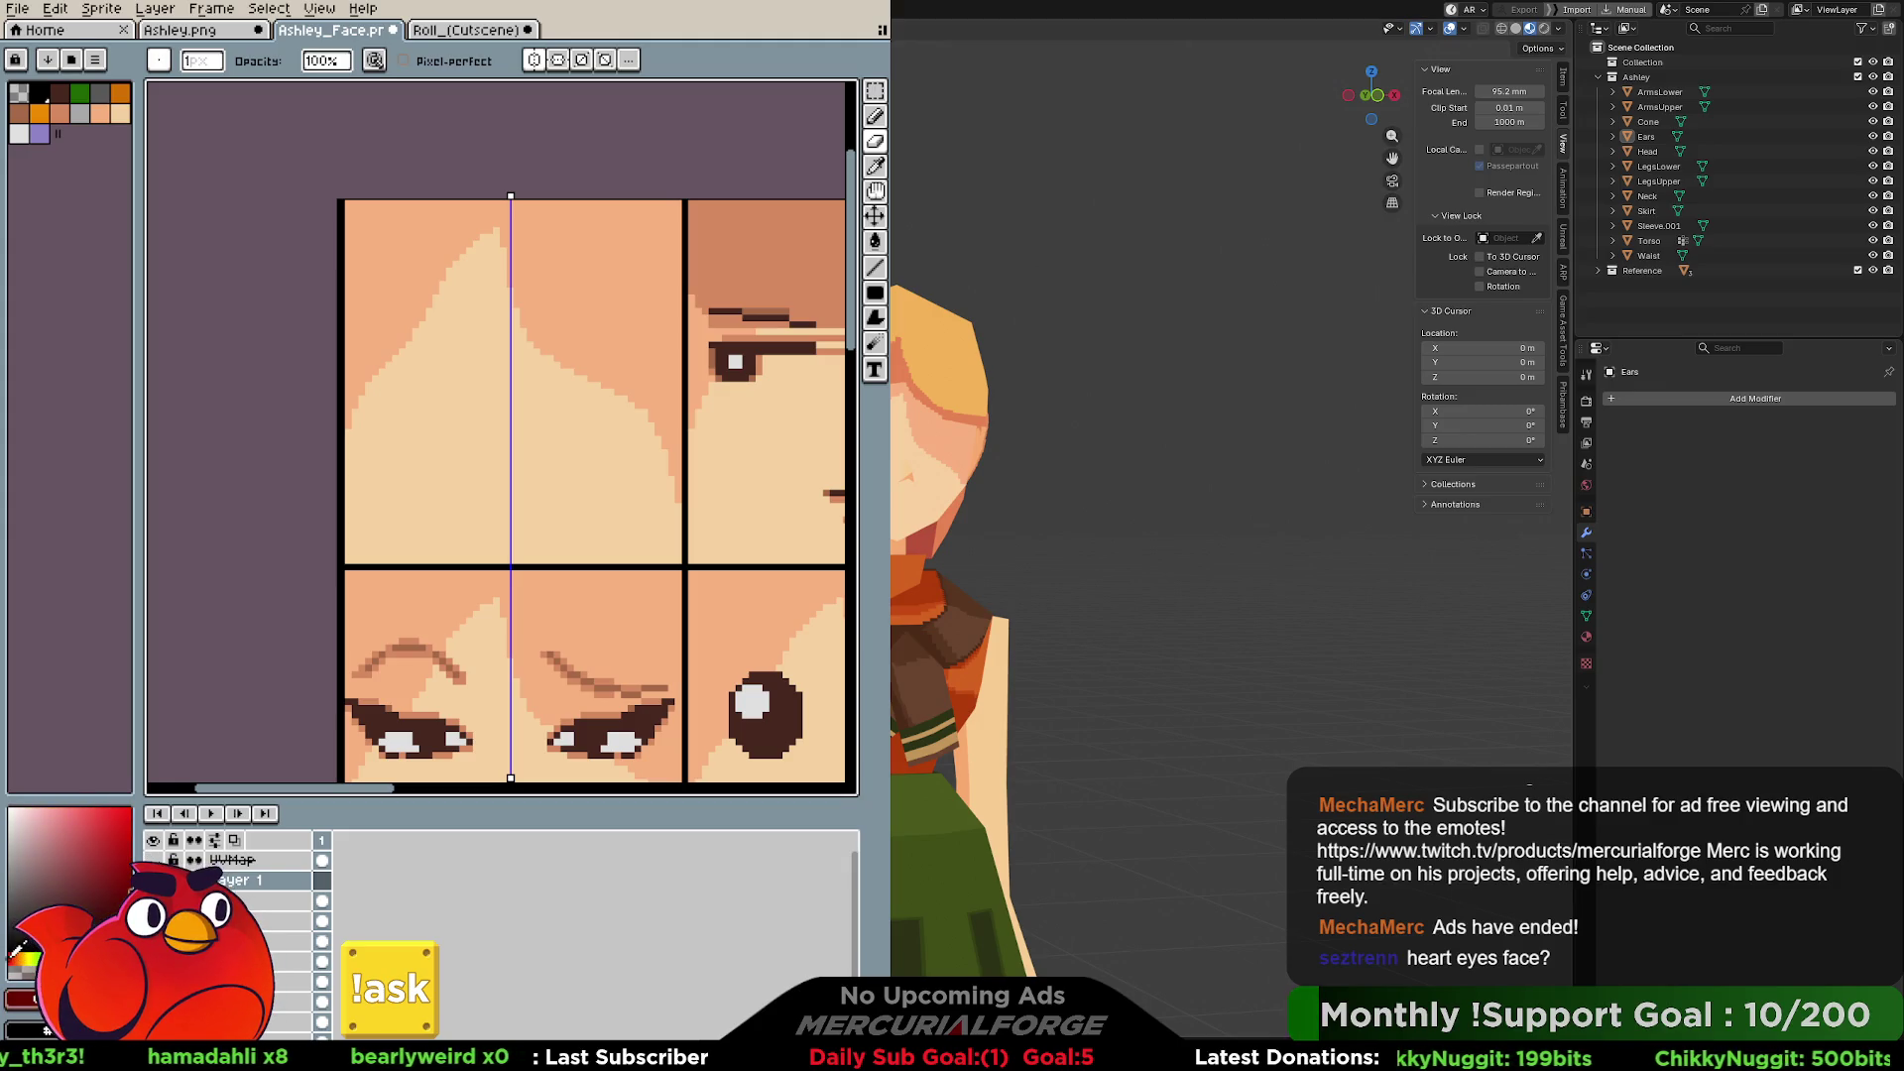
{"action": "left_click", "coordinate": [113, 820]}
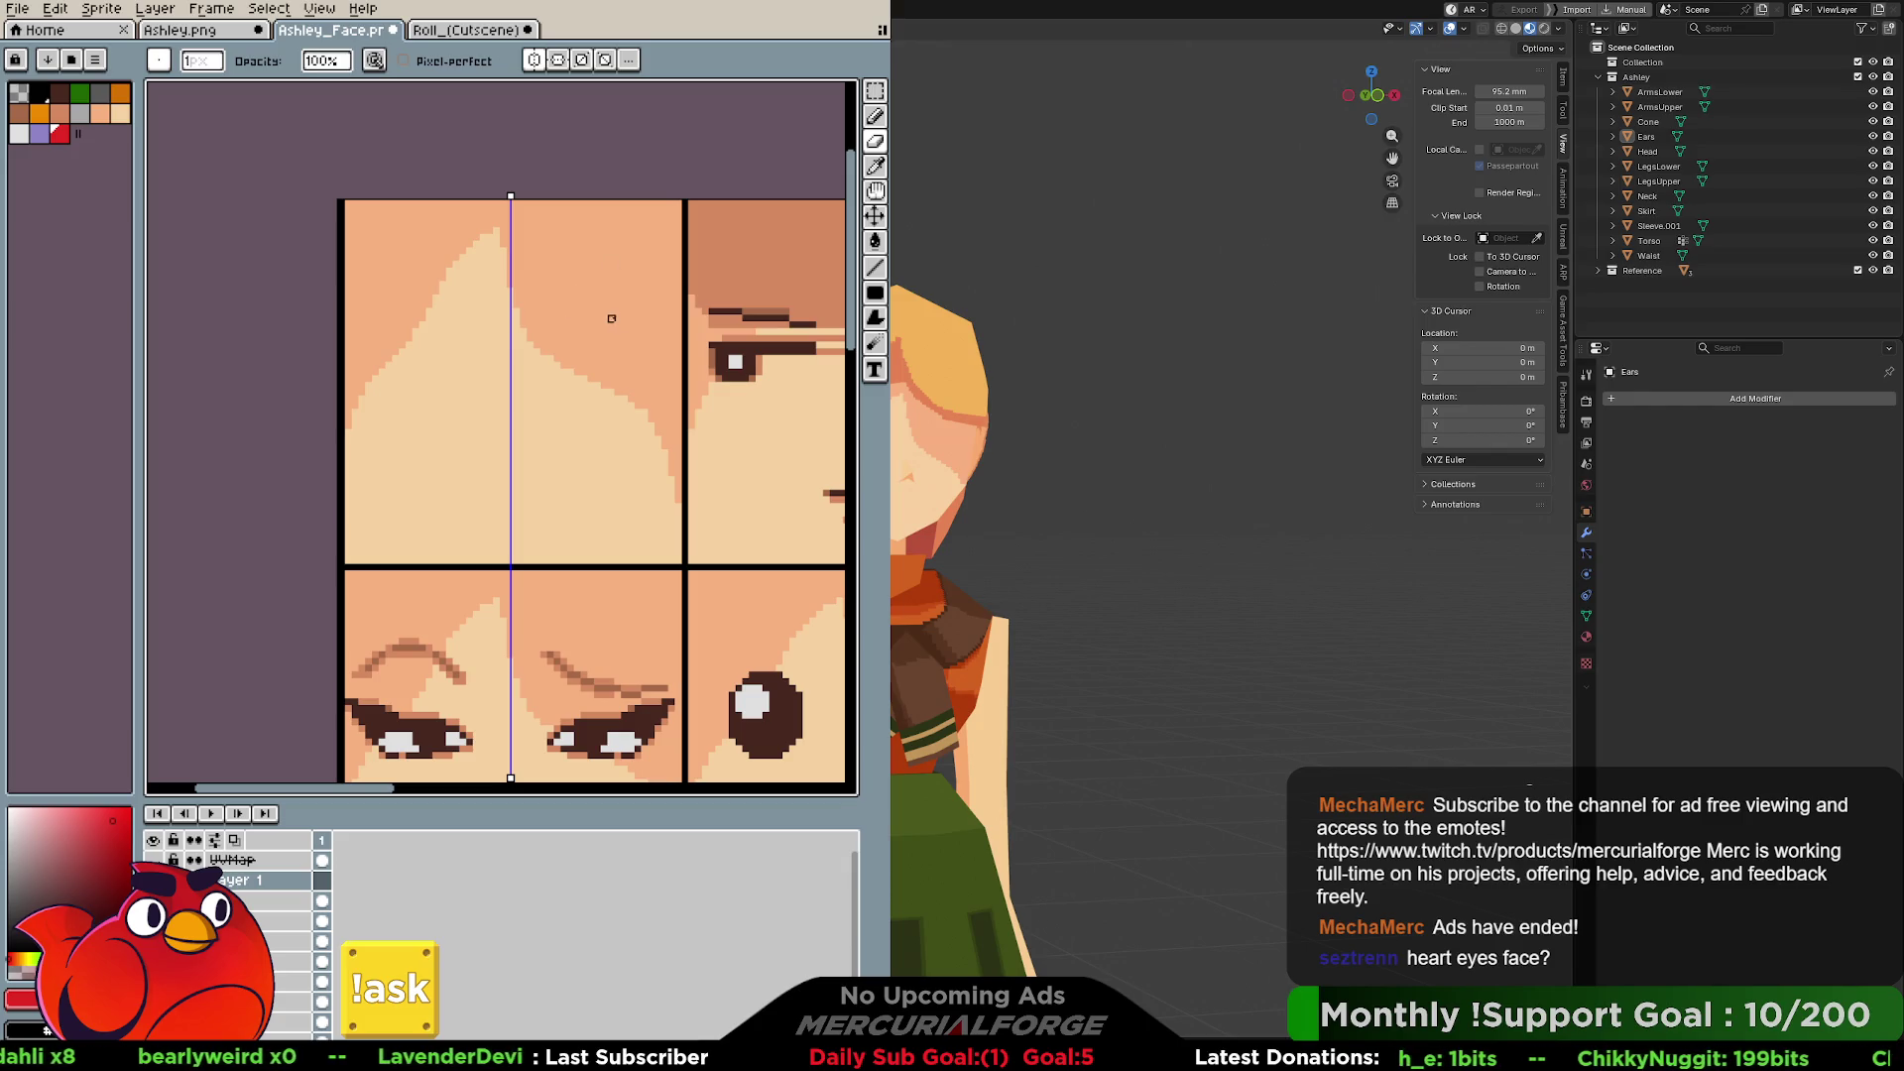
Draw mirrored red filled ellipses over both eyes, undoing the oversized one.
{"action": "key", "text": "b"}
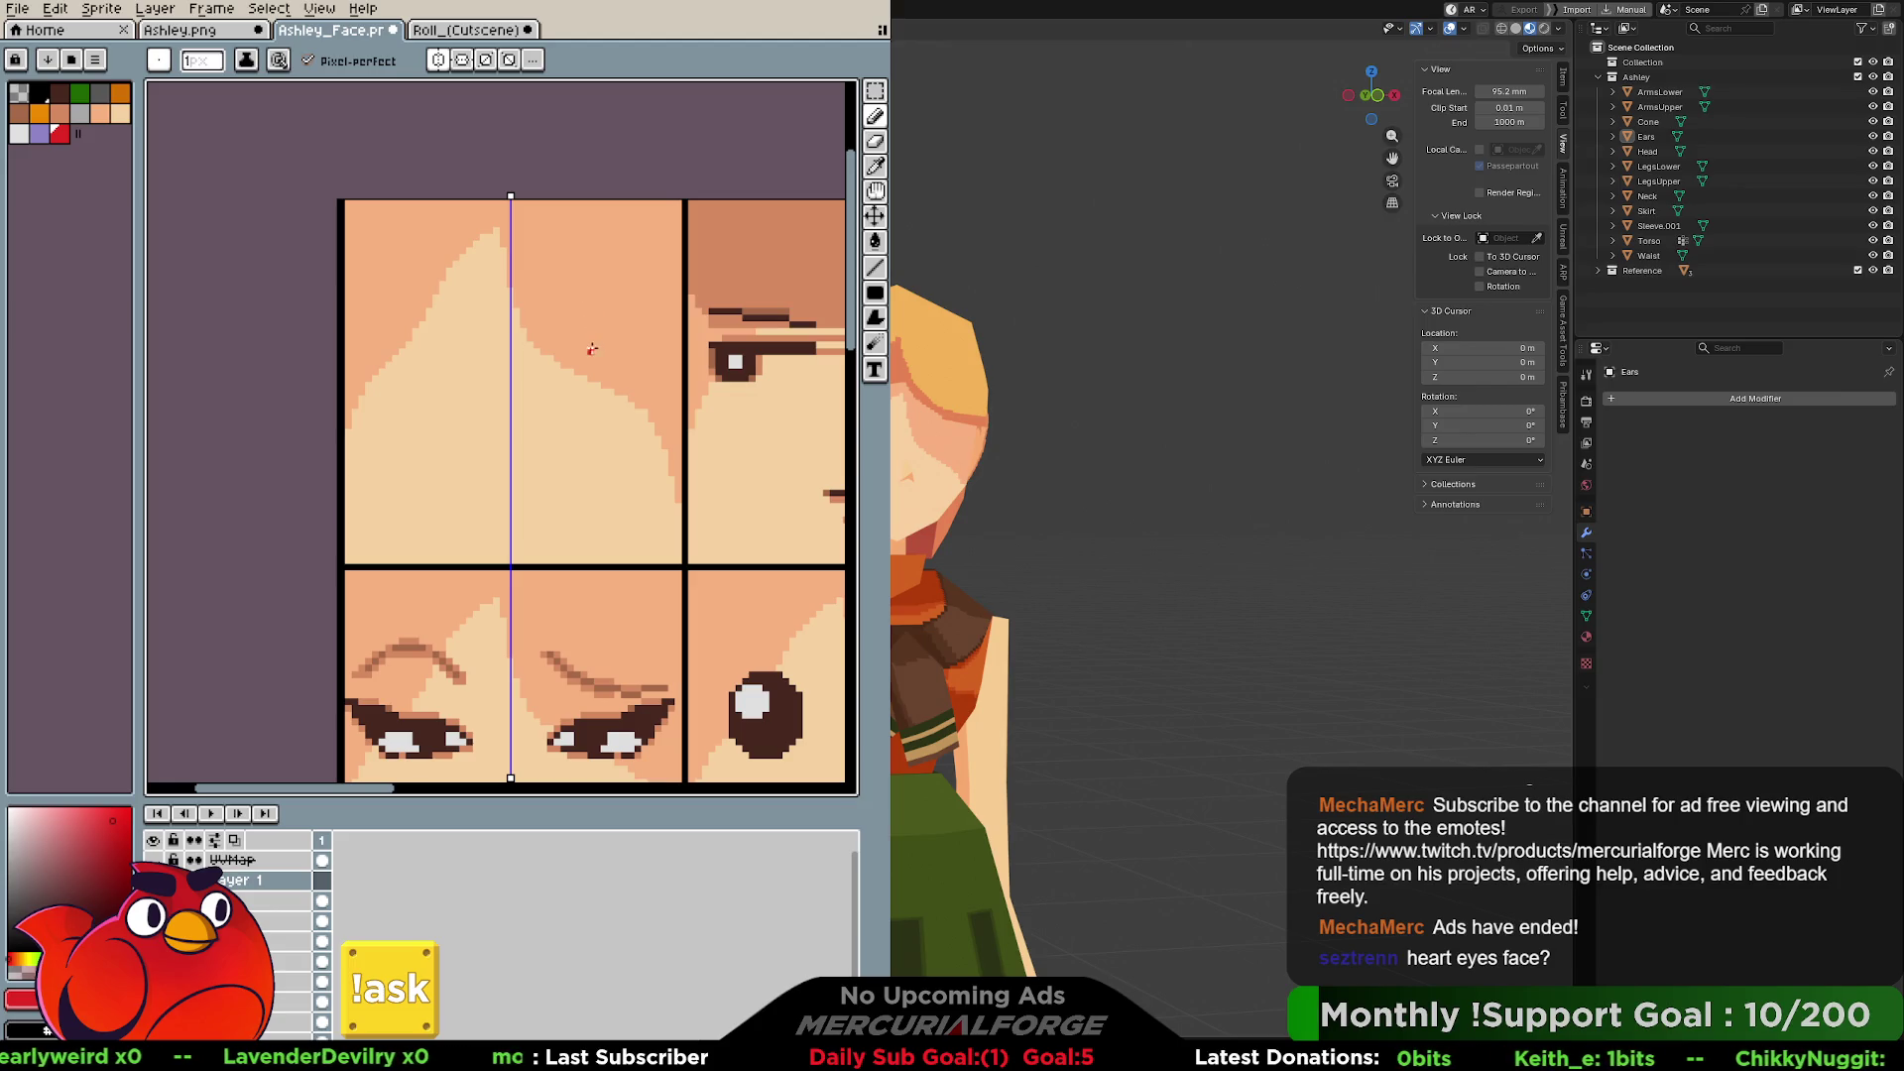
{"action": "left_click", "coordinate": [878, 298]}
{"action": "left_click", "coordinate": [774, 288]}
{"action": "left_click_drag", "start_coordinate": [561, 261], "coordinate": [623, 339]}
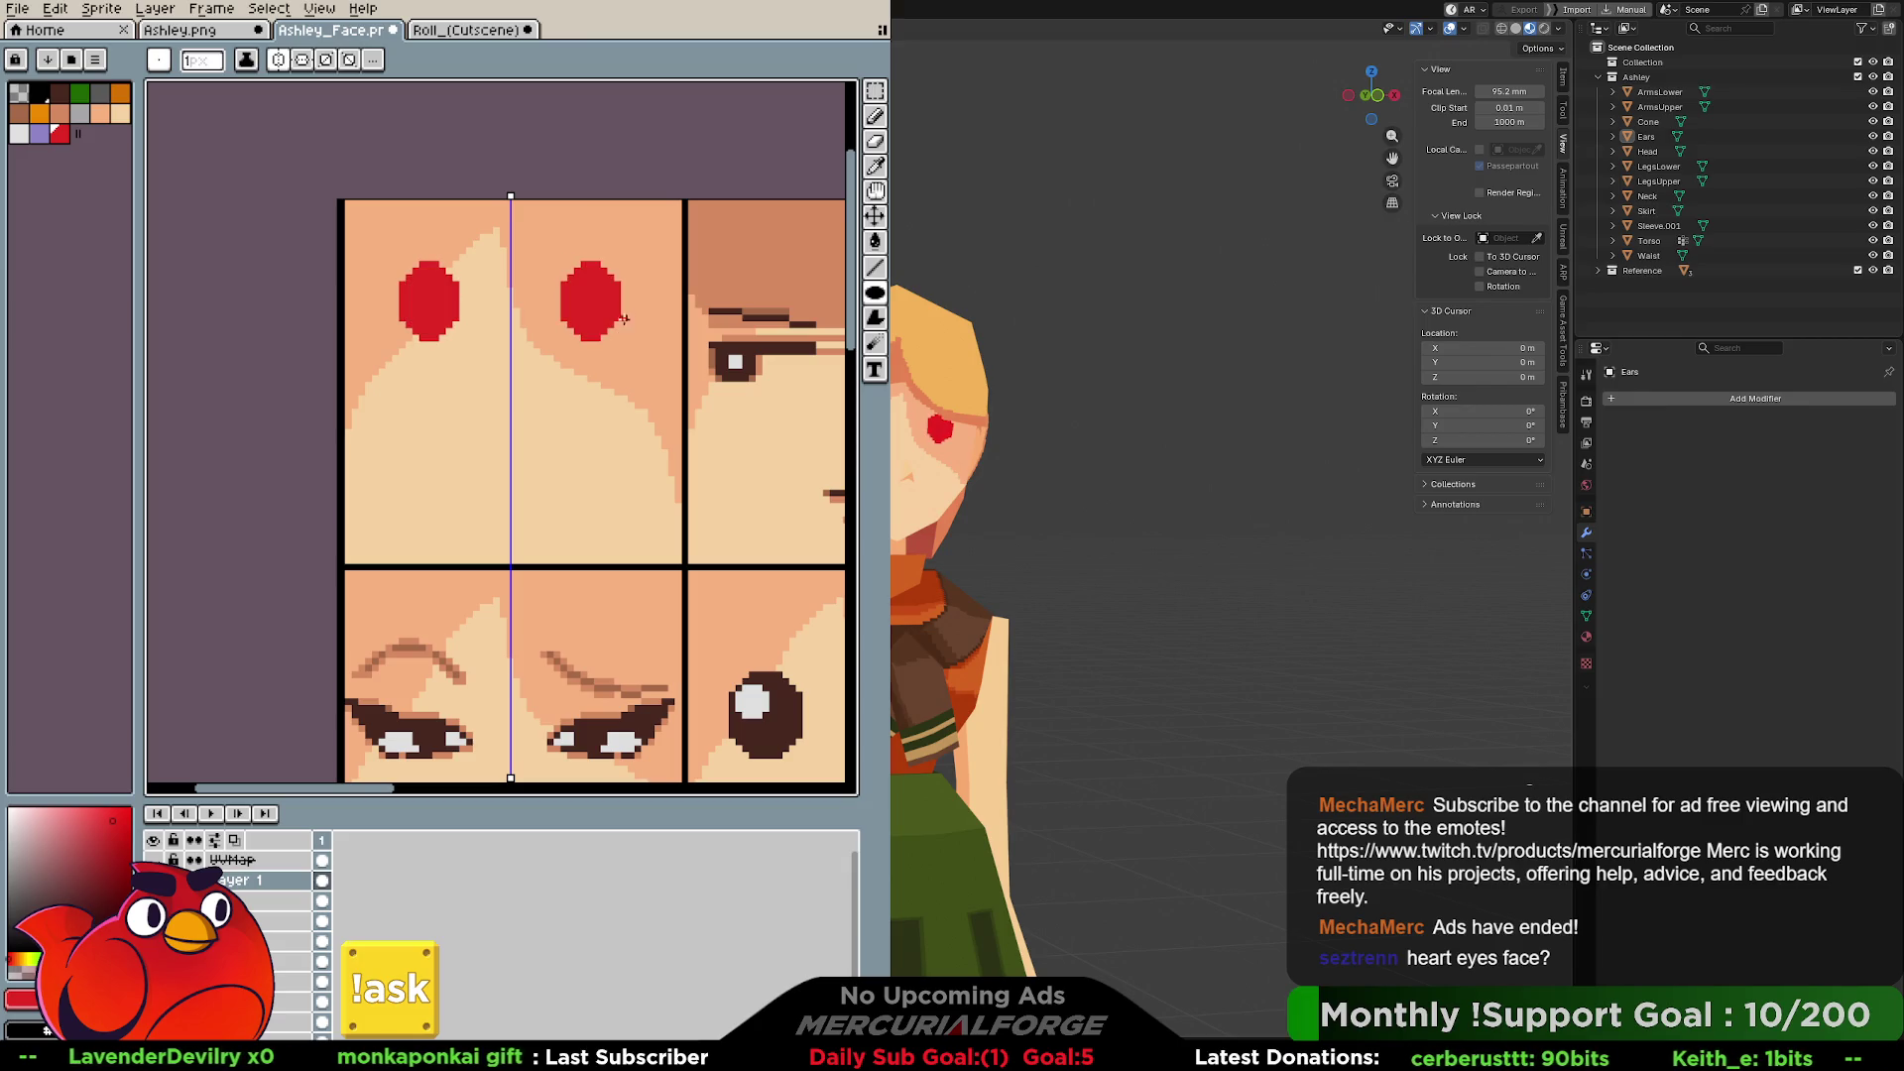
{"action": "left_click_drag", "start_coordinate": [654, 270], "coordinate": [609, 341]}
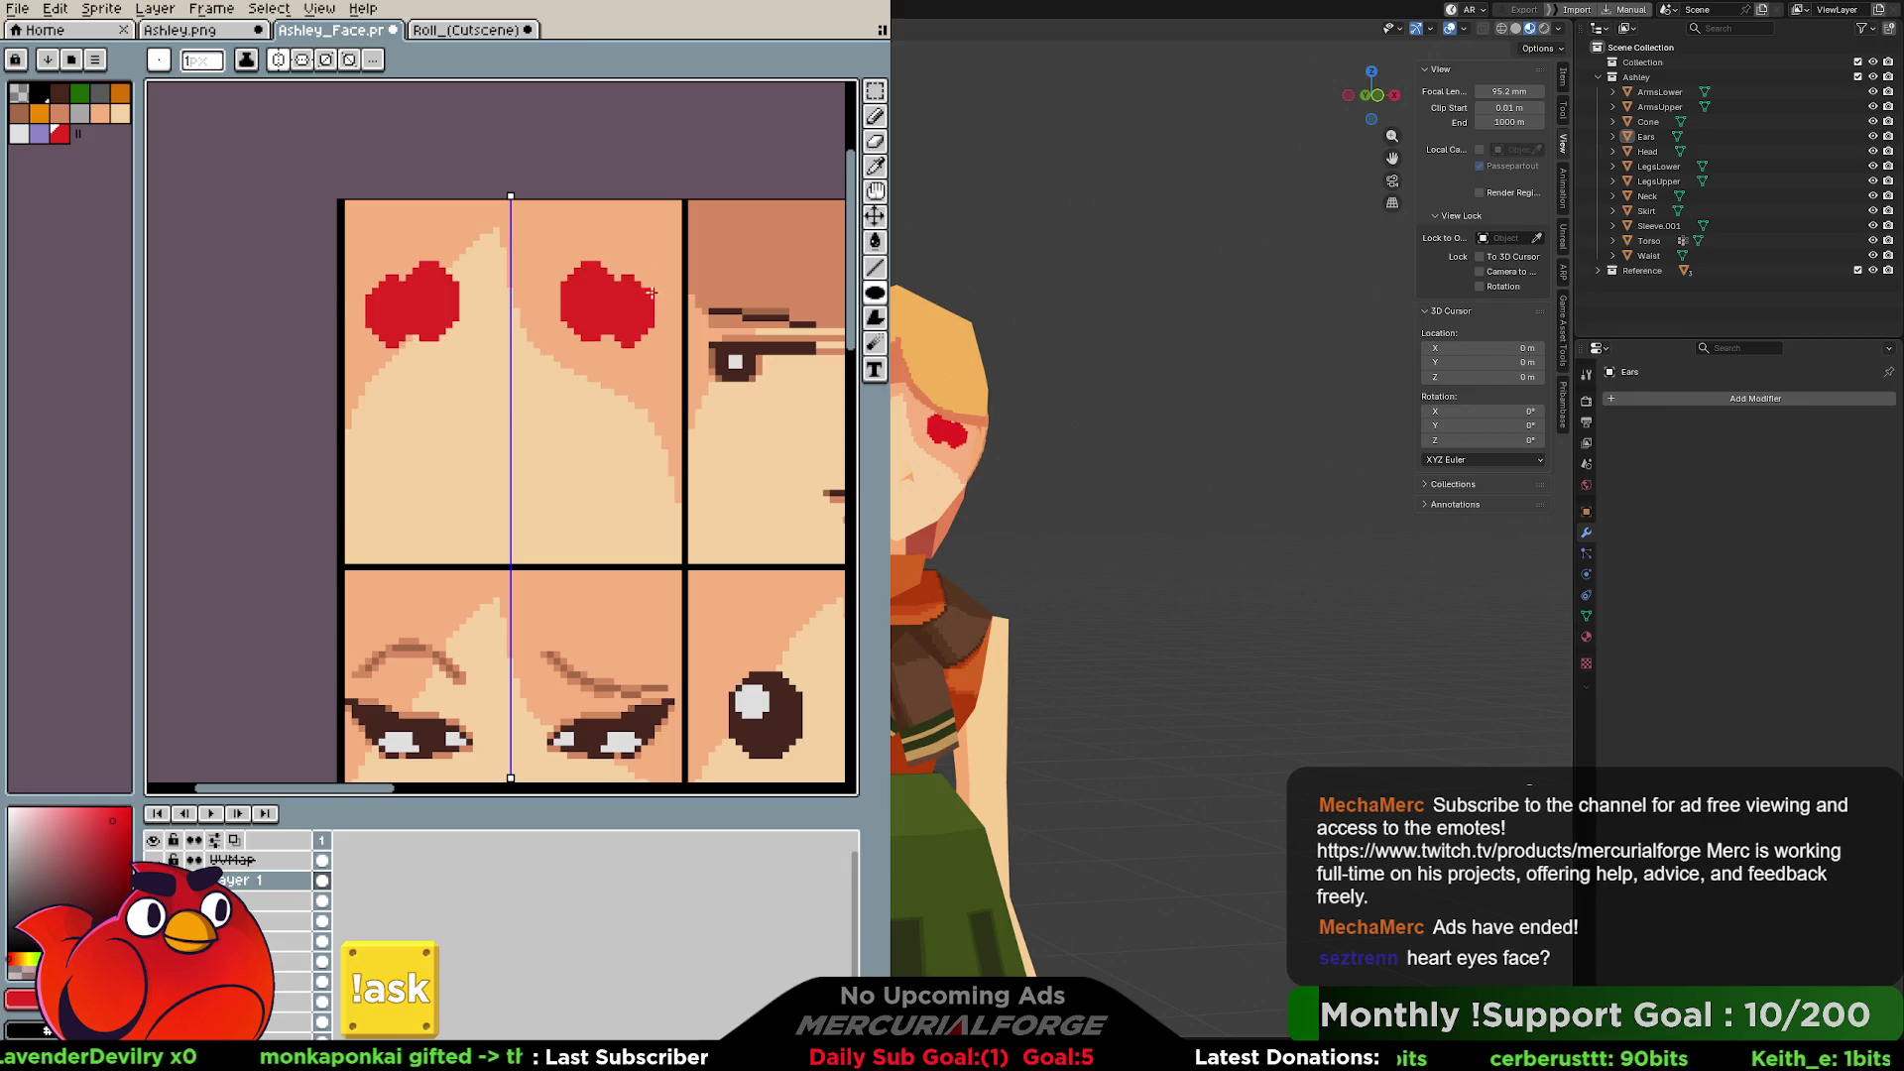
{"action": "mouse_move", "coordinate": [654, 275]}
{"action": "left_mouse_down"}
{"action": "mouse_move", "coordinate": [595, 347]}
{"action": "mouse_move", "coordinate": [595, 368]}
{"action": "mouse_move", "coordinate": [636, 377]}
{"action": "left_mouse_up"}
{"action": "key", "text": "m"}
{"action": "key", "text": "ctrl+z"}
{"action": "key", "text": "ctrl+z"}
{"action": "key", "text": "ctrl+z"}
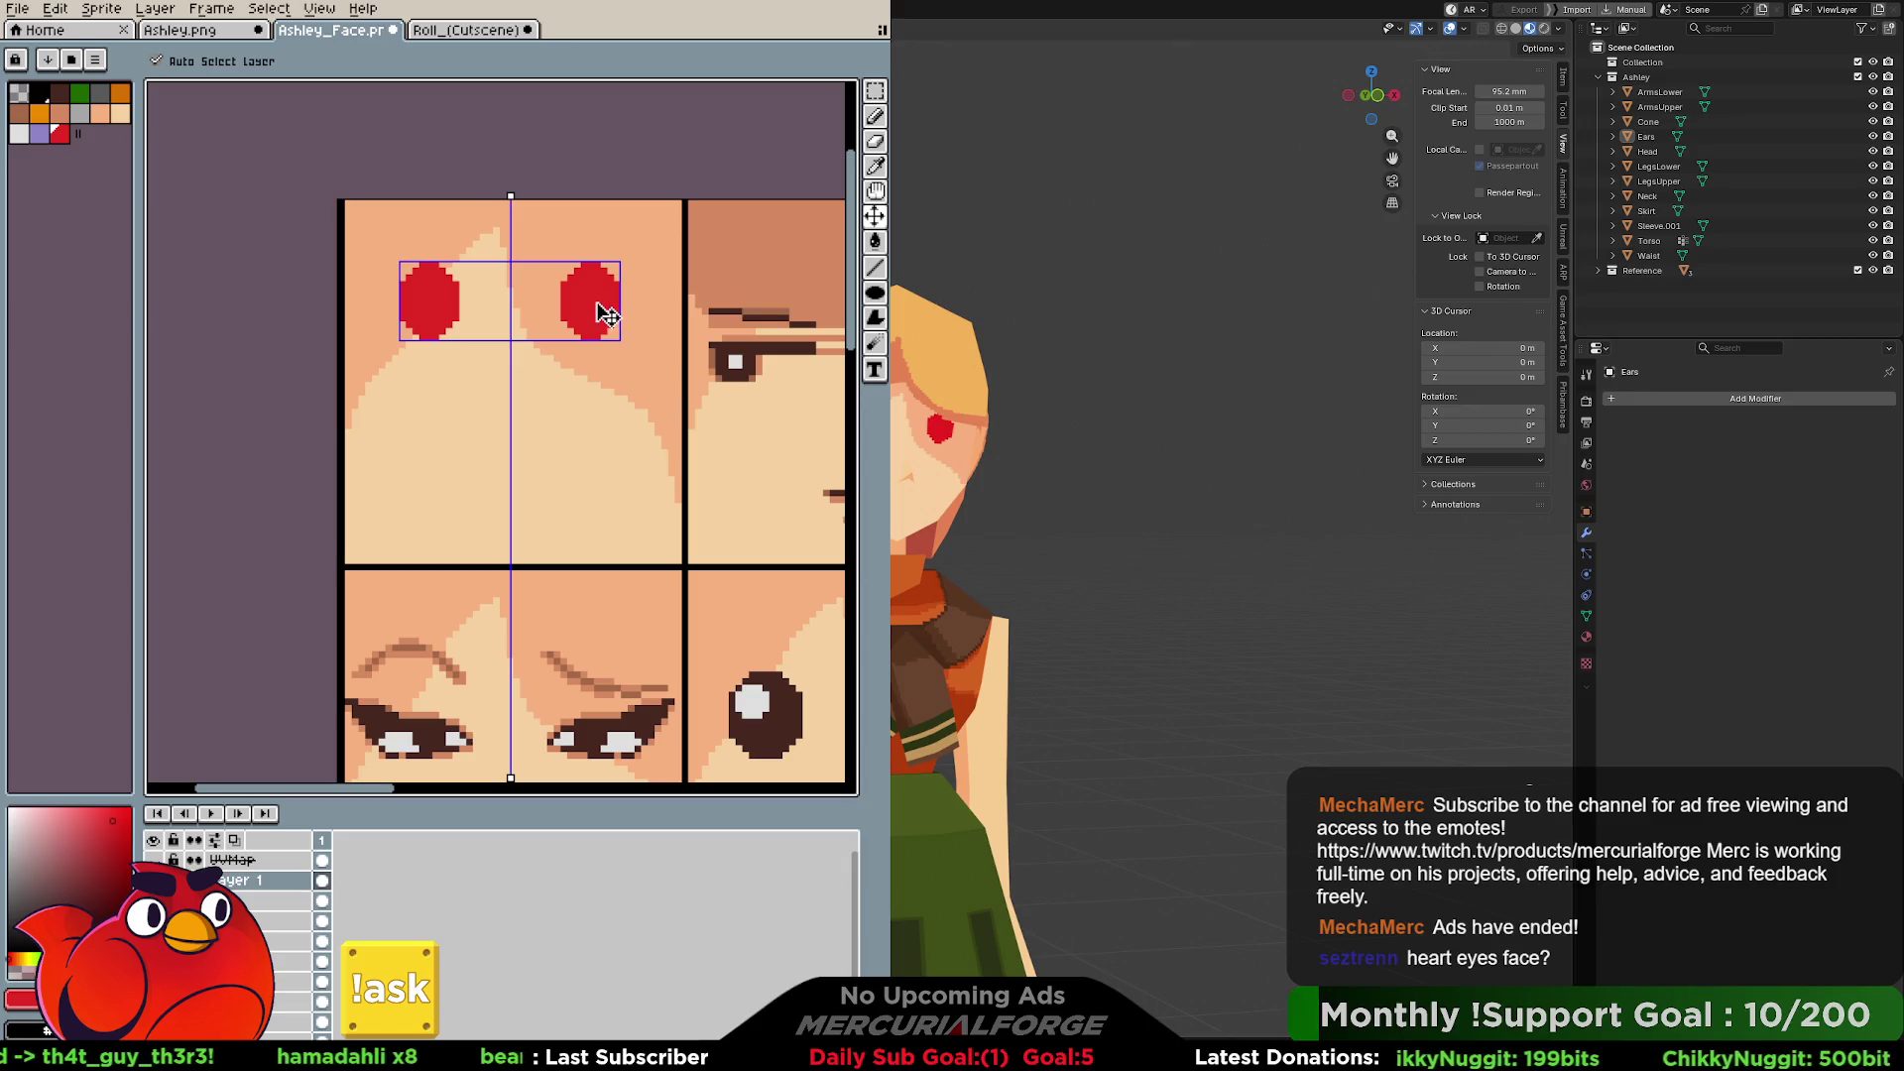
Delete the red blobs and paint mirrored red hearts over the eyes with a 7px pencil.
{"action": "key", "text": "Delete"}
{"action": "key", "text": "b"}
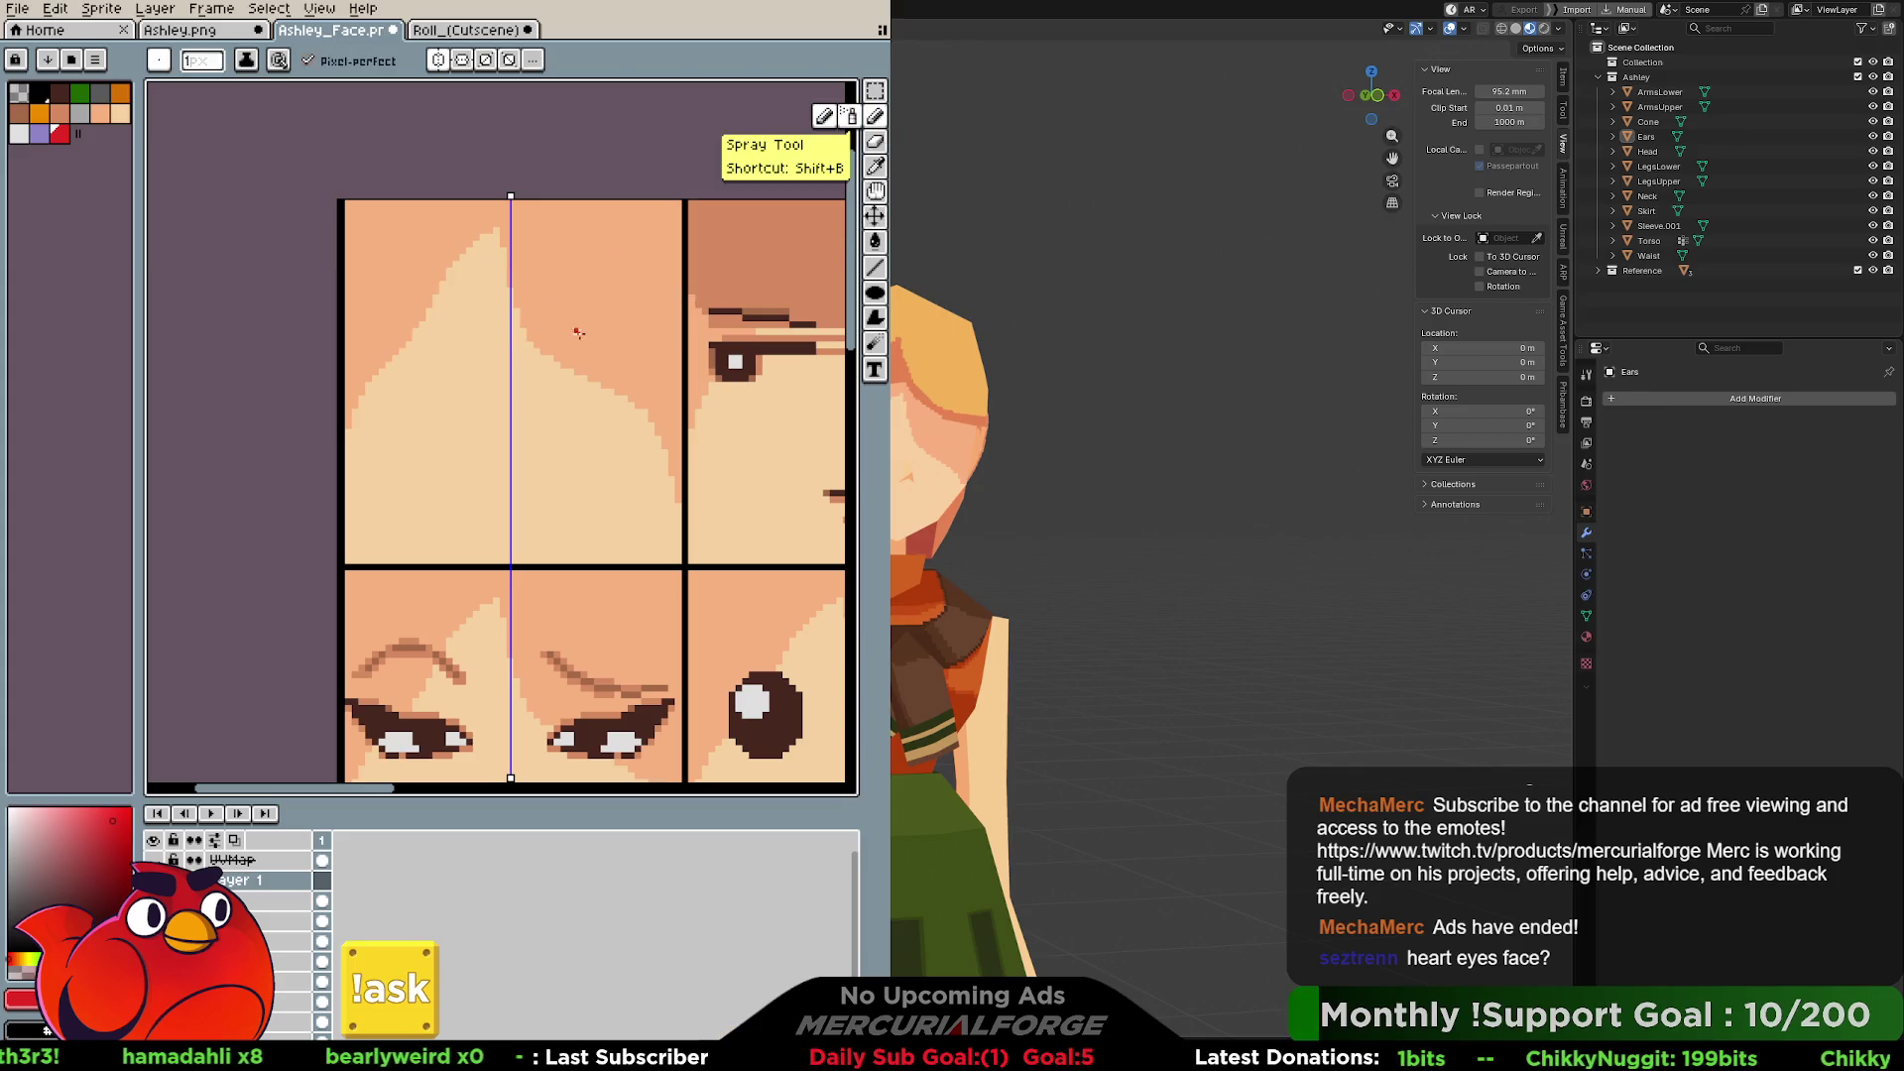
{"action": "key", "text": "plus"}
{"action": "key", "text": "plus"}
{"action": "key", "text": "plus"}
{"action": "left_click", "coordinate": [583, 315]}
{"action": "left_click", "coordinate": [573, 310]}
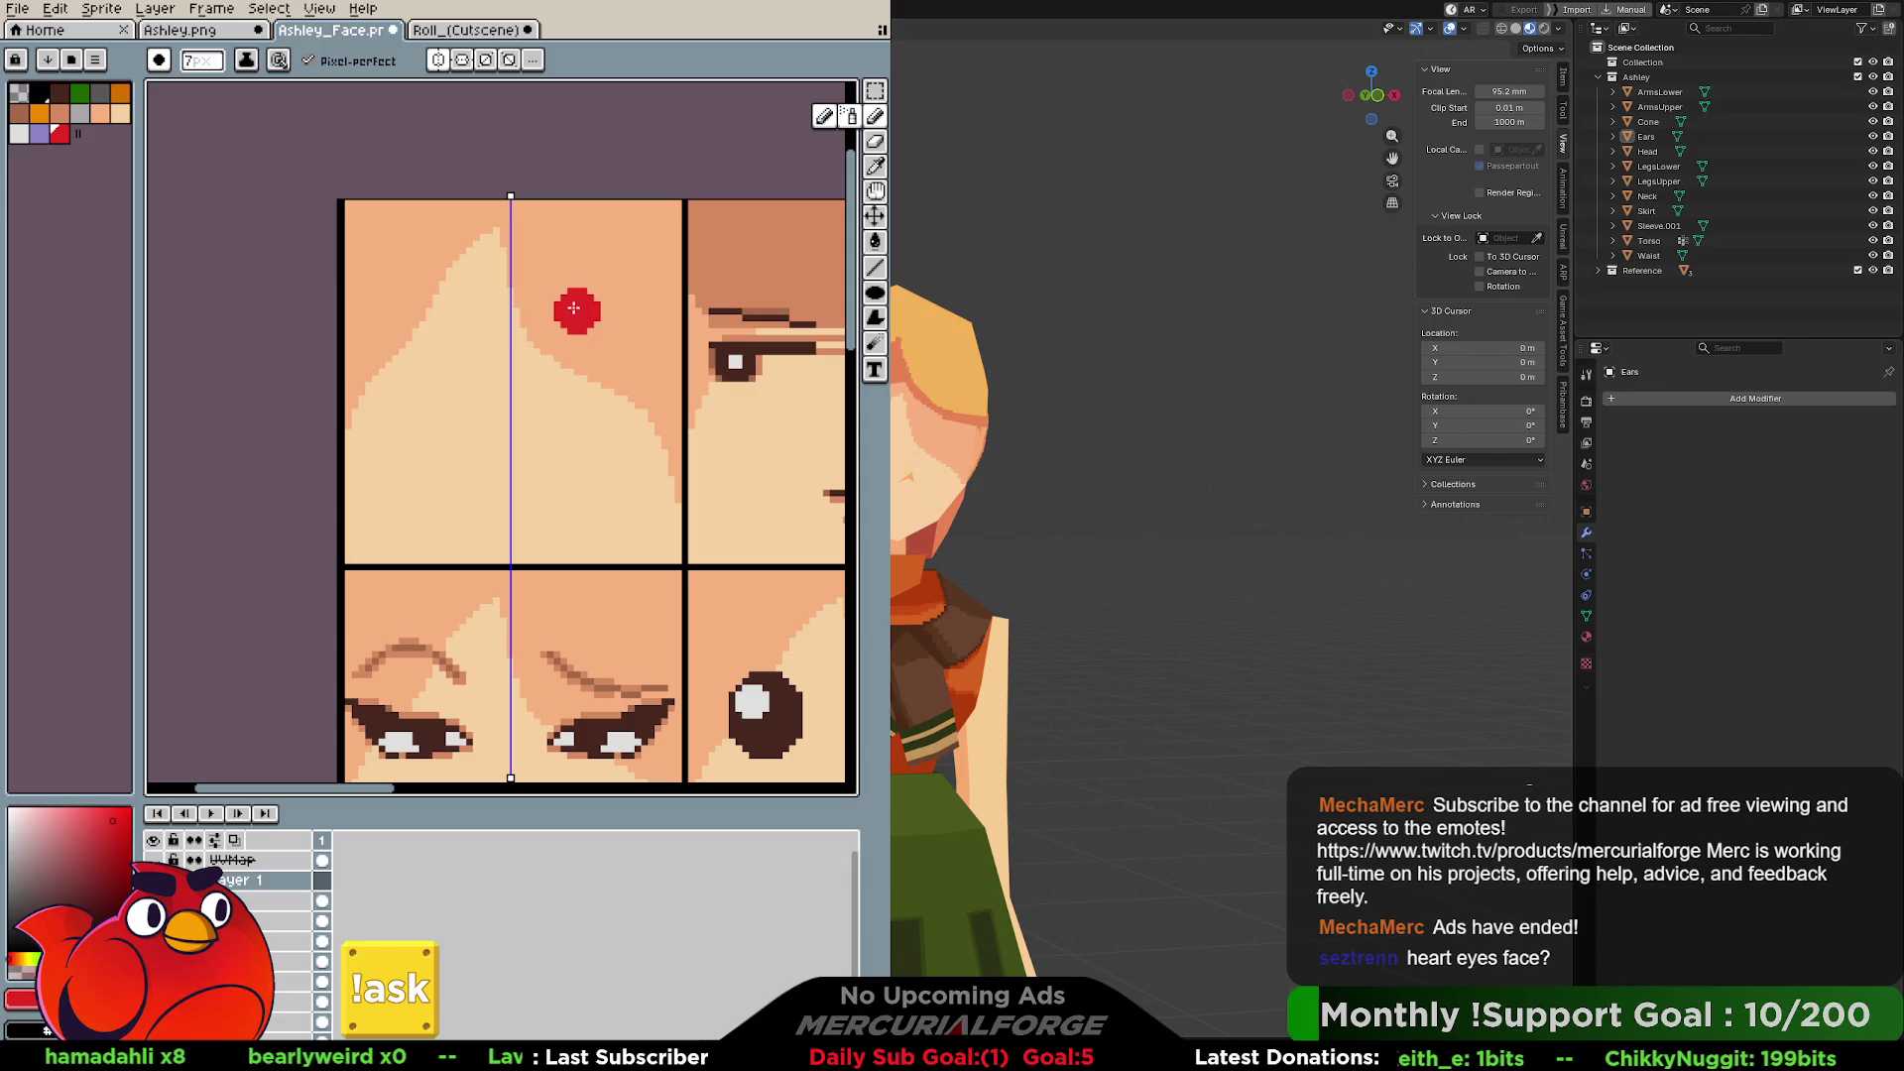
{"action": "left_click", "coordinate": [617, 311]}
{"action": "left_click", "coordinate": [635, 335]}
{"action": "left_click_drag", "start_coordinate": [628, 327], "coordinate": [597, 352]}
{"action": "key", "text": "ctrl+z"}
{"action": "left_click", "coordinate": [583, 332]}
{"action": "left_click", "coordinate": [617, 327]}
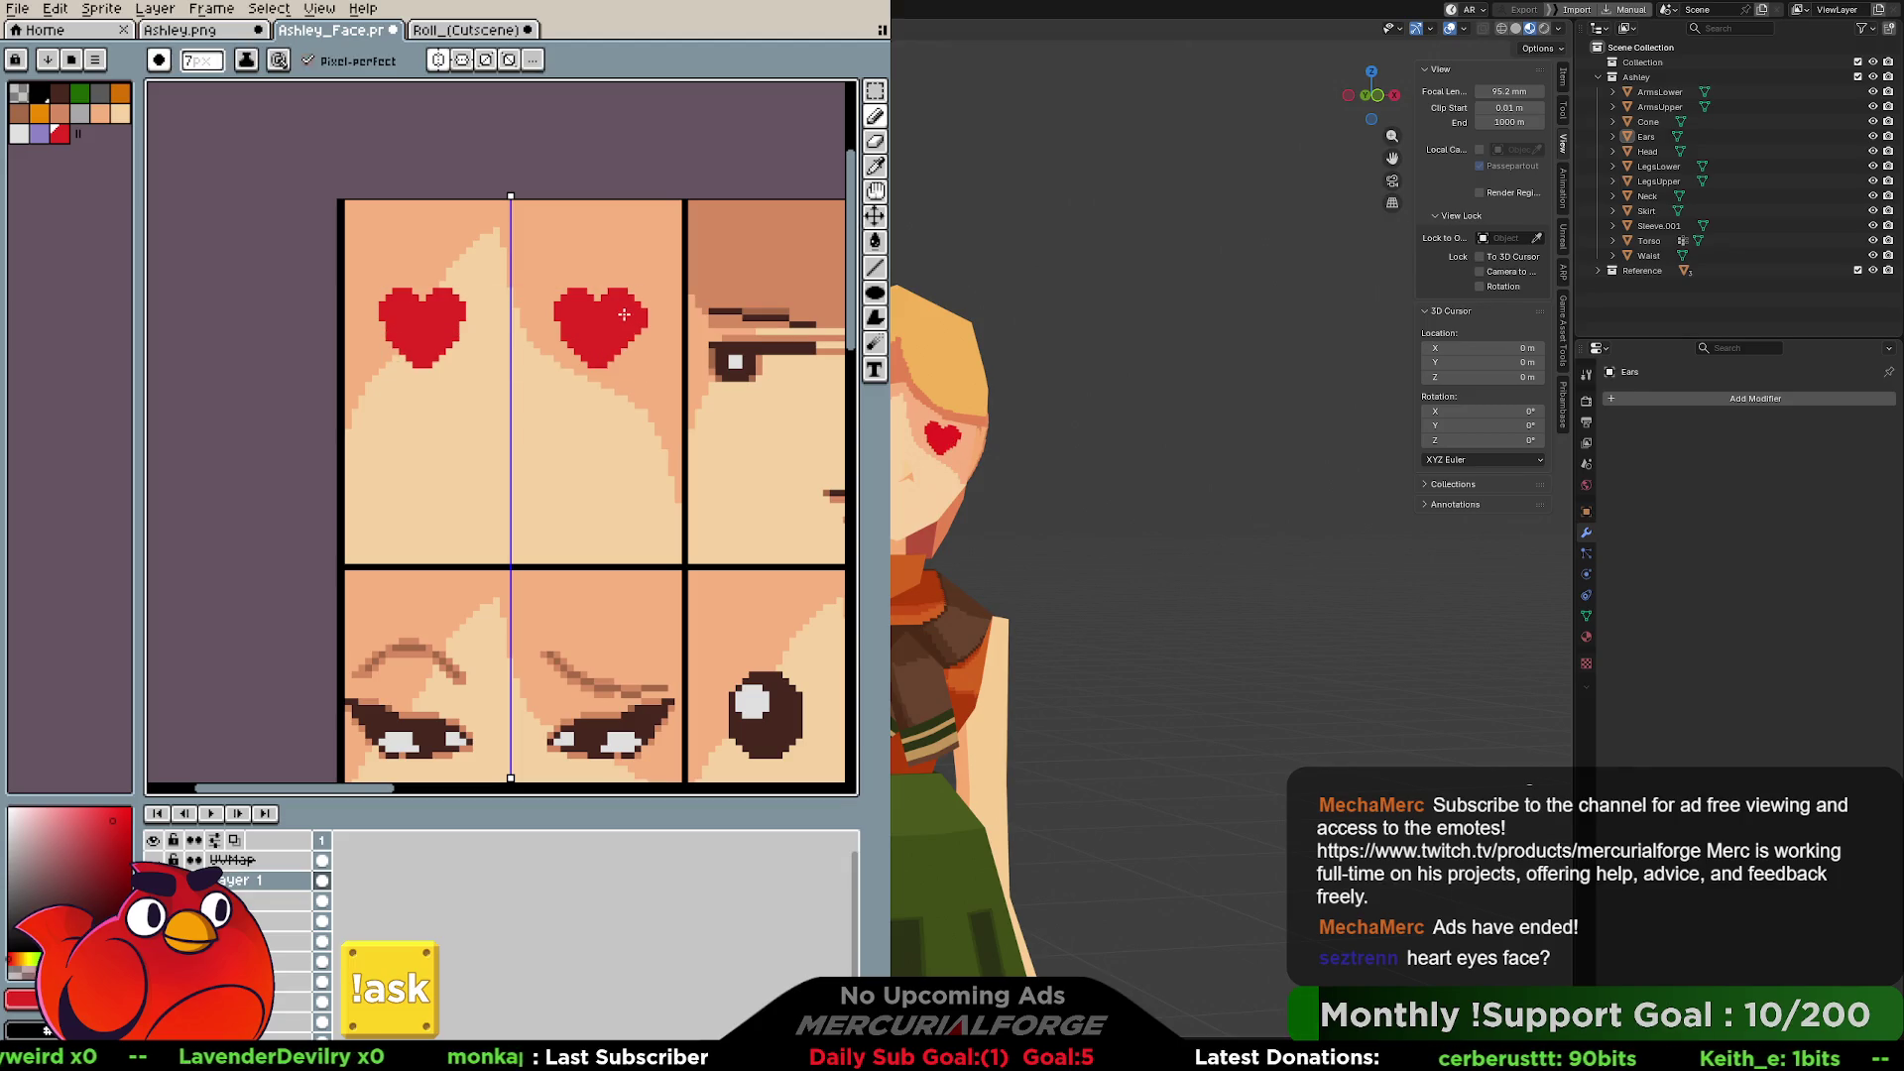
Widen and round out the hearts' left lobes with an 8px brush.
{"action": "key", "text": "plus"}
{"action": "left_click", "coordinate": [640, 309]}
{"action": "left_click", "coordinate": [557, 328]}
{"action": "left_click", "coordinate": [552, 306]}
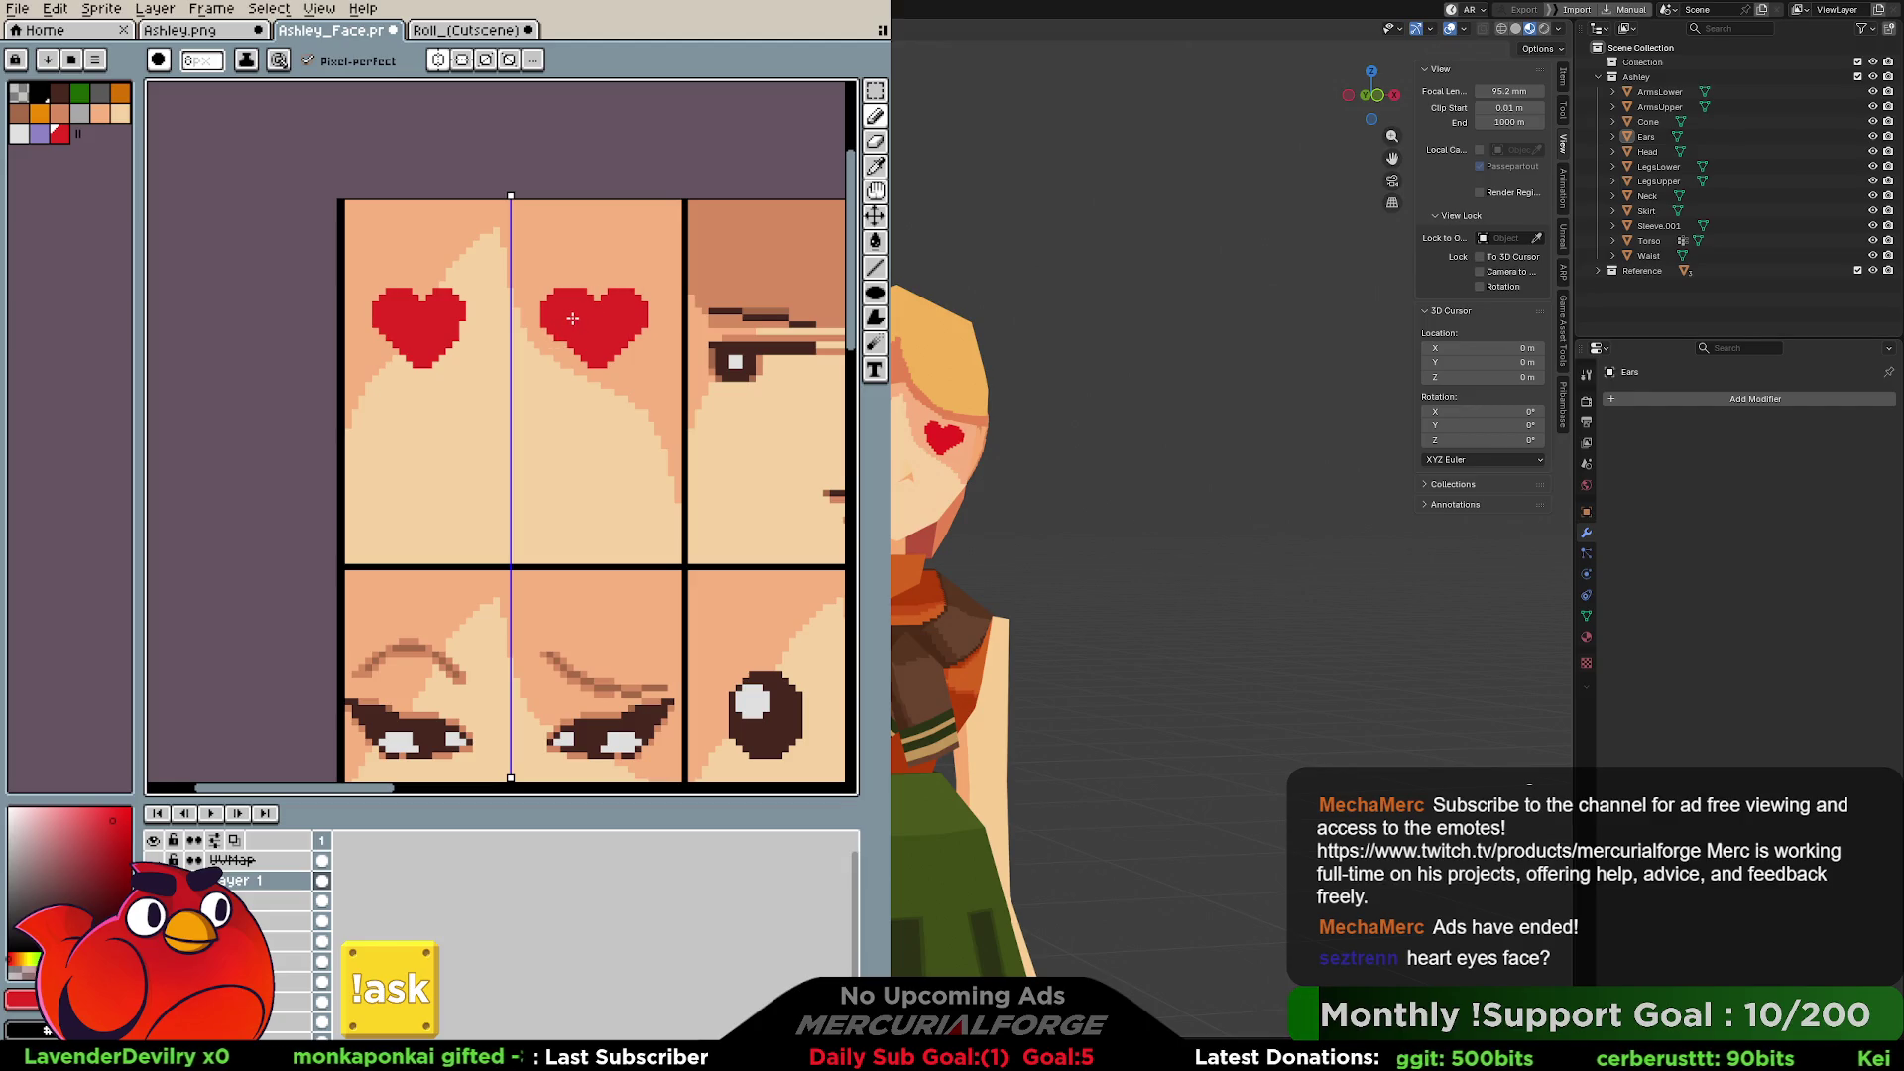
{"action": "left_click", "coordinate": [572, 318]}
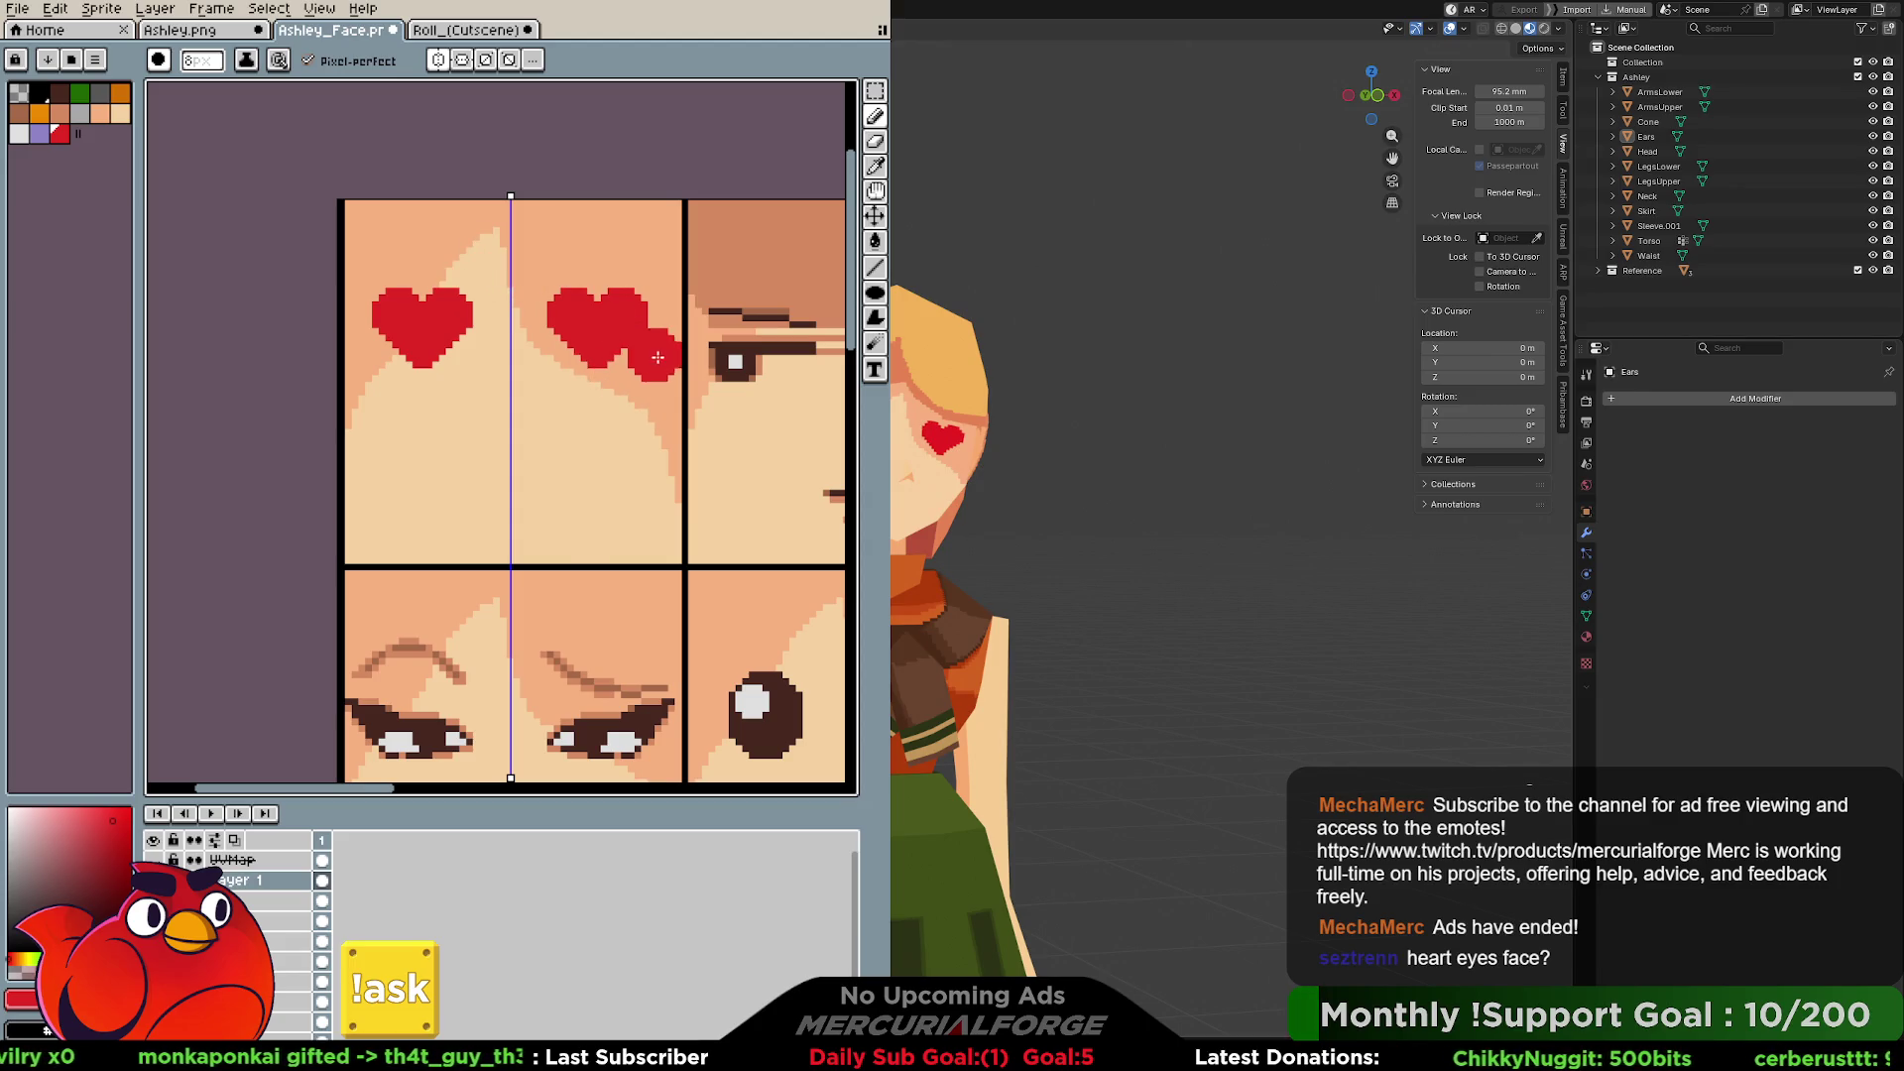
Choose white as the drawing colour with a small pencil brush.
{"action": "key", "text": "i"}
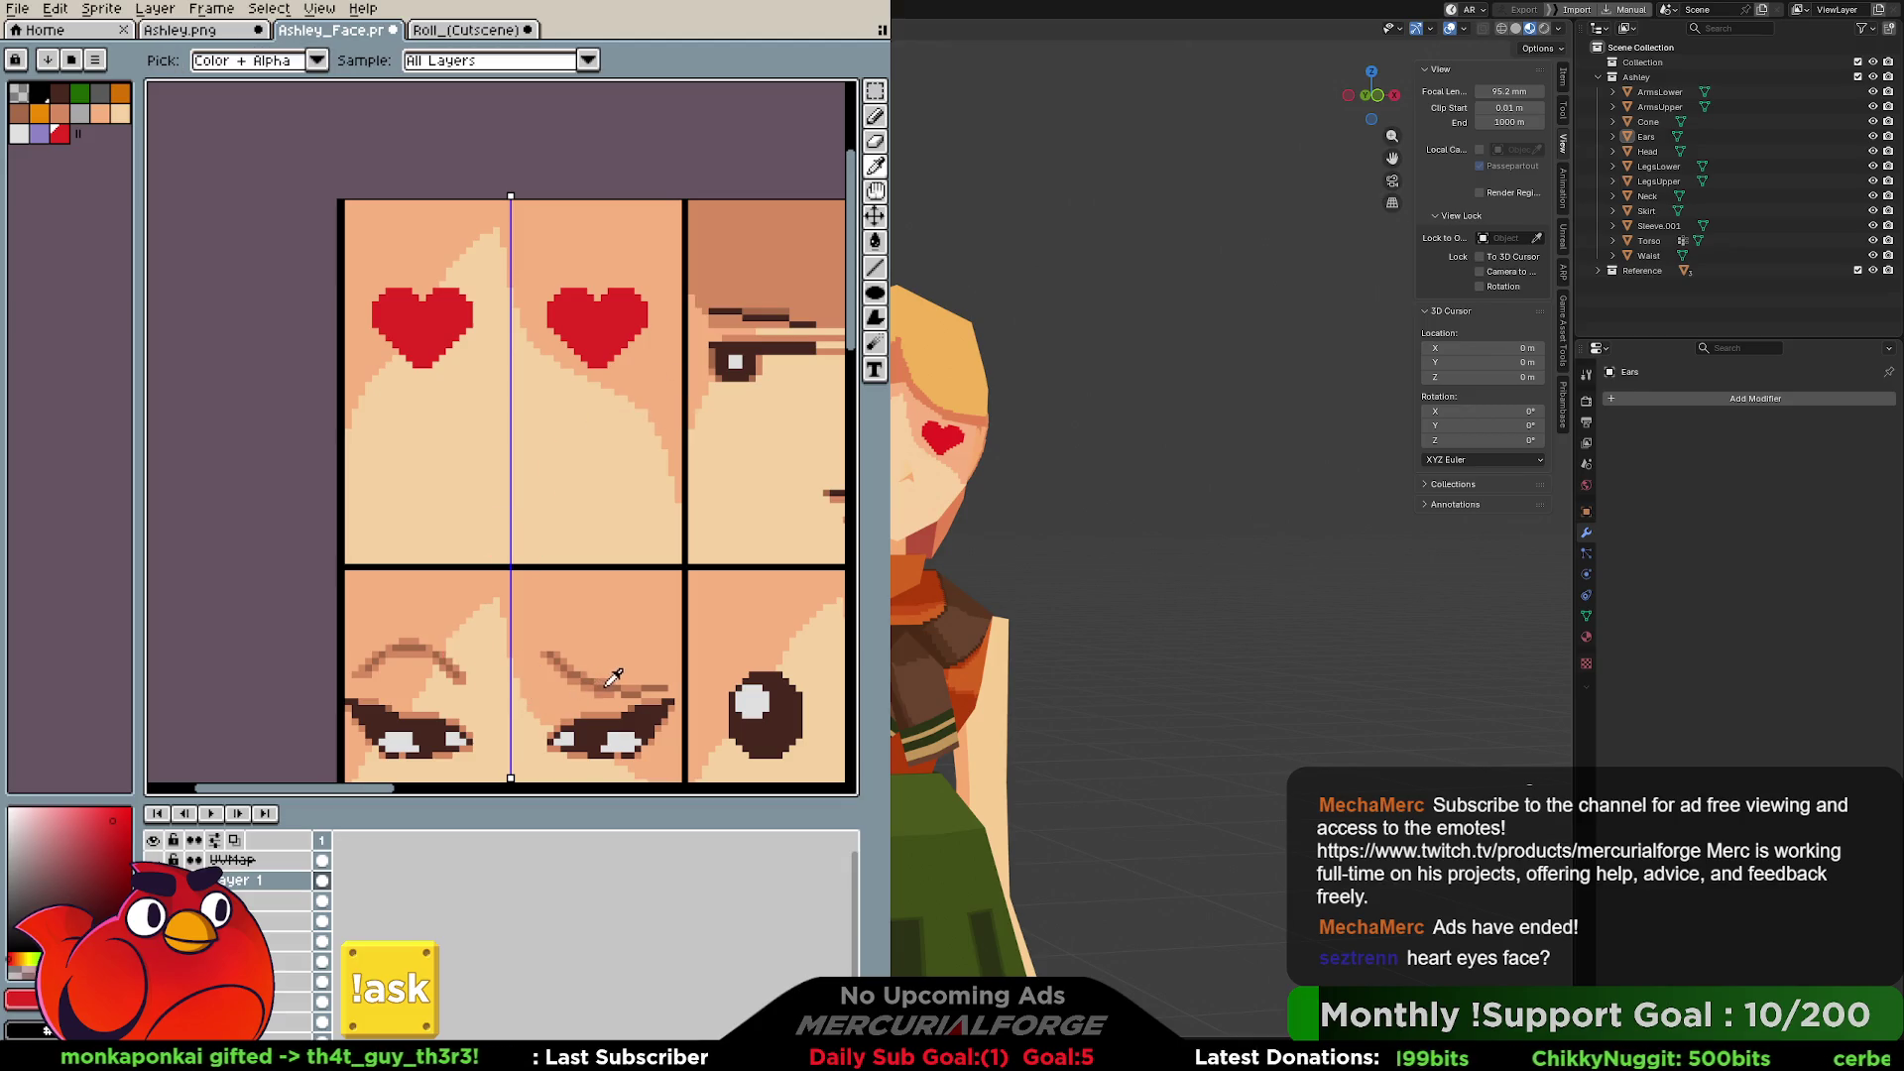
{"action": "left_click", "coordinate": [614, 677]}
{"action": "key", "text": "b"}
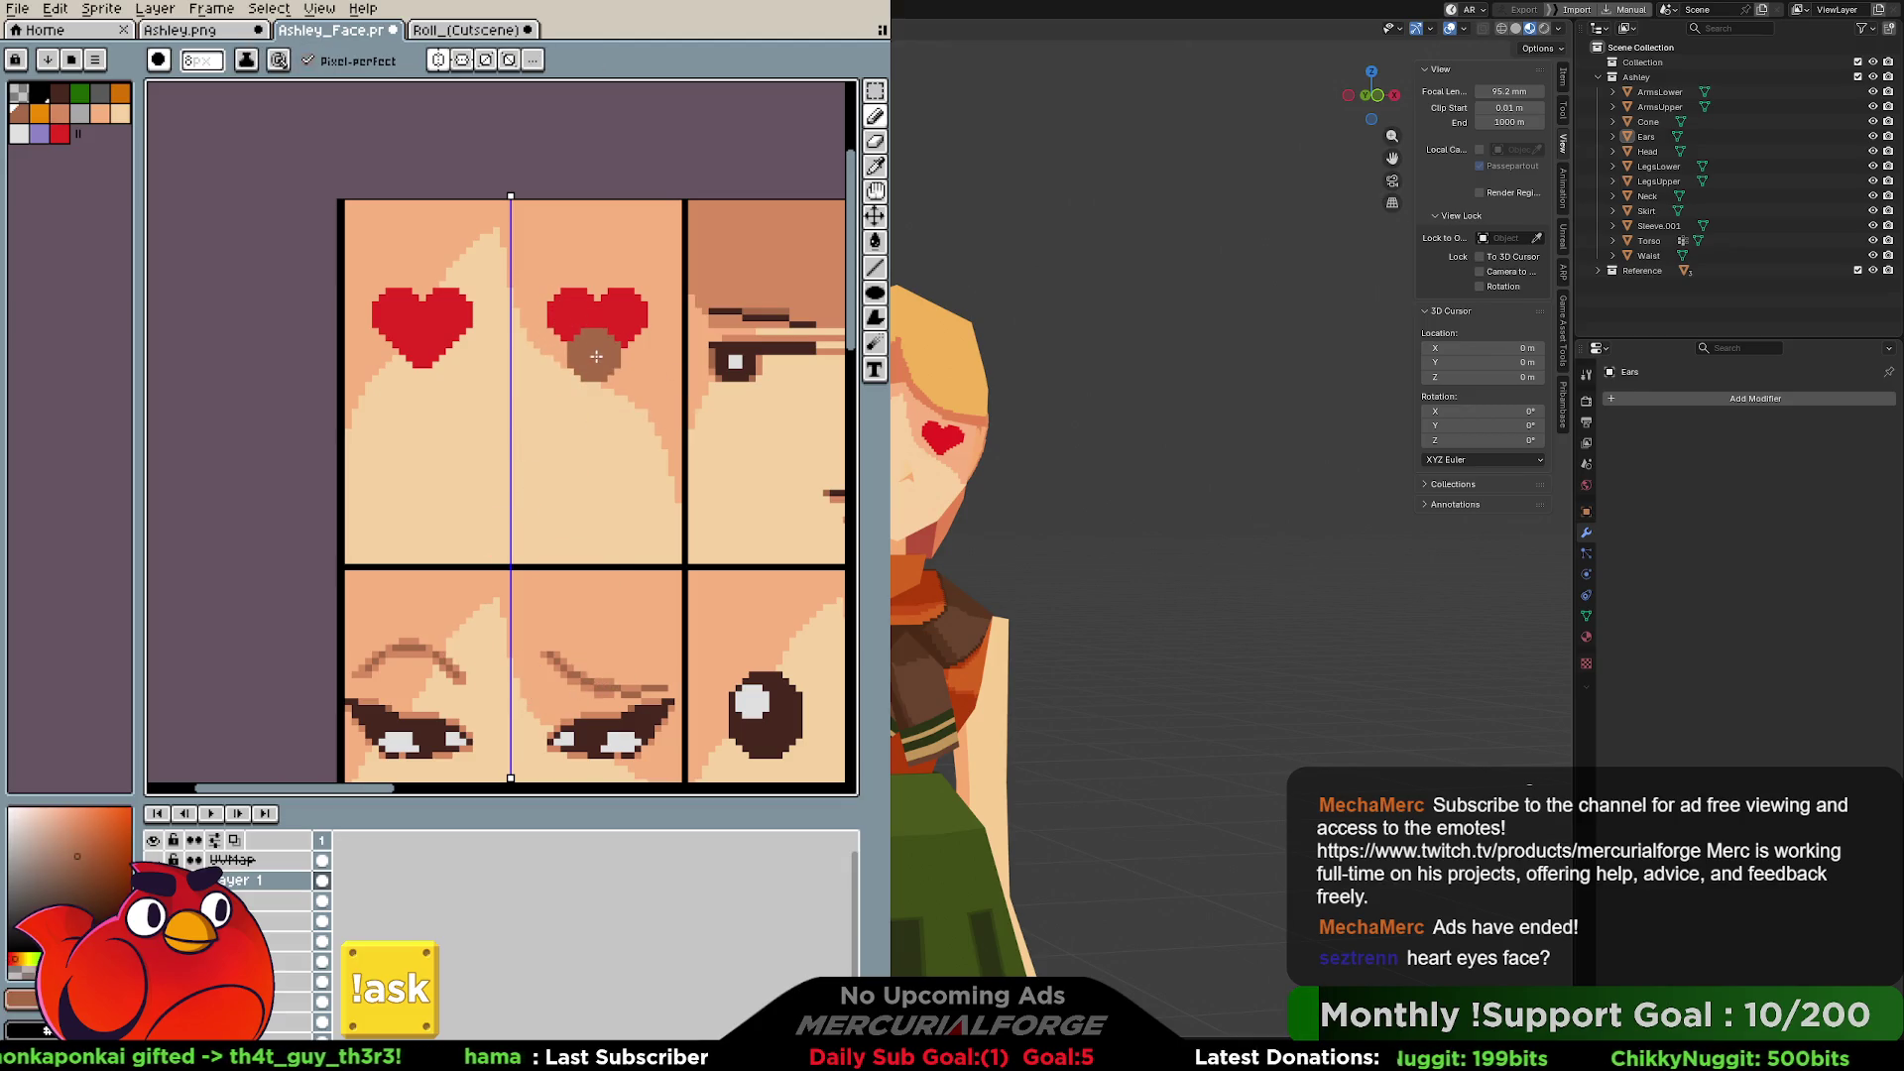
{"action": "key", "text": "x"}
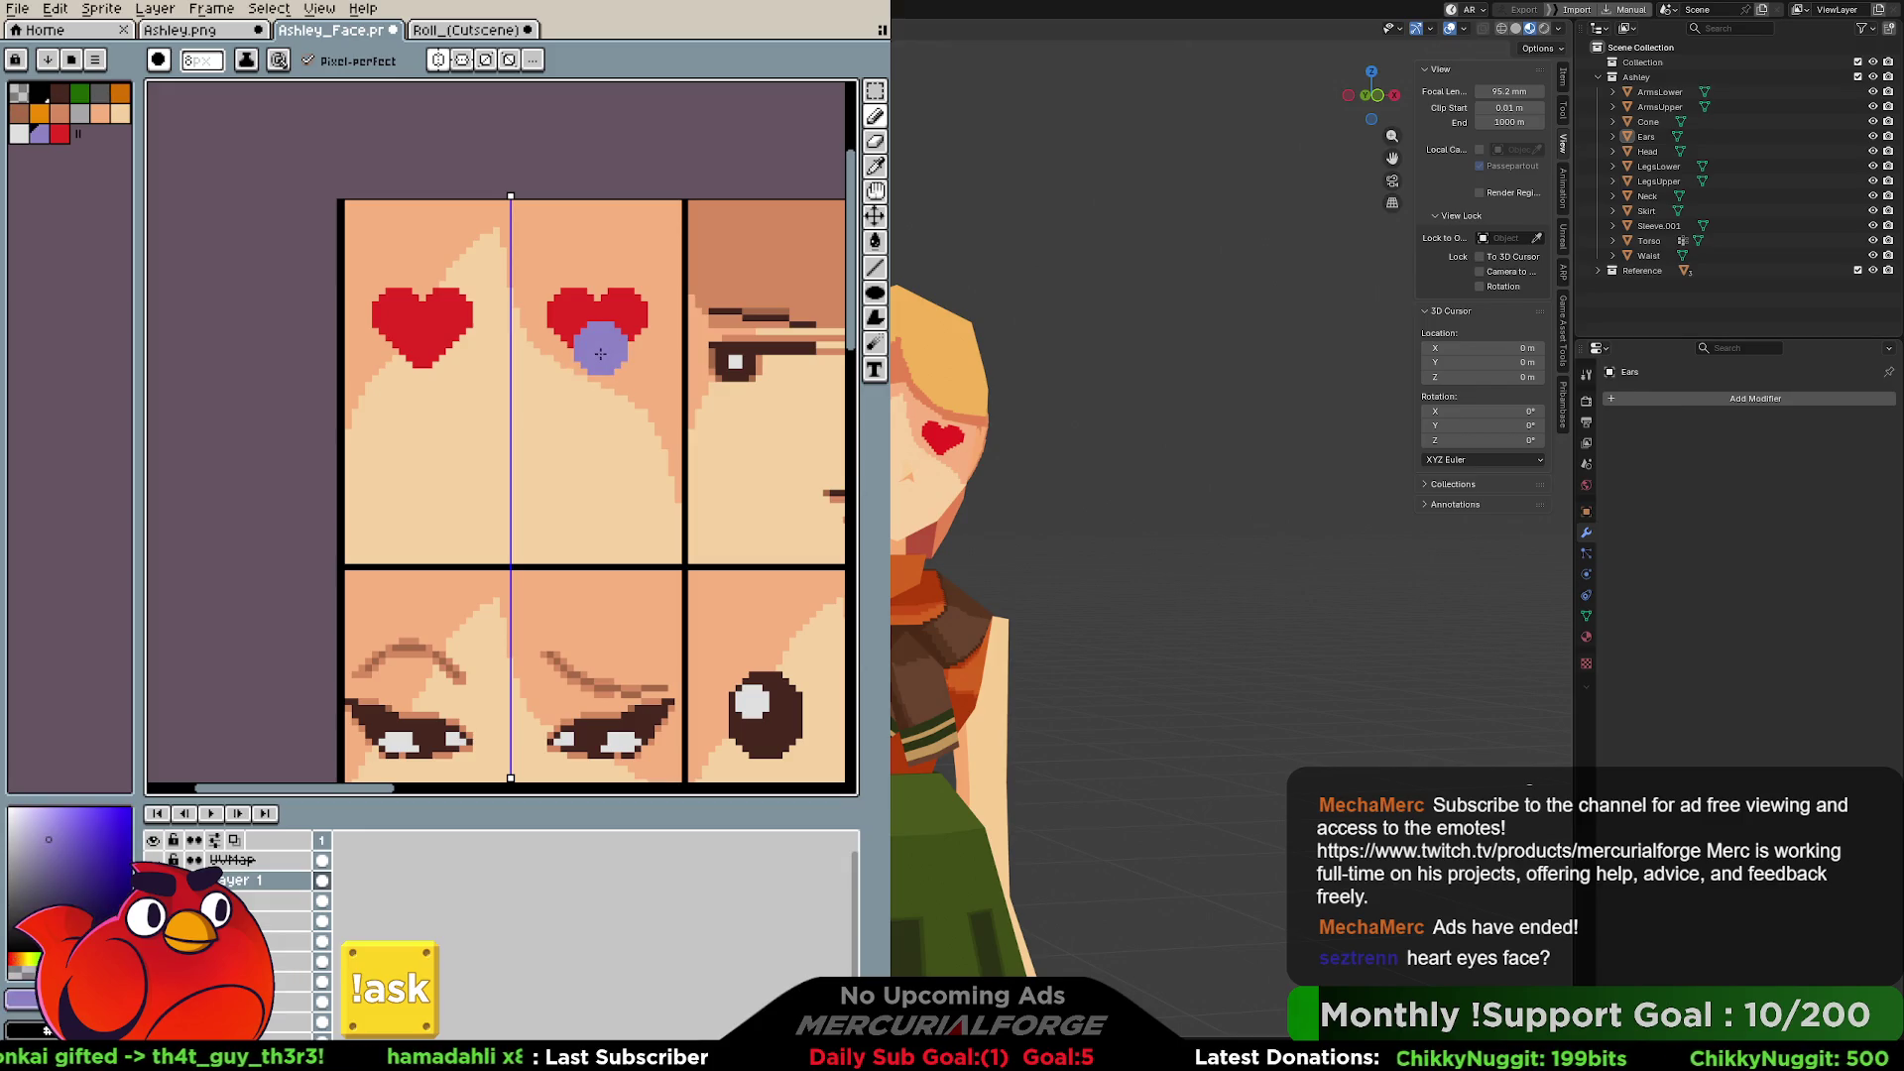
{"action": "left_click", "coordinate": [22, 135]}
{"action": "key", "text": "minus"}
{"action": "key", "text": "minus"}
{"action": "key", "text": "minus"}
{"action": "key", "text": "plus"}
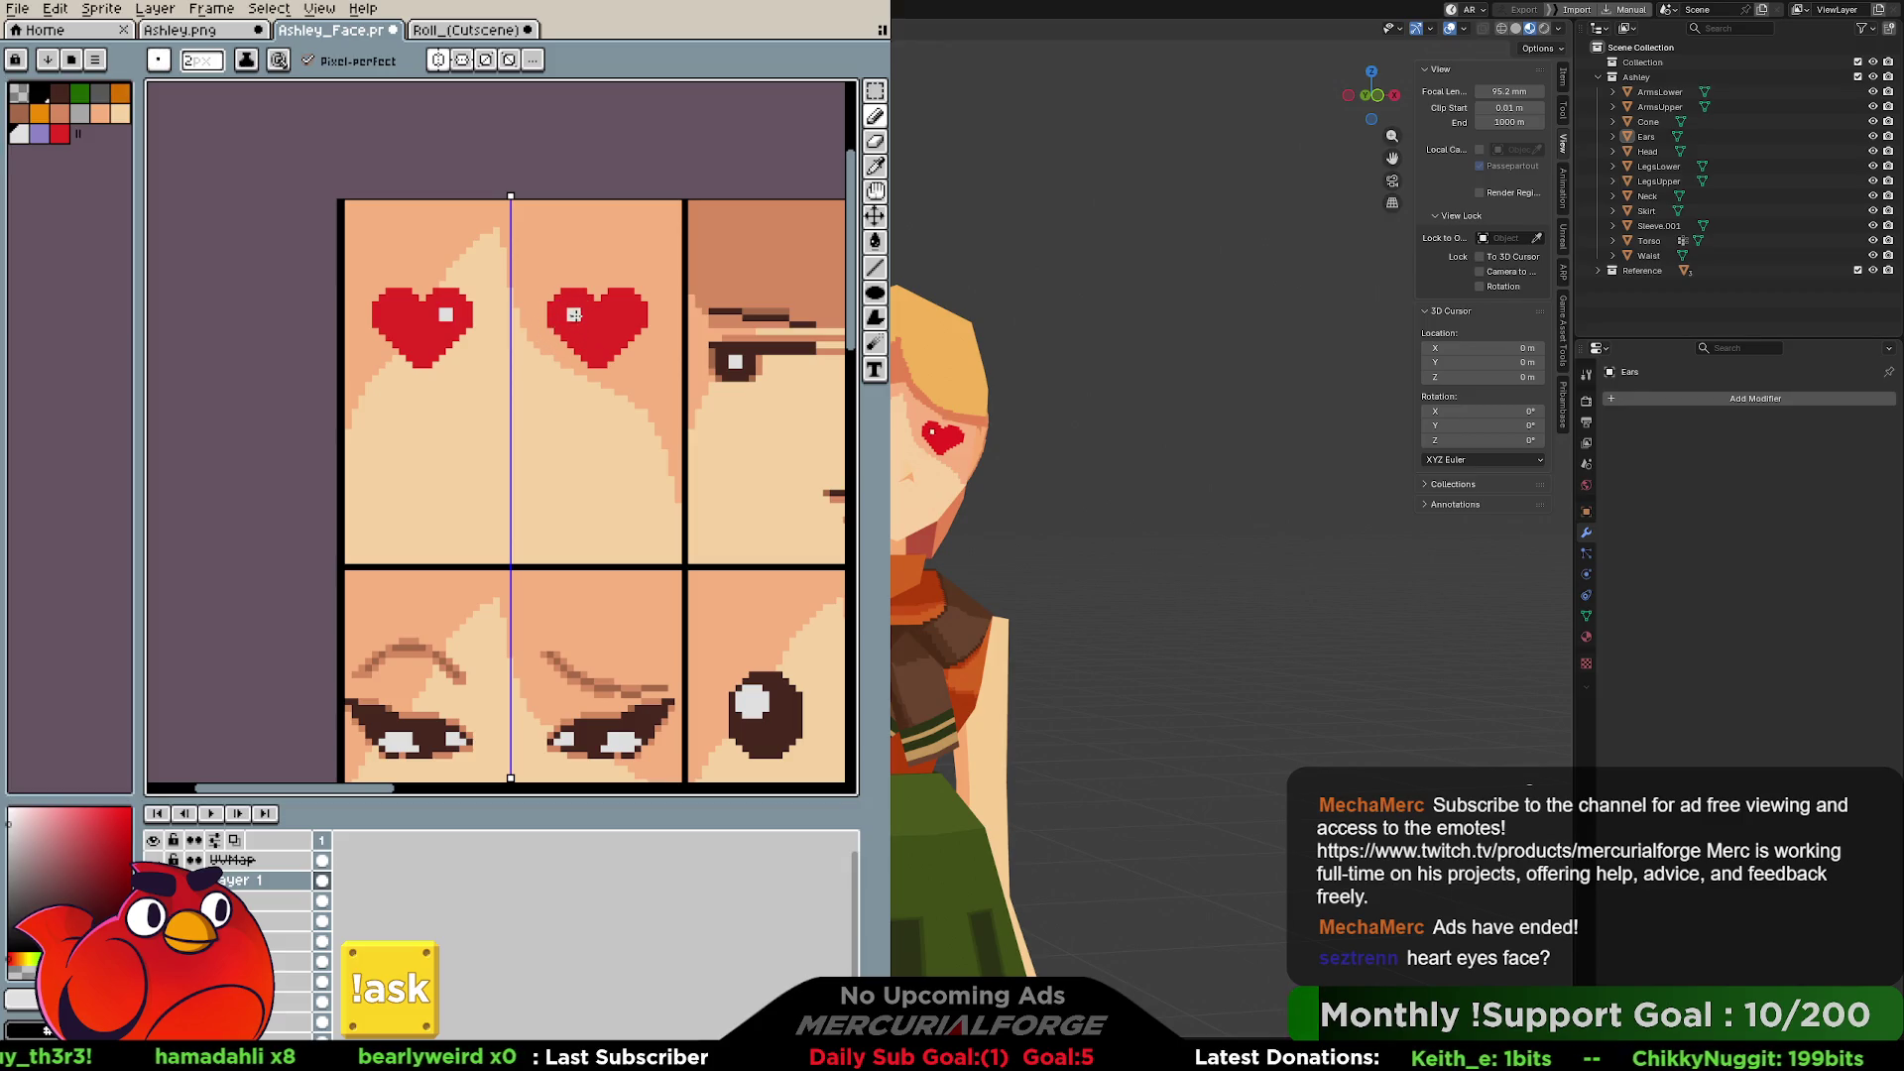
{"action": "key", "text": "ctrl+alt+c"}
{"action": "left_click", "coordinate": [803, 385]}
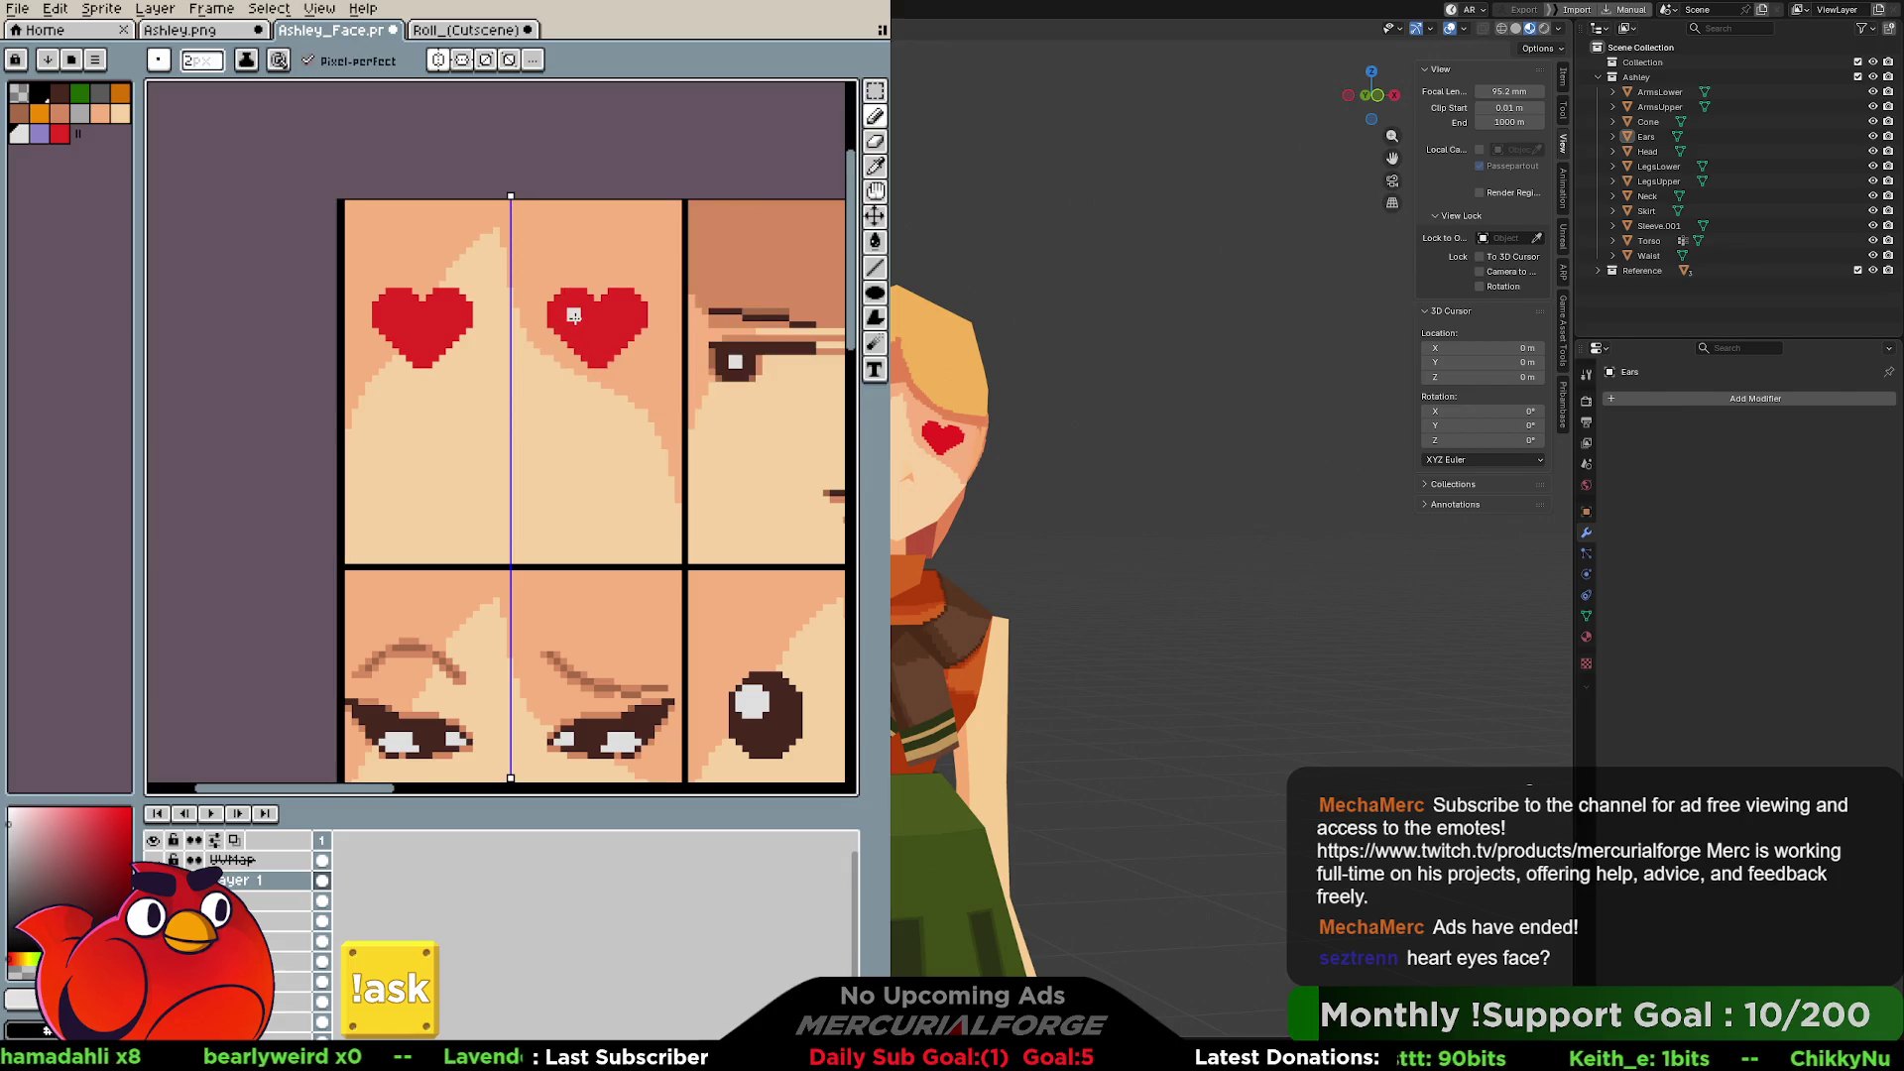
Turn off symmetry and paint a white highlight on the left heart, reduced to 1px.
{"action": "left_click", "coordinate": [437, 60]}
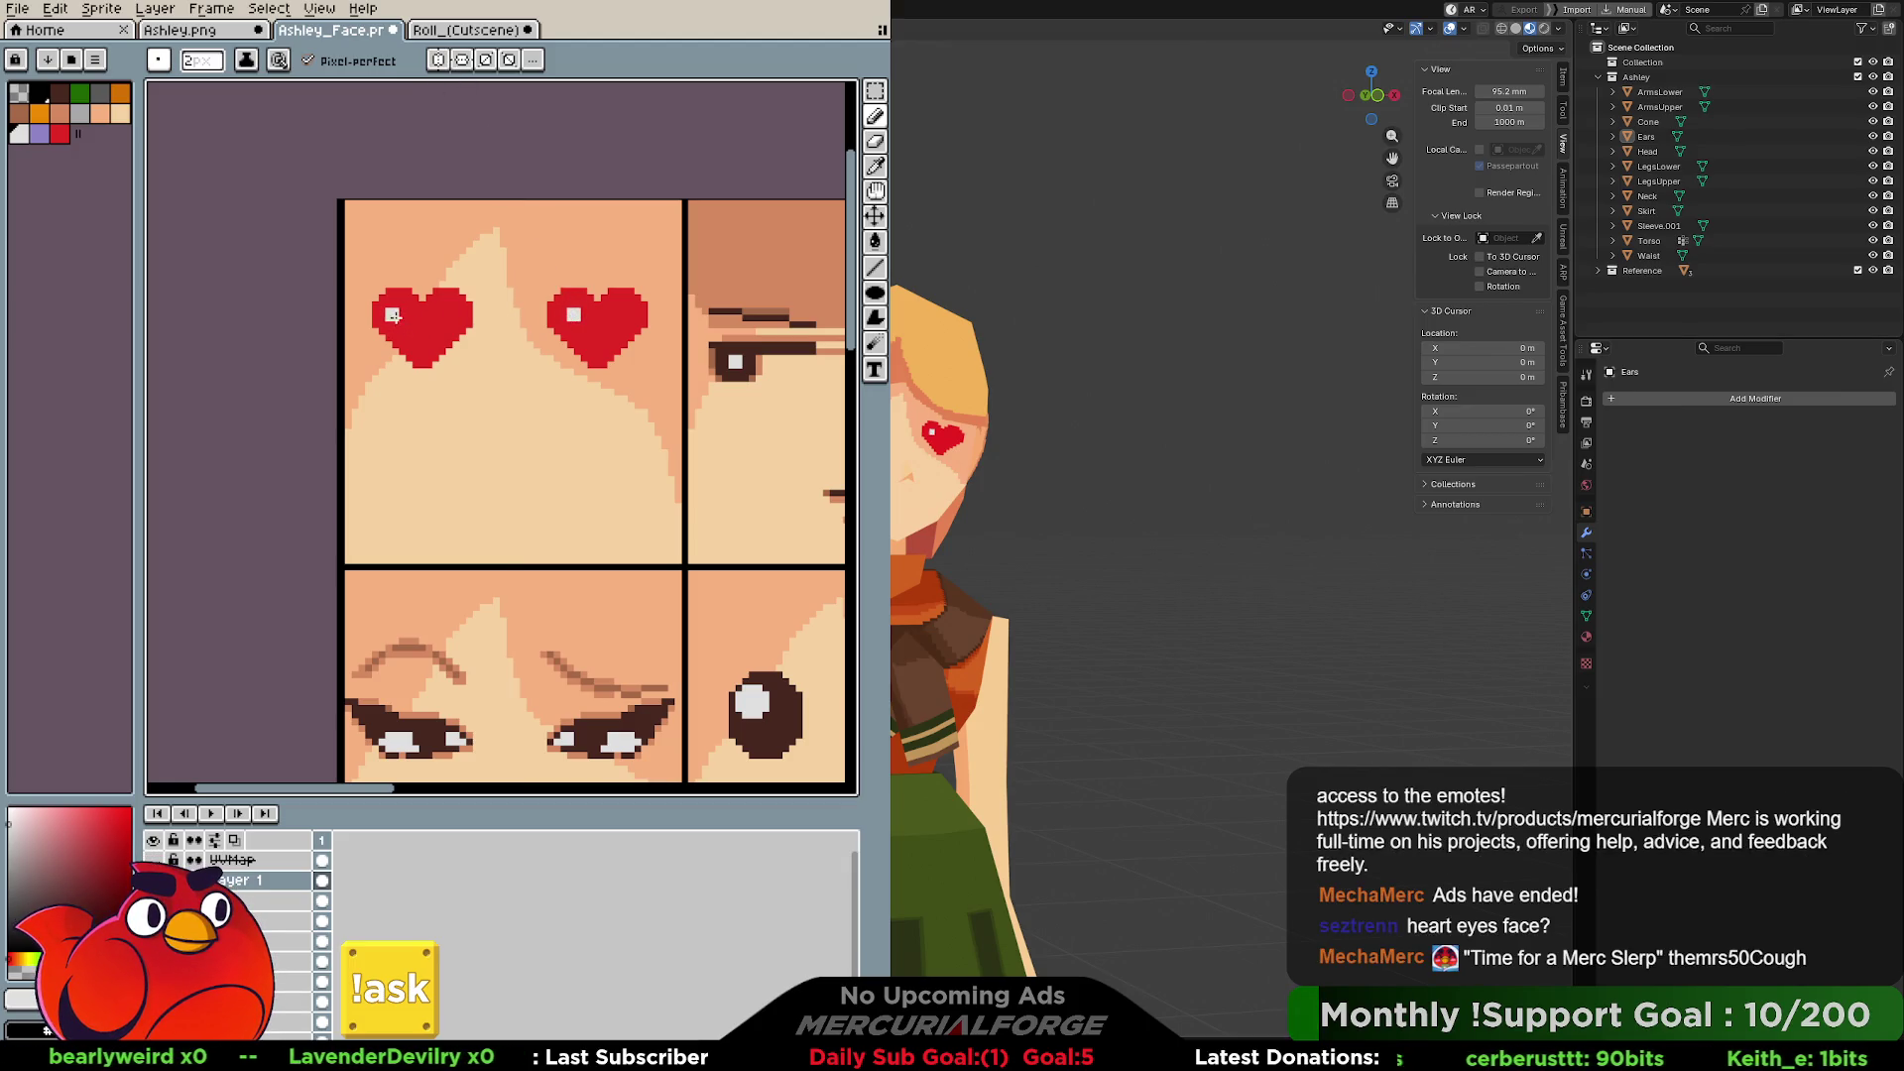
{"action": "left_click", "coordinate": [412, 318]}
{"action": "key", "text": "ctrl+z"}
{"action": "key", "text": "minus"}
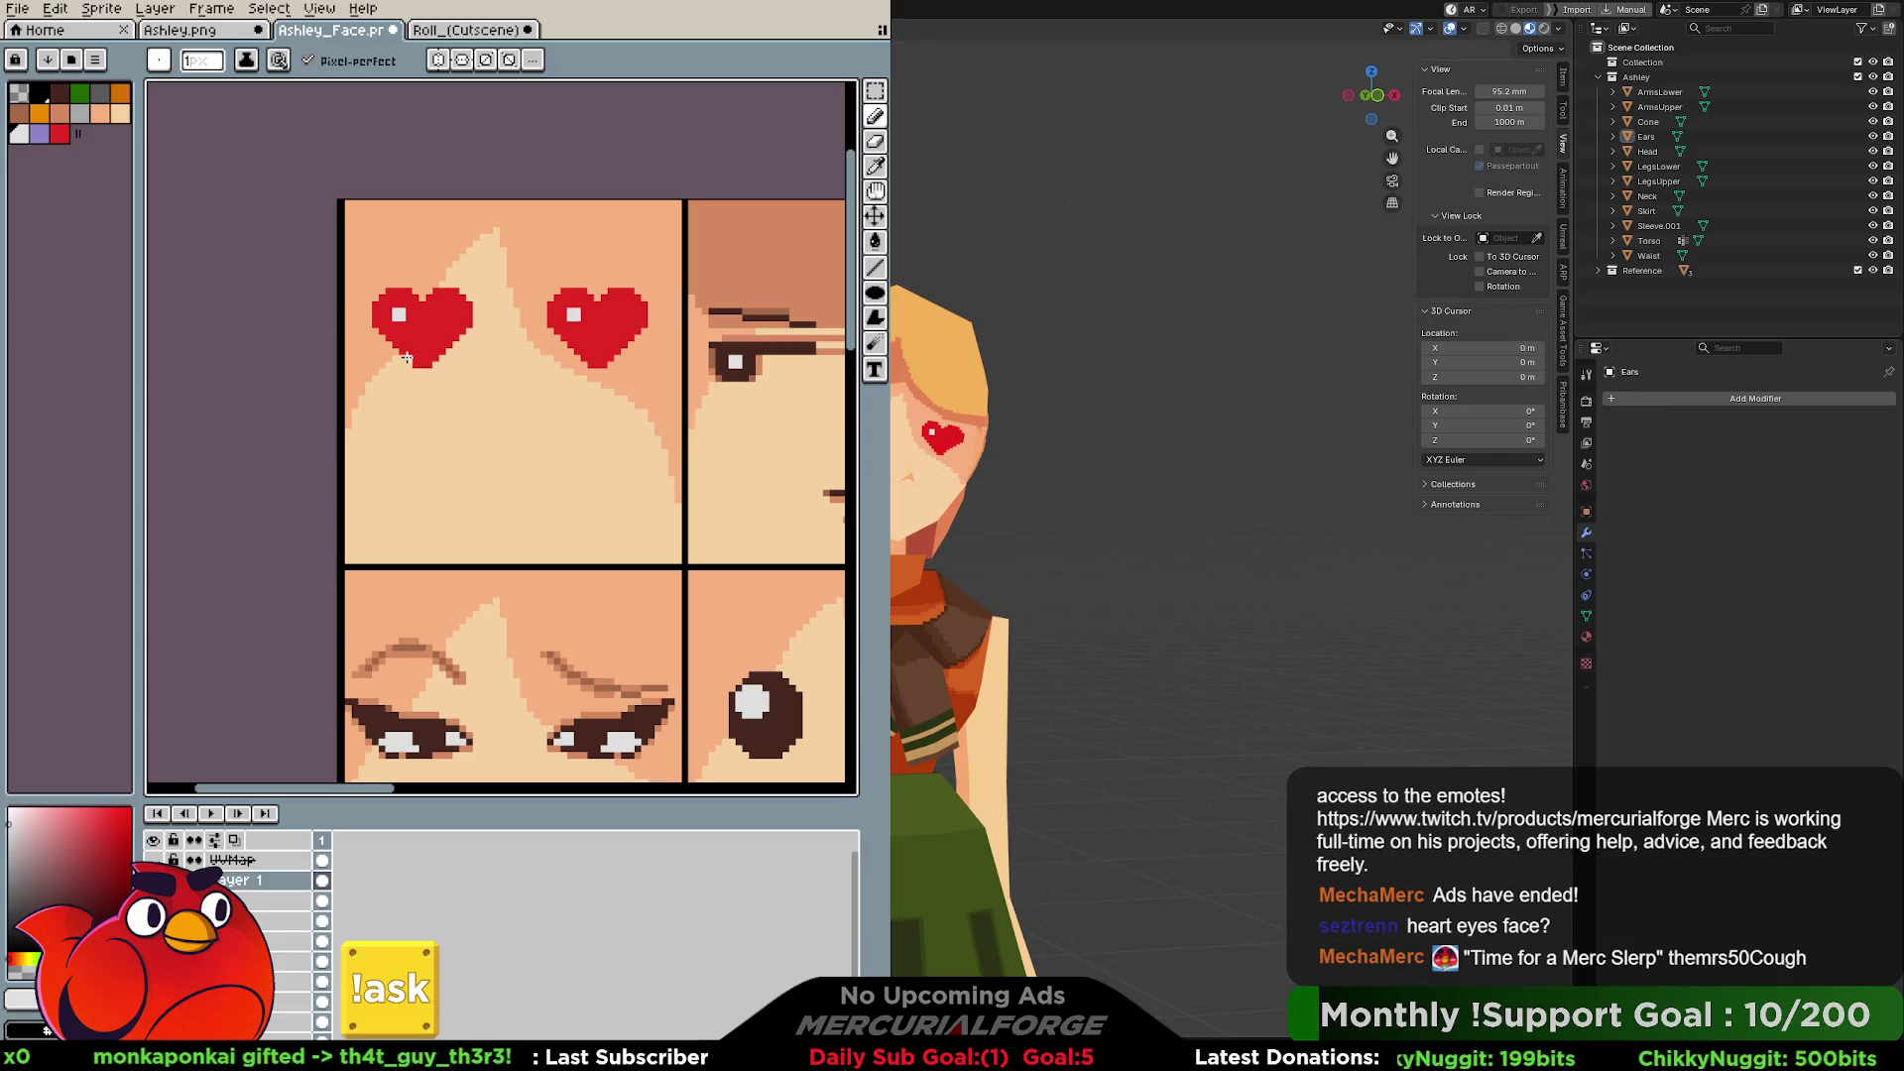
Select the Head object, enter Edit Mode and isolate it in Local View.
{"action": "mouse_move", "coordinate": [1031, 451]}
{"action": "middle_mouse_down"}
{"action": "mouse_move", "coordinate": [1005, 443]}
{"action": "mouse_move", "coordinate": [937, 514]}
{"action": "middle_mouse_up"}
{"action": "left_click", "coordinate": [932, 454]}
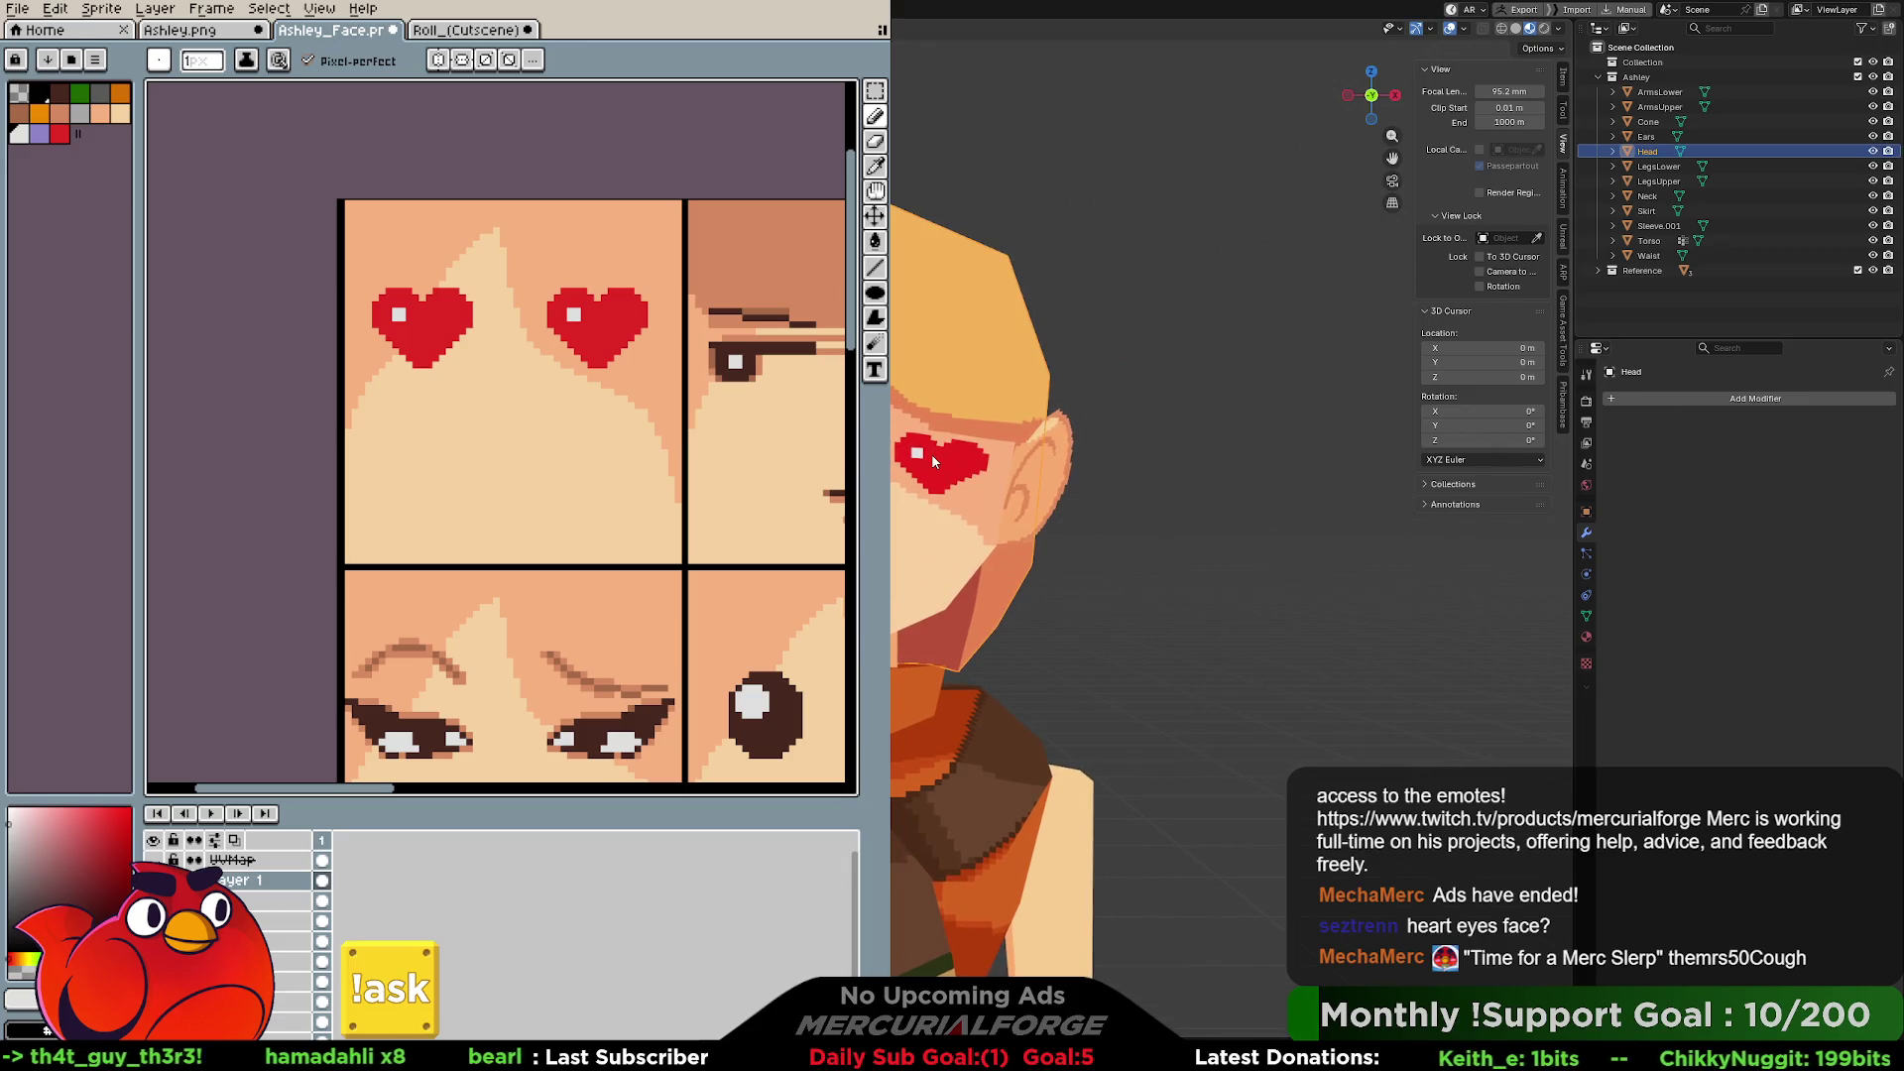
{"action": "scroll", "coordinate": [931, 454], "scroll_direction": "down", "scroll_amount": 5}
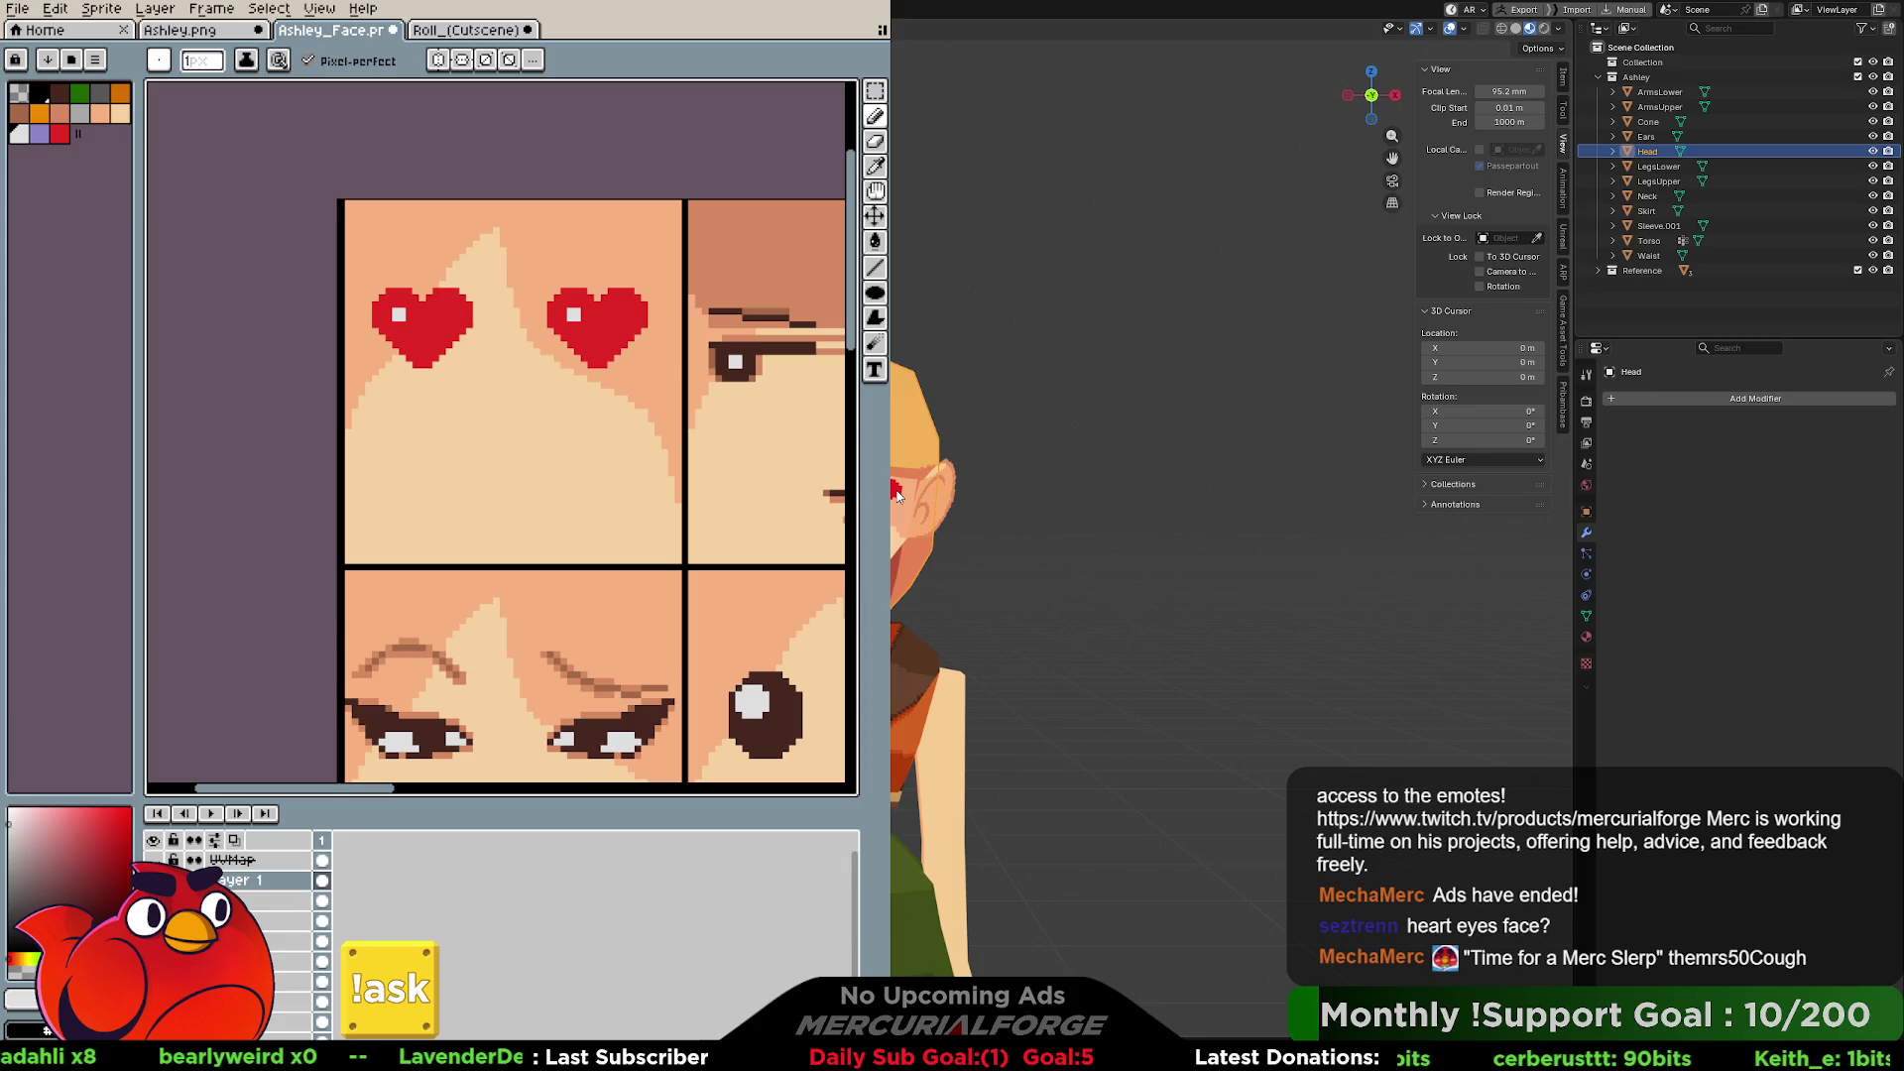
{"action": "key", "text": "Tab"}
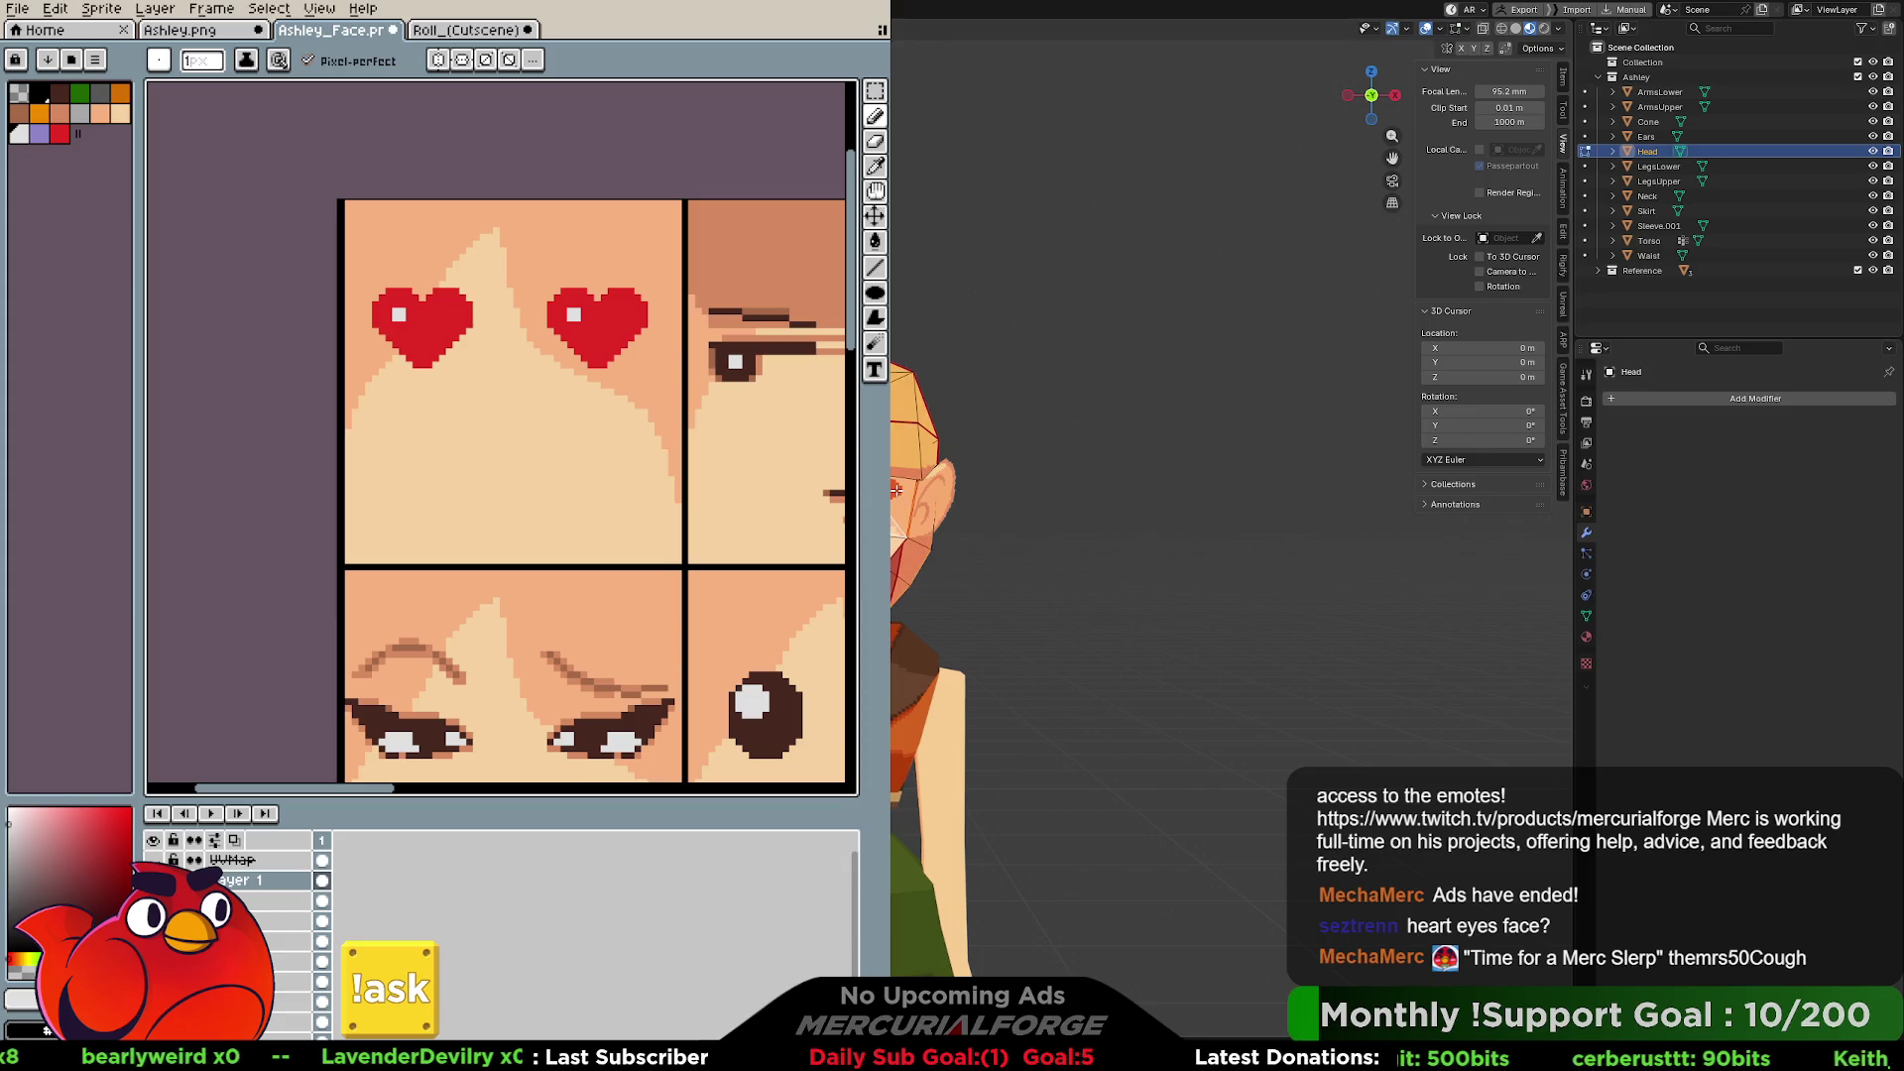
{"action": "key", "text": "Tab"}
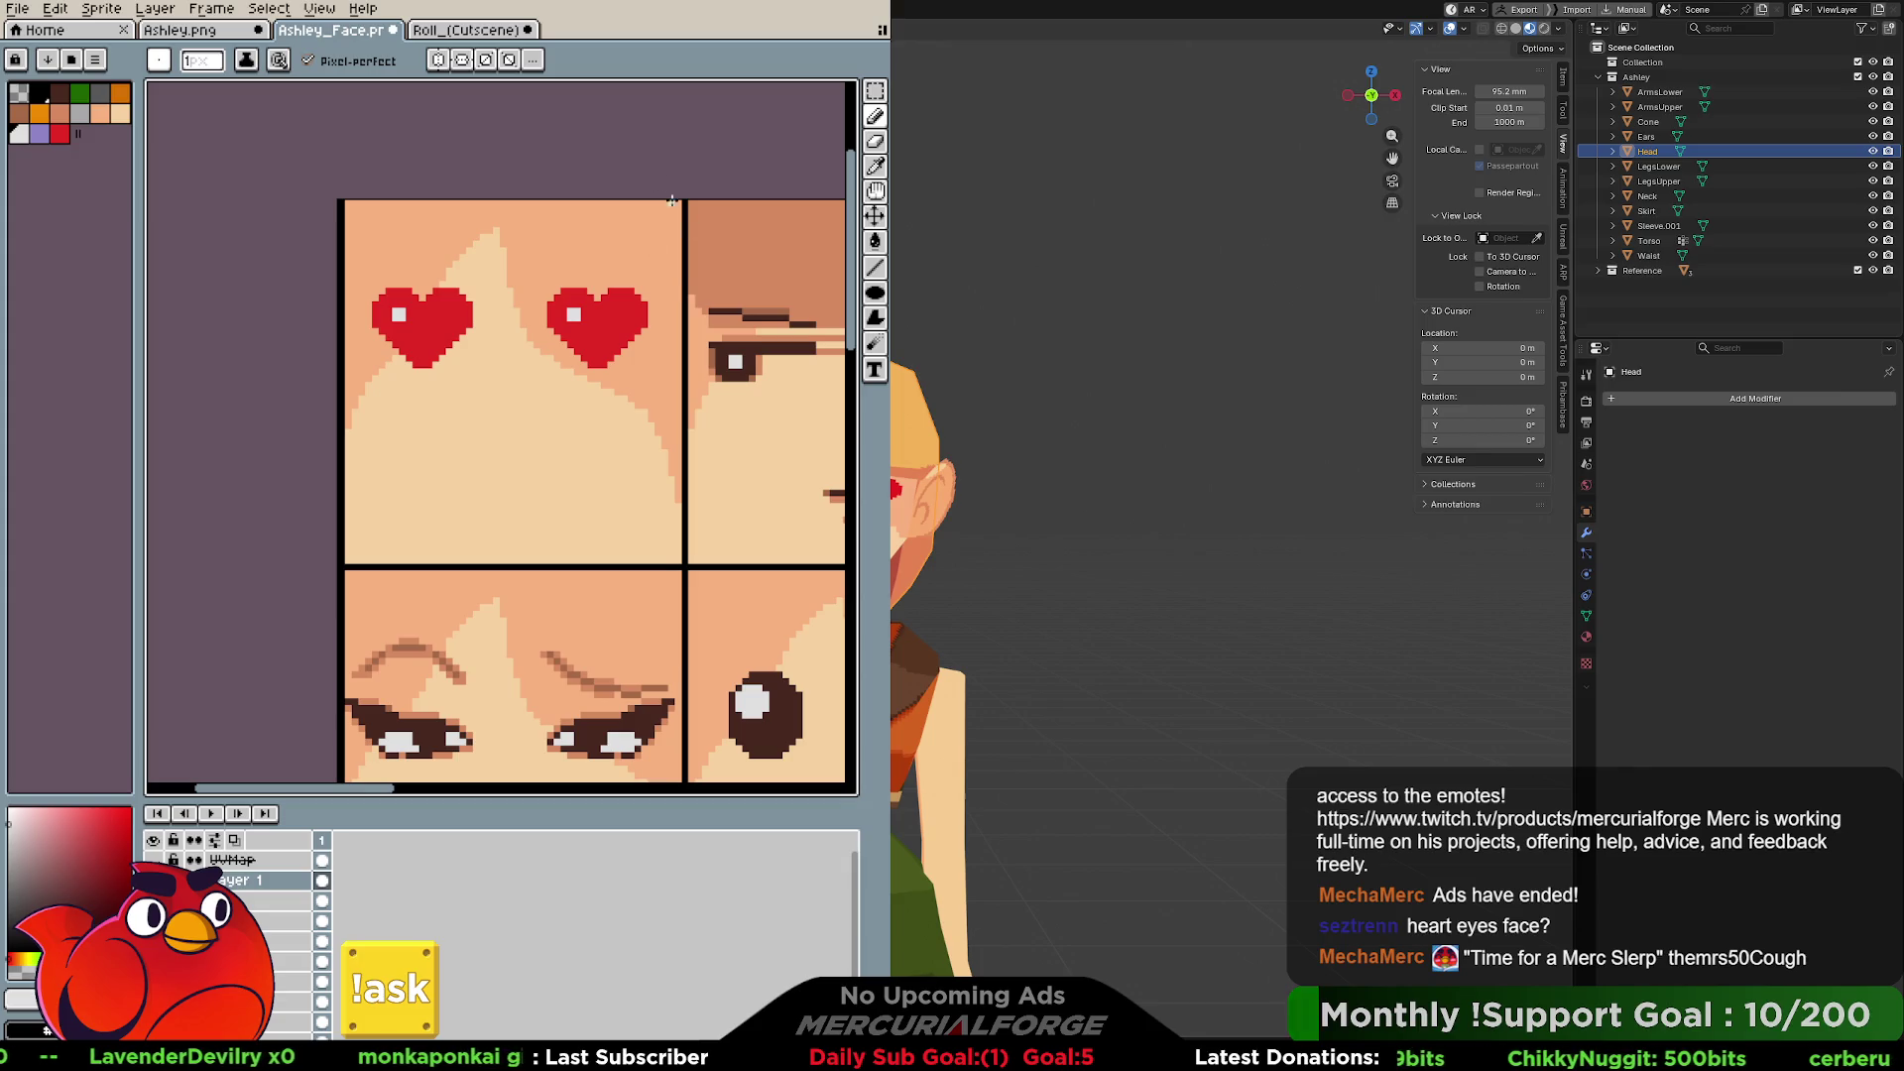
{"action": "key", "text": "Tab"}
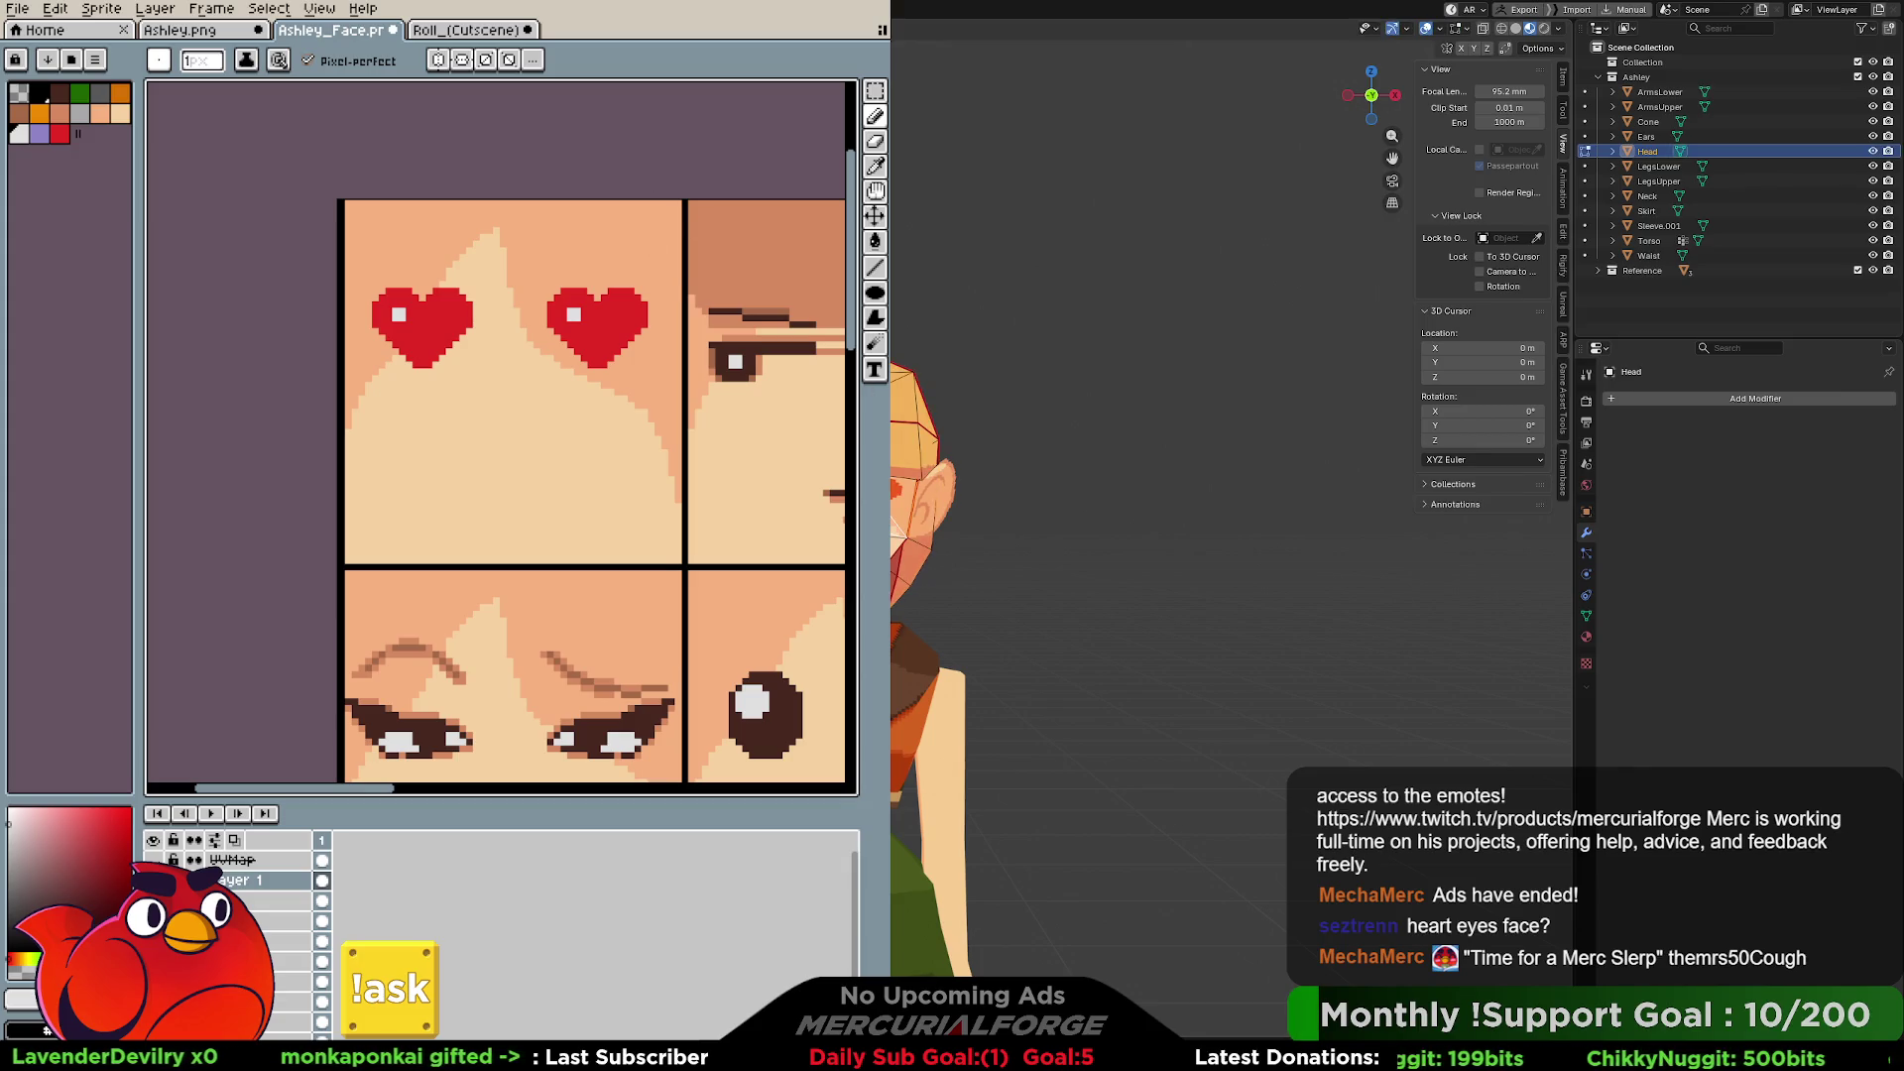
{"action": "key", "text": "KP_Divide"}
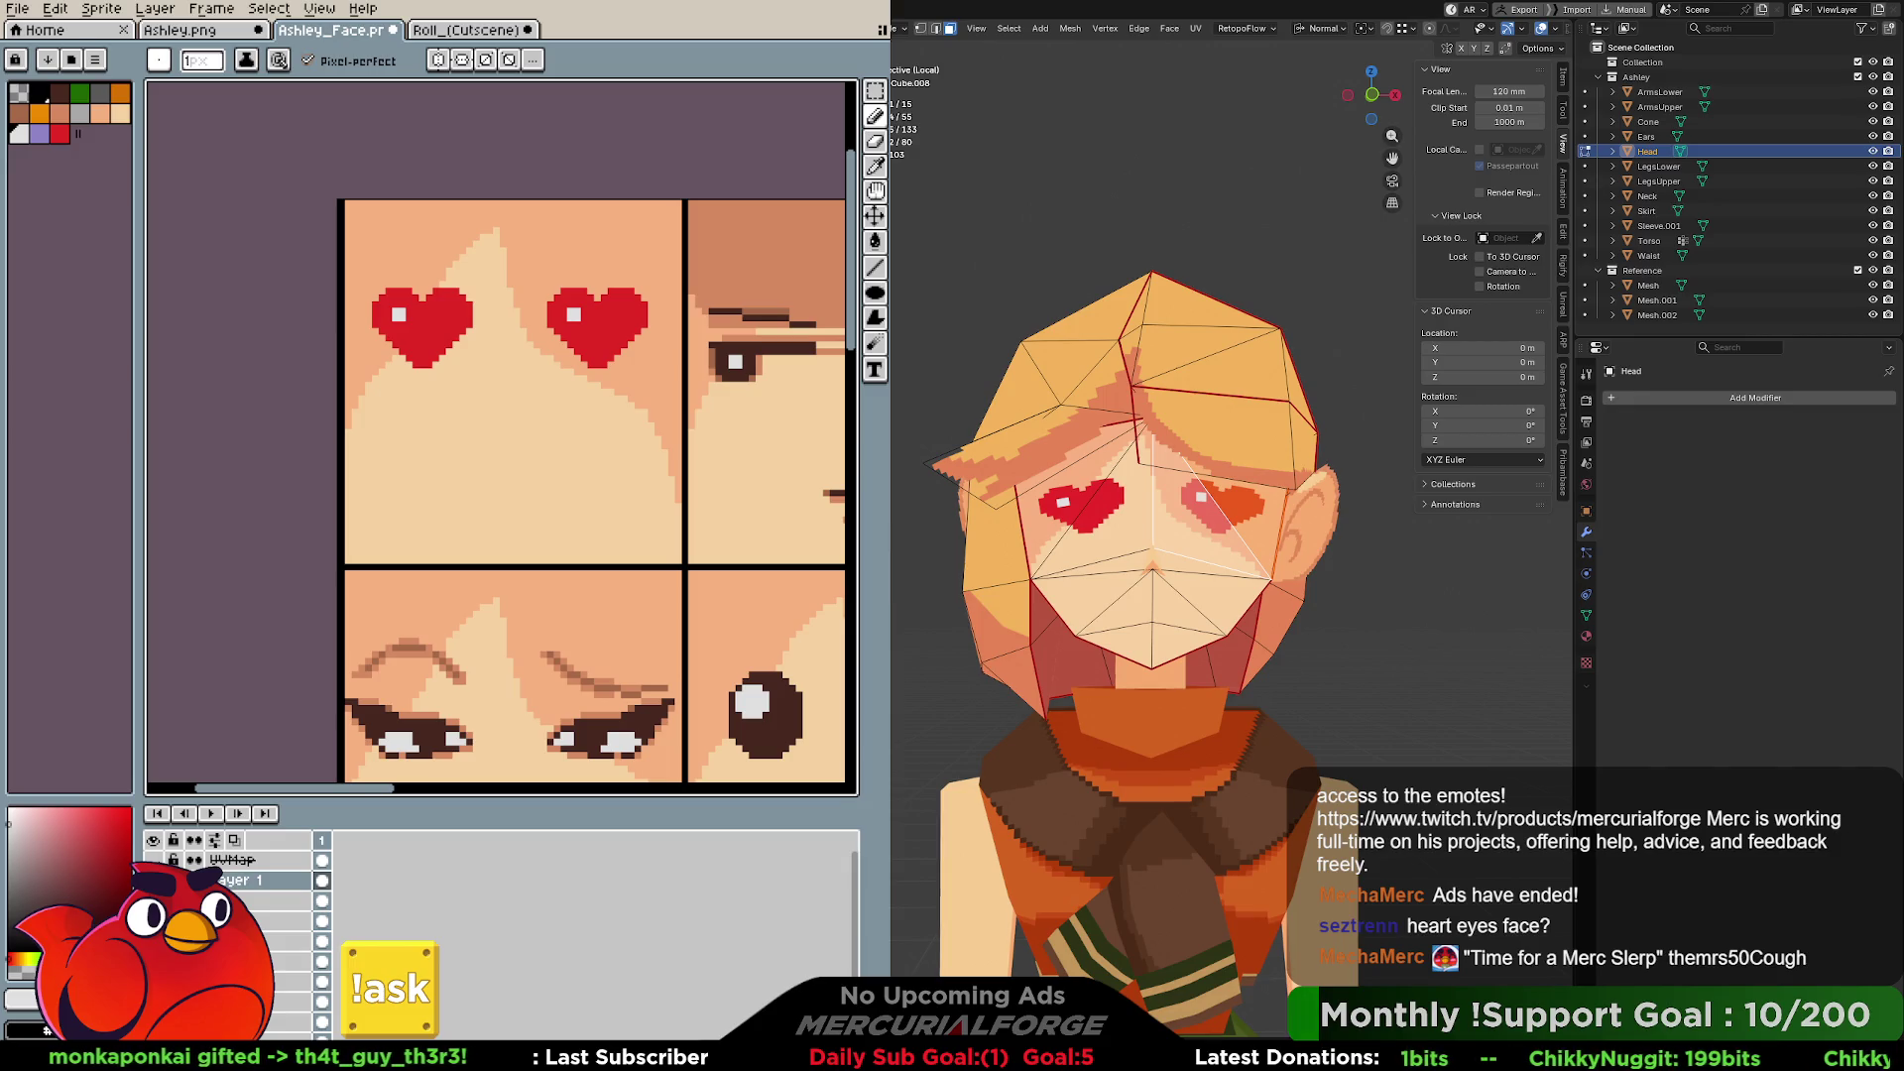
Grow the face selection over the left eye, then undo the hearts to restore the green-eyed face.
{"action": "key", "text": "ctrl+KP_Add"}
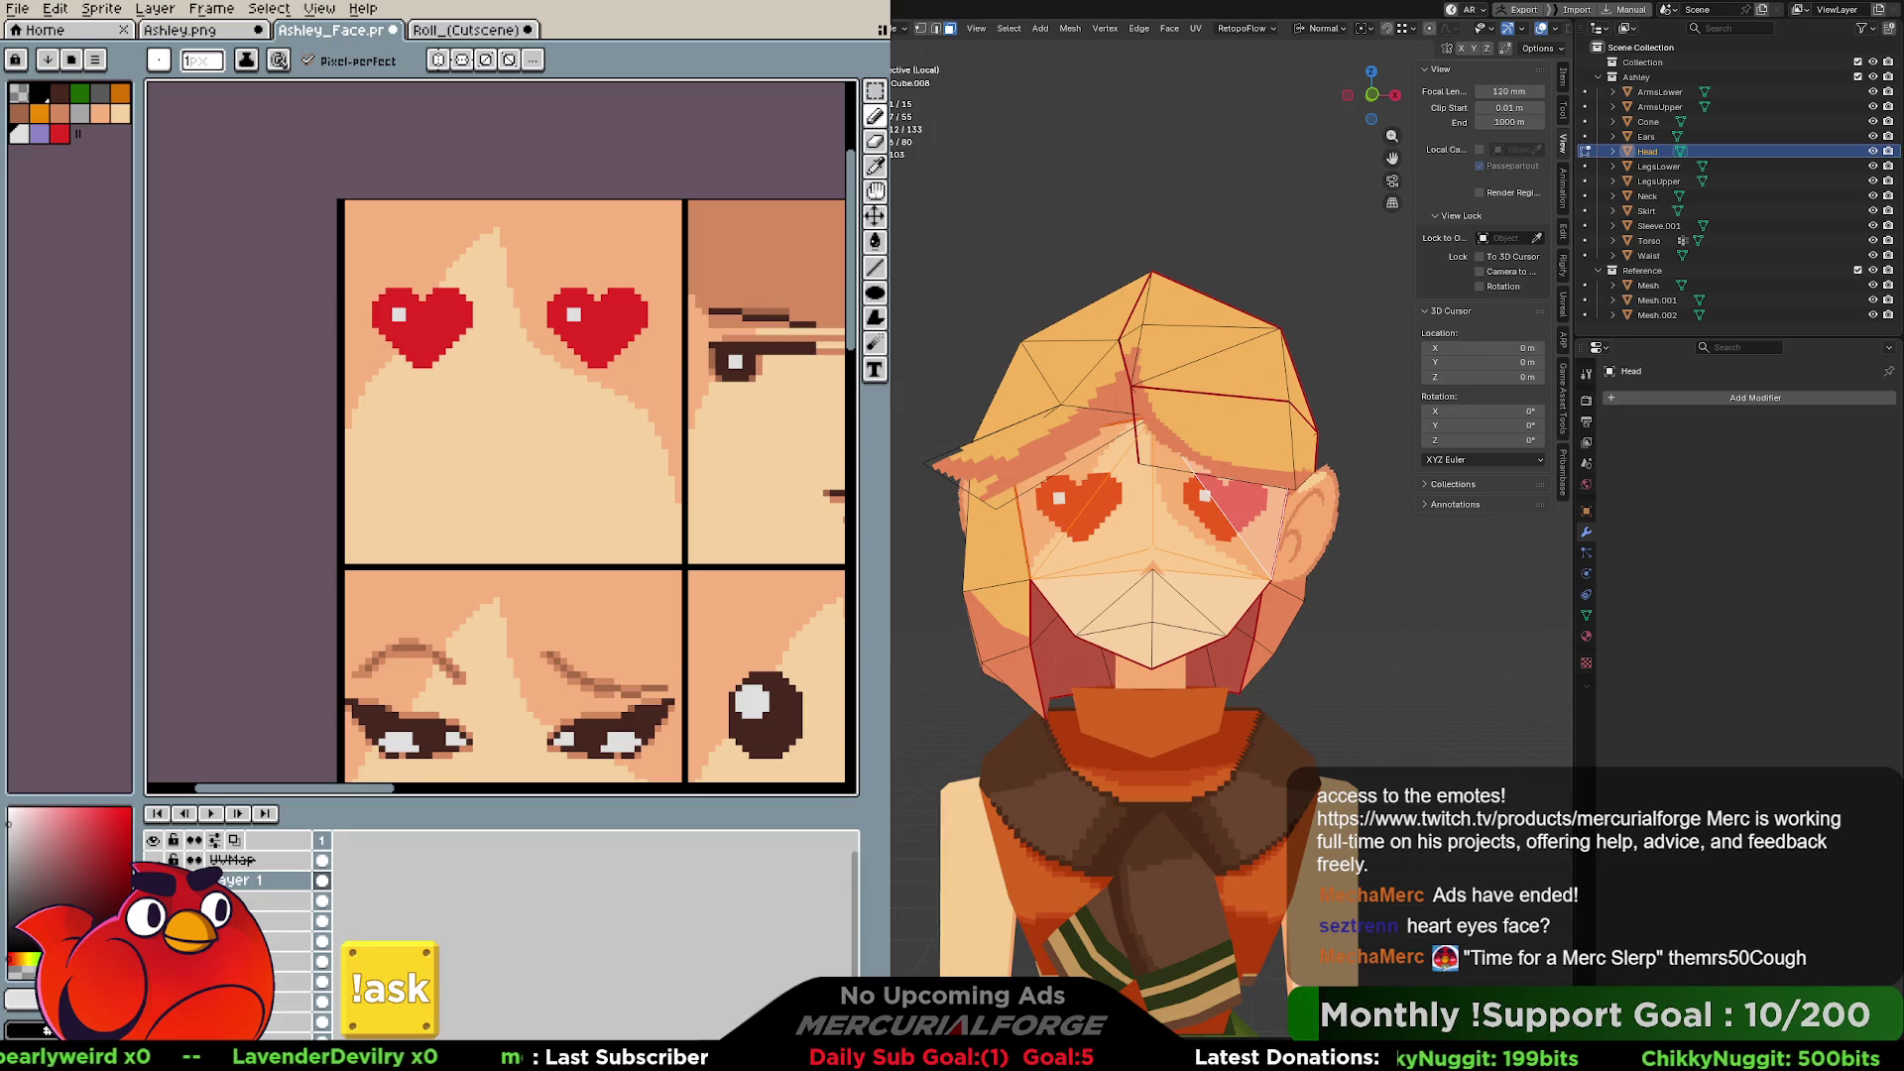
{"action": "key", "text": "ctrl+z"}
{"action": "key", "text": "ctrl+z"}
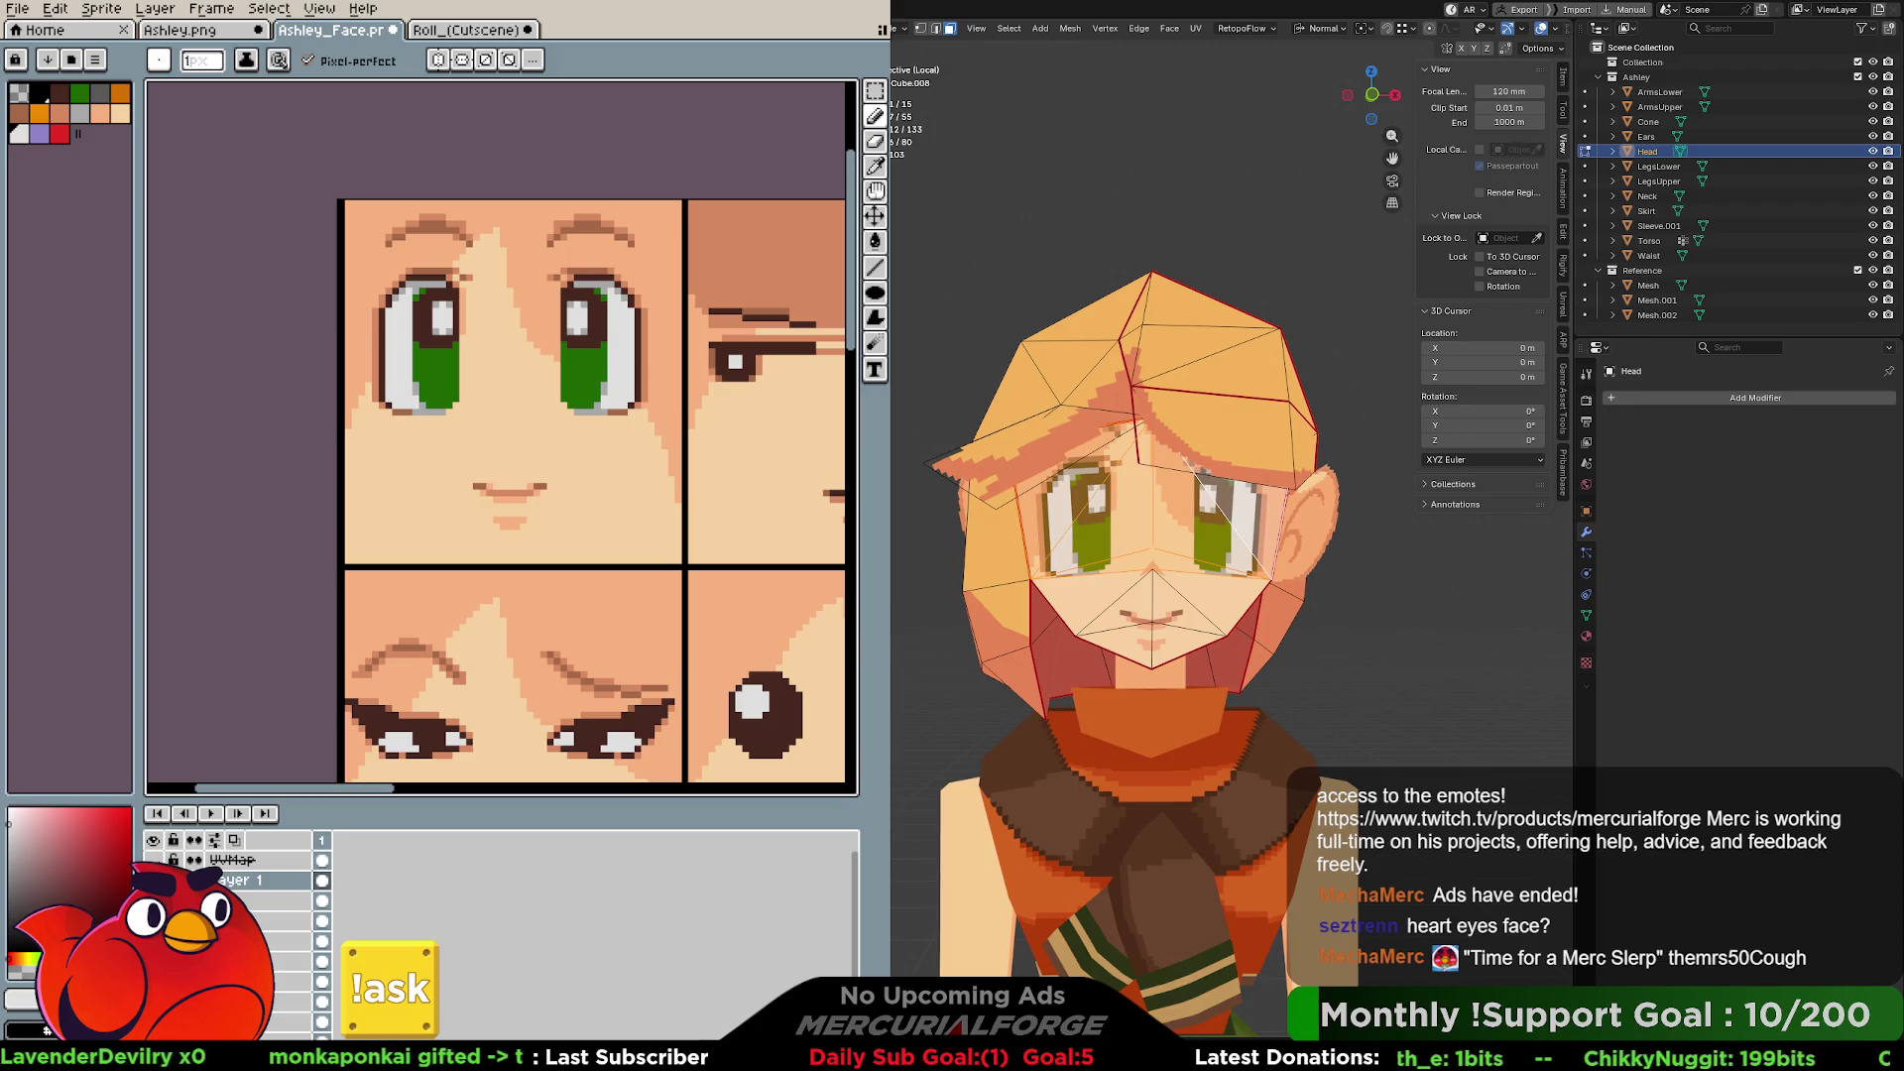
Undo and redo until the red heart eyes sit over the normal green eyes.
{"action": "scroll", "coordinate": [1150, 536], "scroll_direction": "down", "scroll_amount": 4}
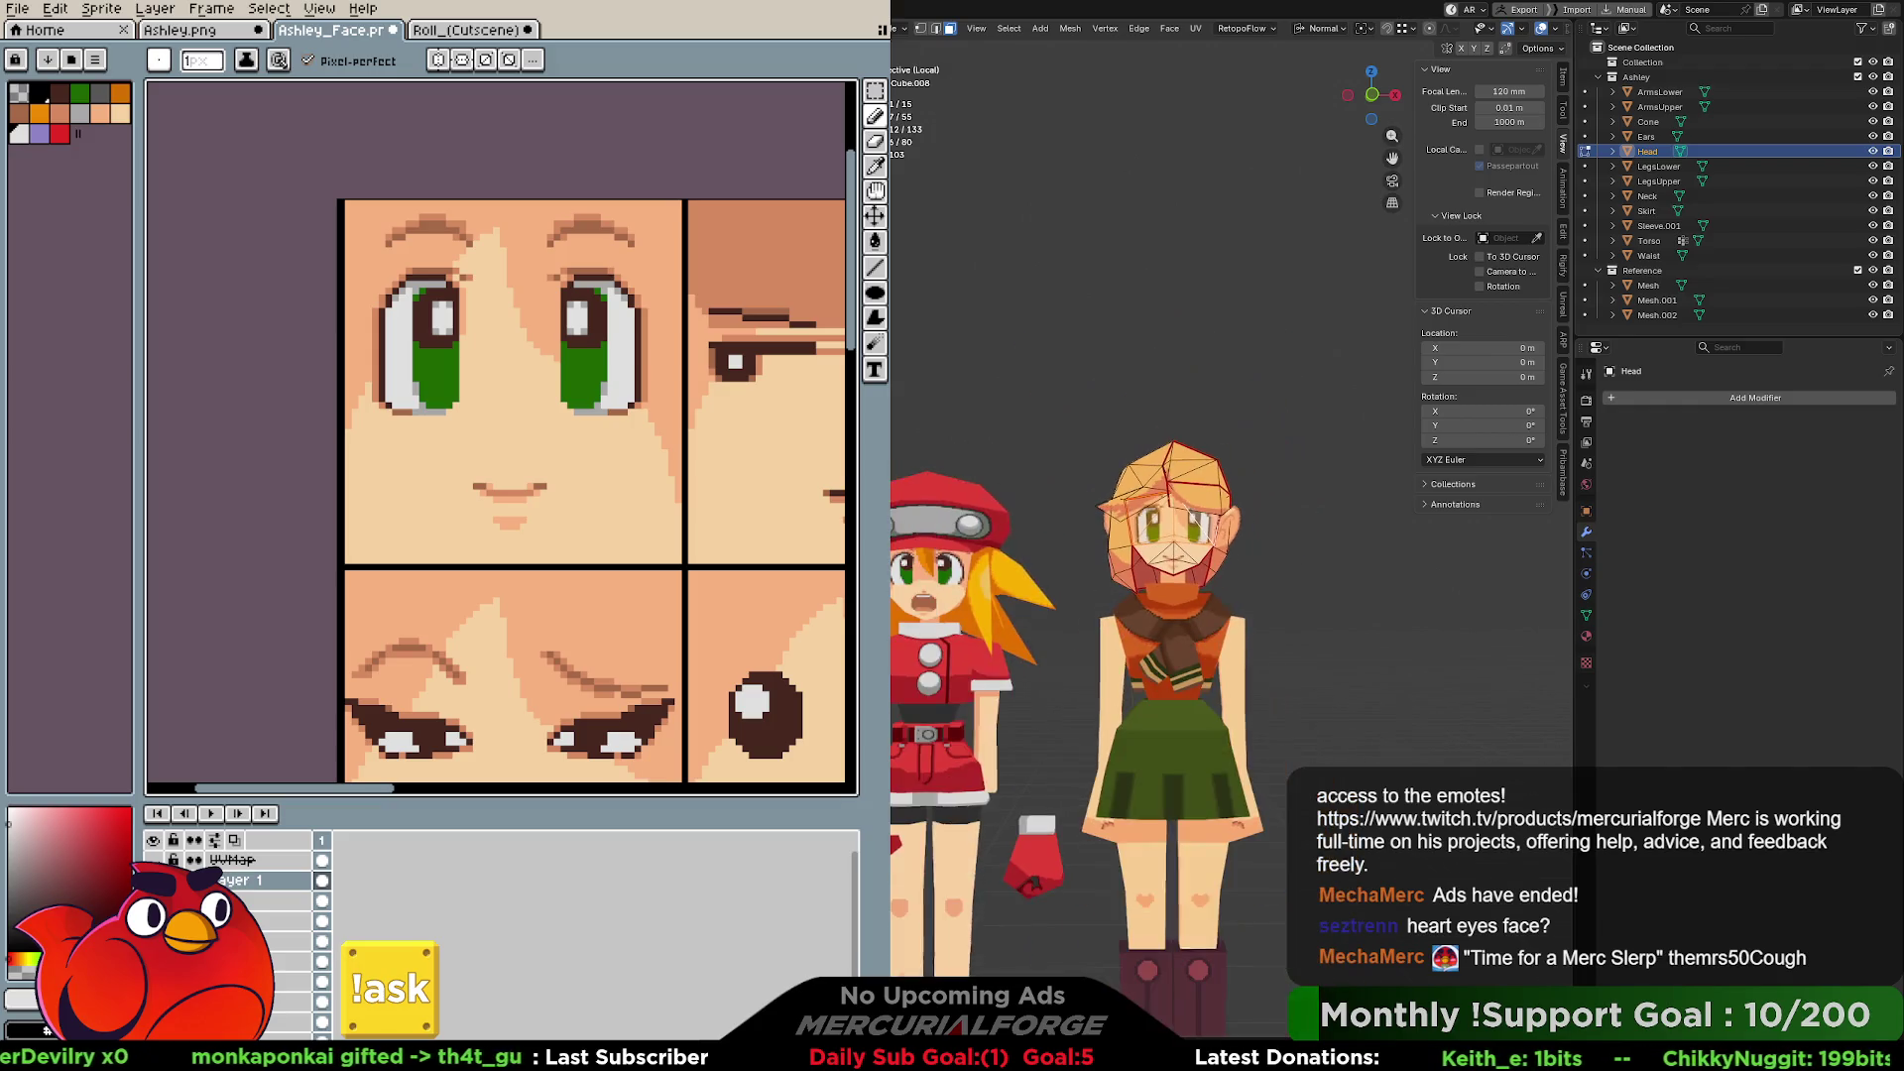
{"action": "scroll", "coordinate": [1150, 536], "scroll_direction": "up", "scroll_amount": 4}
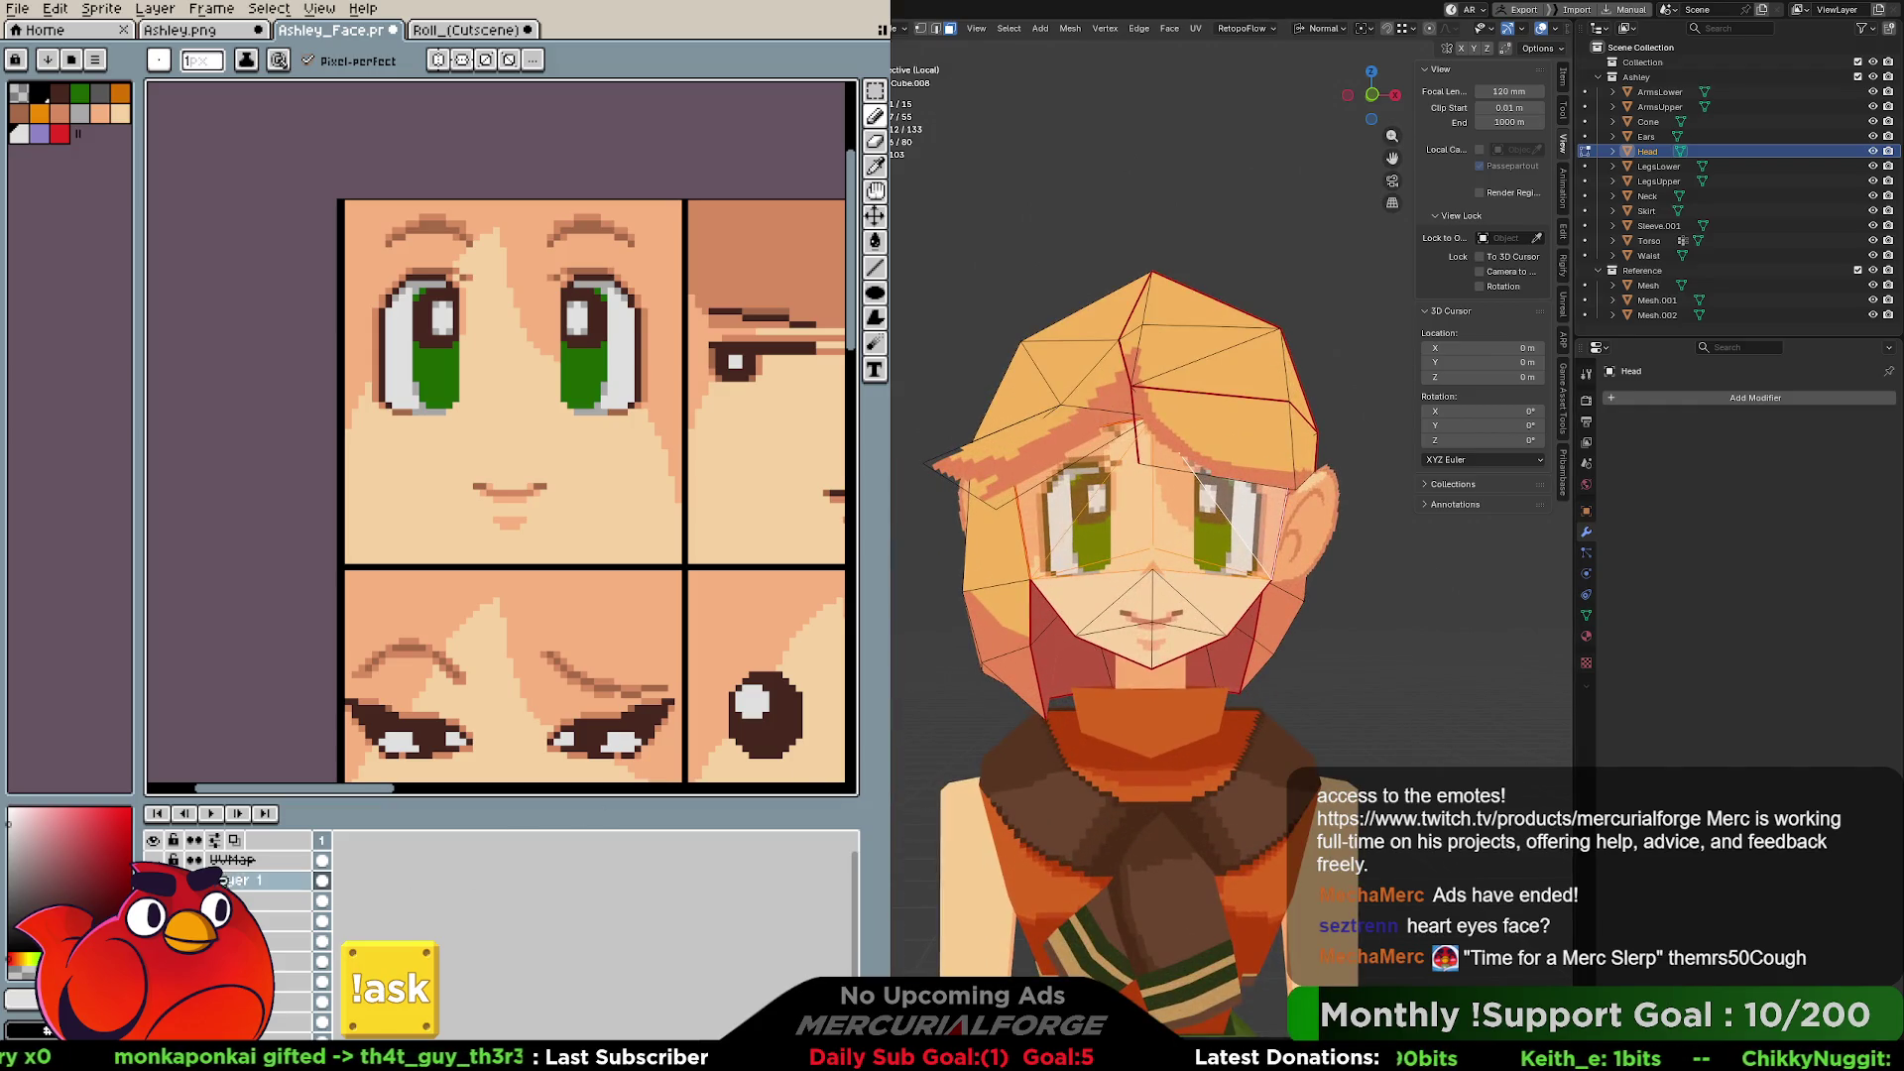
{"action": "key", "text": "ctrl+y"}
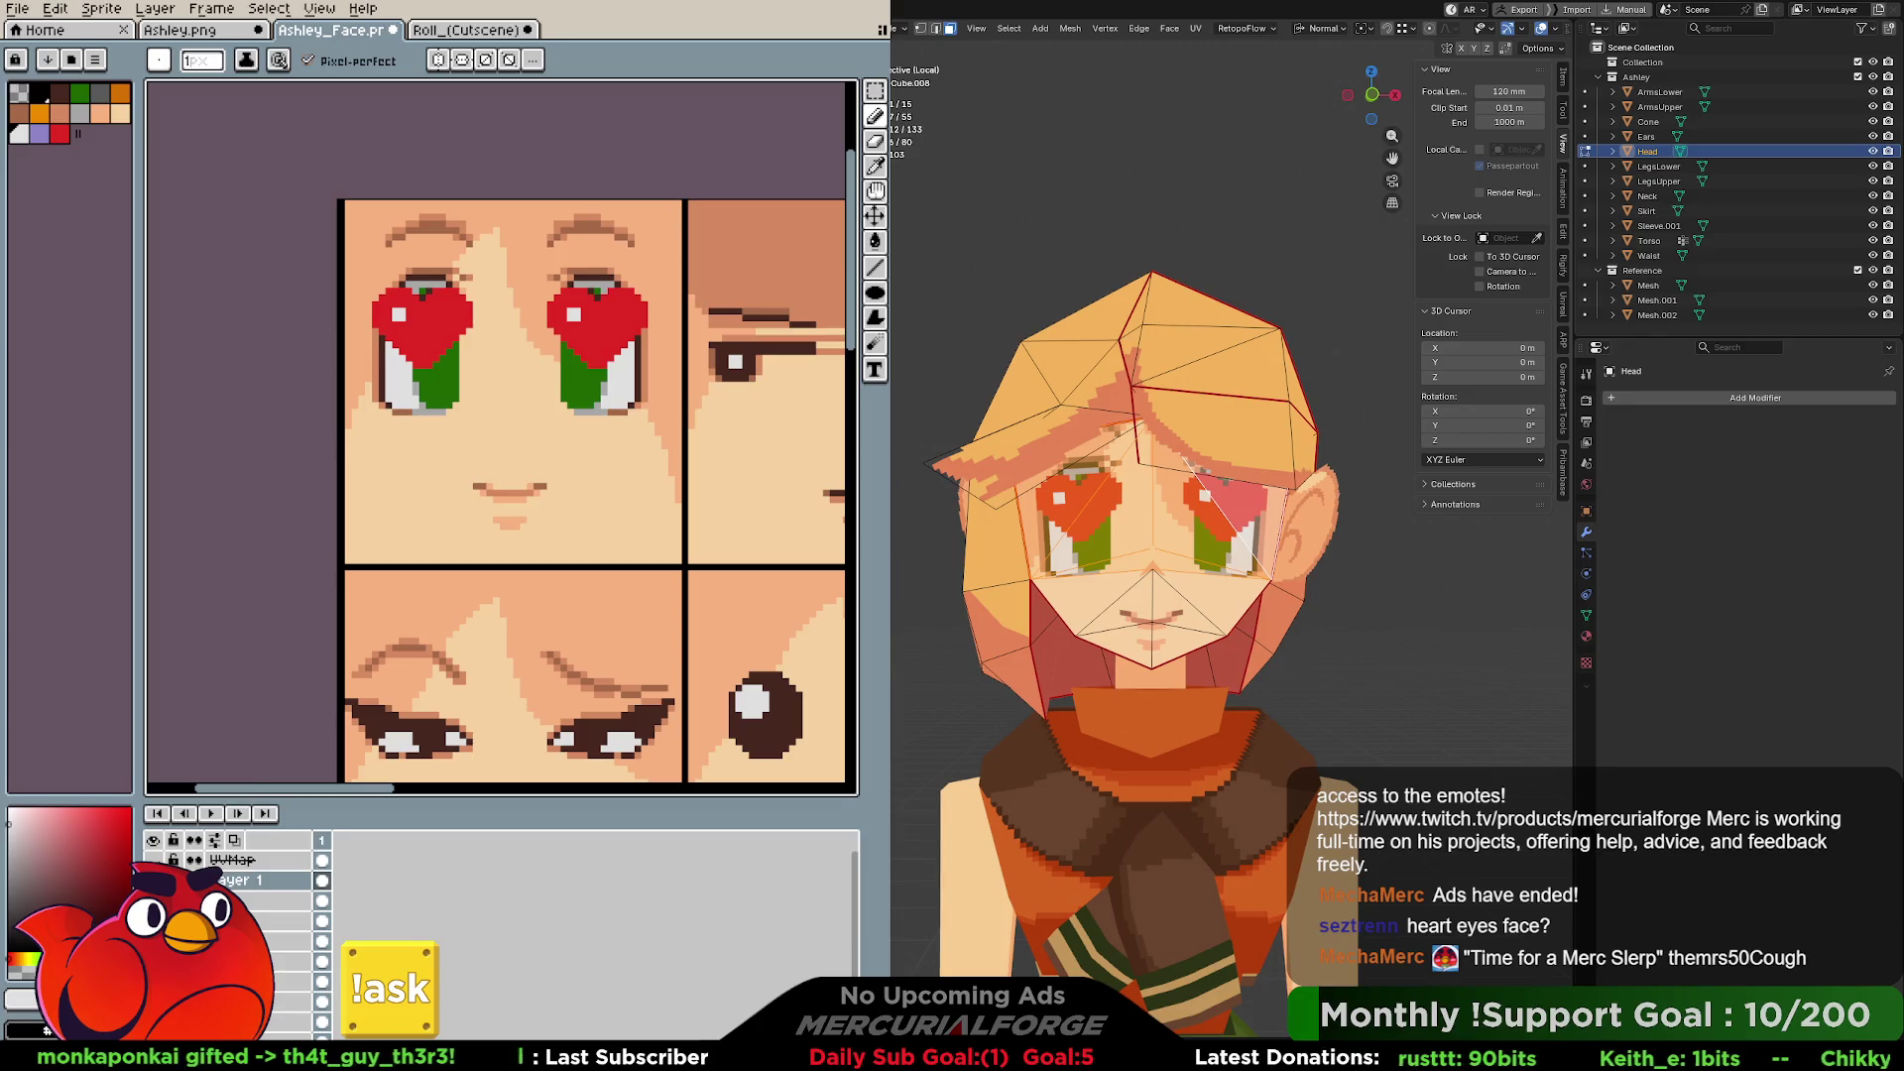
{"action": "key", "text": "ctrl+z"}
{"action": "key", "text": "ctrl+z"}
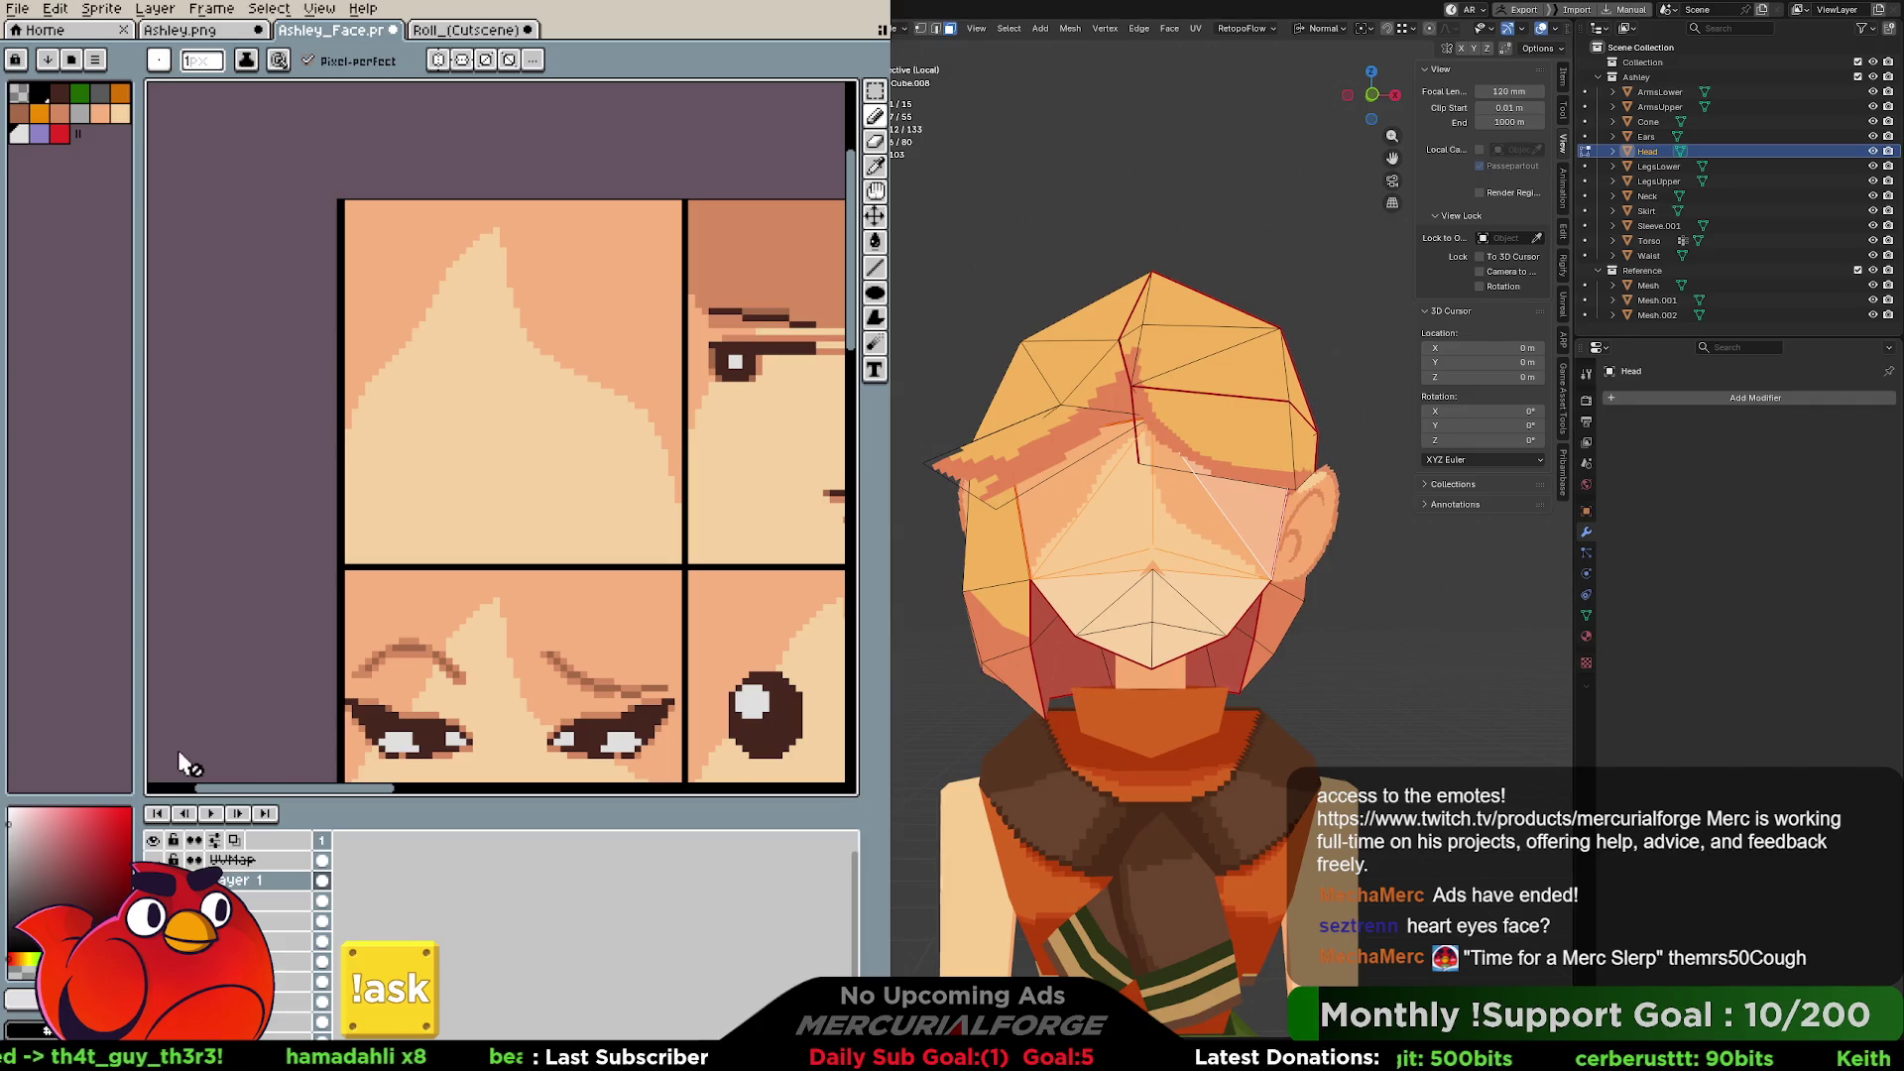
{"action": "key", "text": "ctrl+y"}
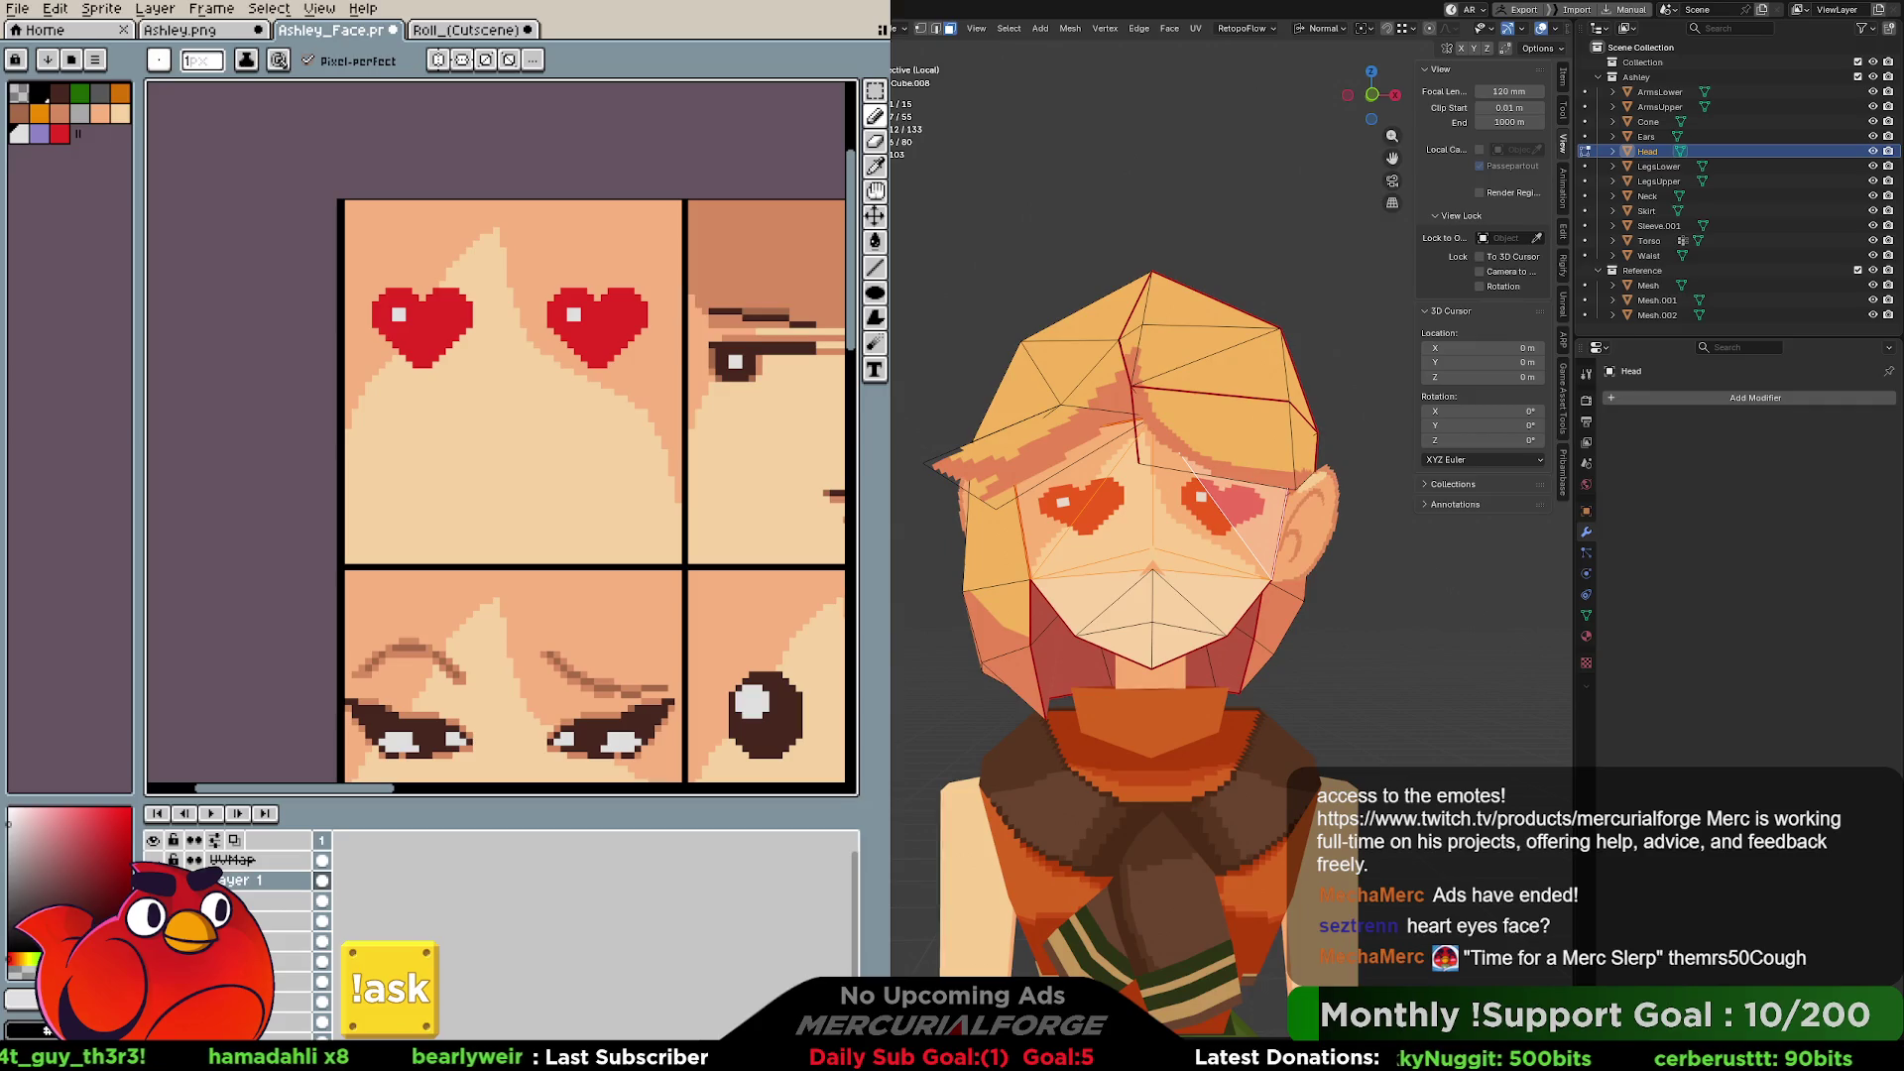
{"action": "key", "text": "ctrl+z"}
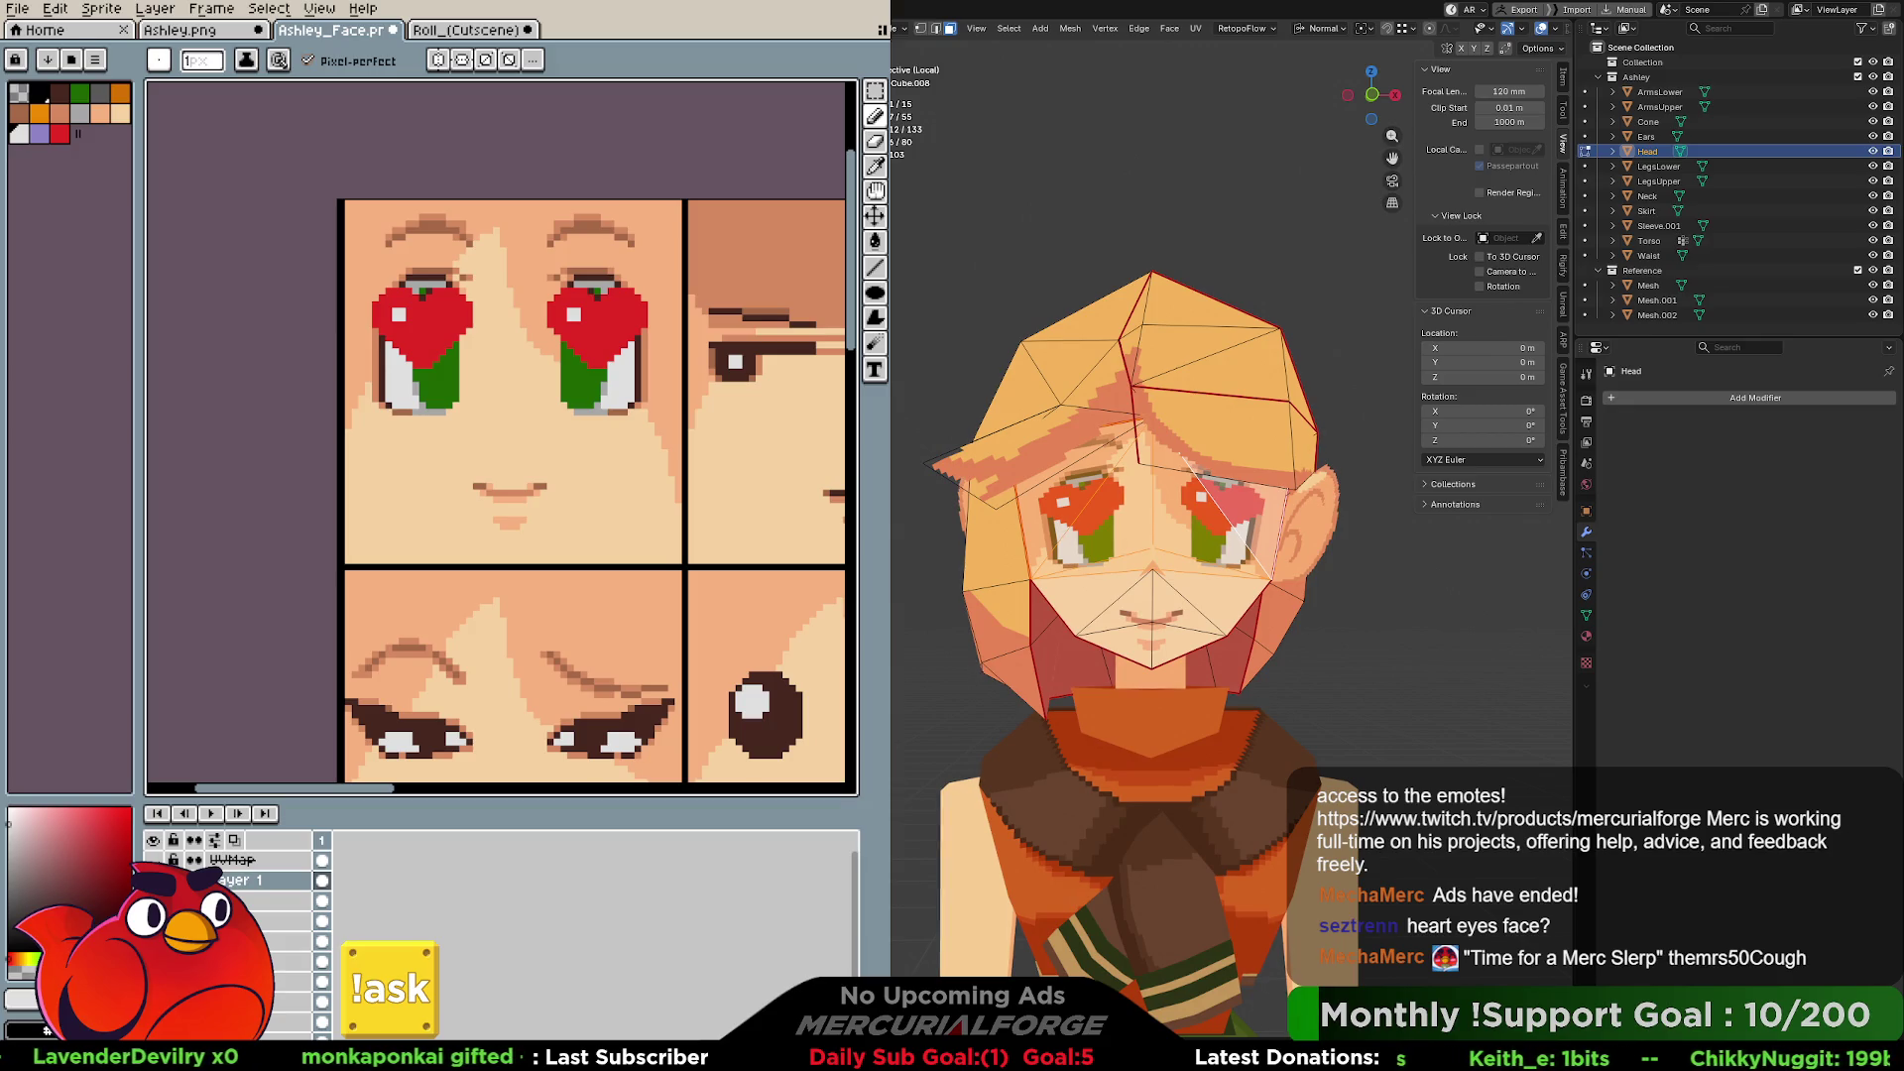
Try moving cheek and eye vertices of the head, undo the moves, and leave Edit Mode.
{"action": "key", "text": "alt+a"}
{"action": "key", "text": "1"}
{"action": "left_click", "coordinate": [1032, 577], "text": "shift"}
{"action": "key", "text": "g"}
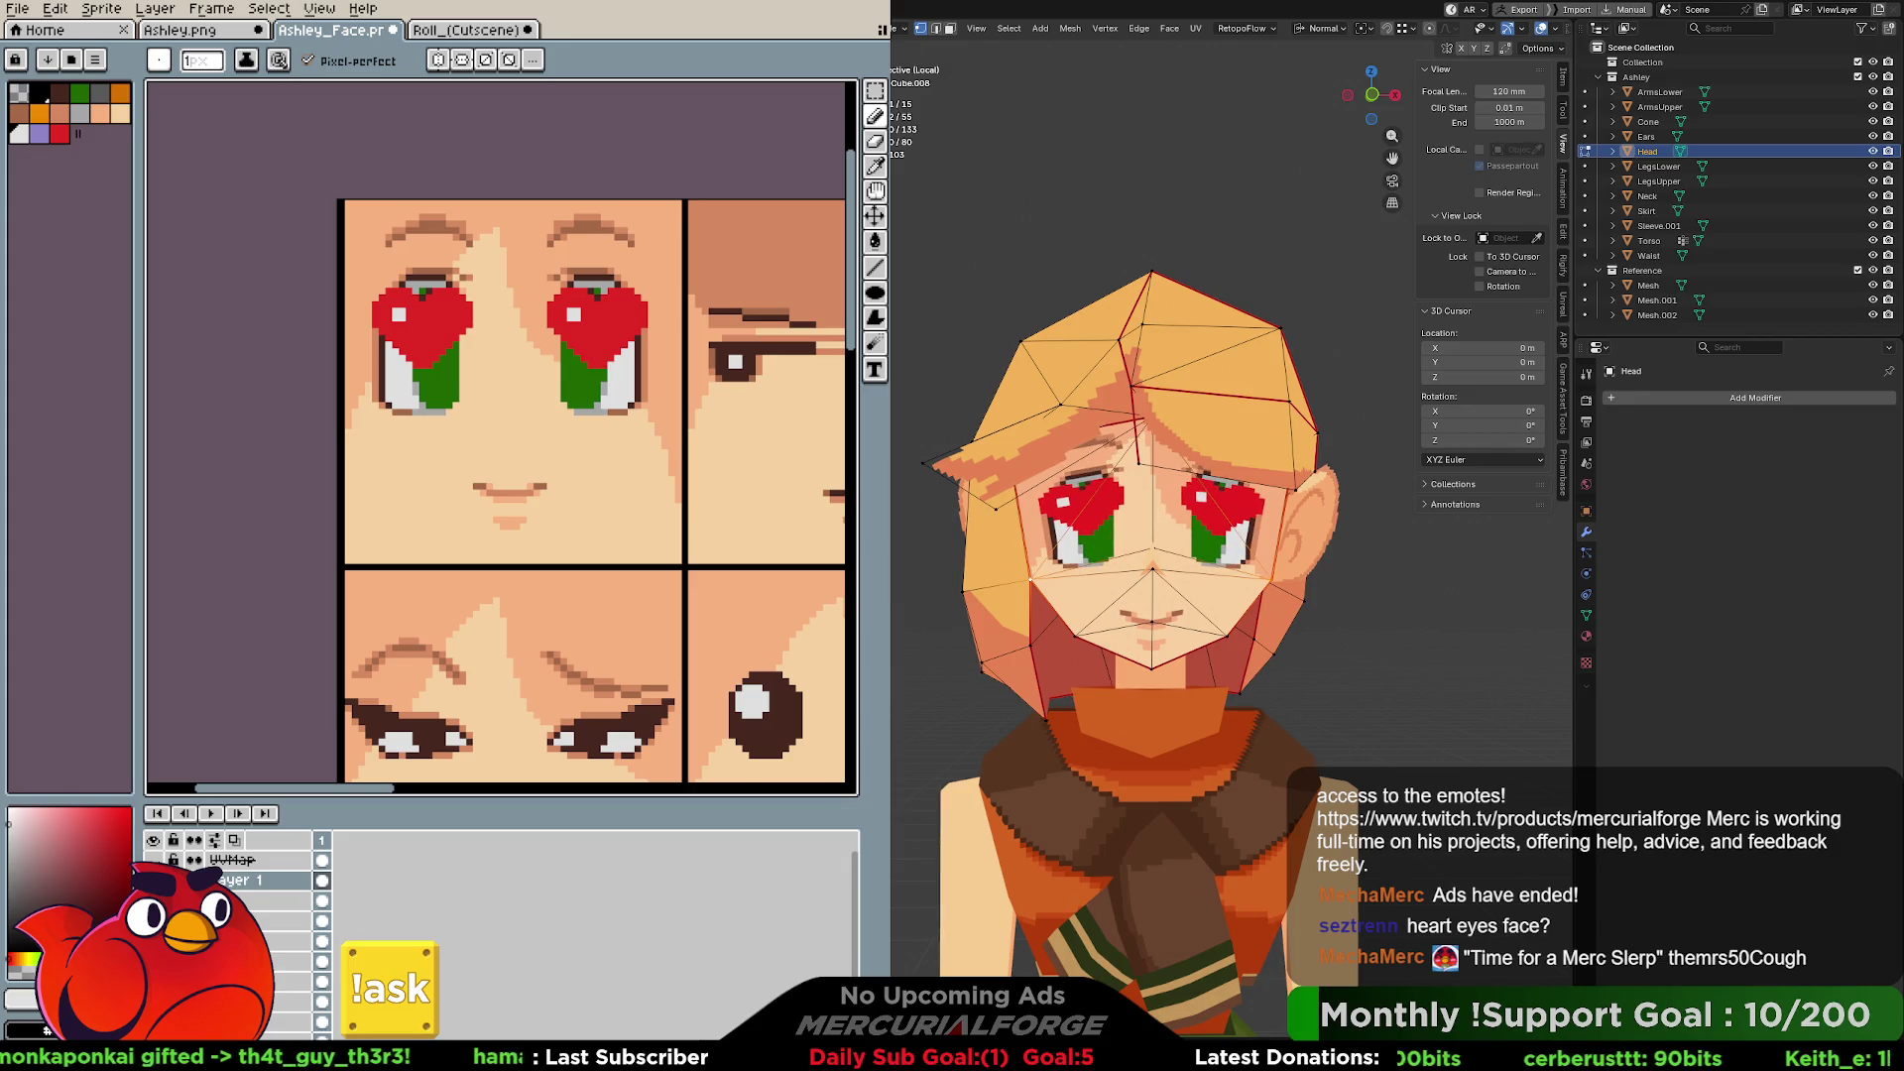
{"action": "key", "text": "ctrl+z"}
{"action": "key", "text": "ctrl+z"}
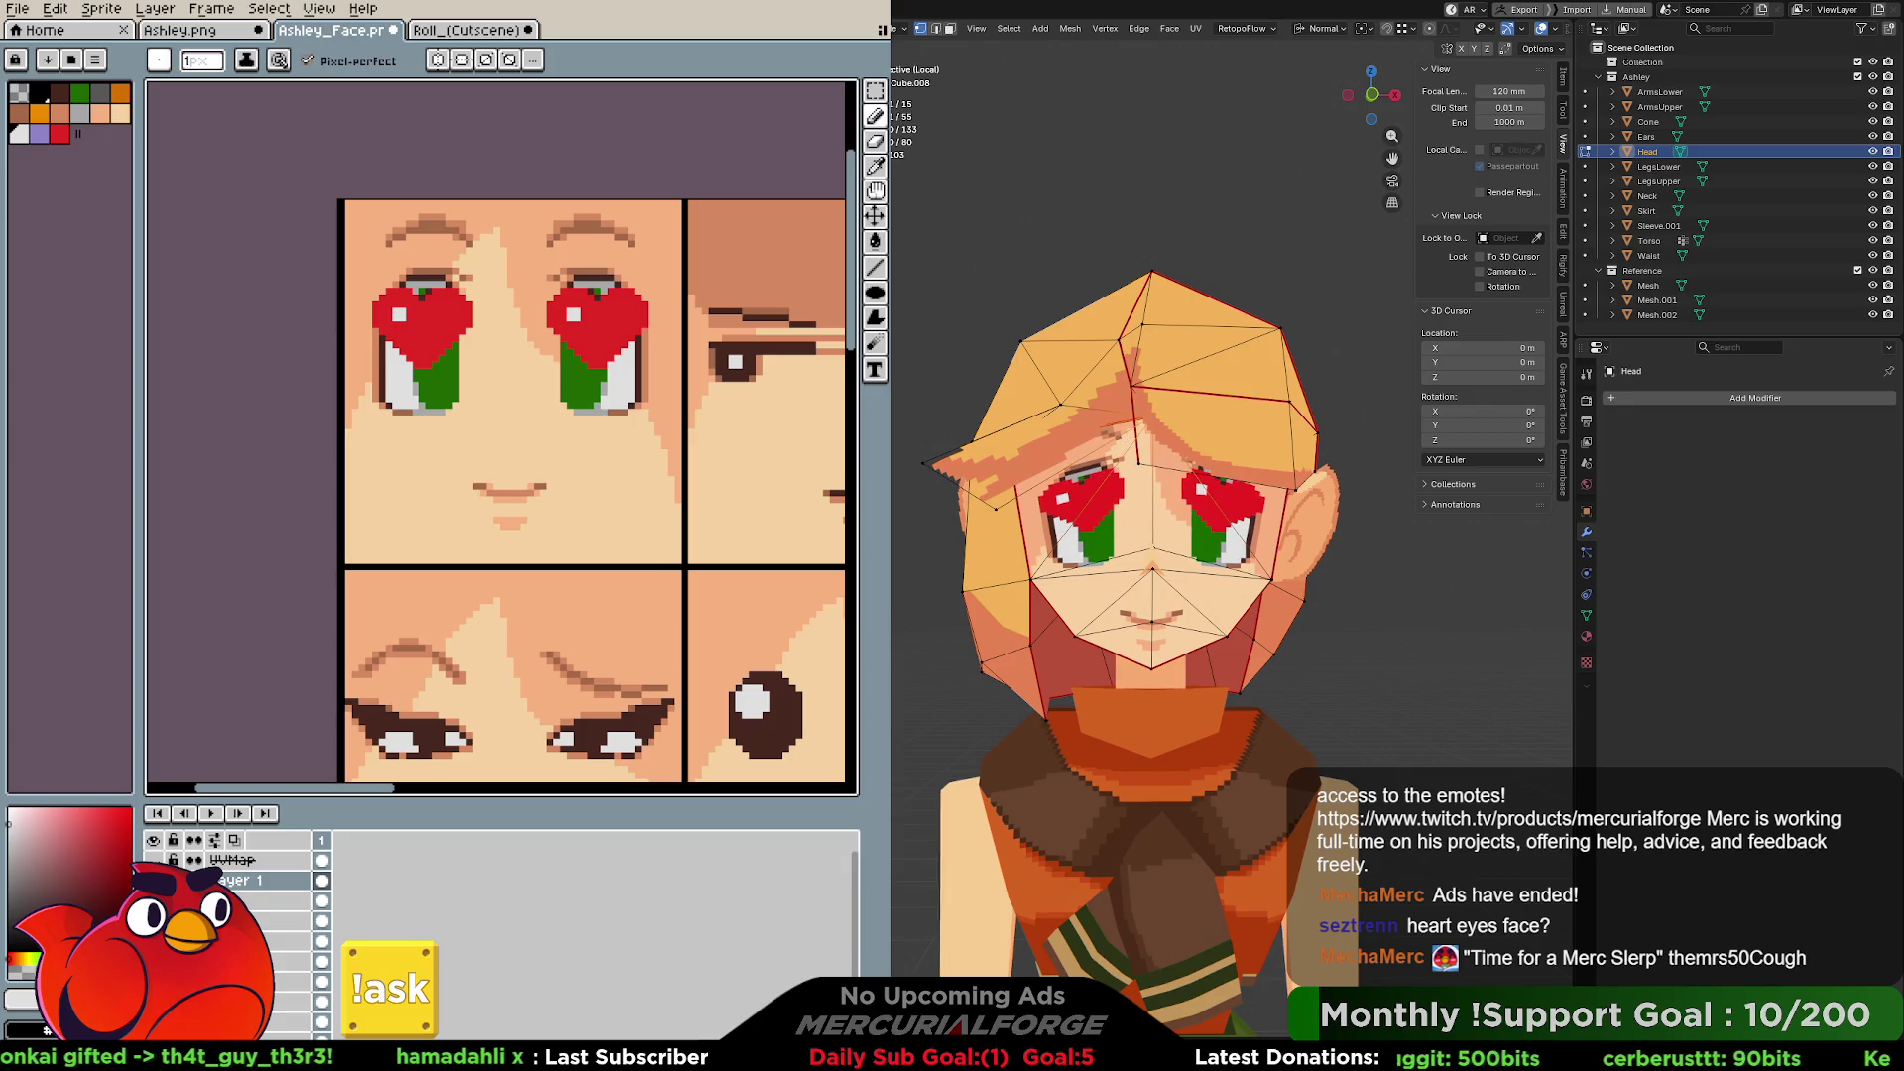
{"action": "key", "text": "ctrl+z"}
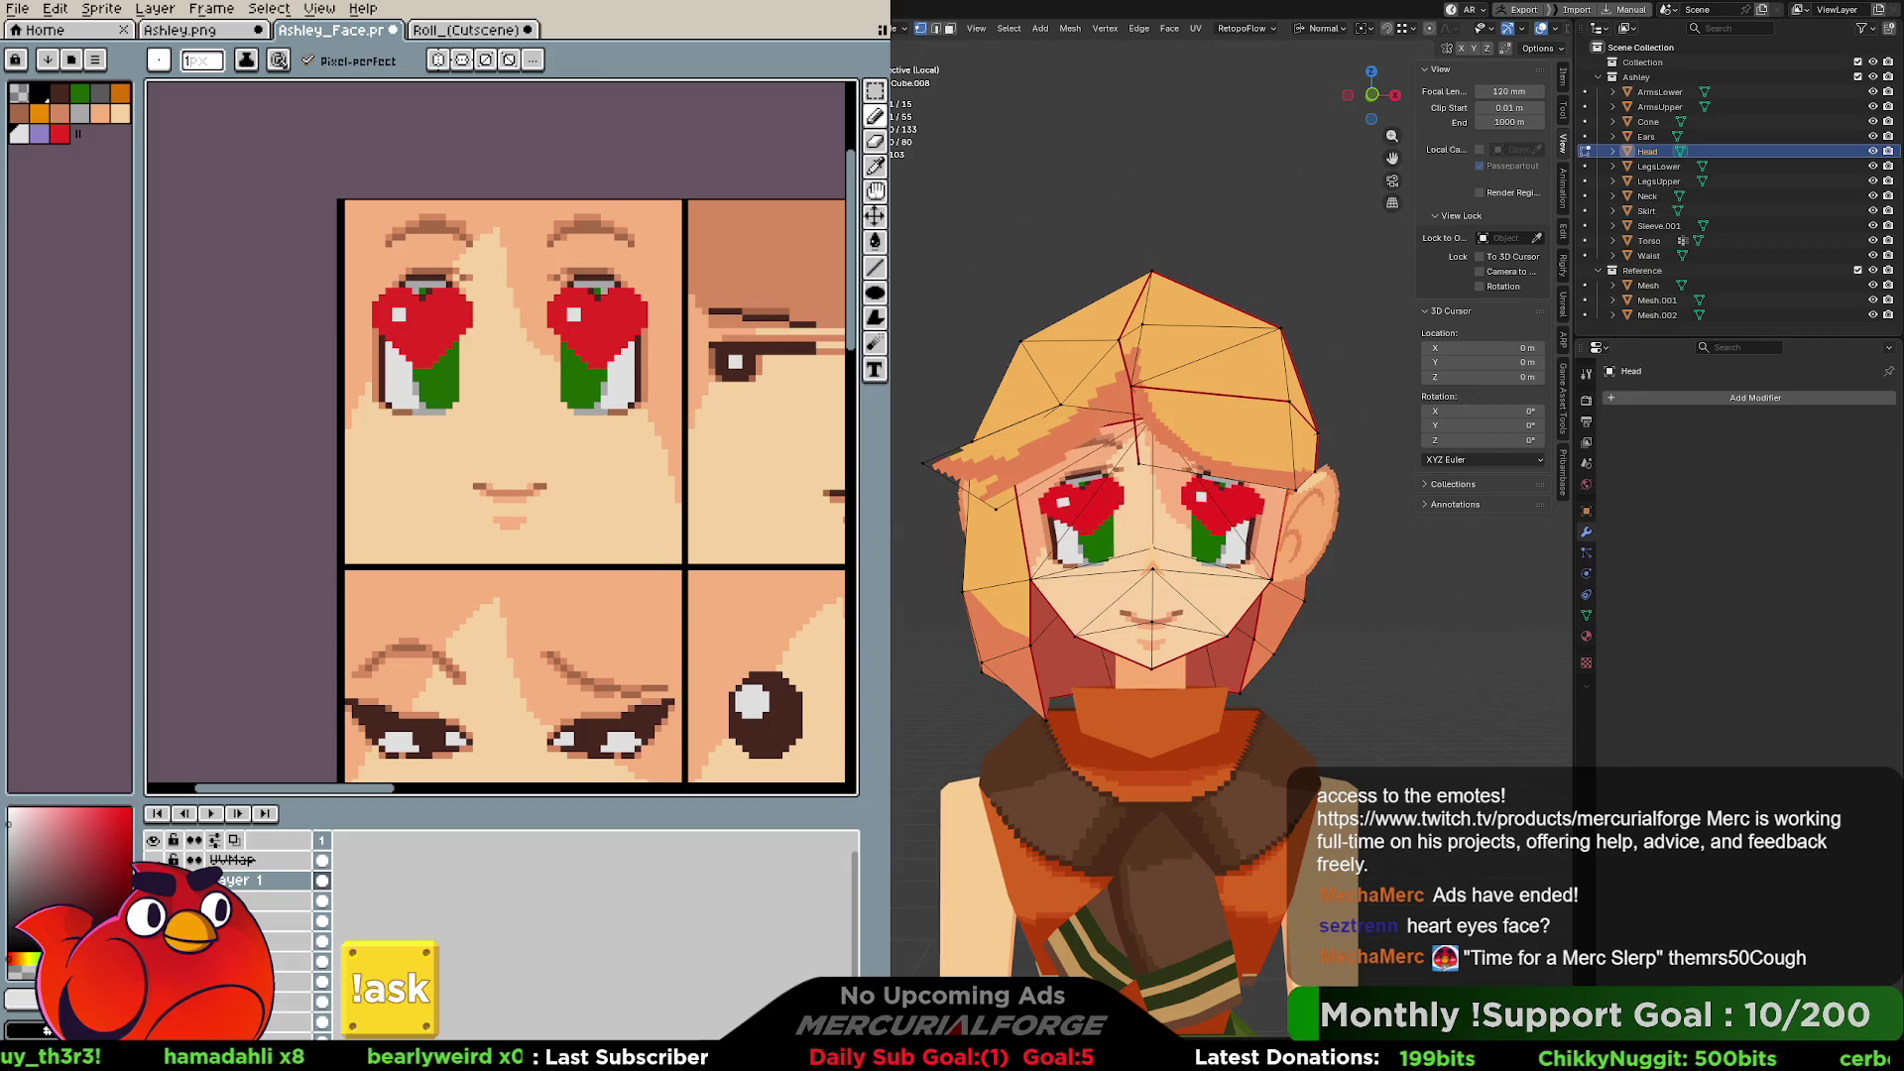
{"action": "left_click", "coordinate": [1021, 519], "text": "shift"}
{"action": "left_click", "coordinate": [1206, 489], "text": "shift"}
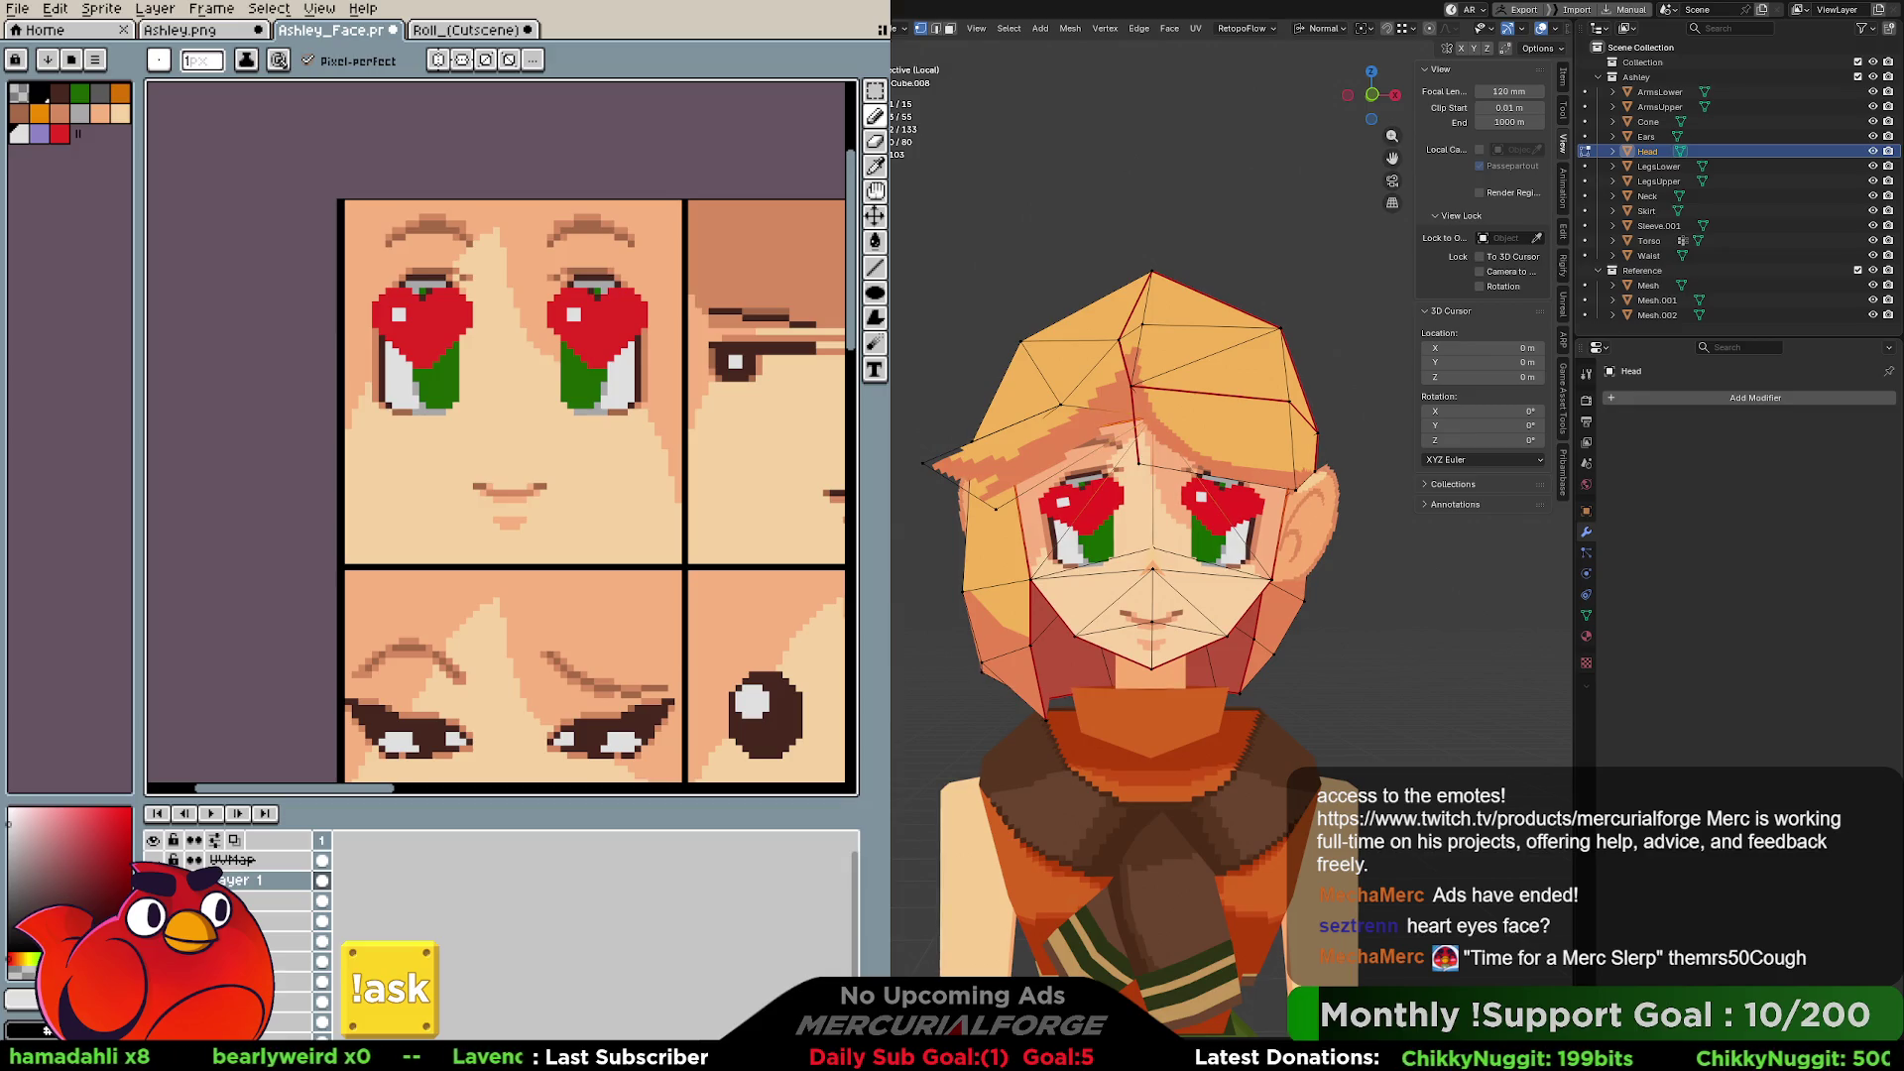
{"action": "key", "text": "g"}
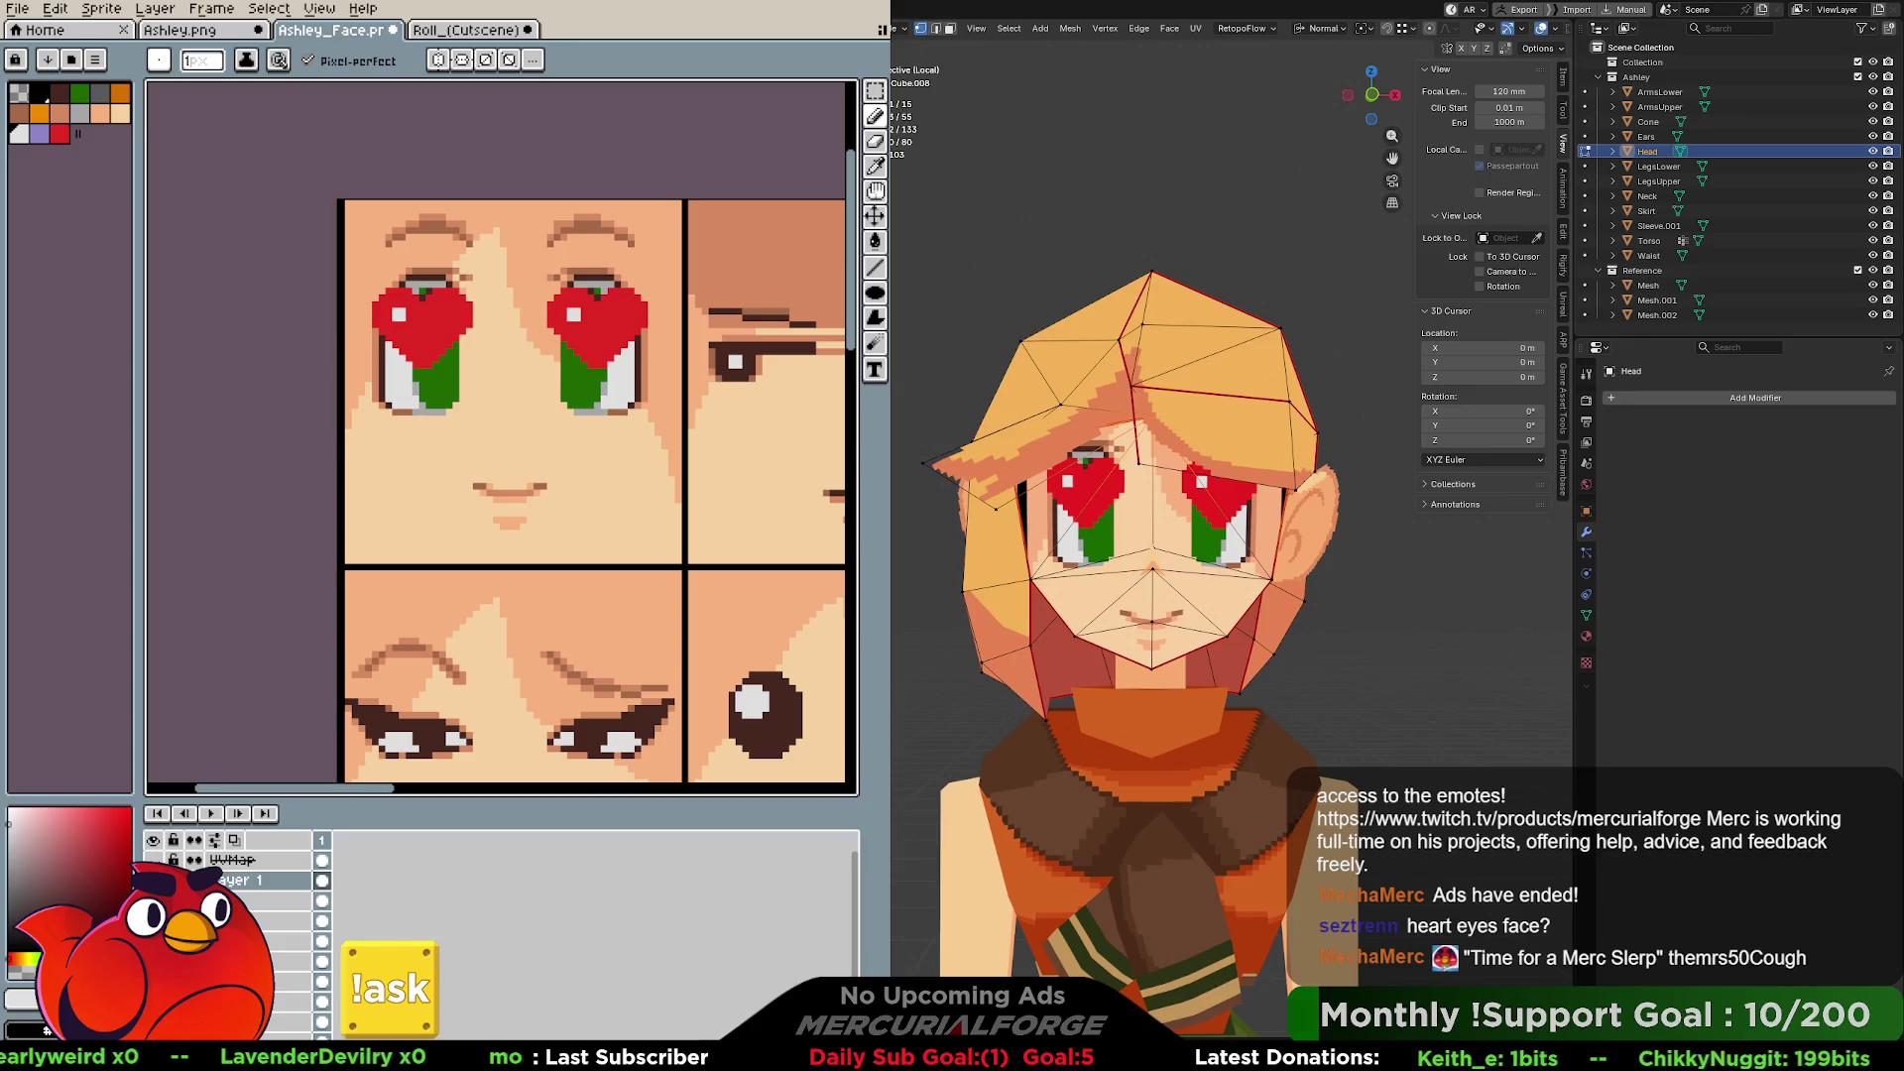
{"action": "key", "text": "ctrl+z"}
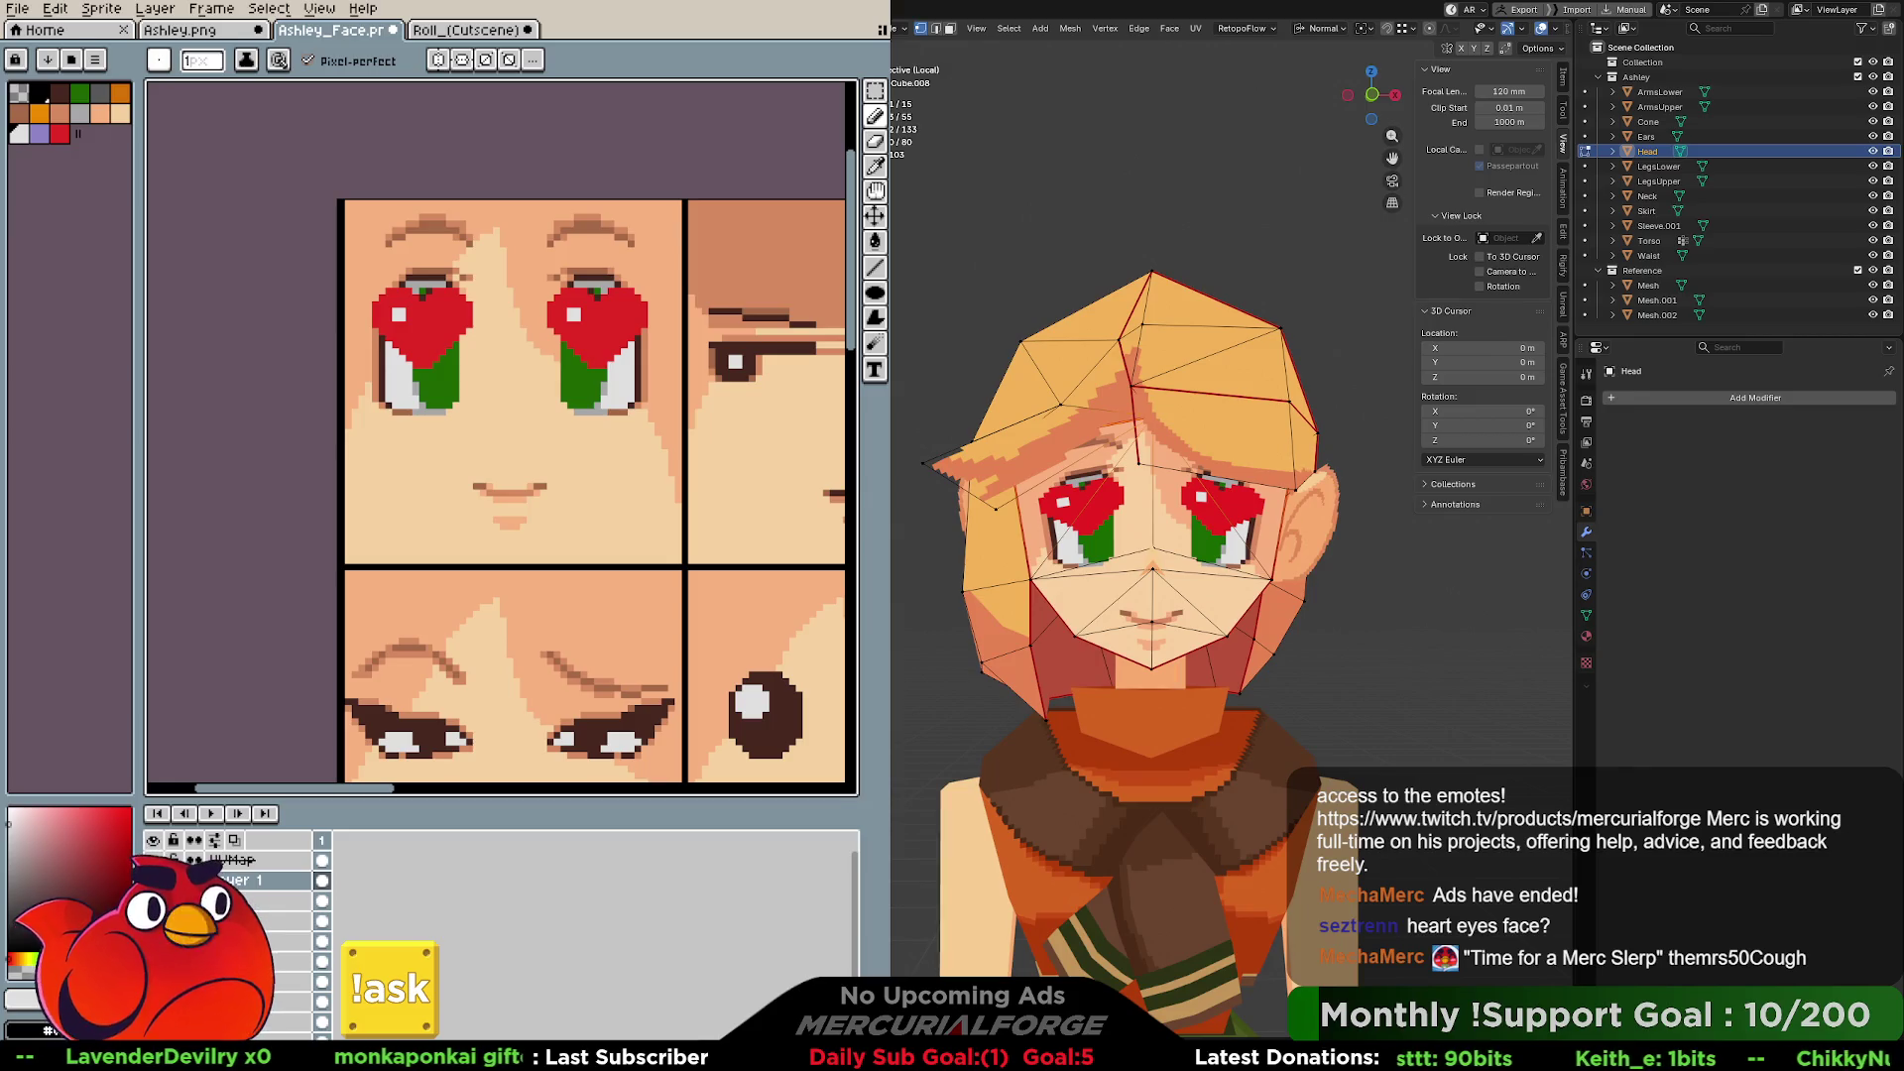
{"action": "key", "text": "Tab"}
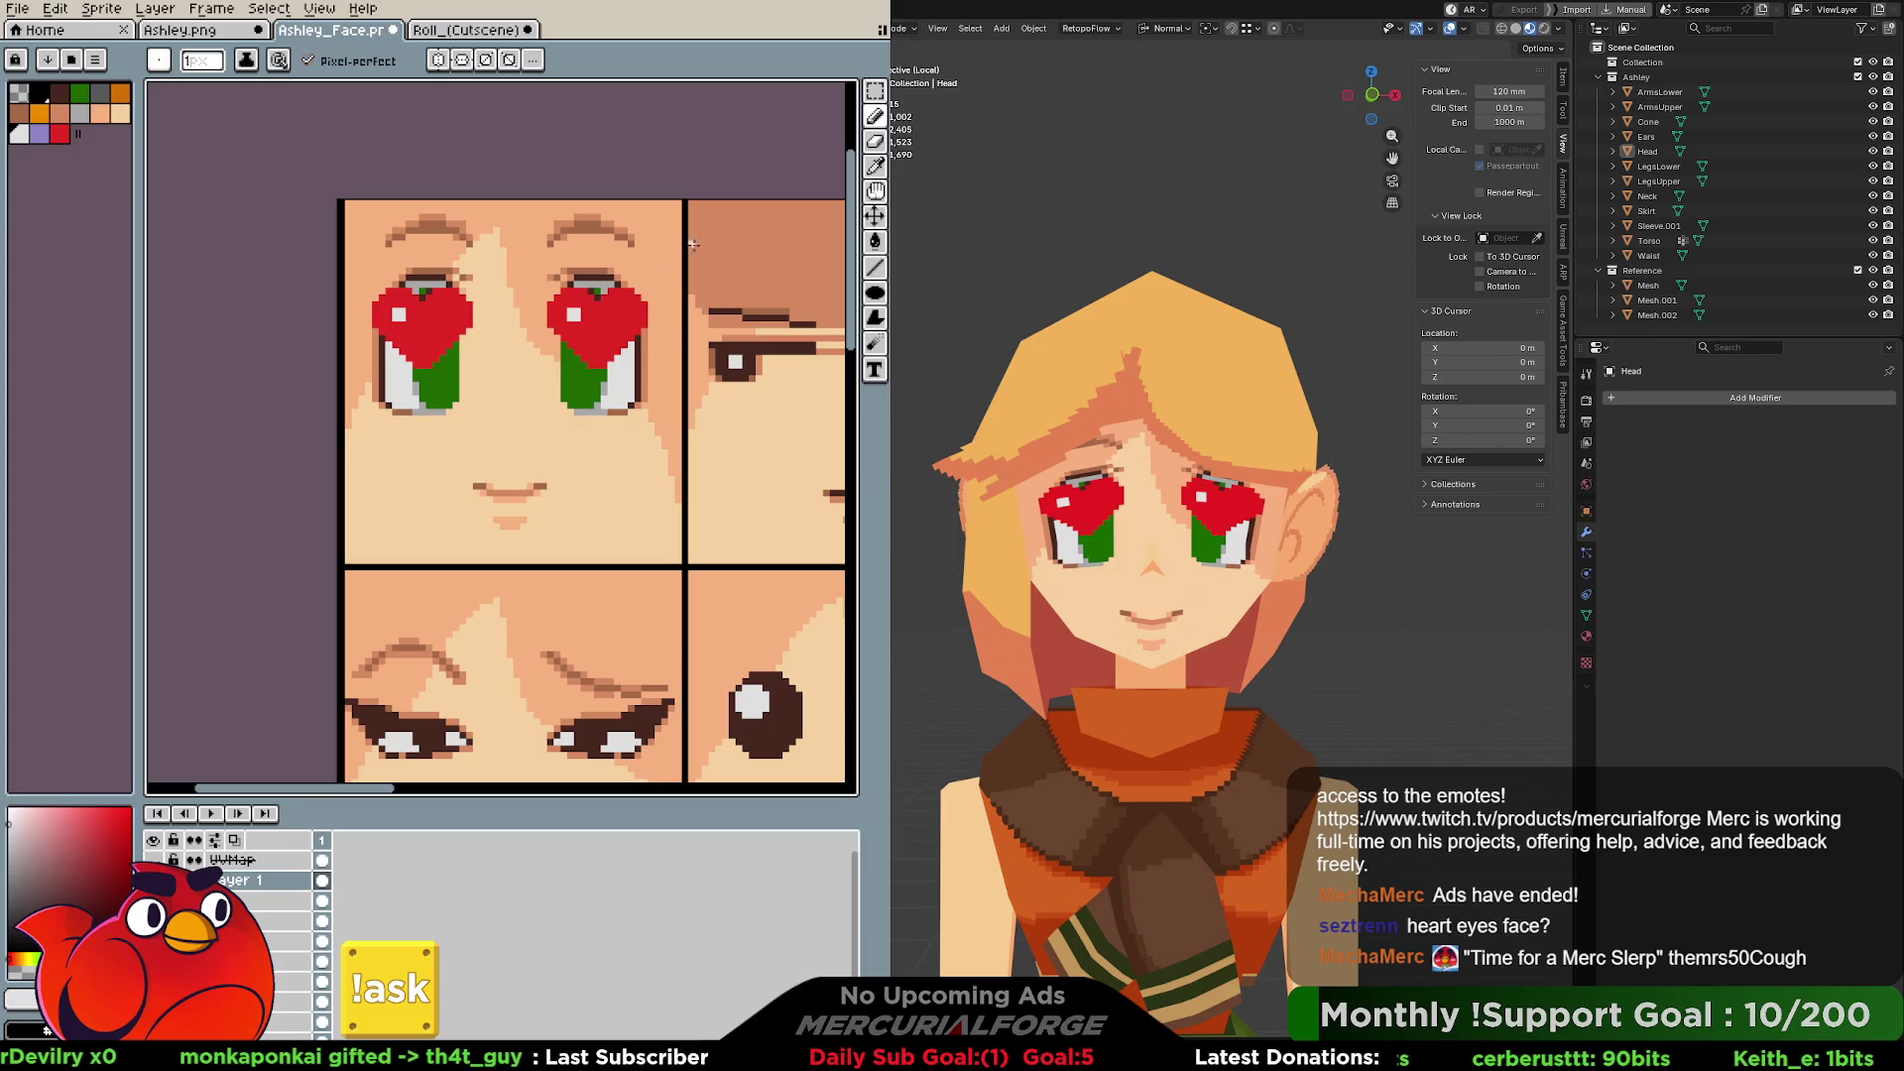
Compare the face with and without the heart eyes, keeping the hearts.
{"action": "key", "text": "ctrl+z"}
{"action": "key", "text": "ctrl+y"}
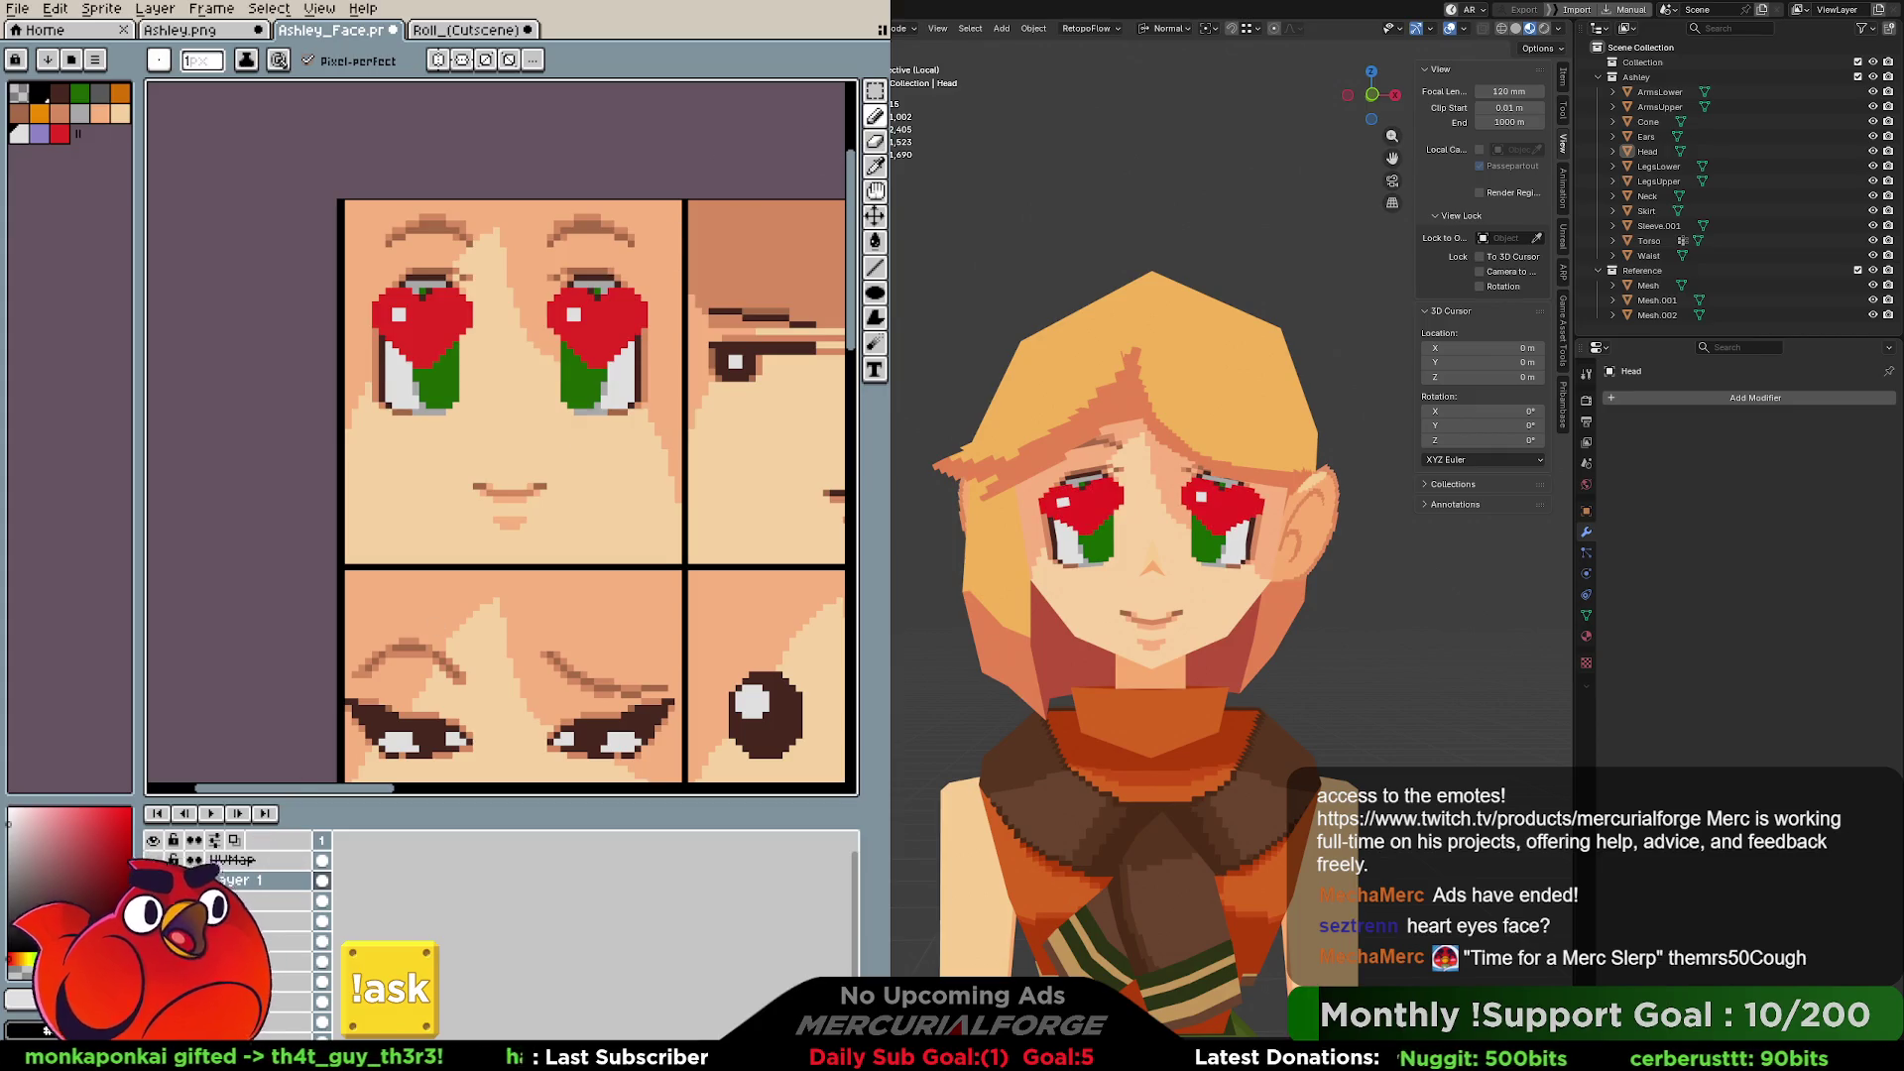
{"action": "key", "text": "ctrl+z"}
{"action": "key", "text": "ctrl+y"}
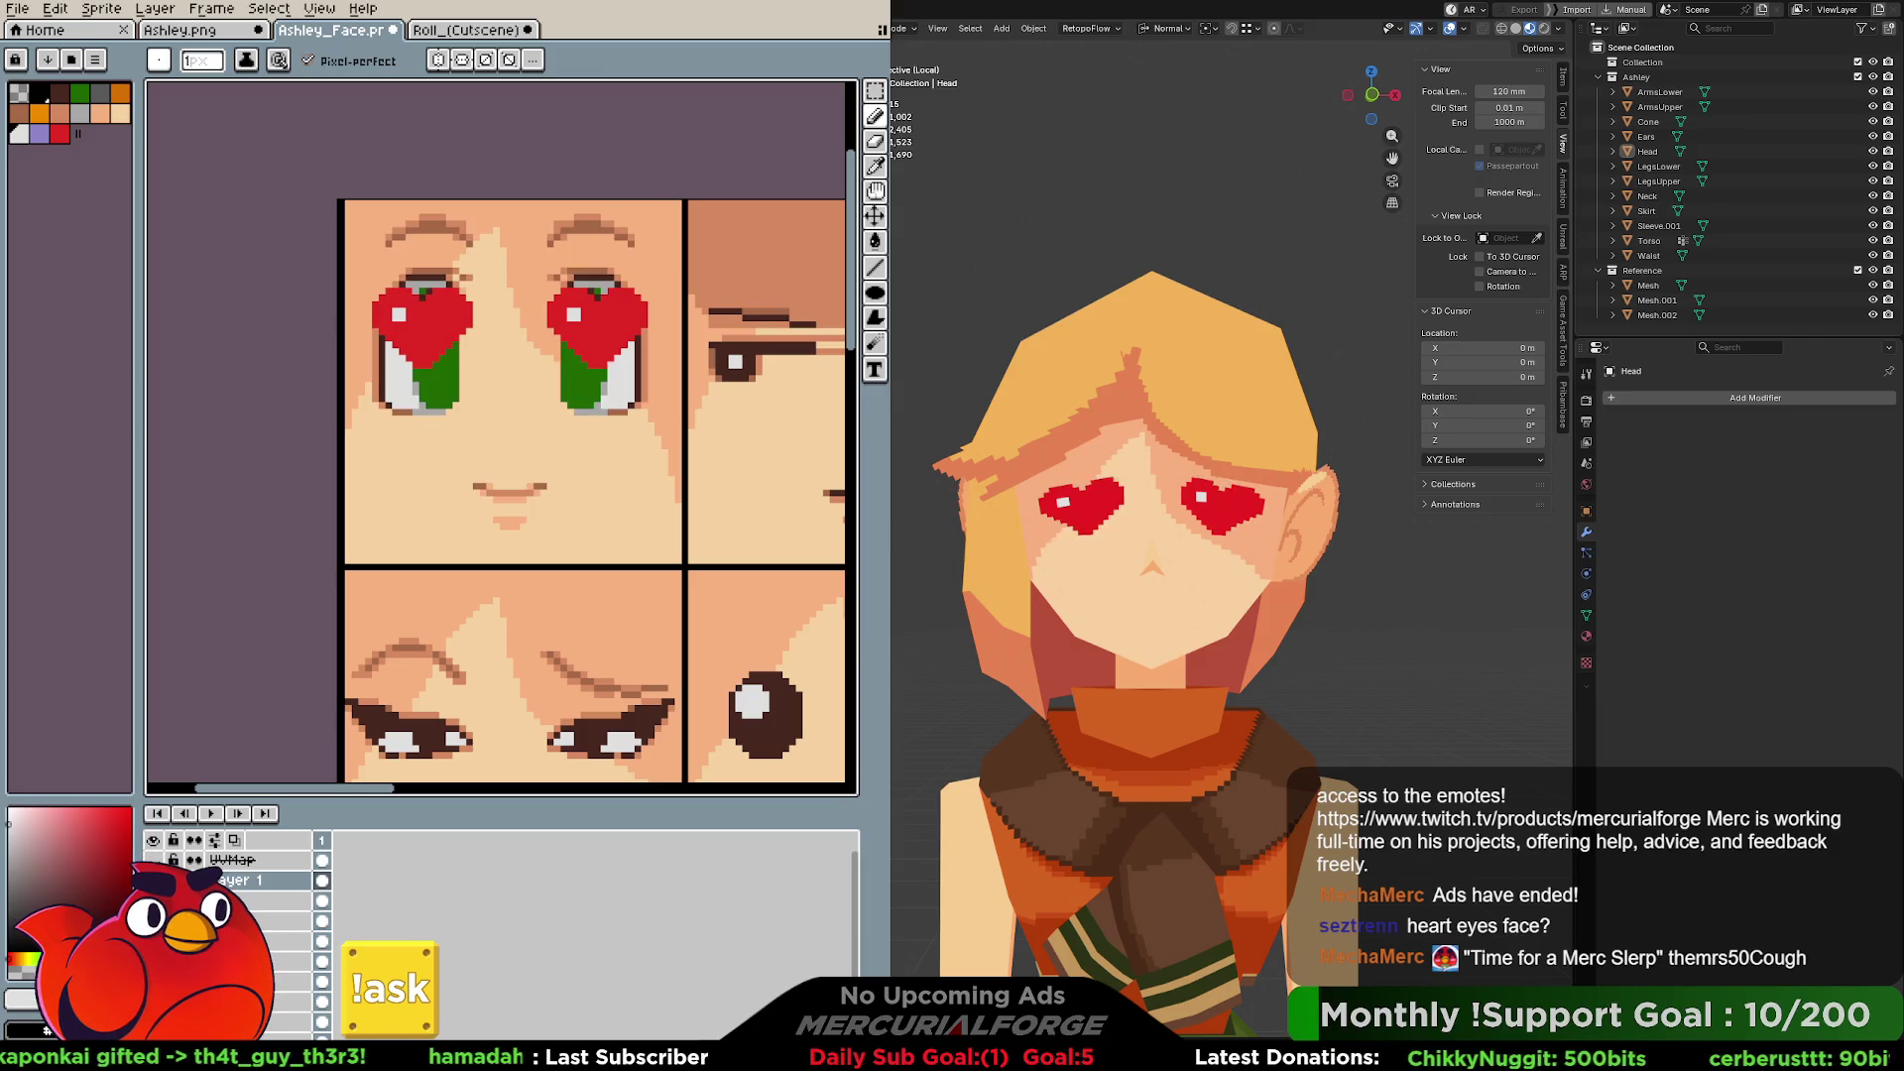
{"action": "key", "text": "ctrl+z"}
{"action": "key", "text": "ctrl+y"}
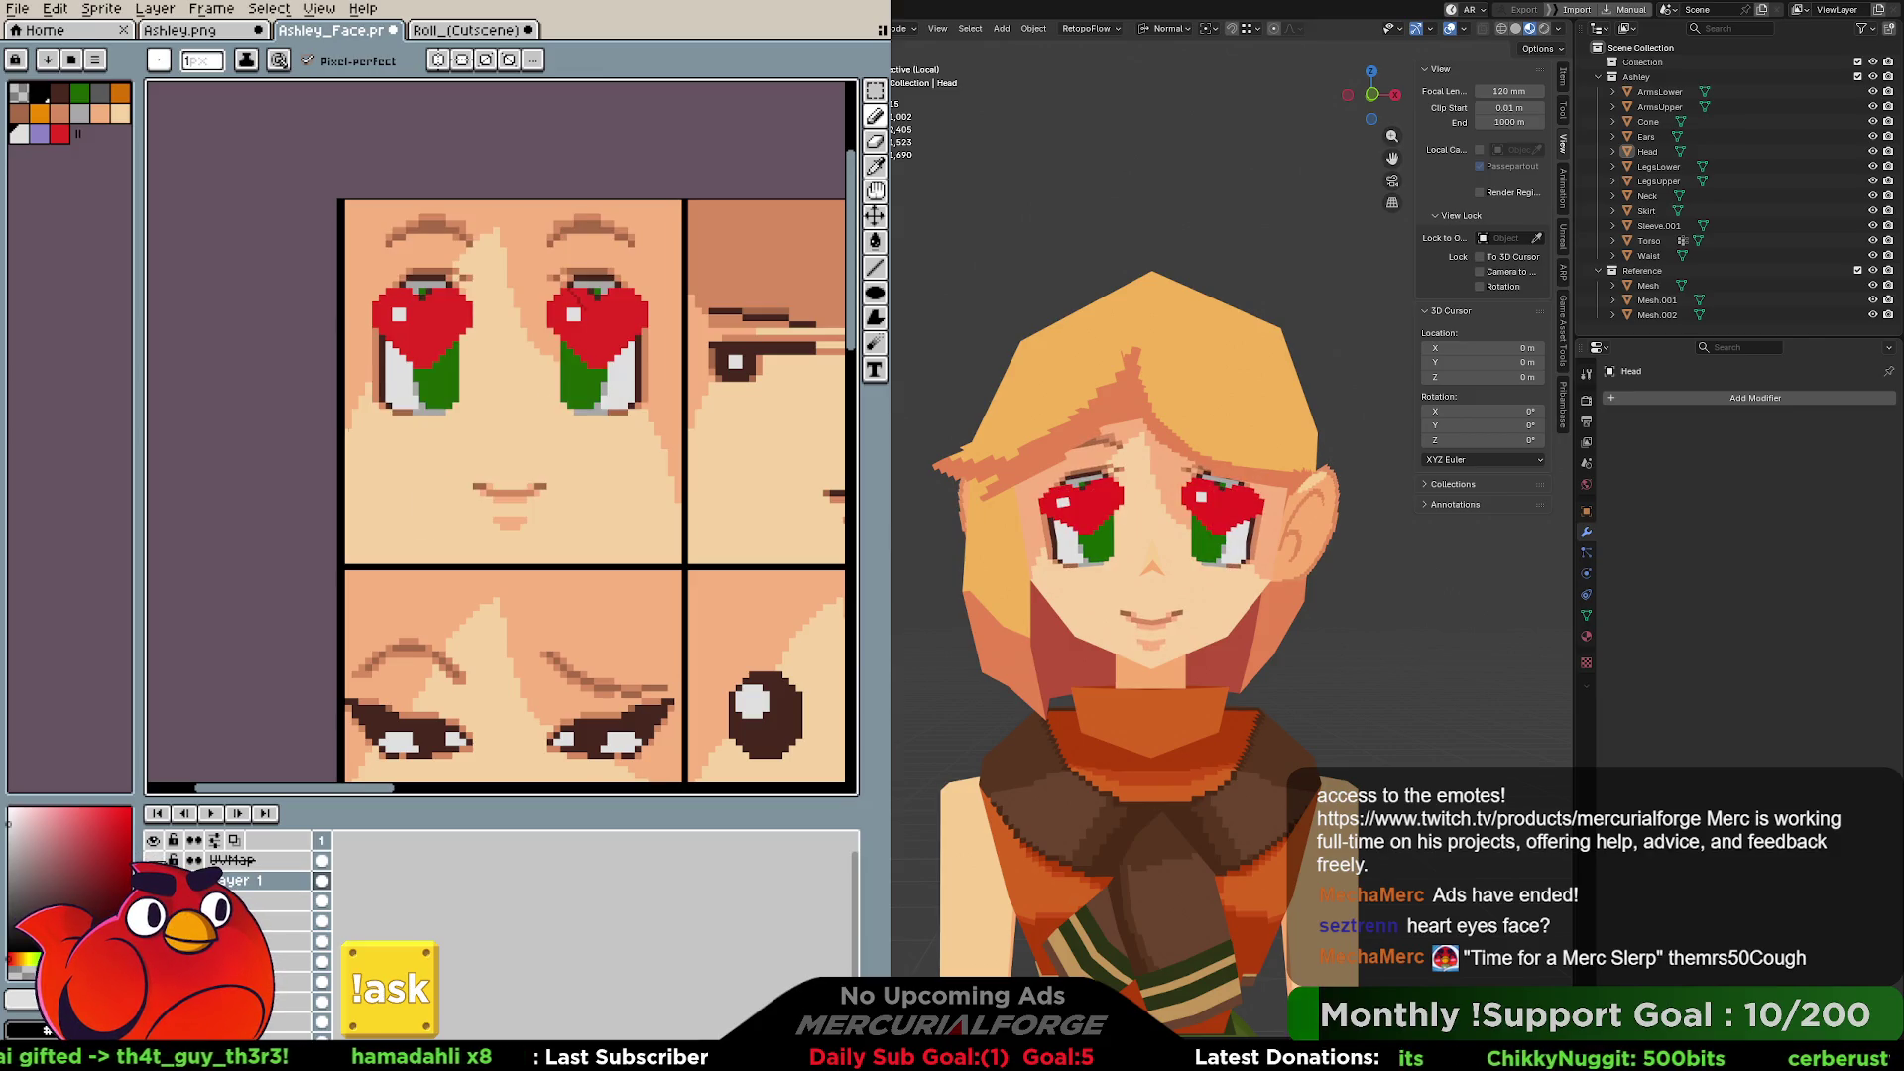
Hide the UVMap layer, open Layer 1's rename box, and marquee-select around the heart eyes.
{"action": "left_click", "coordinate": [153, 860]}
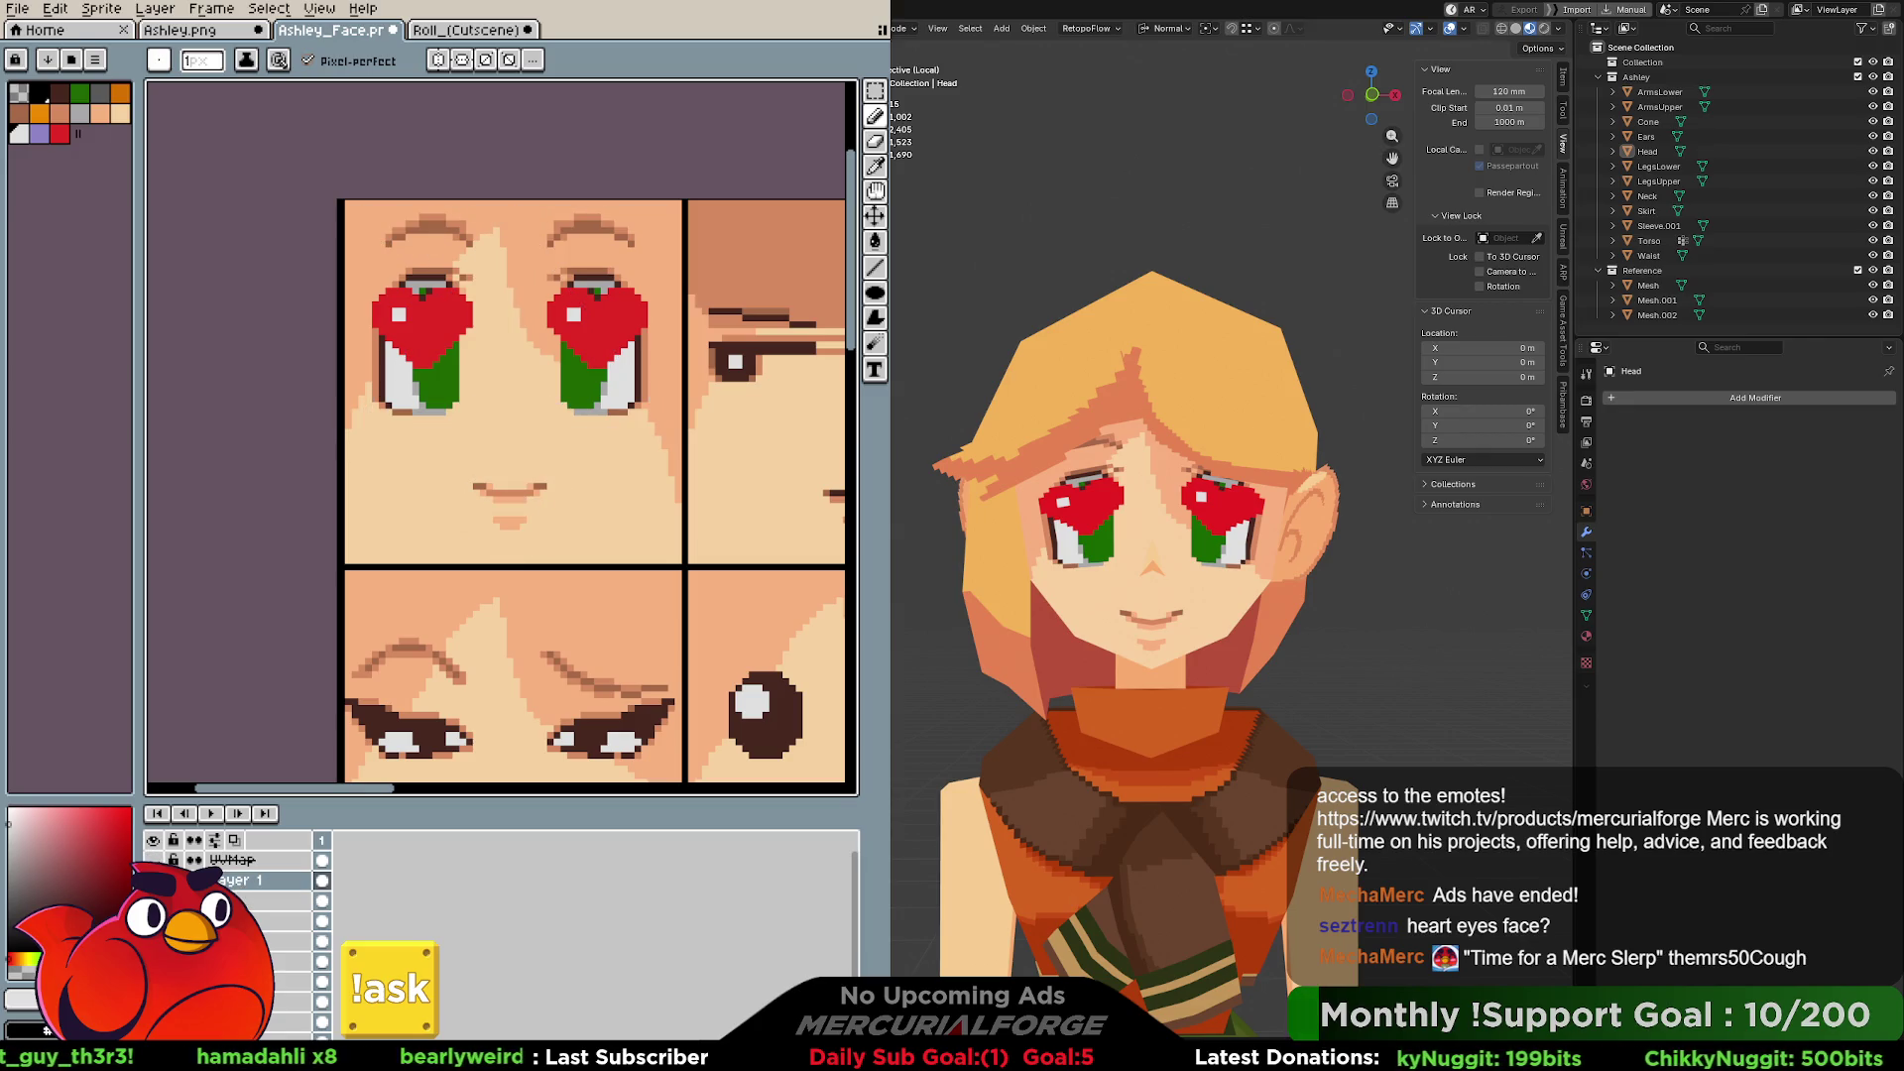
{"action": "double_click", "coordinate": [254, 884]}
{"action": "key", "text": "Return"}
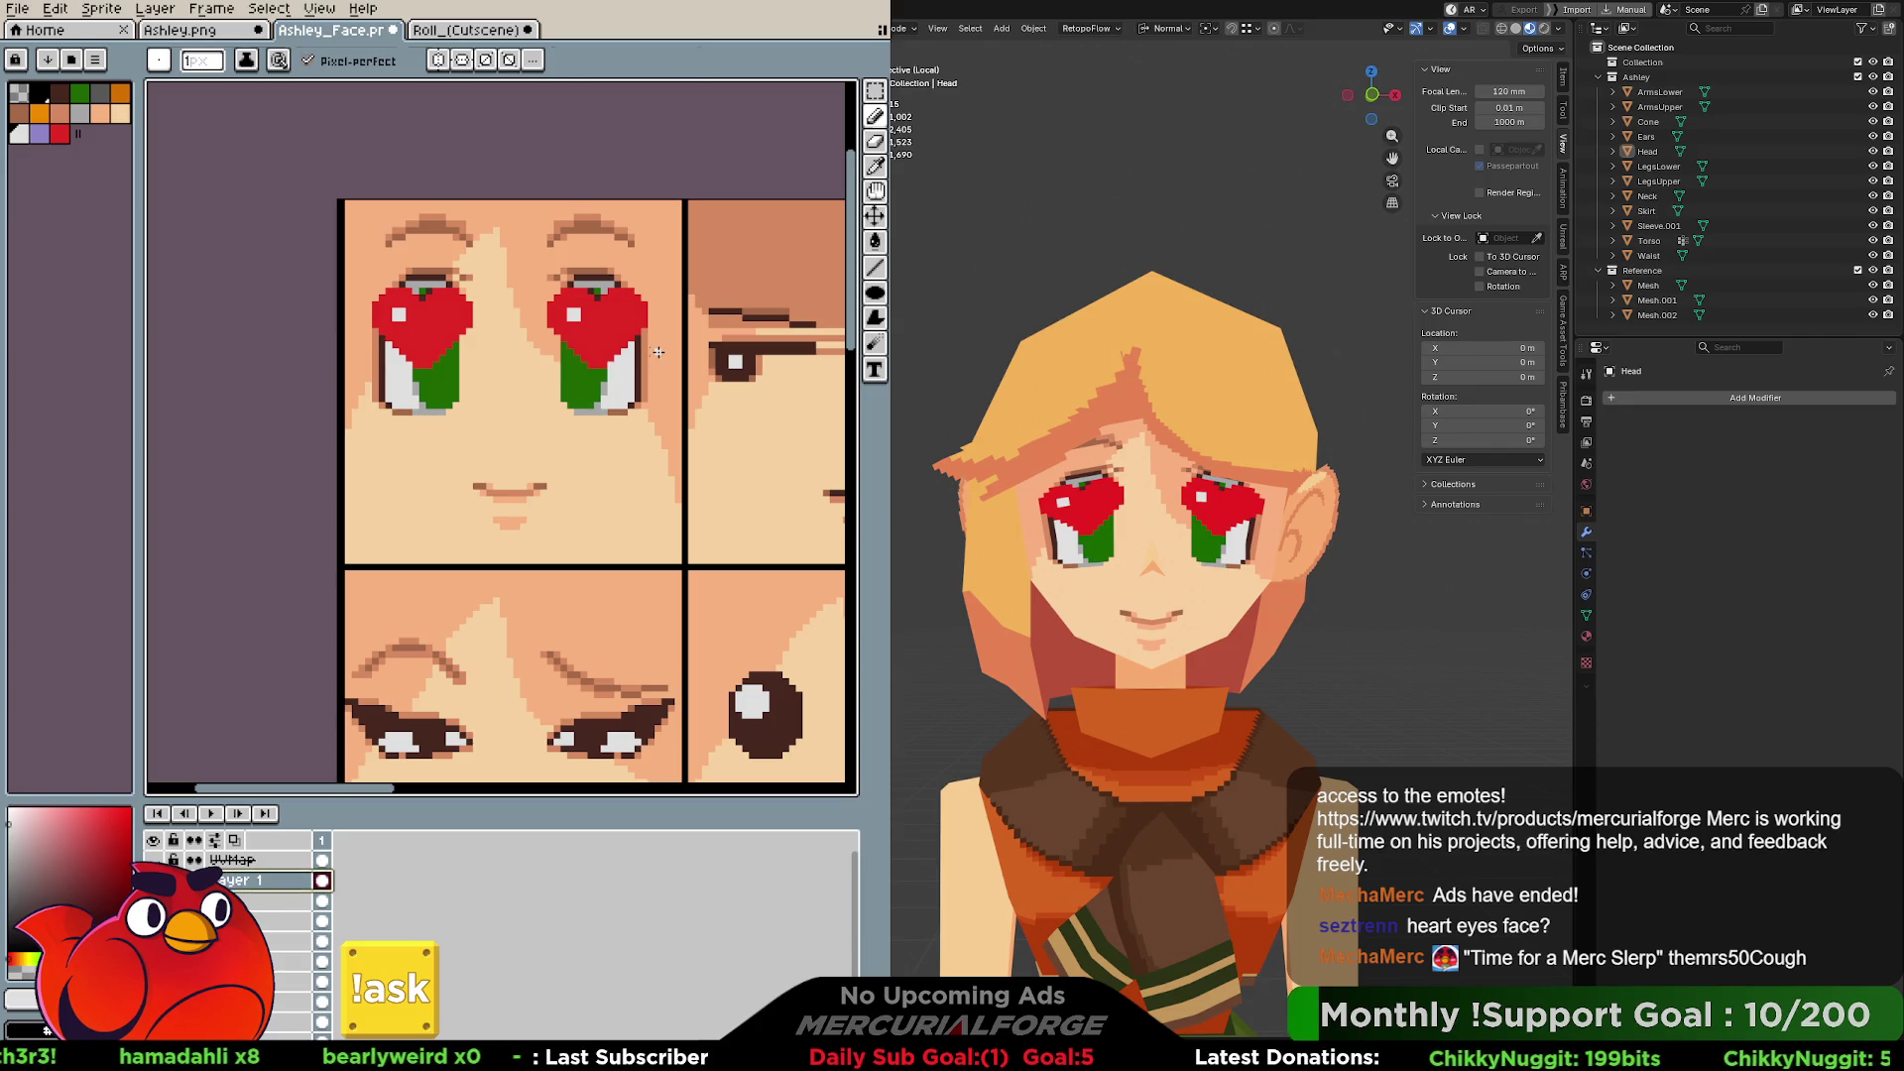
{"action": "key", "text": "m"}
{"action": "mouse_move", "coordinate": [667, 258]}
{"action": "left_mouse_down"}
{"action": "mouse_move", "coordinate": [394, 402]}
{"action": "mouse_move", "coordinate": [347, 406]}
{"action": "left_mouse_up"}
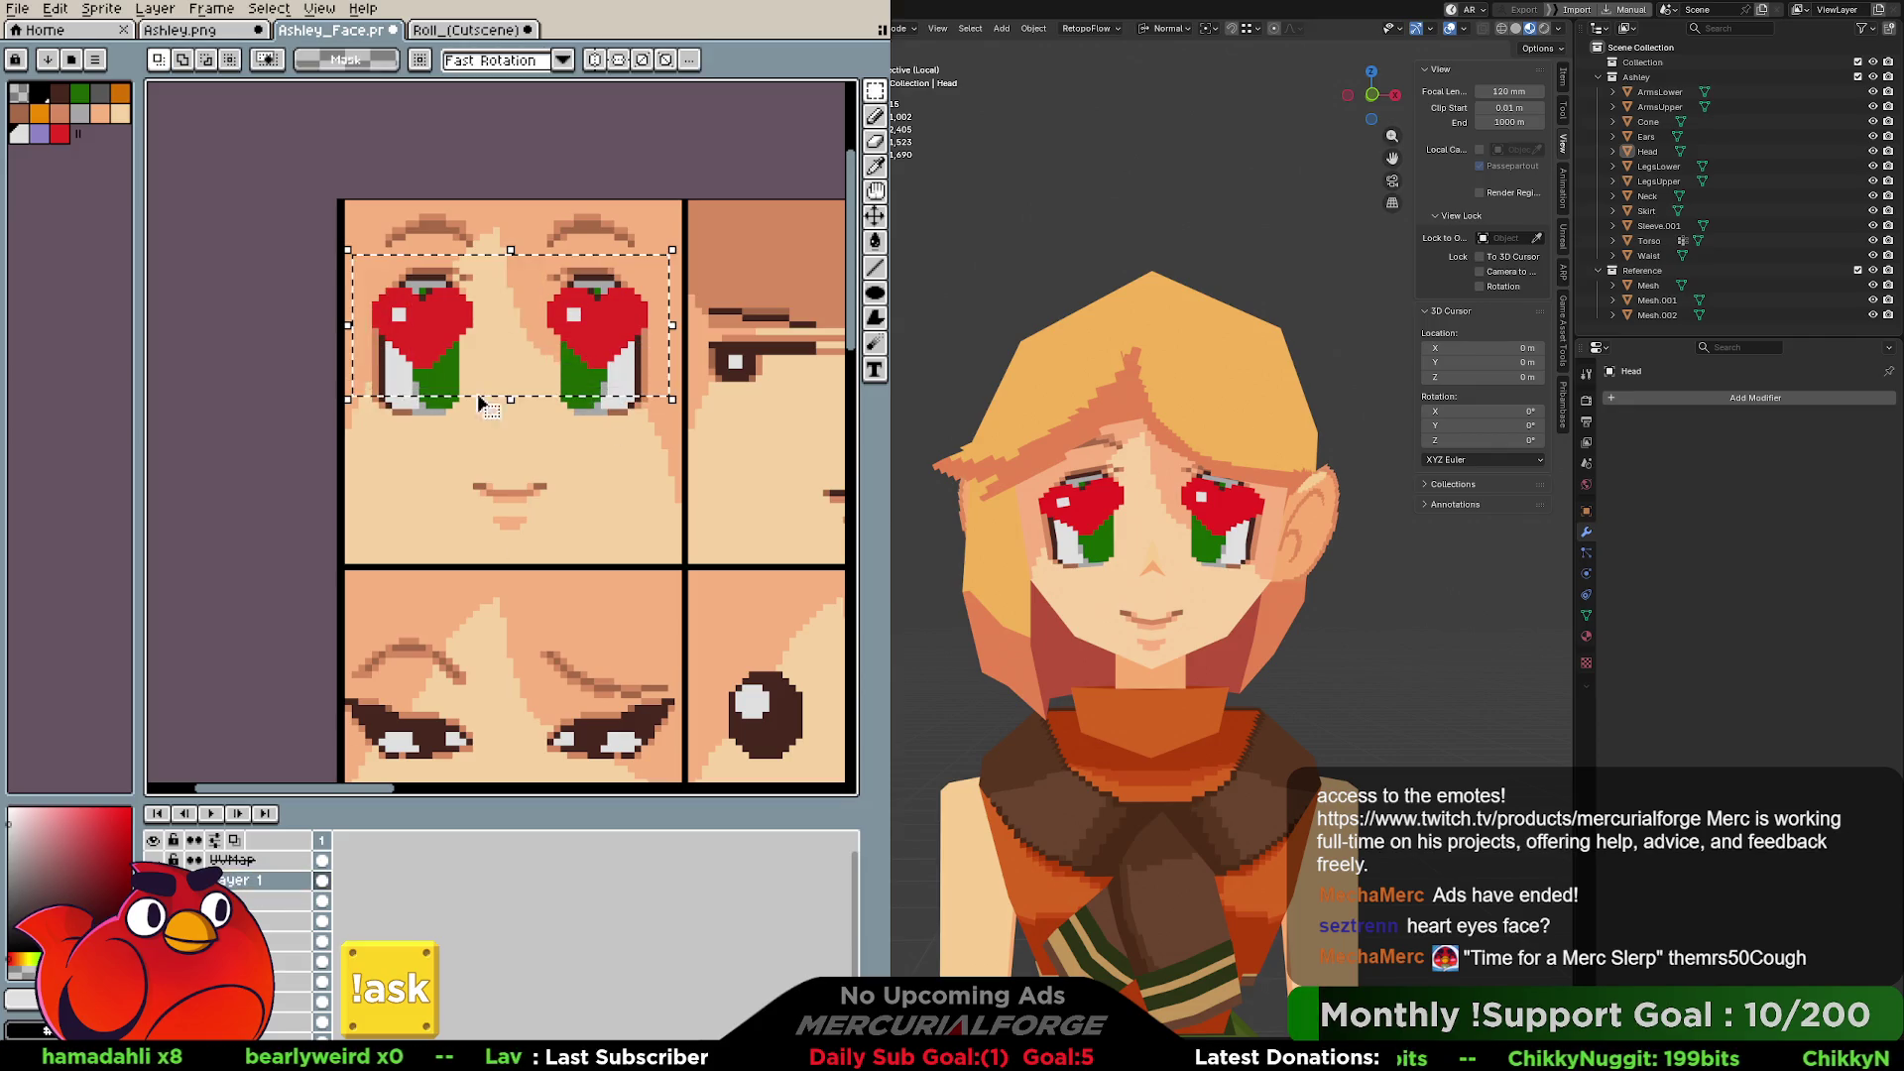
Stretch the selected heart eyes from 22 to 27 pixels tall and preview the sheet.
{"action": "left_click", "coordinate": [510, 407]}
{"action": "left_click_drag", "start_coordinate": [510, 407], "coordinate": [510, 442]}
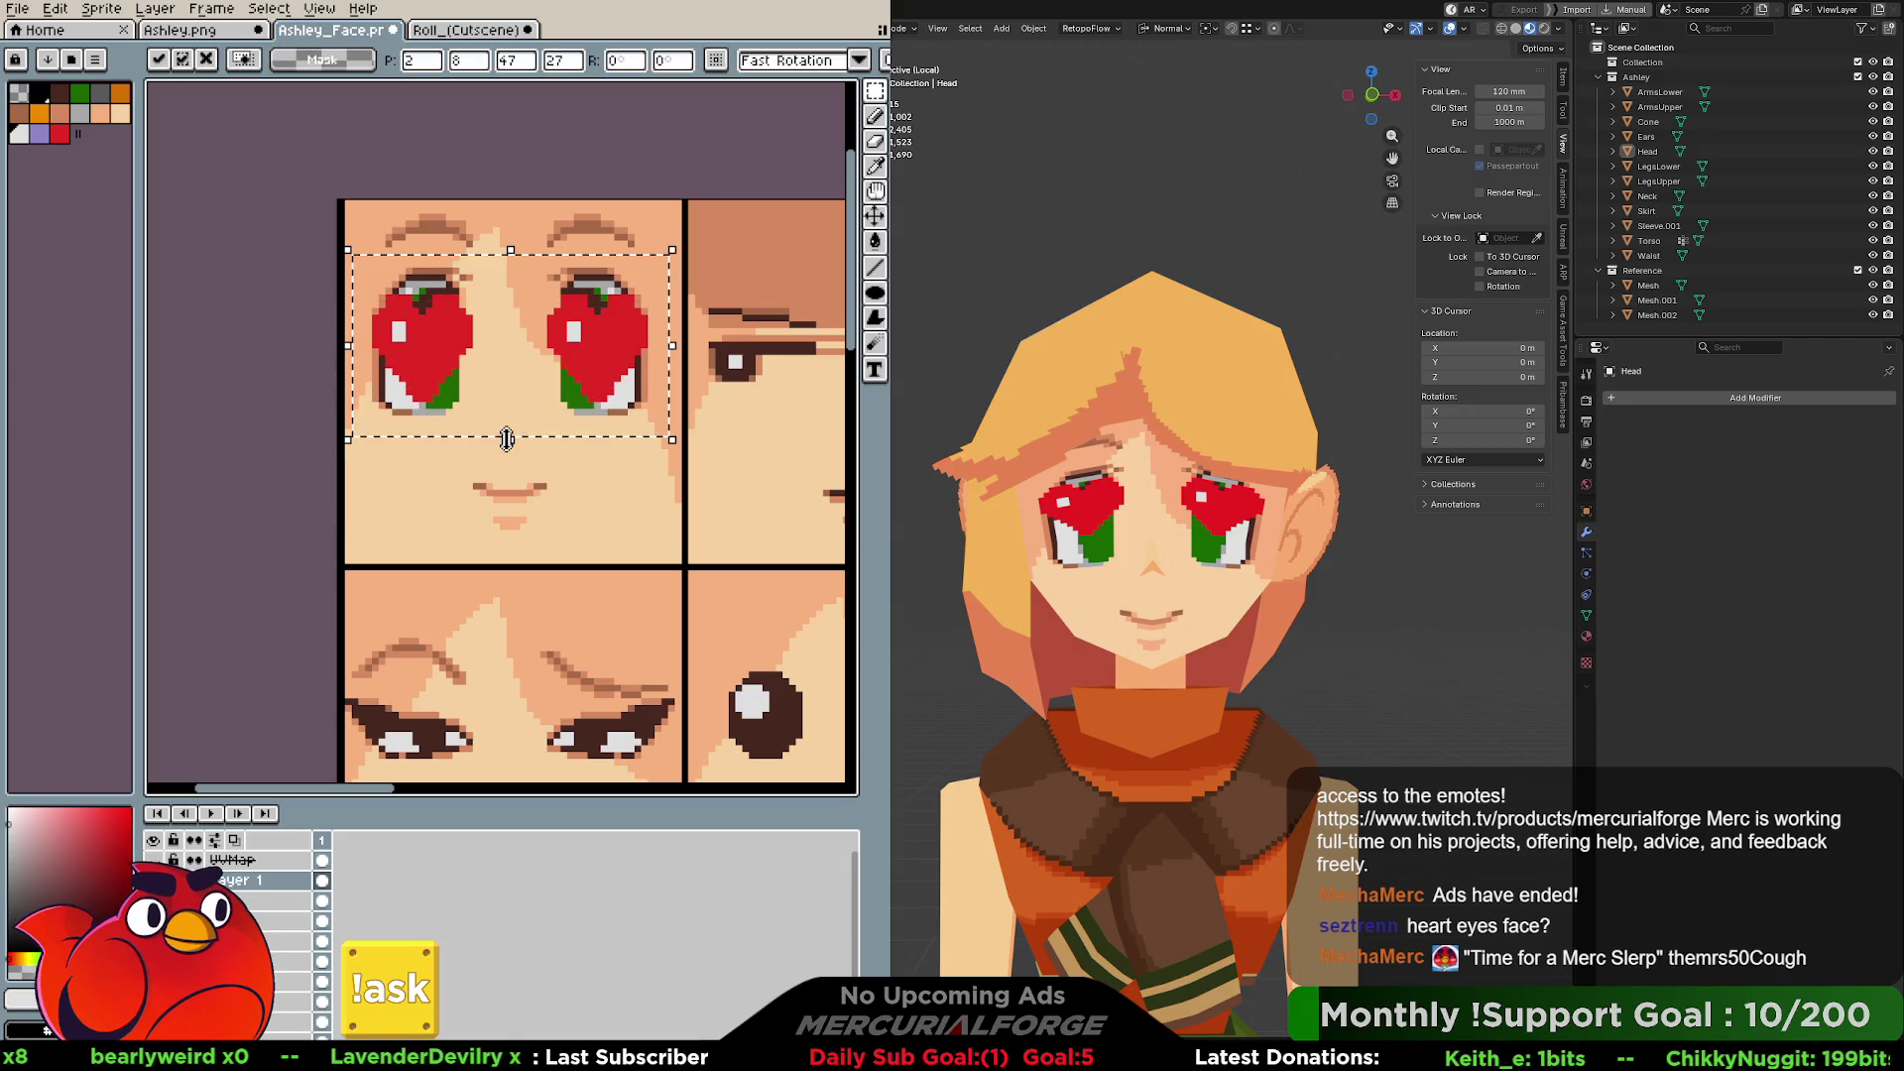
{"action": "key", "text": "Return"}
{"action": "key", "text": "F7"}
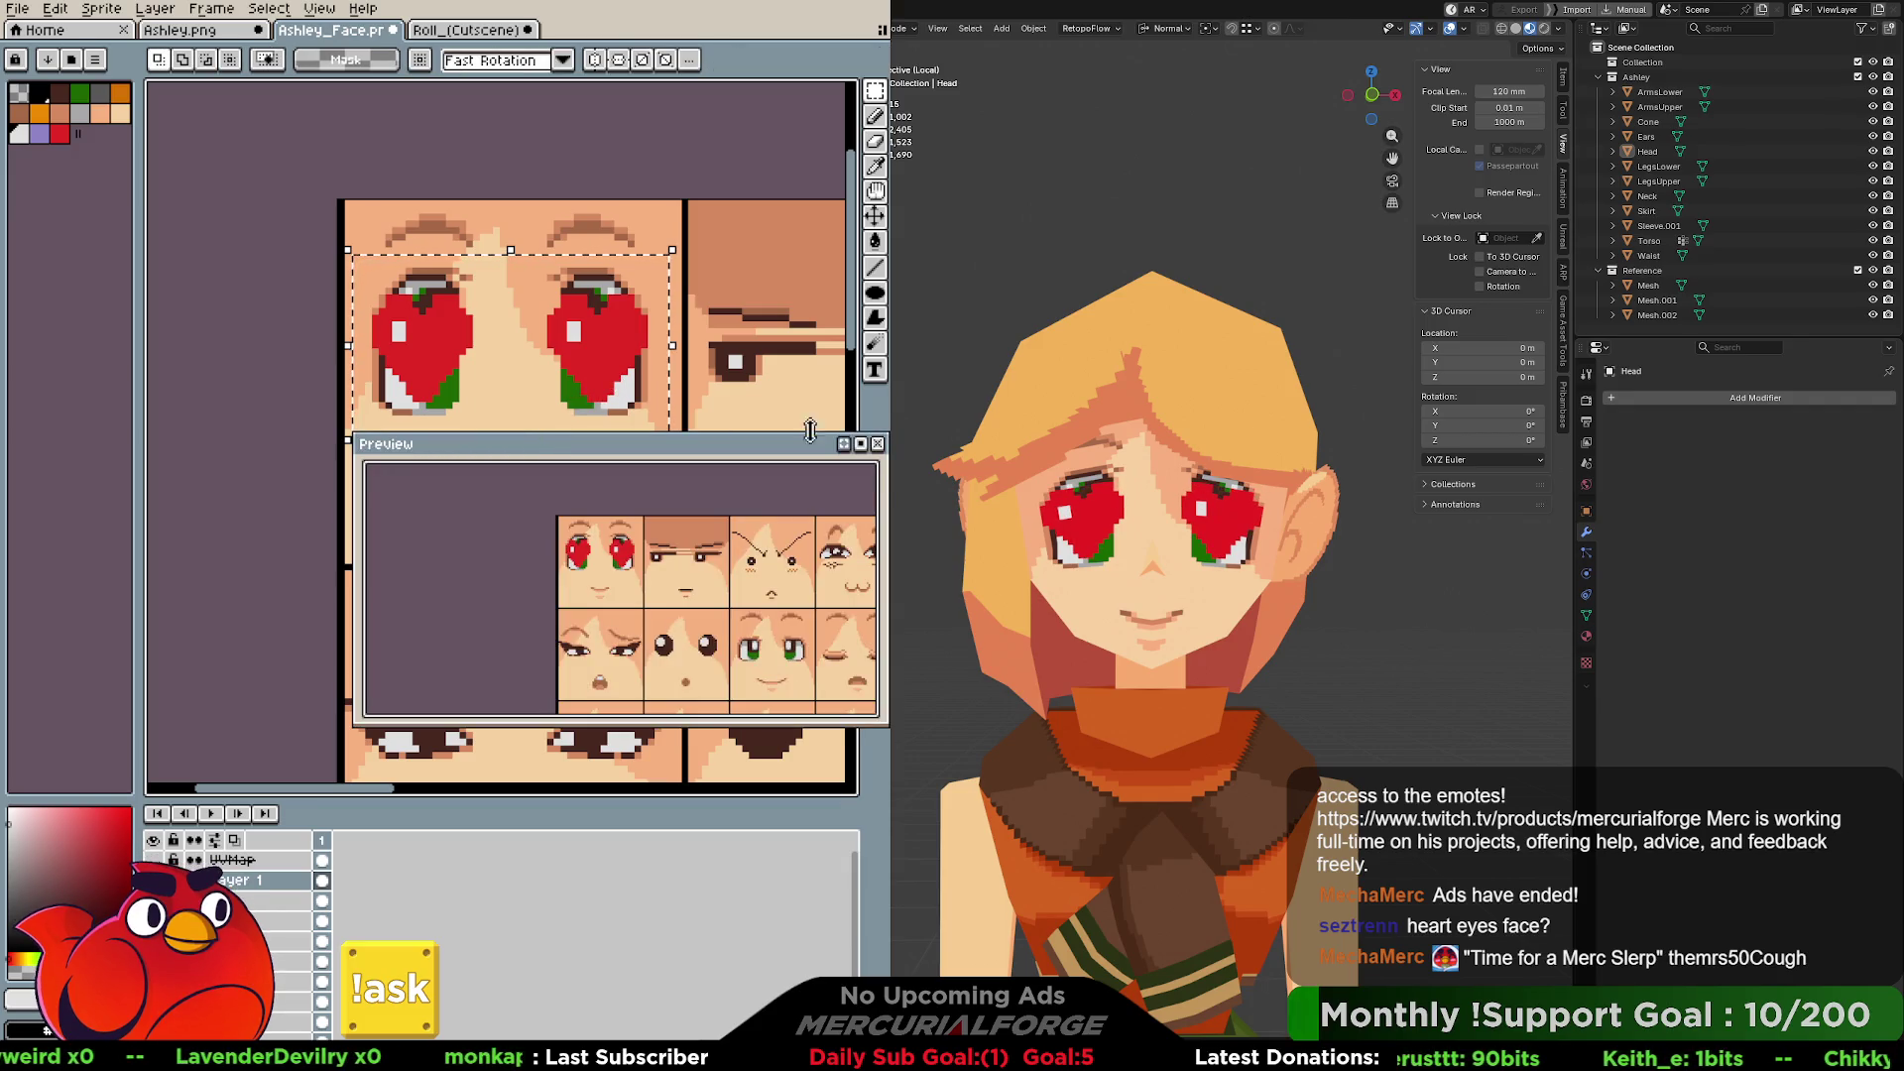
{"action": "key", "text": "F7"}
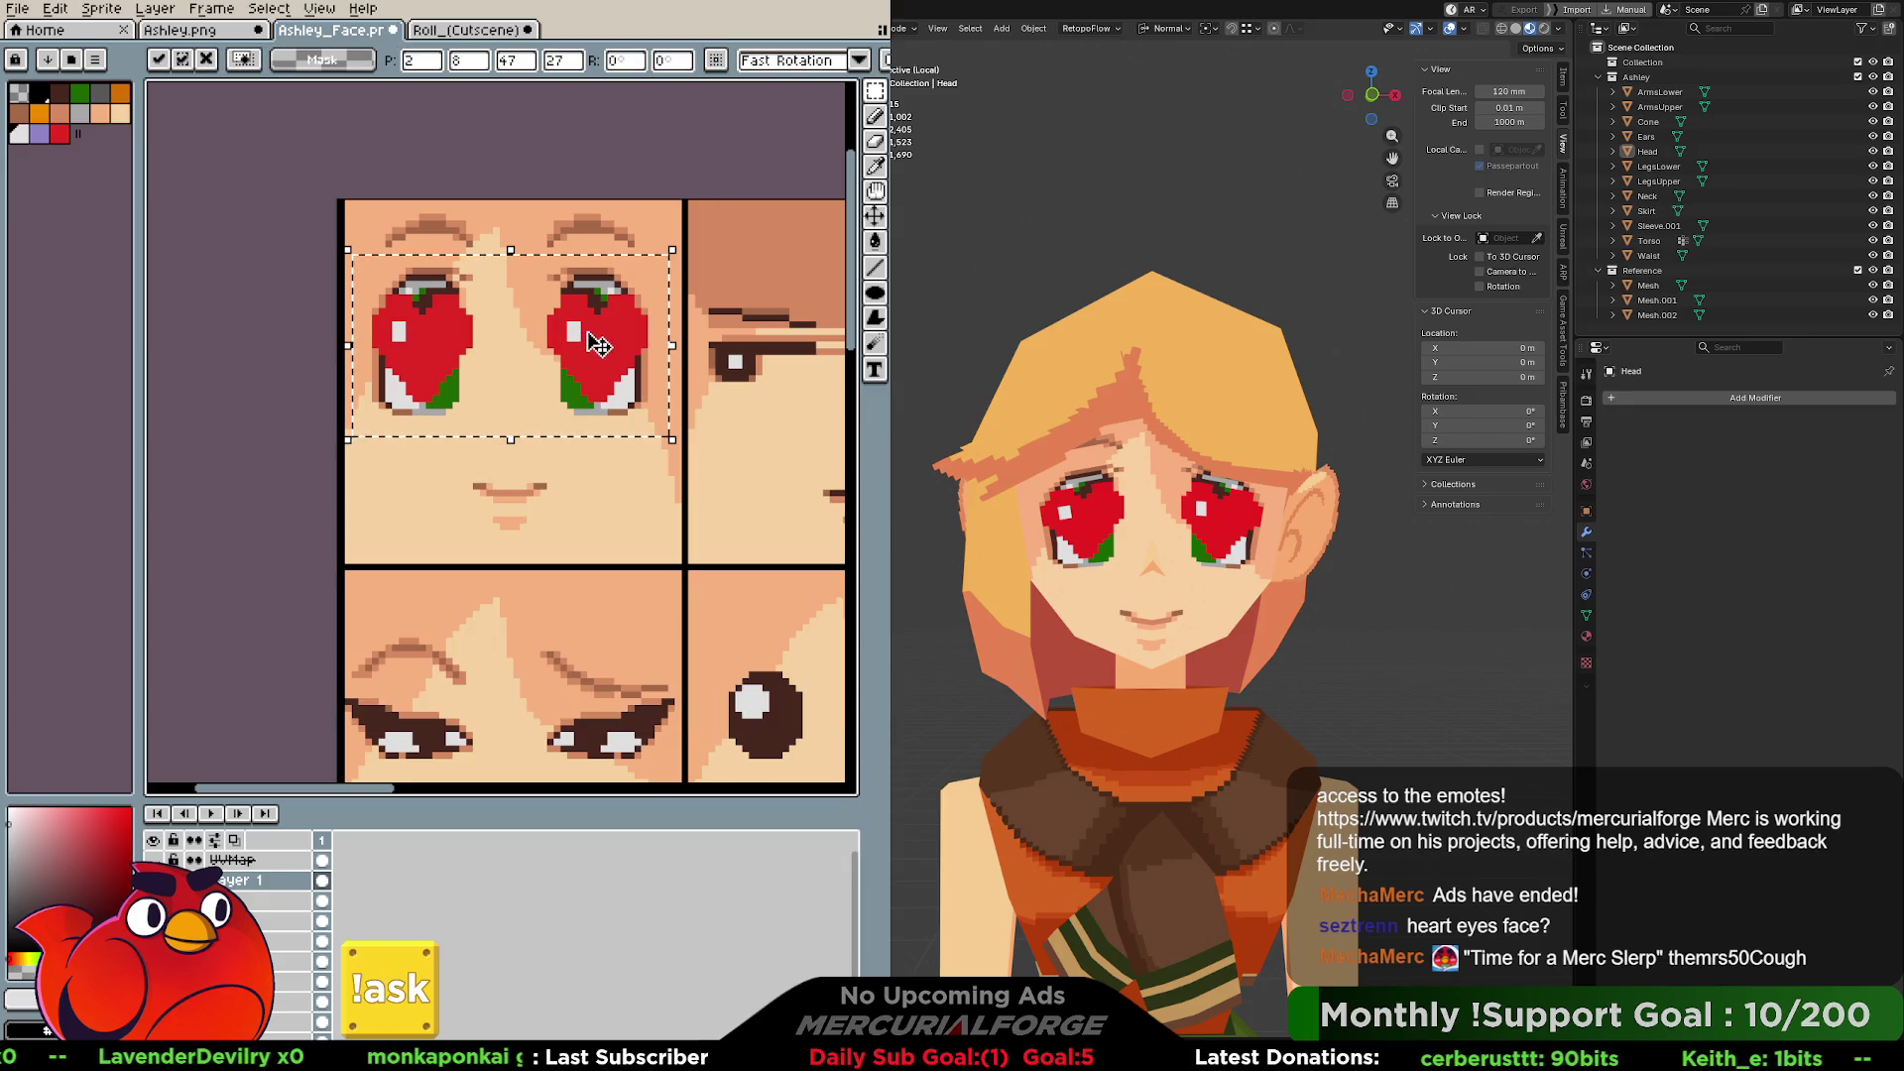
Deselect, pick a light palette colour, and hide the normal eyes beneath the hearts.
{"action": "key", "text": "b"}
{"action": "key", "text": "ctrl+d"}
{"action": "key", "text": "i"}
{"action": "key", "text": "b"}
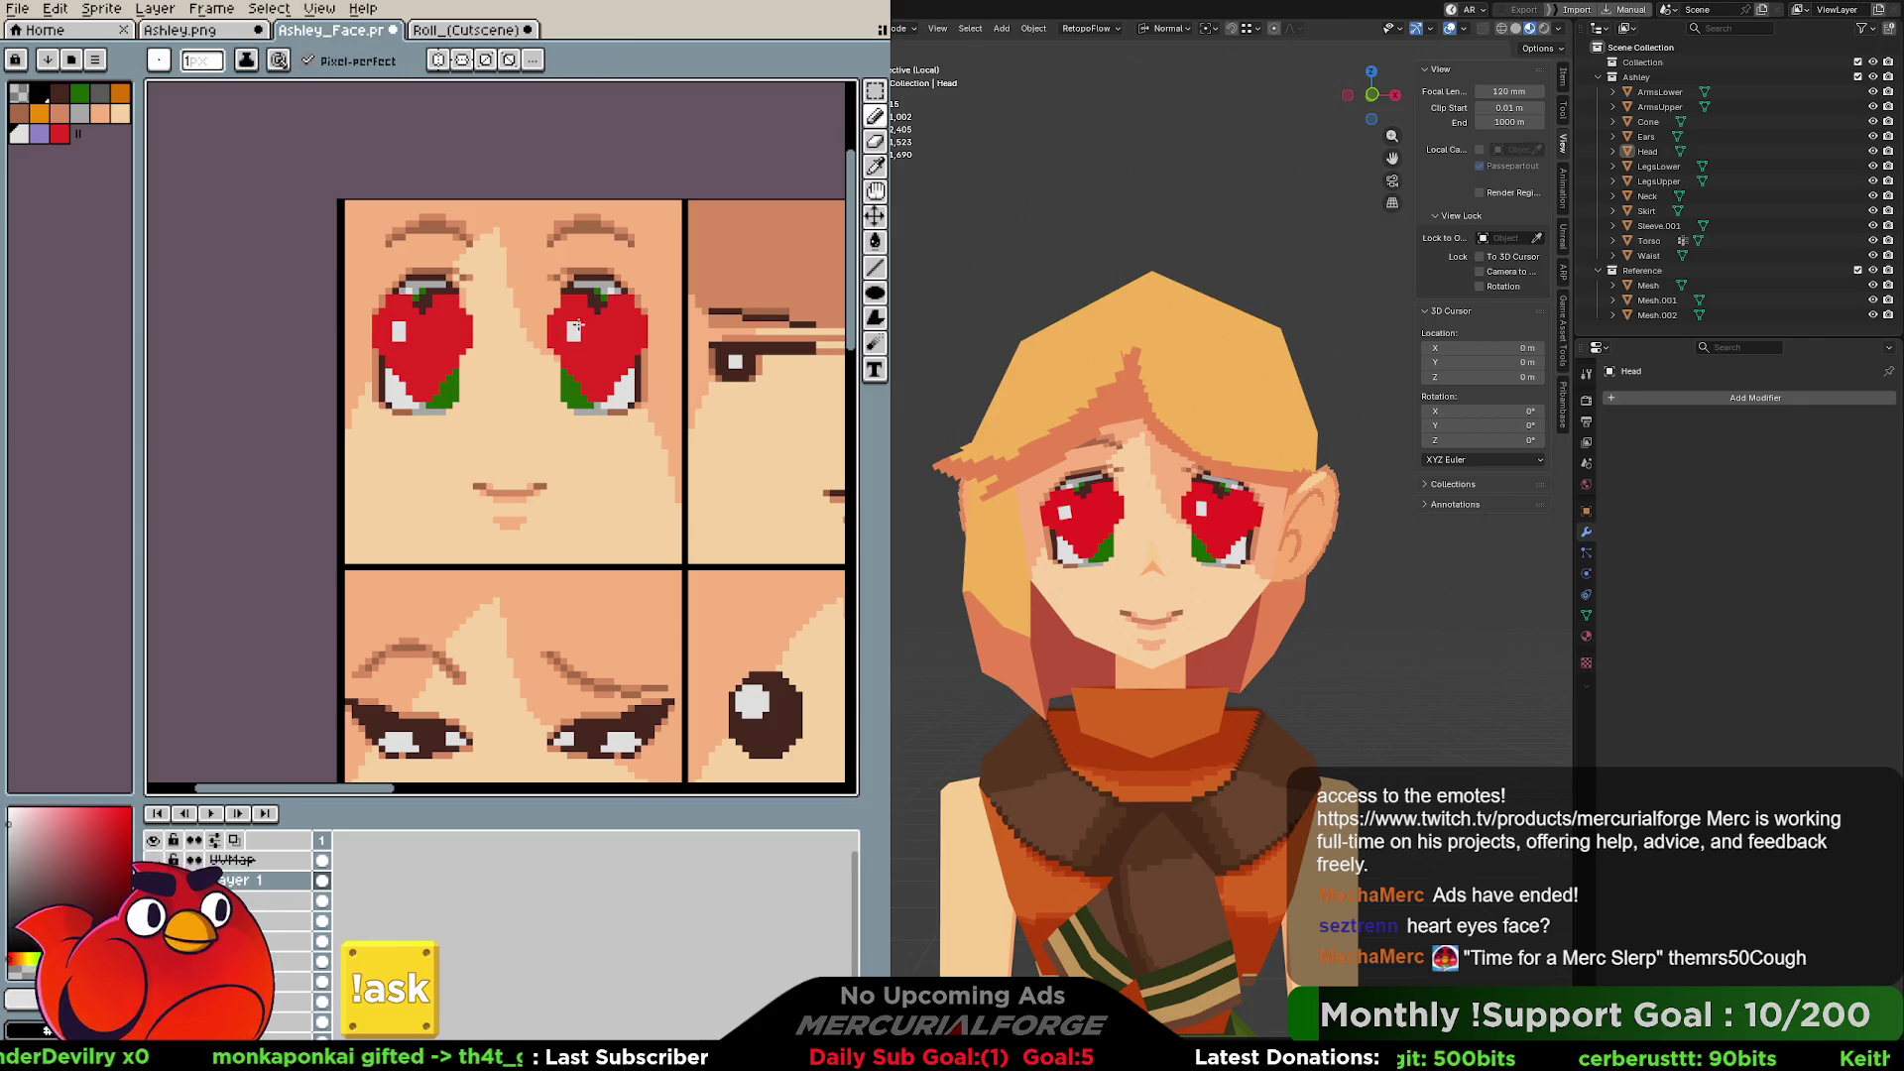
{"action": "left_click", "coordinate": [20, 135]}
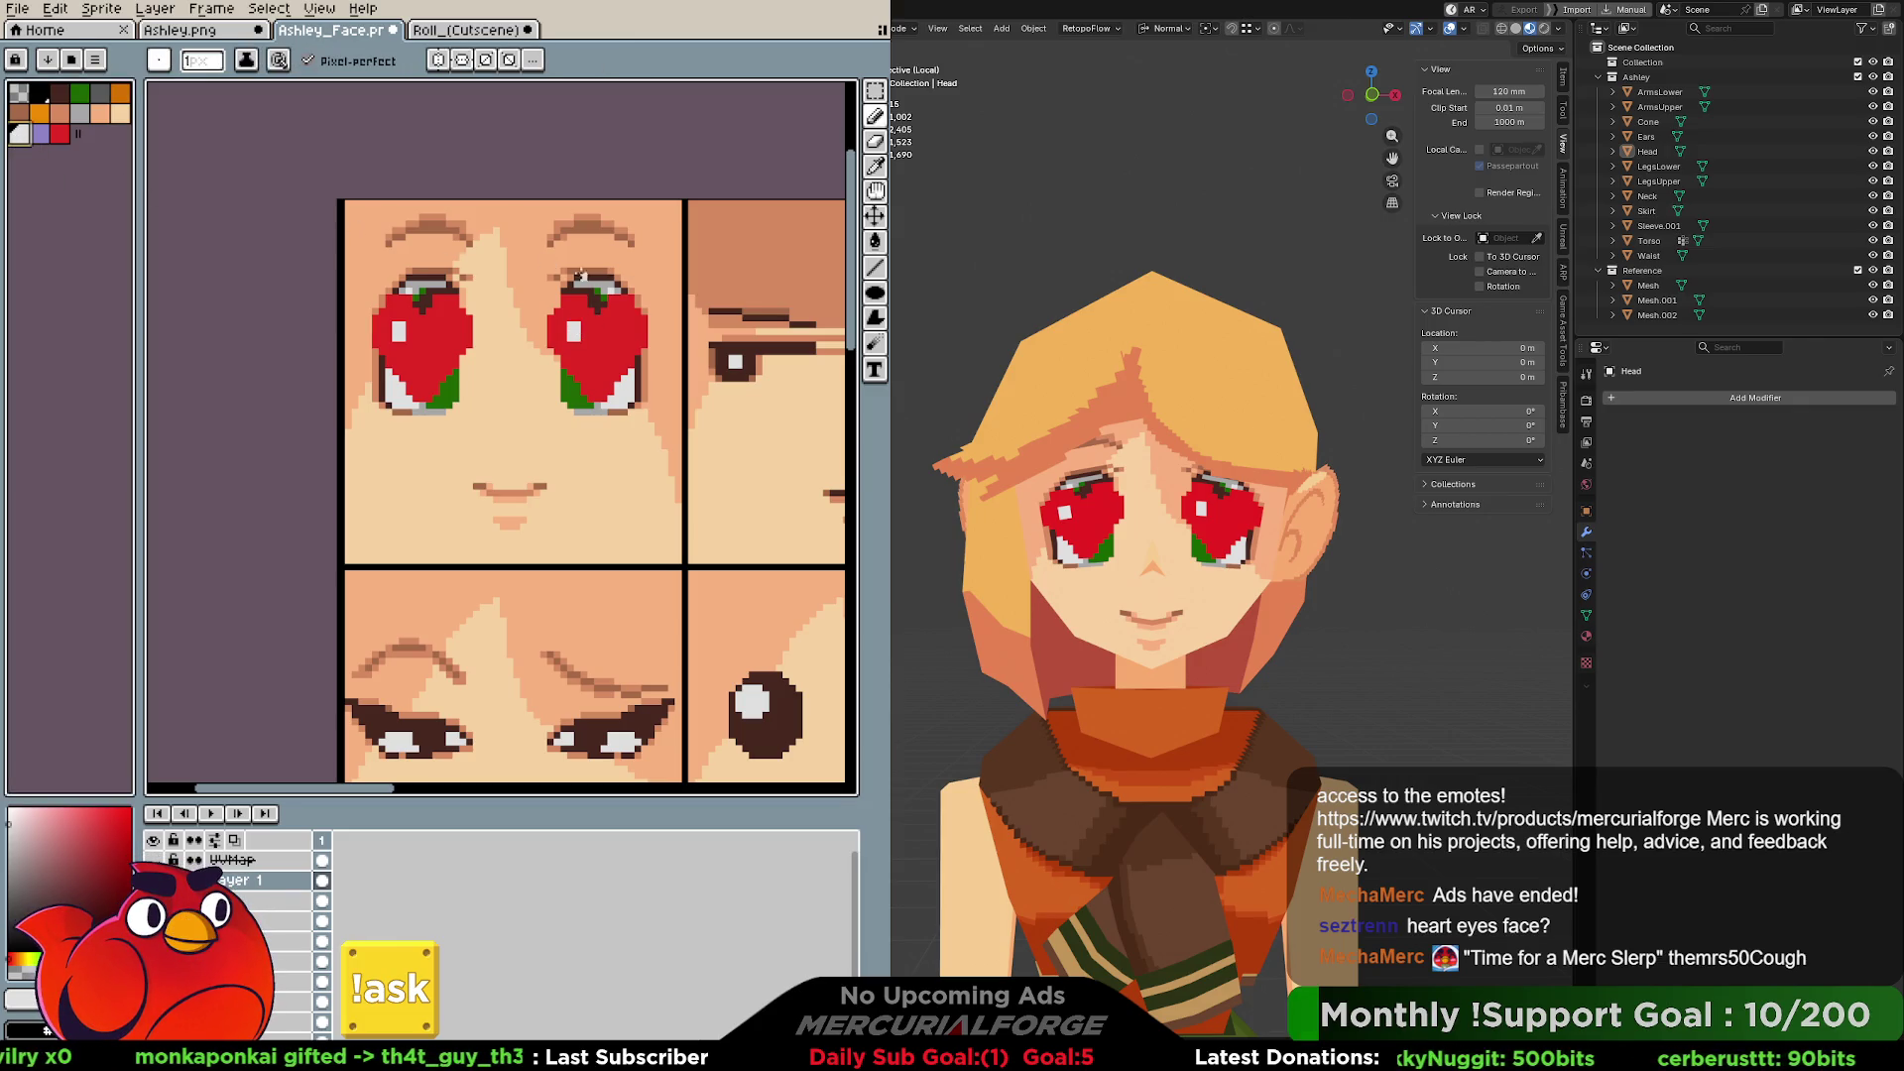
{"action": "key", "text": "ctrl+z"}
{"action": "key", "text": "ctrl+z"}
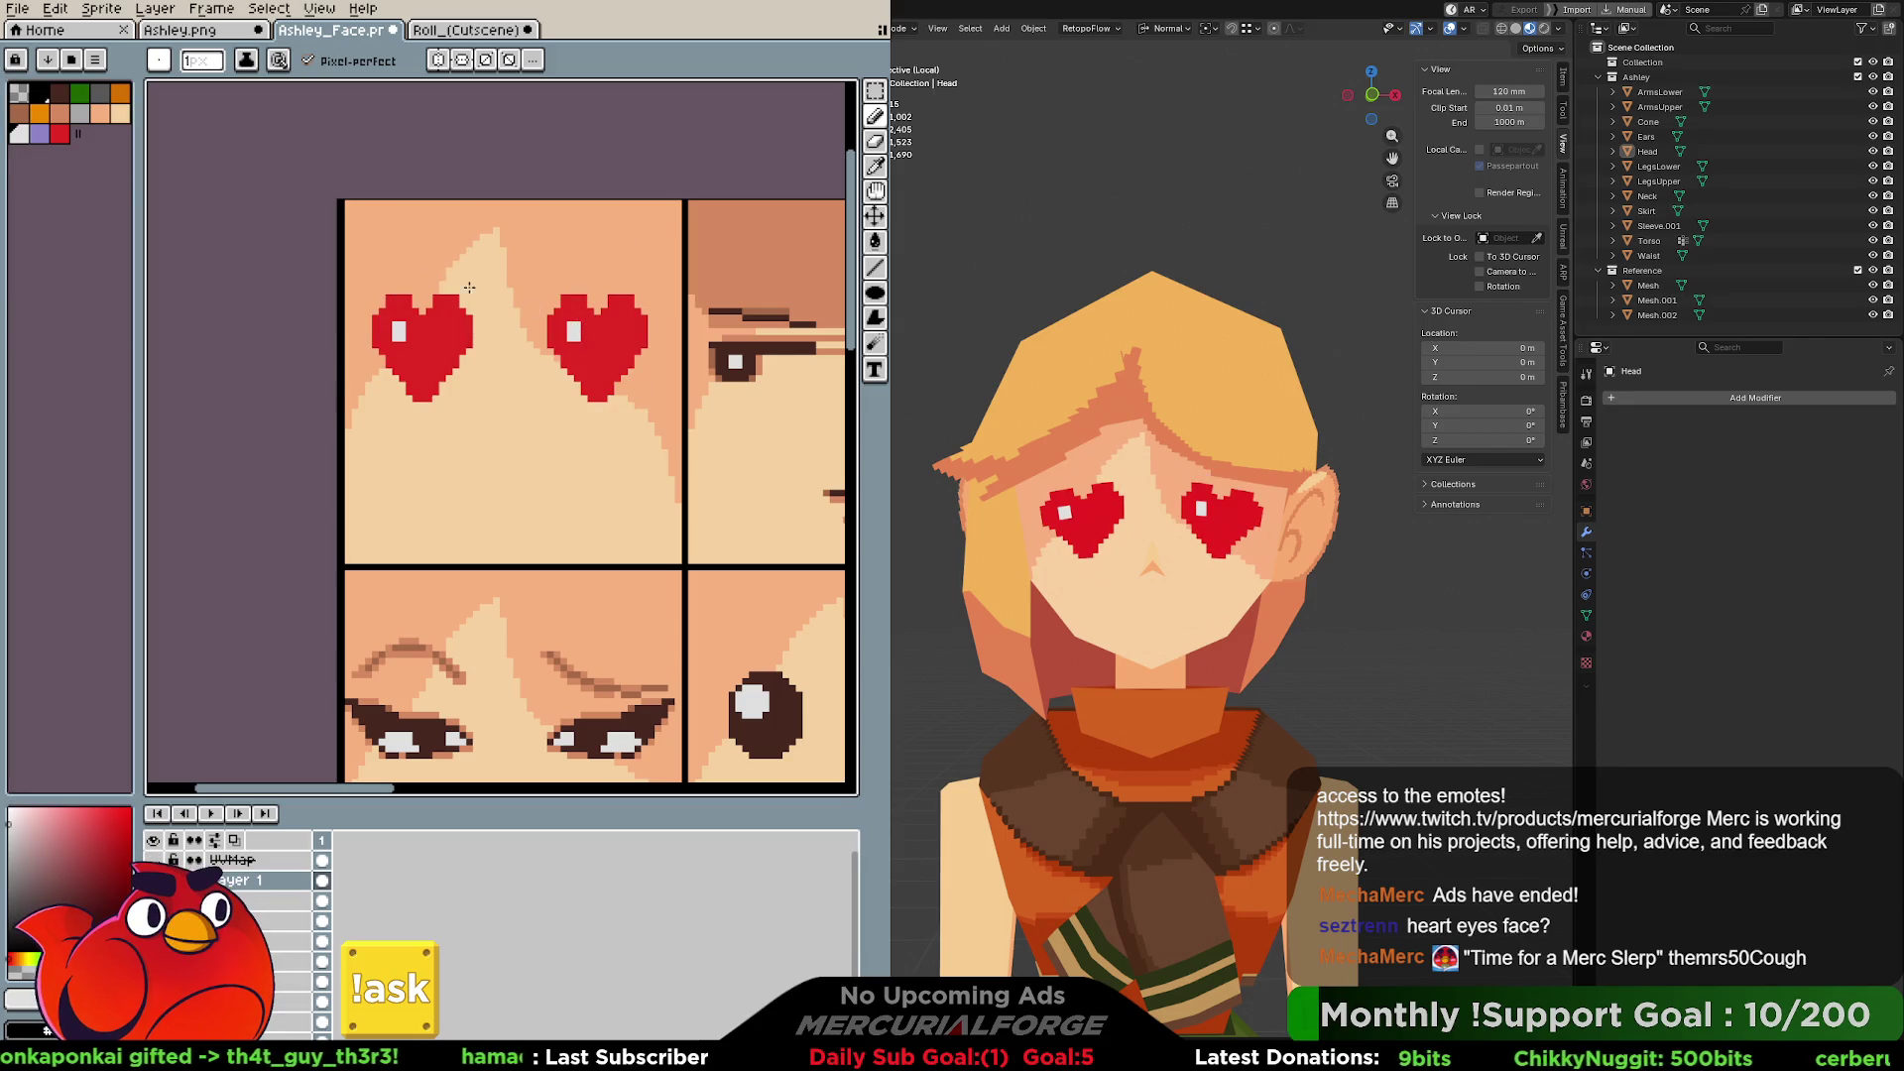
Add light pixels to both hearts' highlights so the two glints match.
{"action": "left_click", "coordinate": [79, 112]}
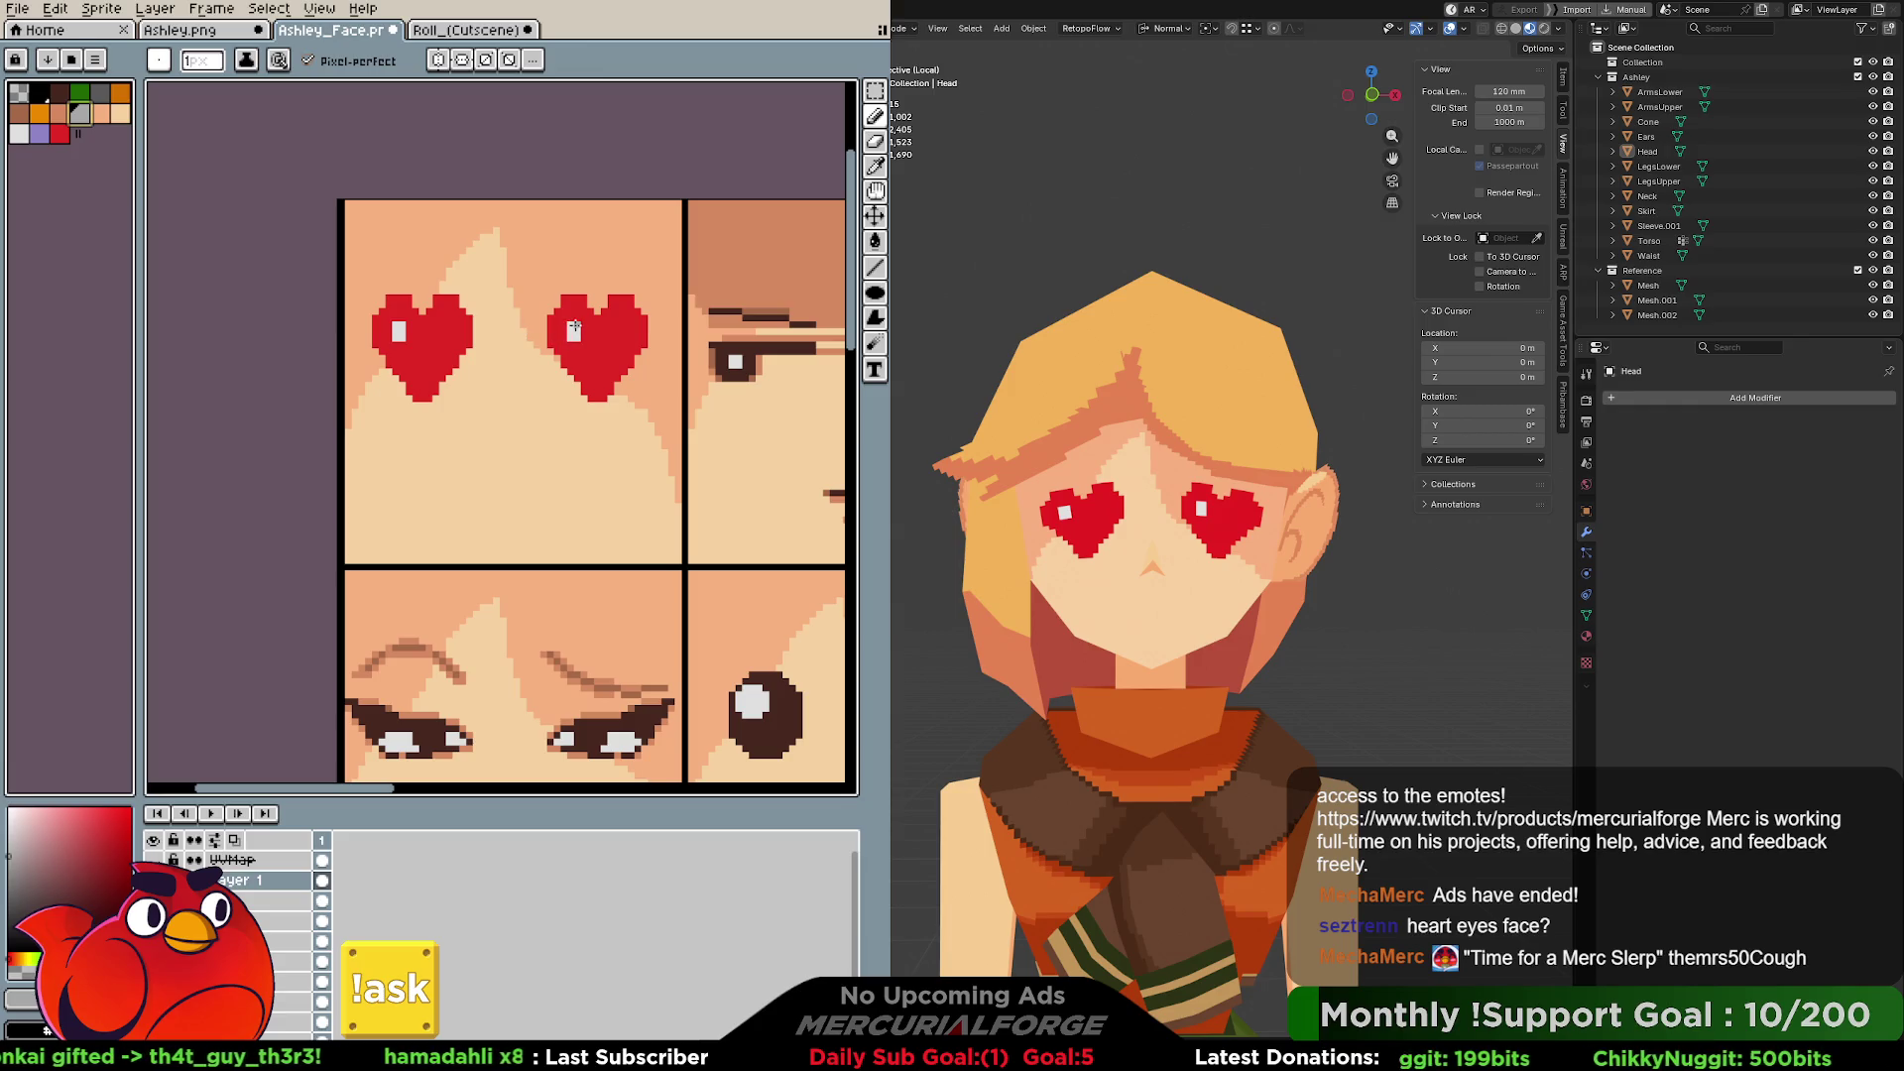
{"action": "scroll", "coordinate": [574, 330], "scroll_direction": "up", "scroll_amount": 1}
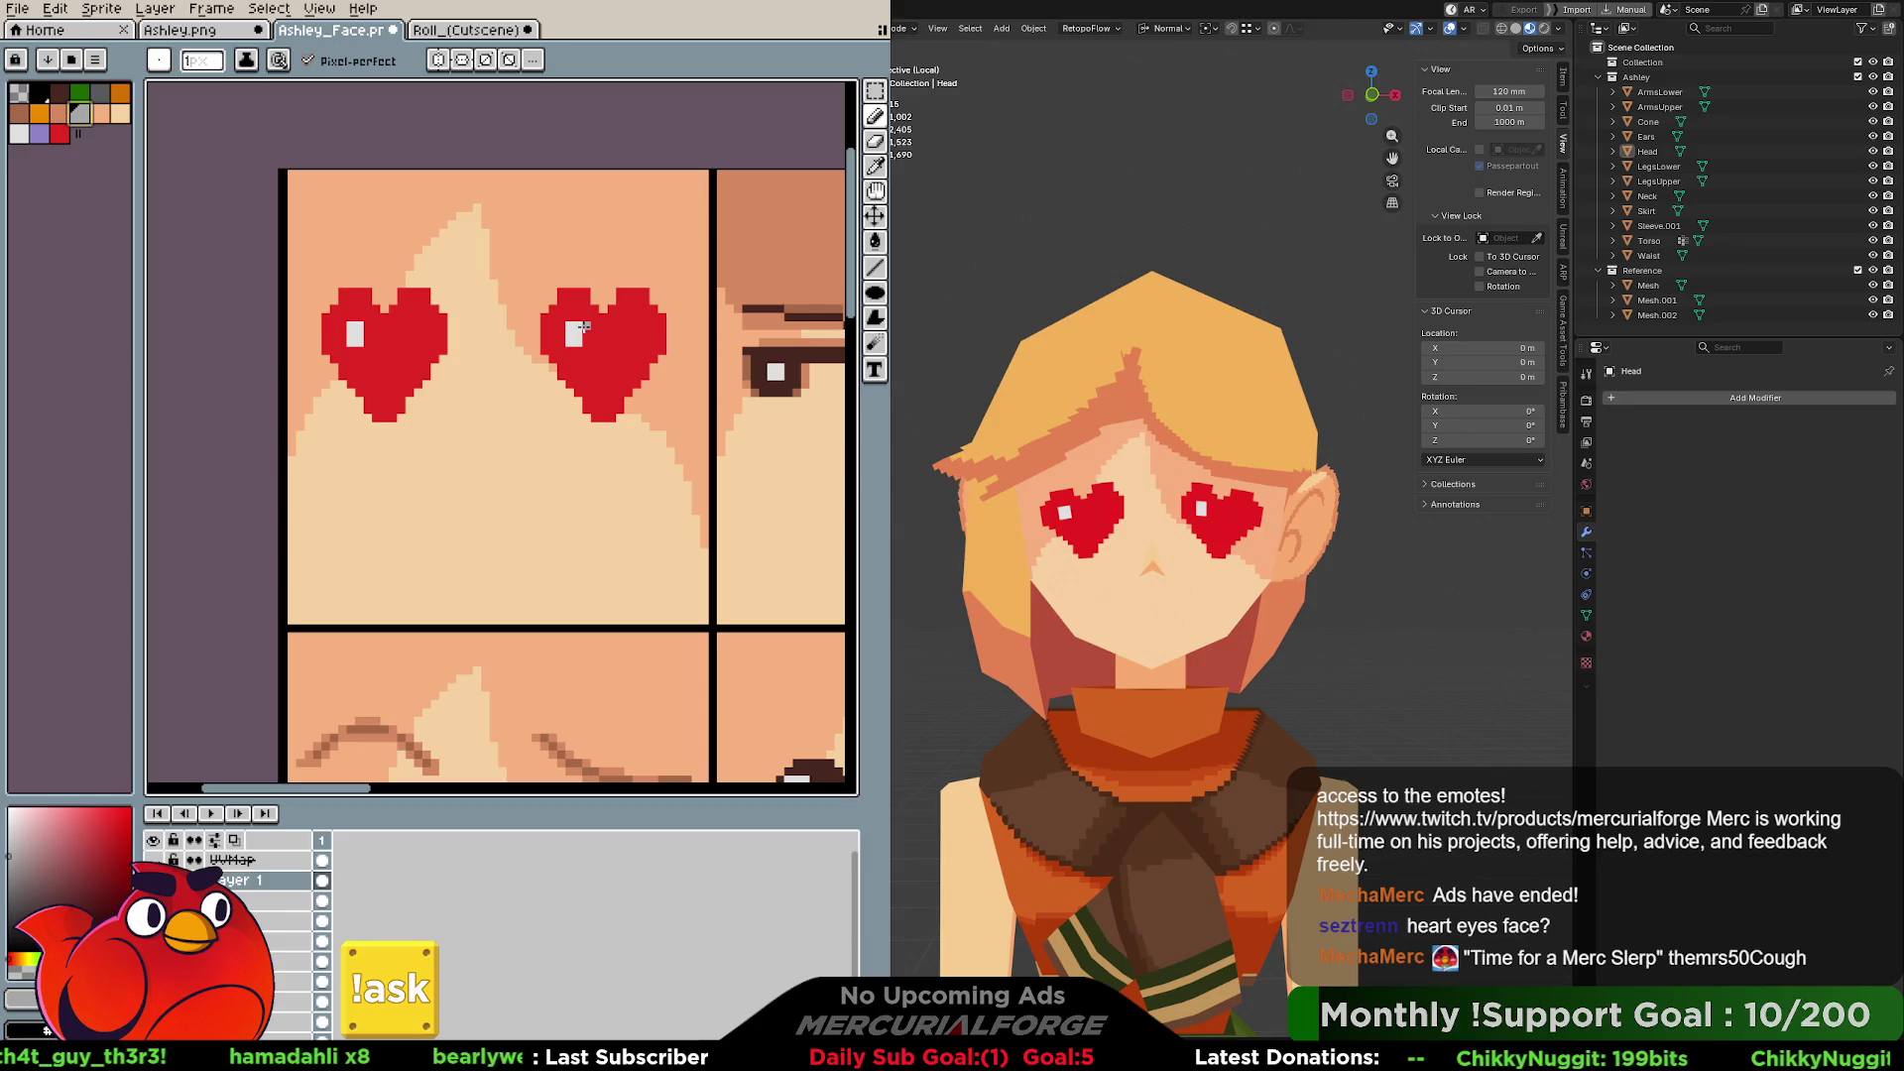
{"action": "left_click", "coordinate": [585, 326]}
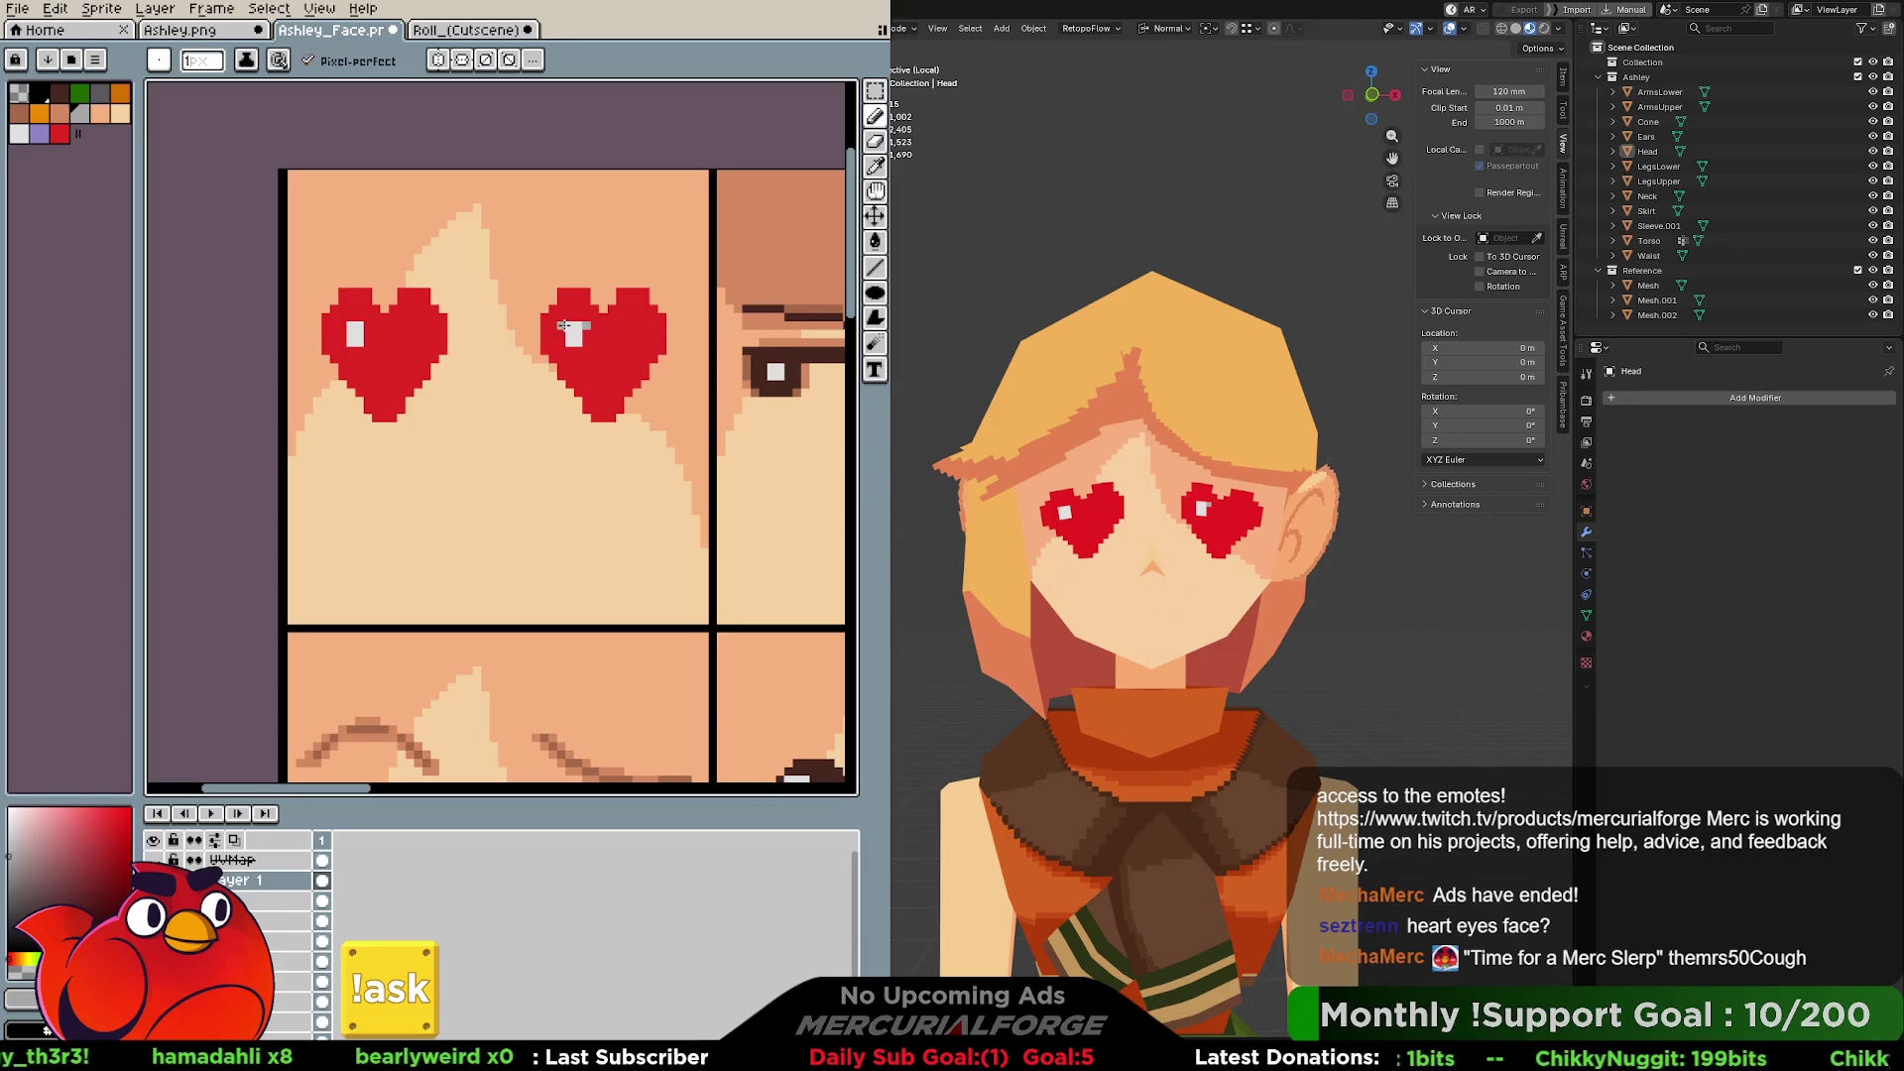
{"action": "key", "text": "ctrl+z"}
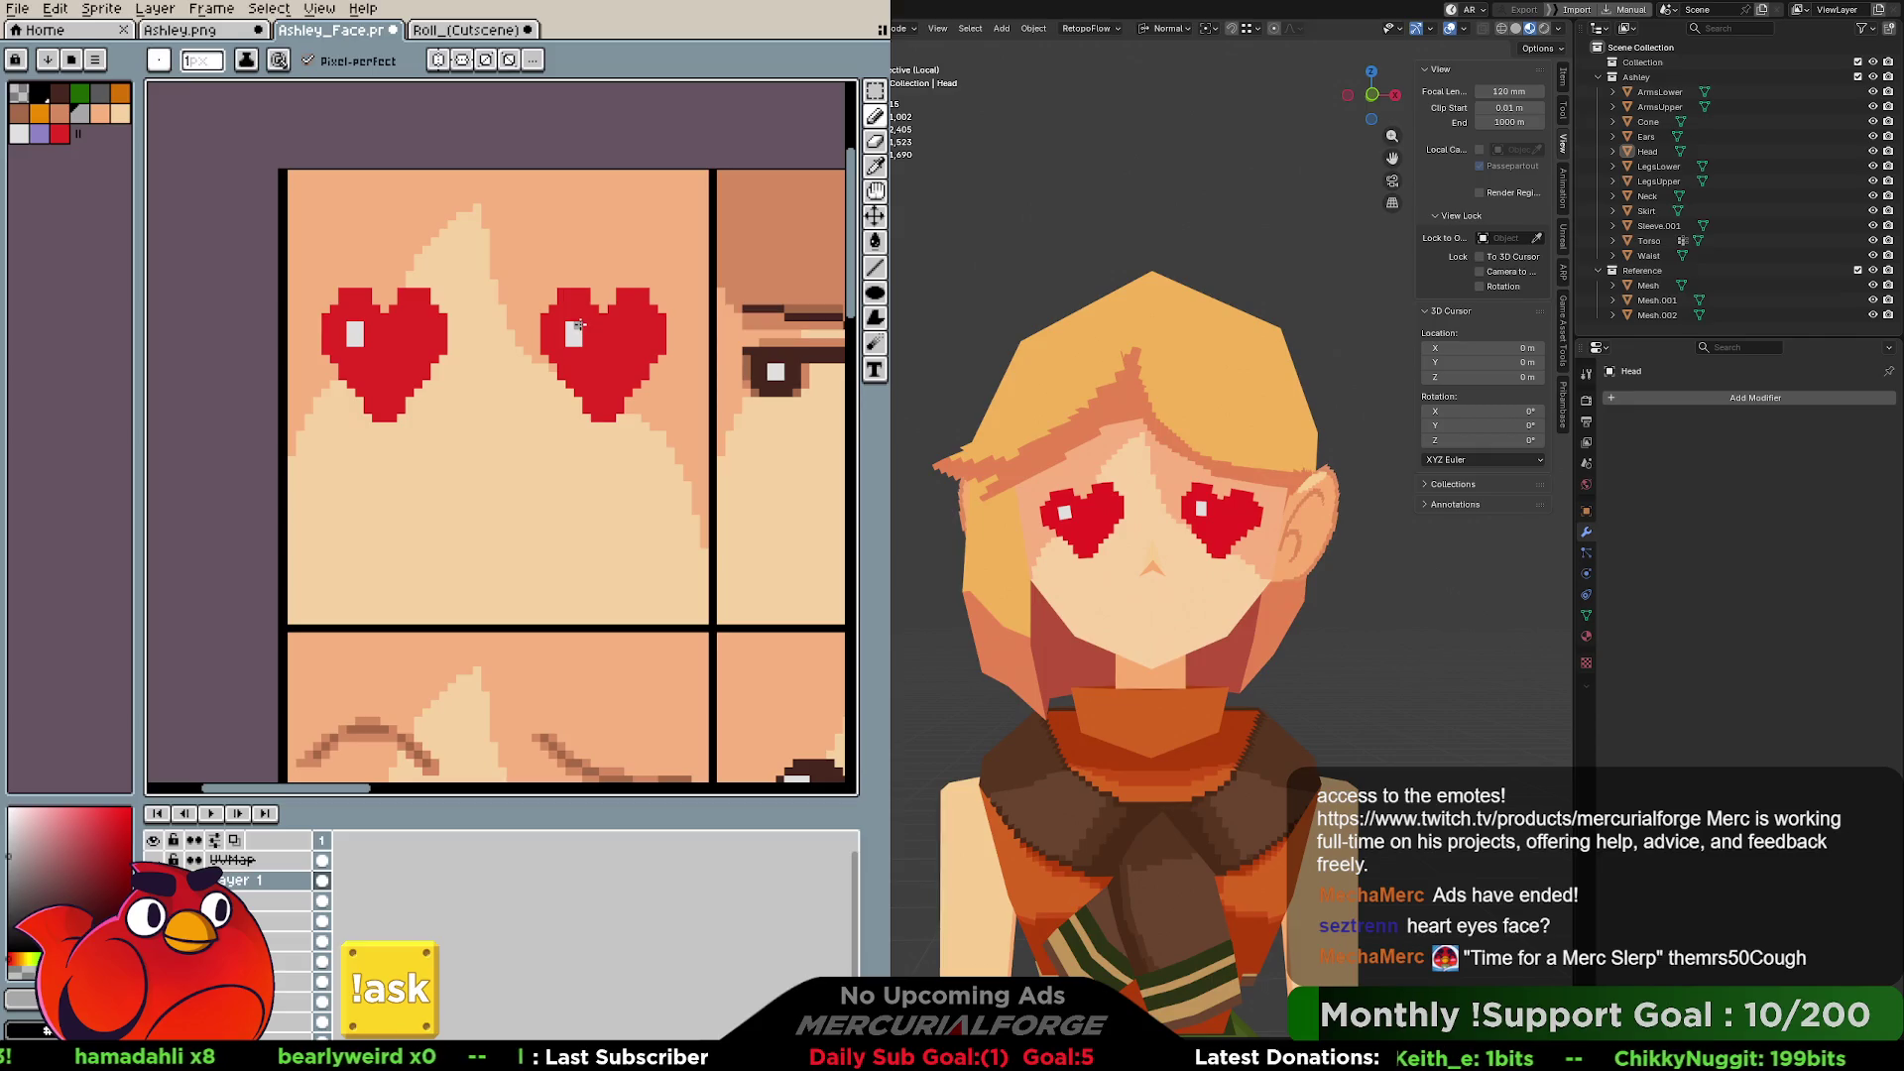
{"action": "left_click", "coordinate": [586, 328]}
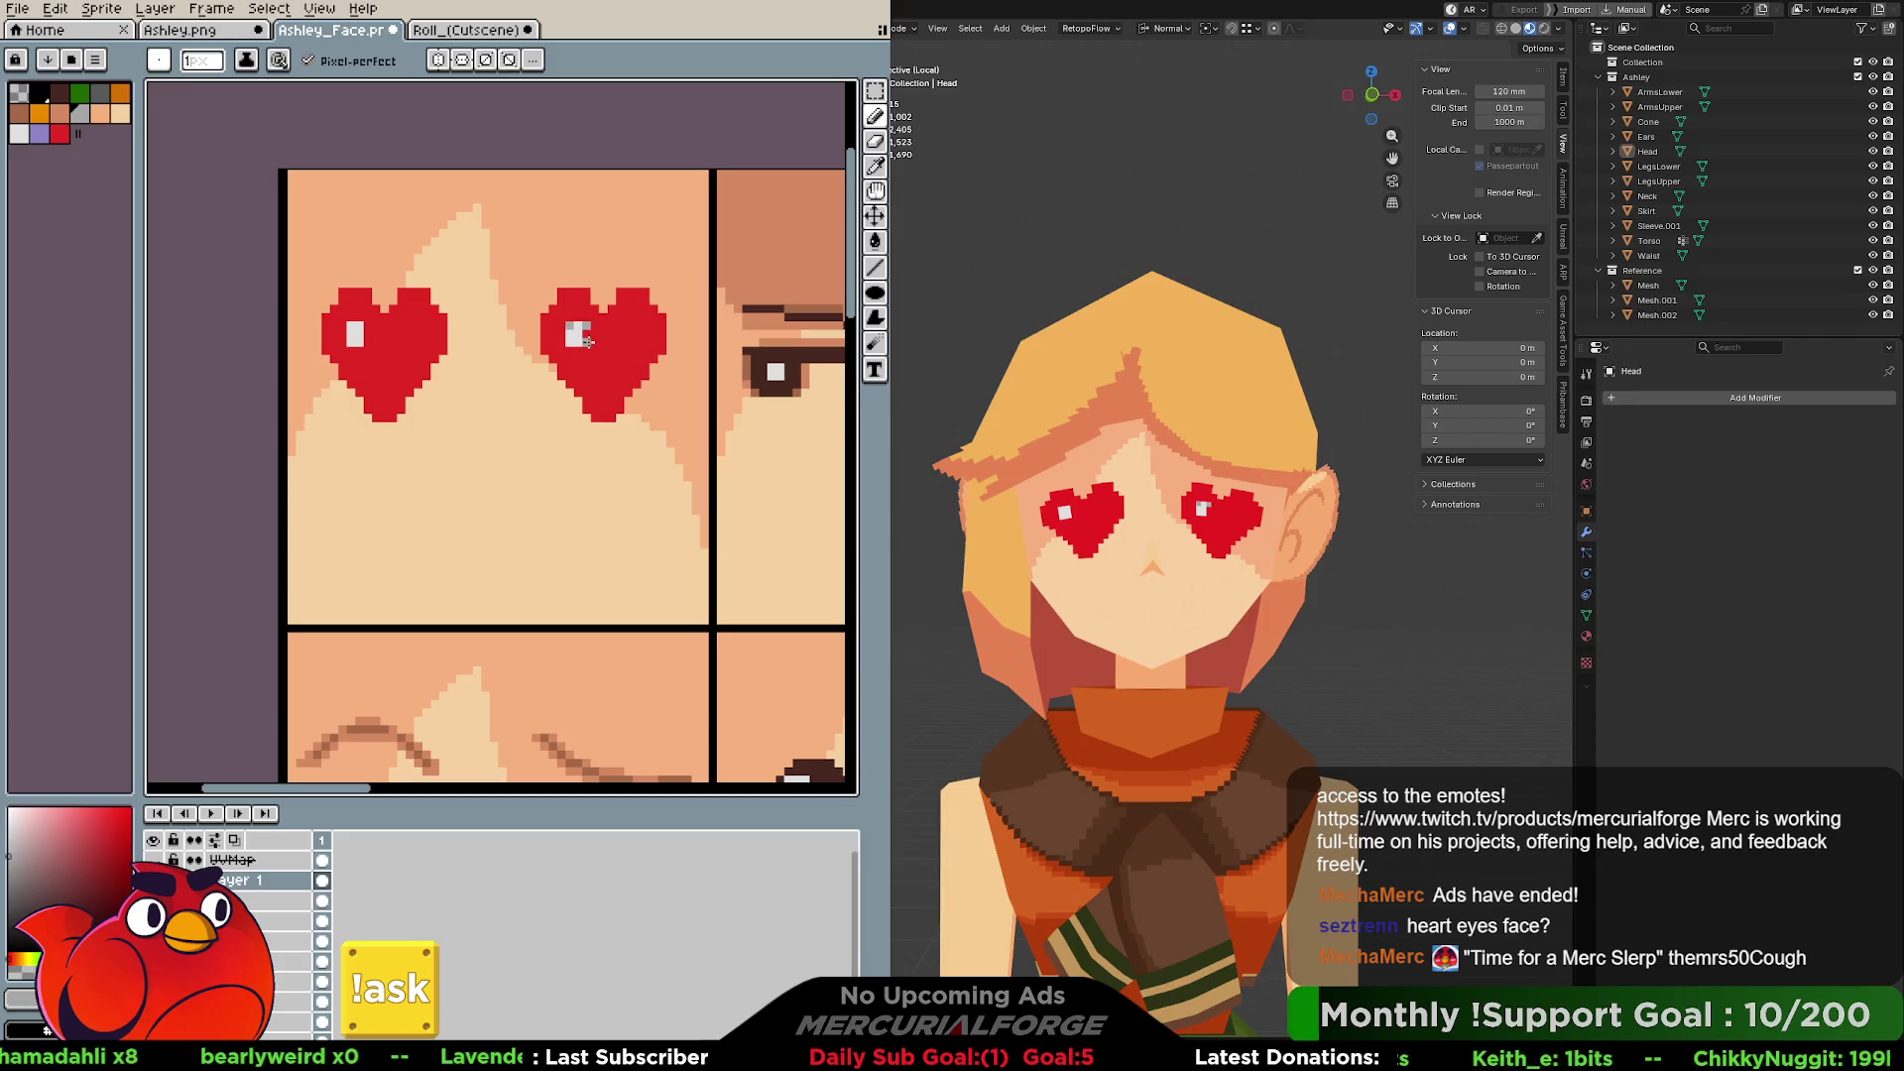
{"action": "left_click", "coordinate": [363, 340]}
{"action": "left_click", "coordinate": [369, 330]}
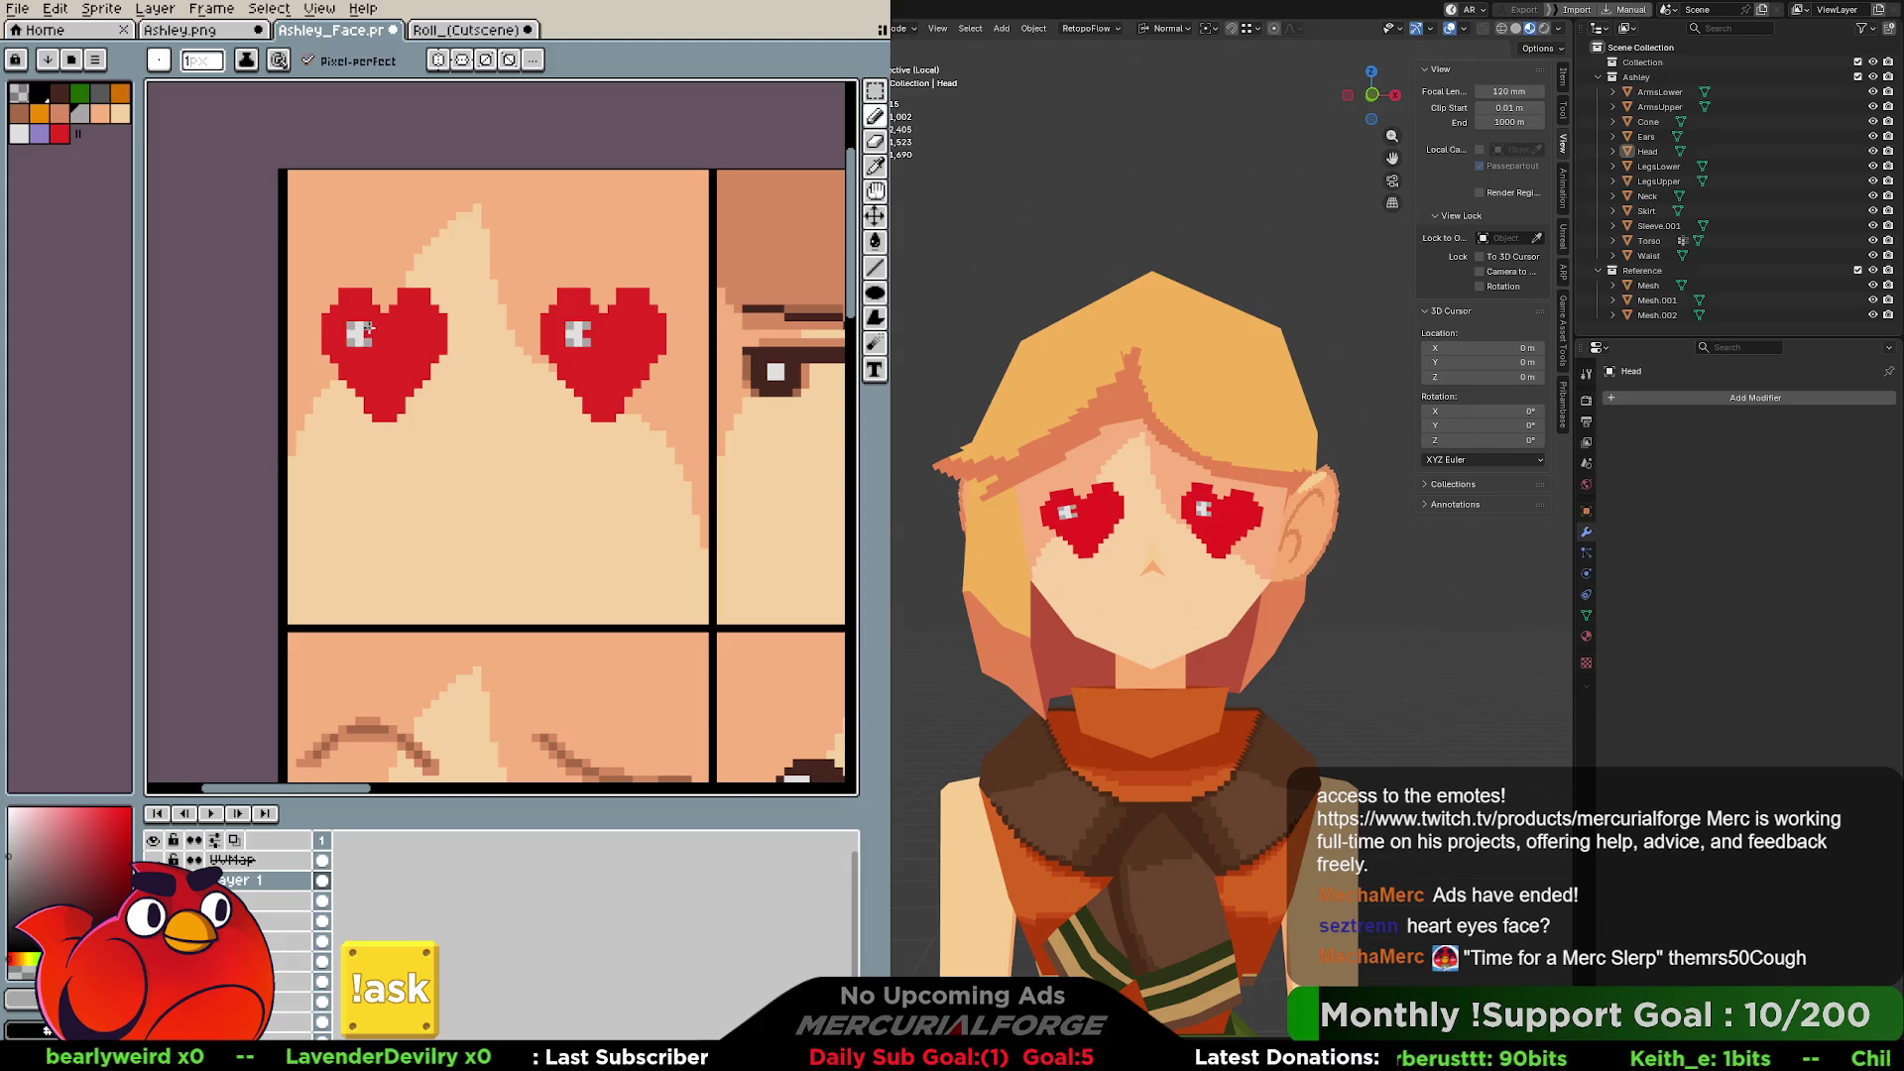
{"action": "left_click", "coordinate": [586, 335]}
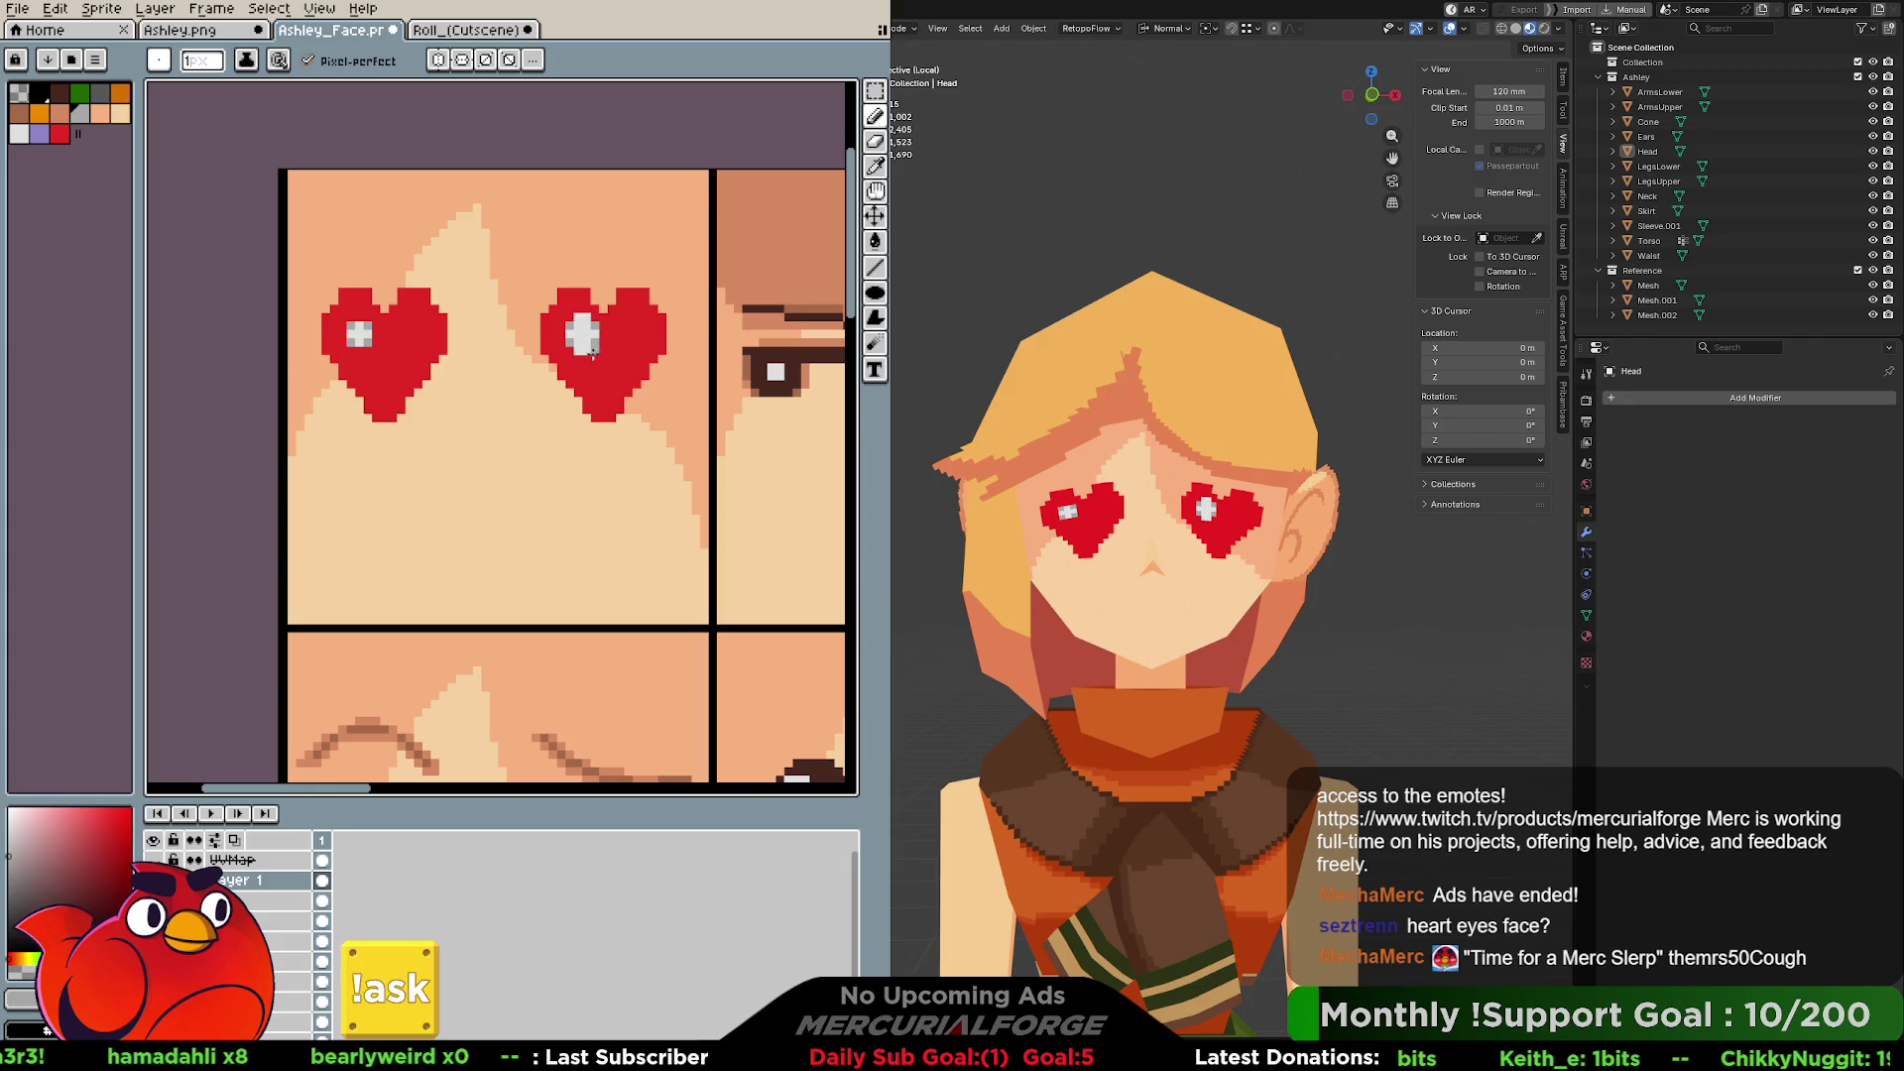
Undo the recent highlight edits and add a white pixel beside the left heart's glint.
{"action": "key", "text": "ctrl"}
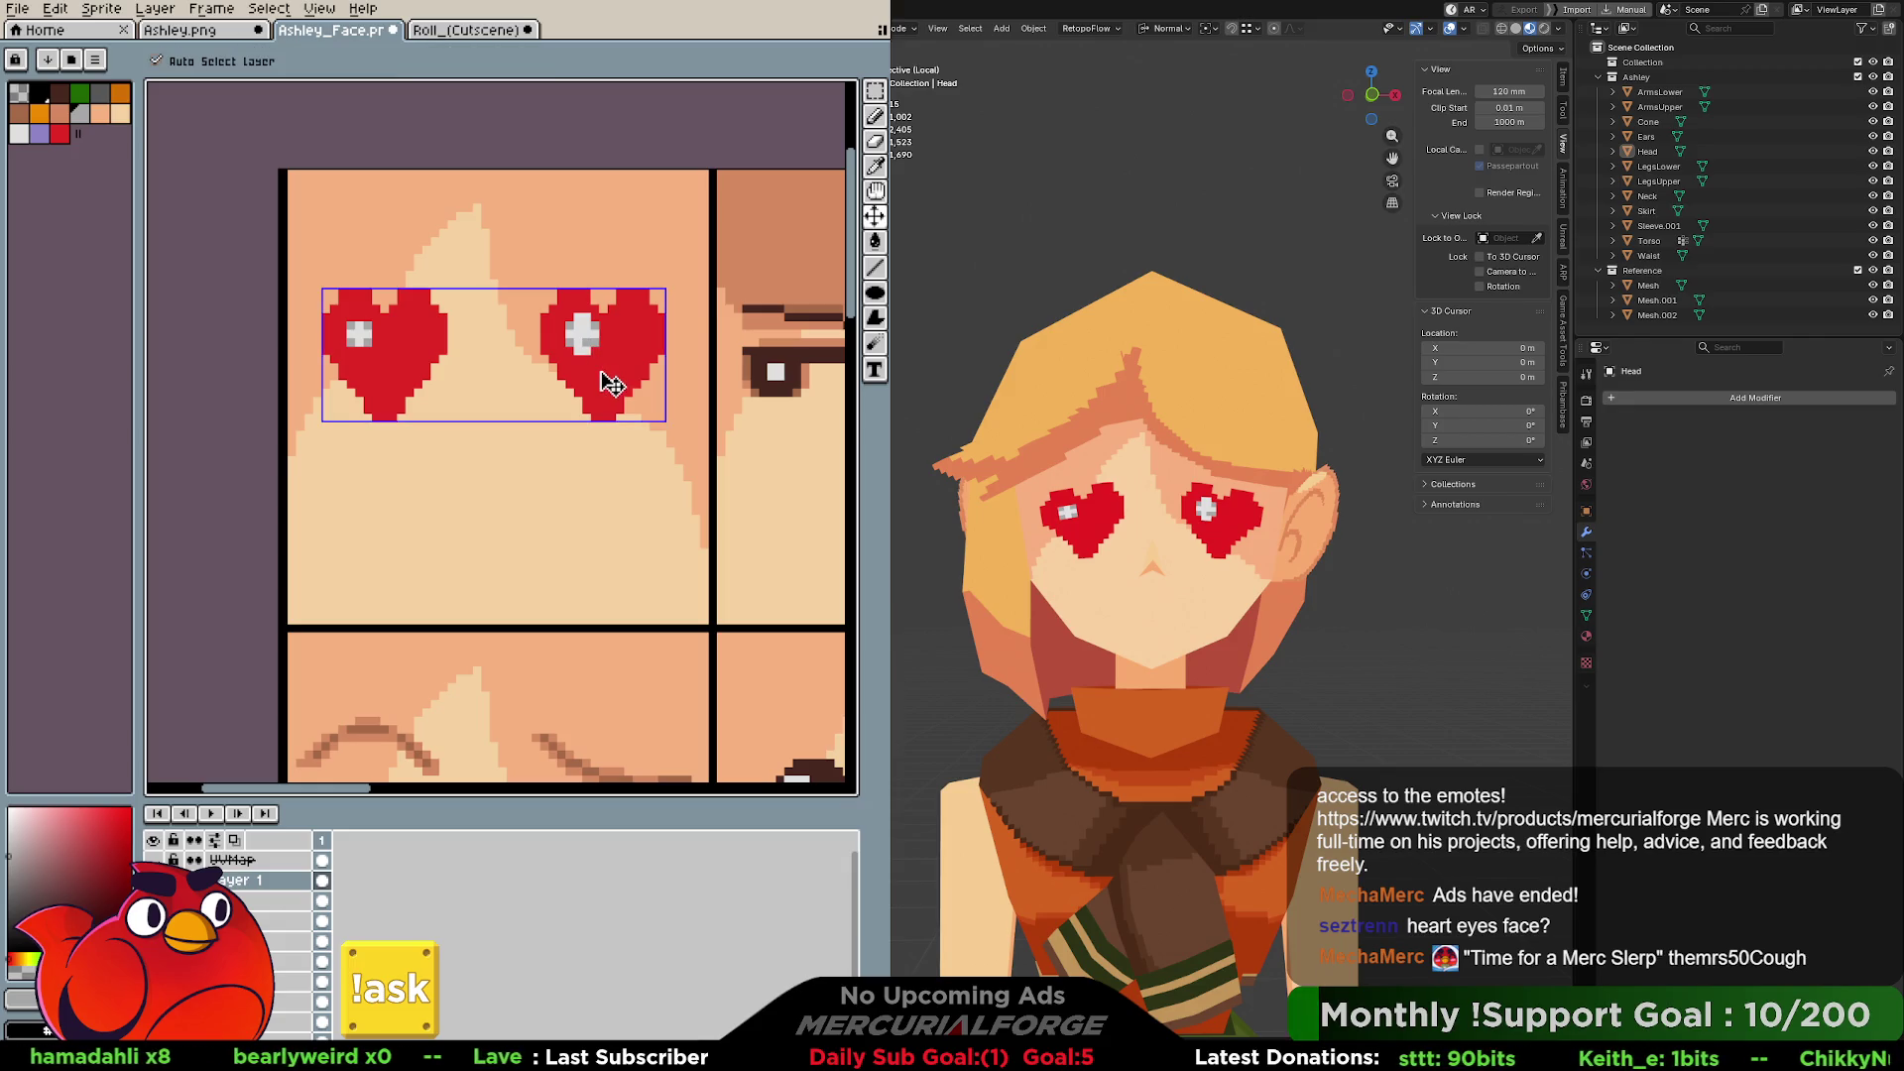
{"action": "key", "text": "ctrl+z"}
{"action": "key", "text": "ctrl+z"}
{"action": "key", "text": "ctrl+z"}
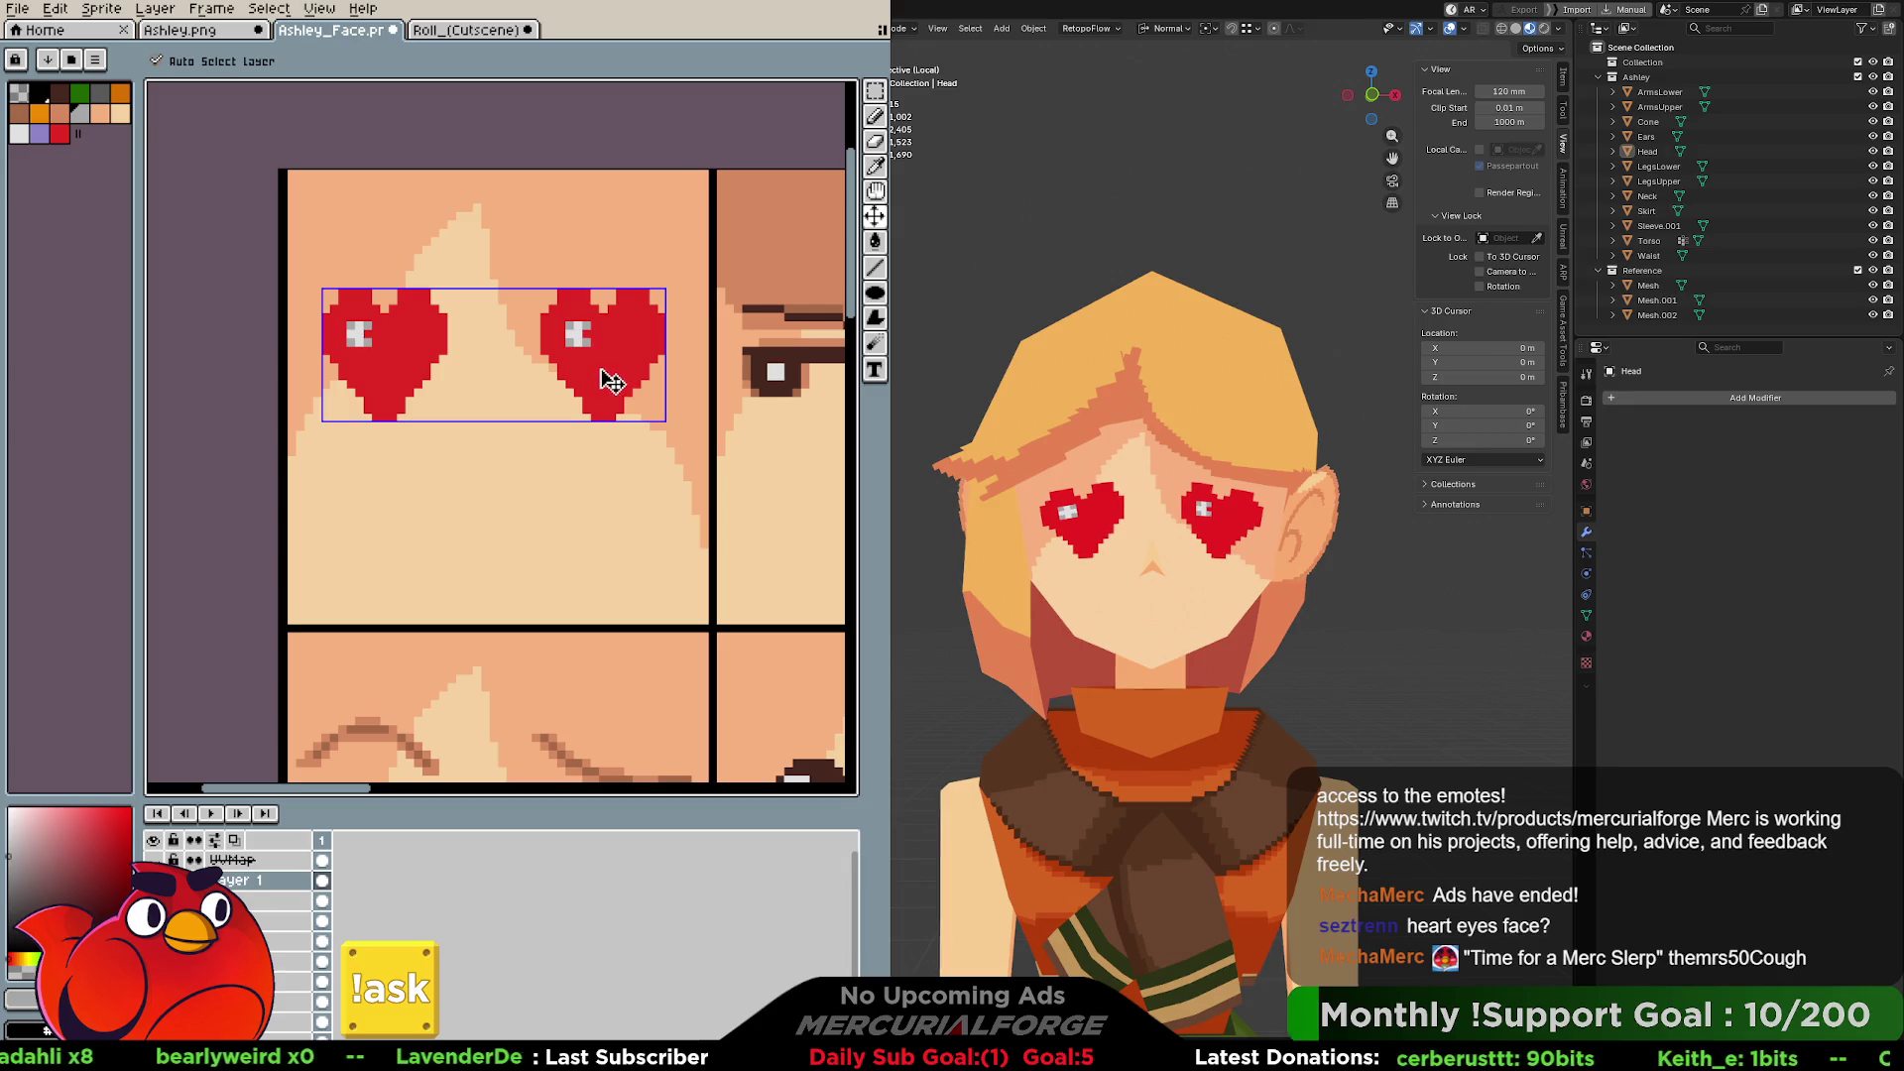
{"action": "key", "text": "ctrl+z"}
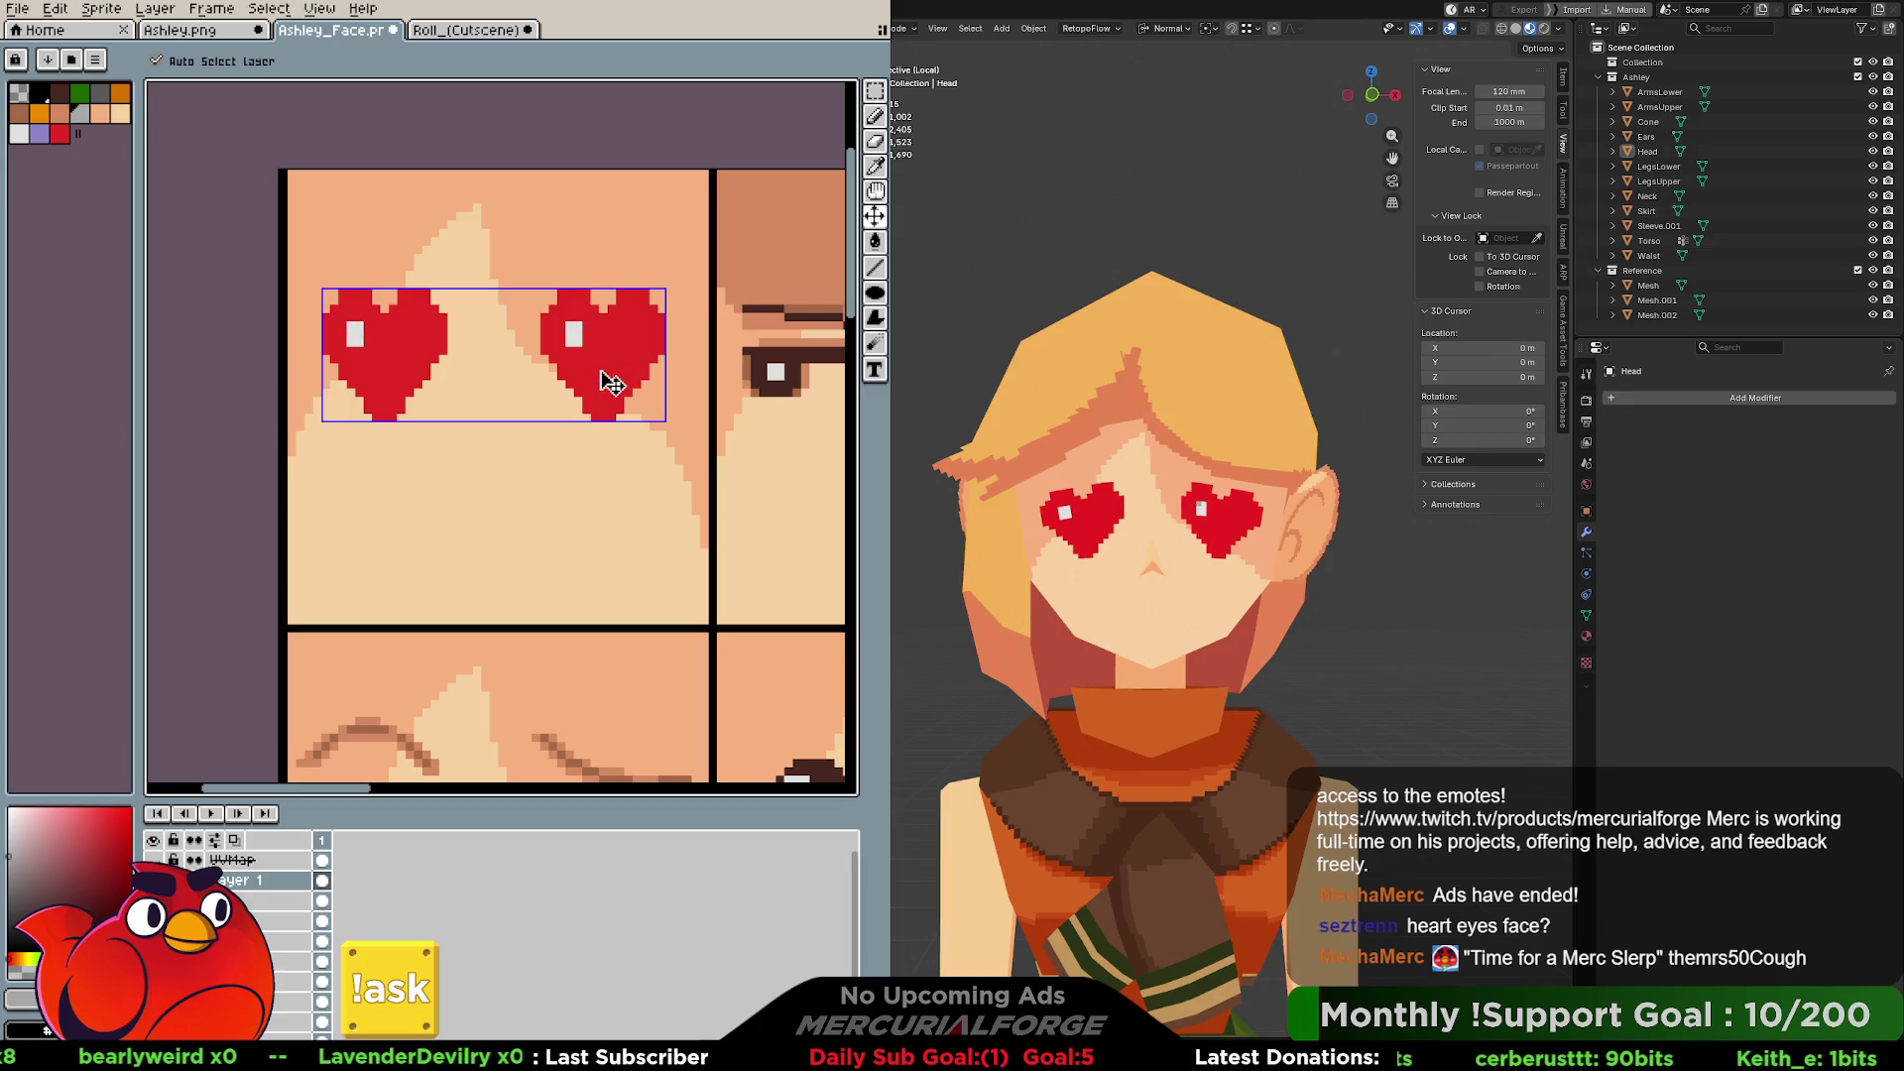
{"action": "key", "text": "ctrl+z"}
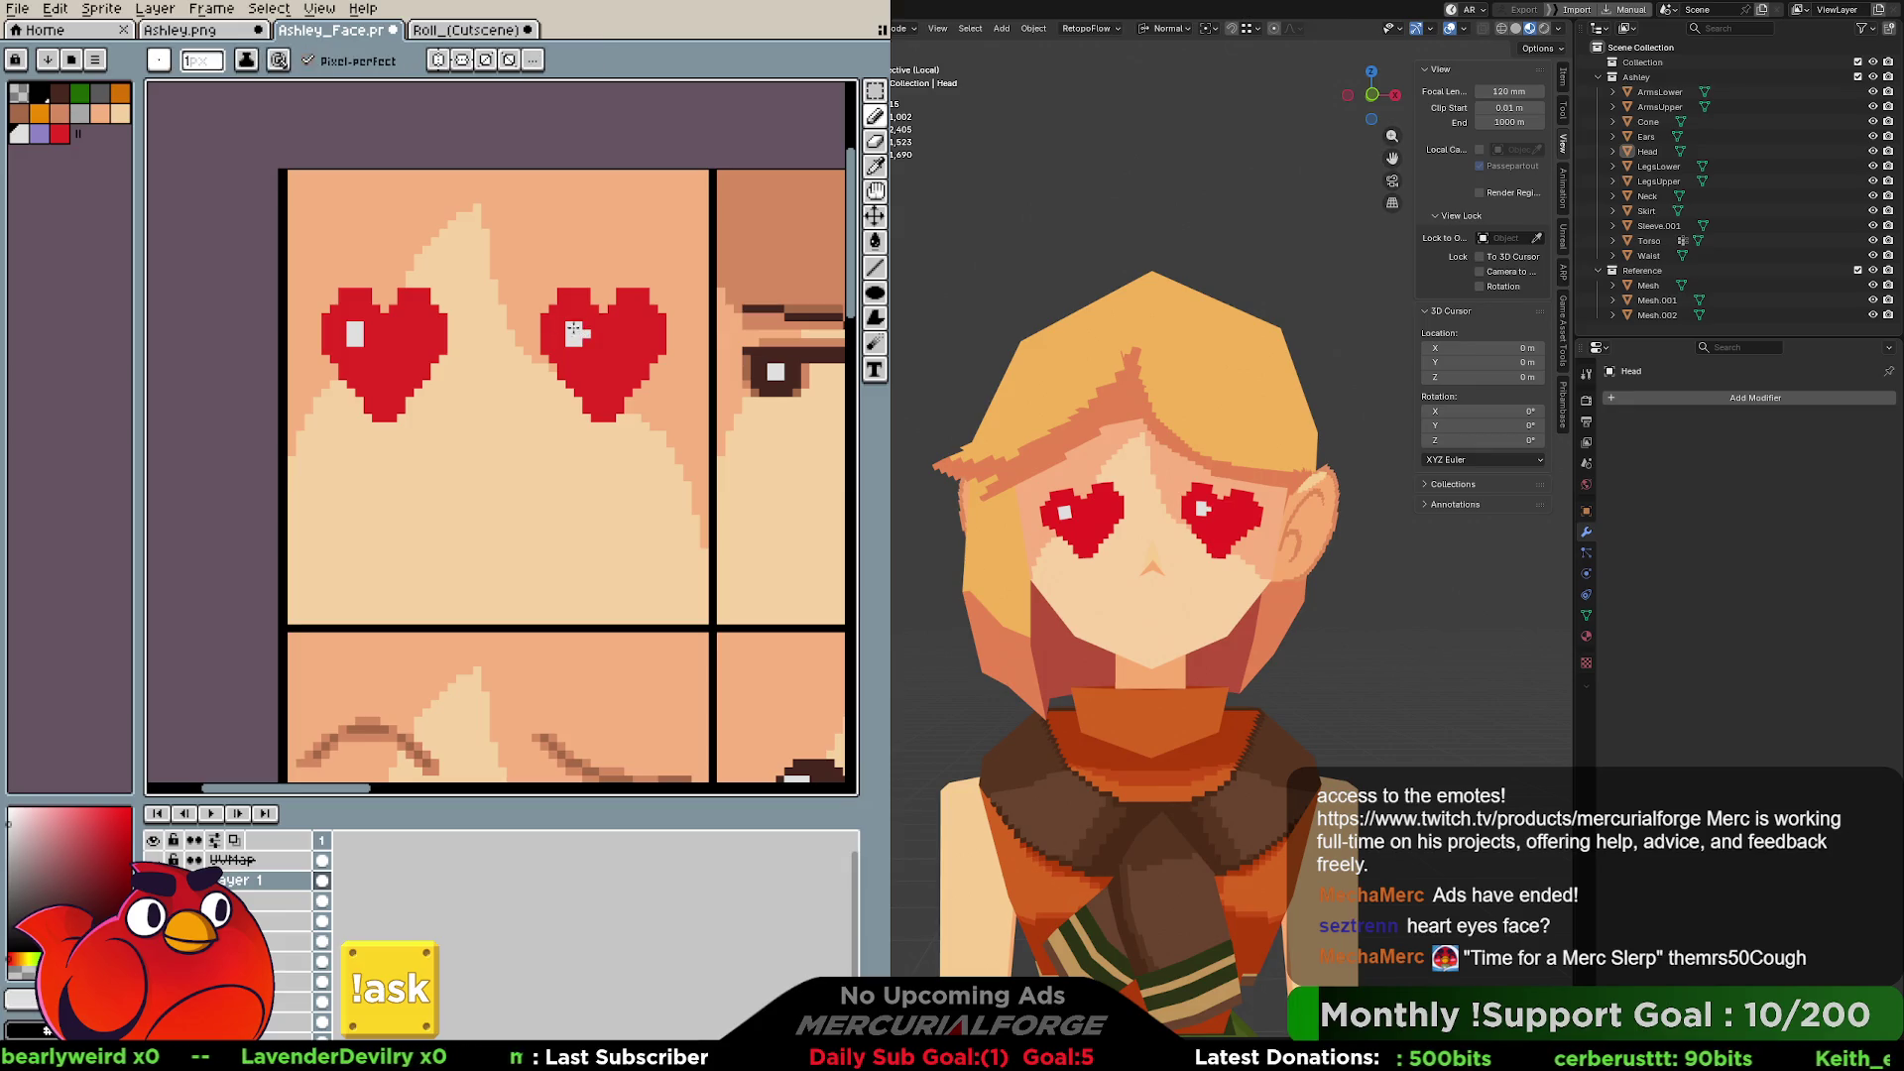
{"action": "left_click", "coordinate": [370, 339]}
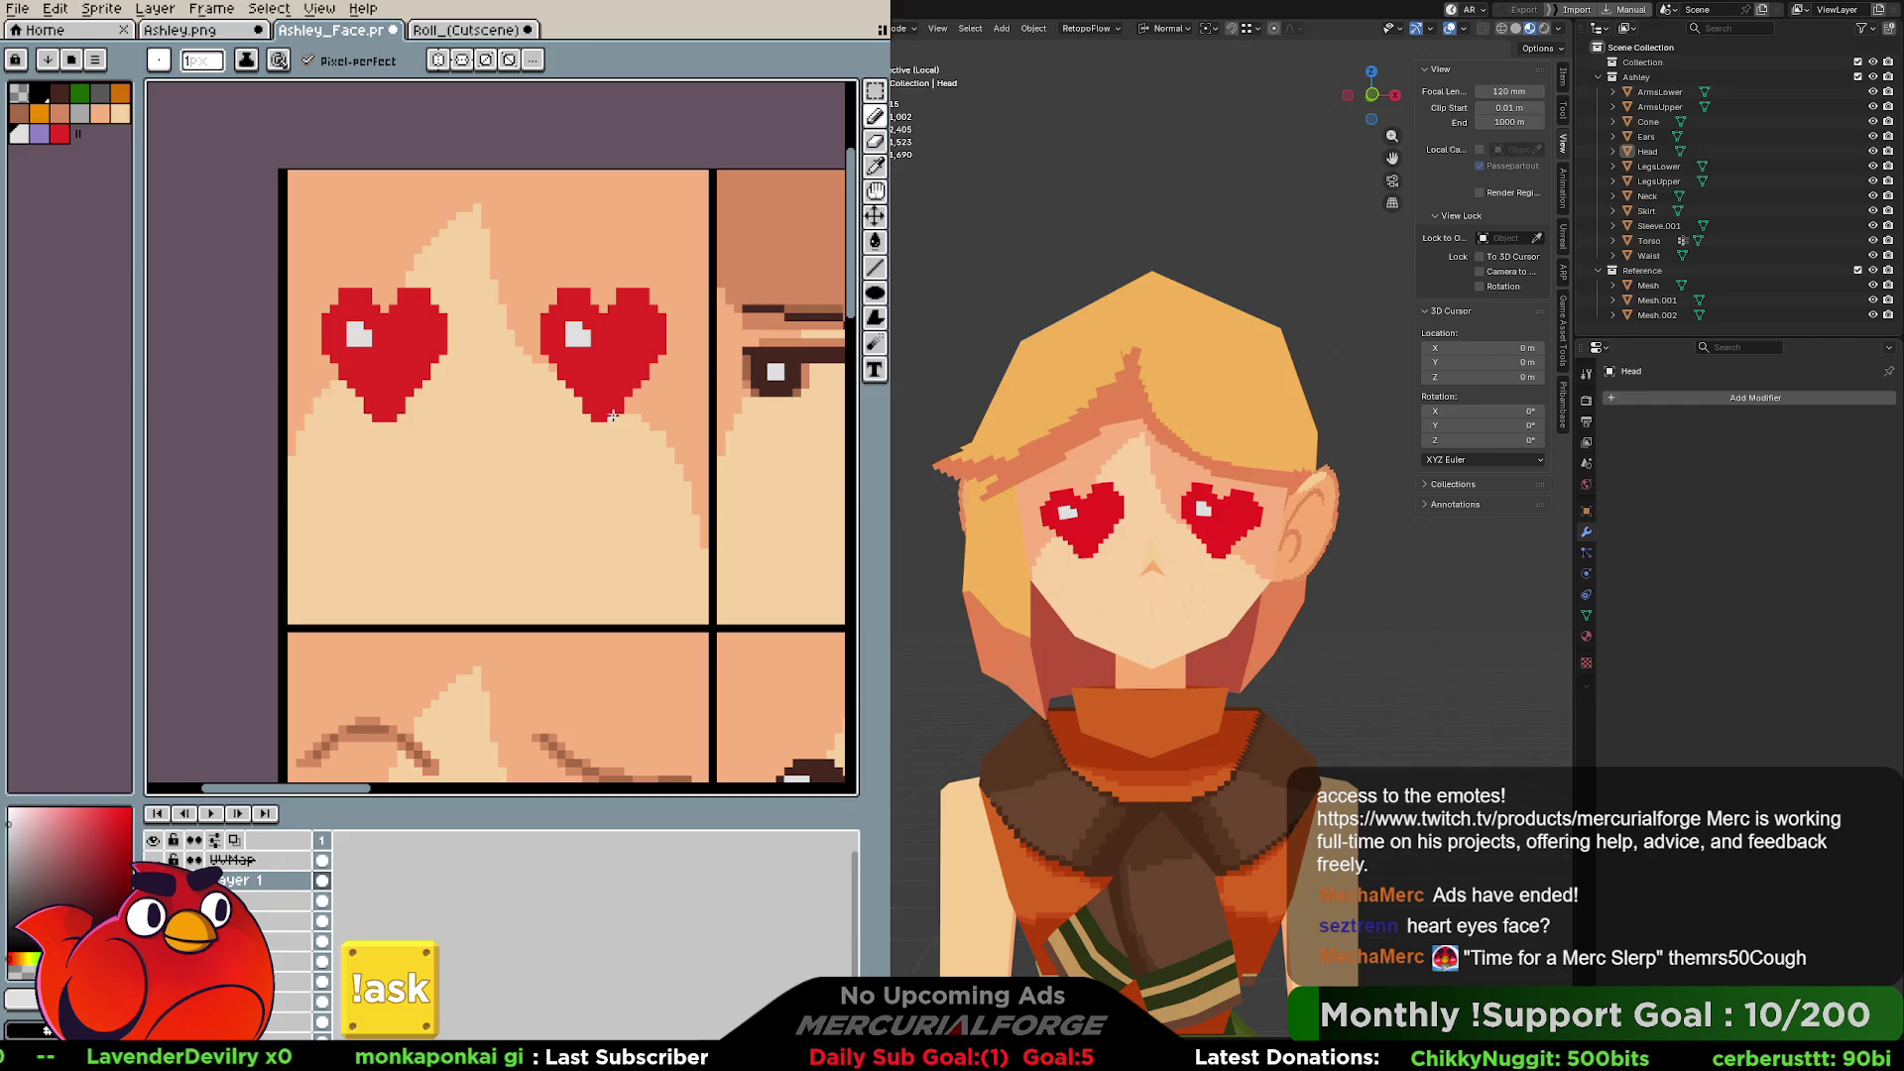
Try skin-tone and grey-blue shading lines on the right heart, then undo them.
{"action": "key", "text": "space"}
{"action": "left_click_drag", "start_coordinate": [566, 348], "coordinate": [585, 344]}
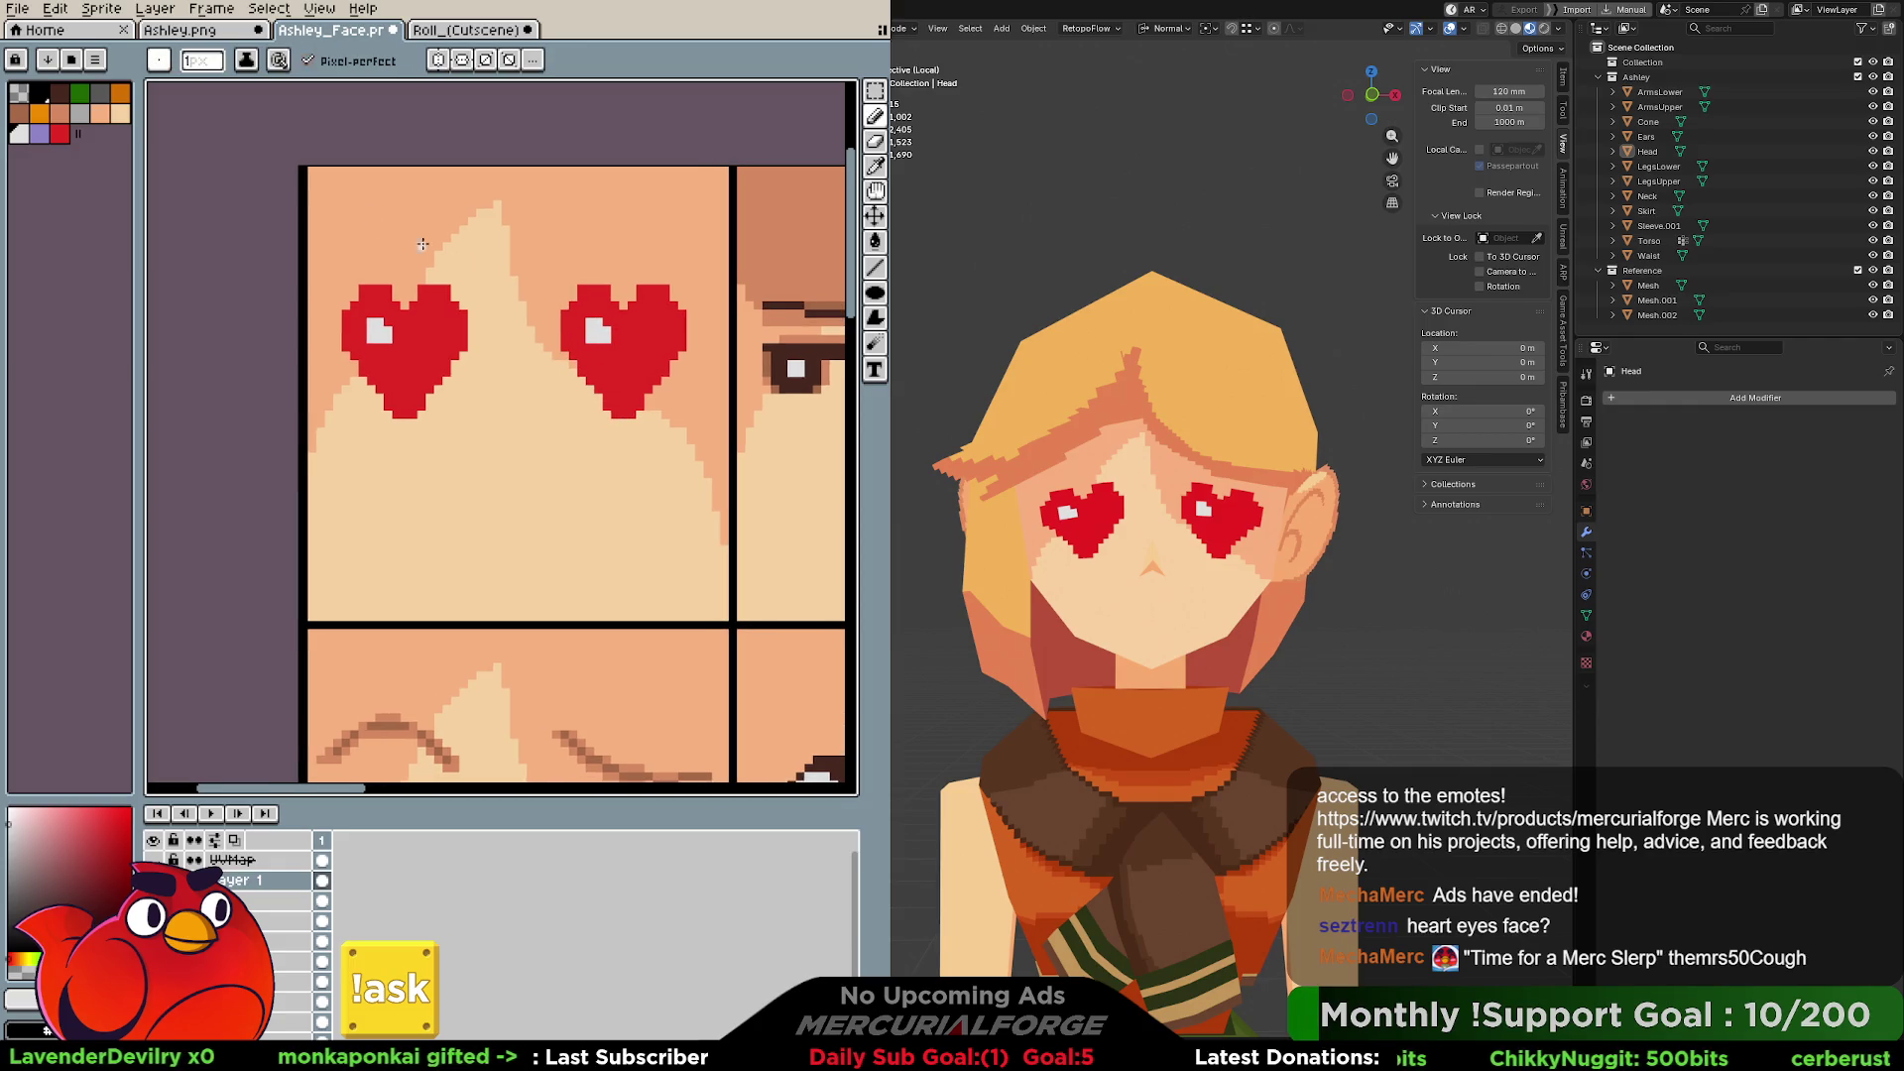
{"action": "left_click", "coordinate": [19, 112]}
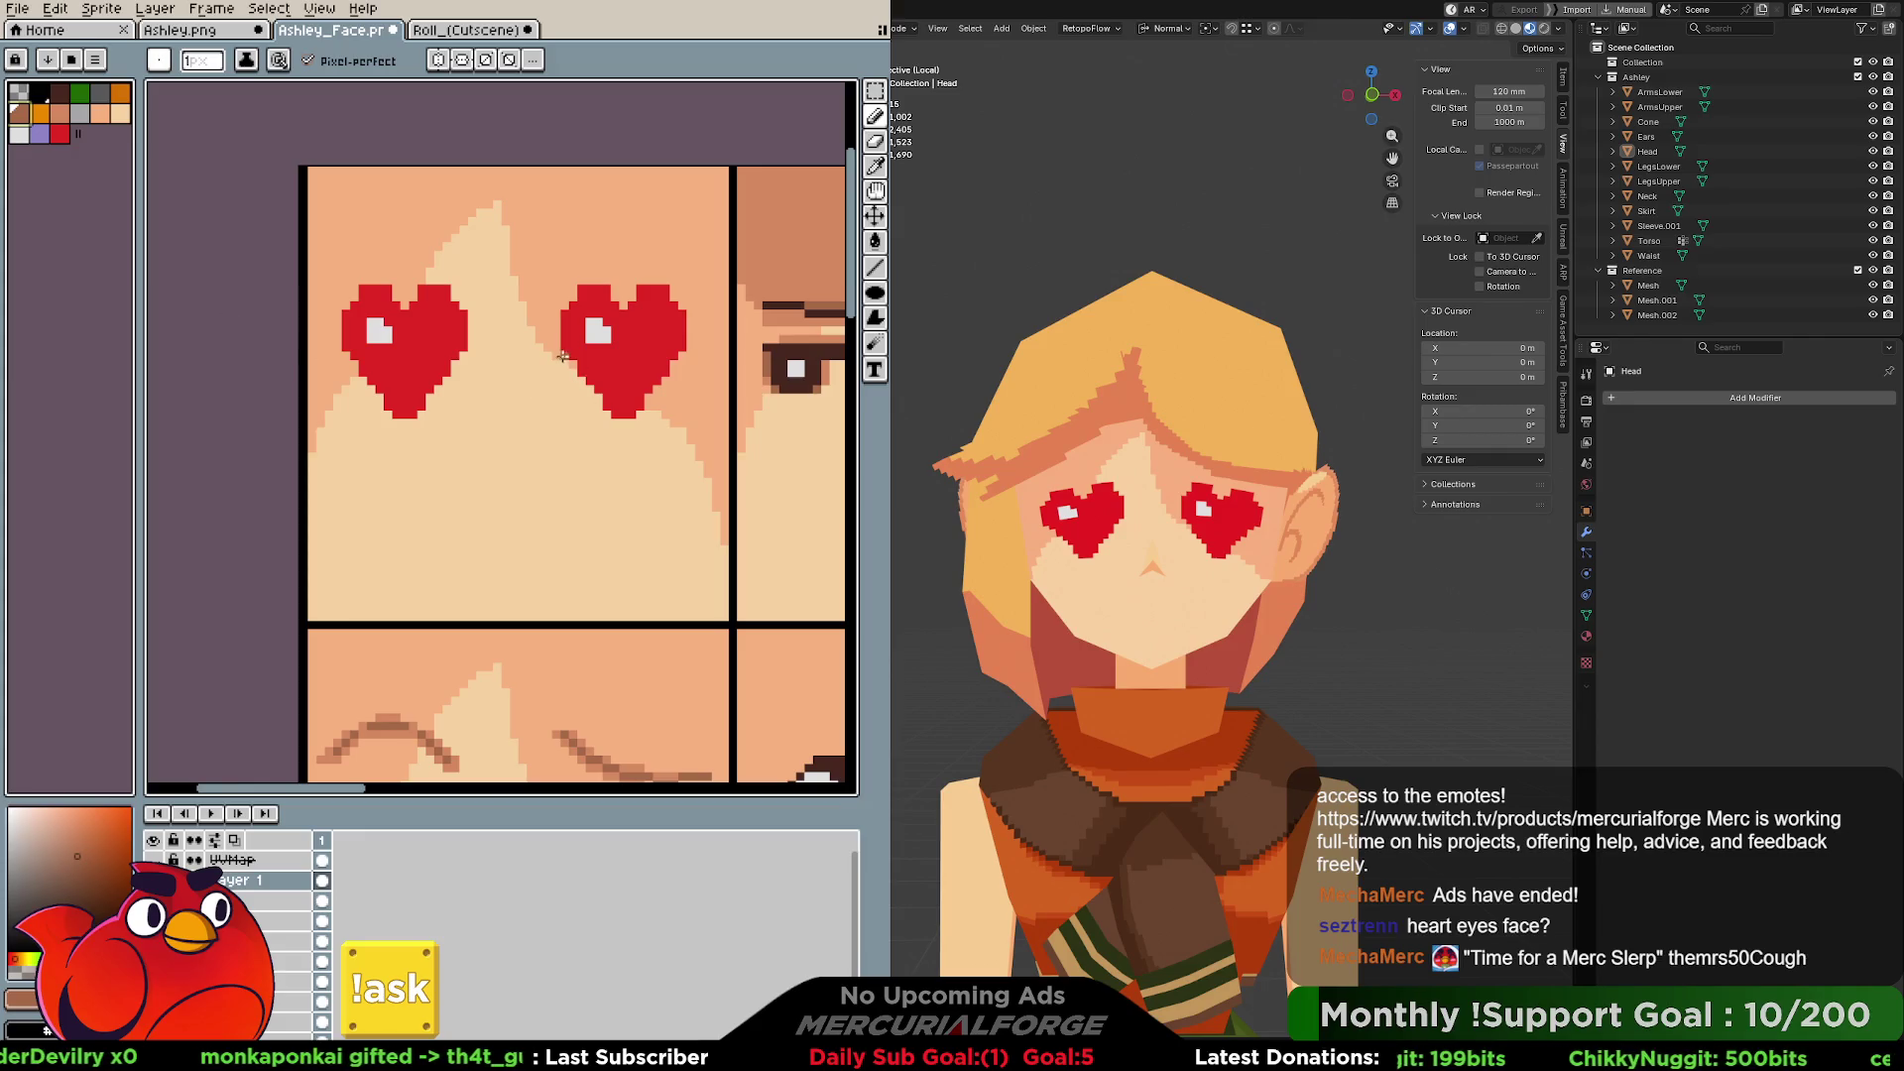
{"action": "left_click_drag", "start_coordinate": [564, 355], "coordinate": [608, 414]}
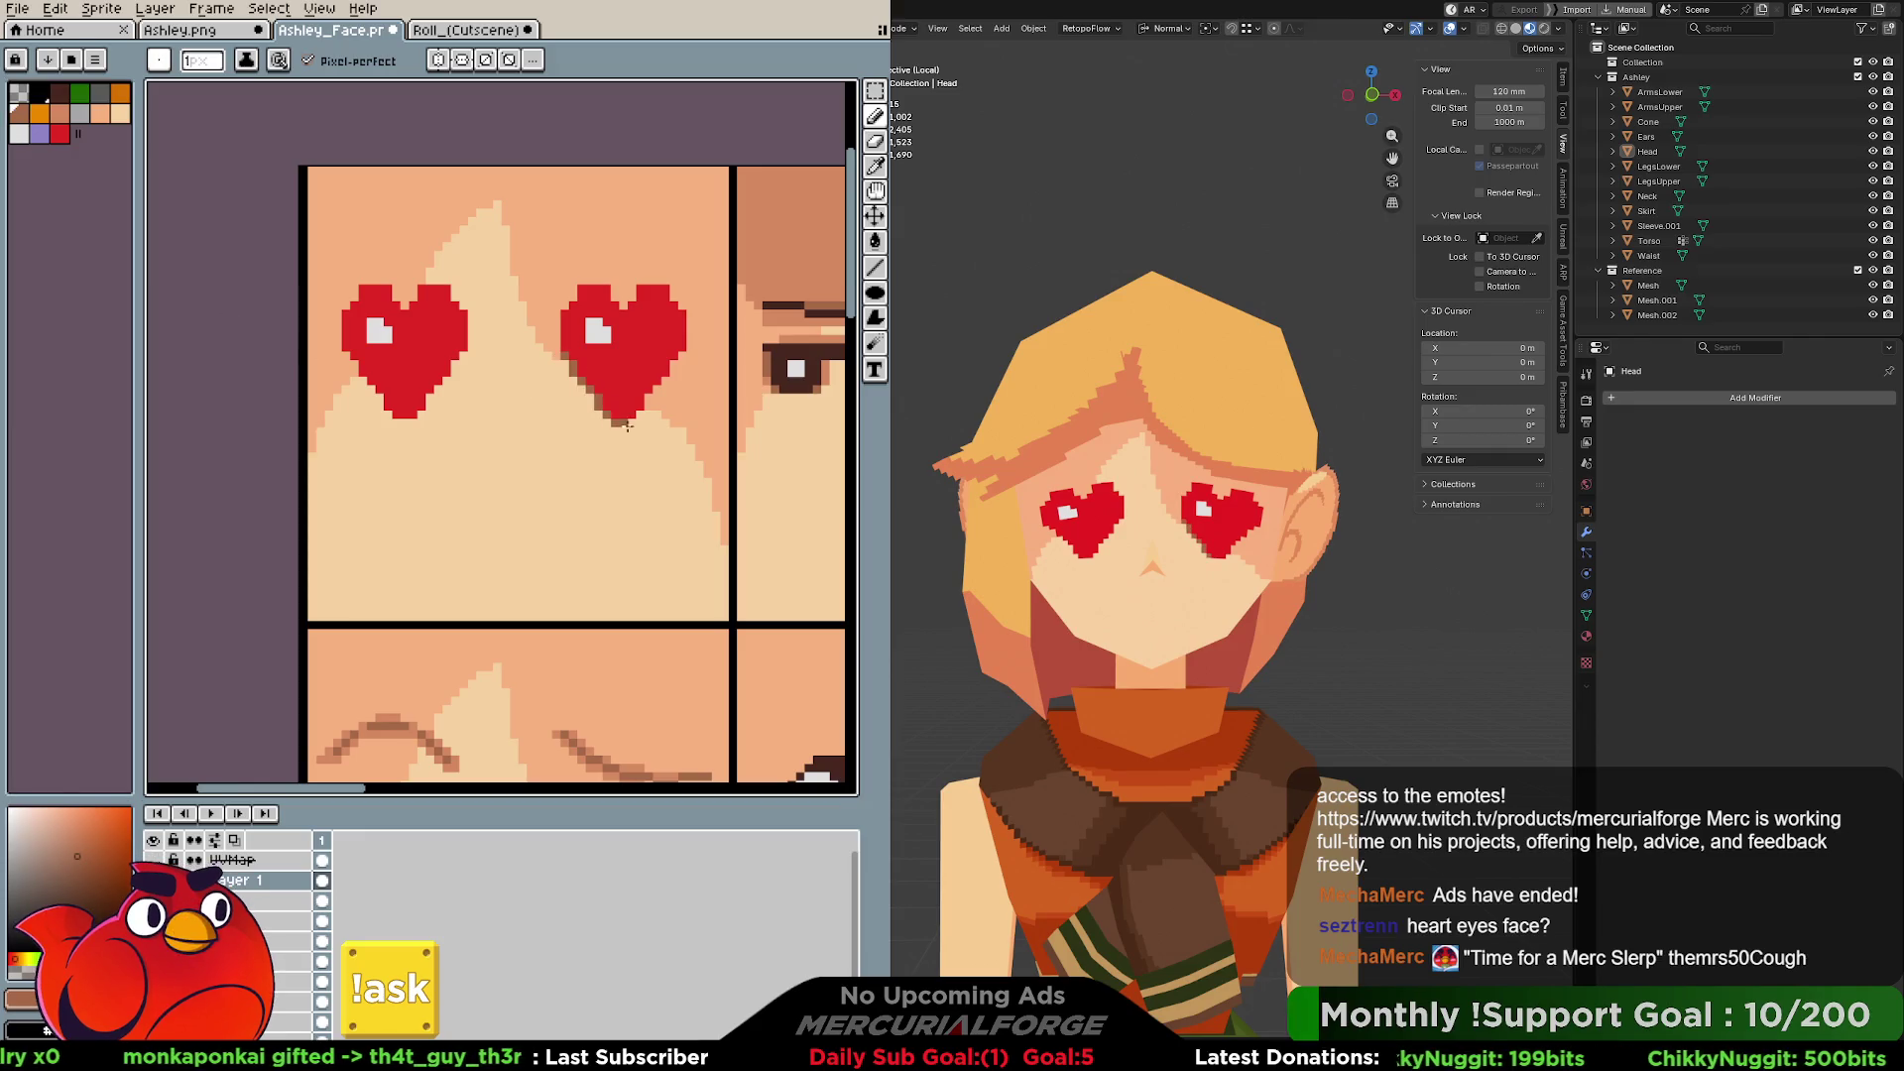
{"action": "key", "text": "ctrl"}
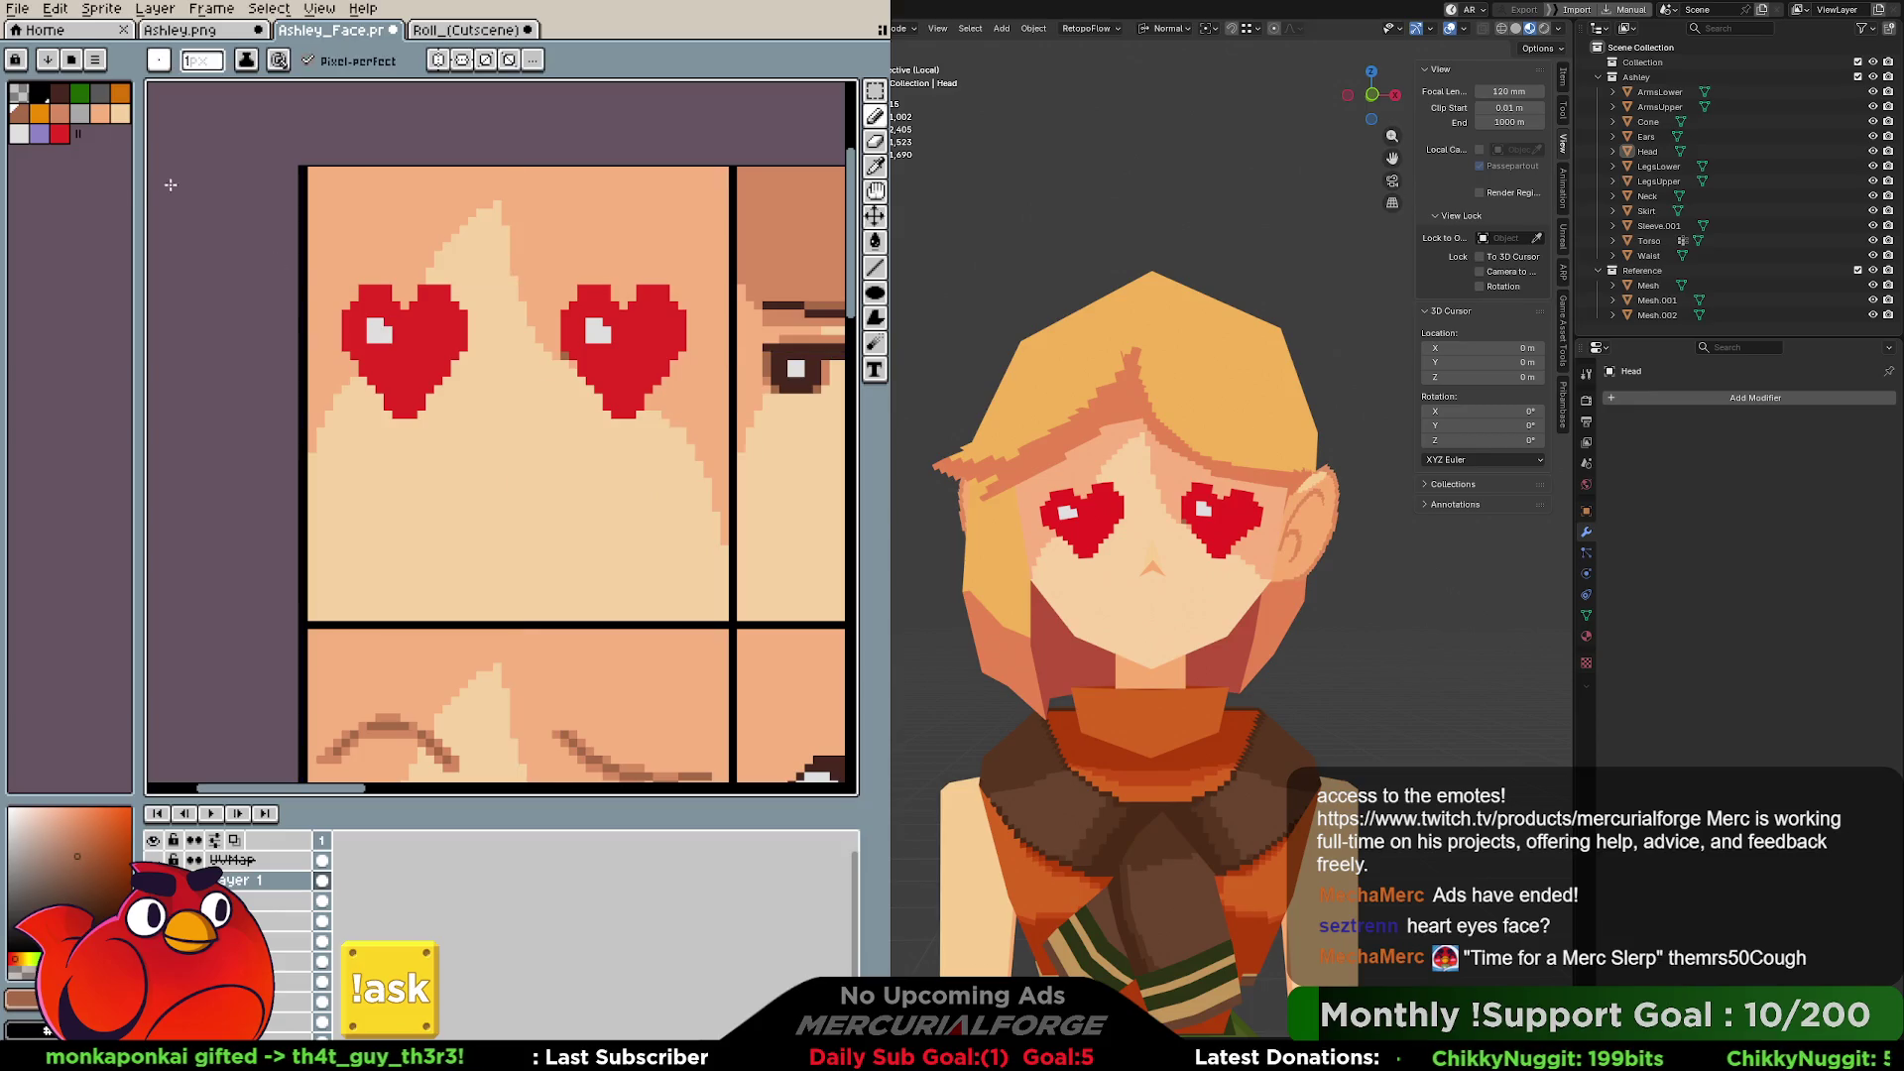
{"action": "left_click", "coordinate": [86, 115]}
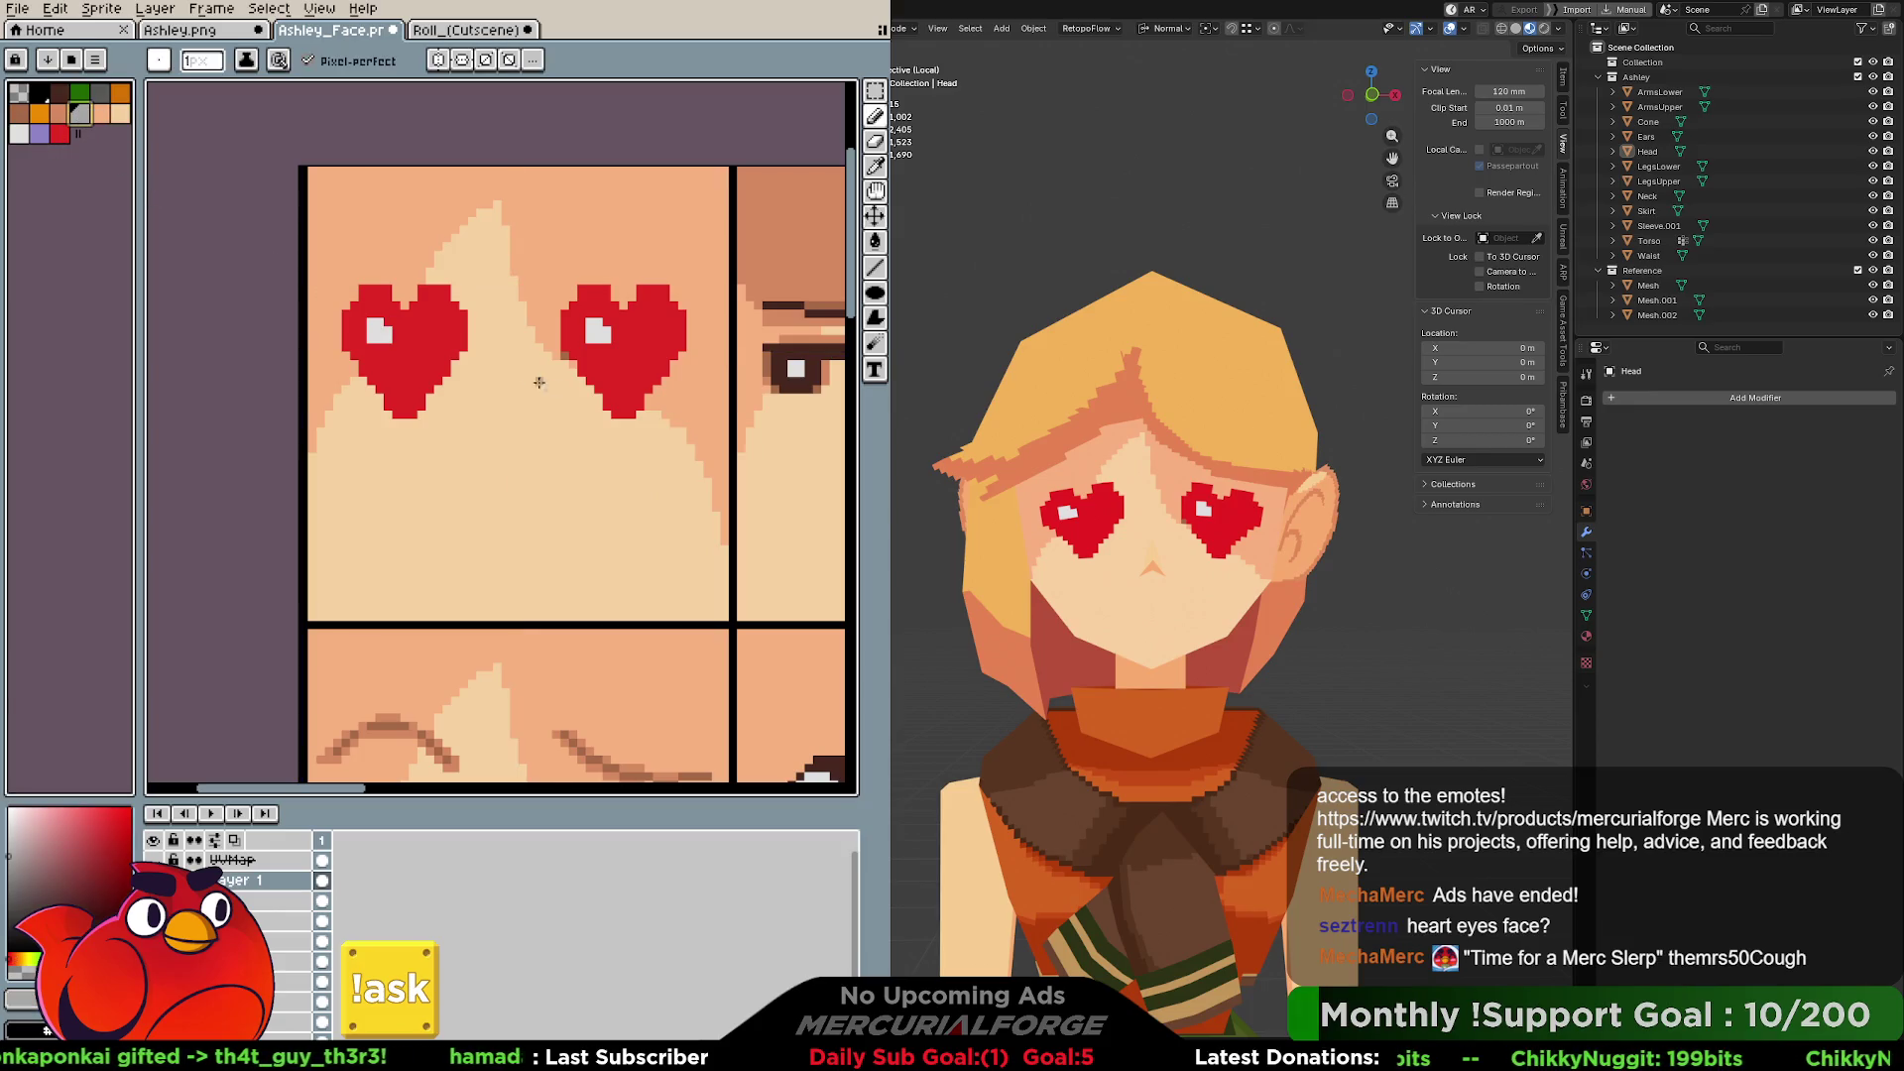
{"action": "left_click_drag", "start_coordinate": [564, 355], "coordinate": [610, 419]}
{"action": "key", "text": "ctrl+z"}
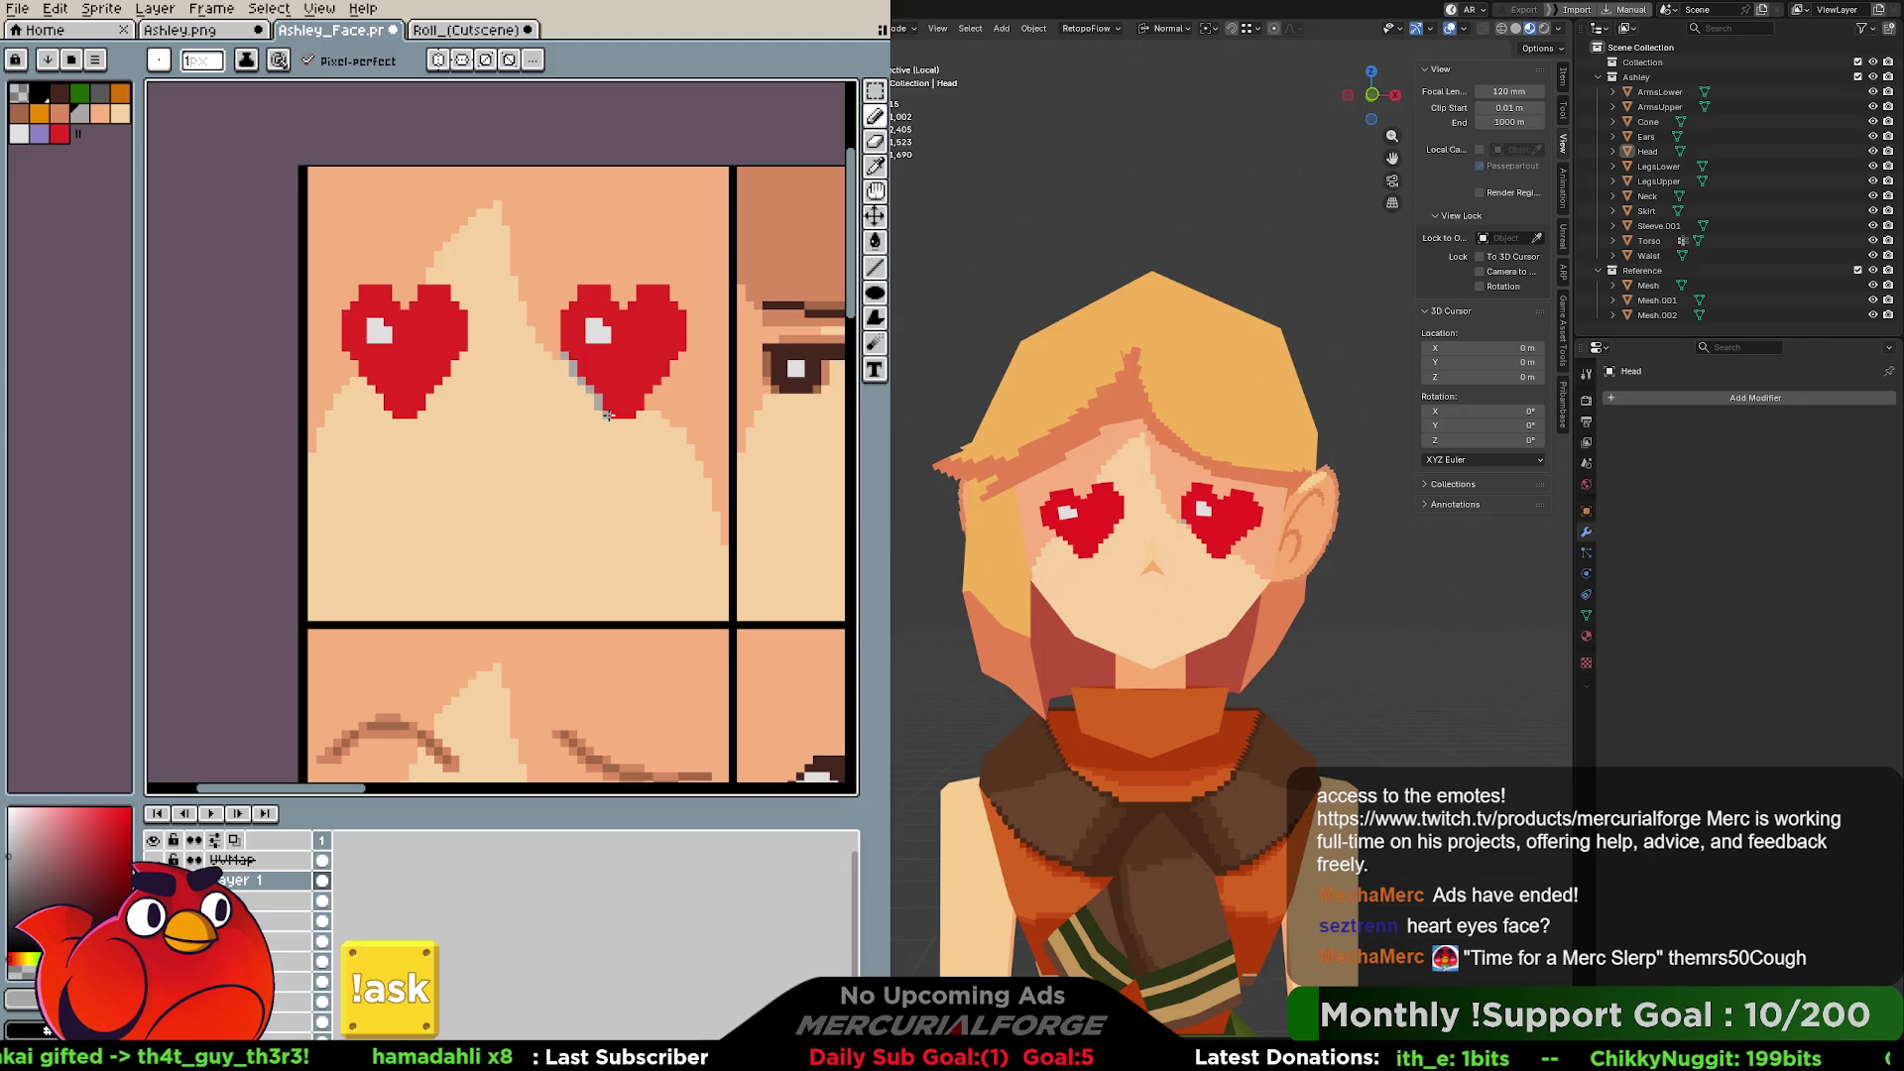
{"action": "key", "text": "ctrl"}
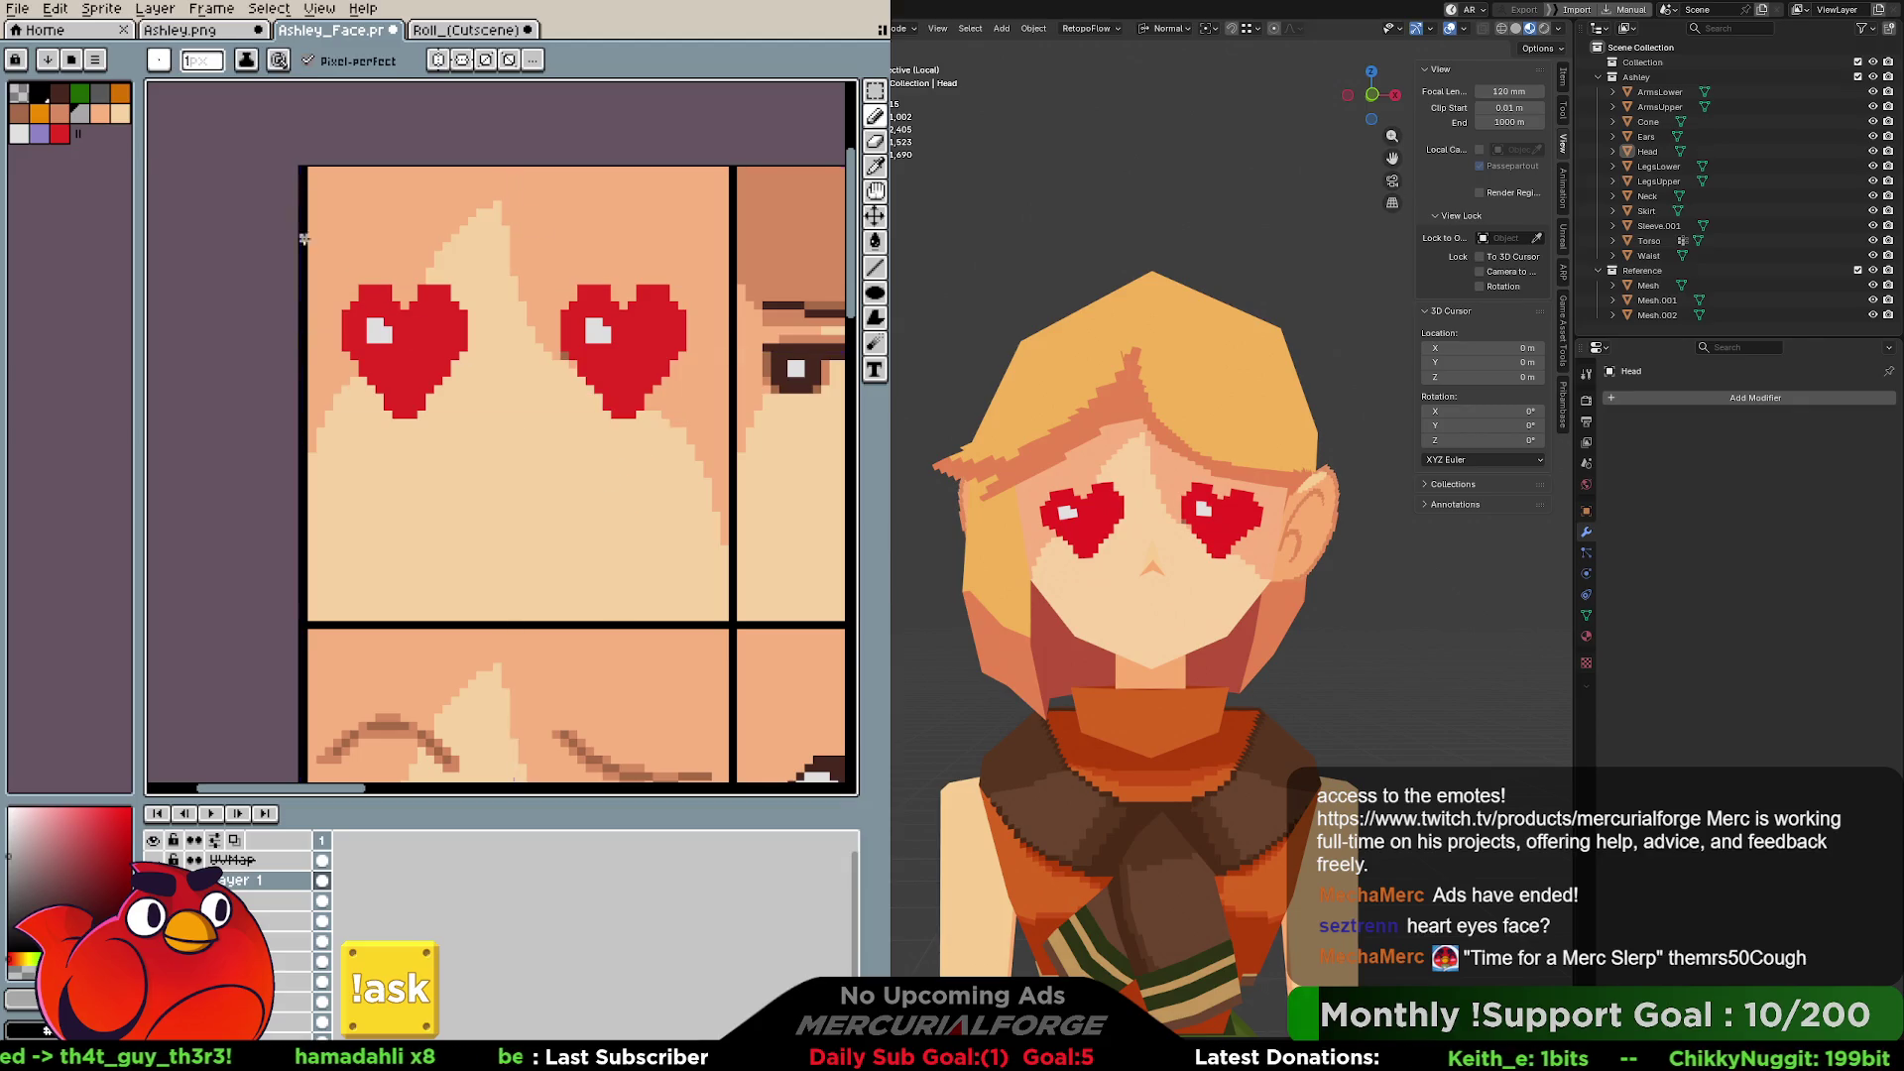
Draw orange rims along both hearts' lower edges and outer sides.
{"action": "left_click", "coordinate": [120, 92]}
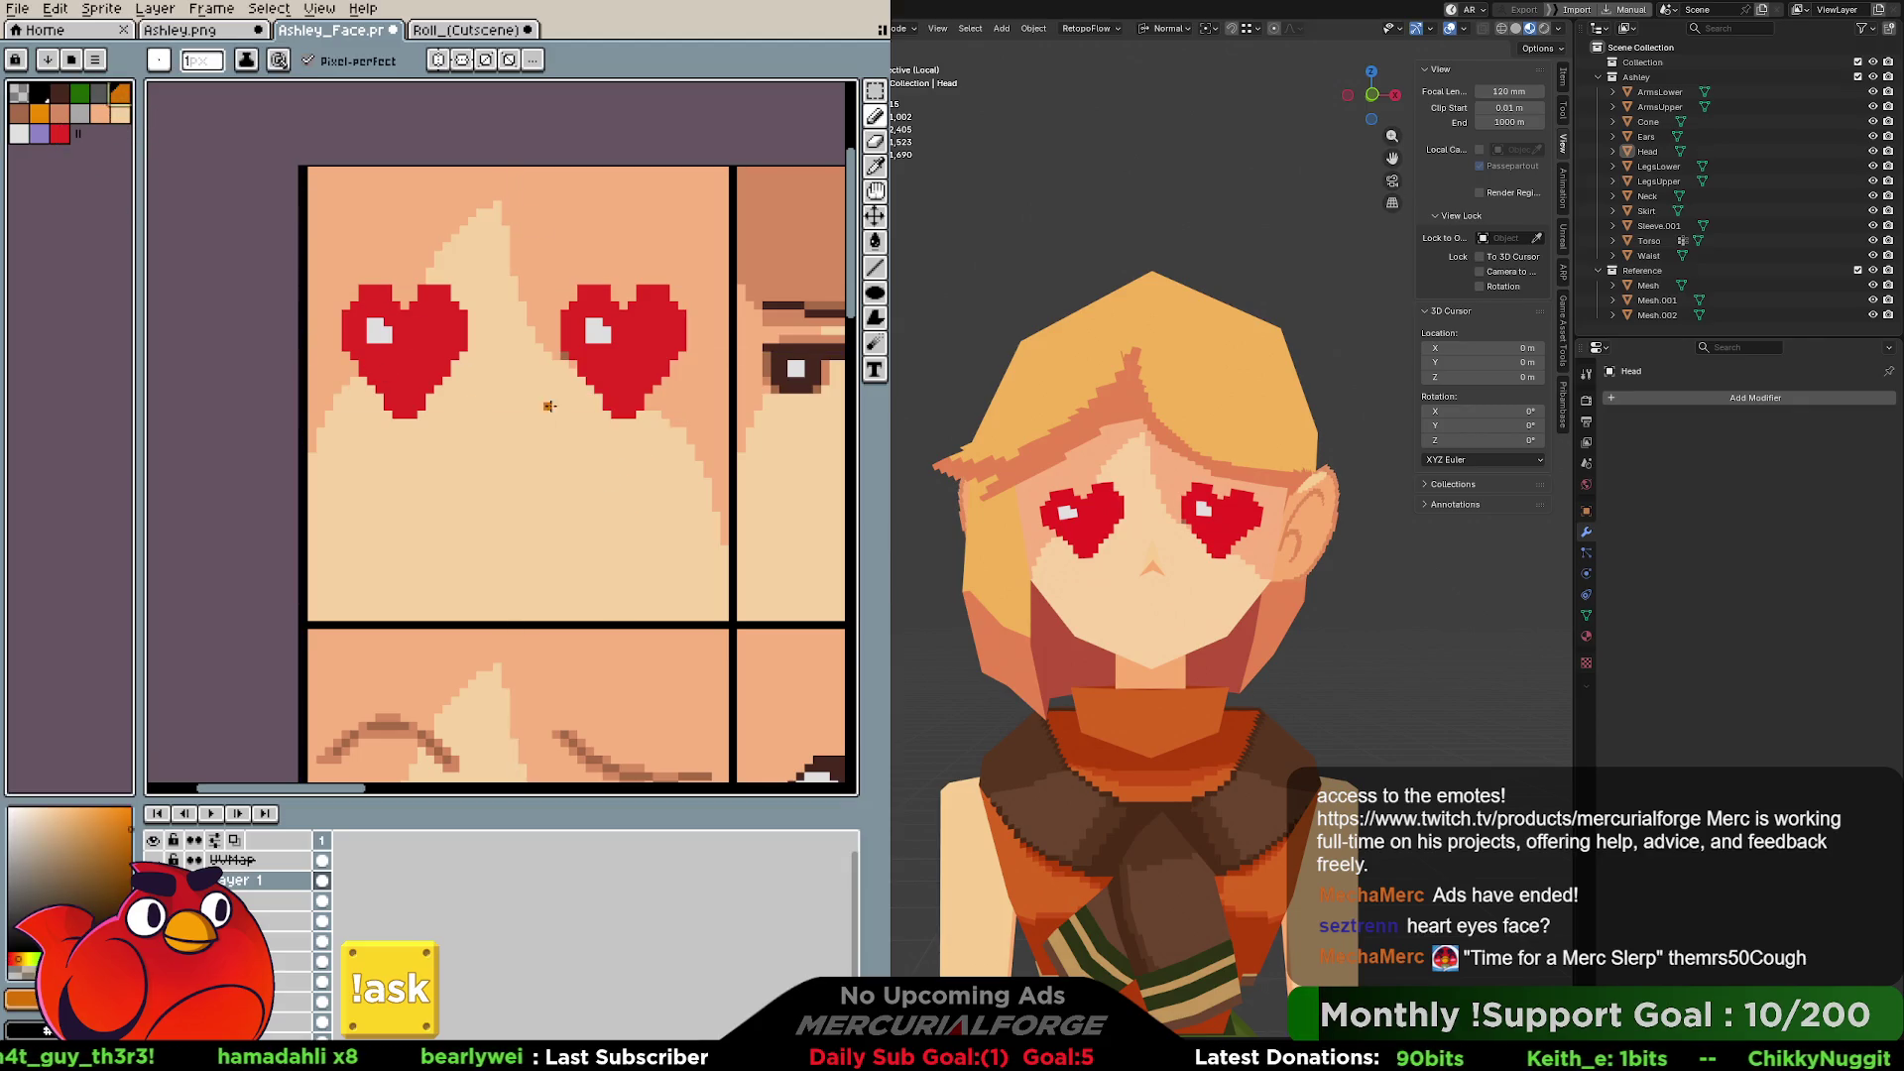
{"action": "left_click_drag", "start_coordinate": [564, 357], "coordinate": [605, 414]}
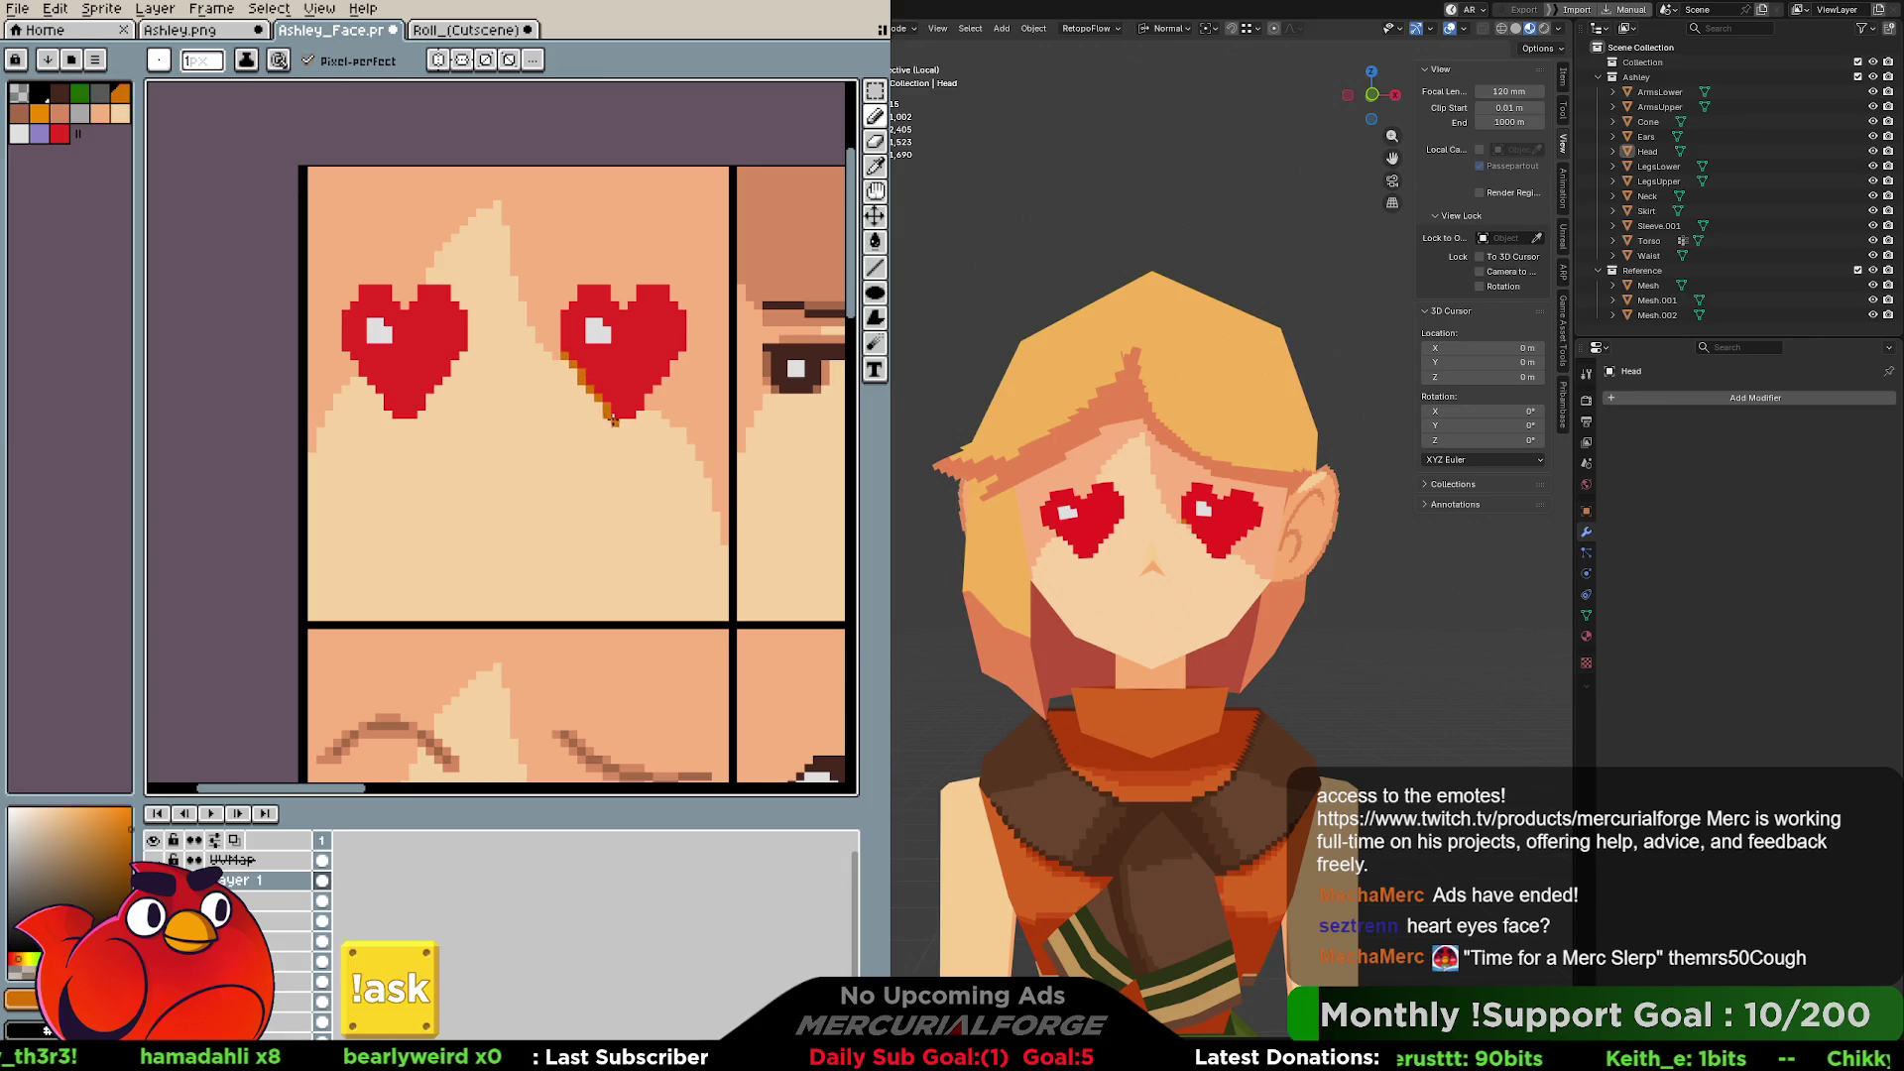
{"action": "left_click_drag", "start_coordinate": [346, 352], "coordinate": [390, 415]}
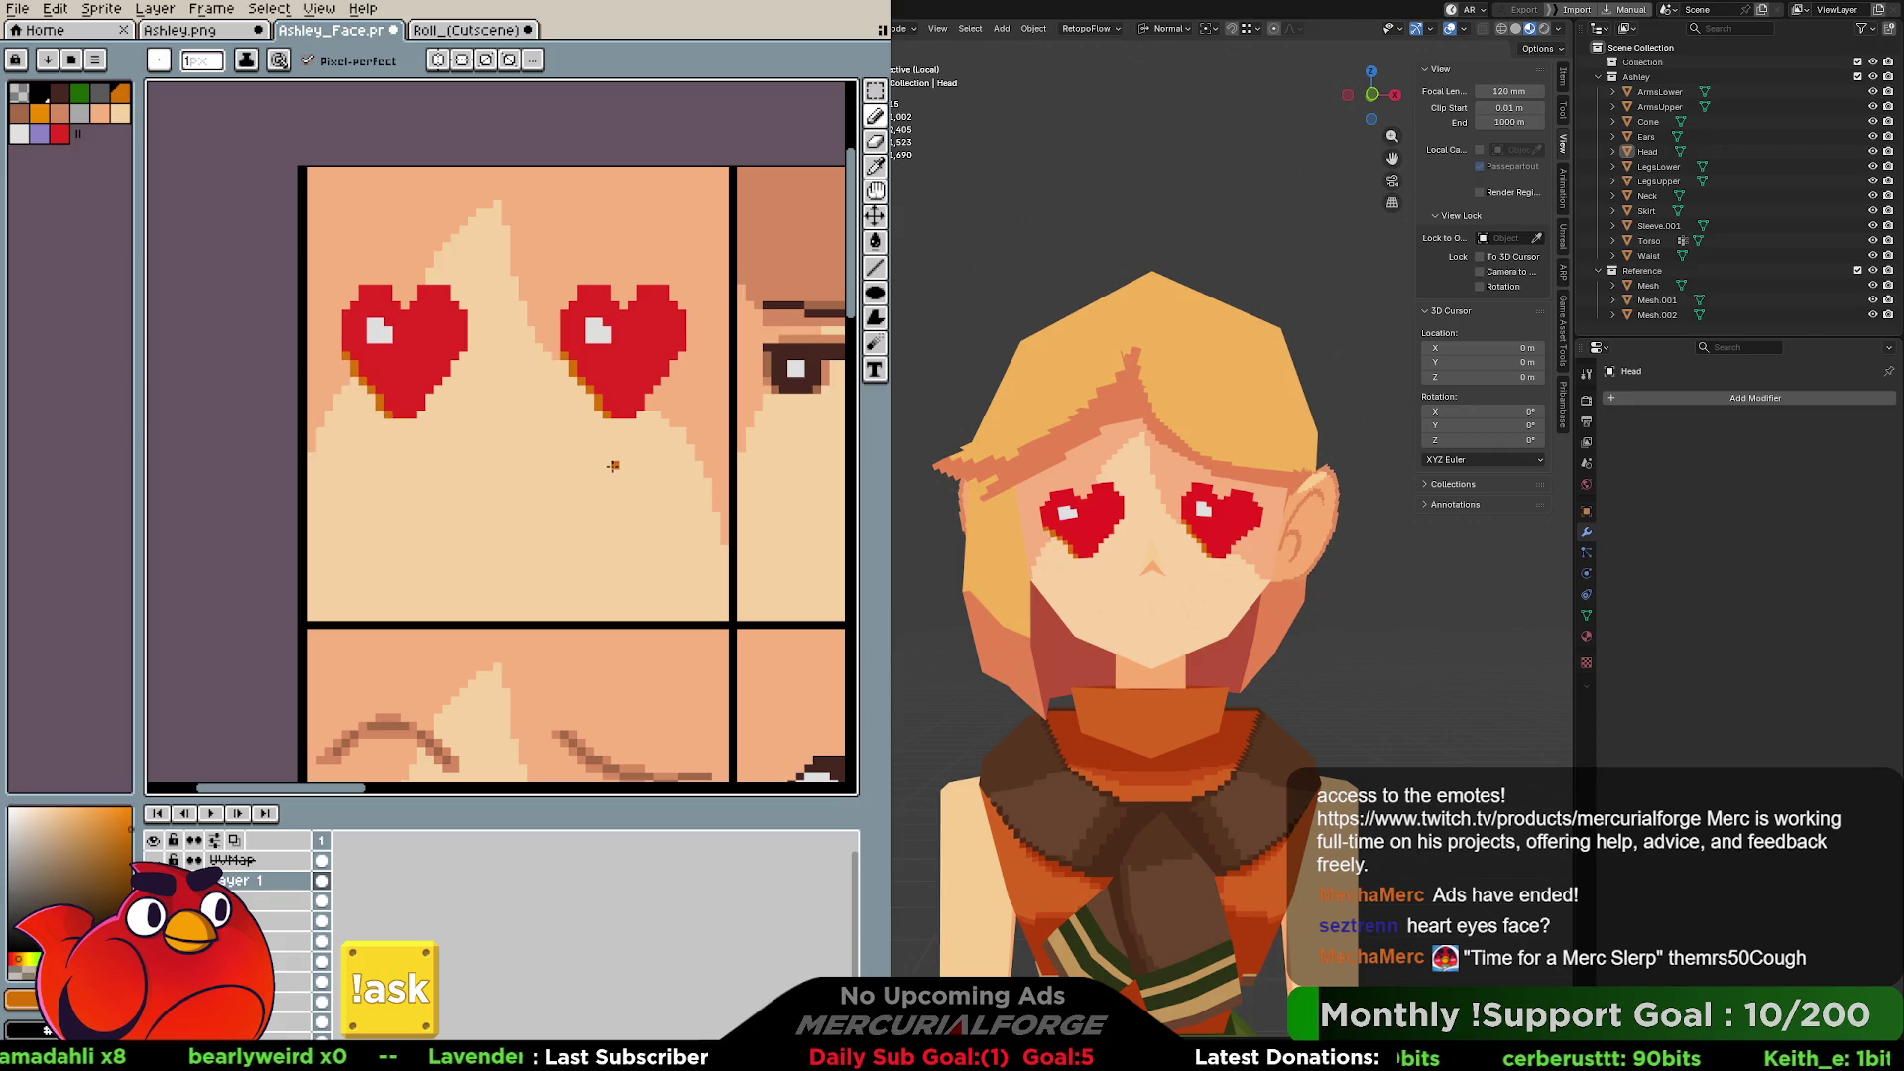
{"action": "left_click_drag", "start_coordinate": [420, 414], "coordinate": [466, 352]}
{"action": "left_click_drag", "start_coordinate": [638, 416], "coordinate": [680, 353]}
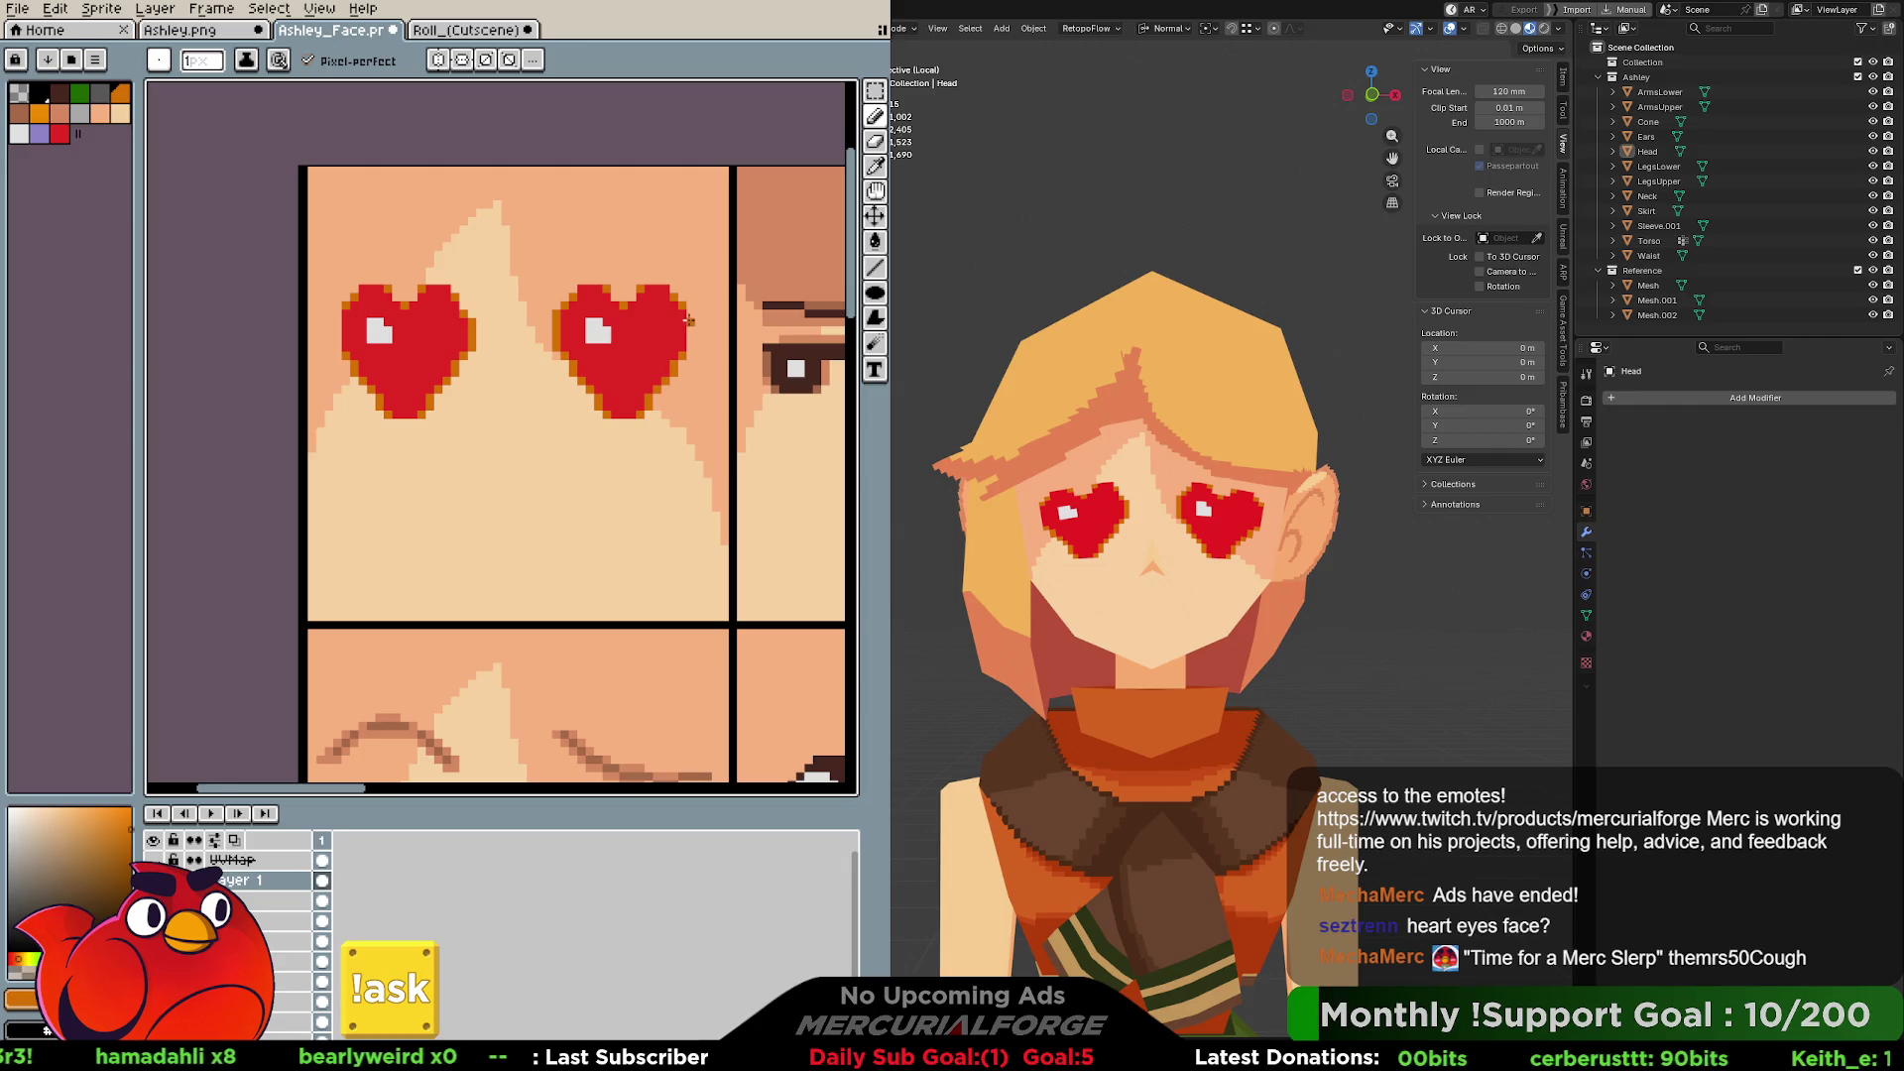
{"action": "left_click_drag", "start_coordinate": [691, 310], "coordinate": [691, 348]}
{"action": "left_click_drag", "start_coordinate": [338, 309], "coordinate": [339, 353]}
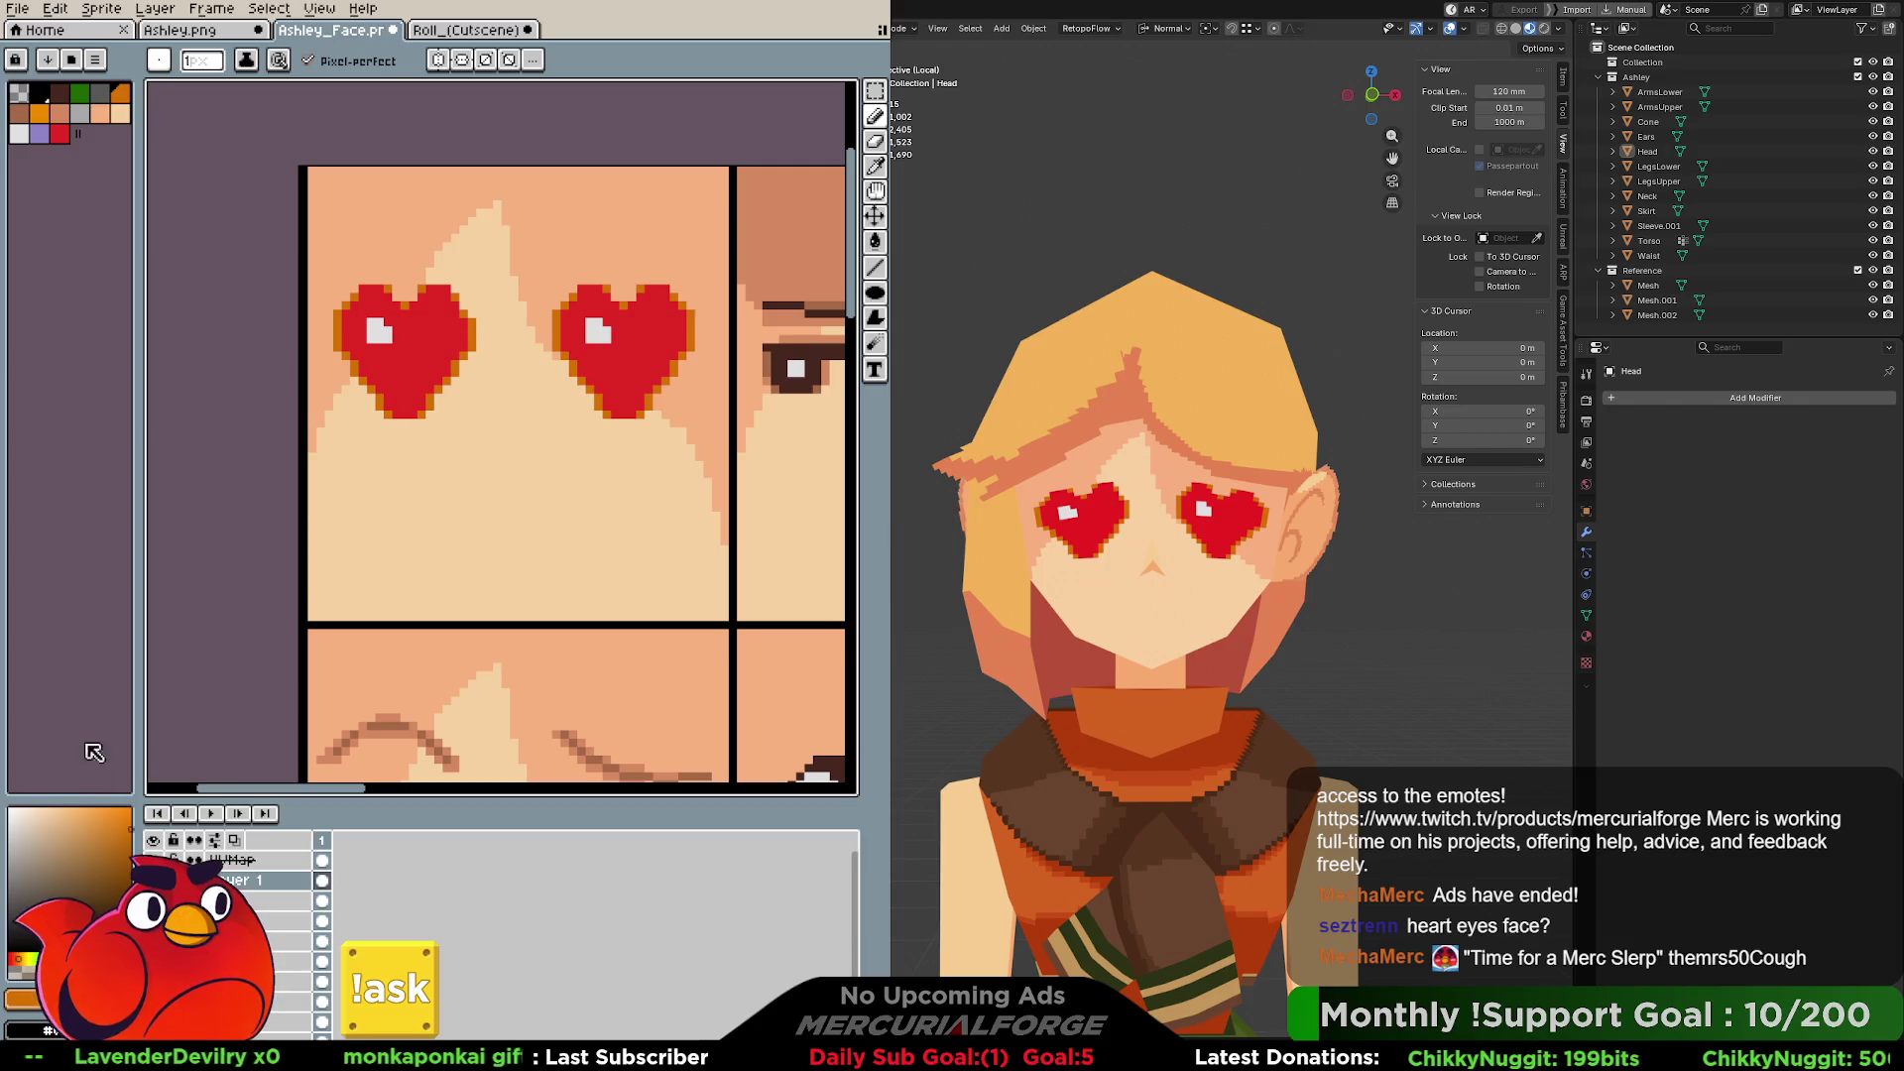
Save a darker red as a new palette colour and draw a dark red line on the left heart.
{"action": "left_click", "coordinate": [59, 133]}
{"action": "left_click", "coordinate": [112, 821]}
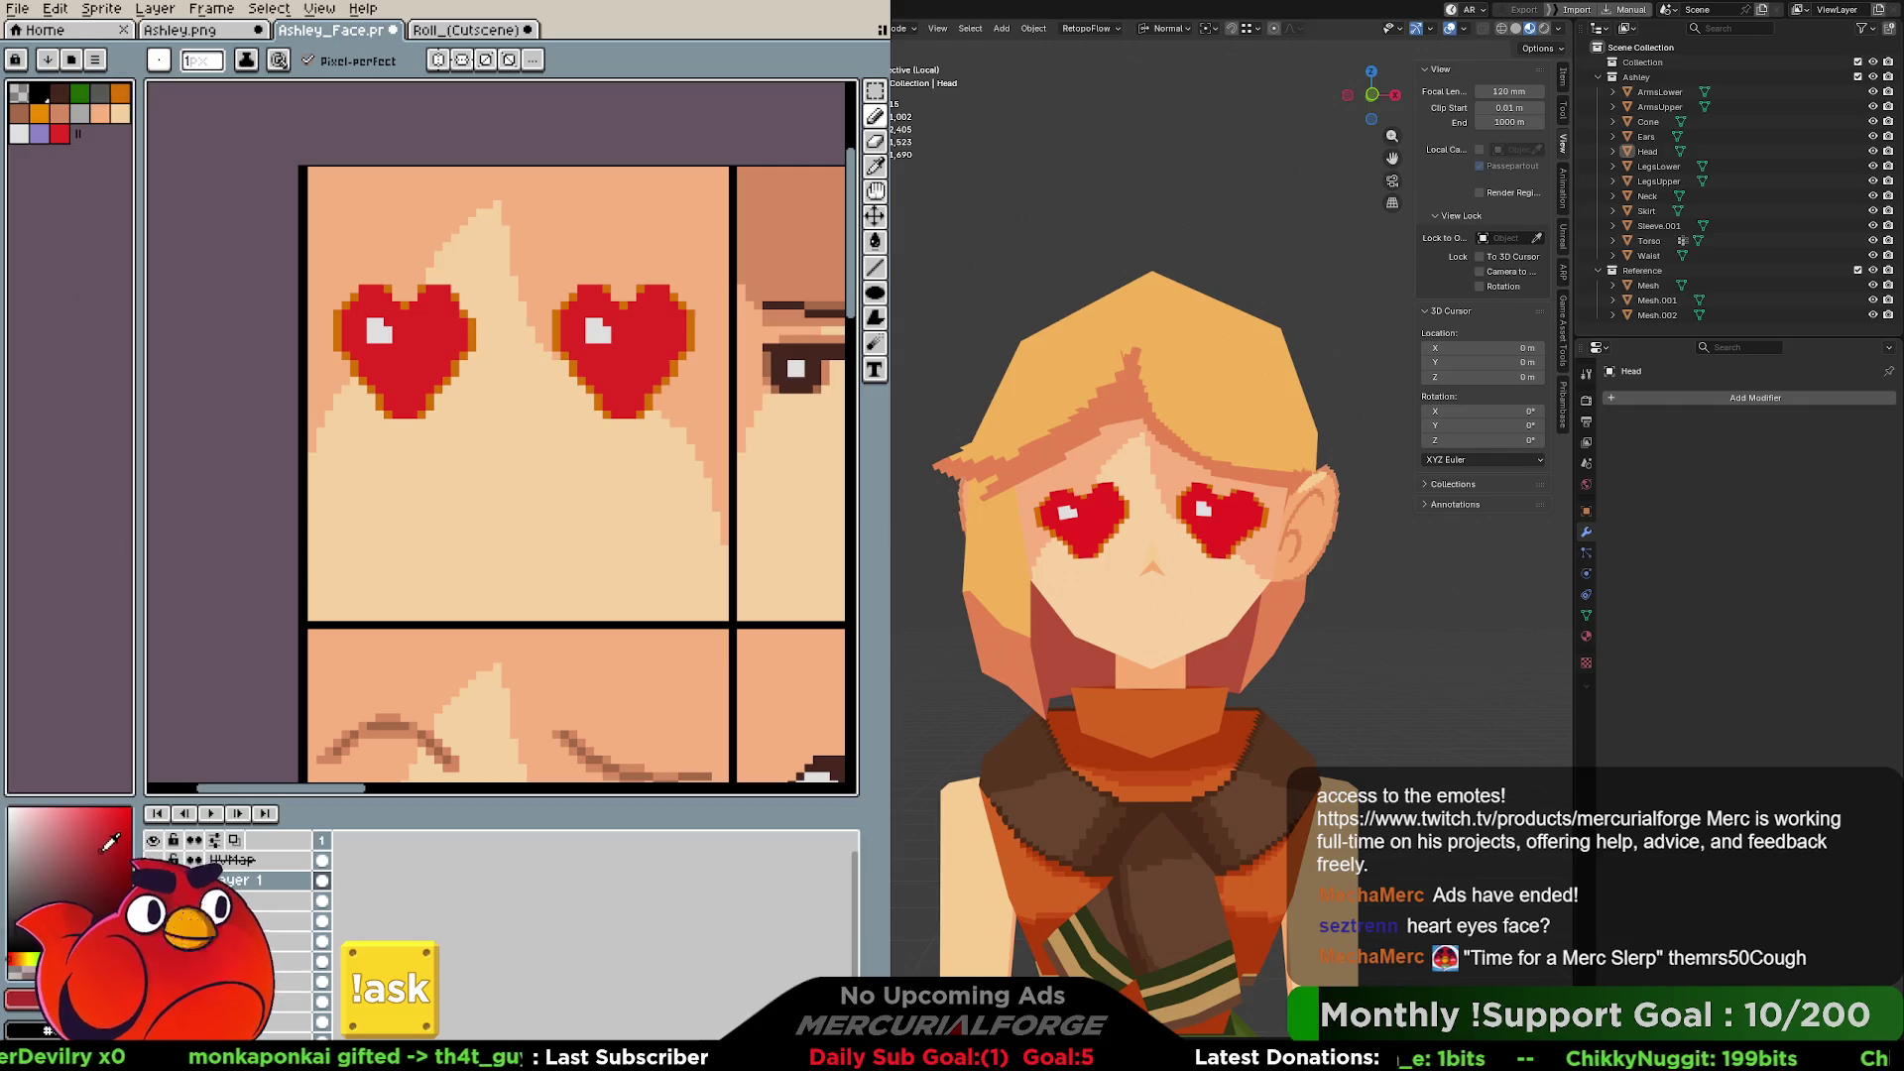
{"action": "left_click", "coordinate": [434, 378]}
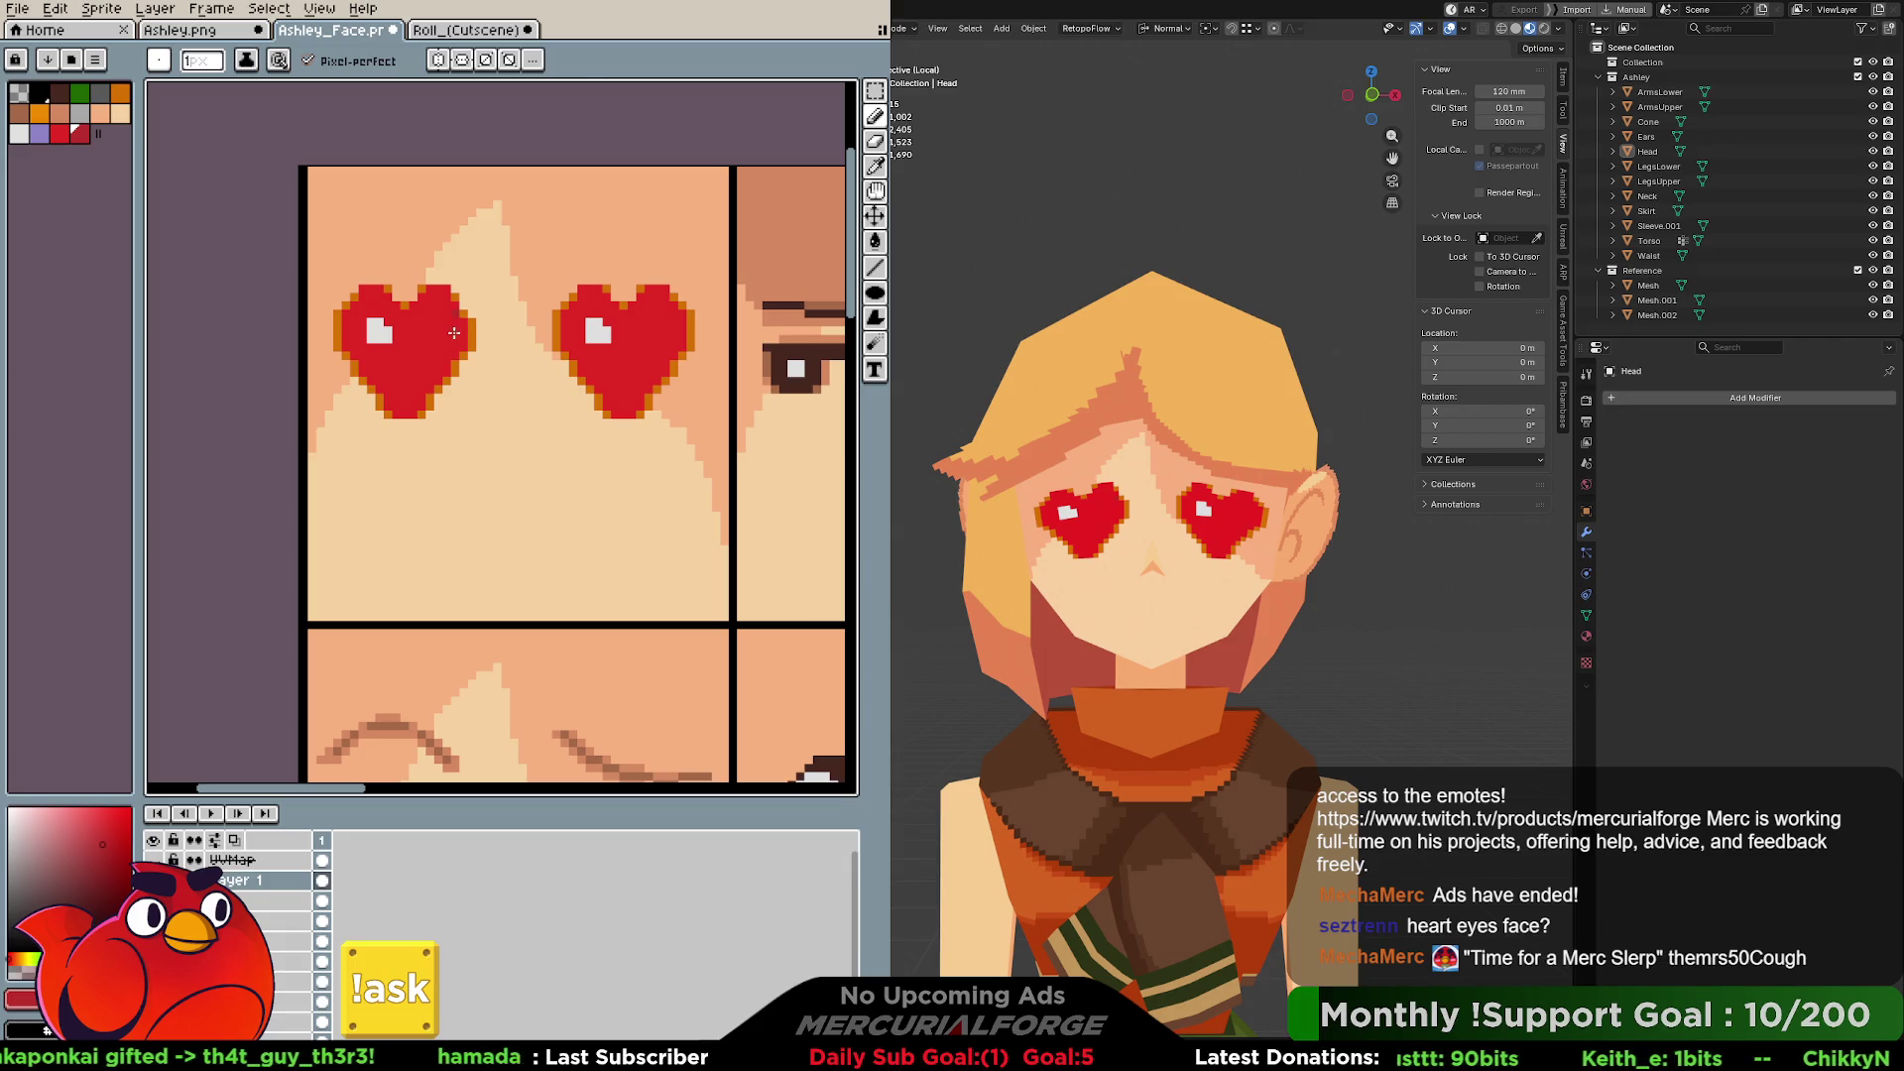
{"action": "left_click", "coordinate": [388, 405], "text": "shift"}
Try a flat dark red bucket fill on the right heart, then undo it.
{"action": "key", "text": "g"}
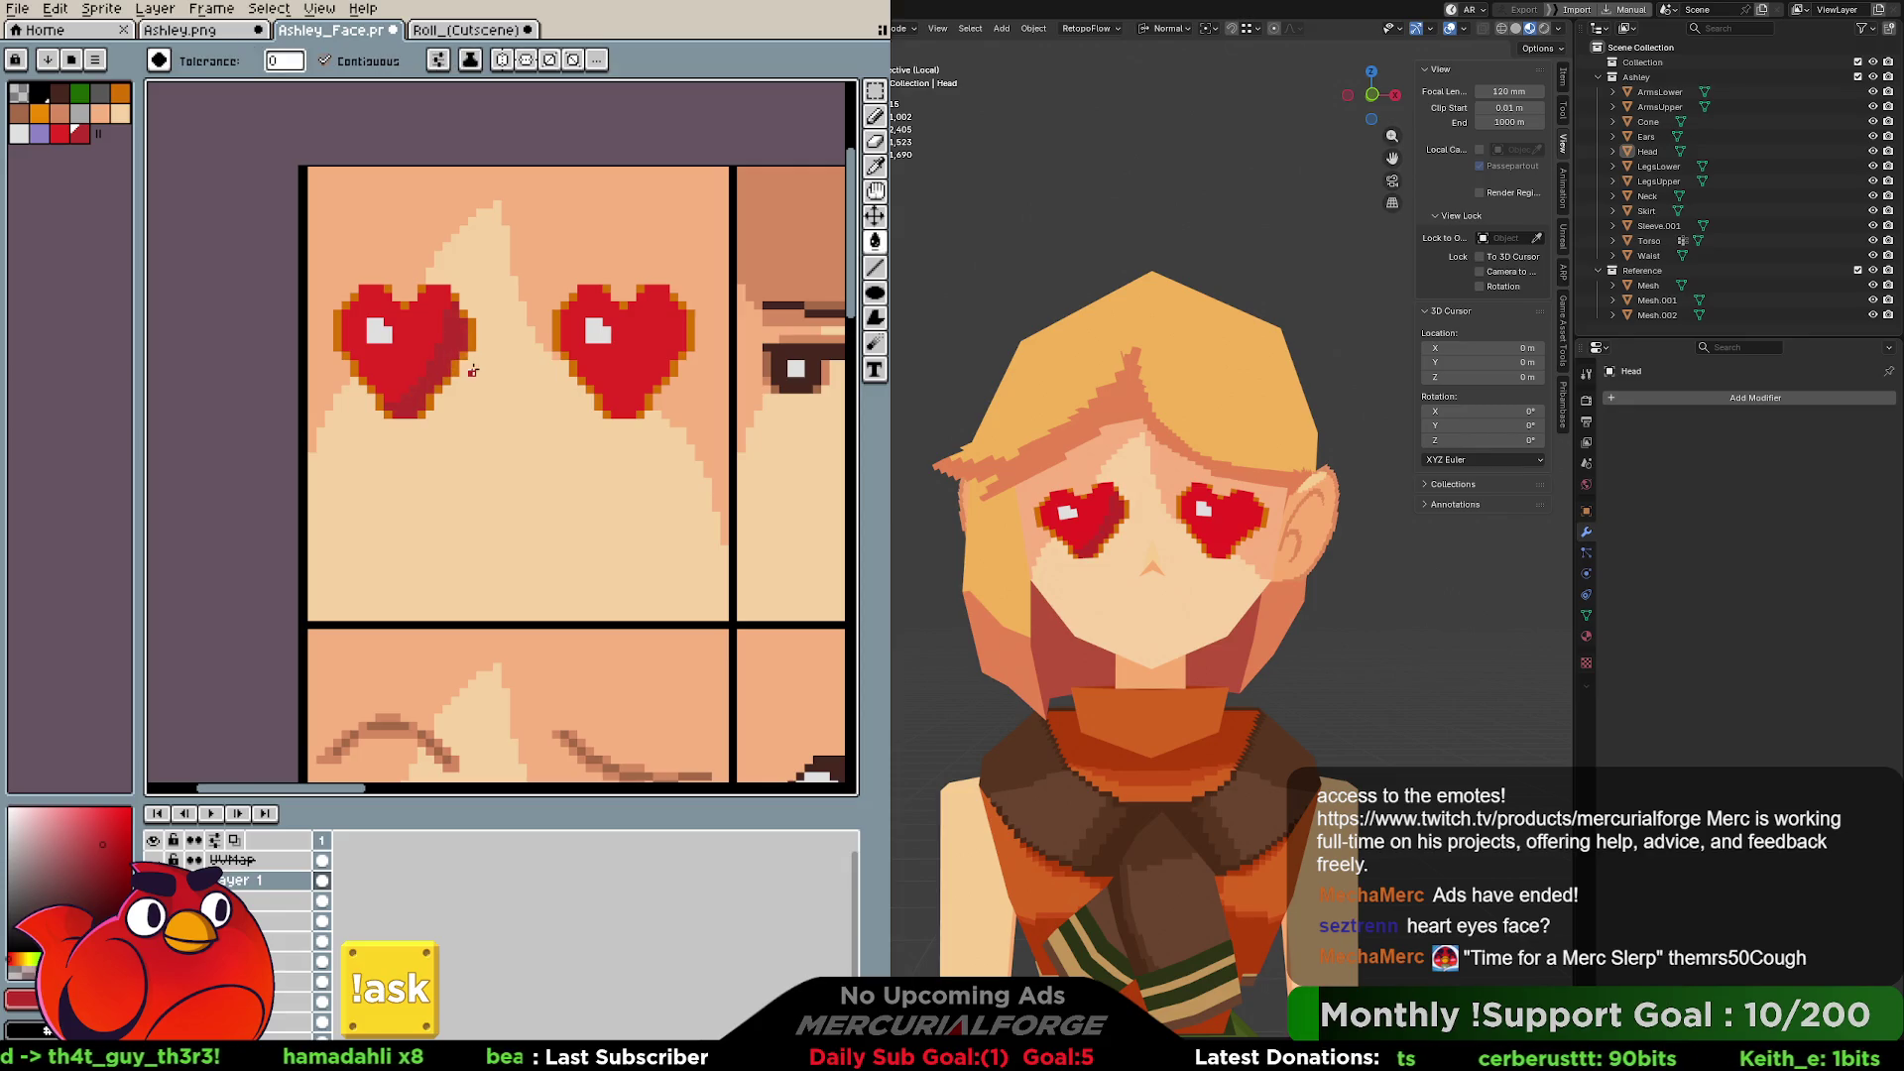
{"action": "key", "text": "b"}
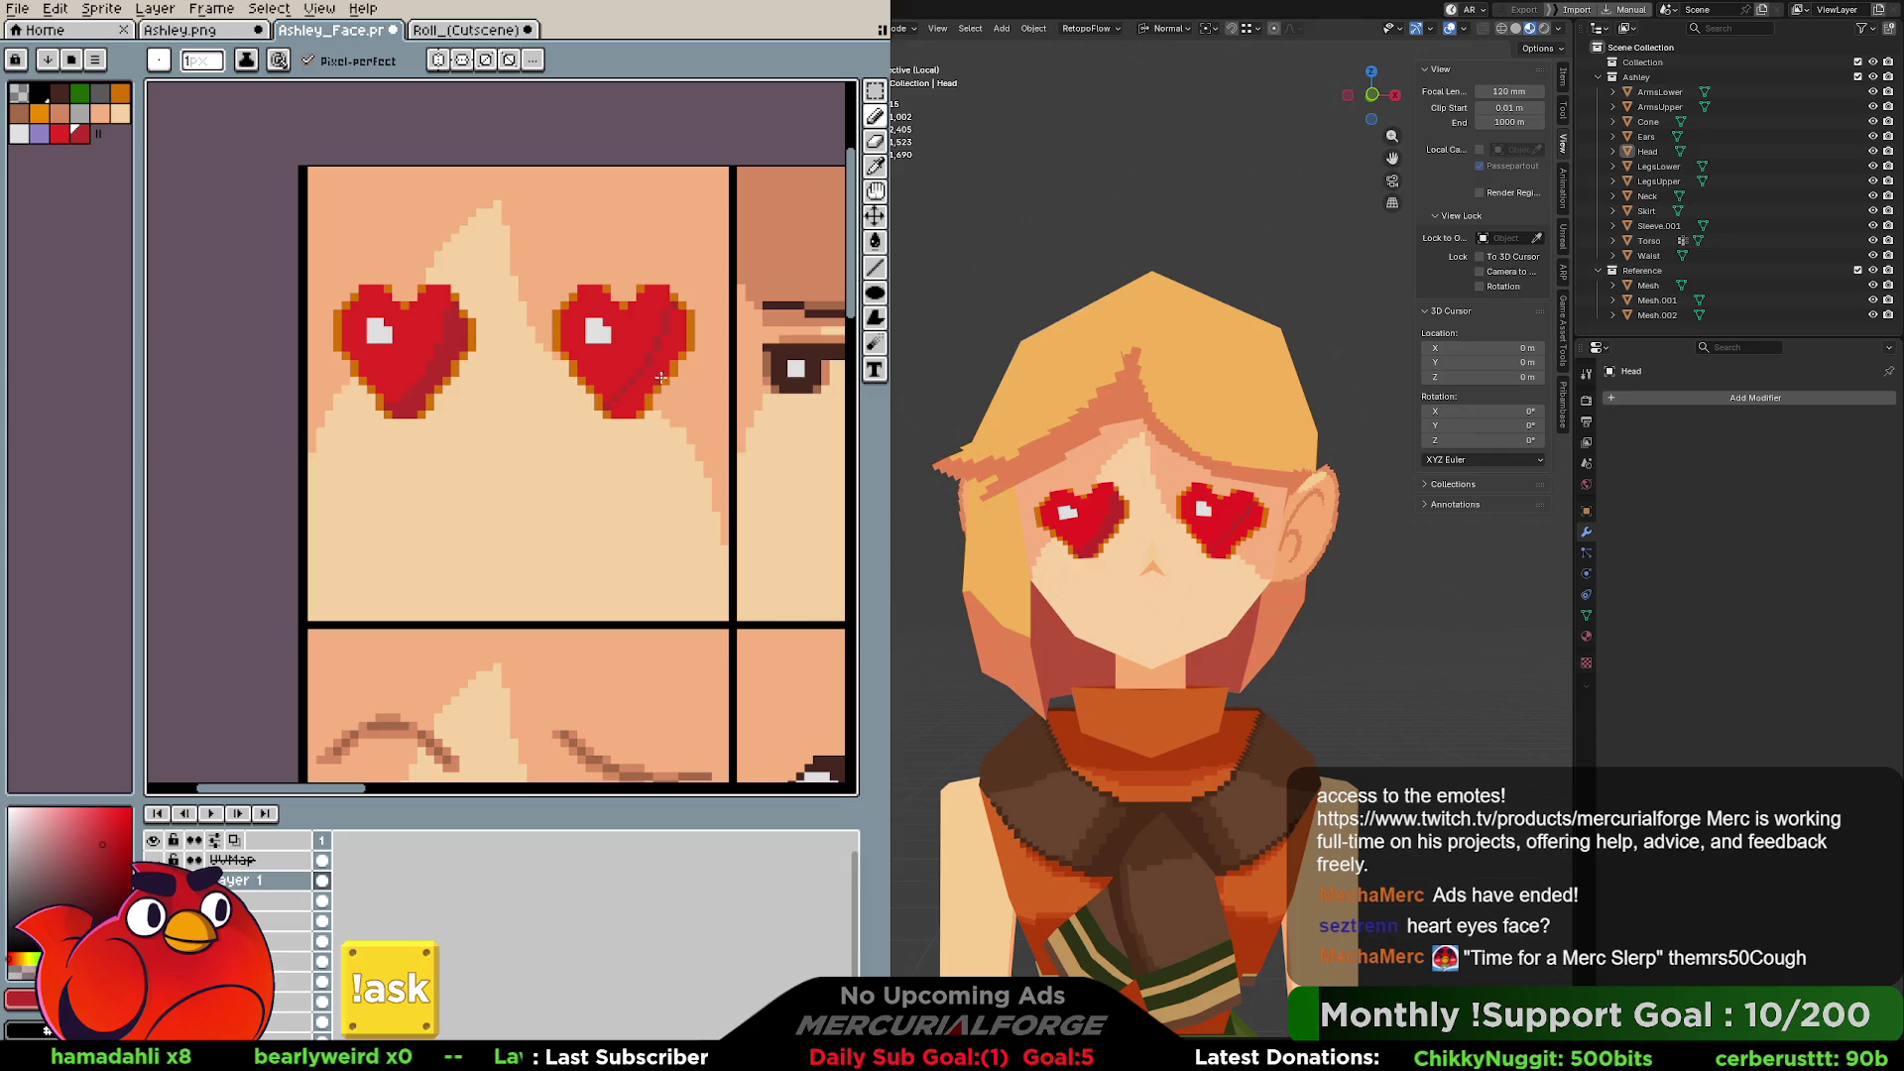
{"action": "key", "text": "g"}
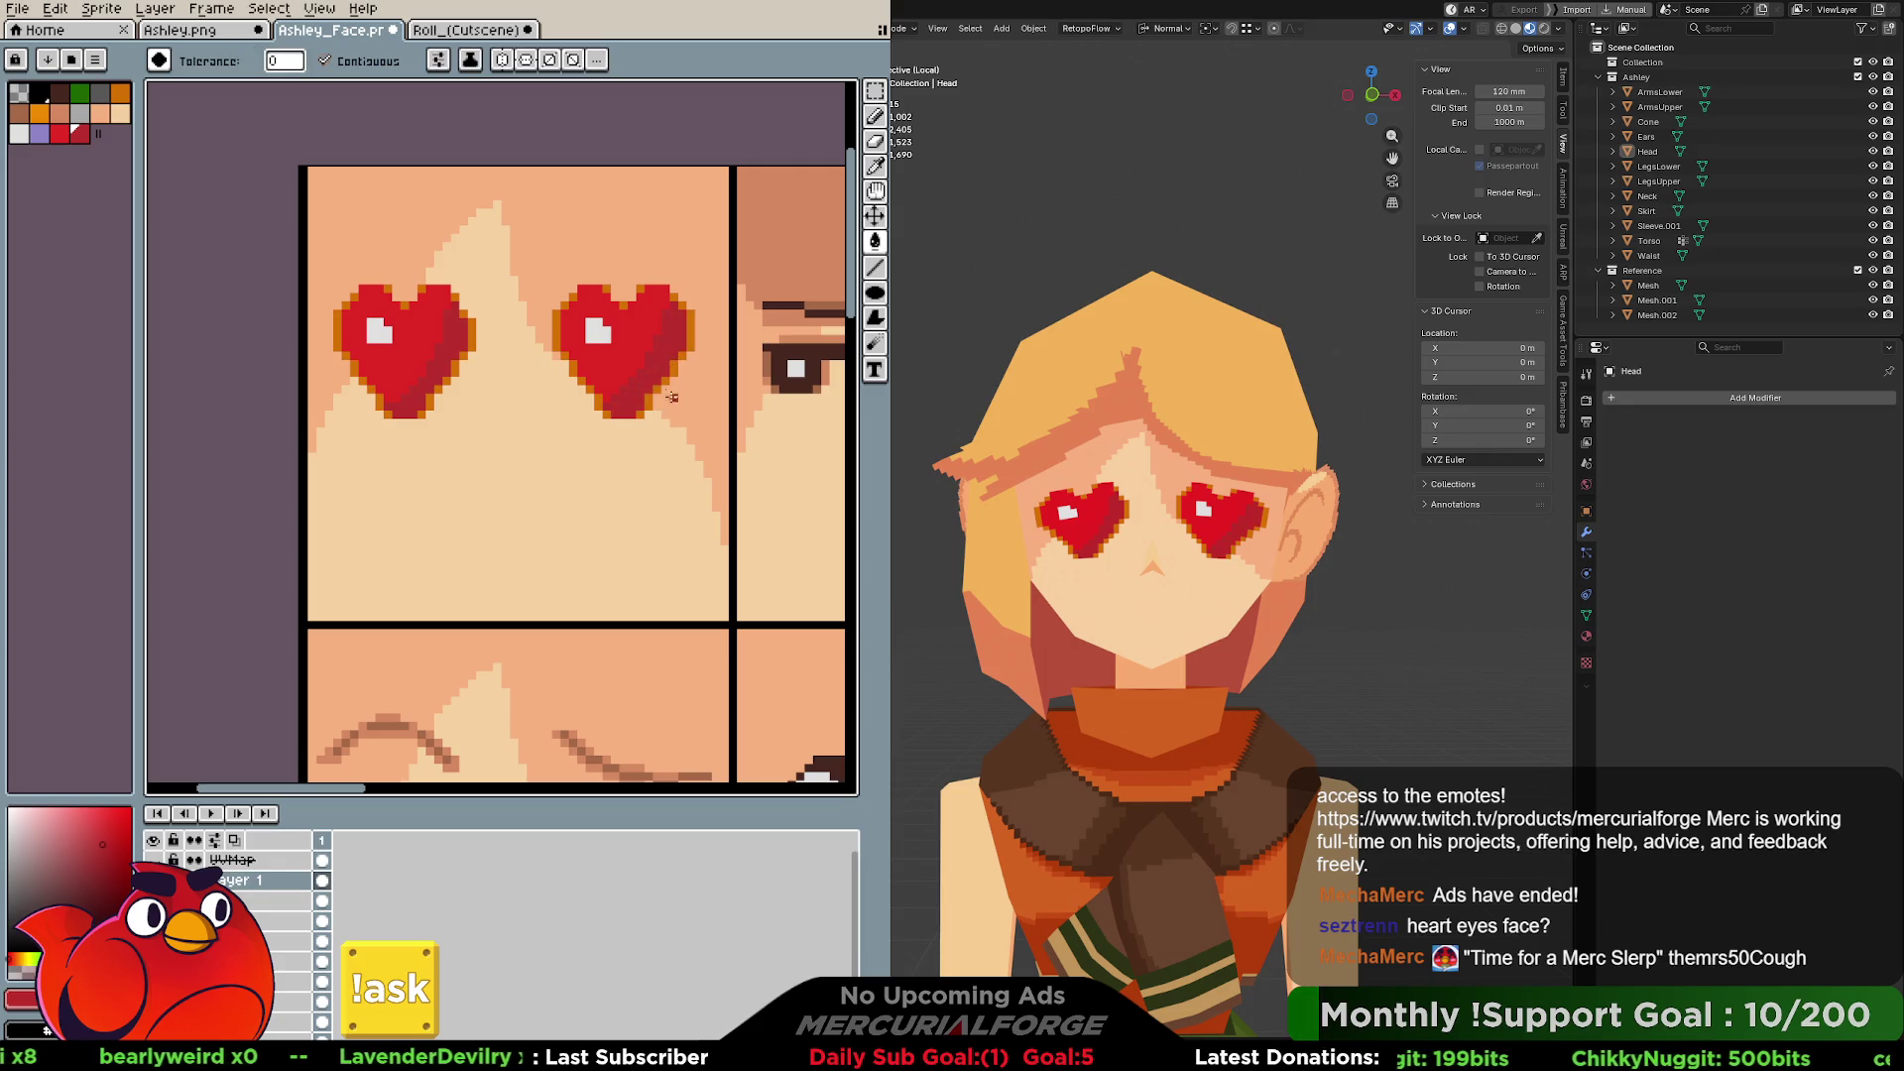
{"action": "key", "text": "ctrl+z"}
{"action": "key", "text": "b"}
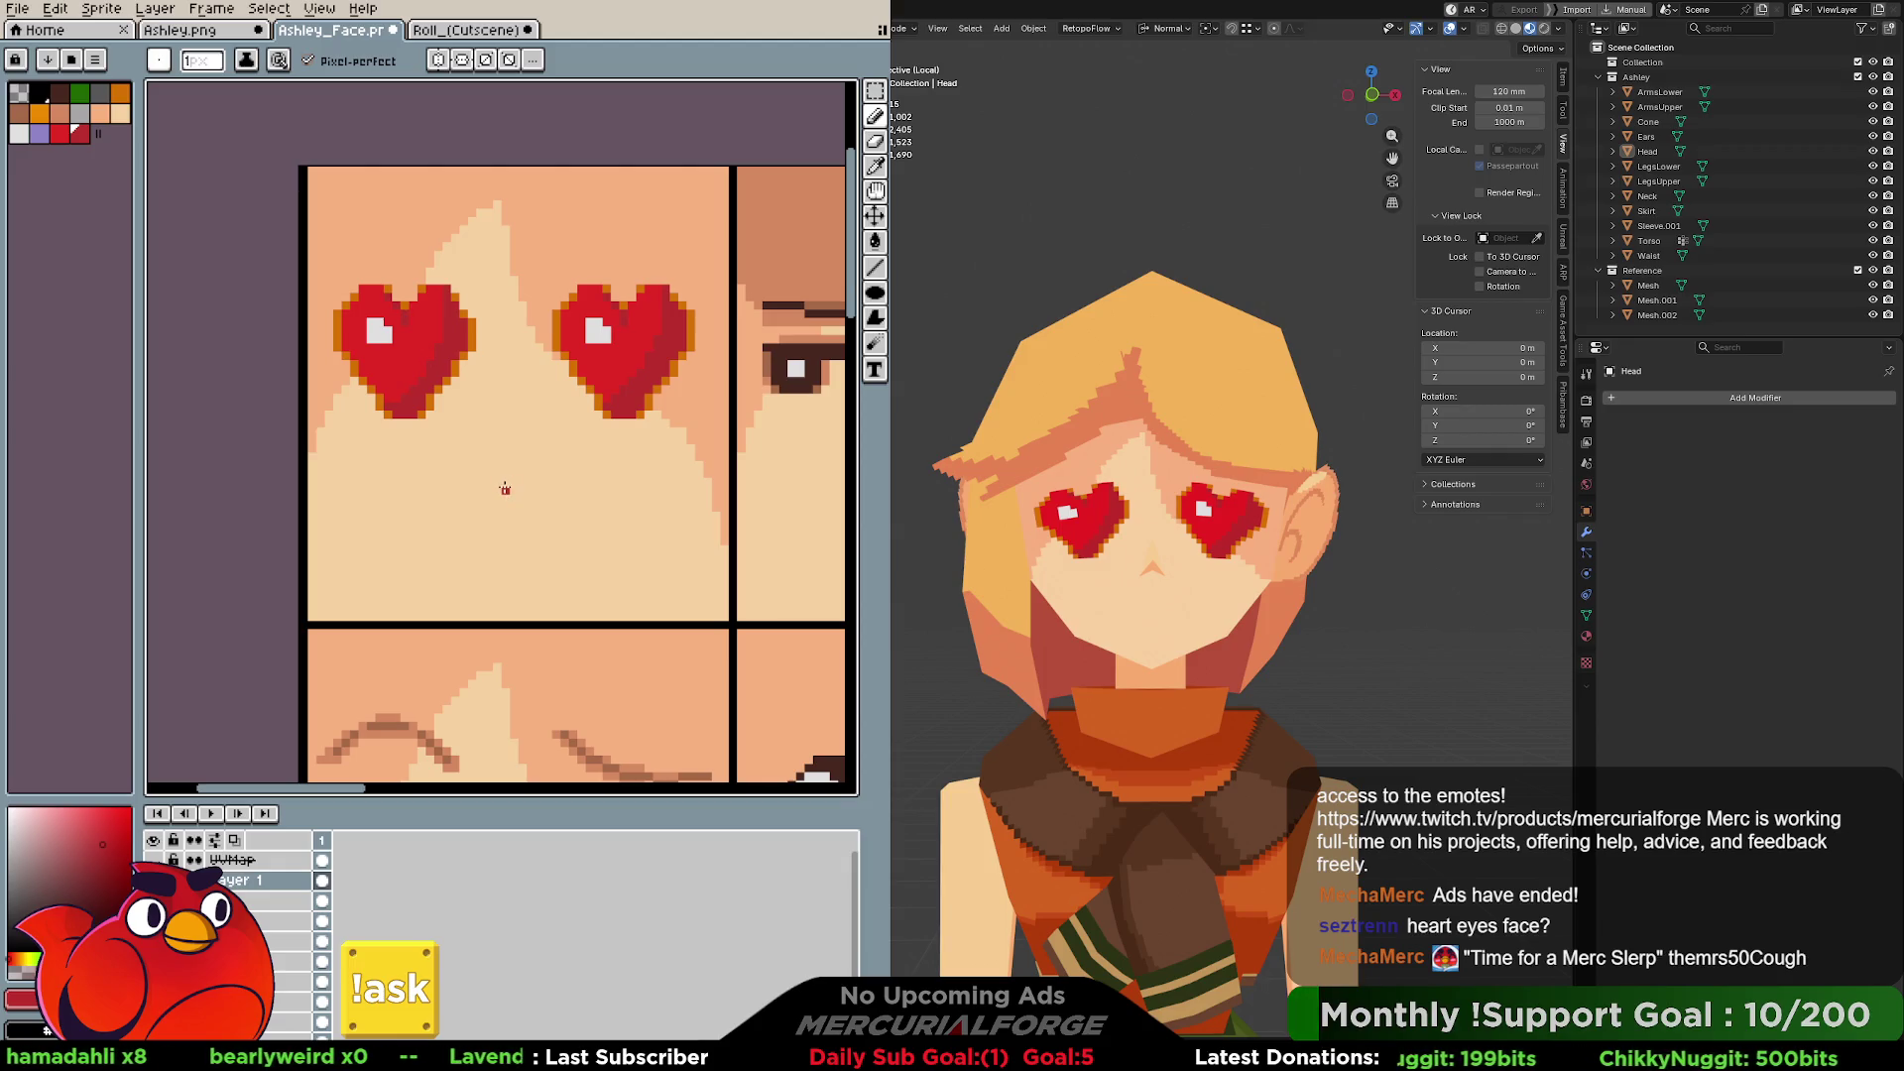
Pan to the lower face frames and sample the hearts' orange rim as the drawing colour.
{"action": "mouse_move", "coordinate": [506, 488]}
{"action": "middle_mouse_down"}
{"action": "mouse_move", "coordinate": [478, 373]}
{"action": "mouse_move", "coordinate": [483, 403]}
{"action": "middle_mouse_up"}
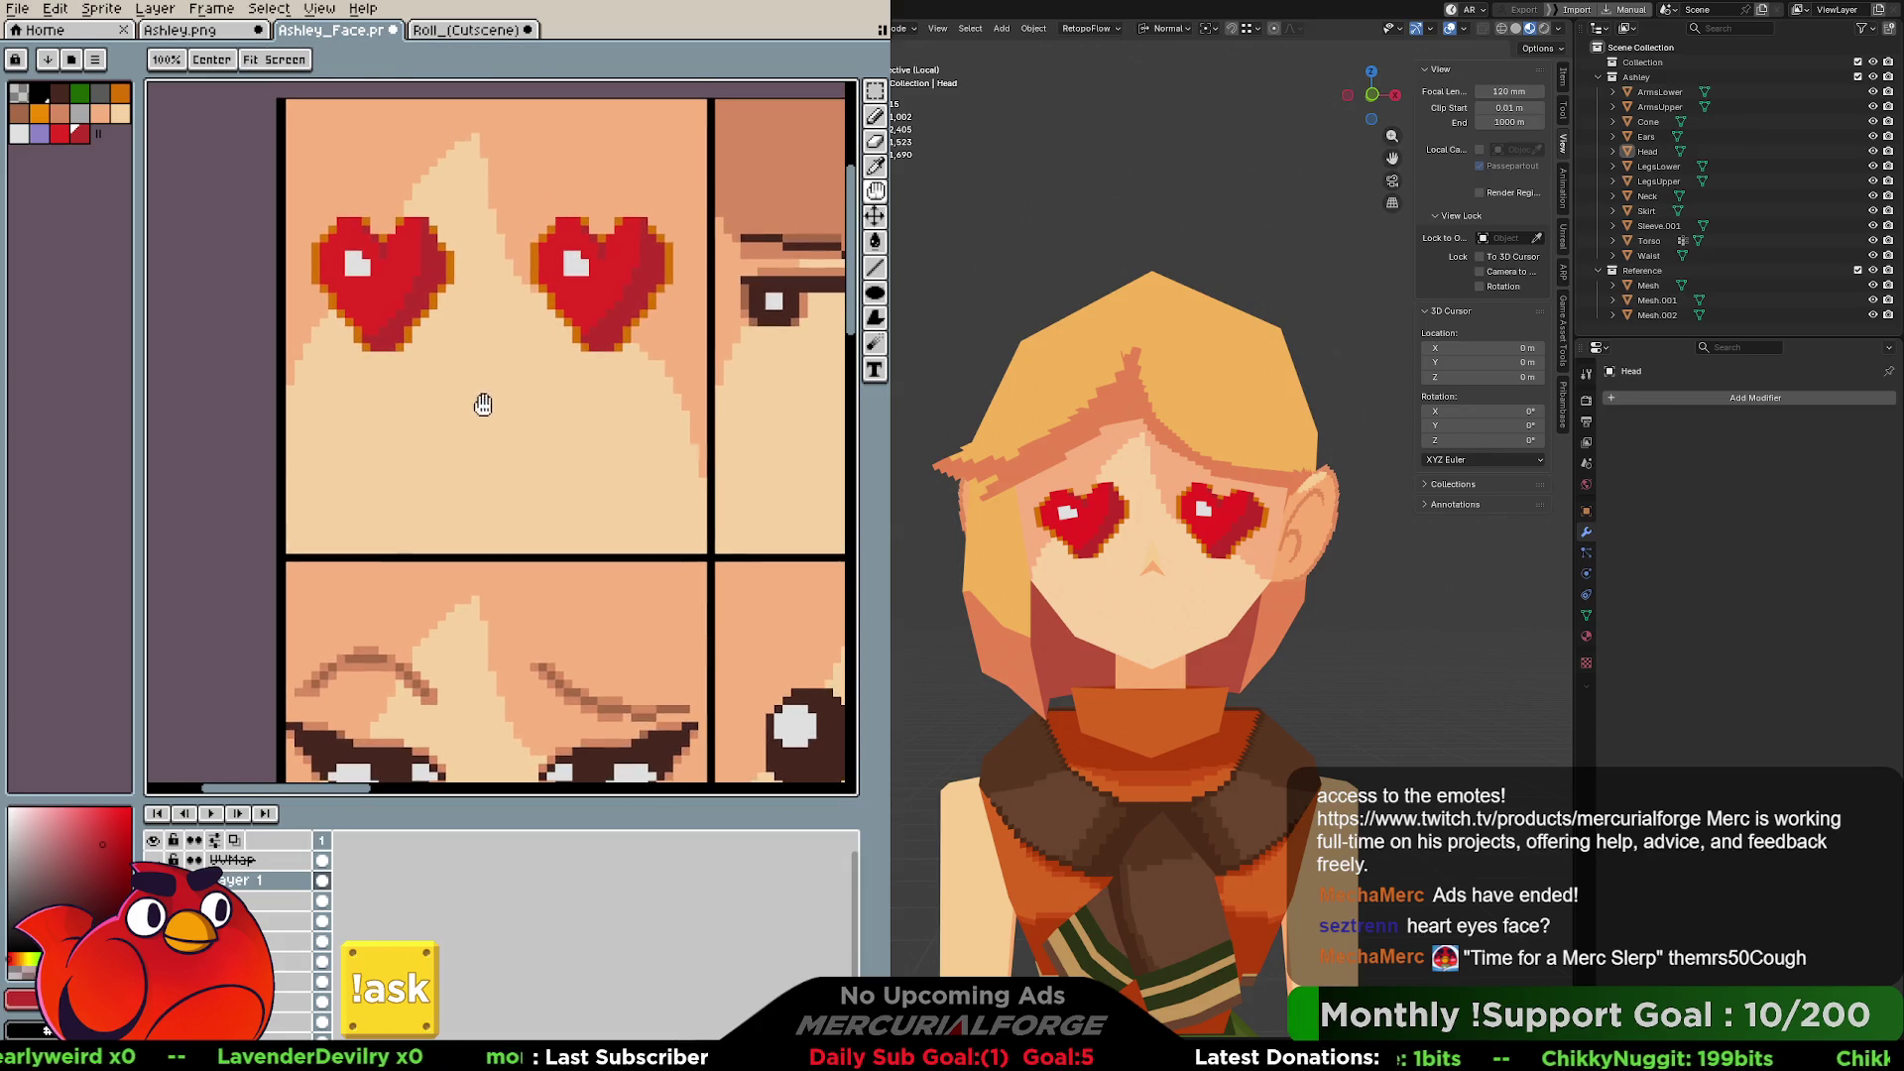
{"action": "left_click", "coordinate": [28, 116]}
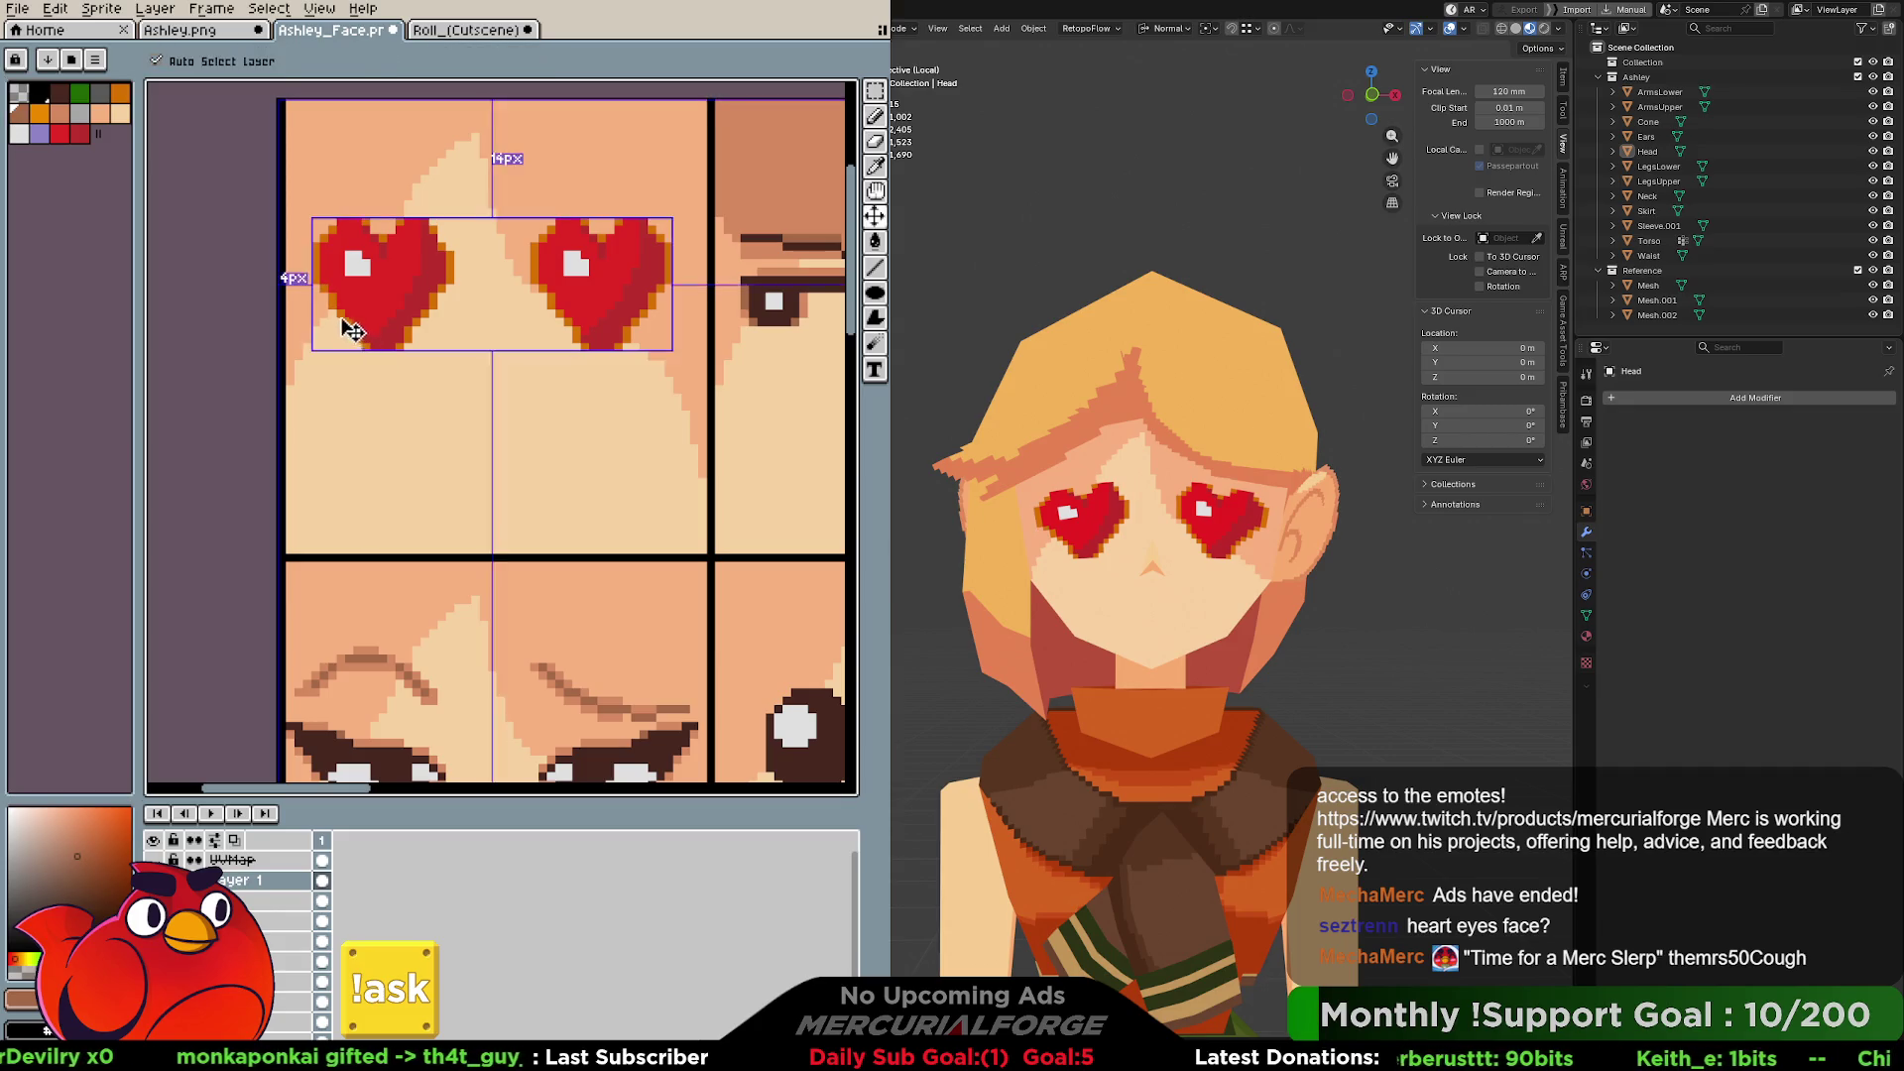
{"action": "left_click", "coordinate": [315, 296], "text": "alt"}
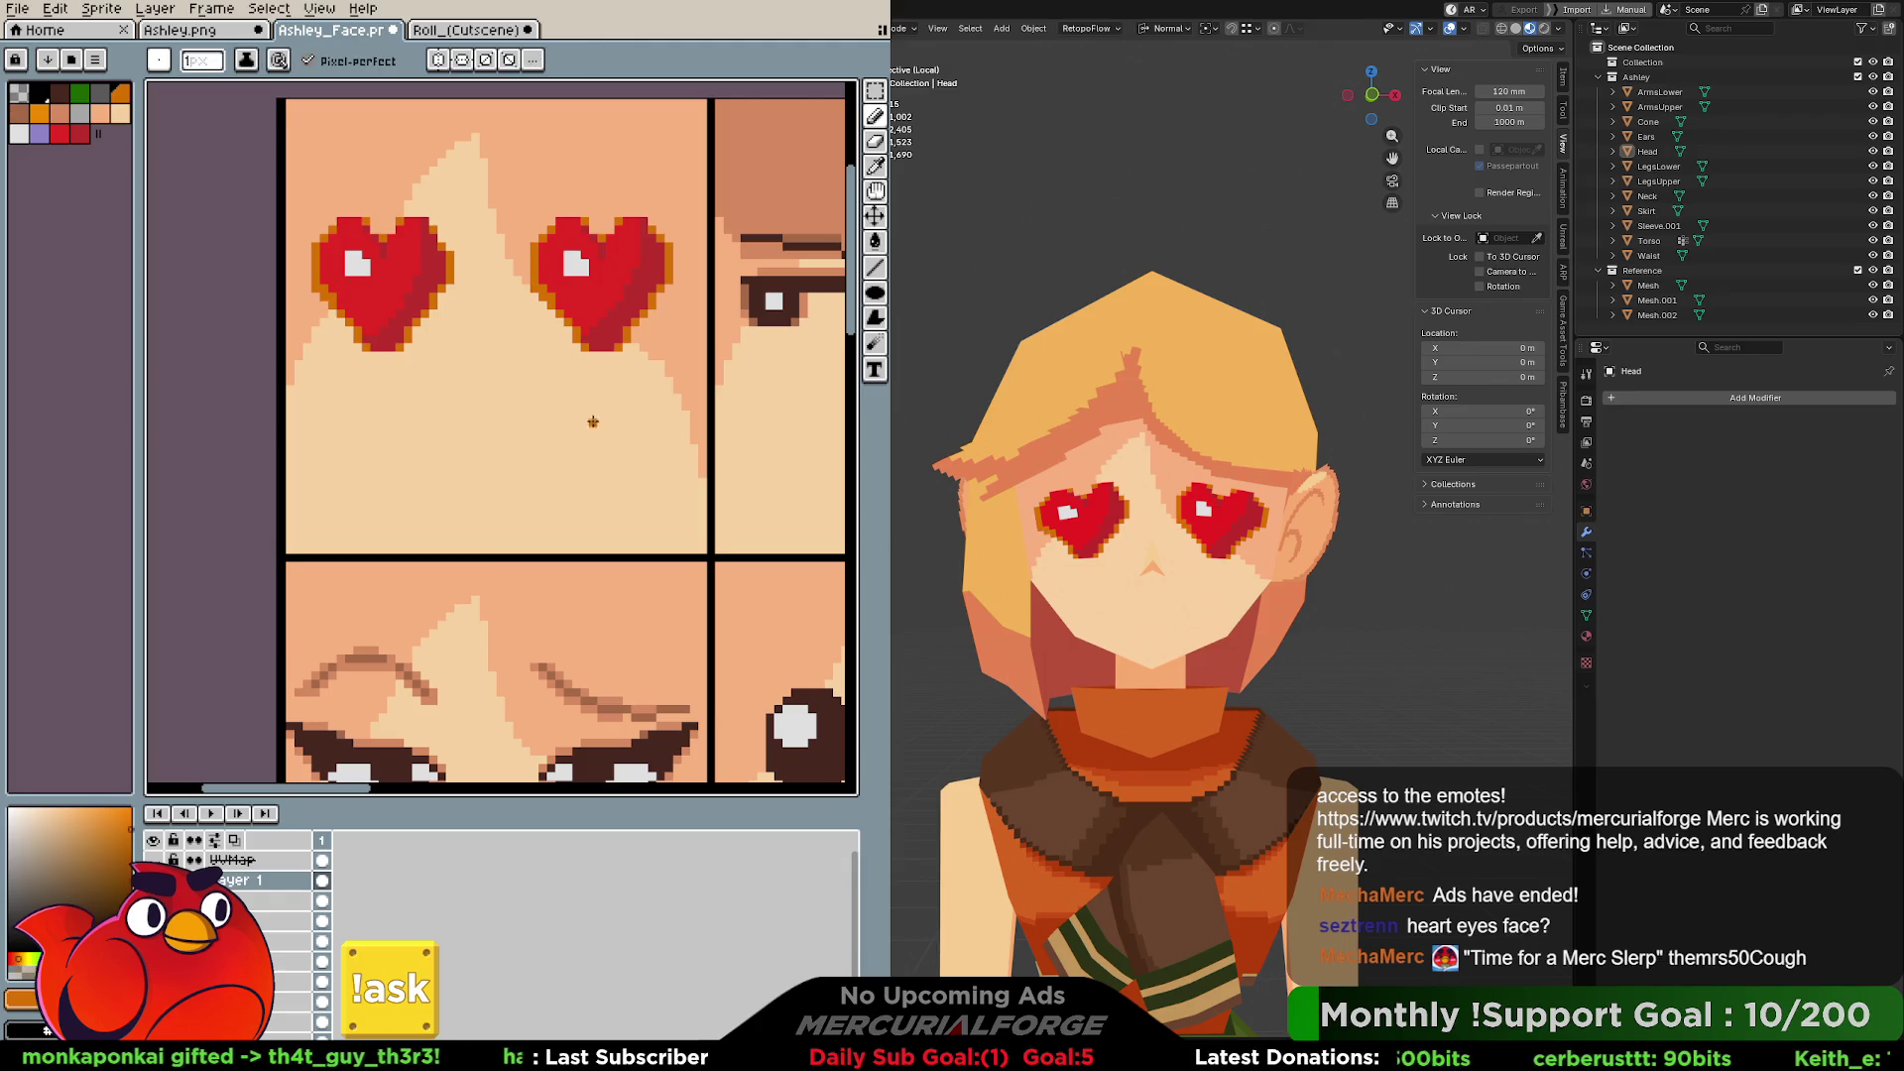
Cycle between the Move, Pencil and Eyedropper tools and pick a palette colour.
{"action": "key", "text": "v"}
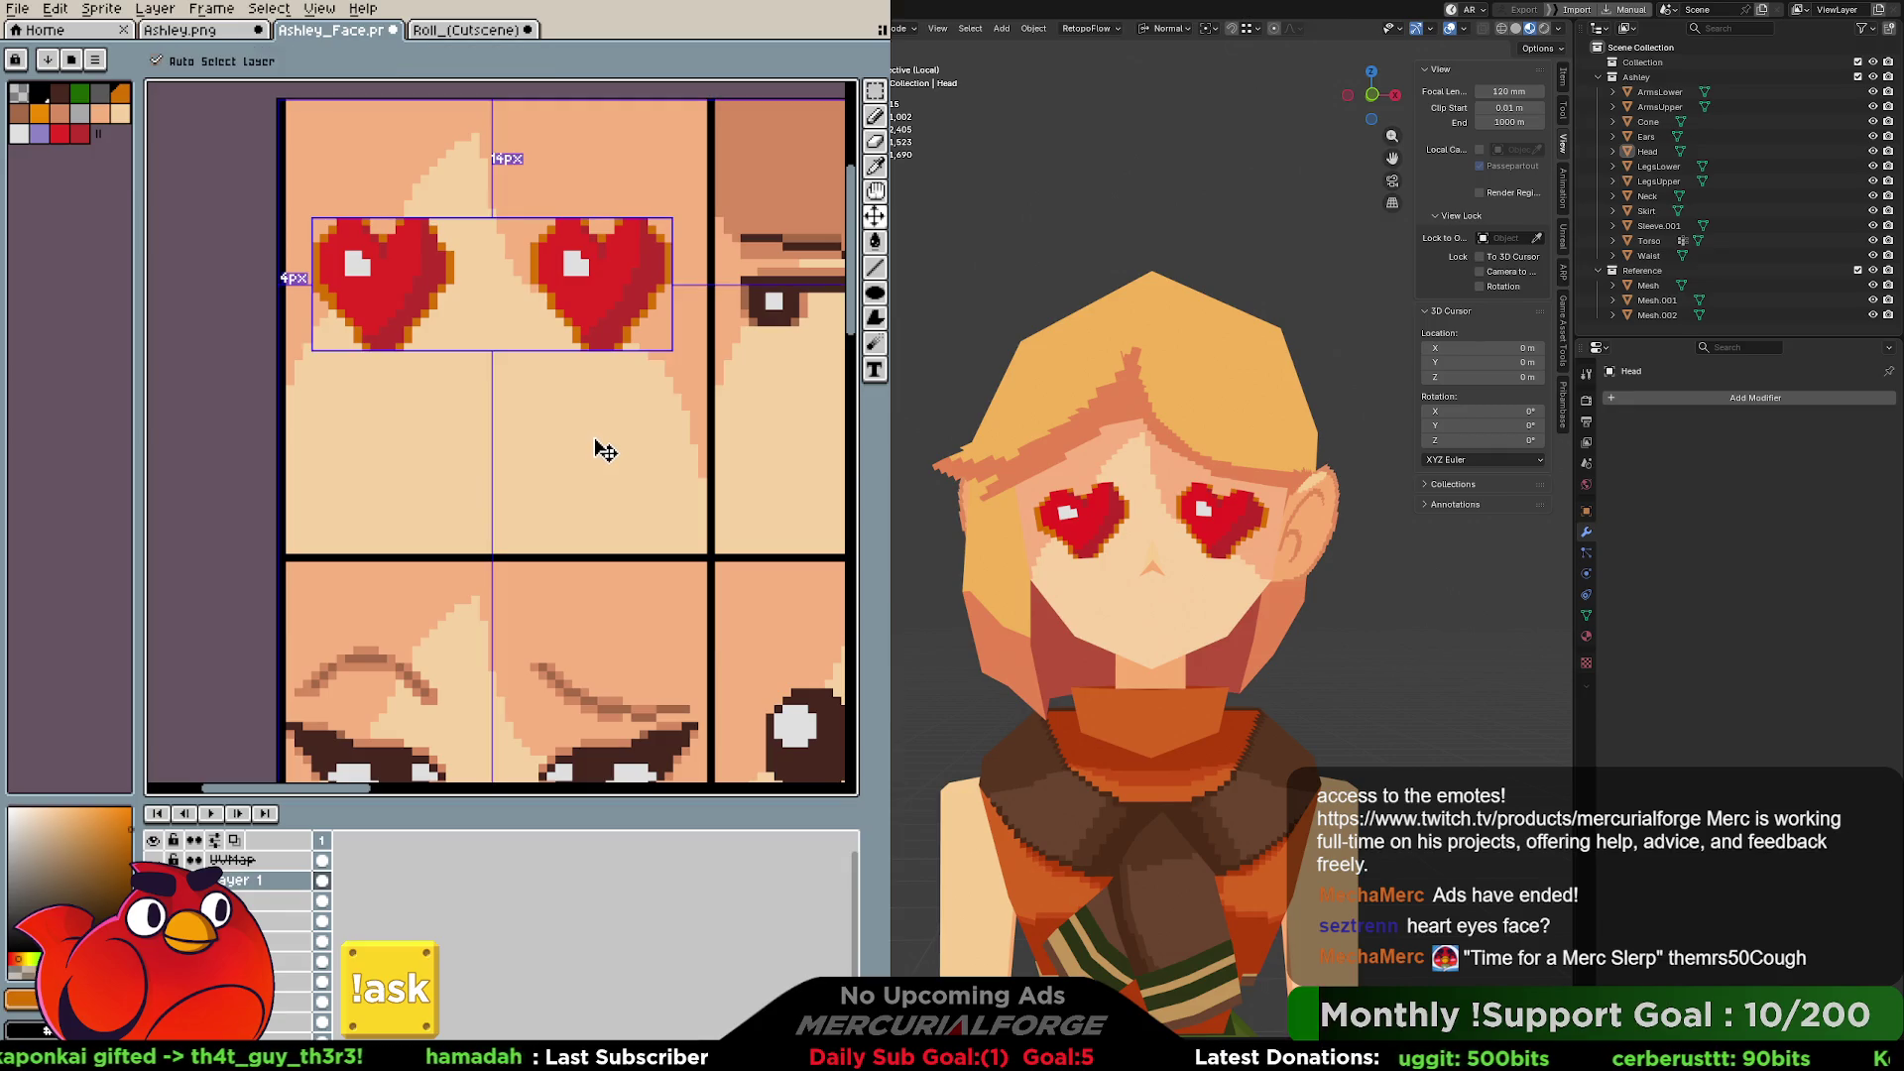
{"action": "key", "text": "b"}
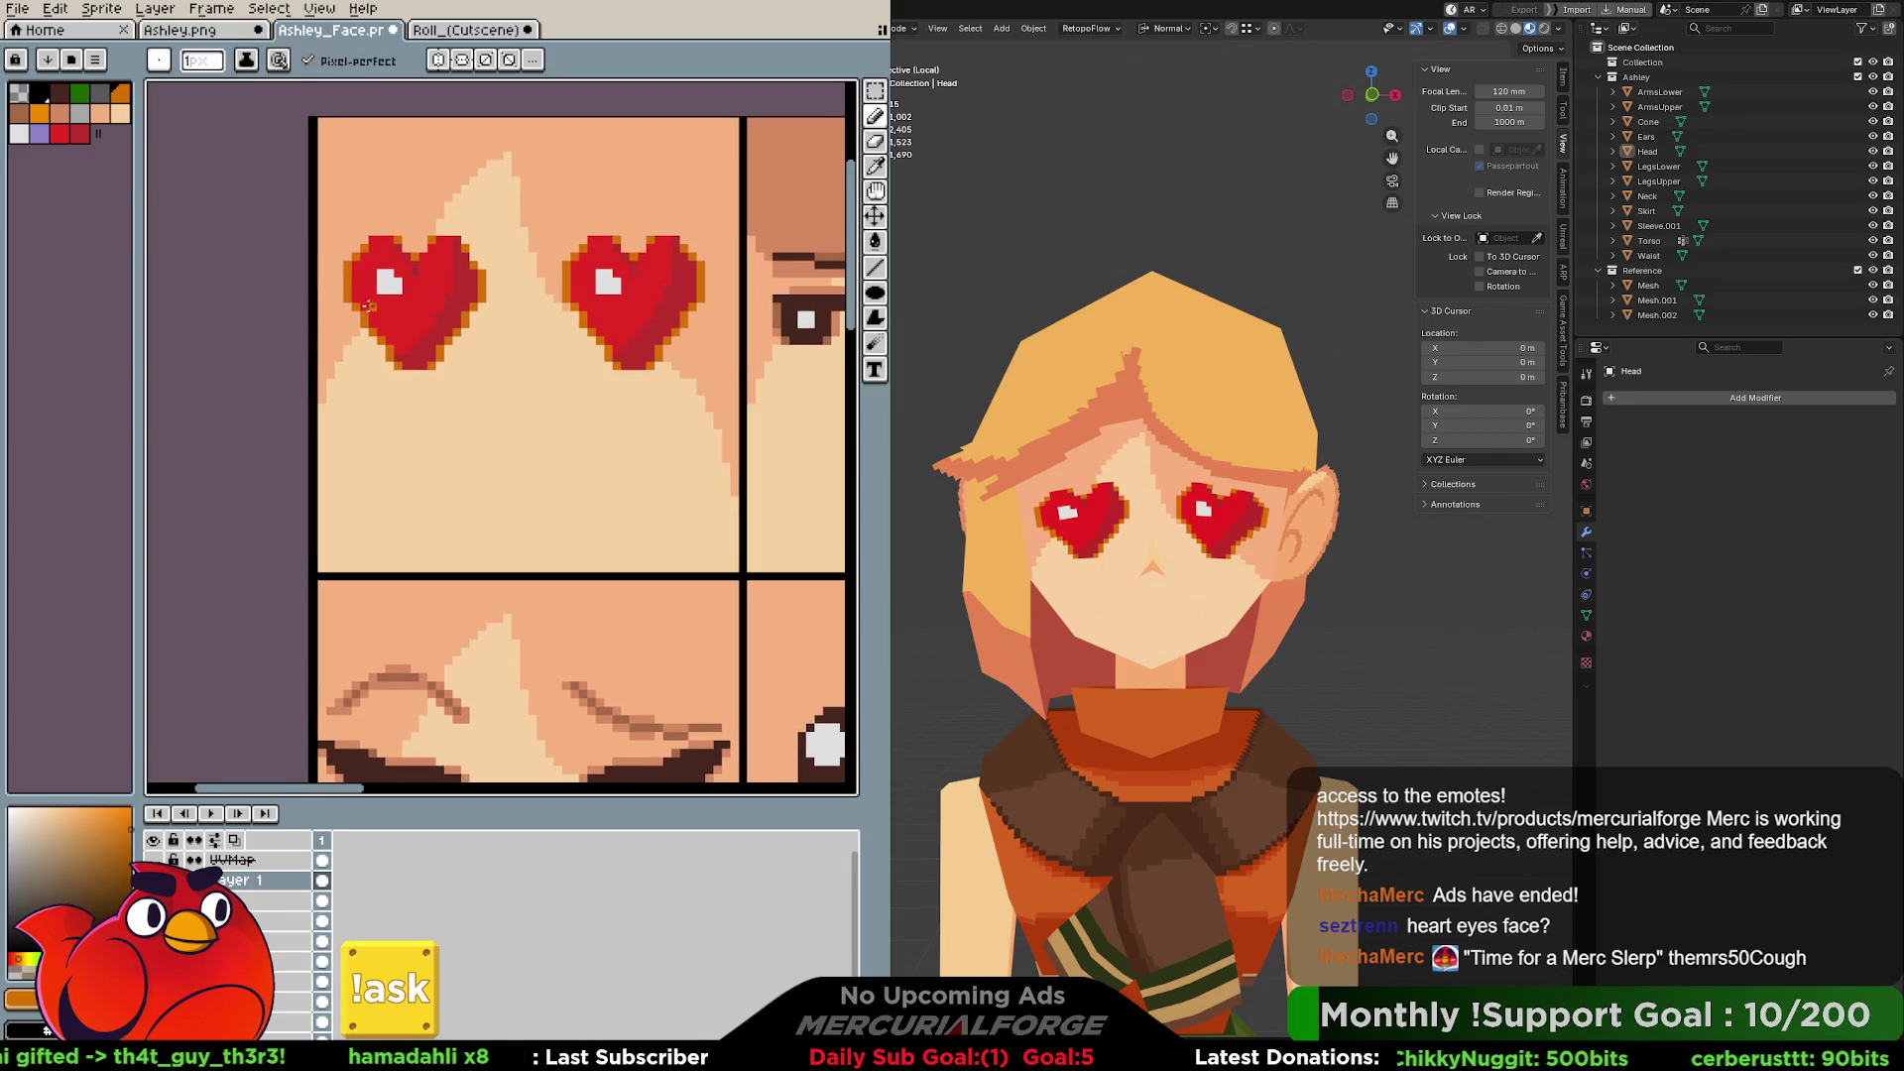
{"action": "key", "text": "i"}
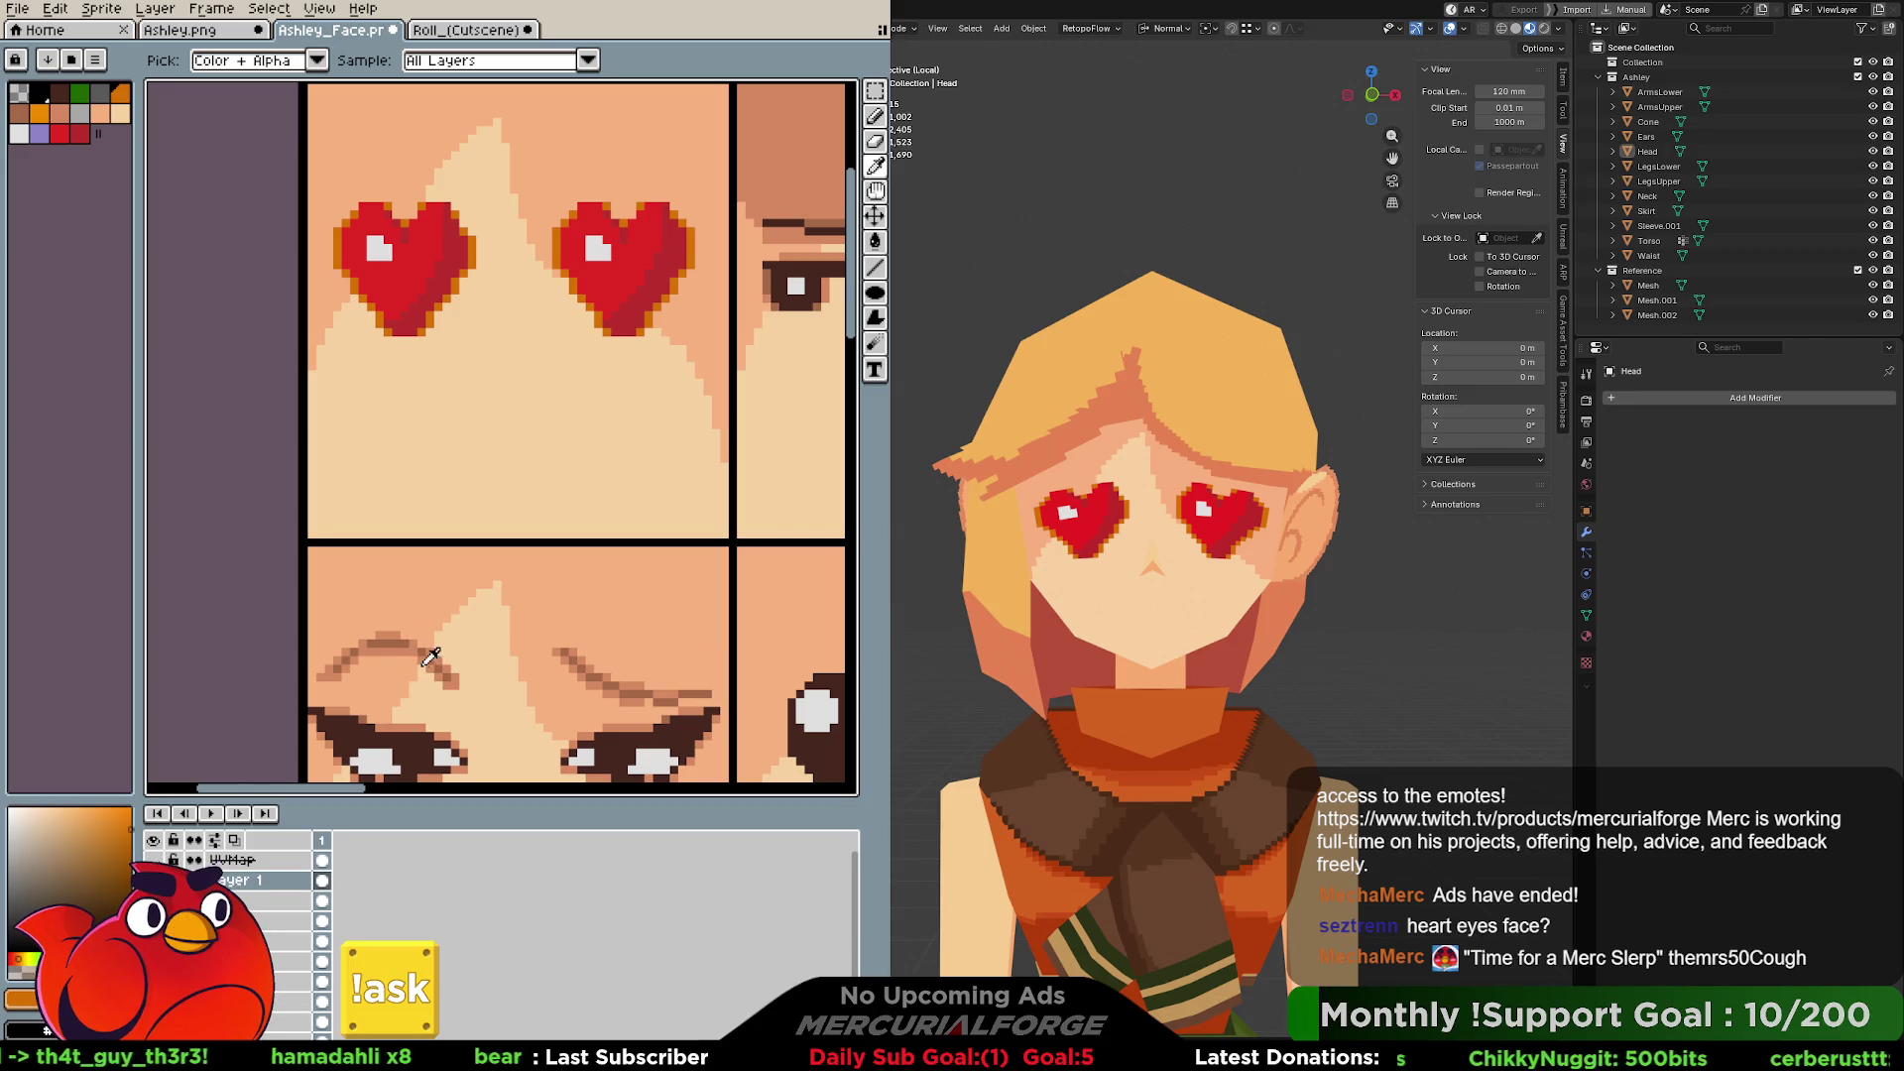
{"action": "key", "text": "b"}
{"action": "scroll", "coordinate": [434, 656], "scroll_direction": "down", "scroll_amount": 1}
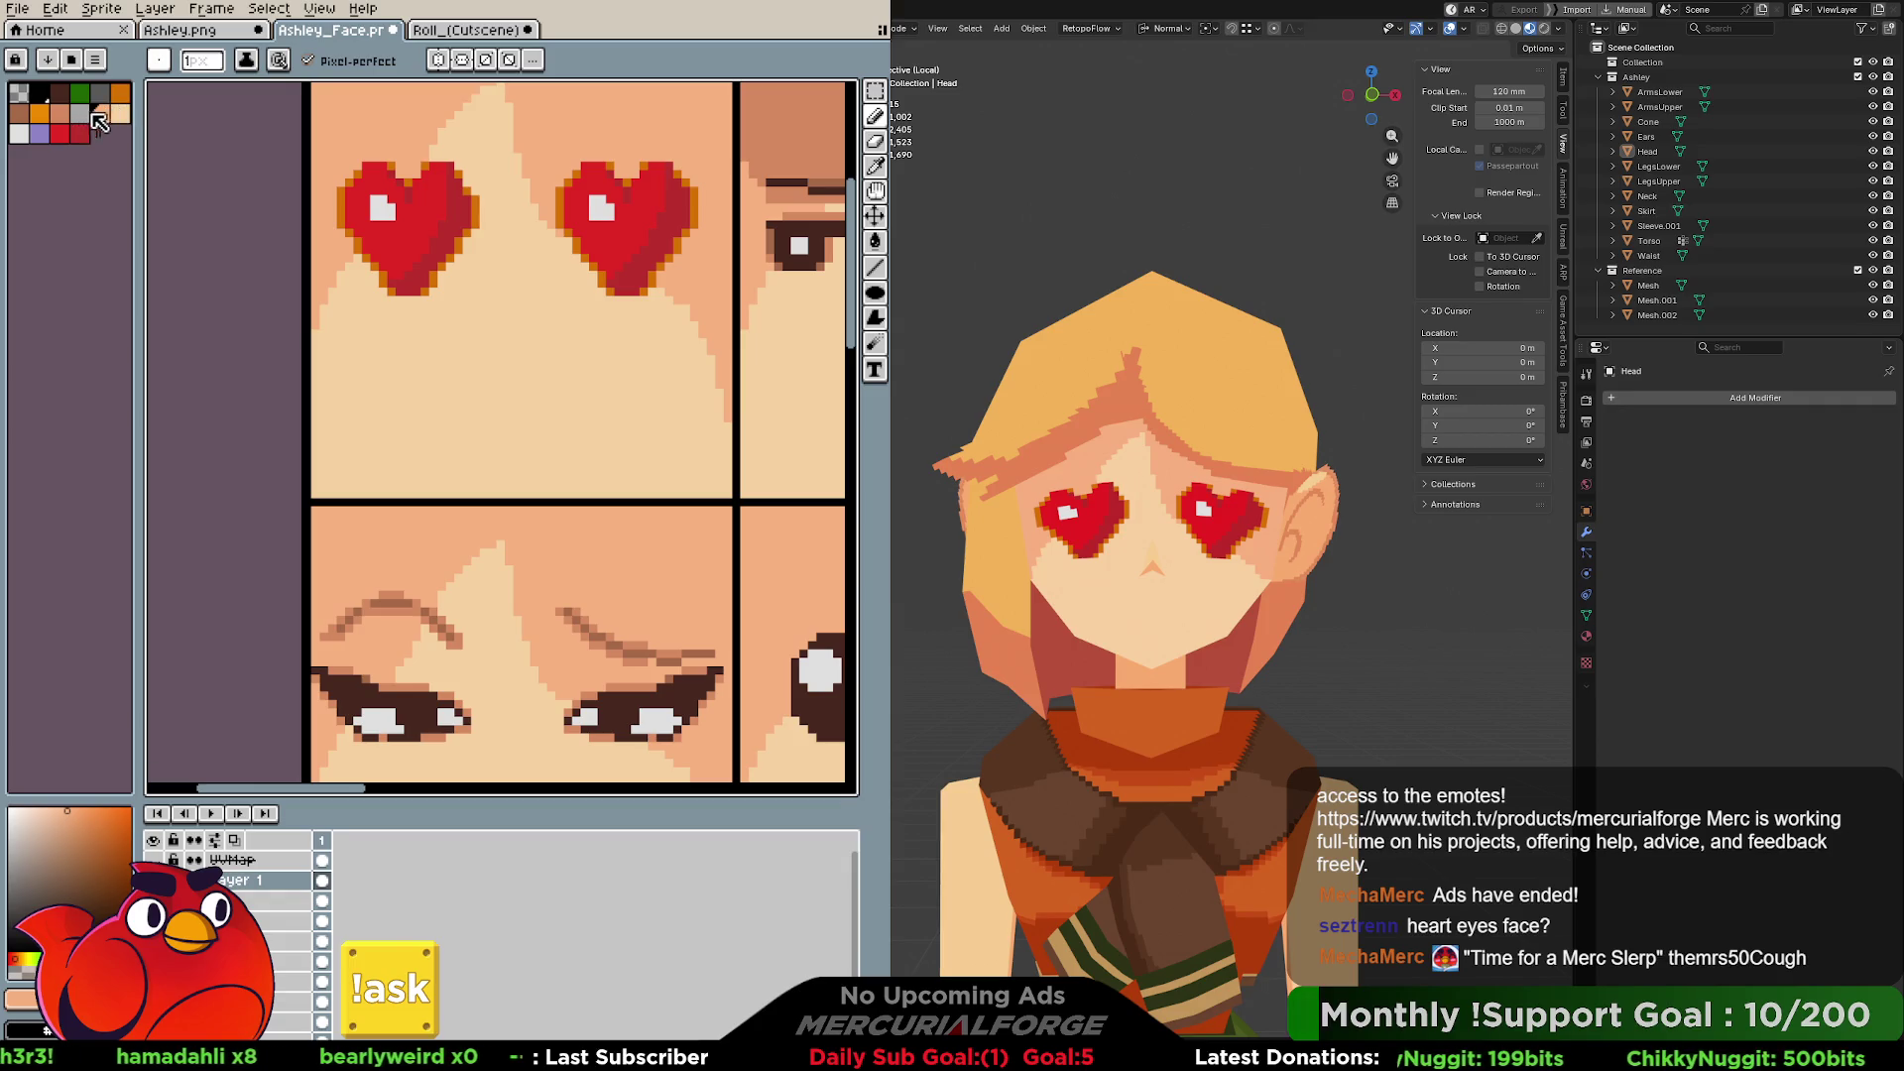
{"action": "left_click", "coordinate": [59, 113]}
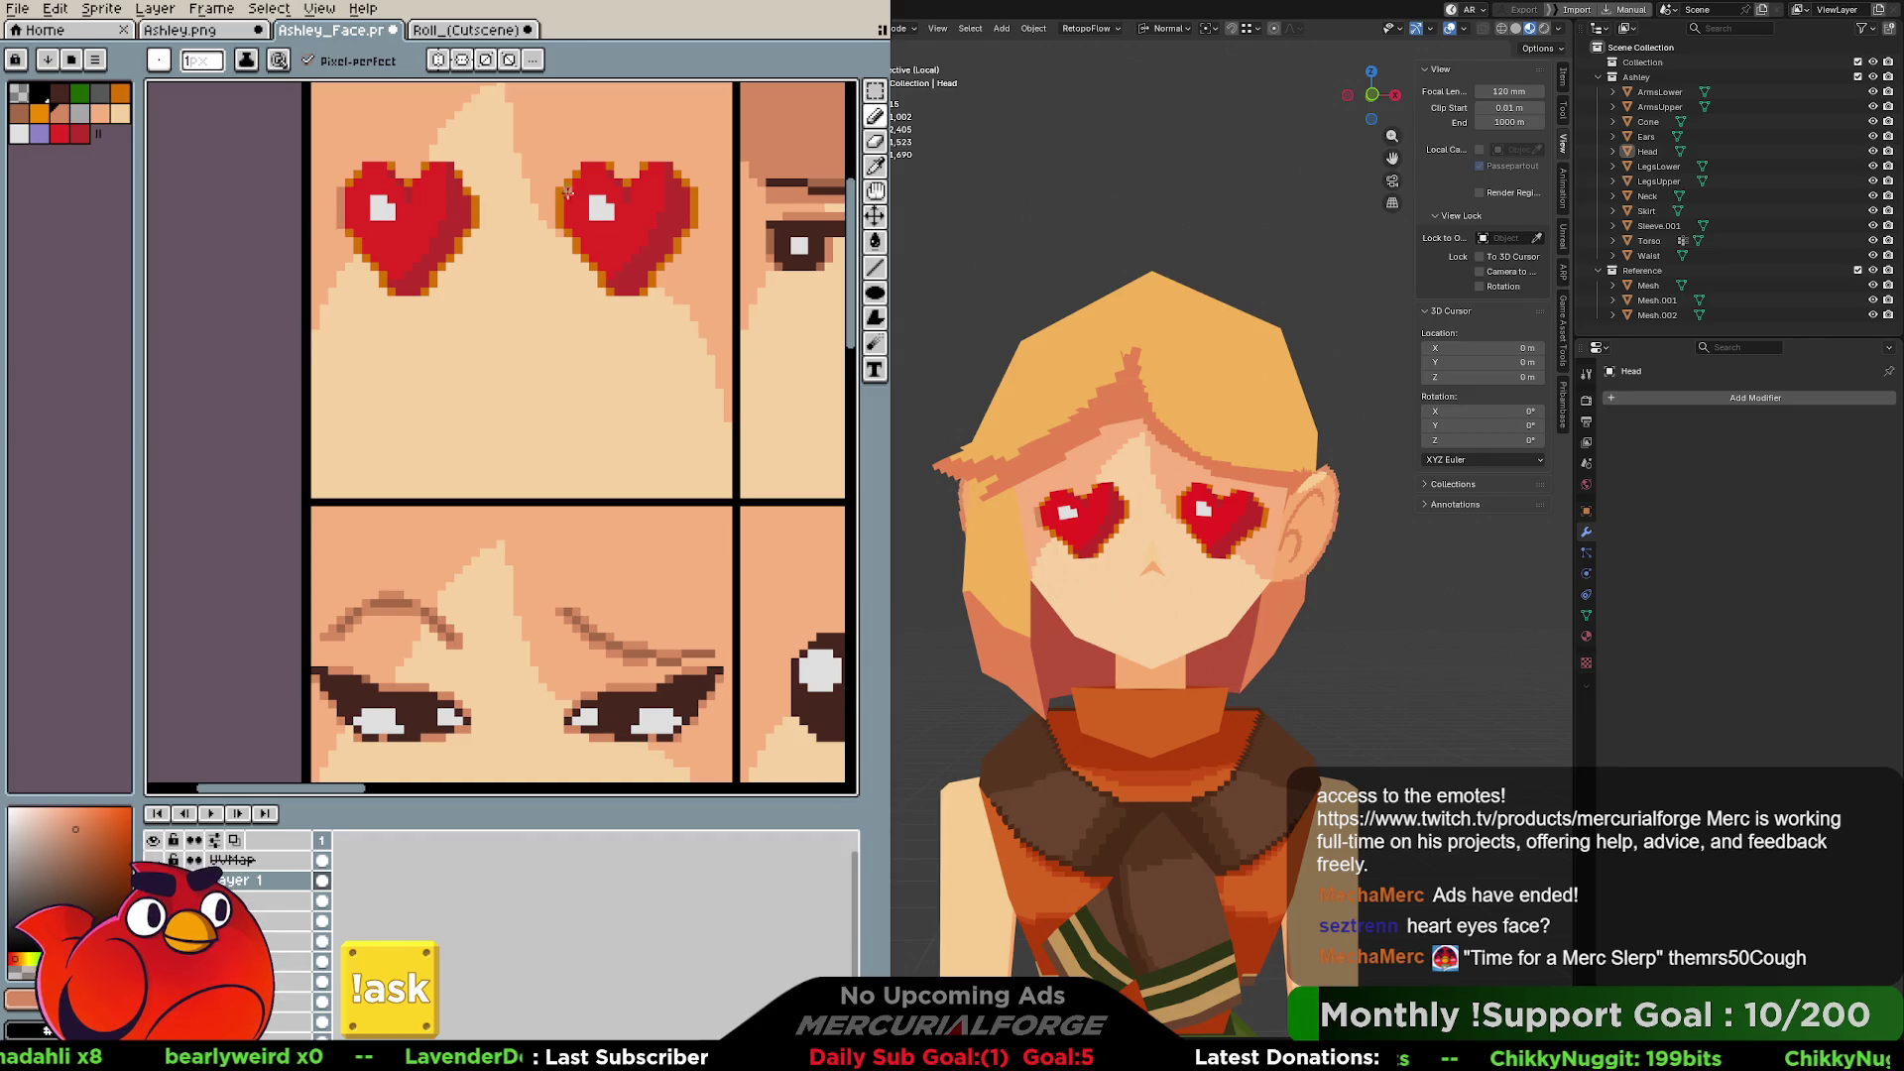
Sample the heart's red from the heart-eyes face and switch on vertical mirror symmetry.
{"action": "mouse_move", "coordinate": [600, 221]}
{"action": "left_mouse_down"}
{"action": "mouse_move", "coordinate": [573, 340]}
{"action": "mouse_move", "coordinate": [560, 303]}
{"action": "left_mouse_up"}
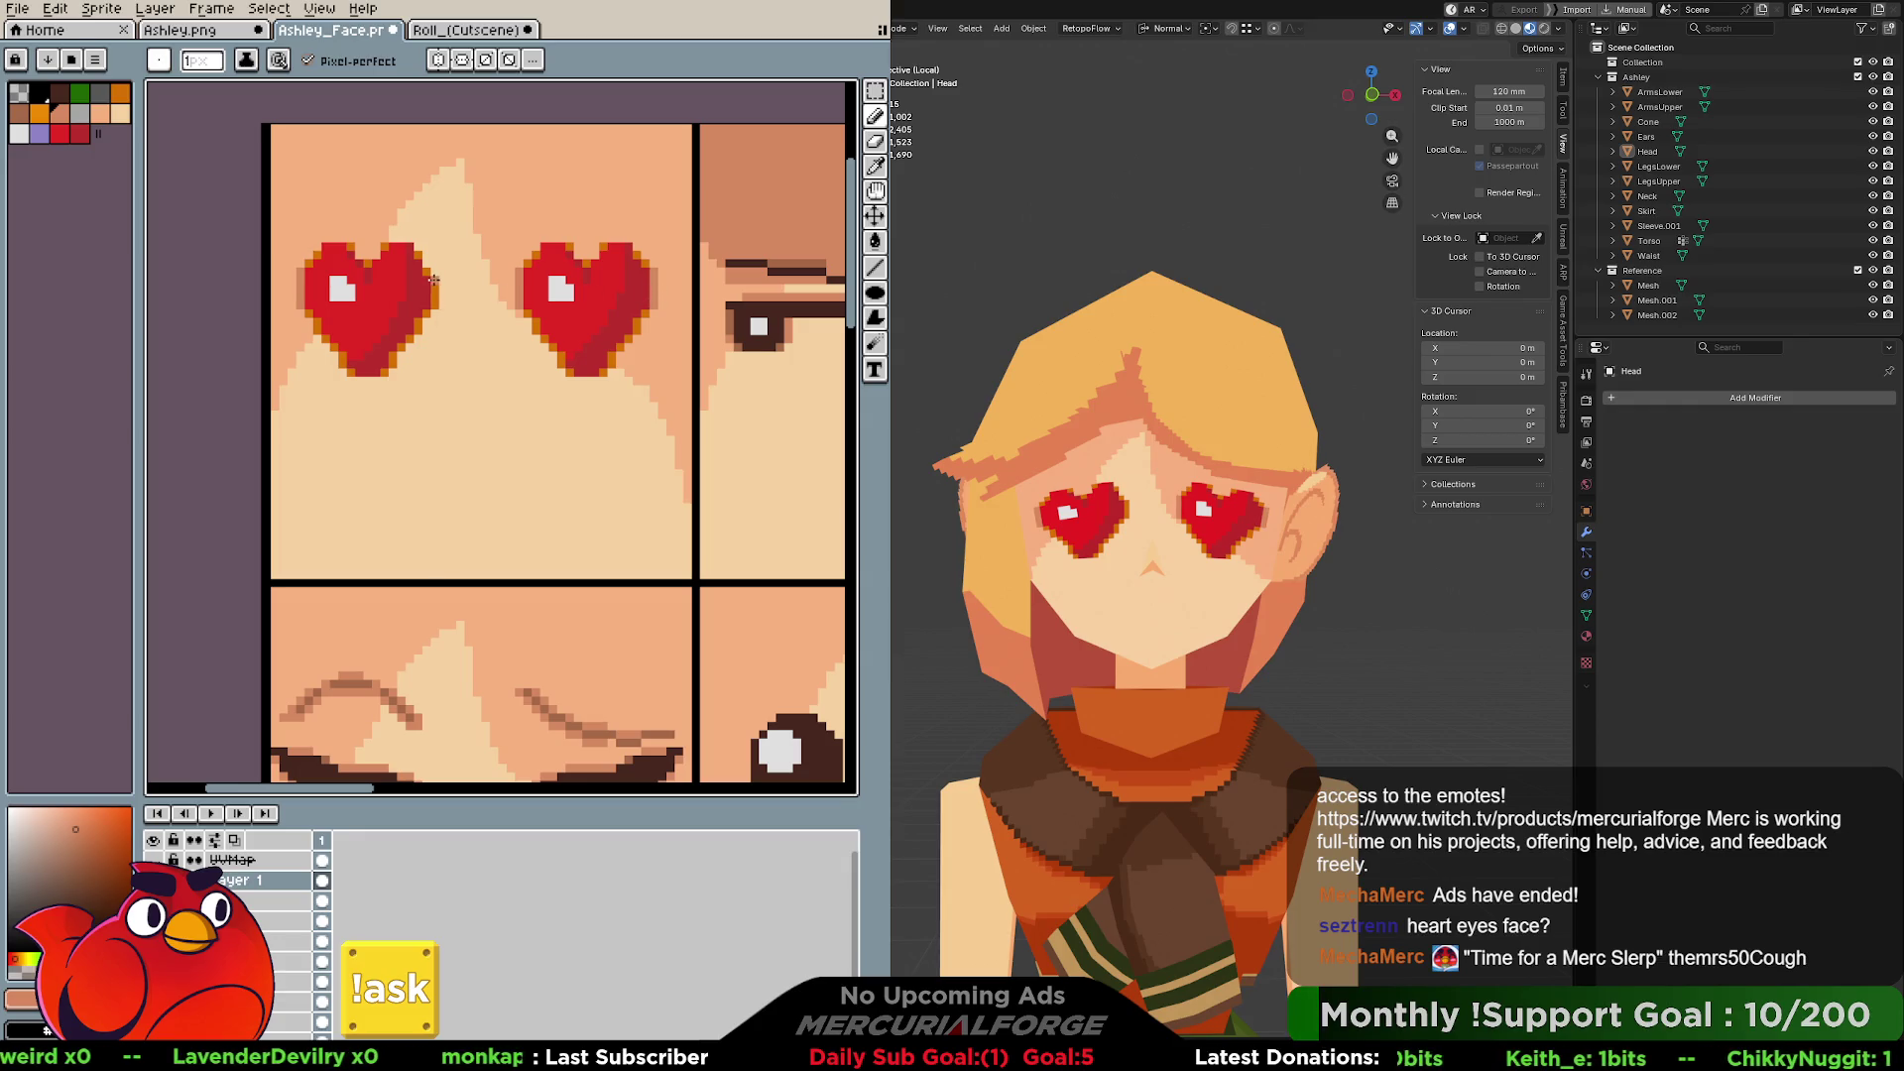
{"action": "left_click", "coordinate": [502, 264], "text": "alt"}
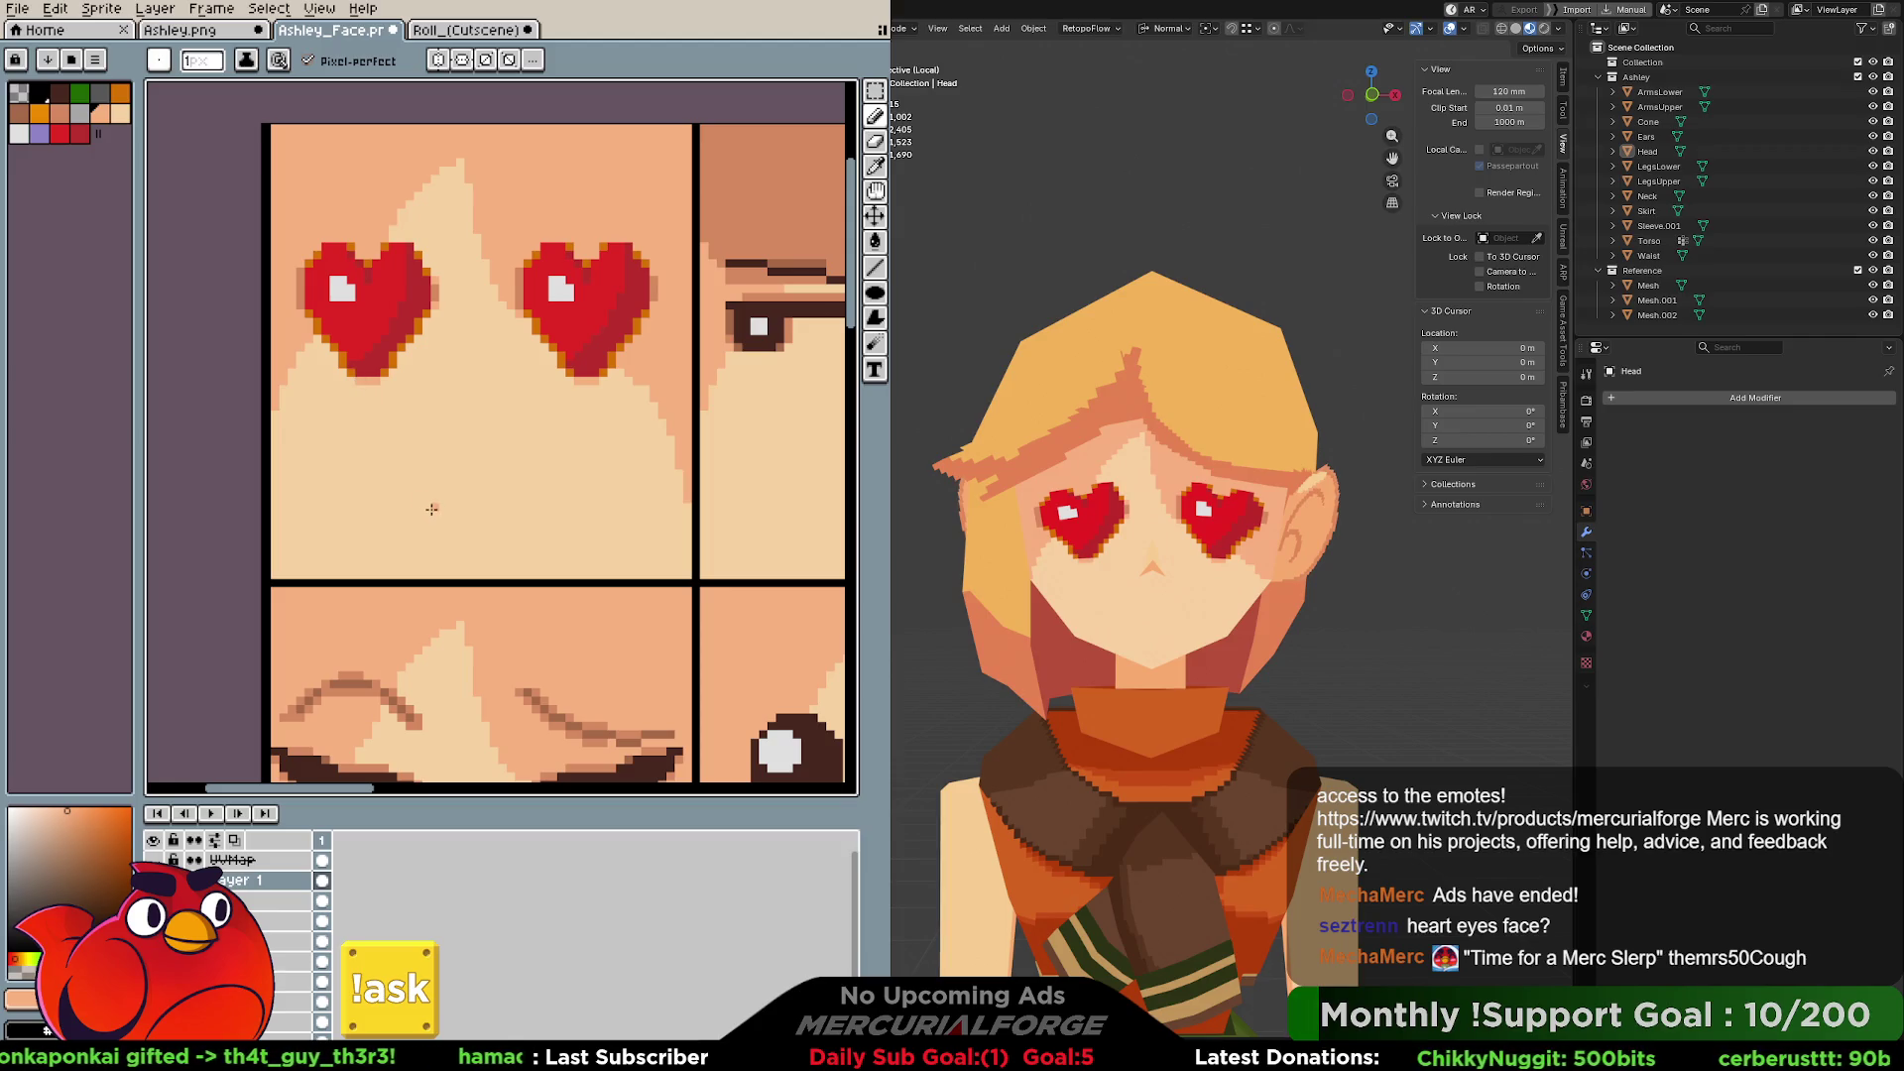
{"action": "left_click", "coordinate": [575, 328], "text": "alt"}
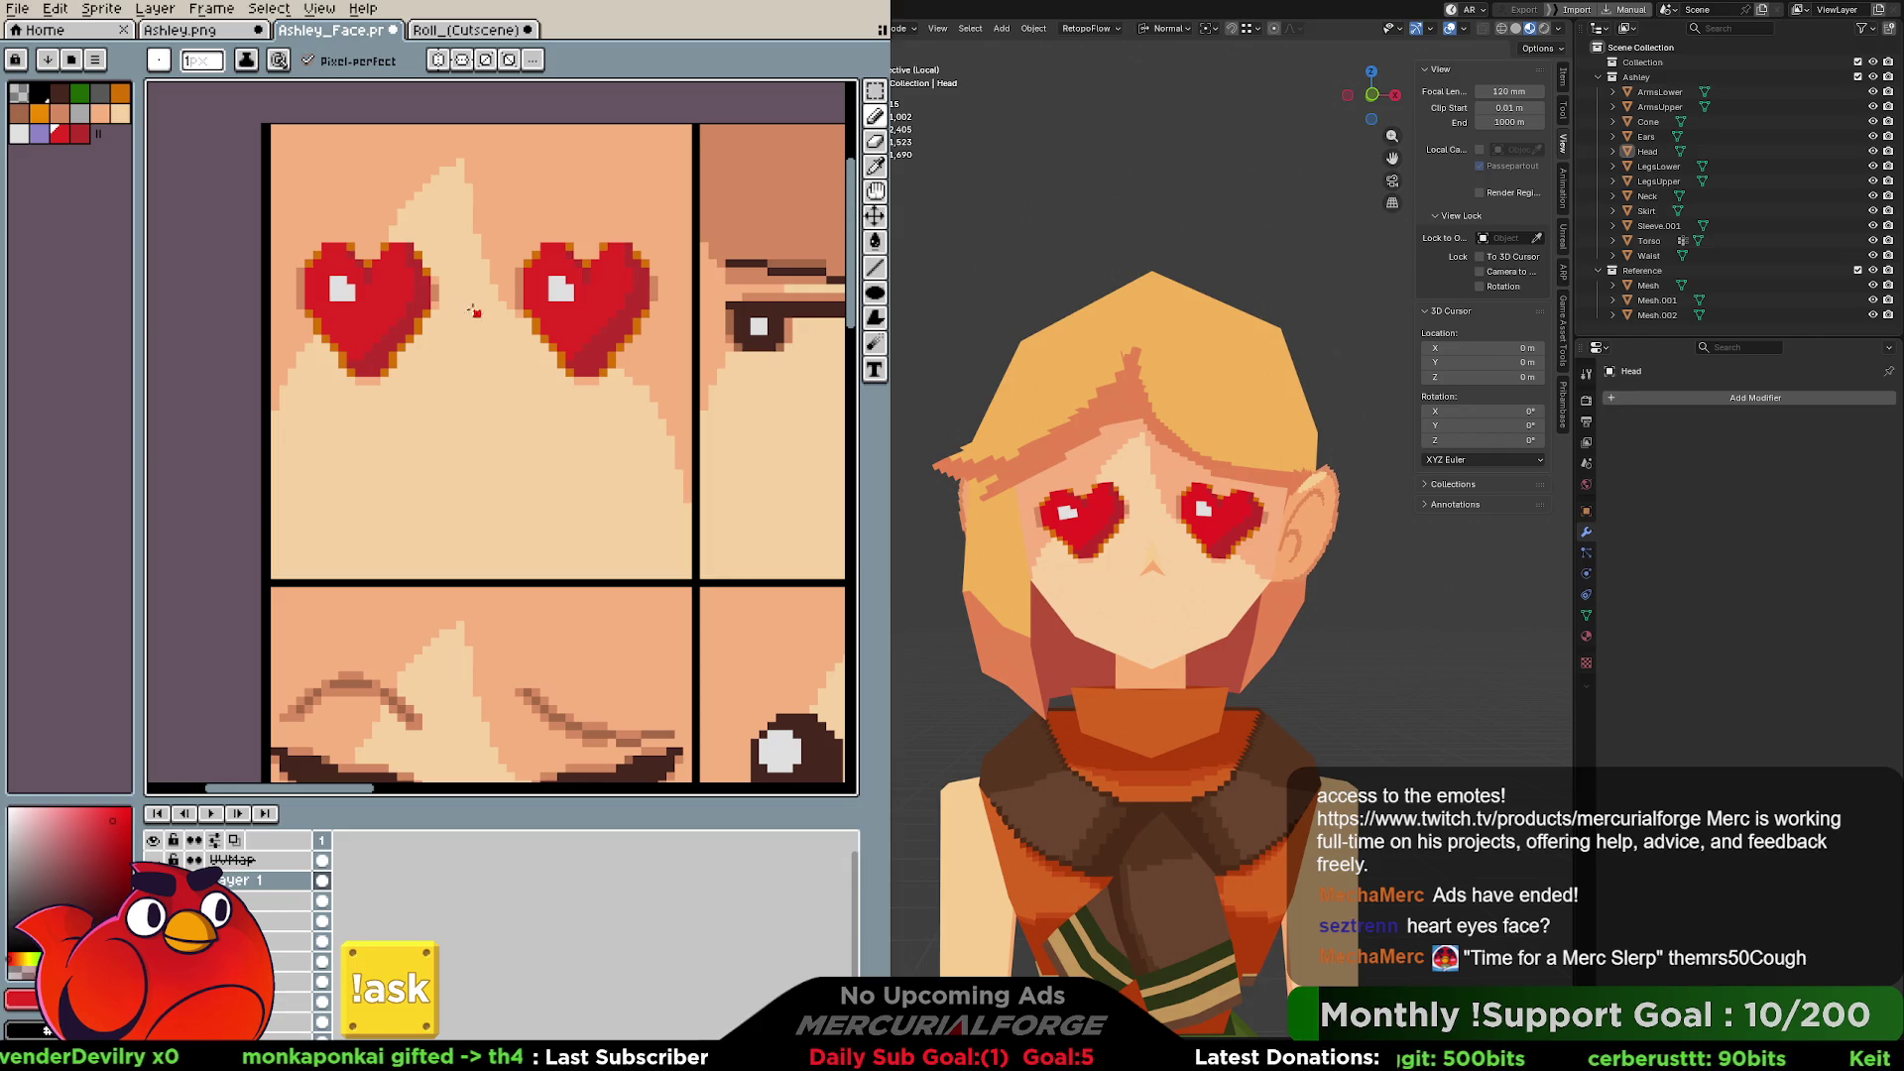
{"action": "left_click", "coordinate": [462, 61]}
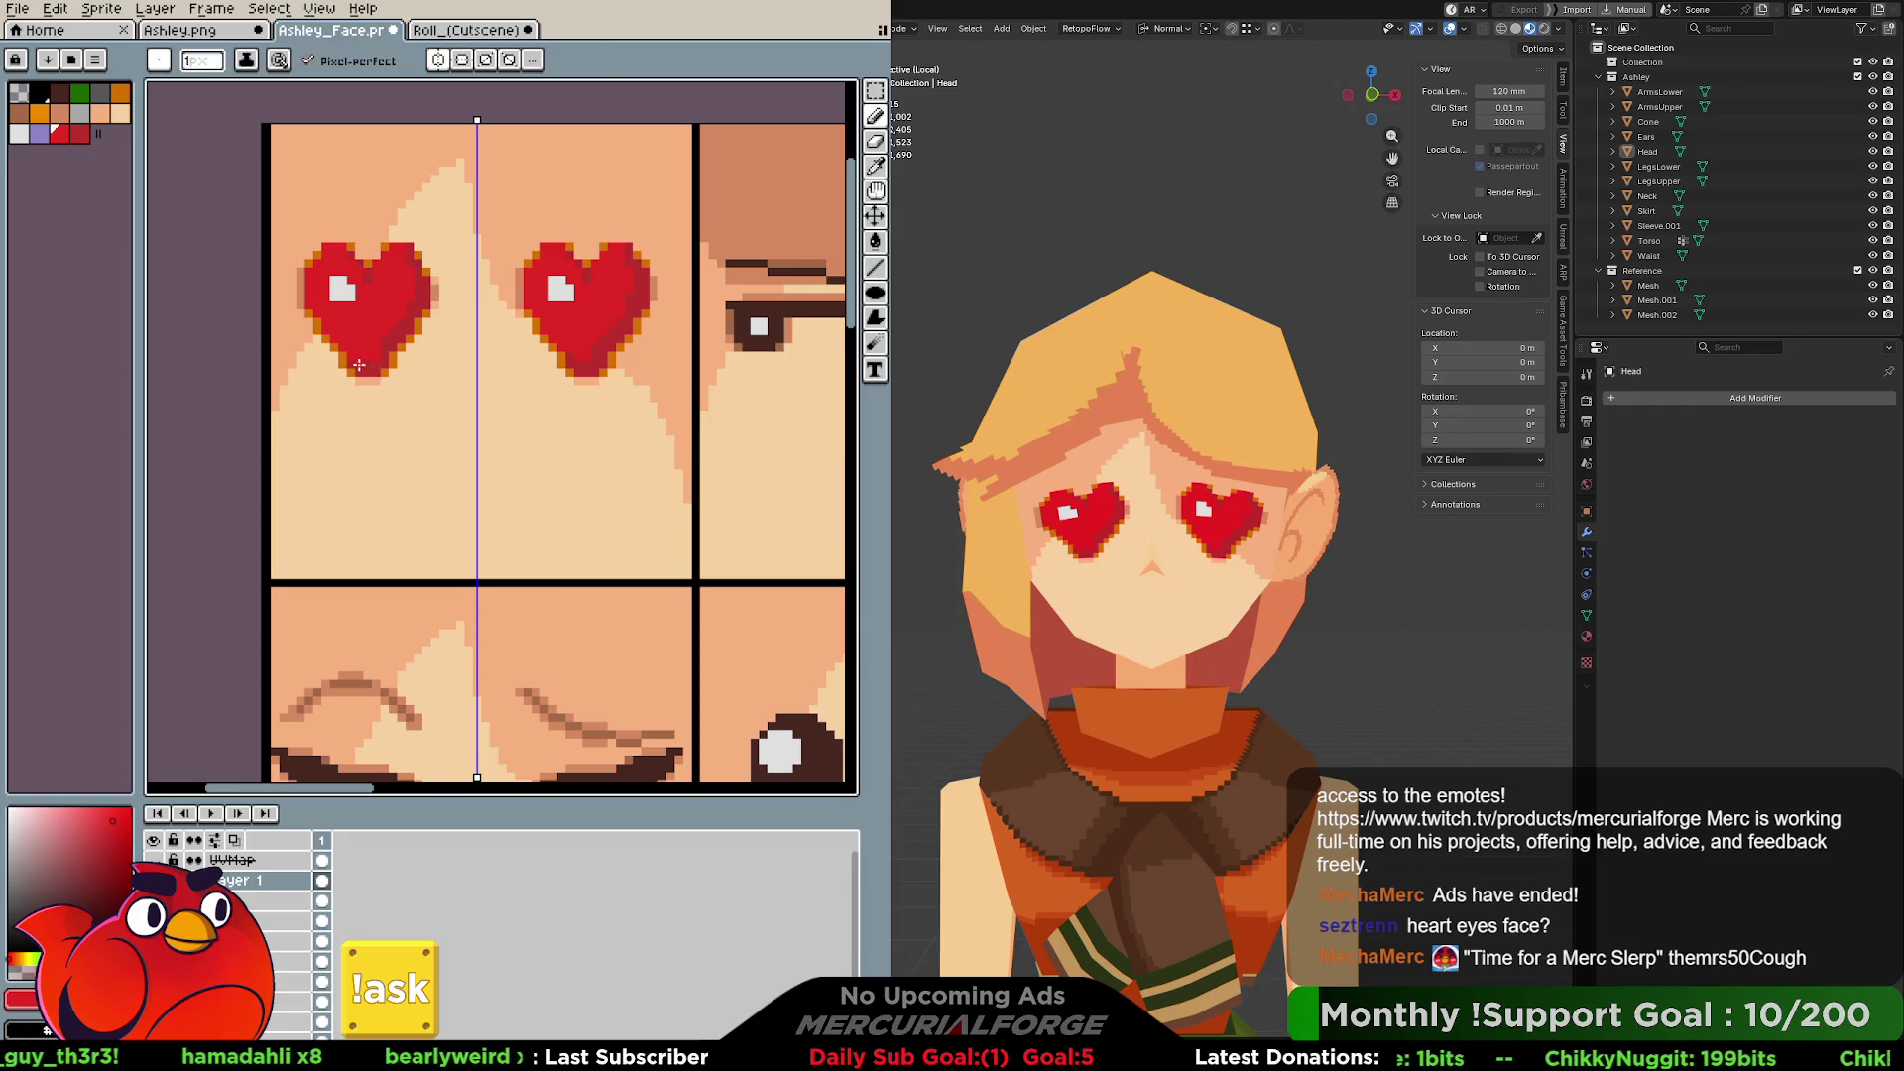
{"action": "left_click", "coordinate": [362, 357], "text": "alt"}
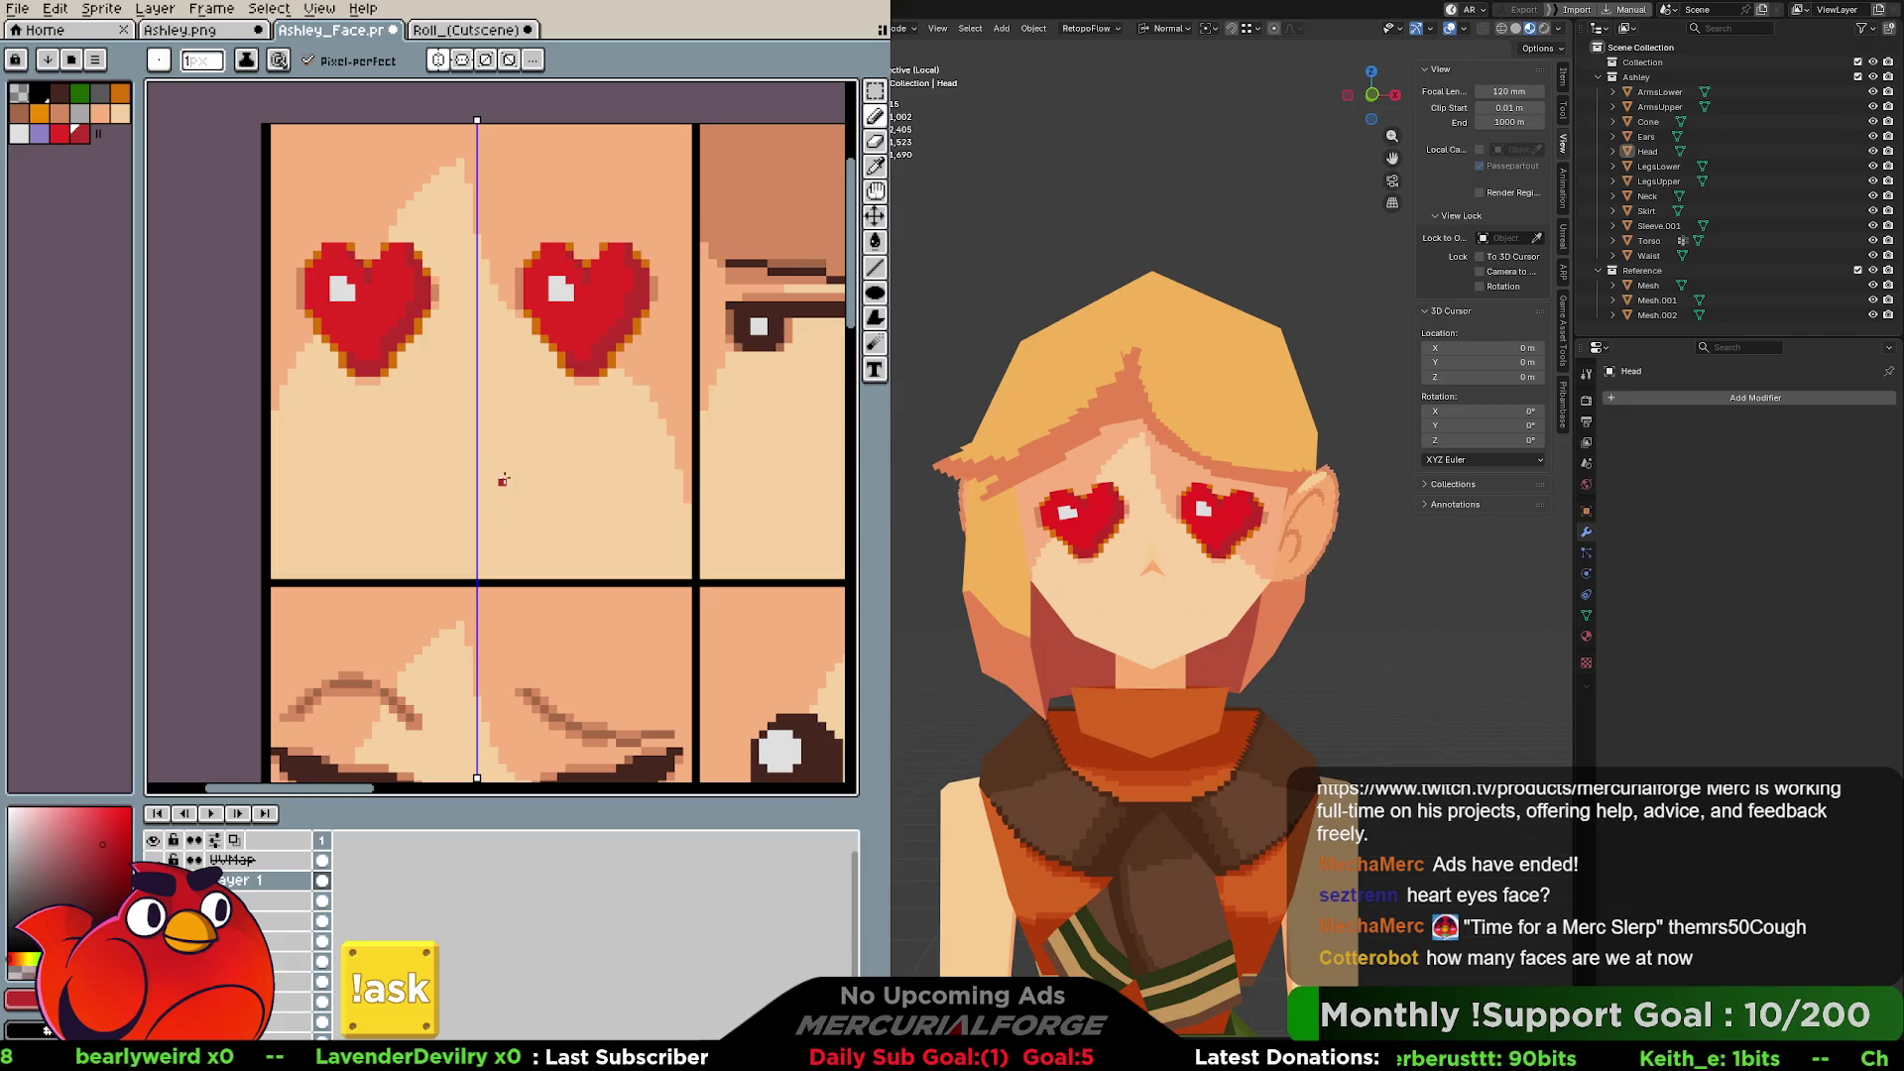
{"action": "scroll", "coordinate": [578, 446], "scroll_direction": "down", "scroll_amount": 5}
{"action": "scroll", "coordinate": [577, 447], "scroll_direction": "up", "scroll_amount": 2}
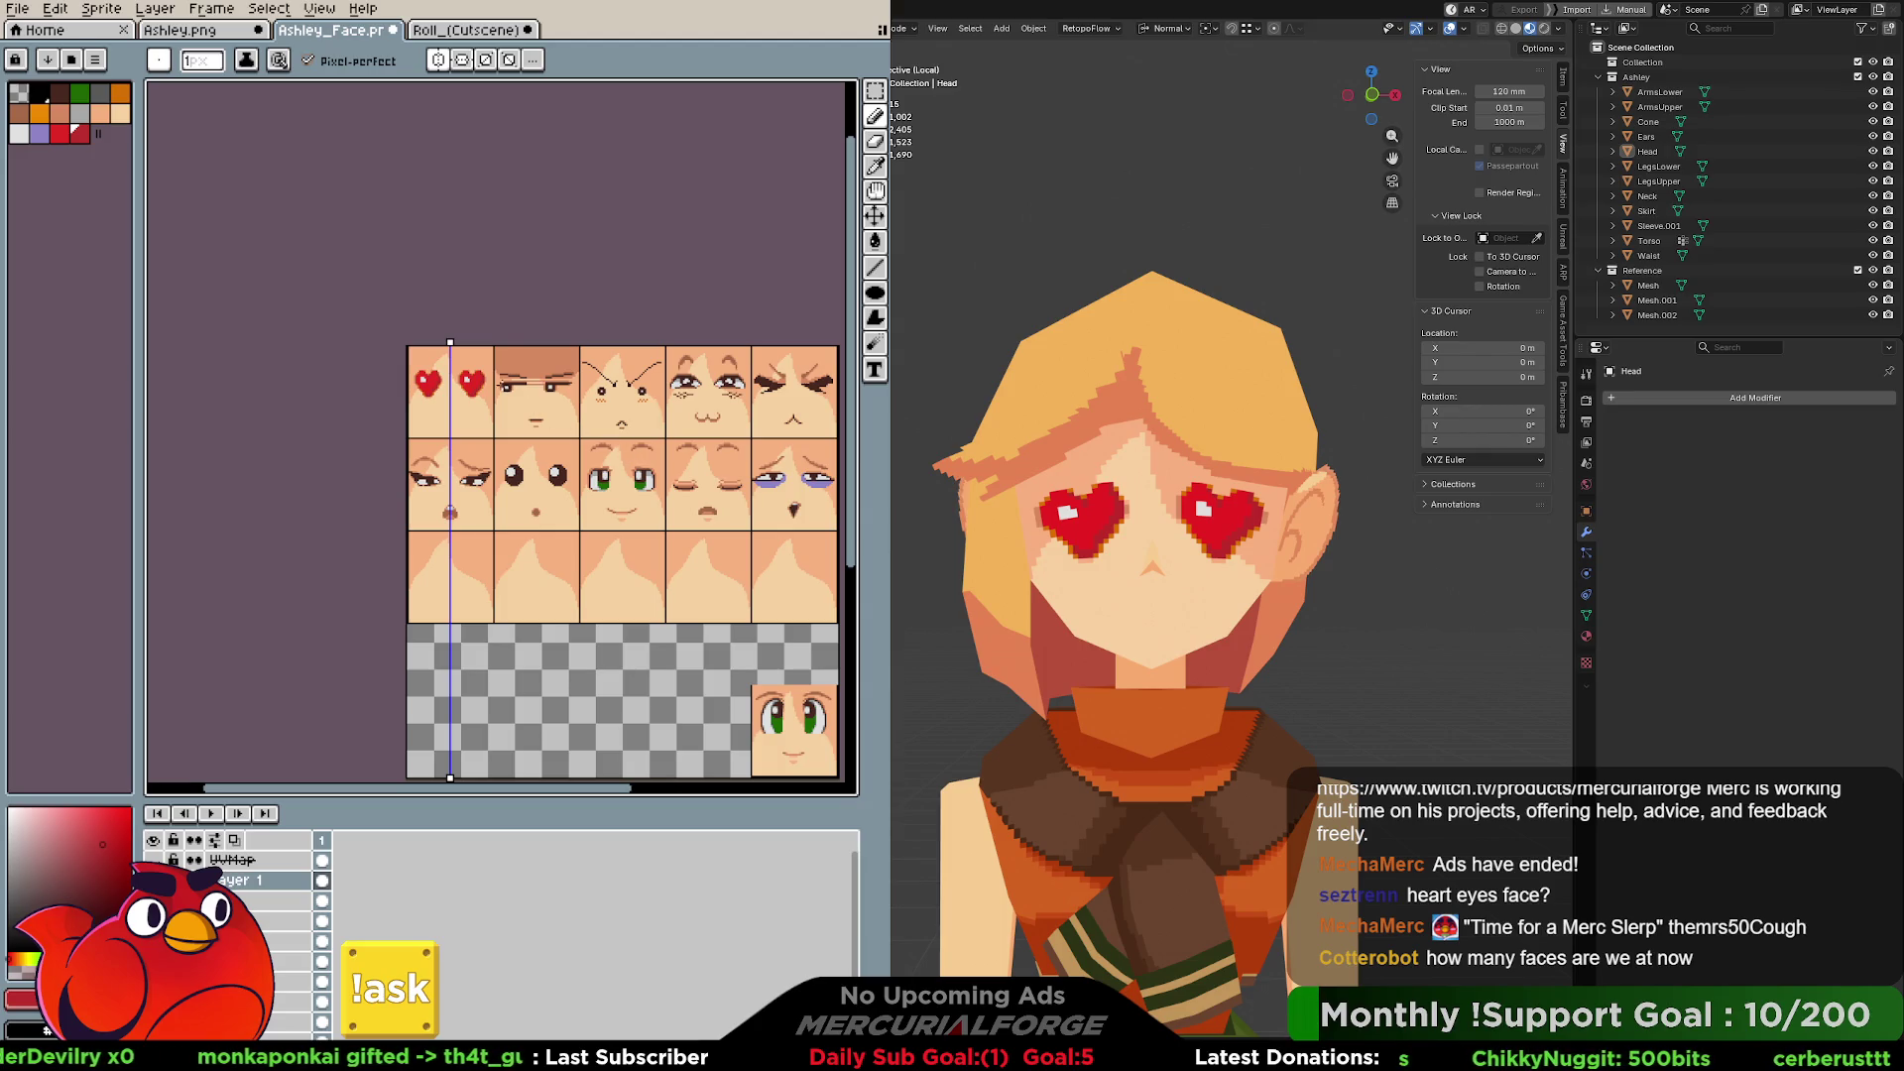
{"action": "scroll", "coordinate": [484, 396], "scroll_direction": "up", "scroll_amount": 4}
{"action": "middle_click_drag", "start_coordinate": [436, 402], "coordinate": [633, 427]}
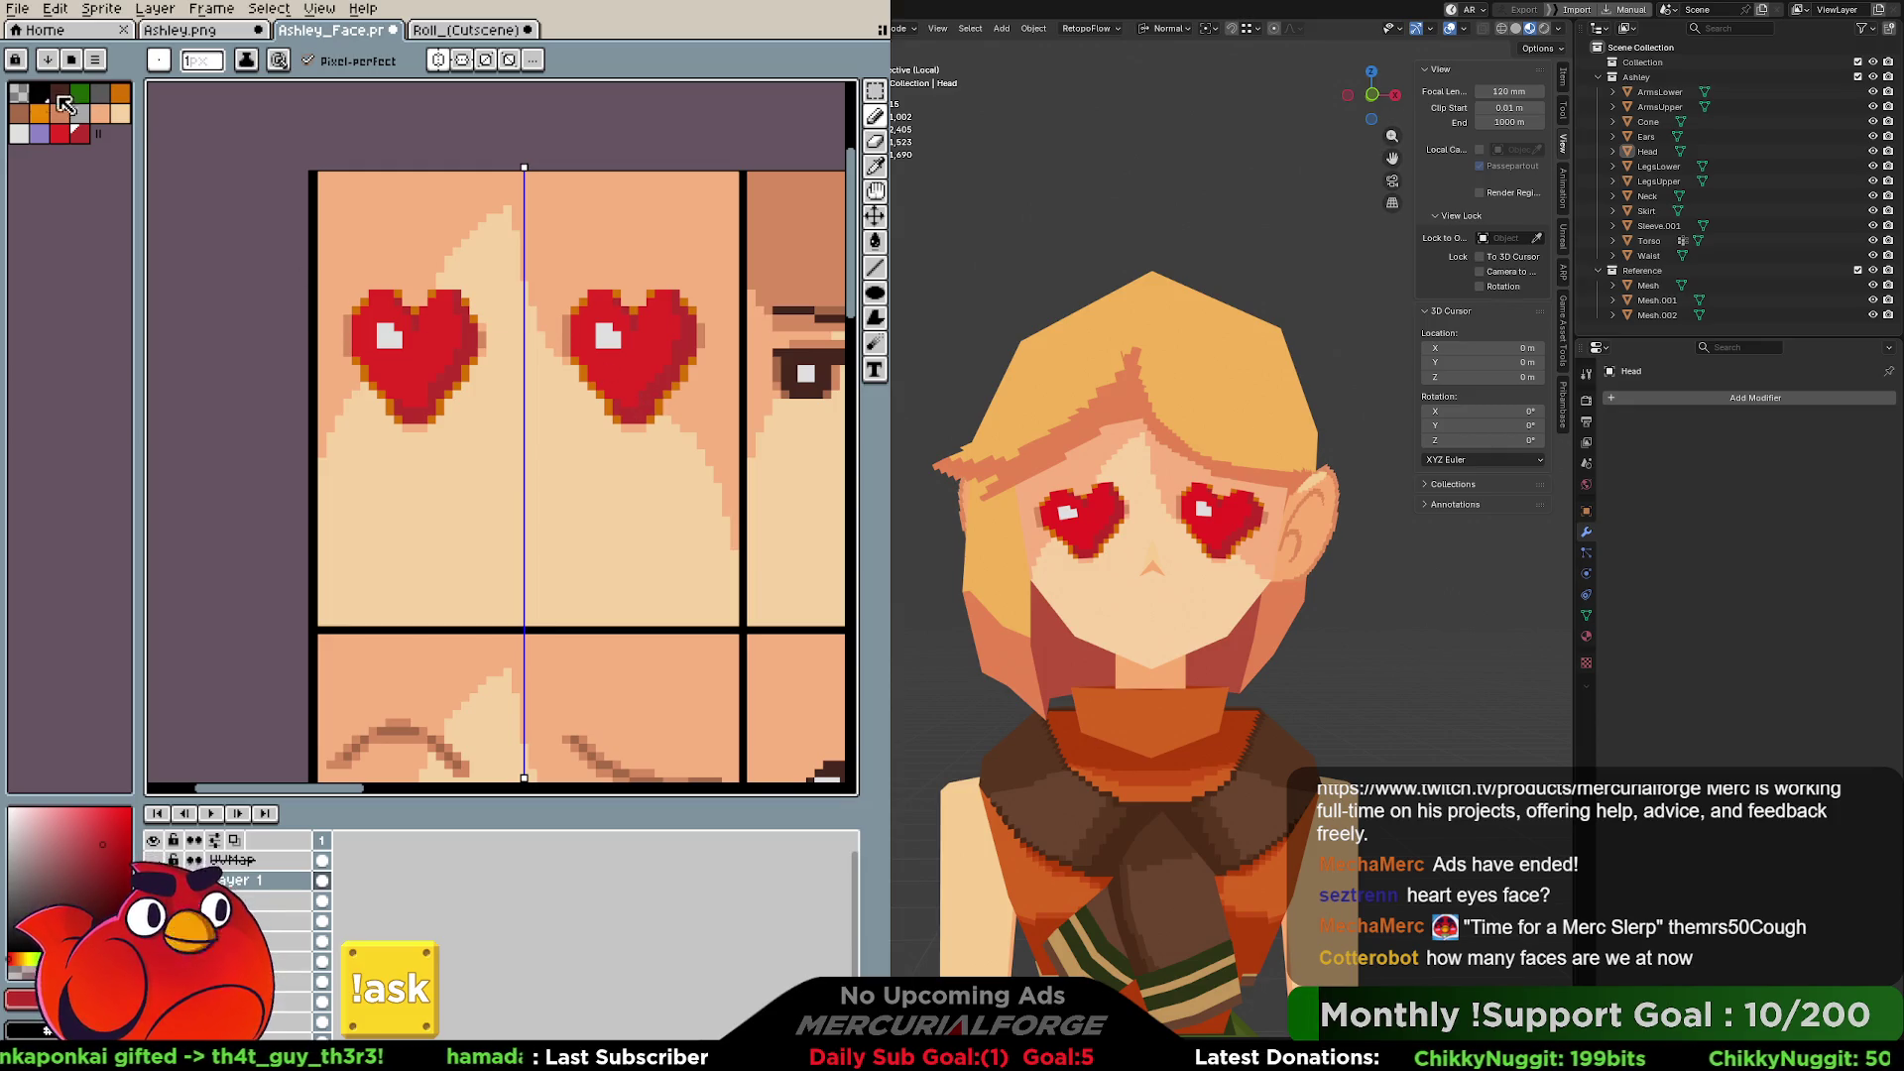
Sample the heart's orange outline, then turn off mirror symmetry.
{"action": "key", "text": "i"}
{"action": "left_click", "coordinate": [655, 411]}
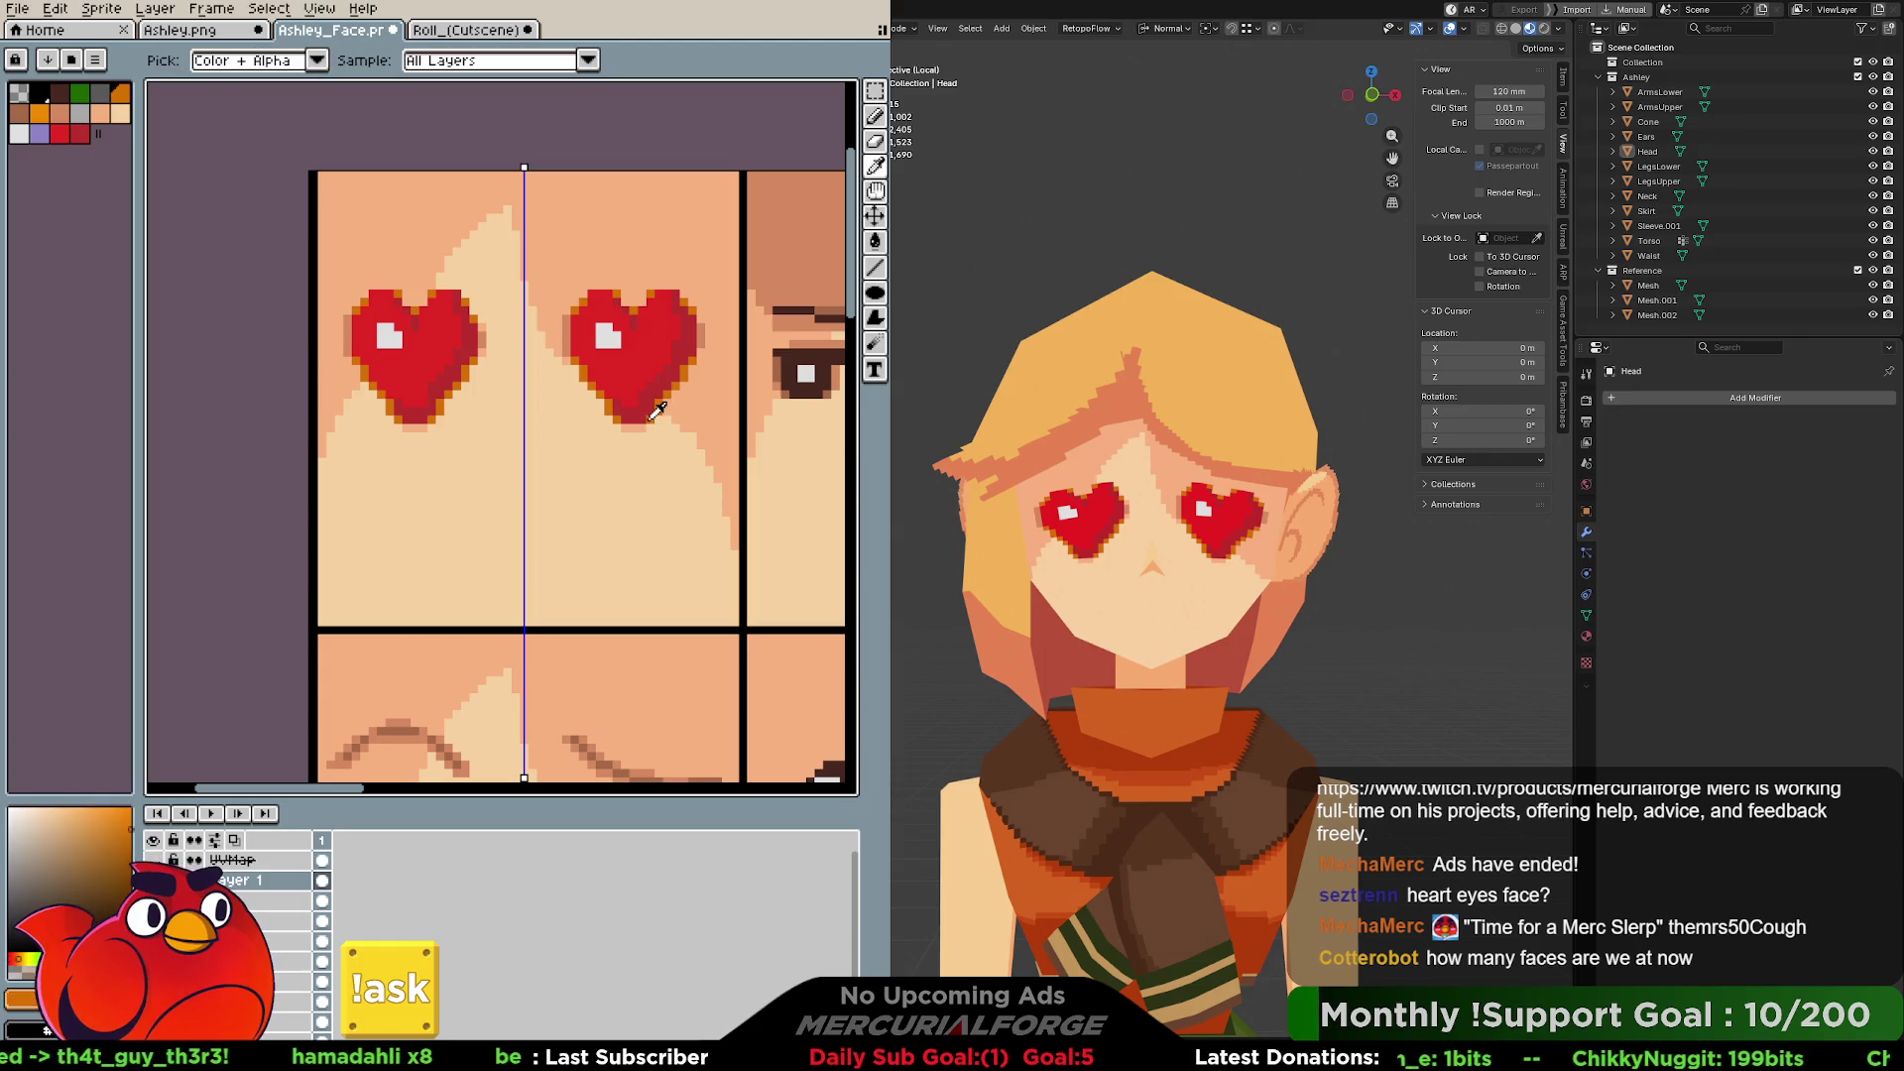
{"action": "key", "text": "b"}
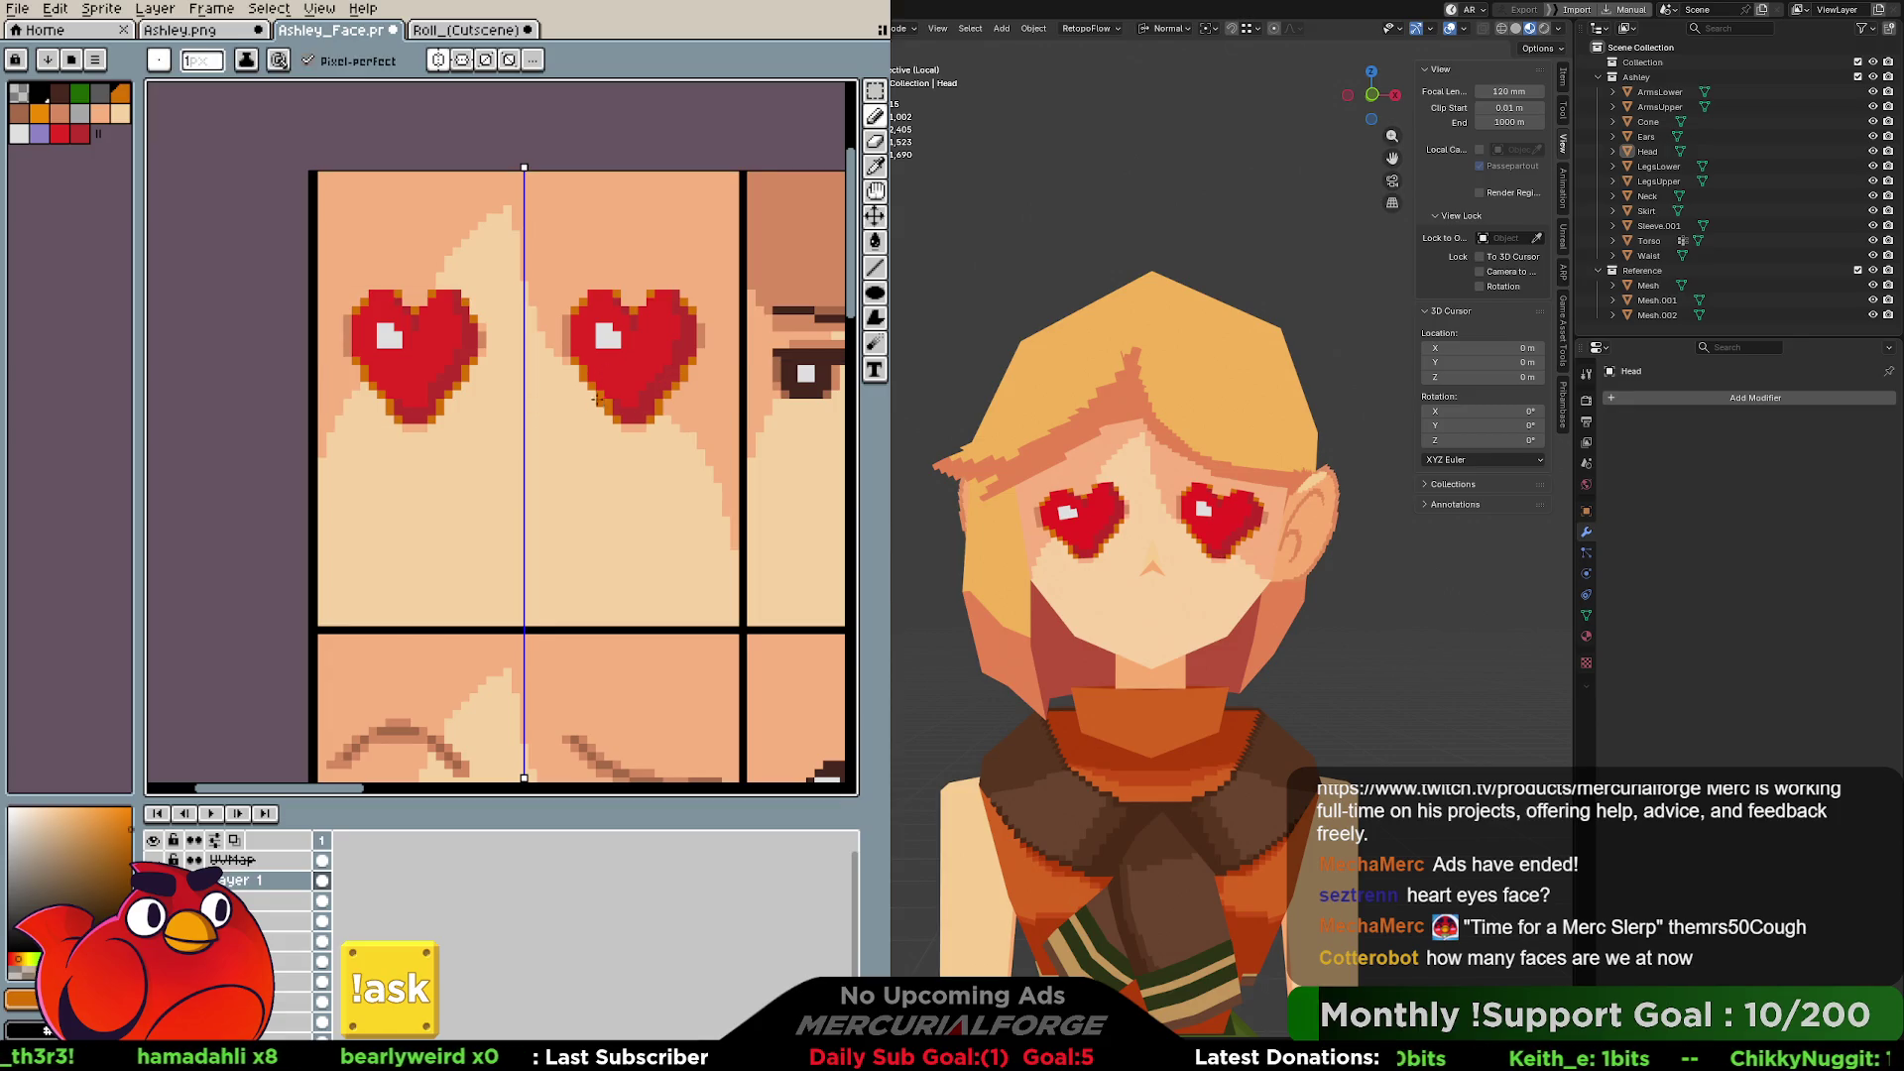
{"action": "left_click", "coordinate": [437, 59]}
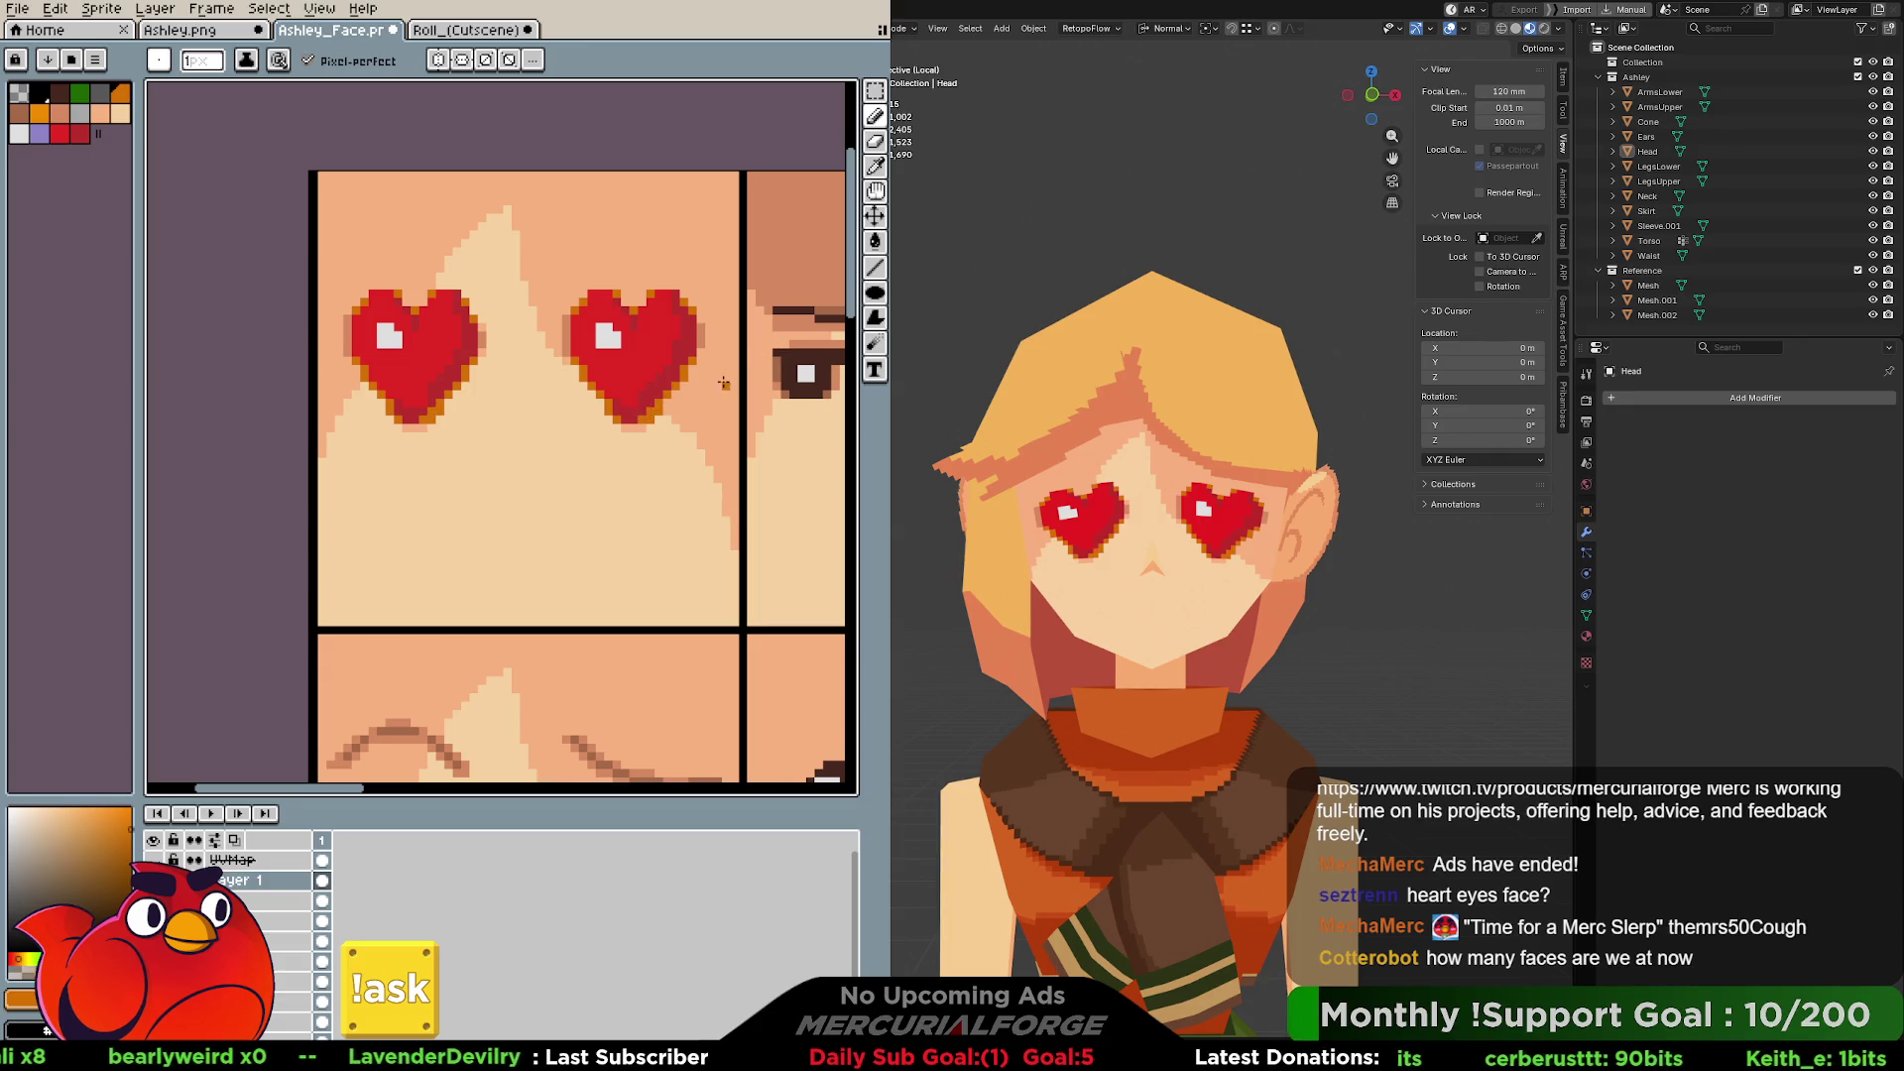
Sample the face's pale skin tone as the drawing colour.
{"action": "left_click", "coordinate": [667, 413], "text": "alt"}
{"action": "left_click", "coordinate": [665, 412], "text": "alt"}
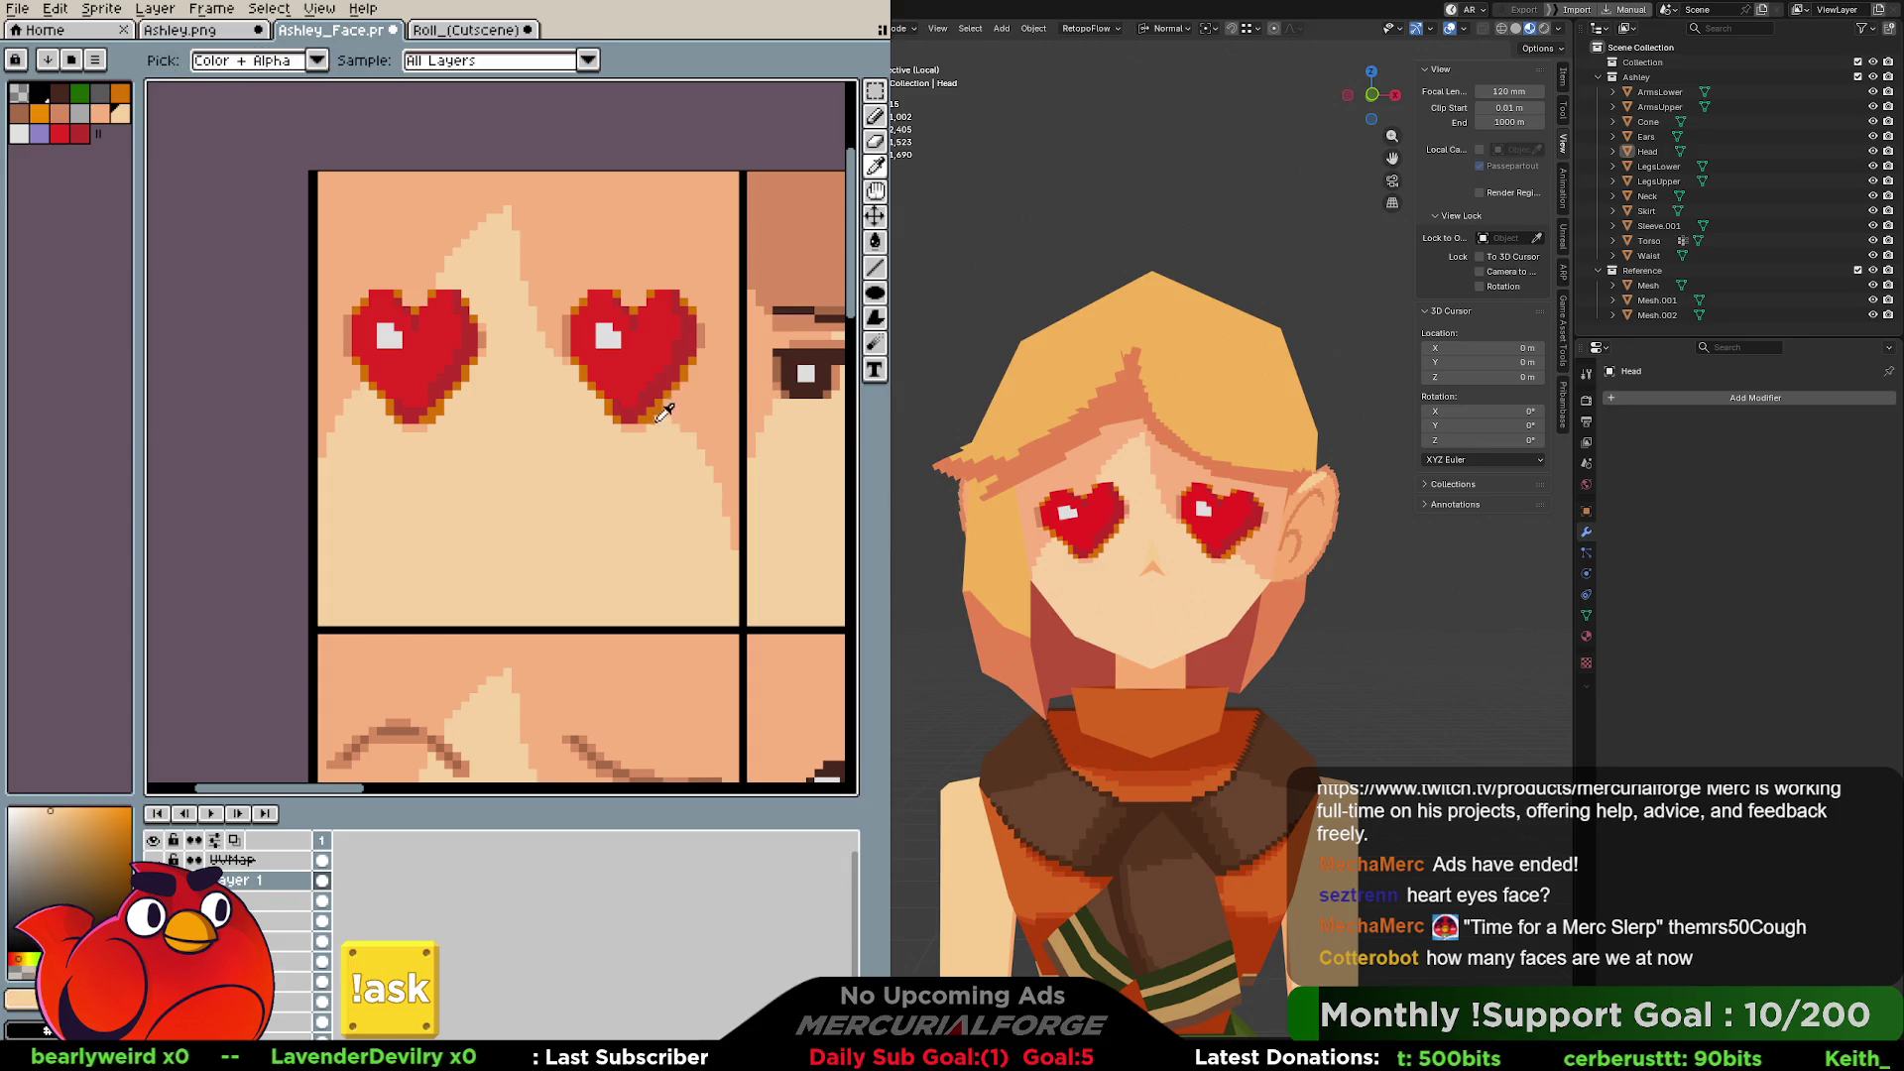
{"action": "left_click", "coordinate": [708, 359], "text": "alt"}
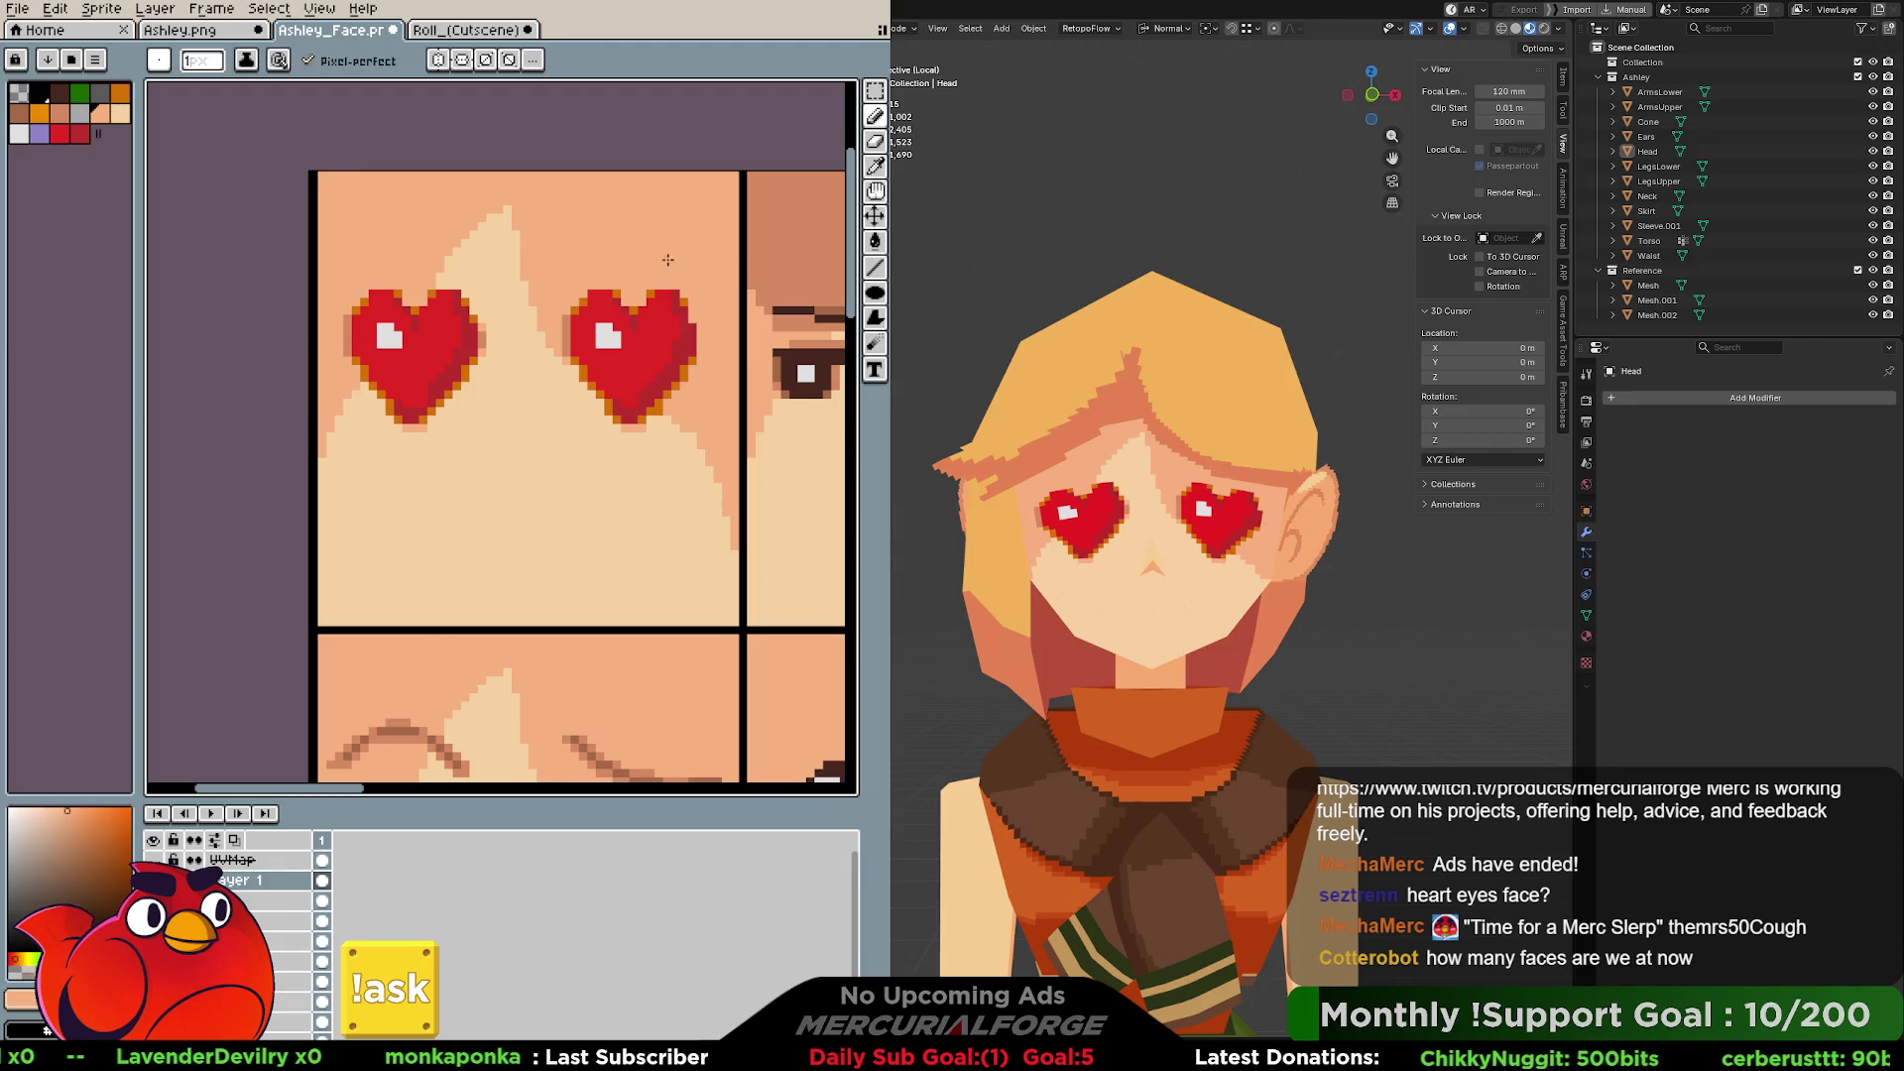
{"action": "left_click", "coordinate": [496, 352], "text": "alt"}
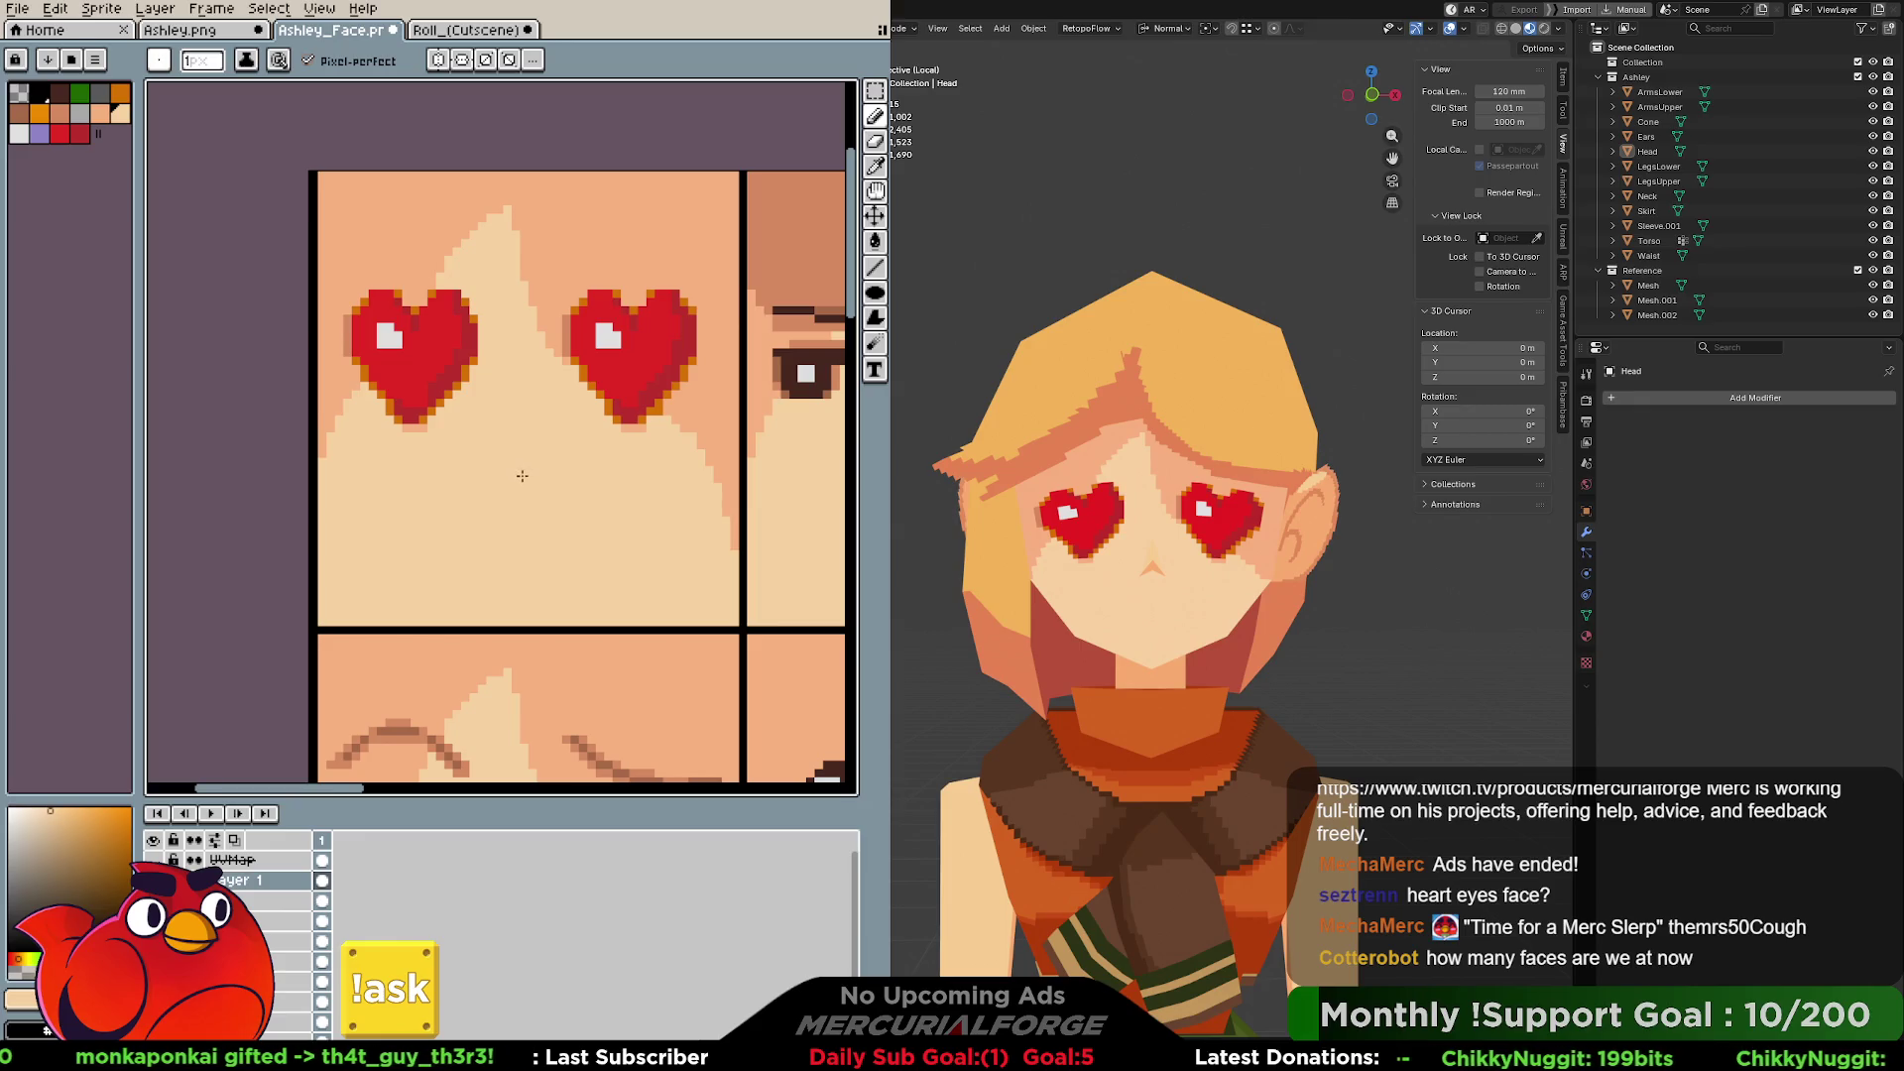
{"action": "middle_click_drag", "start_coordinate": [625, 506], "coordinate": [663, 318]}
Draw a mirrored mouth line under the heart eyes, then turn symmetry off.
{"action": "key", "text": "alt"}
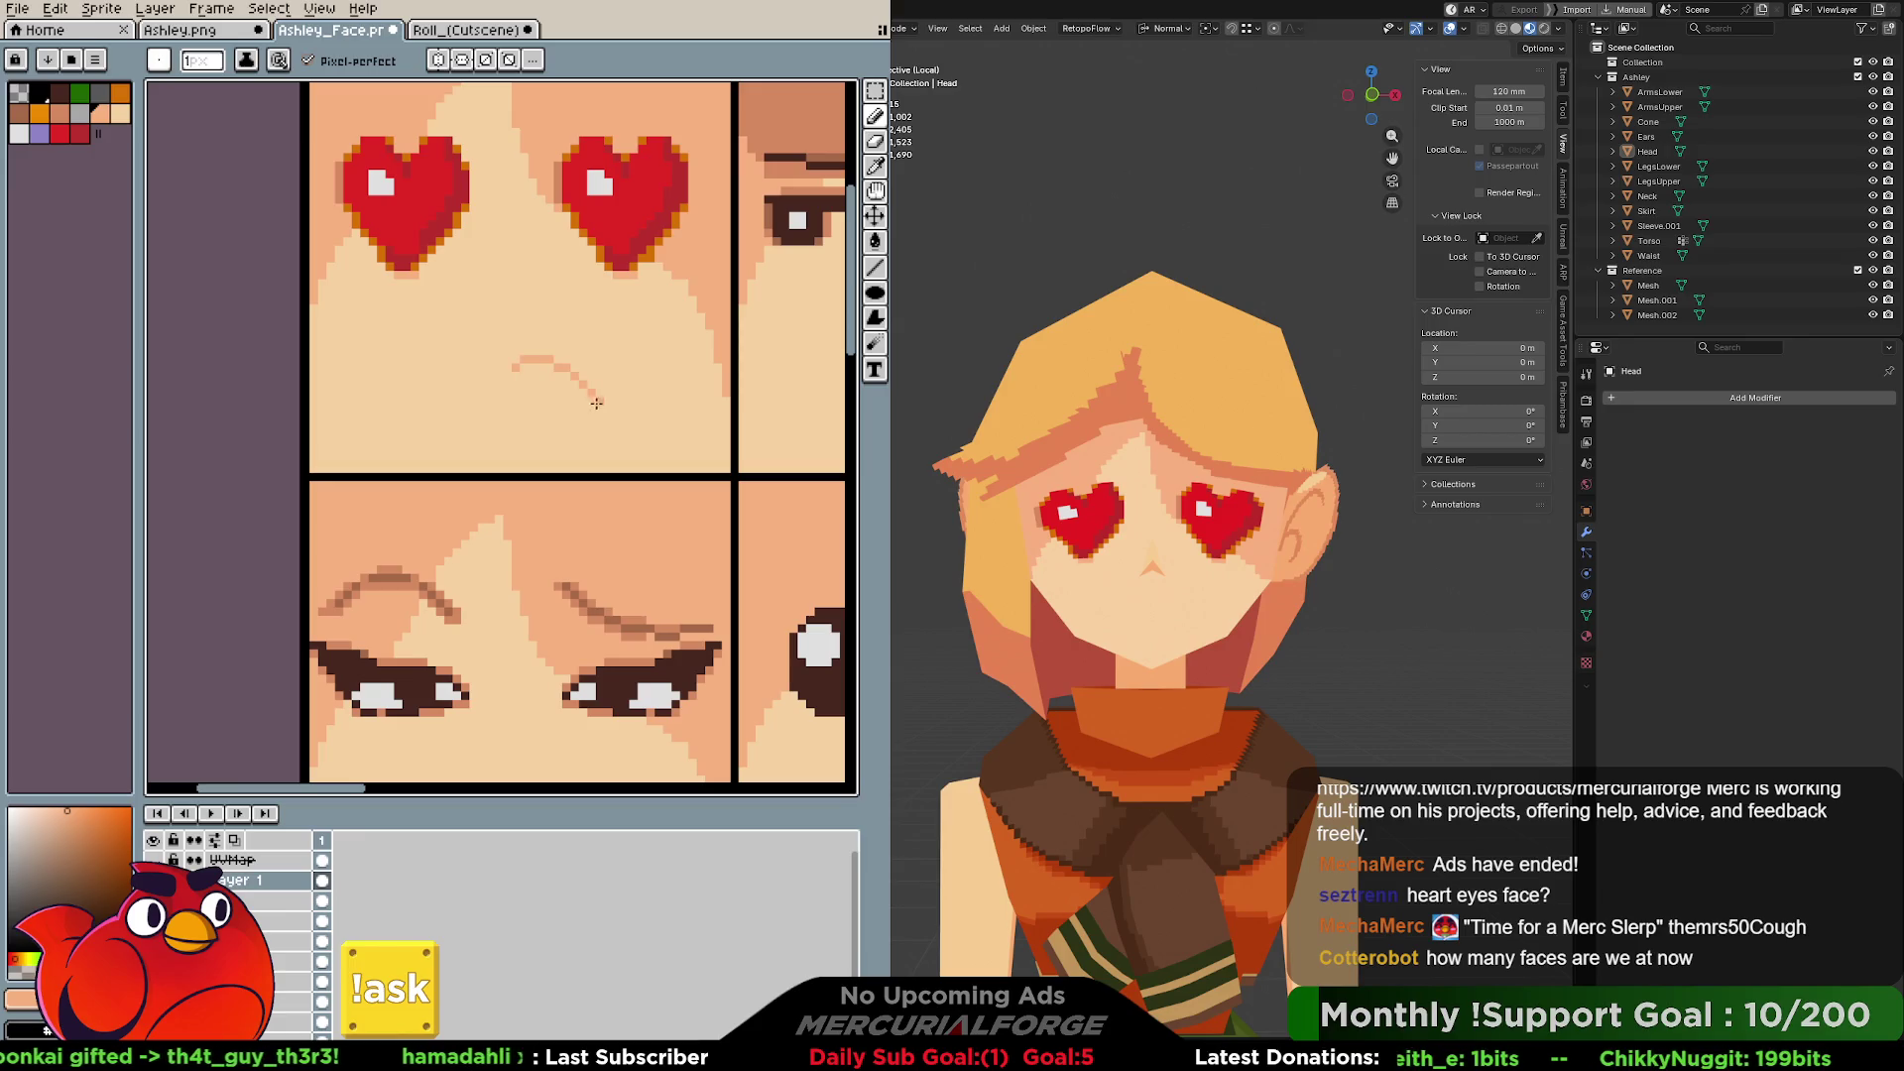
{"action": "left_click", "coordinate": [438, 59]}
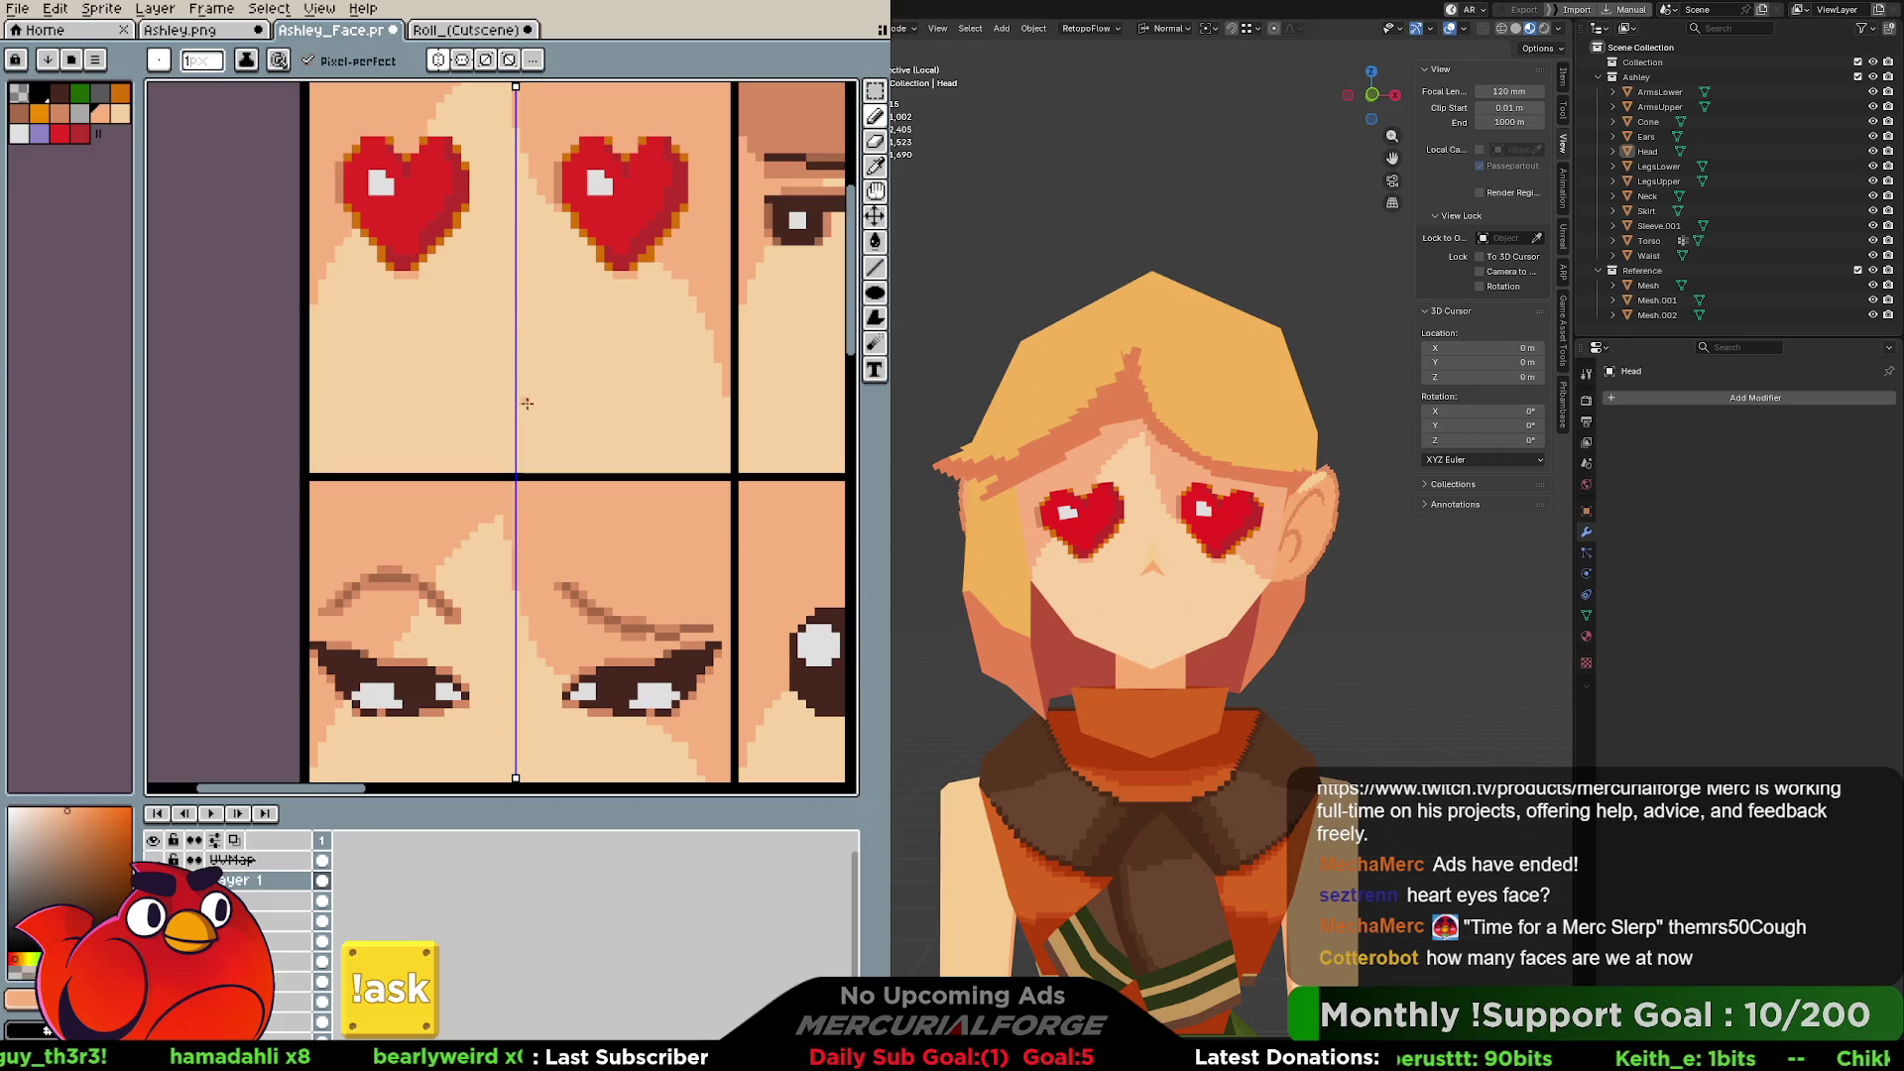
{"action": "mouse_move", "coordinate": [515, 374]}
{"action": "left_mouse_down"}
{"action": "mouse_move", "coordinate": [584, 367]}
{"action": "mouse_move", "coordinate": [536, 395]}
{"action": "left_mouse_up"}
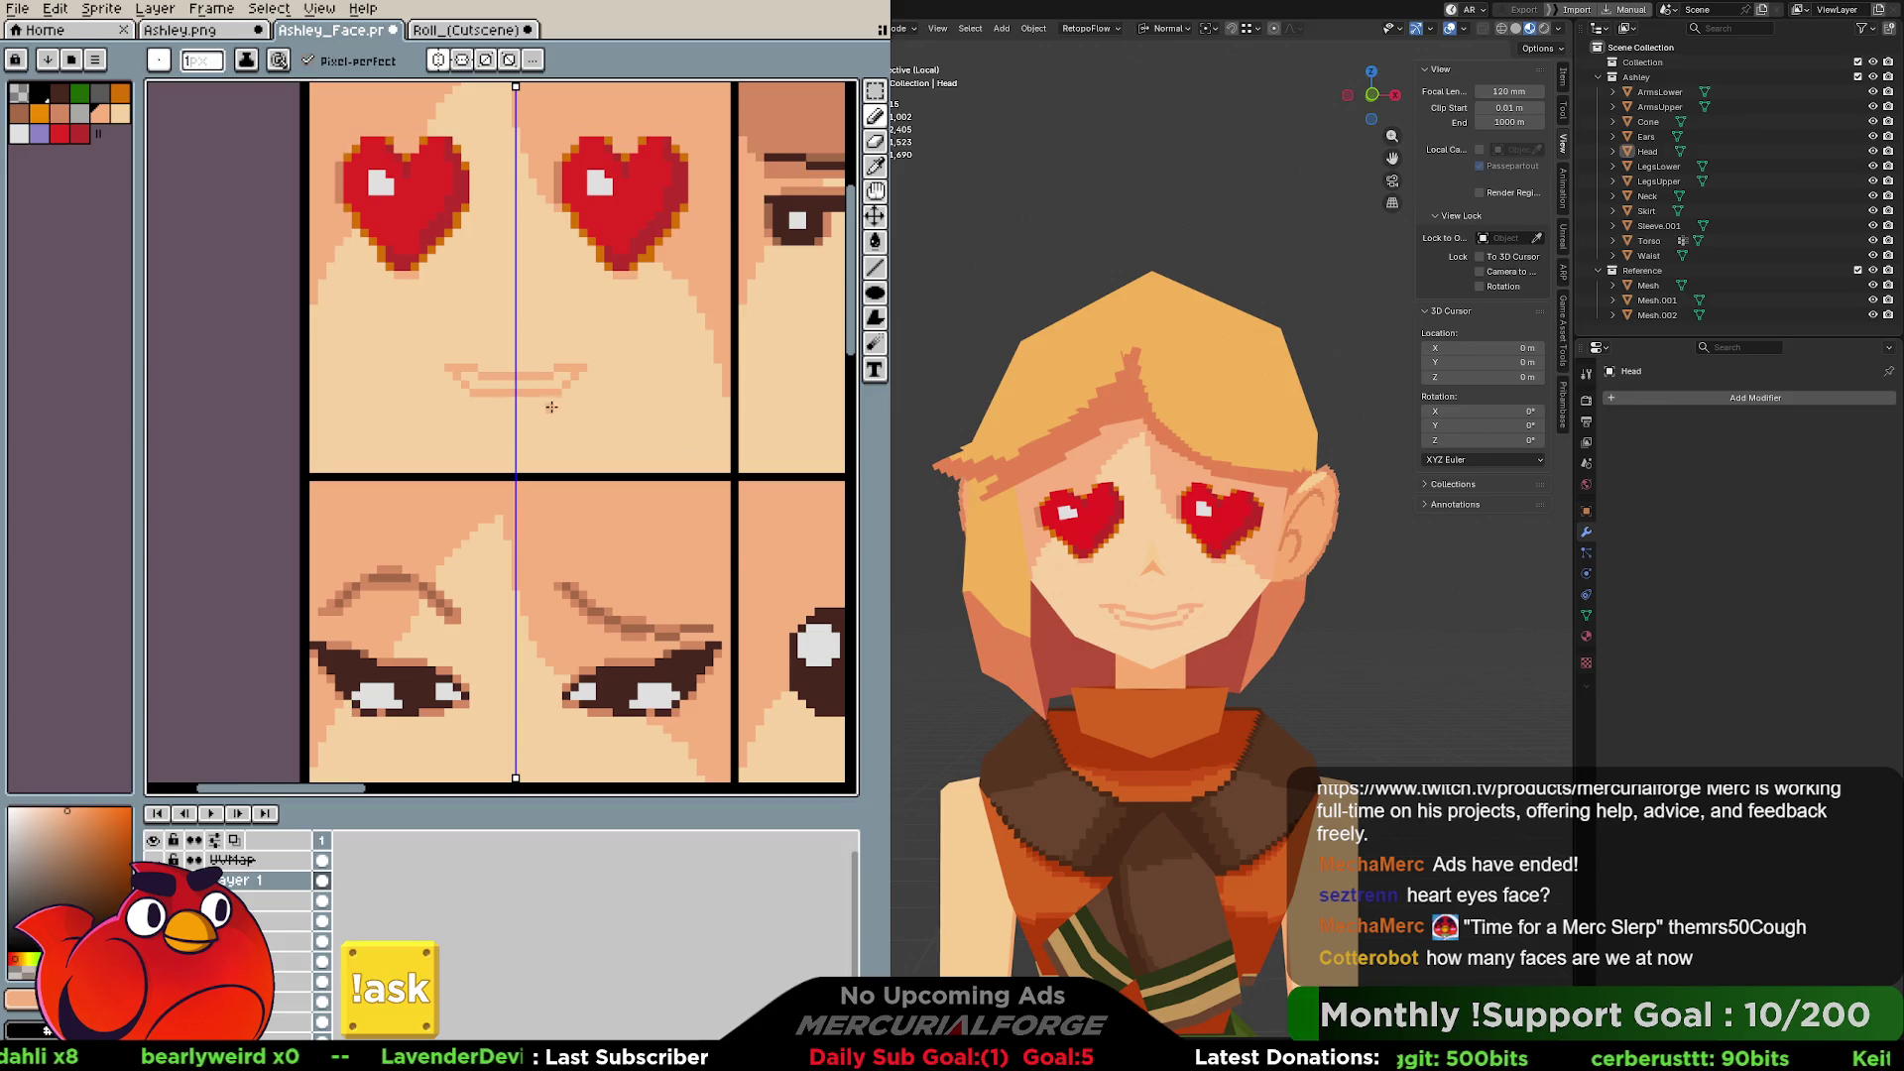
{"action": "key", "text": "ctrl+h"}
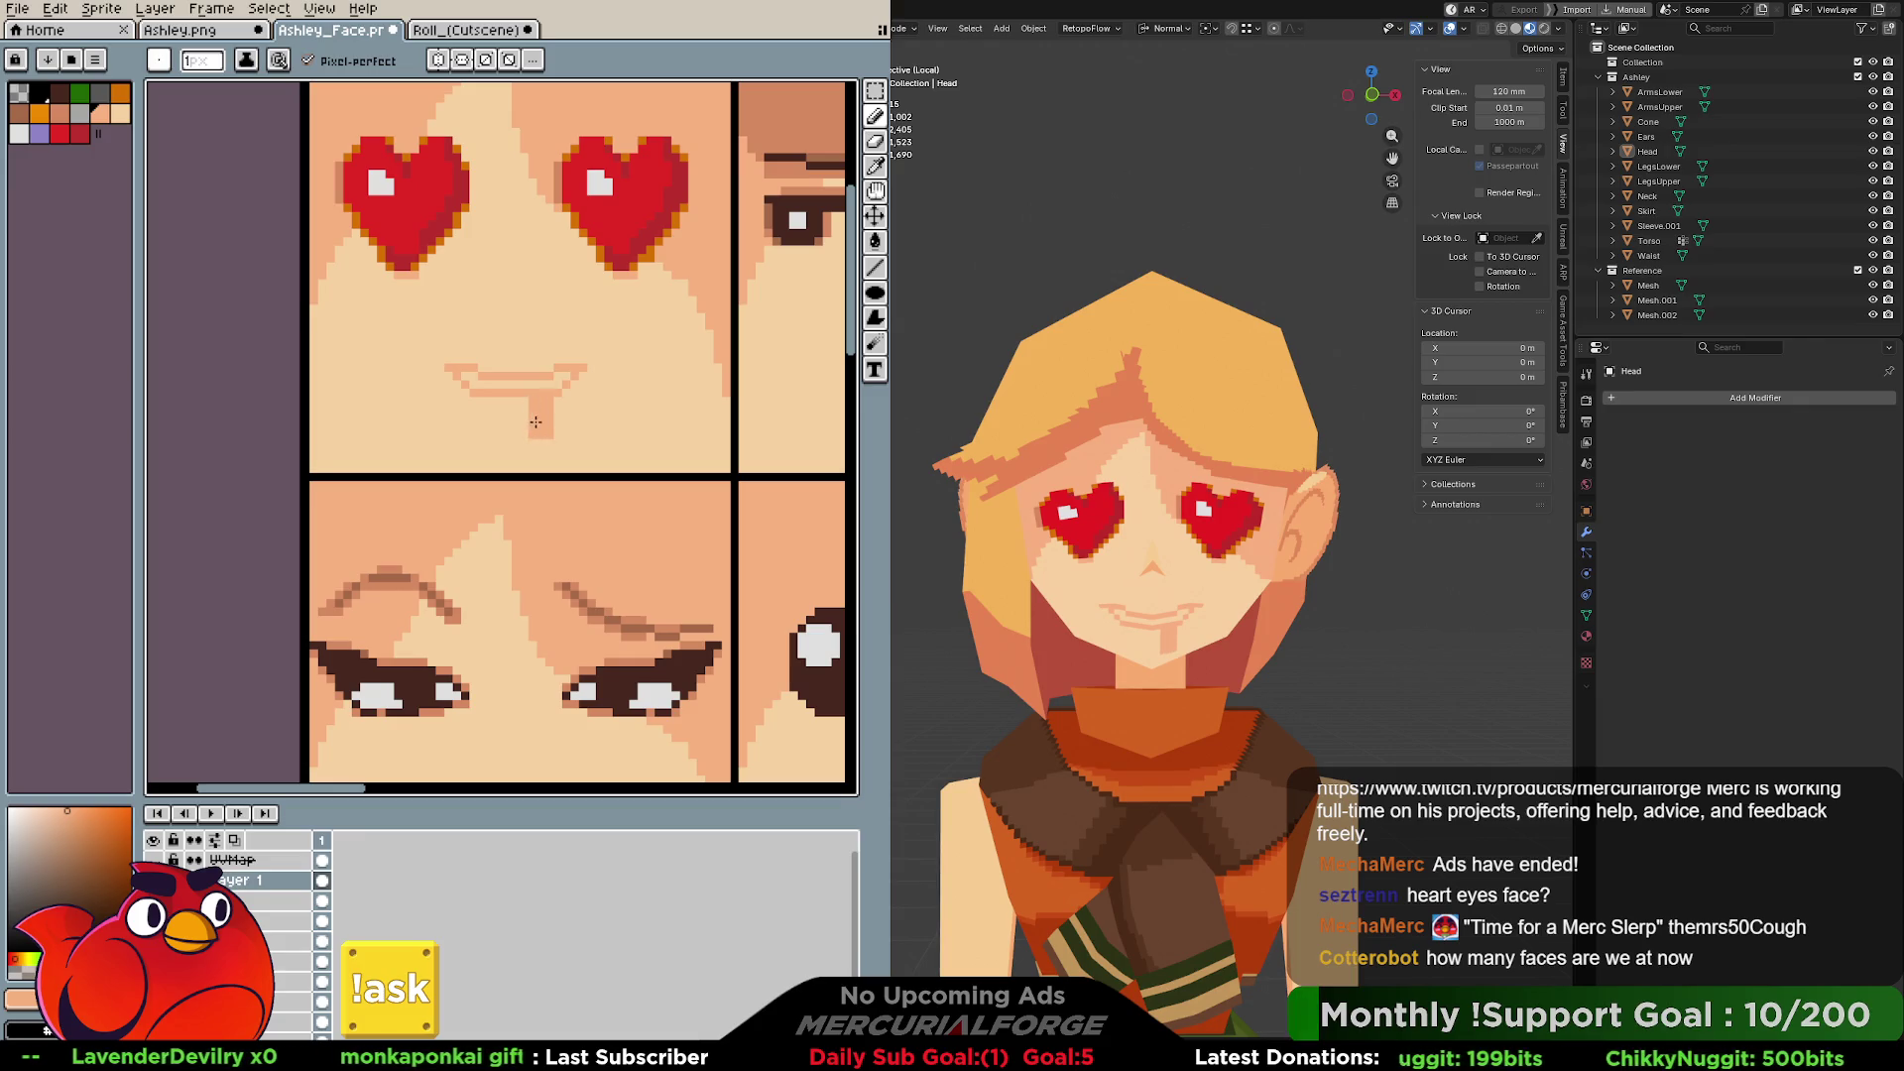
Pick a muted tone and repaint darker pixels along the mouth line.
{"action": "left_click", "coordinate": [542, 388], "text": "alt"}
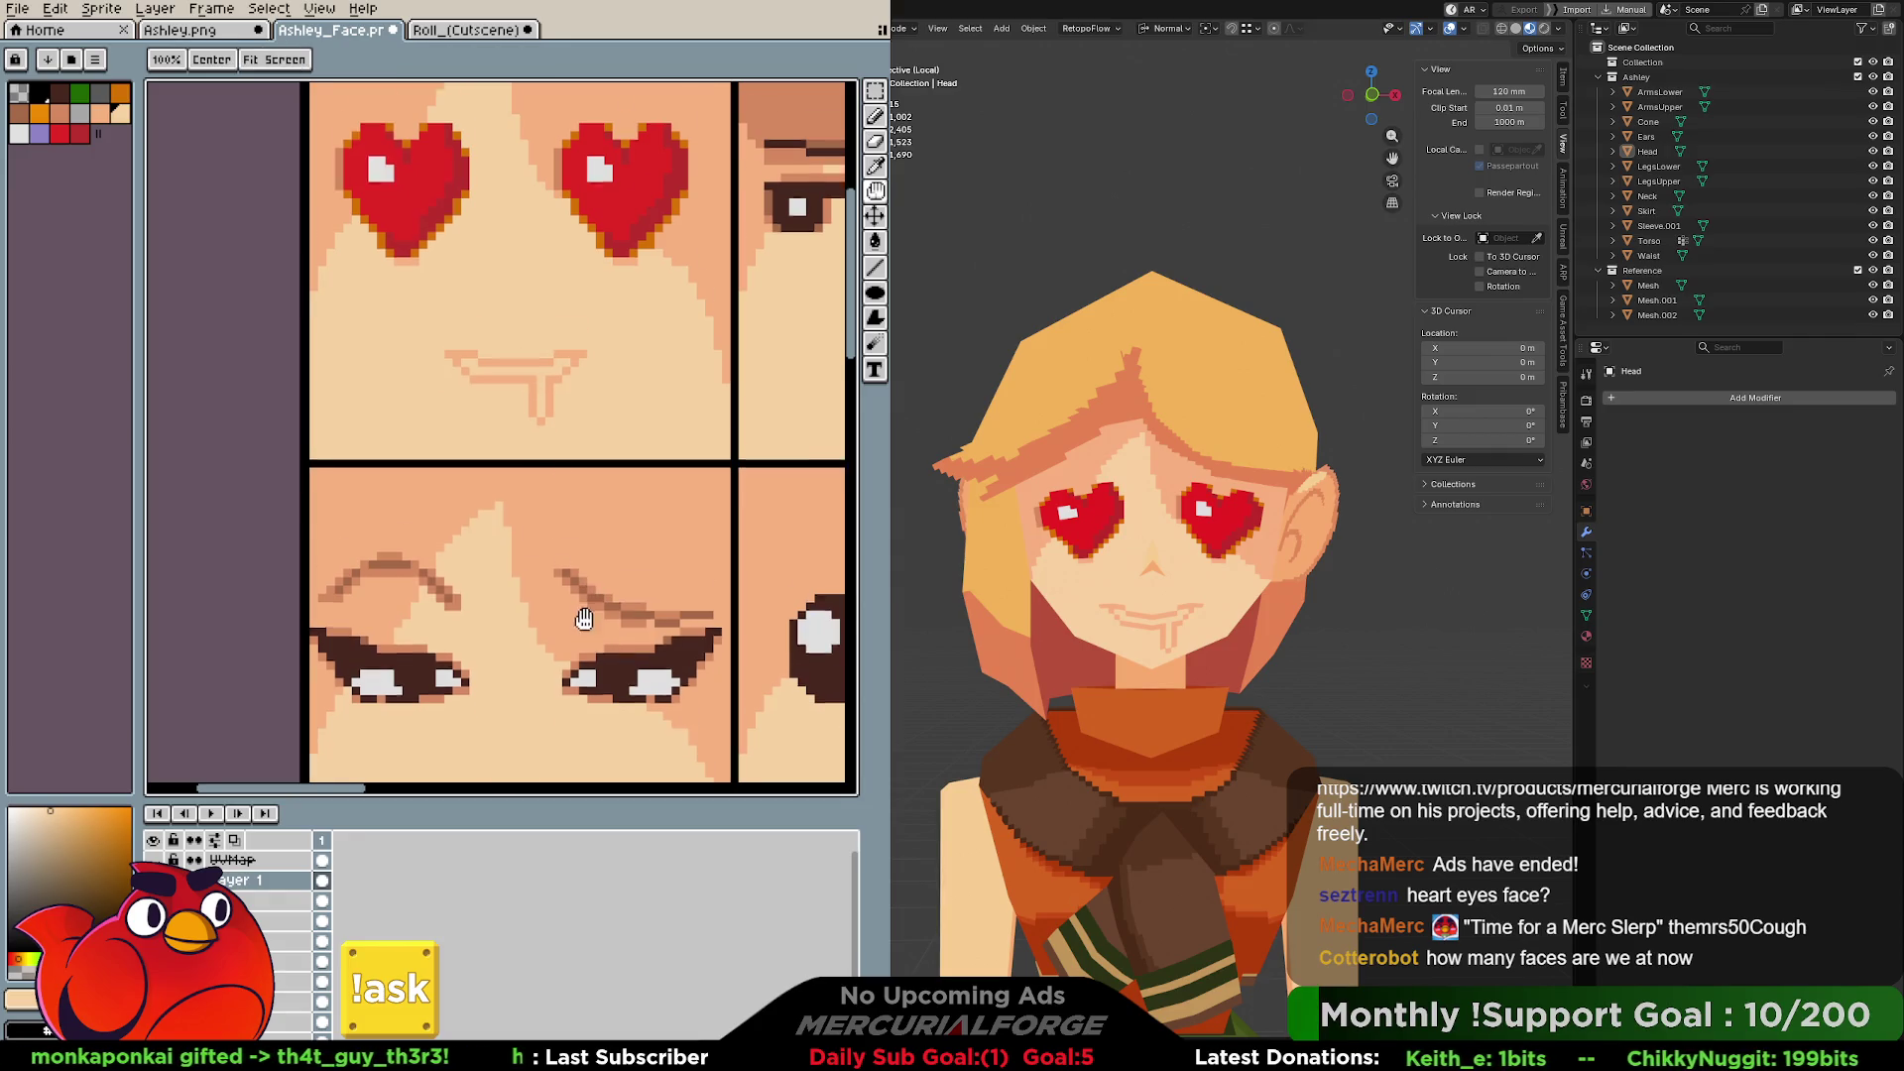
{"action": "middle_click_drag", "start_coordinate": [582, 625], "coordinate": [590, 407]}
{"action": "middle_click_drag", "start_coordinate": [551, 292], "coordinate": [573, 461]}
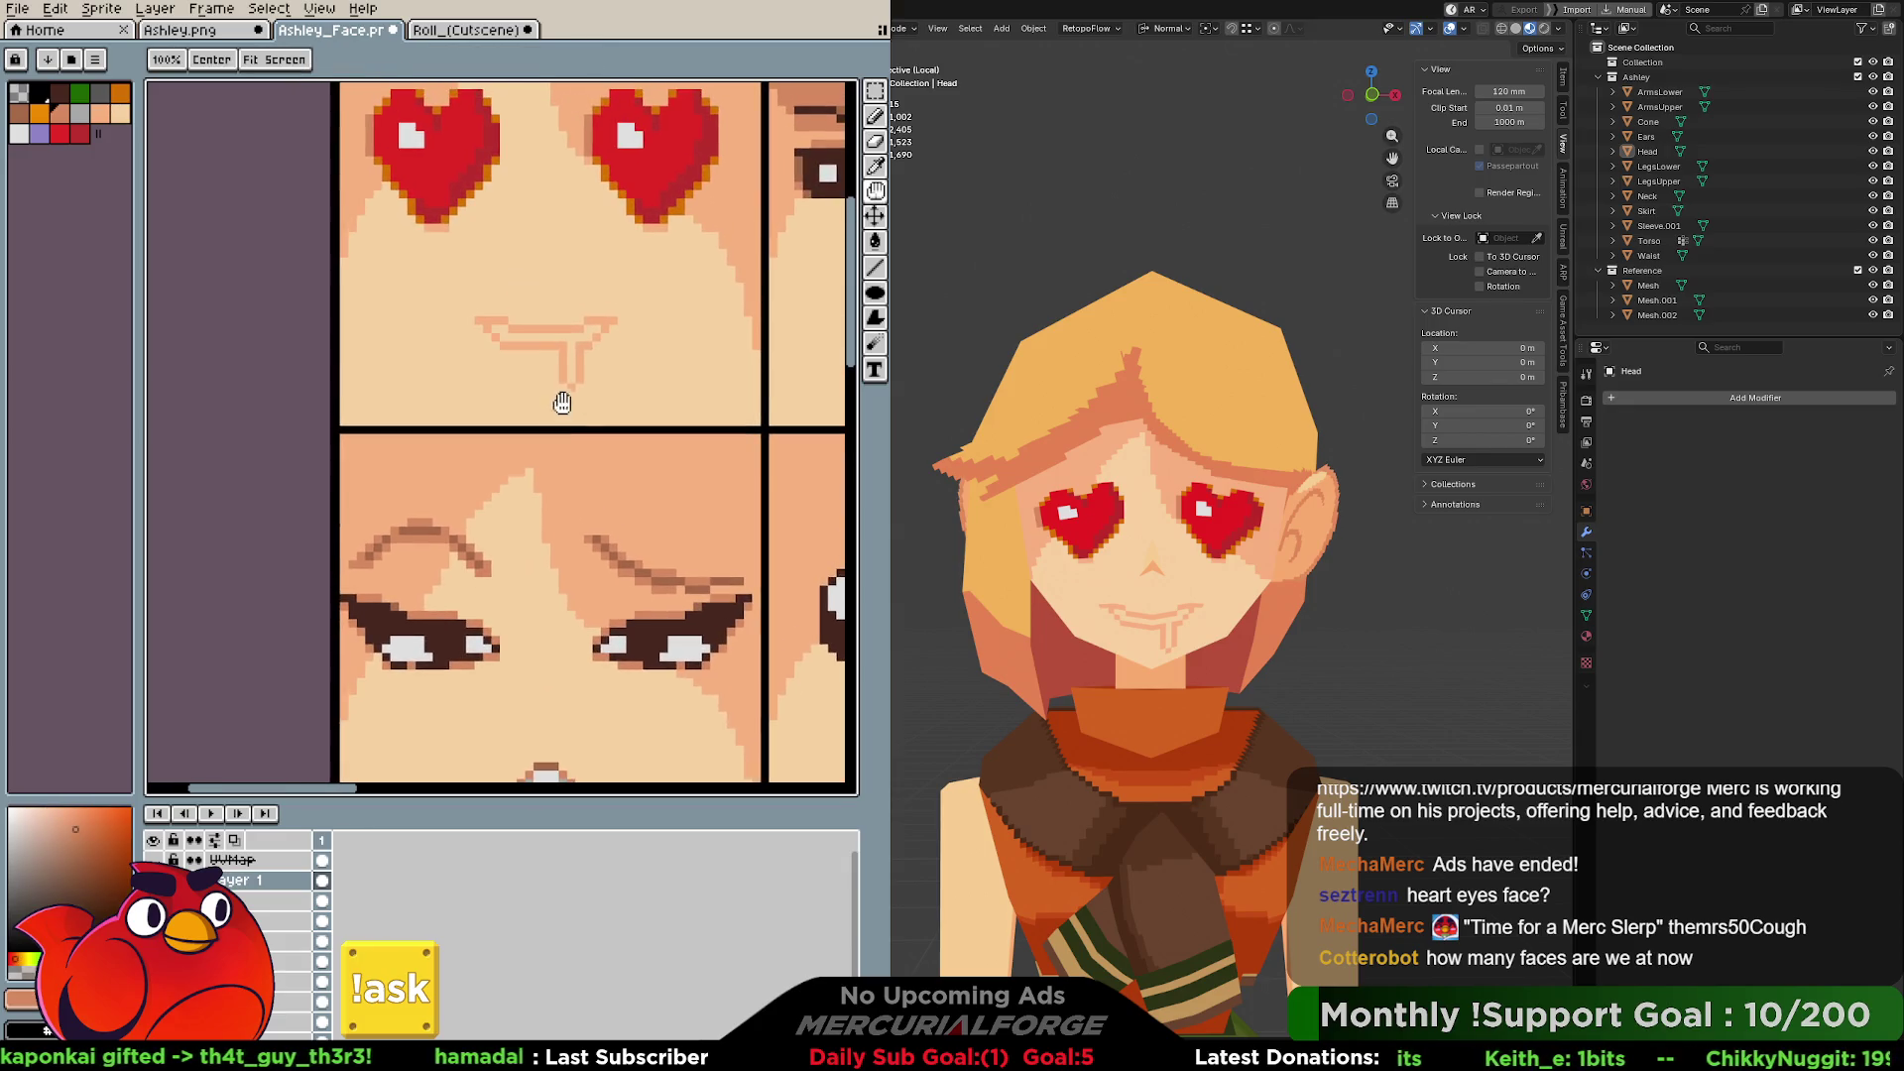
{"action": "mouse_move", "coordinate": [539, 339]}
{"action": "left_mouse_down"}
{"action": "mouse_move", "coordinate": [504, 332]}
{"action": "mouse_move", "coordinate": [598, 328]}
{"action": "left_mouse_up"}
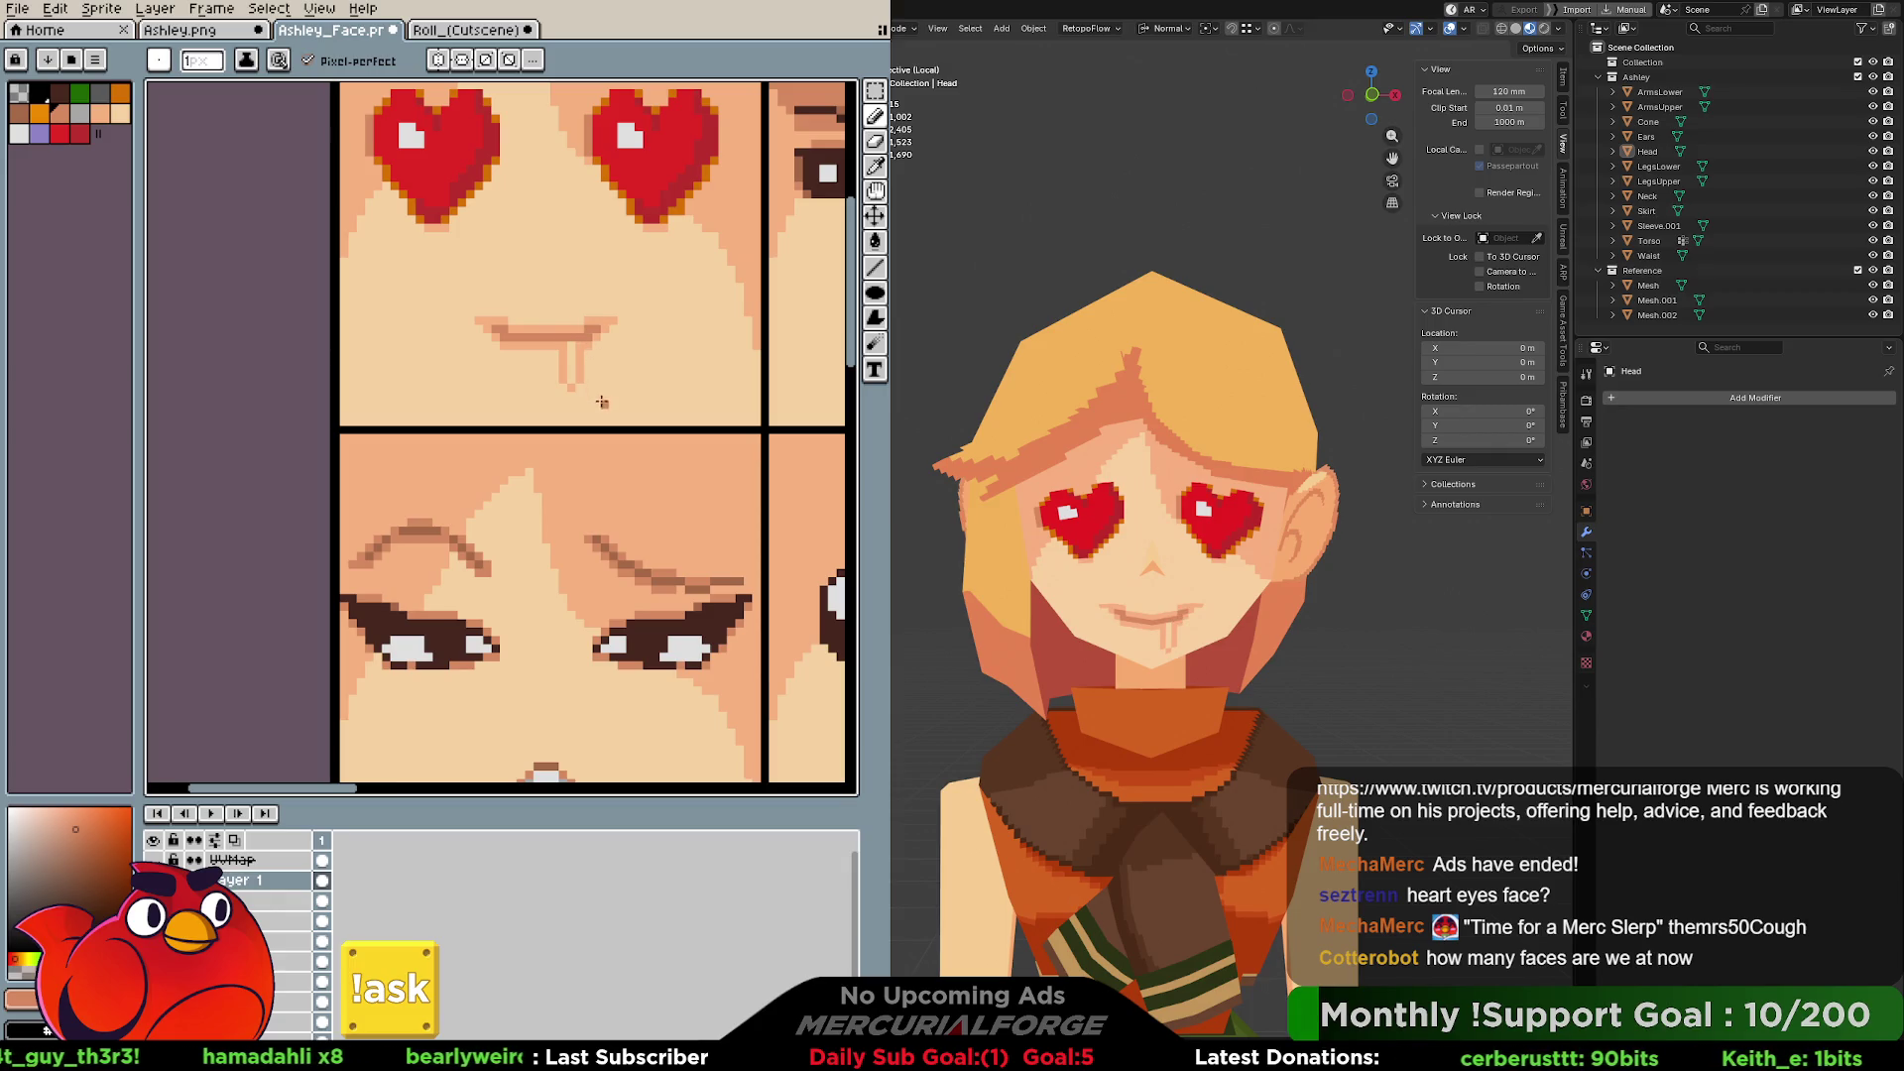
Sample brown tones and repaint the mouth's middle pixels.
{"action": "key", "text": "space"}
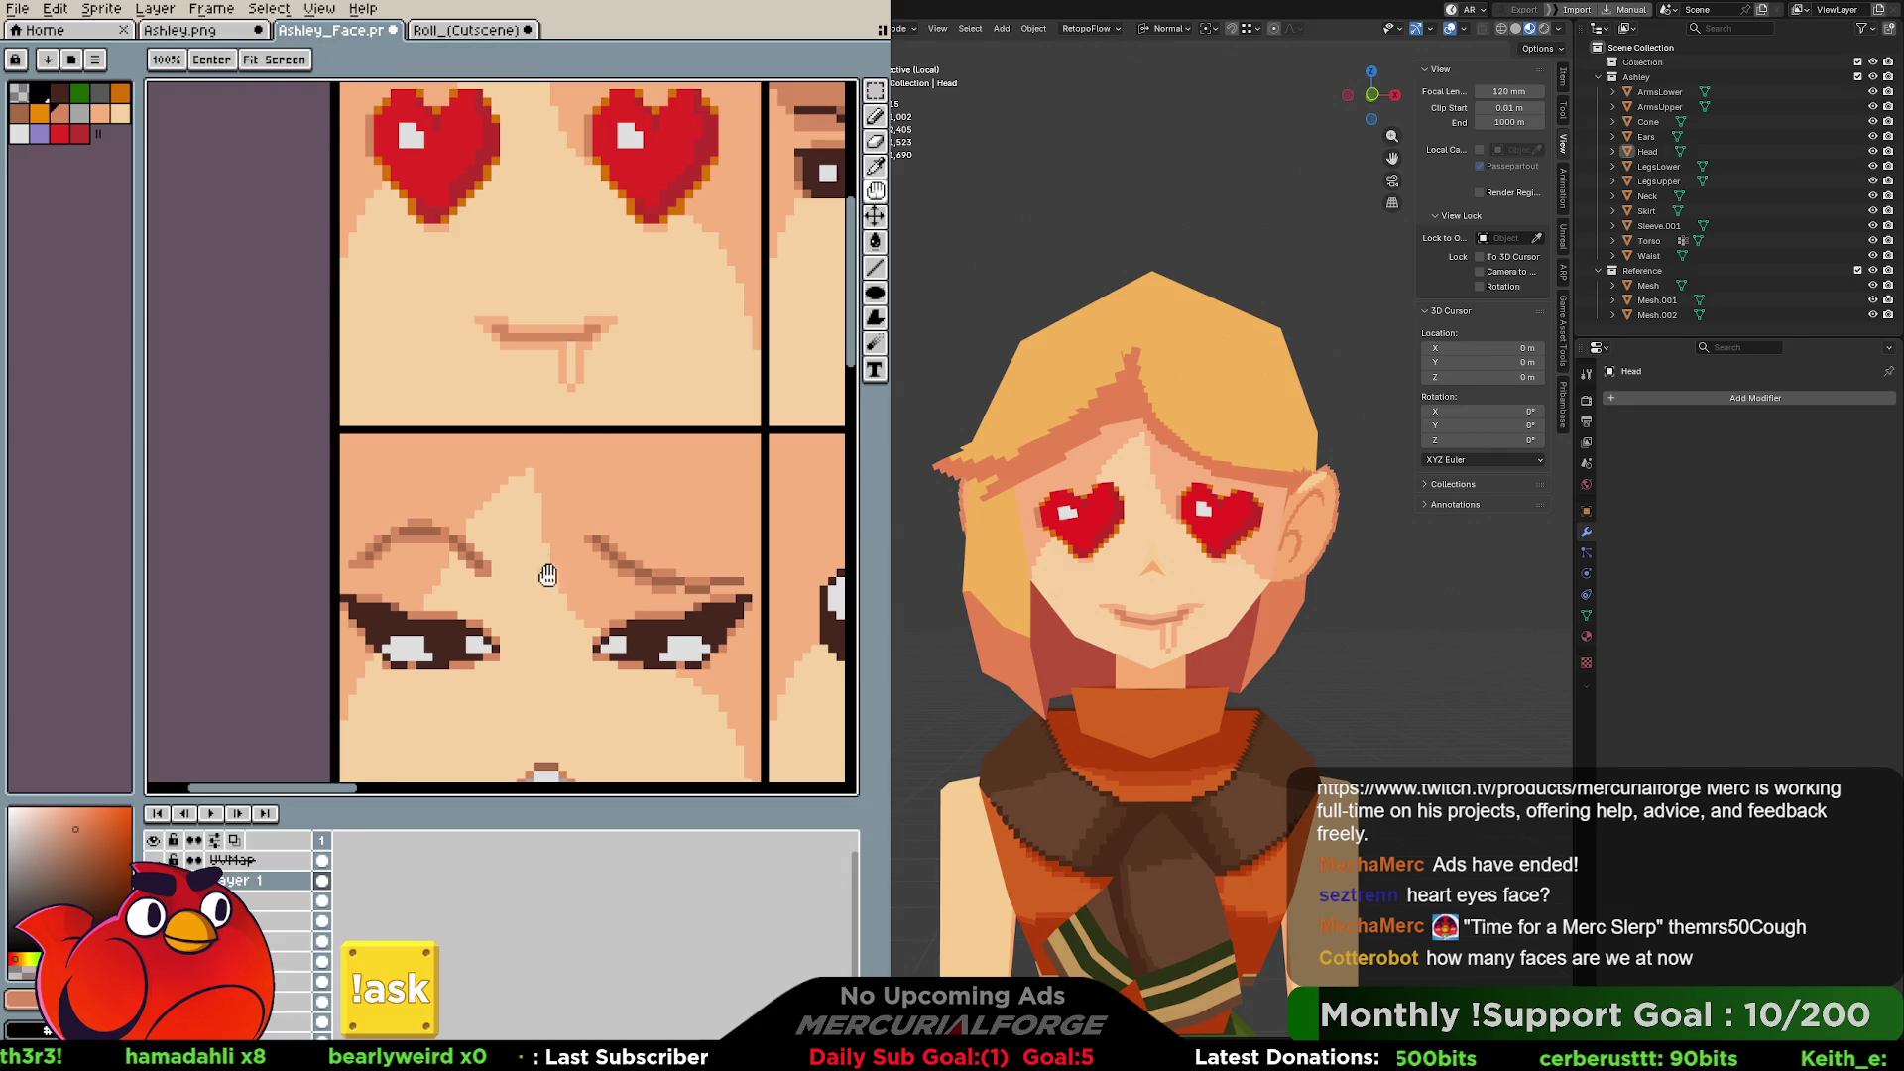
{"action": "scroll", "coordinate": [547, 575], "scroll_direction": "down", "scroll_amount": 3}
{"action": "scroll", "coordinate": [579, 412], "scroll_direction": "up", "scroll_amount": 3}
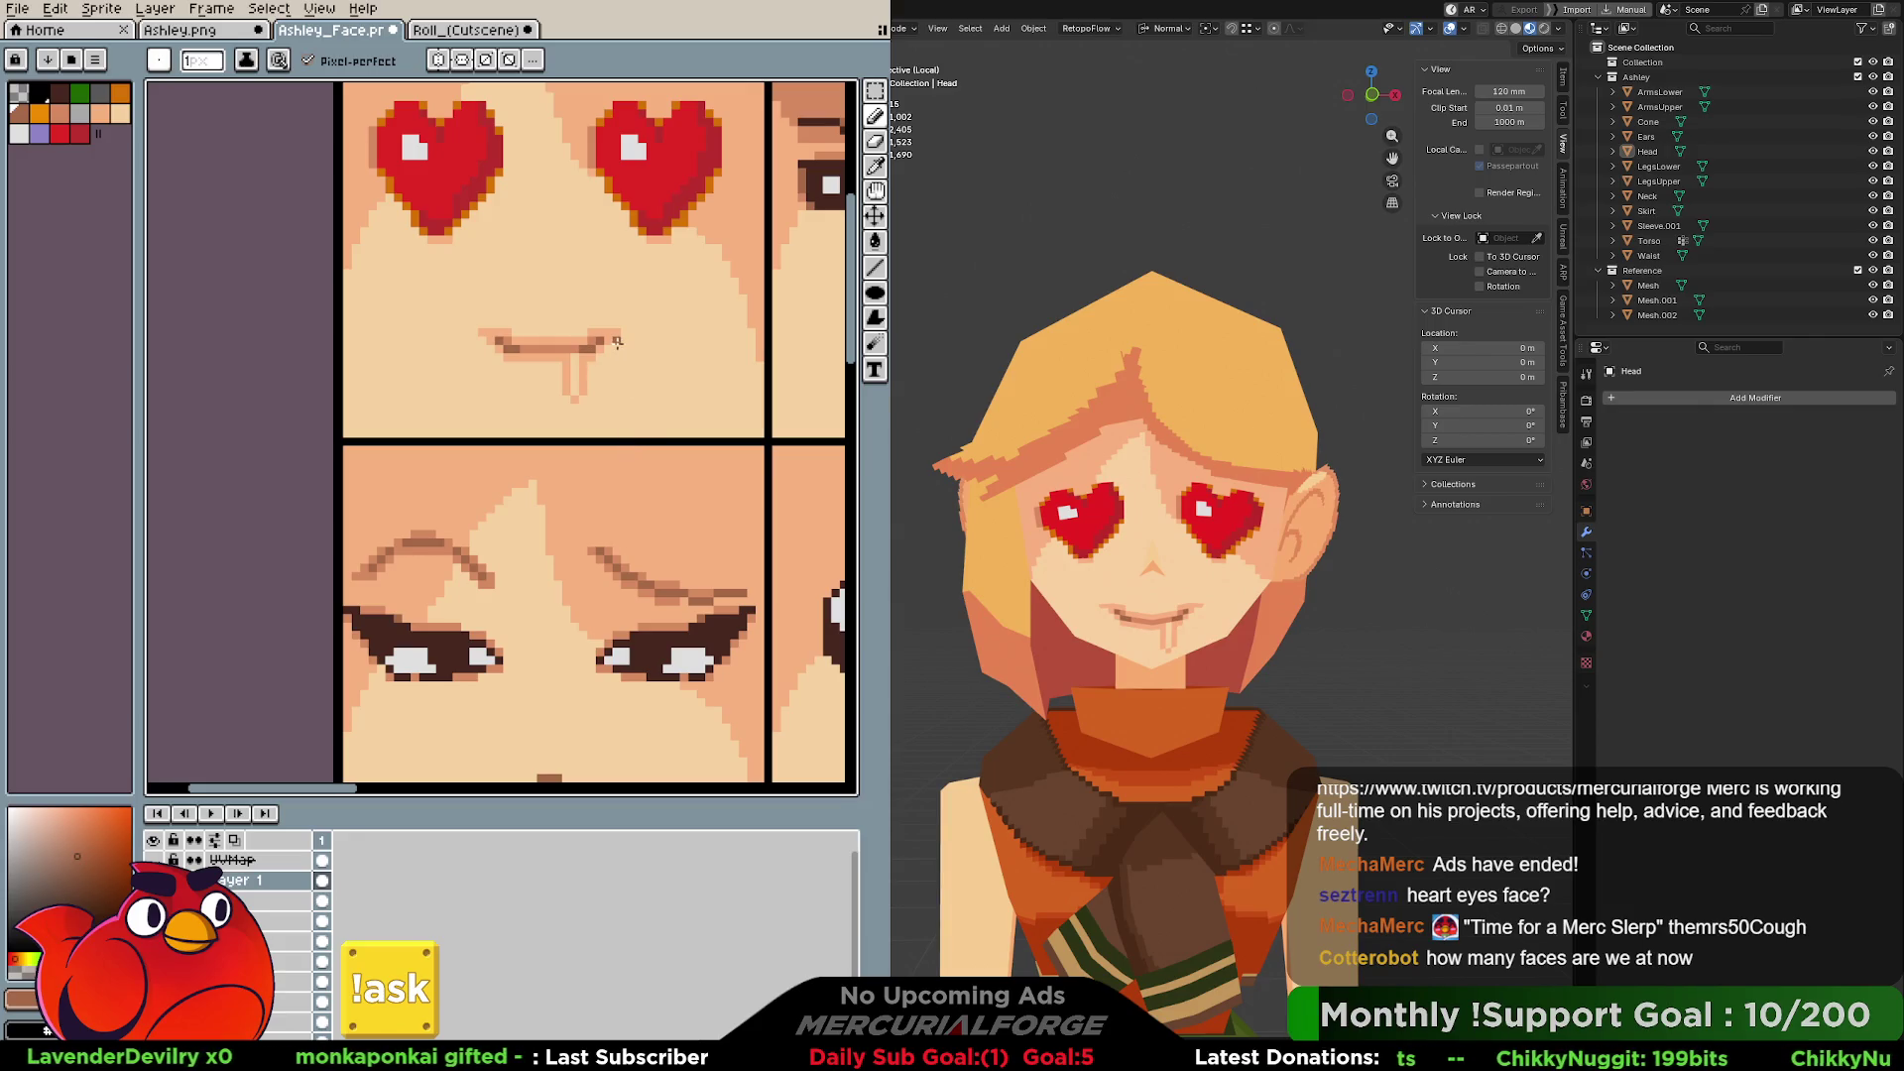
{"action": "key", "text": "e"}
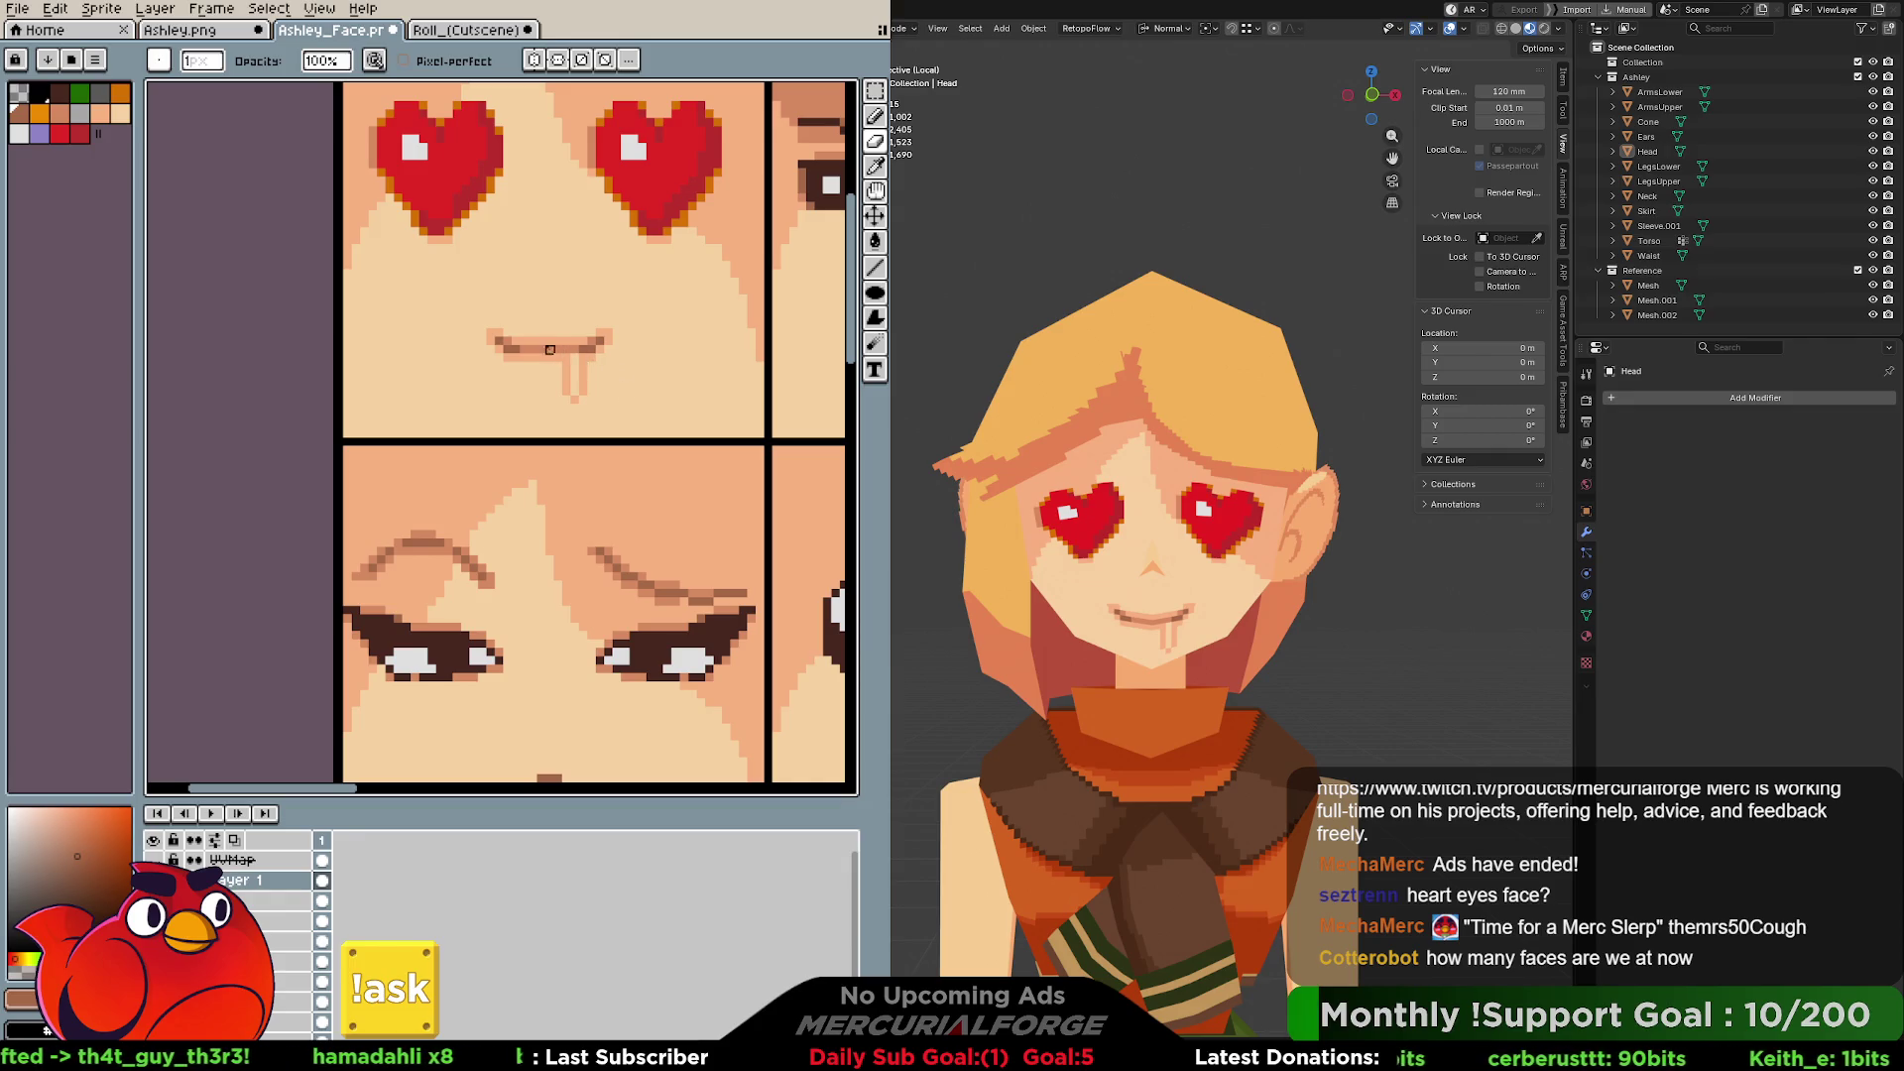
{"action": "left_click", "coordinate": [561, 335], "text": "alt"}
{"action": "mouse_move", "coordinate": [544, 344]}
{"action": "left_mouse_down"}
{"action": "mouse_move", "coordinate": [578, 340]}
{"action": "mouse_move", "coordinate": [513, 346]}
{"action": "left_mouse_up"}
{"action": "key", "text": "b"}
{"action": "left_click", "coordinate": [597, 344], "text": "alt"}
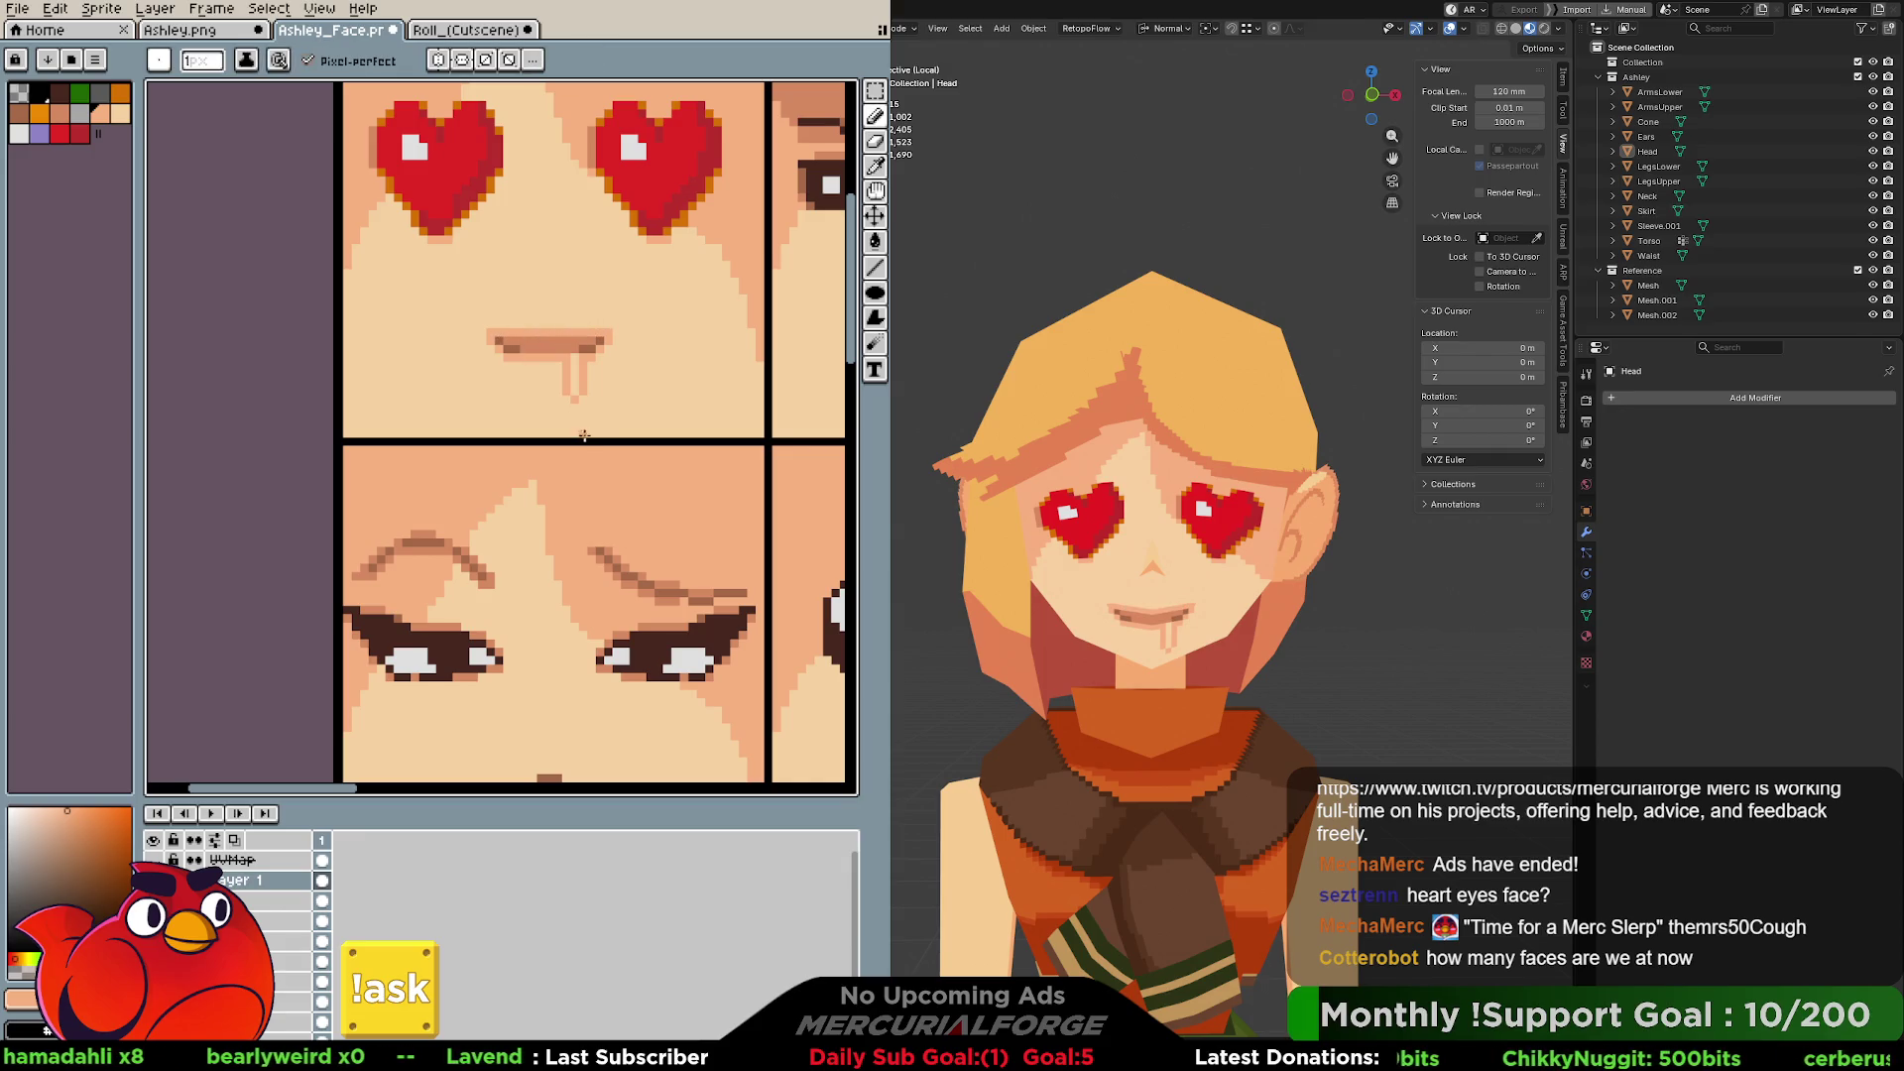
Try a dark red drip down from the mouth, then undo it.
{"action": "left_click", "coordinate": [586, 332], "text": "alt"}
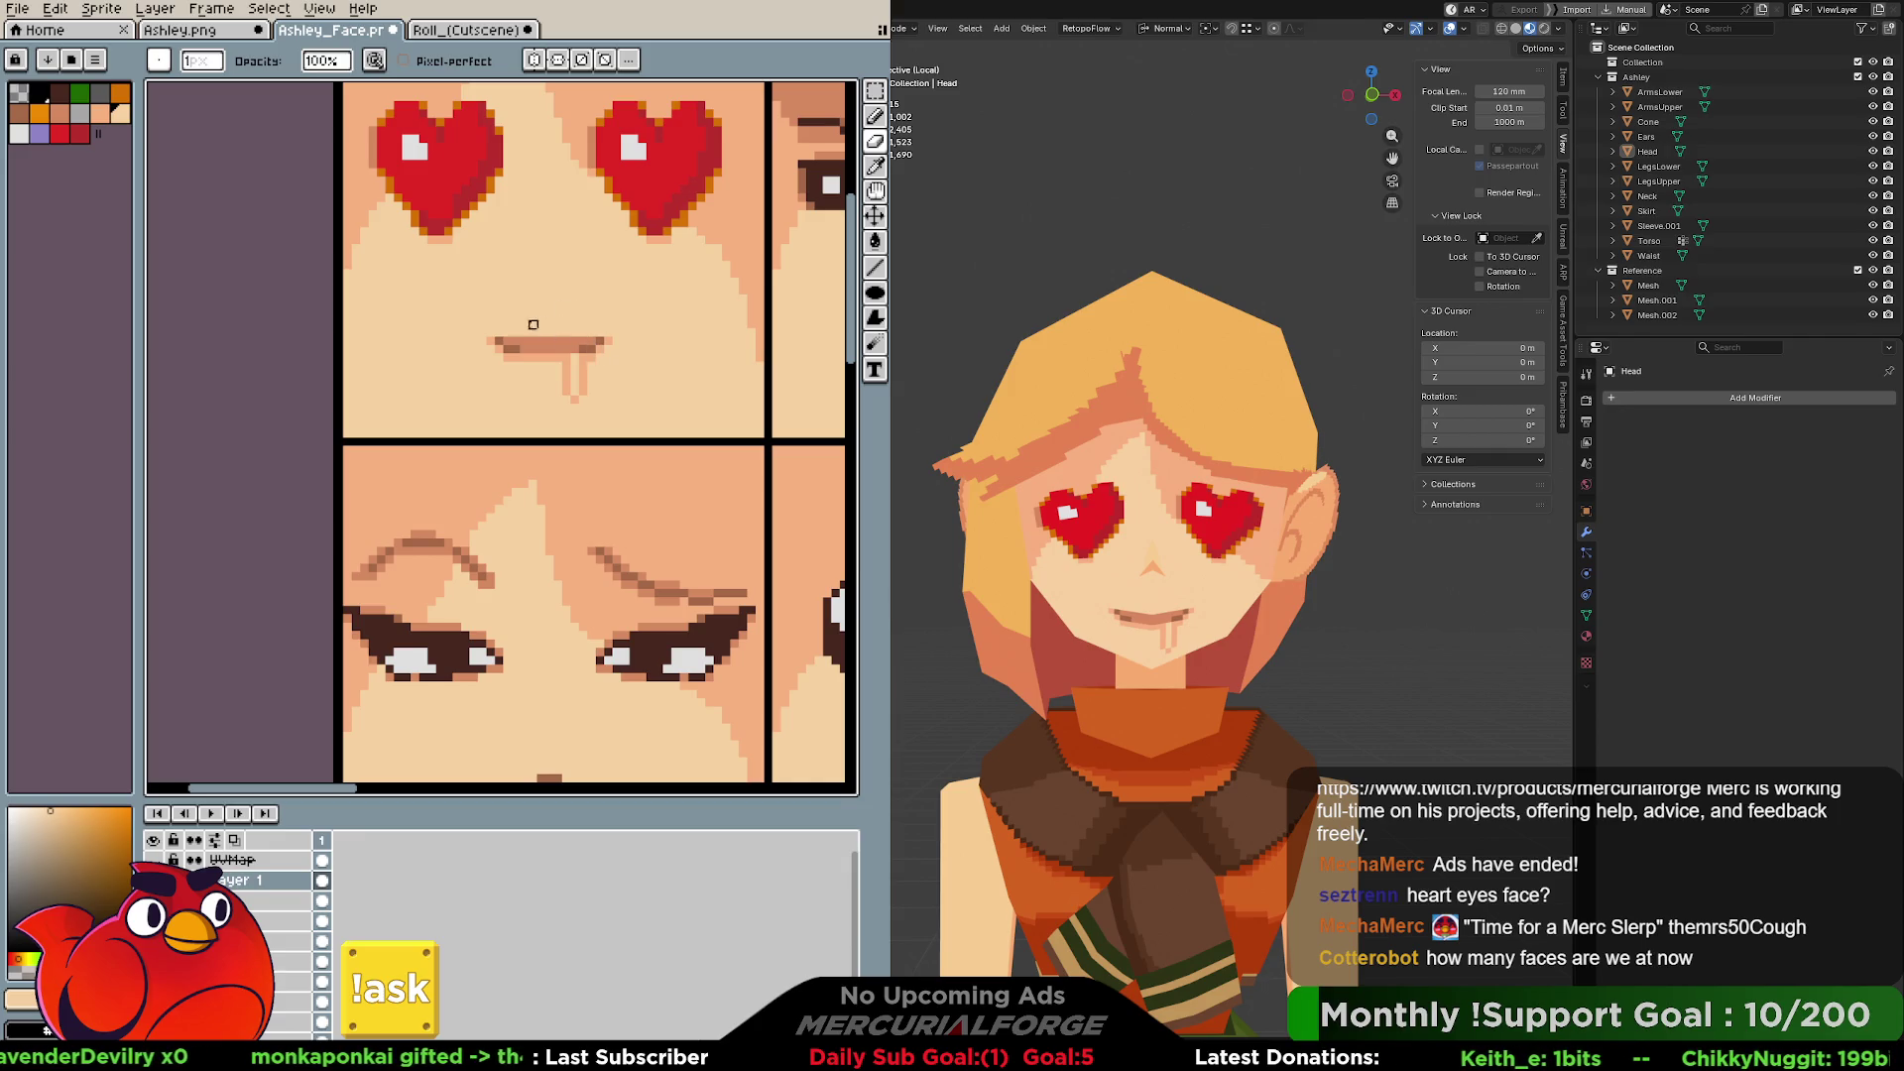
{"action": "left_click", "coordinate": [85, 127]}
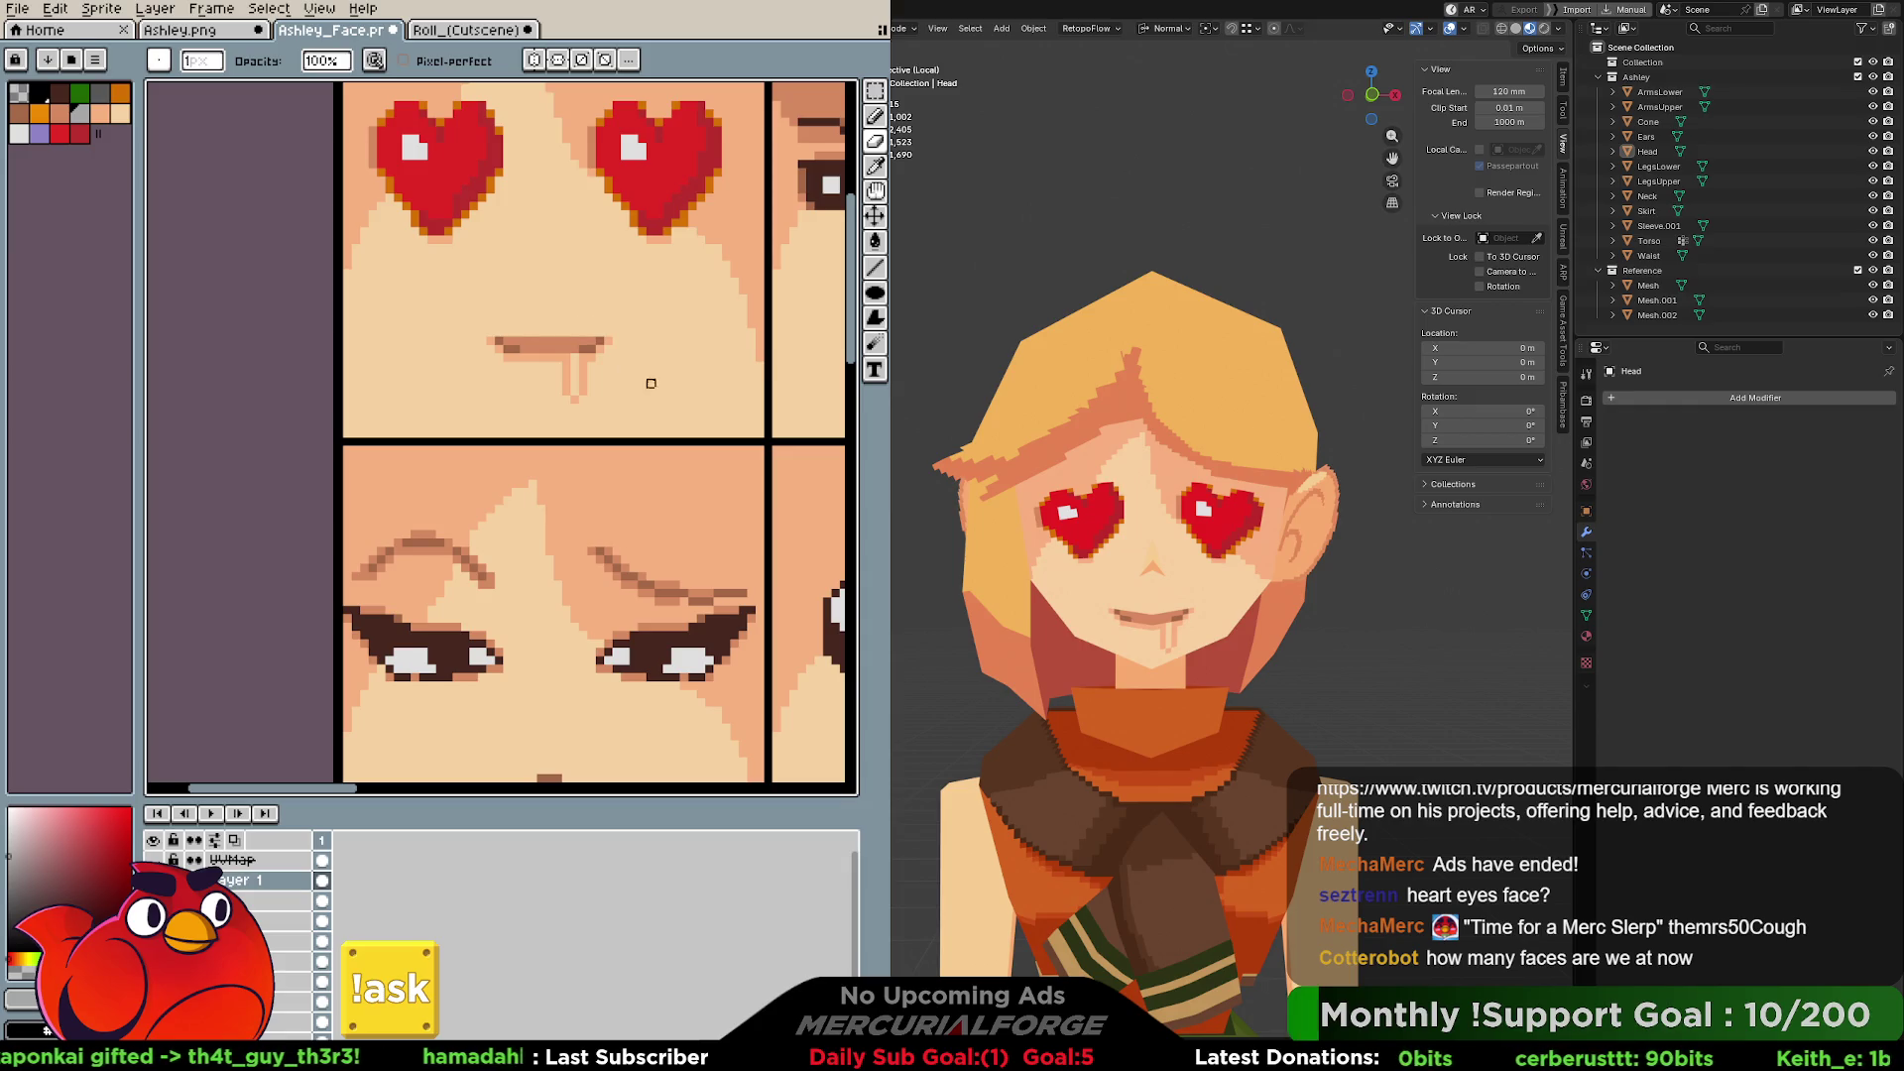
{"action": "key", "text": "b"}
{"action": "left_click_drag", "start_coordinate": [580, 355], "coordinate": [573, 386]}
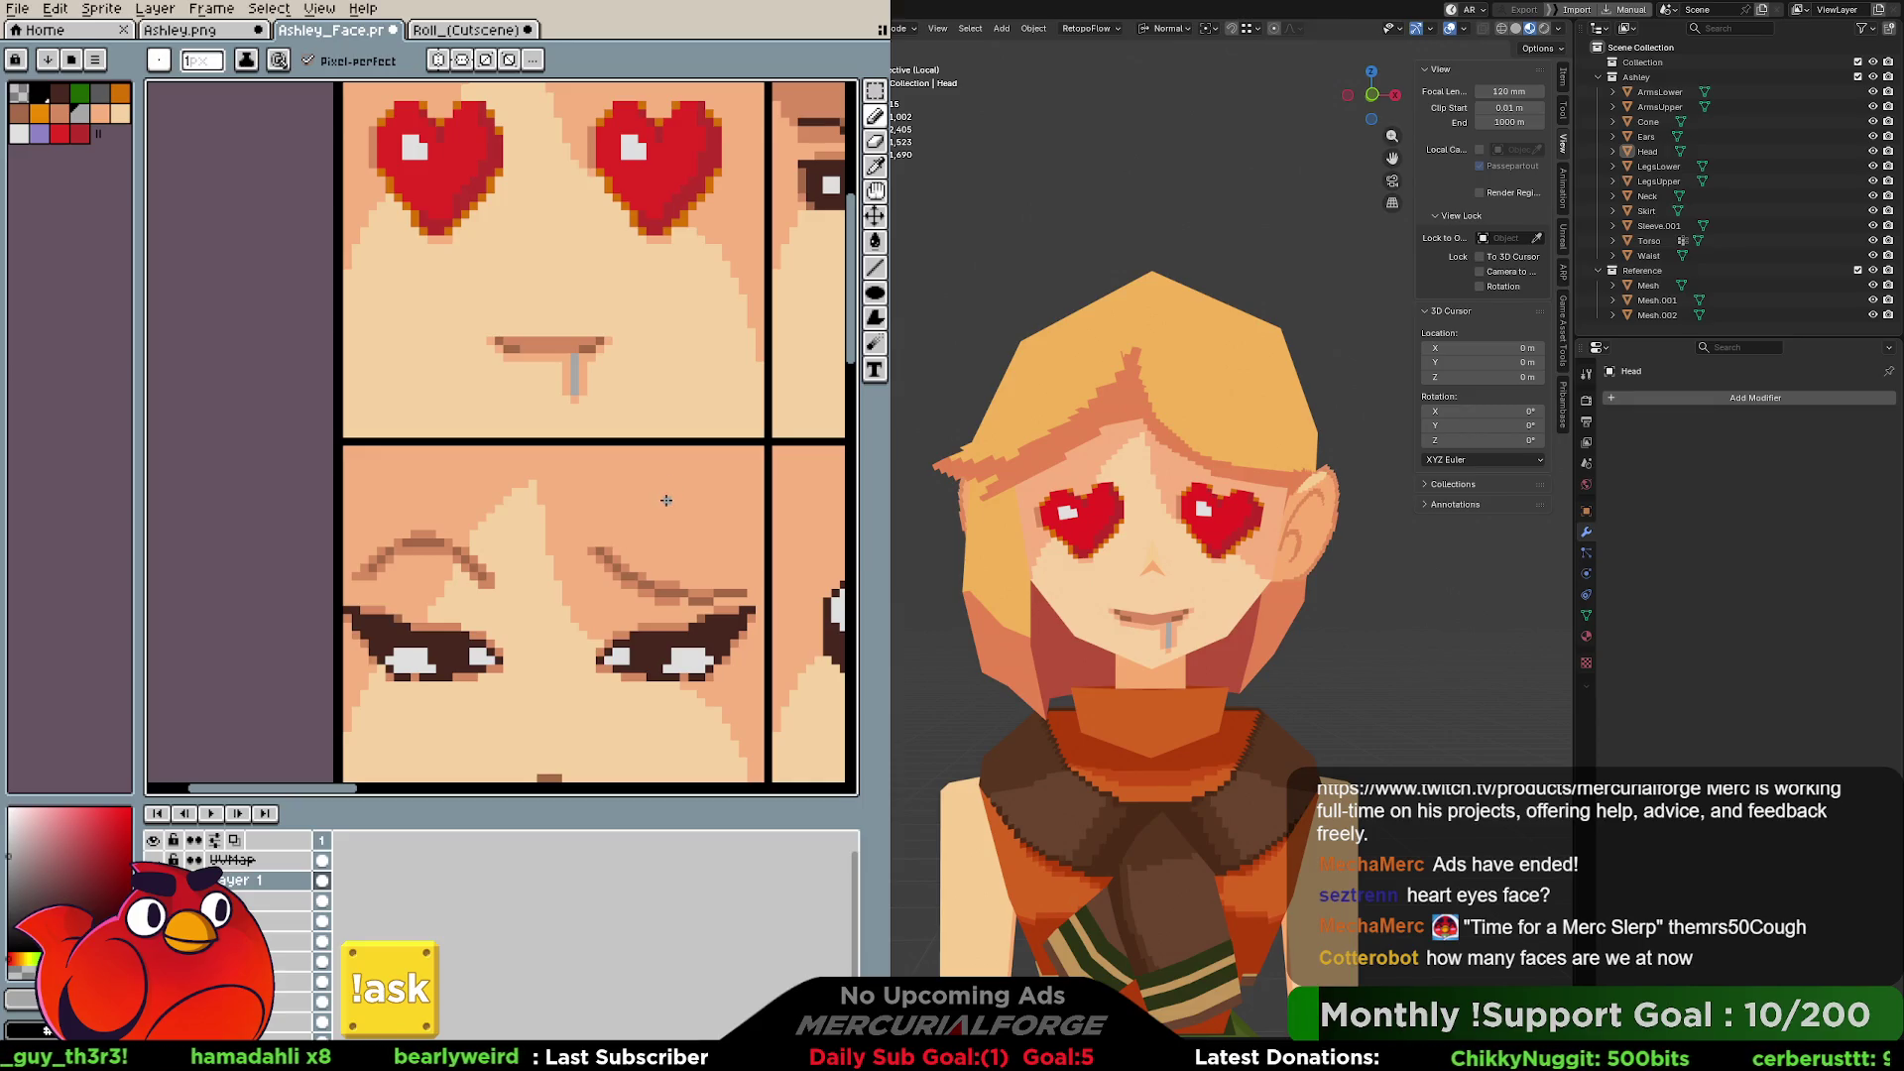
{"action": "key", "text": "ctrl+z"}
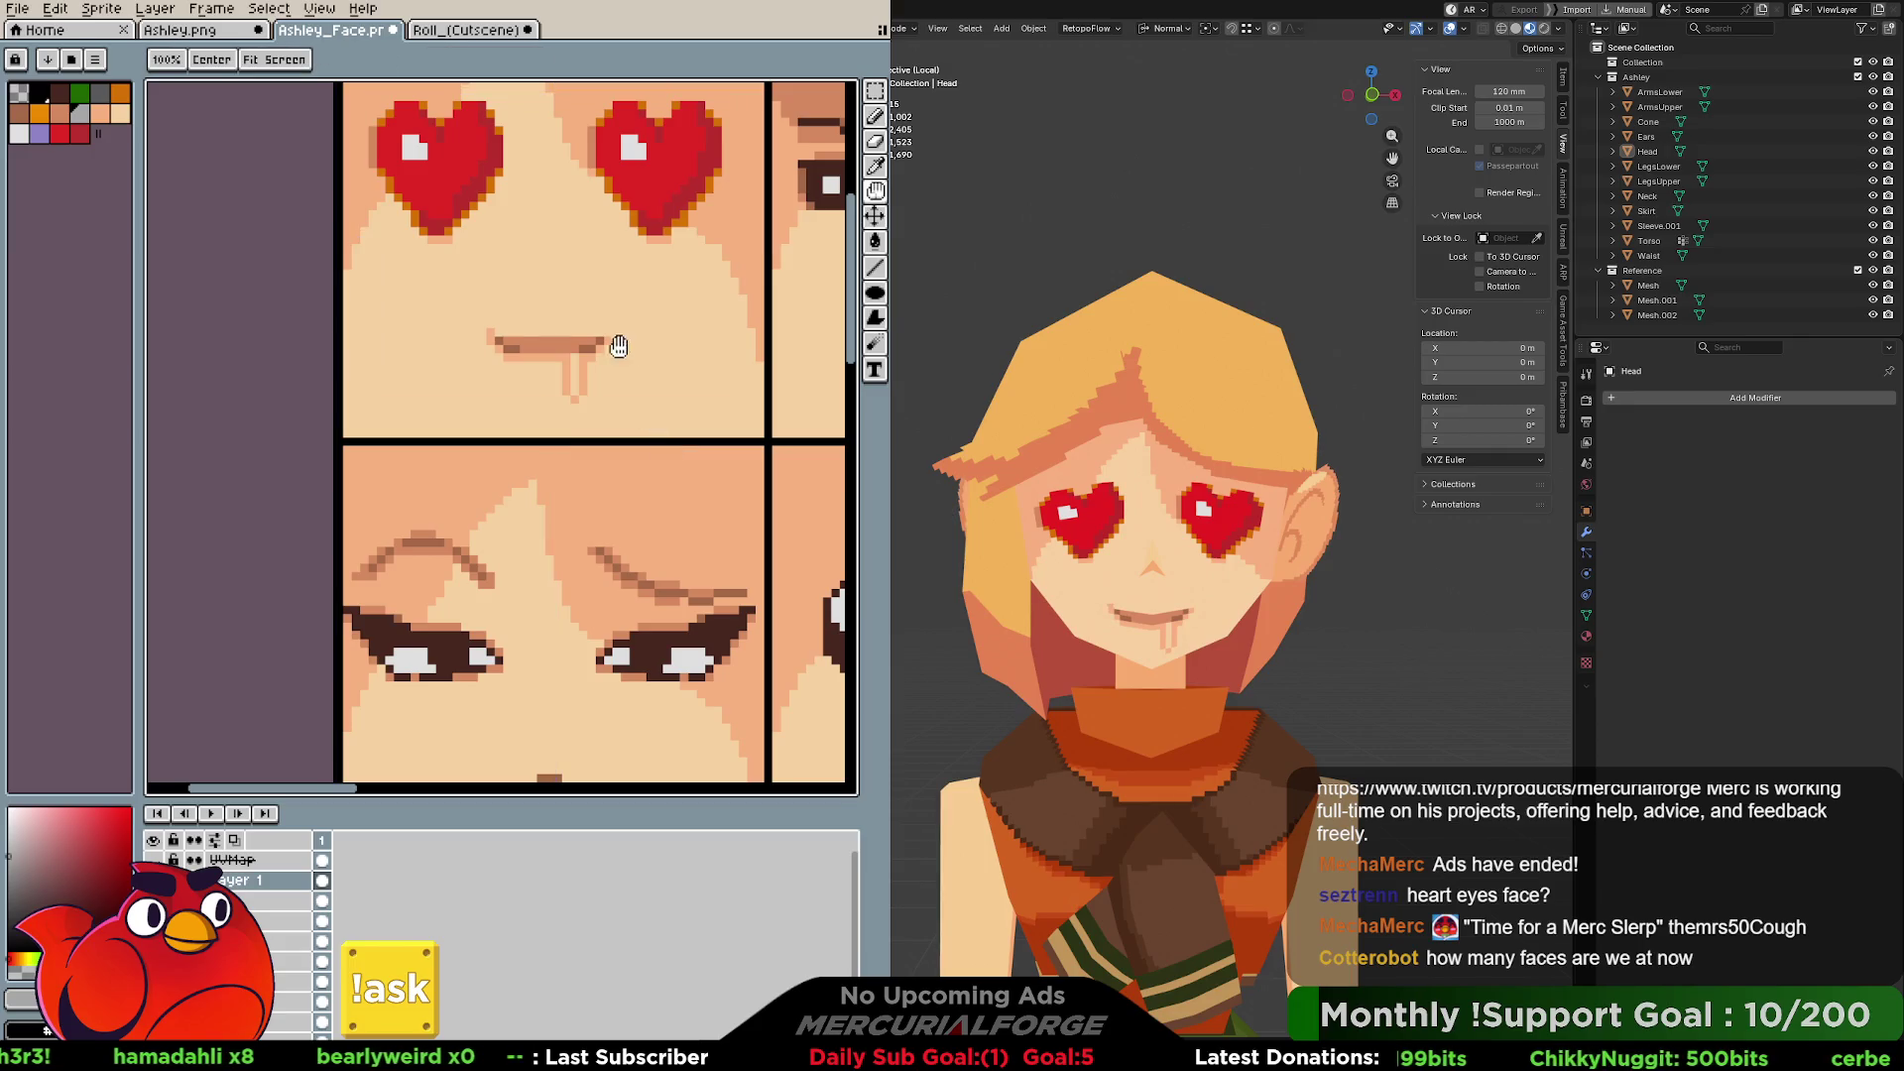
Erase the tan drip under the heart-eyes mouth.
{"action": "middle_click_drag", "start_coordinate": [624, 347], "coordinate": [628, 381]}
{"action": "key", "text": "e"}
{"action": "mouse_move", "coordinate": [577, 389]}
{"action": "left_mouse_down"}
{"action": "mouse_move", "coordinate": [575, 428]}
{"action": "mouse_move", "coordinate": [570, 382]}
{"action": "mouse_move", "coordinate": [511, 389]}
{"action": "mouse_move", "coordinate": [545, 356]}
{"action": "mouse_move", "coordinate": [469, 373]}
{"action": "left_mouse_up"}
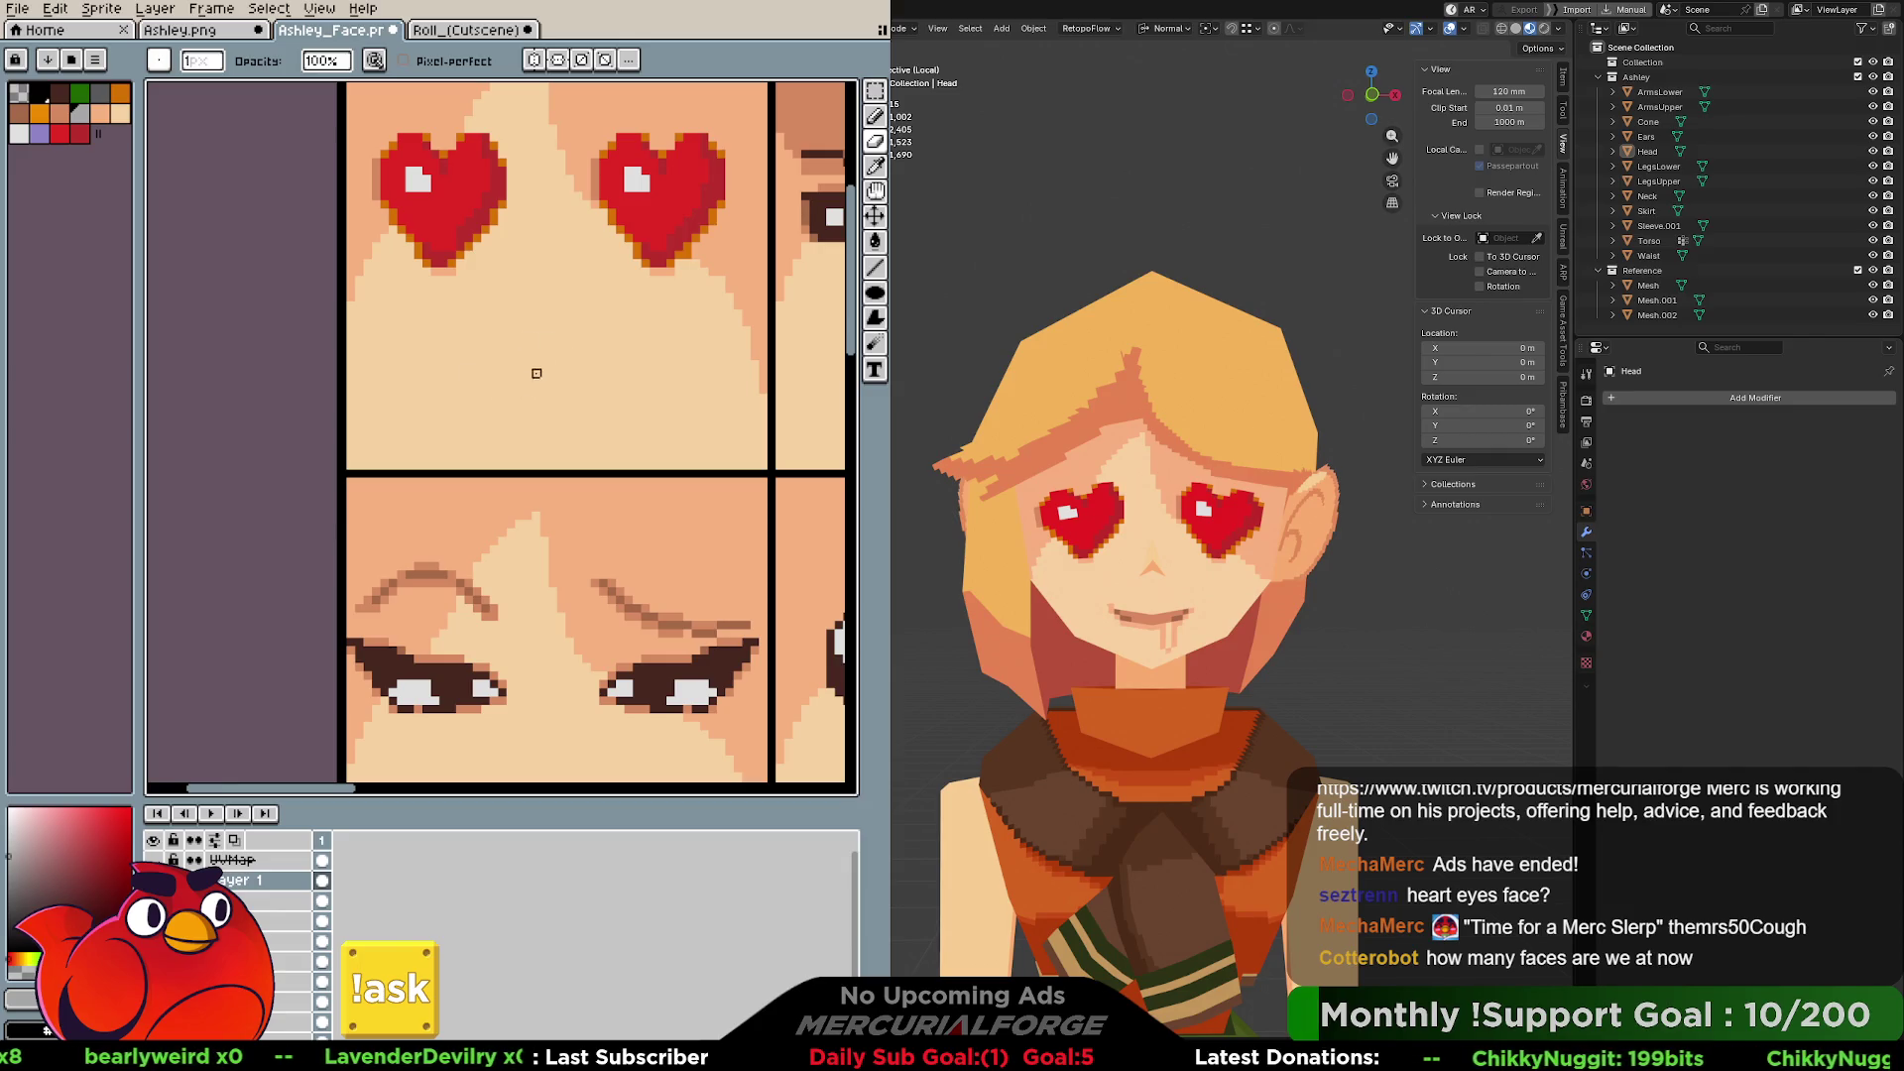
Compare with the Roll face sheet, pan to the blank mouth area, and enable mirror symmetry.
{"action": "left_click", "coordinate": [466, 30]}
{"action": "mouse_move", "coordinate": [508, 406]}
{"action": "middle_mouse_down"}
{"action": "mouse_move", "coordinate": [765, 378]}
{"action": "mouse_move", "coordinate": [719, 375]}
{"action": "middle_mouse_up"}
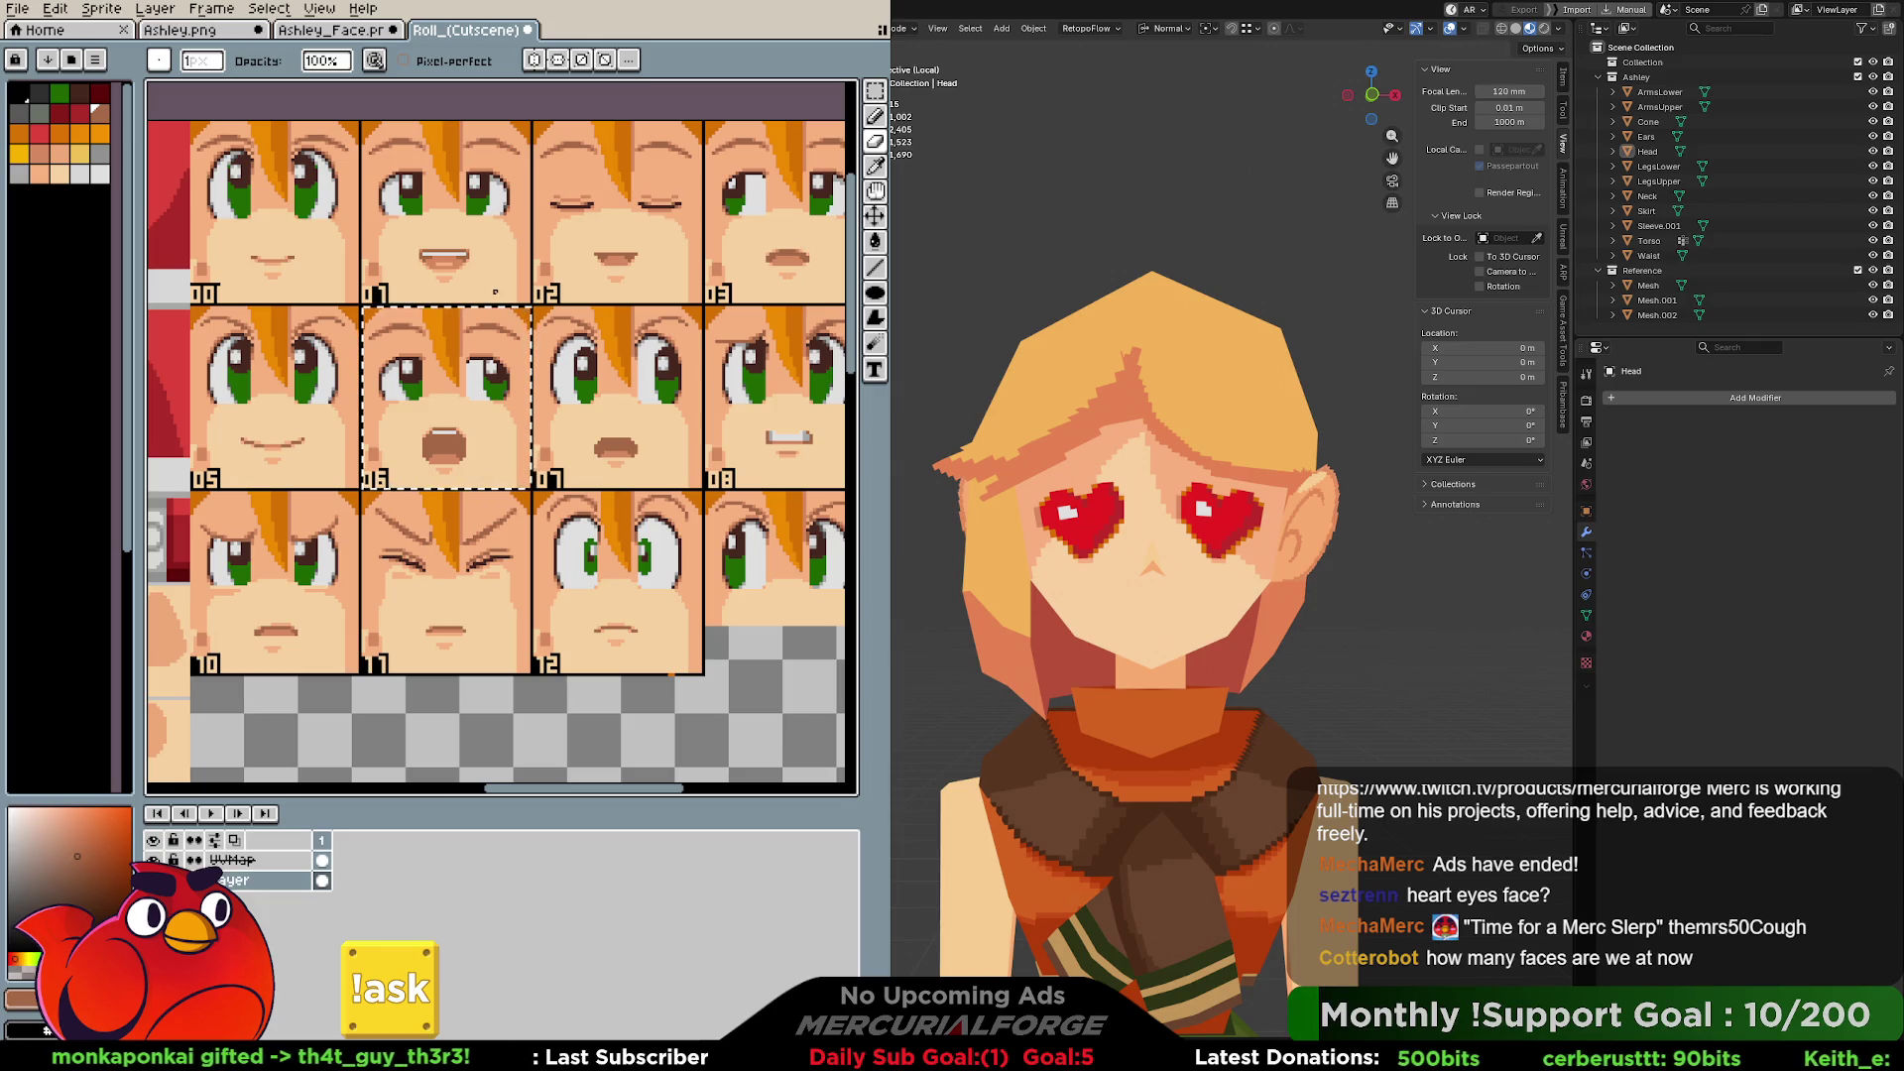
{"action": "left_click", "coordinate": [315, 37]}
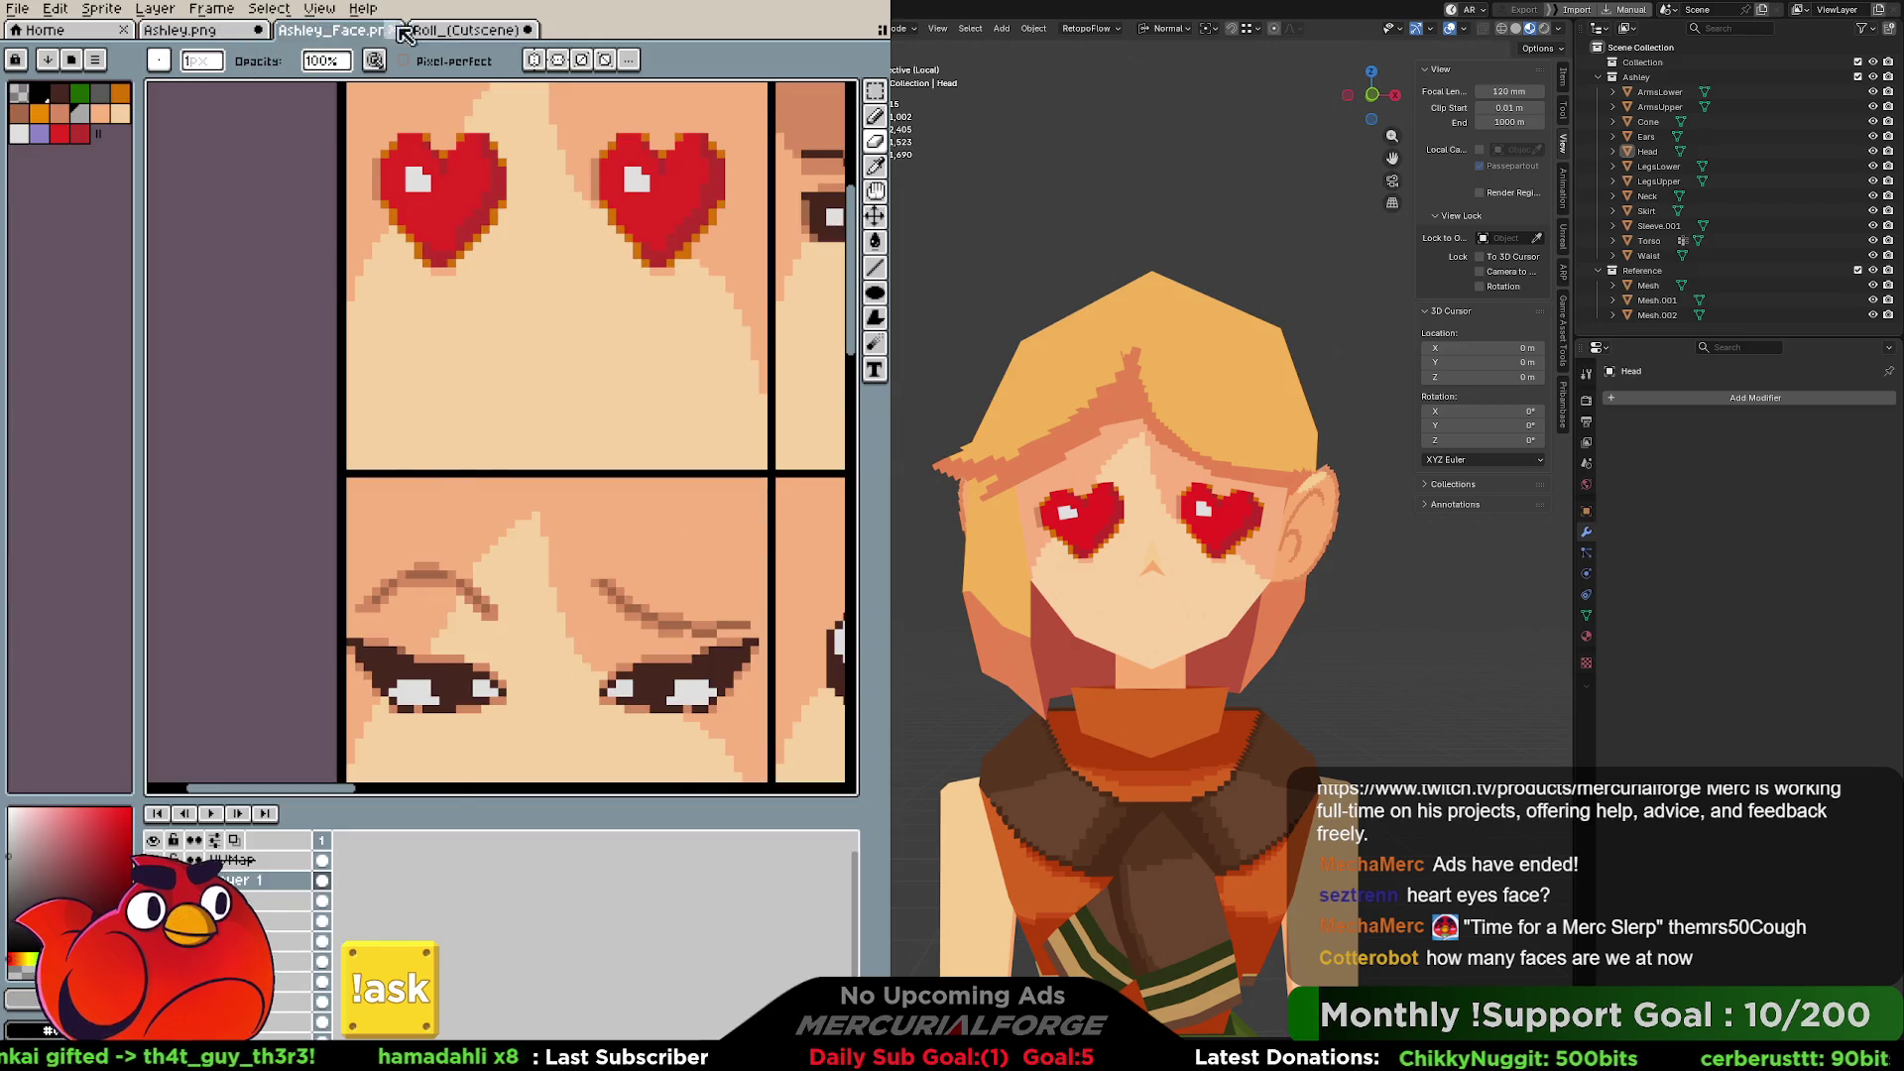
{"action": "left_click", "coordinate": [407, 30]}
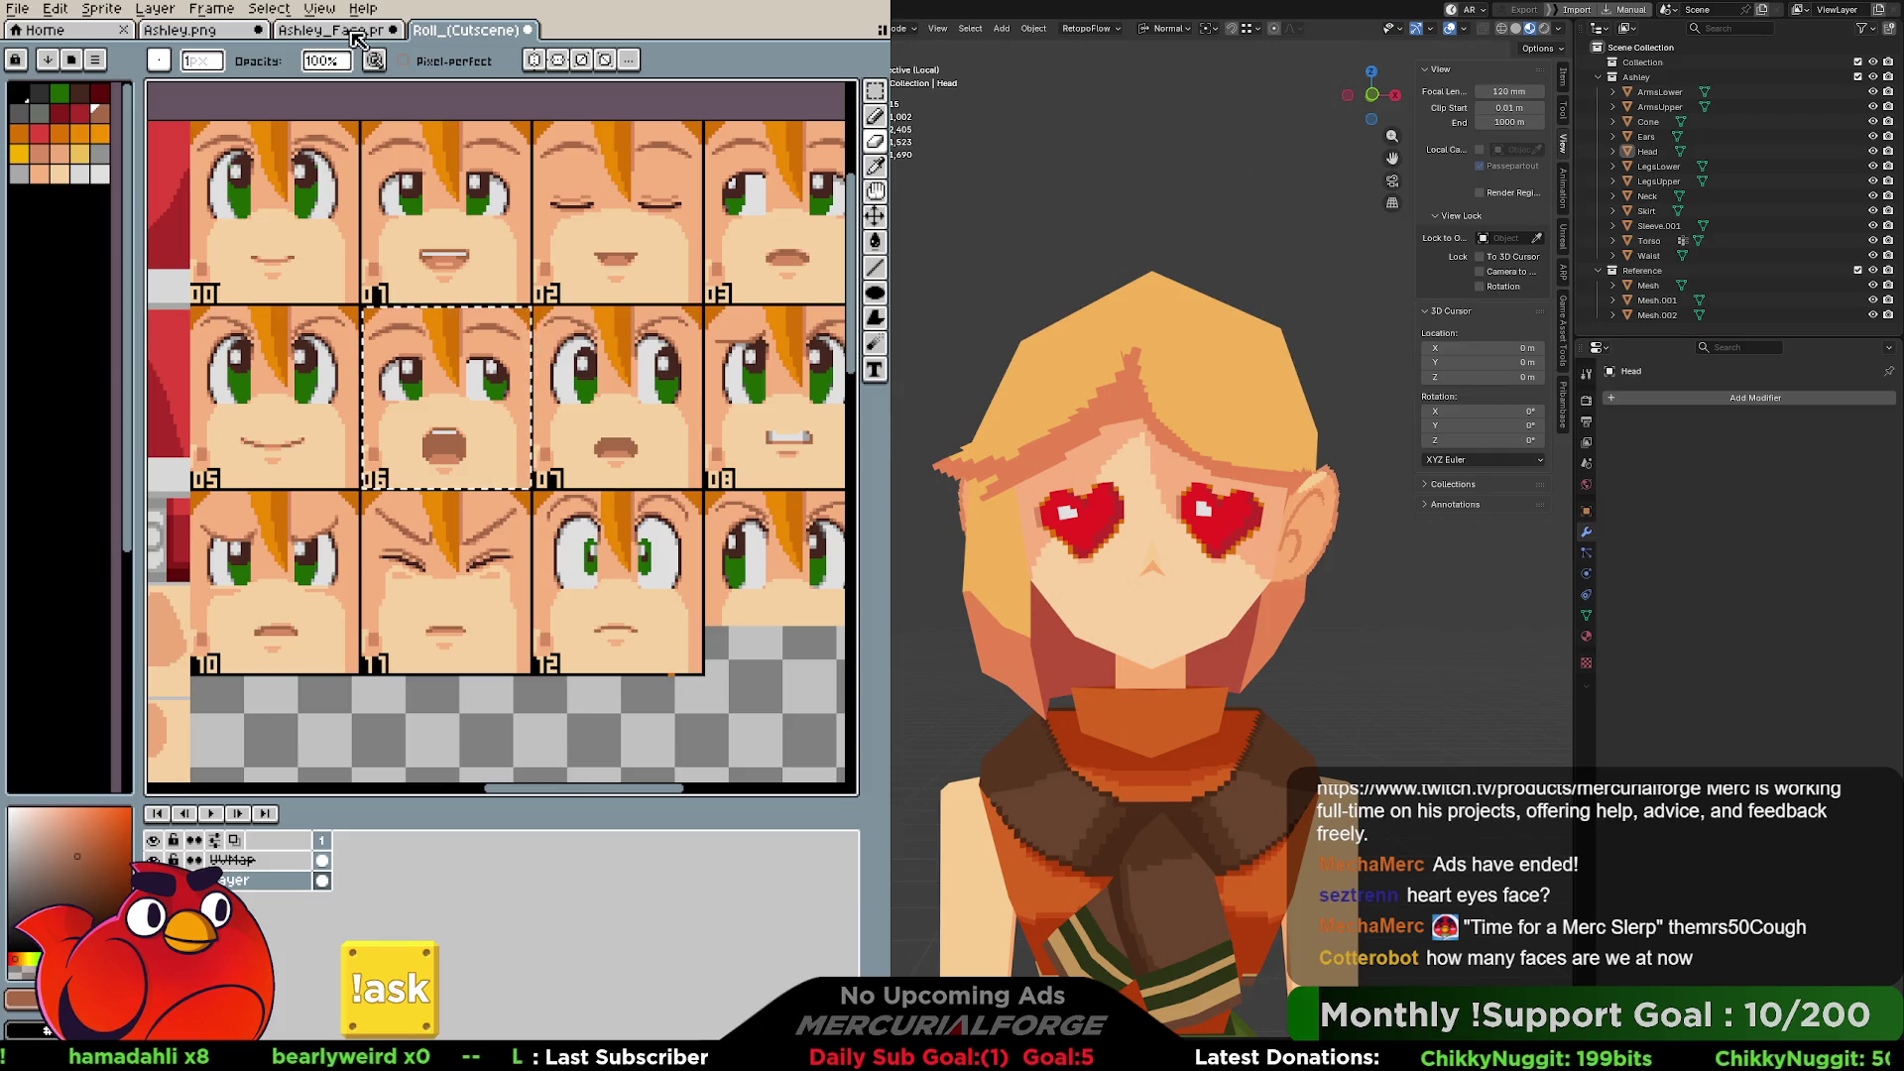
{"action": "left_click", "coordinate": [357, 38]}
{"action": "mouse_move", "coordinate": [613, 311]}
{"action": "middle_mouse_down"}
{"action": "mouse_move", "coordinate": [583, 223]}
{"action": "mouse_move", "coordinate": [561, 310]}
{"action": "middle_mouse_up"}
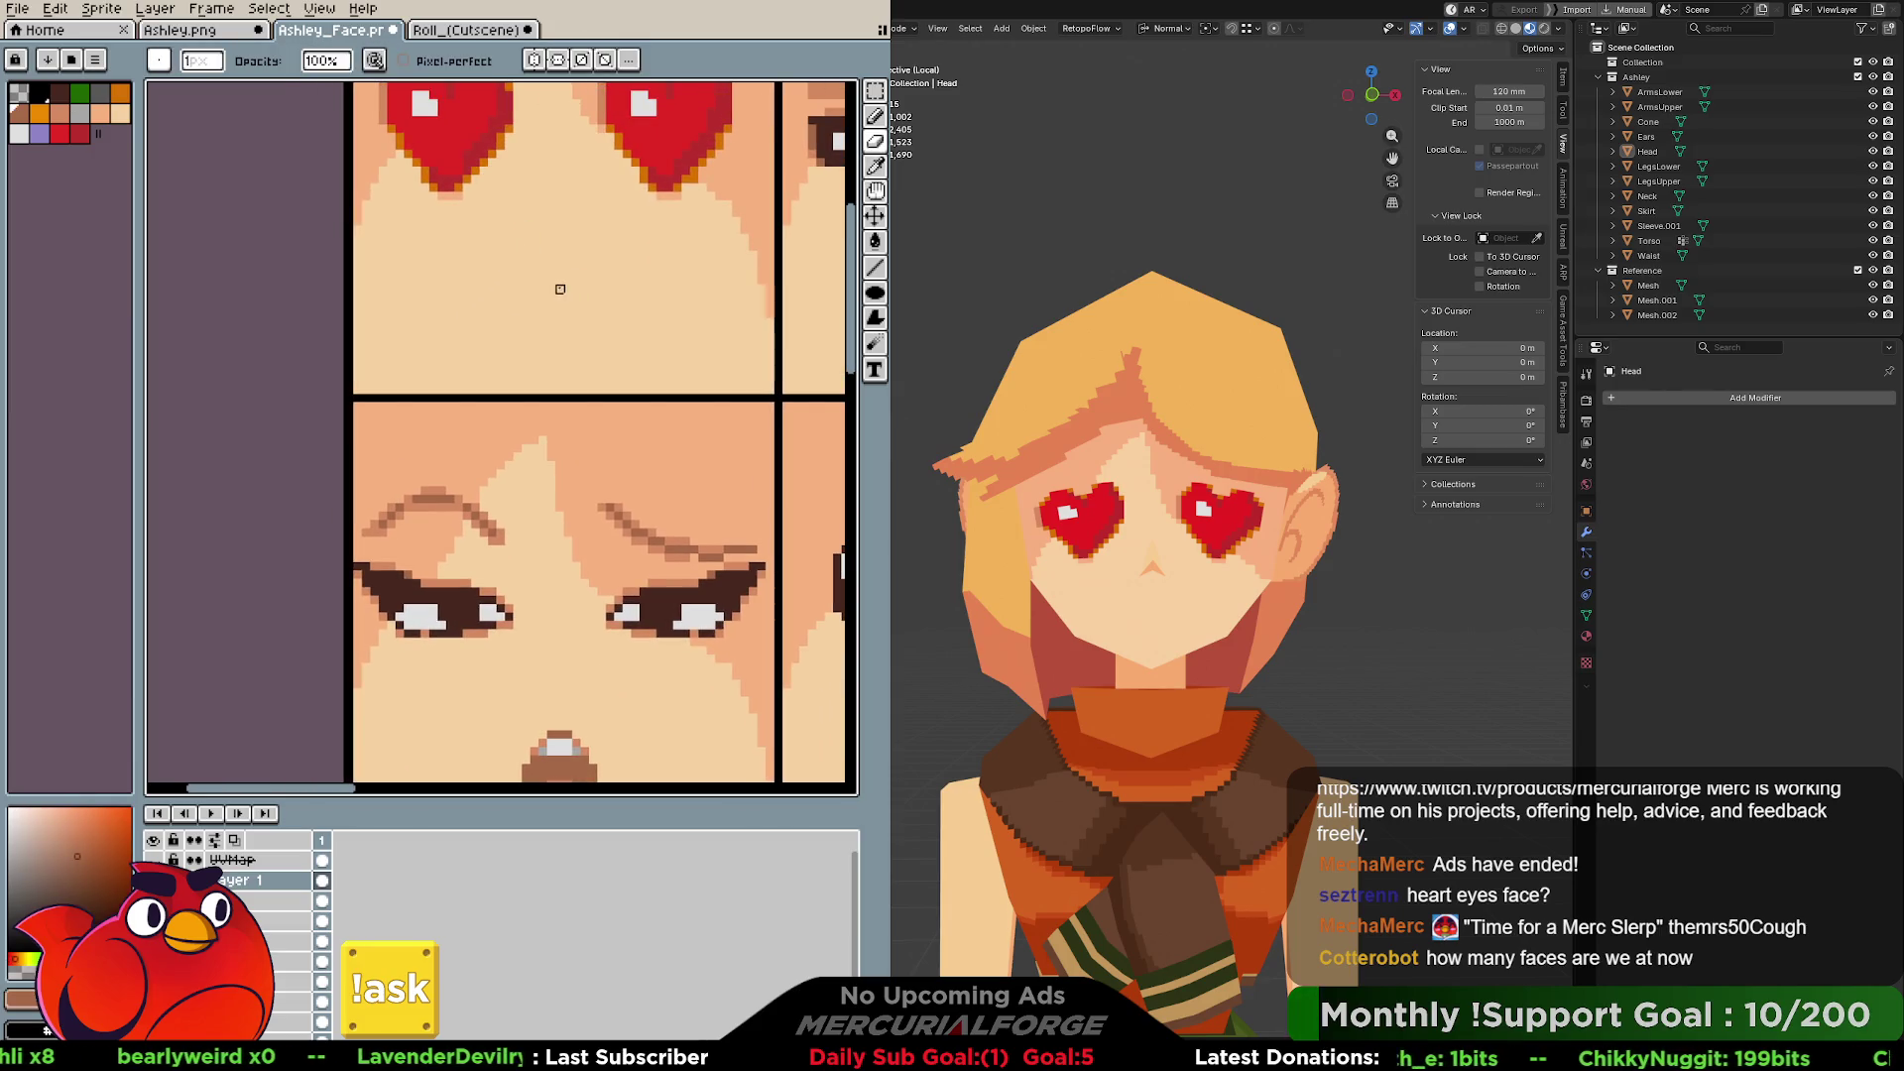
{"action": "left_click", "coordinate": [533, 60]}
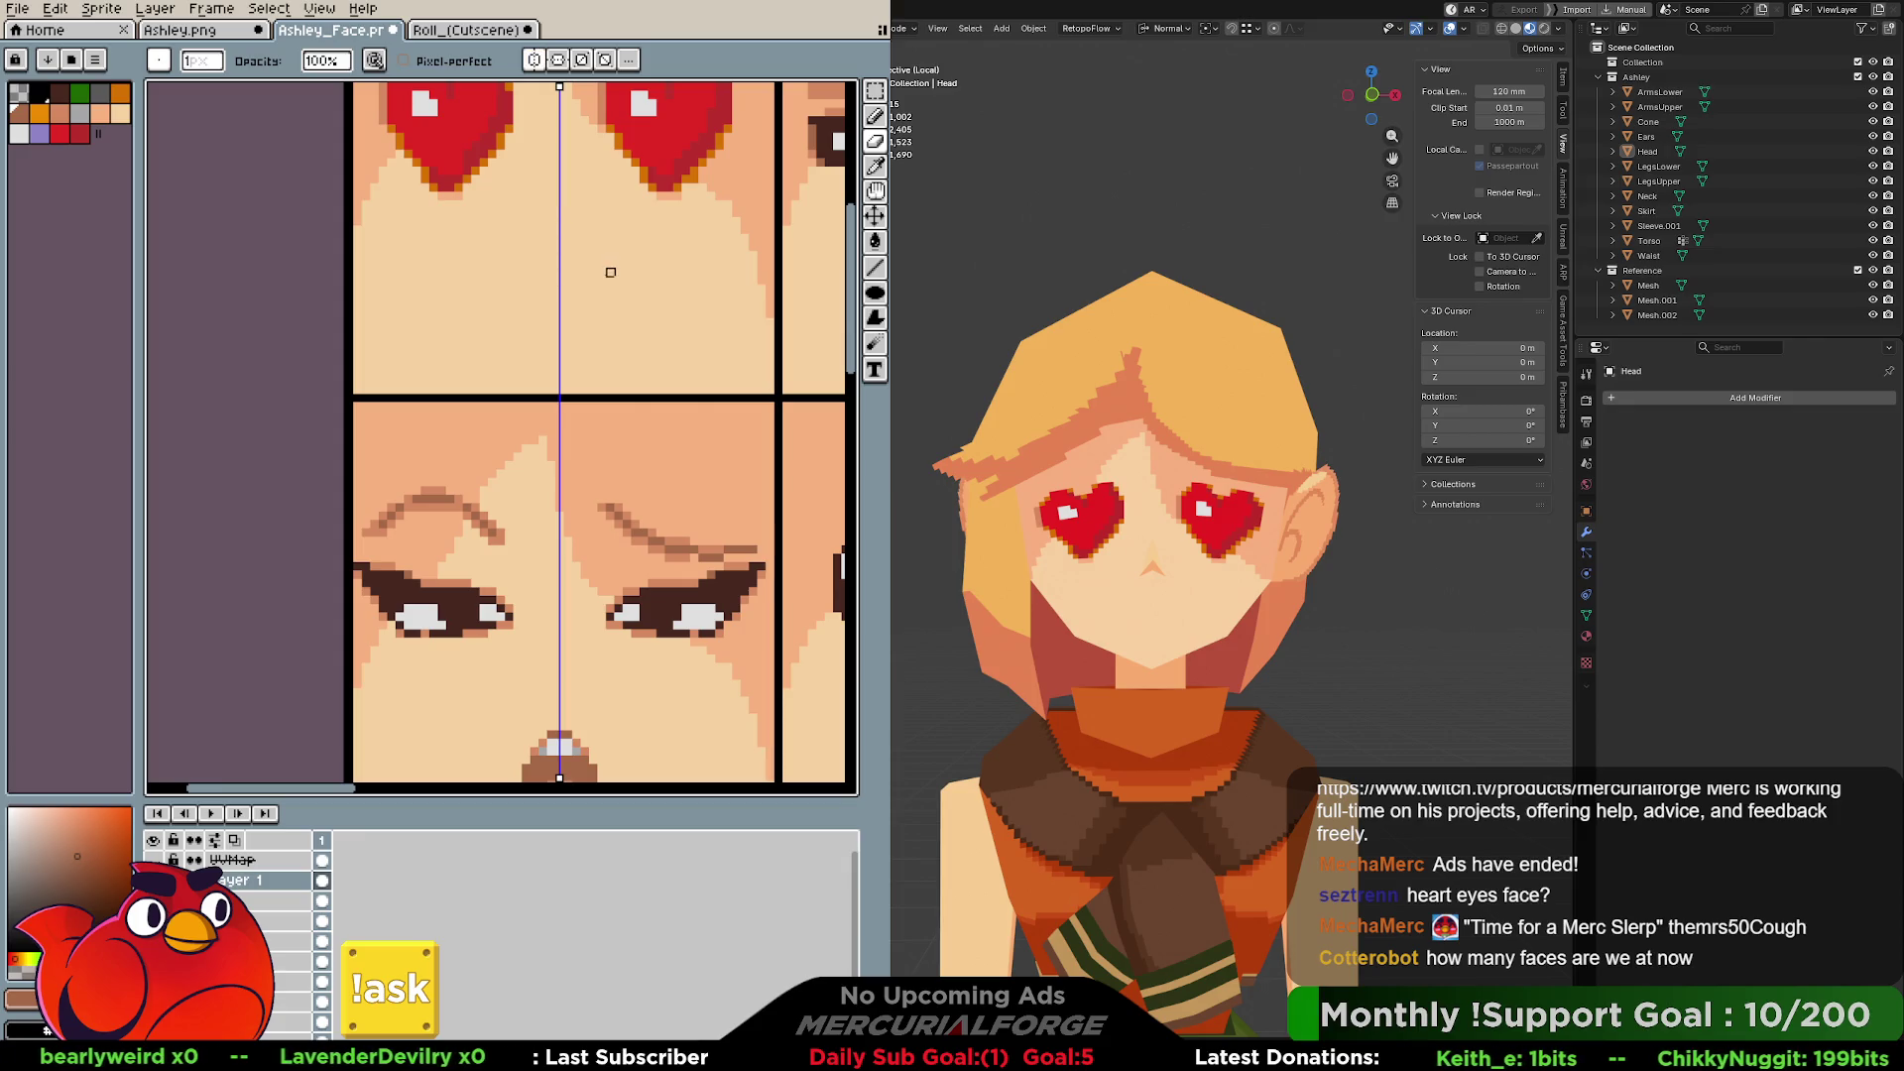
Draw a mirrored mouth line, redrawing it shorter and lower after checking the Roll sheet.
{"action": "key", "text": "b"}
{"action": "left_click_drag", "start_coordinate": [601, 279], "coordinate": [614, 282]}
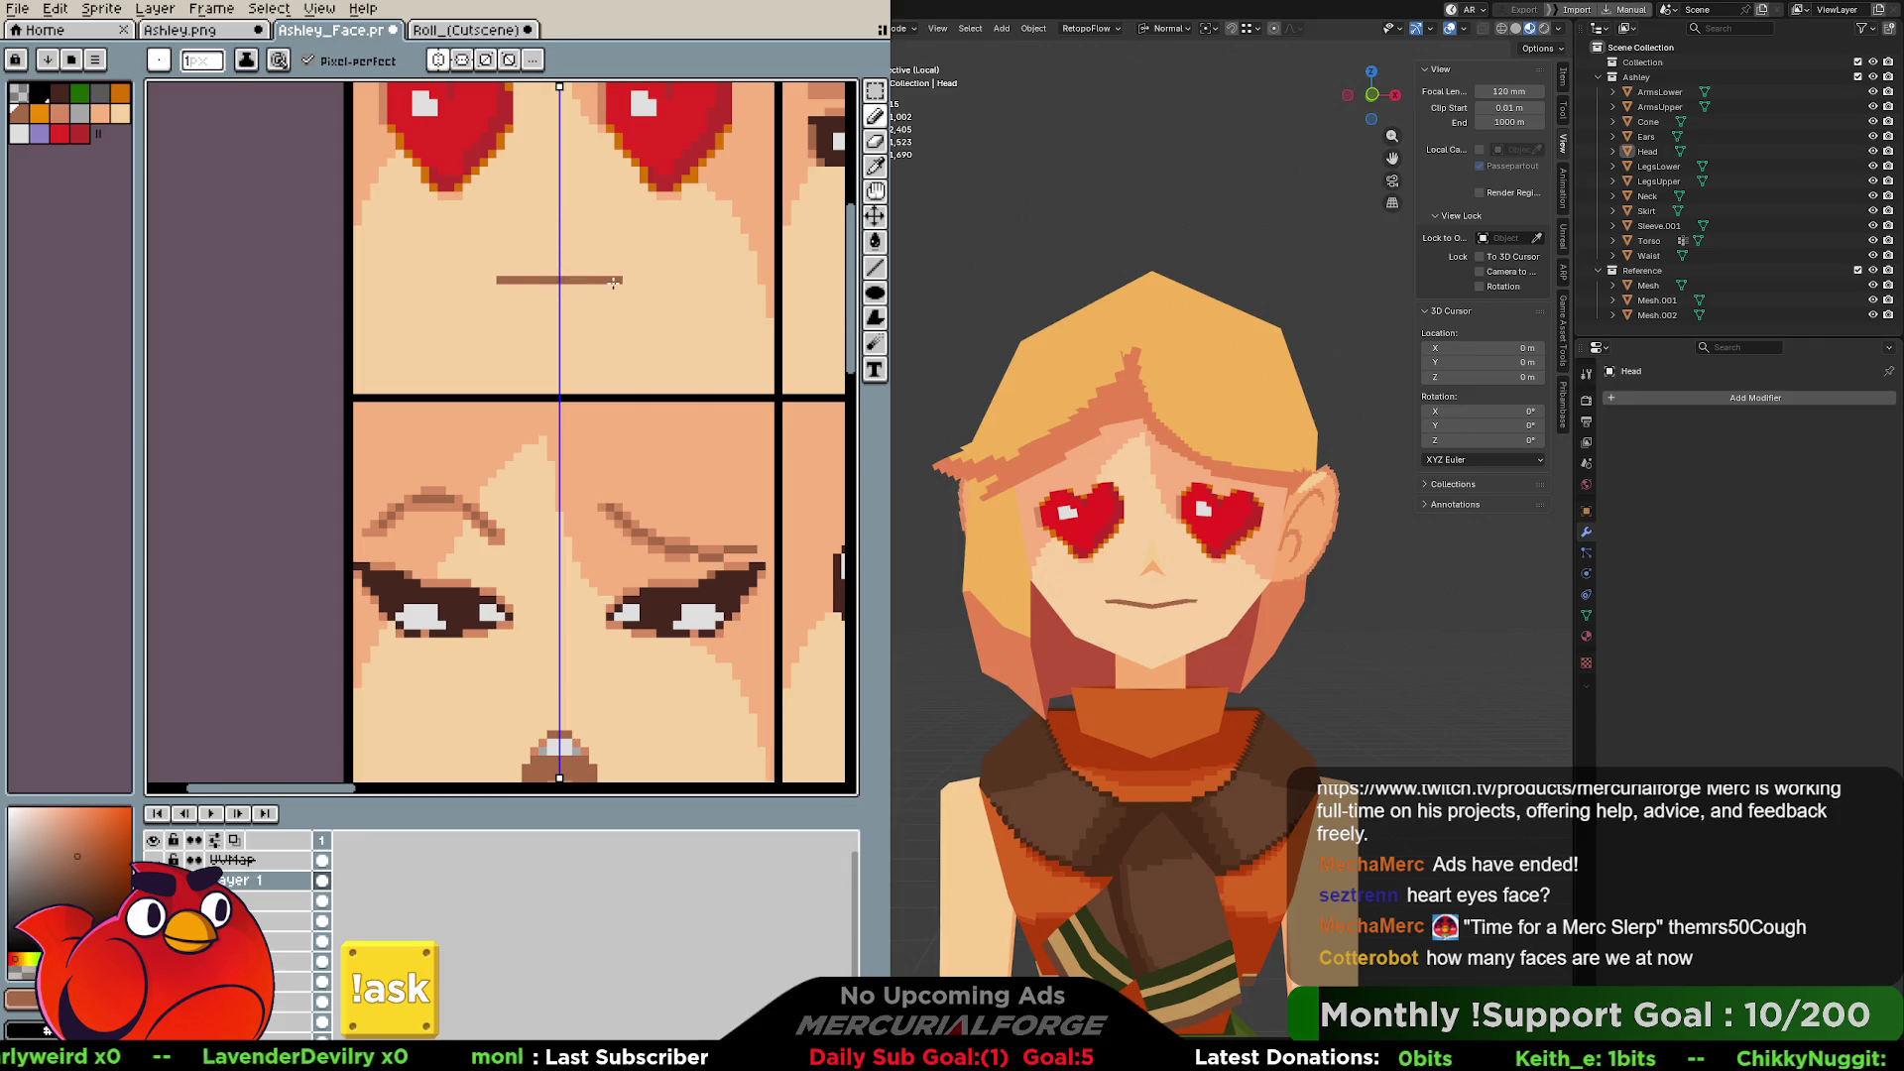
{"action": "key", "text": "ctrl+z"}
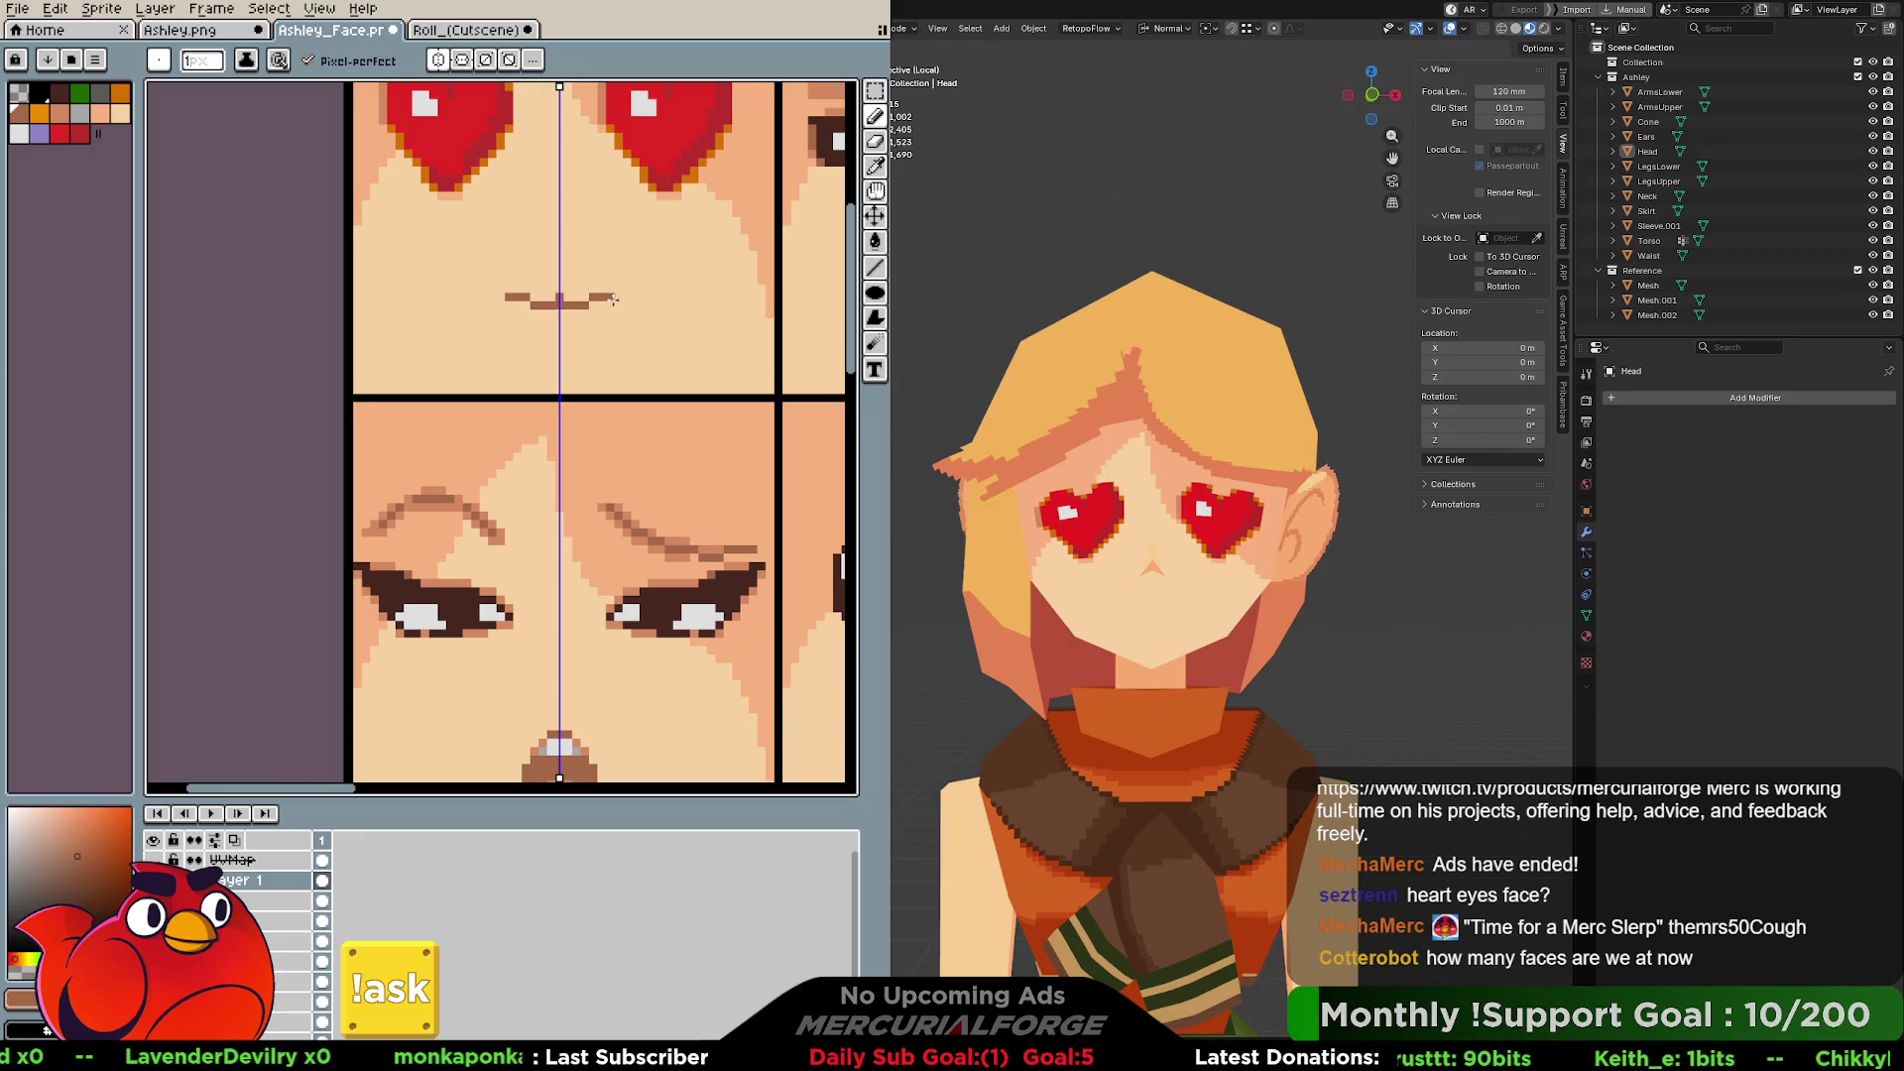
{"action": "left_click_drag", "start_coordinate": [571, 296], "coordinate": [609, 298]}
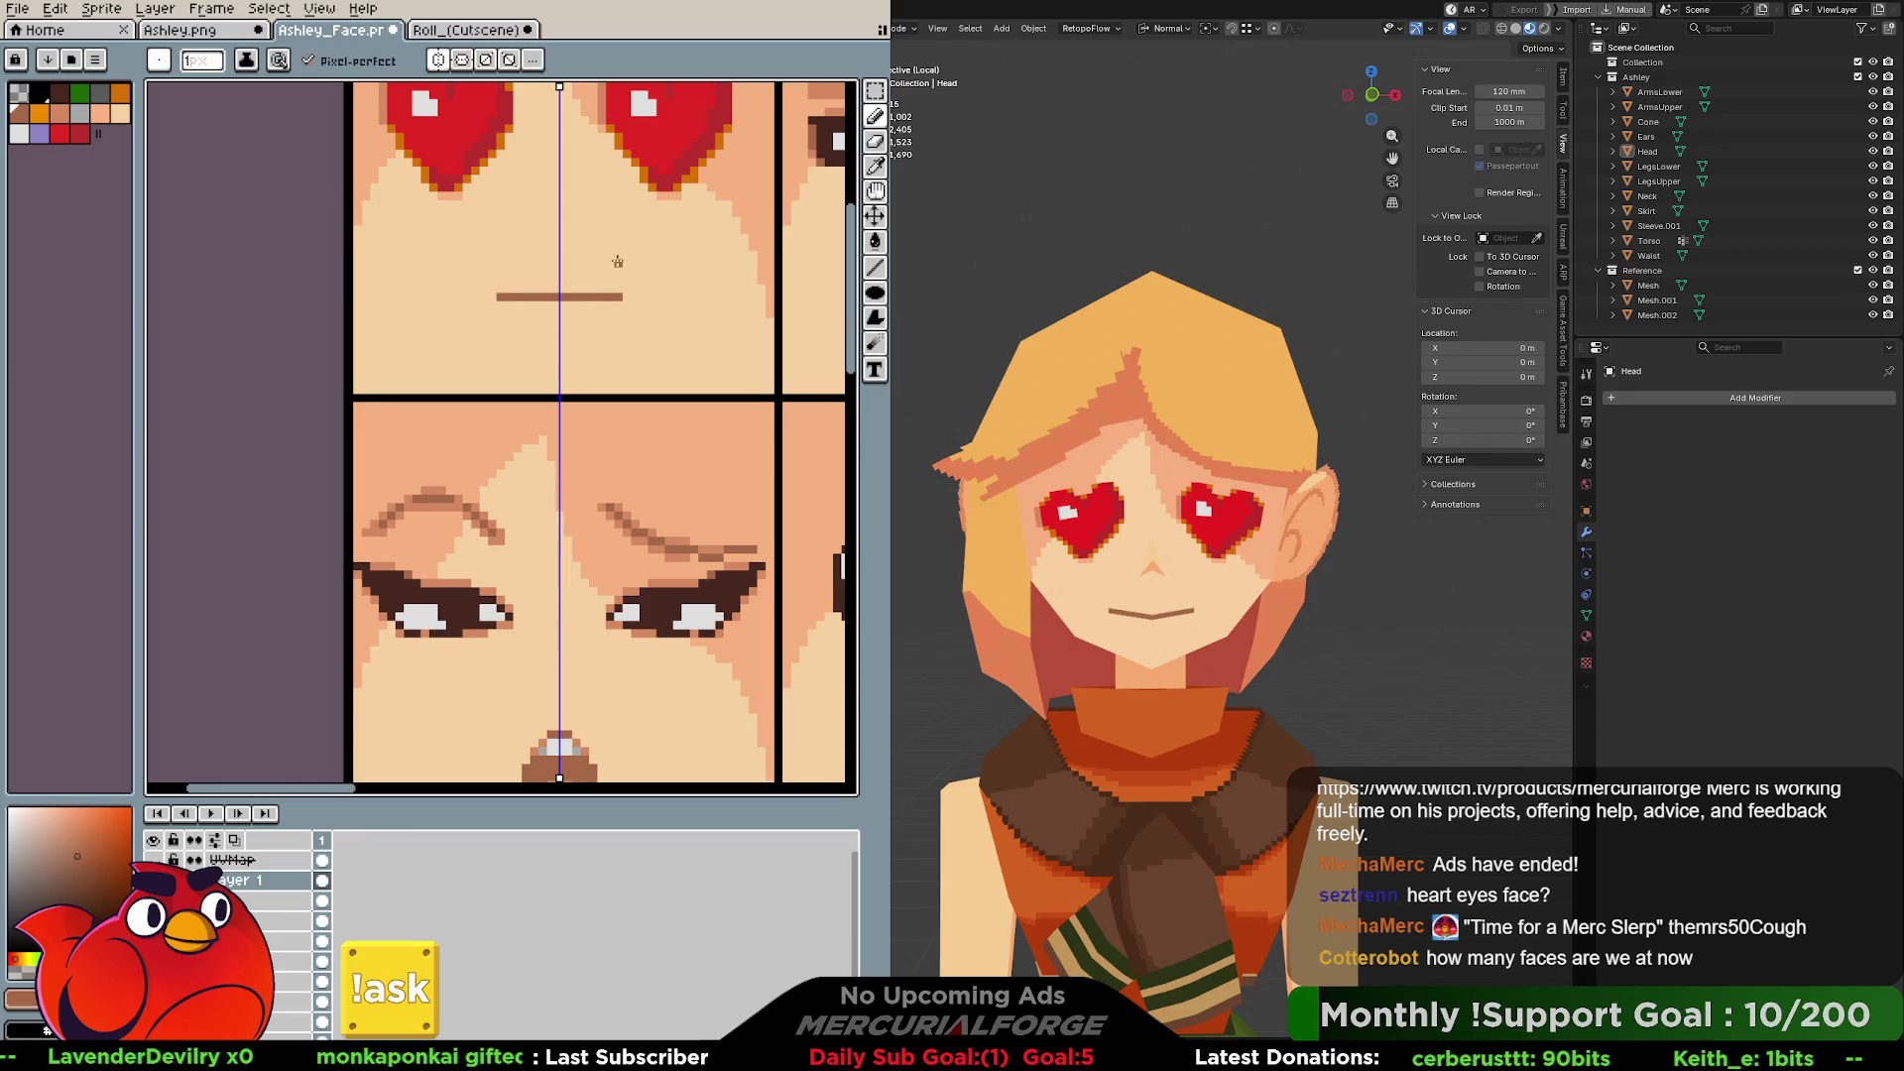
{"action": "left_click", "coordinate": [459, 32]}
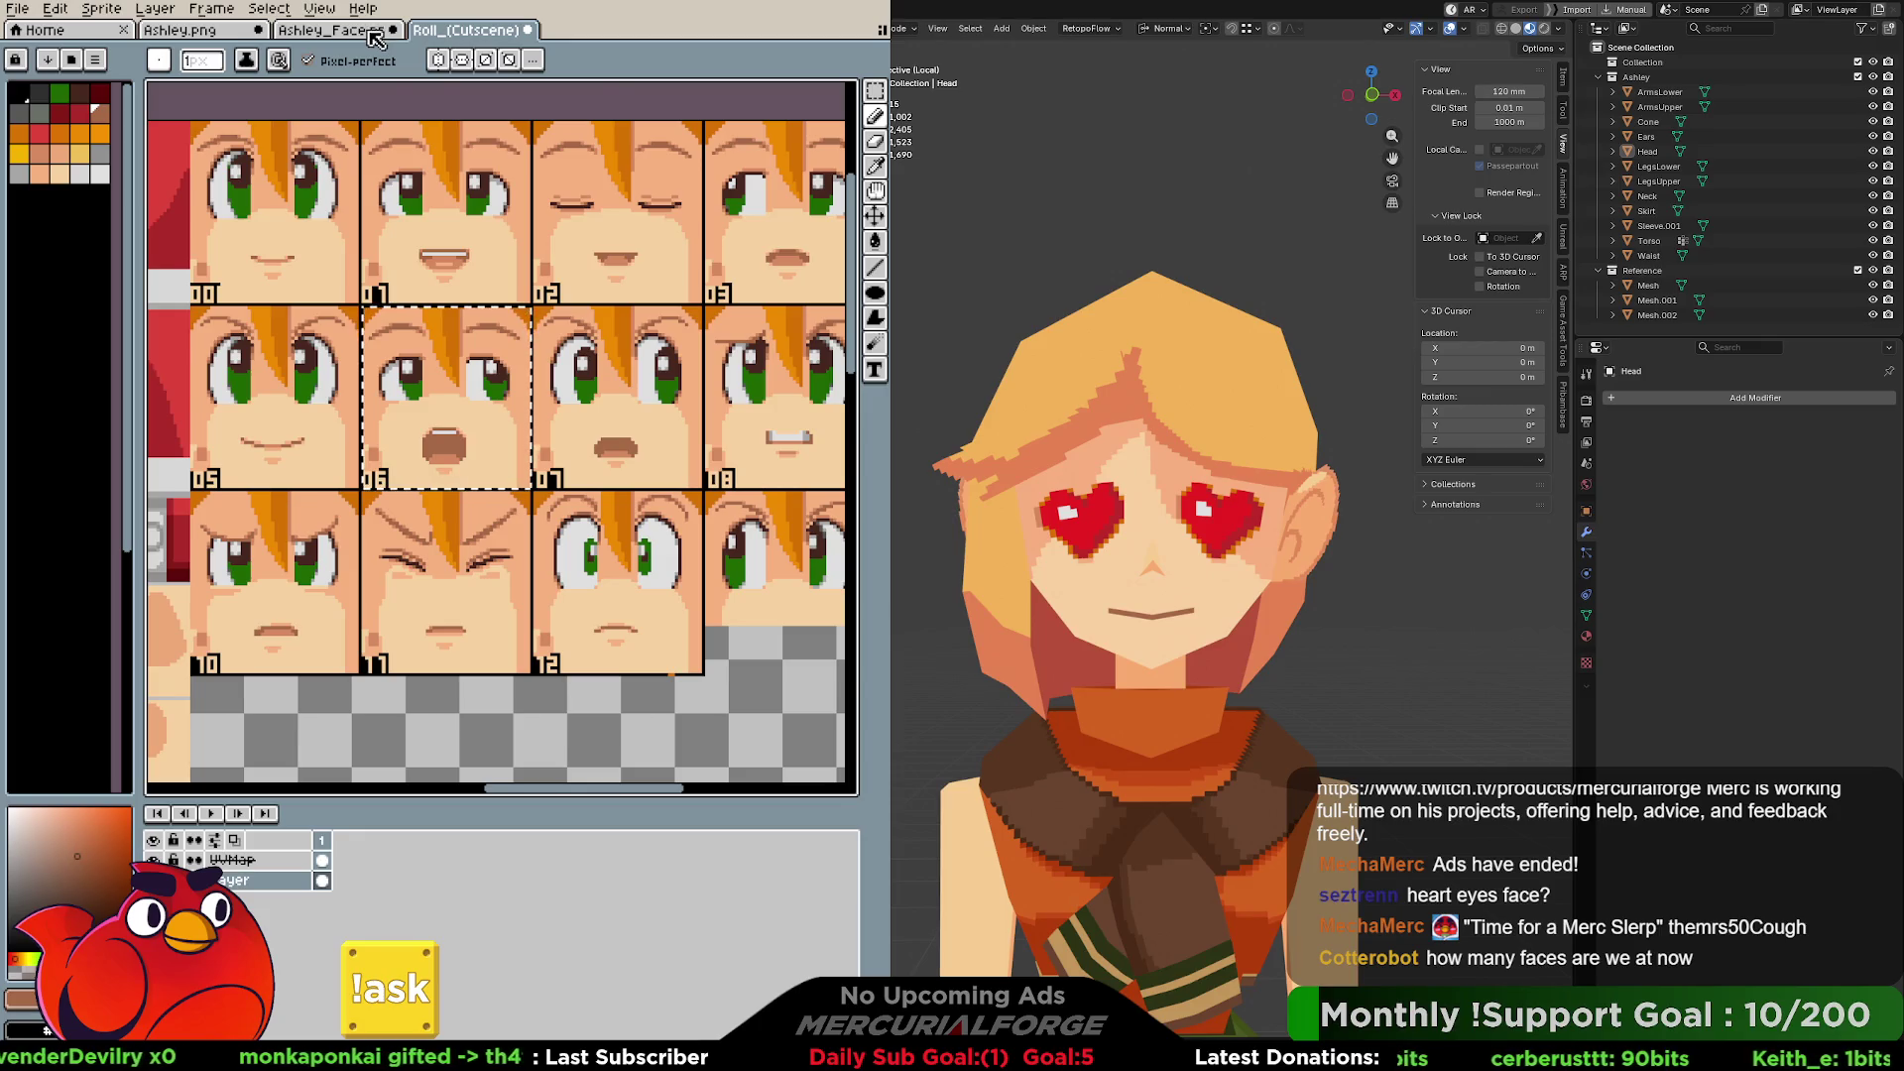
{"action": "left_click", "coordinate": [386, 36]}
{"action": "left_click", "coordinate": [461, 32]}
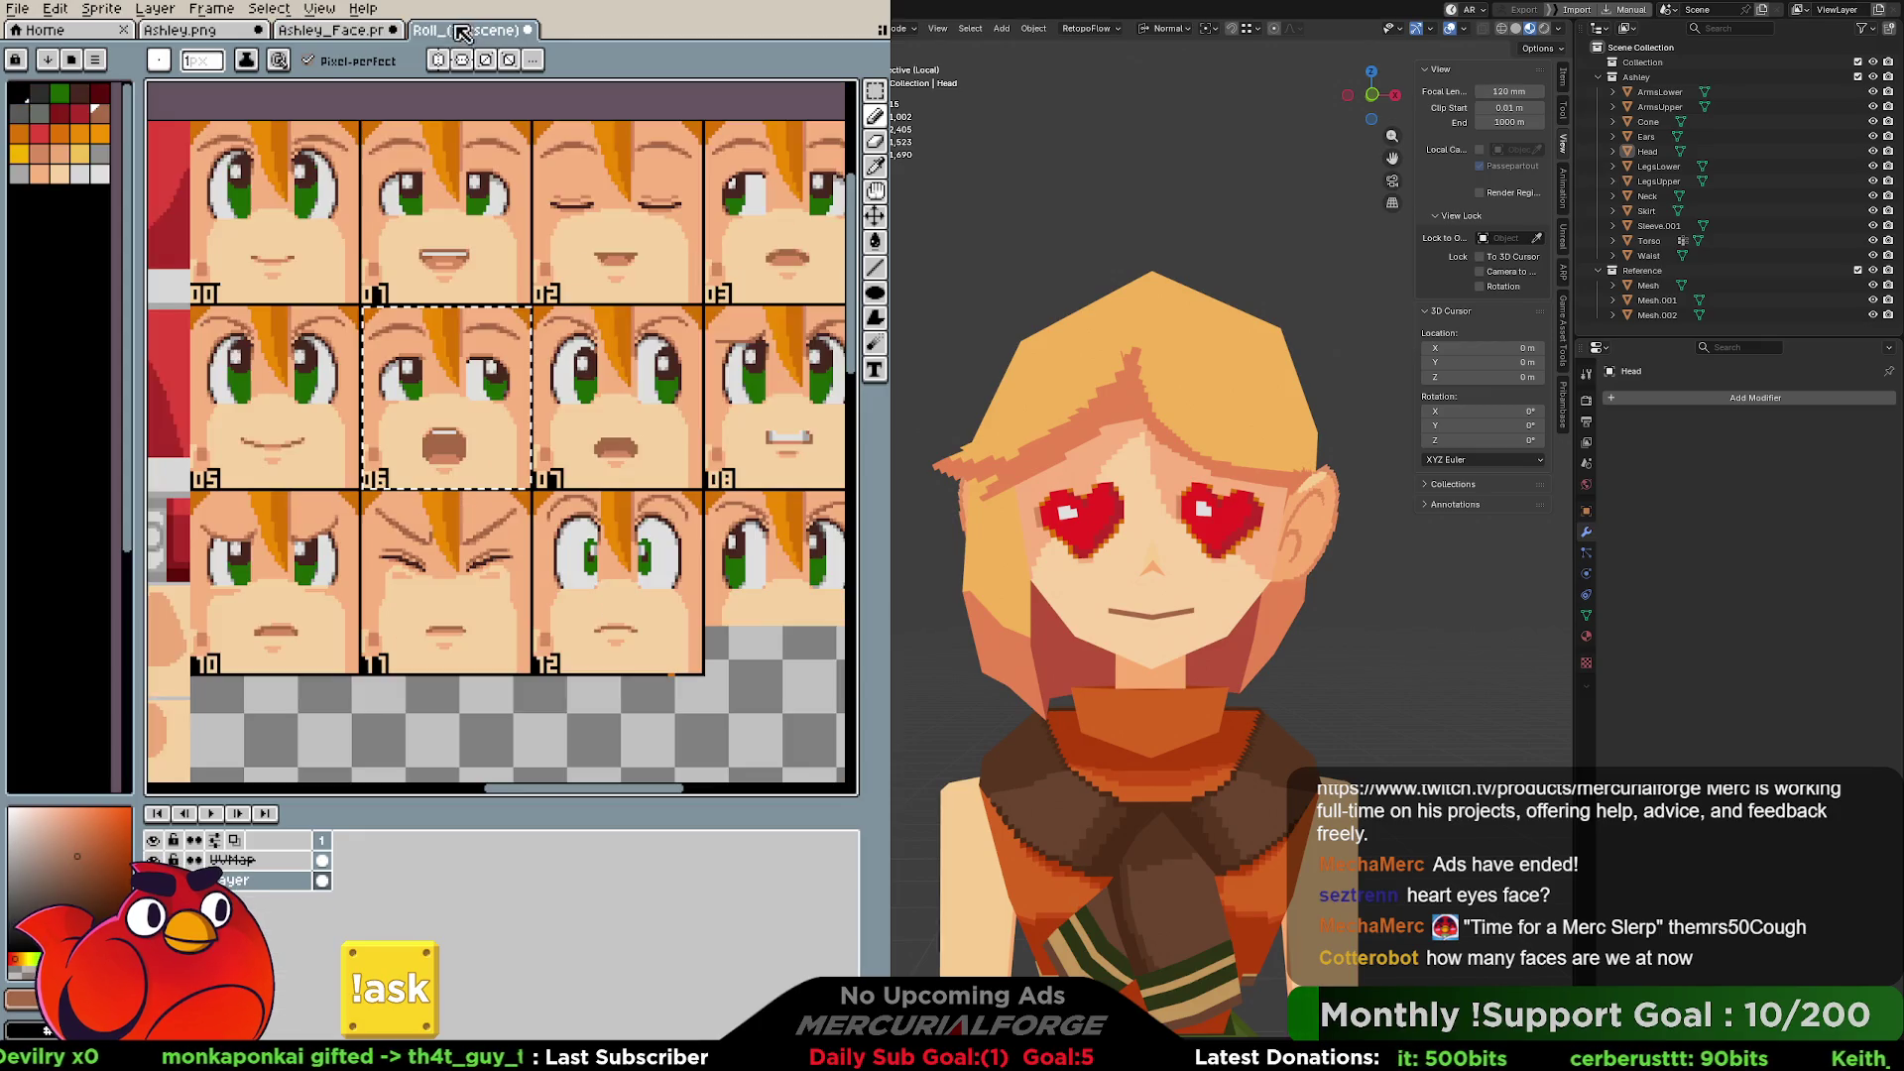
{"action": "left_click", "coordinate": [376, 35]}
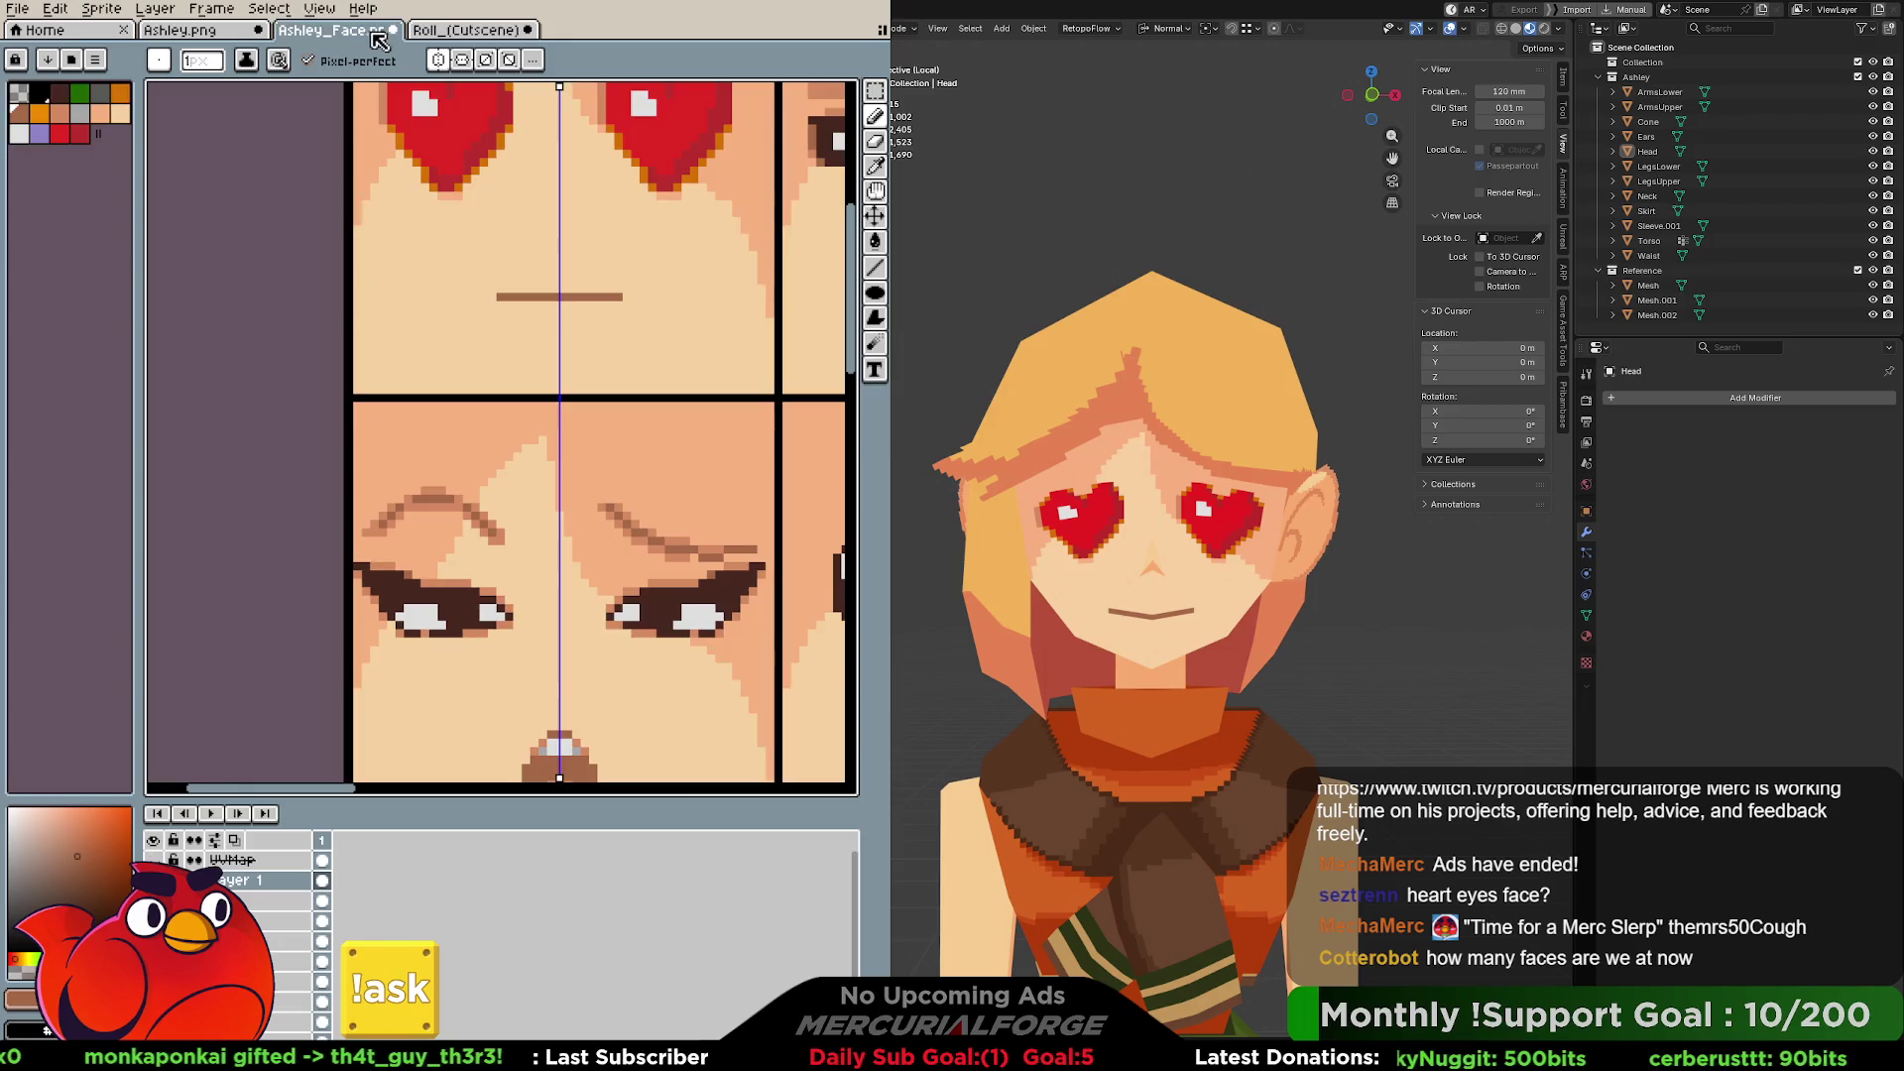
Refine the mouth ends with downturned corner pixels, comparing against the Roll sheet.
{"action": "left_click", "coordinate": [622, 312]}
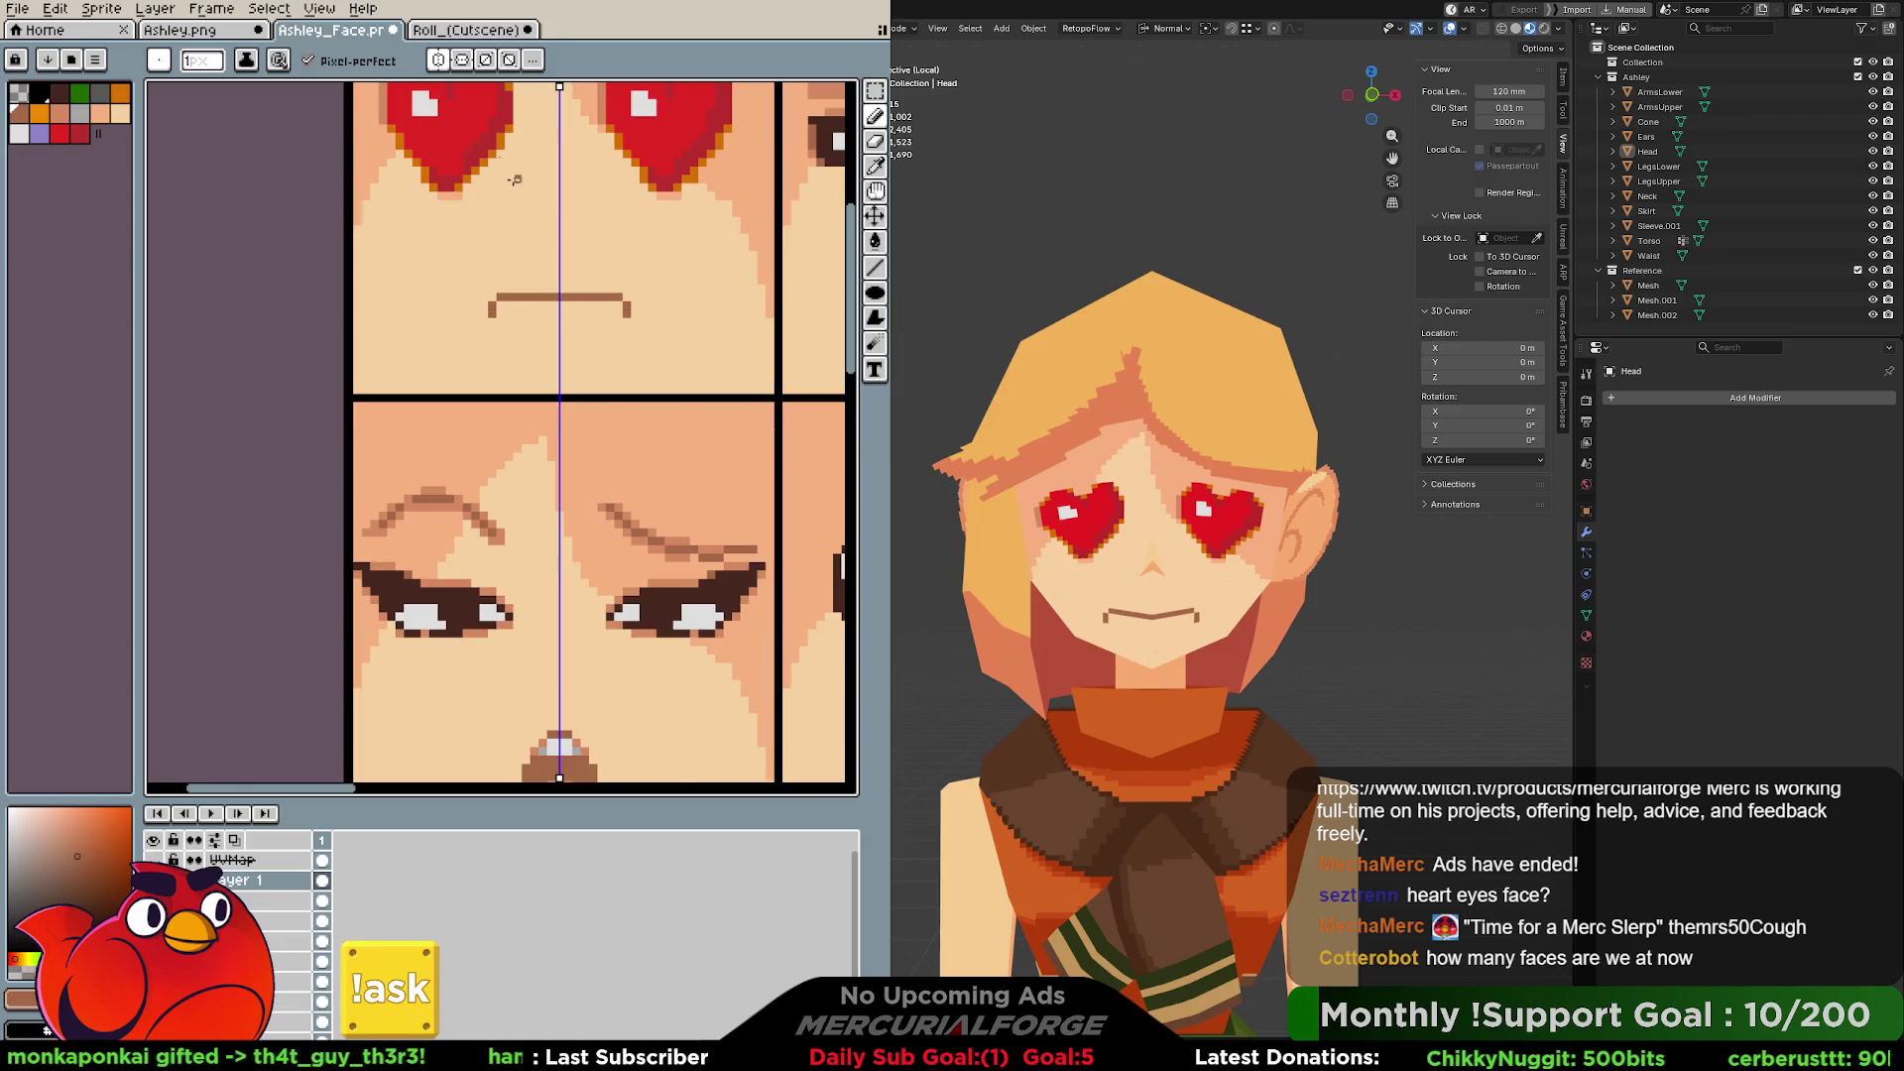
{"action": "left_click", "coordinate": [461, 32]}
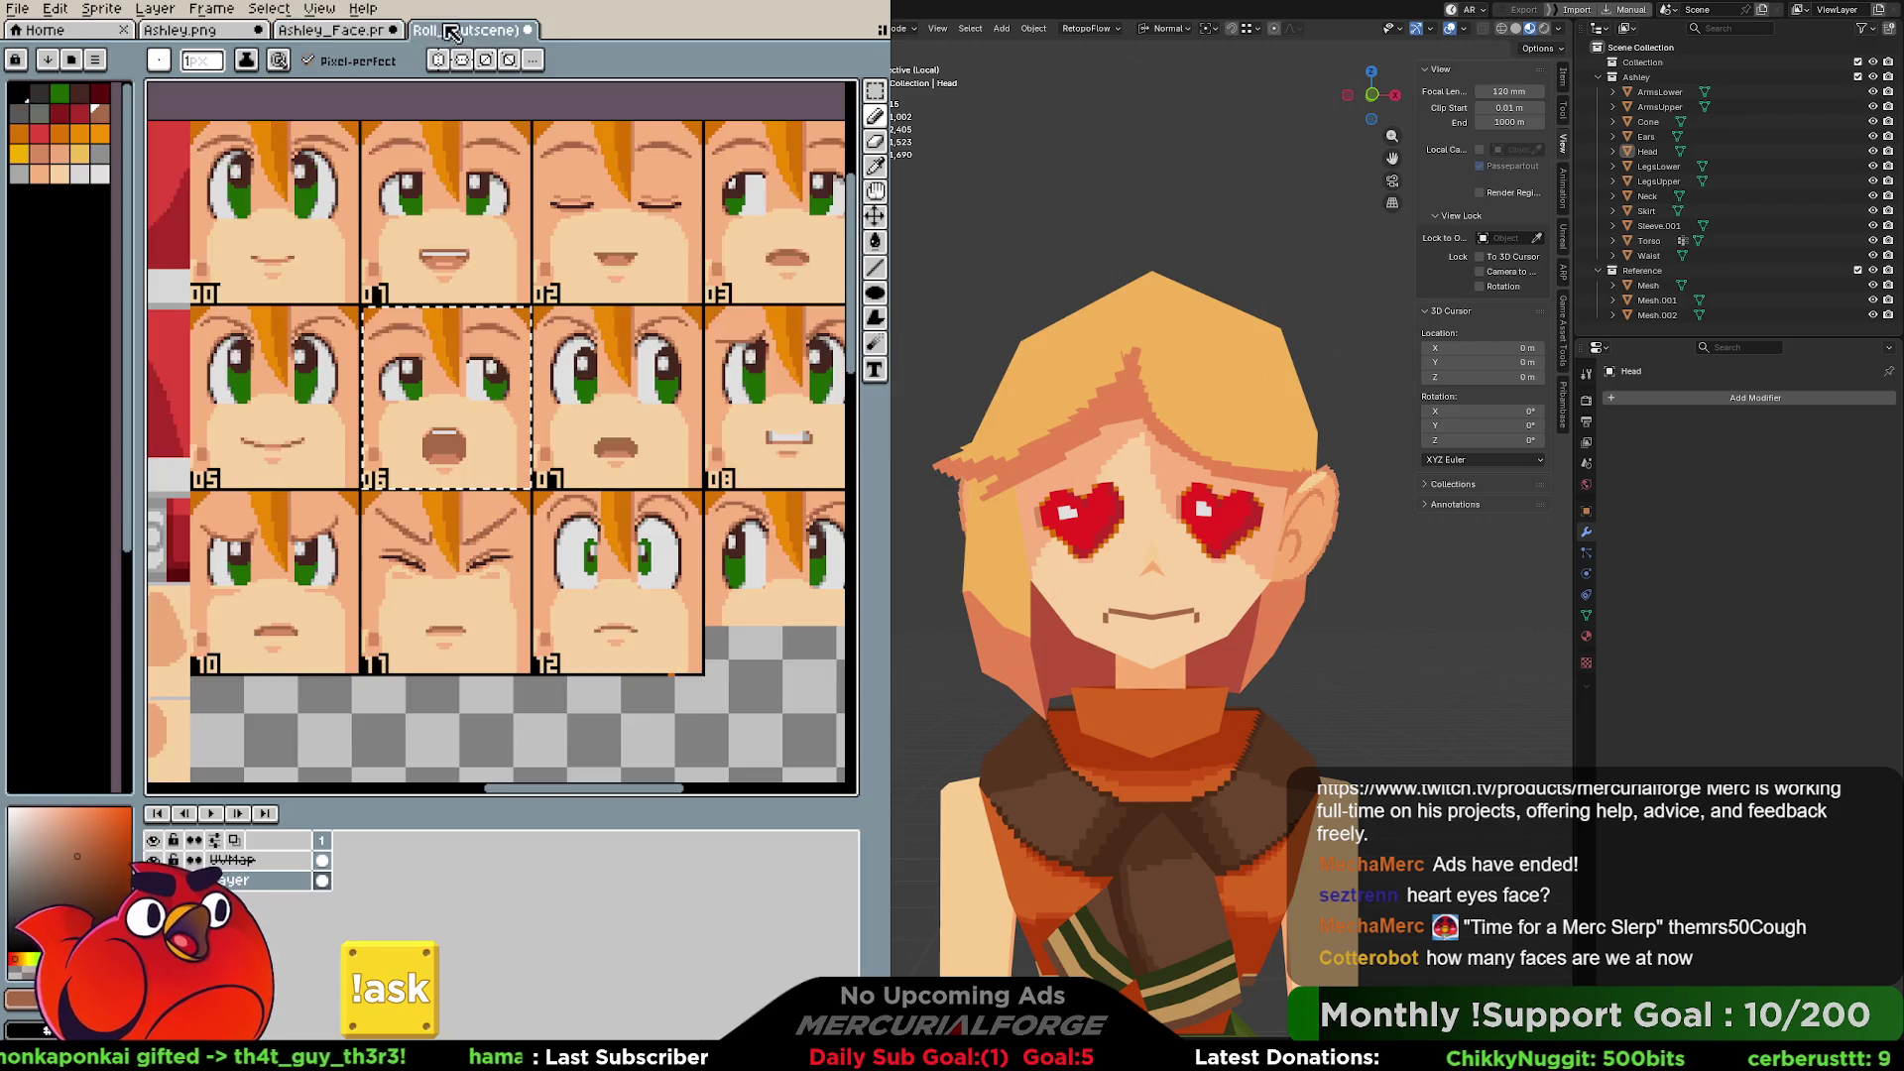
{"action": "left_click", "coordinate": [369, 34]}
{"action": "left_click", "coordinate": [608, 320]}
{"action": "key", "text": "ctrl+z"}
{"action": "left_click", "coordinate": [606, 315]}
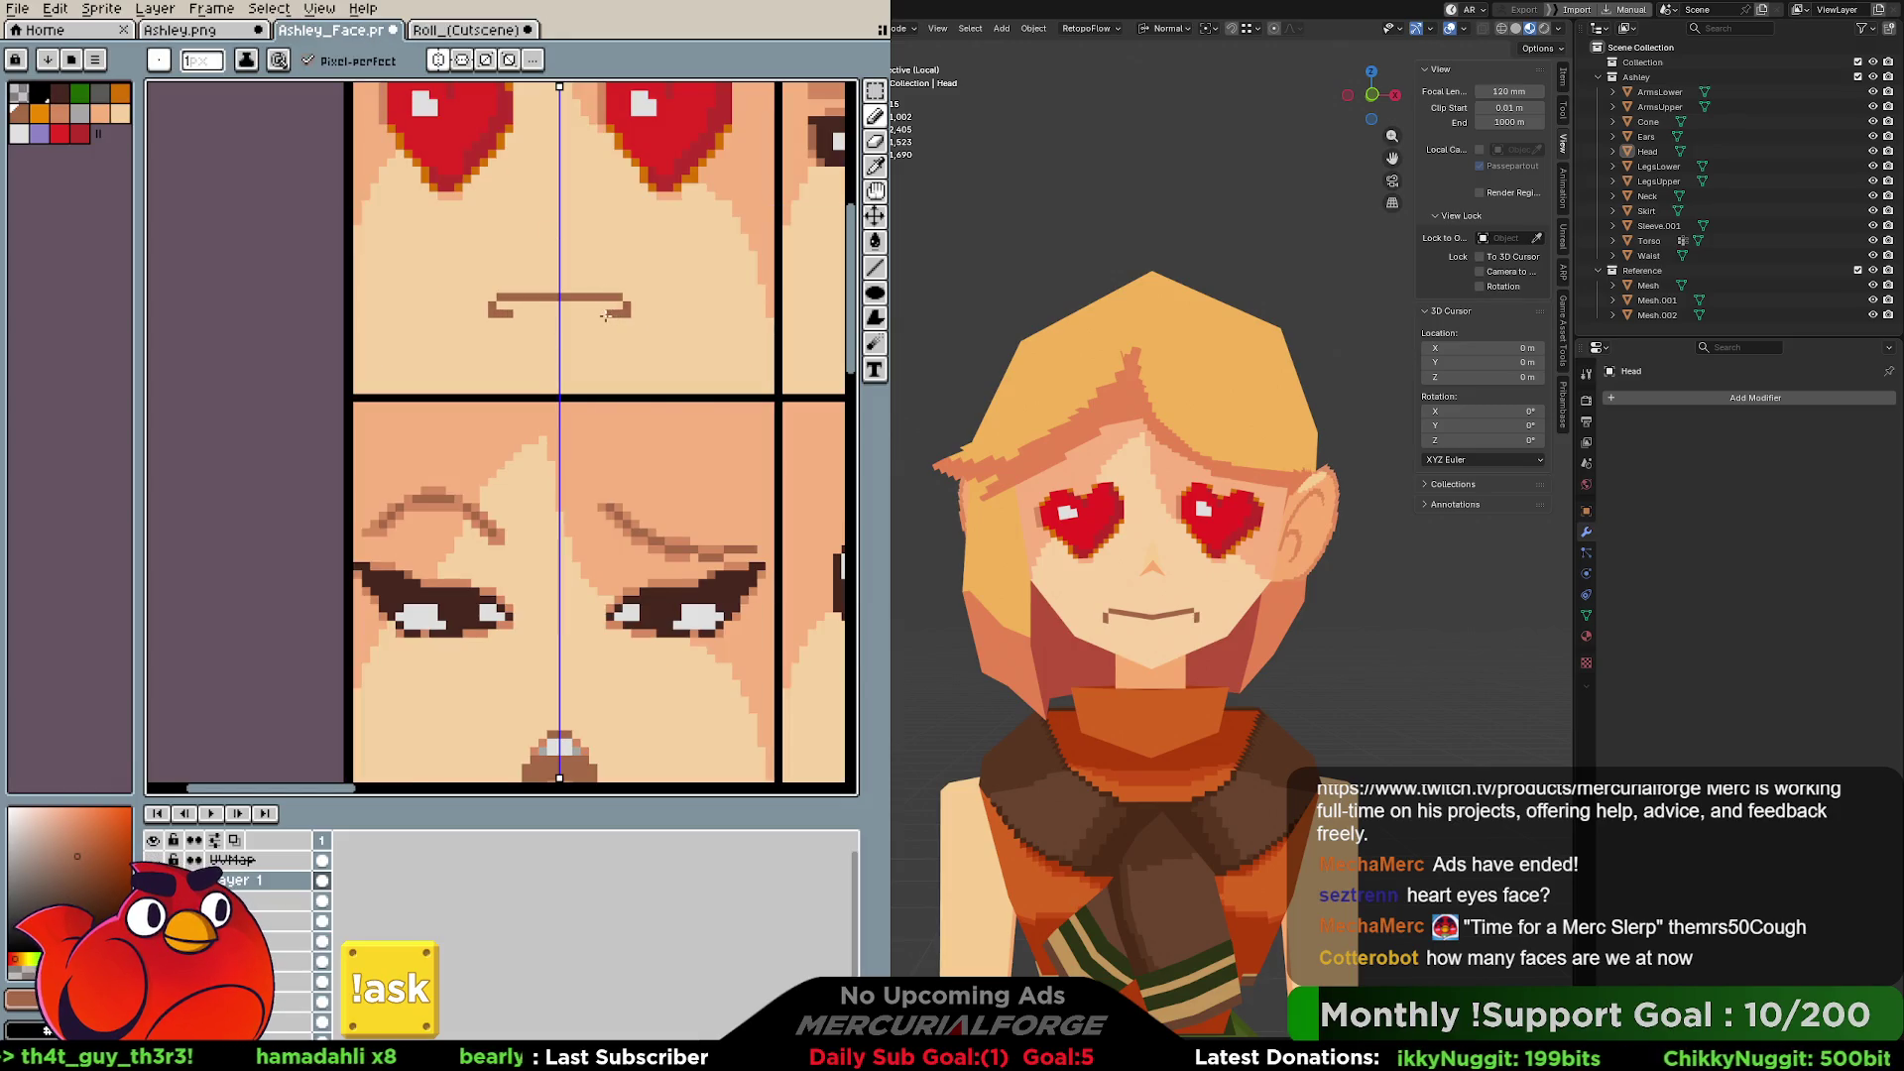
{"action": "key", "text": "ctrl+Tab"}
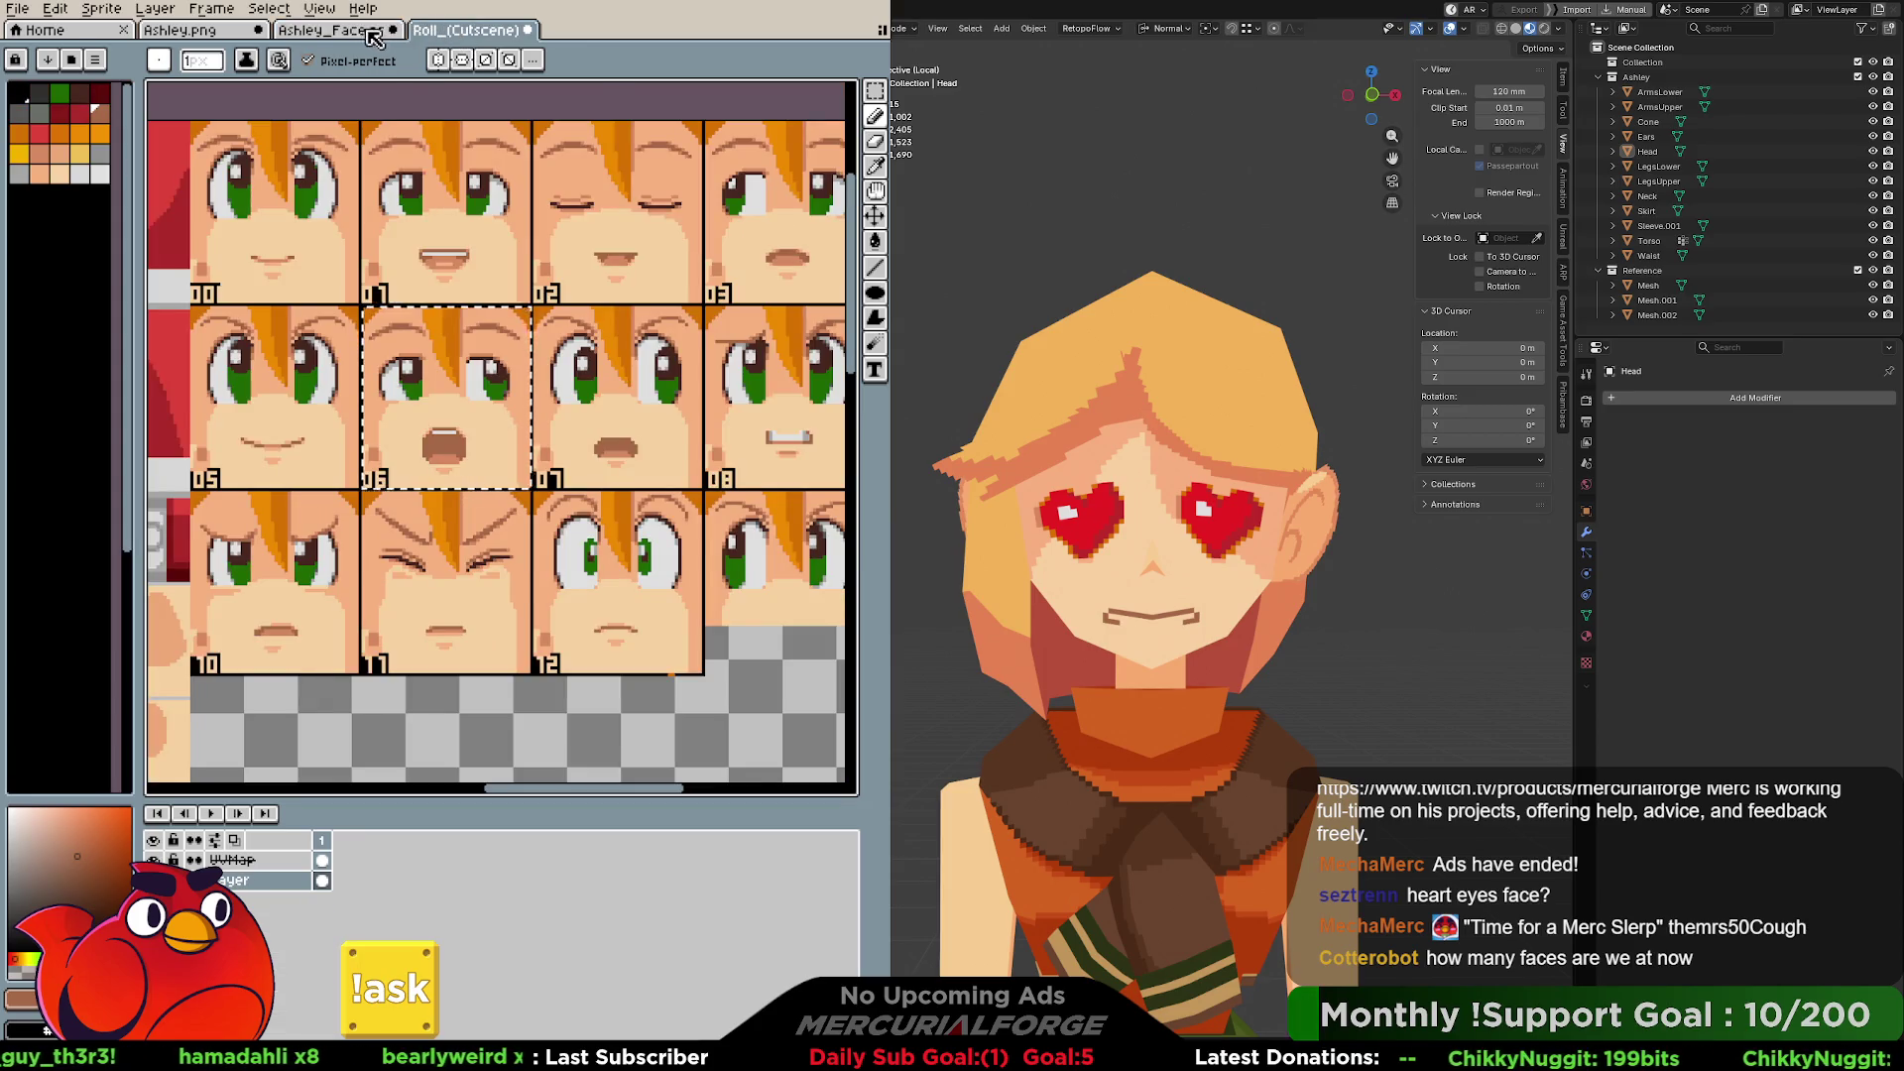
{"action": "key", "text": "ctrl+shift+Tab"}
{"action": "left_click", "coordinate": [616, 319]}
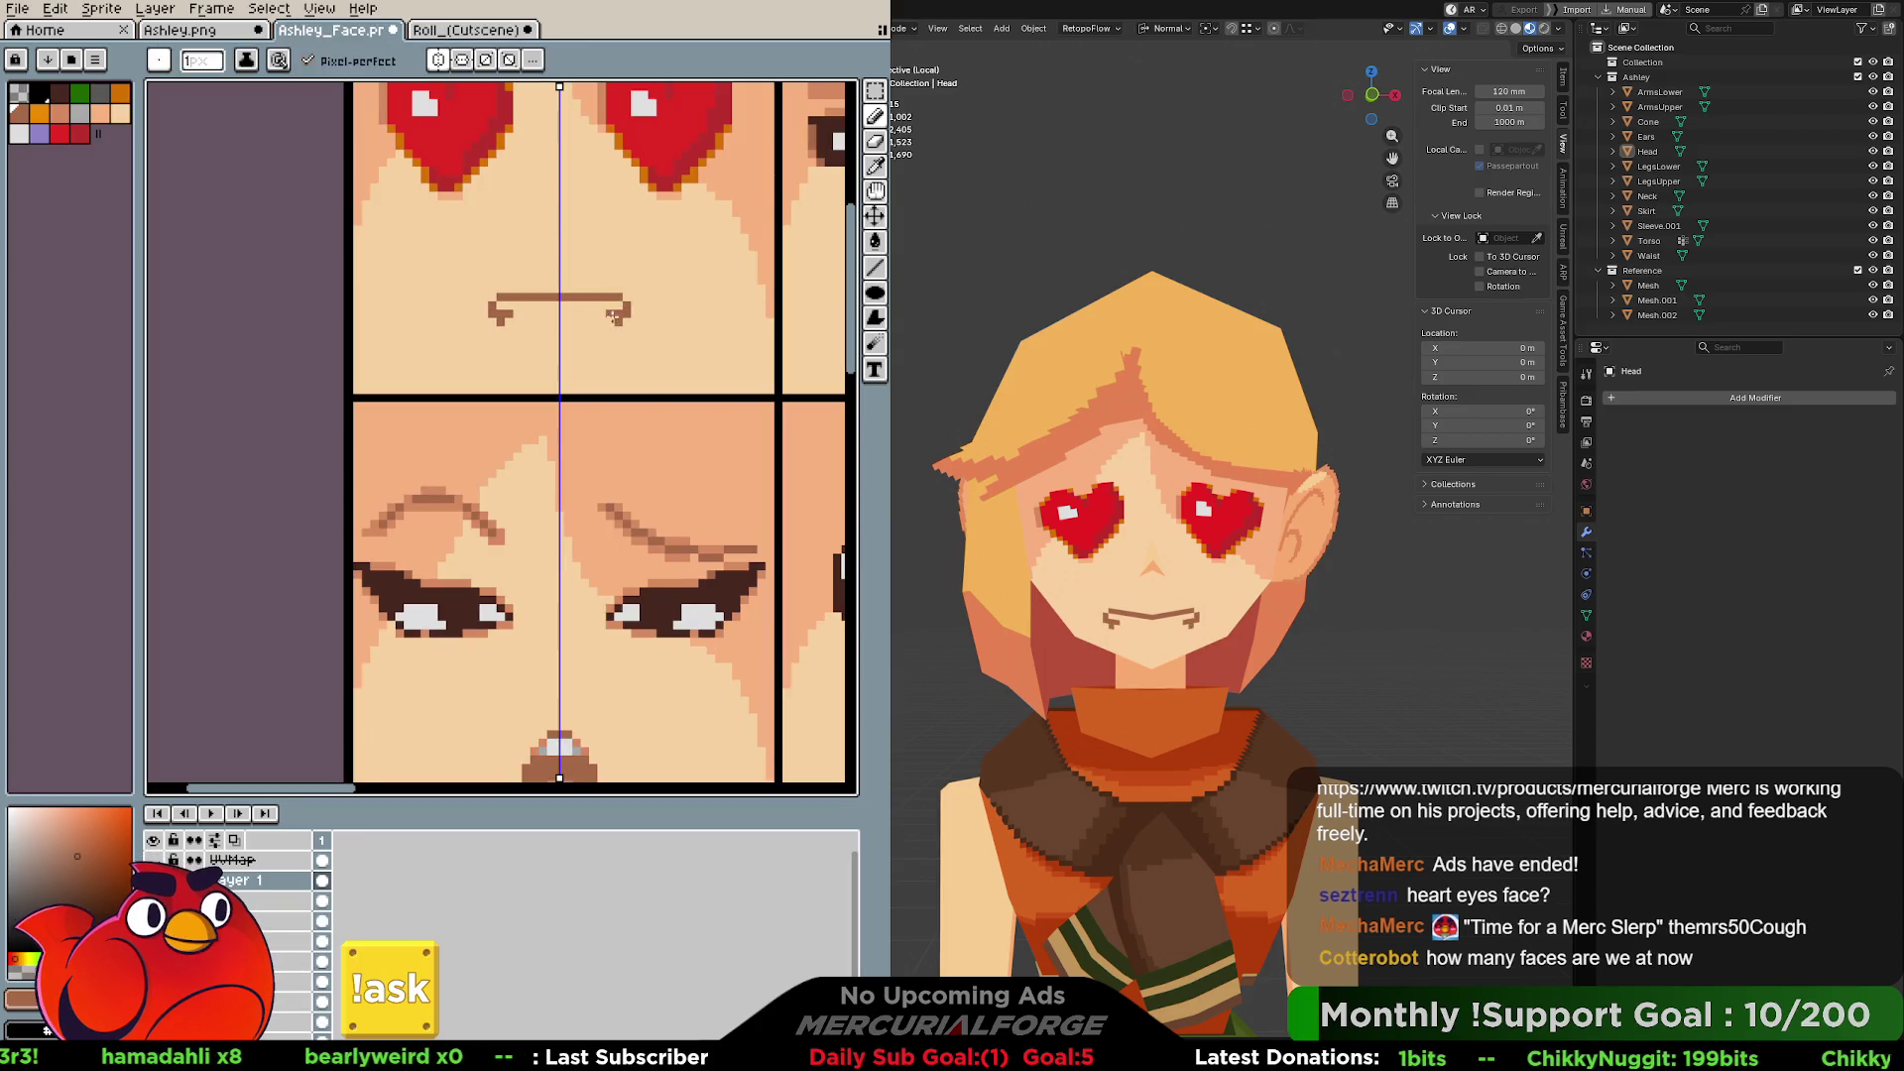
Fill the mouth with white teeth, then show the Roll face sheet.
{"action": "left_click", "coordinate": [20, 133]}
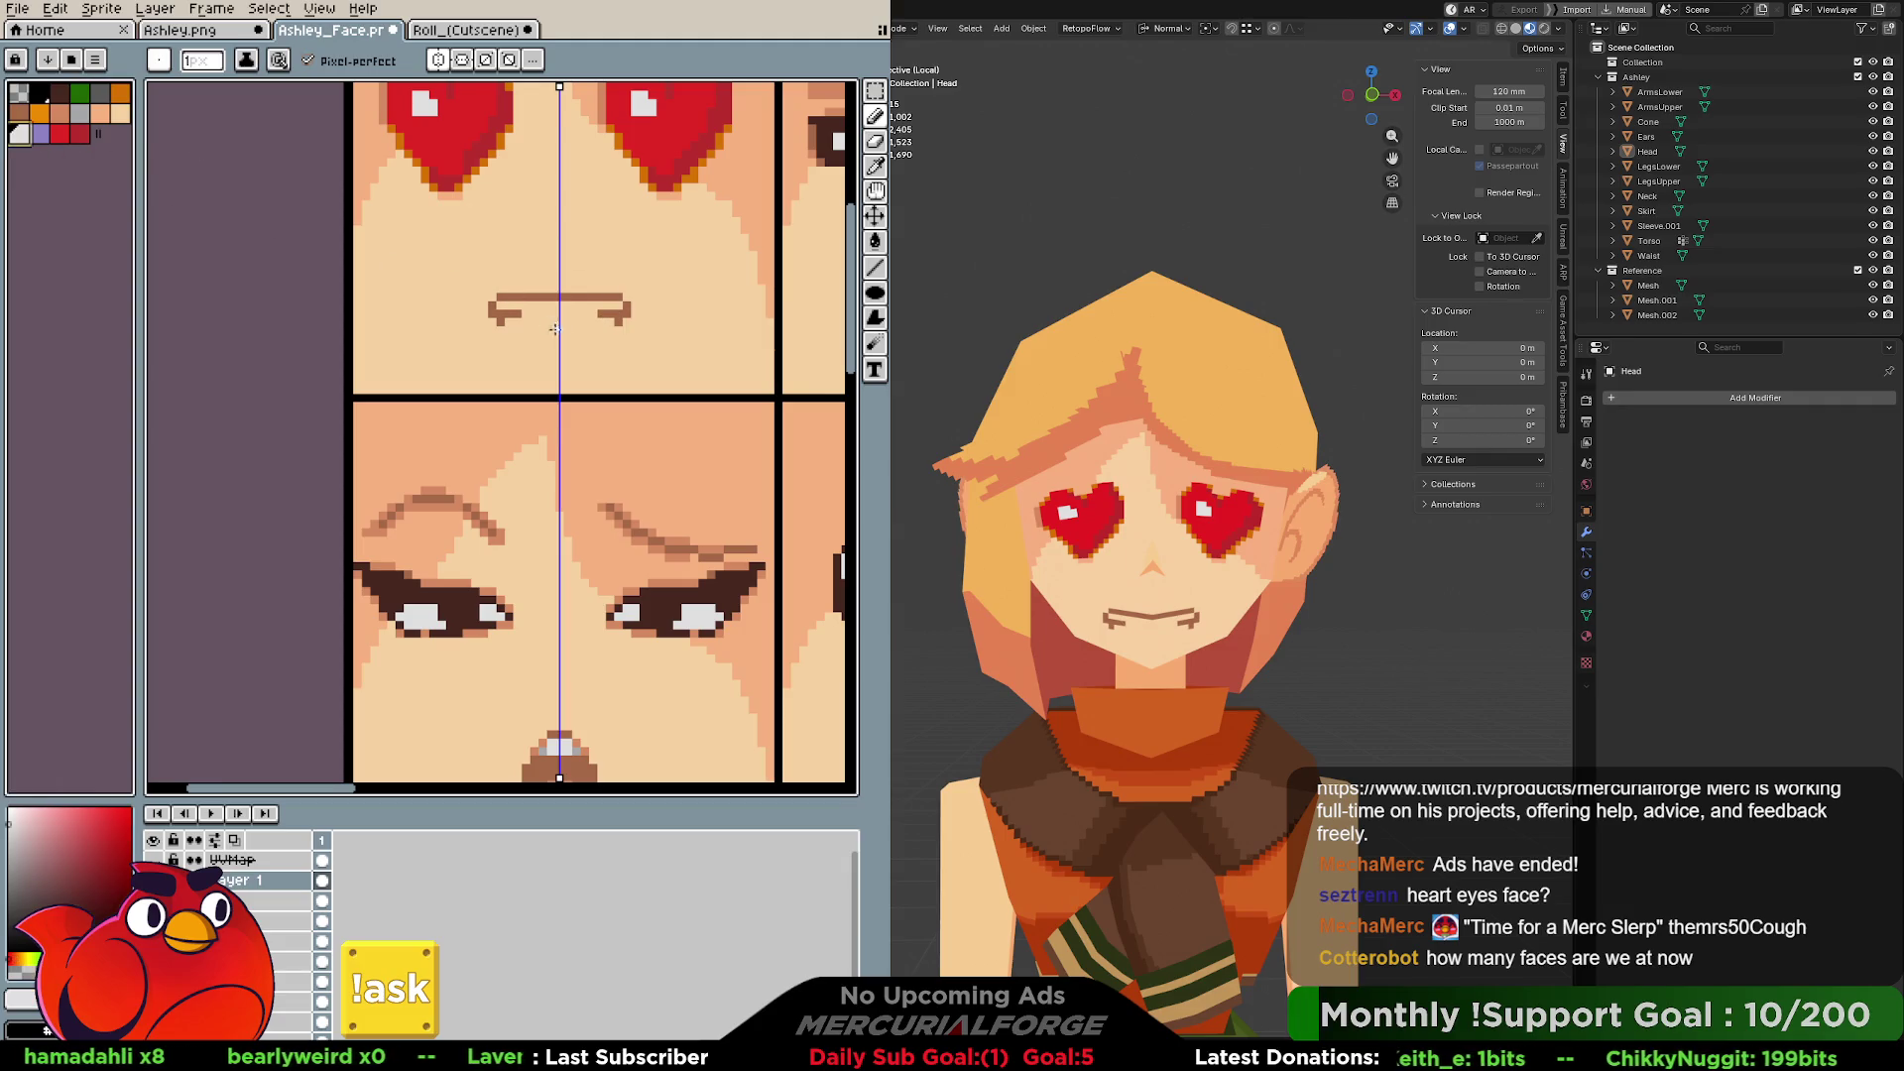
{"action": "left_click_drag", "start_coordinate": [616, 308], "coordinate": [553, 307]}
{"action": "middle_click_drag", "start_coordinate": [553, 308], "coordinate": [517, 377]}
{"action": "left_click", "coordinate": [439, 33]}
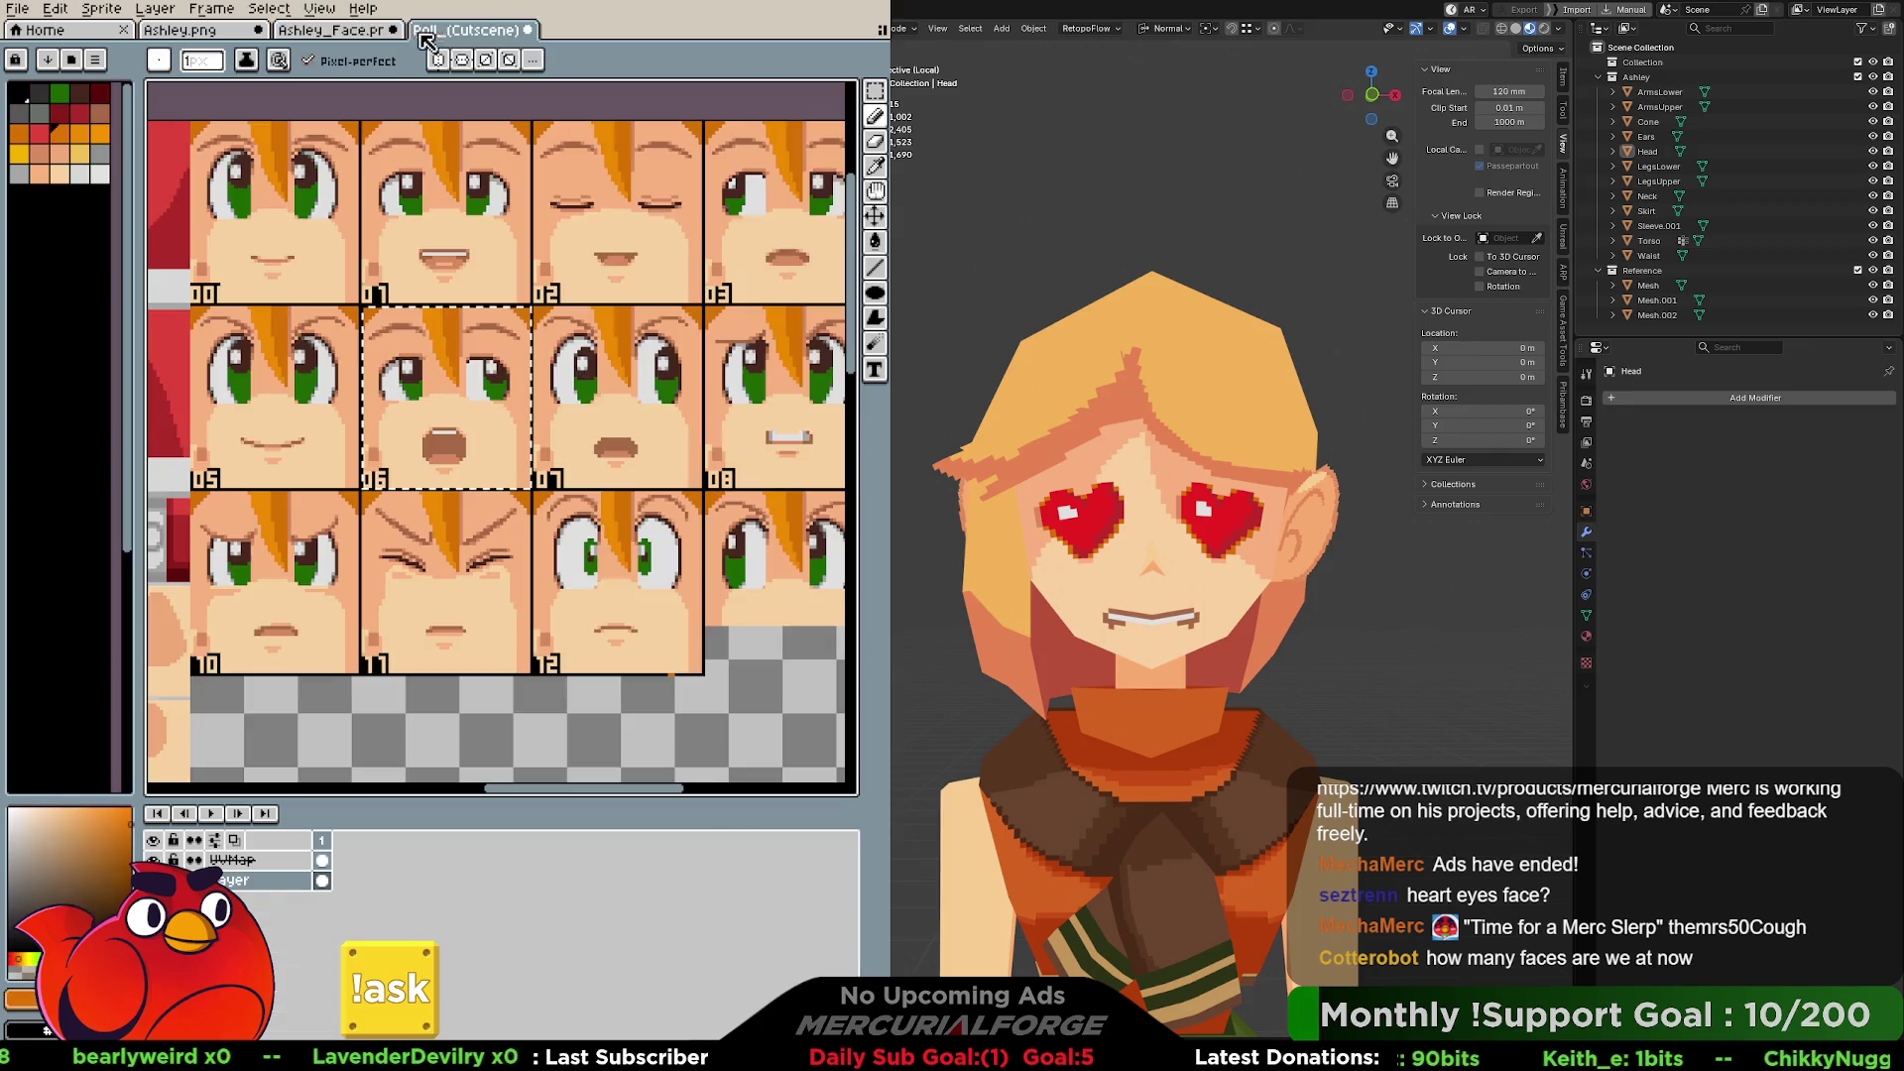
Close the extra Roll sheet view and return to the Ashley face's grin.
{"action": "left_click", "coordinate": [362, 9]}
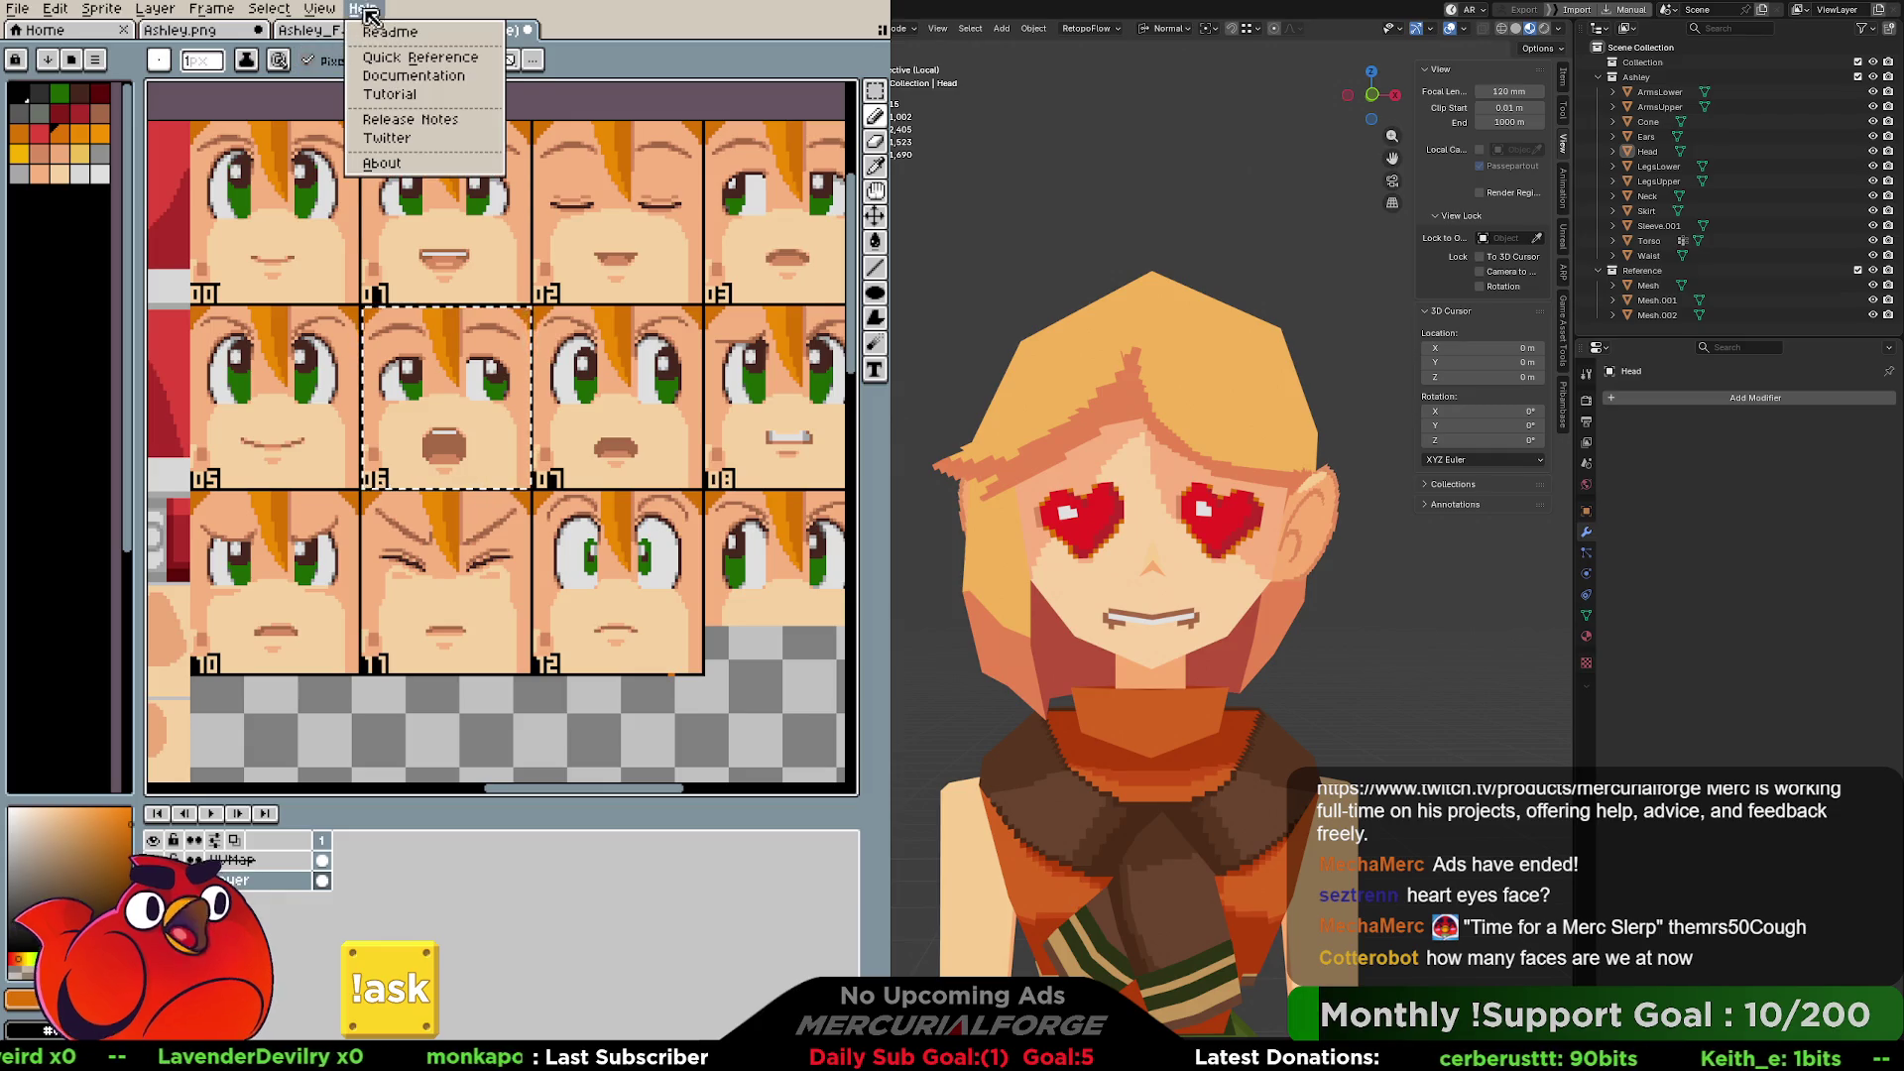
{"action": "left_click", "coordinate": [337, 33]}
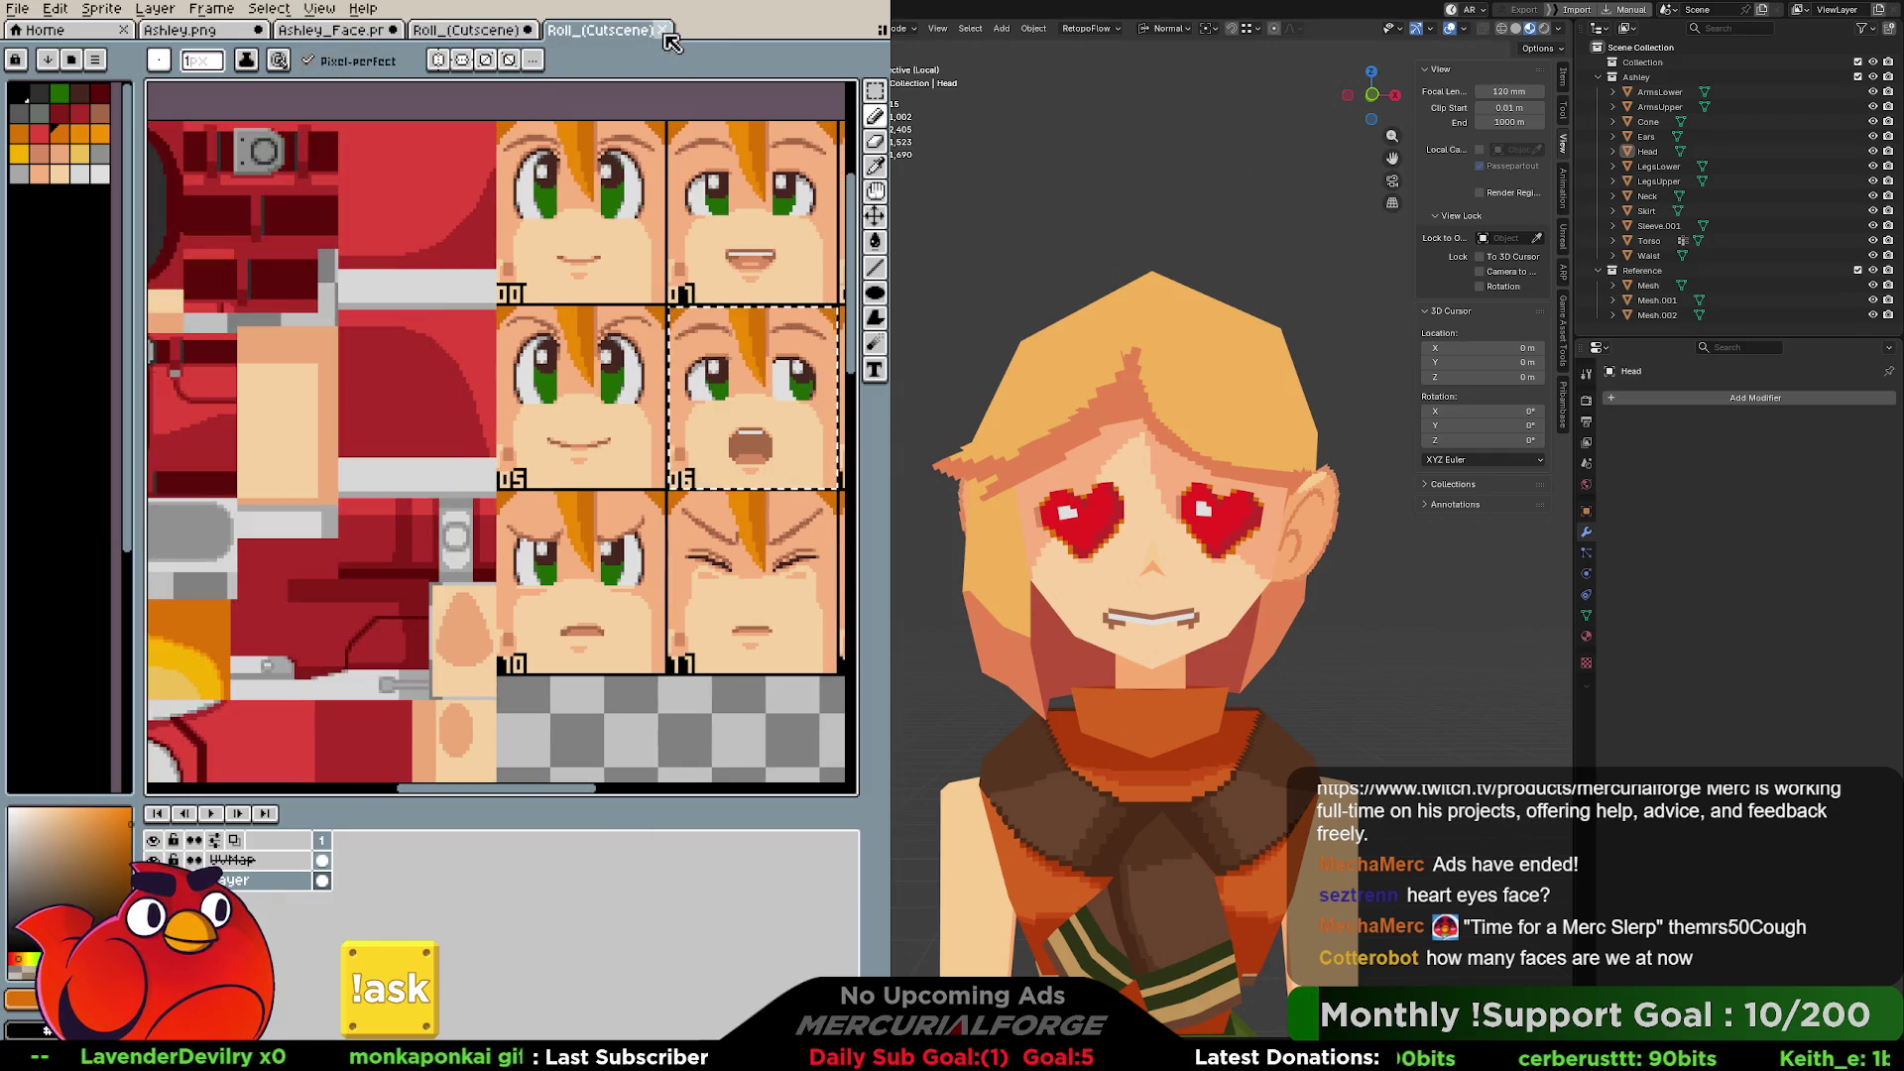
{"action": "left_click", "coordinate": [663, 30]}
{"action": "left_click", "coordinate": [378, 32]}
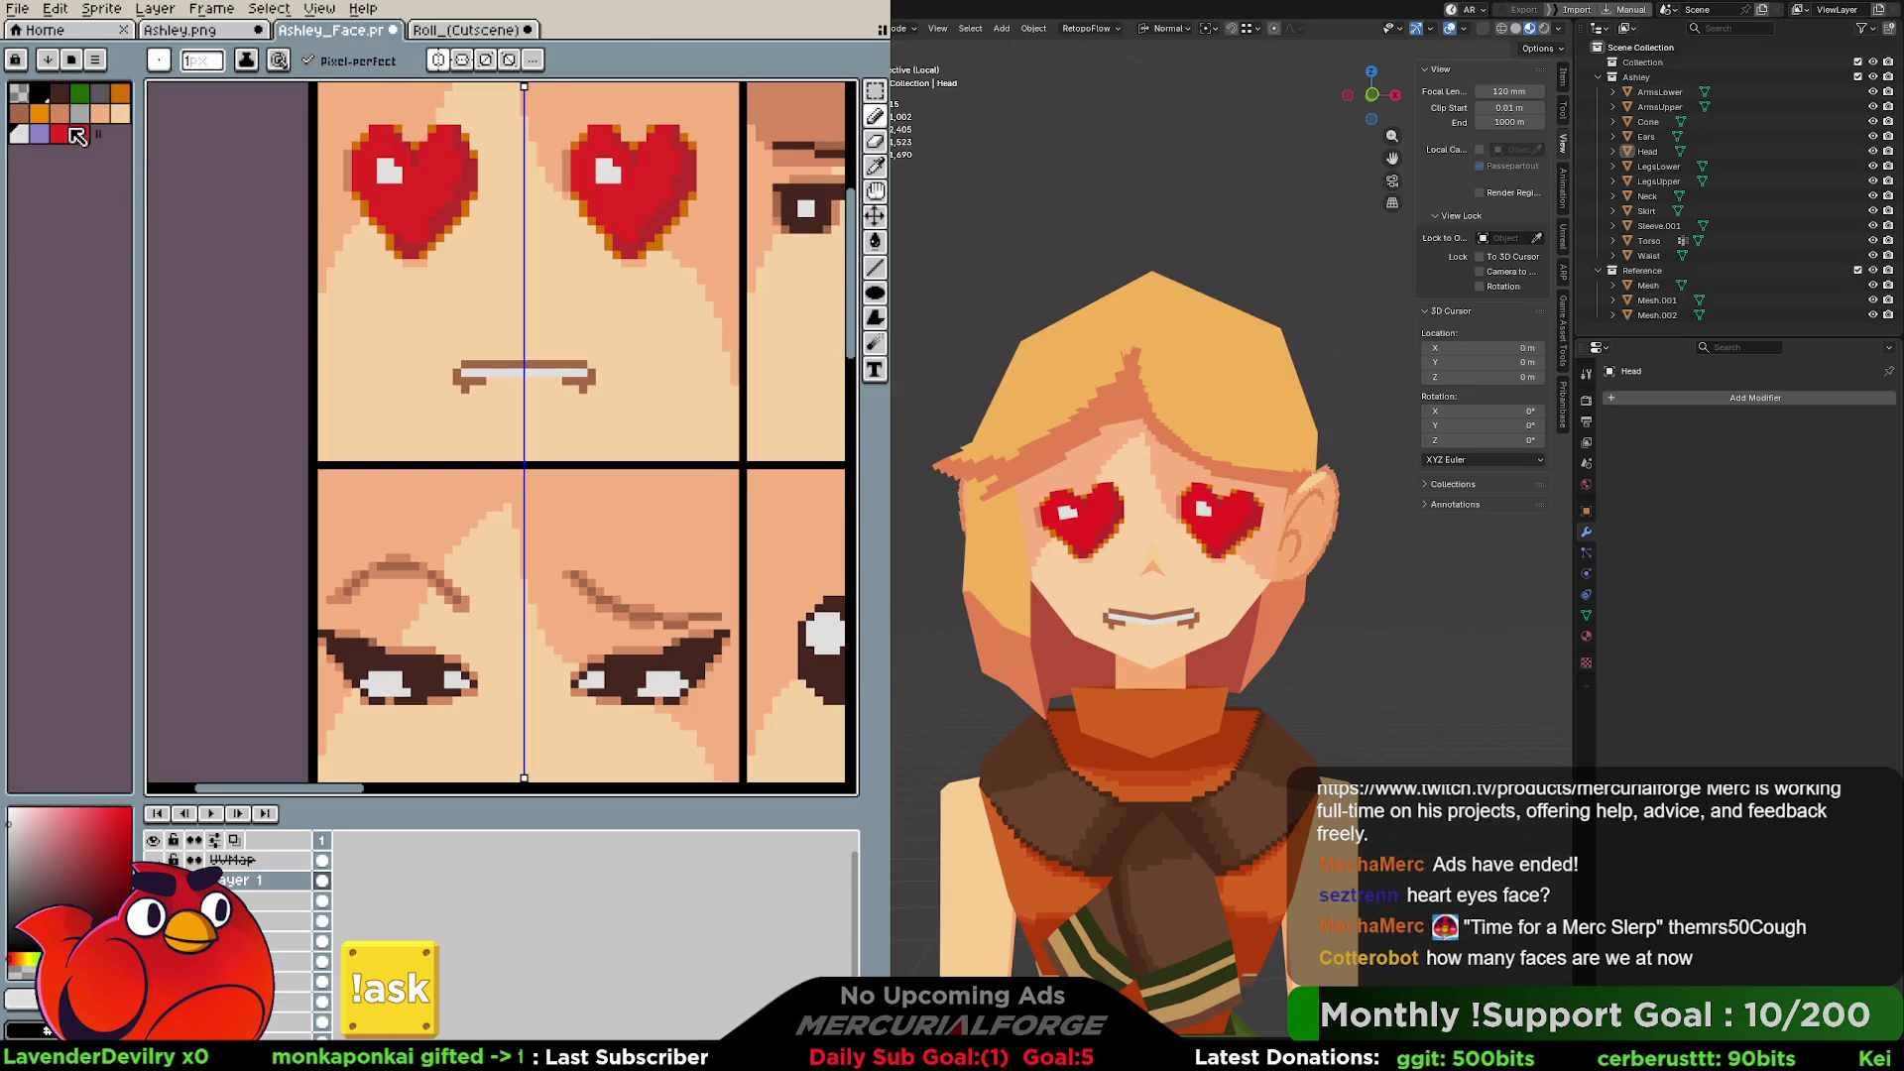
{"action": "middle_click_drag", "start_coordinate": [436, 464], "coordinate": [452, 226]}
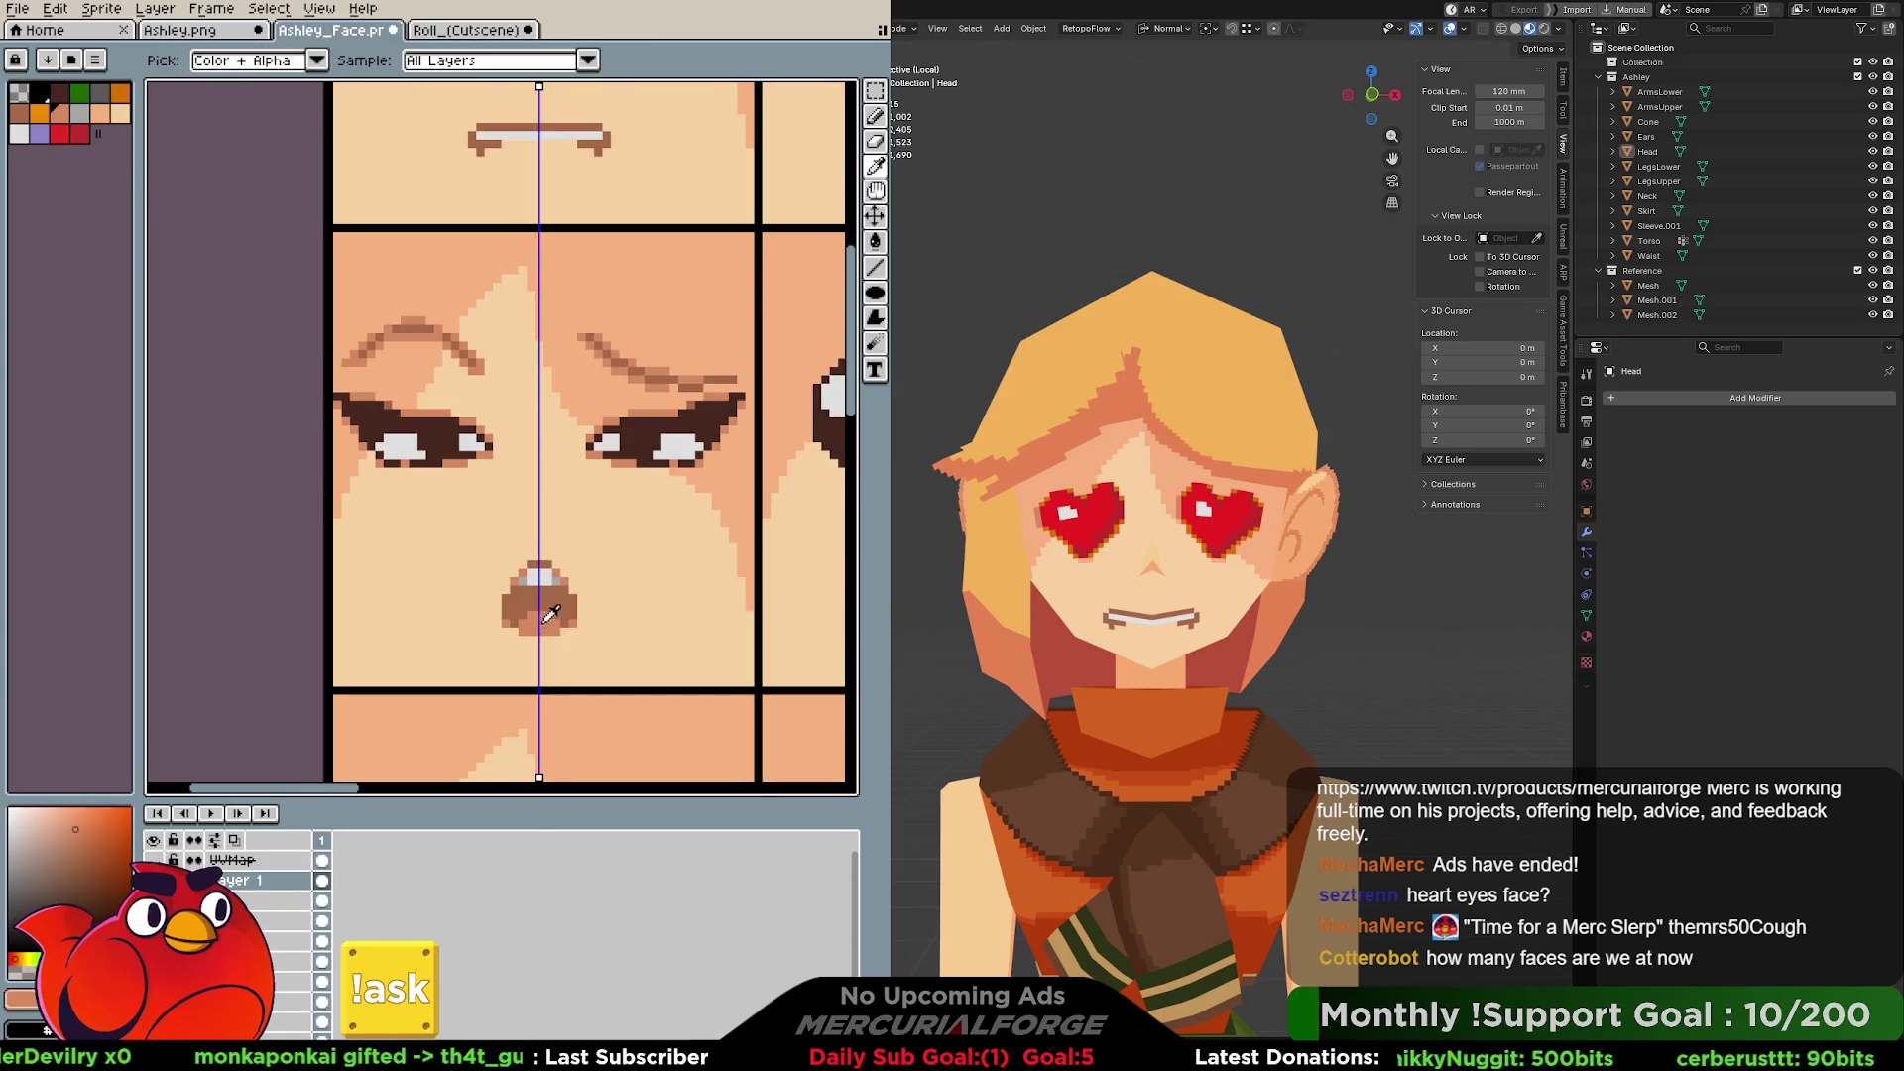
{"action": "middle_click_drag", "start_coordinate": [560, 150], "coordinate": [565, 308]}
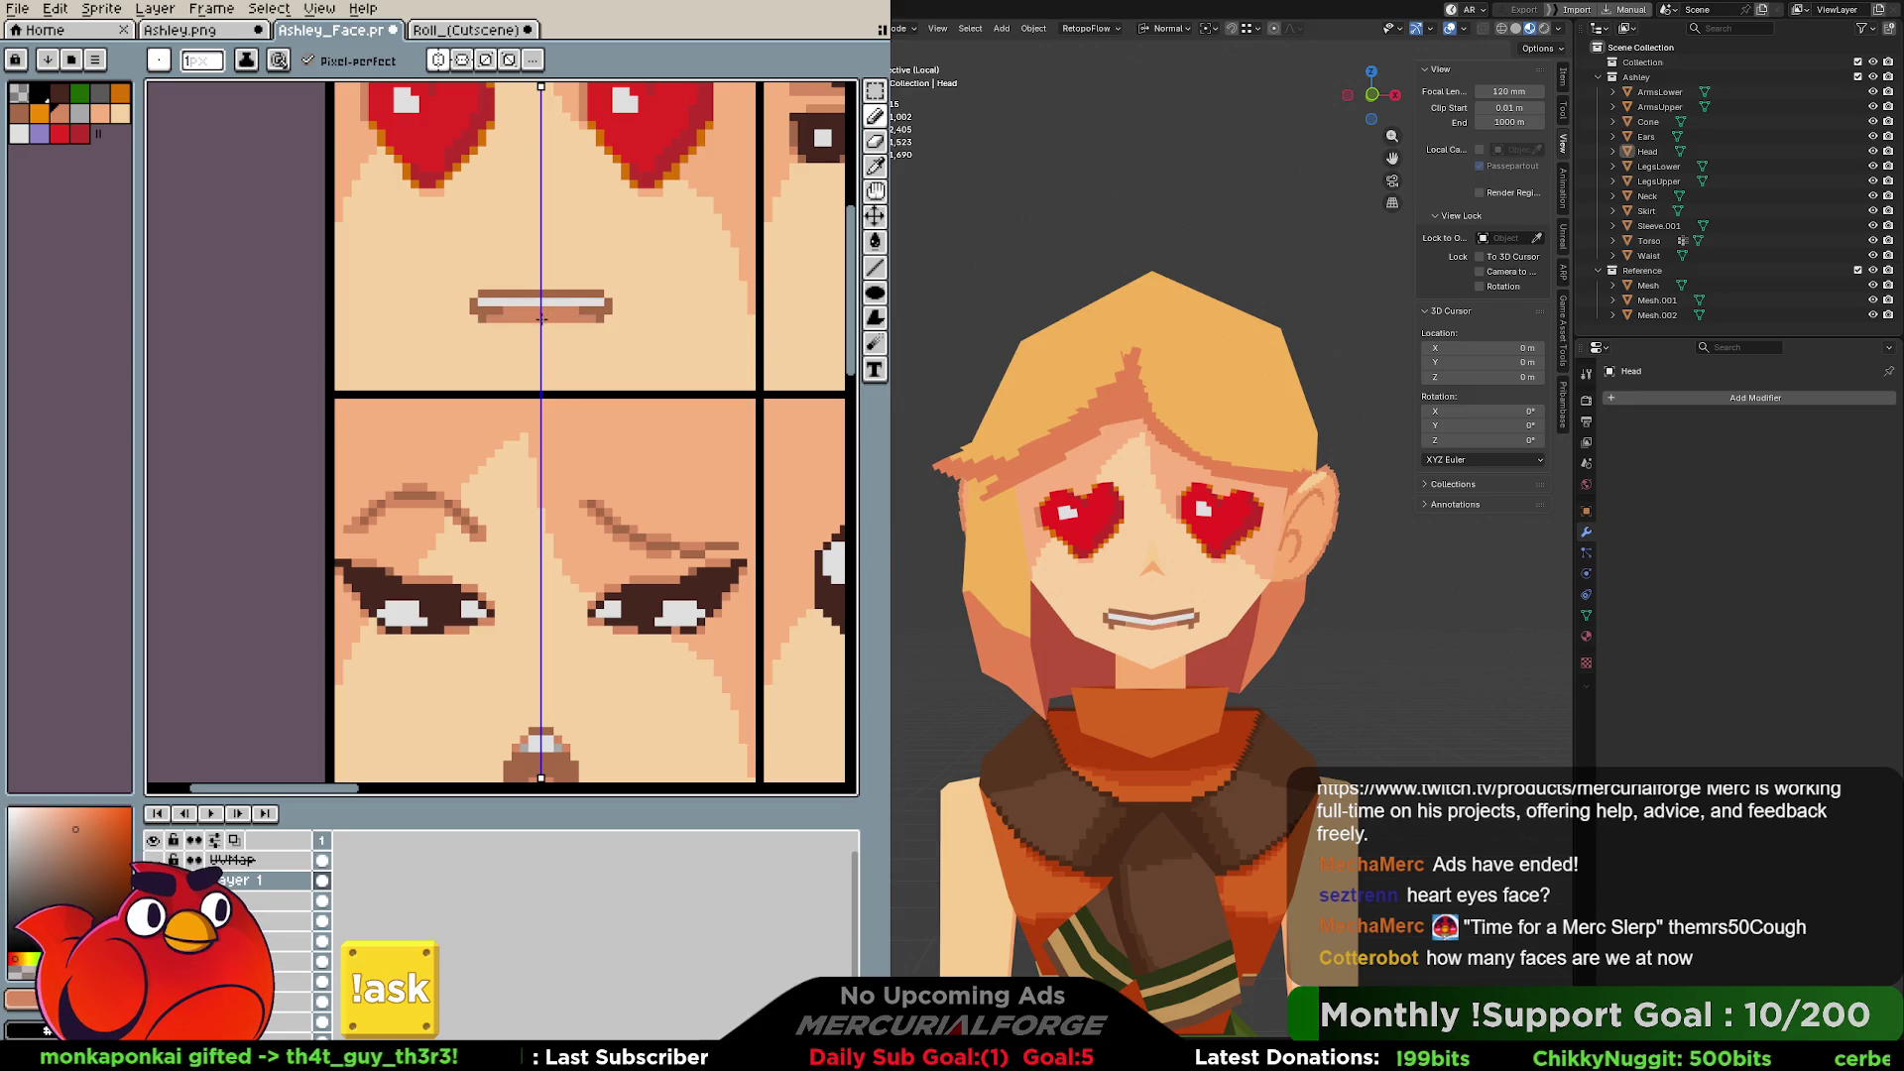
Draw a dark lower lip beneath the white teeth.
{"action": "left_click", "coordinate": [429, 30]}
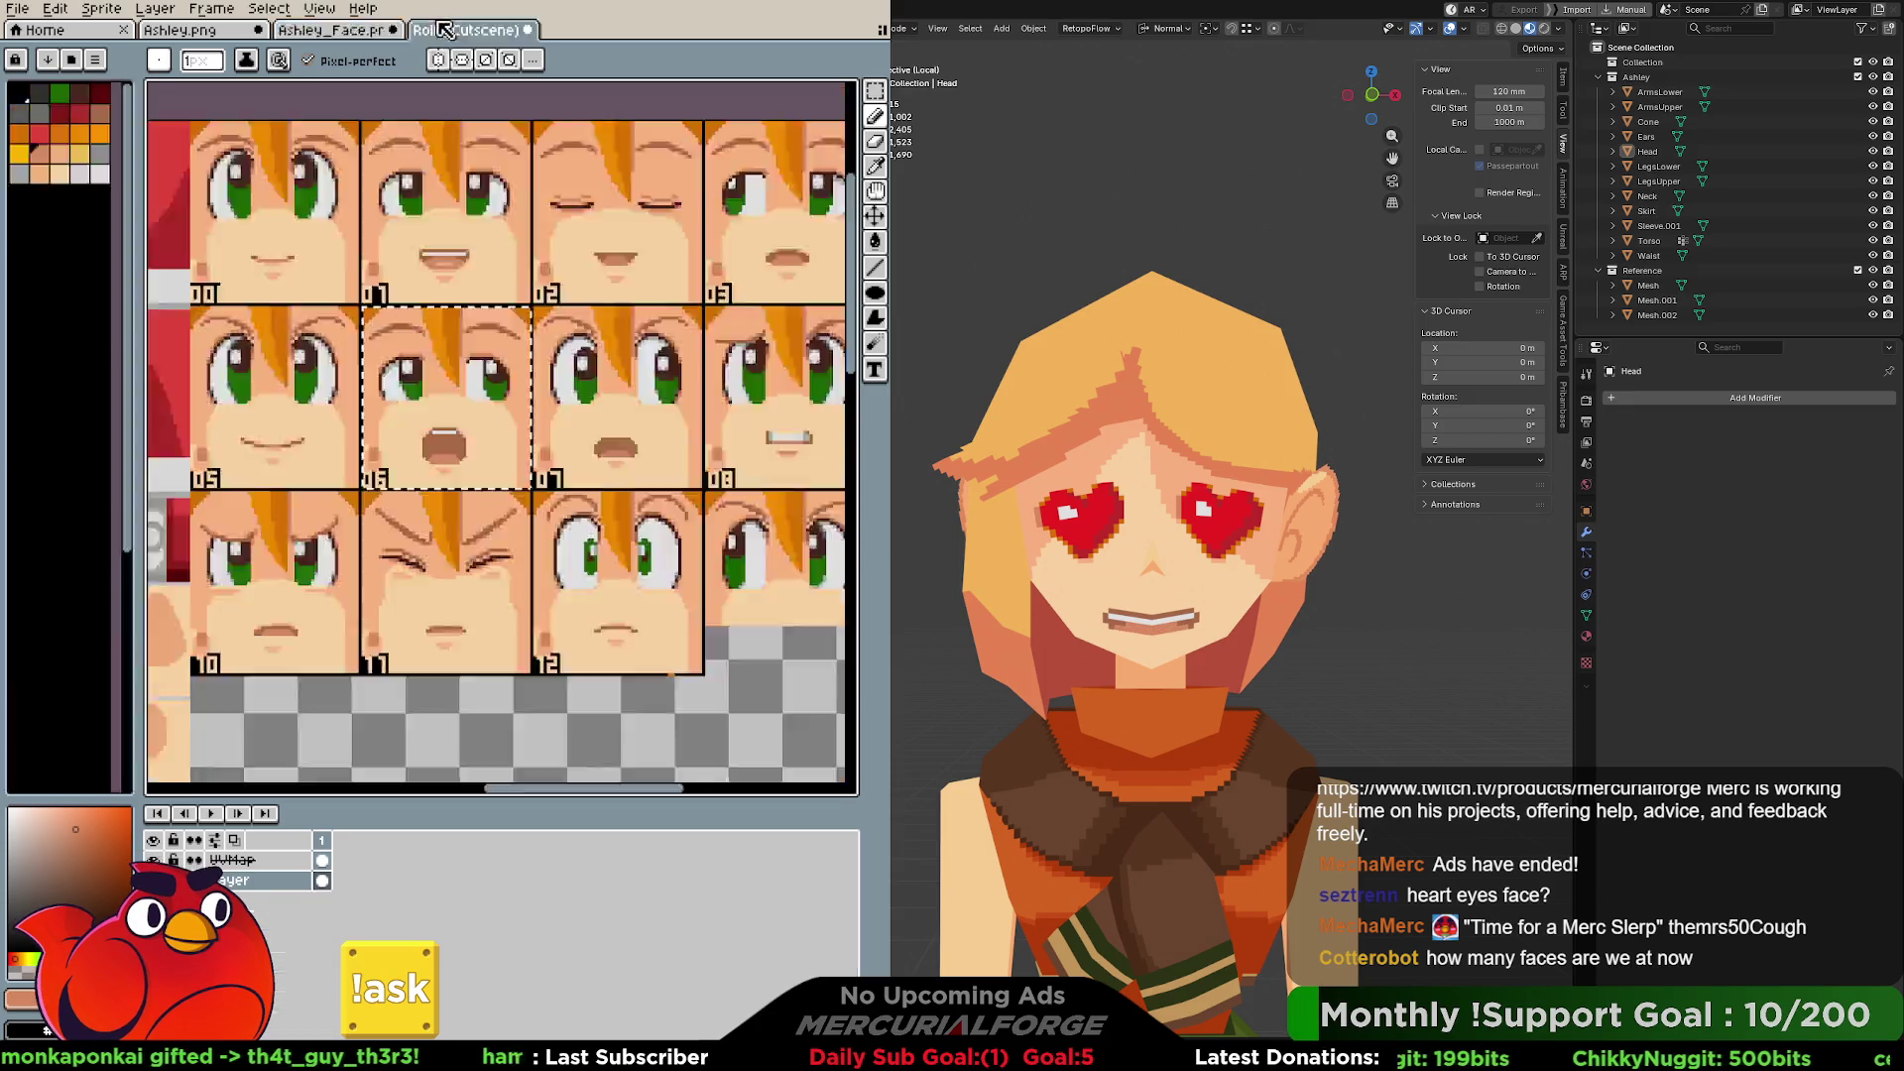
{"action": "left_click", "coordinate": [367, 32]}
{"action": "mouse_move", "coordinate": [589, 320]}
{"action": "left_mouse_down"}
{"action": "mouse_move", "coordinate": [514, 327]}
{"action": "mouse_move", "coordinate": [577, 329]}
{"action": "left_mouse_up"}
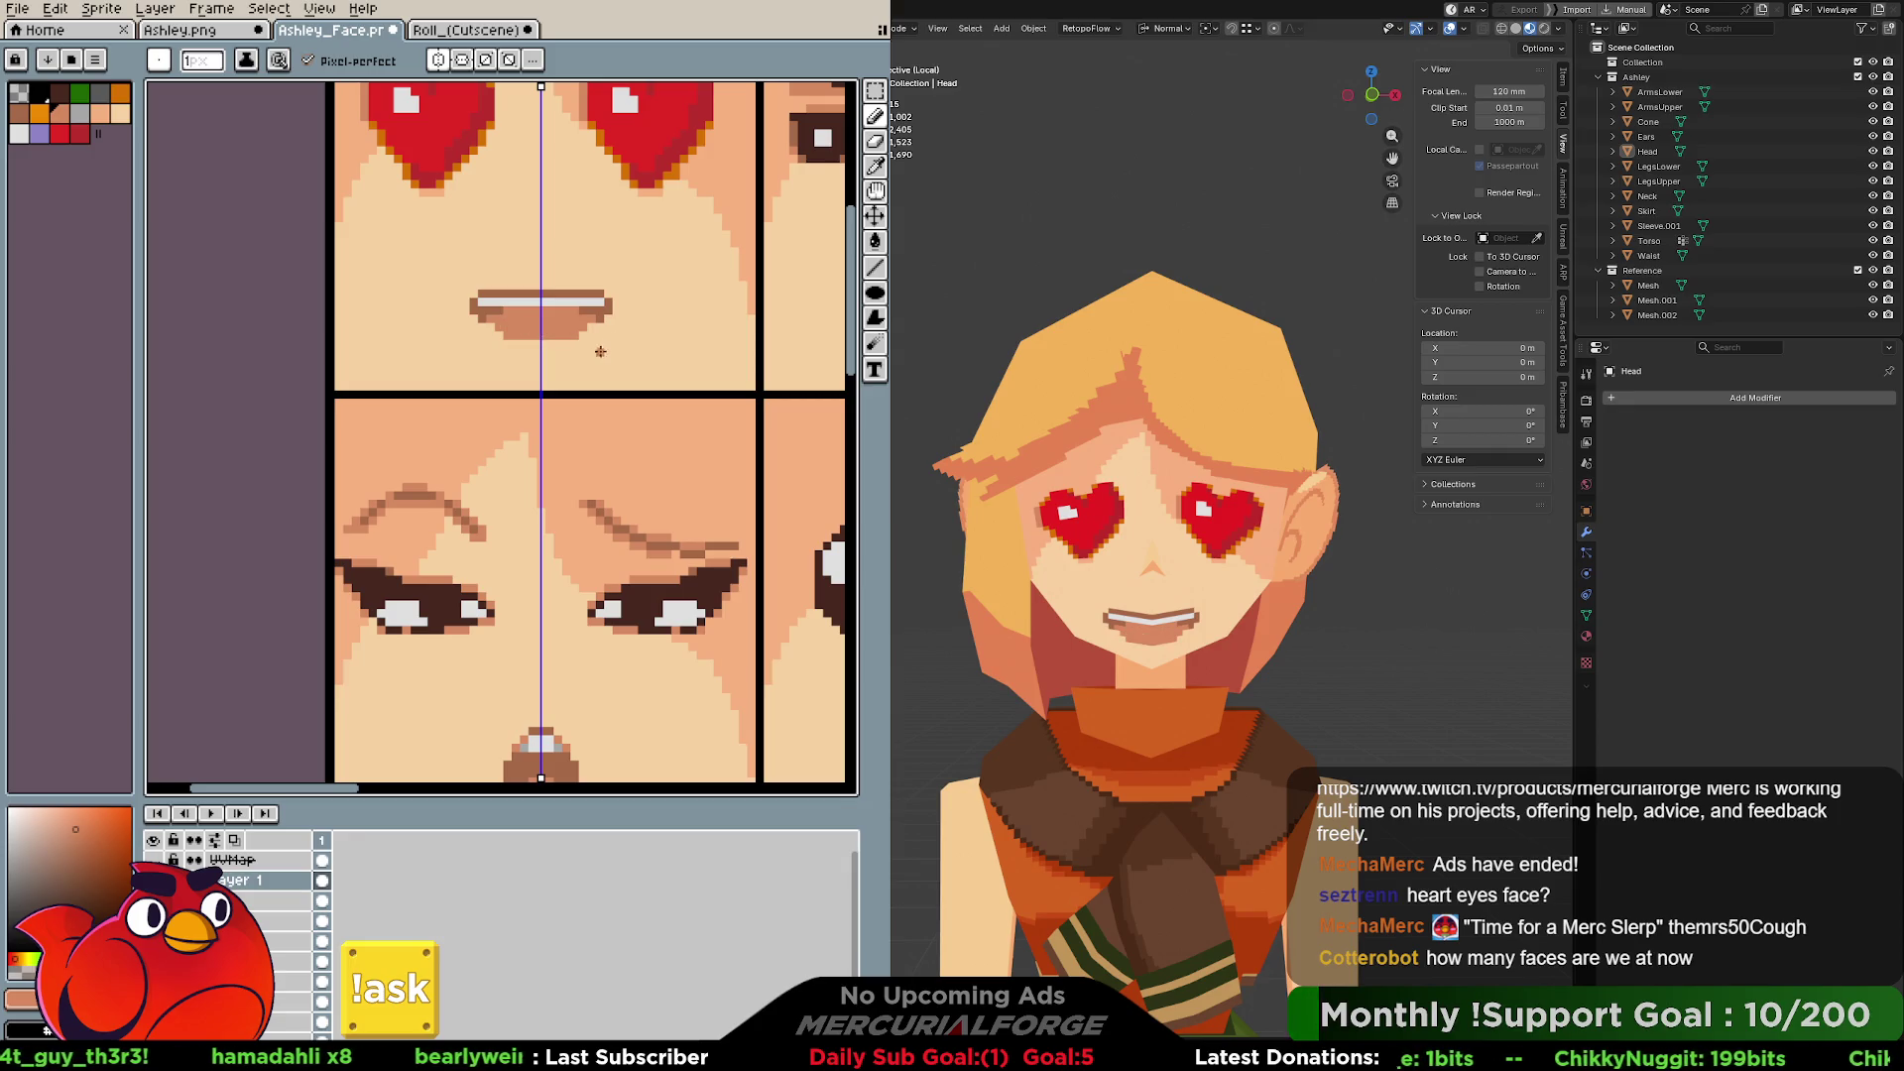
{"action": "mouse_move", "coordinate": [577, 351]}
{"action": "middle_mouse_down"}
{"action": "mouse_move", "coordinate": [577, 298]}
{"action": "mouse_move", "coordinate": [575, 325]}
{"action": "middle_mouse_up"}
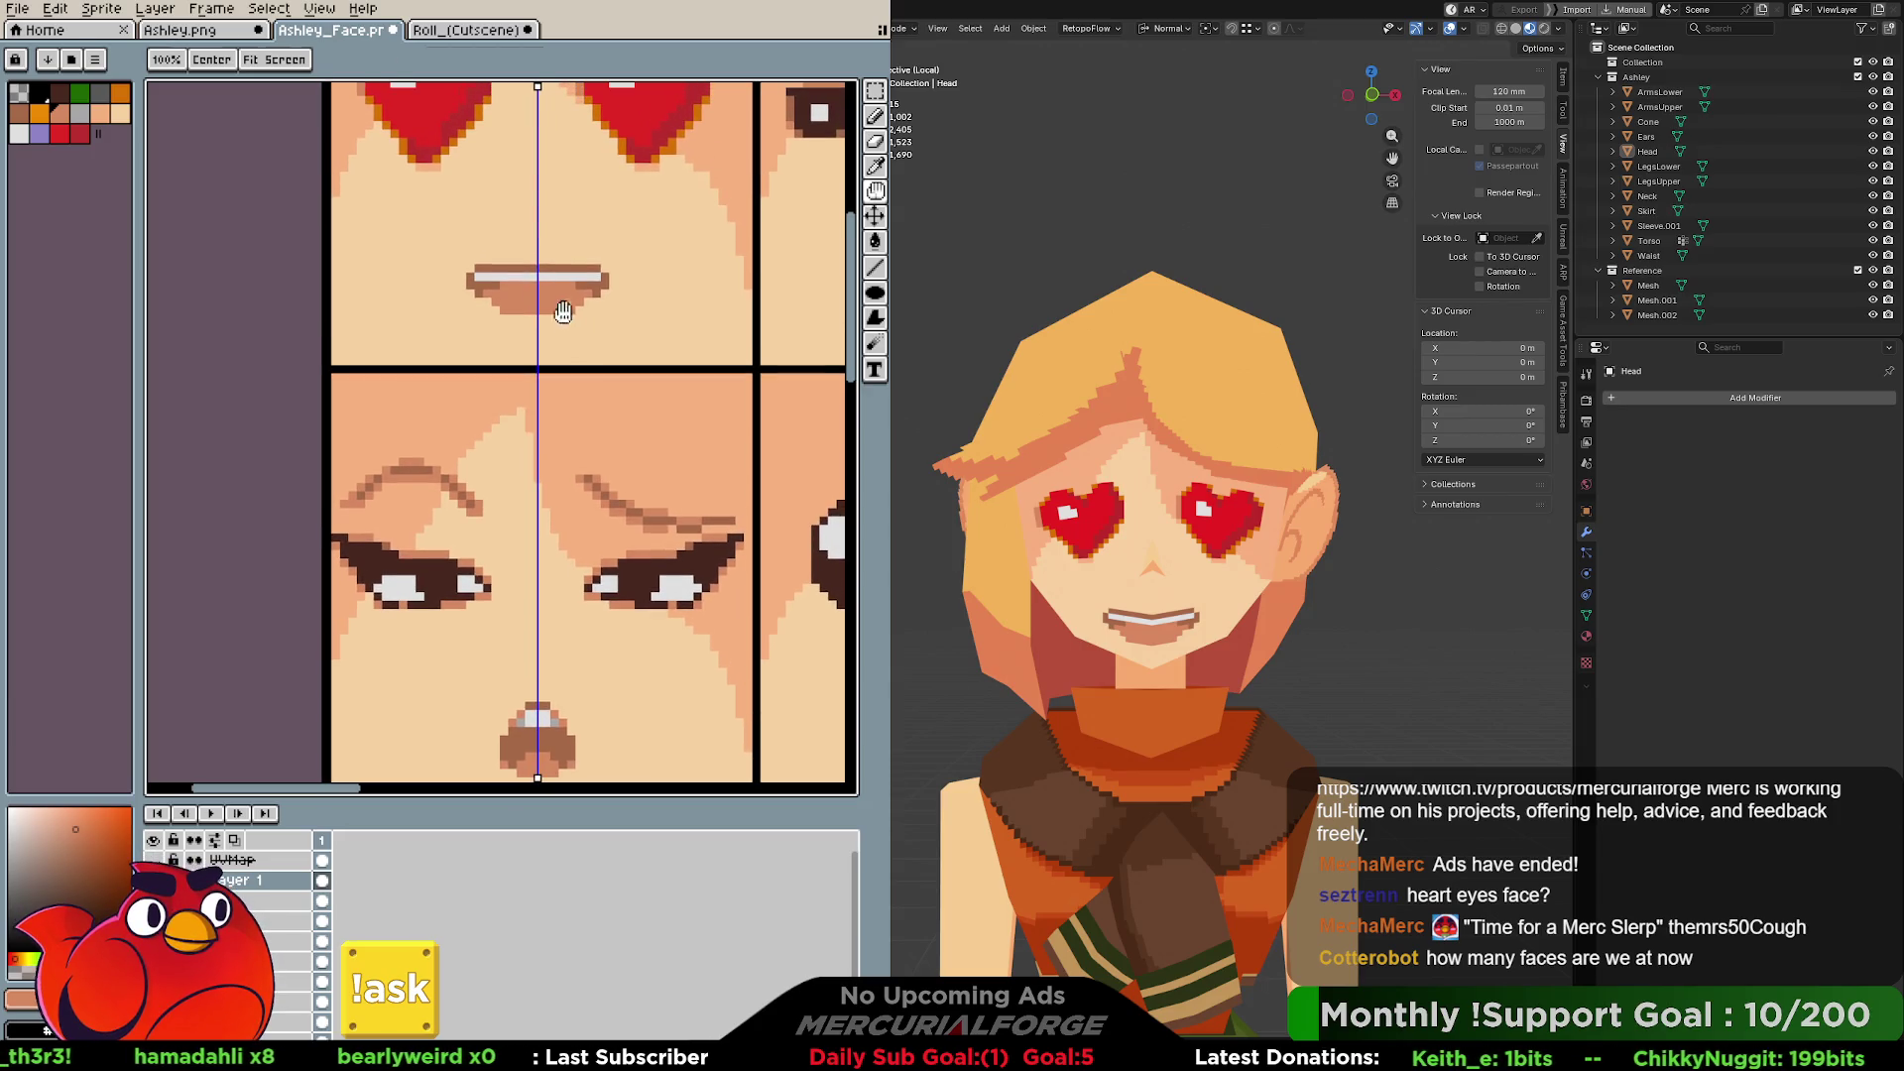
{"action": "left_click", "coordinate": [462, 31]}
Pick a light skin tone and paint it across part of the lower lip.
{"action": "key", "text": "i"}
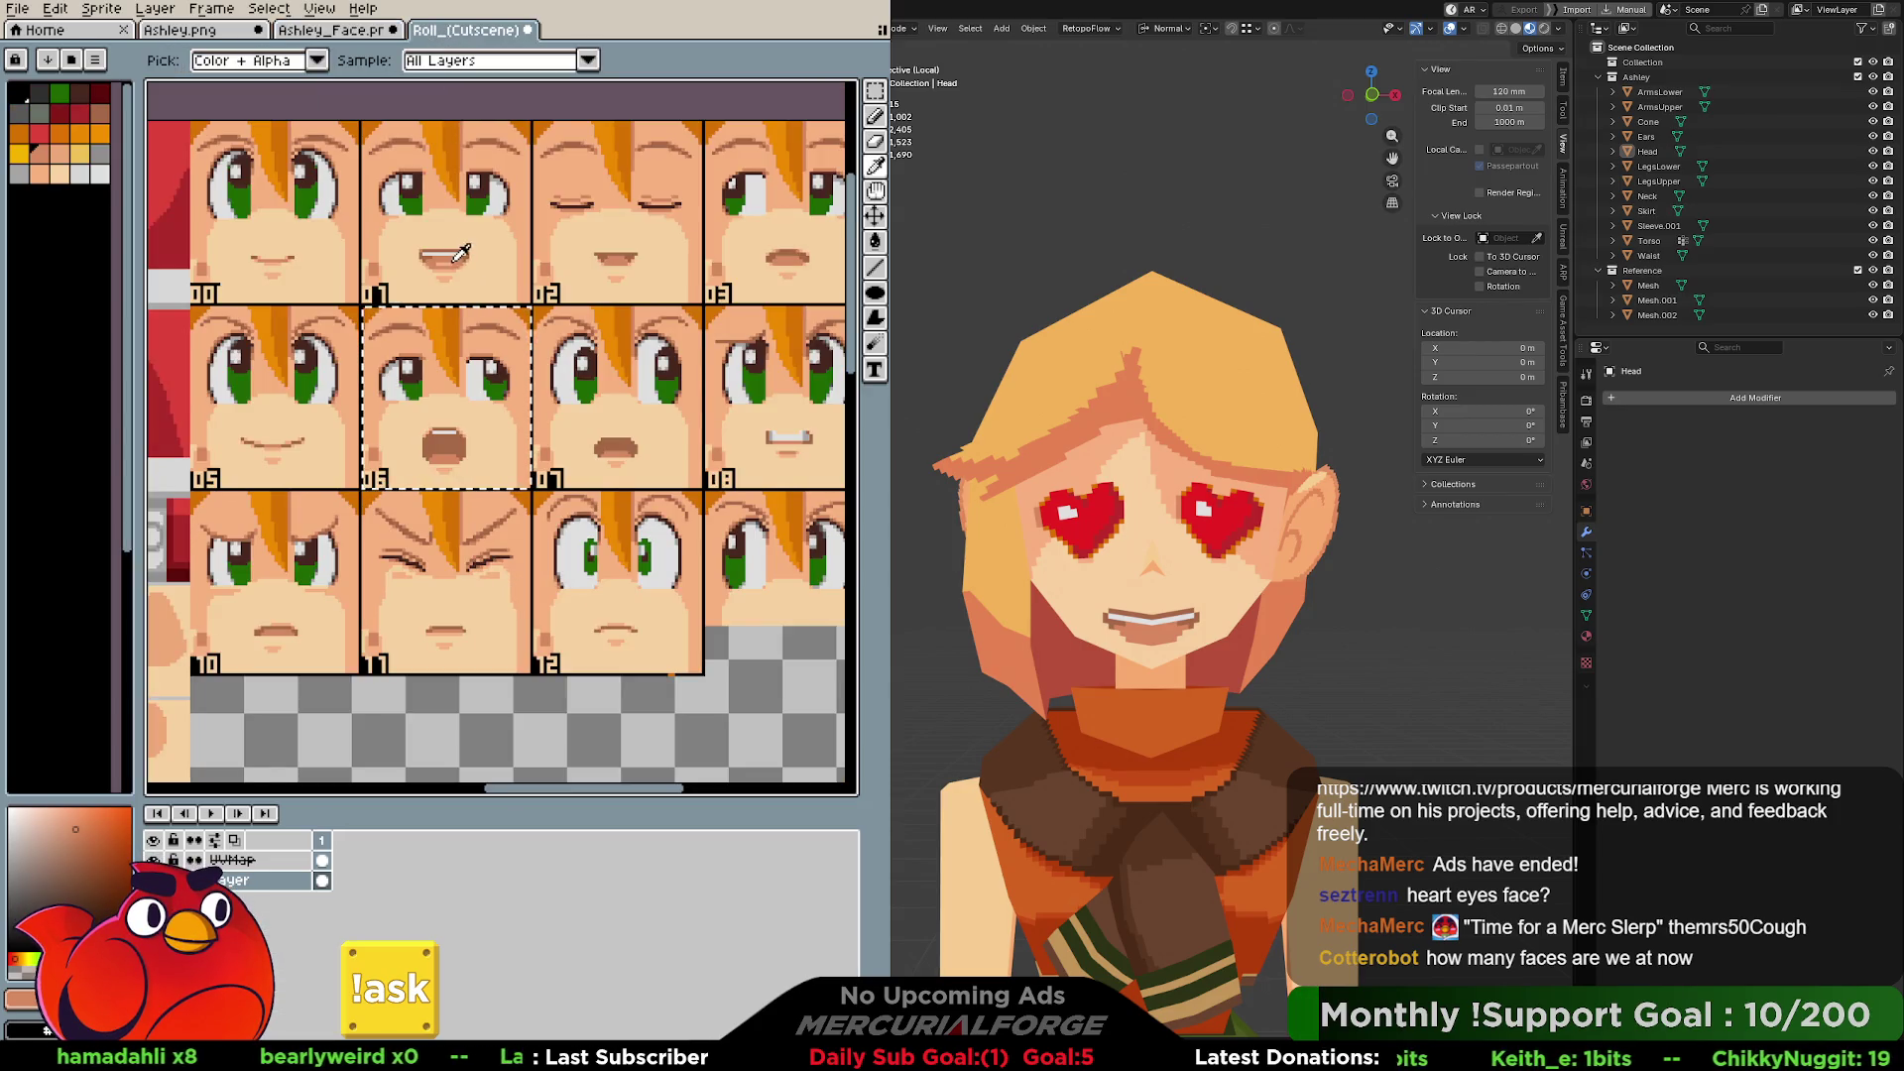
{"action": "left_click", "coordinate": [492, 233]}
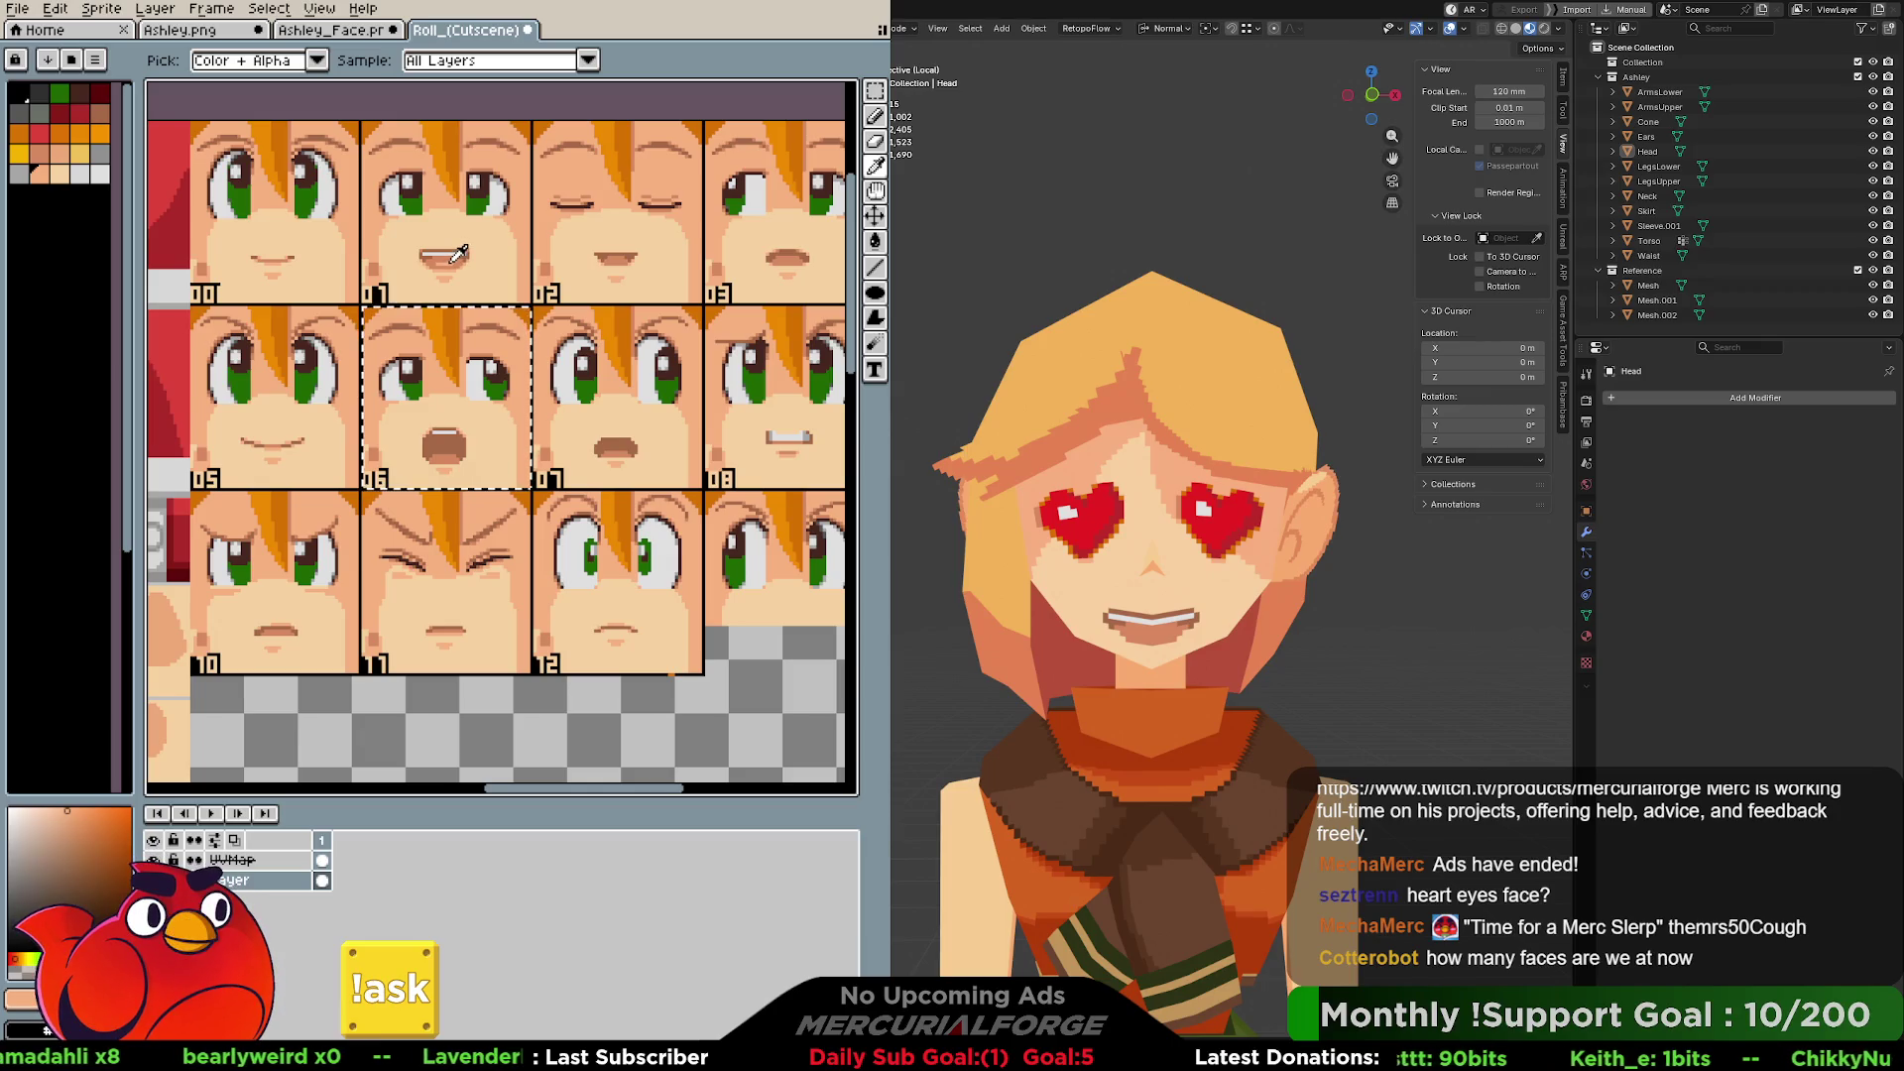
{"action": "left_click", "coordinate": [369, 30]}
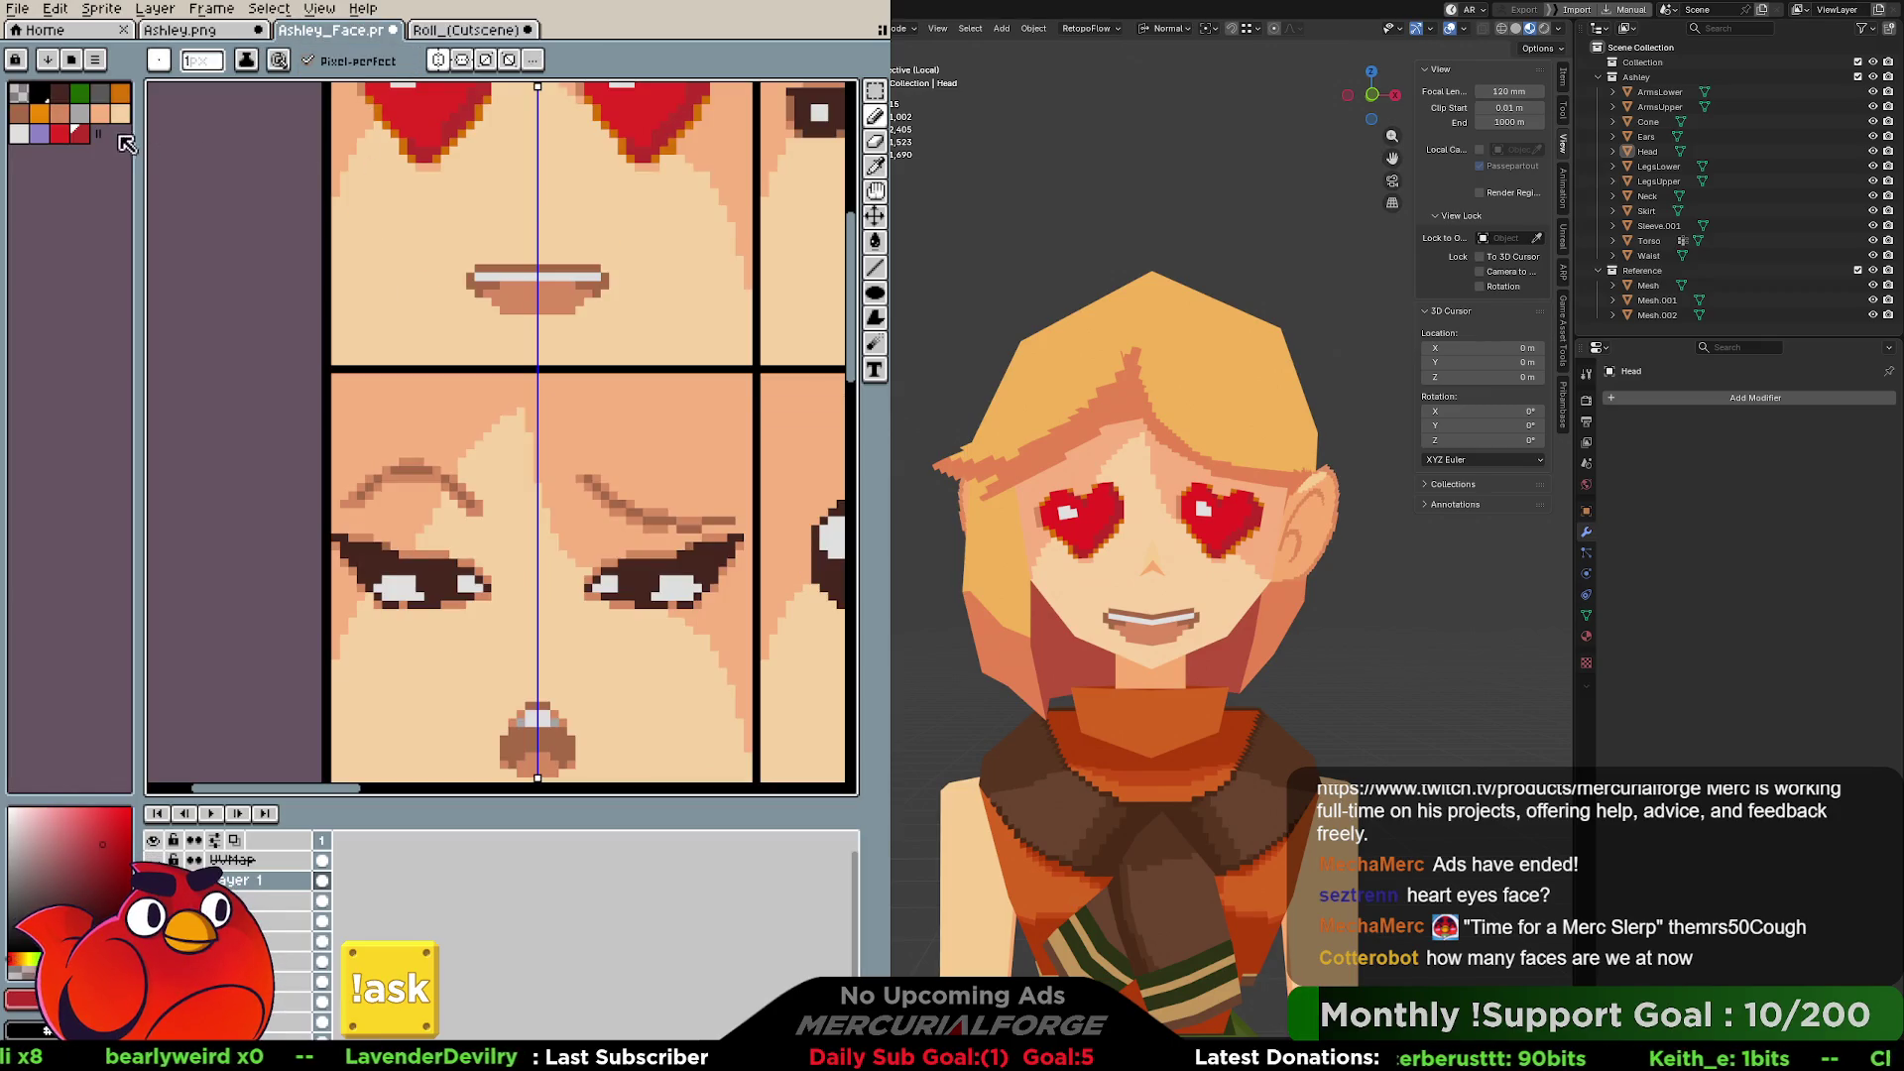
{"action": "left_click", "coordinate": [100, 112]}
{"action": "left_click_drag", "start_coordinate": [538, 303], "coordinate": [556, 304]}
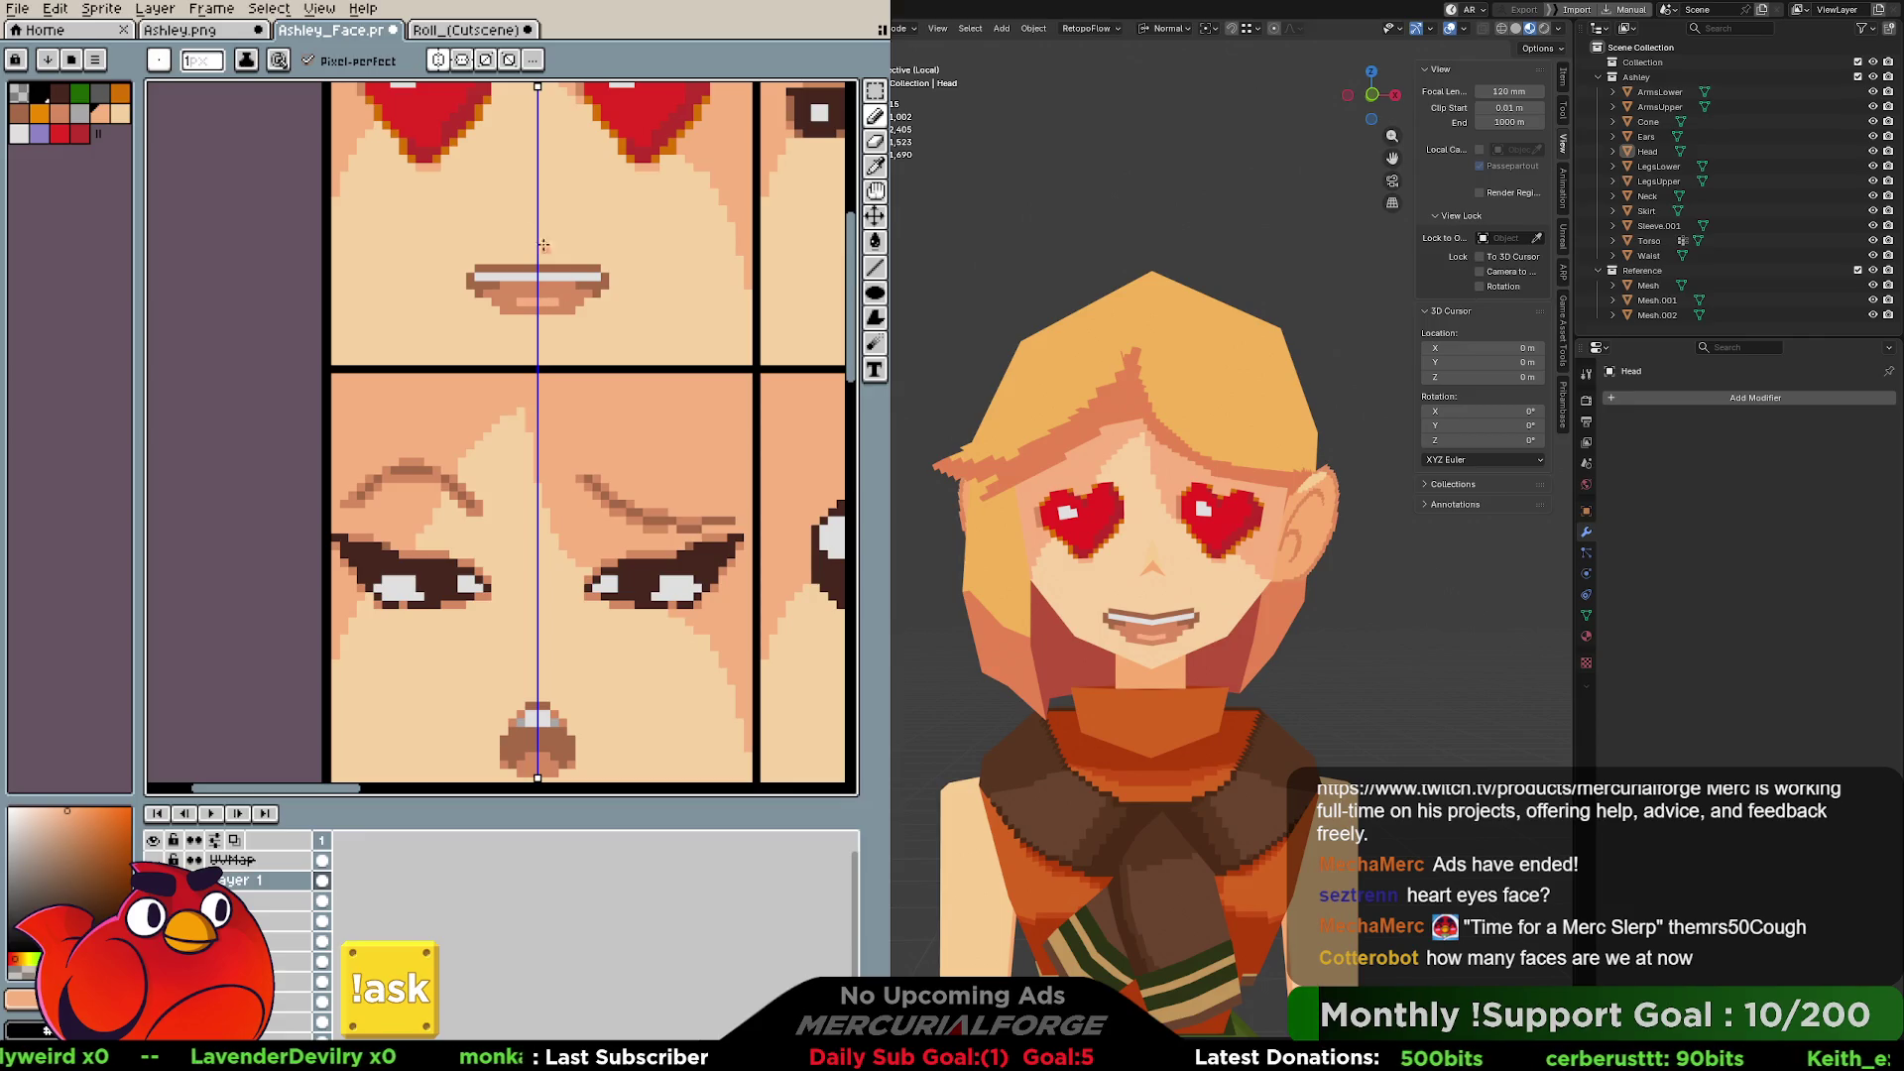
Compare the grin with the Roll expression sheet and sample the face's skin colour.
{"action": "left_click", "coordinate": [466, 30]}
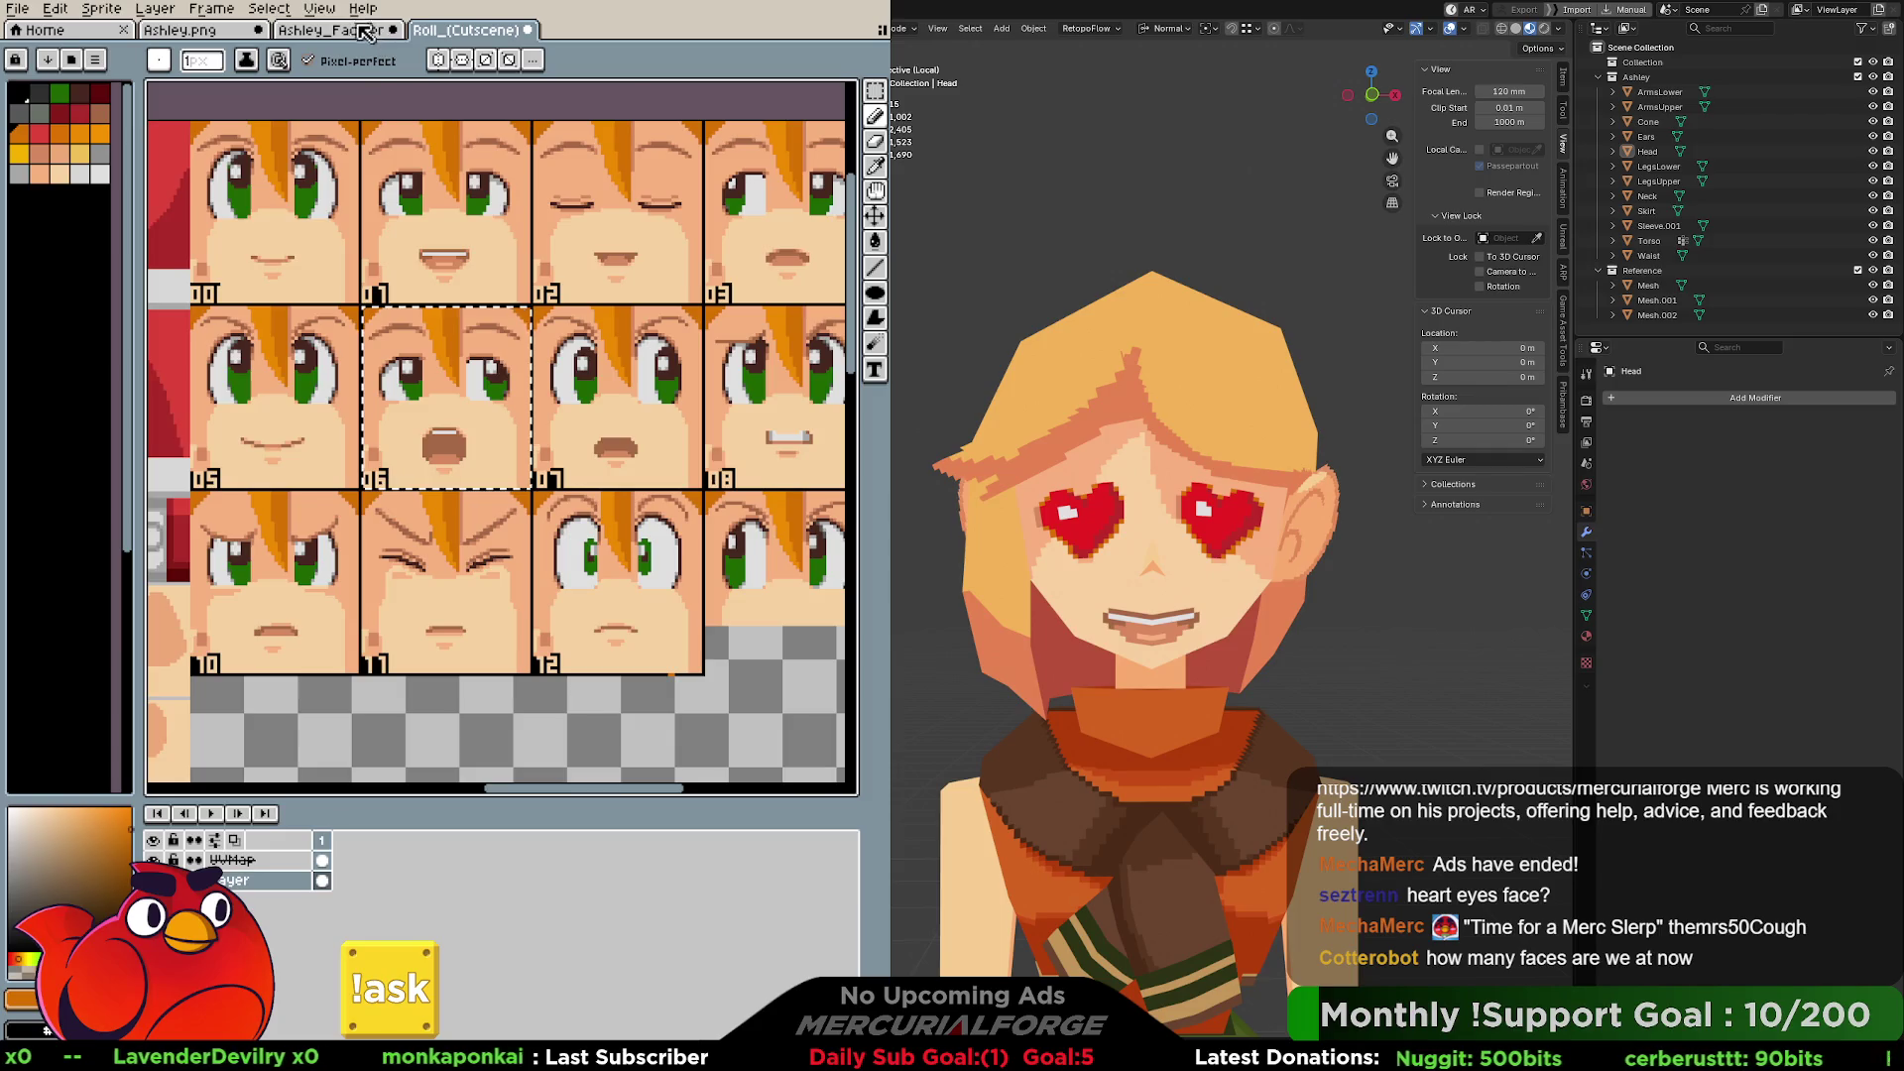
{"action": "left_click", "coordinate": [366, 32]}
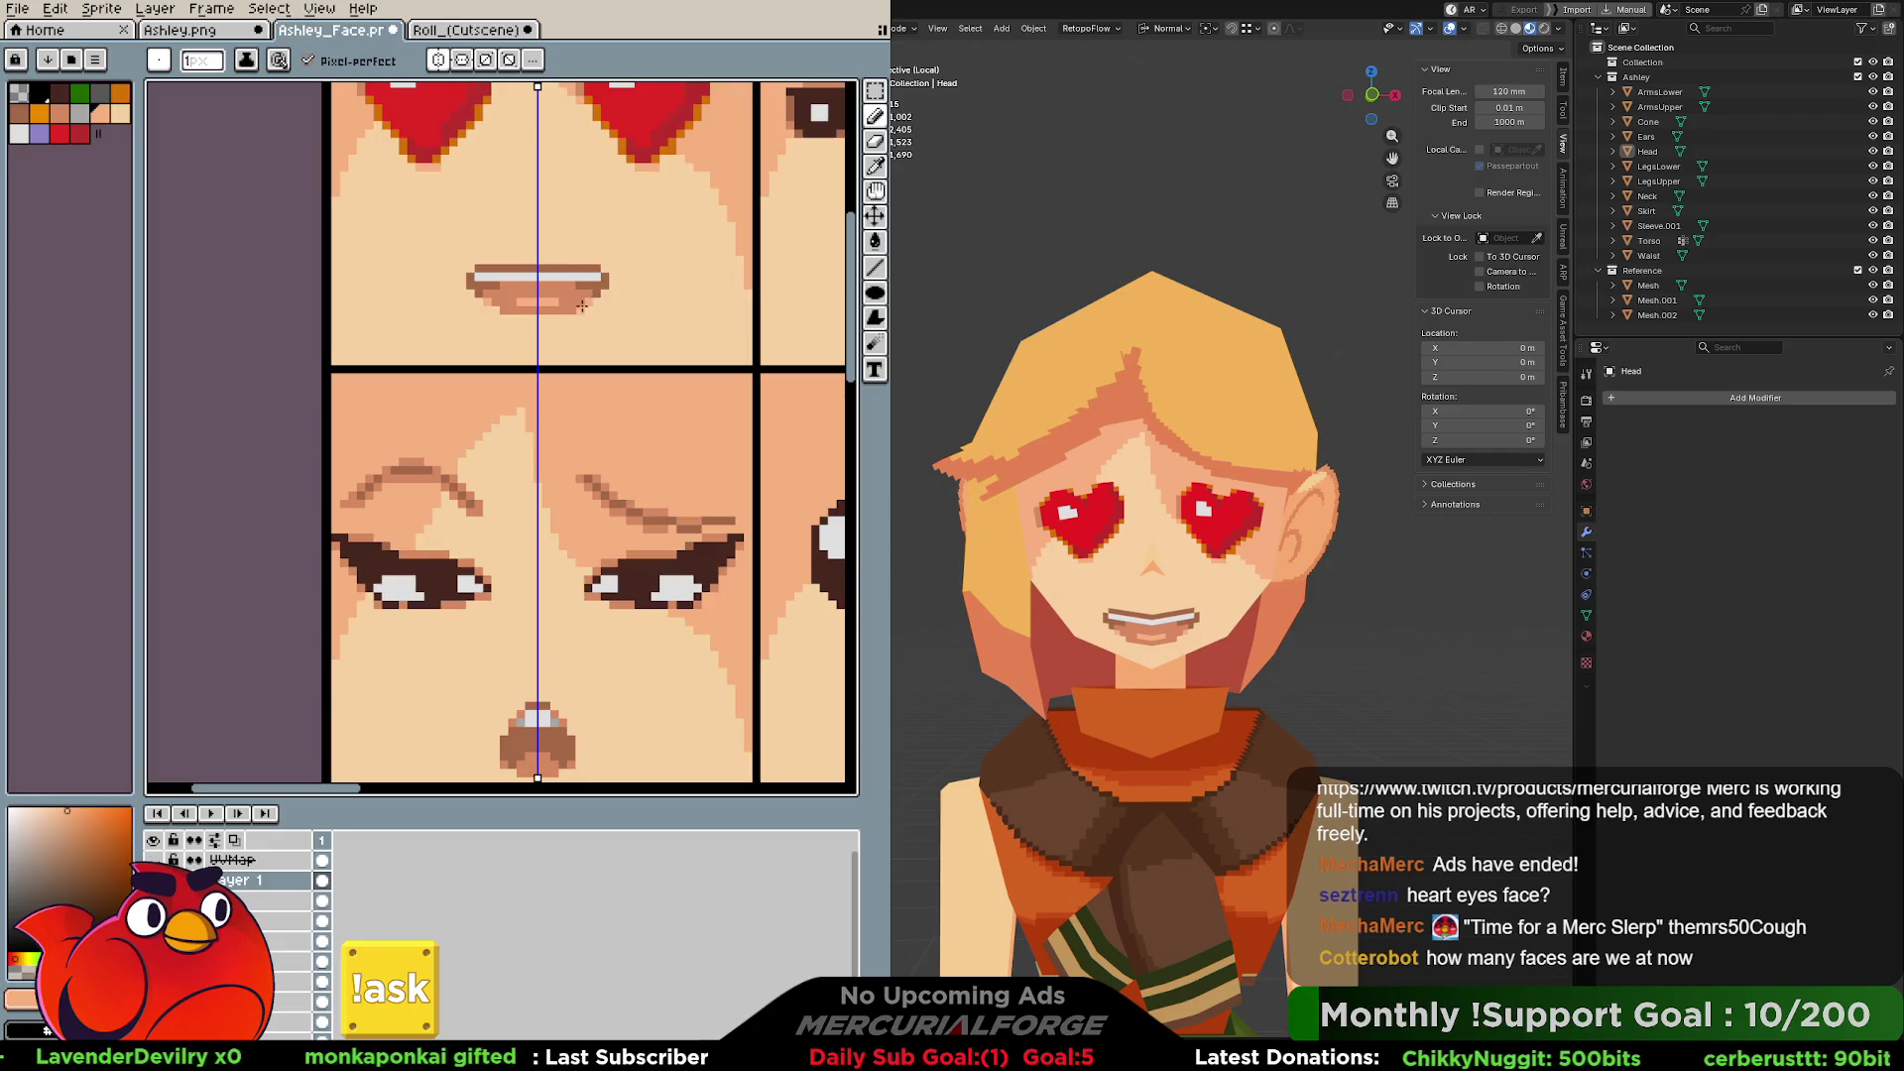
{"action": "left_click", "coordinate": [437, 31]}
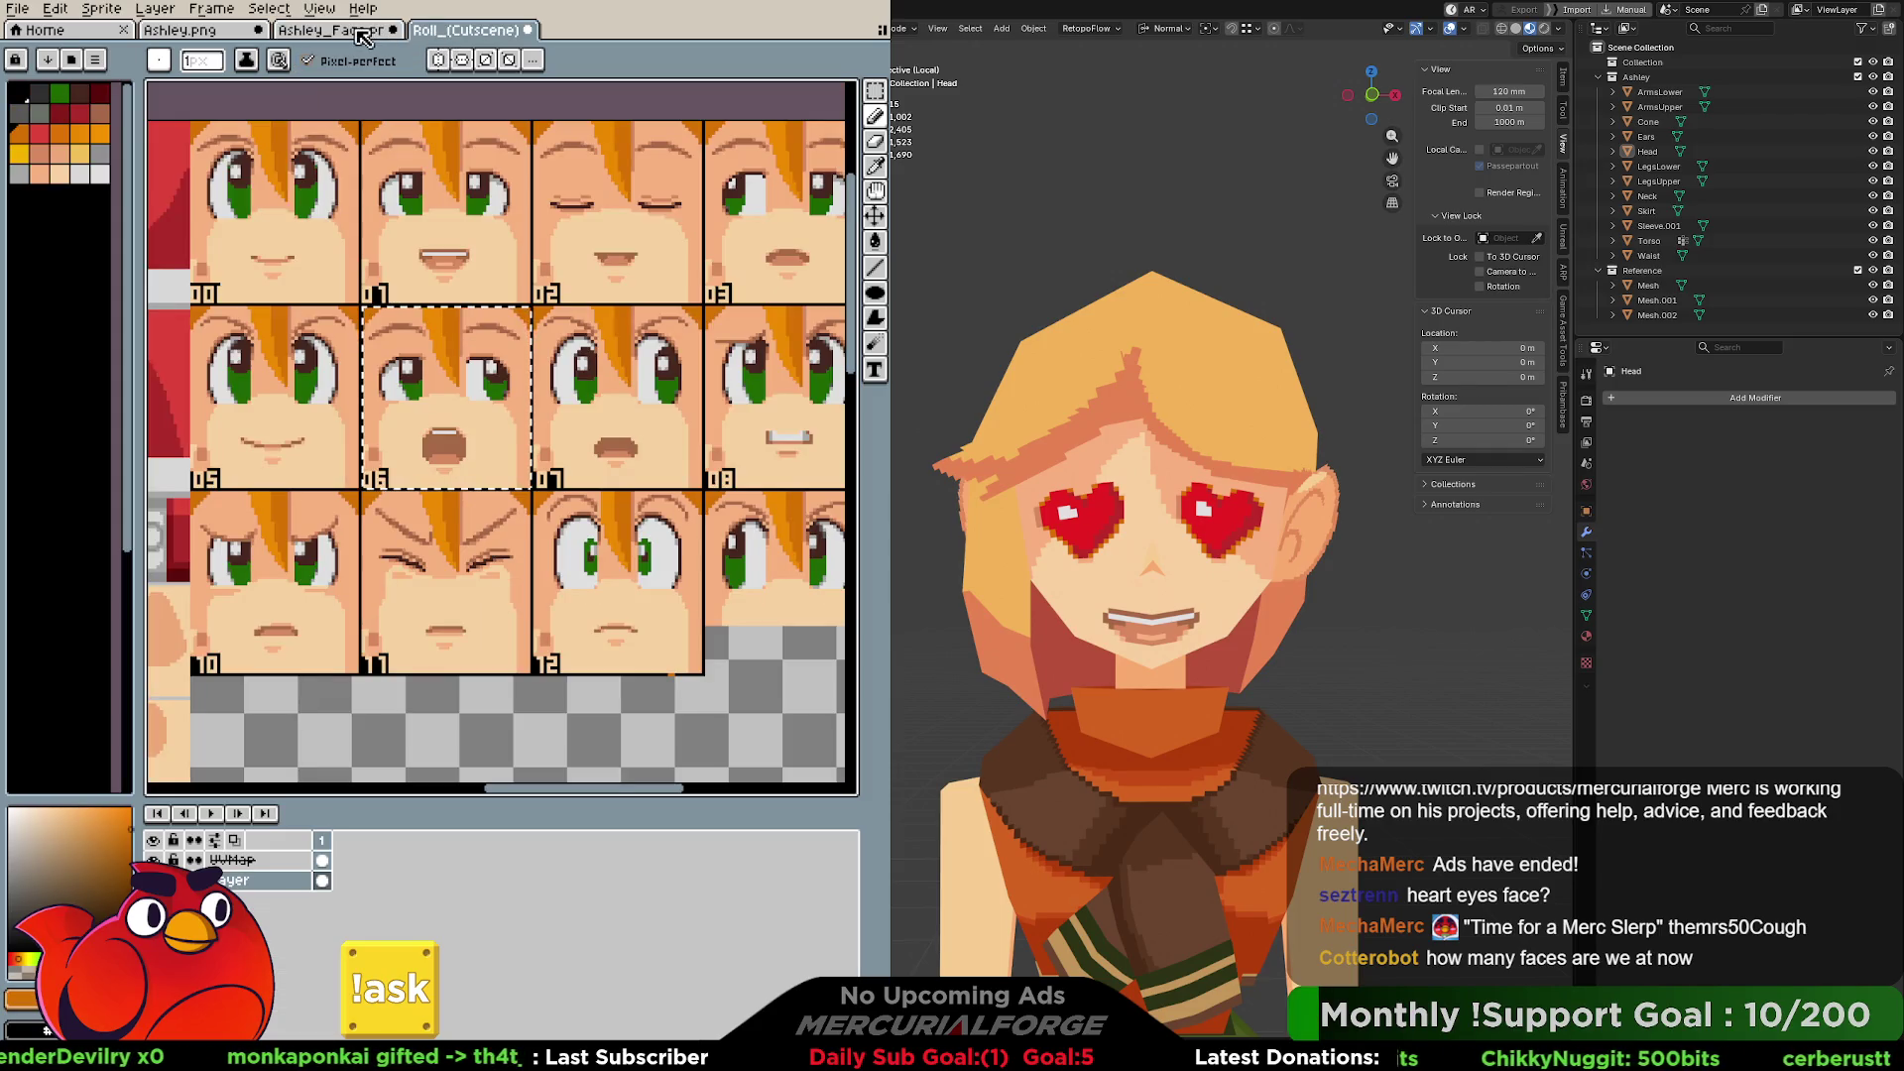
{"action": "left_click", "coordinate": [367, 33]}
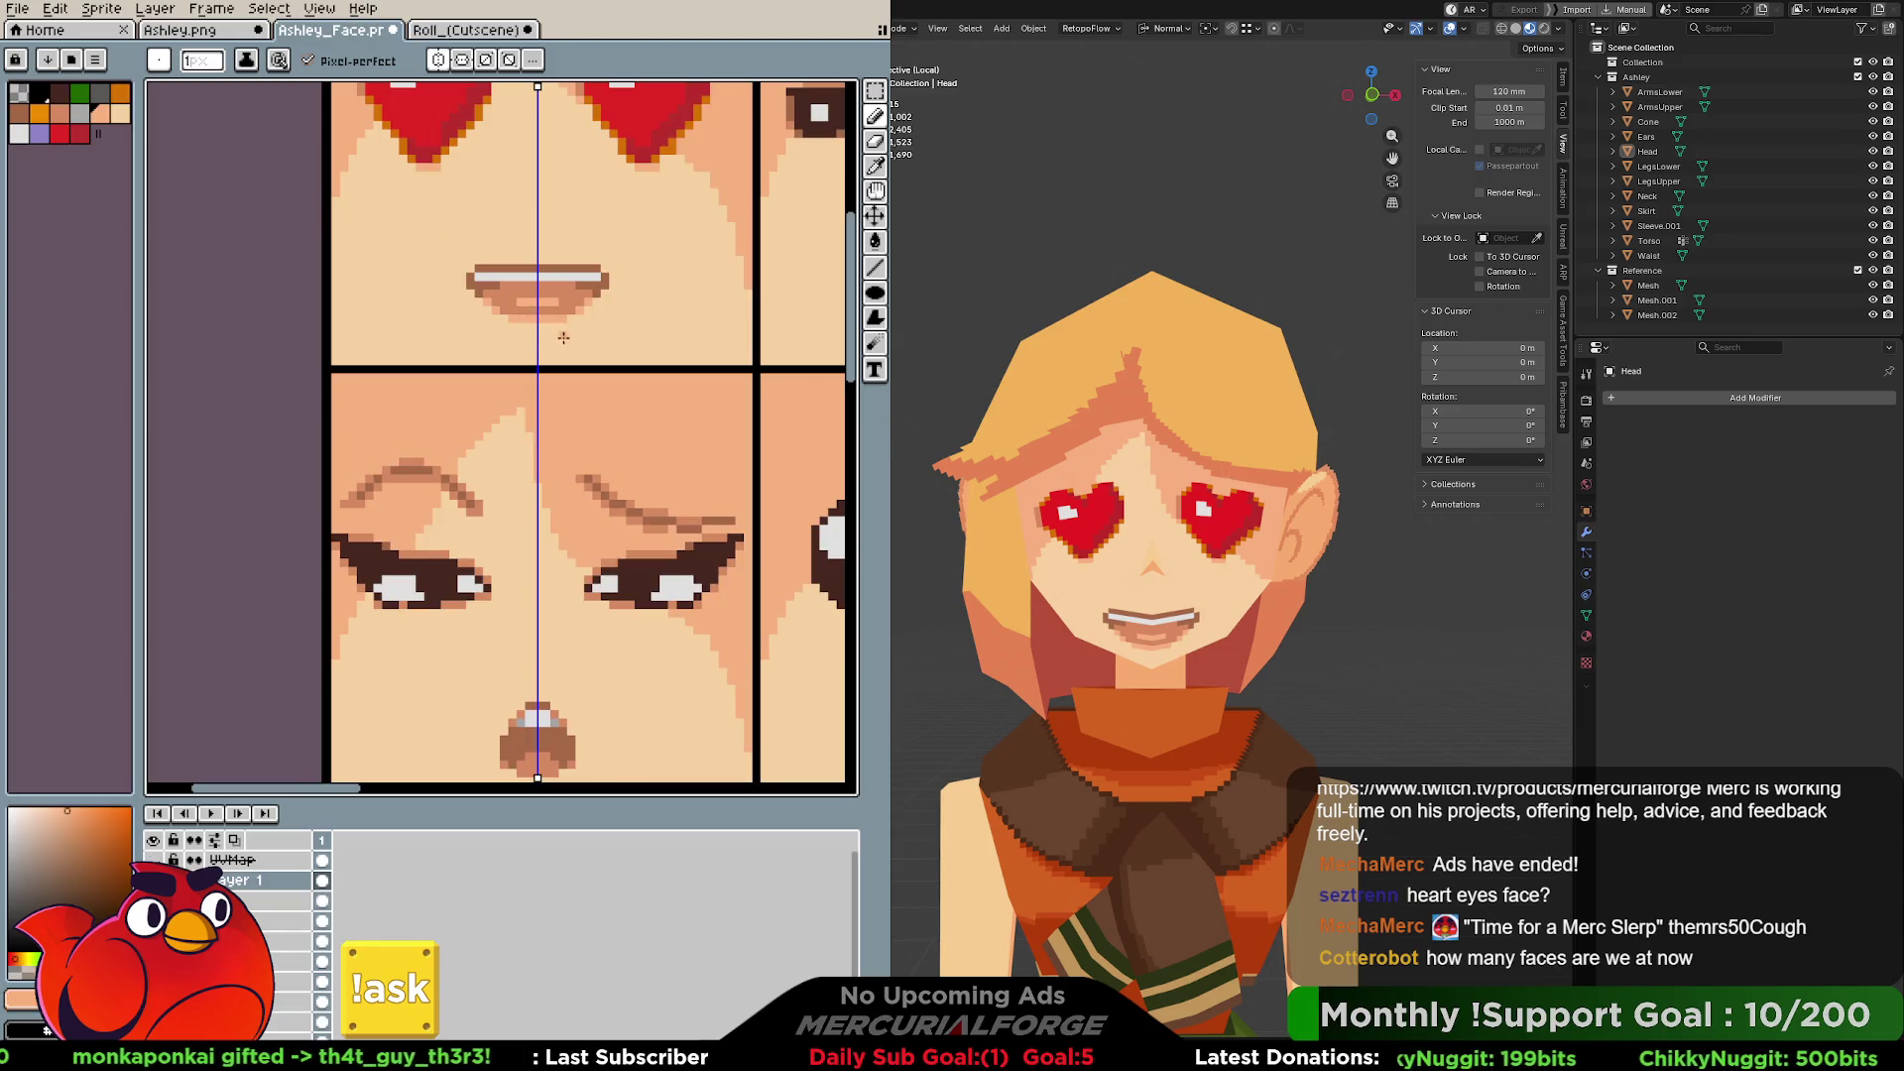
{"action": "left_click", "coordinate": [489, 41]}
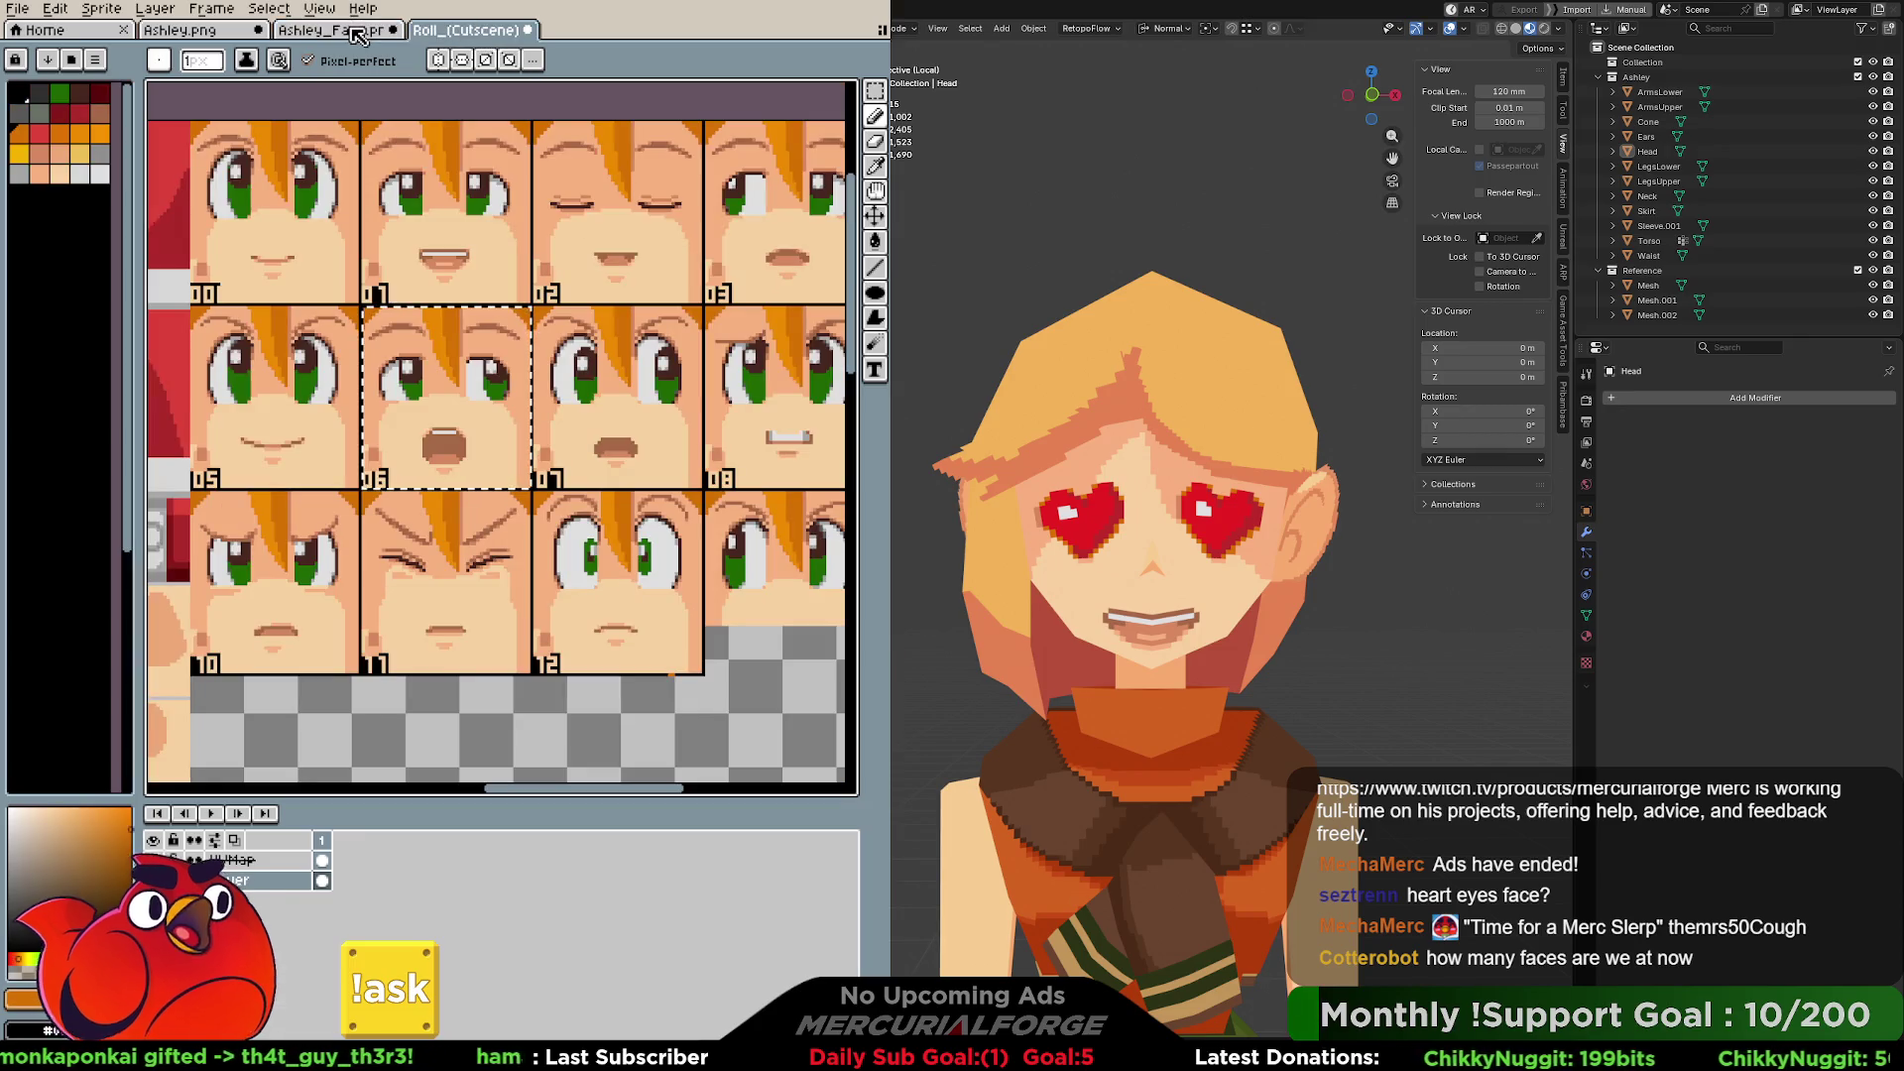
{"action": "left_click", "coordinate": [357, 36]}
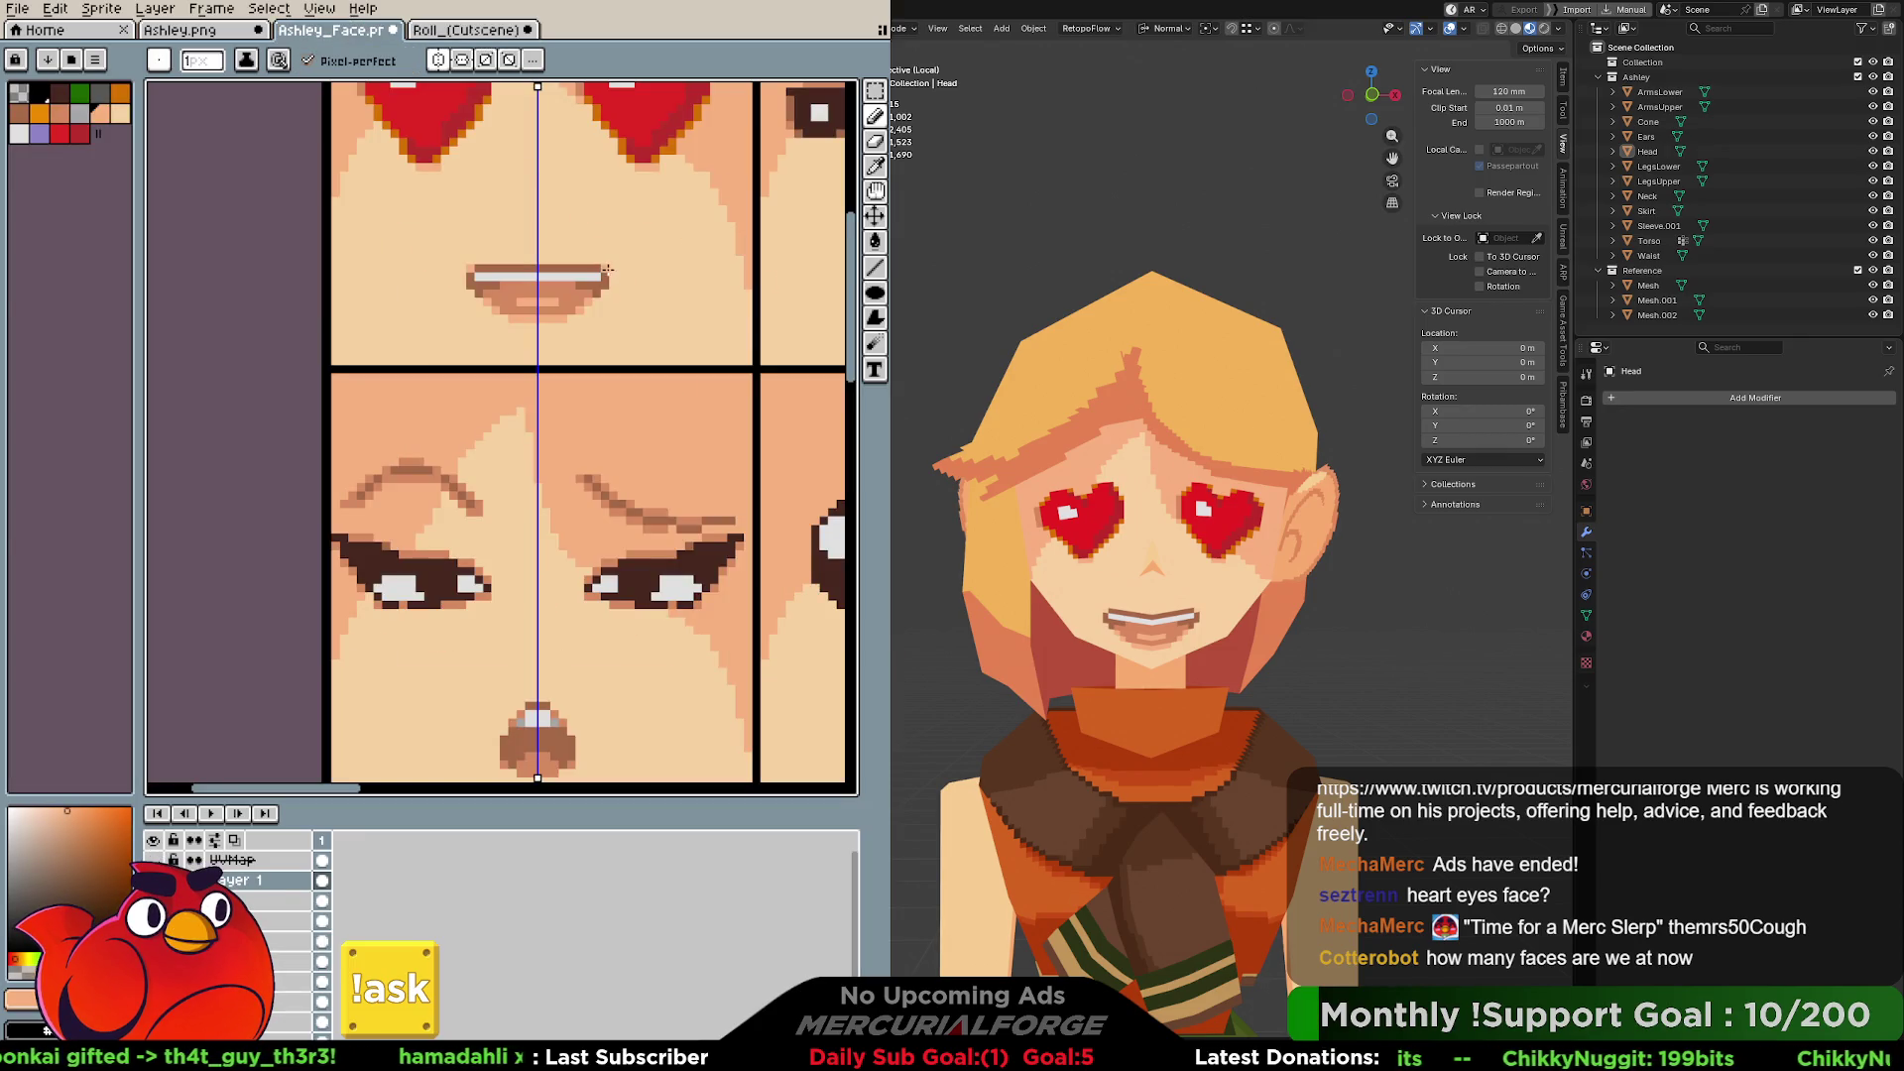
{"action": "scroll", "coordinate": [608, 268], "scroll_direction": "up", "scroll_amount": 2}
{"action": "scroll", "coordinate": [604, 318], "scroll_direction": "right", "scroll_amount": 2, "text": "shift"}
{"action": "key", "text": "alt"}
{"action": "left_click", "coordinate": [753, 149], "text": "alt"}
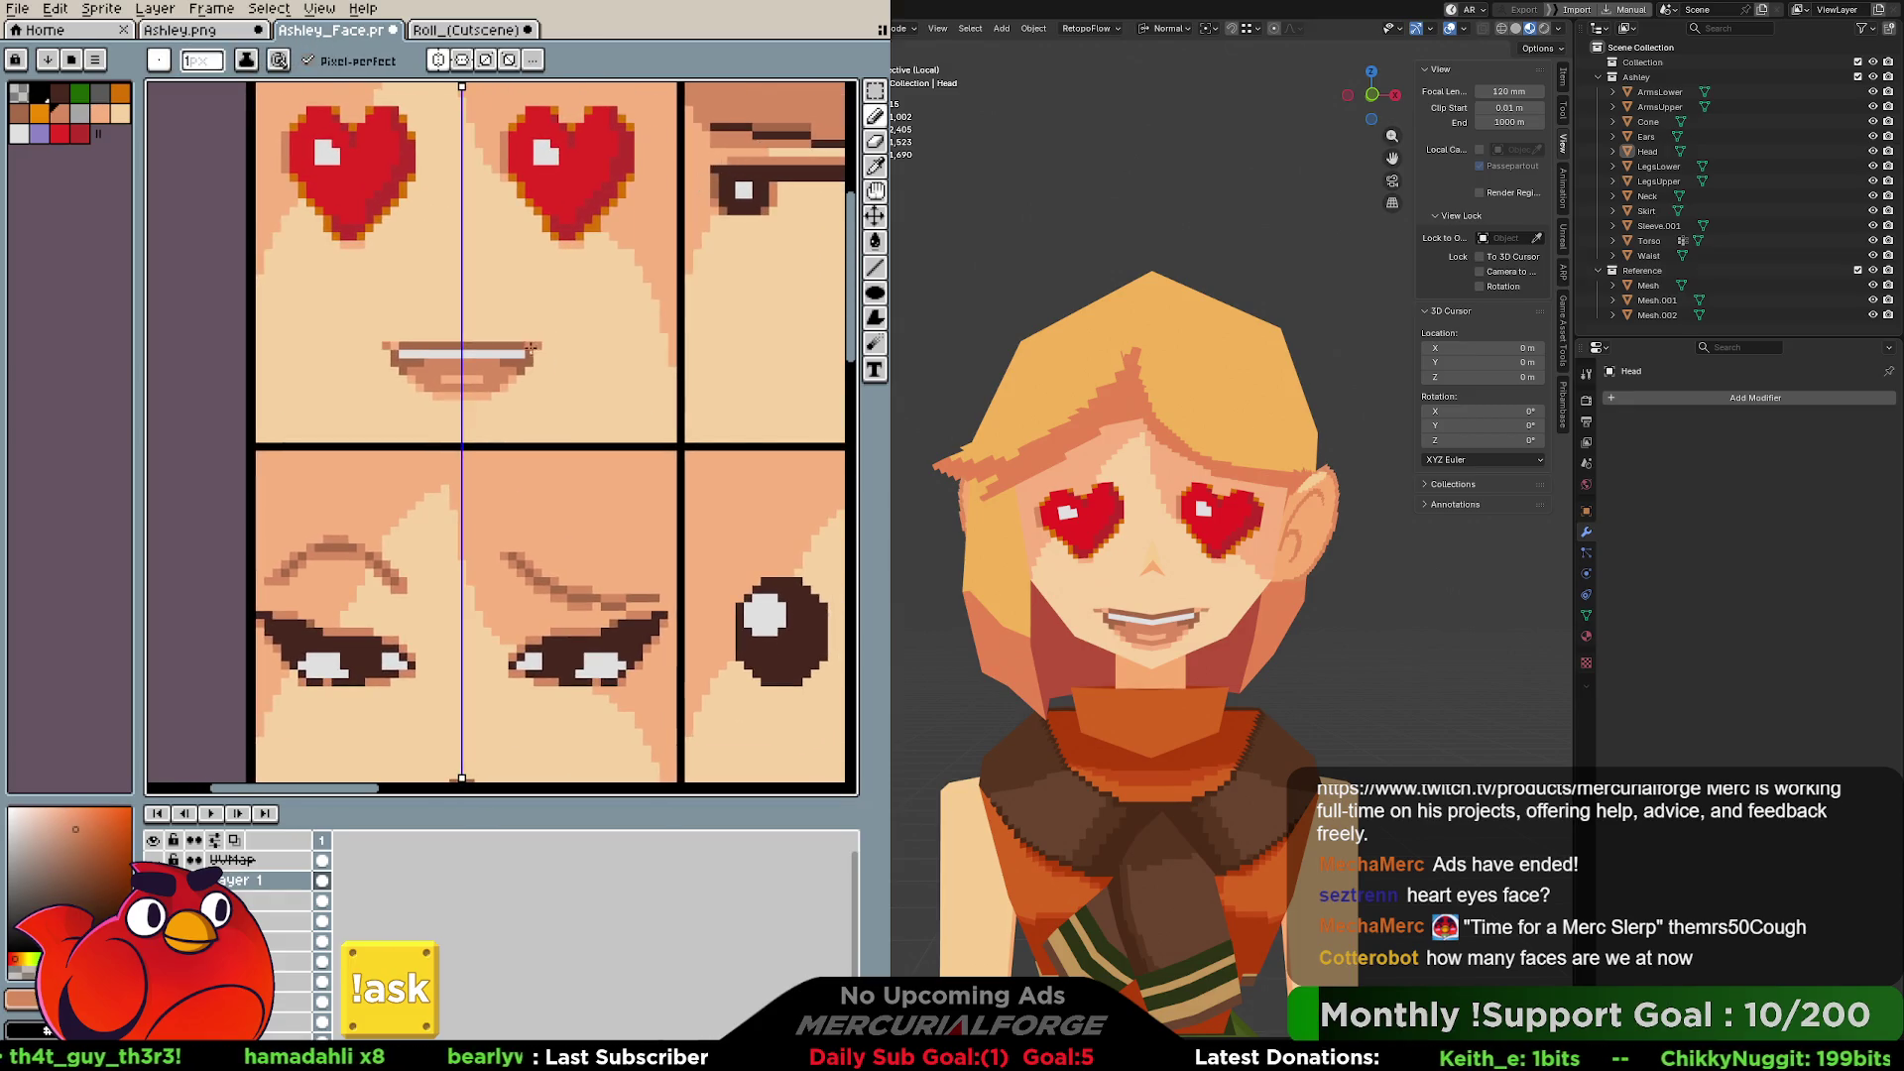
Centre the mouth and select it with a mirrored rectangular marquee for transforming.
{"action": "middle_click_drag", "start_coordinate": [598, 327], "coordinate": [676, 310]}
{"action": "left_click", "coordinate": [506, 30]}
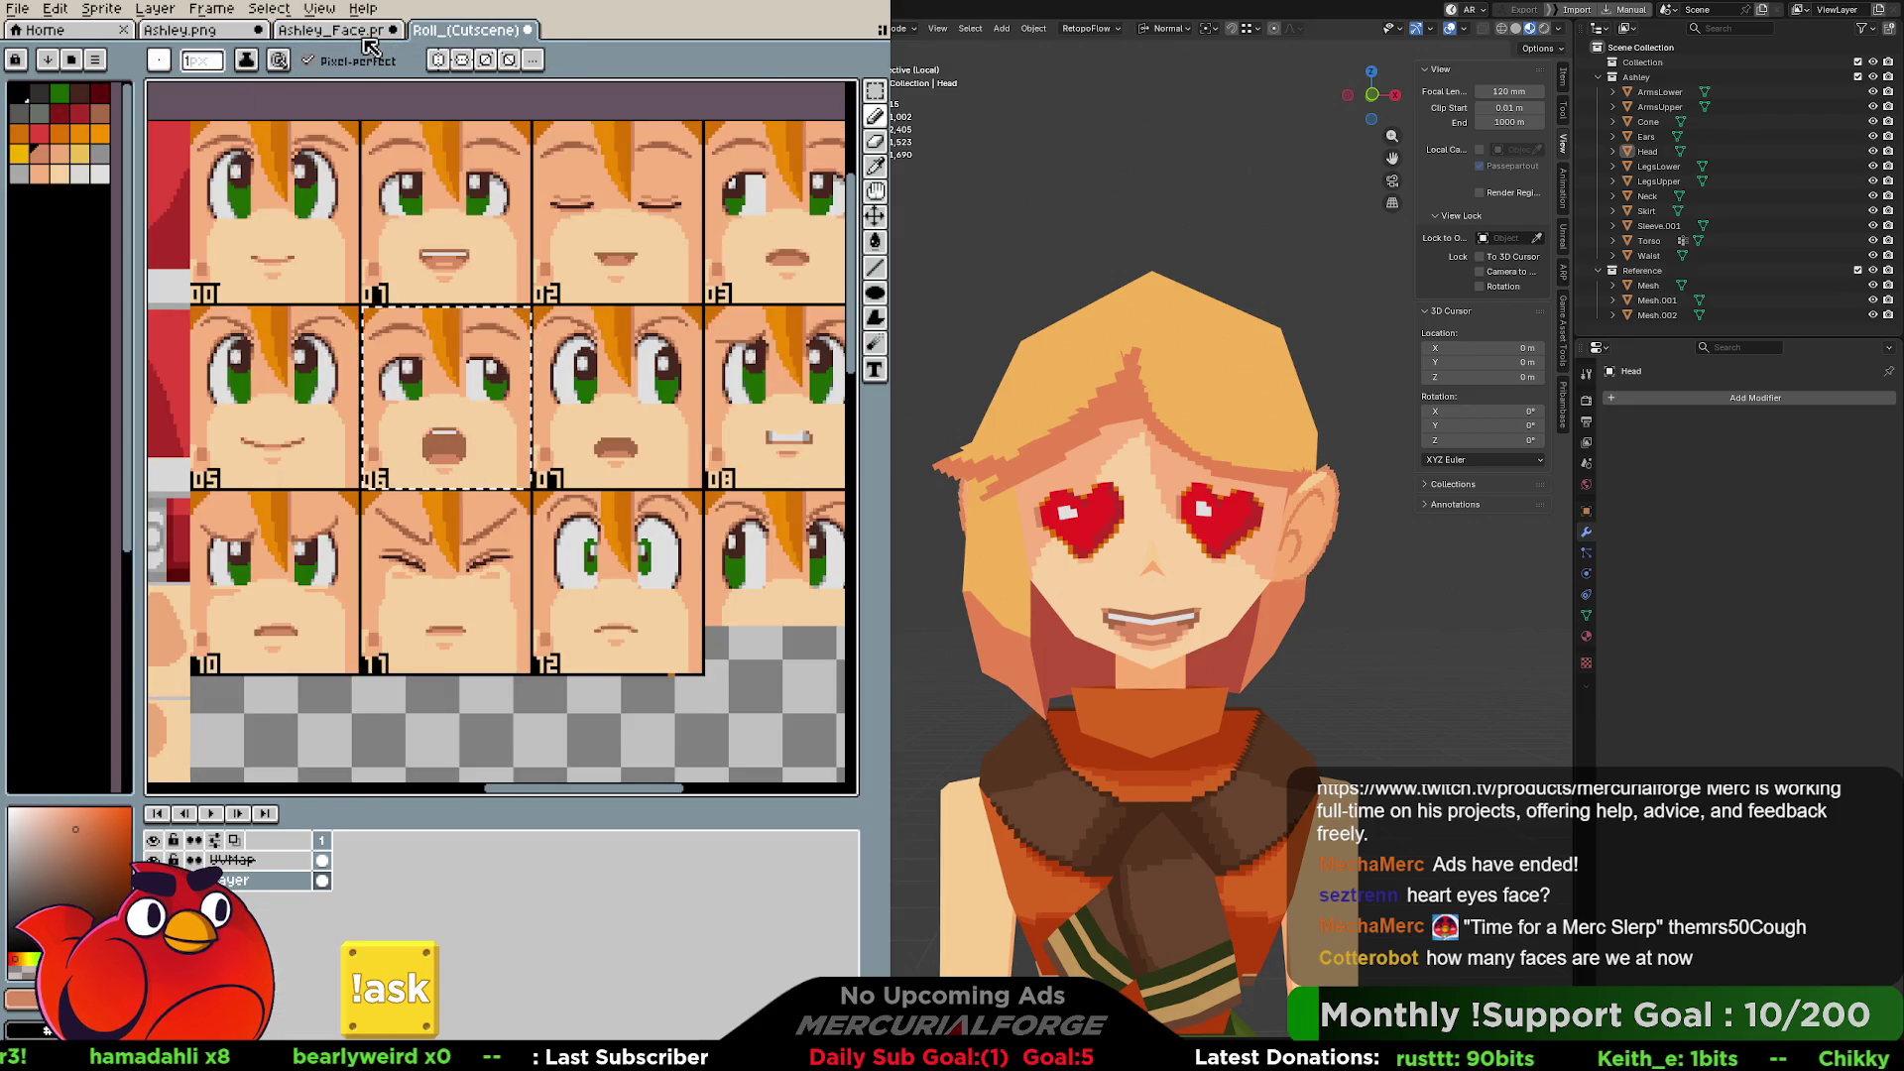
{"action": "left_click", "coordinate": [365, 40]}
{"action": "middle_click_drag", "start_coordinate": [591, 328], "coordinate": [612, 397]}
{"action": "key", "text": "m"}
{"action": "left_click_drag", "start_coordinate": [639, 347], "coordinate": [565, 447]}
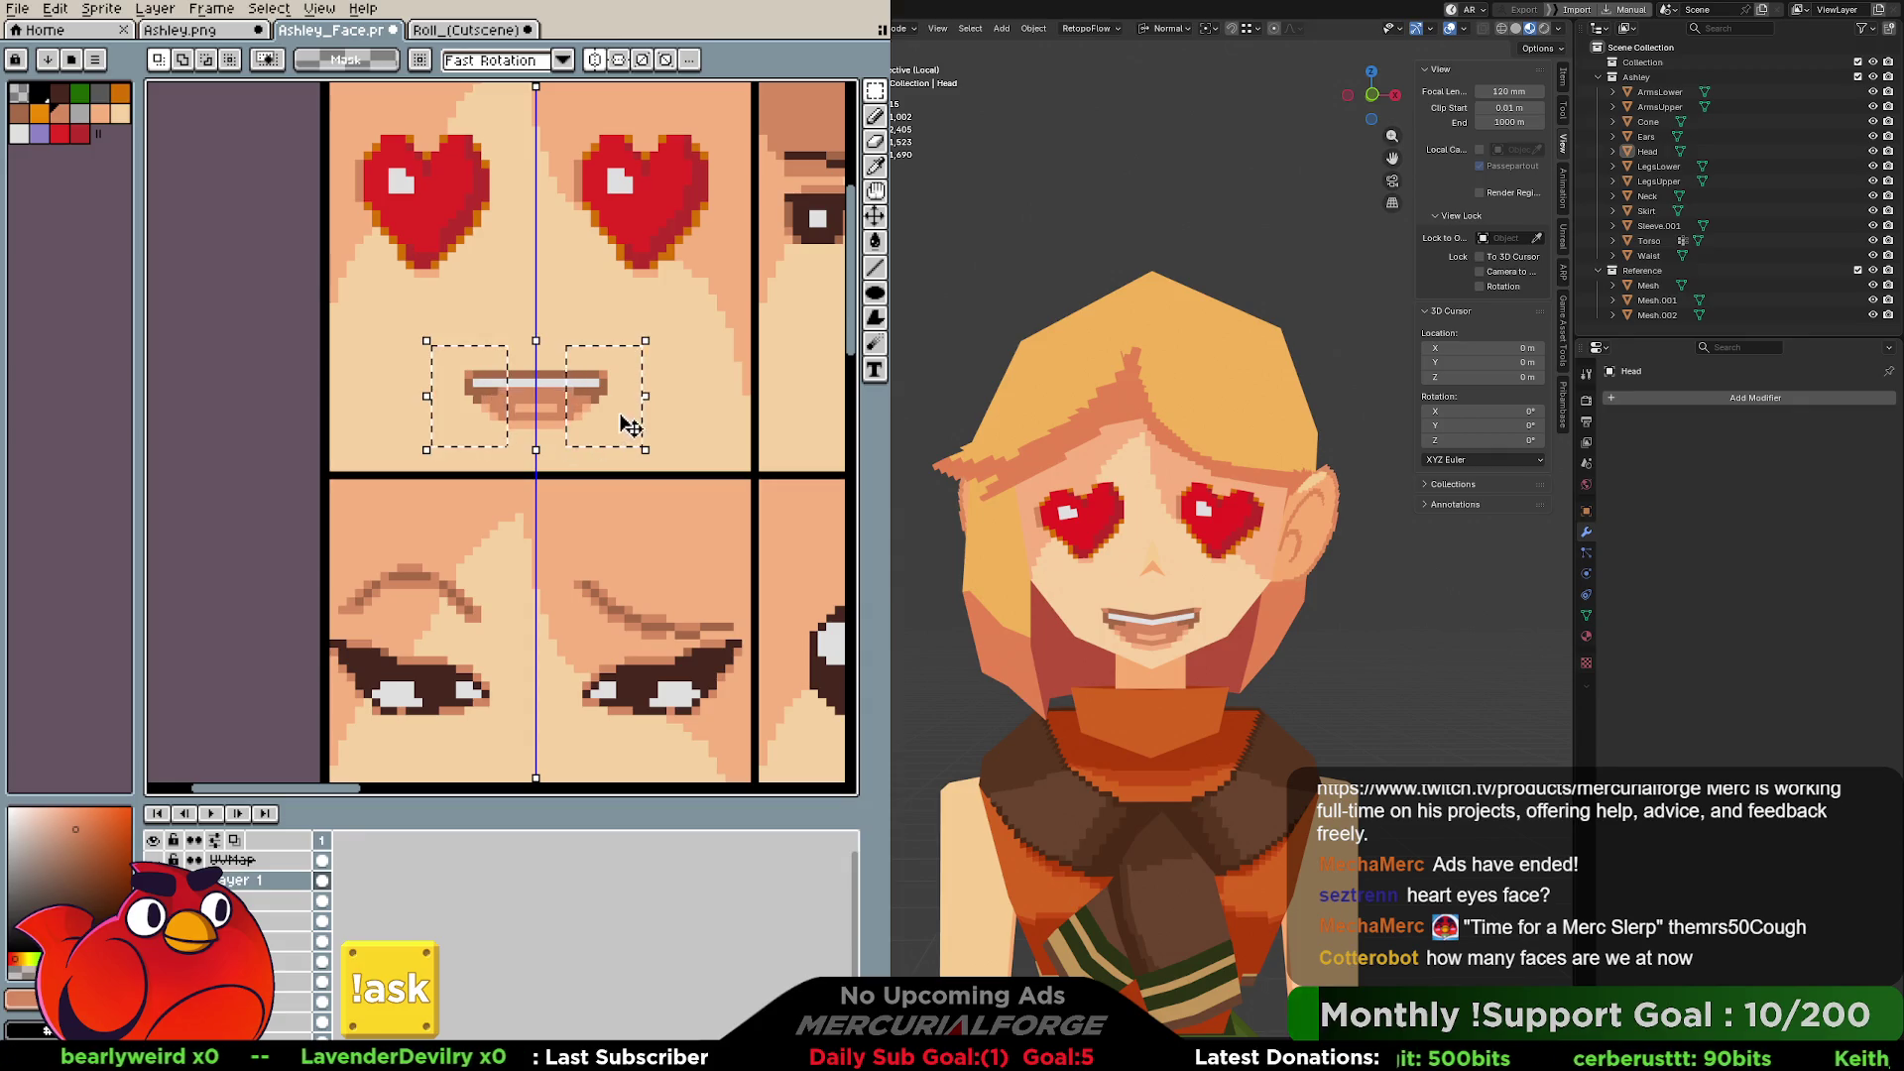
{"action": "left_click", "coordinate": [646, 402]}
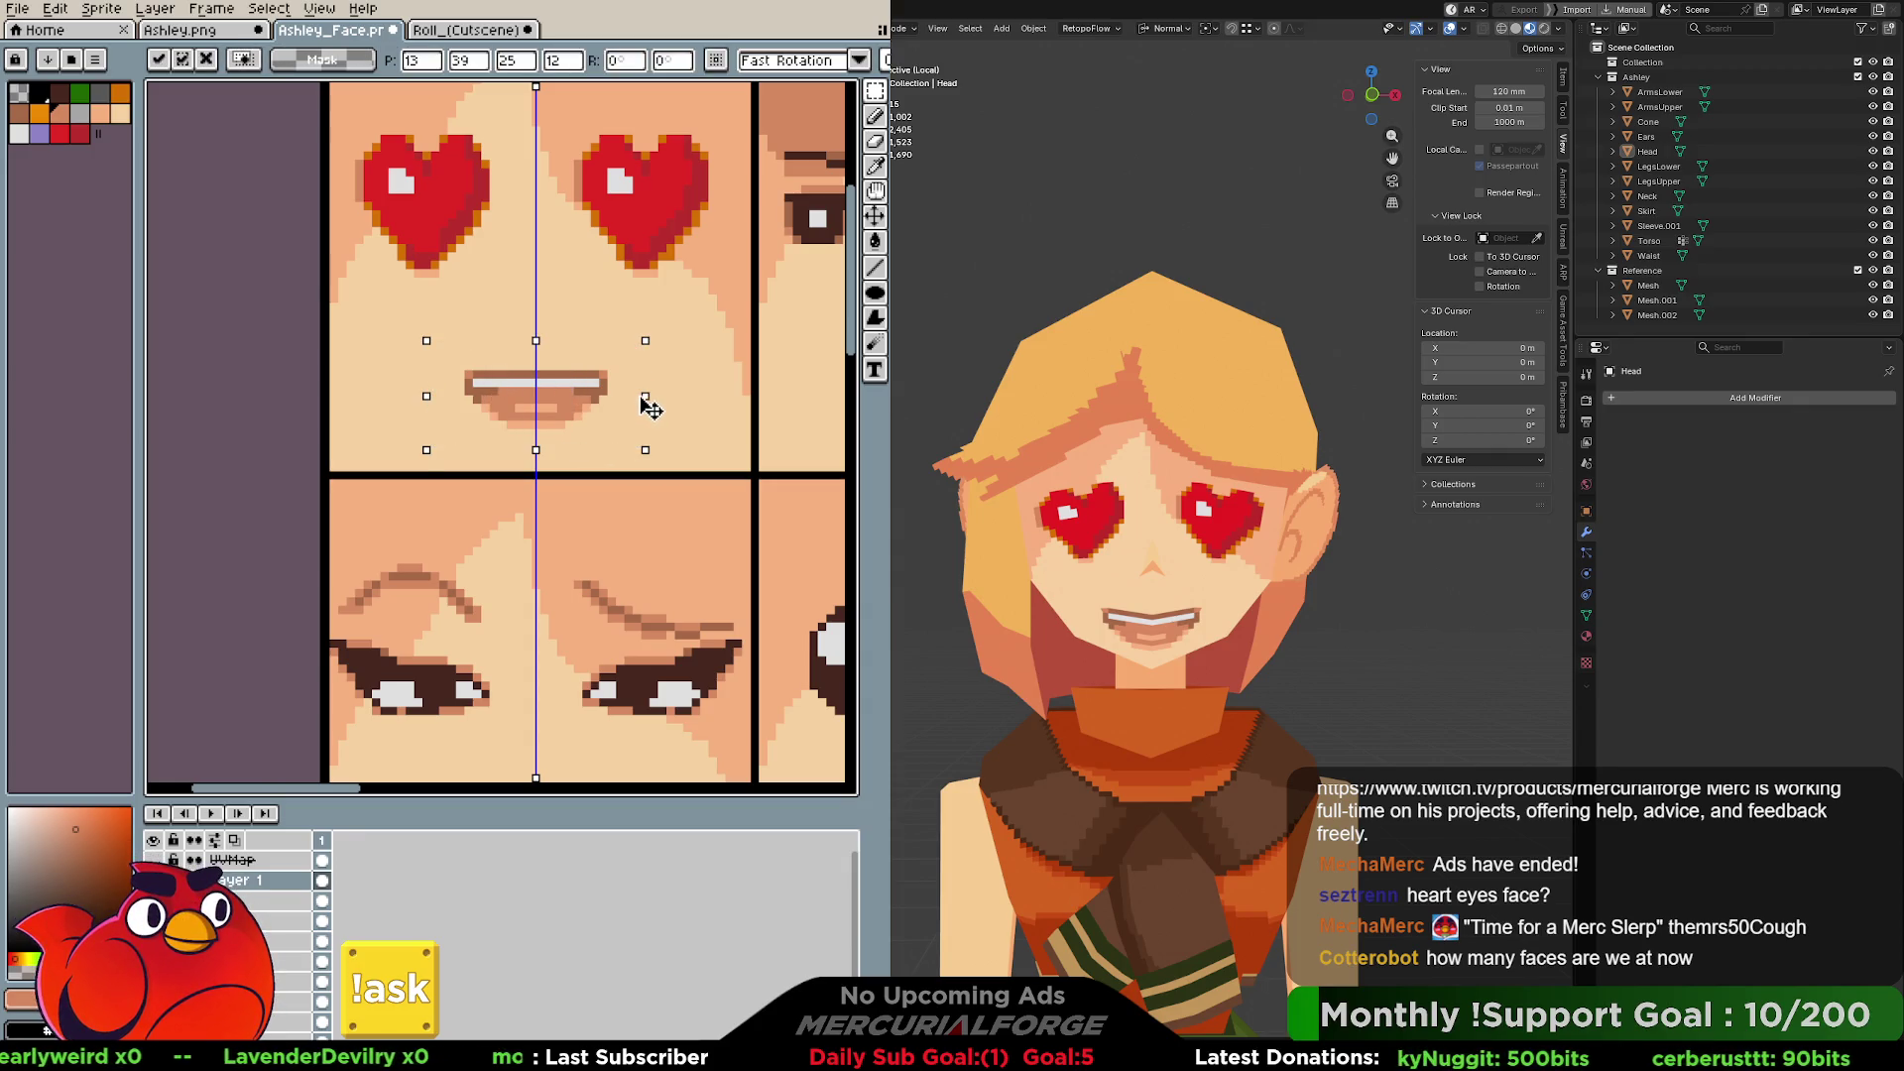
Turn off symmetry and move each mouth end one pixel inward.
{"action": "left_click_drag", "start_coordinate": [428, 396], "coordinate": [436, 395]}
{"action": "key", "text": "Escape"}
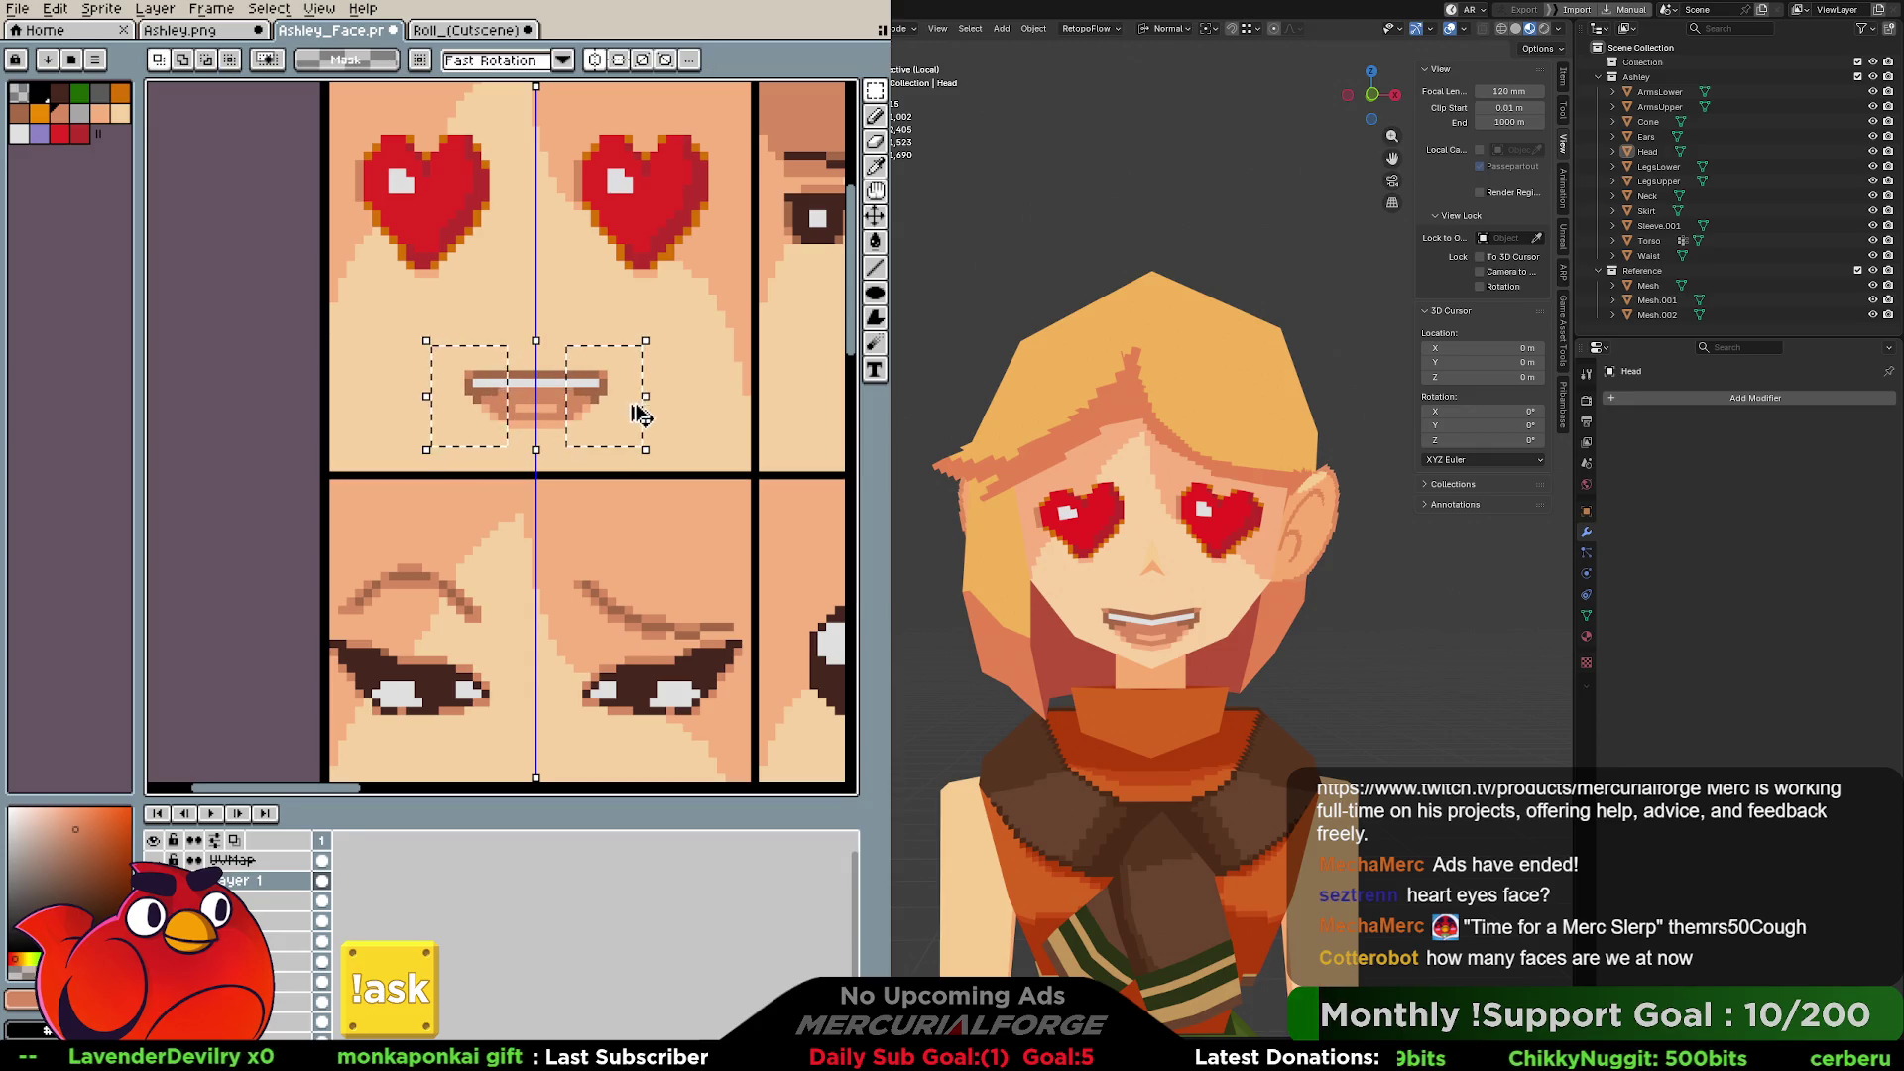
{"action": "key", "text": "ctrl+d"}
{"action": "left_click", "coordinate": [600, 61]}
{"action": "mouse_move", "coordinate": [644, 341]}
{"action": "left_mouse_down"}
{"action": "mouse_move", "coordinate": [569, 441]}
{"action": "mouse_move", "coordinate": [616, 412]}
{"action": "left_mouse_up"}
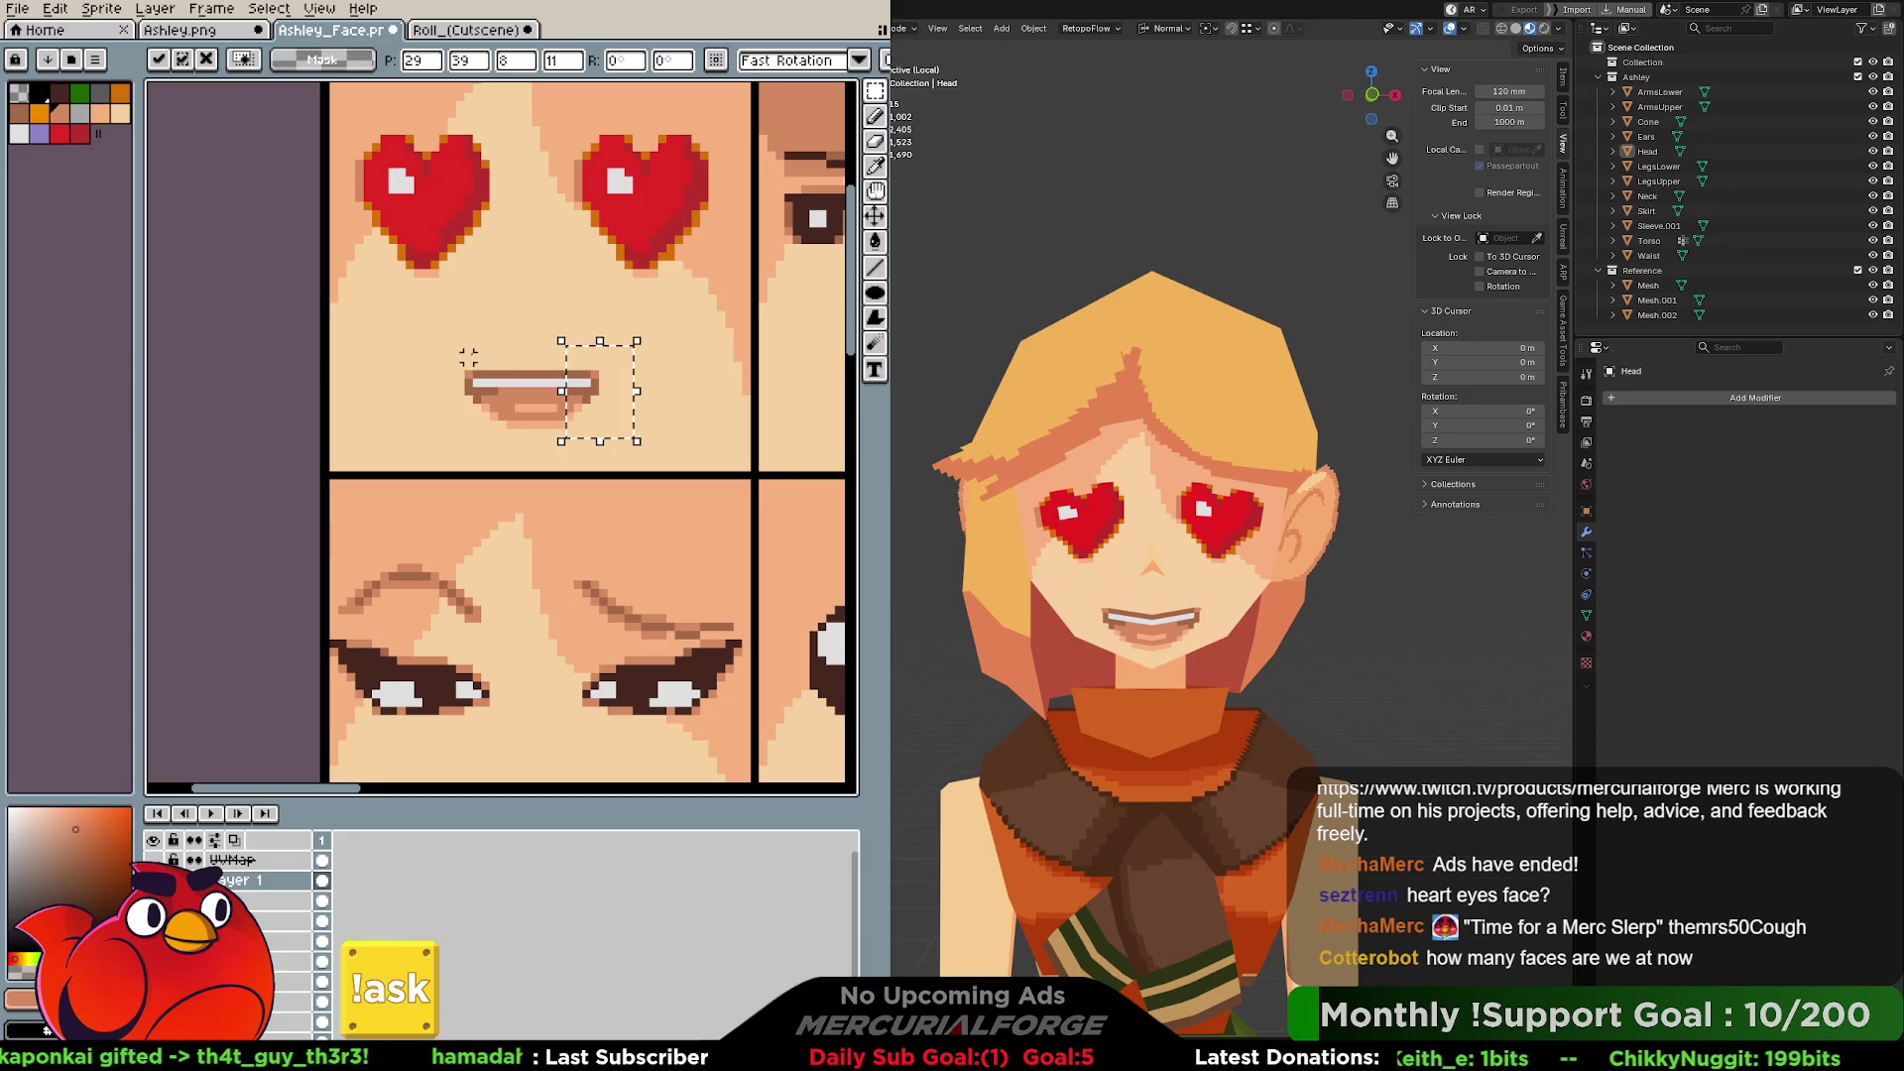
{"action": "mouse_move", "coordinate": [442, 340]}
{"action": "left_mouse_down"}
{"action": "mouse_move", "coordinate": [501, 433]}
{"action": "mouse_move", "coordinate": [490, 400]}
{"action": "left_mouse_up"}
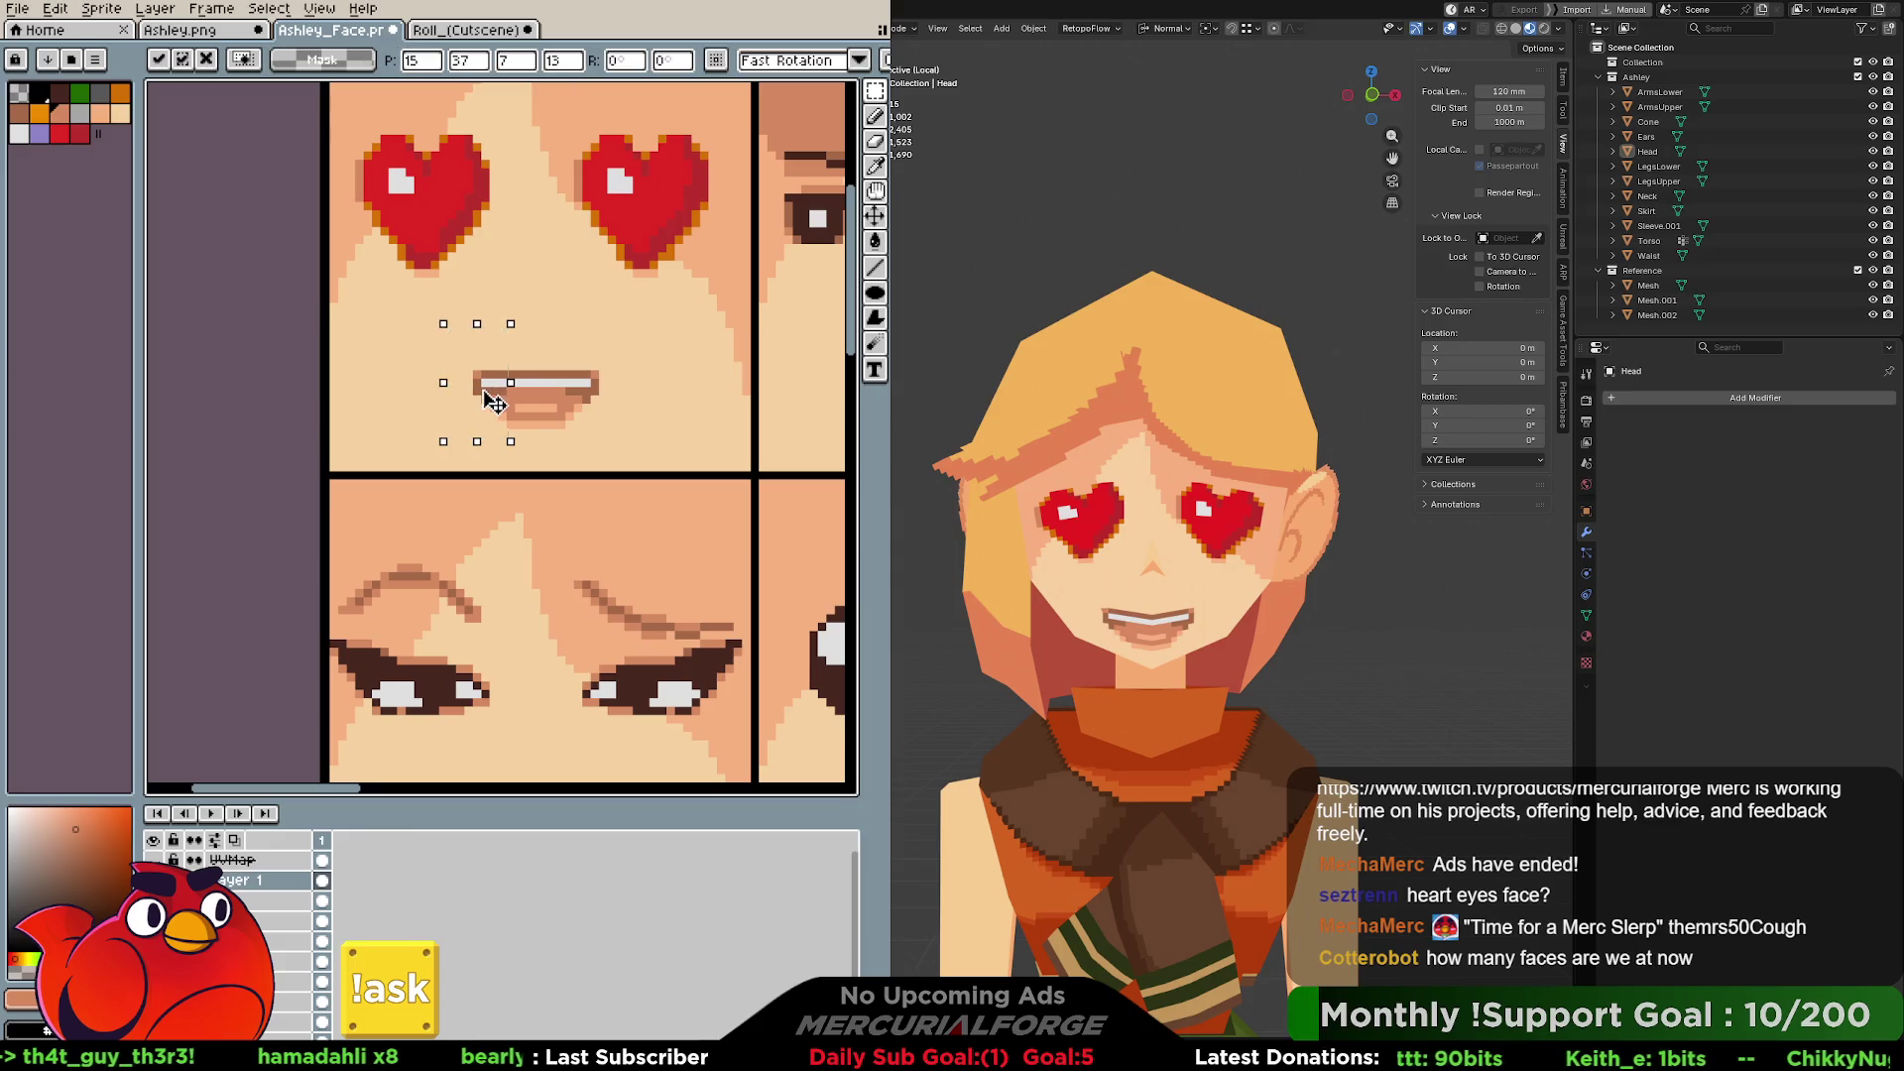
{"action": "left_click", "coordinate": [629, 348]}
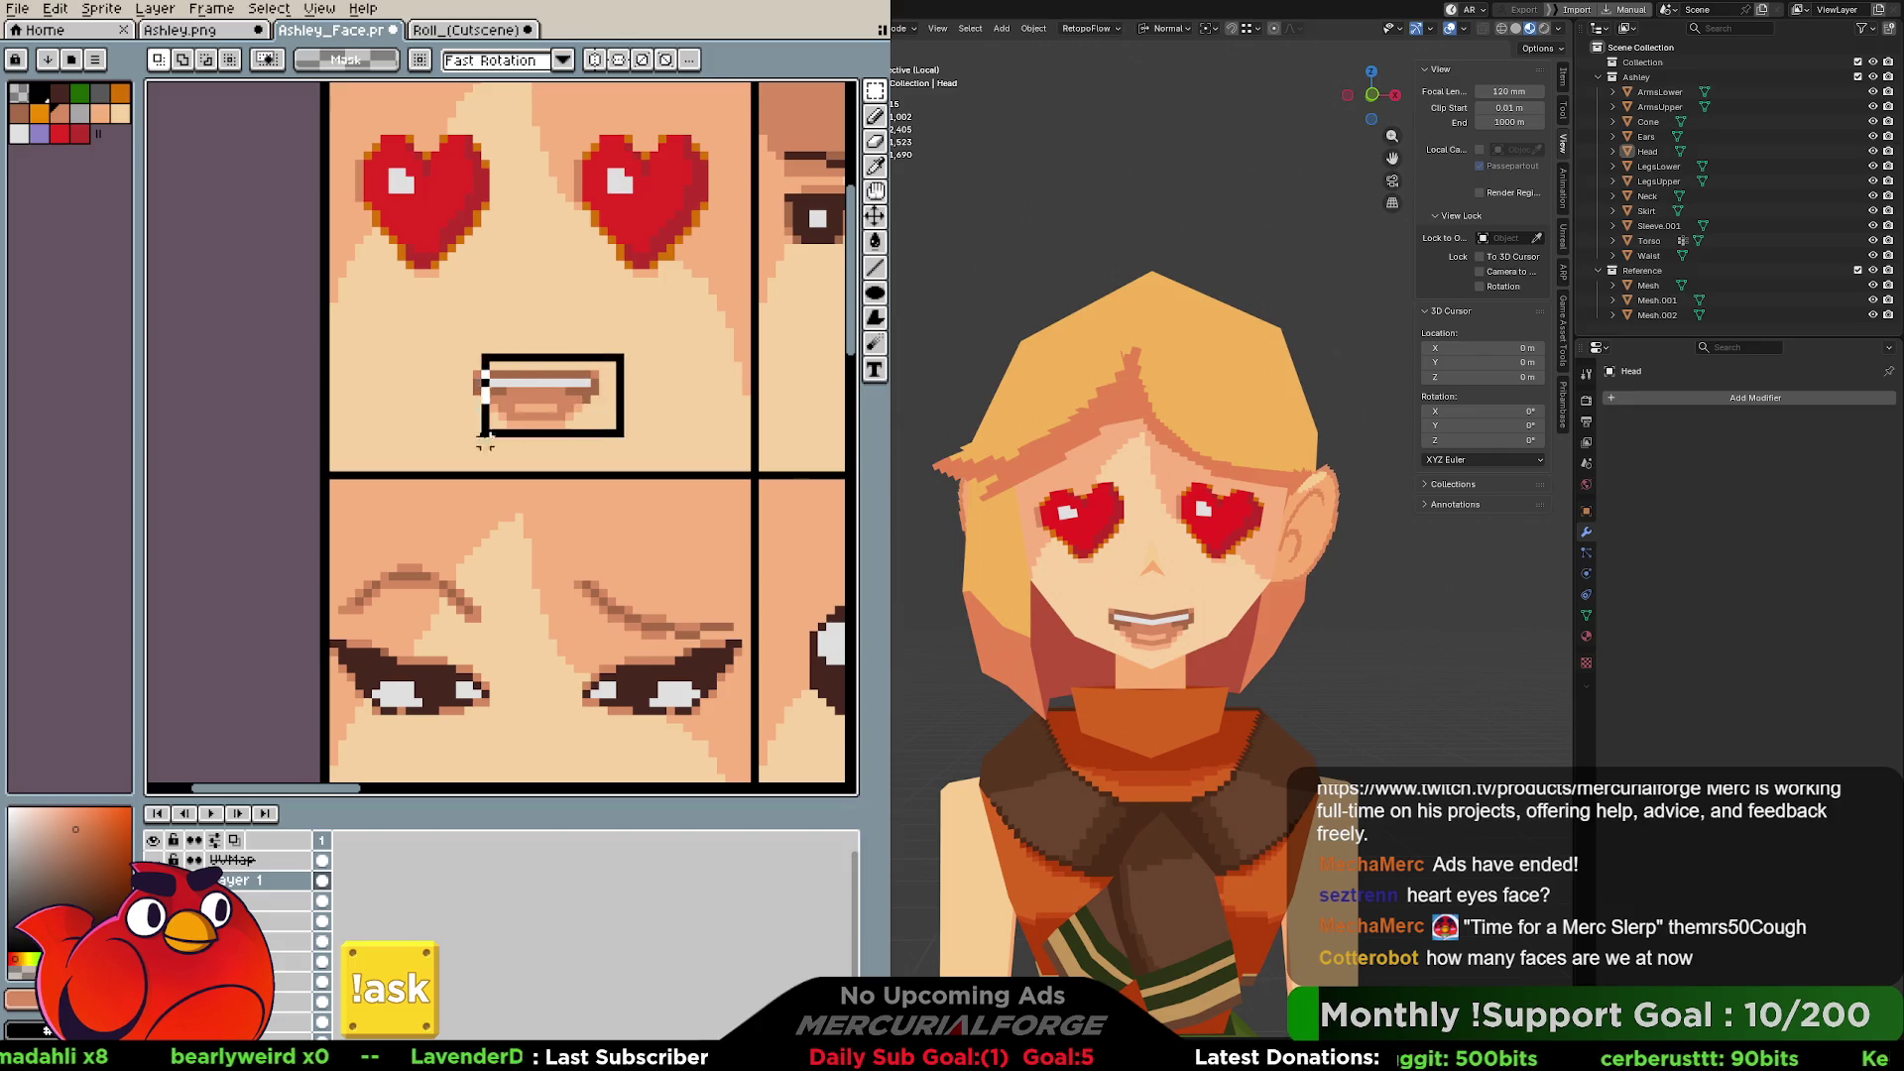
Select the whole mouth, raise it one pixel, and deselect.
{"action": "left_click_drag", "start_coordinate": [567, 412], "coordinate": [566, 397]}
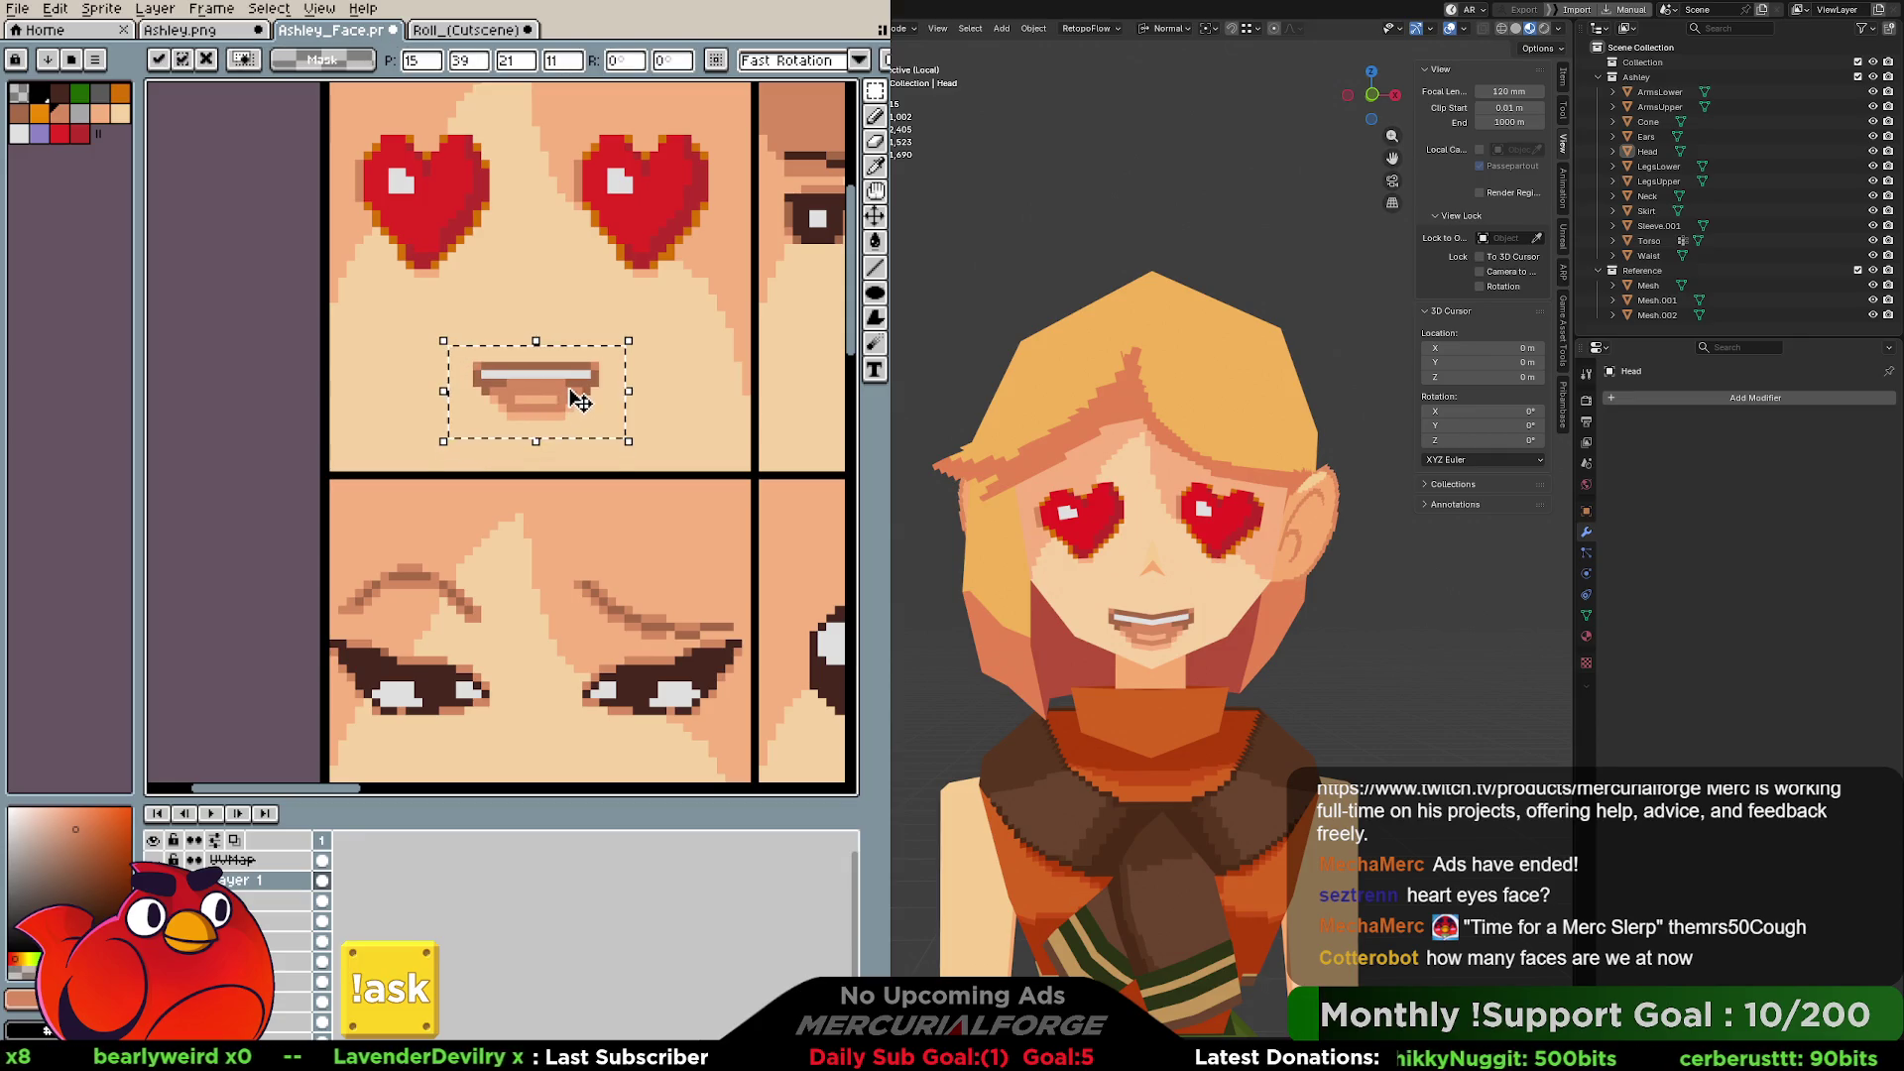
{"action": "key", "text": "Return"}
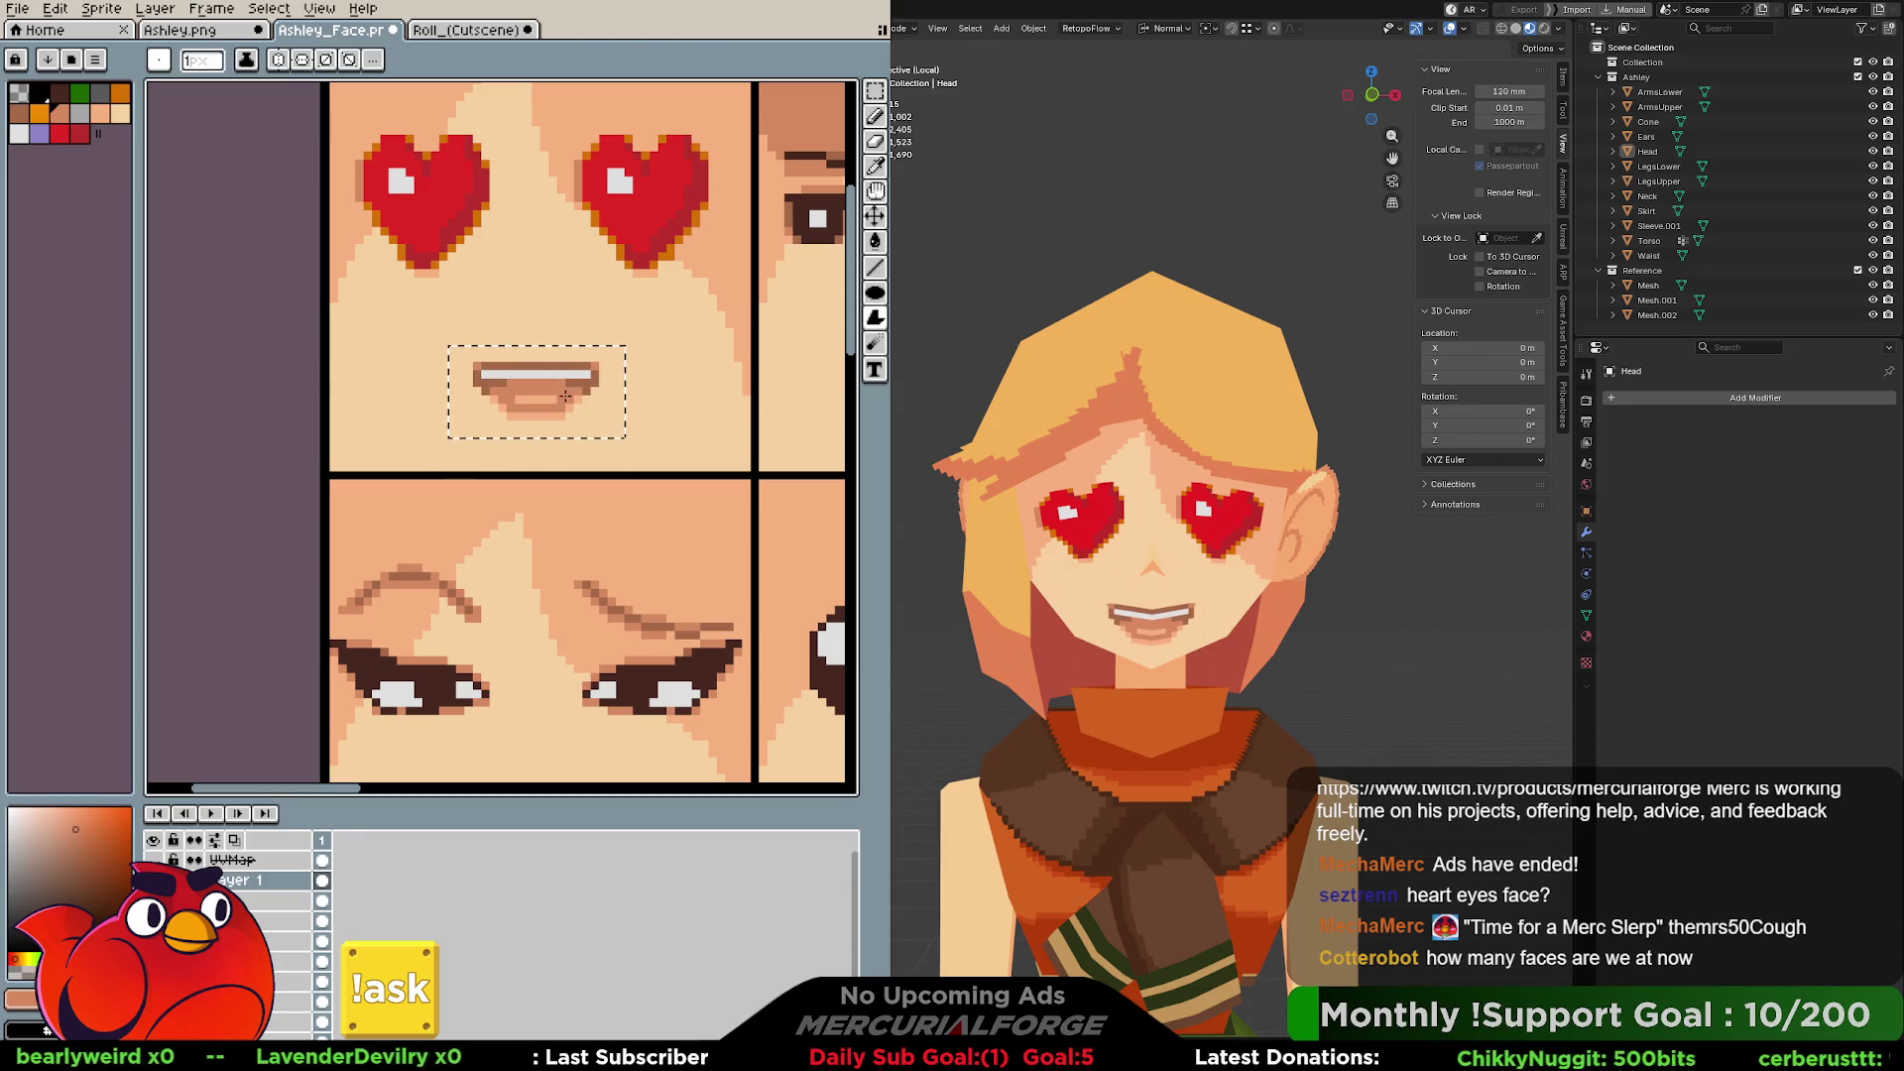
{"action": "key", "text": "Up"}
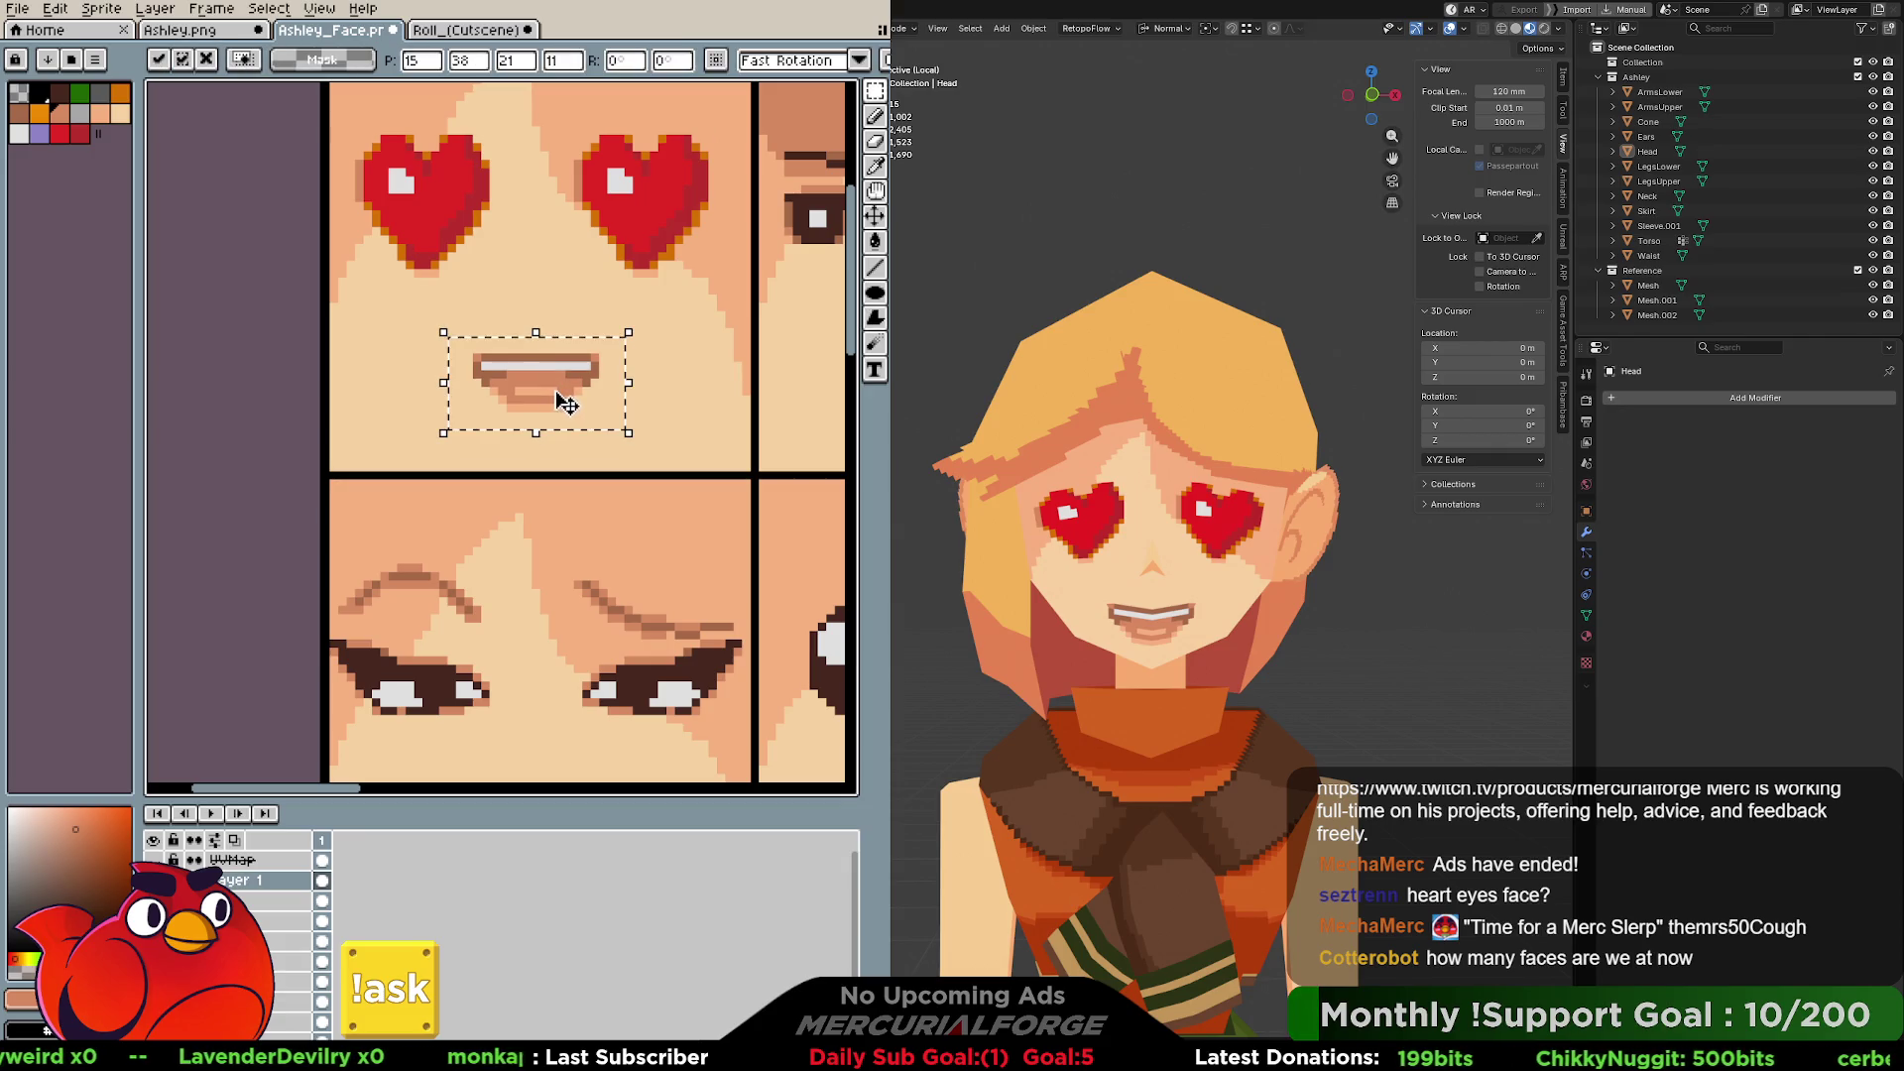
{"action": "key", "text": "Return"}
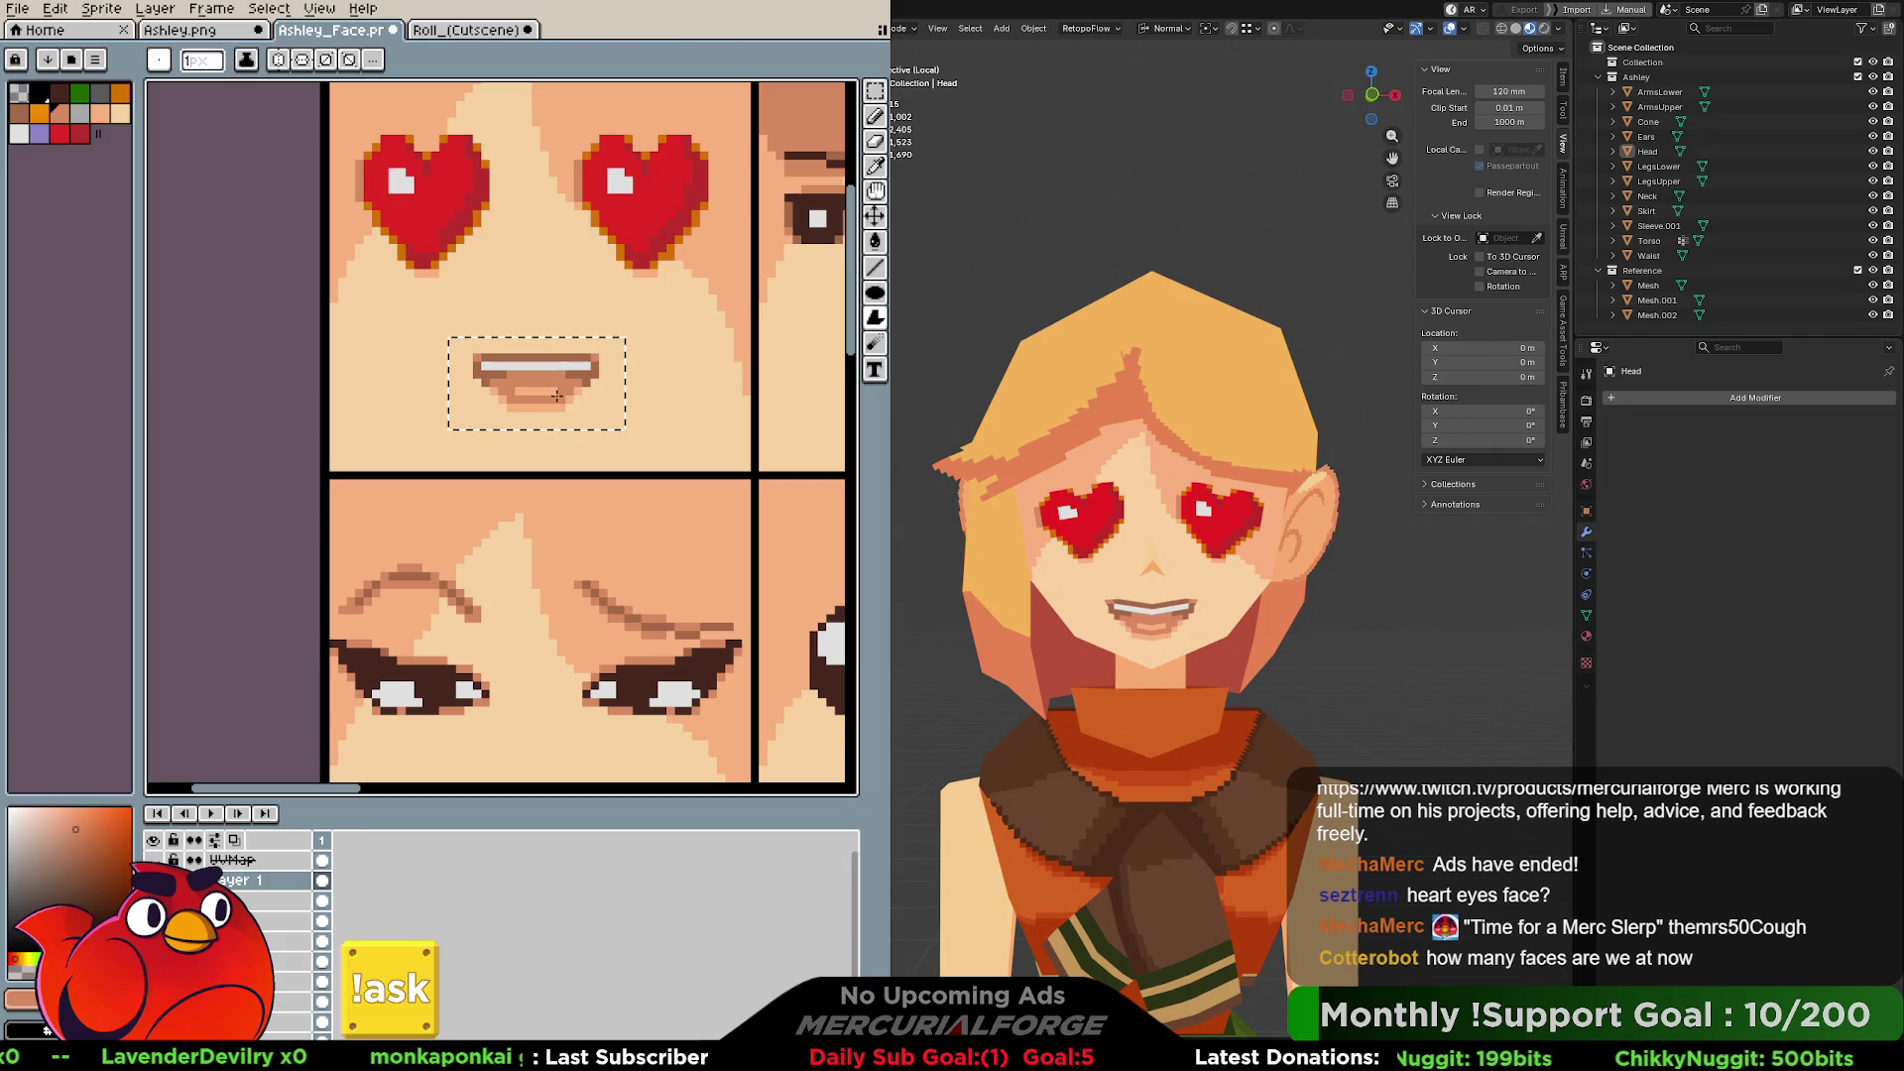
{"action": "key", "text": "ctrl+d"}
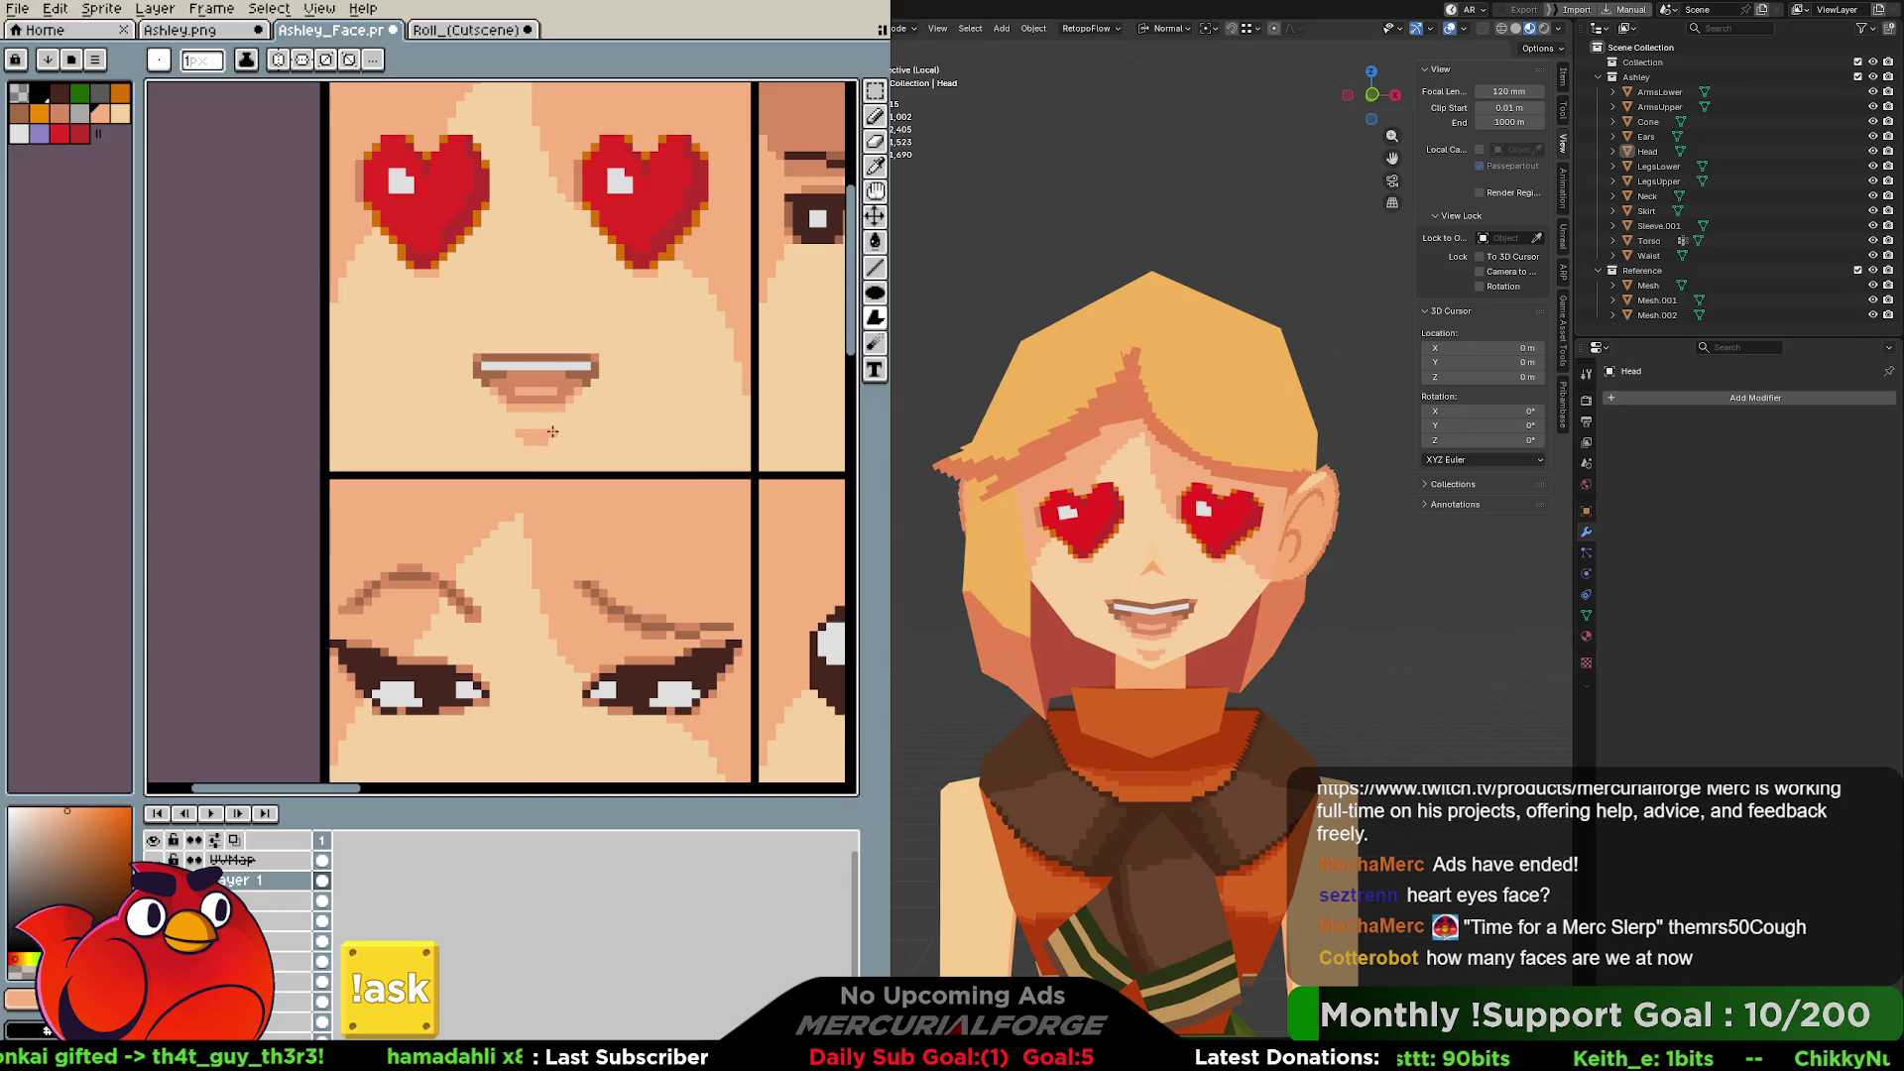
Return to the Pencil and switch vertical mirror symmetry back on.
{"action": "key", "text": "v"}
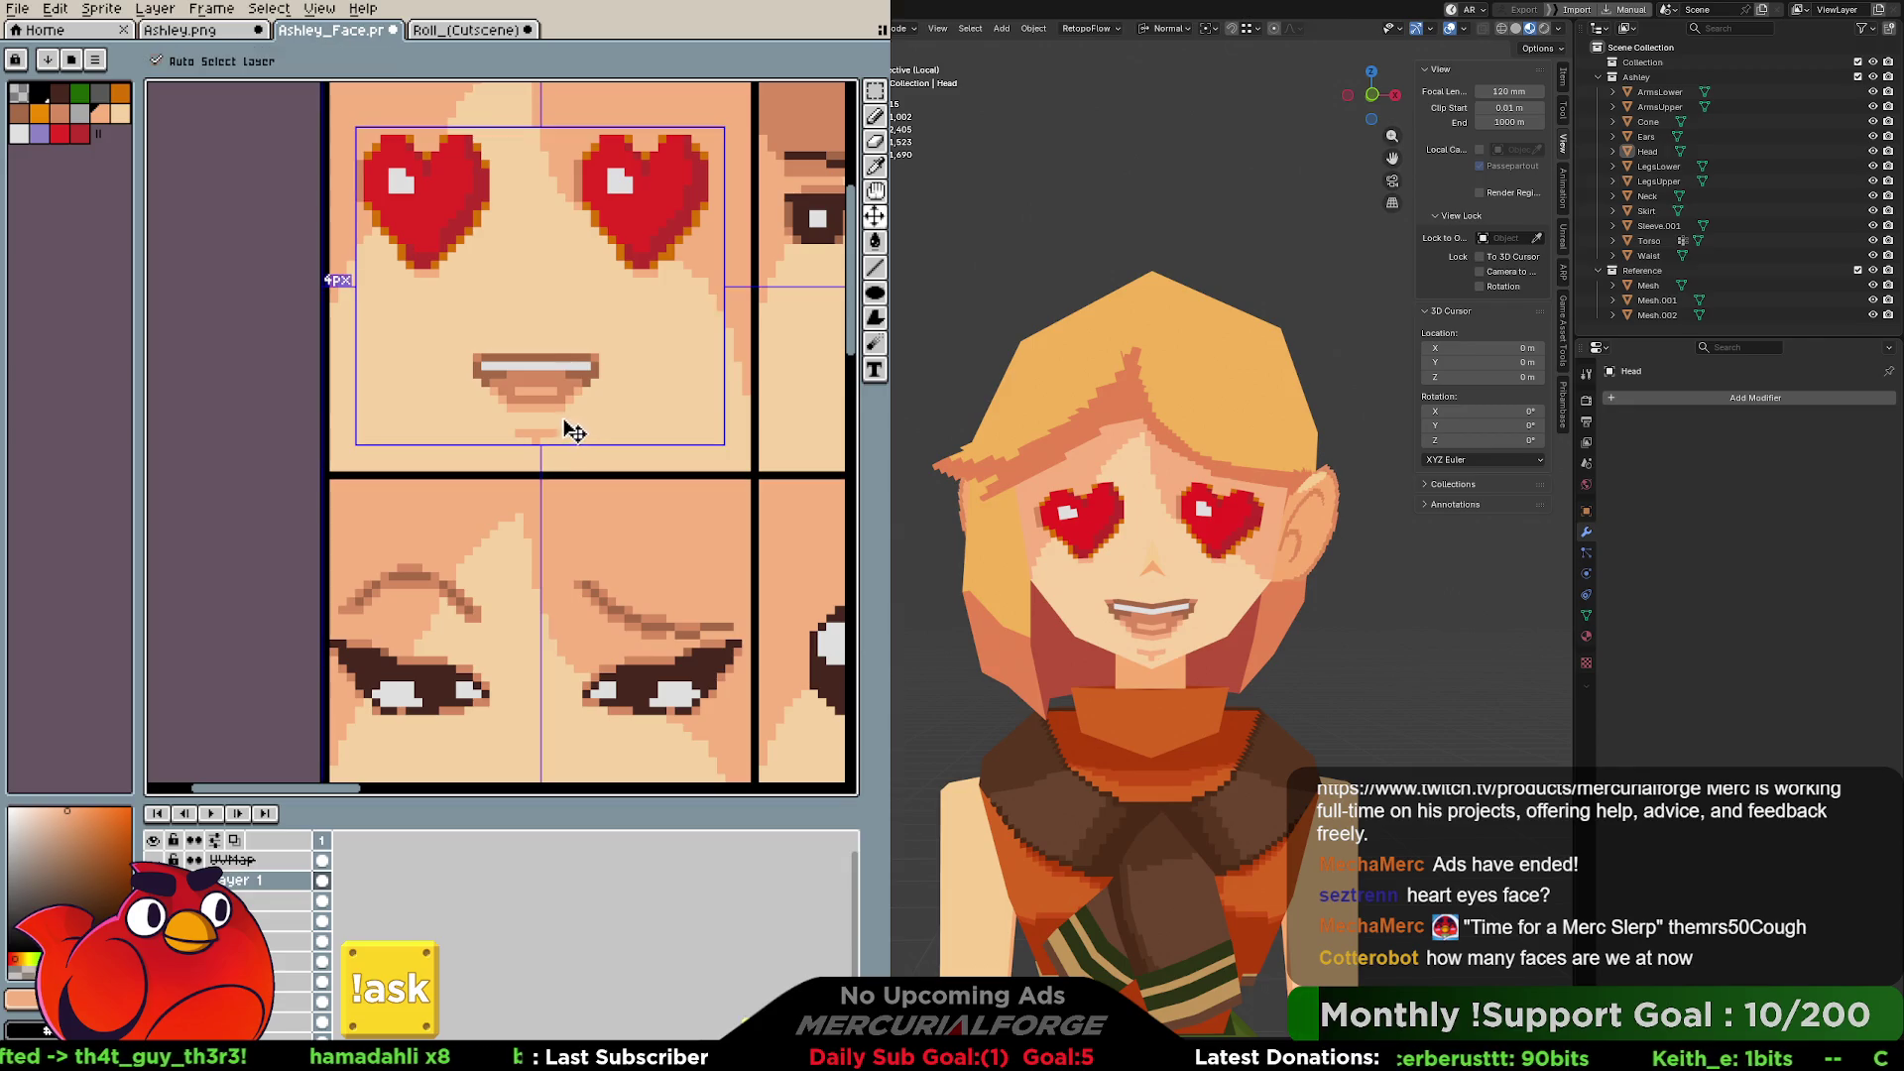
{"action": "key", "text": "b"}
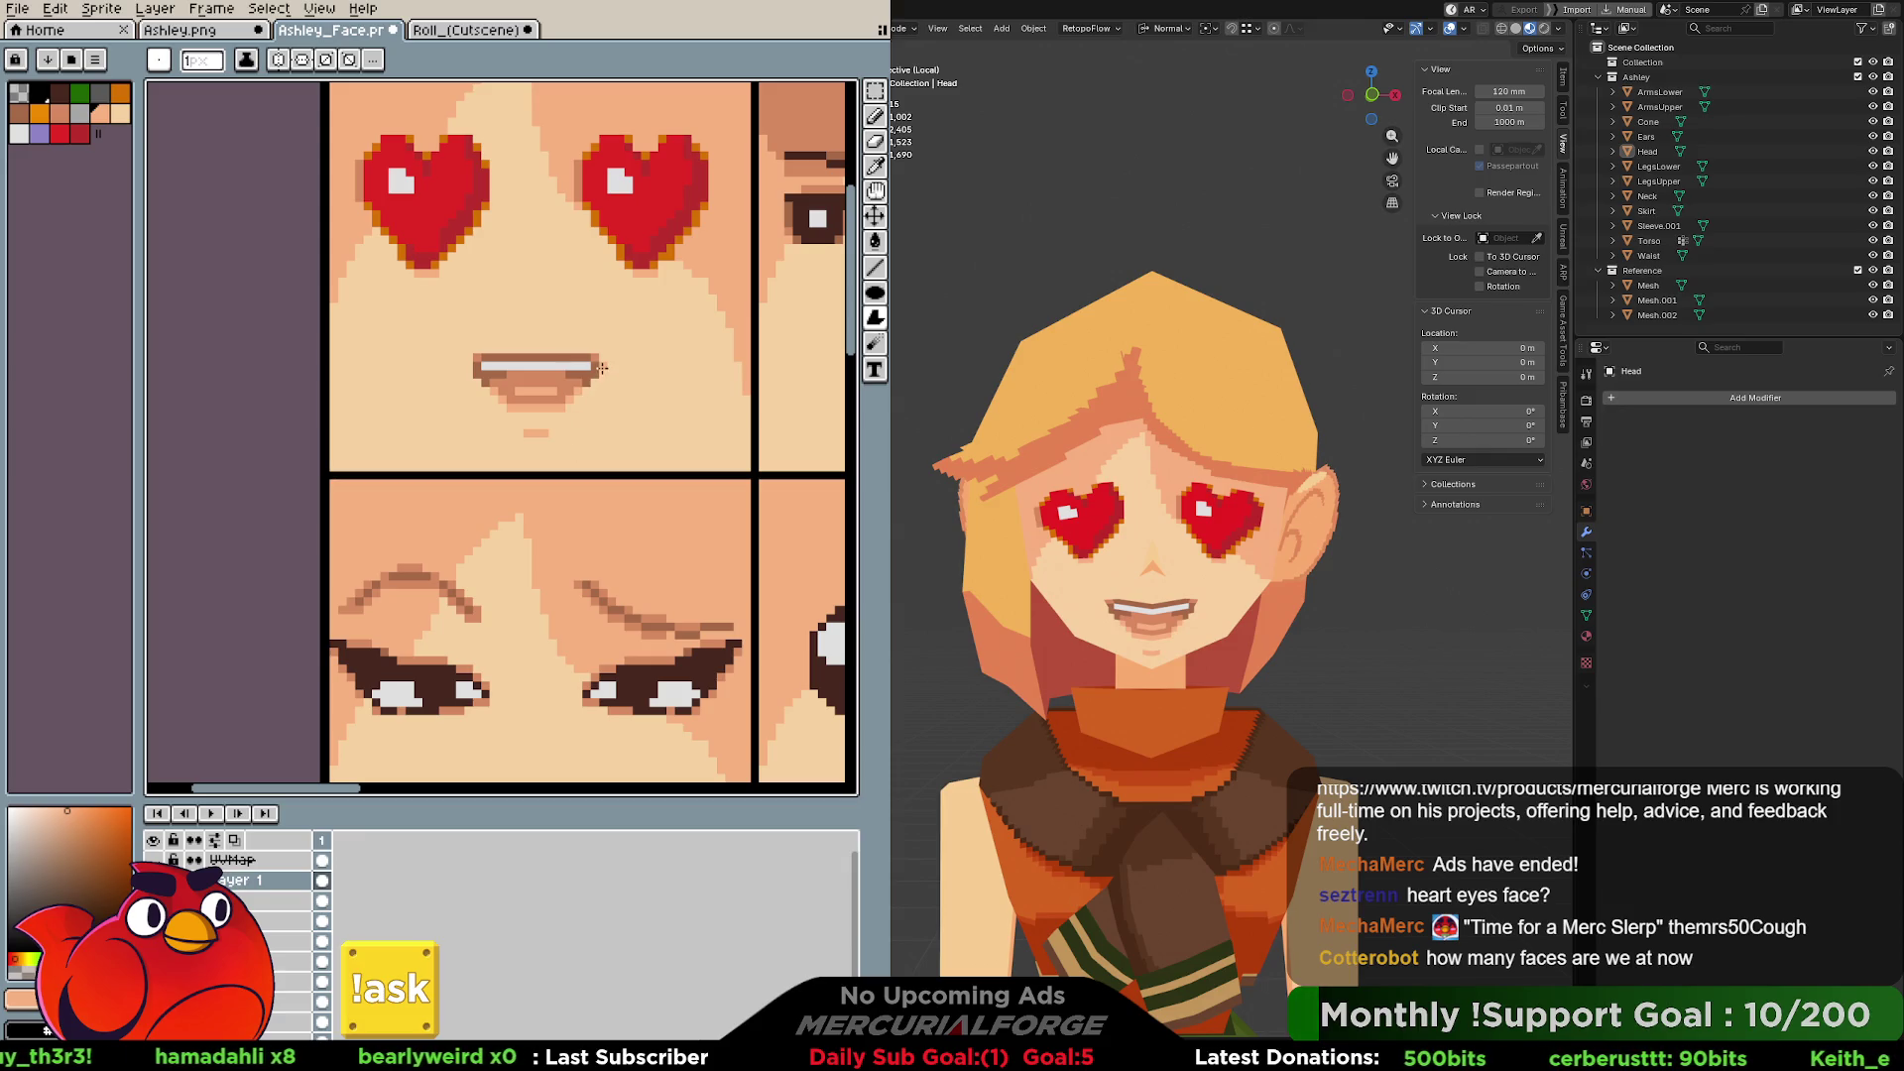
{"action": "left_click", "coordinate": [284, 65]}
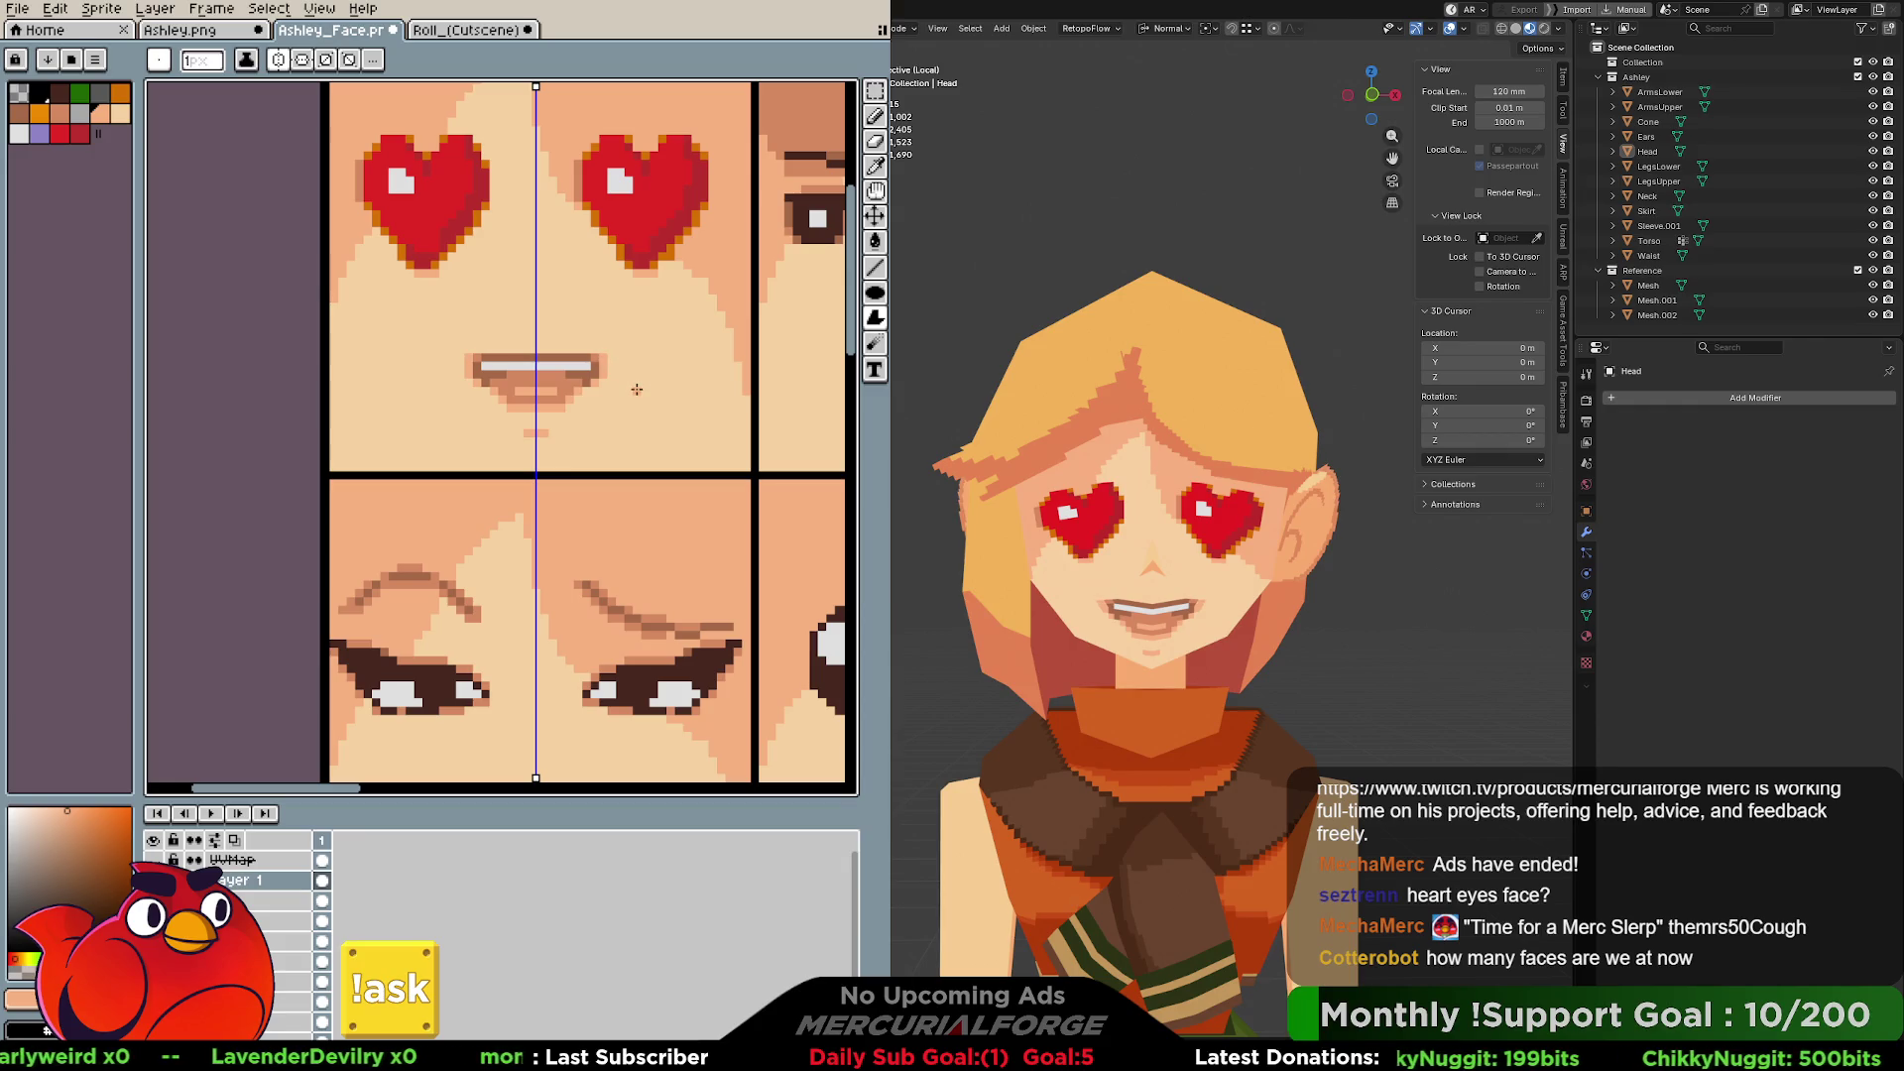
{"action": "middle_click_drag", "start_coordinate": [608, 302], "coordinate": [592, 424]}
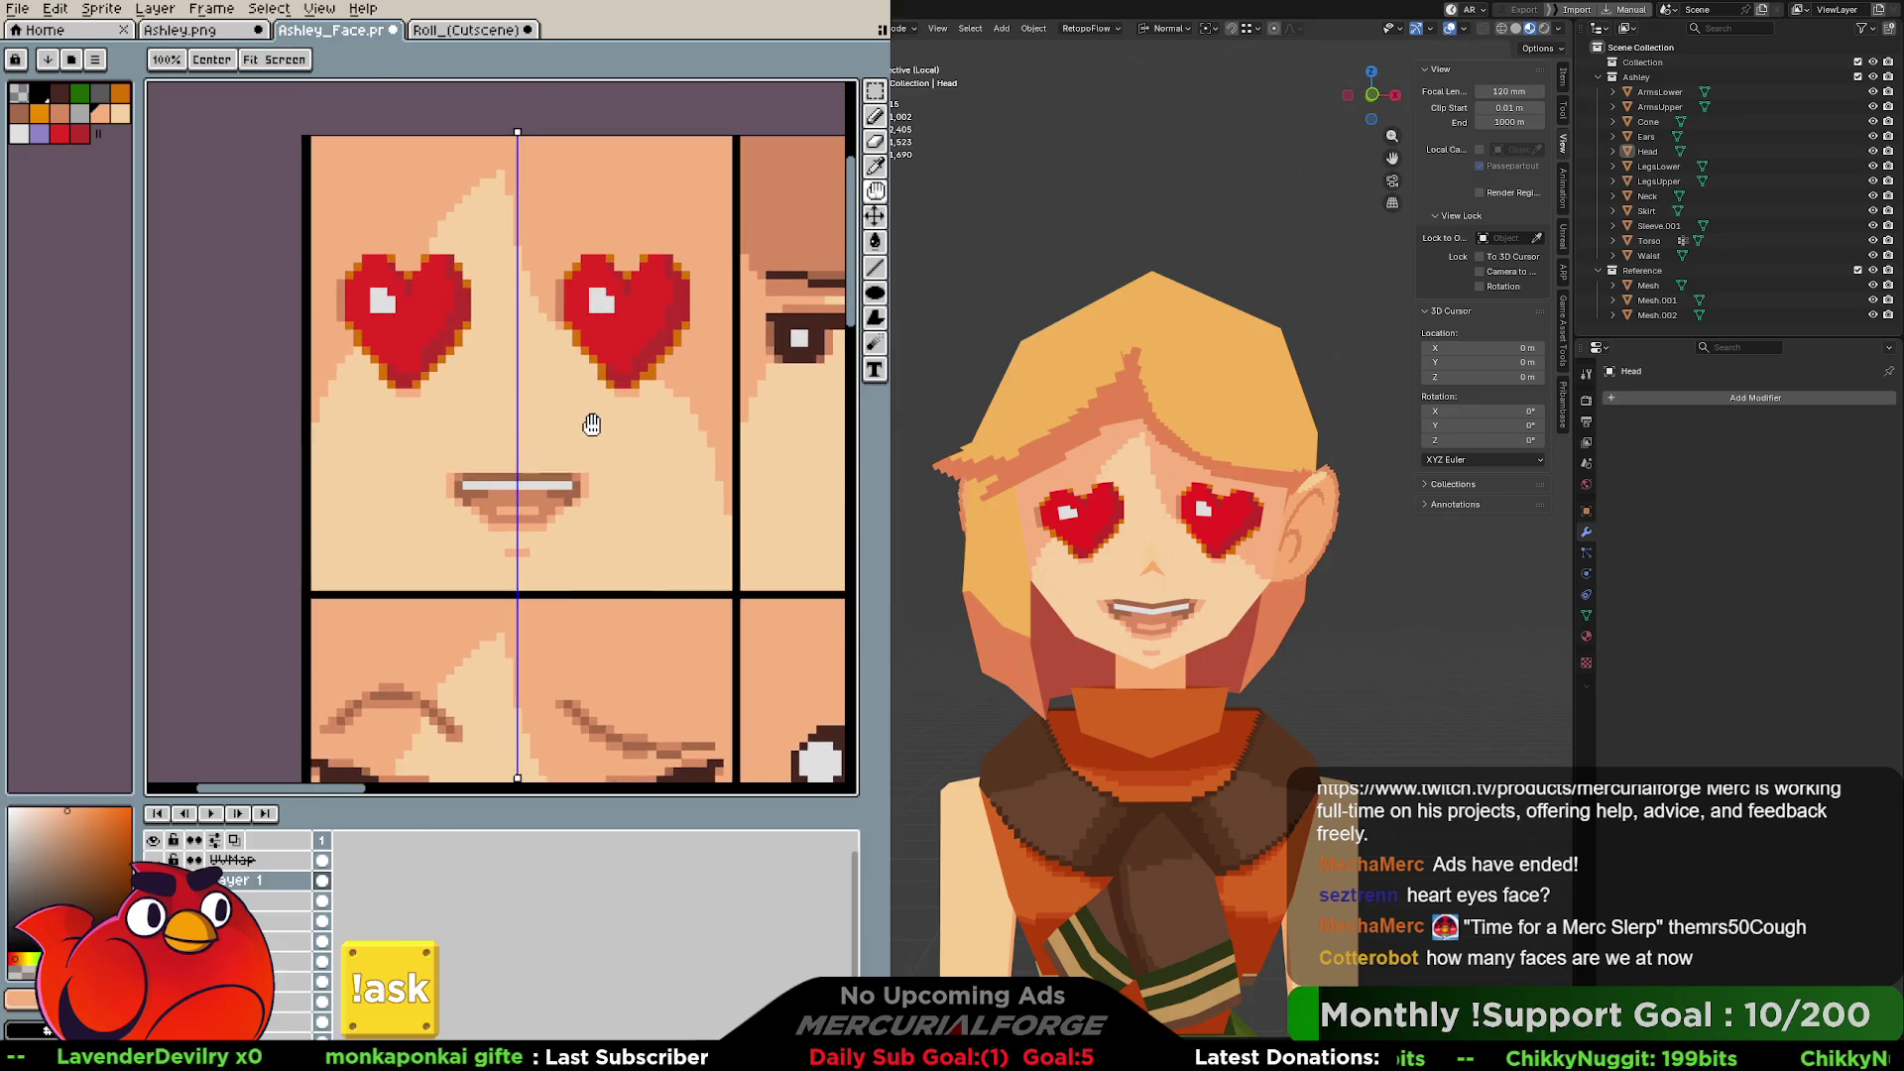
Clear the mirrored selection around both hearts and turn off mirror symmetry.
{"action": "key", "text": "m"}
{"action": "key", "text": "ctrl+shift+d"}
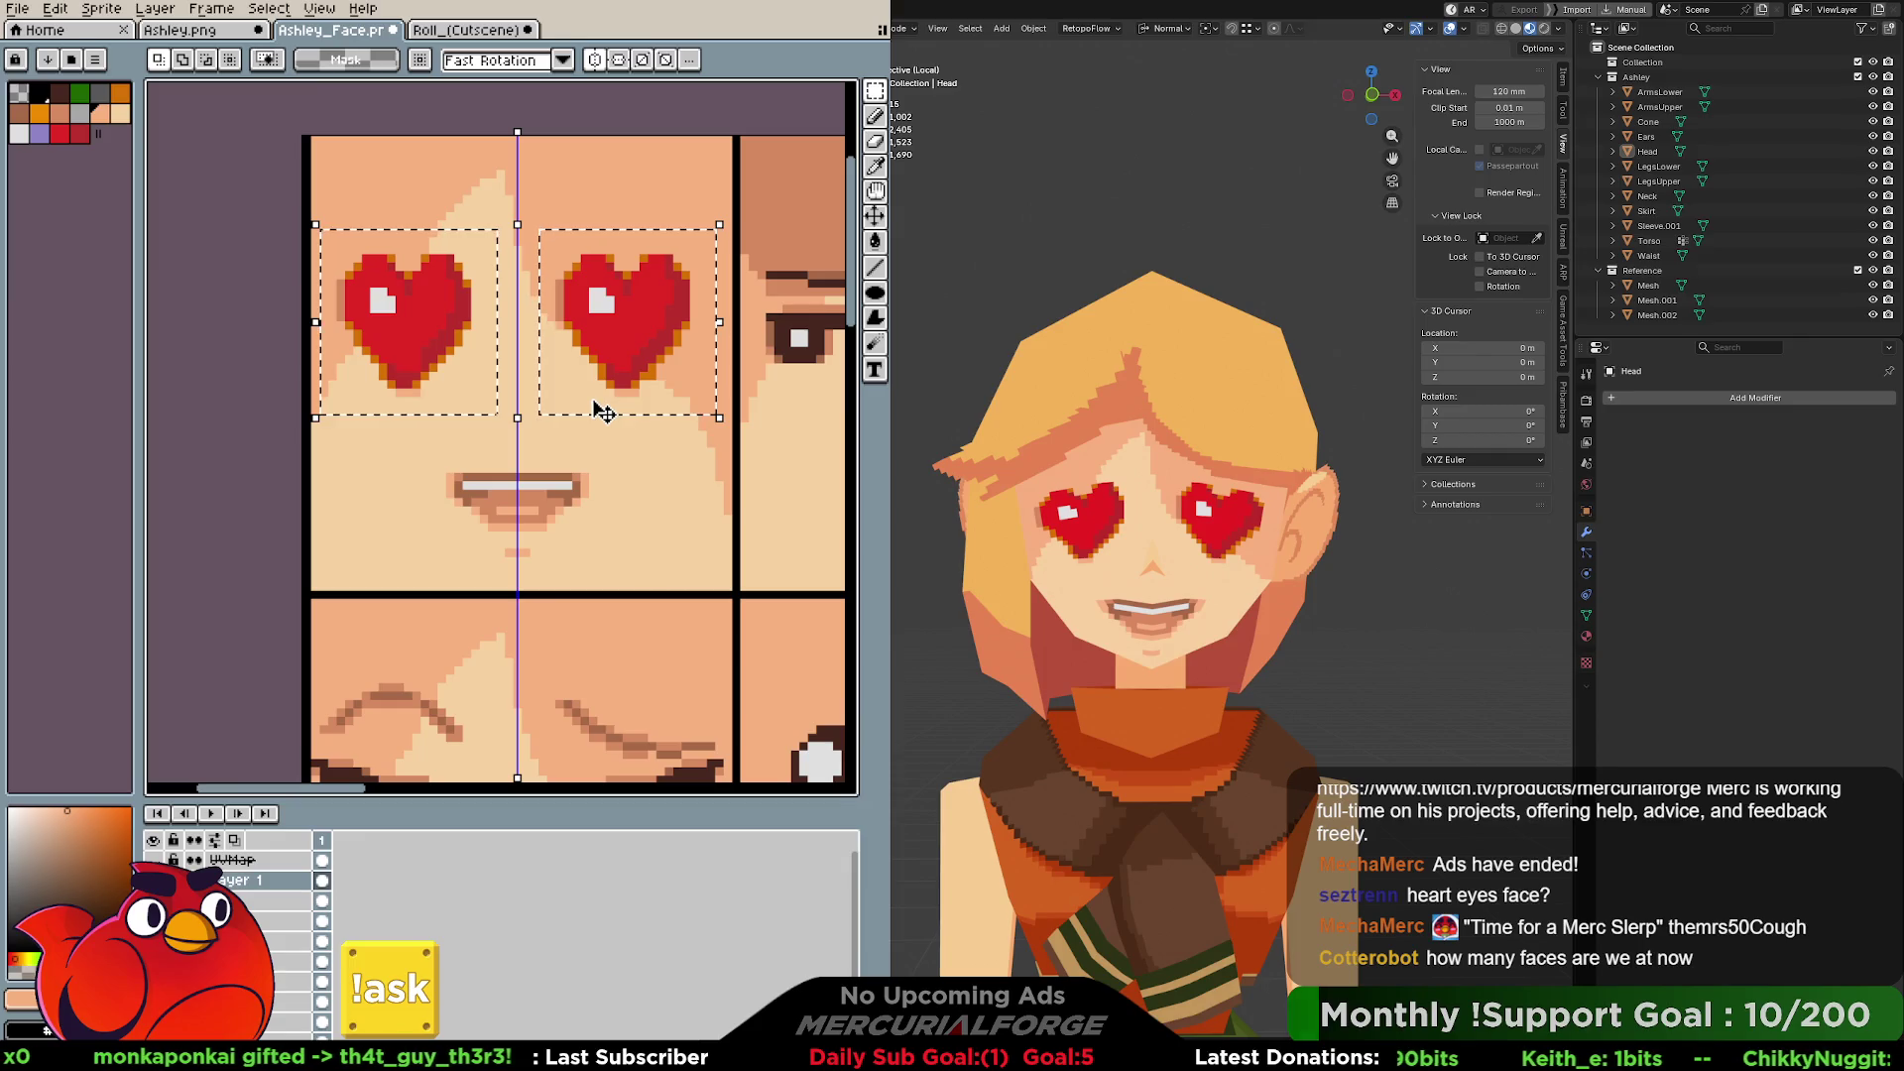
{"action": "key", "text": "ctrl+d"}
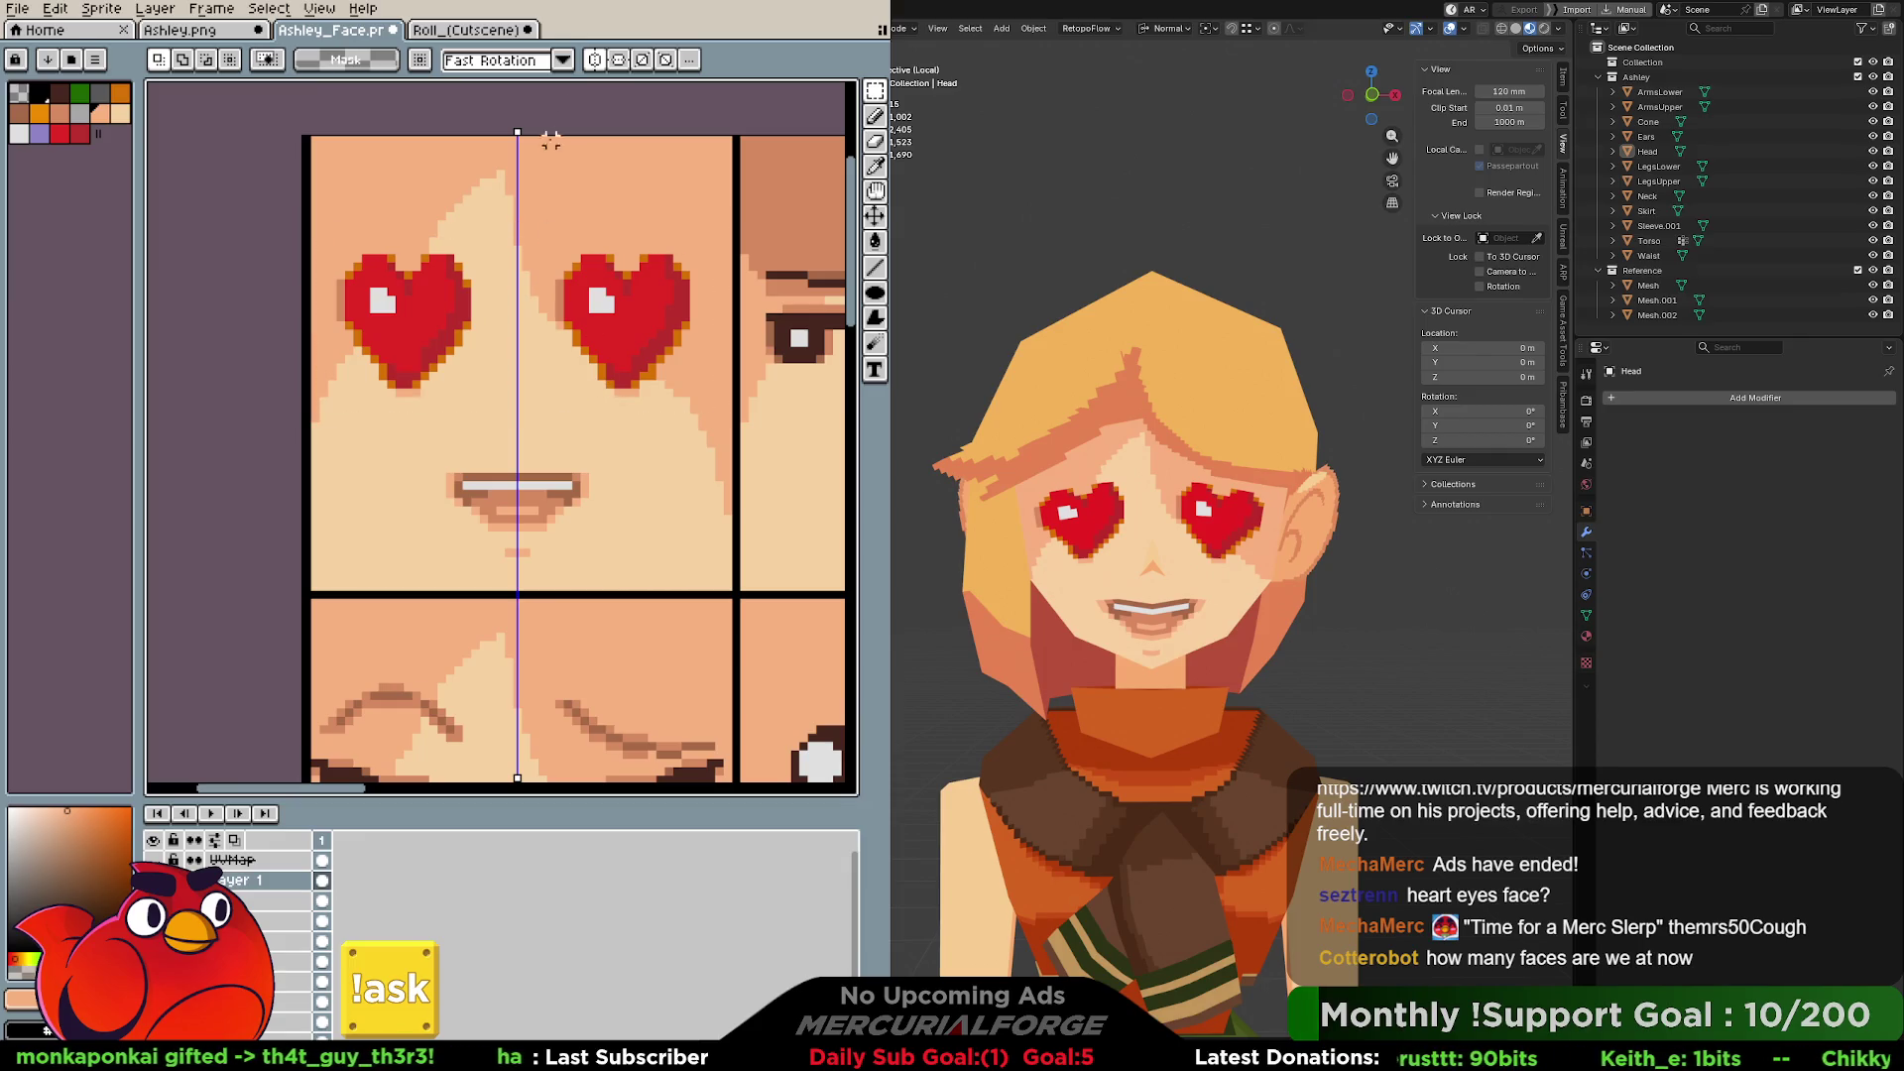
{"action": "left_click", "coordinate": [595, 59]}
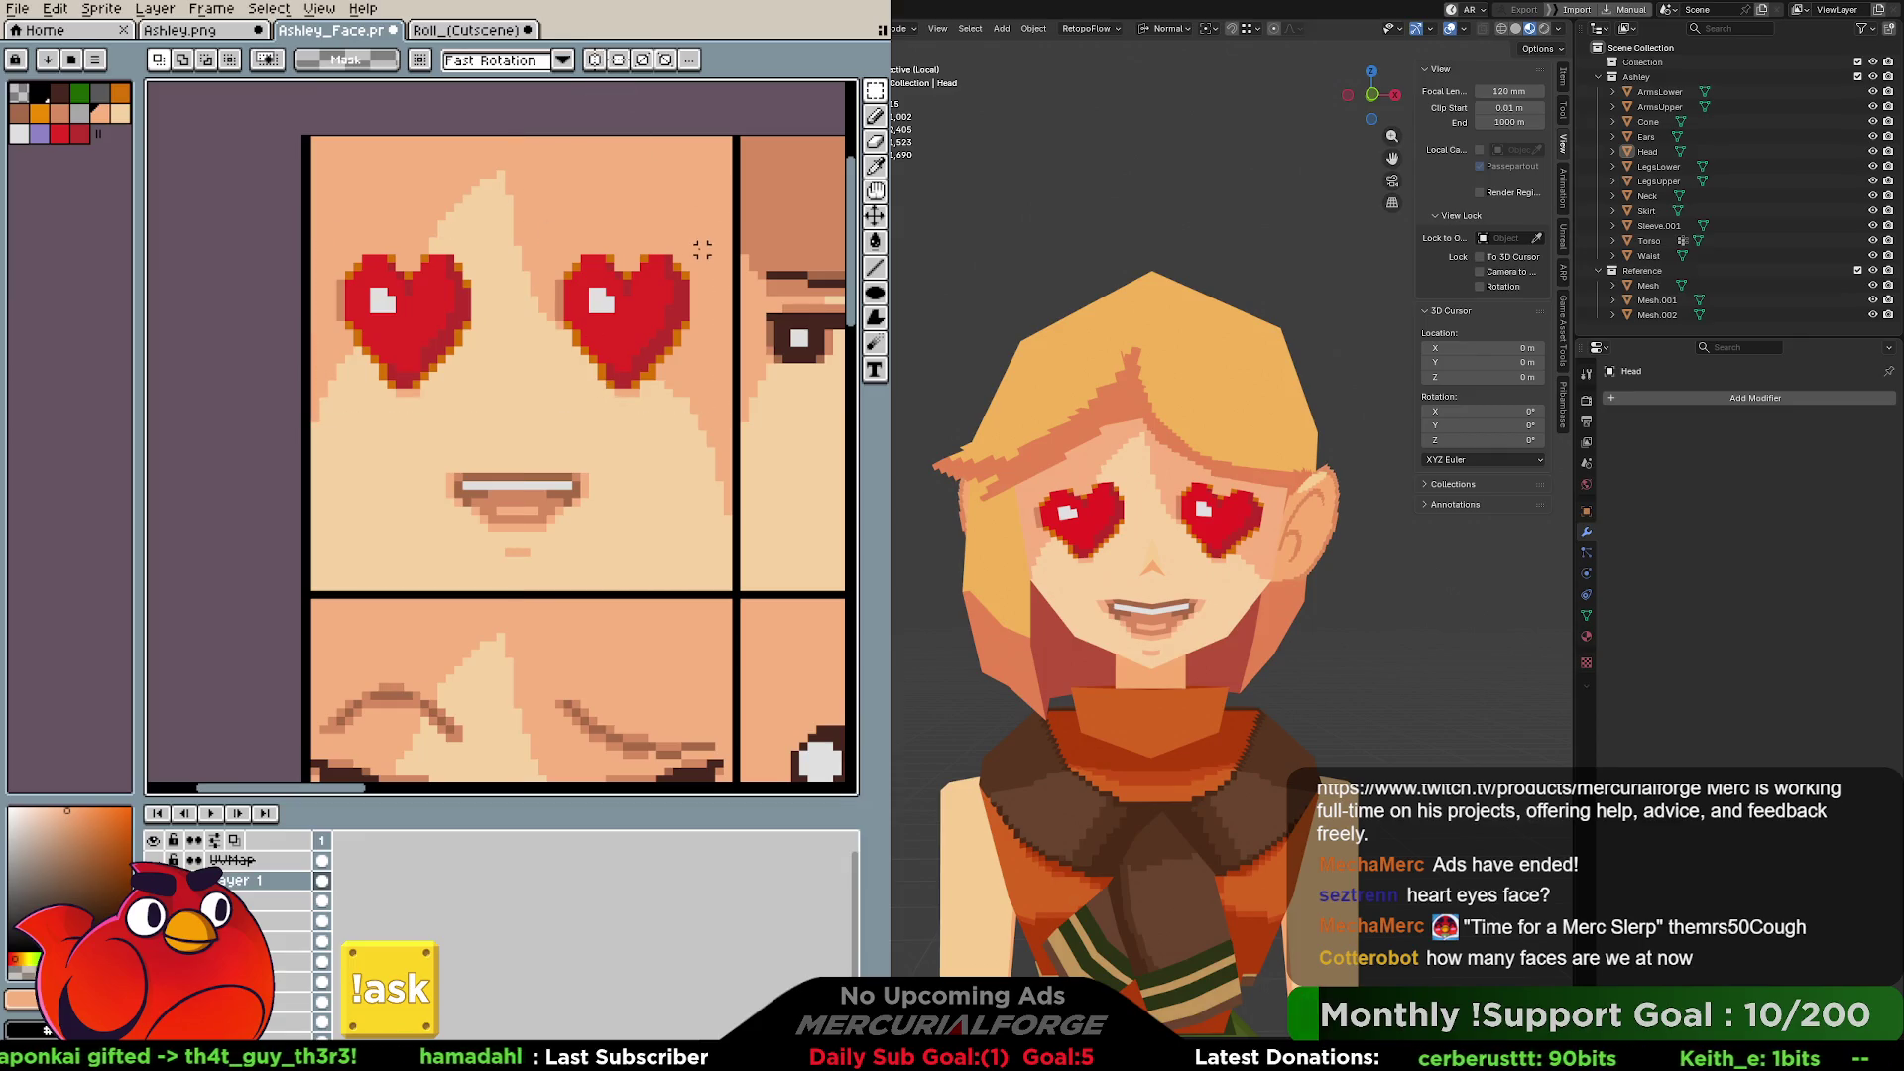
Select the right heart, try enlarging it and undo that, then nudge it one pixel left.
{"action": "mouse_move", "coordinate": [714, 220]}
{"action": "left_mouse_down"}
{"action": "mouse_move", "coordinate": [552, 430]}
{"action": "mouse_move", "coordinate": [535, 417]}
{"action": "mouse_move", "coordinate": [627, 452]}
{"action": "mouse_move", "coordinate": [526, 437]}
{"action": "mouse_move", "coordinate": [502, 468]}
{"action": "left_mouse_up"}
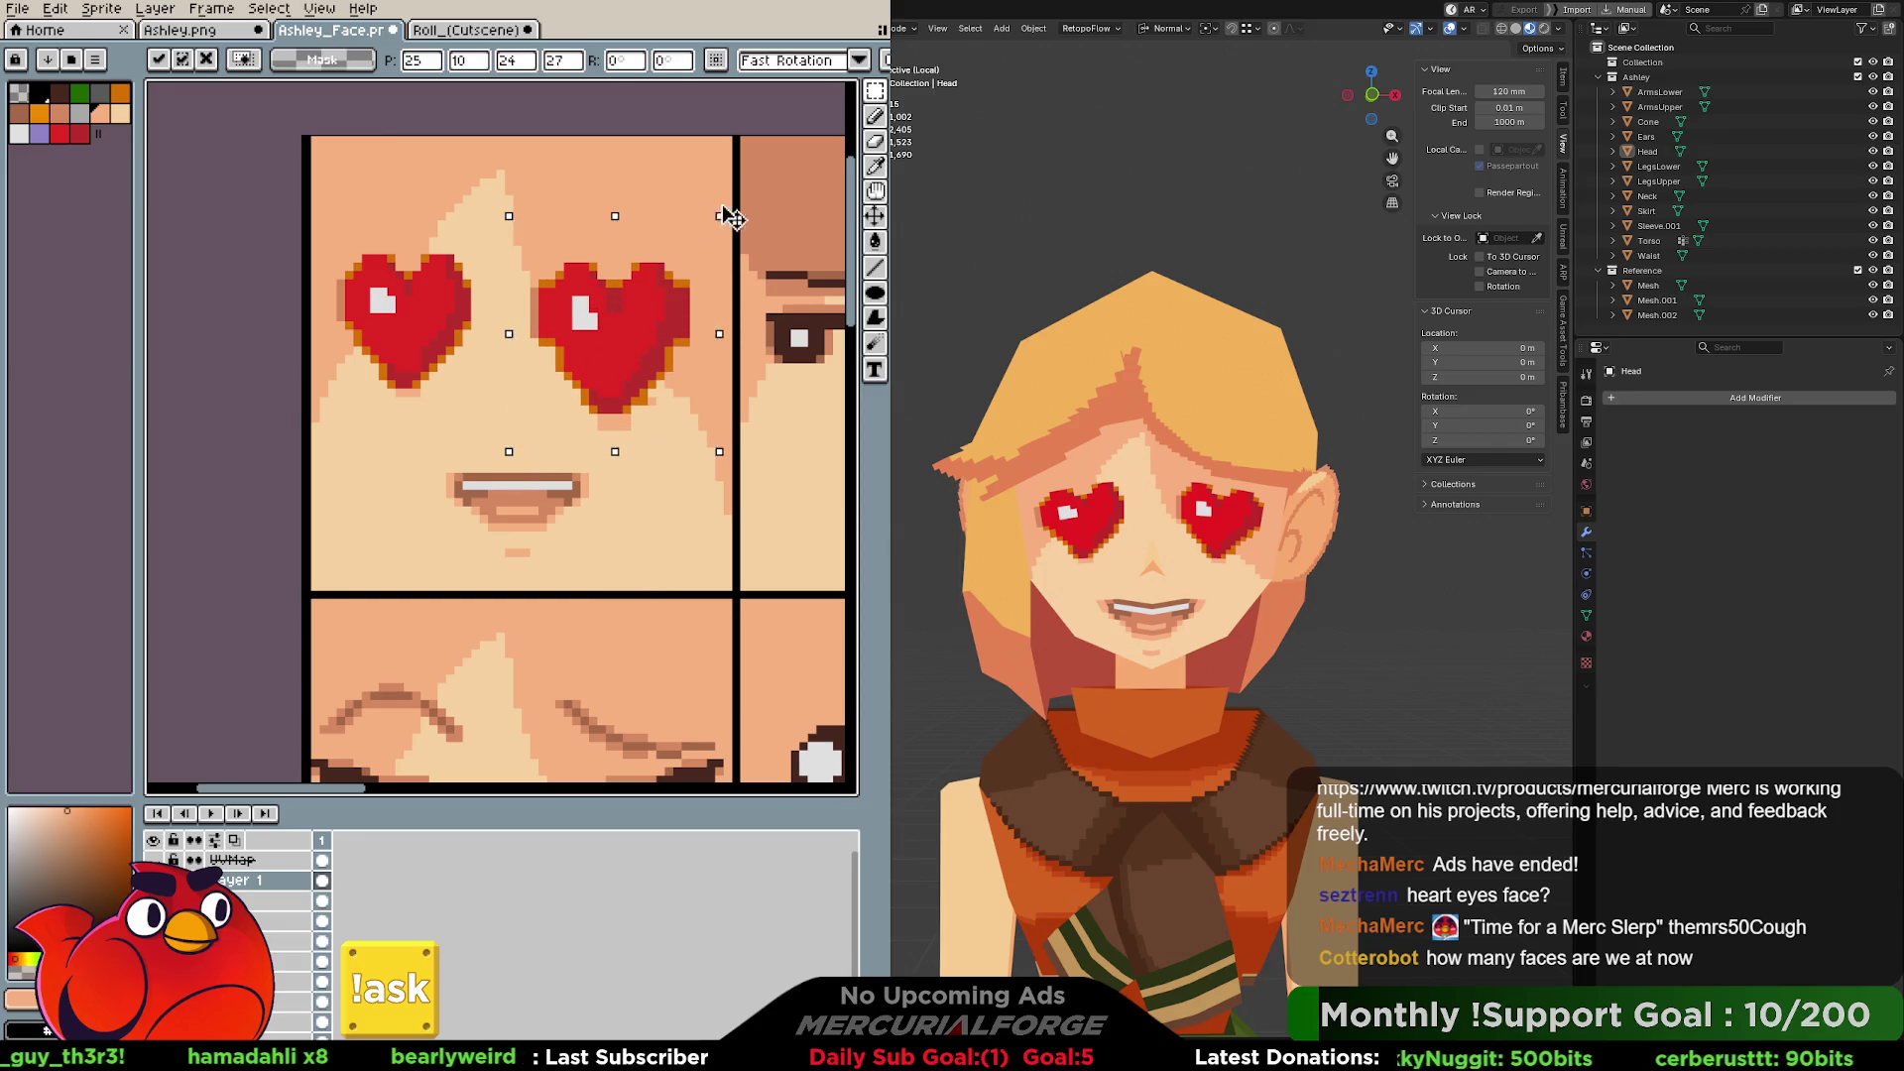
{"action": "left_click_drag", "start_coordinate": [721, 216], "coordinate": [745, 199]}
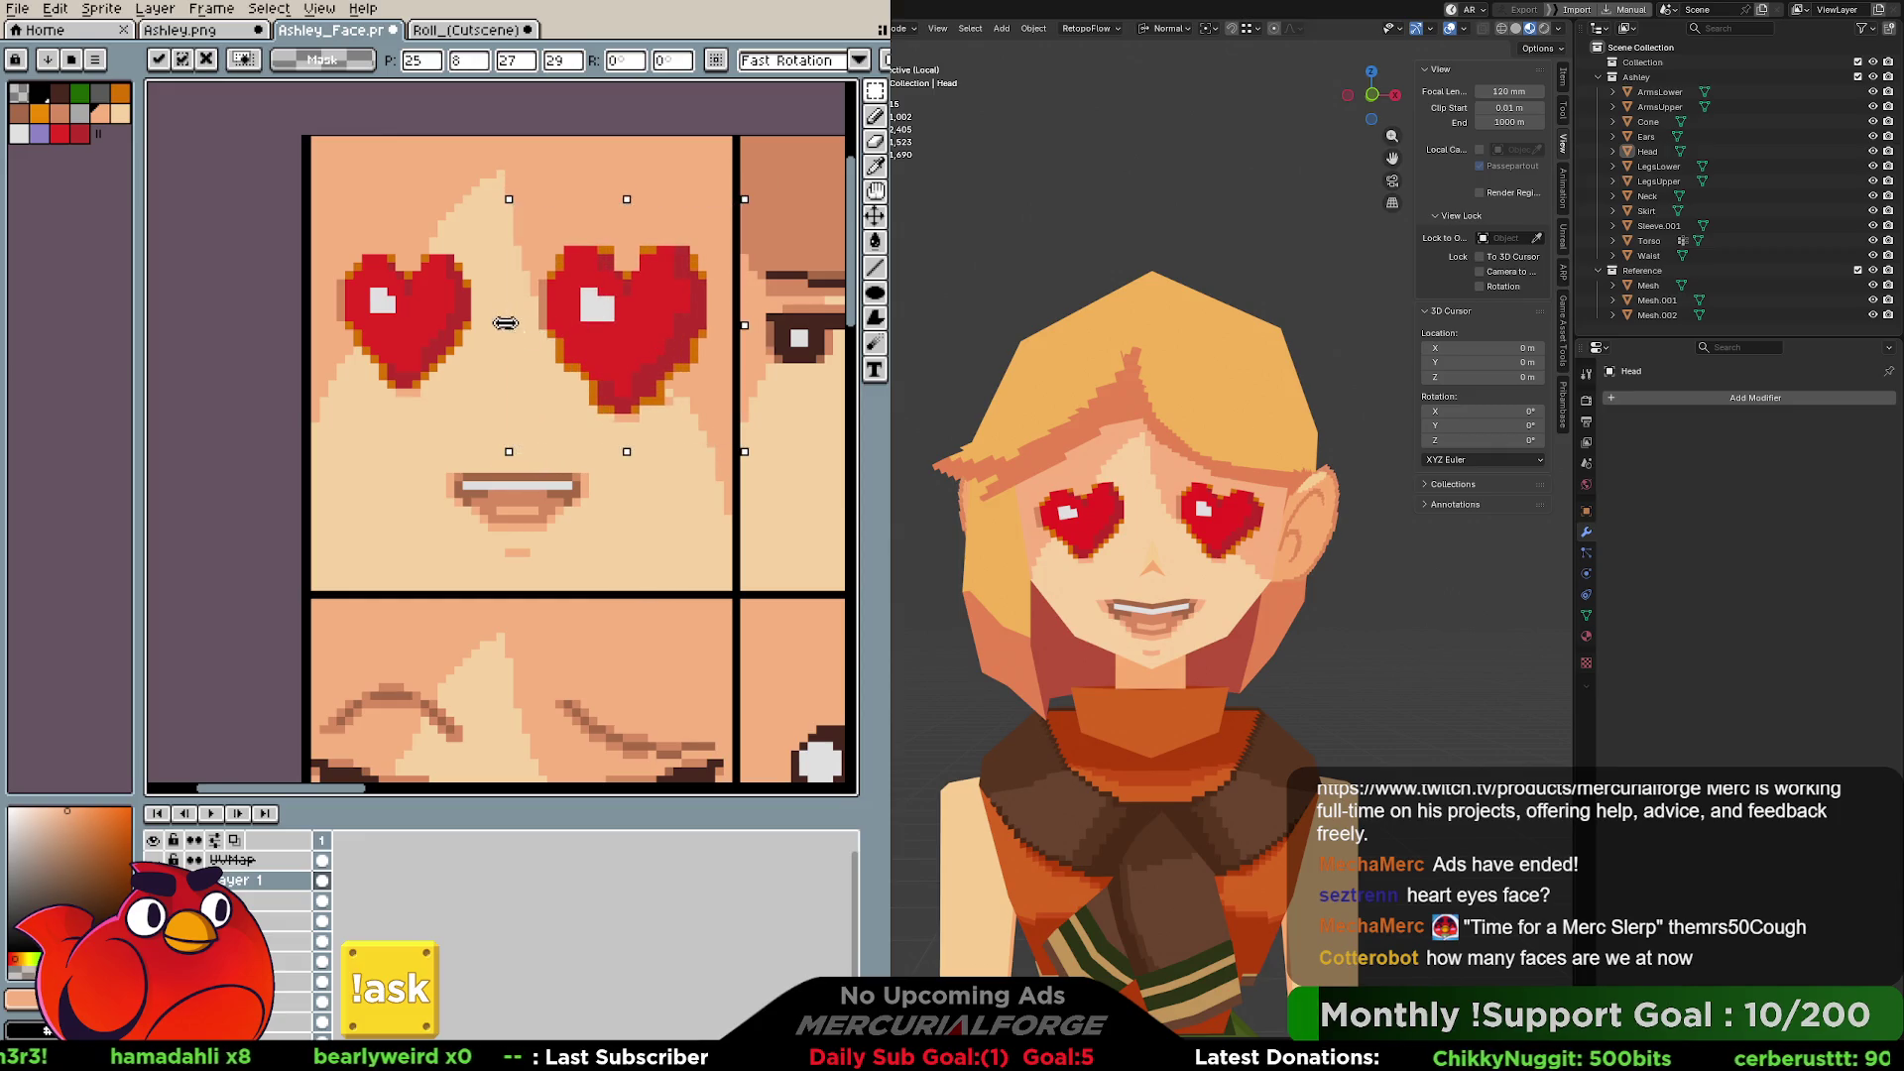
{"action": "left_click_drag", "start_coordinate": [505, 323], "coordinate": [501, 326]}
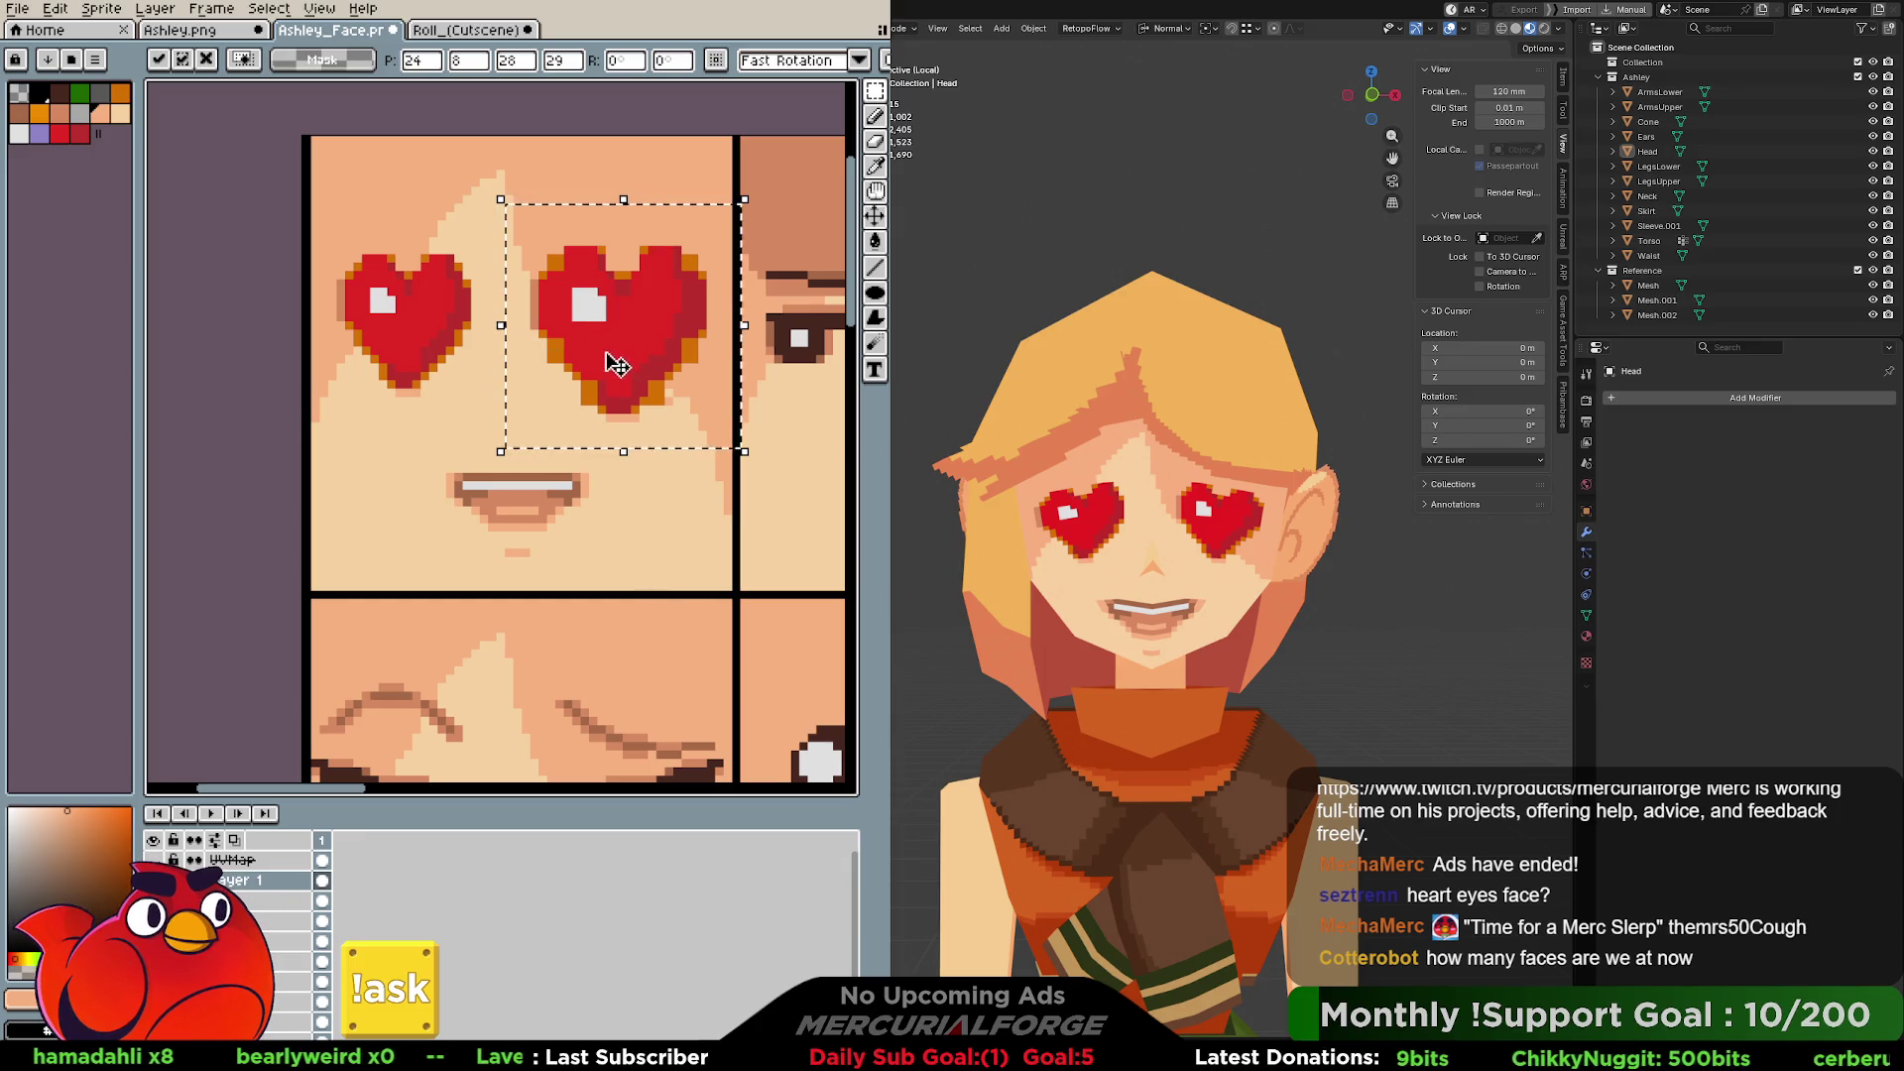
{"action": "key", "text": "Return"}
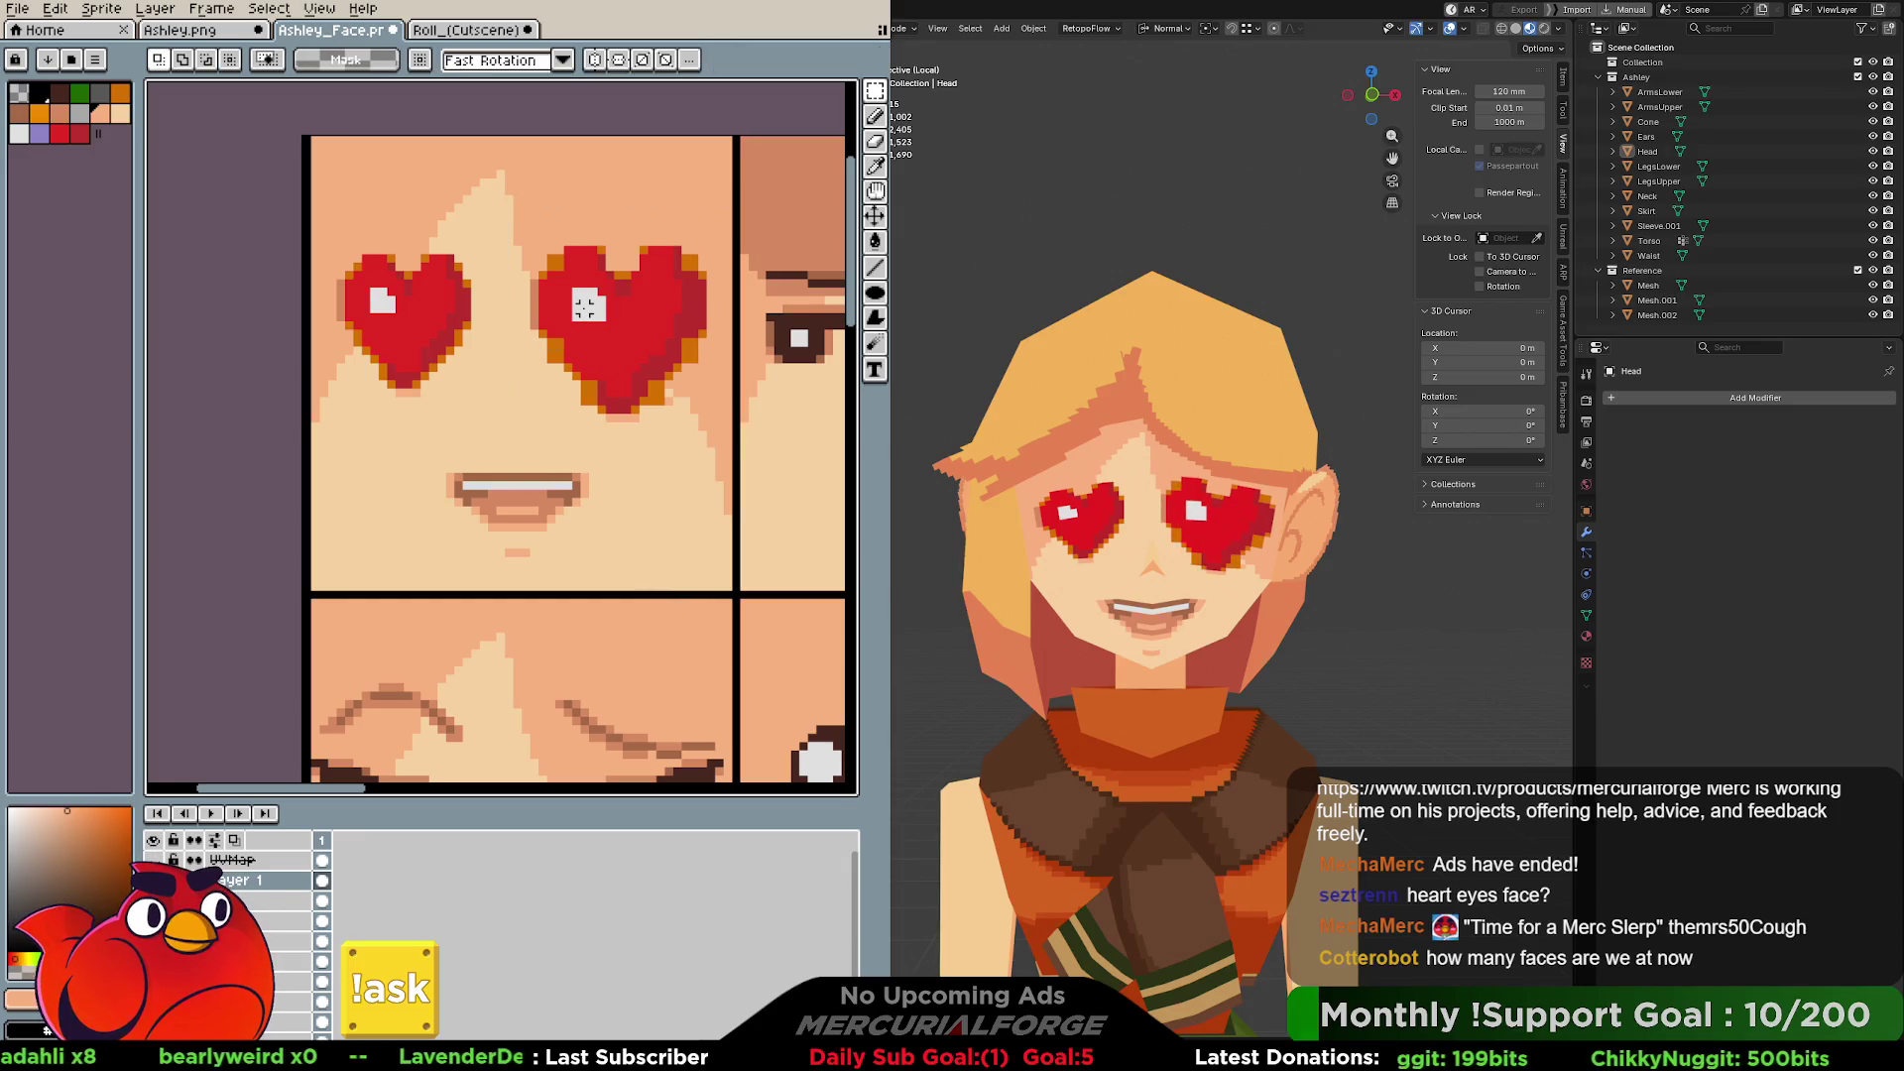
{"action": "scroll", "coordinate": [1150, 536], "scroll_direction": "down", "scroll_amount": 10}
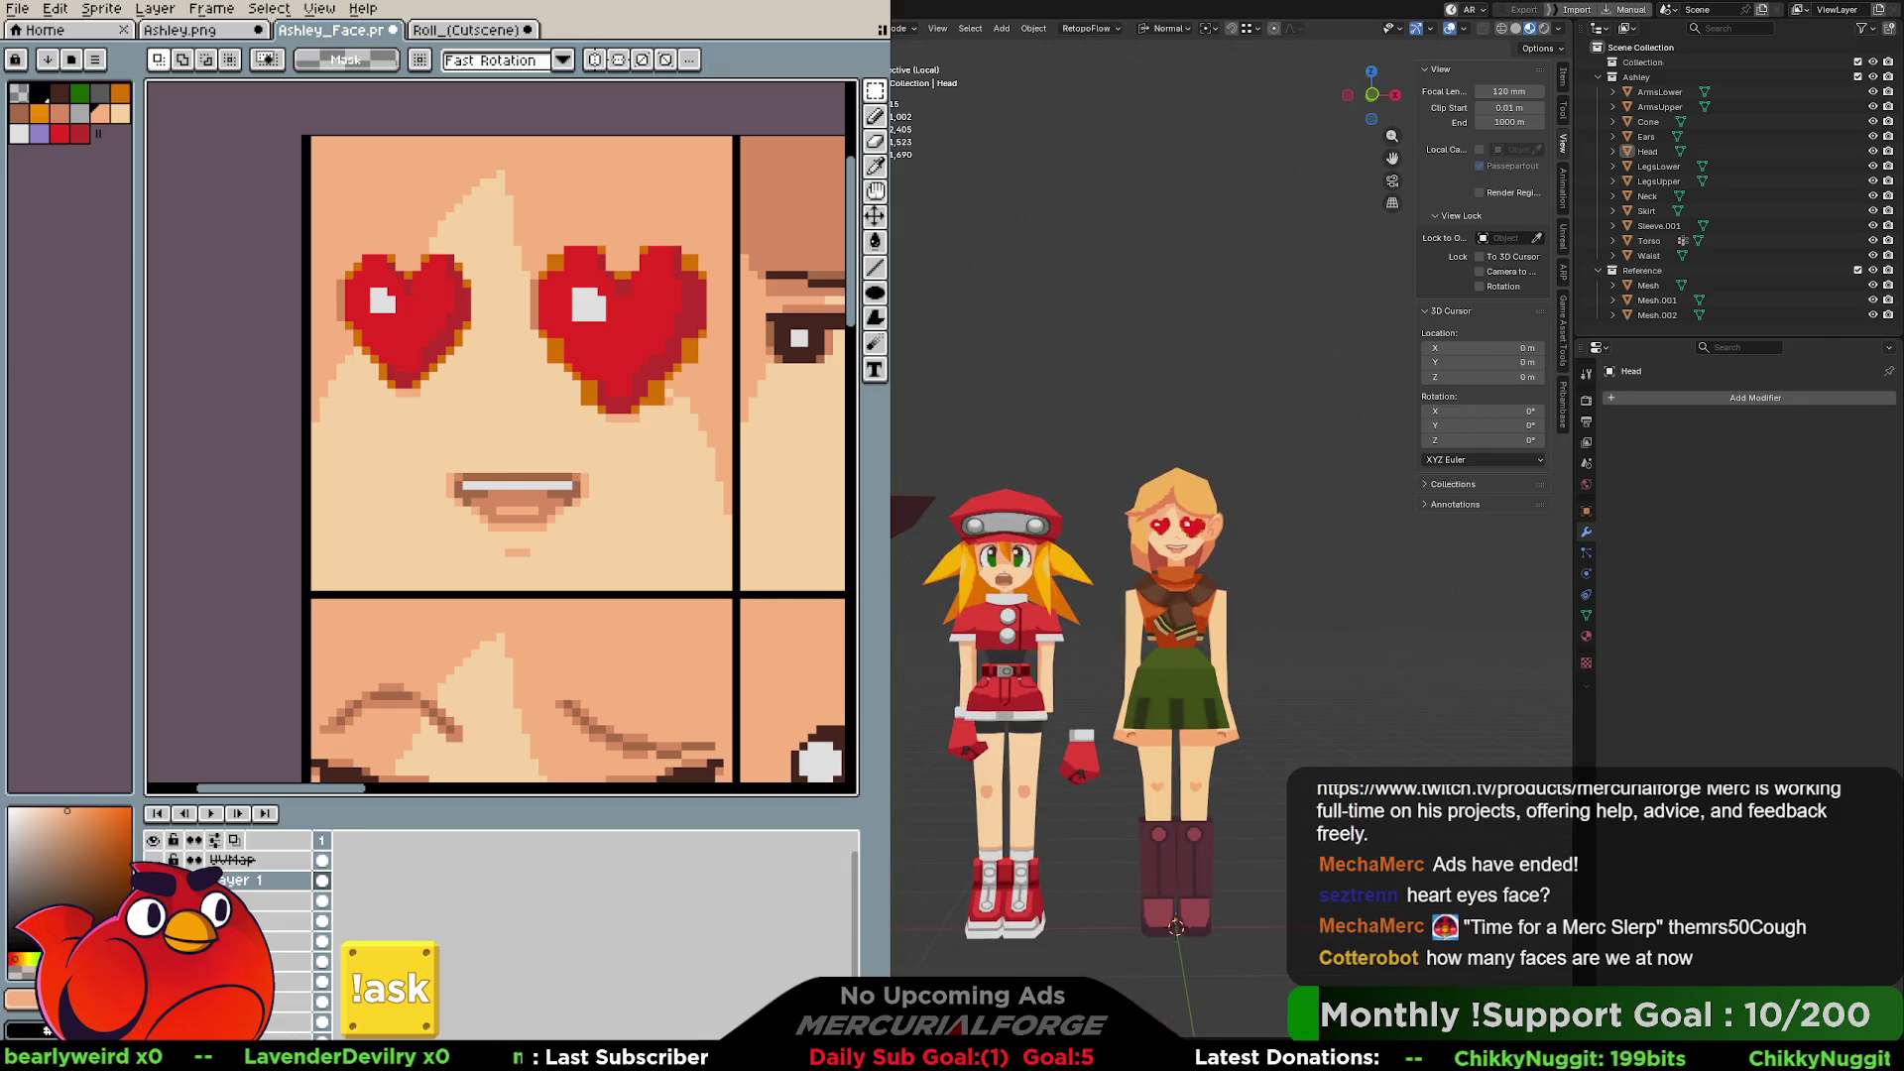
{"action": "key", "text": "ctrl+z"}
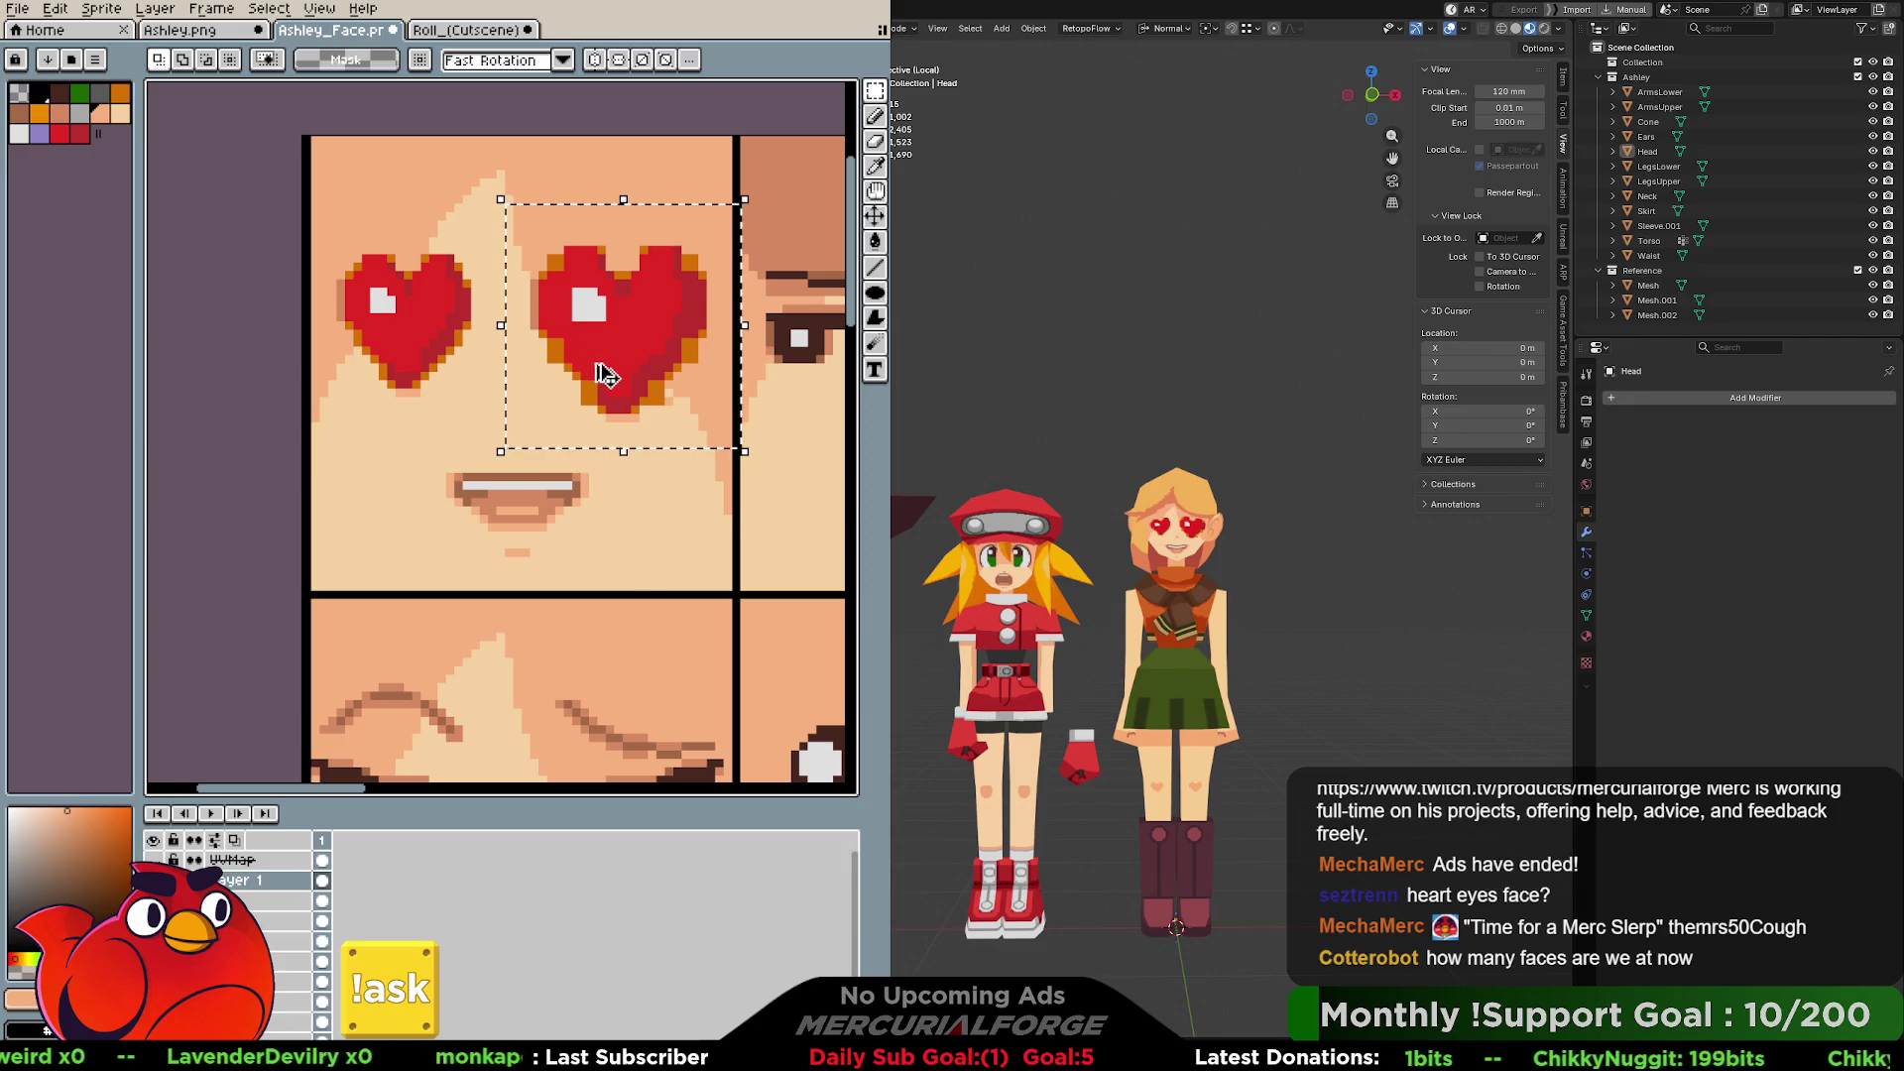
{"action": "key", "text": "ctrl+z"}
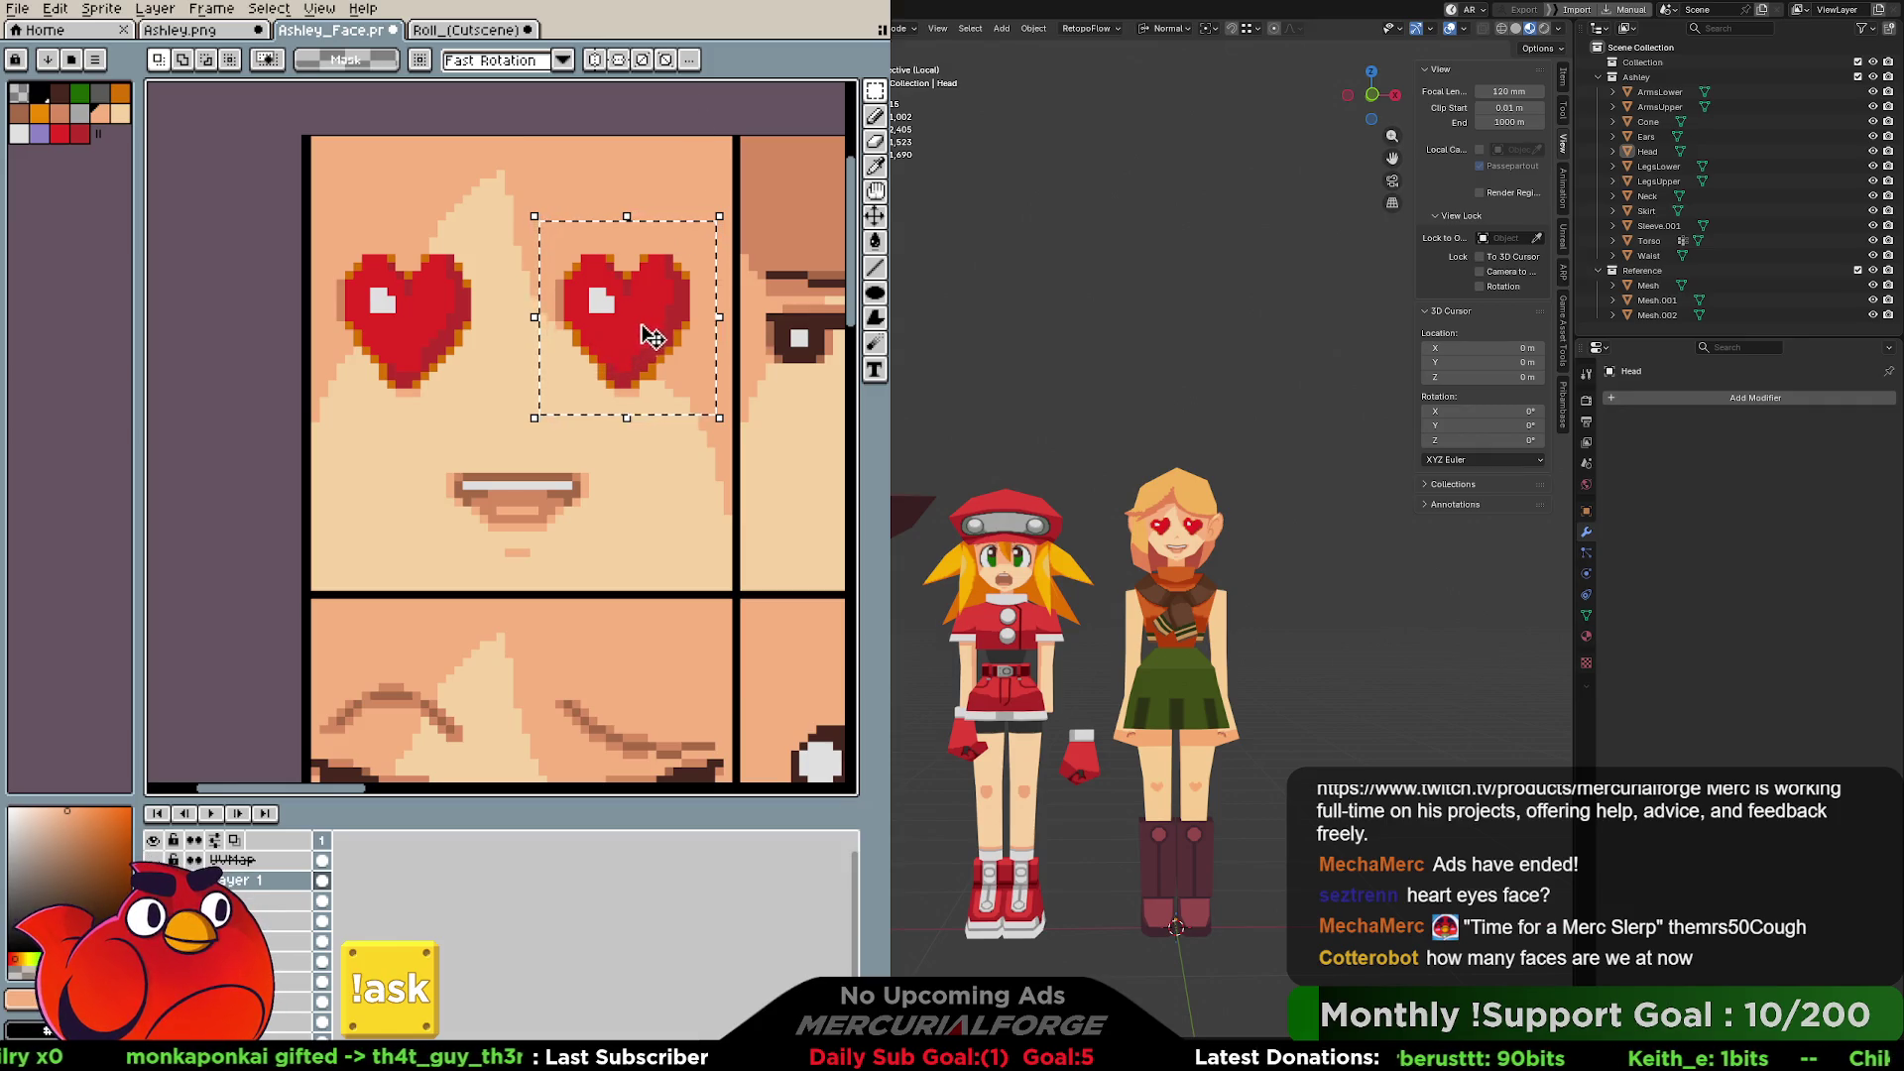
{"action": "left_click_drag", "start_coordinate": [650, 319], "coordinate": [637, 323]}
{"action": "left_click", "coordinate": [501, 266]}
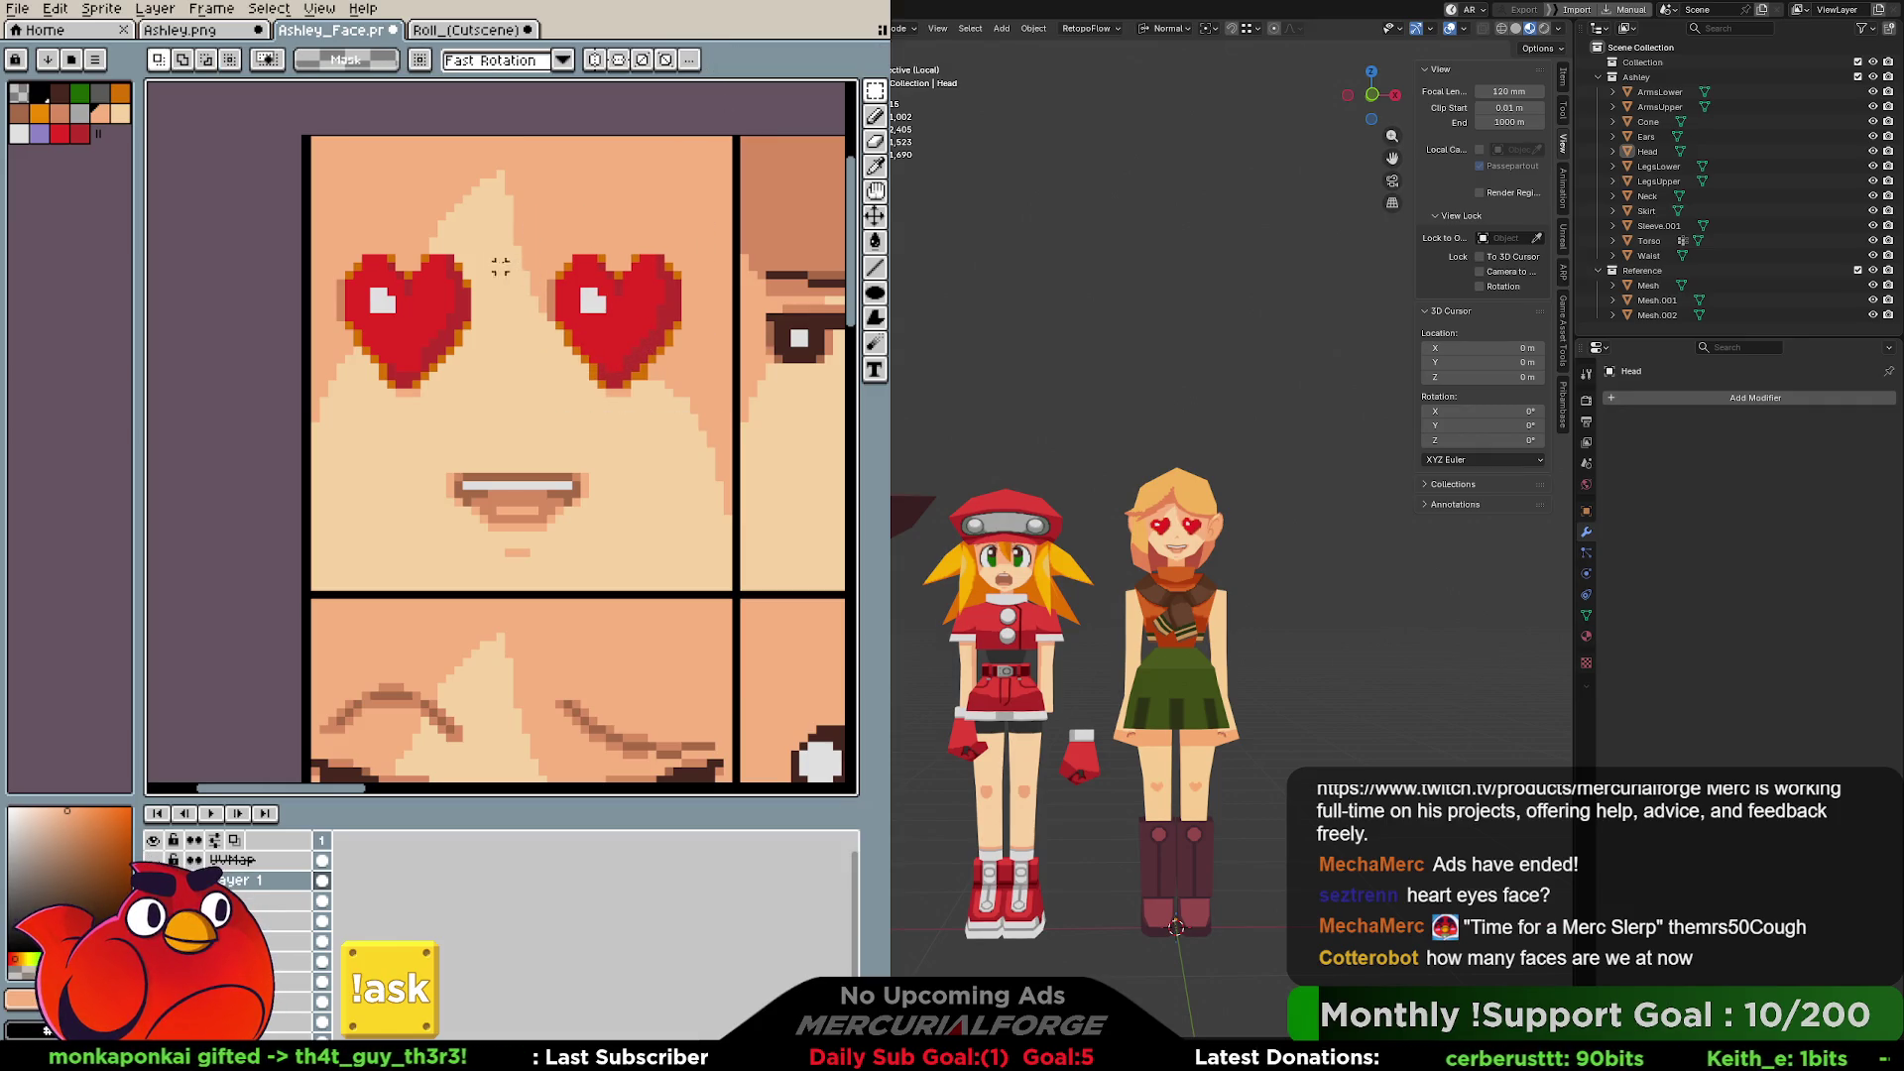
Select the left heart and start a transform, then cancel it, leaving the heart unchanged.
{"action": "left_click_drag", "start_coordinate": [315, 225], "coordinate": [508, 416]}
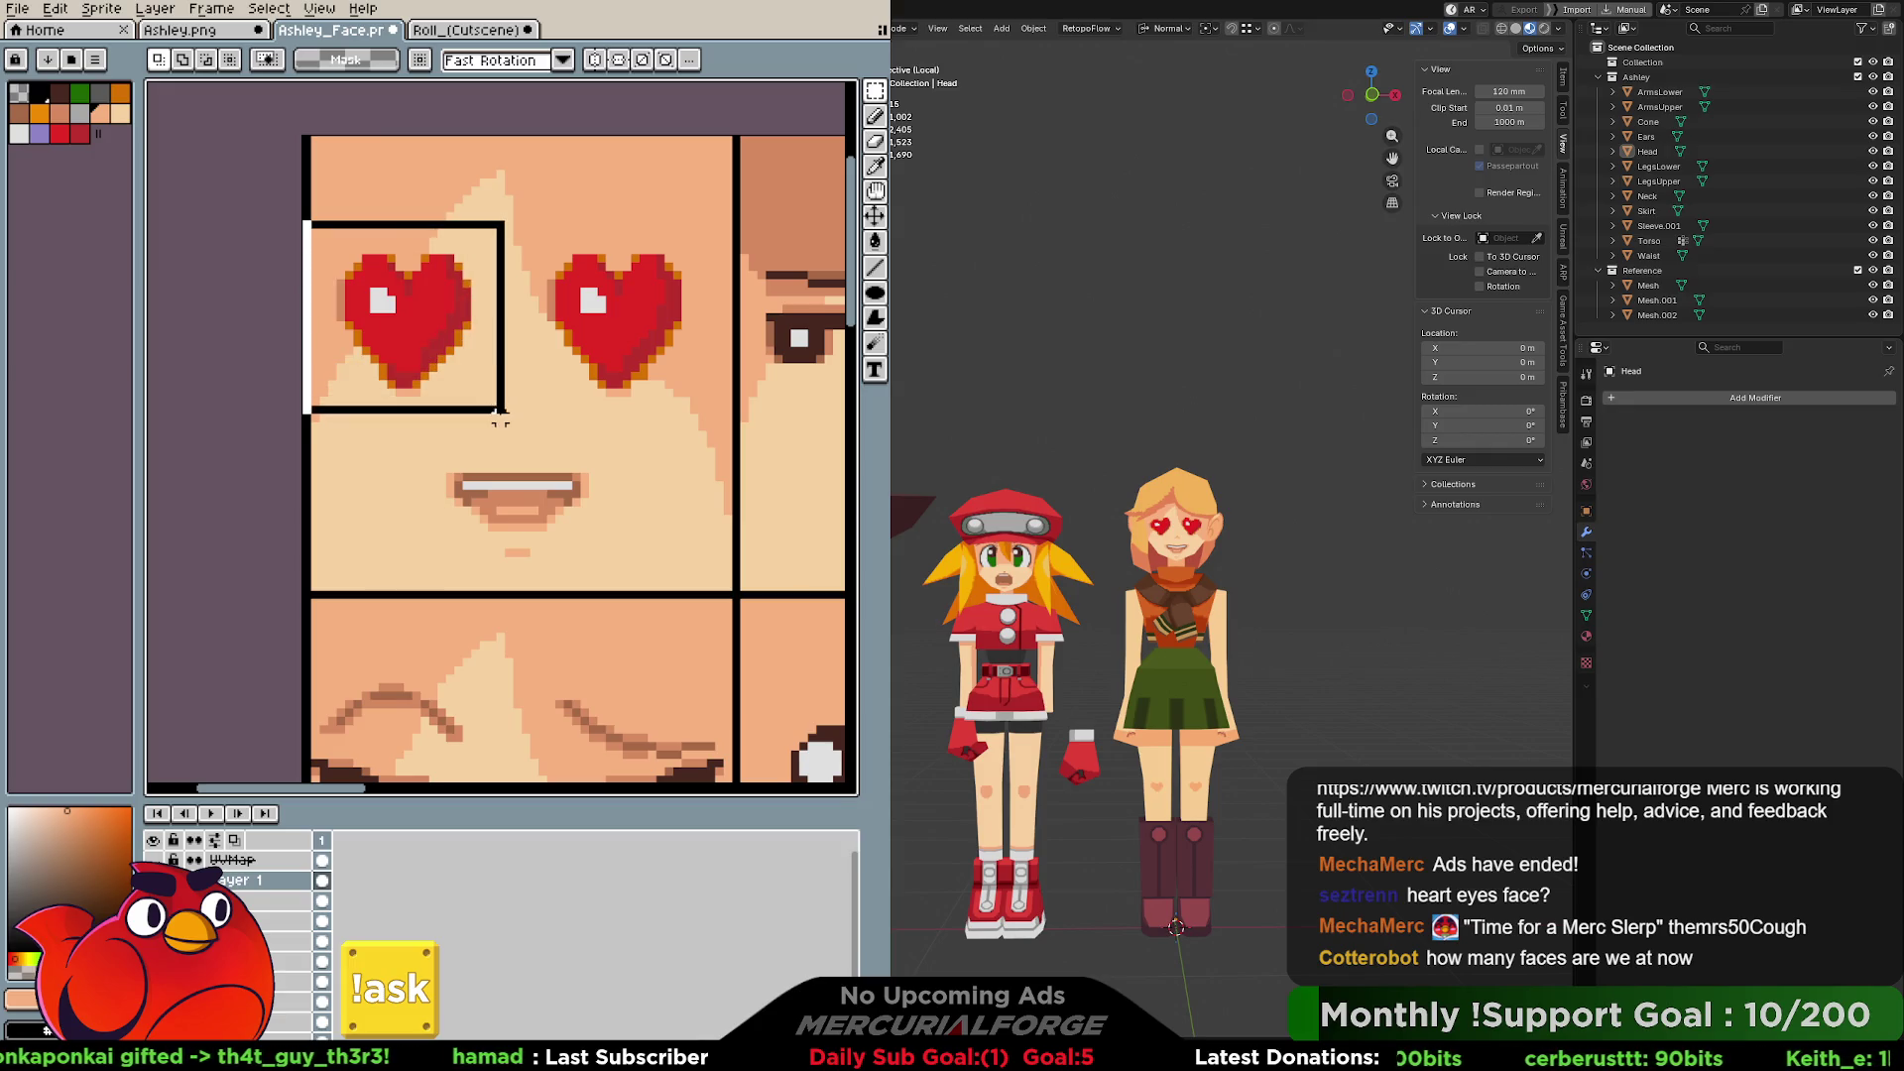
{"action": "key", "text": "ctrl"}
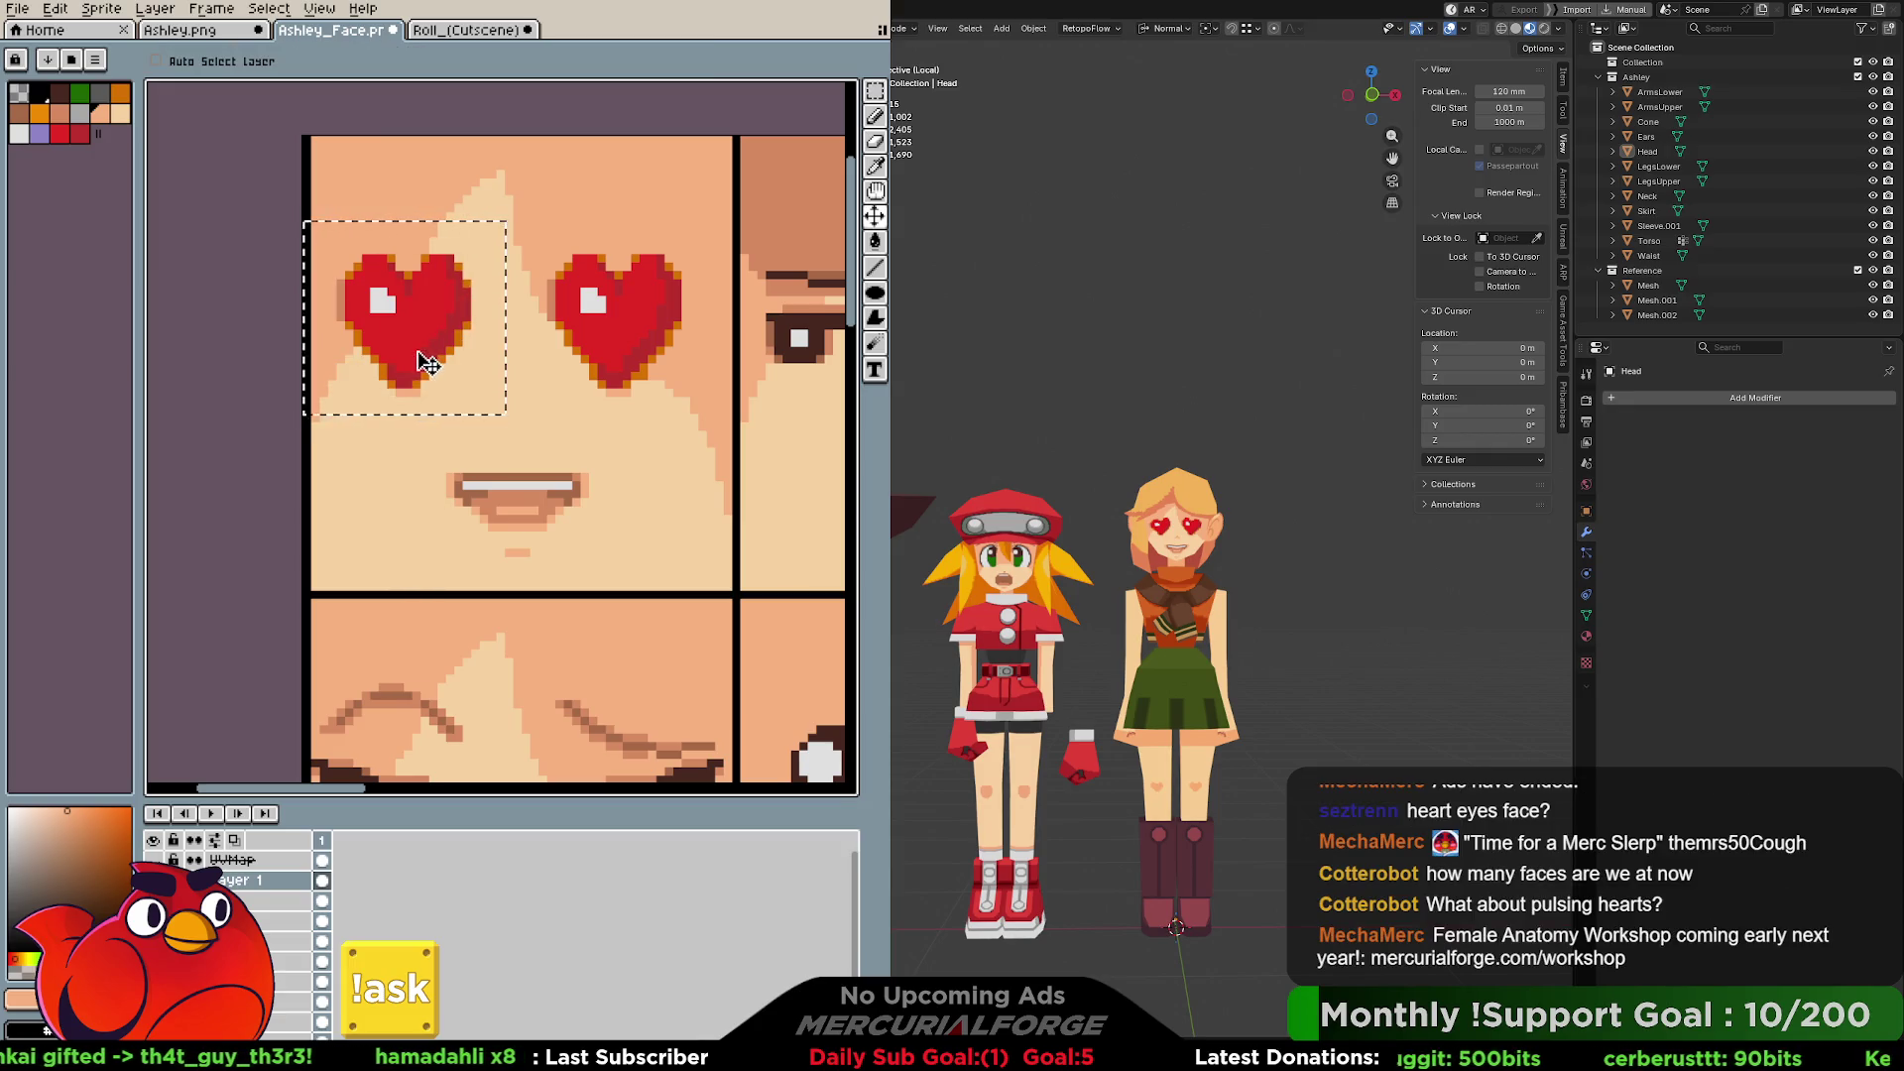
{"action": "key", "text": "ctrl+c"}
{"action": "key", "text": "ctrl+v"}
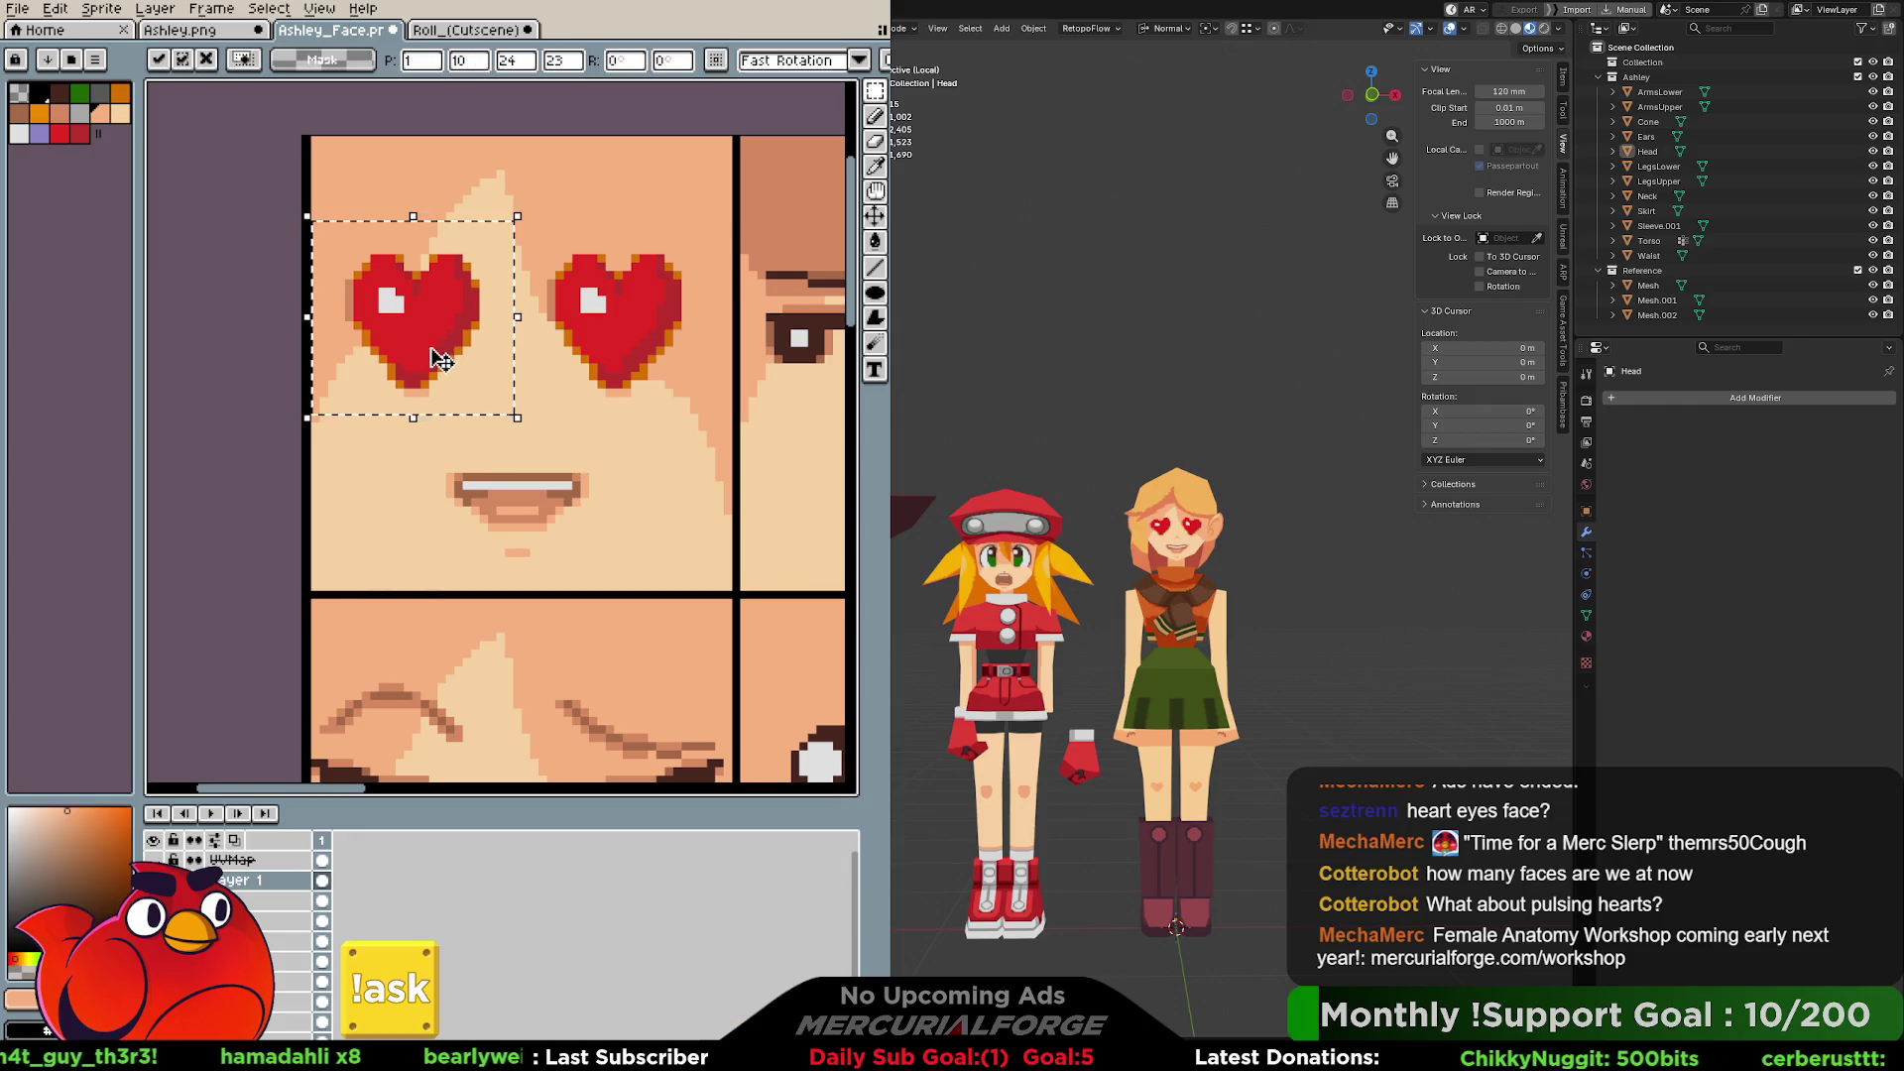
{"action": "key", "text": "Return"}
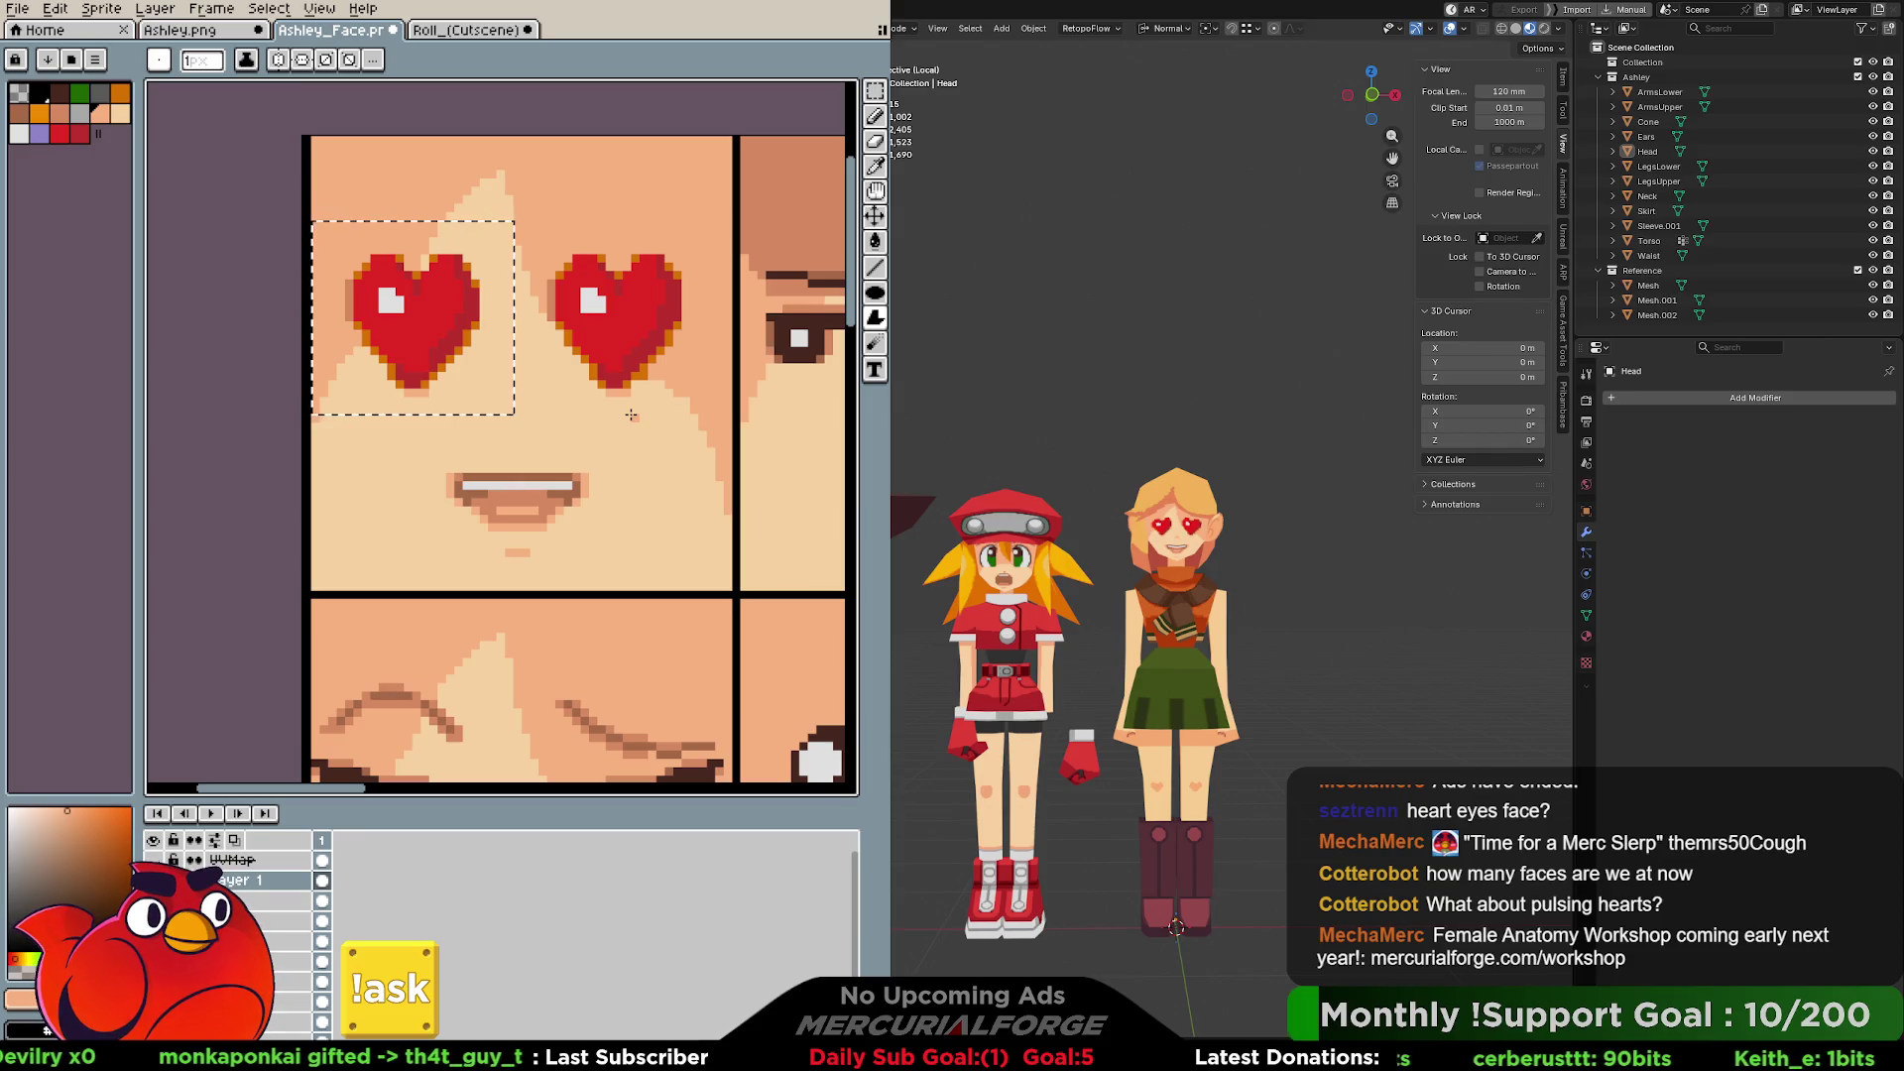
Rename Layer 1 to 11.
{"action": "scroll", "coordinate": [655, 415], "scroll_direction": "down", "scroll_amount": 4}
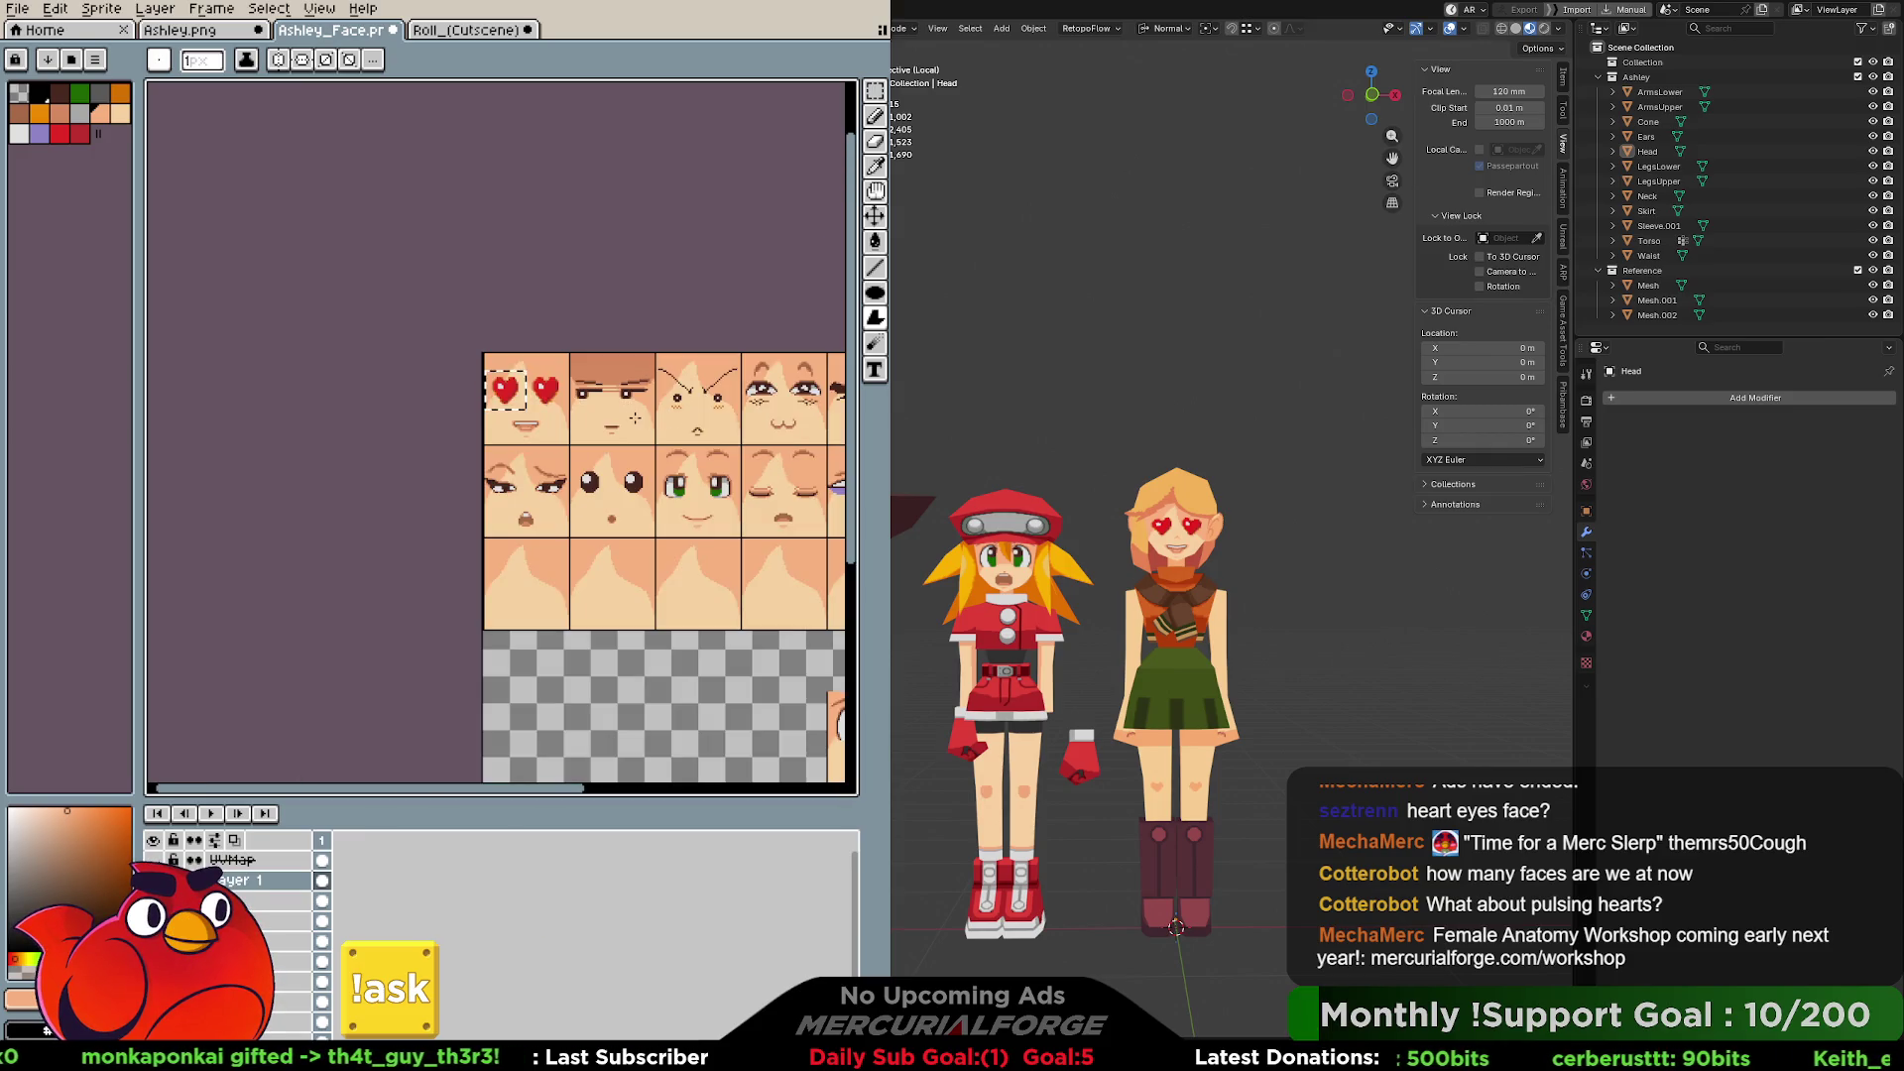
{"action": "double_click", "coordinate": [261, 881]}
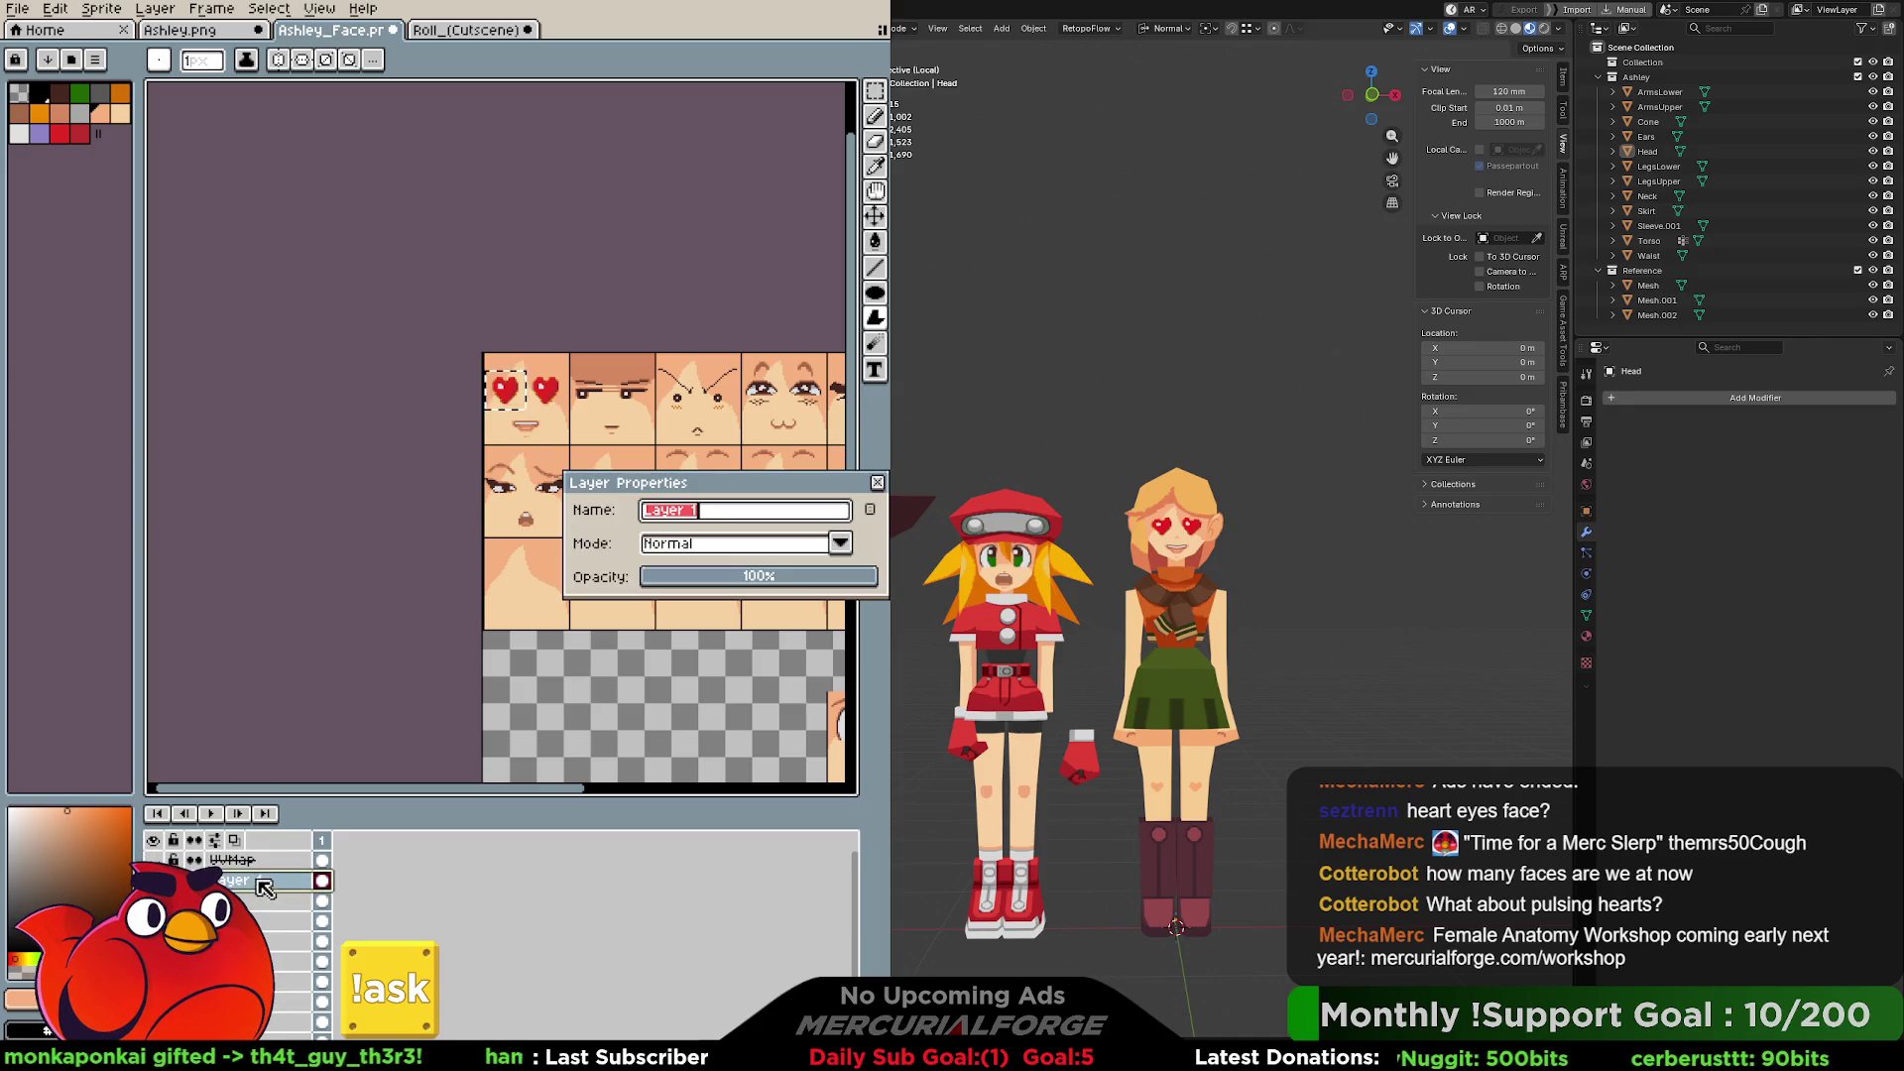
{"action": "key", "text": "BackSpace"}
{"action": "key", "text": "Return"}
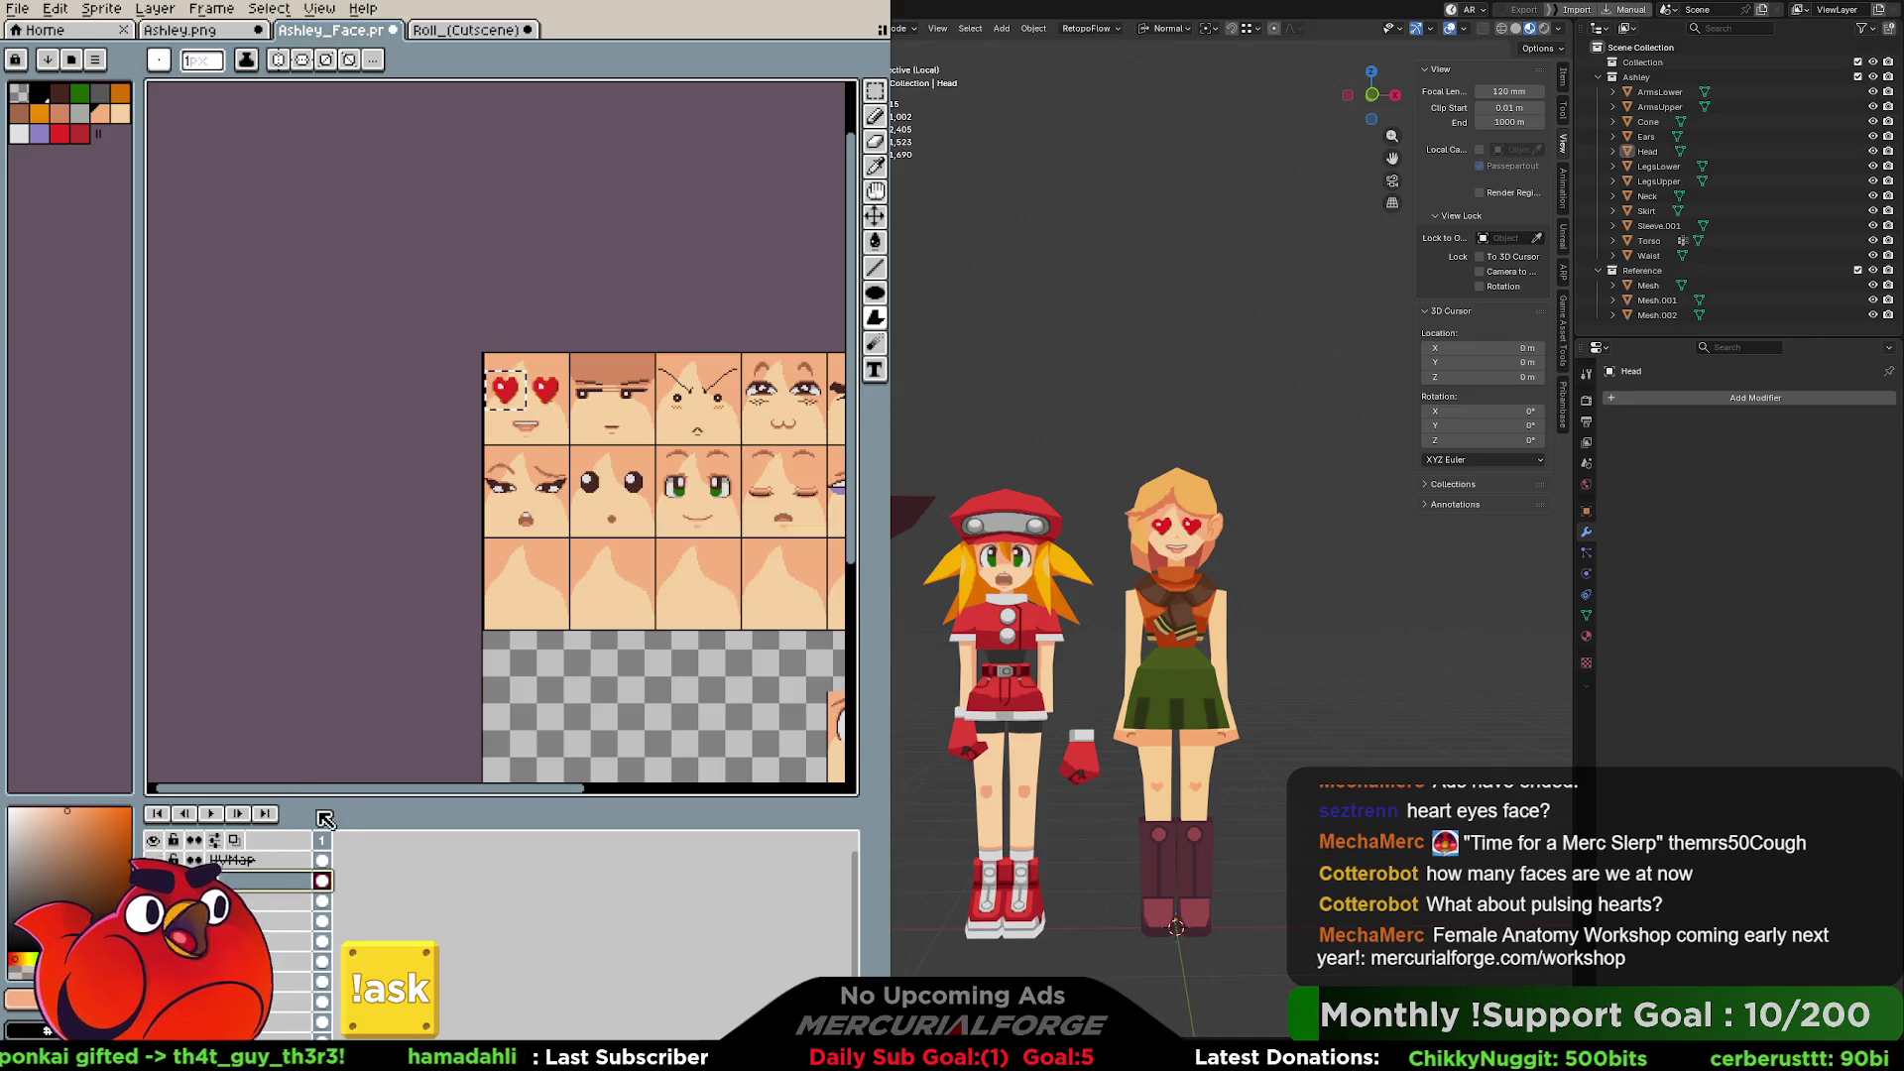
Hide the UVMap layer, with the layers list enlarged for more room.
{"action": "left_click", "coordinate": [260, 861]}
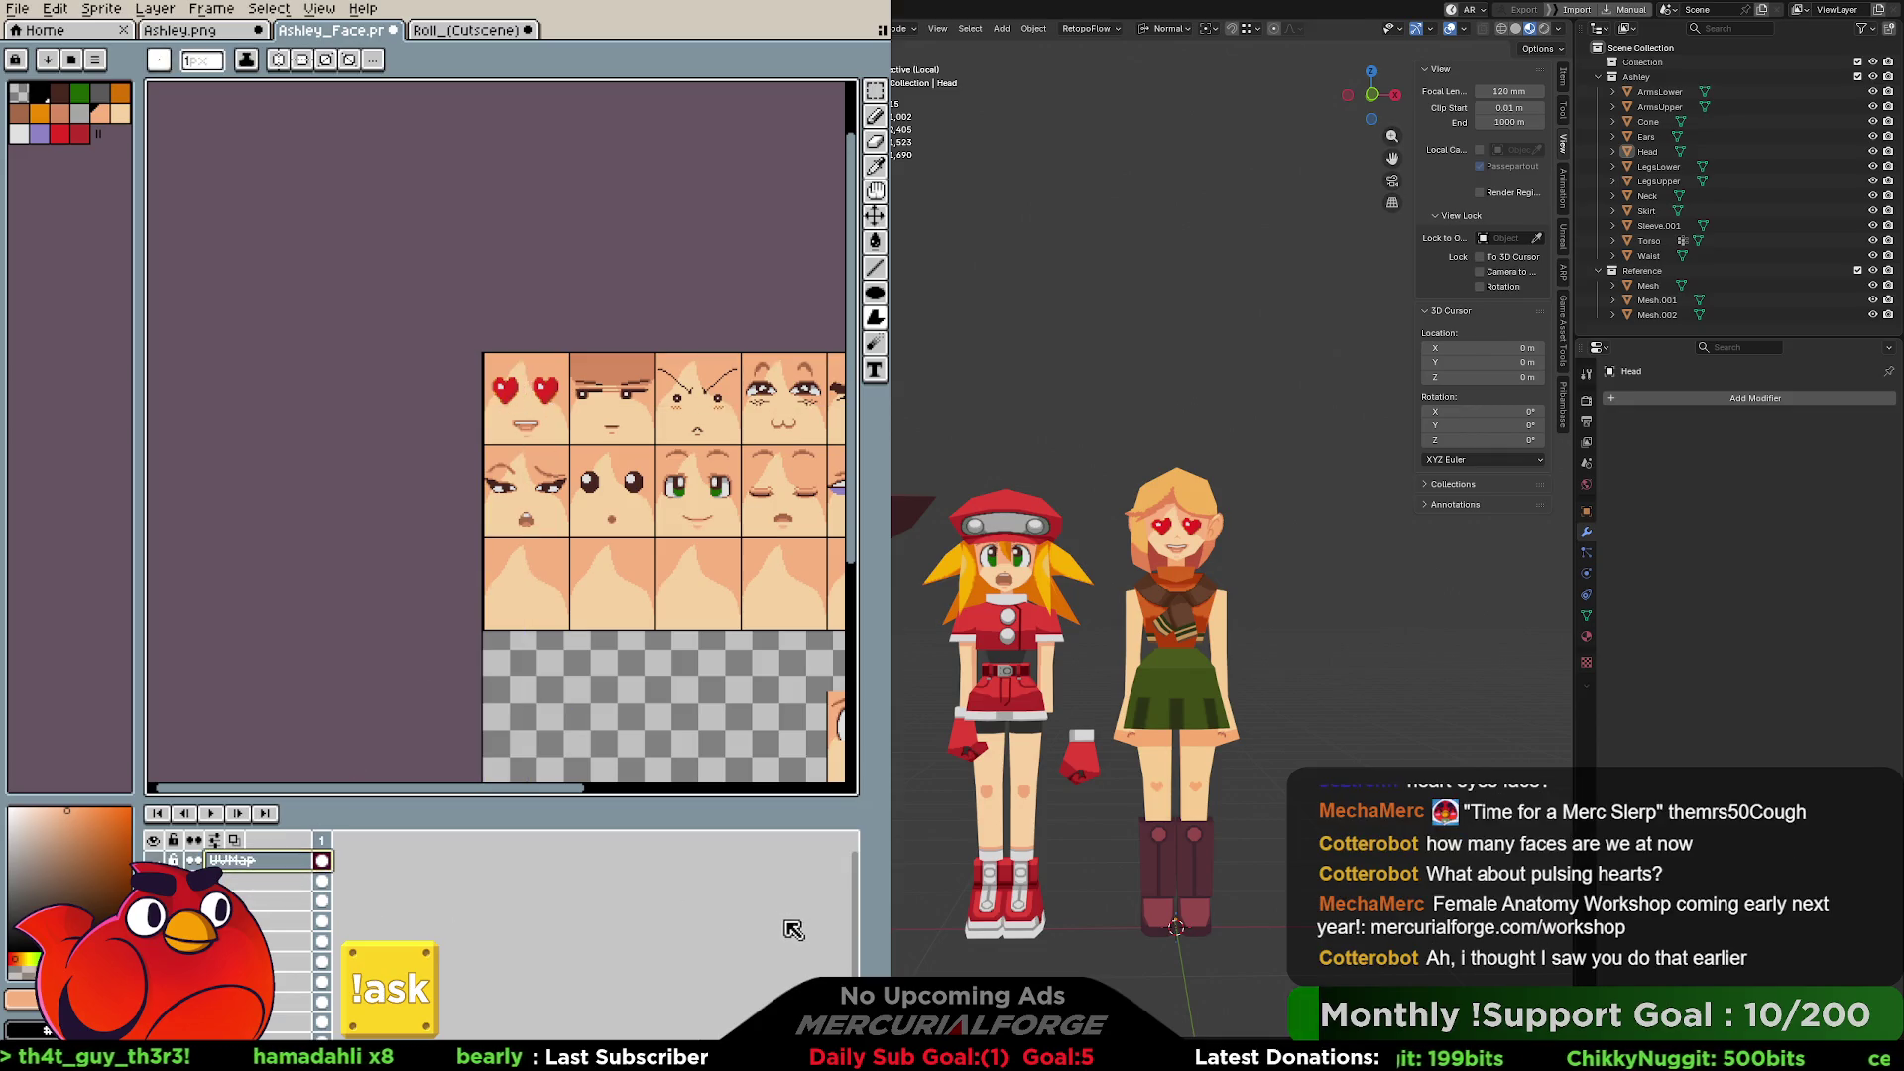
{"action": "scroll", "coordinate": [861, 906], "scroll_direction": "down", "scroll_amount": 1}
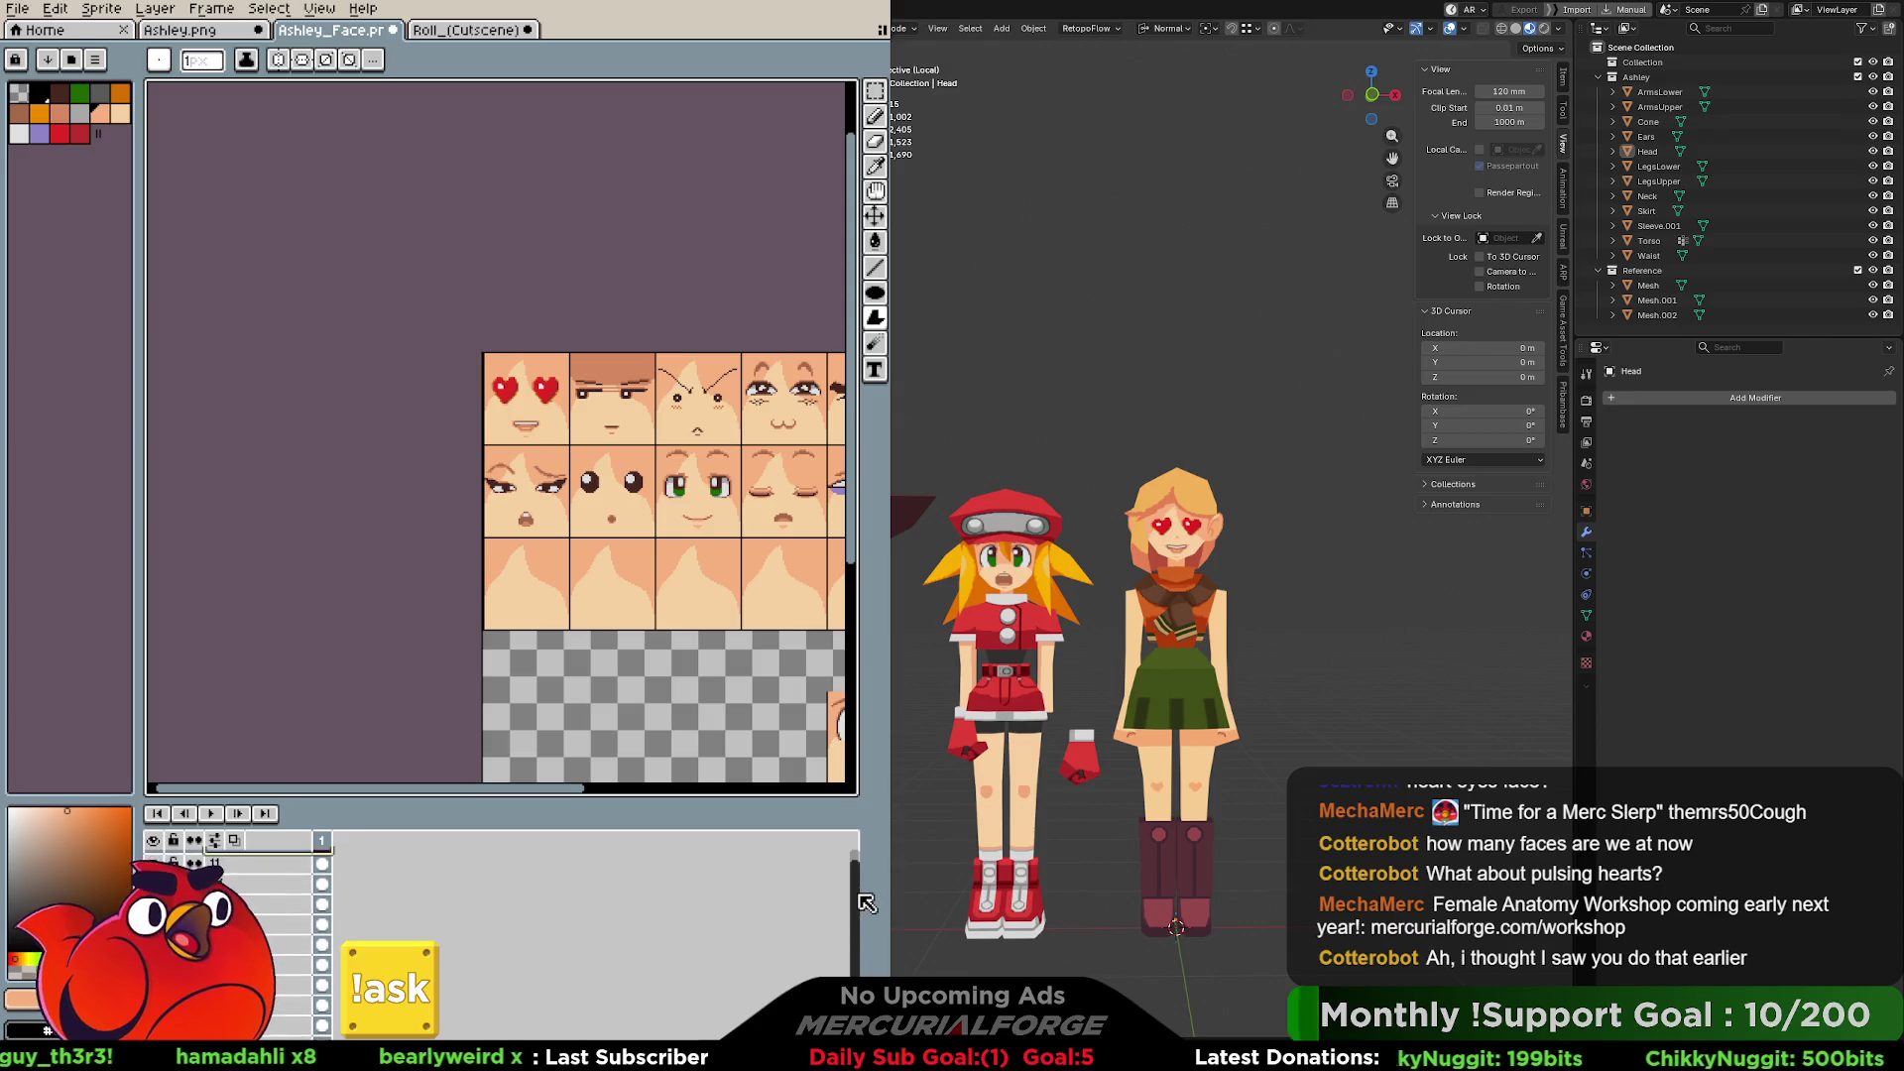
{"action": "middle_click_drag", "start_coordinate": [725, 490], "coordinate": [631, 502]}
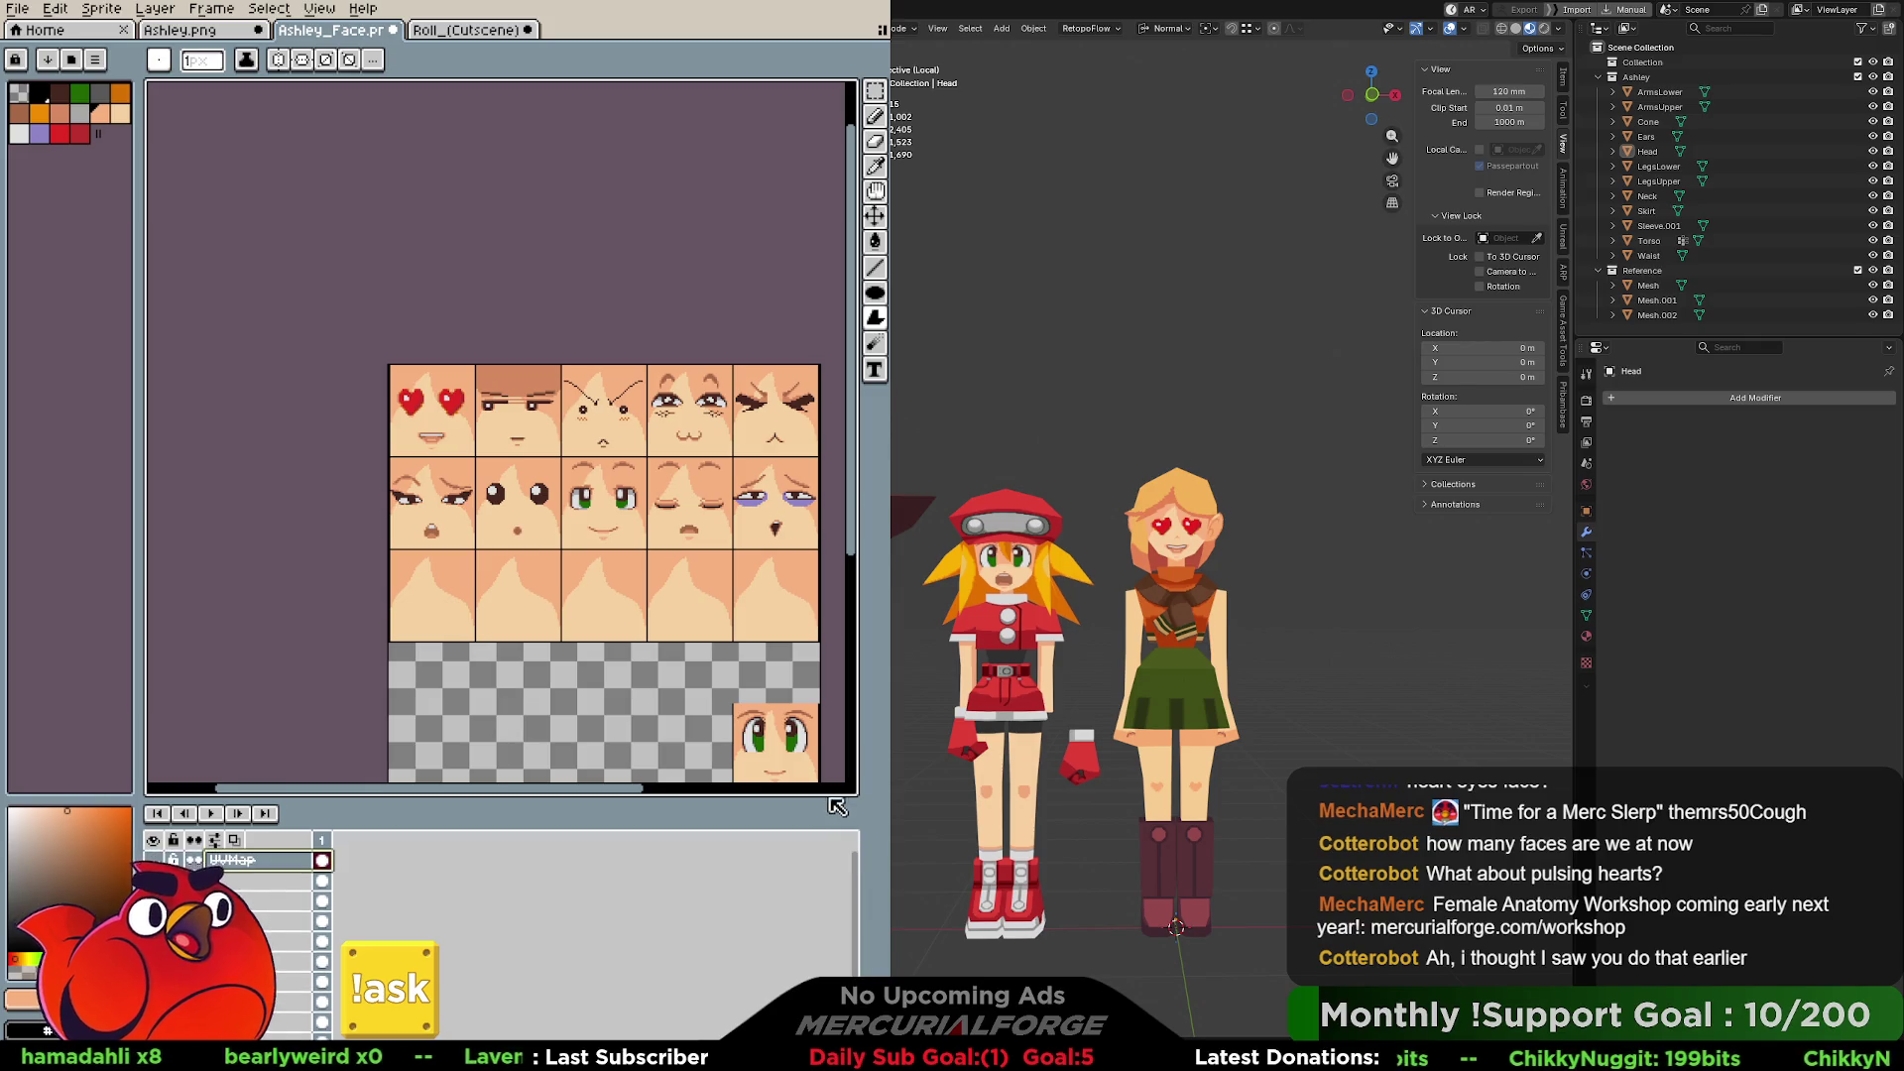
{"action": "left_click_drag", "start_coordinate": [831, 797], "coordinate": [831, 725]}
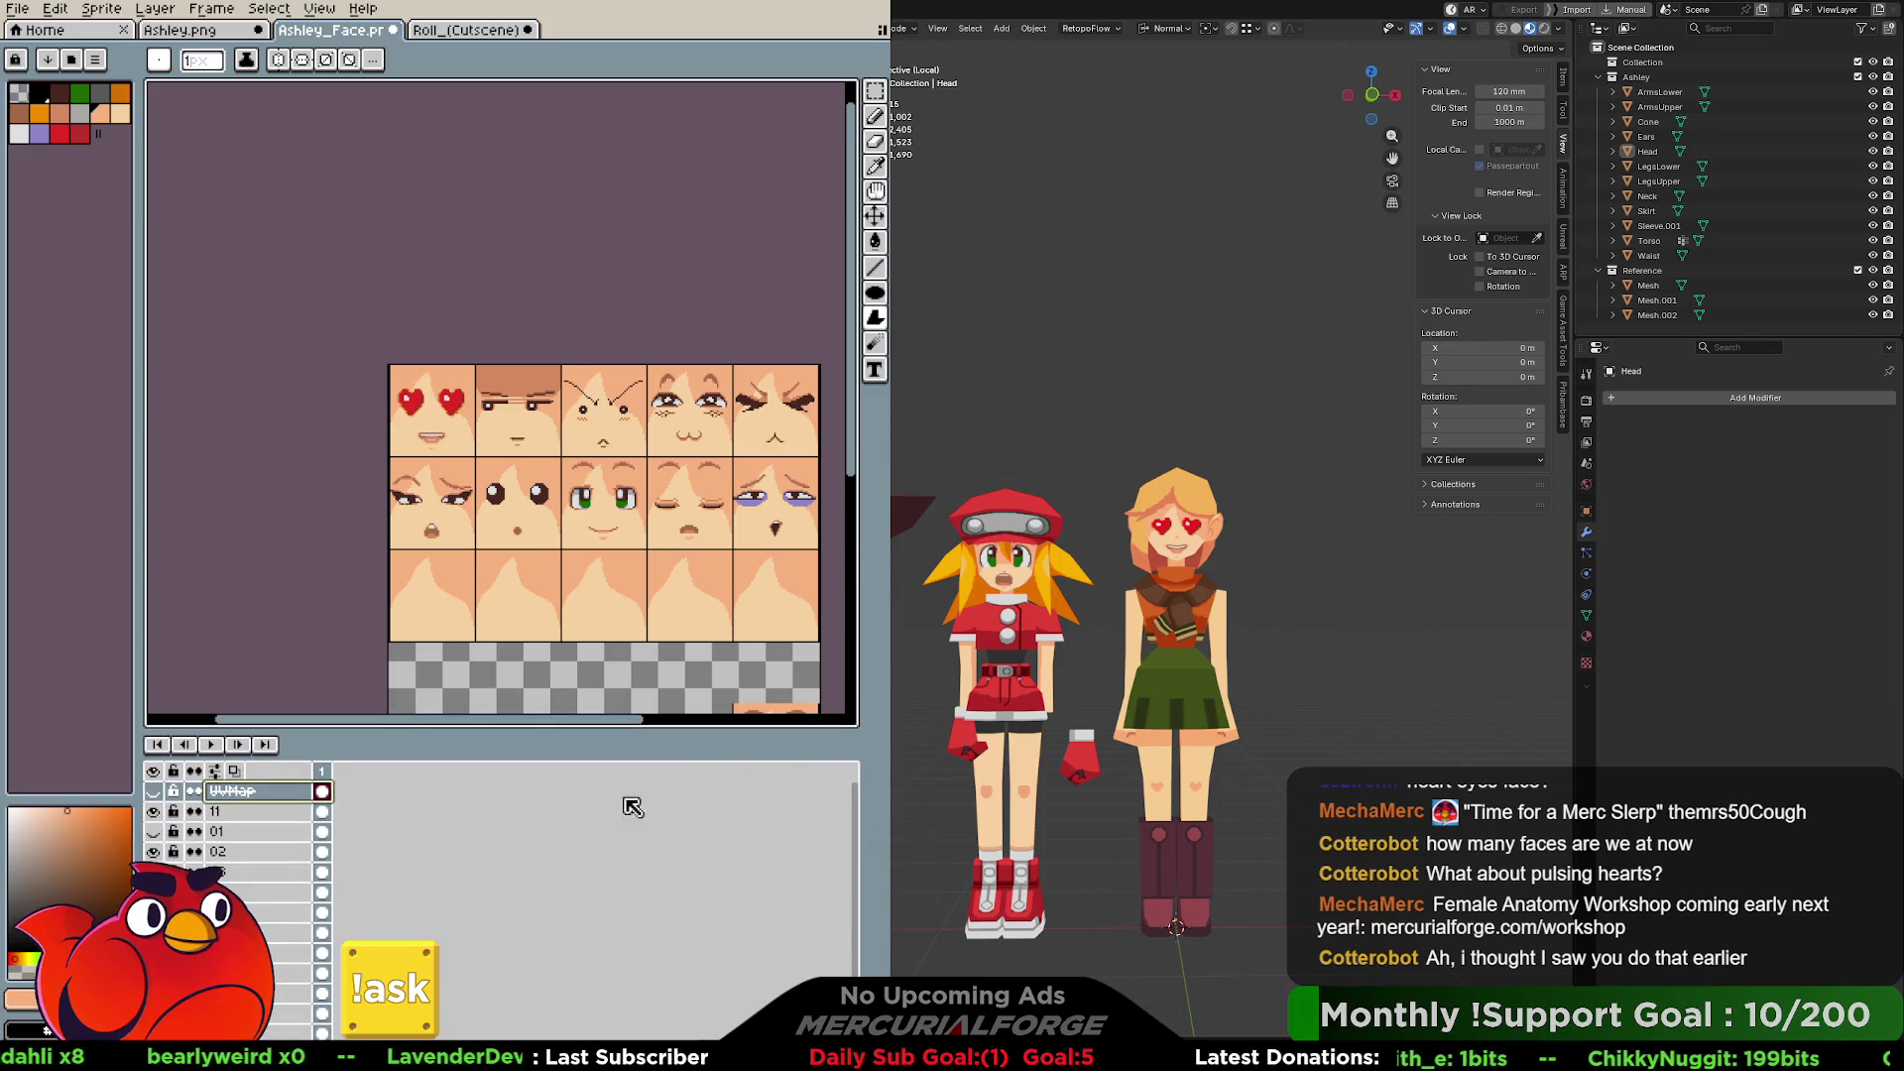
{"action": "left_click", "coordinate": [156, 793]}
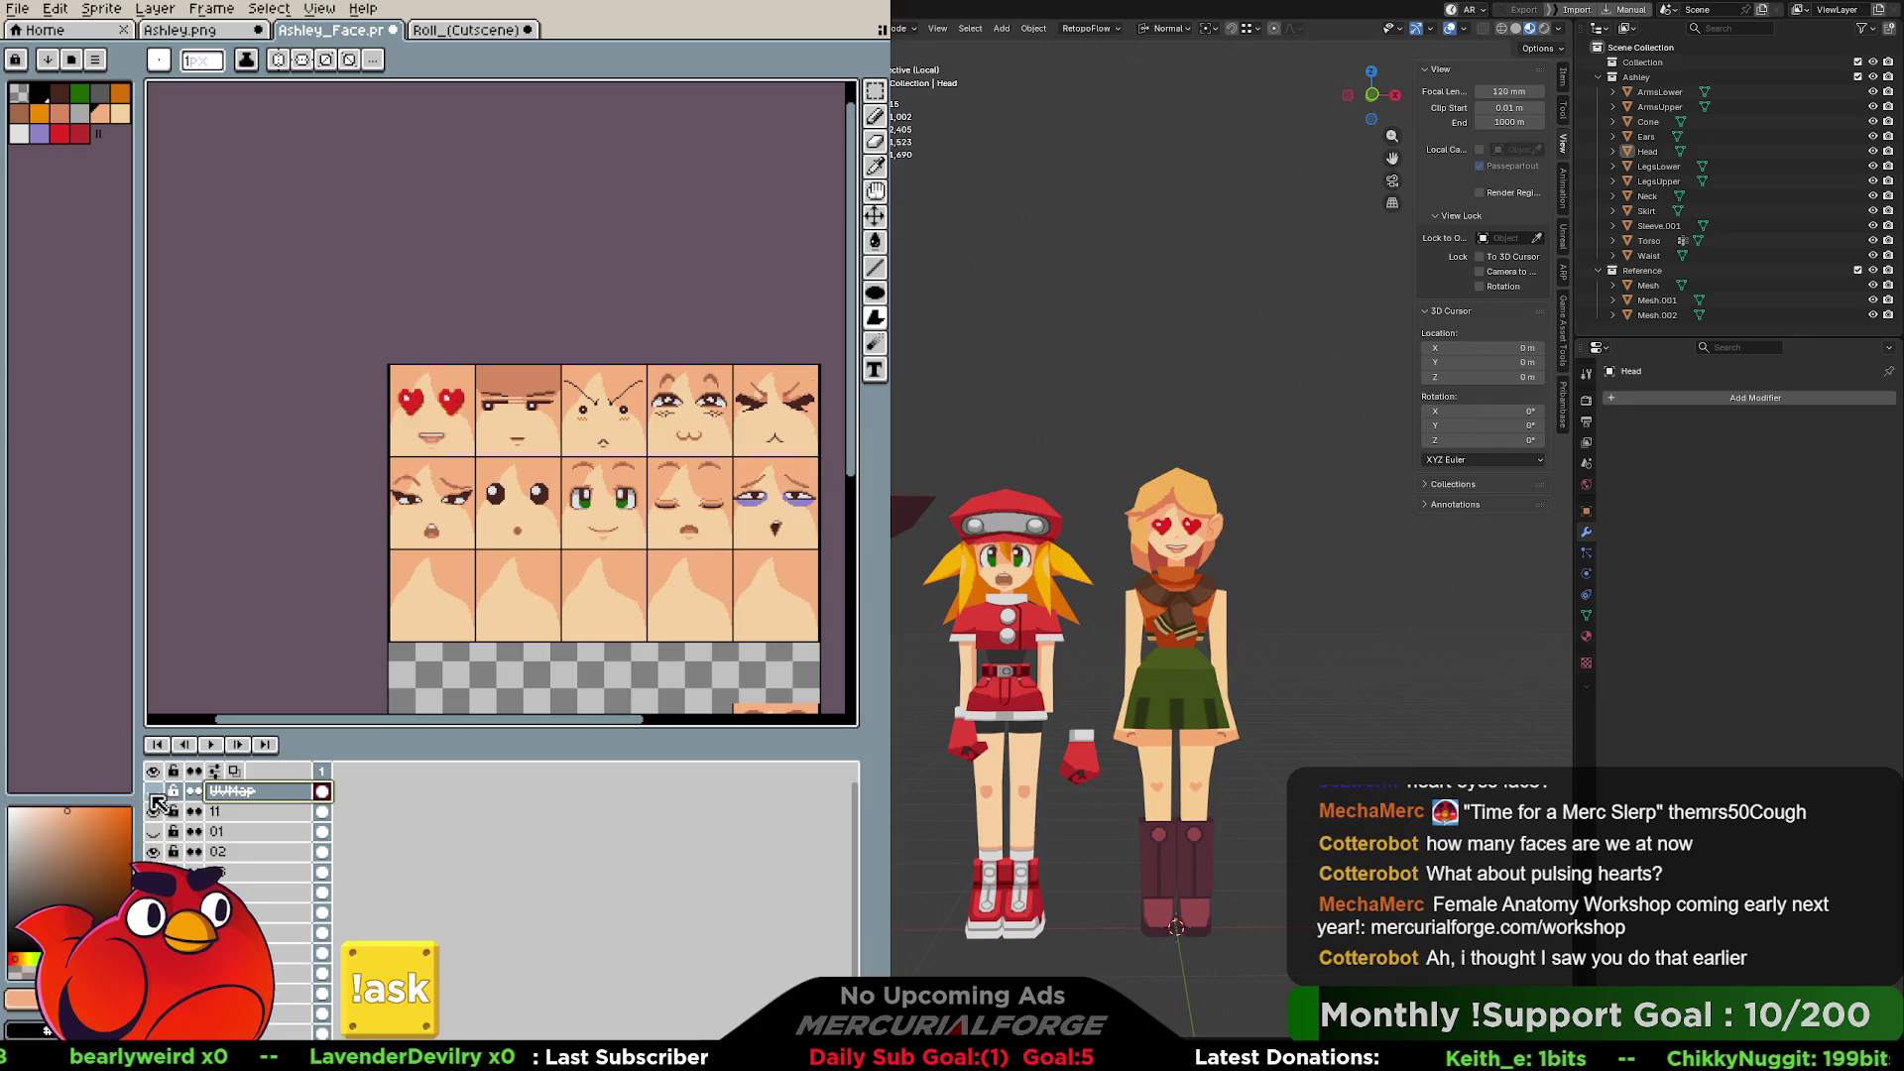
Move layer 11 to the bottom of the stack and show layer 01's green-eyed face.
{"action": "left_click", "coordinate": [236, 815]}
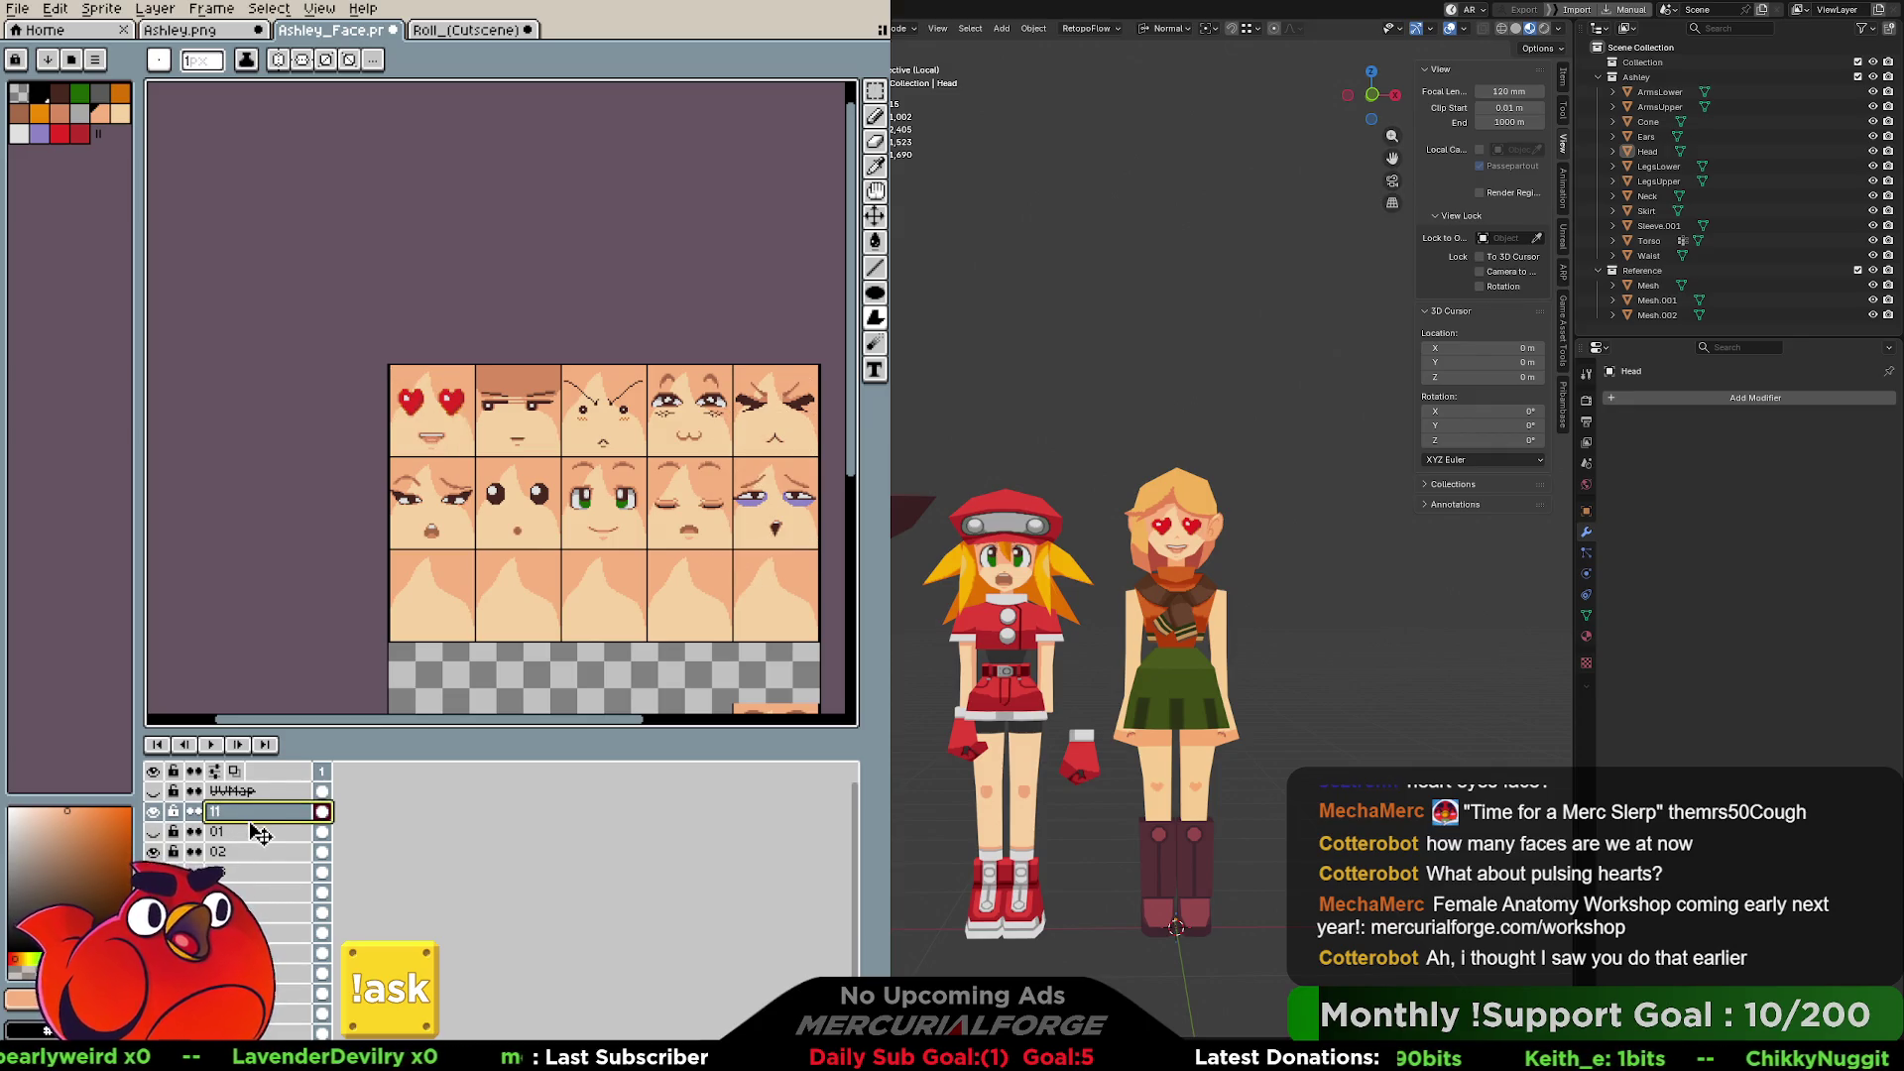
{"action": "left_click_drag", "start_coordinate": [265, 1031], "coordinate": [266, 1022]}
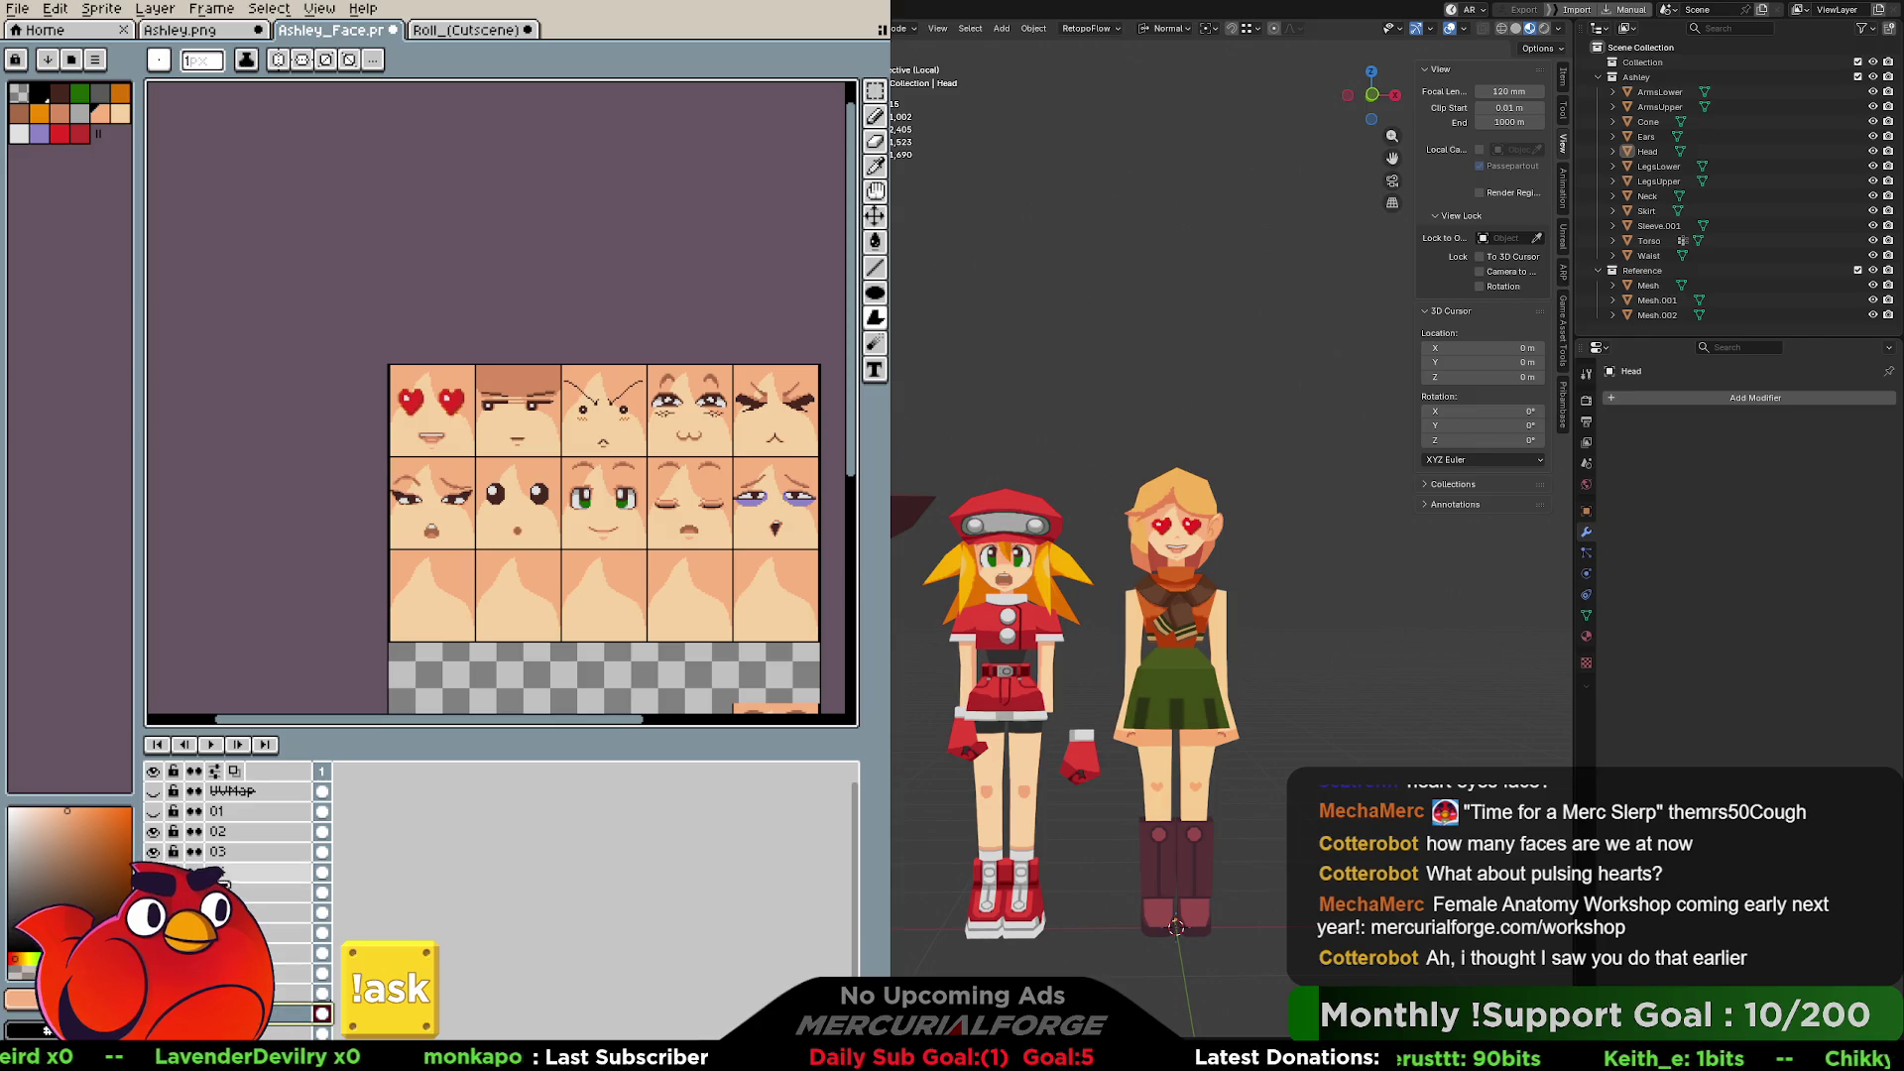
{"action": "left_click", "coordinate": [154, 813]}
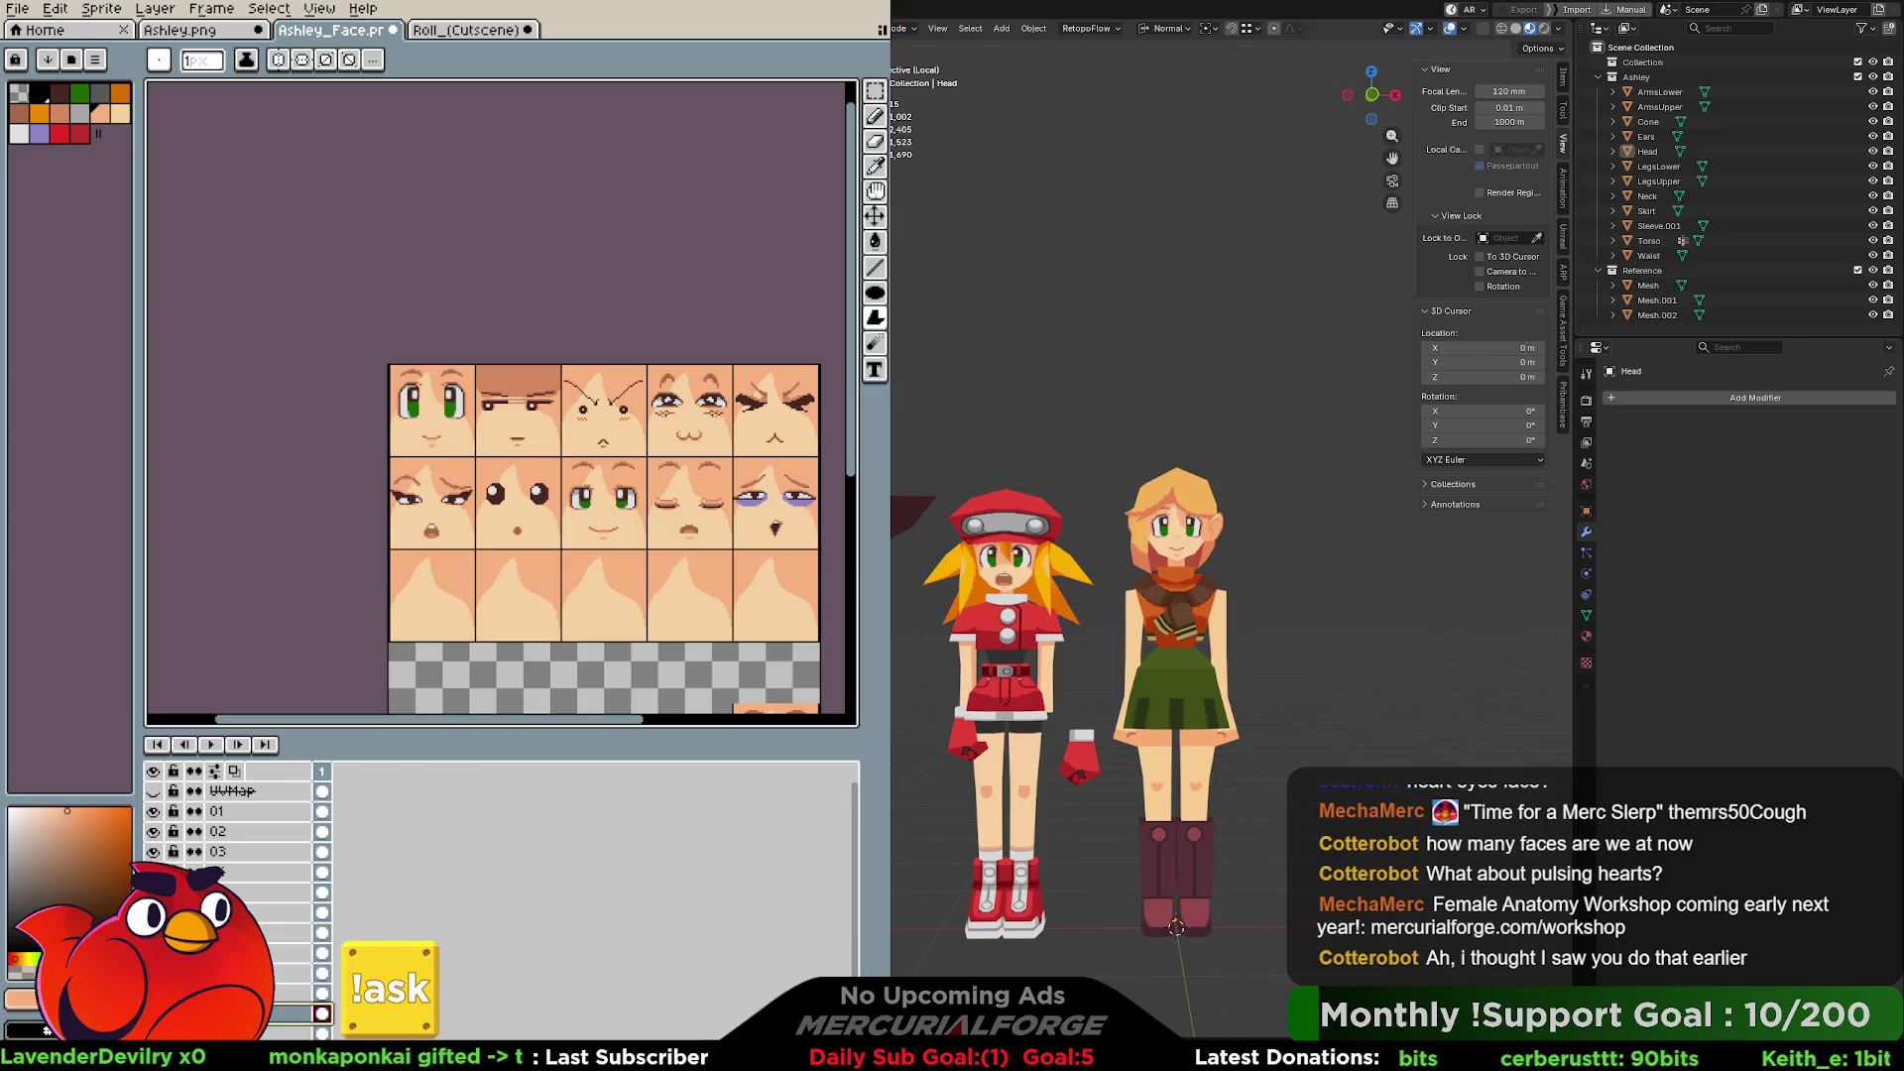
{"action": "key", "text": "h"}
{"action": "left_click_drag", "start_coordinate": [678, 477], "coordinate": [644, 466]}
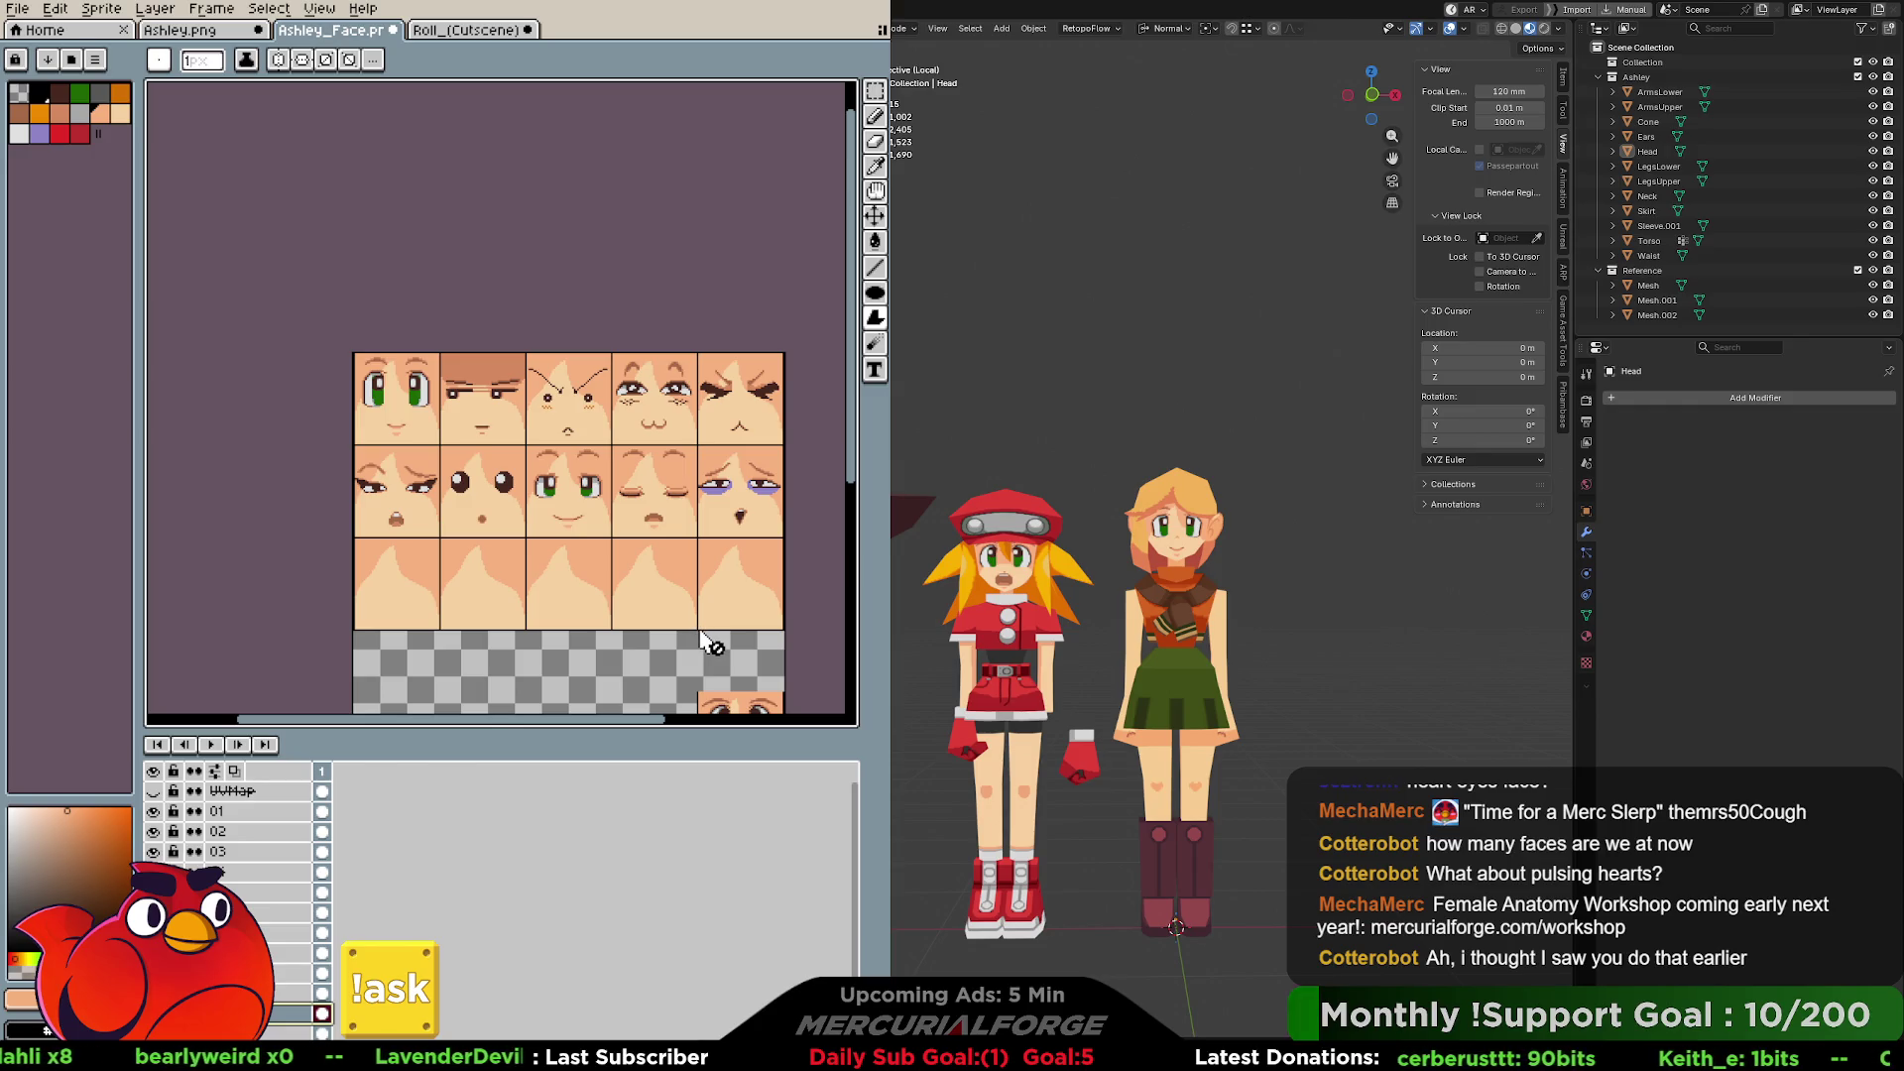
{"action": "key", "text": "ctrl+s"}
Confirm the Ashley_Face PNG save, then save the Ashley.png texture as PNG too.
{"action": "left_click", "coordinate": [408, 625]}
{"action": "left_click", "coordinate": [224, 32]}
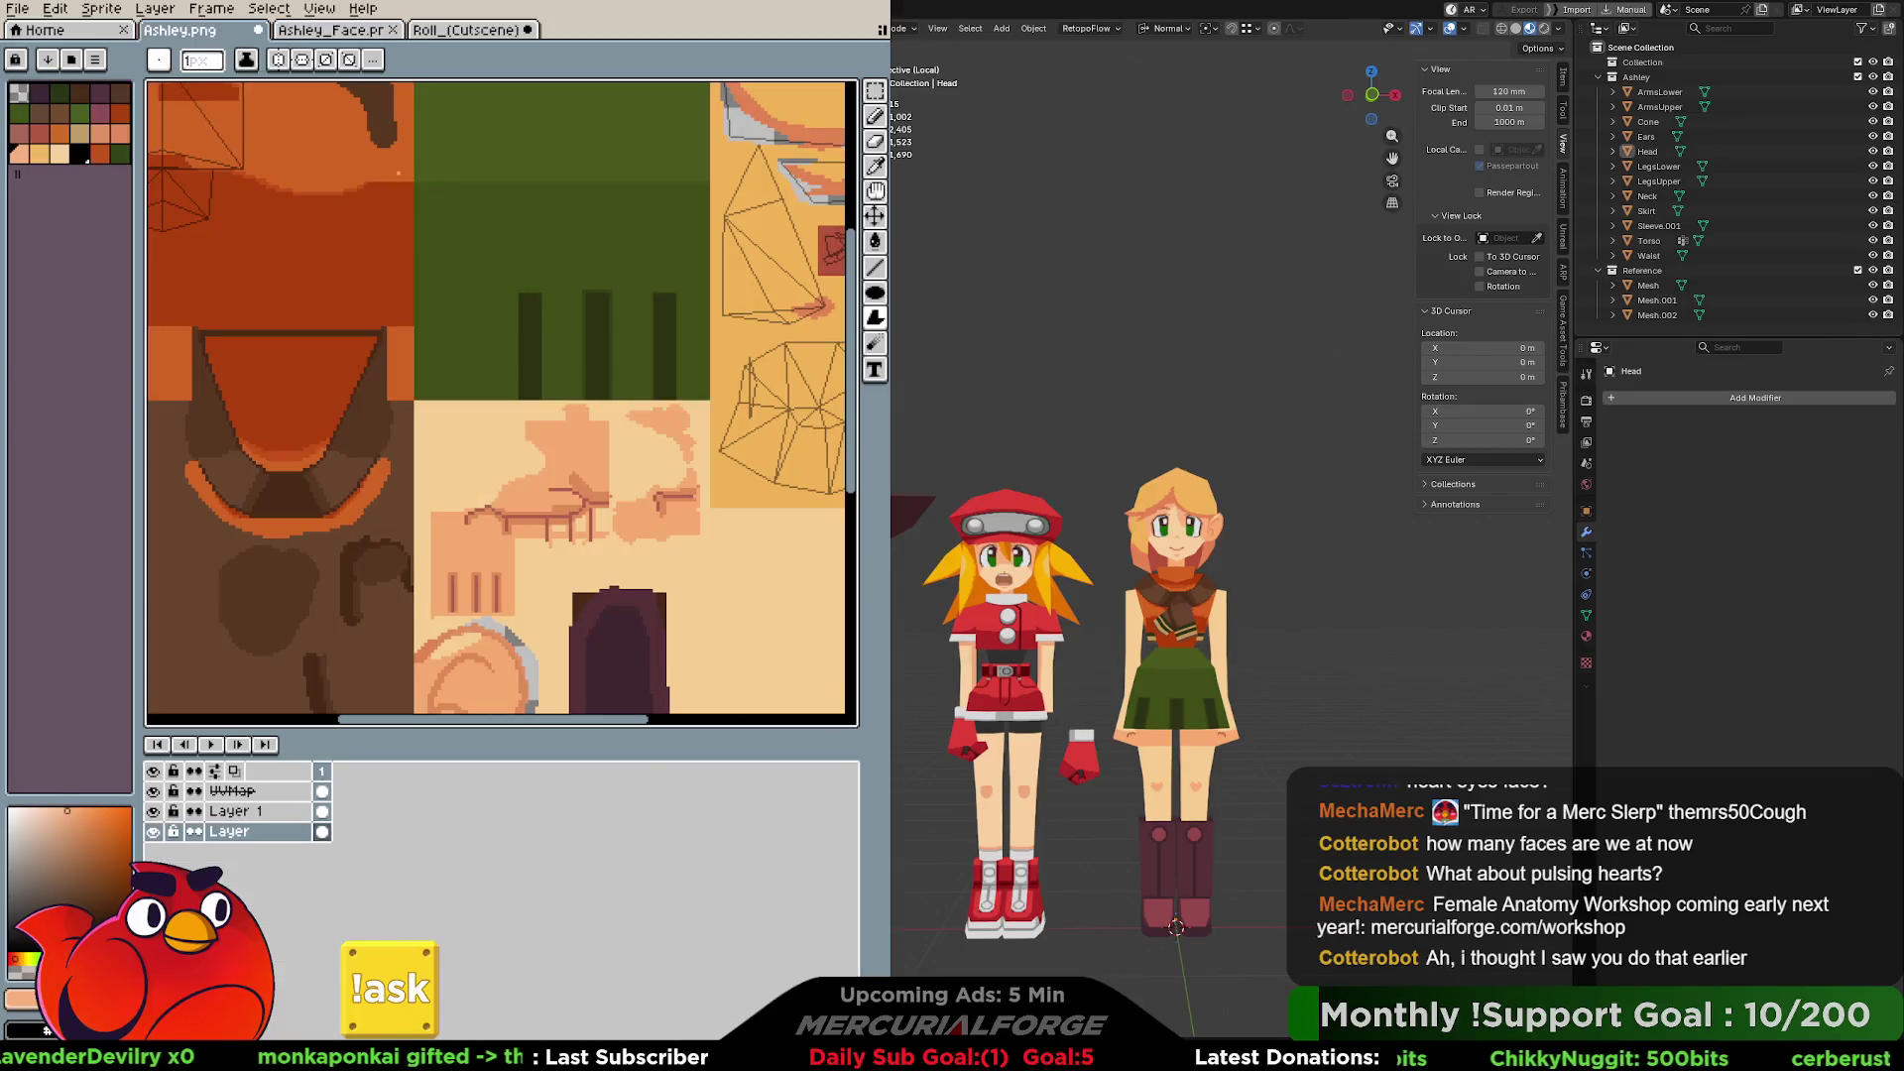
{"action": "key", "text": "ctrl+s"}
{"action": "left_click", "coordinate": [389, 629]}
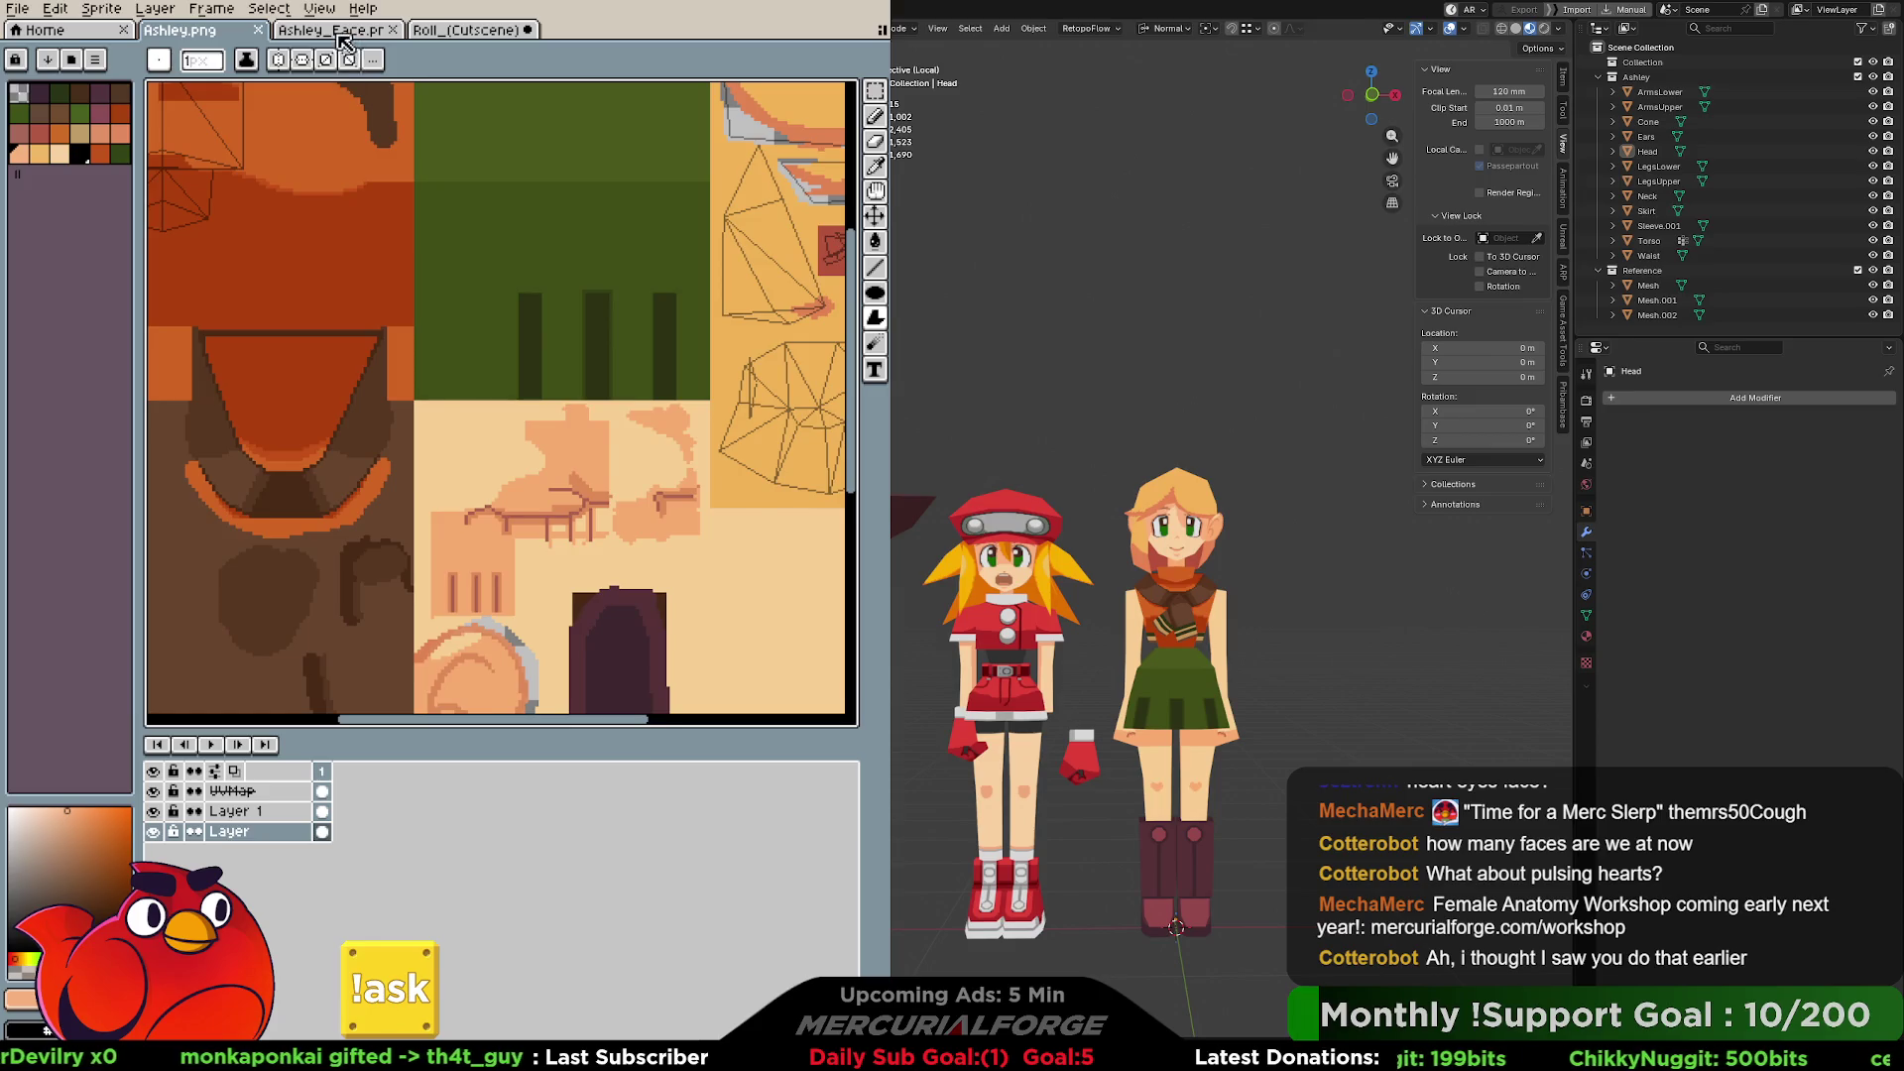
Glance at the Roll_(Cutscene) face sheet, then return to Ashley_Face and save it again.
{"action": "left_click", "coordinate": [349, 30]}
{"action": "left_click", "coordinate": [443, 31]}
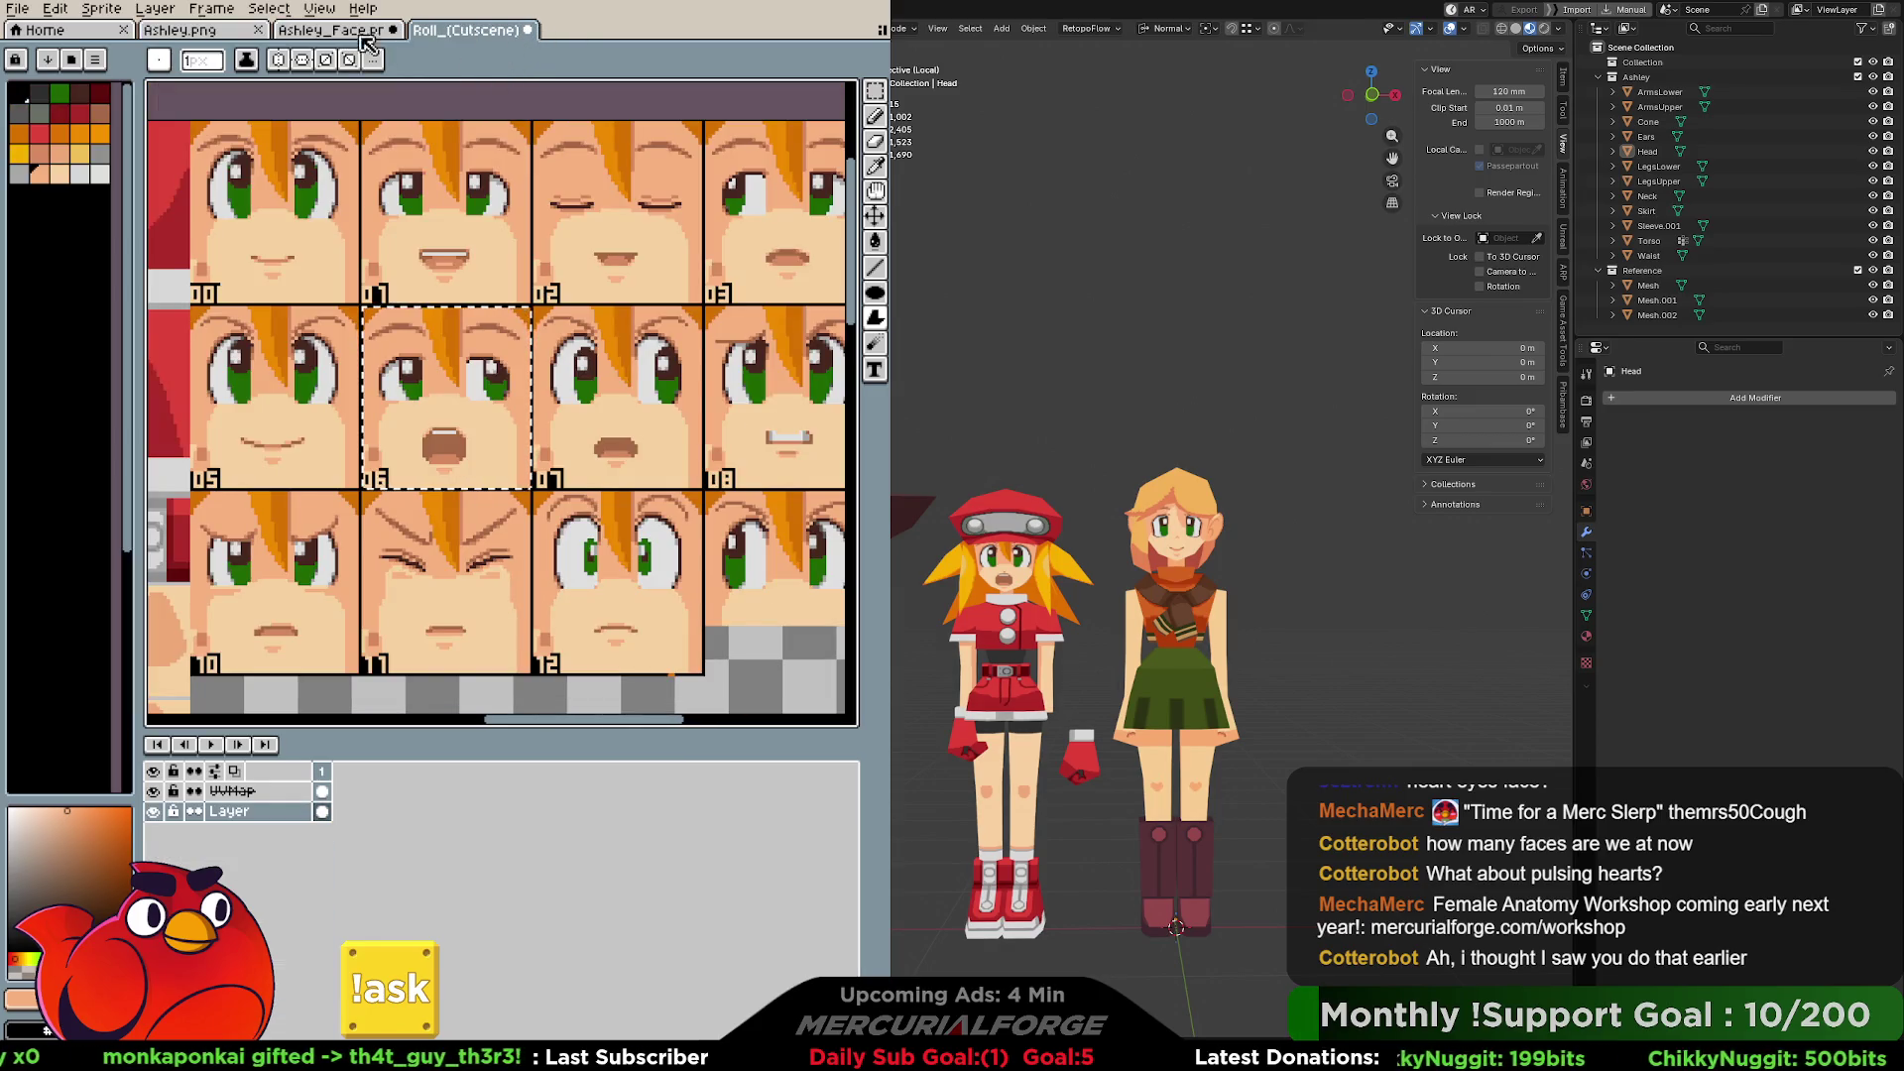
{"action": "left_click", "coordinate": [365, 30]}
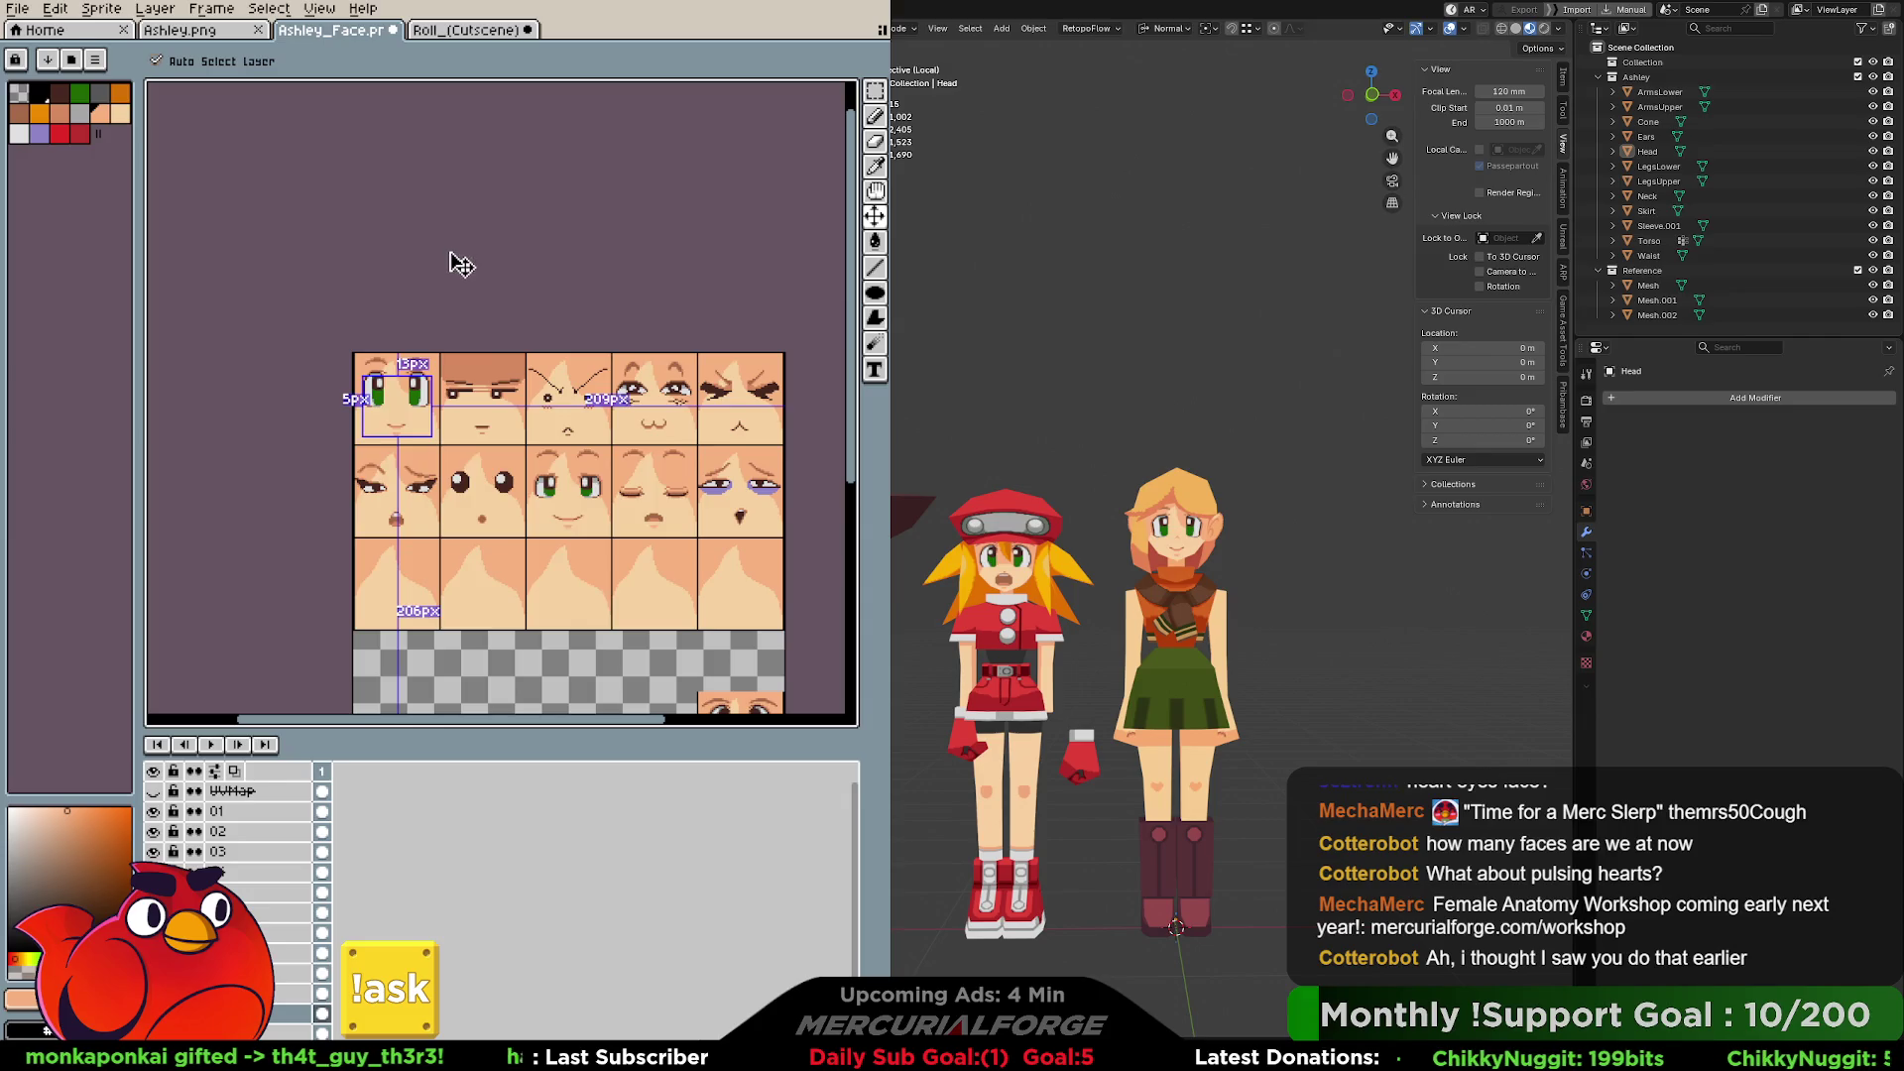
{"action": "key", "text": "ctrl+s"}
Confirm the face sheet's PNG save and exclude the Reference collection in Blender's Outliner.
{"action": "left_click", "coordinate": [391, 630]}
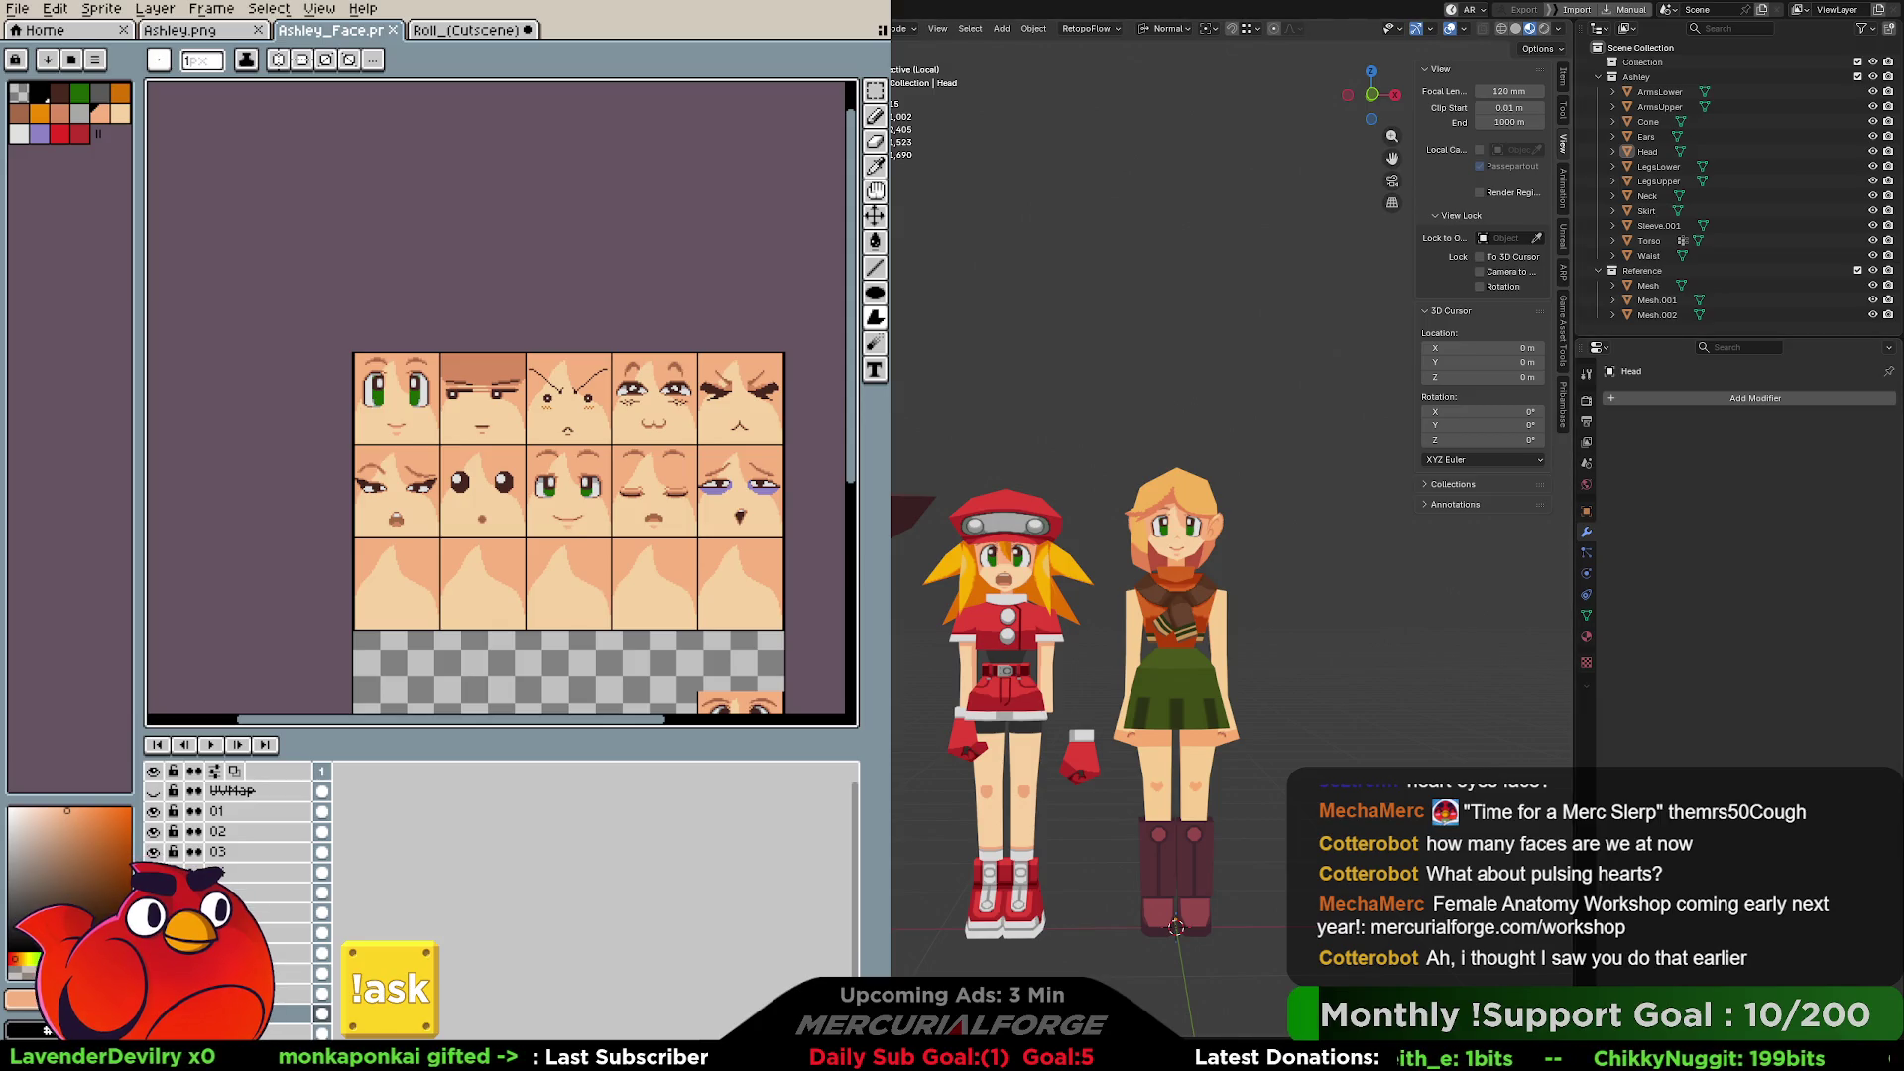
{"action": "left_click", "coordinate": [1857, 270]}
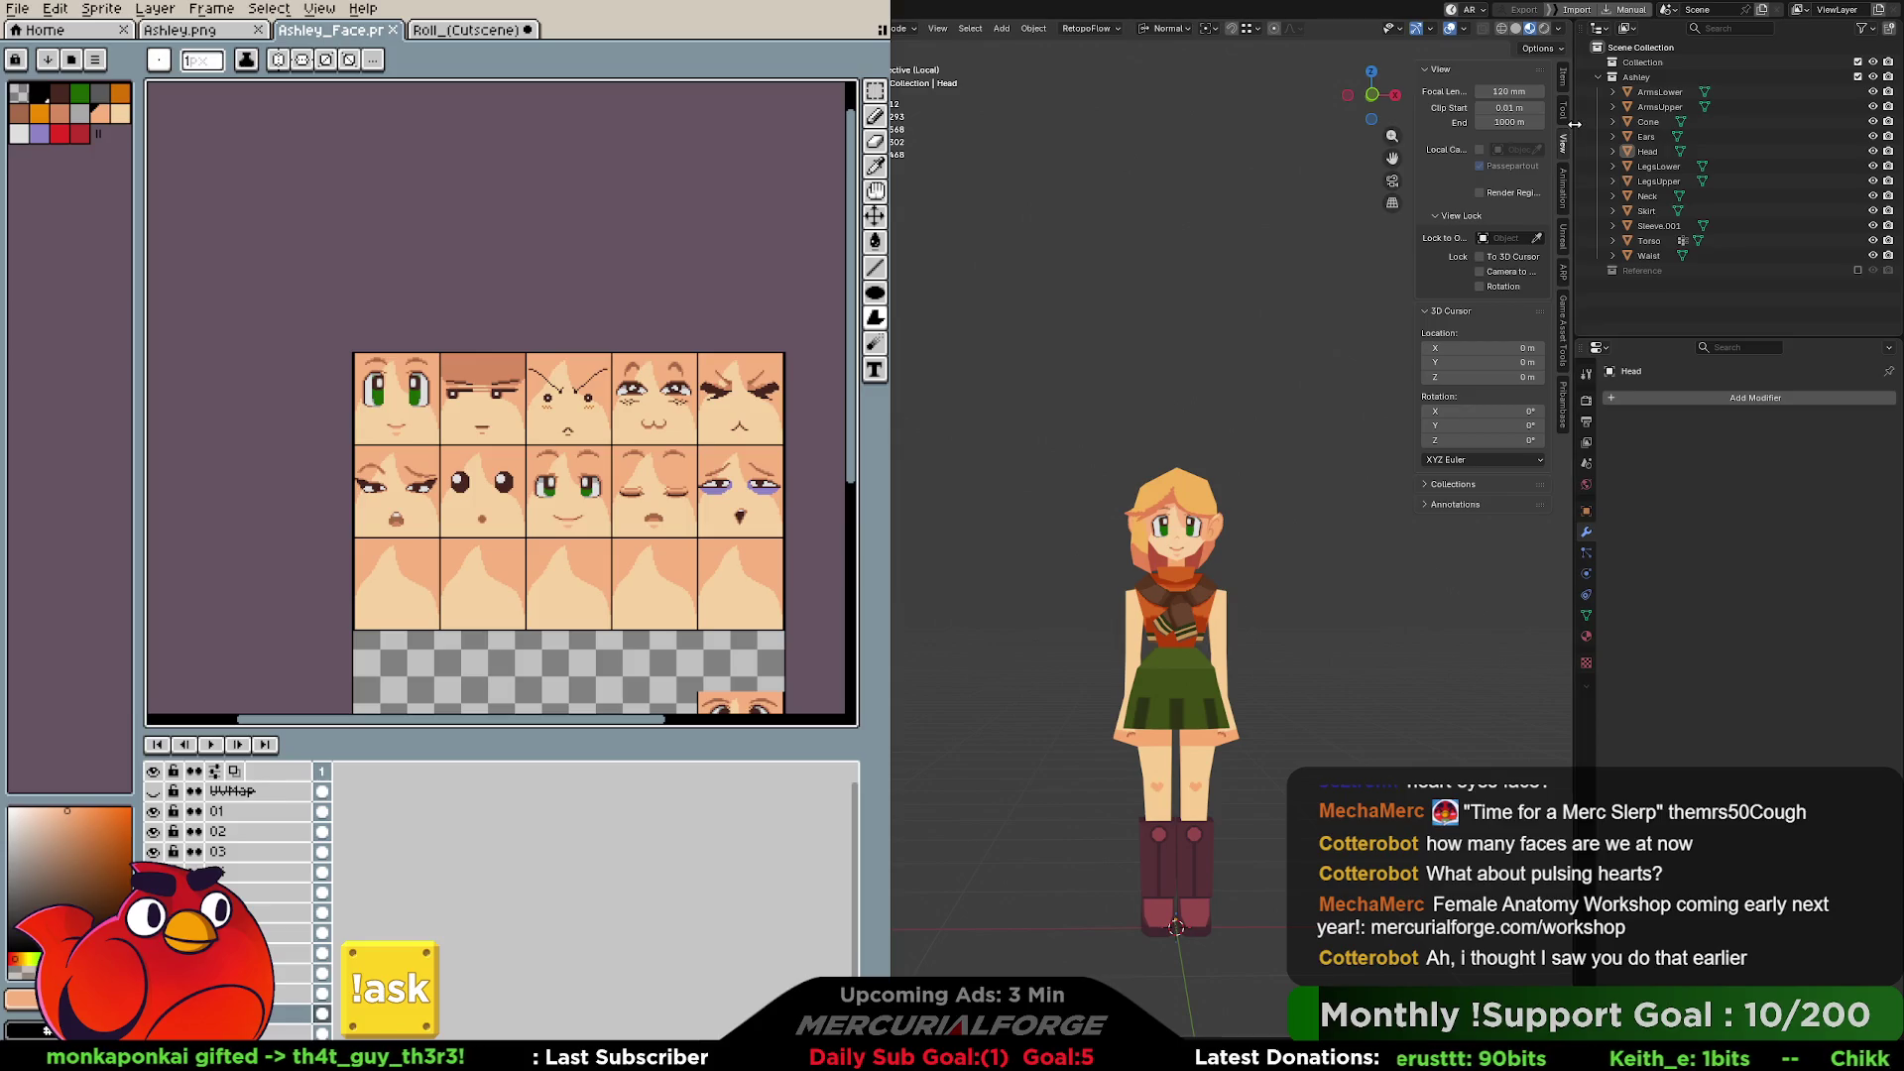
Frame the Head and select its mouth faces in face-select edit mode.
{"action": "left_click", "coordinate": [1144, 549]}
{"action": "key", "text": "KP_Decimal"}
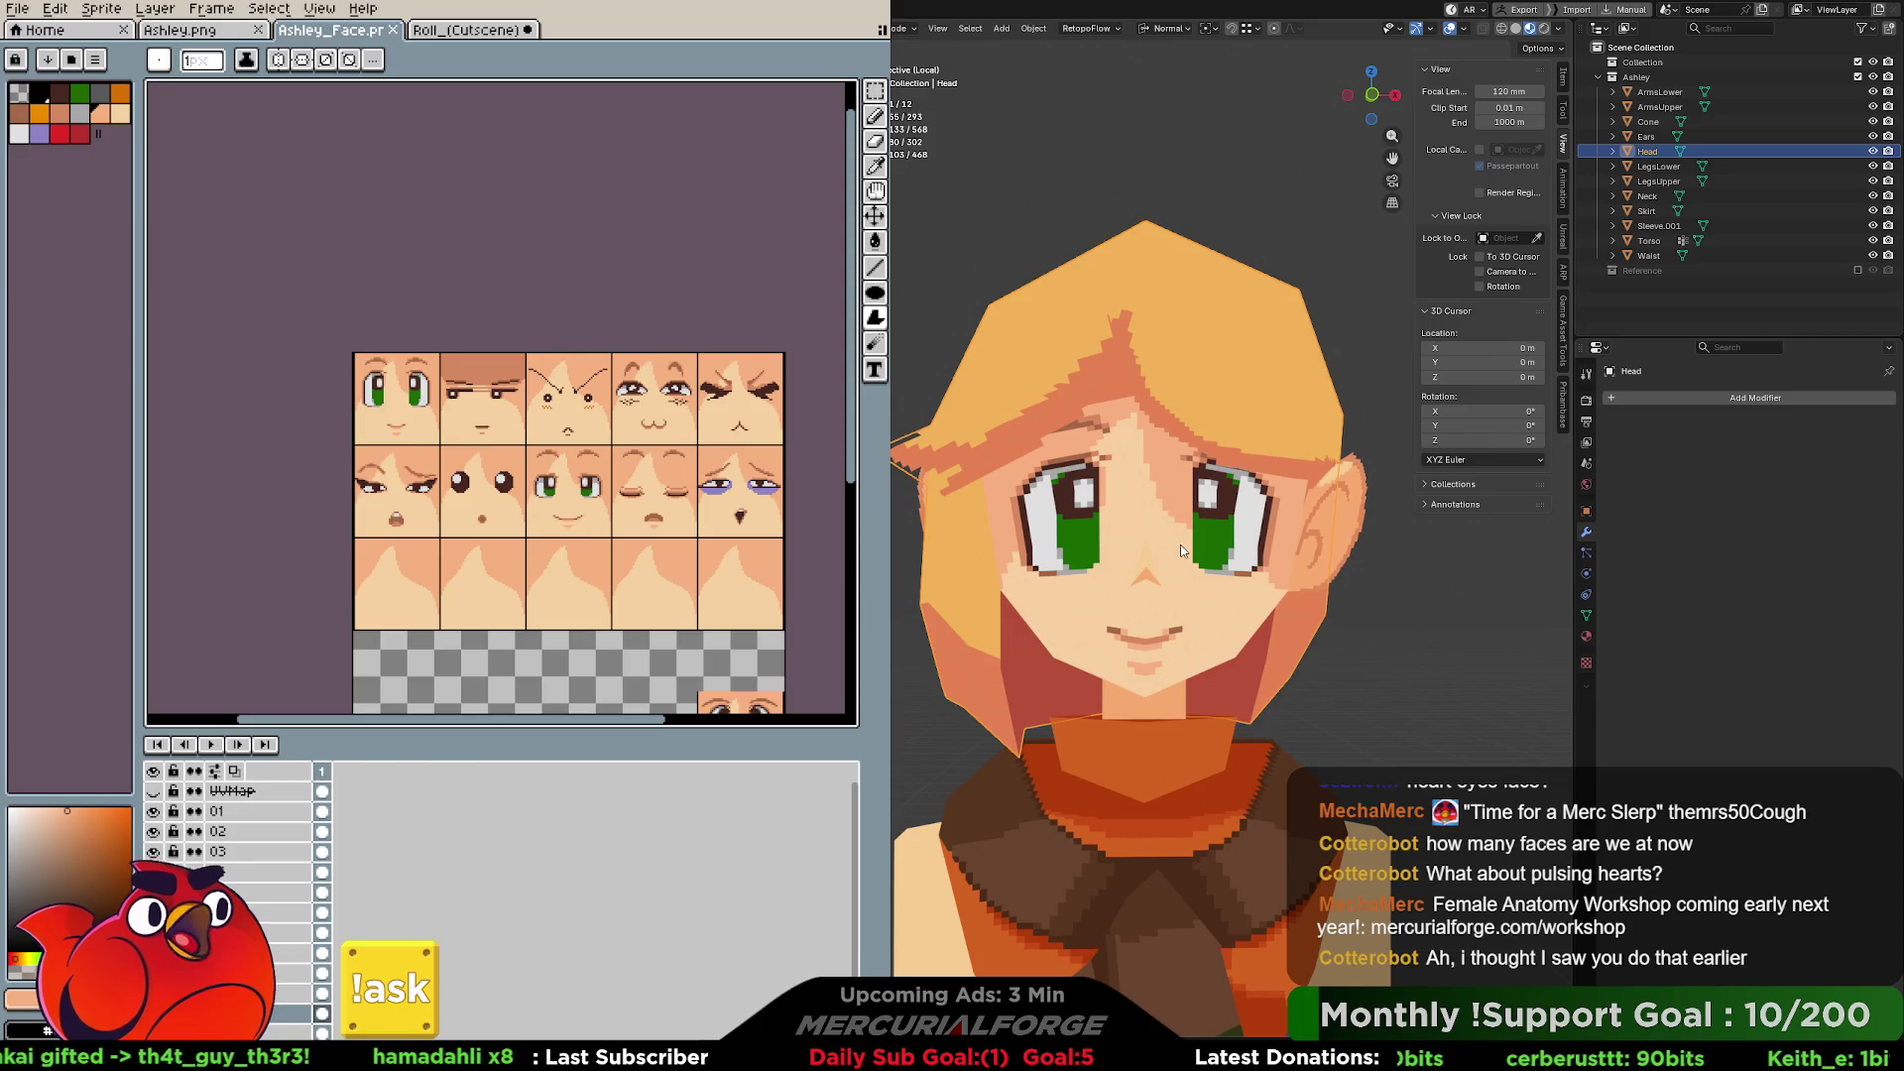
{"action": "middle_click_drag", "start_coordinate": [1191, 540], "coordinate": [1192, 517]}
{"action": "key", "text": "Tab"}
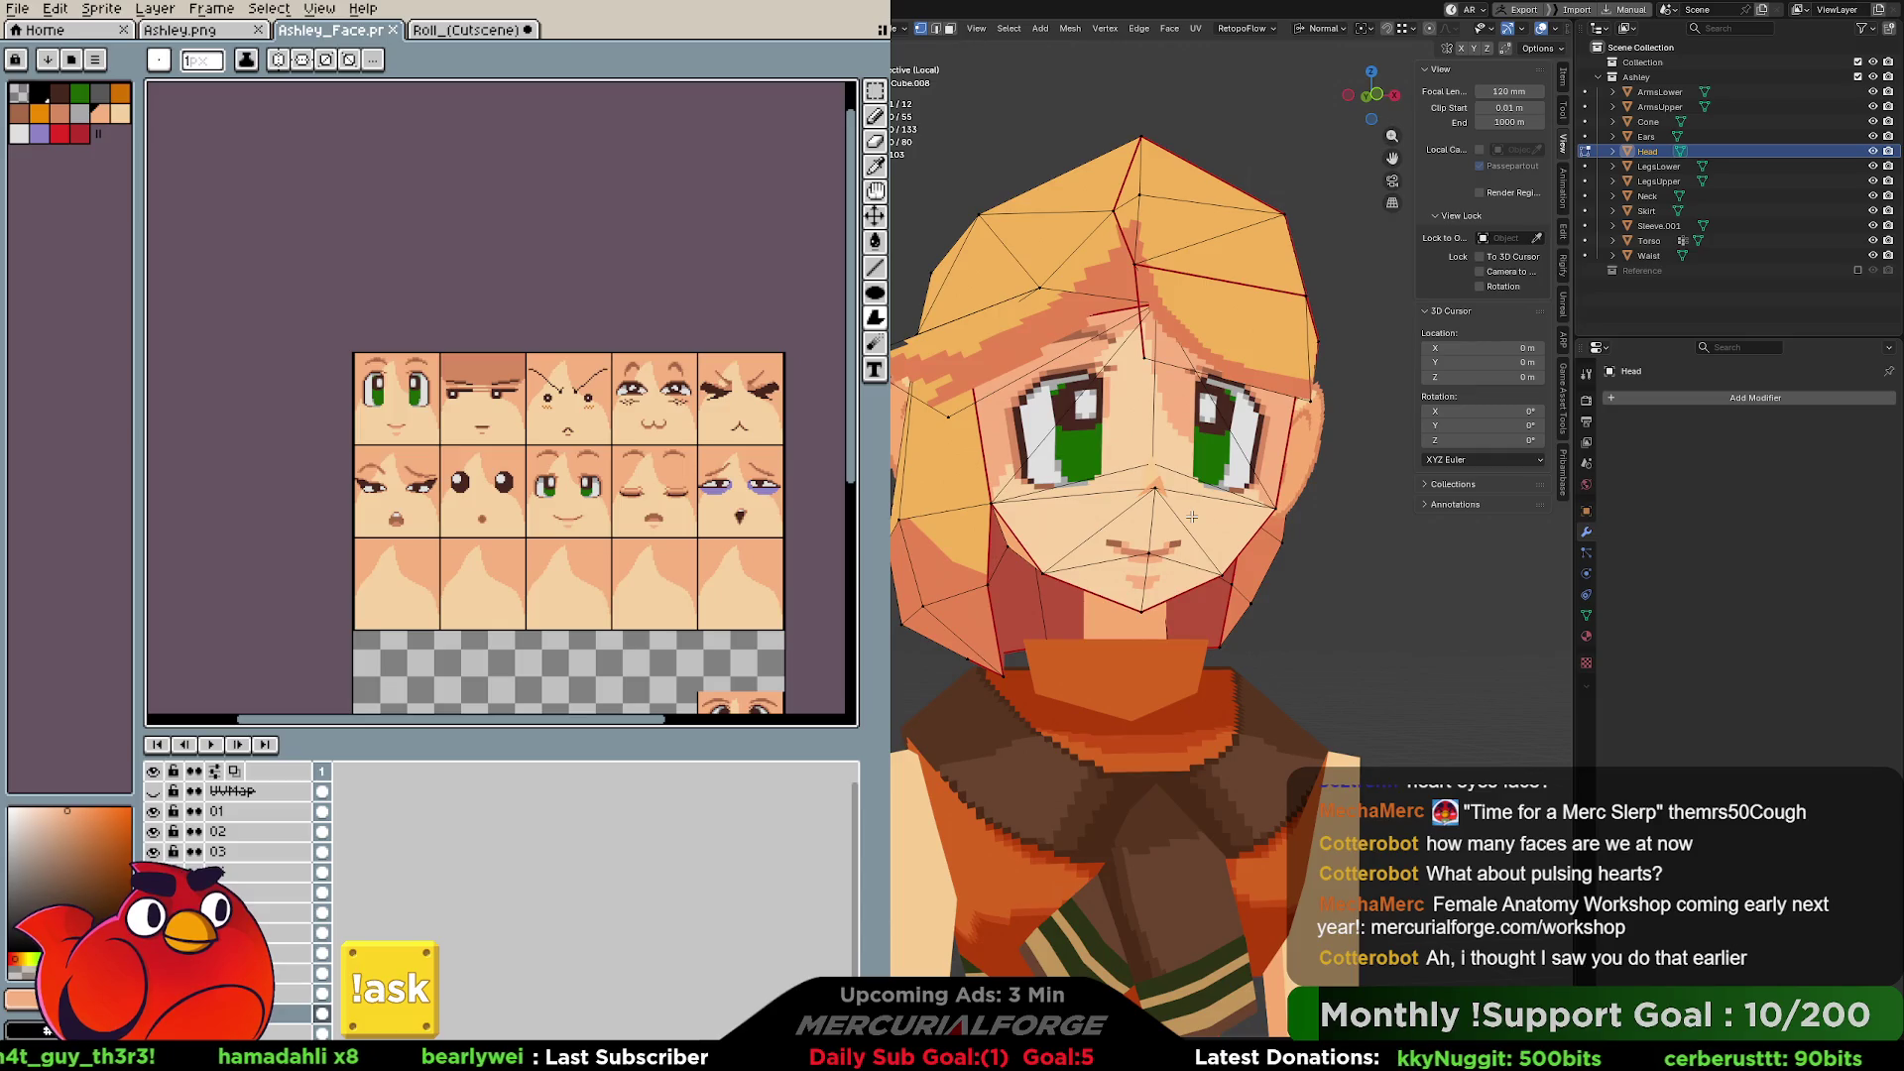
{"action": "key", "text": "3"}
{"action": "left_click", "coordinate": [1121, 535]}
{"action": "left_click", "coordinate": [1115, 520], "text": "shift"}
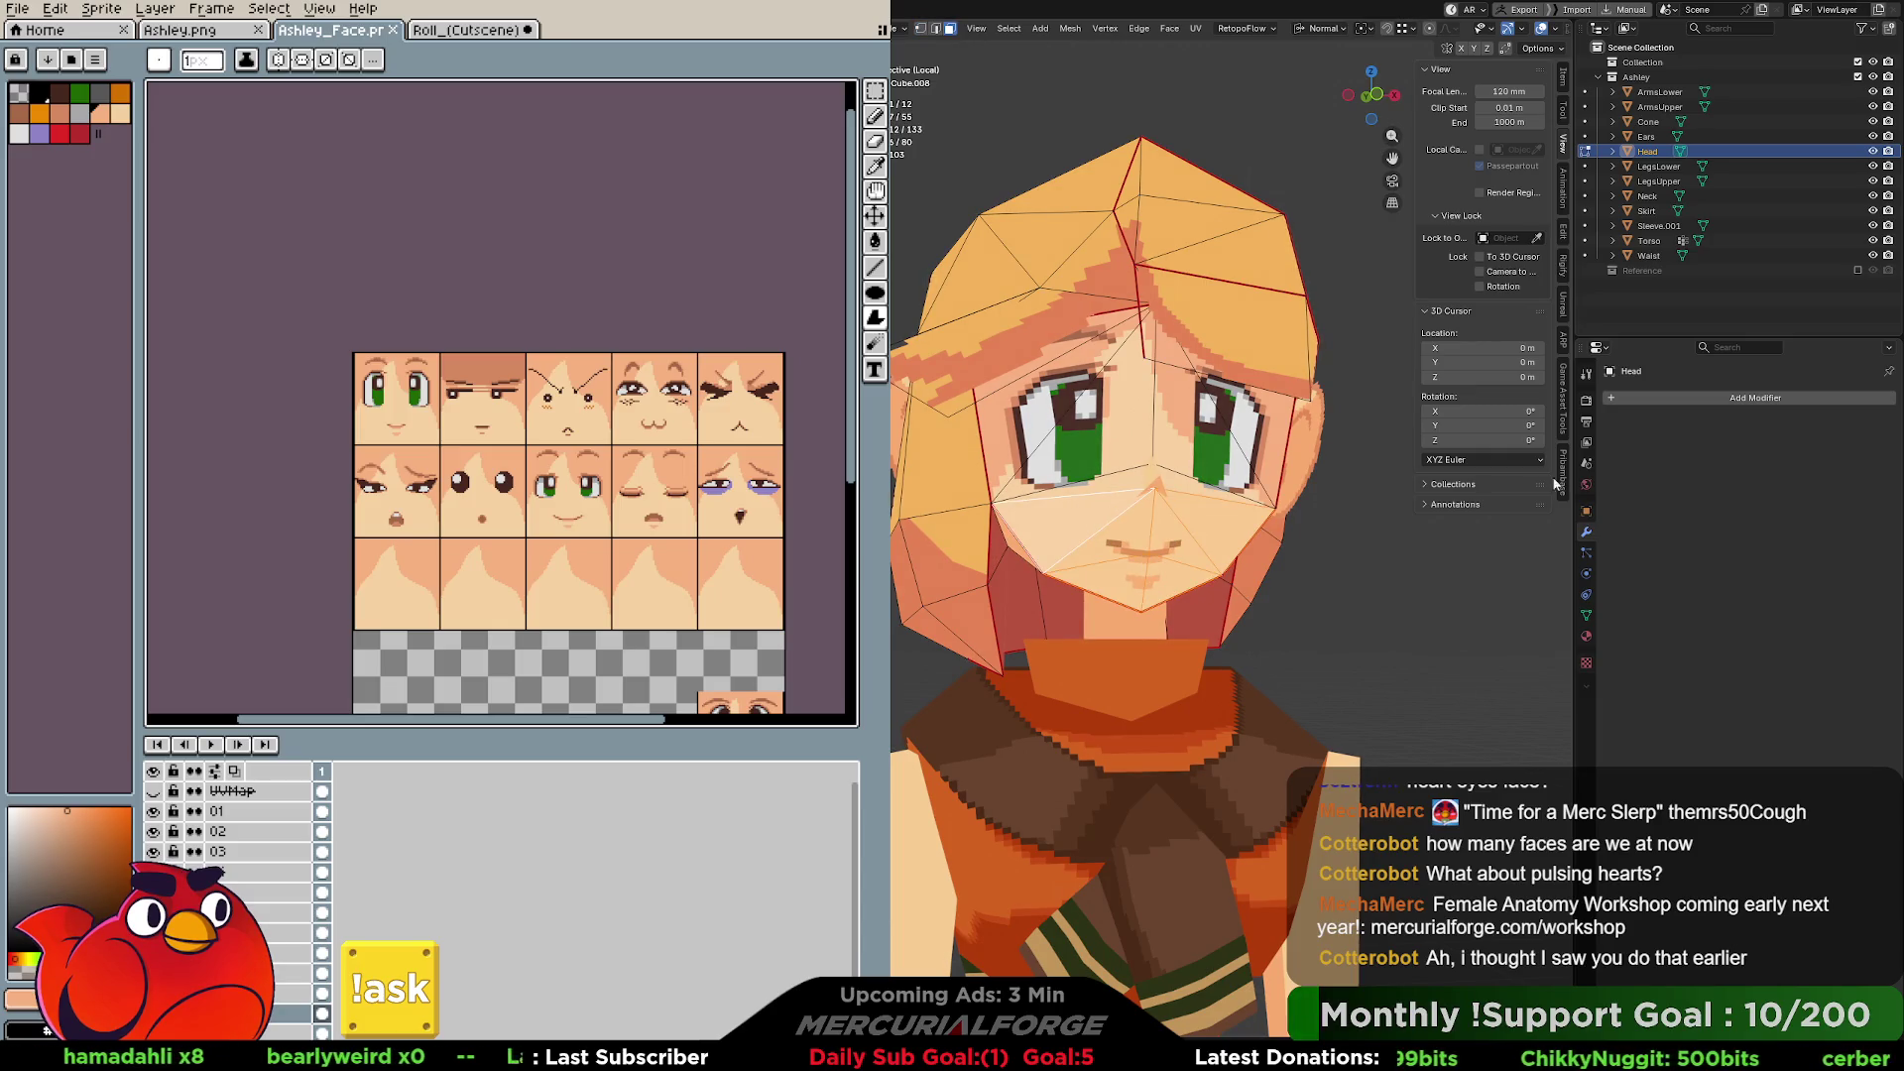
Add a new material slot, name it AshleyMouth, and assign it to the mouth faces.
{"action": "left_click", "coordinate": [1586, 636]}
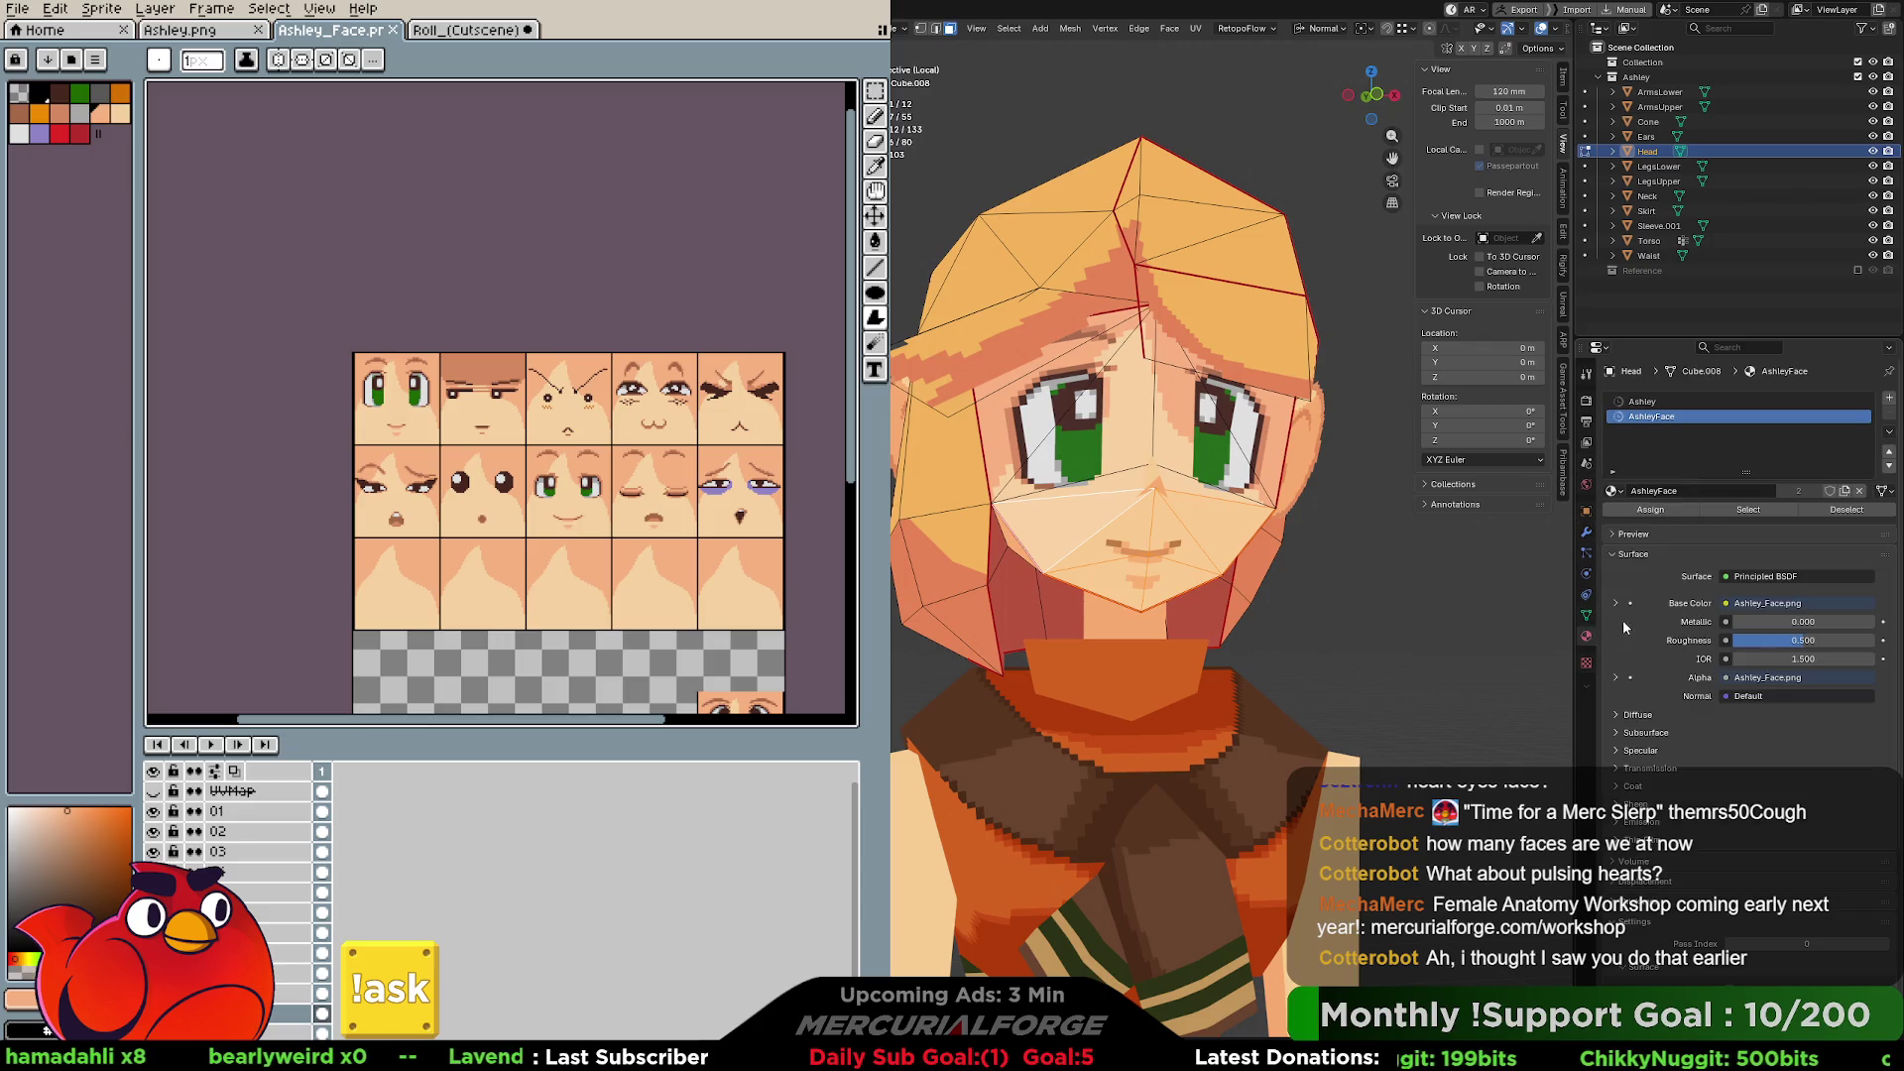
{"action": "left_click", "coordinate": [1664, 510]}
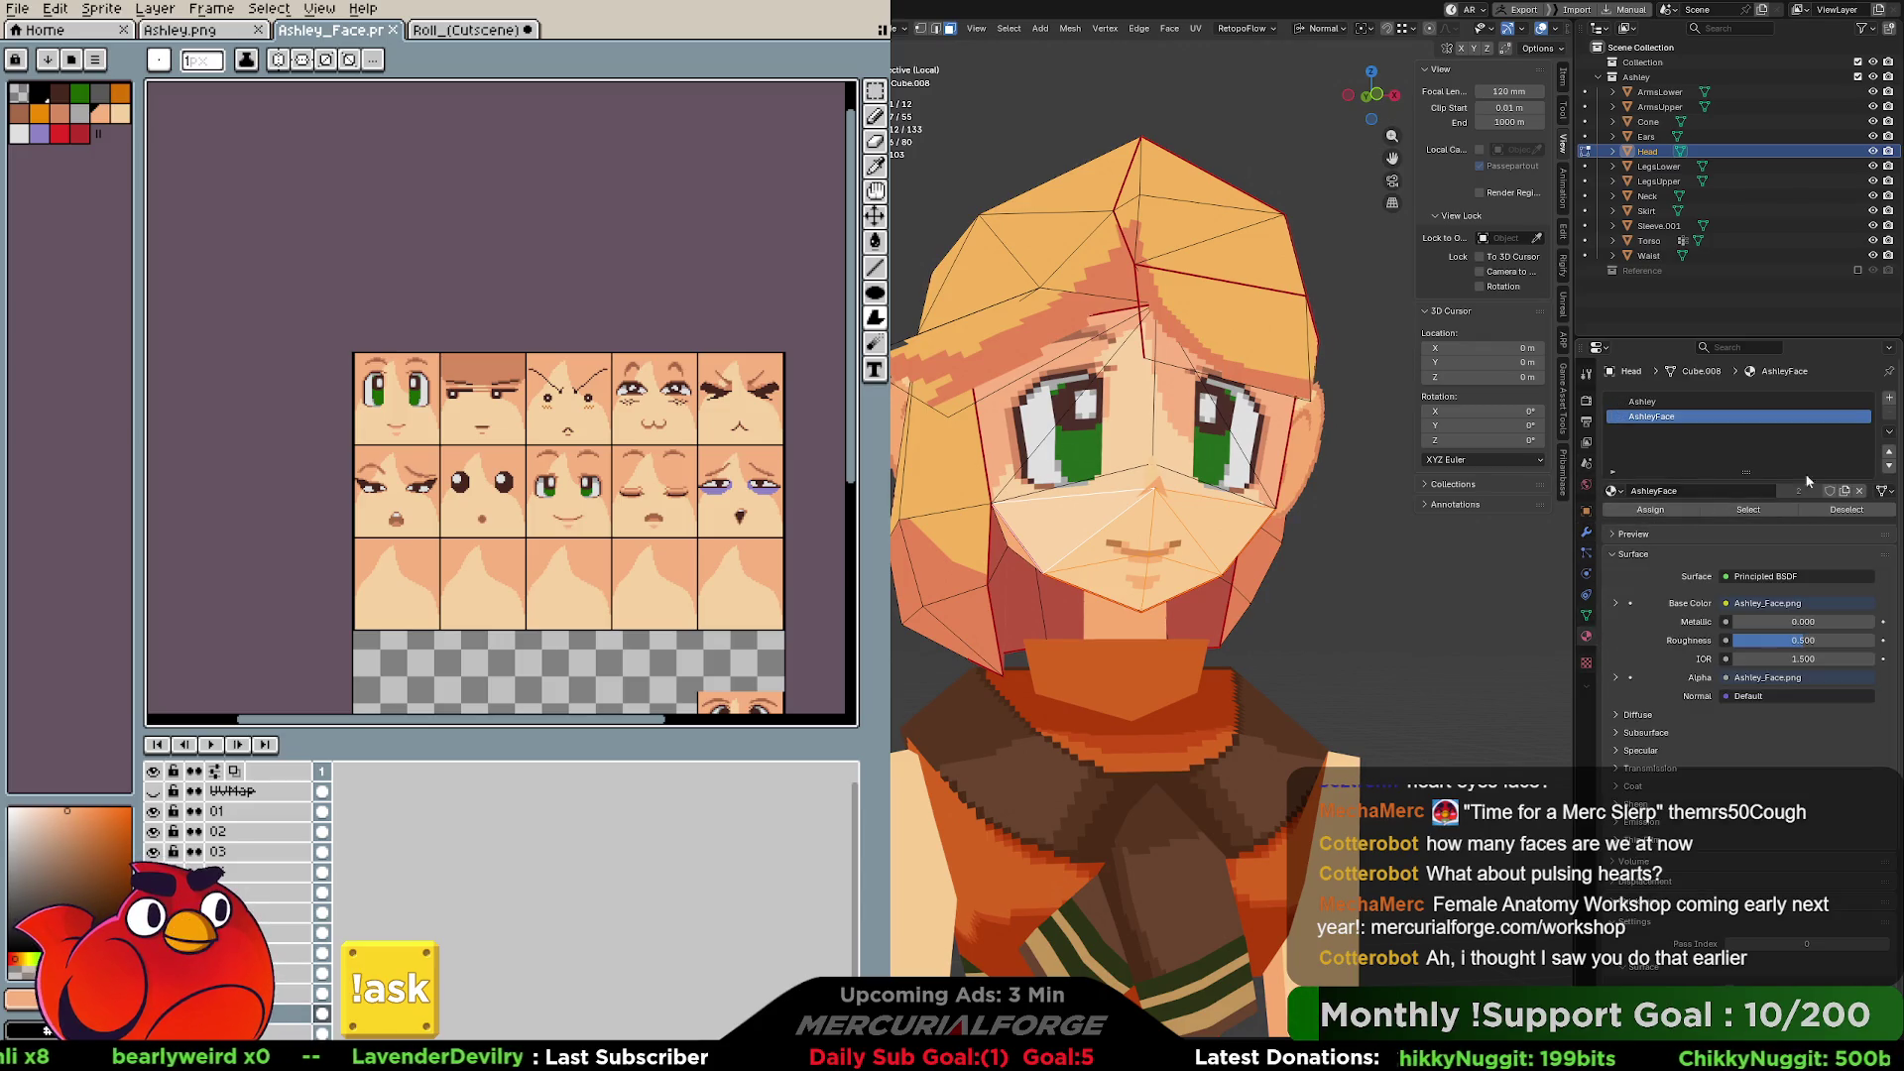
{"action": "left_click", "coordinate": [1889, 398]}
{"action": "left_click", "coordinate": [1745, 491]}
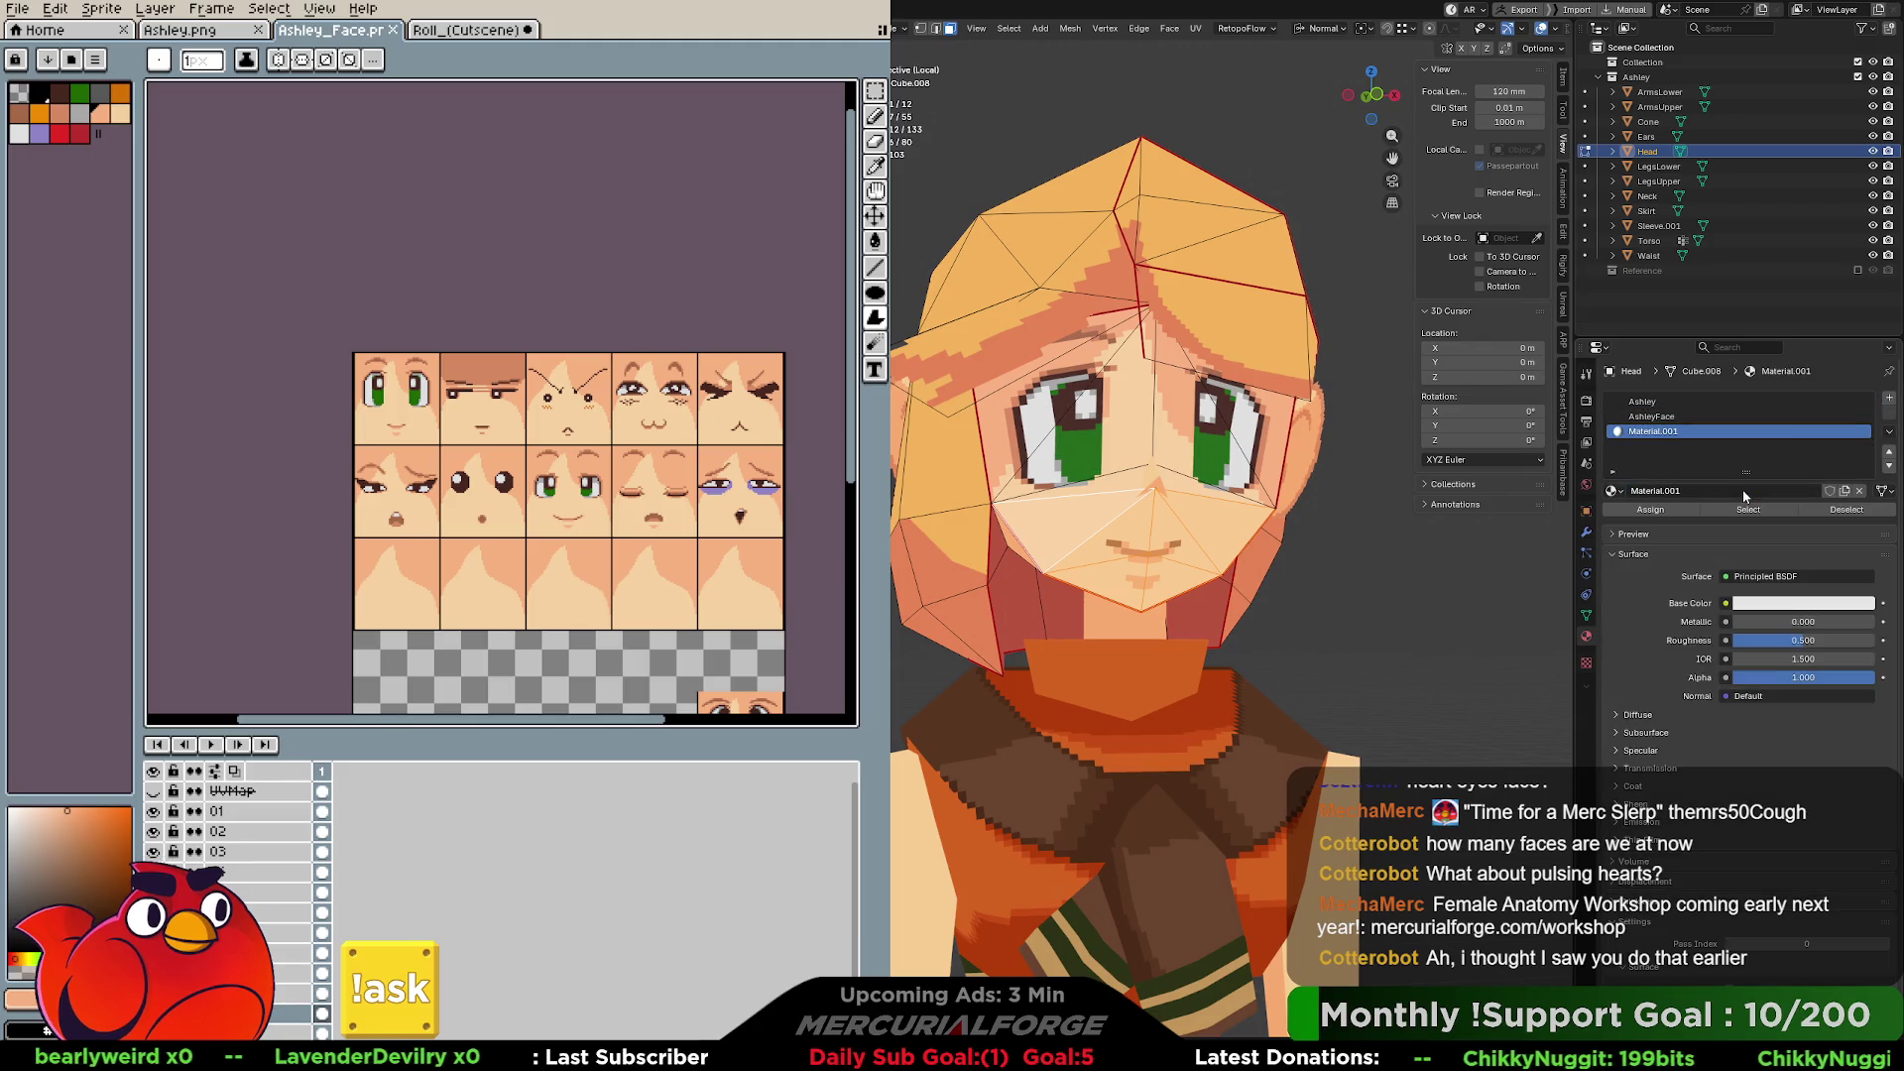
{"action": "left_click", "coordinate": [1696, 490]}
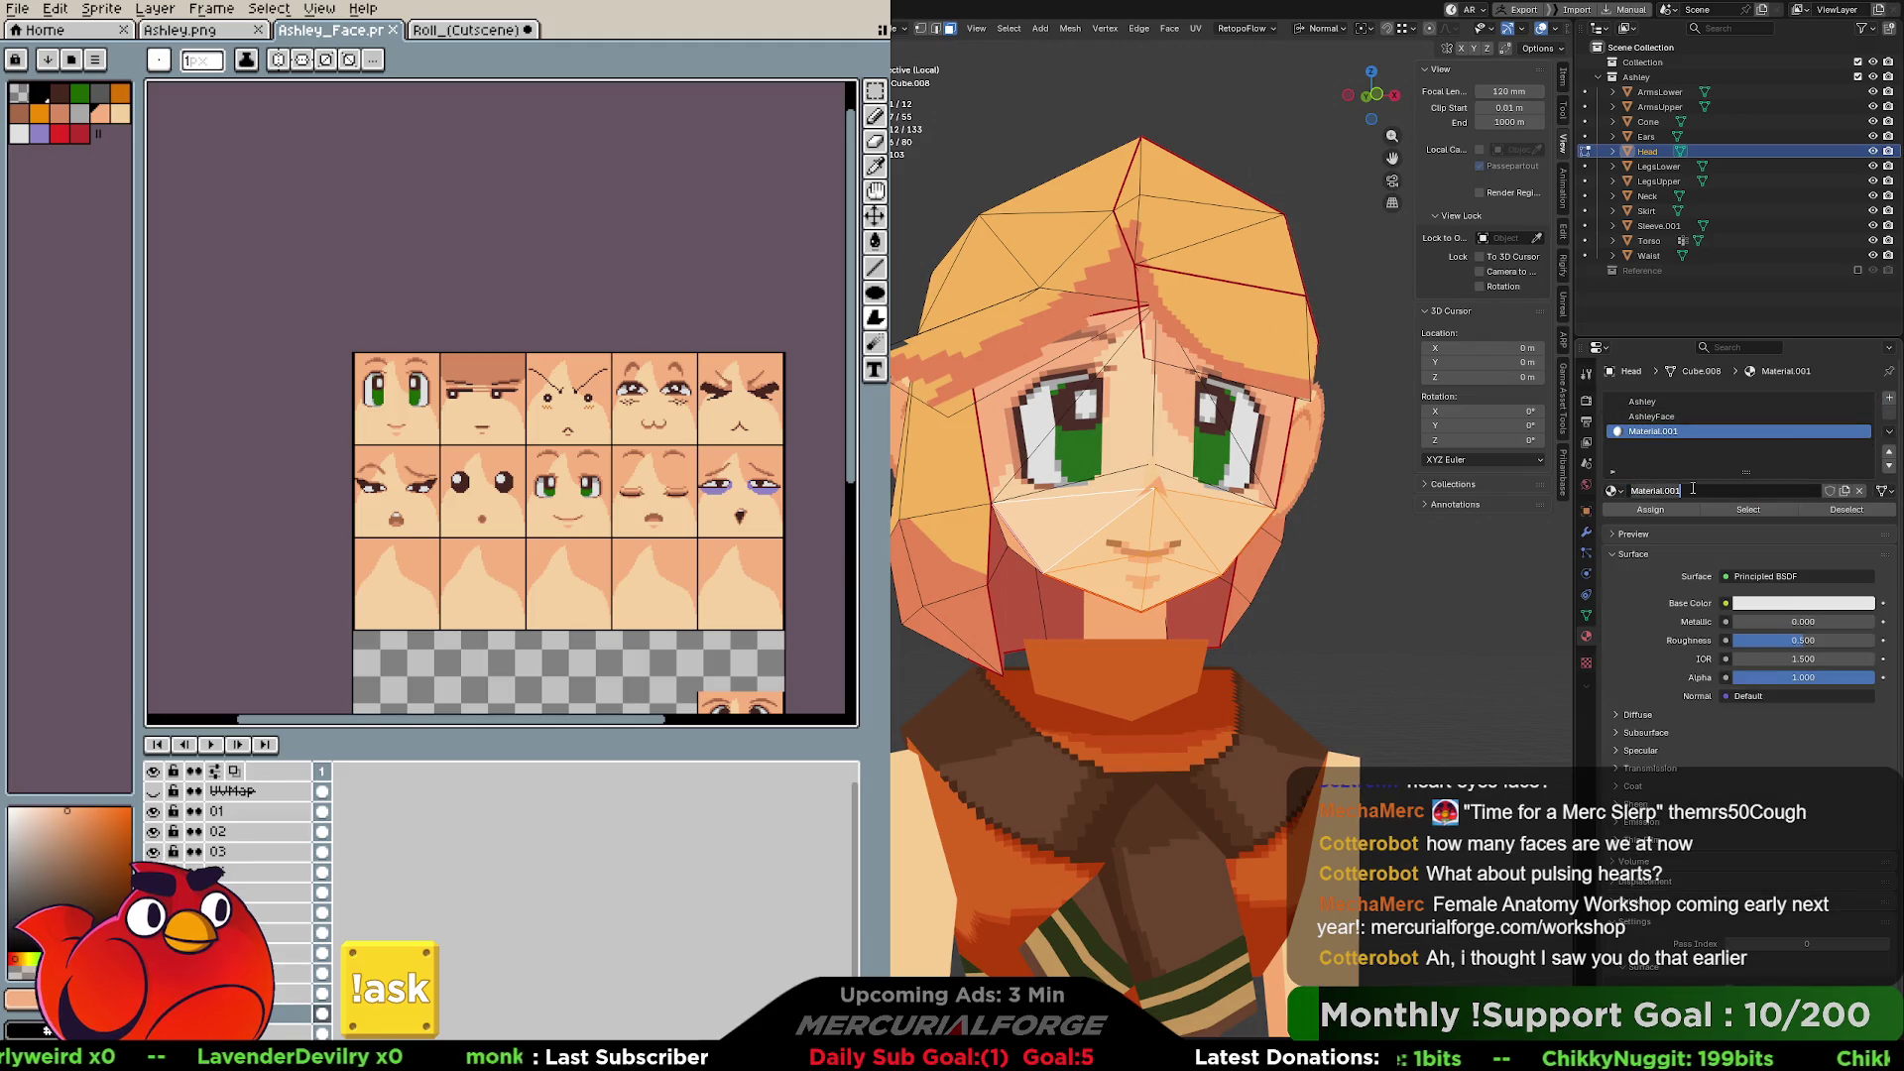
{"action": "type", "text": "AshleyMouth"}
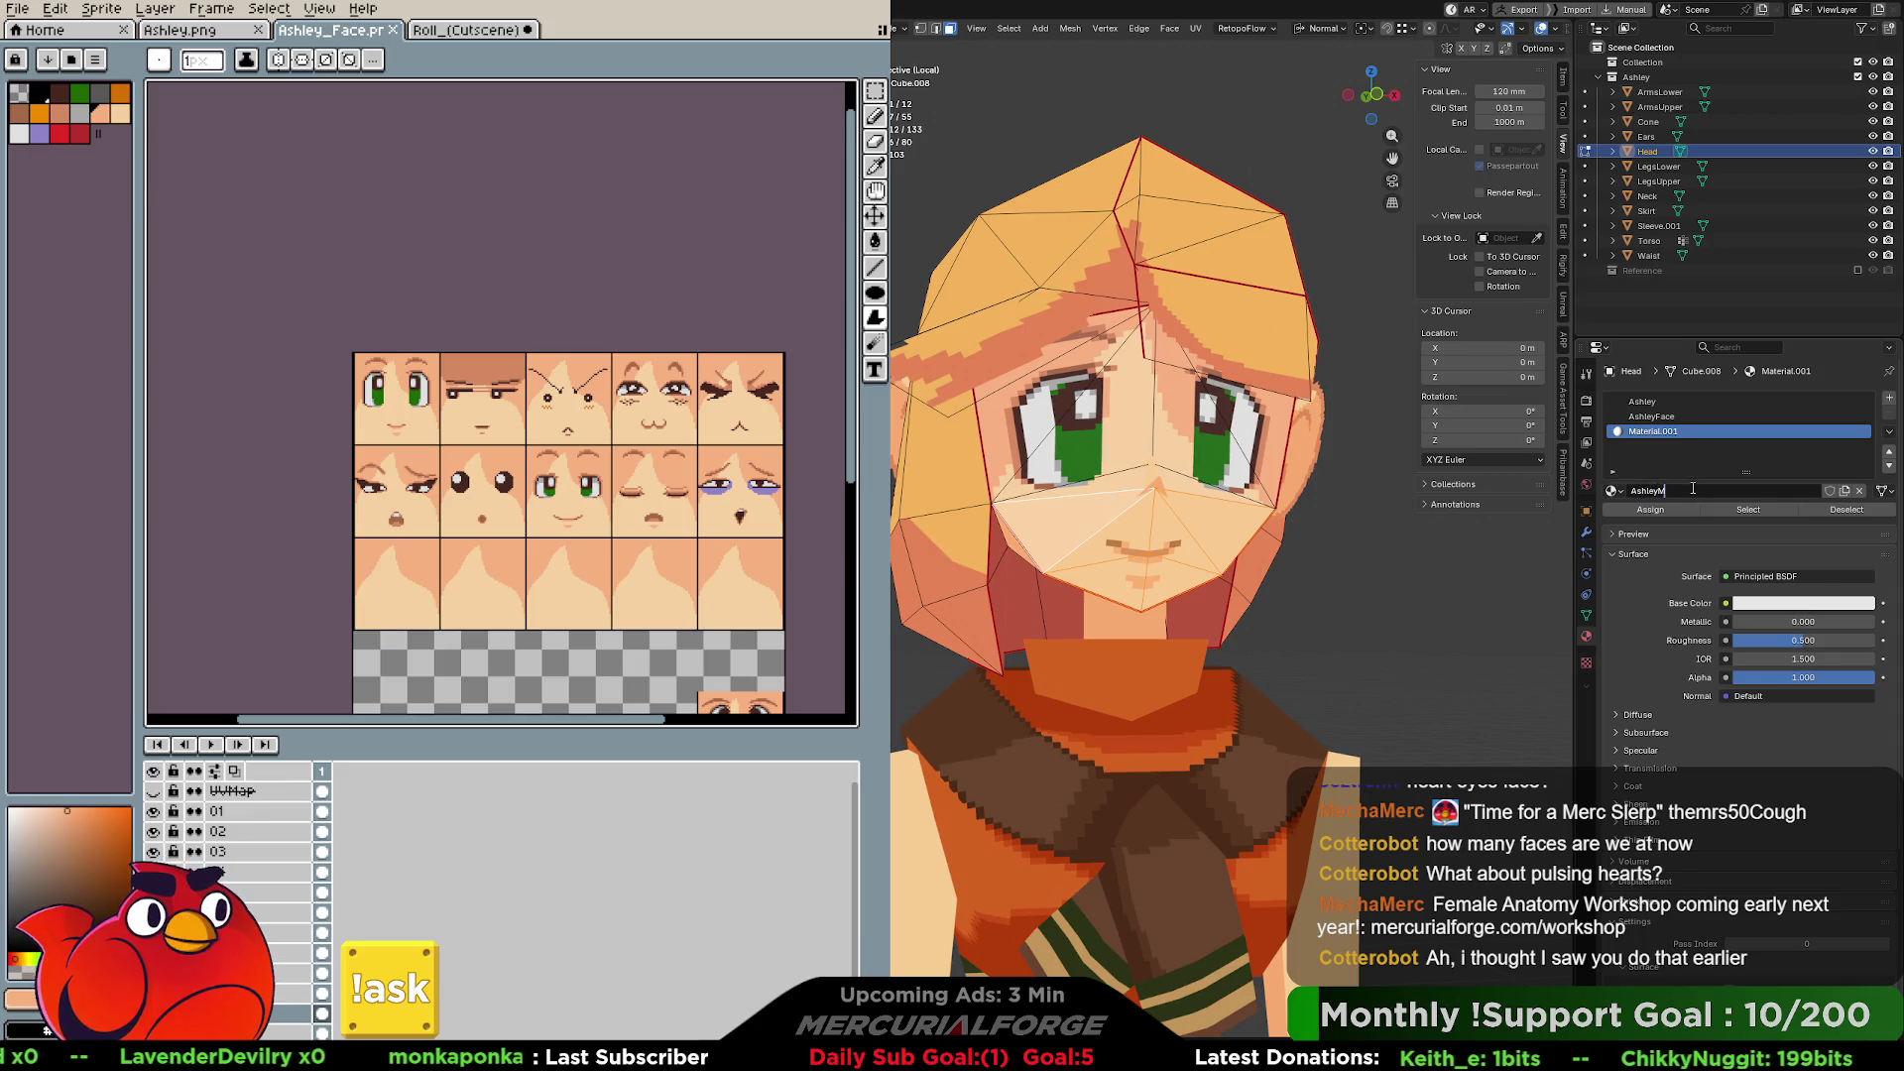
{"action": "key", "text": "Return"}
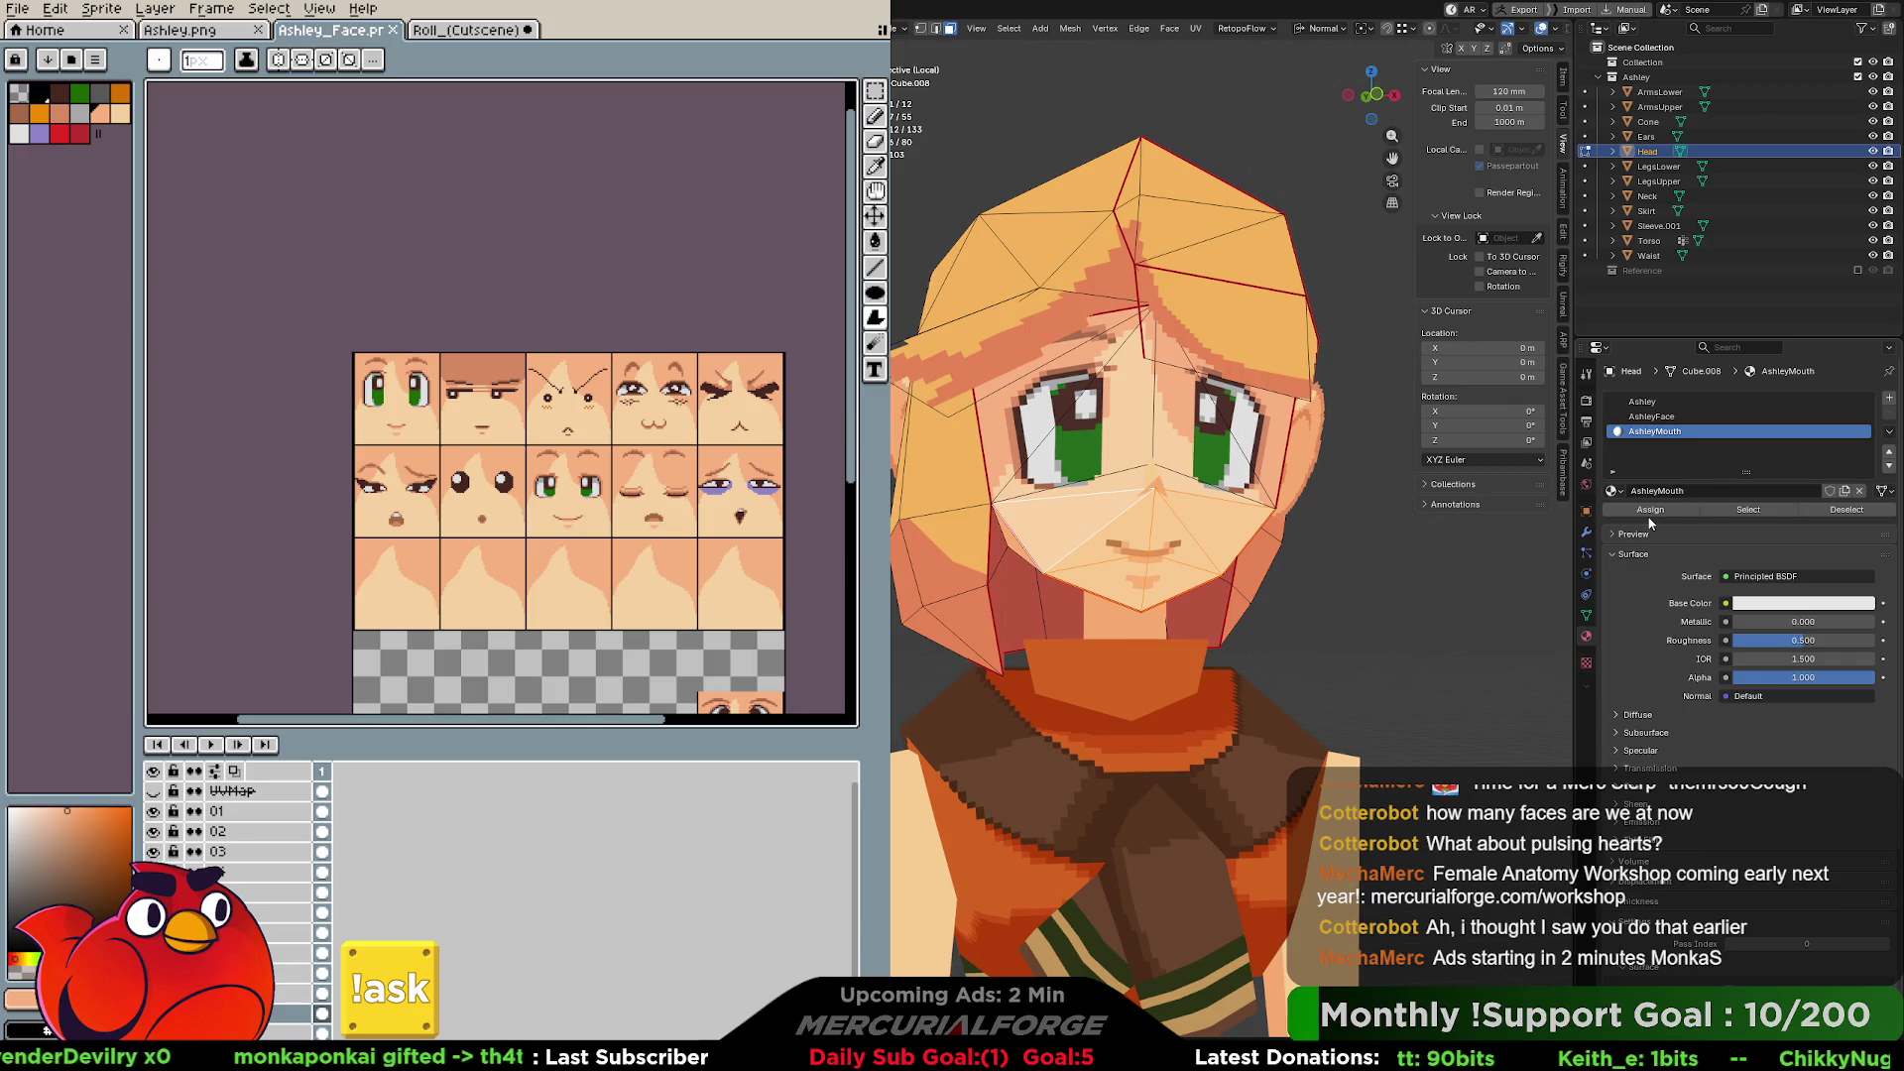
{"action": "left_click", "coordinate": [1646, 508]}
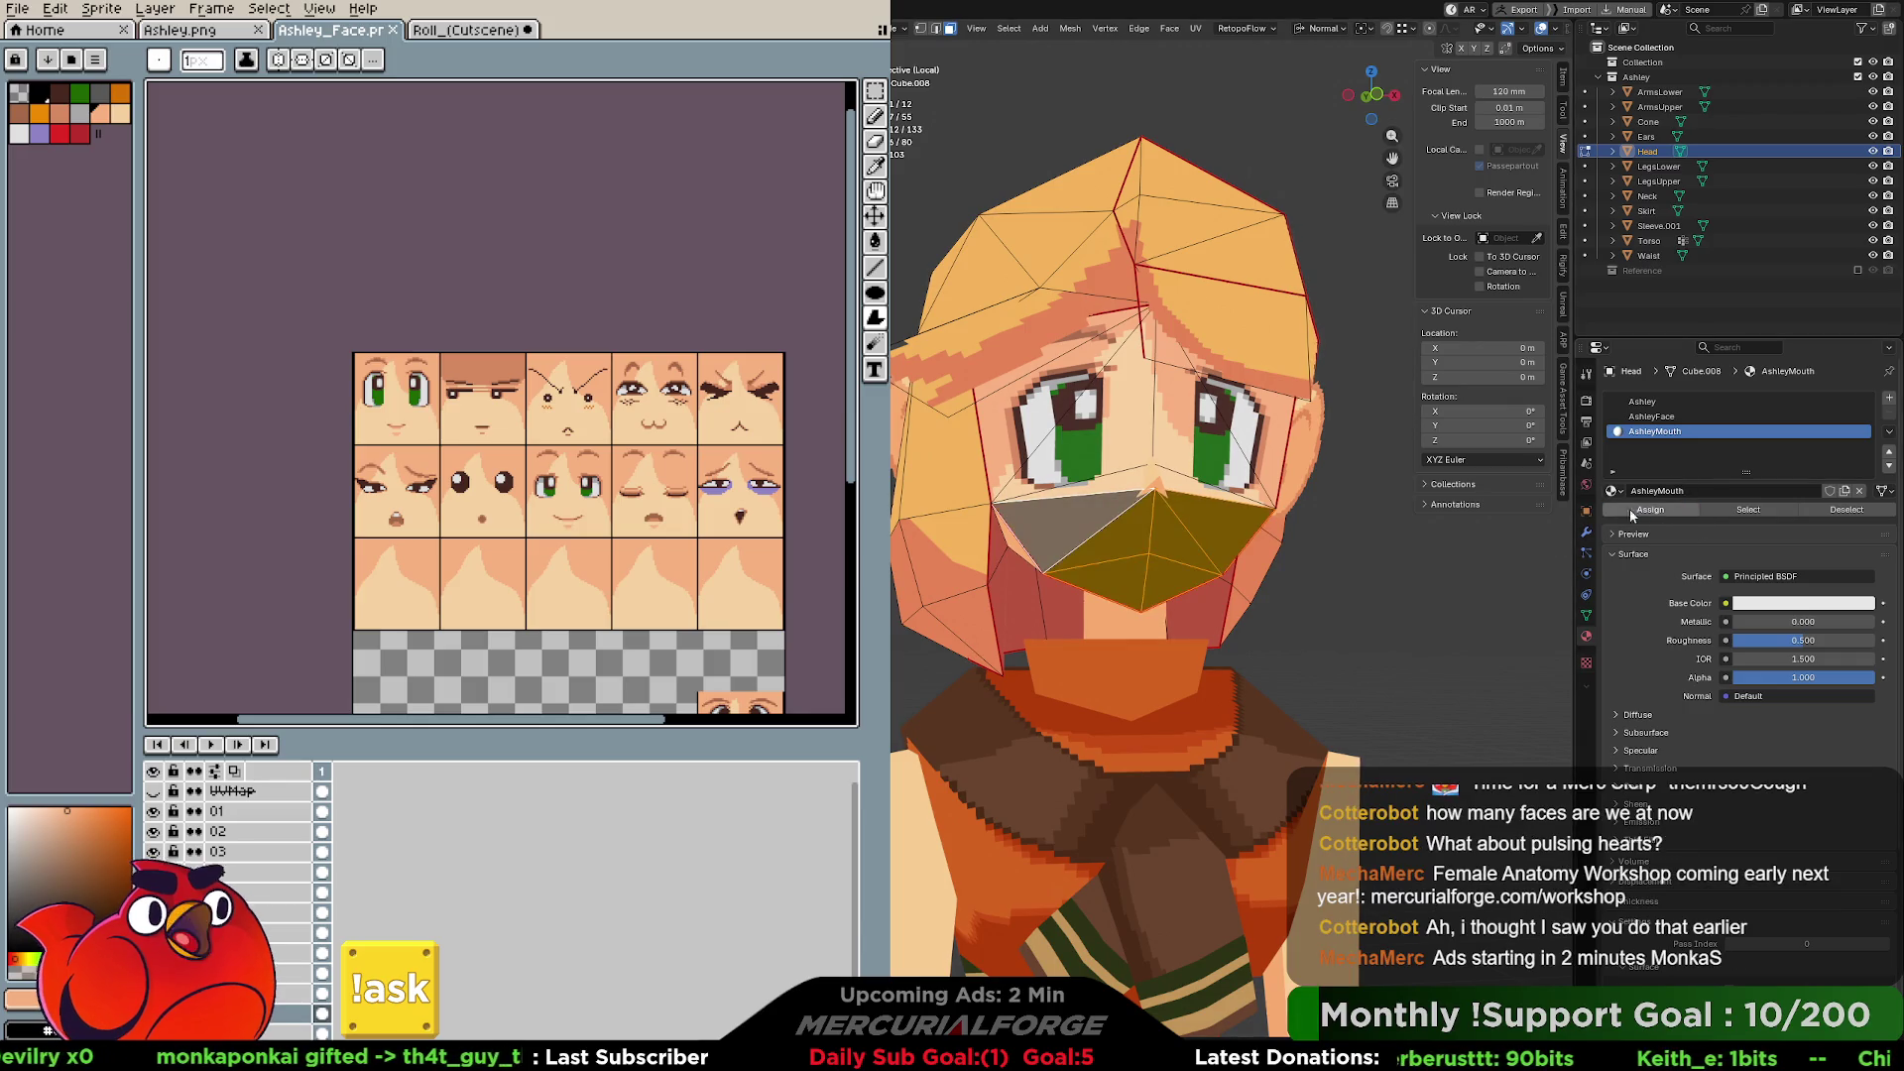
{"action": "key", "text": "ctrl+Page_Down"}
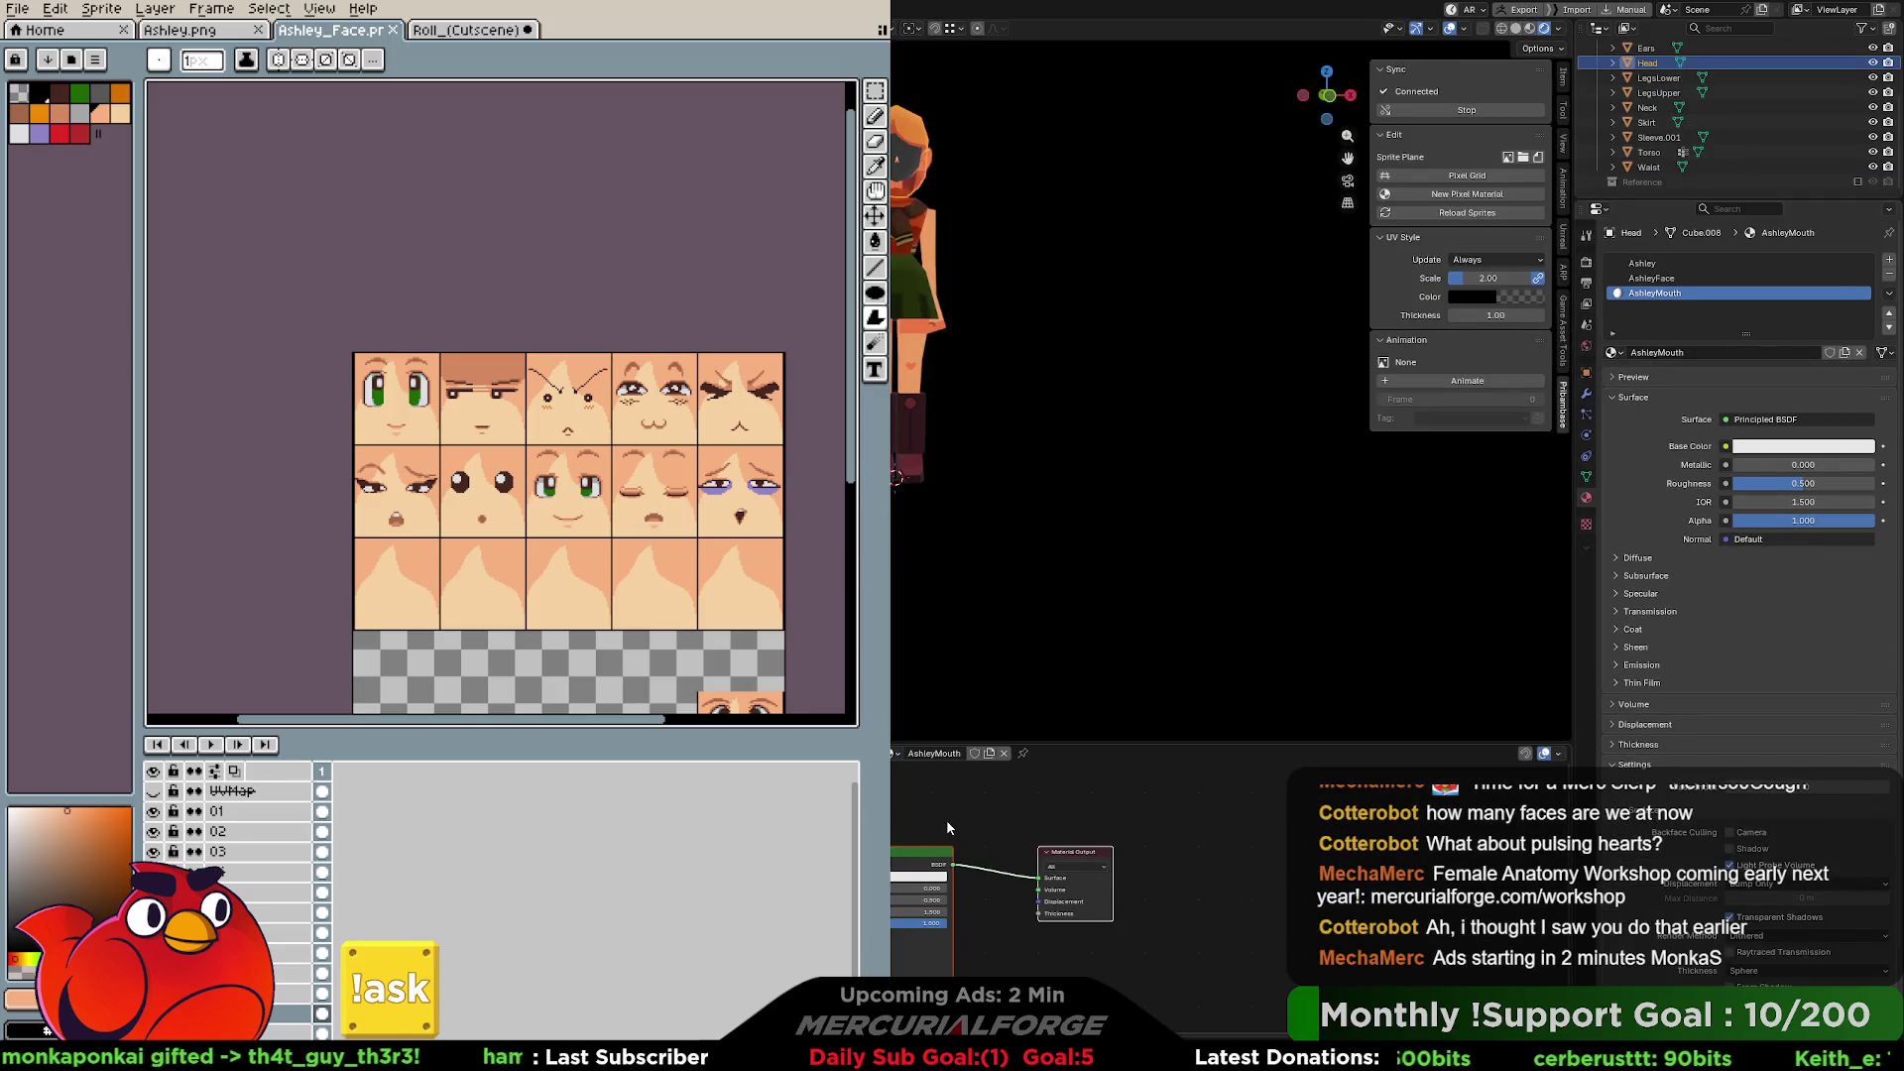
Replace AshleyMouth's default shader with AshleyFace's textured Principled BSDF, wired to Surface.
{"action": "left_click", "coordinate": [1698, 279]}
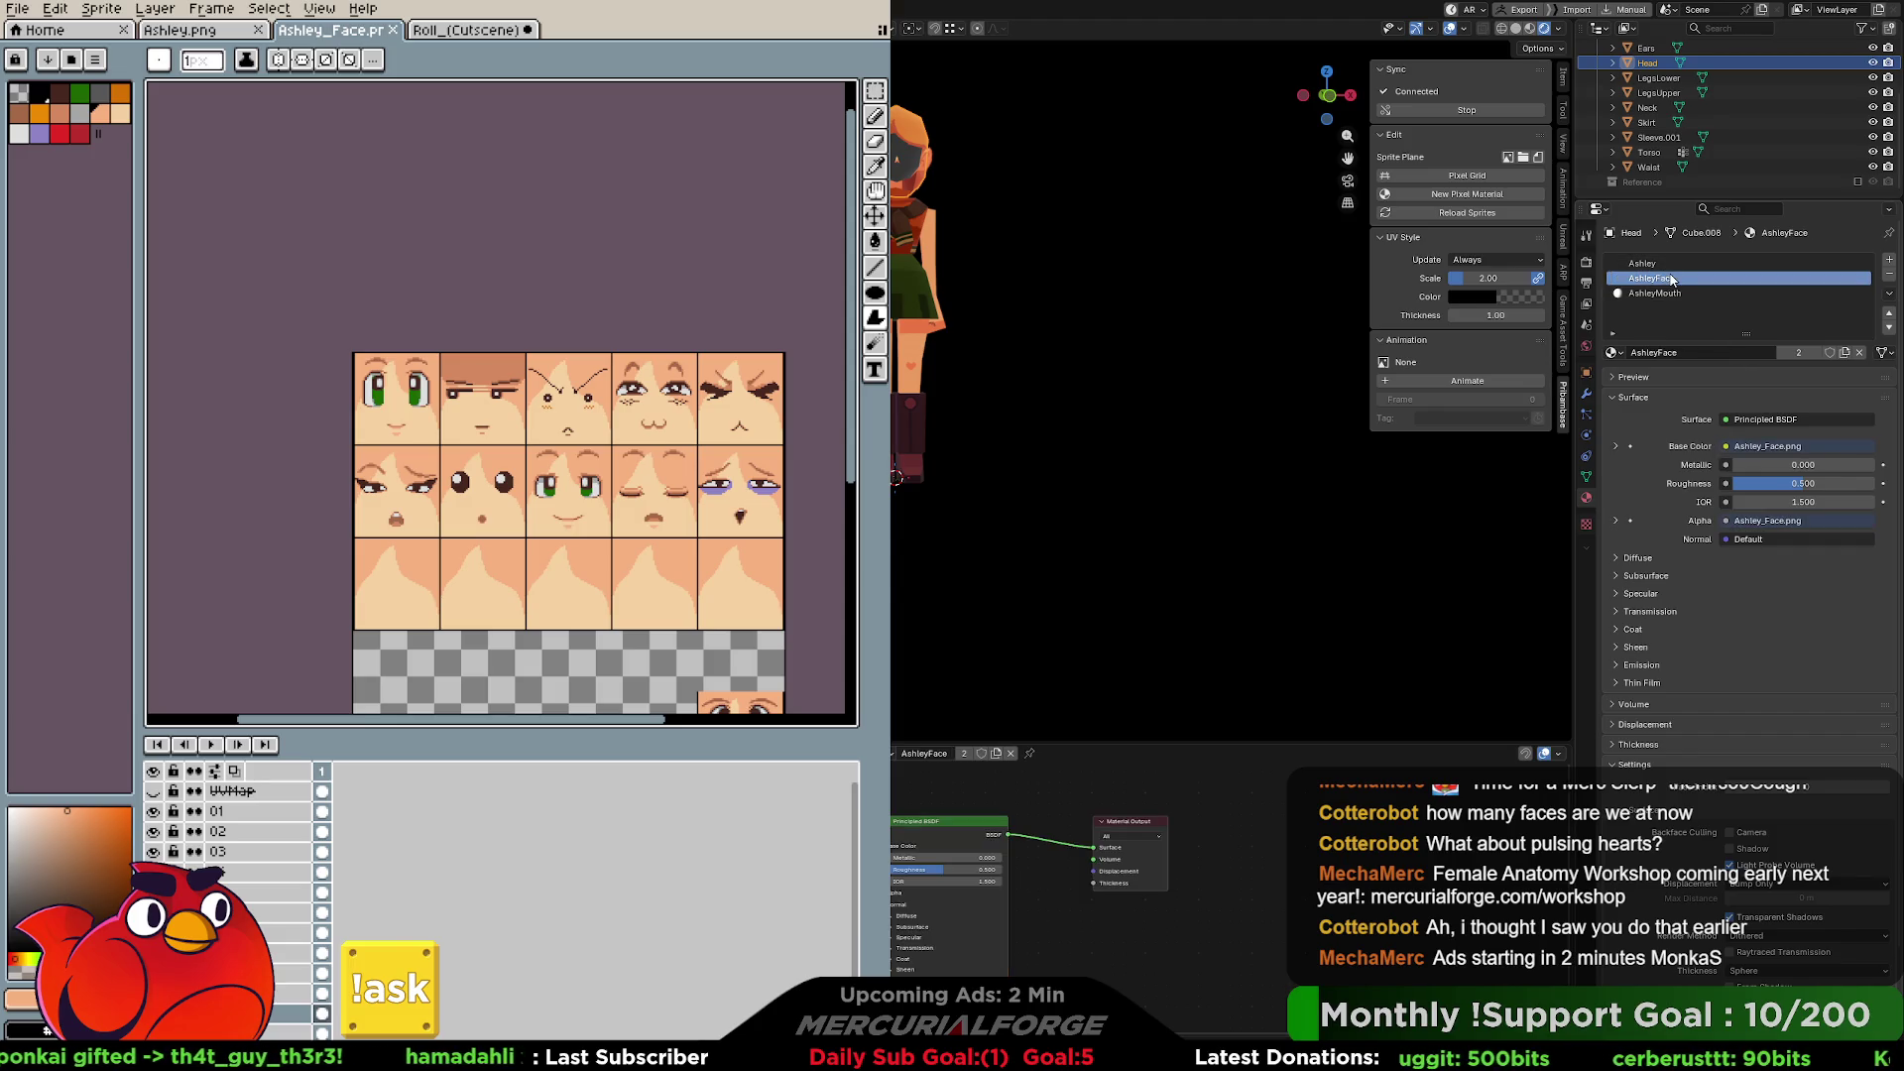
{"action": "left_click_drag", "start_coordinate": [974, 865], "coordinate": [972, 867]}
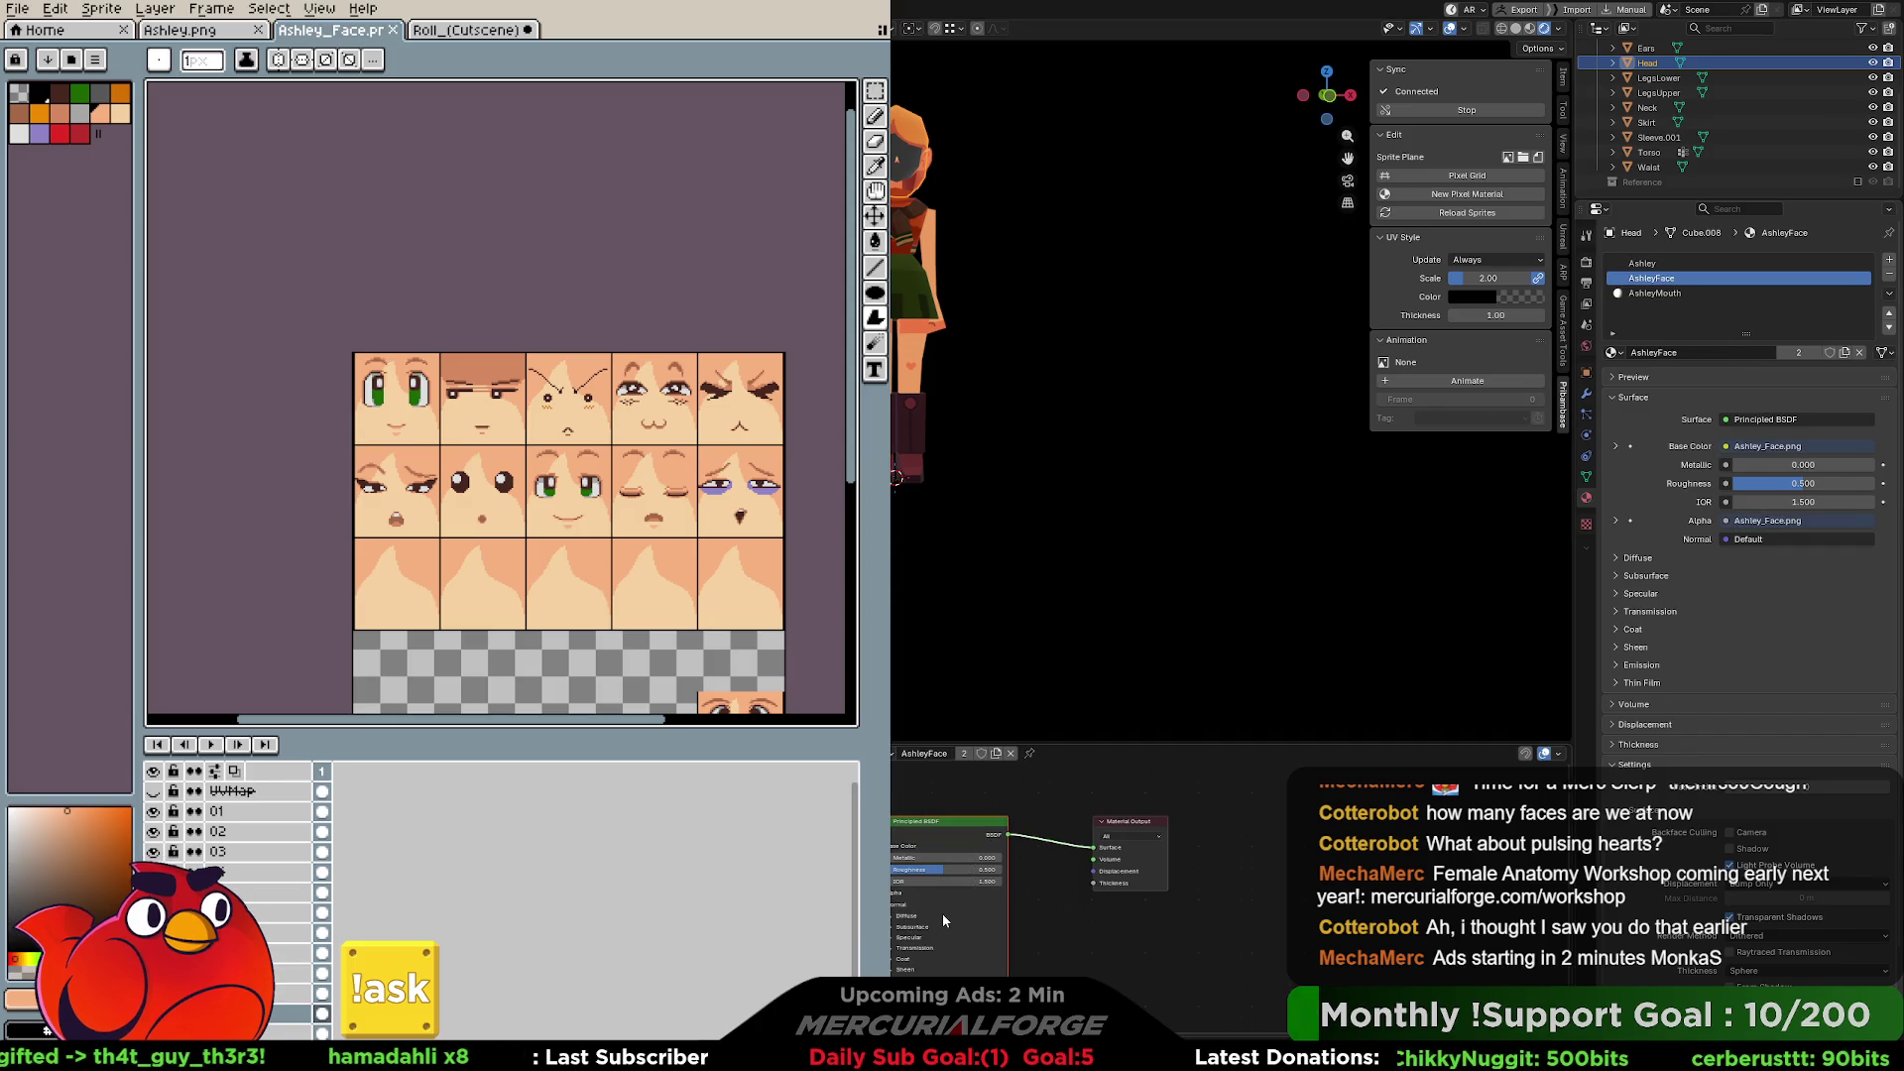
{"action": "left_click", "coordinate": [1656, 294]}
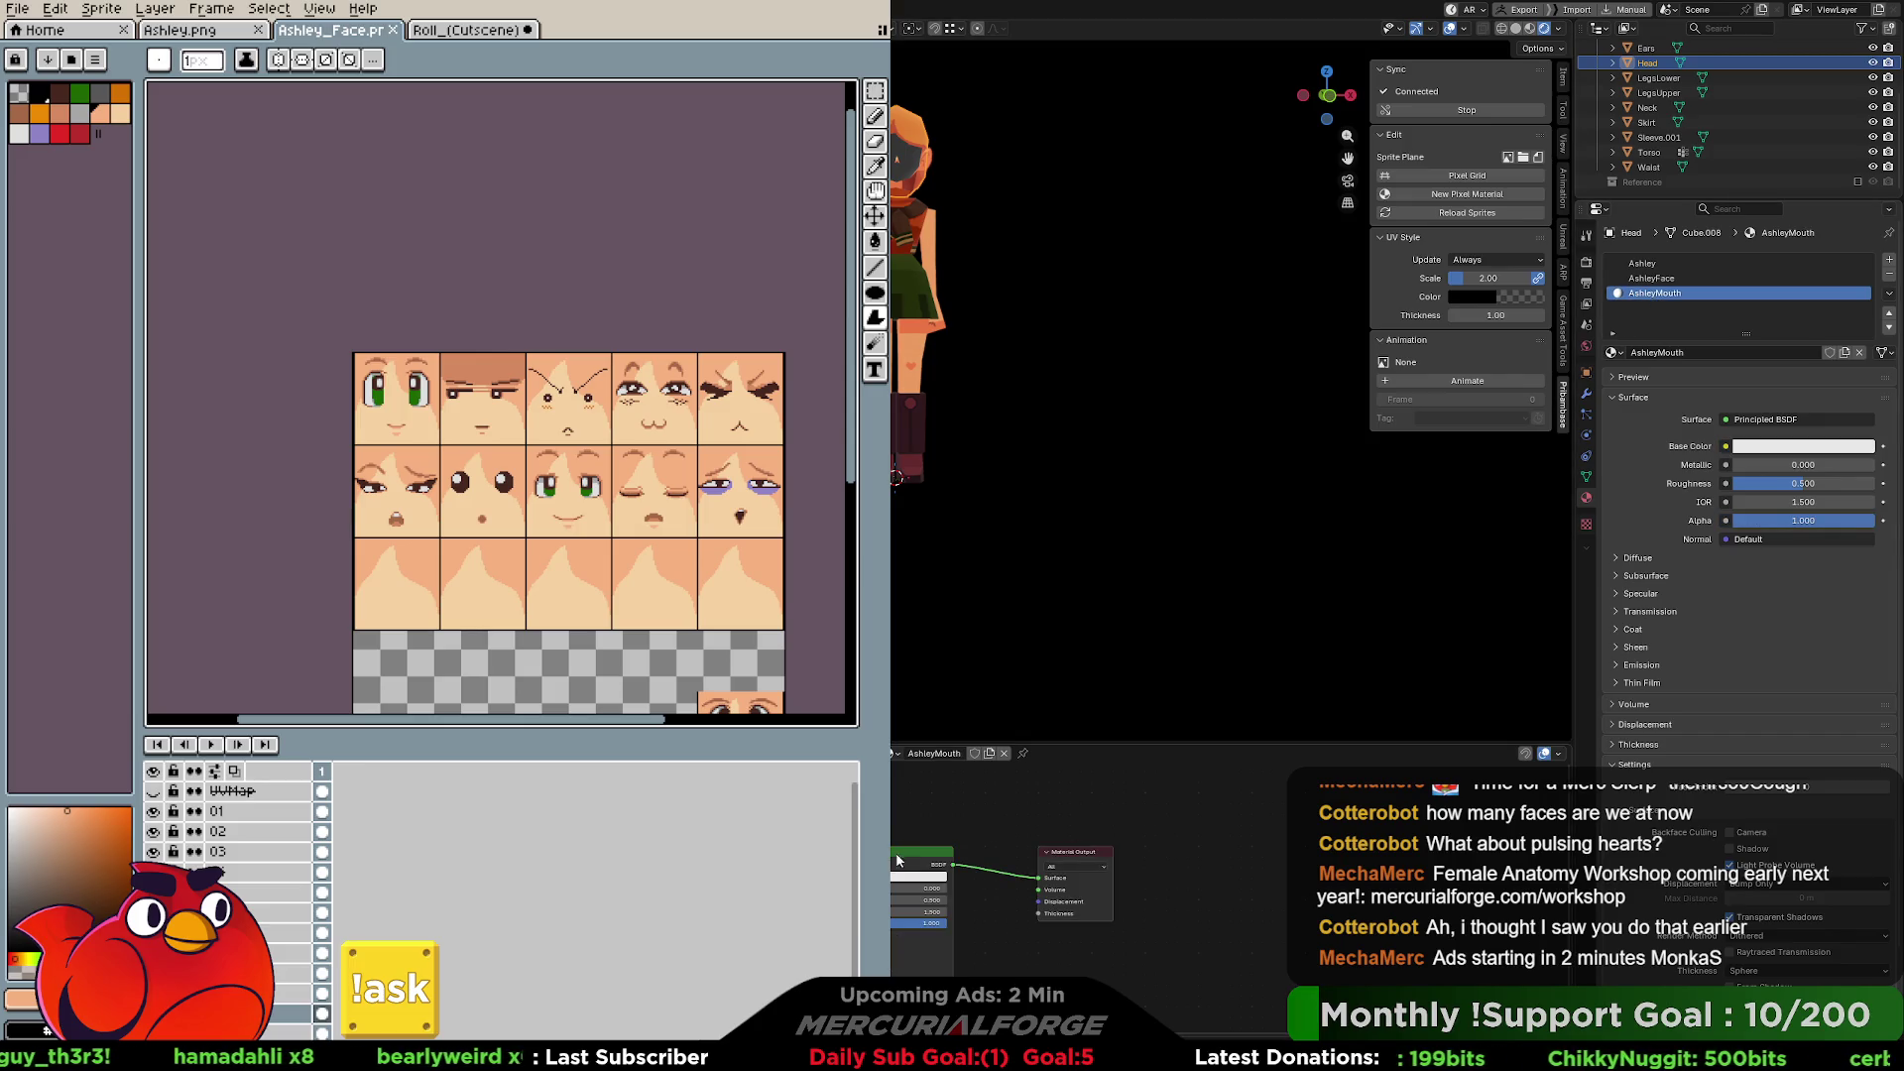
{"action": "key", "text": "x"}
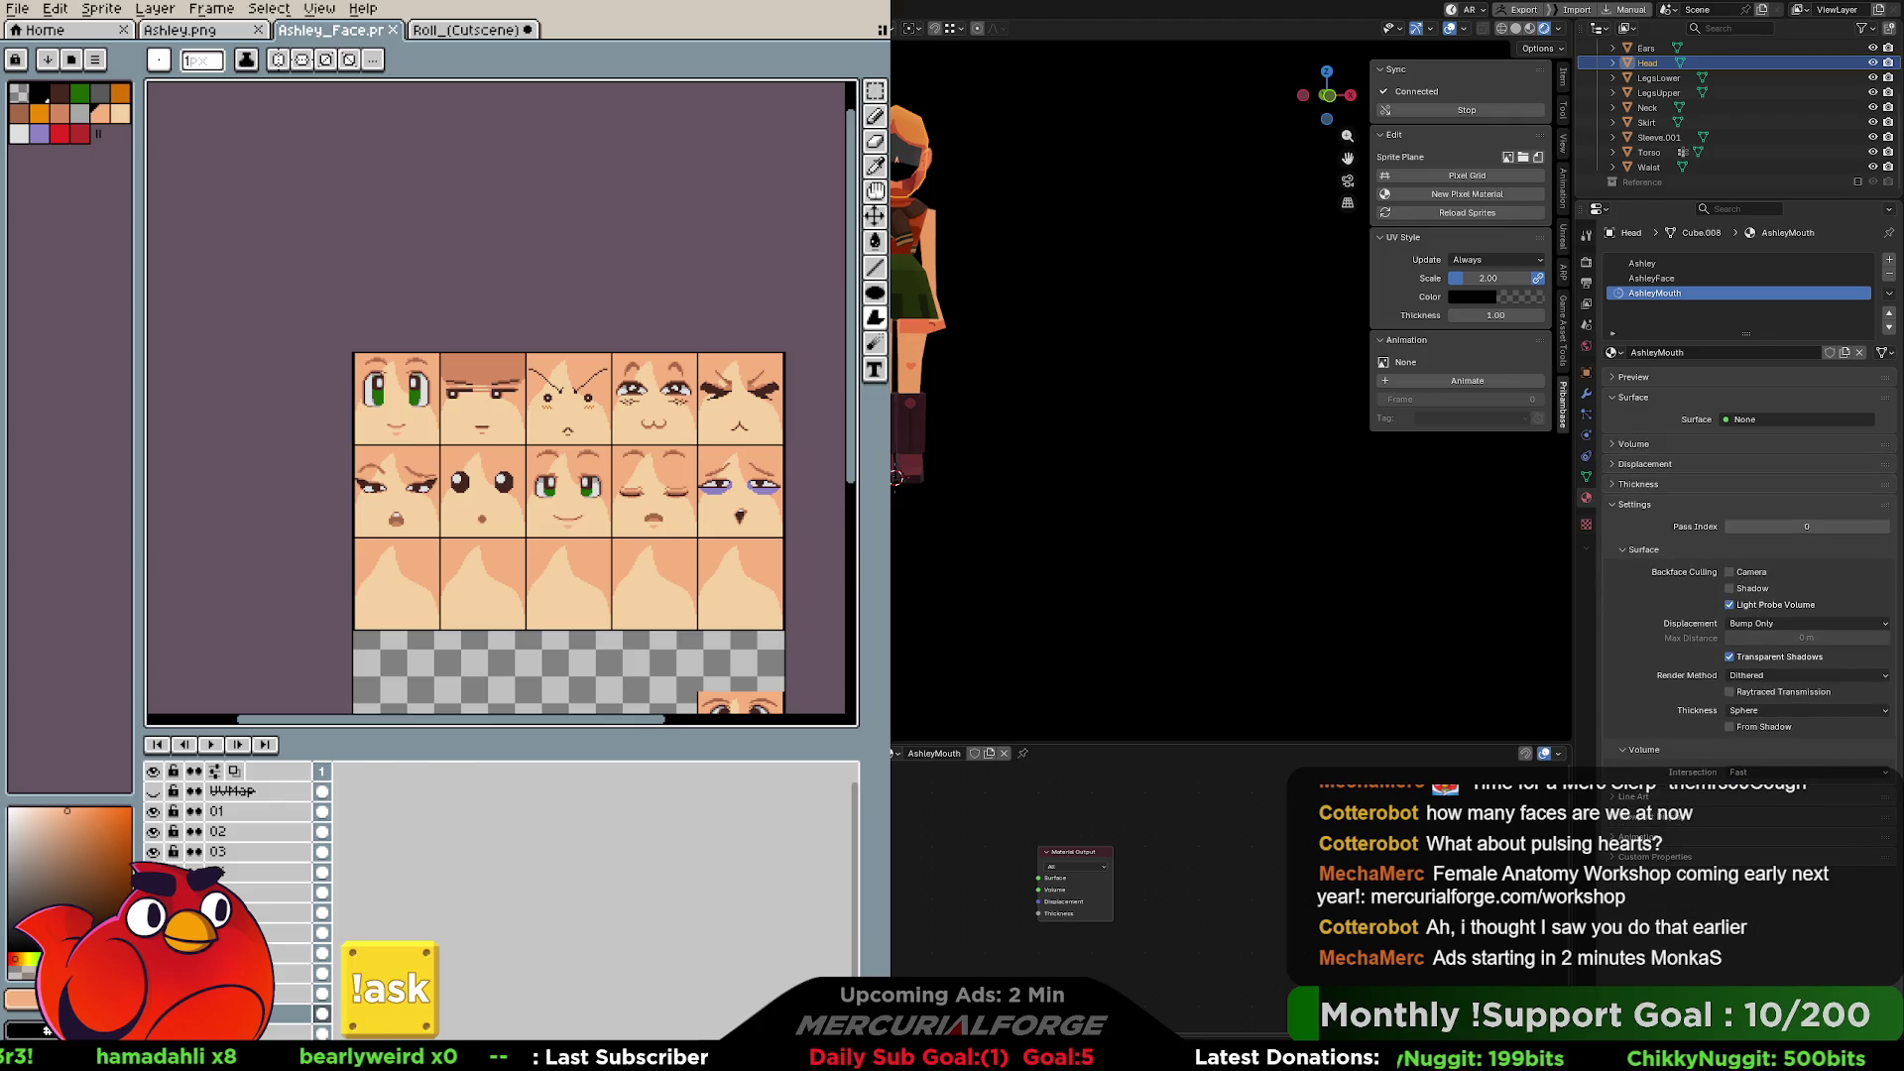
{"action": "key", "text": "ctrl+v"}
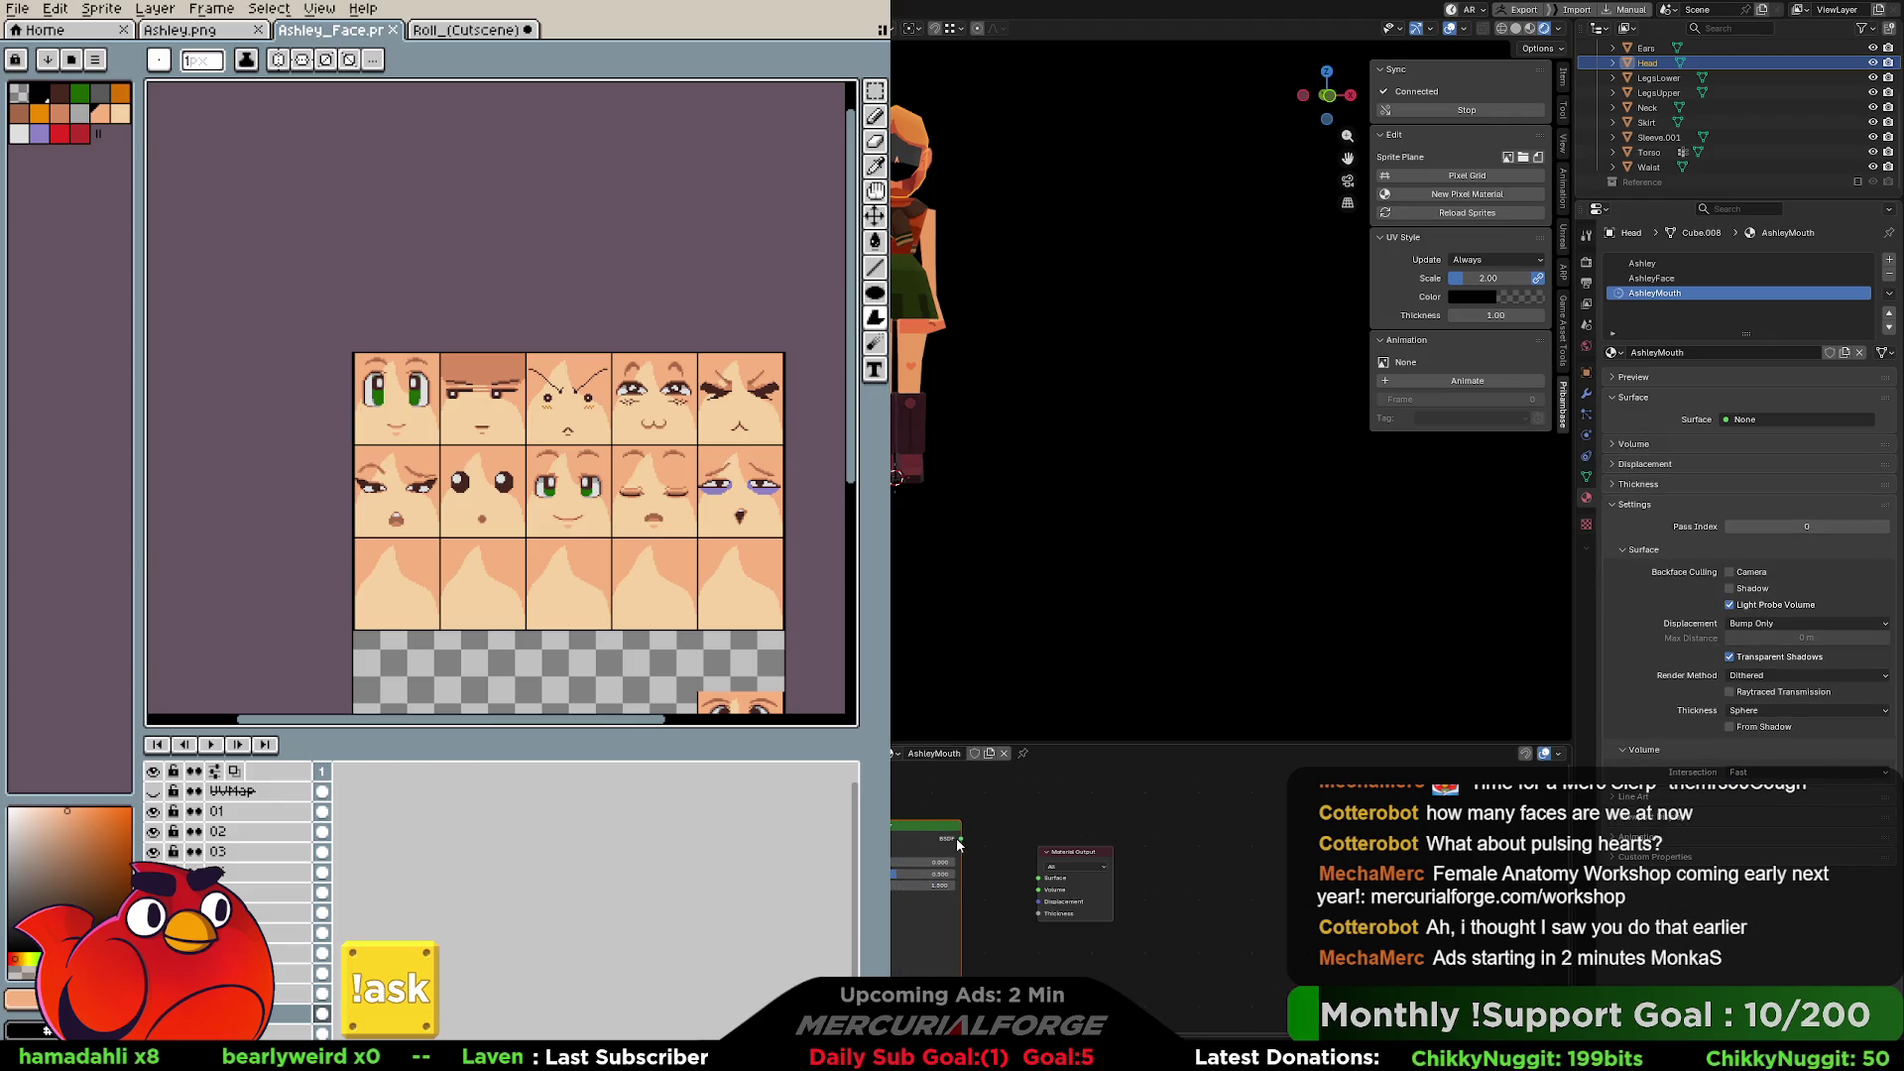
{"action": "left_click_drag", "start_coordinate": [962, 845], "coordinate": [1038, 879]}
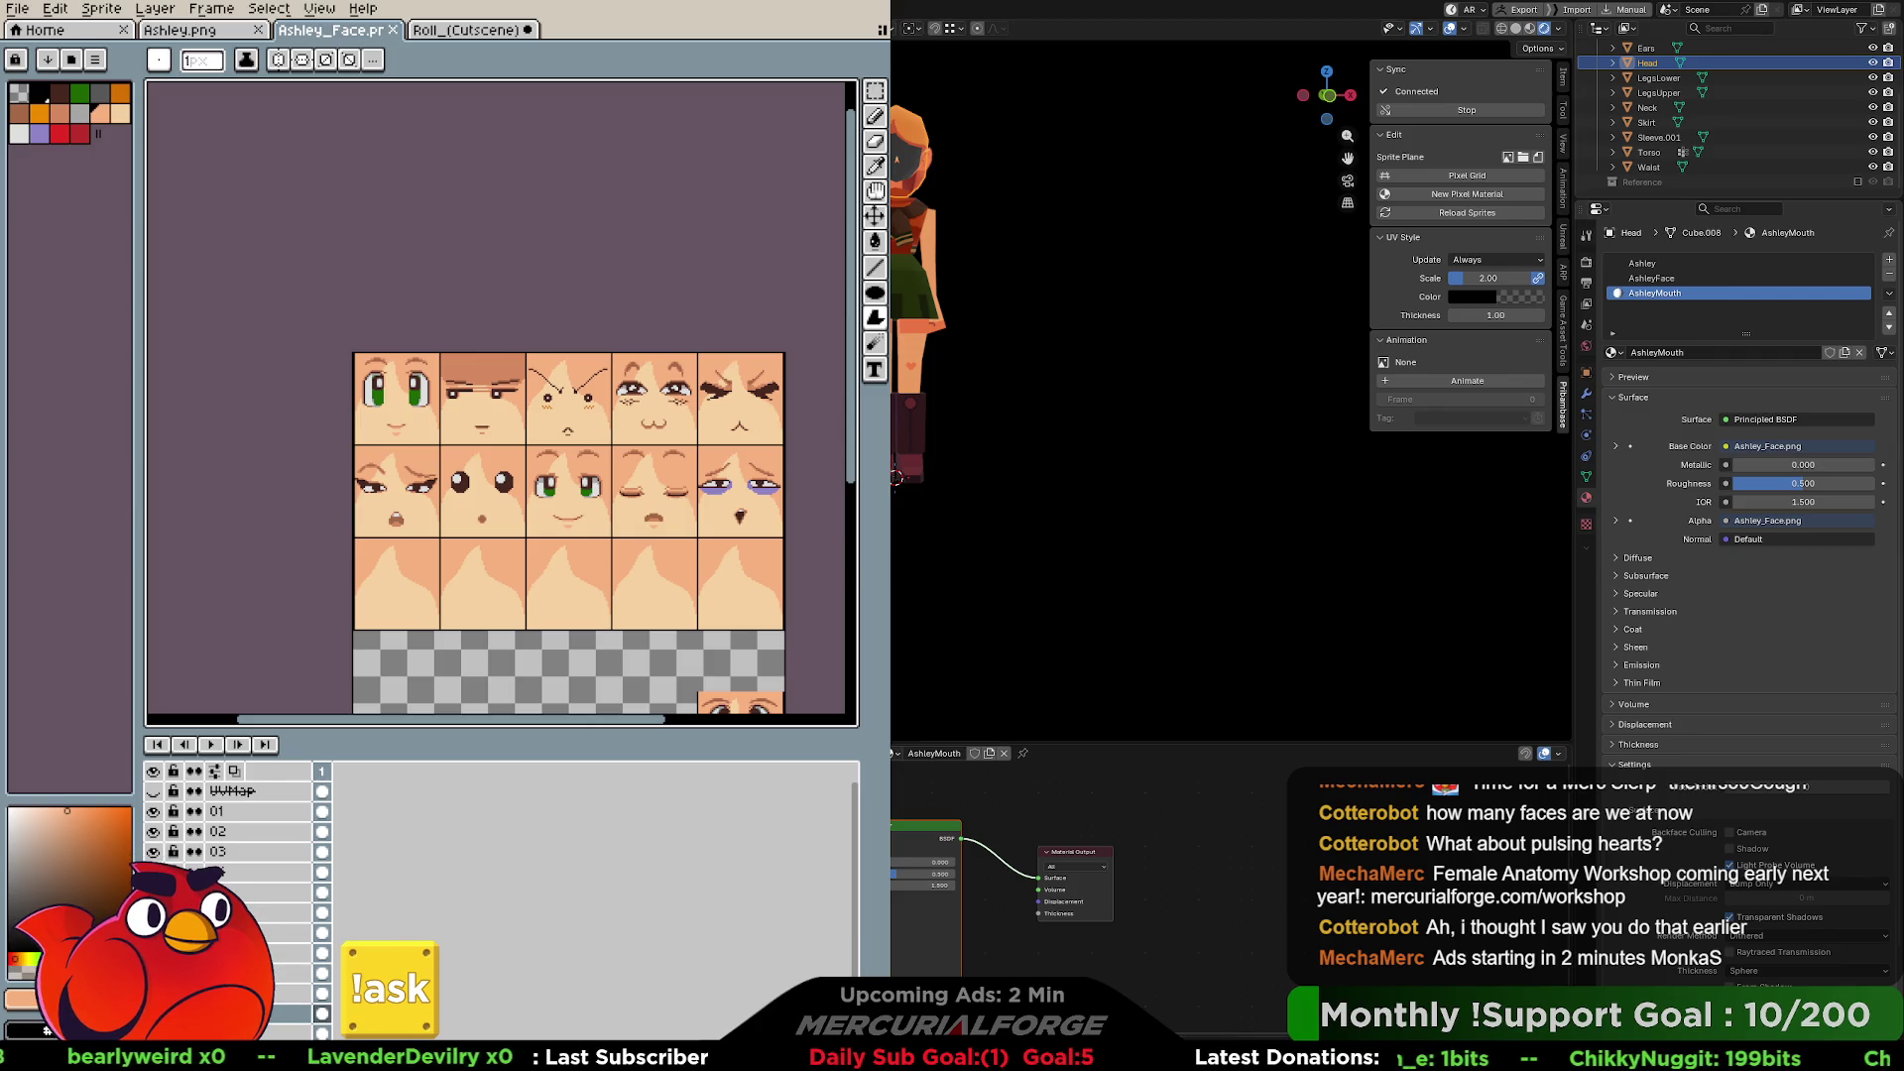
Exit edit mode, deselect the head, and centre the character's face in the Shading view.
{"action": "key", "text": "ctrl+Page_Up"}
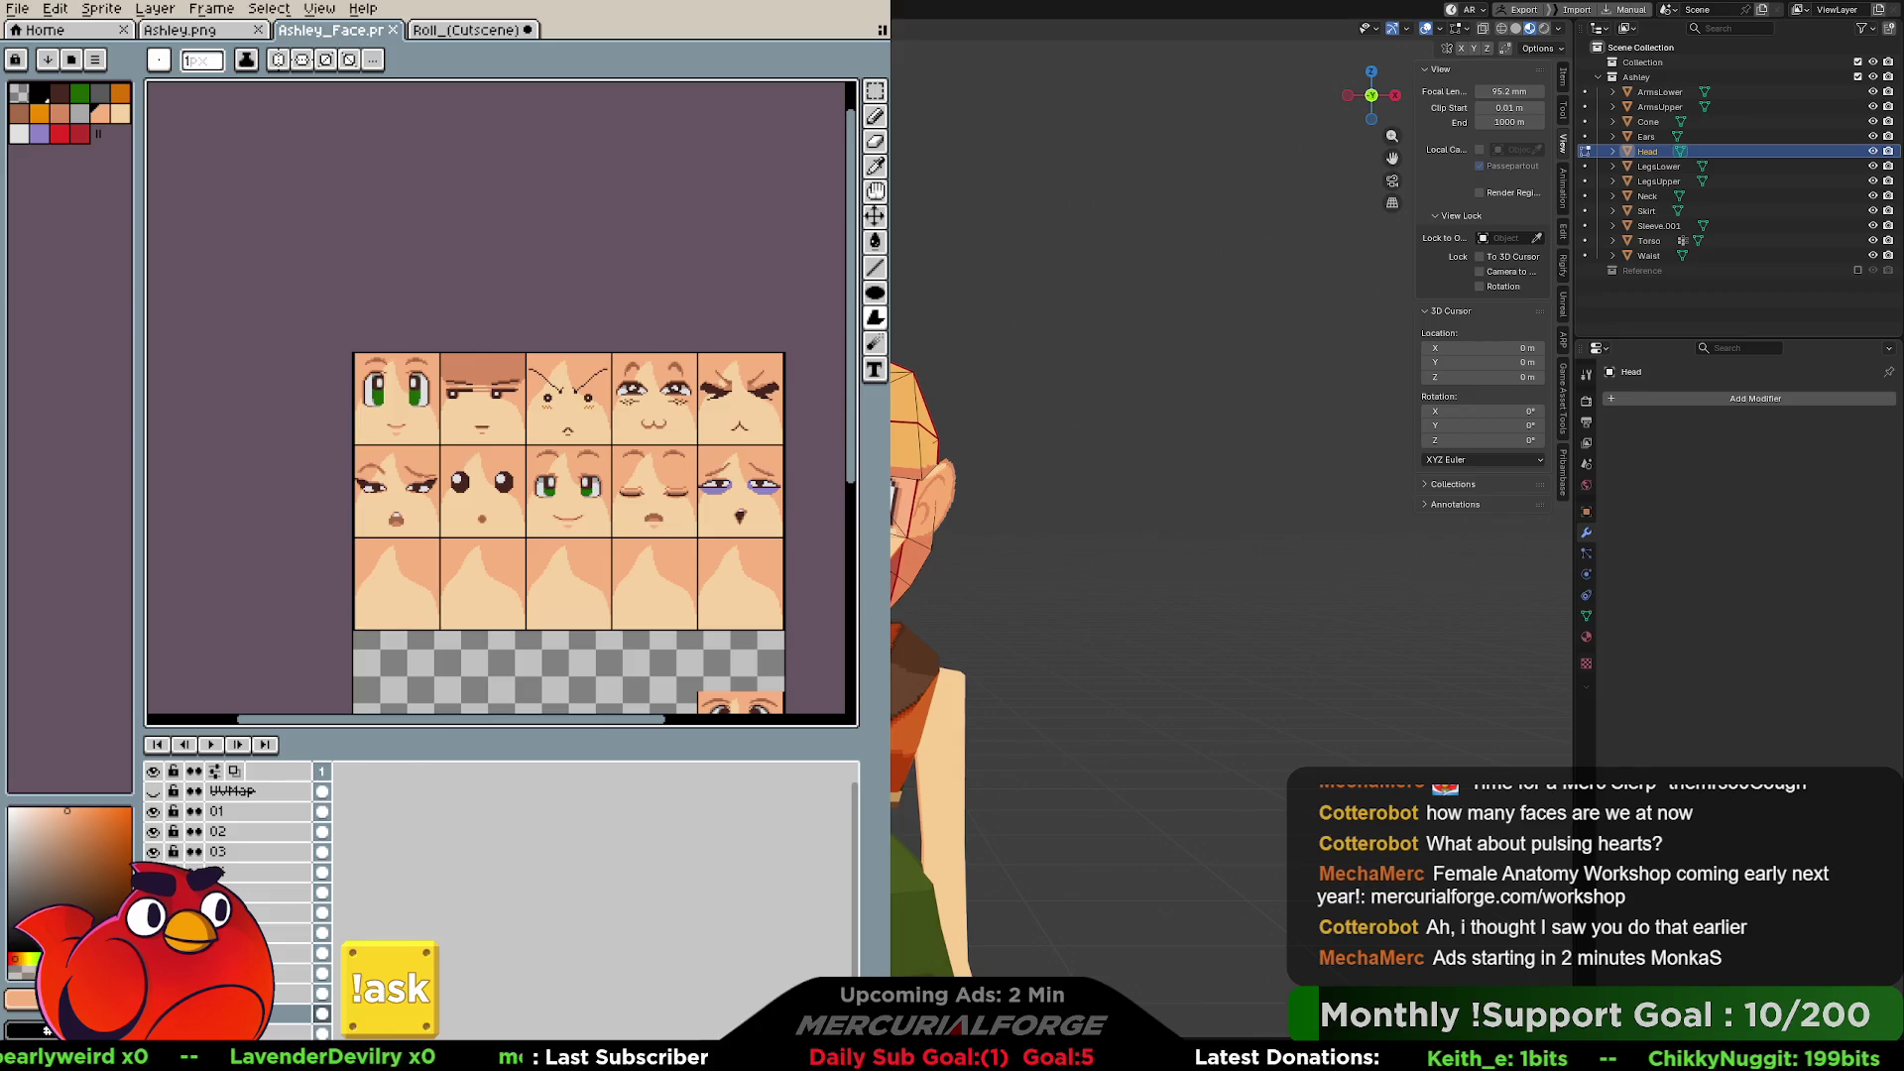
{"action": "key", "text": "Tab"}
{"action": "left_click", "coordinate": [1140, 378]}
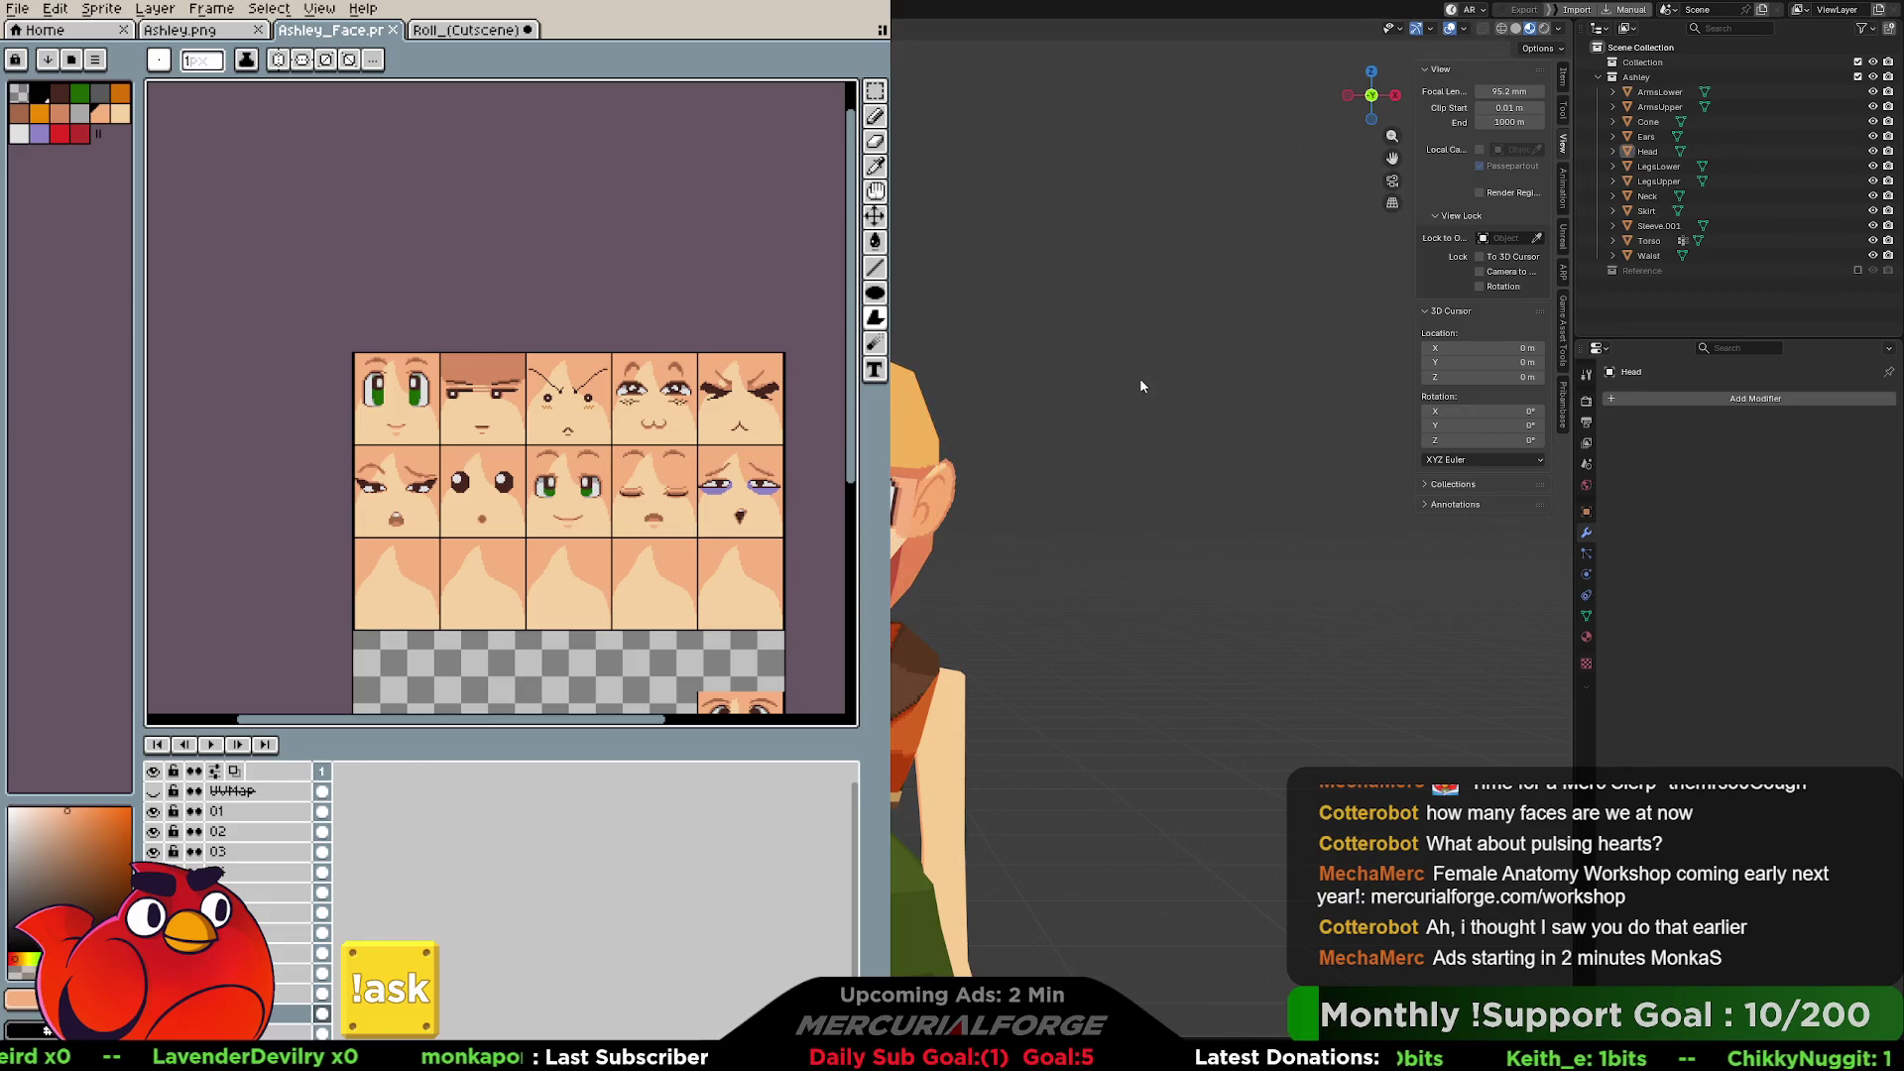
{"action": "mouse_move", "coordinate": [1069, 474]}
{"action": "middle_mouse_down"}
{"action": "mouse_move", "coordinate": [1085, 488]}
{"action": "mouse_move", "coordinate": [1140, 397]}
{"action": "middle_mouse_up"}
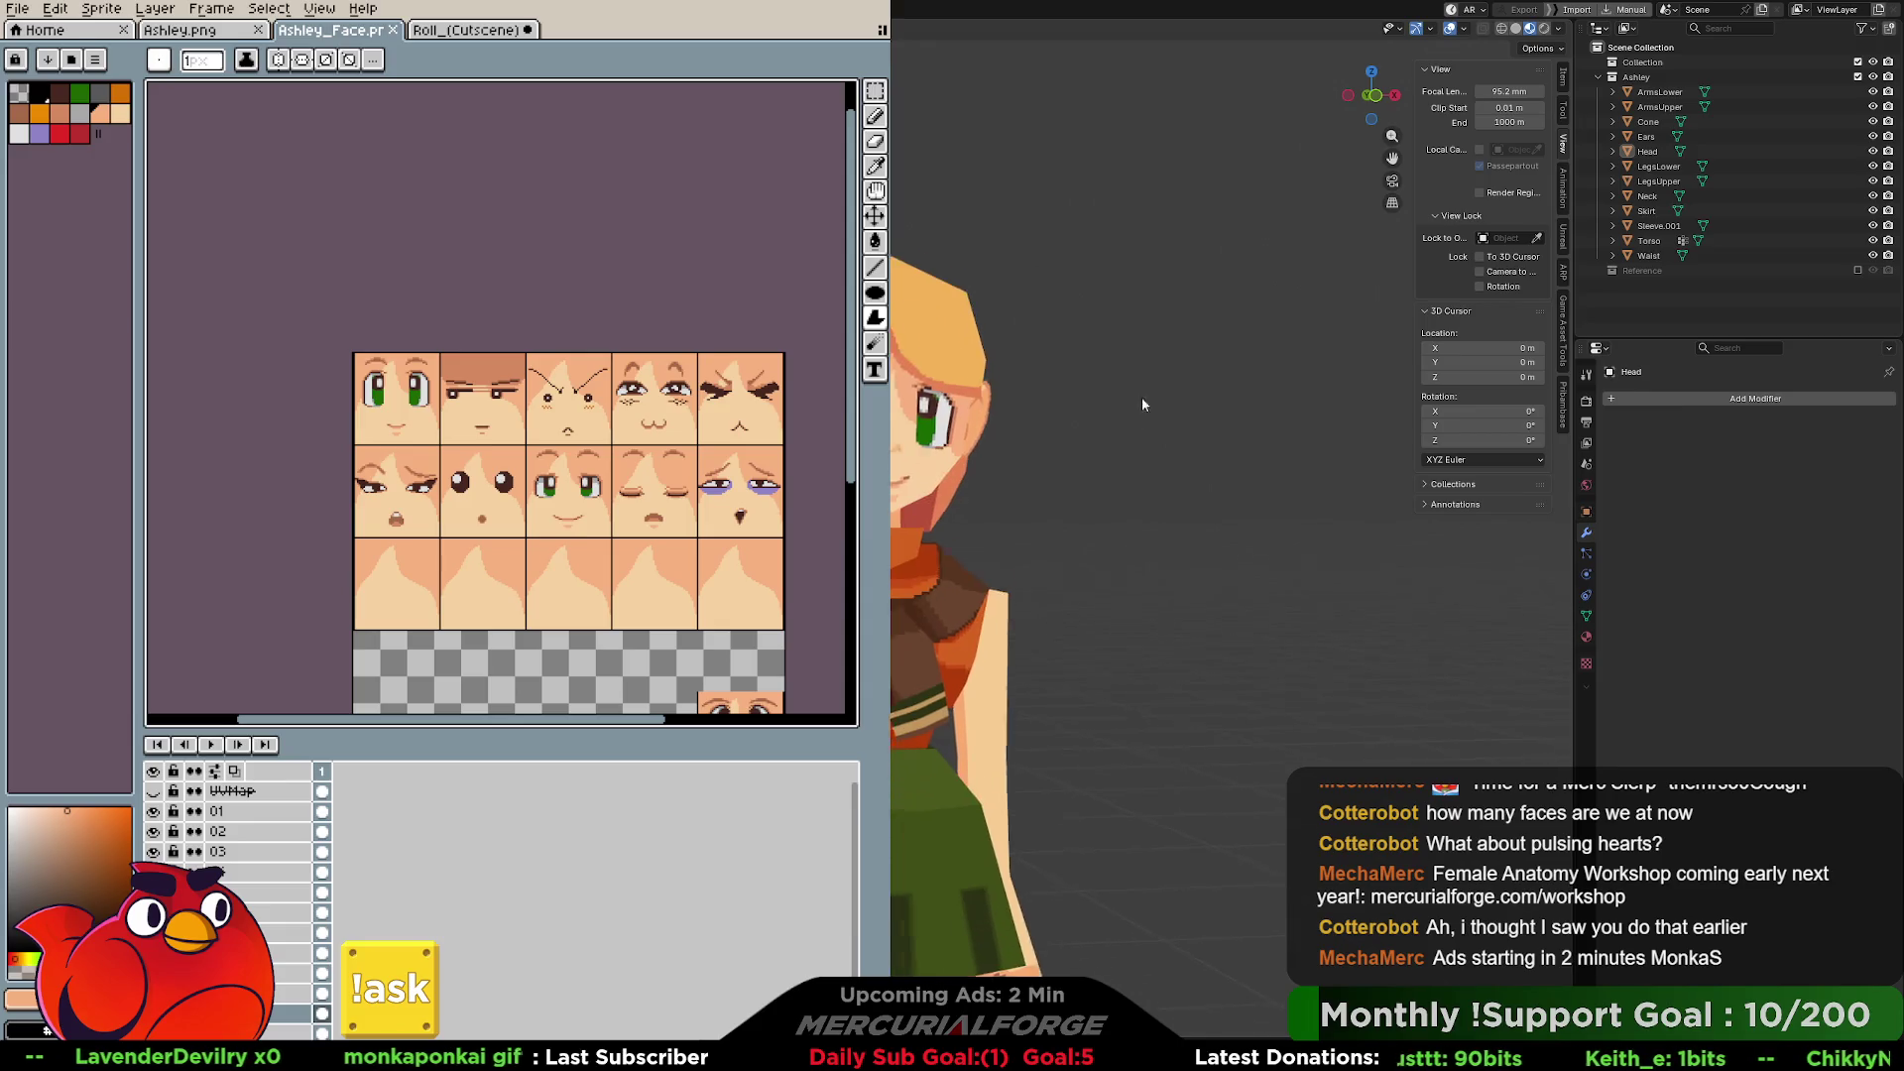
{"action": "key", "text": "ctrl+Page_Down"}
{"action": "mouse_move", "coordinate": [895, 477]}
{"action": "middle_mouse_down", "text": "shift"}
{"action": "mouse_move", "coordinate": [1021, 539]}
{"action": "mouse_move", "coordinate": [1038, 391]}
{"action": "mouse_move", "coordinate": [1100, 391]}
{"action": "mouse_move", "coordinate": [1017, 390]}
{"action": "mouse_move", "coordinate": [1073, 396]}
{"action": "mouse_move", "coordinate": [1048, 443]}
{"action": "middle_mouse_up", "text": "shift"}
{"action": "scroll", "coordinate": [1021, 540], "scroll_direction": "up", "scroll_amount": 5}
{"action": "scroll", "coordinate": [1070, 576], "scroll_direction": "down", "scroll_amount": 2}
{"action": "left_click", "coordinate": [1642, 263]}
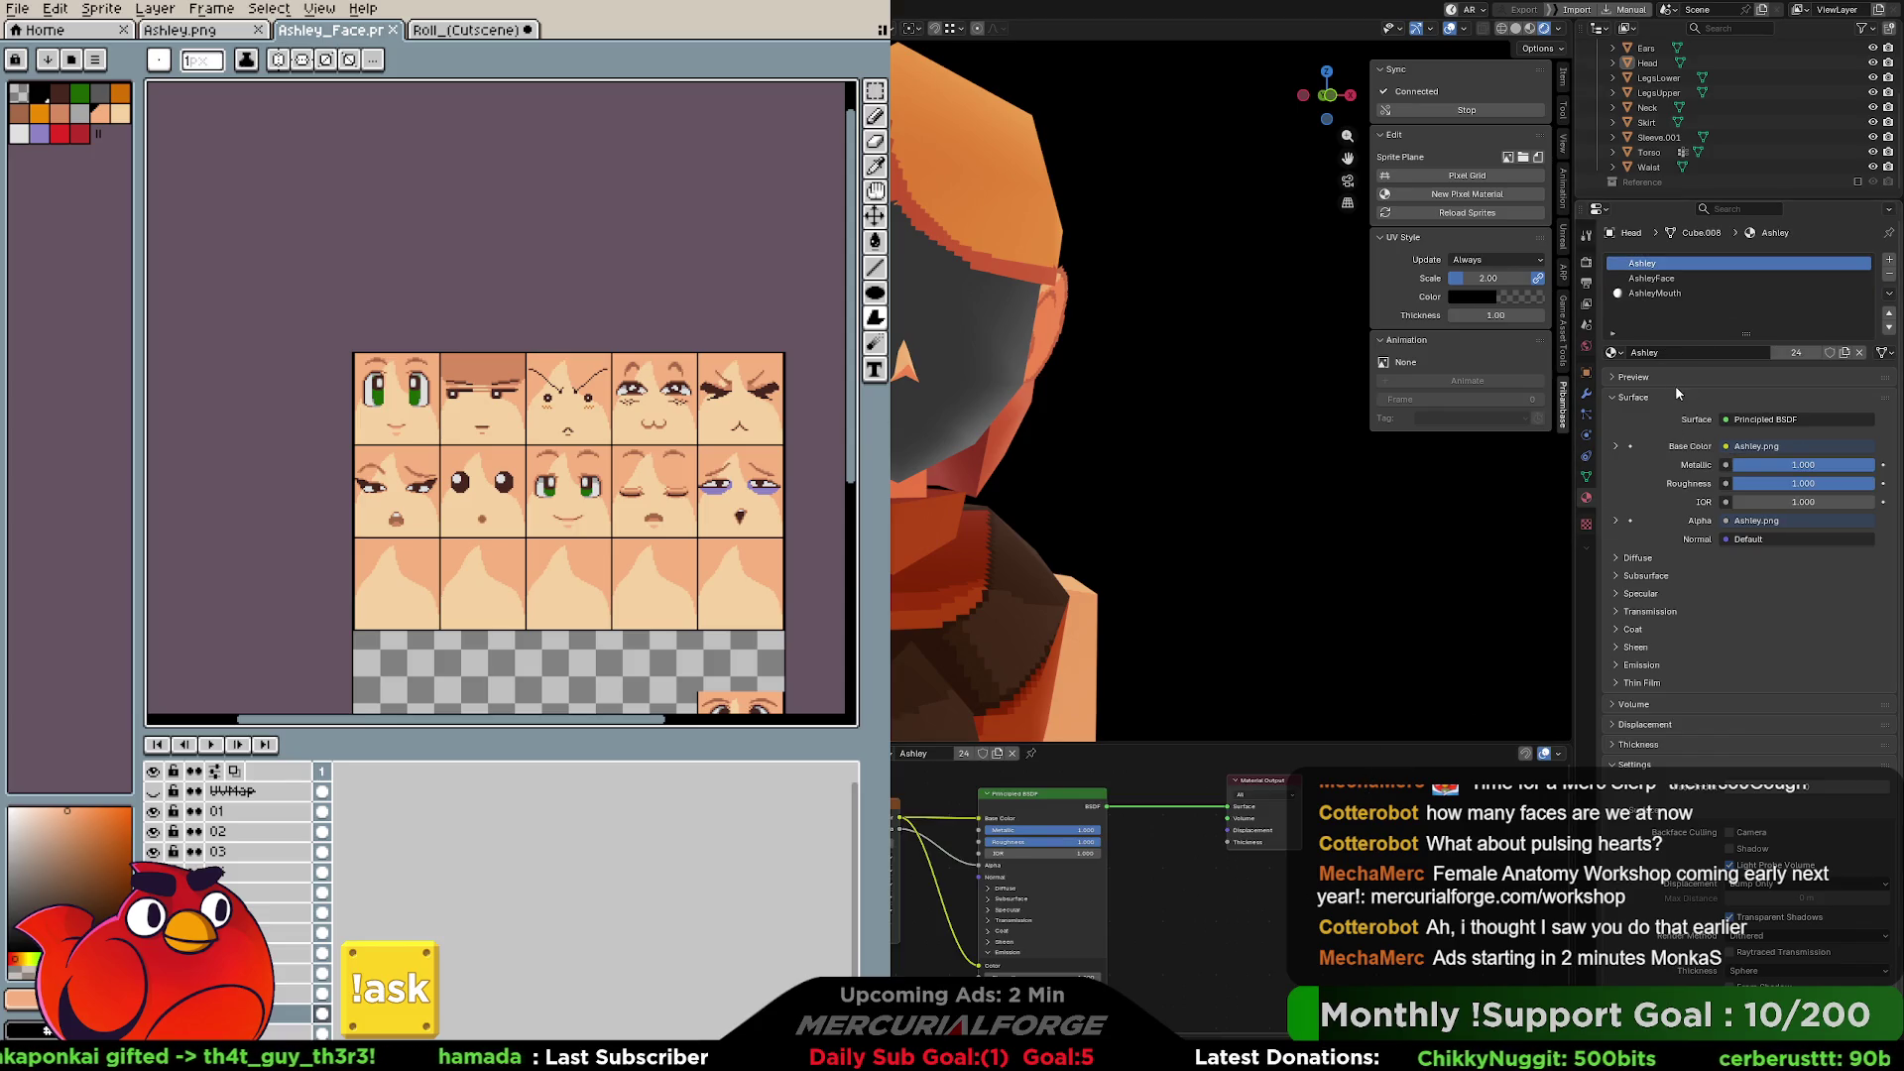
Compare the AshleyFace and AshleyMouth materials and switch the viewport to Material Preview.
{"action": "left_click", "coordinate": [1669, 282]}
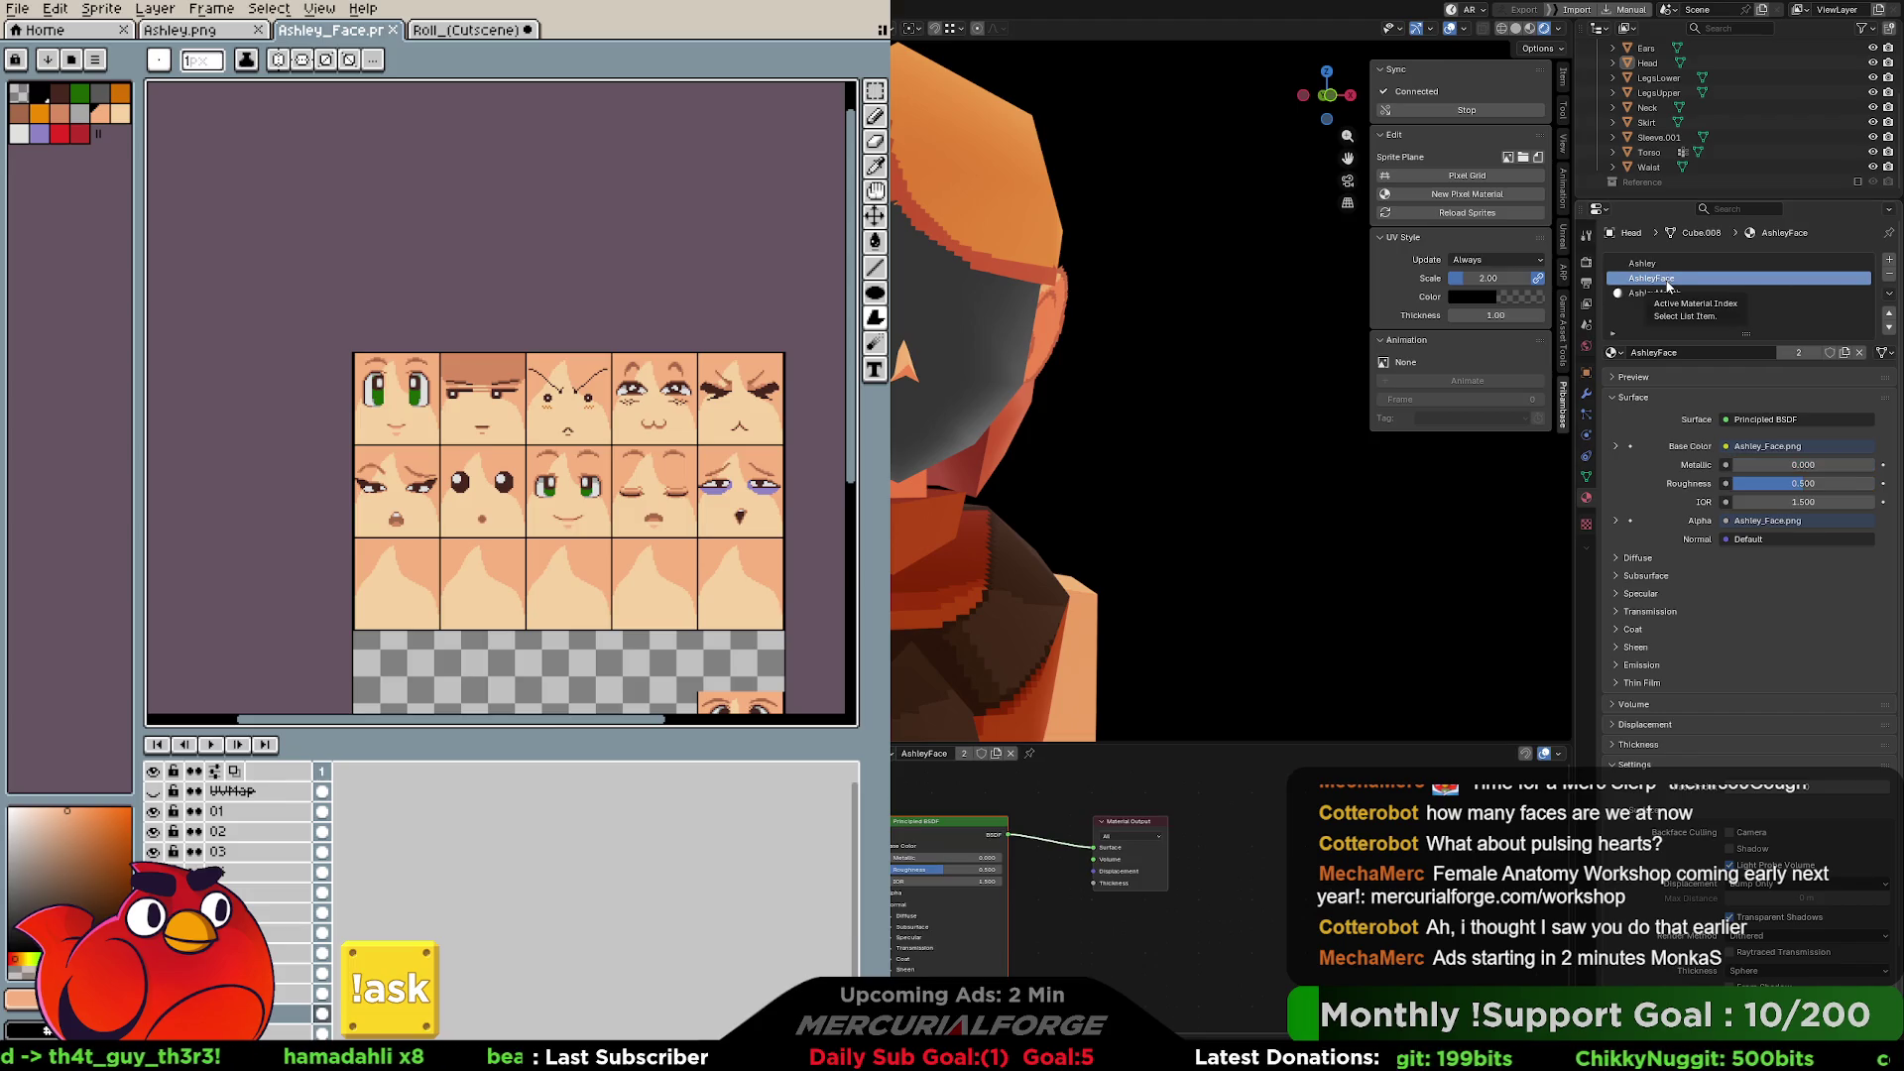
{"action": "left_click", "coordinate": [1672, 292]}
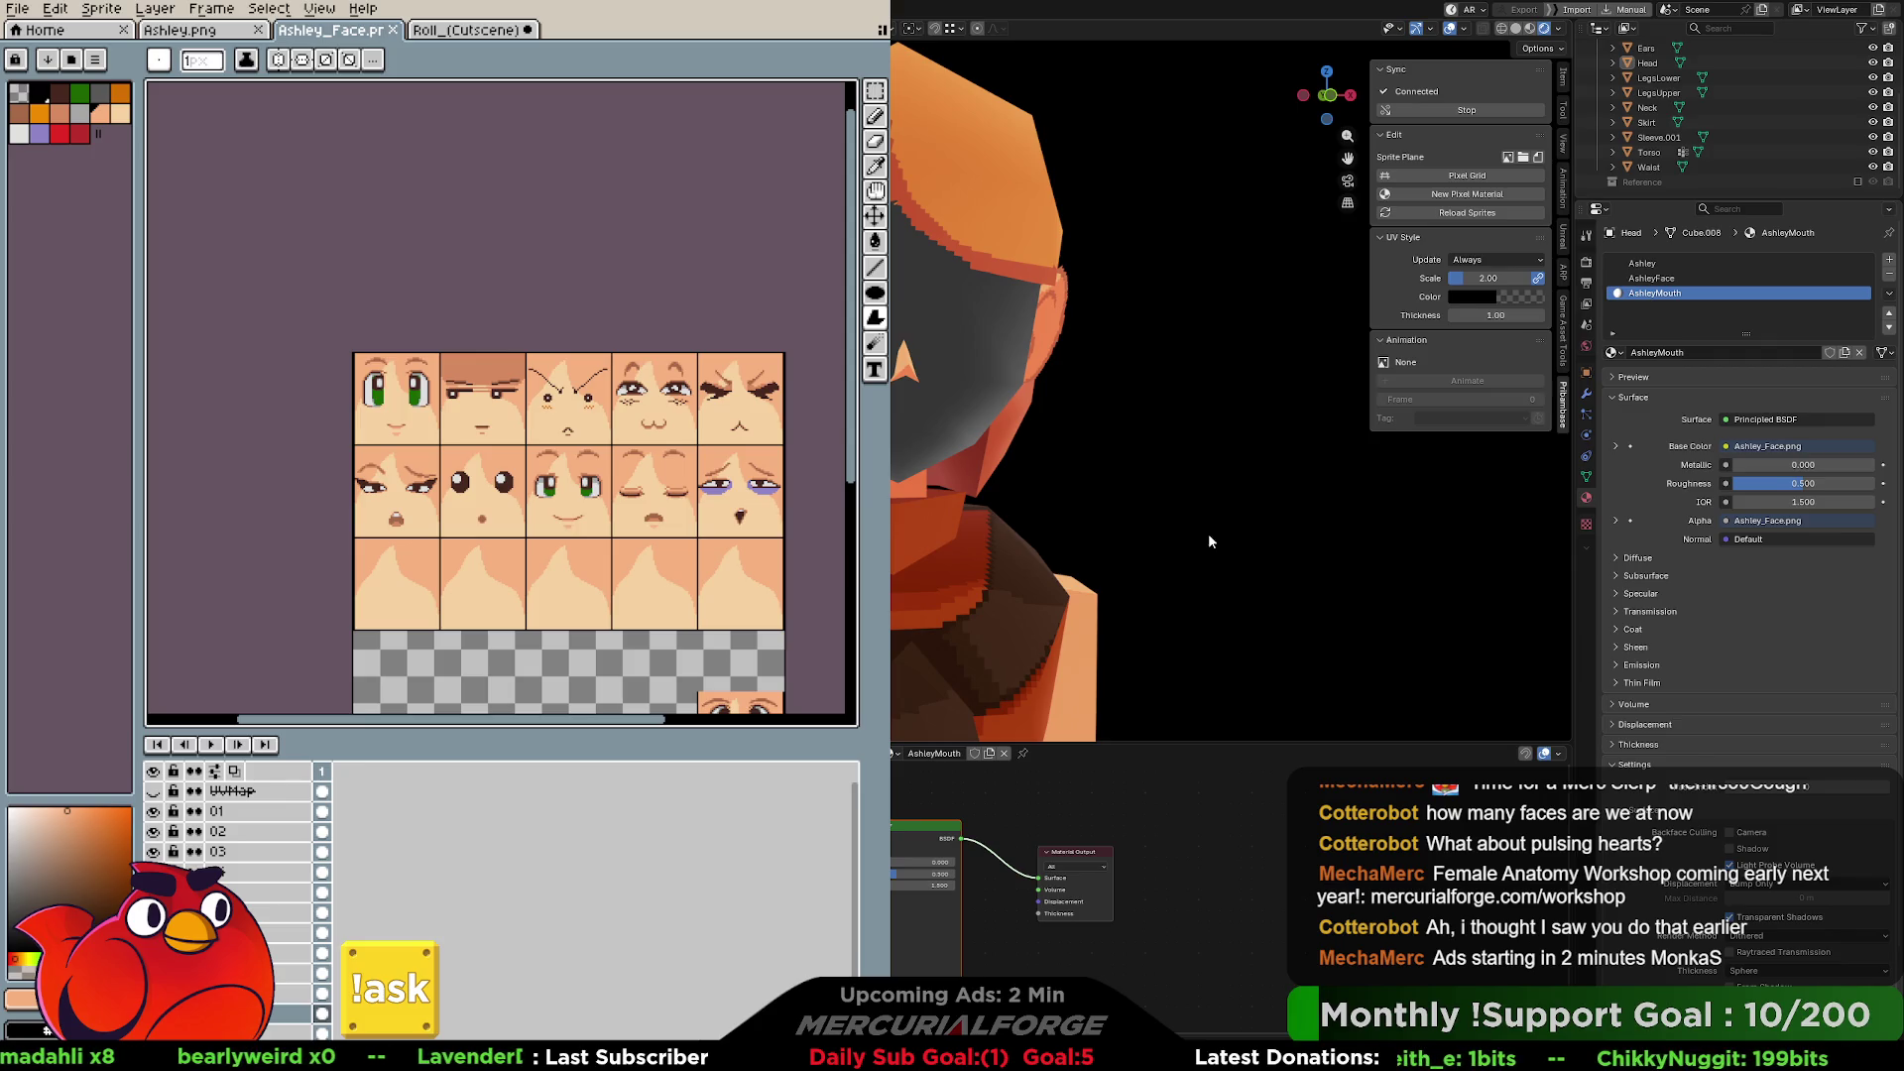
{"action": "left_click", "coordinate": [1530, 28]}
{"action": "left_click", "coordinate": [1515, 28]}
{"action": "left_click", "coordinate": [1530, 29]}
Cycle the viewport render pass through Diffuse Color and Combined, ending on Emission.
{"action": "left_click", "coordinate": [1557, 29]}
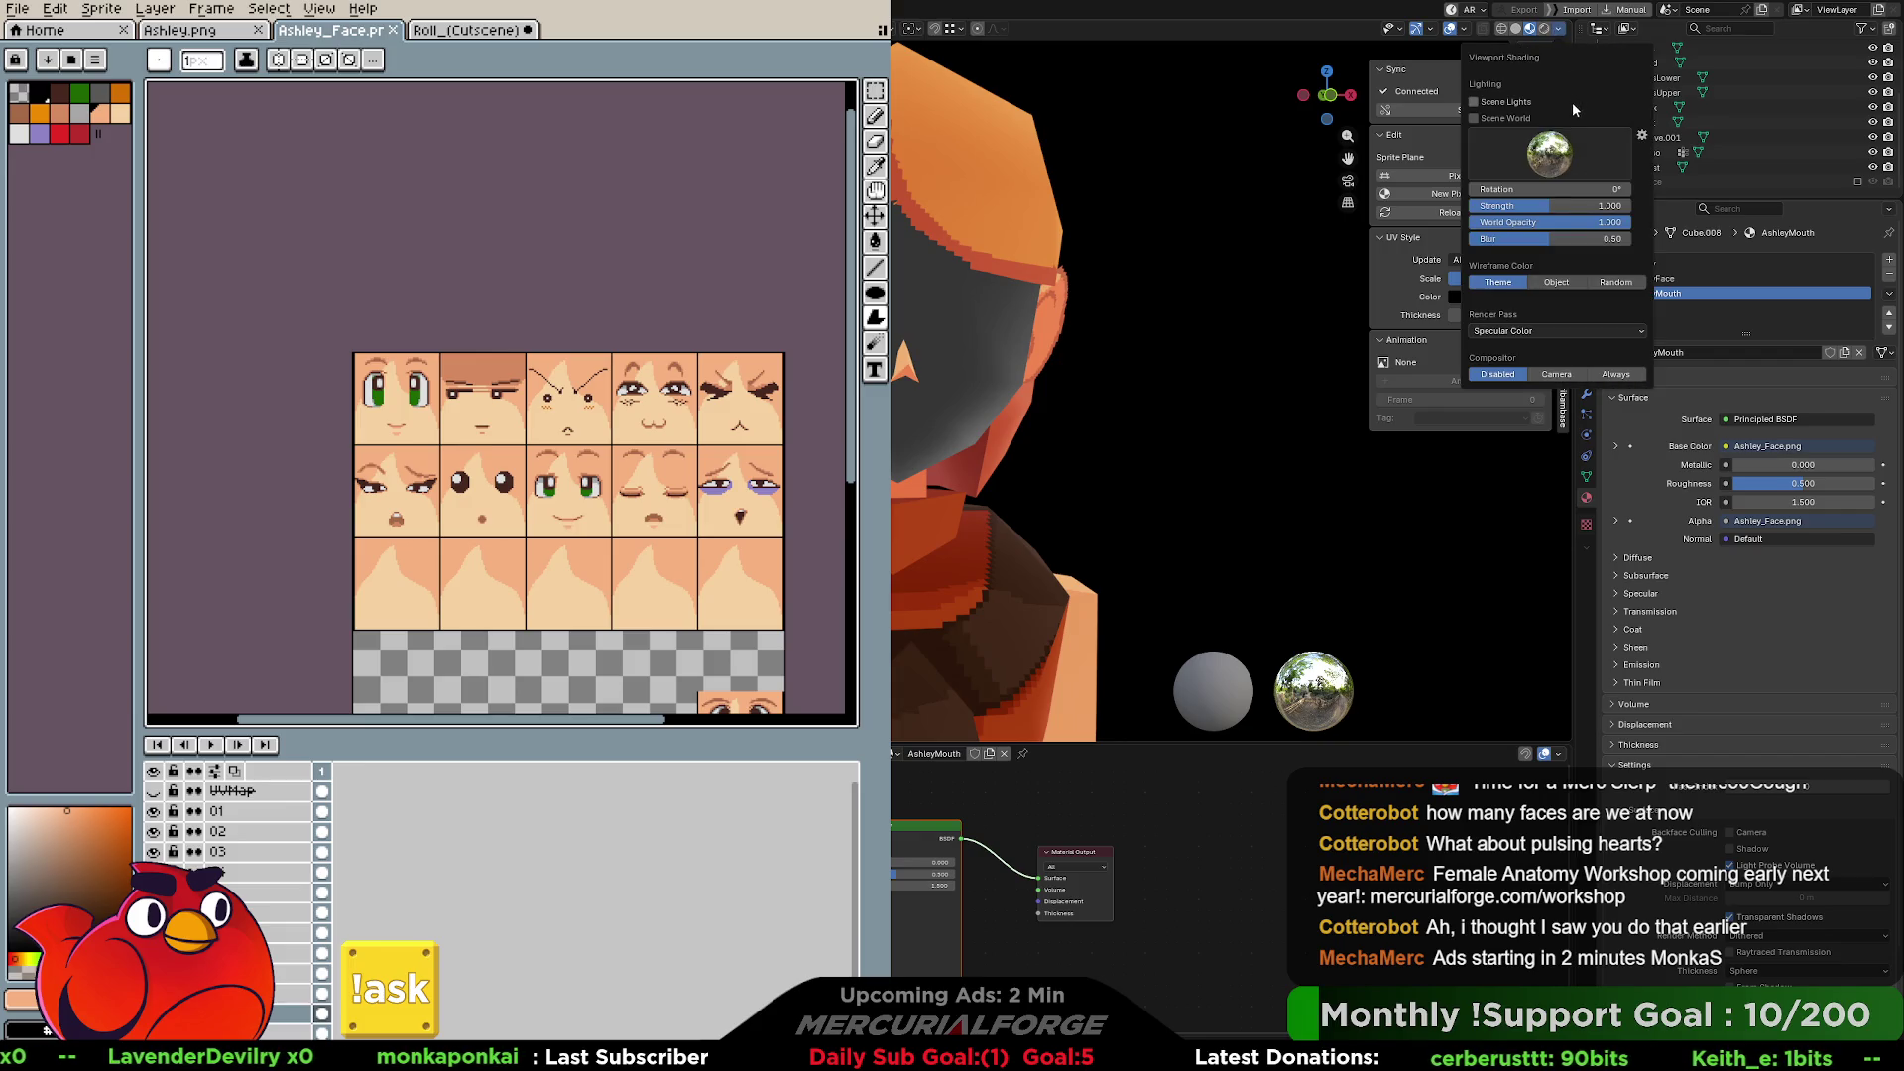
{"action": "left_click", "coordinate": [1553, 330]}
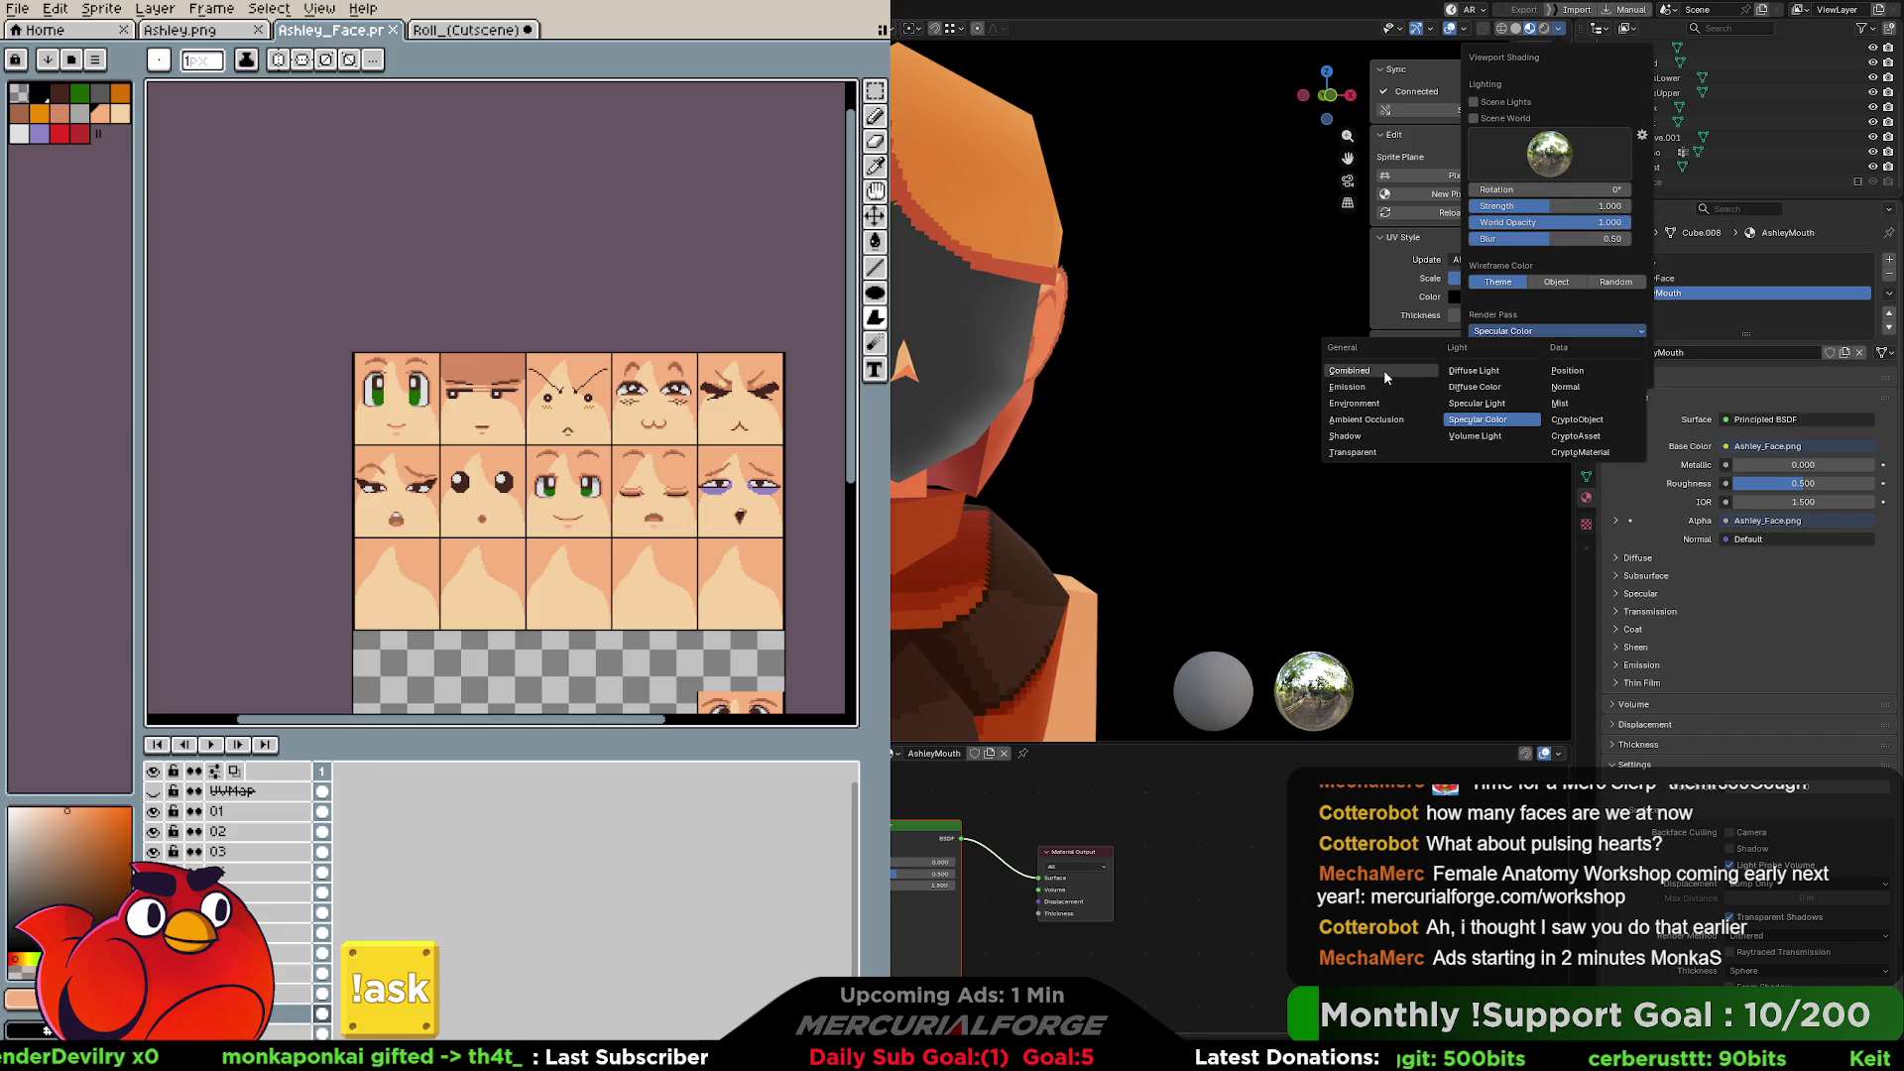
{"action": "left_click", "coordinate": [1473, 387]}
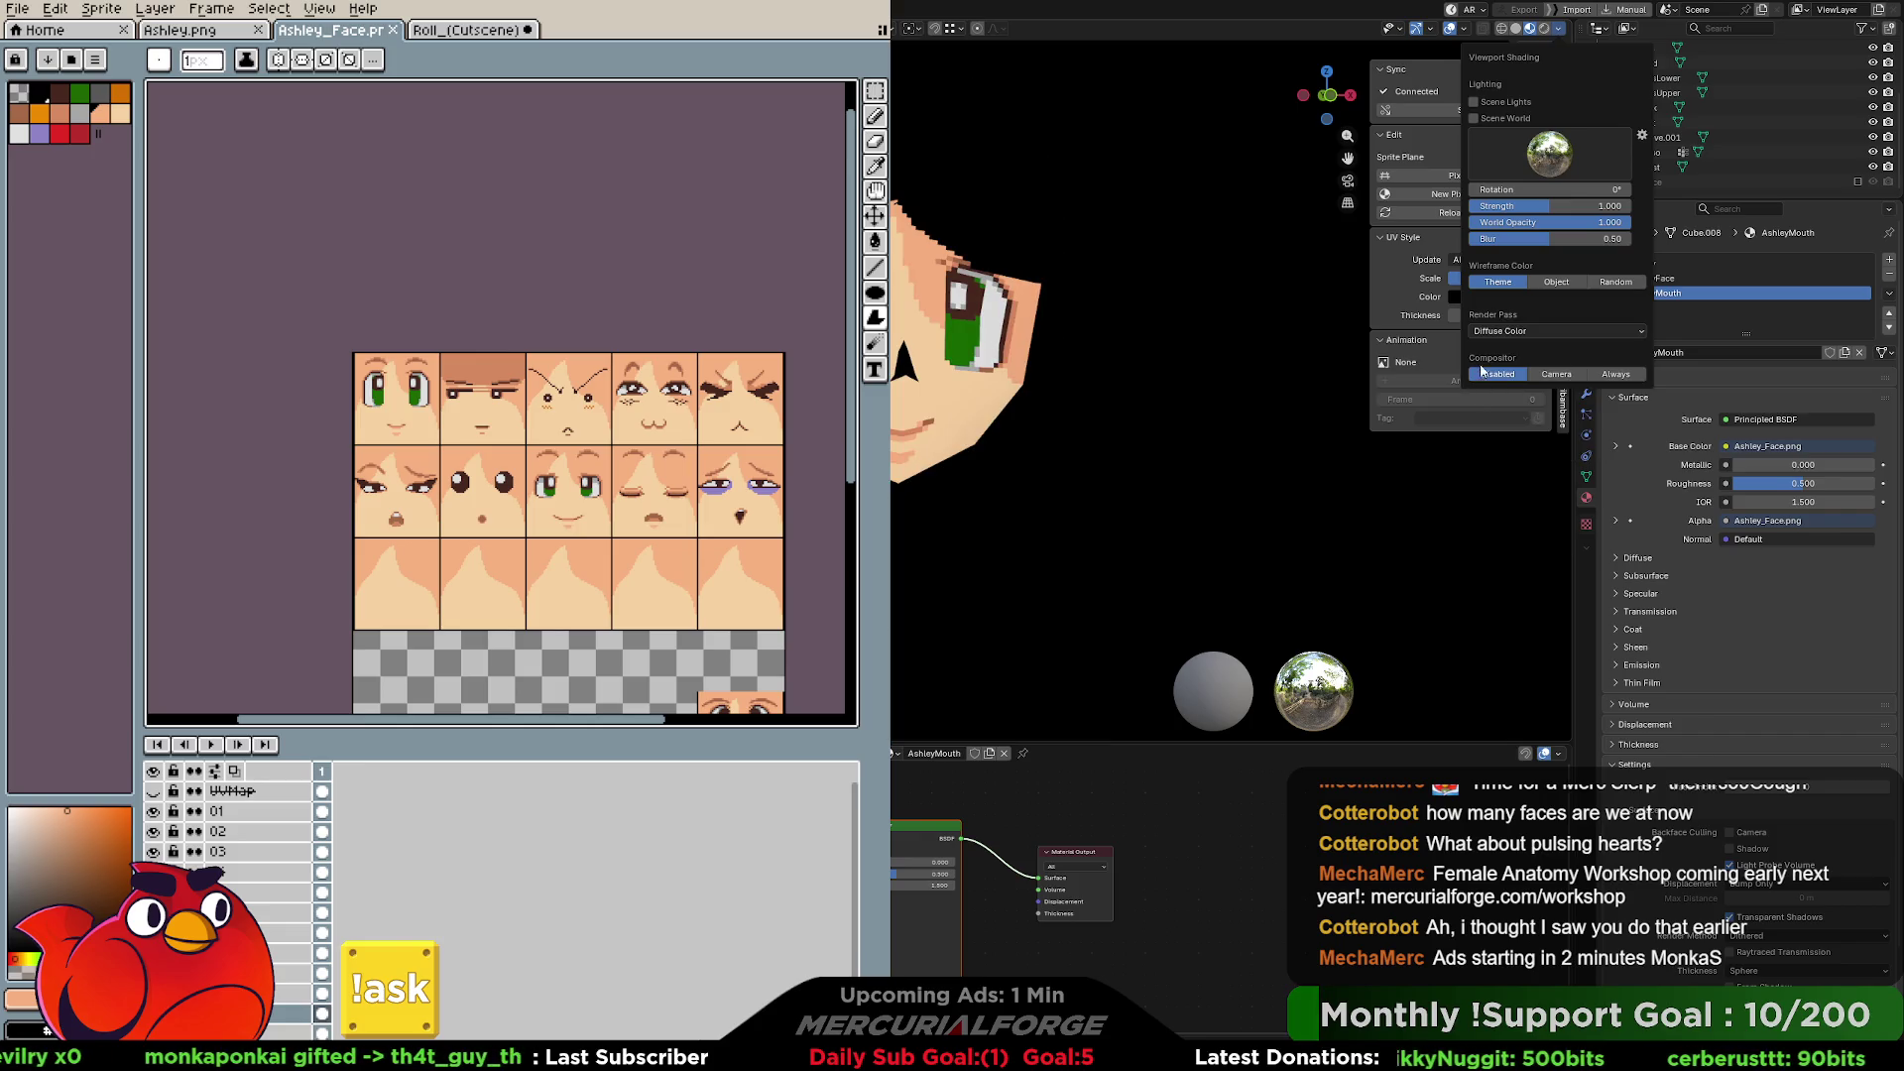
{"action": "left_click", "coordinate": [1532, 330]}
{"action": "left_click", "coordinate": [1433, 372]}
{"action": "left_click", "coordinate": [1524, 333]}
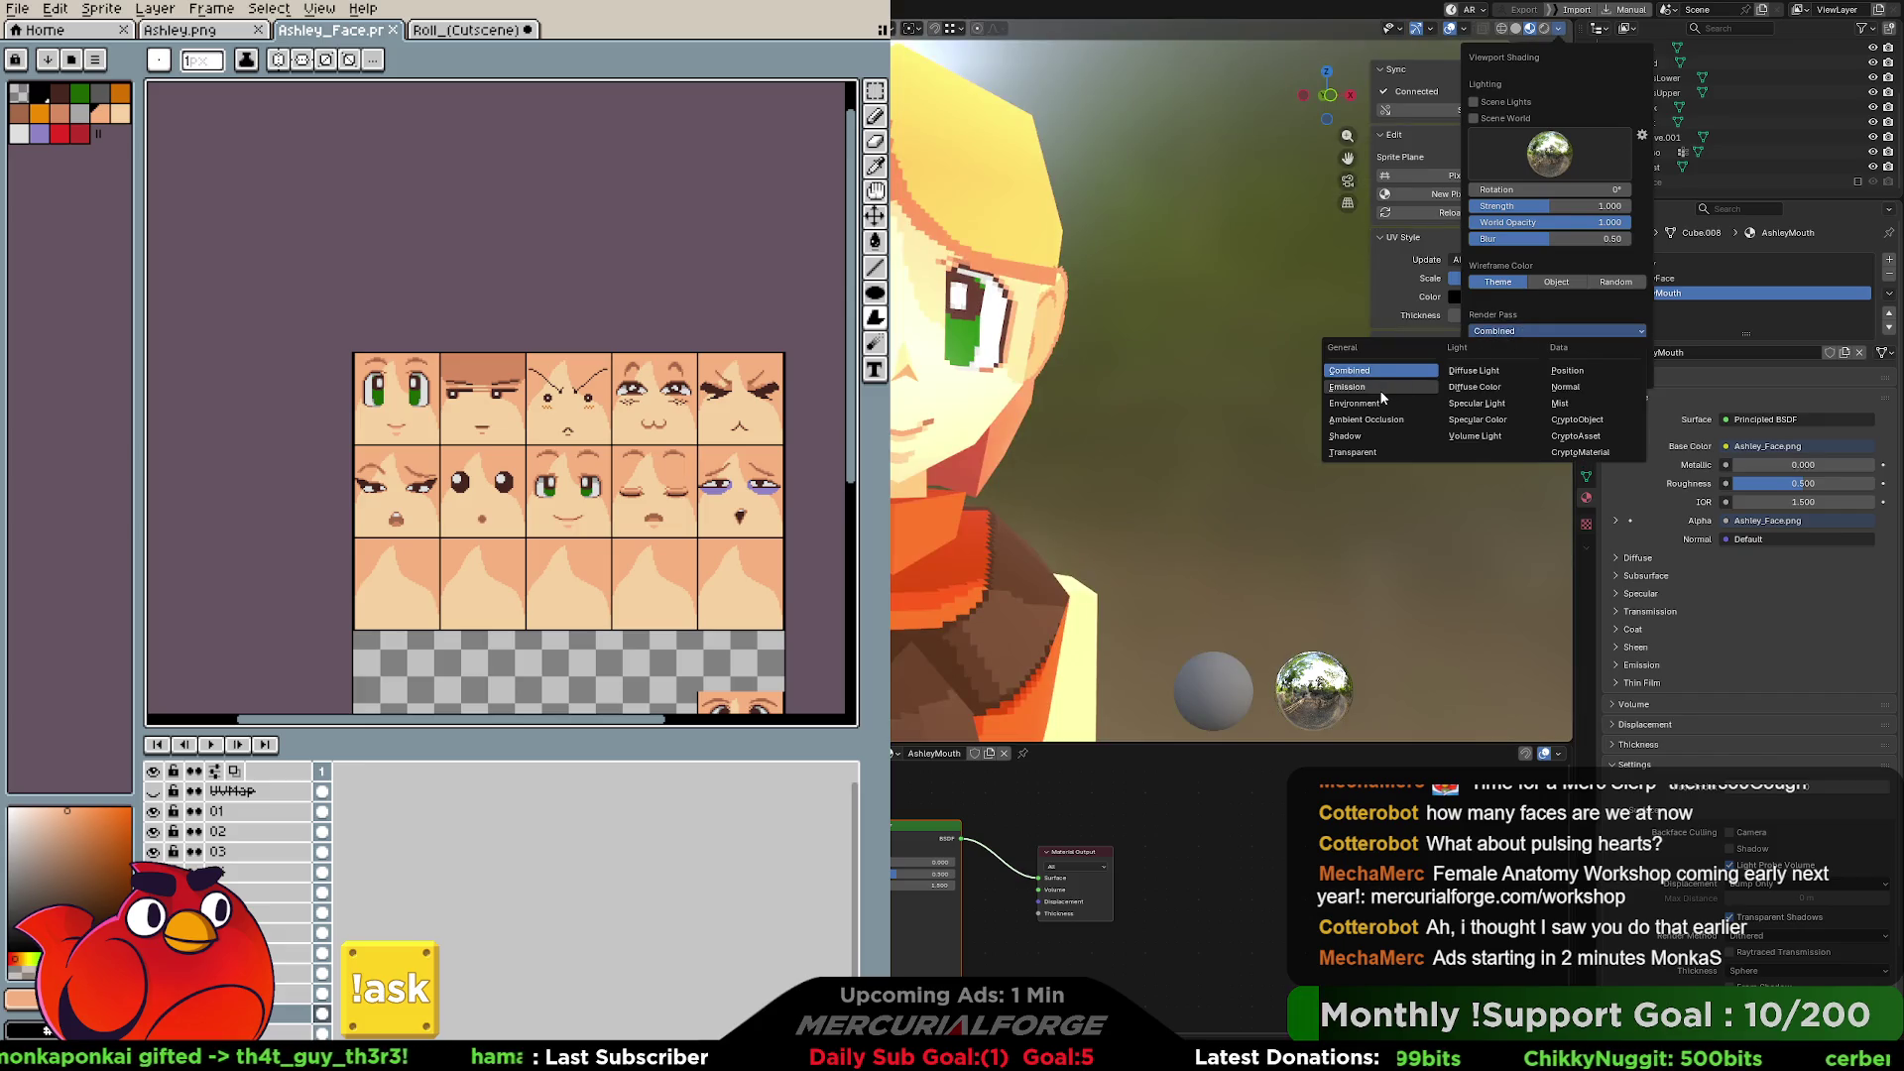
{"action": "left_click", "coordinate": [1382, 389]}
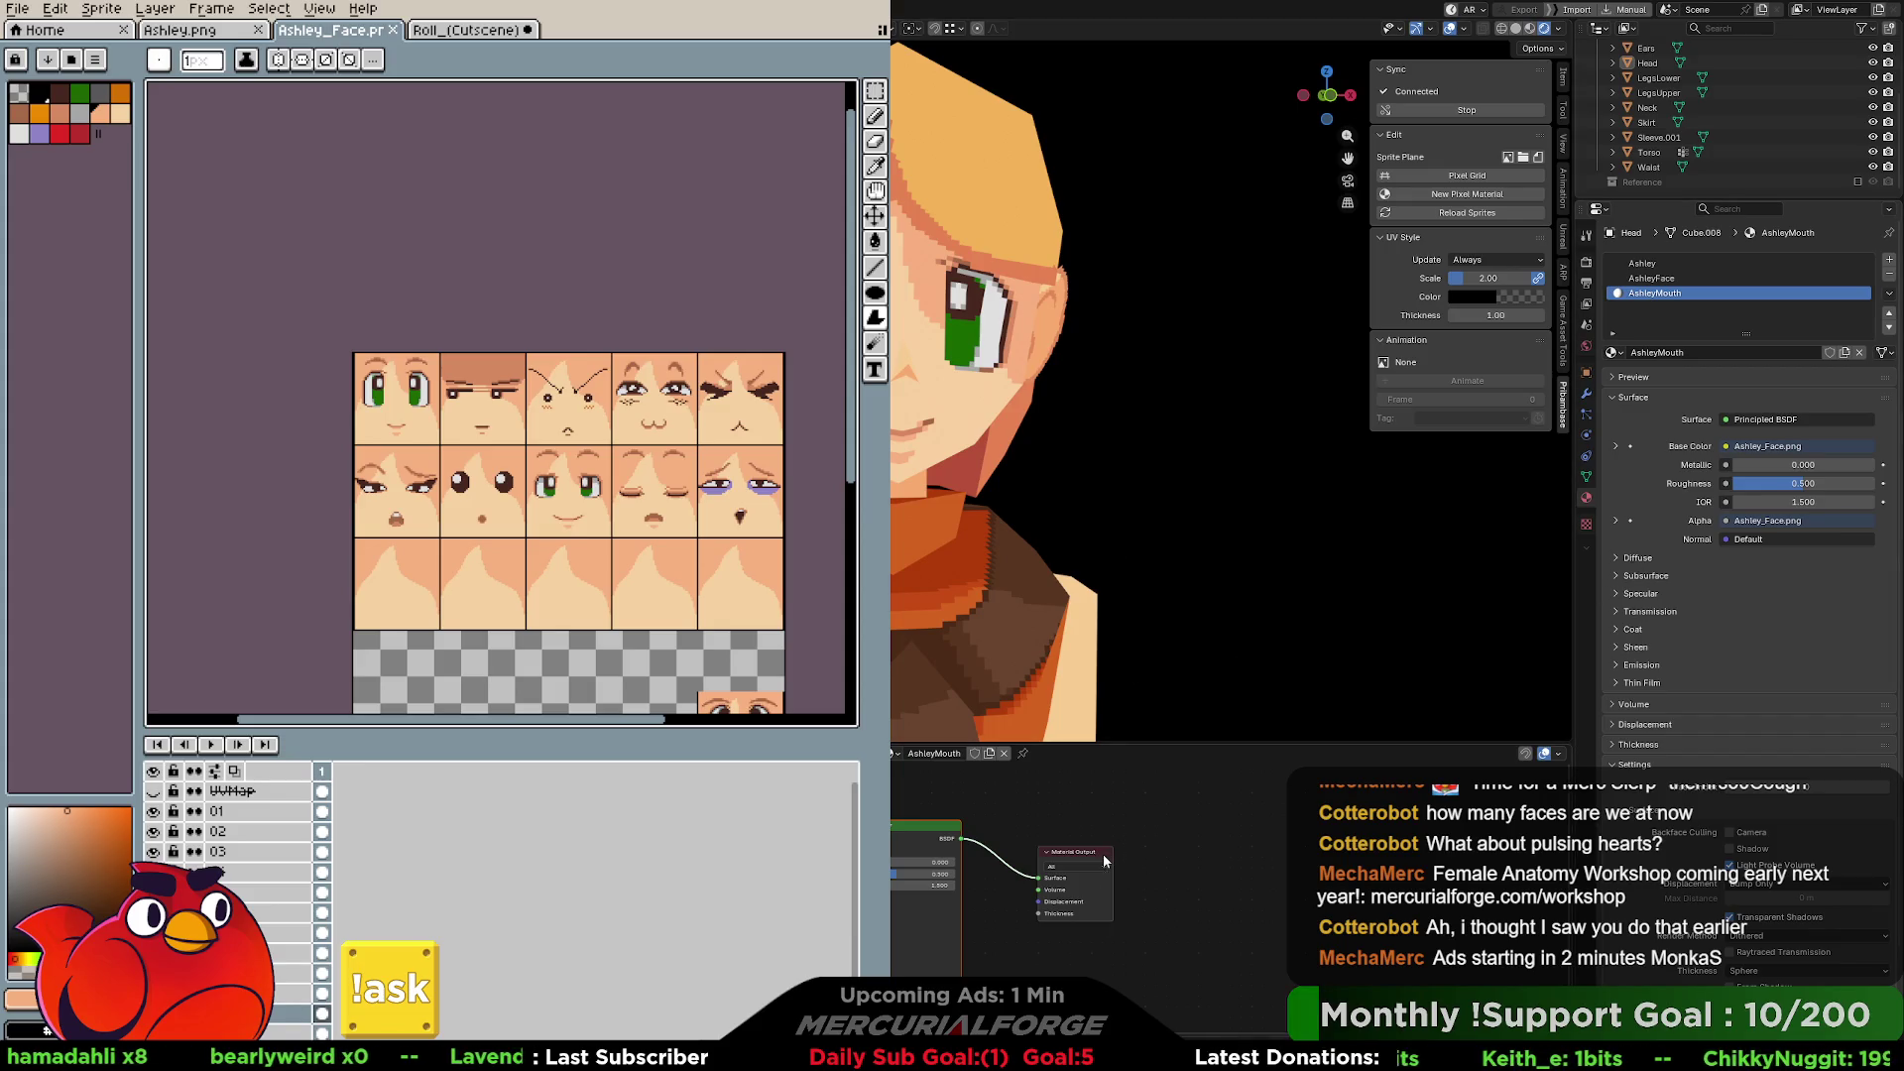
Enlarge the node editor and frame the Ashley_Face.png and Principled BSDF nodes.
{"action": "left_click_drag", "start_coordinate": [1135, 742], "coordinate": [1136, 454]}
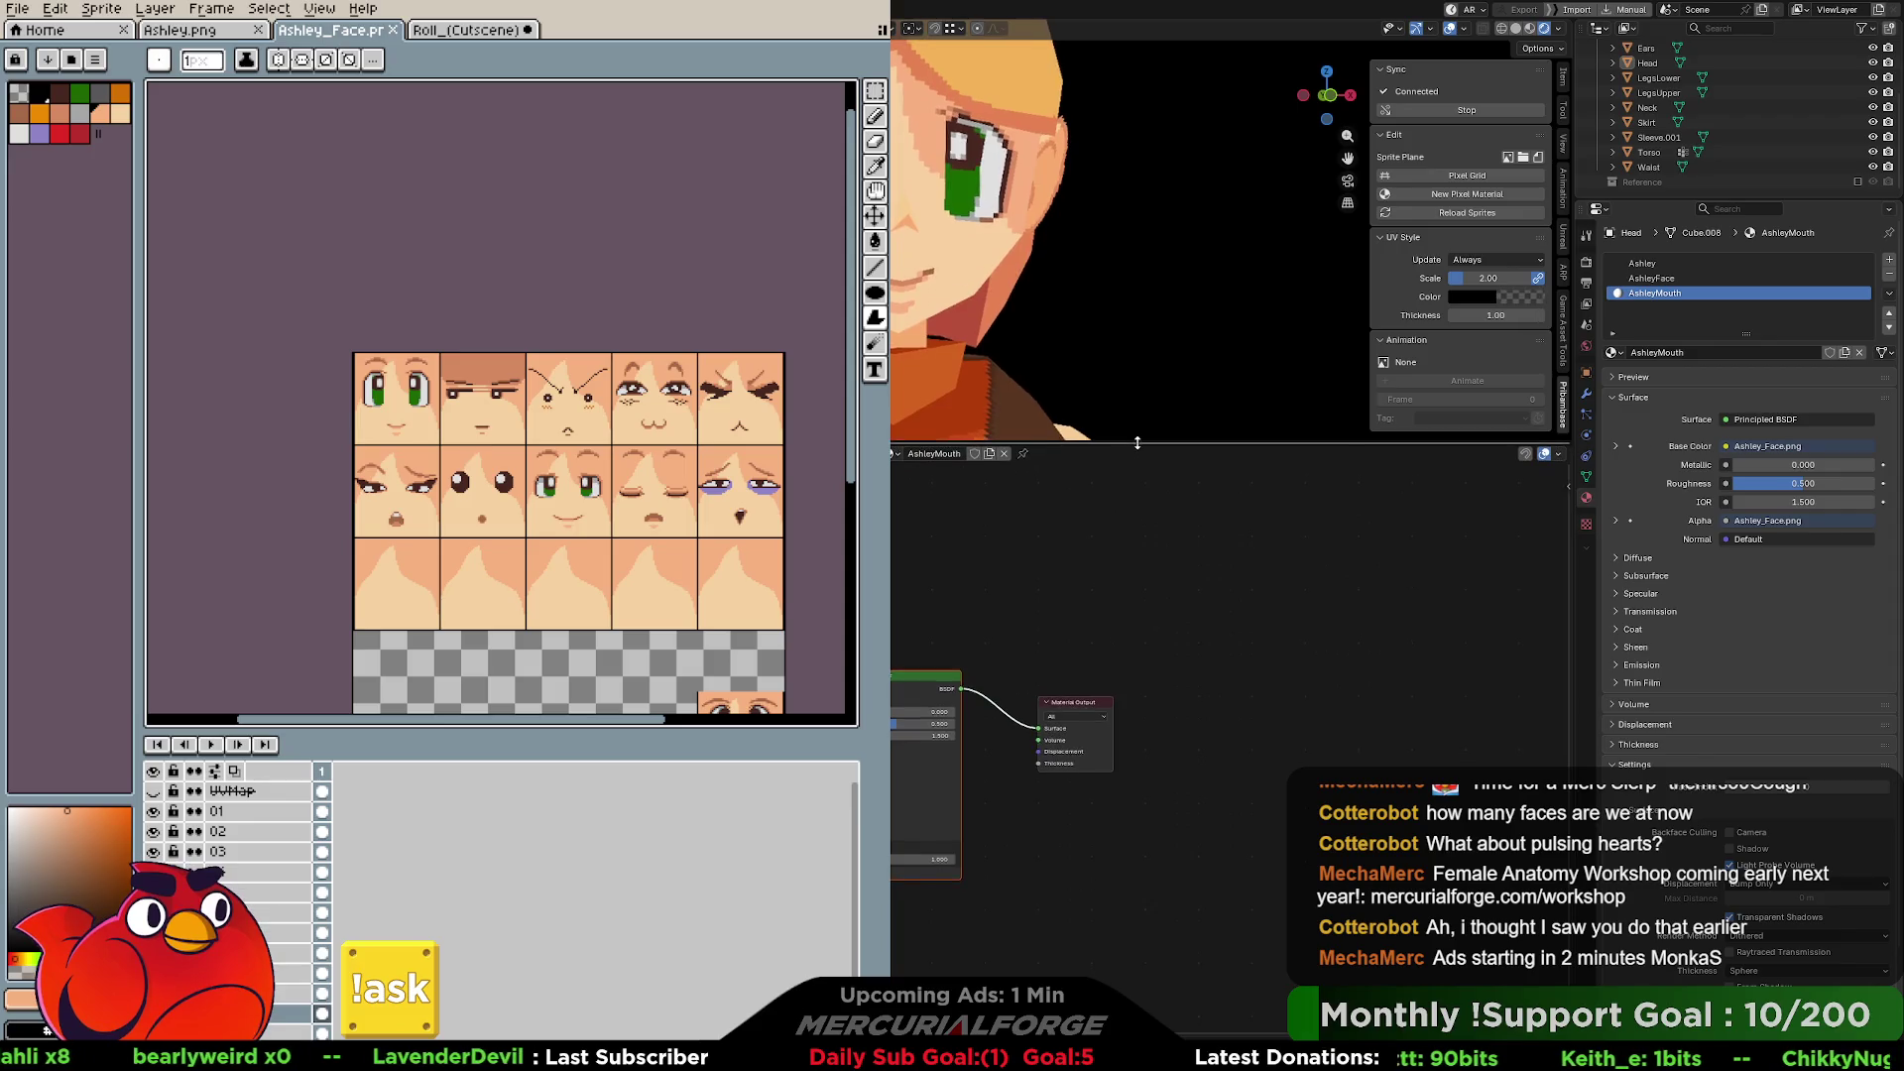
{"action": "middle_click_drag", "start_coordinate": [1212, 585], "coordinate": [1269, 555]}
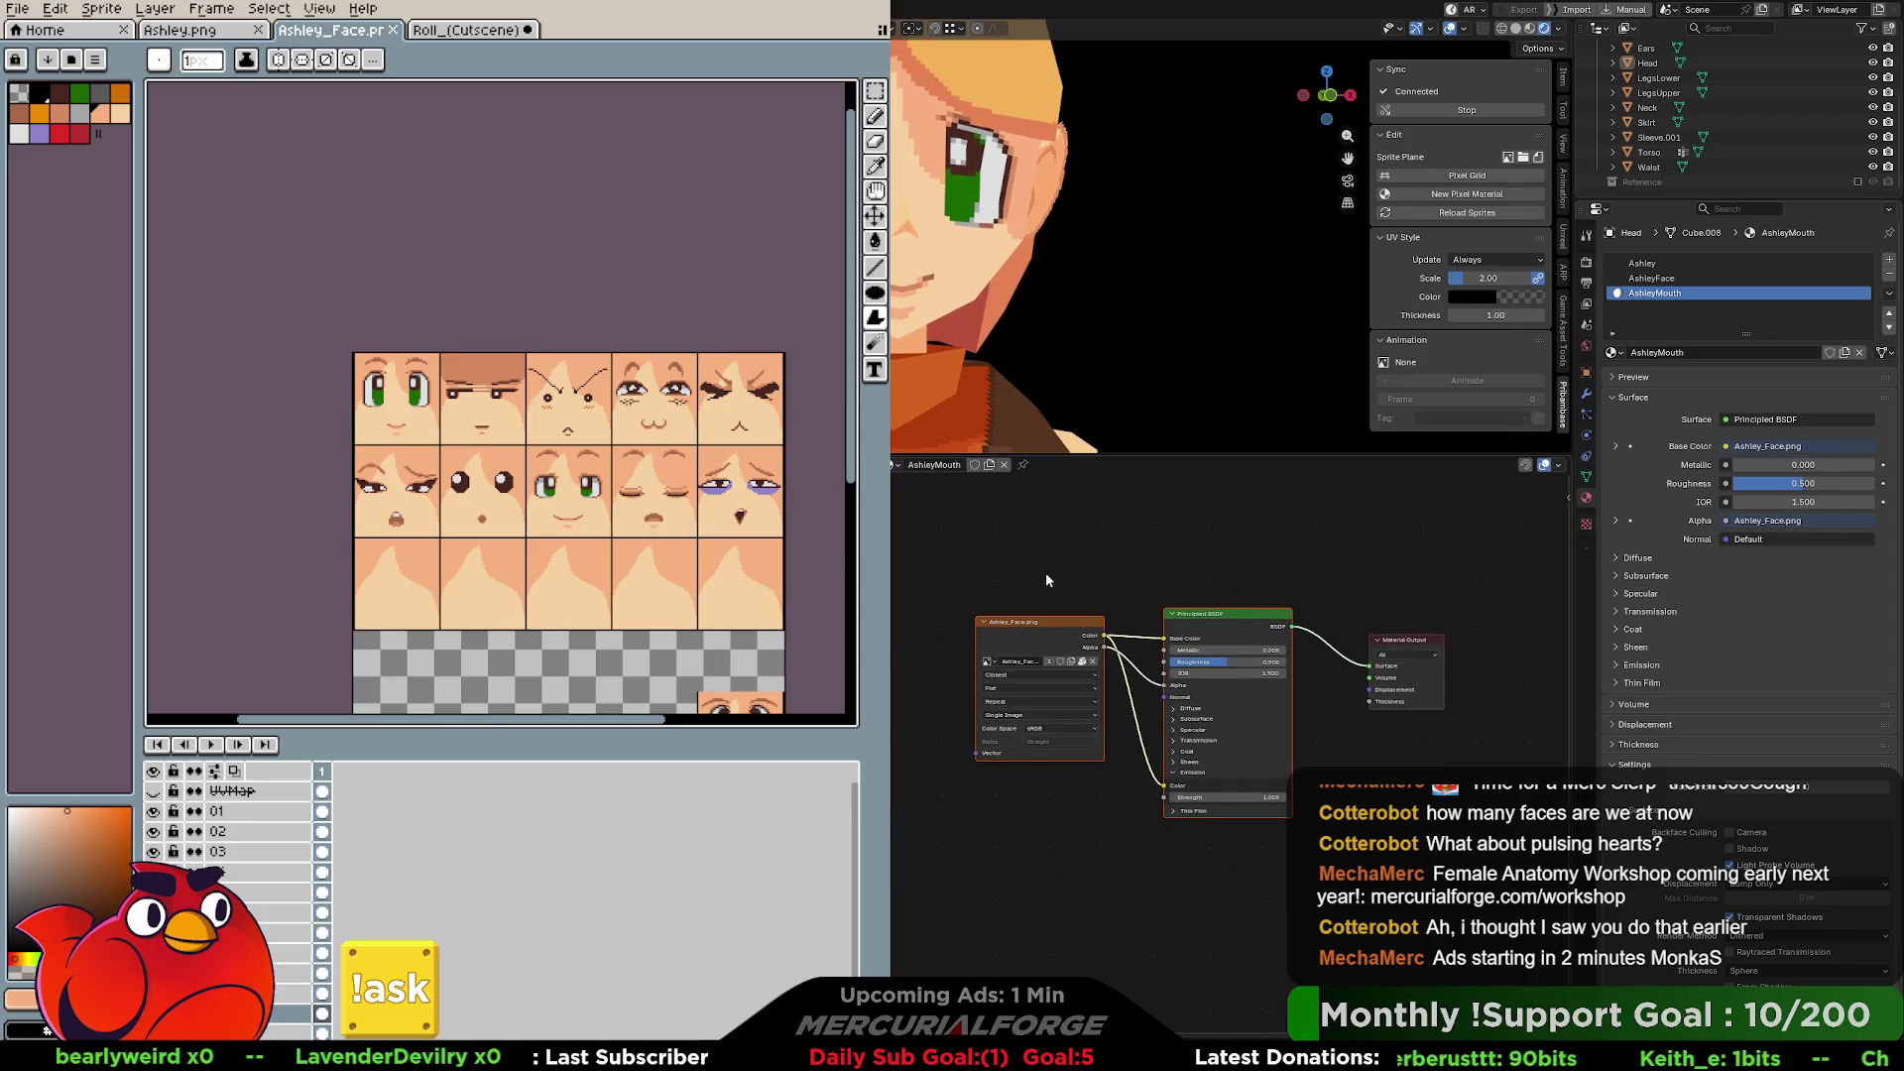
{"action": "scroll", "coordinate": [896, 599], "scroll_direction": "up", "scroll_amount": 2}
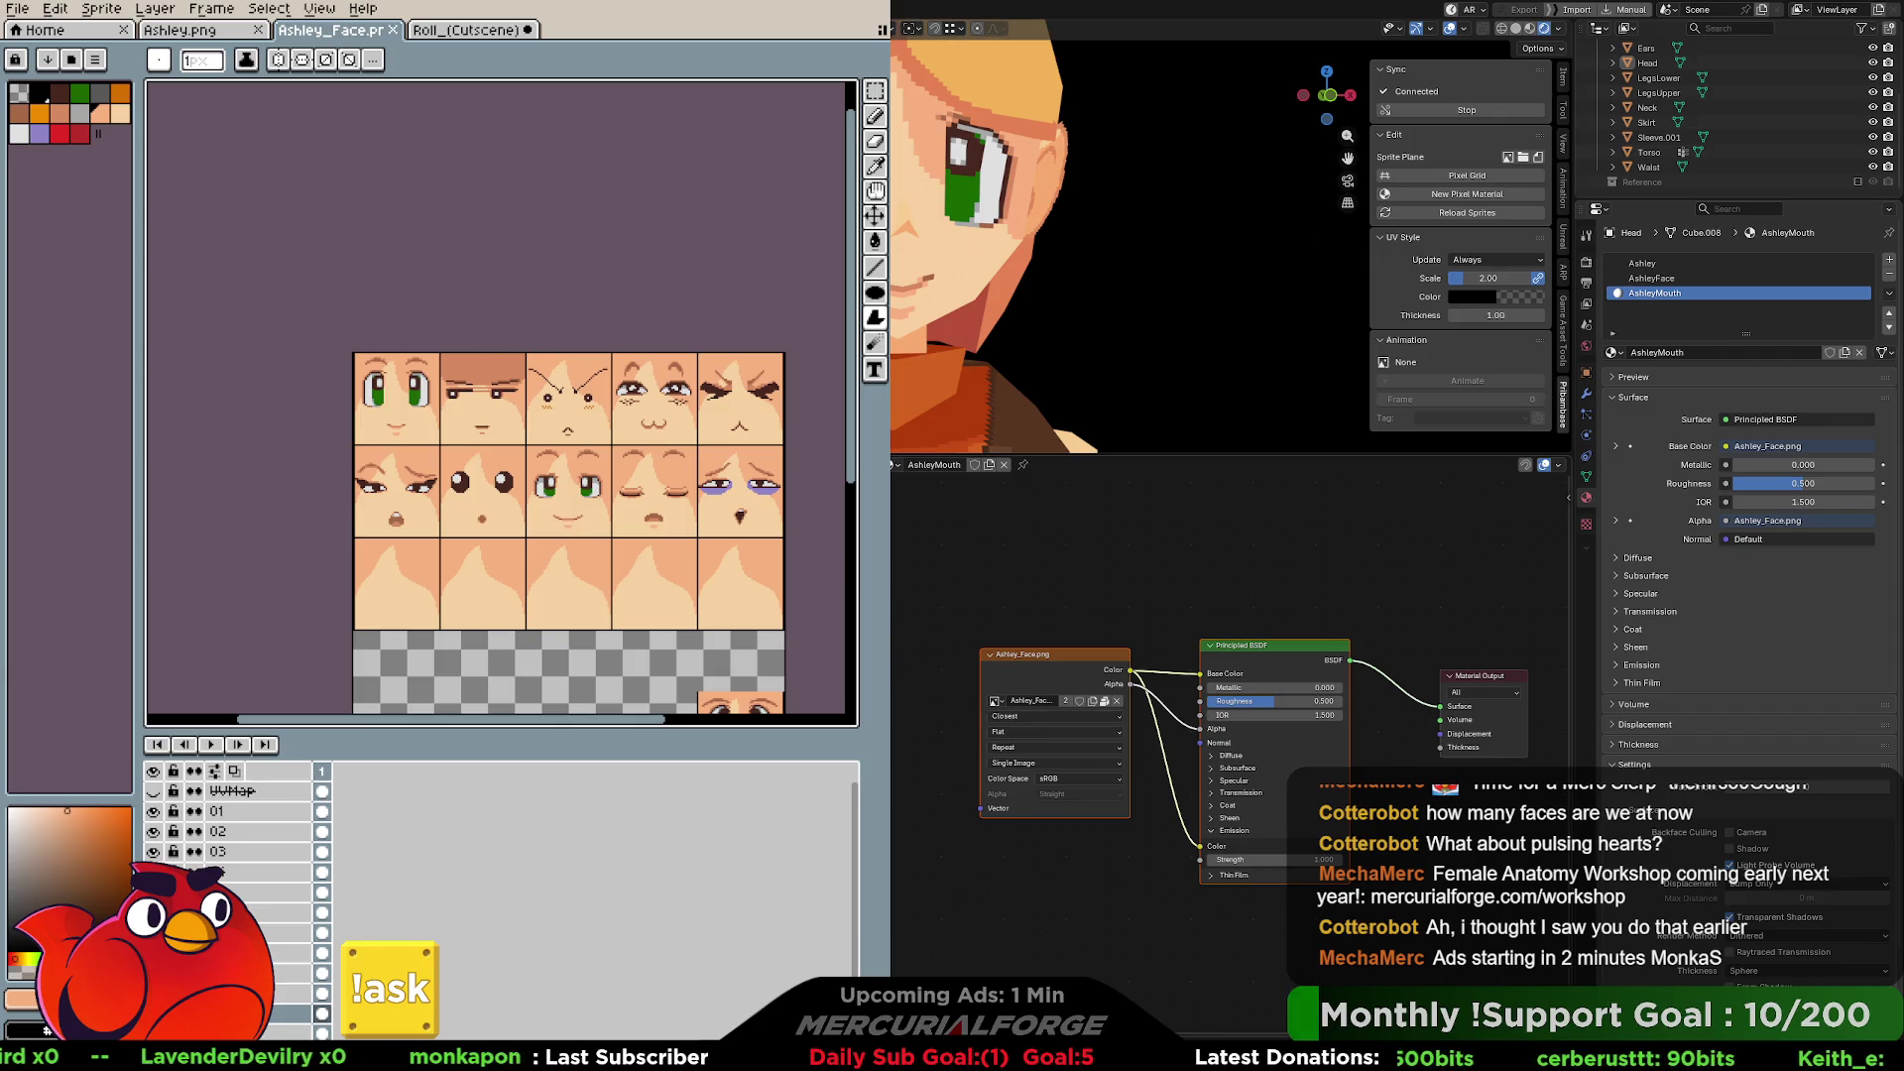
{"action": "middle_click_drag", "start_coordinate": [1091, 555], "coordinate": [1239, 568]}
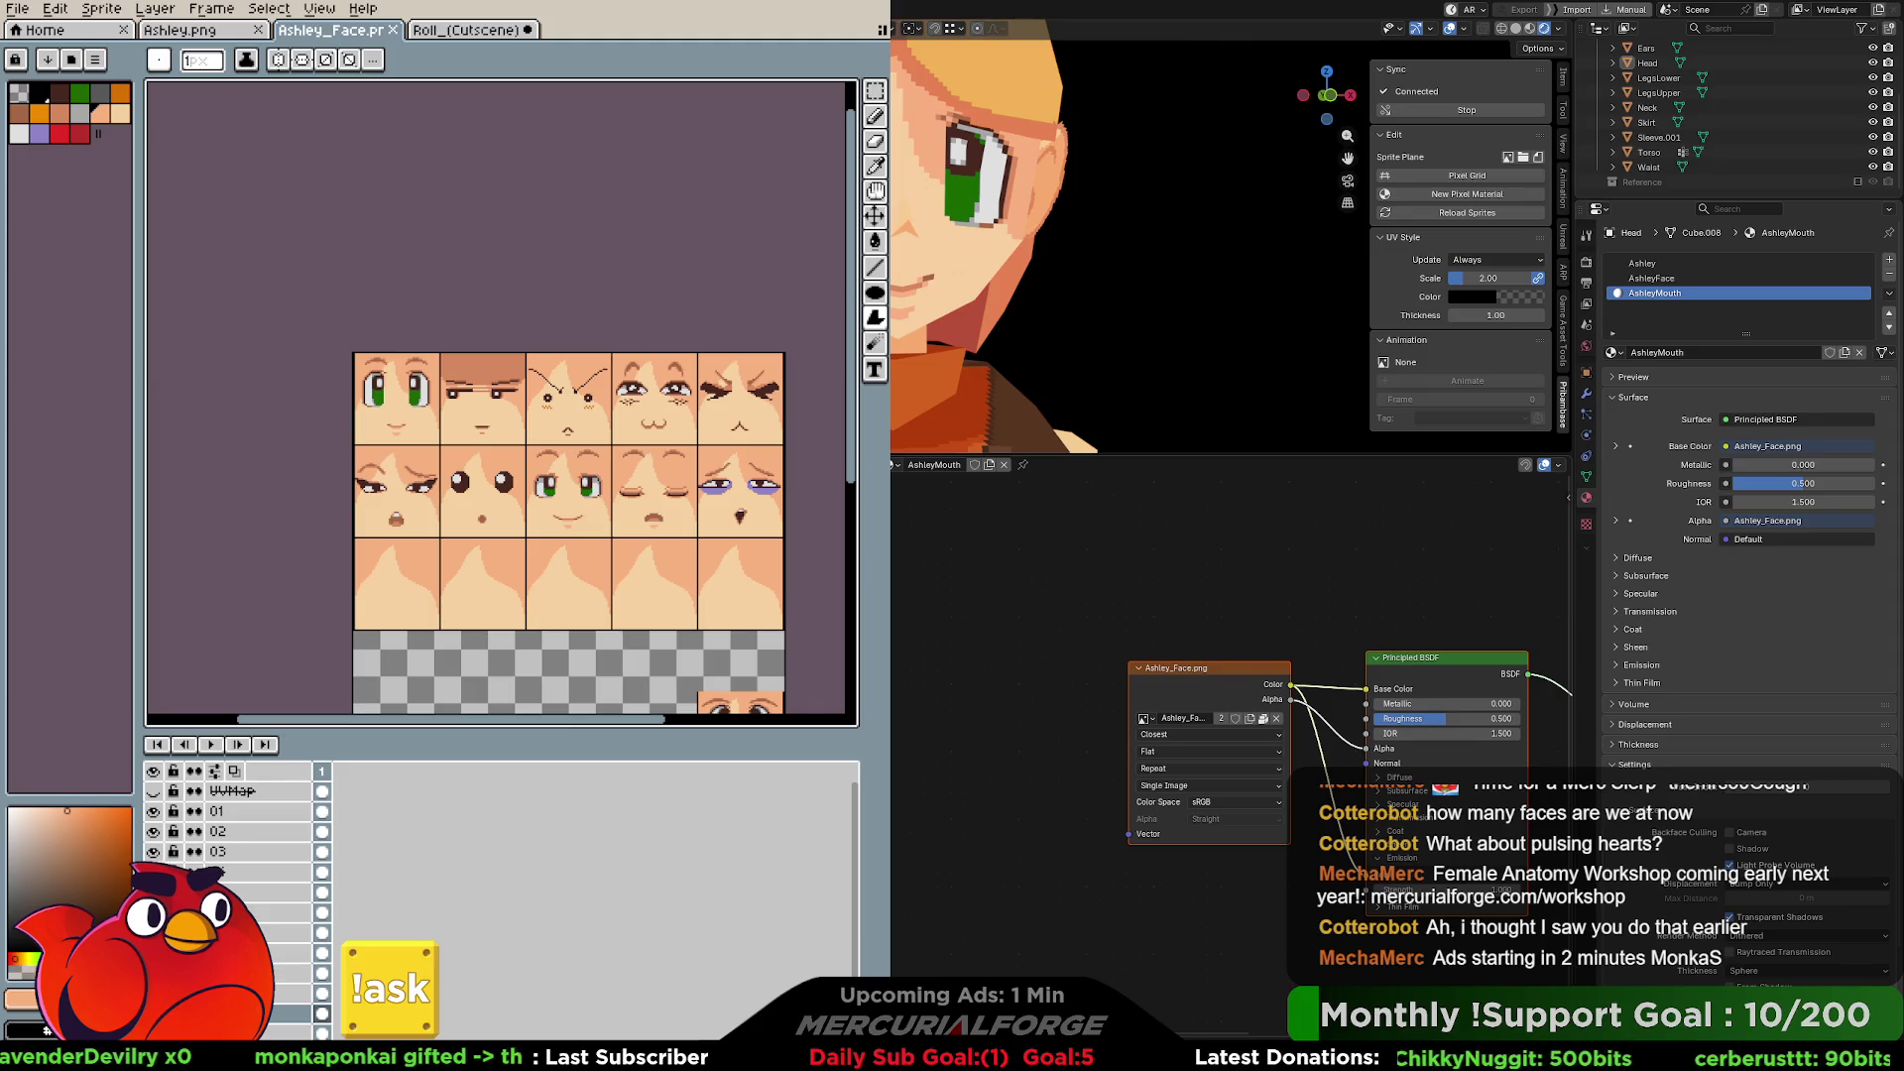
Add a Texture Coordinate node by searching 'tex coord'.
{"action": "key", "text": "shift+a"}
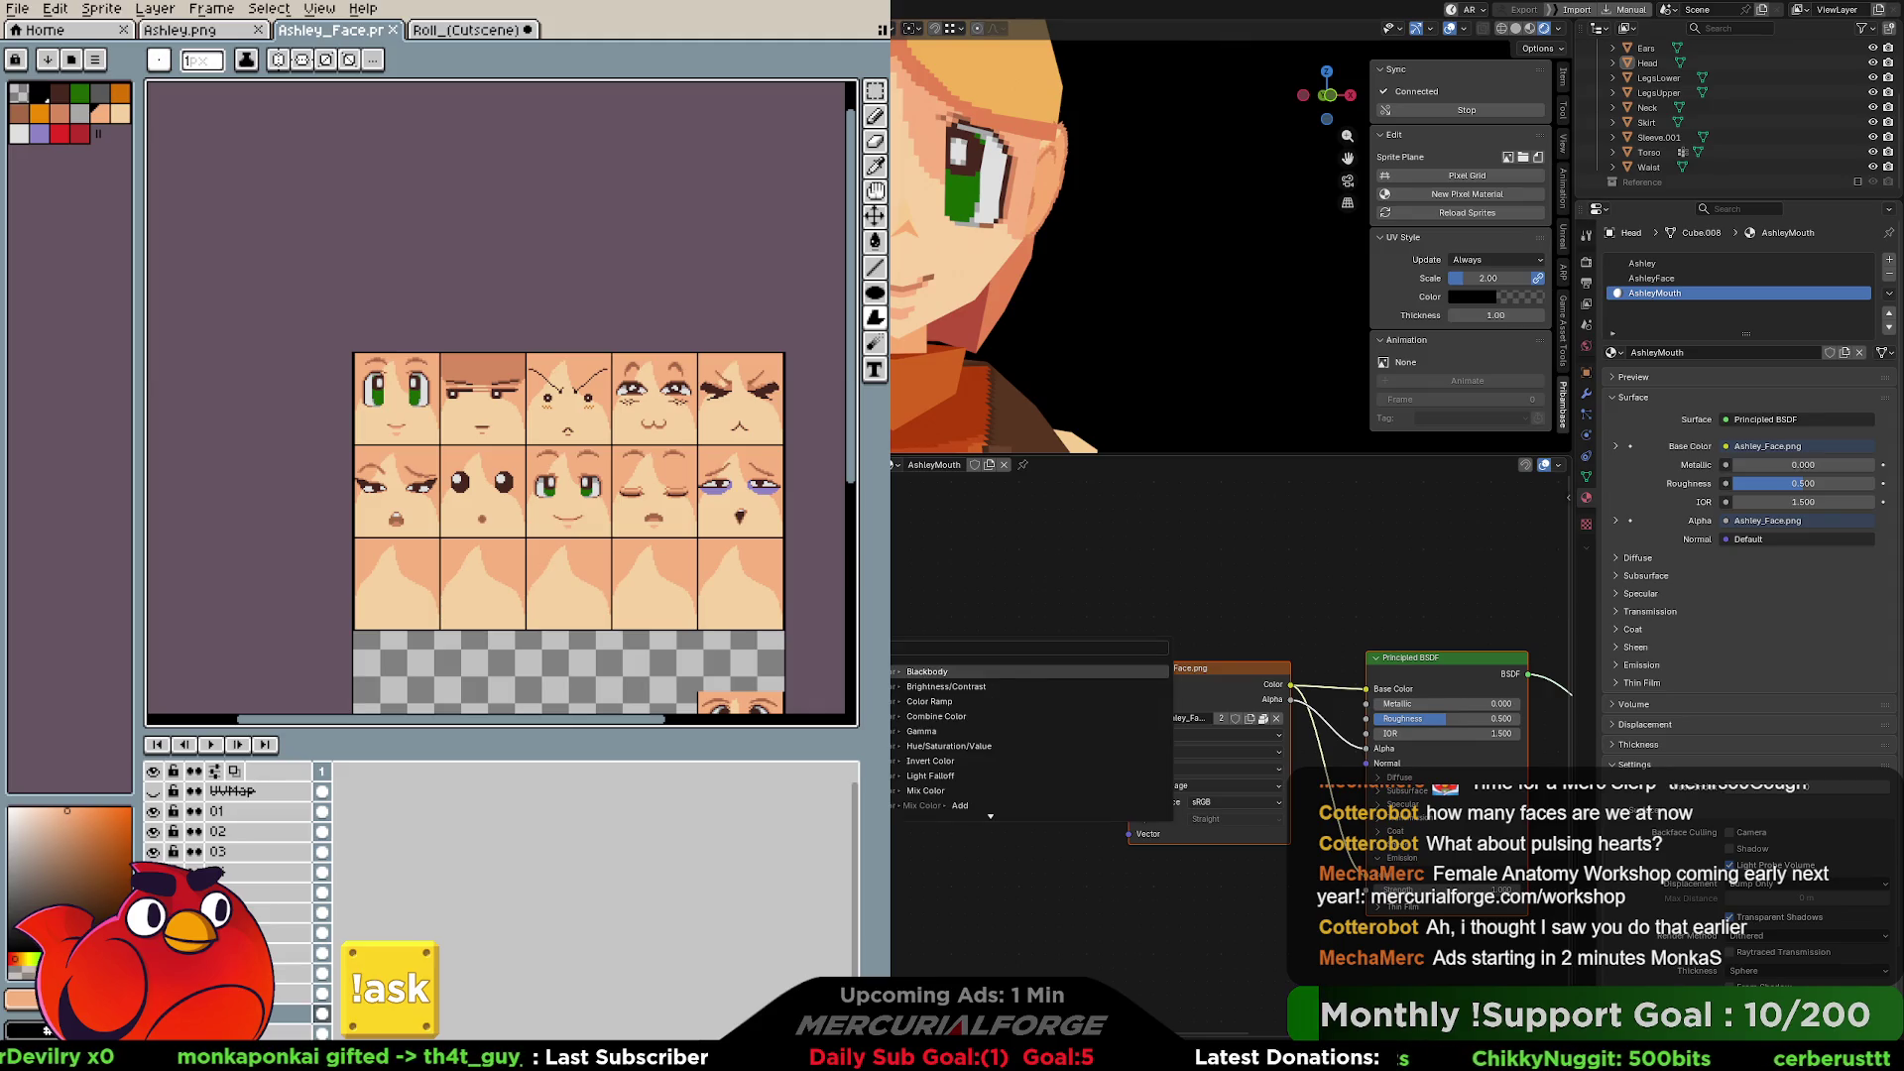
{"action": "type", "text": "tex coord"}
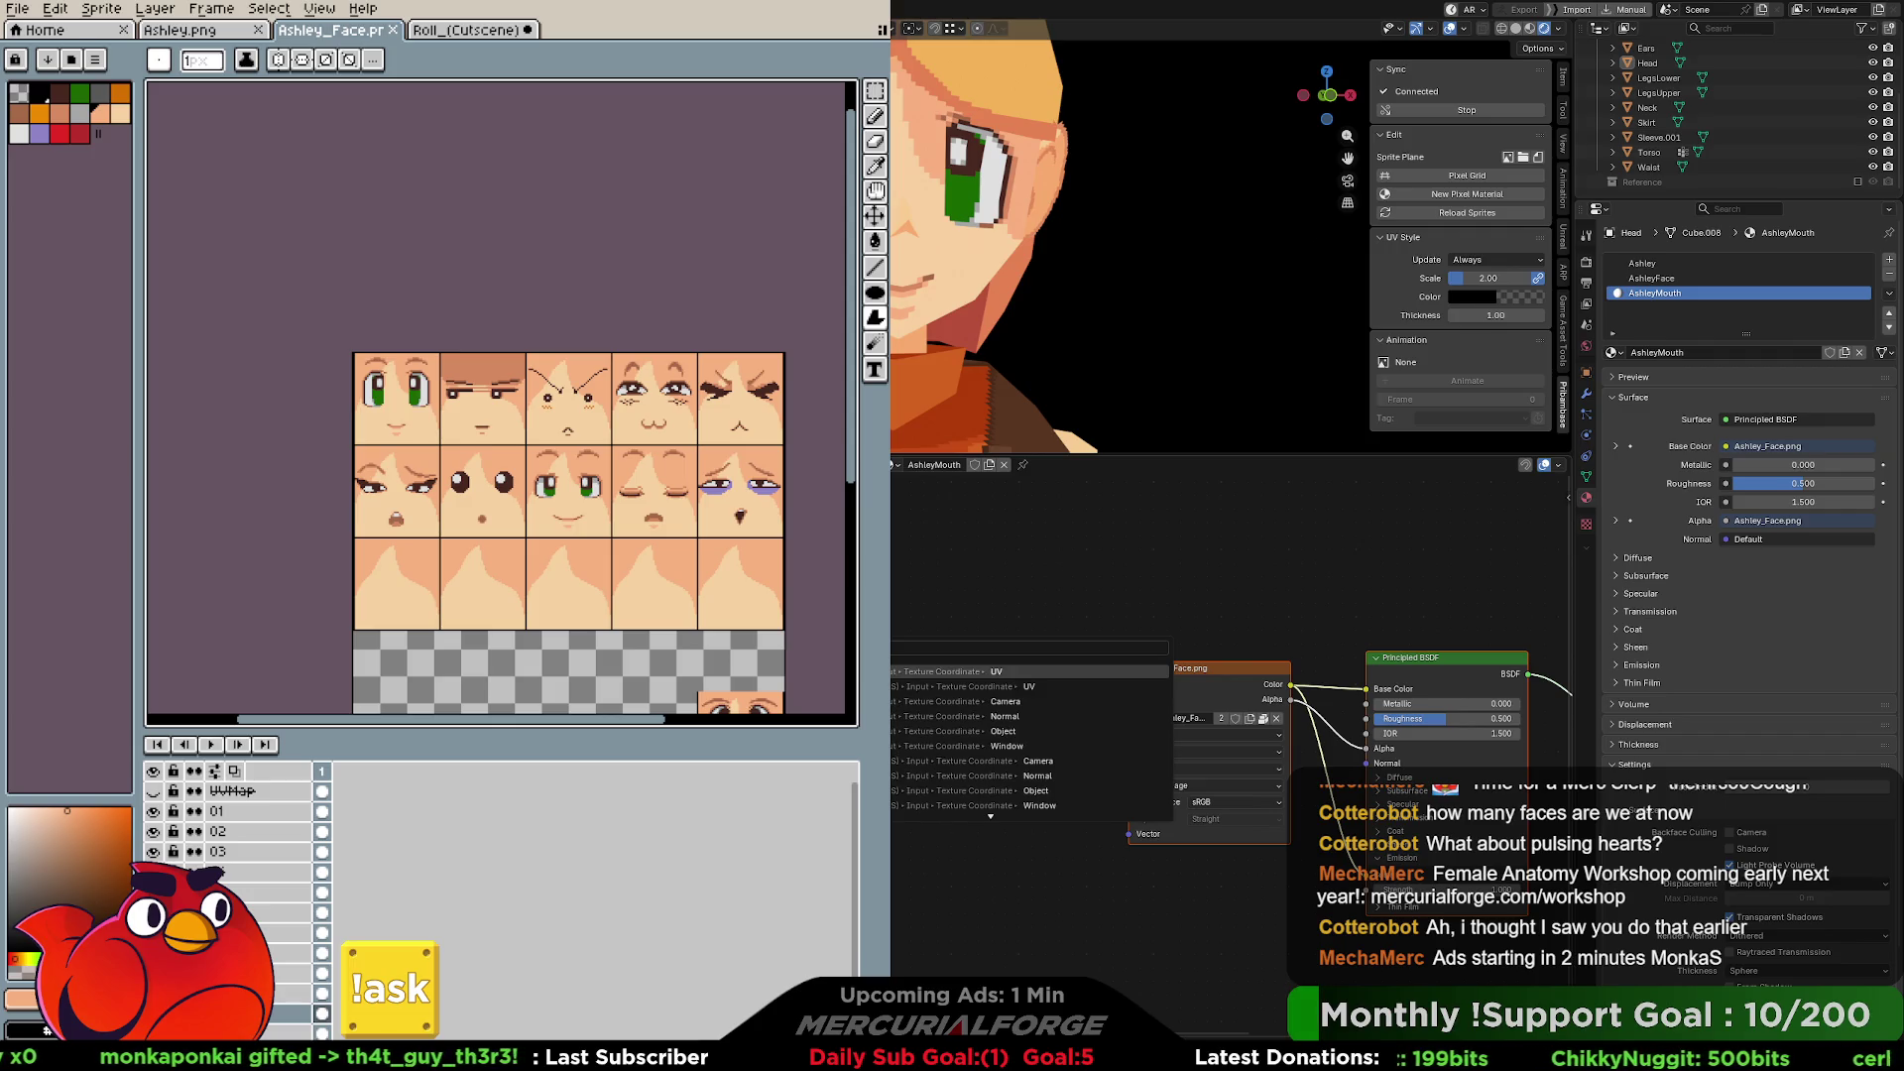
{"action": "key", "text": "Return"}
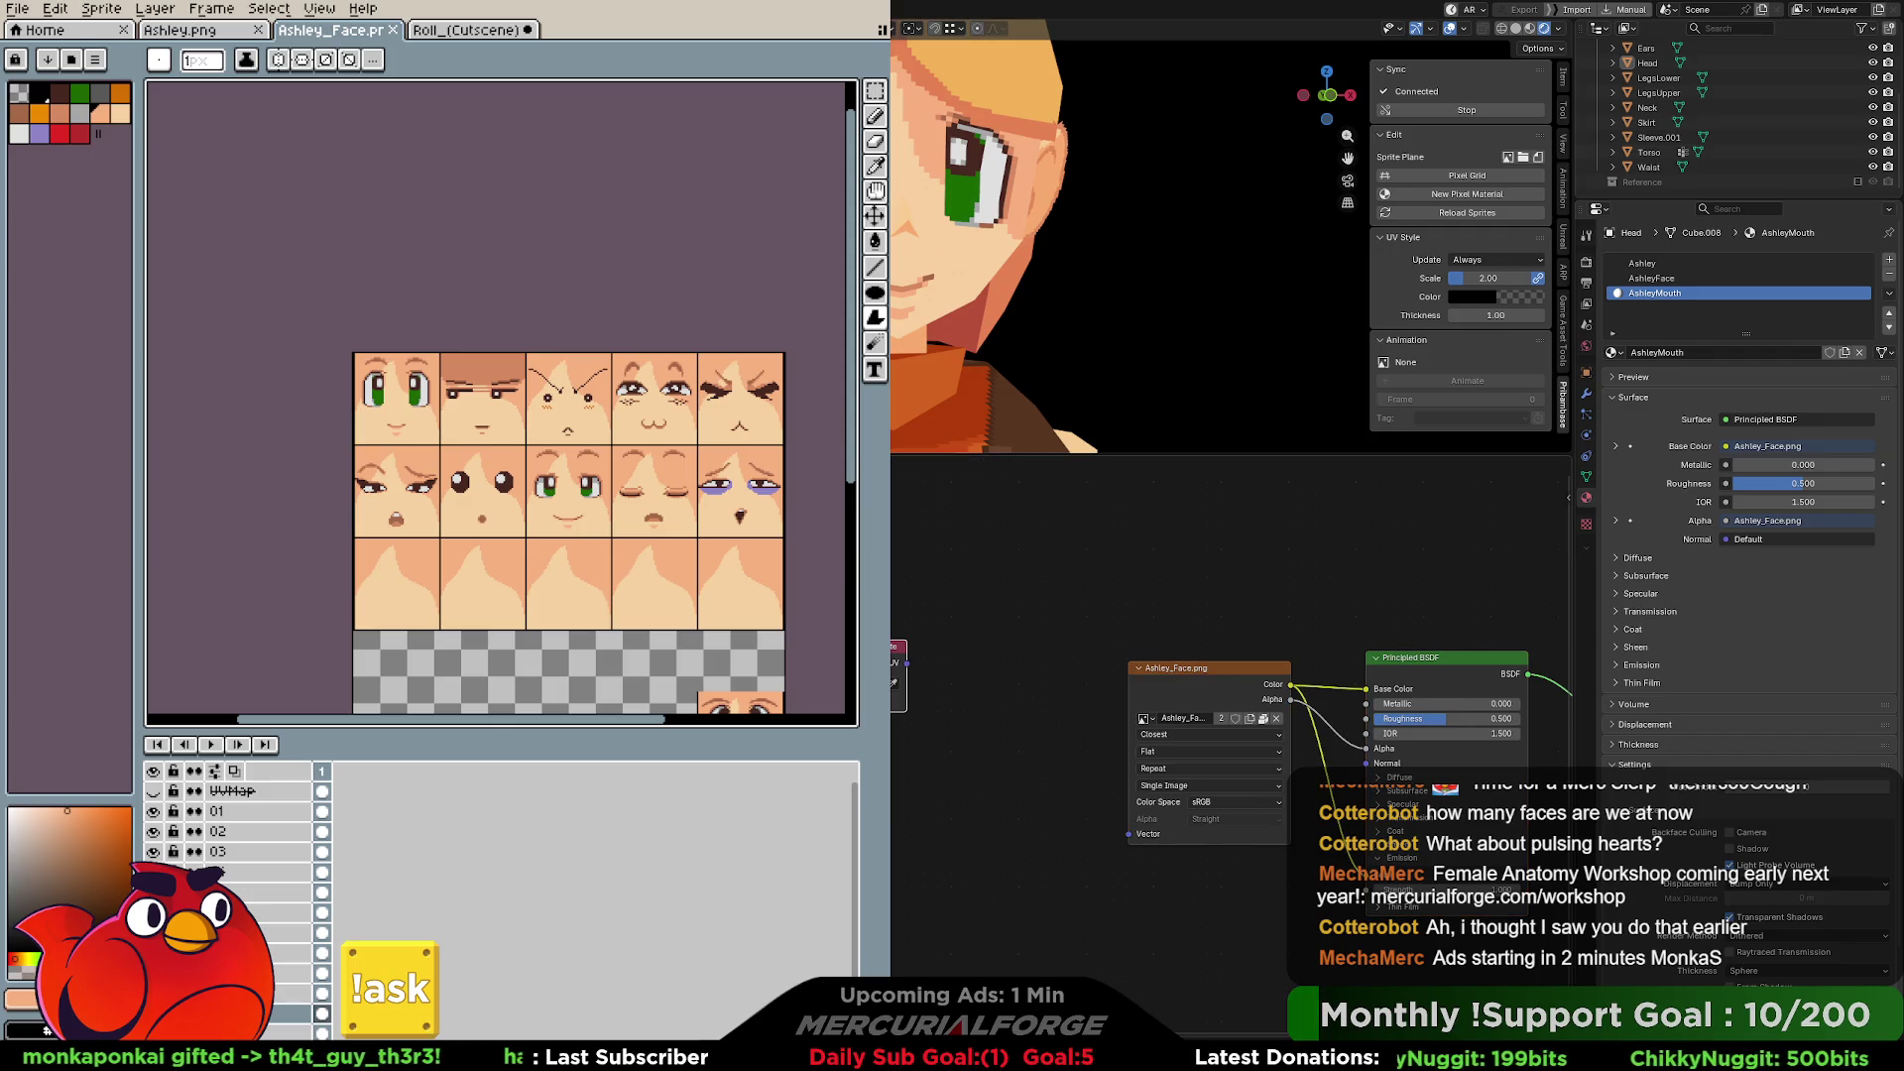
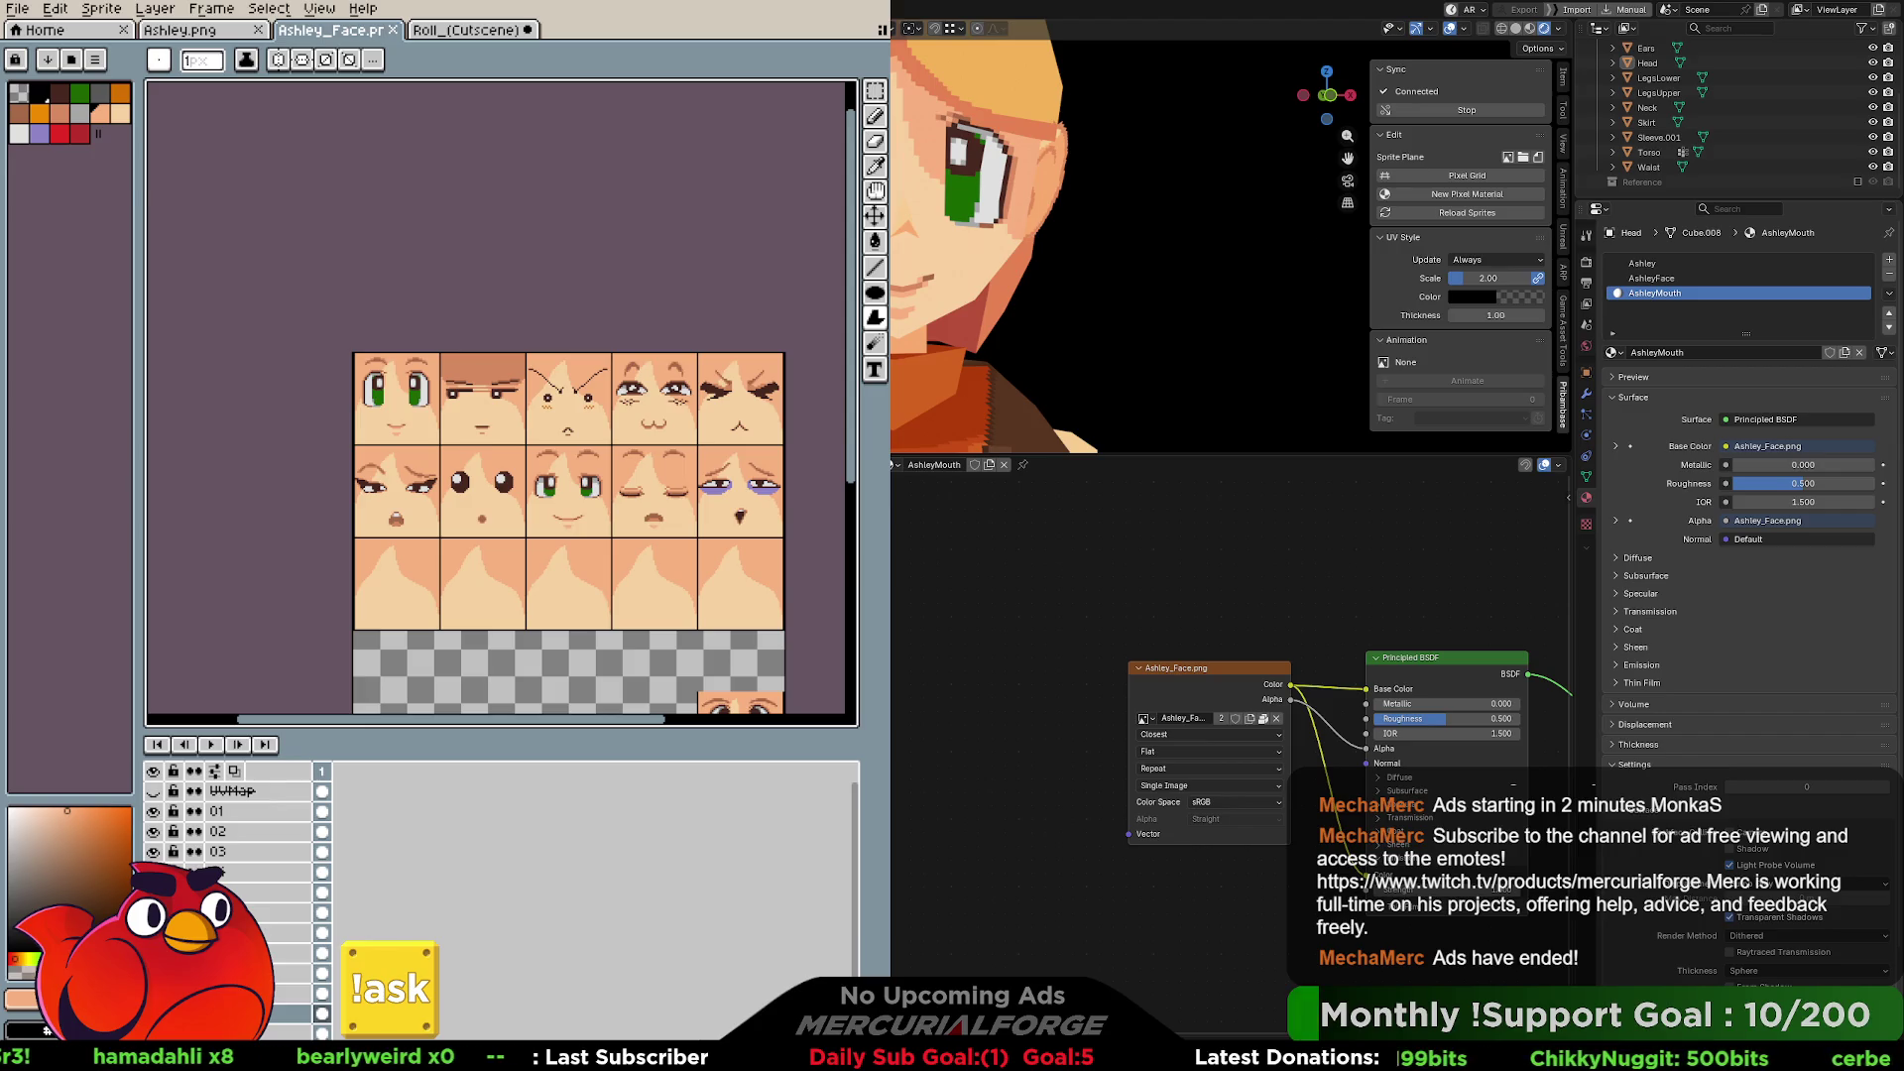
Leave the Ashley_Face sprite sheet in Aseprite and return to the full-screen Blender window.
{"action": "key", "text": "alt+Tab"}
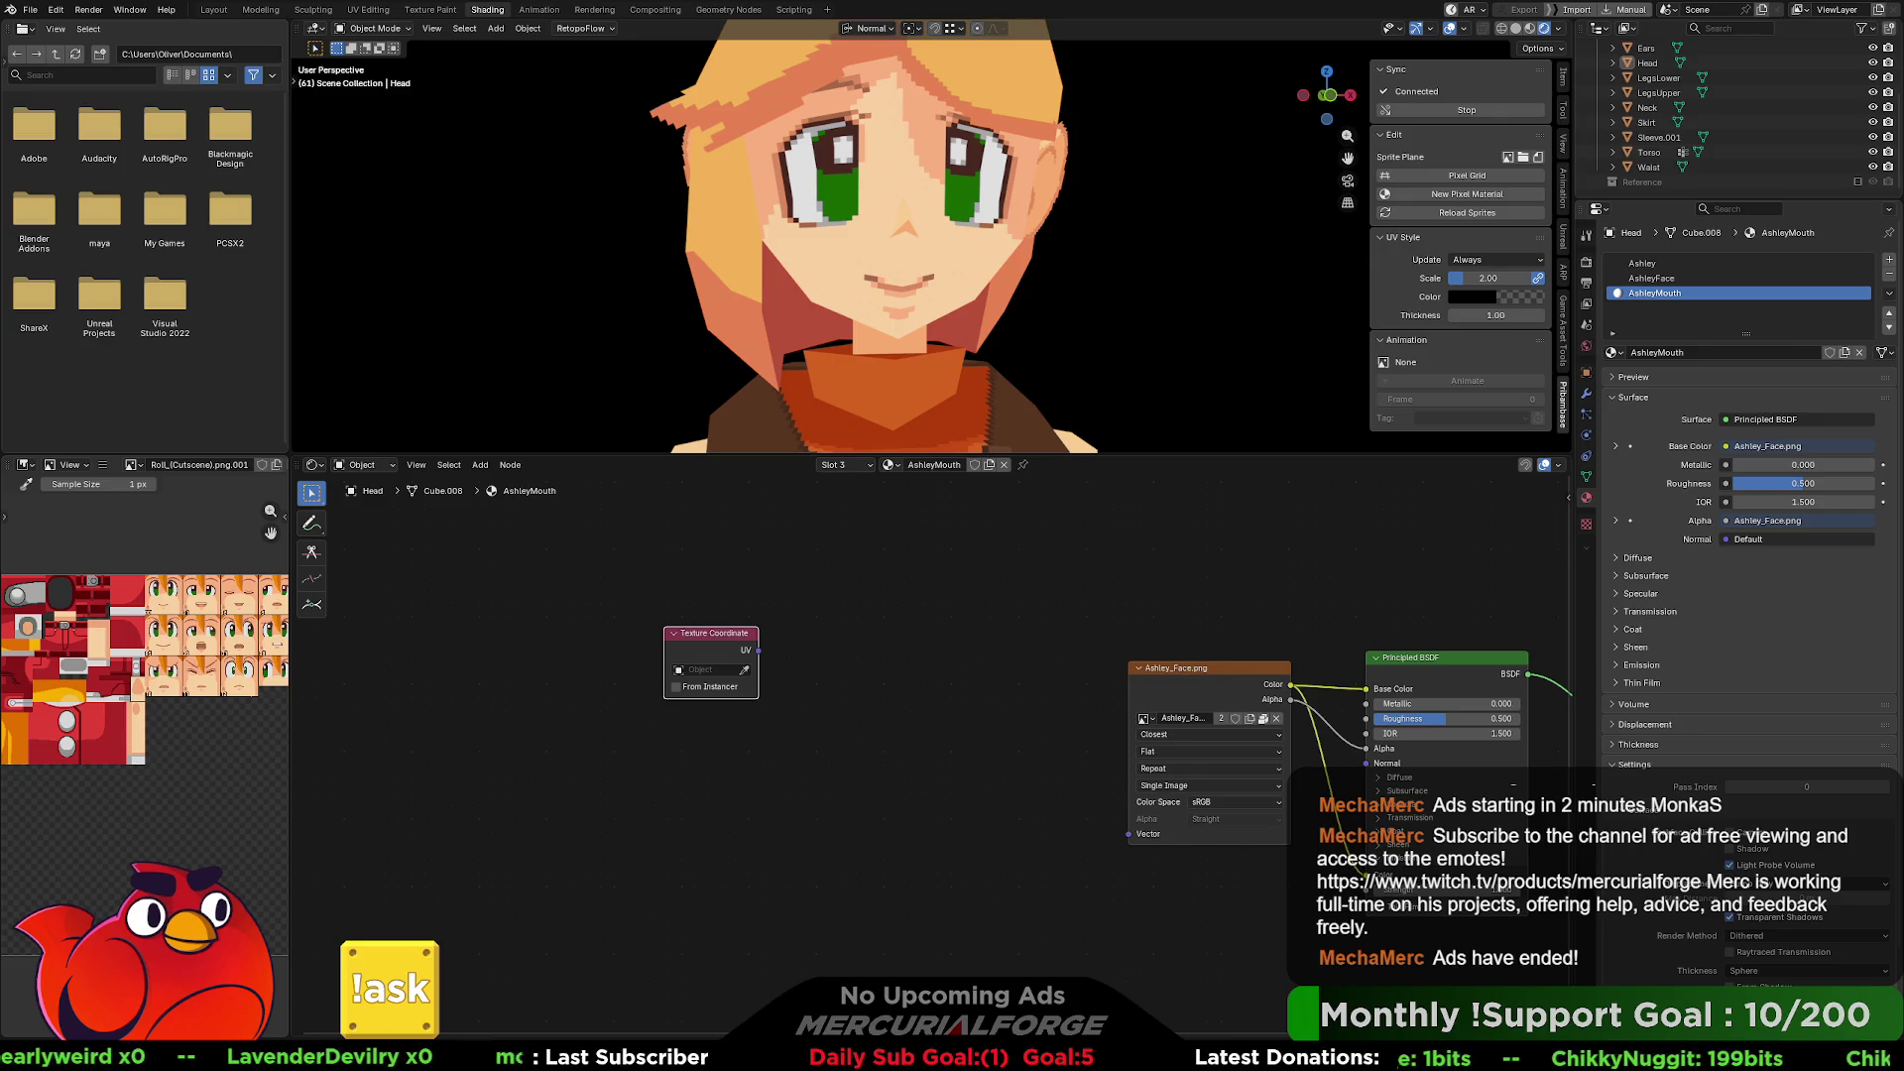
Link the UV output to a new Vector Math node found via 'mul', set to Multiply.
{"action": "mouse_move", "coordinate": [712, 635]}
{"action": "left_mouse_down"}
{"action": "mouse_move", "coordinate": [594, 635]}
{"action": "mouse_move", "coordinate": [728, 647]}
{"action": "left_mouse_up"}
{"action": "type", "text": "mul"}
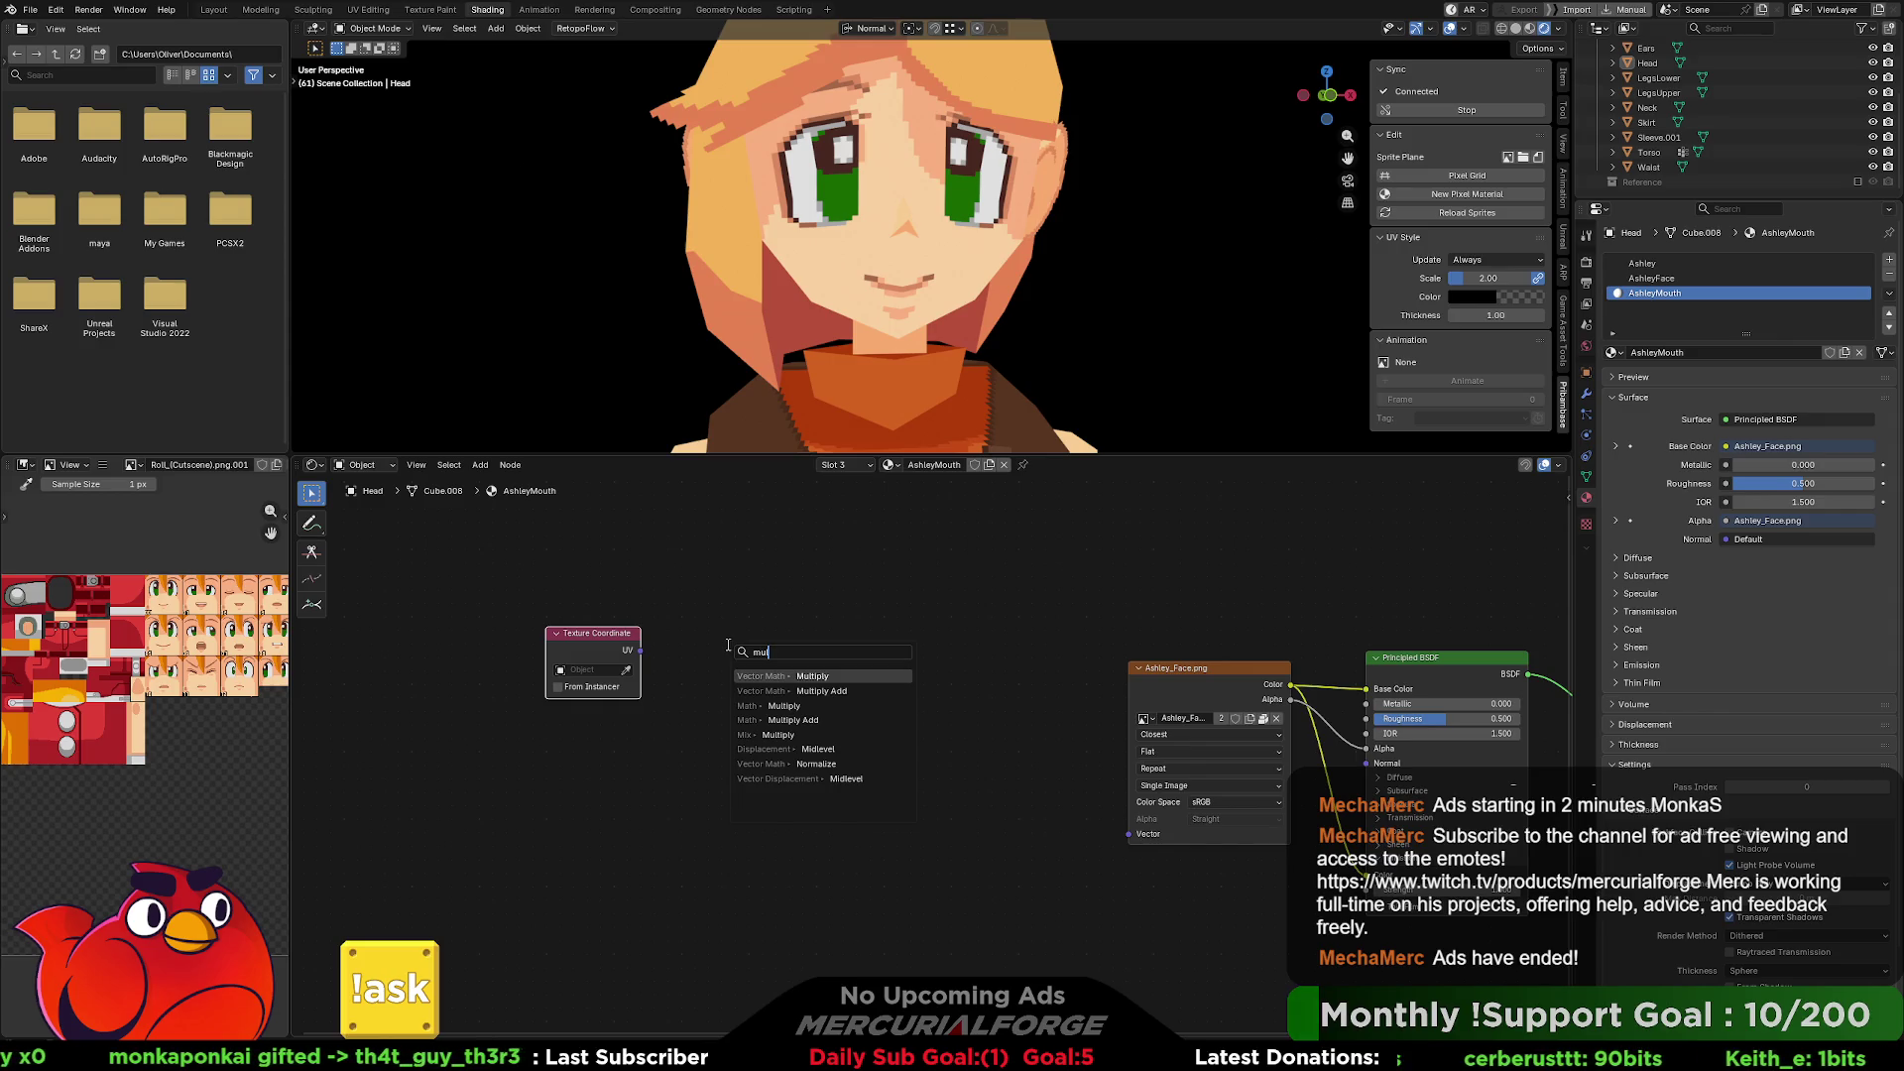
{"action": "key", "text": "Down"}
{"action": "key", "text": "Return"}
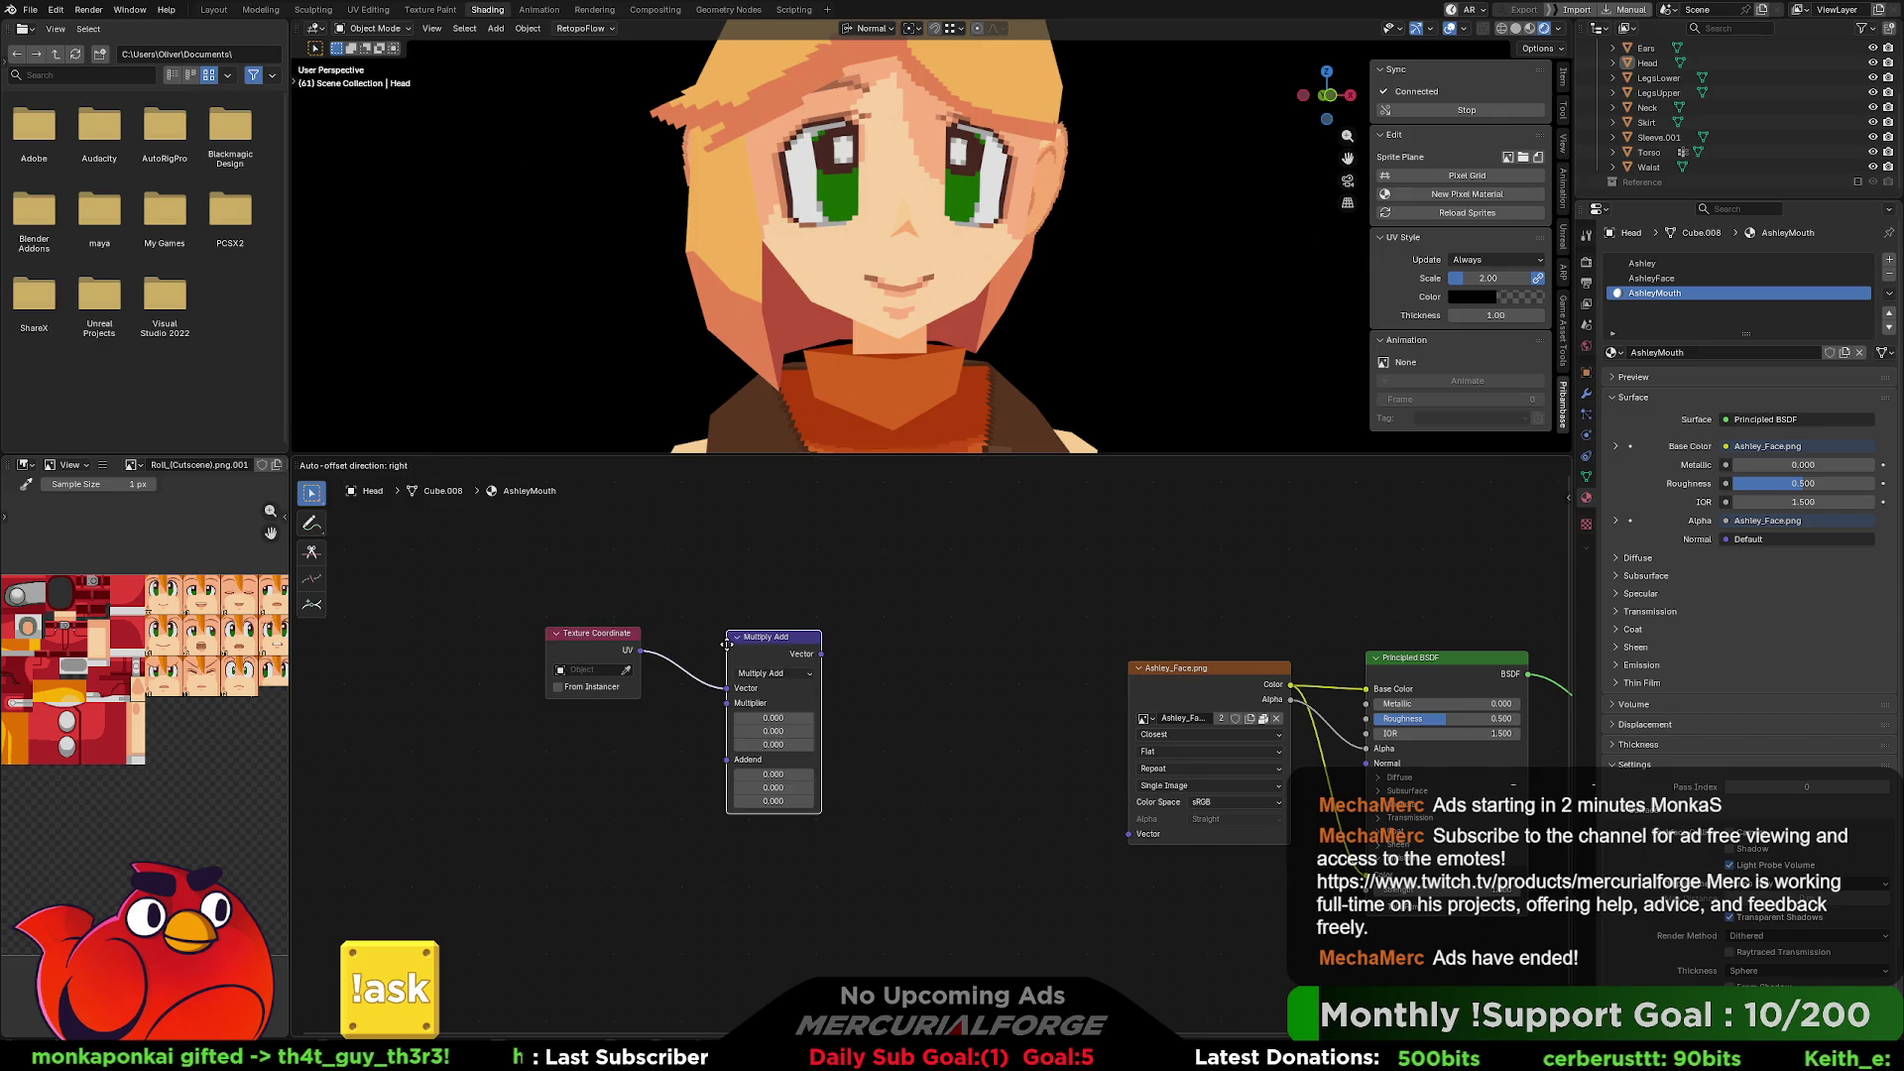
{"action": "left_click", "coordinate": [719, 625]}
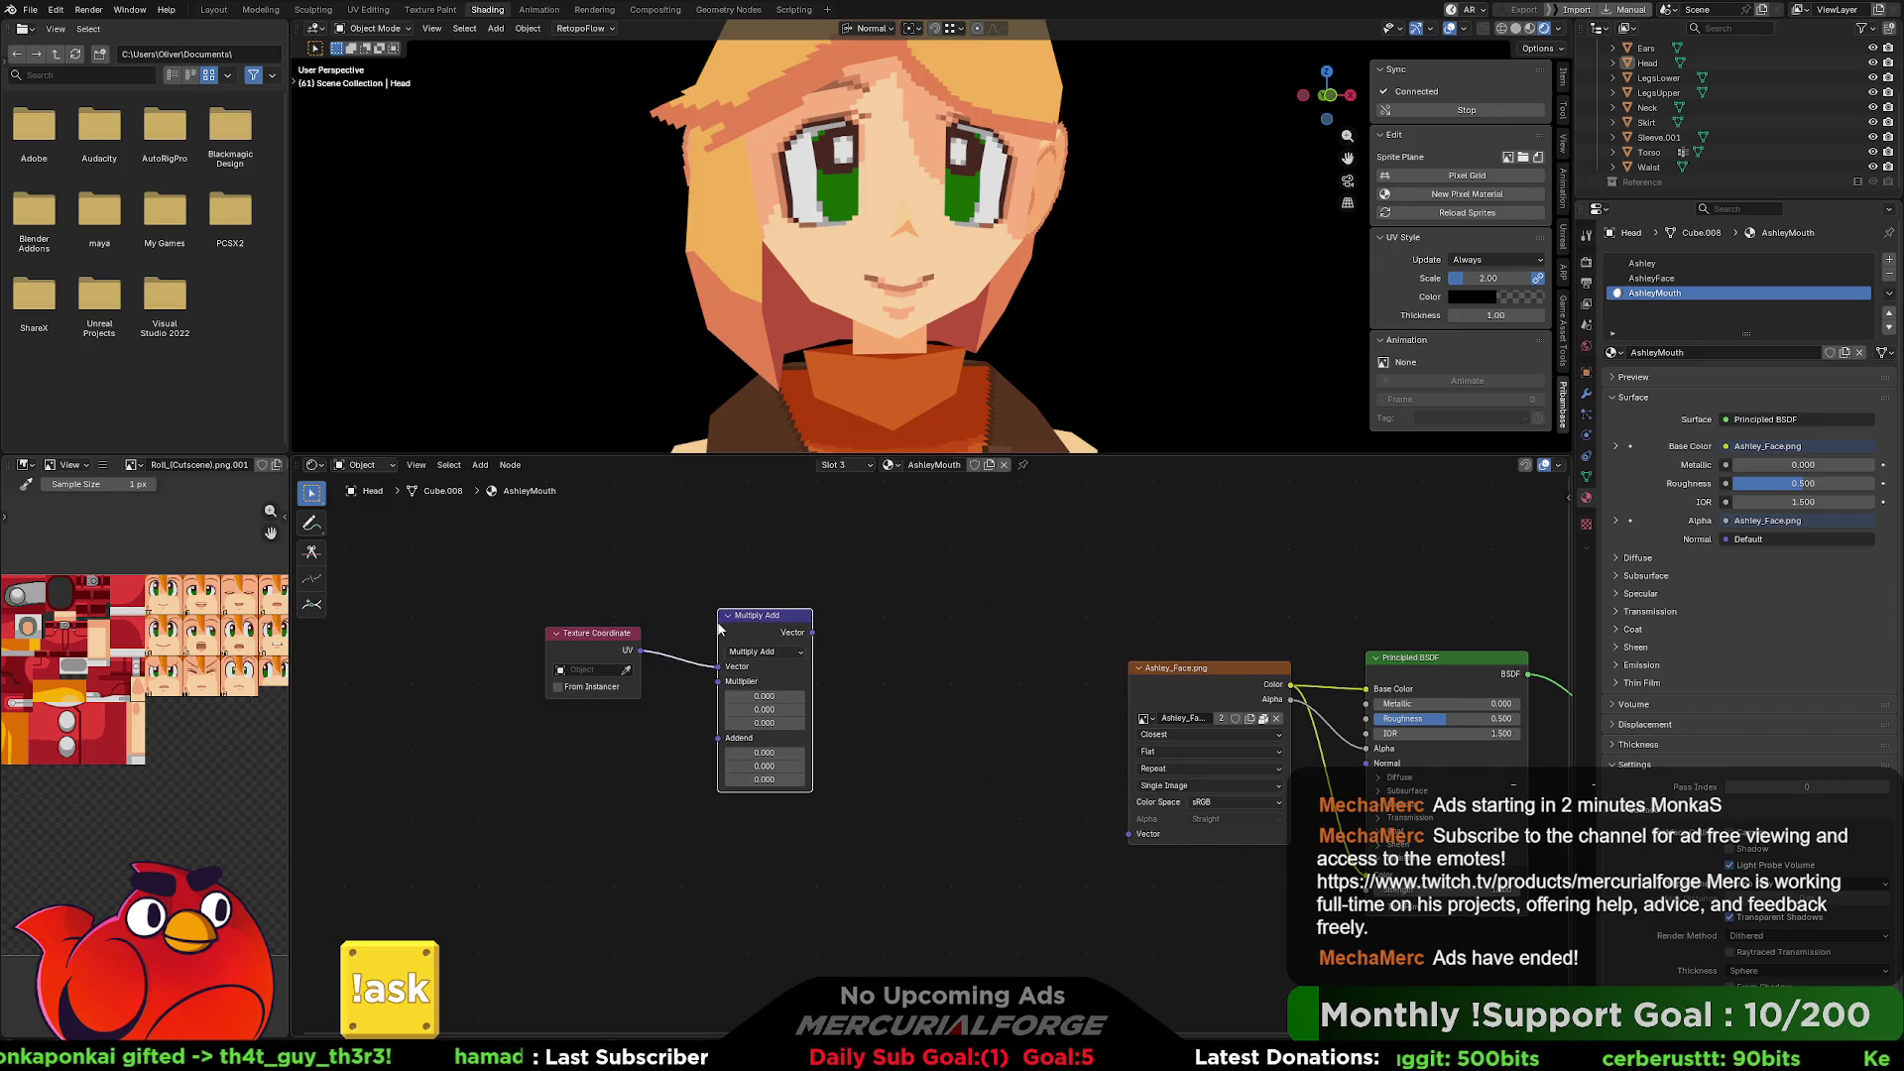
{"action": "left_click", "coordinate": [781, 653]}
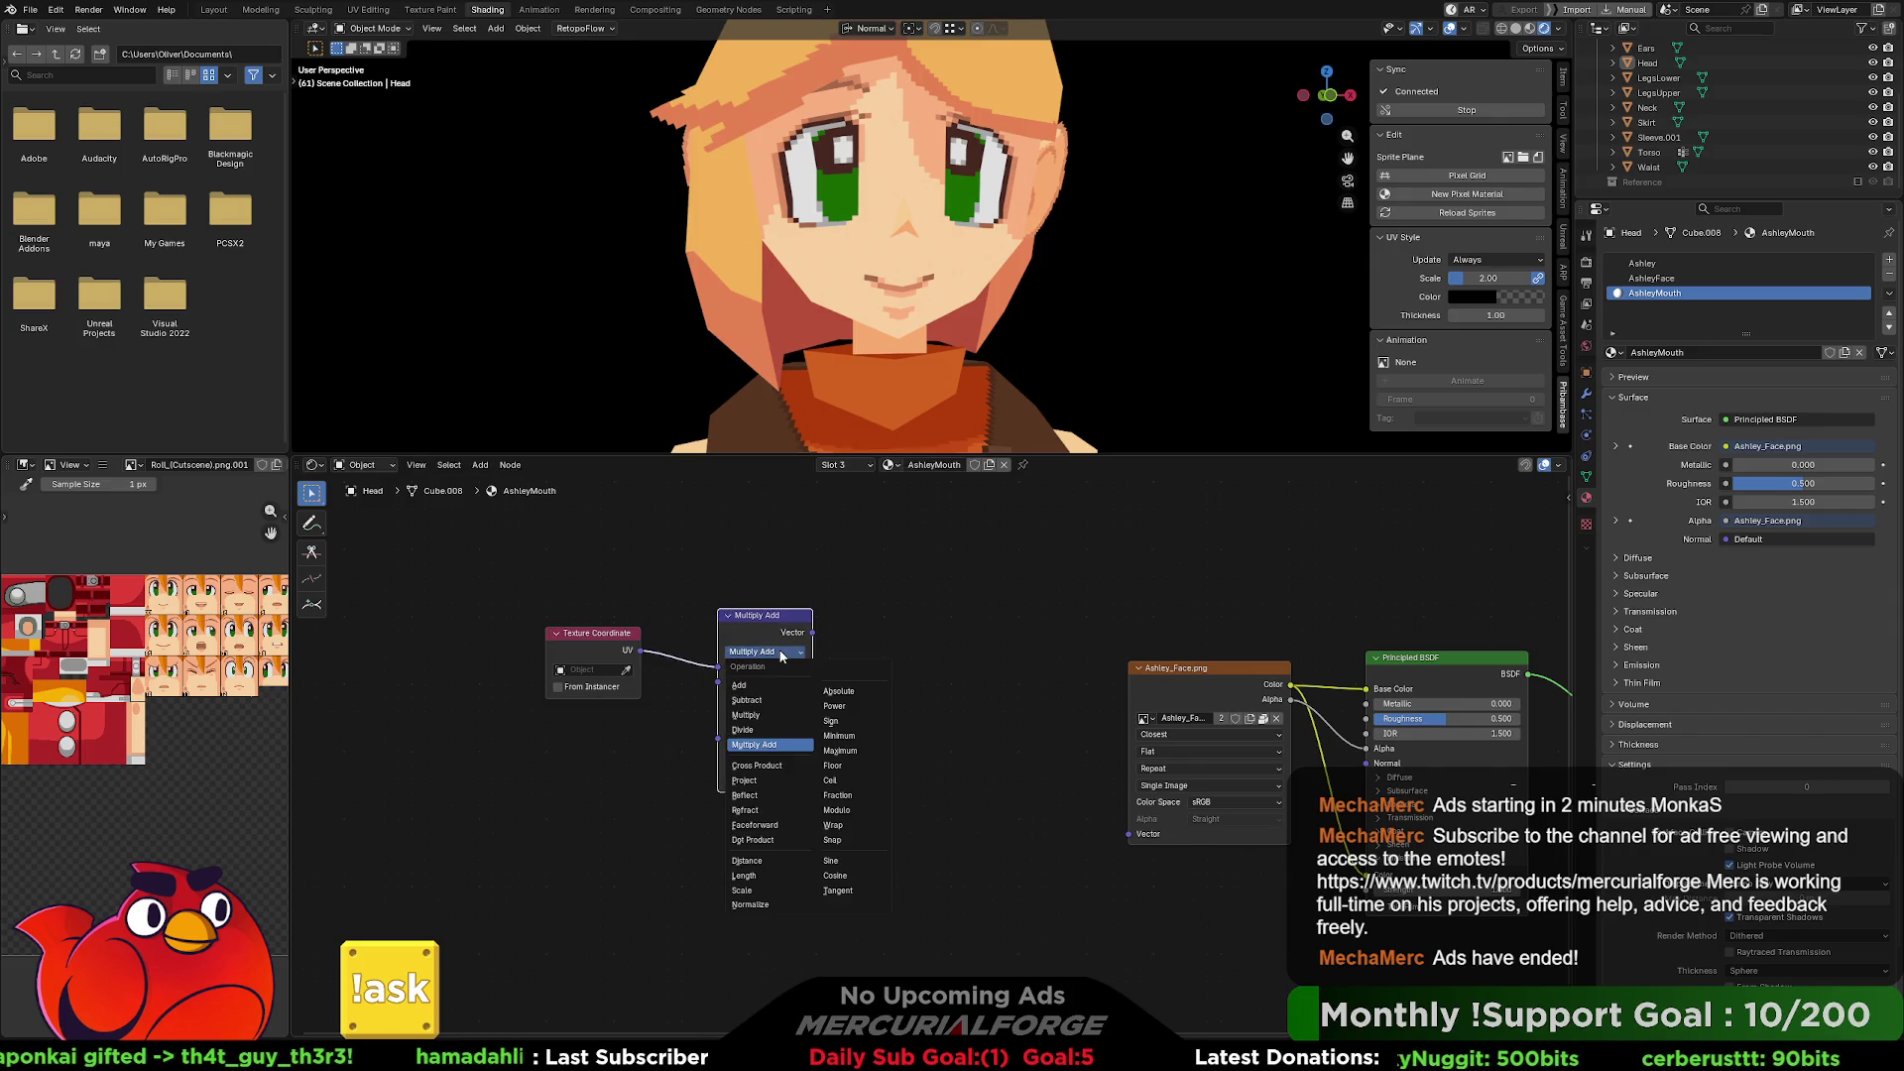
{"action": "left_click", "coordinate": [784, 715]}
{"action": "left_click_drag", "start_coordinate": [778, 613], "coordinate": [767, 602]}
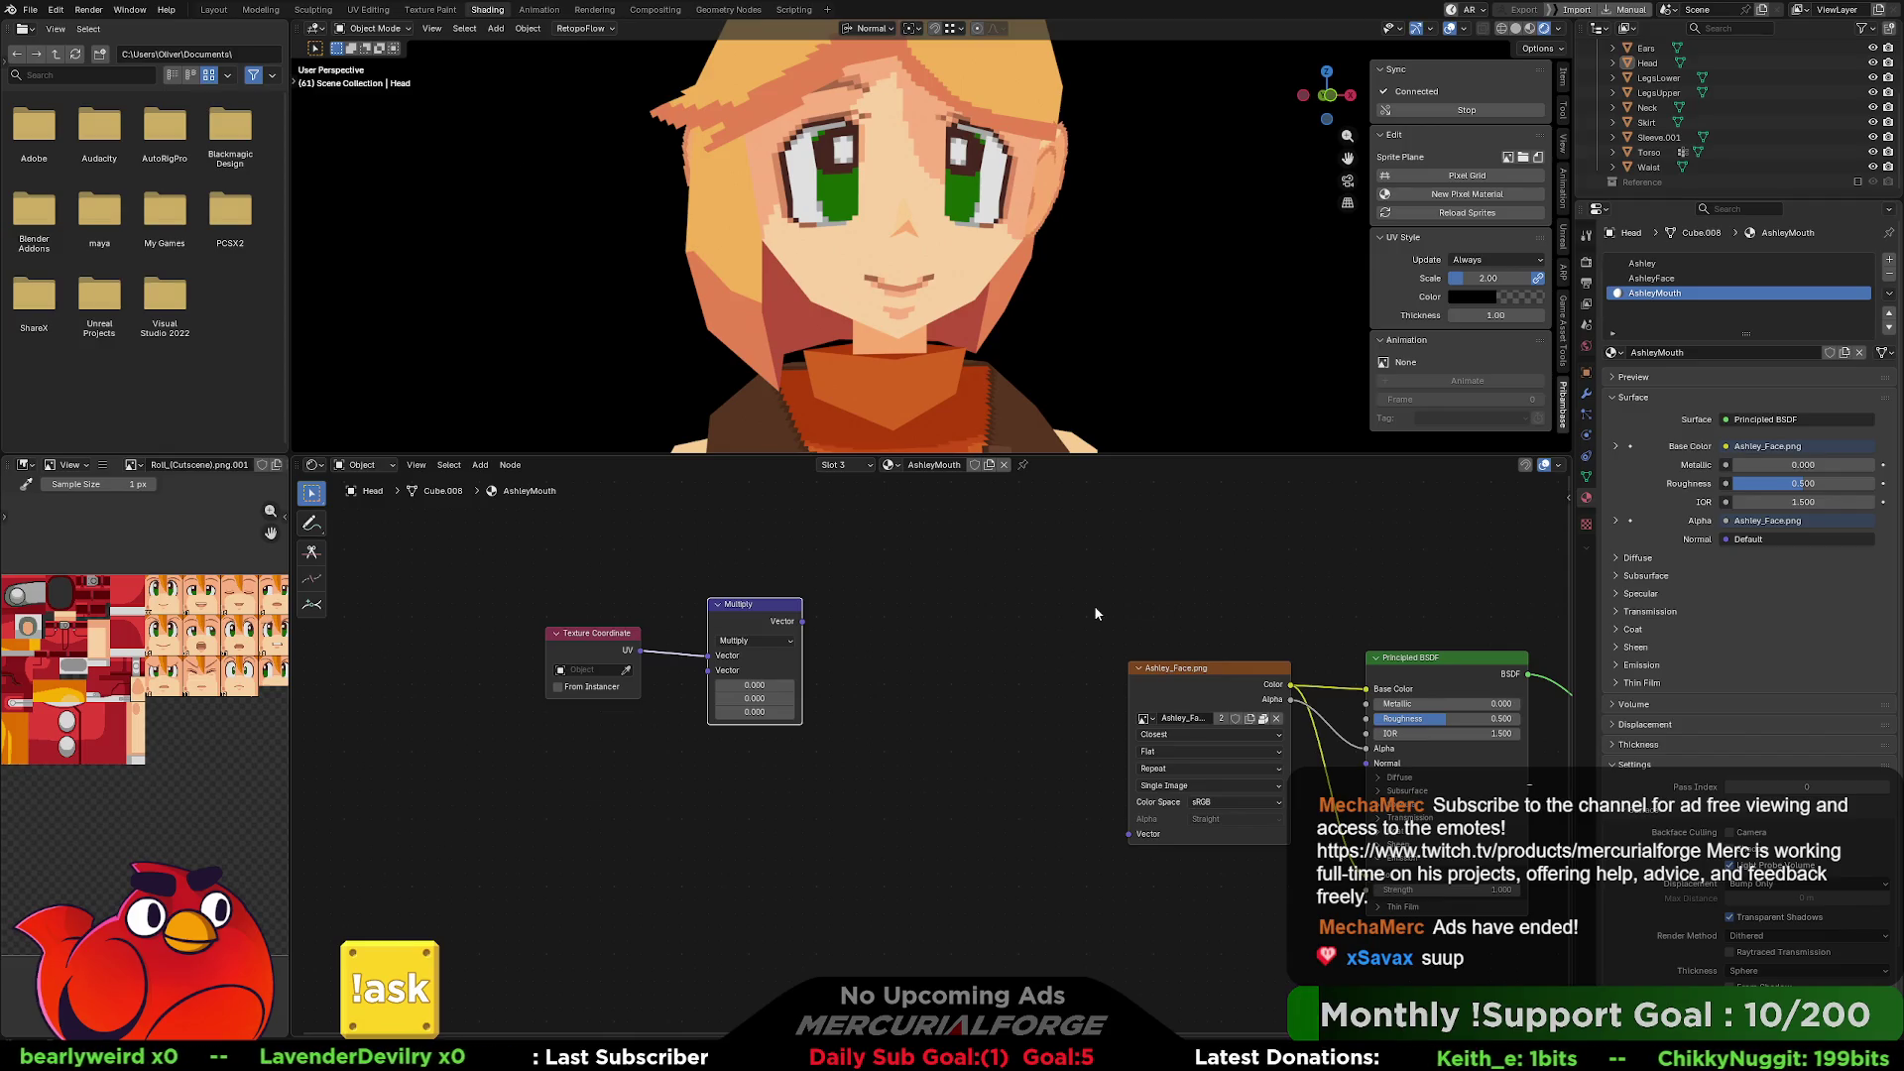
Paste a trial copy of the Multiply node, delete it, then drag from the second Vector input.
{"action": "right_click", "coordinate": [865, 661]}
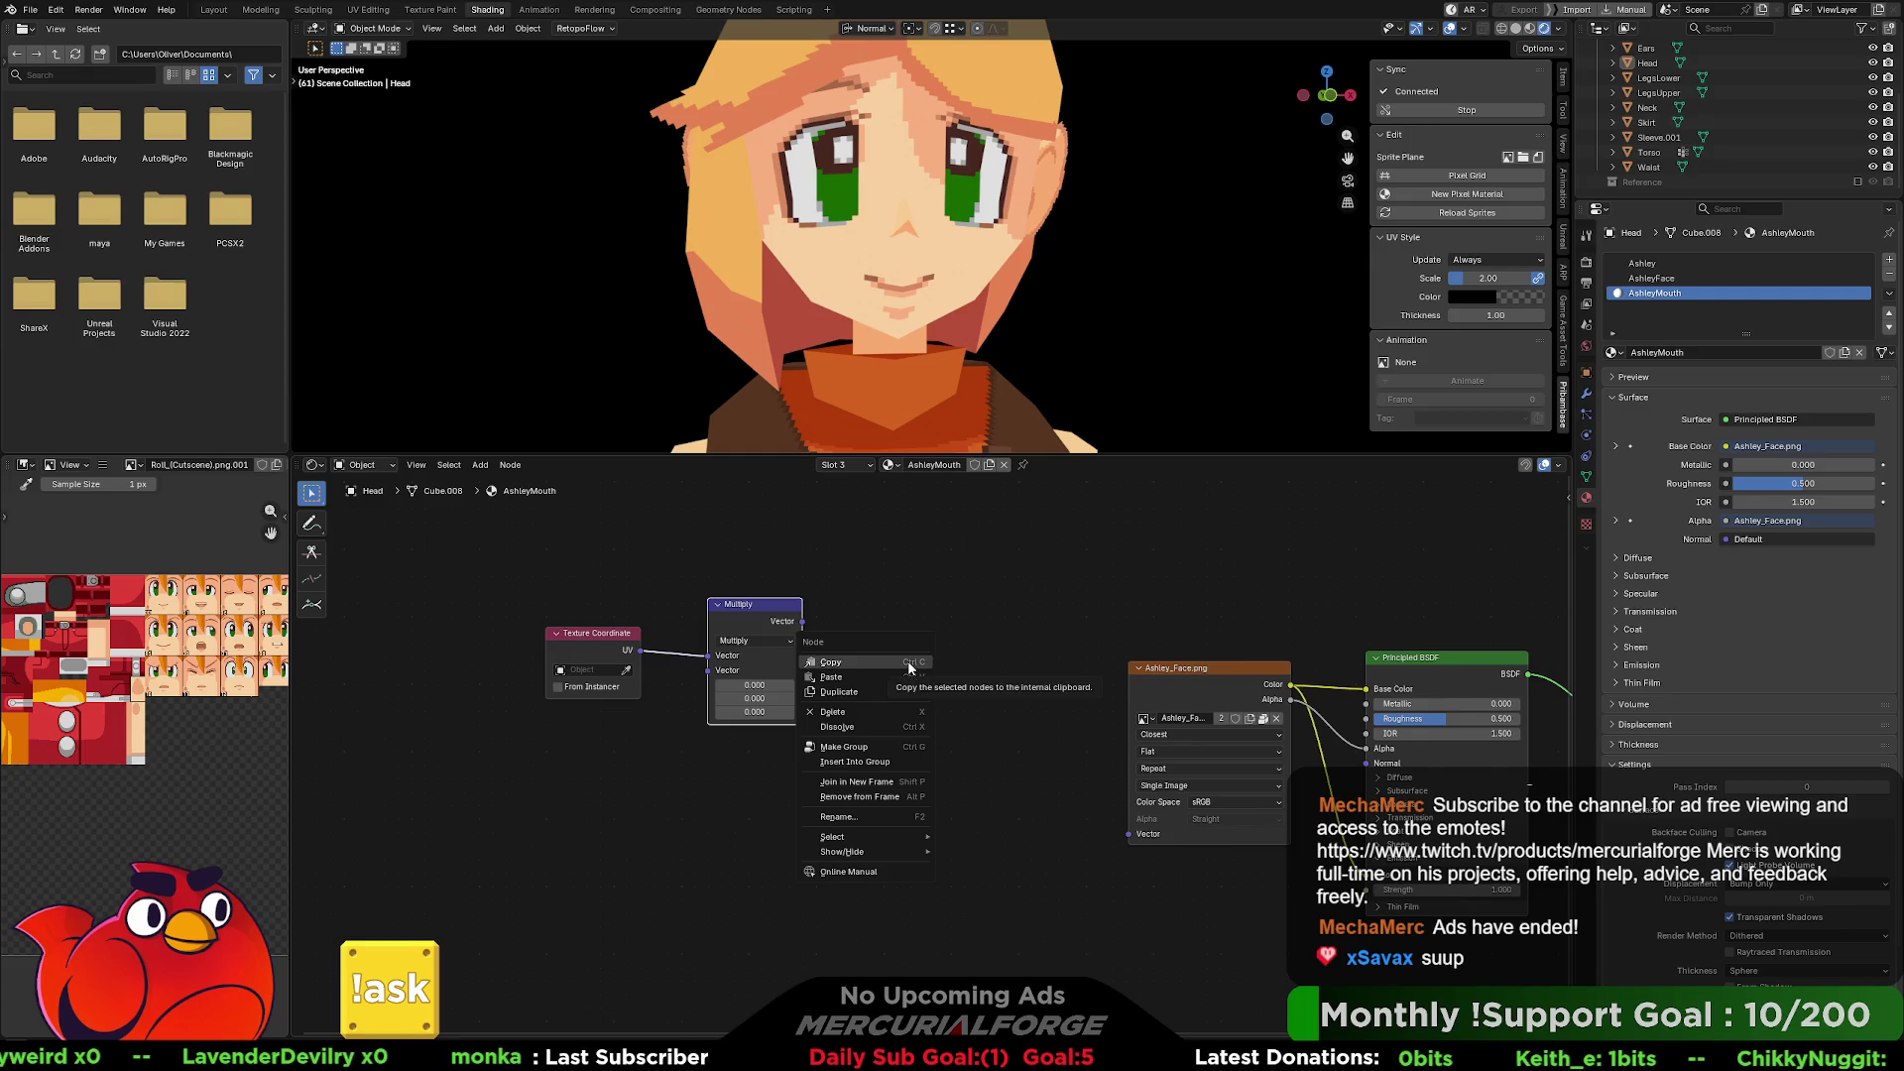
{"action": "left_click", "coordinate": [909, 664]}
{"action": "key", "text": "ctrl+v"}
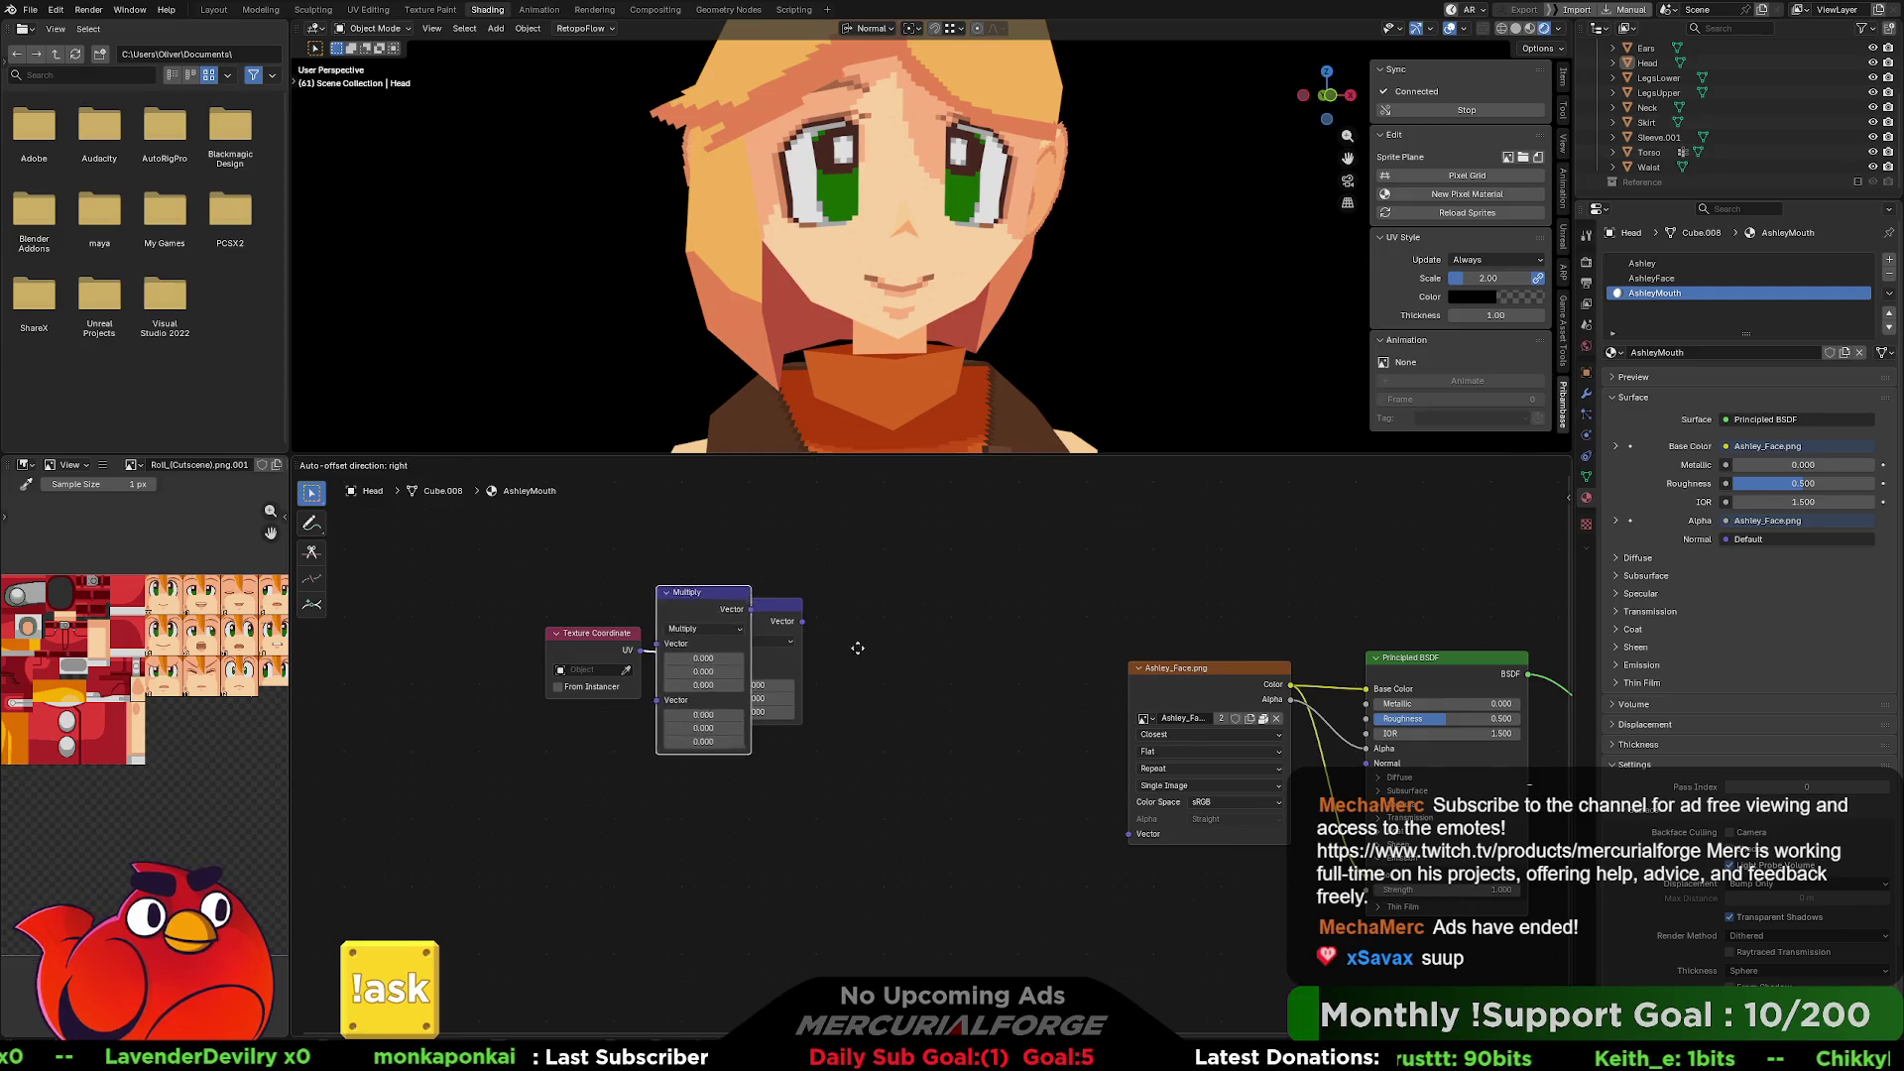
{"action": "key", "text": "g"}
{"action": "left_click", "coordinate": [1016, 684]}
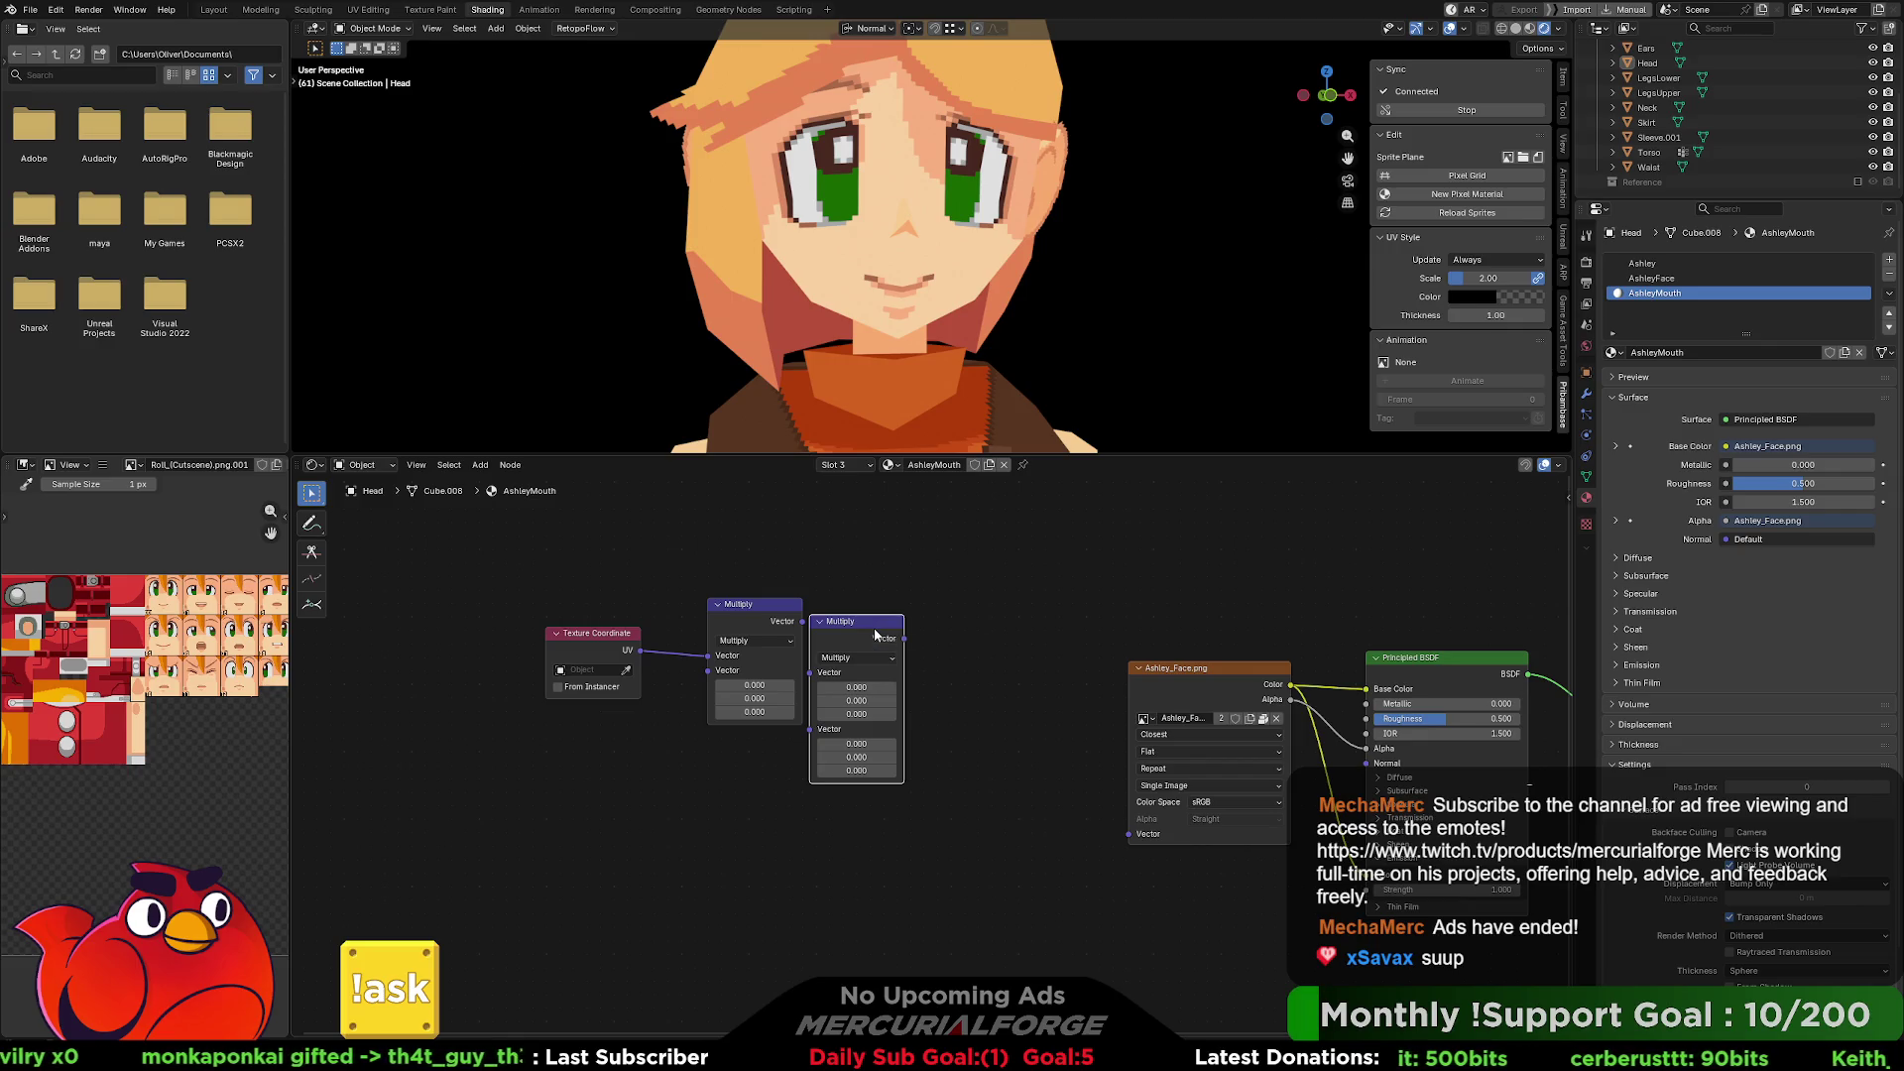
{"action": "key", "text": "x"}
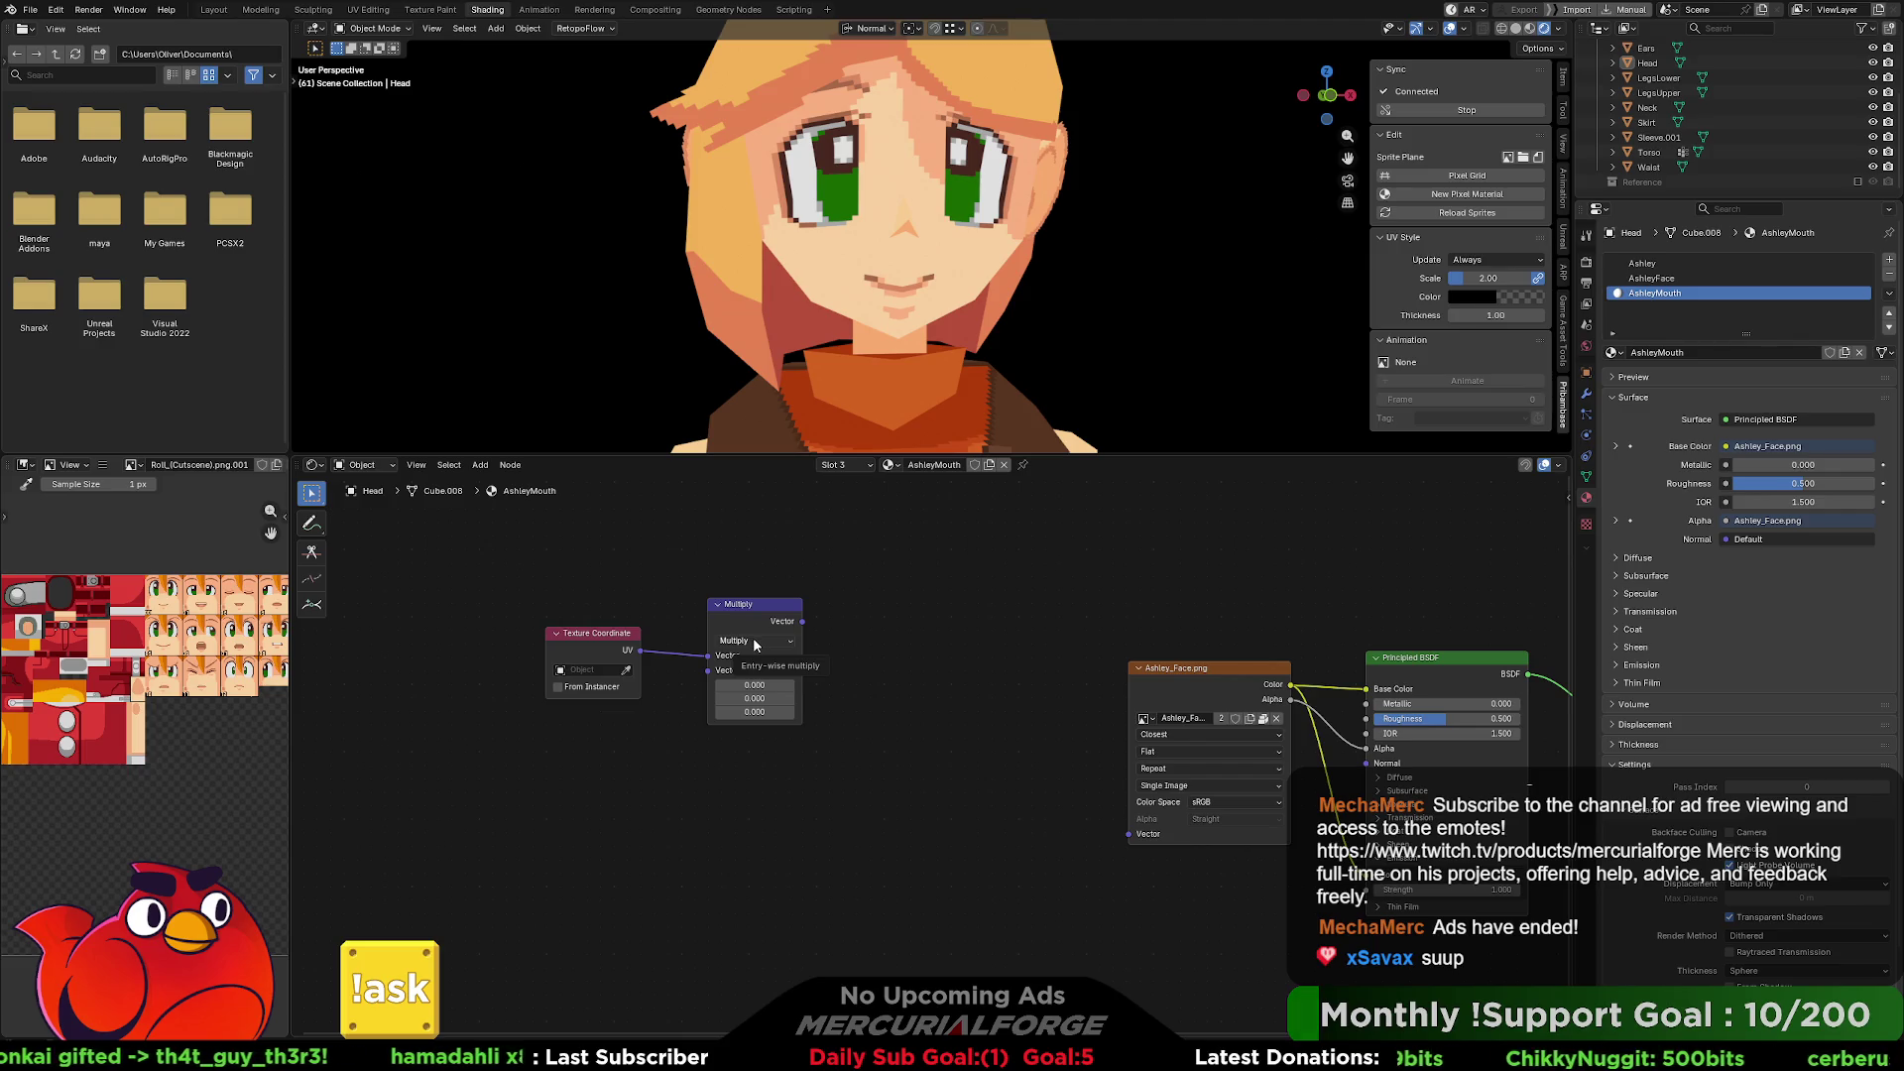
{"action": "left_click_drag", "start_coordinate": [708, 671], "coordinate": [609, 734]}
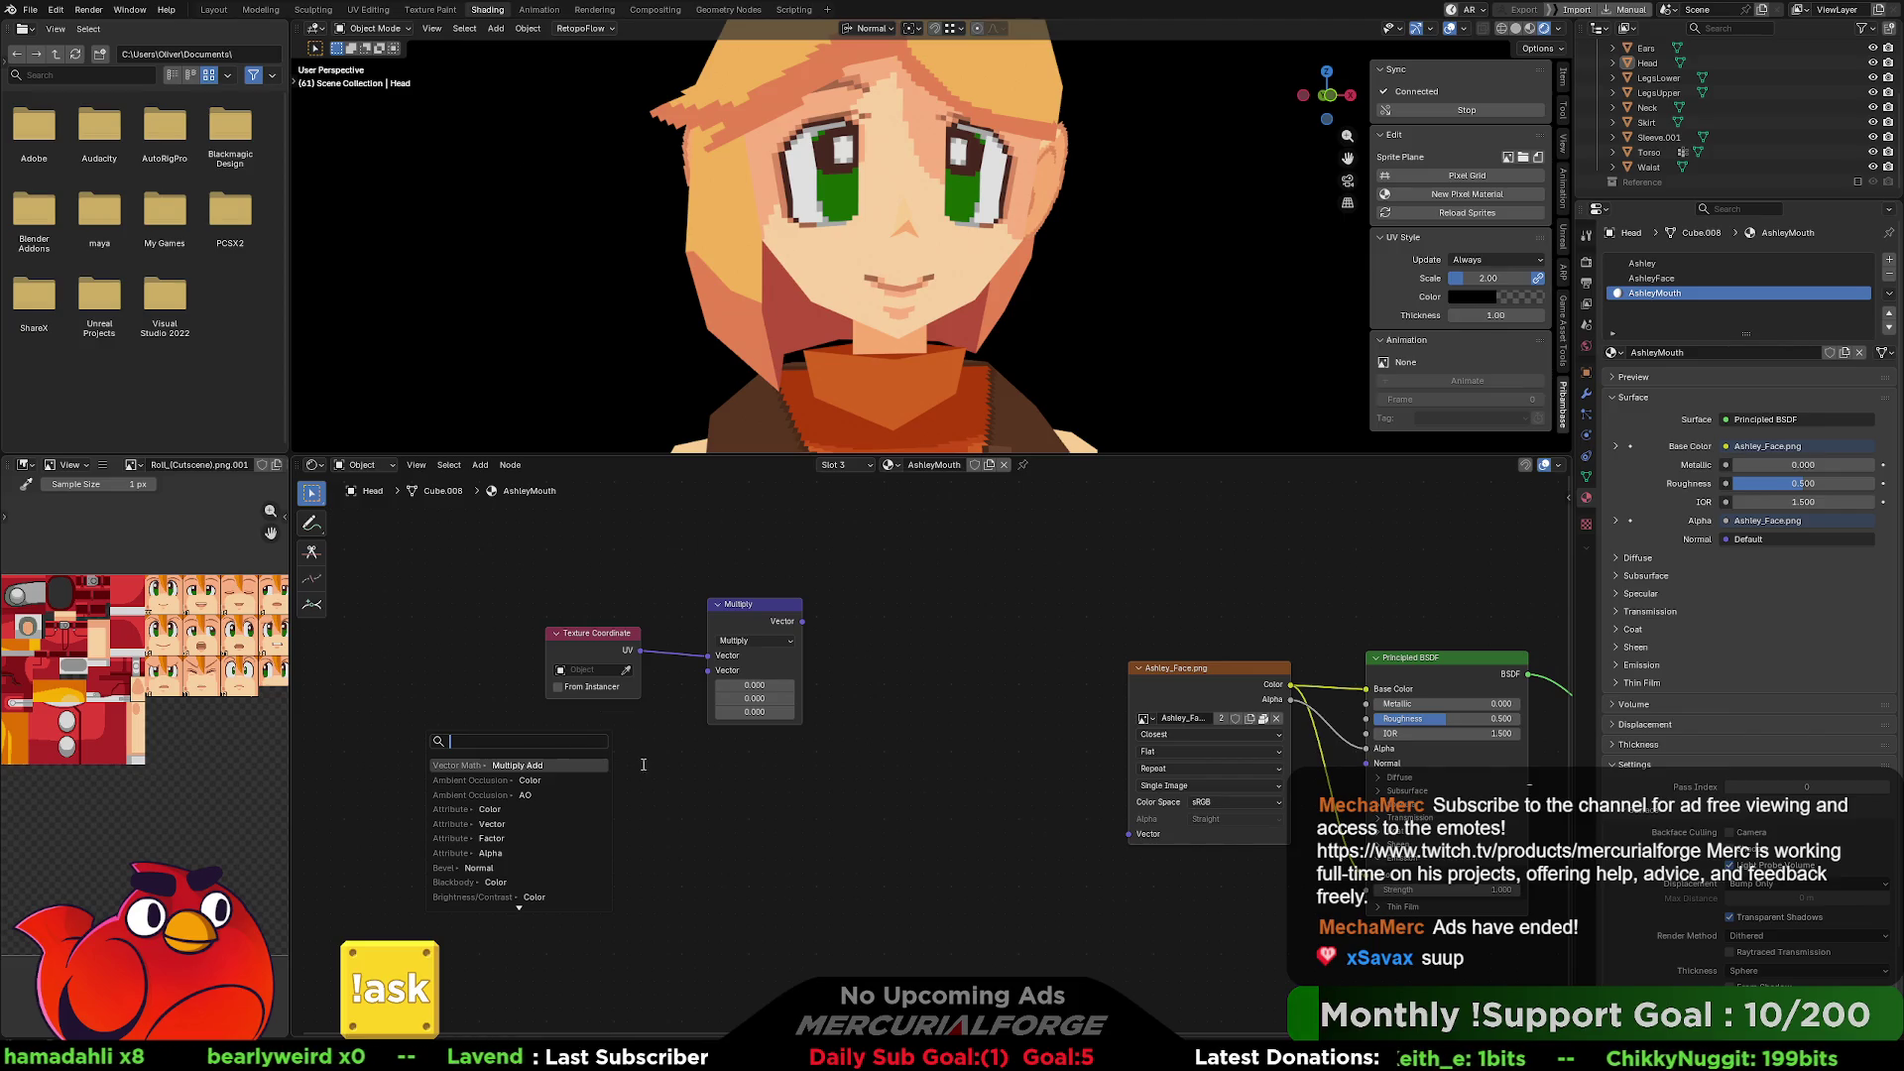
Set the Multiply factor X and Y to 0.2 and link its result into the face image's Vector input.
{"action": "key", "text": "Escape"}
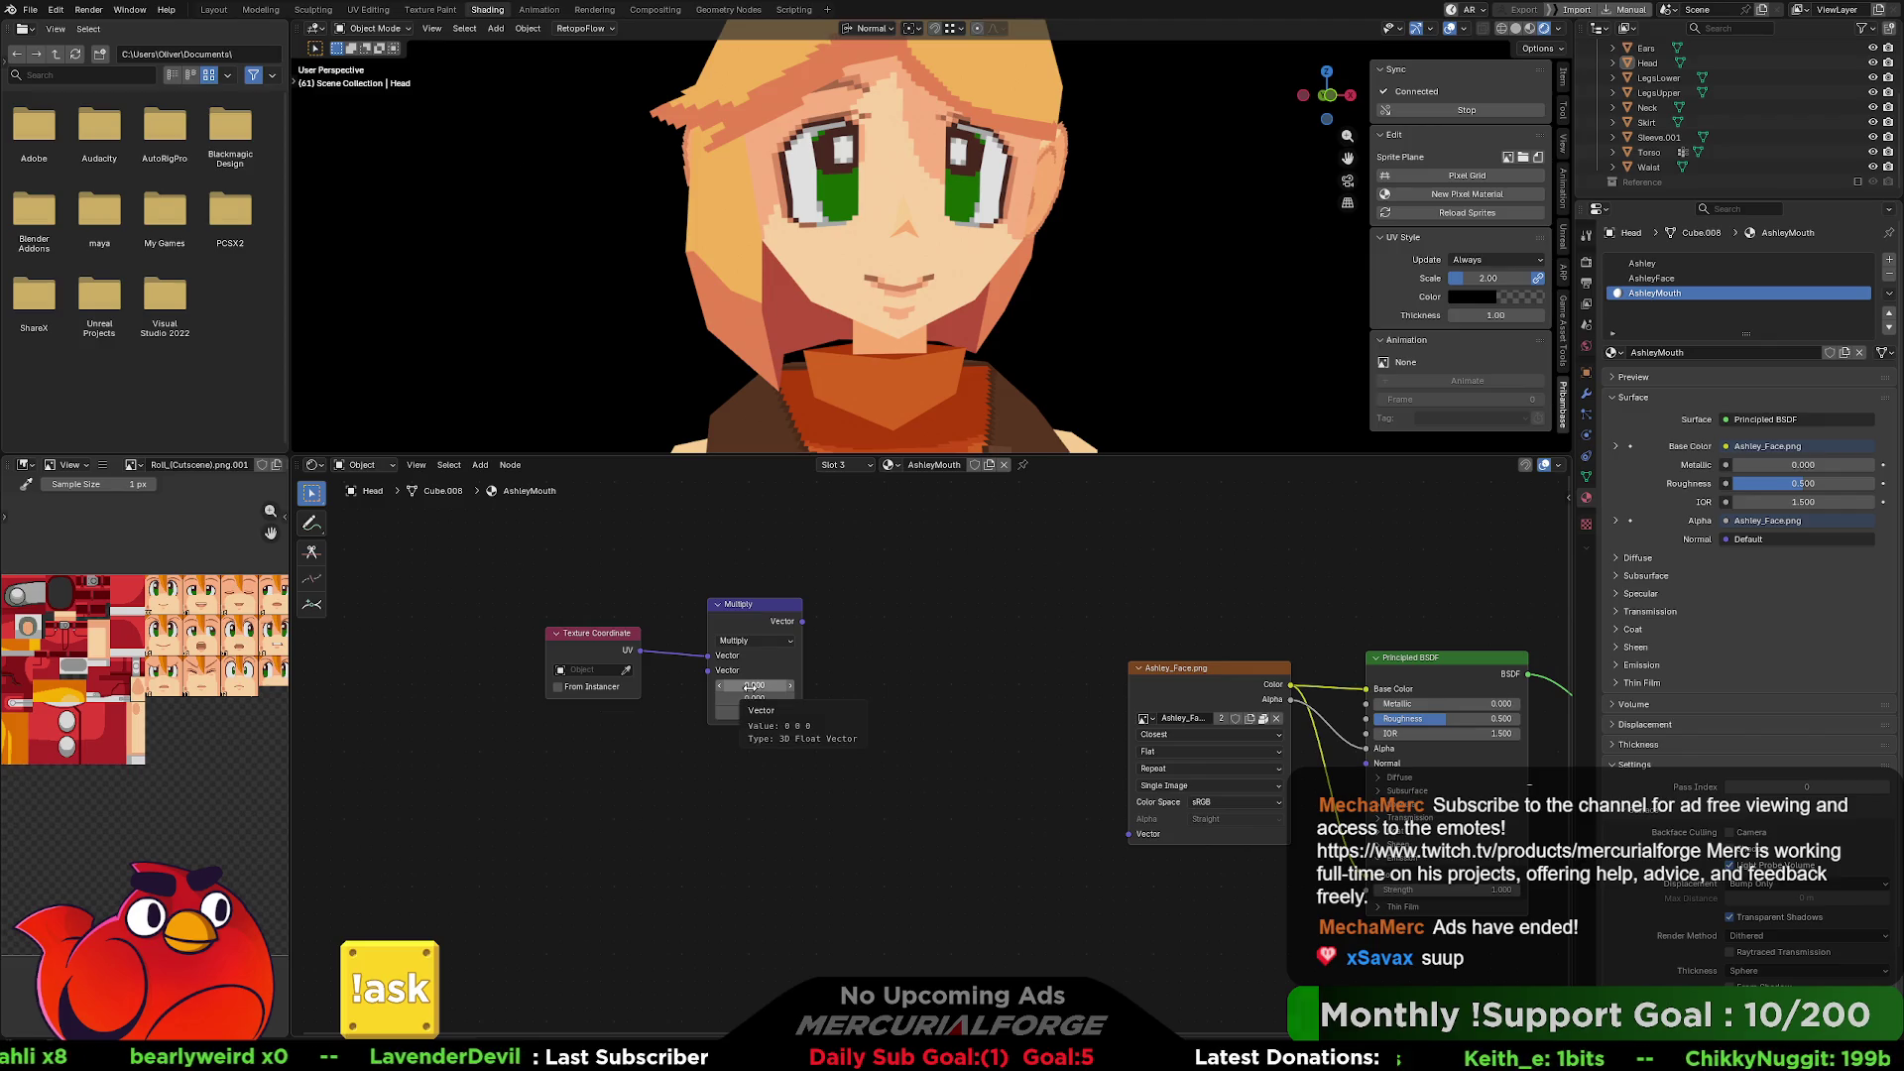
{"action": "left_click", "coordinate": [762, 640]}
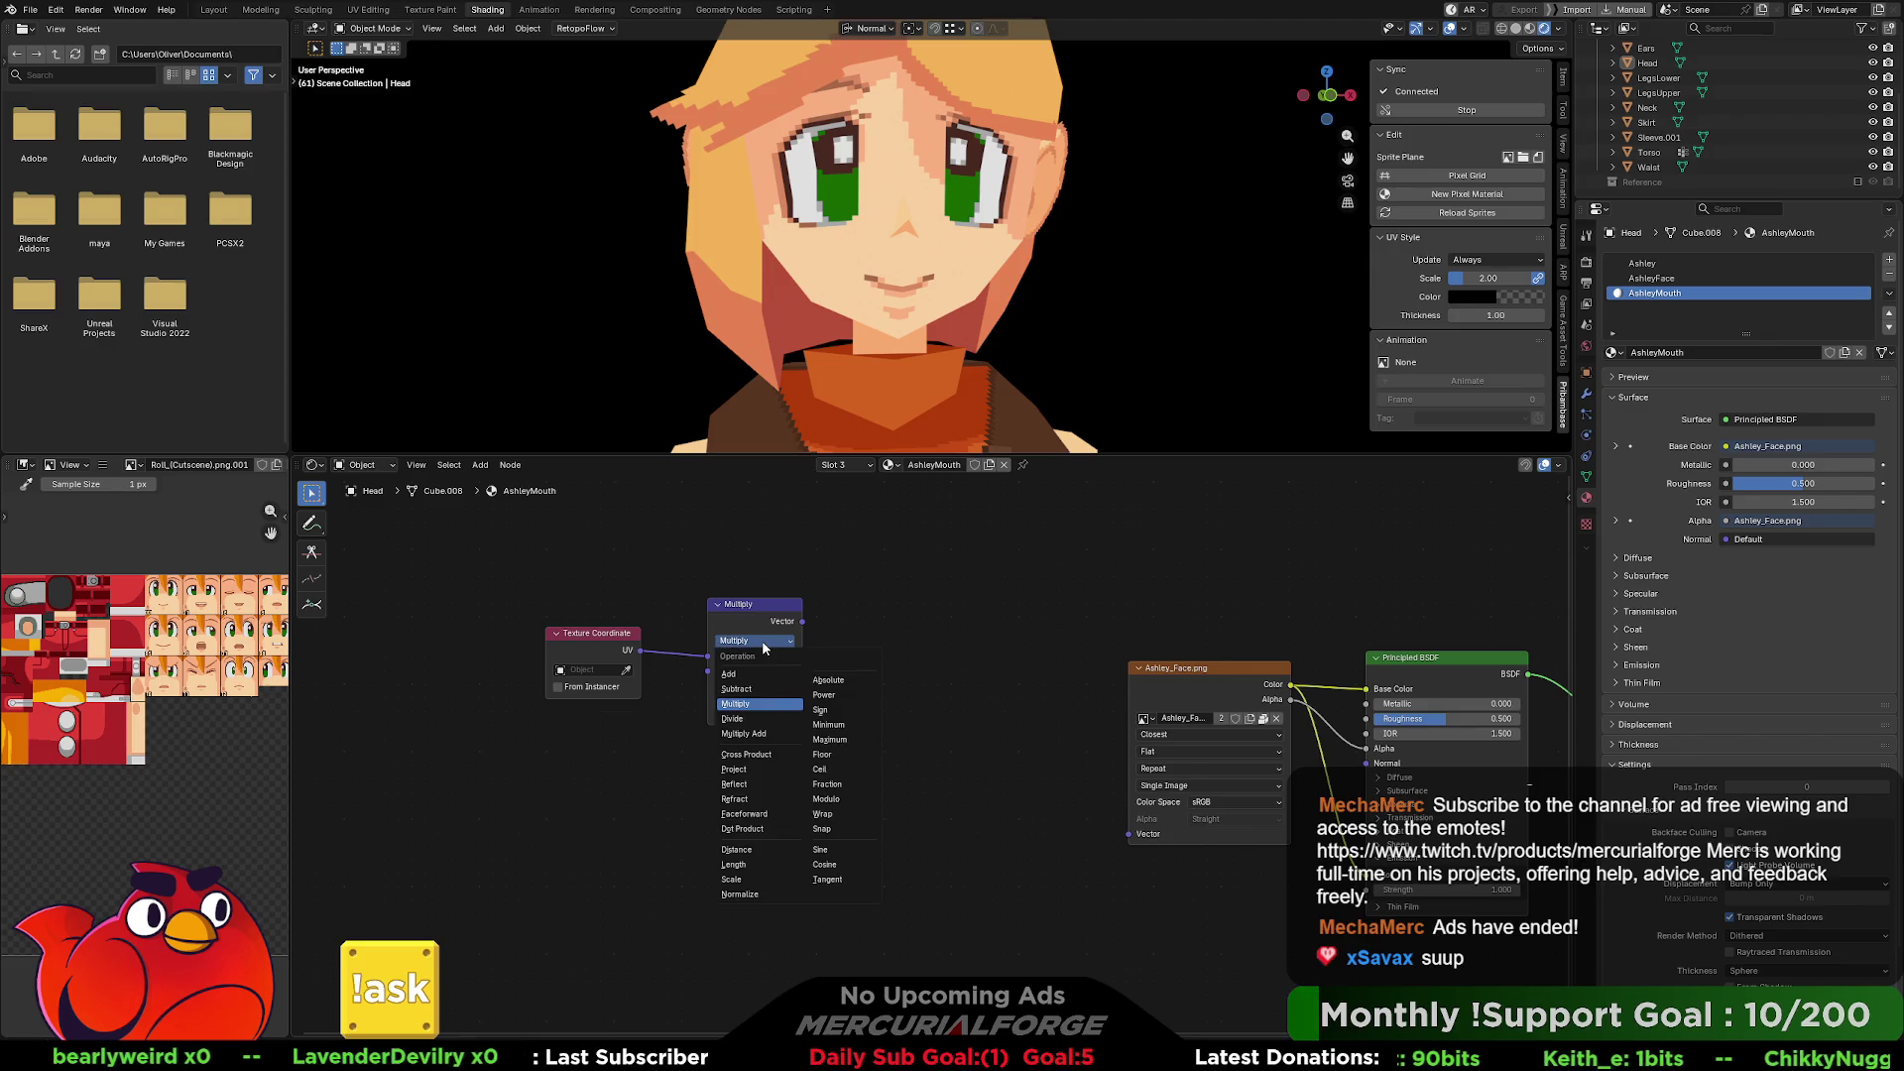
{"action": "key", "text": "Escape"}
{"action": "left_click", "coordinate": [765, 686]}
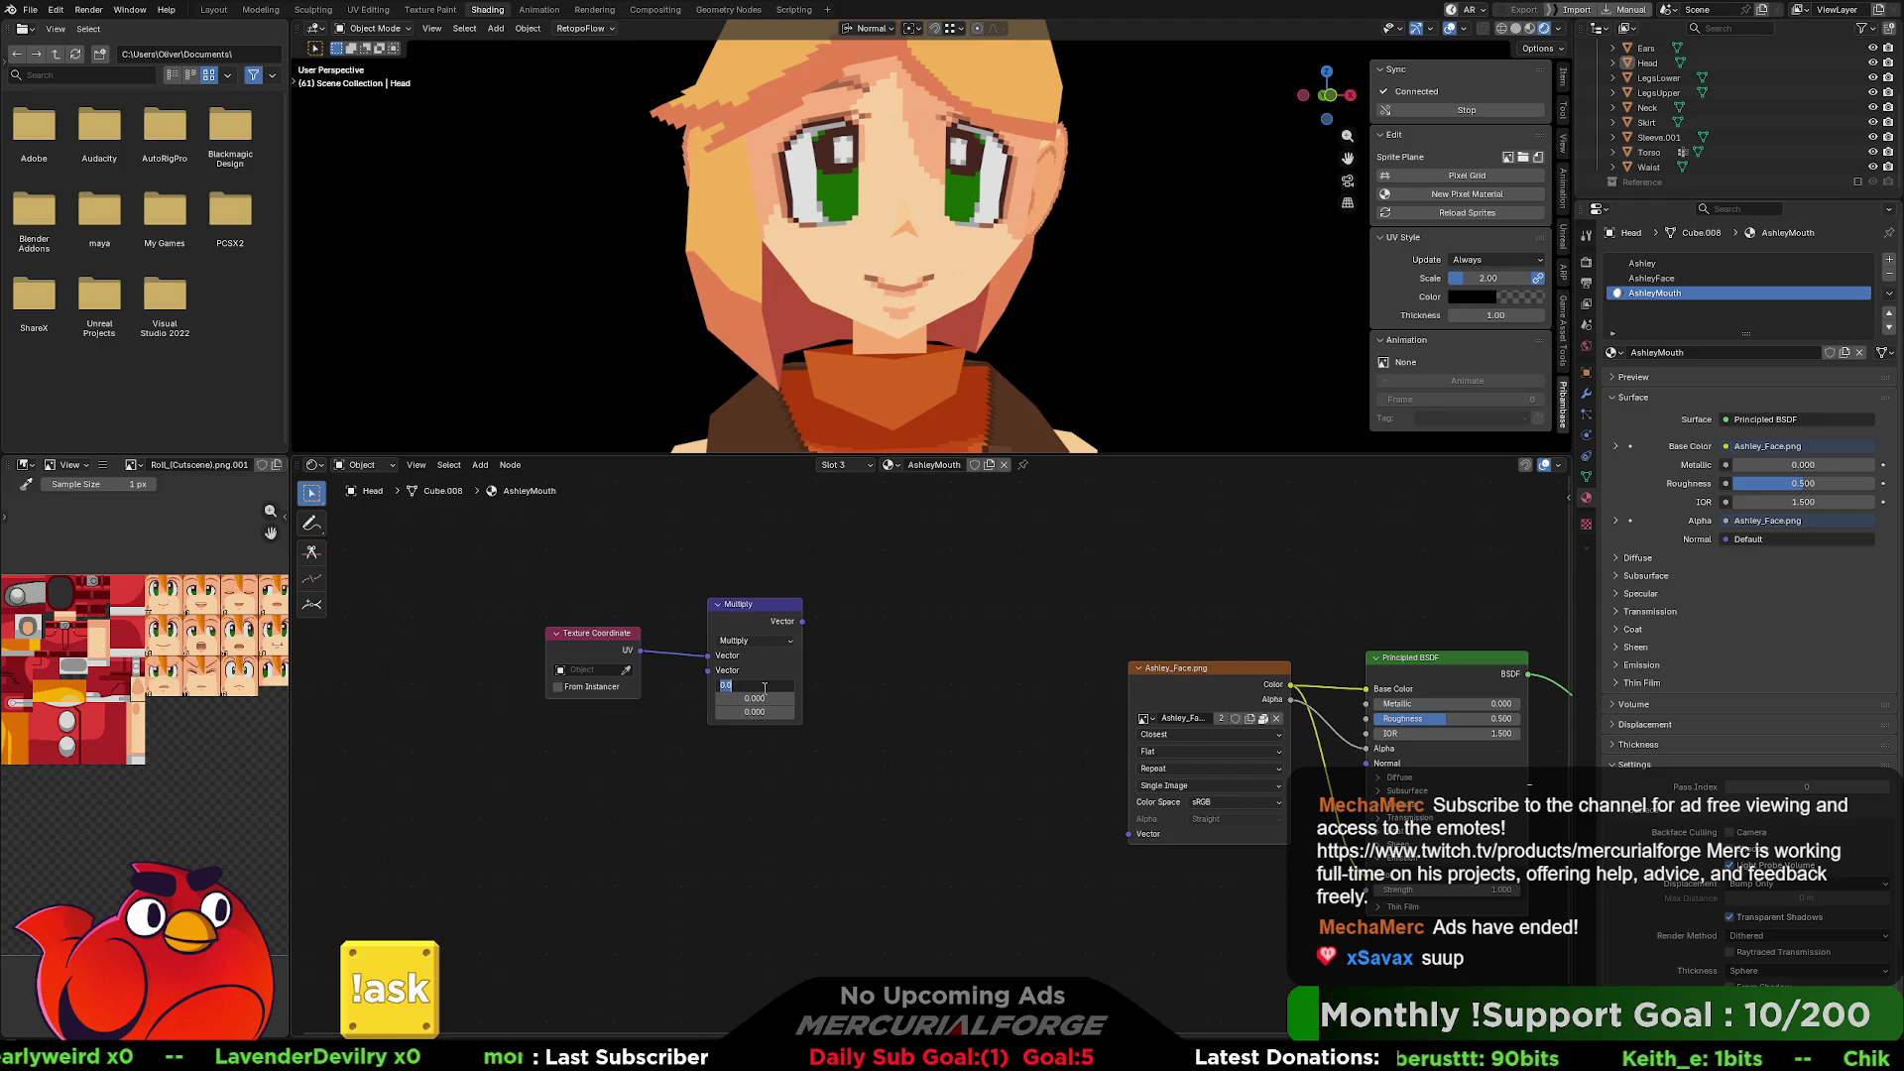
{"action": "type", "text": "0.2"}
{"action": "key", "text": "Return"}
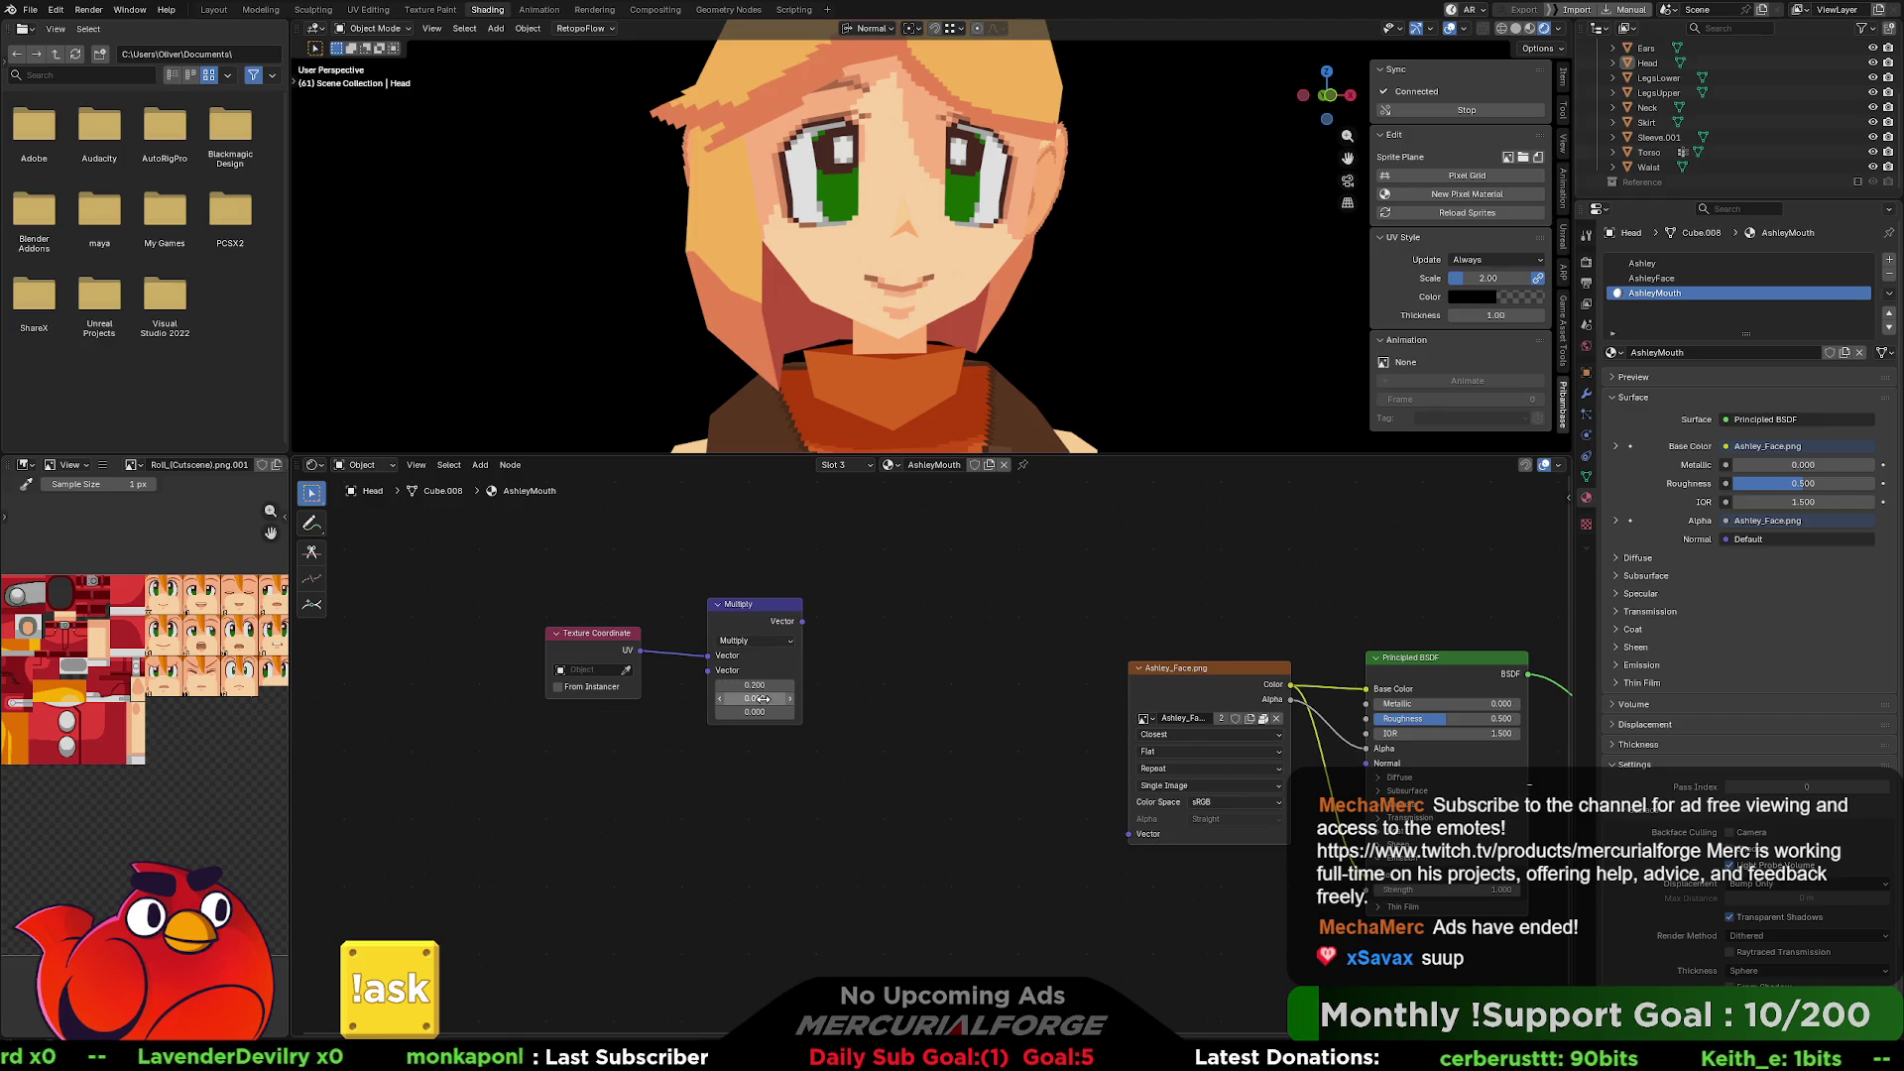
{"action": "type", "text": "0.200"}
{"action": "mouse_move", "coordinate": [802, 621]}
{"action": "left_mouse_down"}
{"action": "mouse_move", "coordinate": [1128, 854]}
{"action": "mouse_move", "coordinate": [1139, 837]}
{"action": "left_mouse_up"}
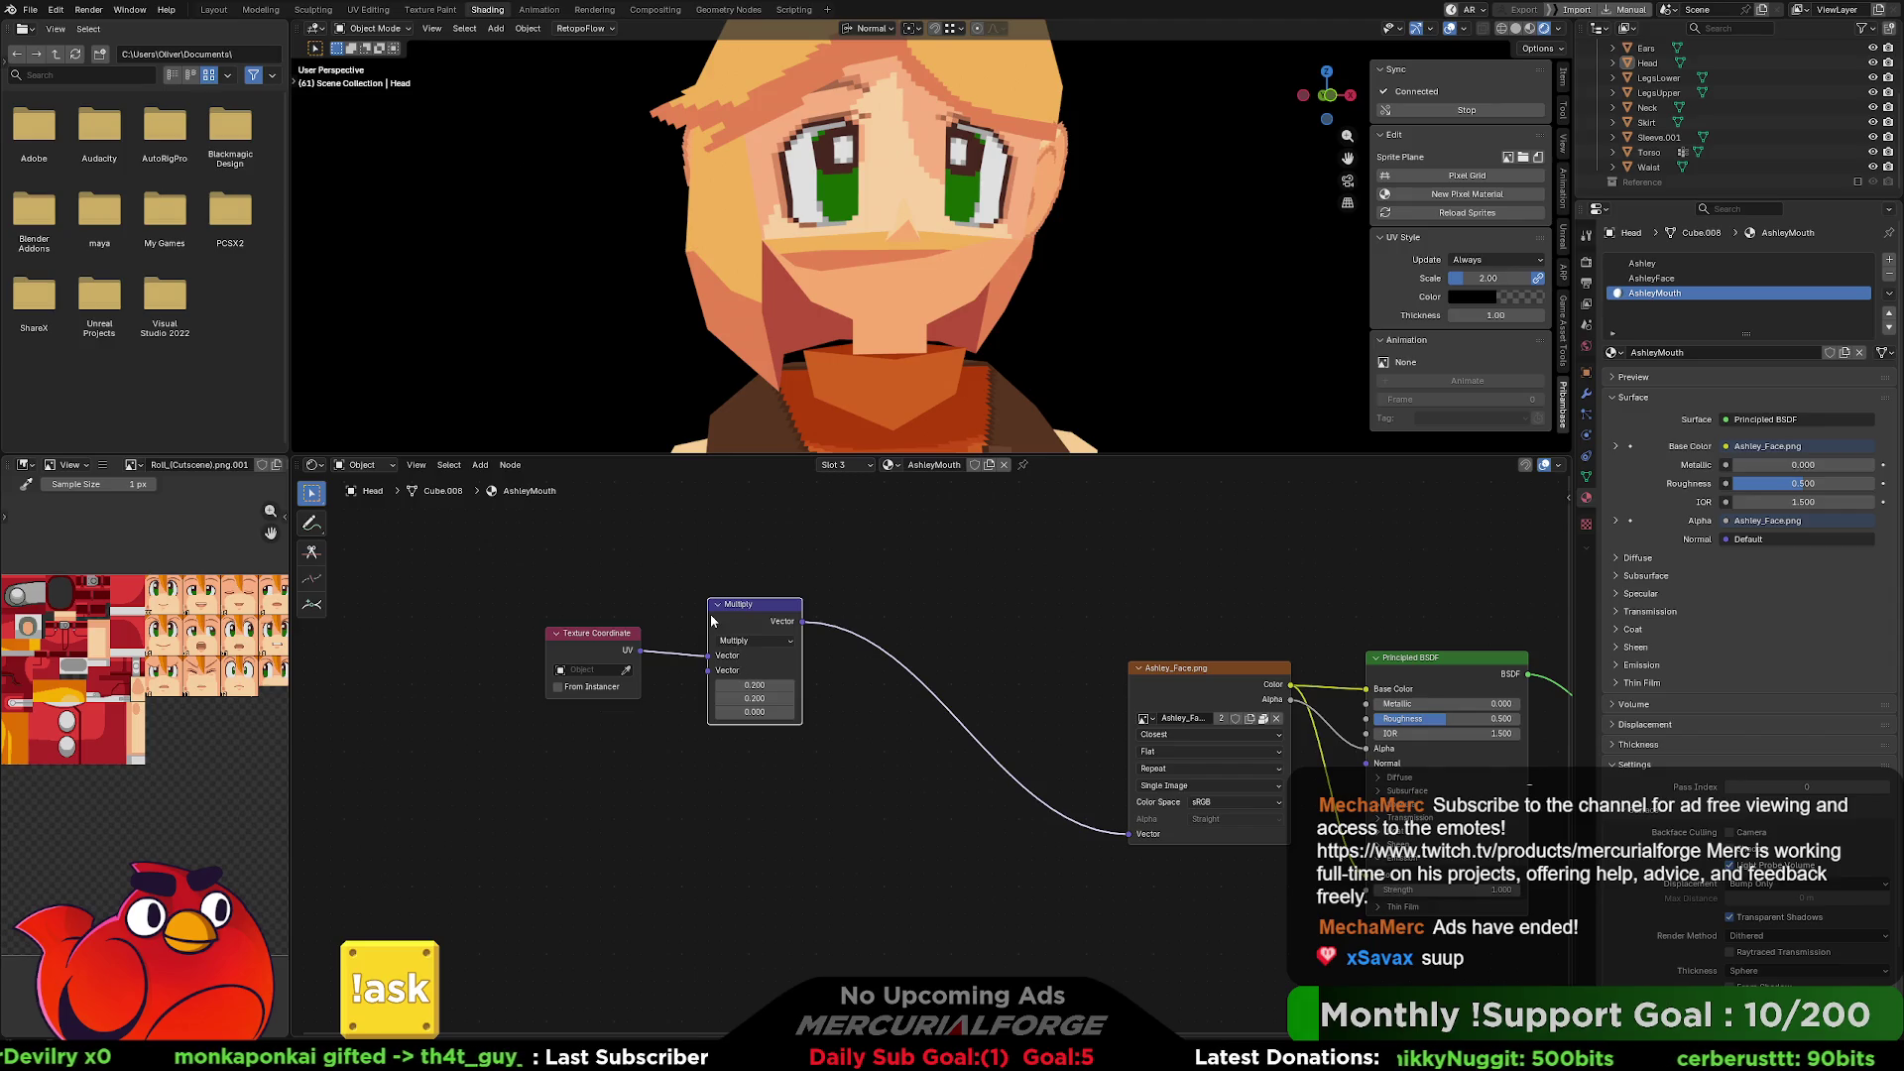
Try Multiply X and Y values of 2, 0.25 and 0.2.
{"action": "left_click", "coordinate": [746, 684]}
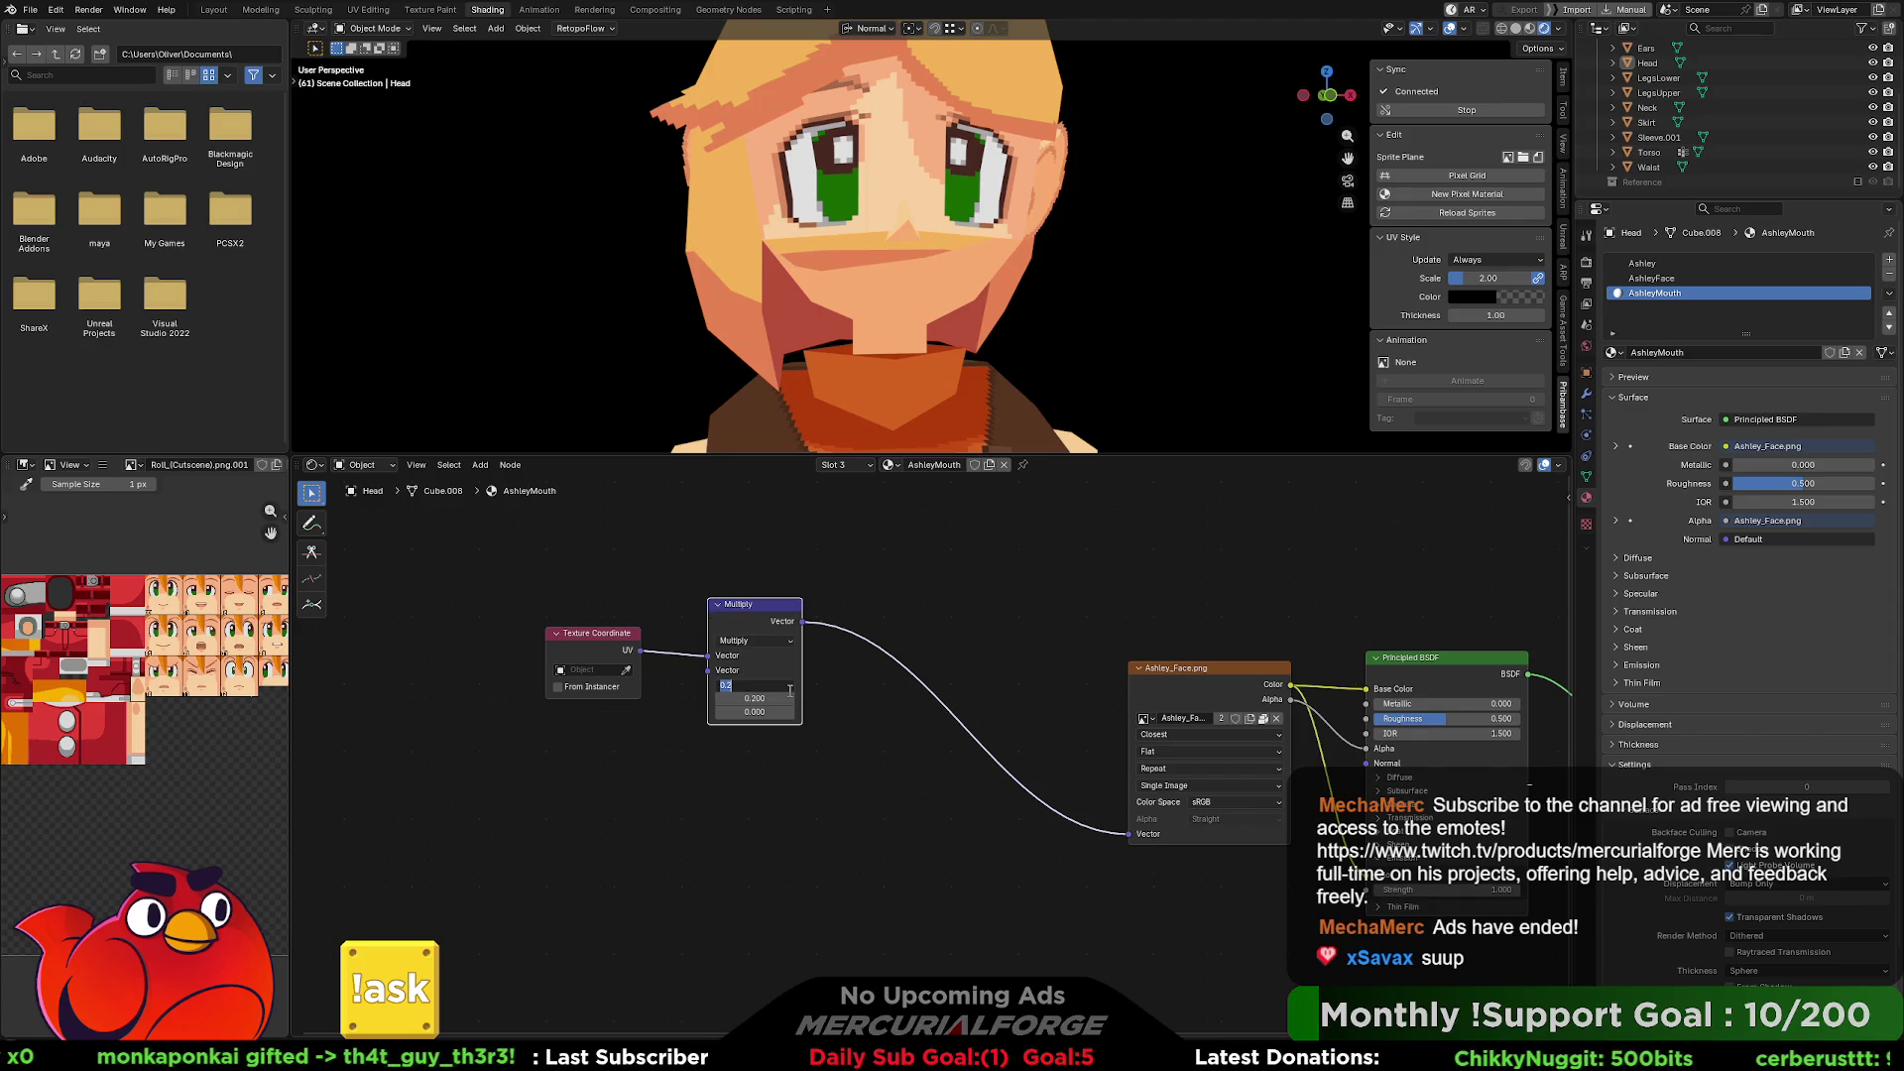
{"action": "type", "text": "1.000"}
{"action": "left_click", "coordinate": [752, 699]}
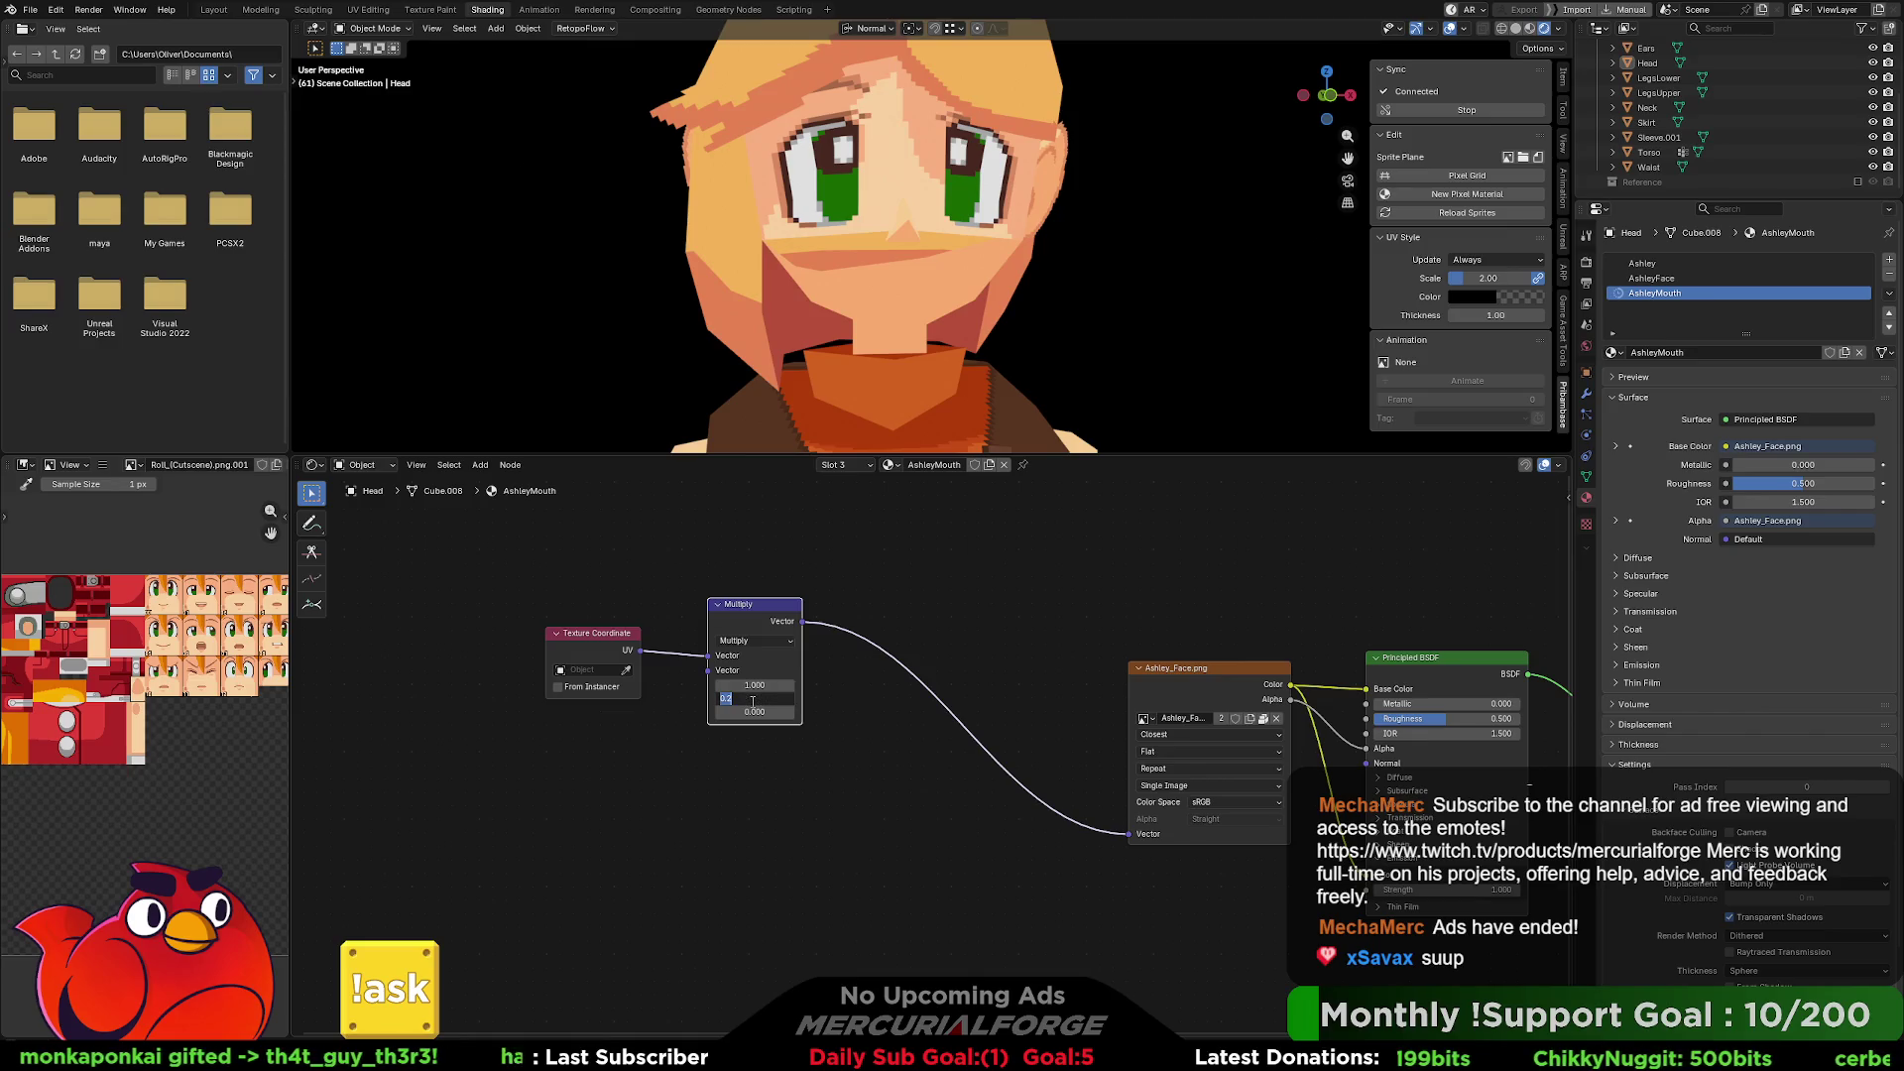
{"action": "type", "text": "2"}
{"action": "key", "text": "Return"}
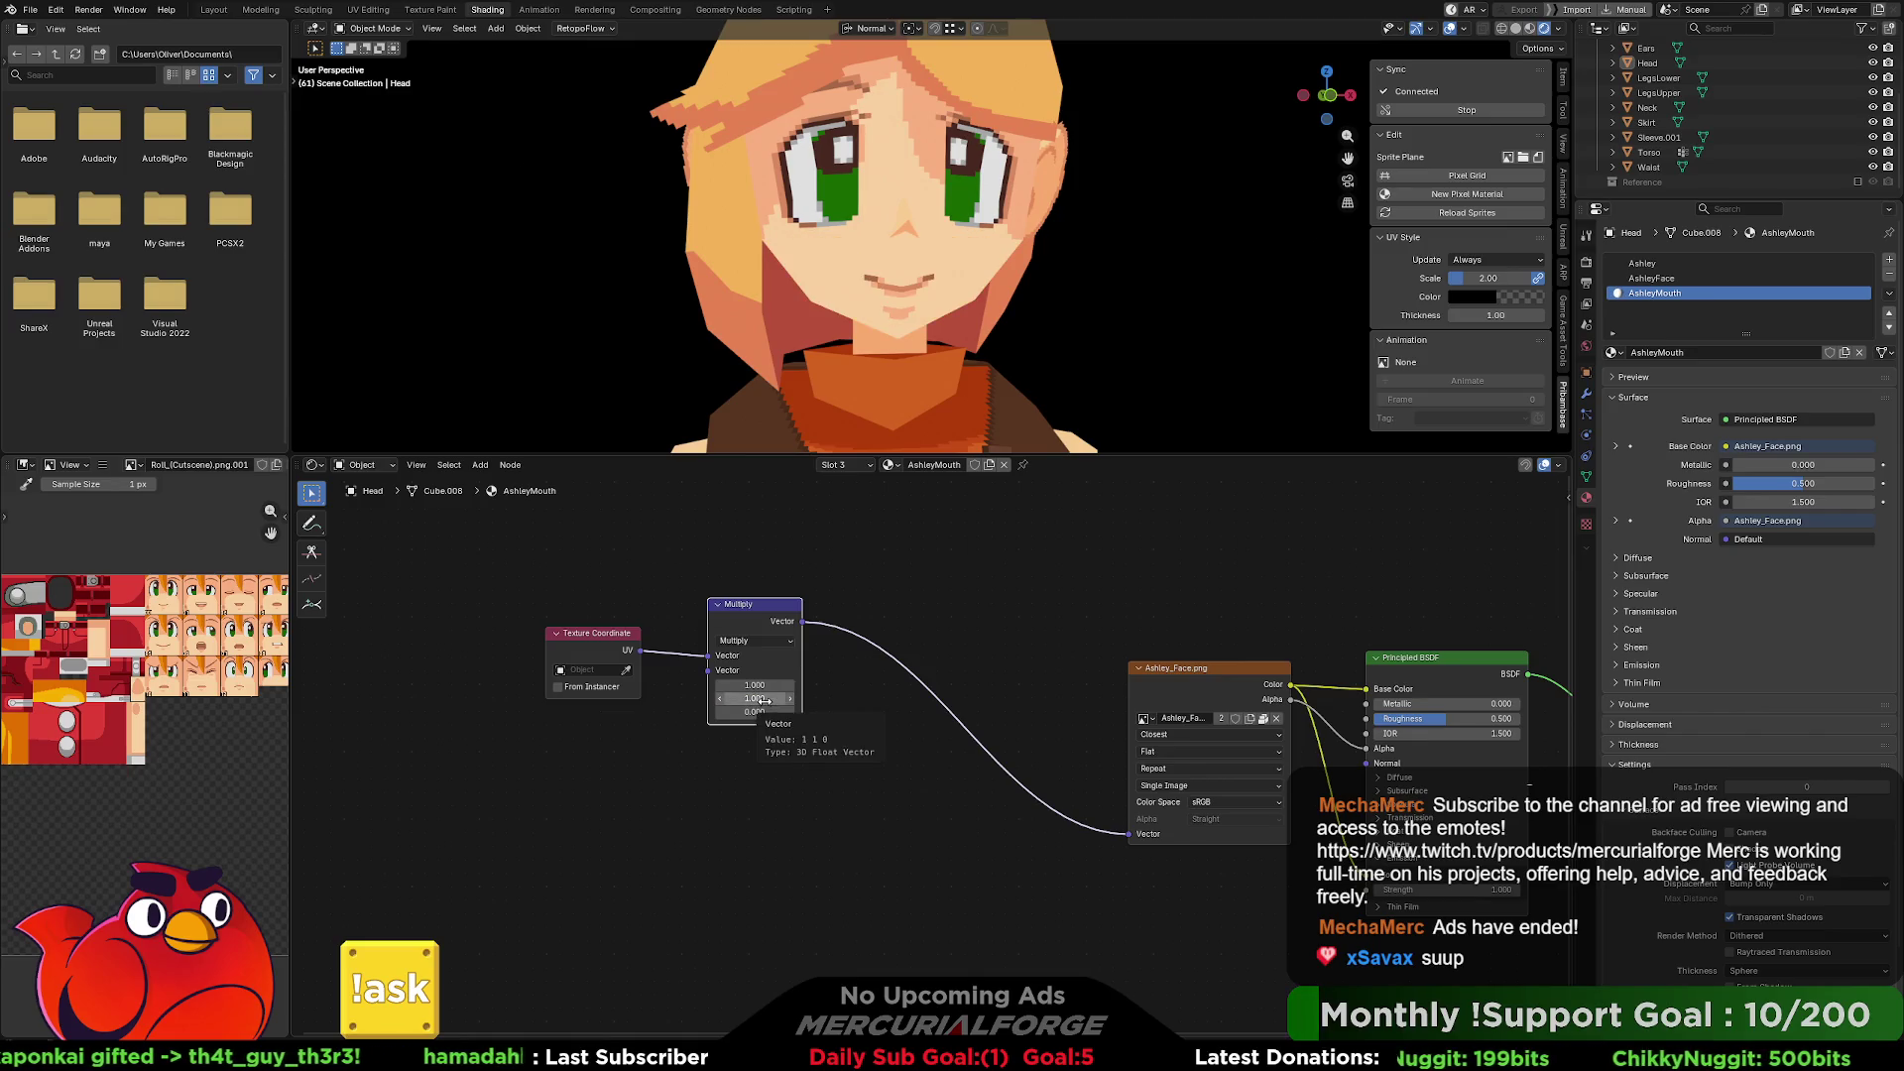
{"action": "left_click", "coordinate": [755, 685]}
{"action": "type", "text": "2"}
{"action": "key", "text": "Return"}
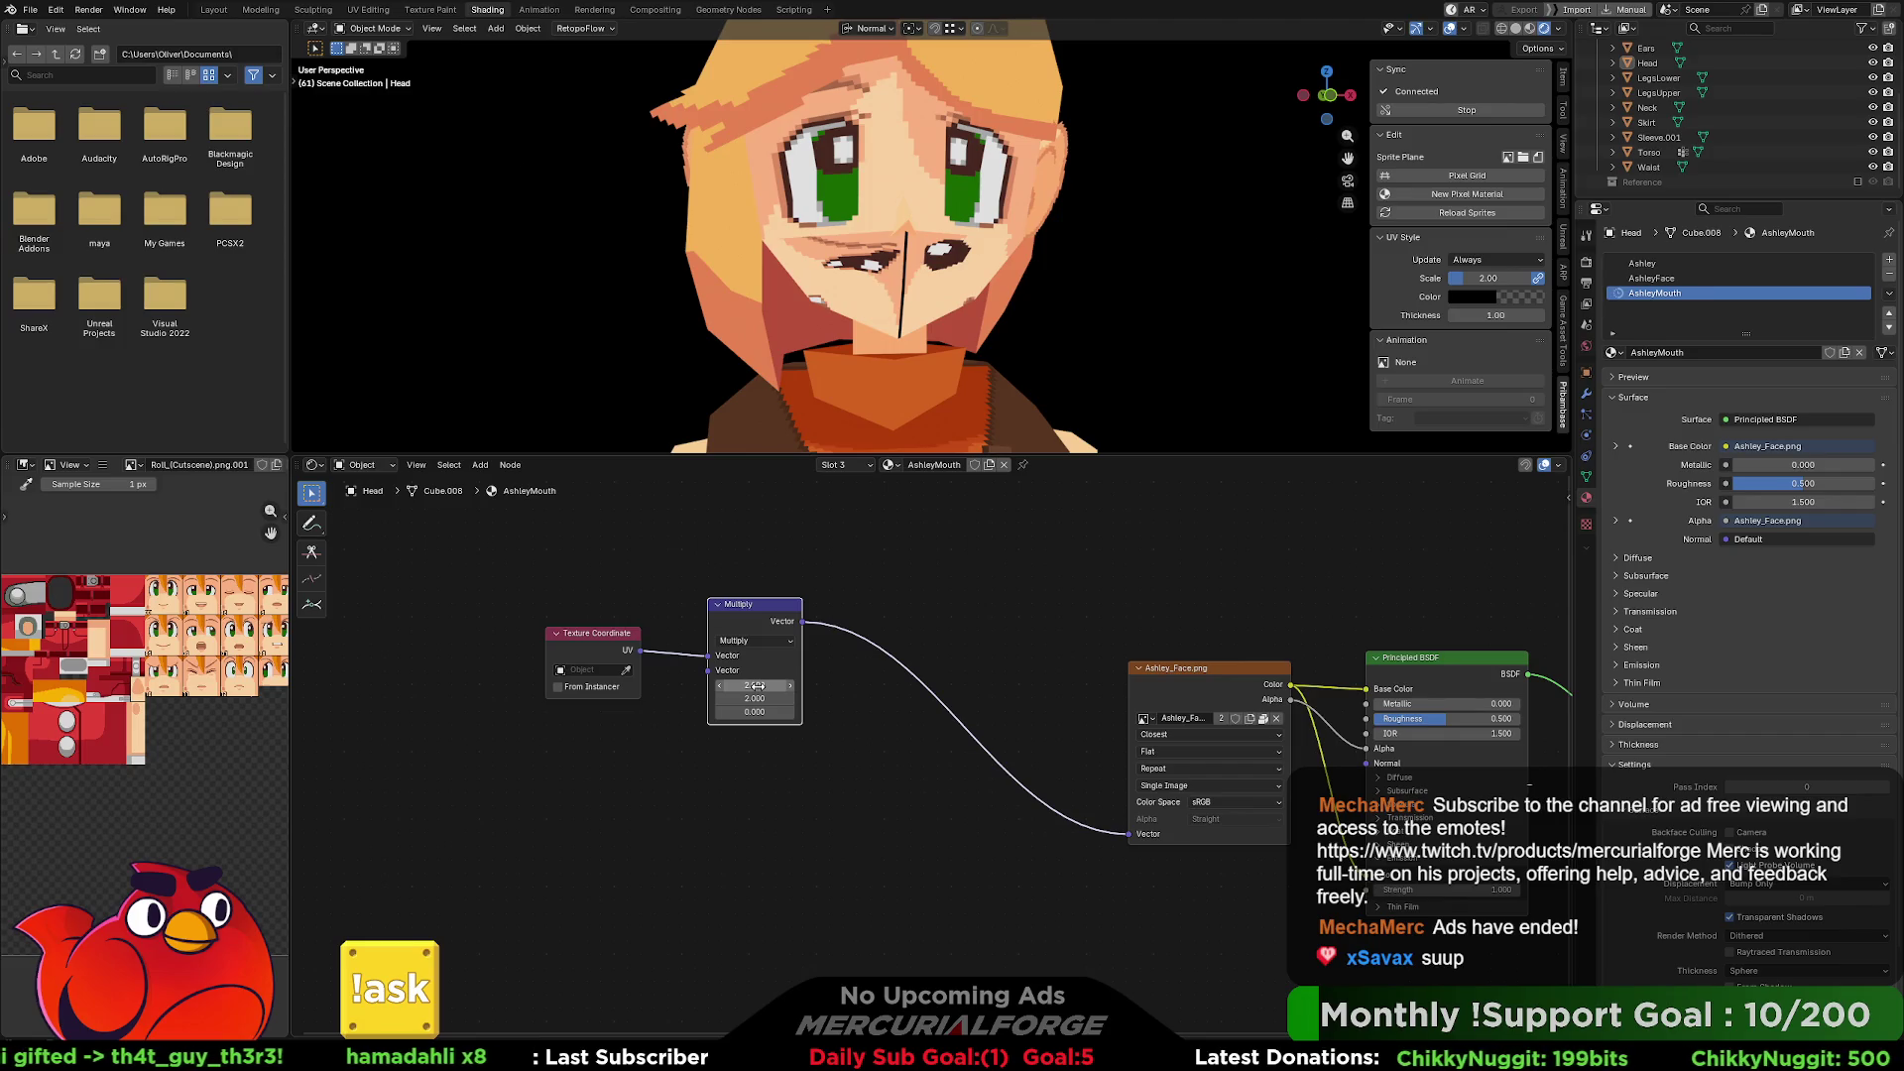
{"action": "left_click", "coordinate": [757, 687]}
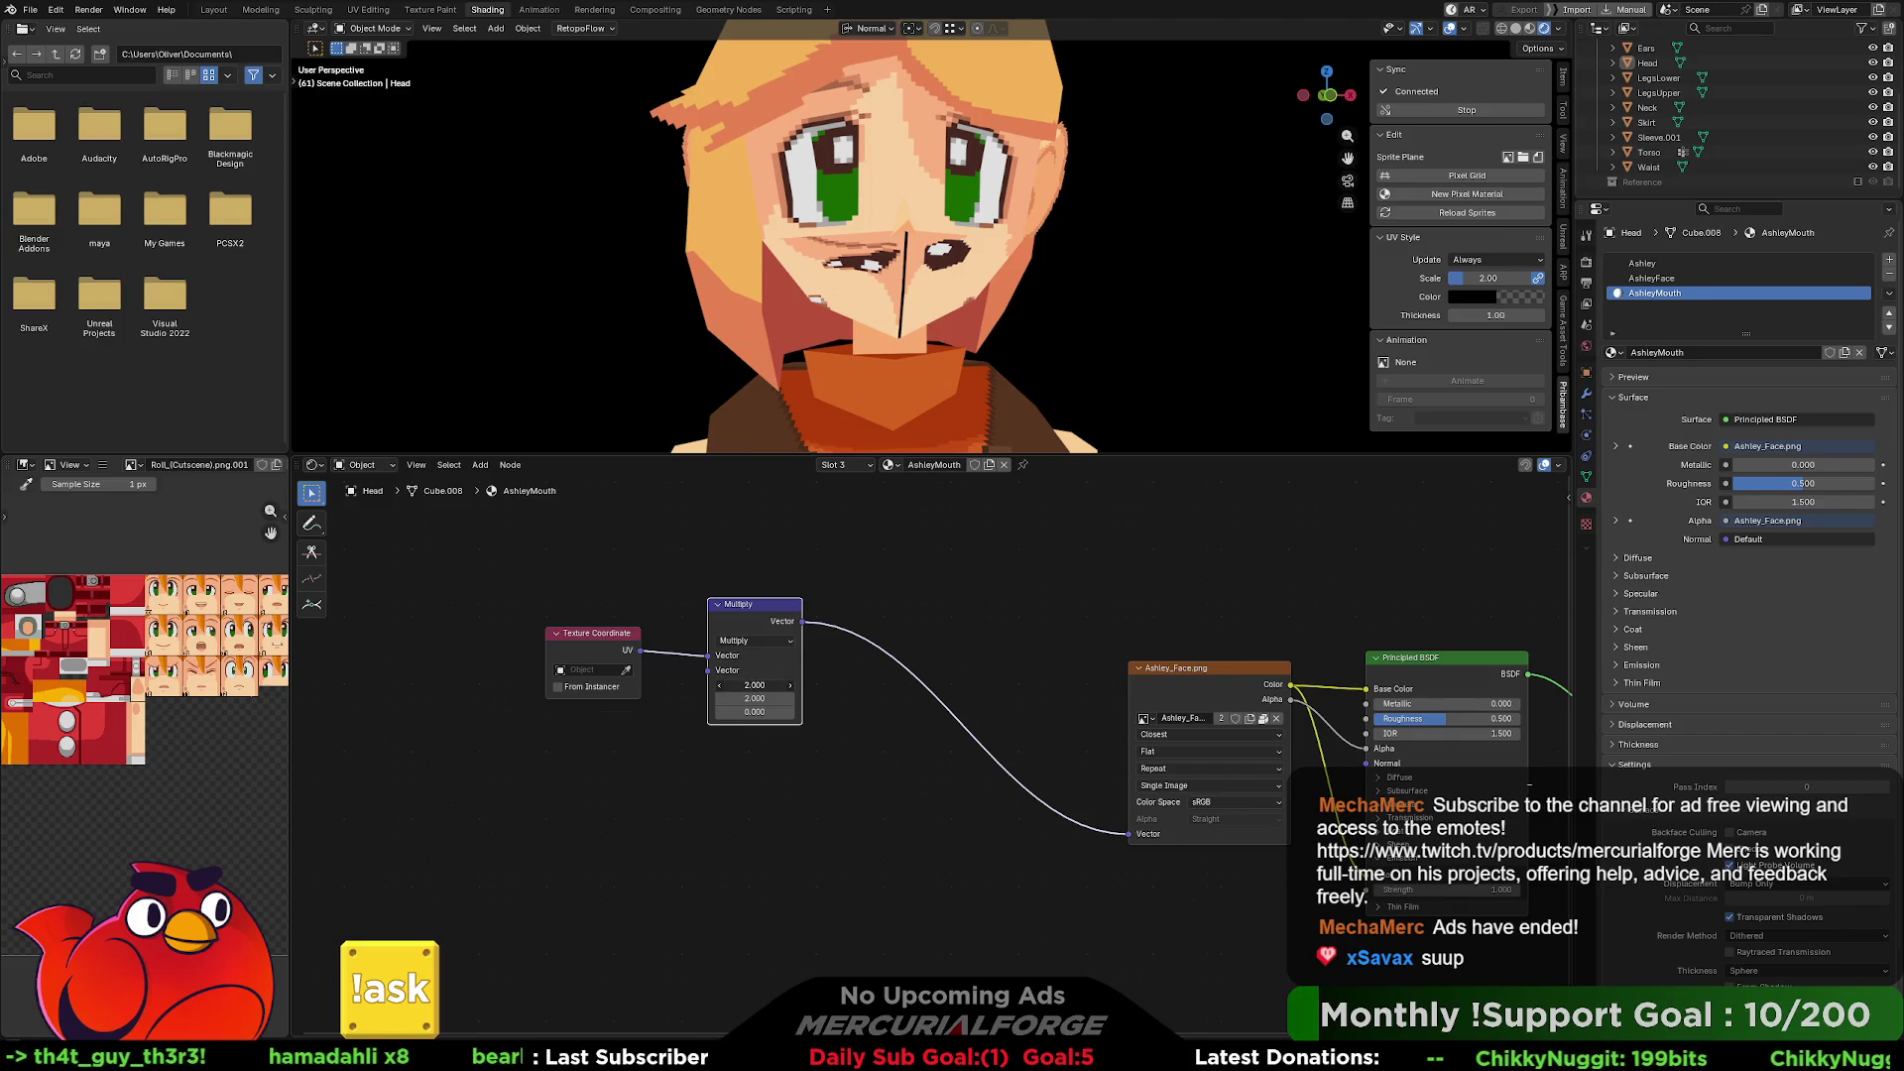
{"action": "type", "text": "0.25"}
{"action": "key", "text": "Return"}
{"action": "left_click", "coordinate": [755, 698]}
{"action": "type", "text": "0.2"}
{"action": "key", "text": "Return"}
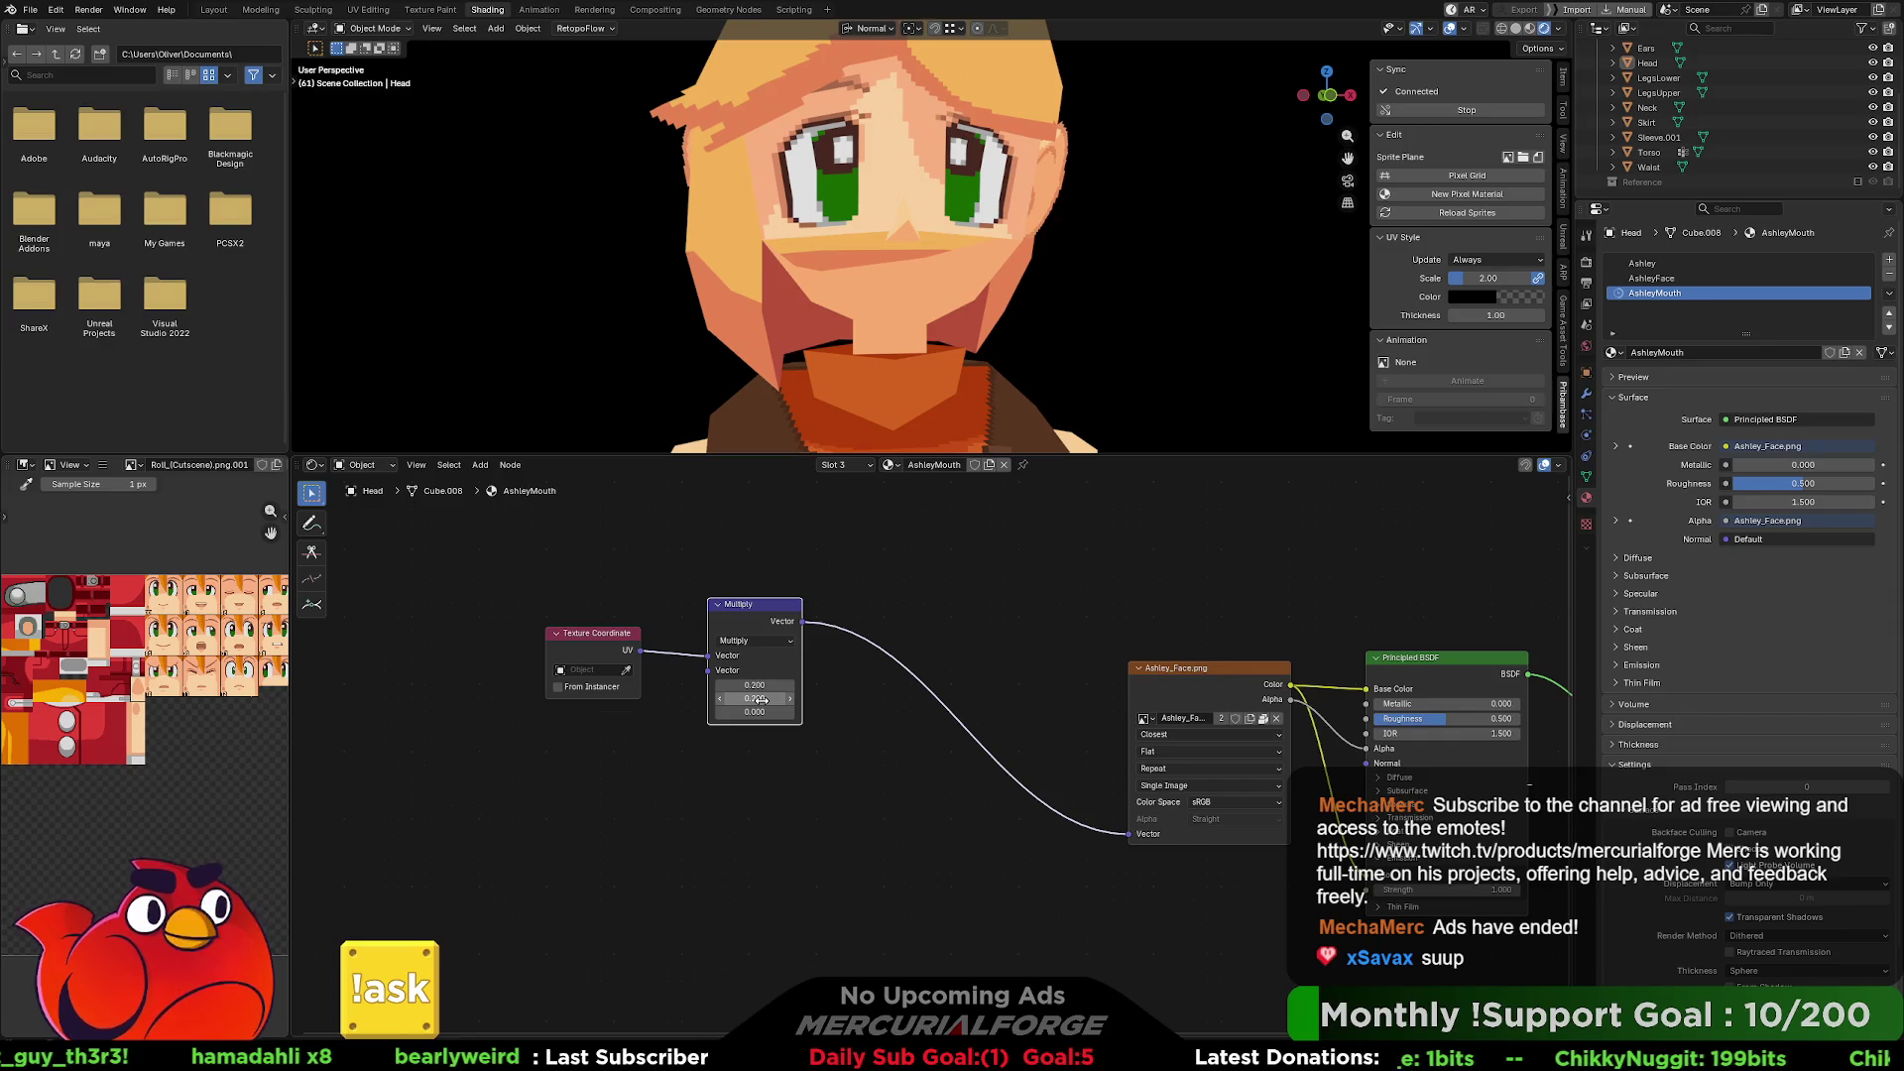
Set both multipliers to 1 and shift the Multiply node slightly left.
{"action": "left_click_drag", "start_coordinate": [760, 700], "coordinate": [754, 685]}
{"action": "type", "text": "1"}
{"action": "key", "text": "Return"}
{"action": "left_click", "coordinate": [817, 686]}
{"action": "left_click_drag", "start_coordinate": [767, 608], "coordinate": [717, 602]}
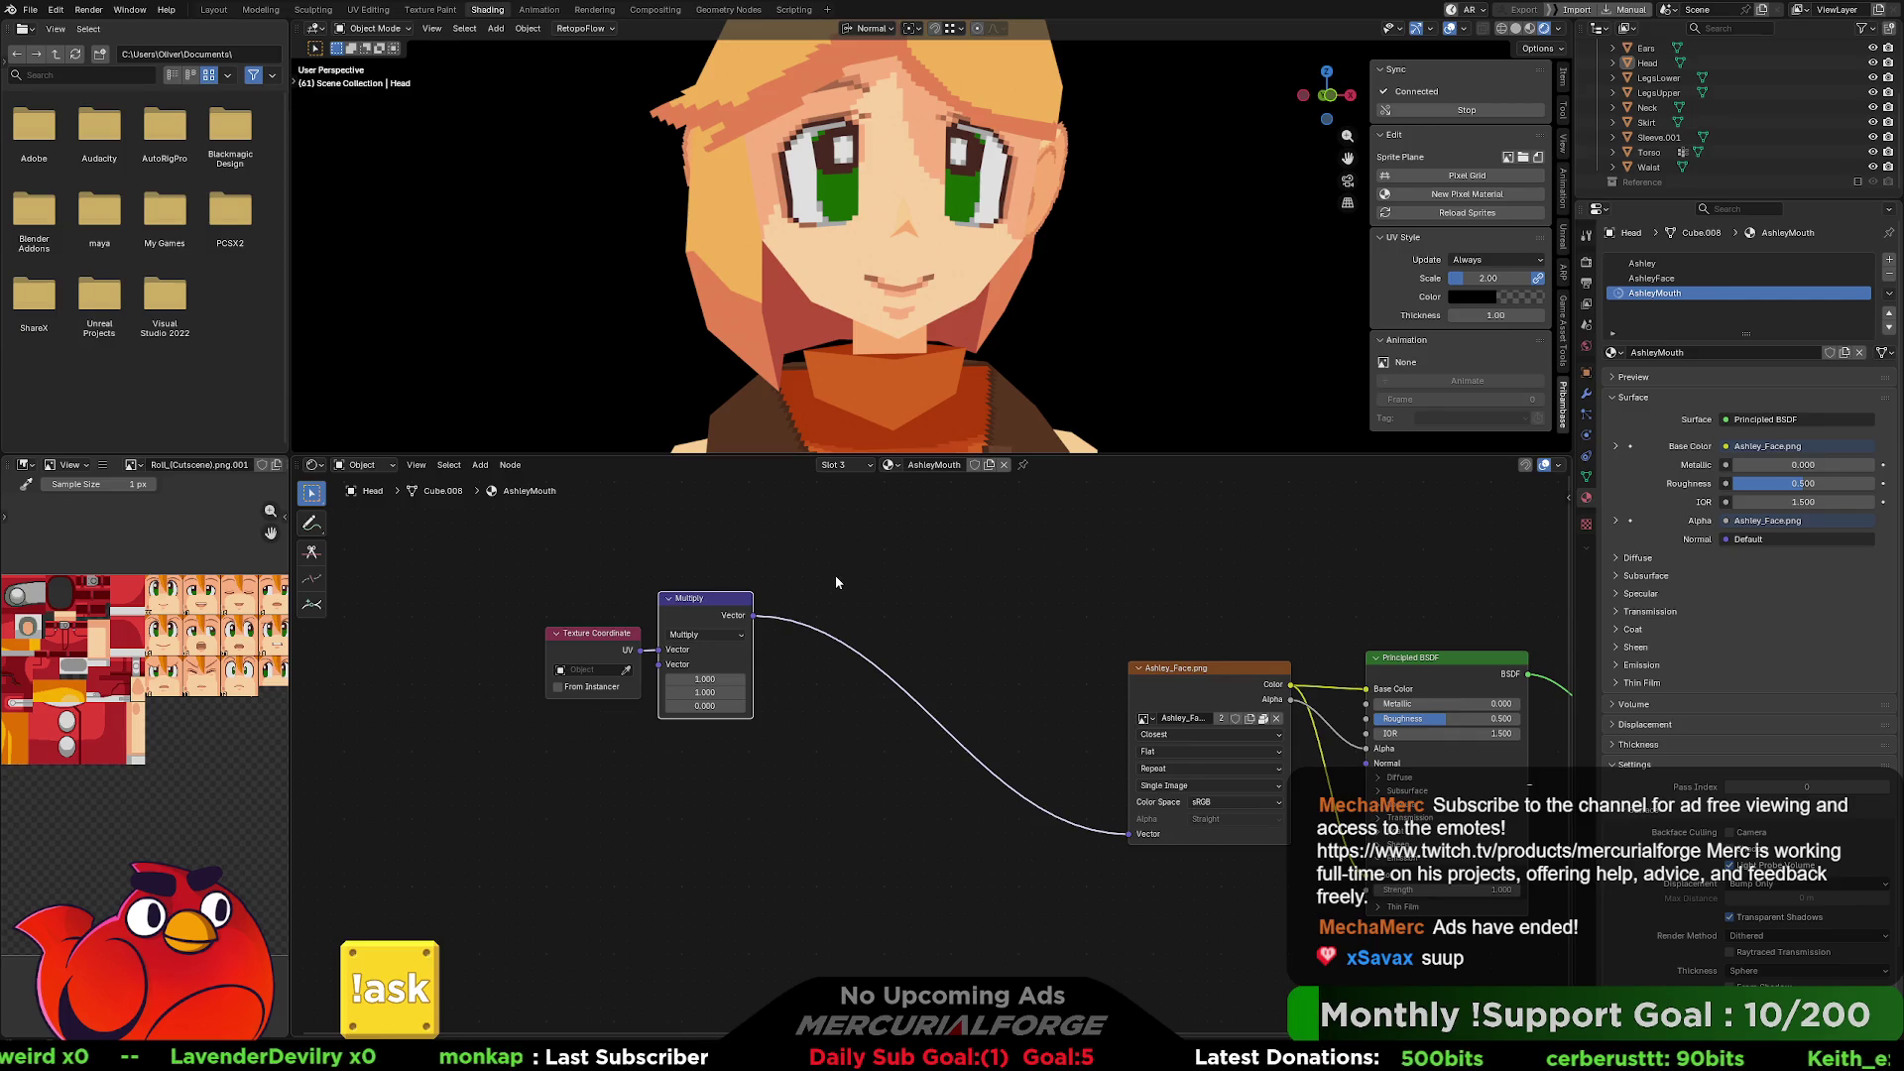
Move the Texture Coordinate and Multiply nodes up-left and set Multiply X and Y to 0.2.
{"action": "mouse_move", "coordinate": [835, 575]}
{"action": "left_mouse_down"}
{"action": "mouse_move", "coordinate": [616, 685]}
{"action": "mouse_move", "coordinate": [583, 614]}
{"action": "left_mouse_up"}
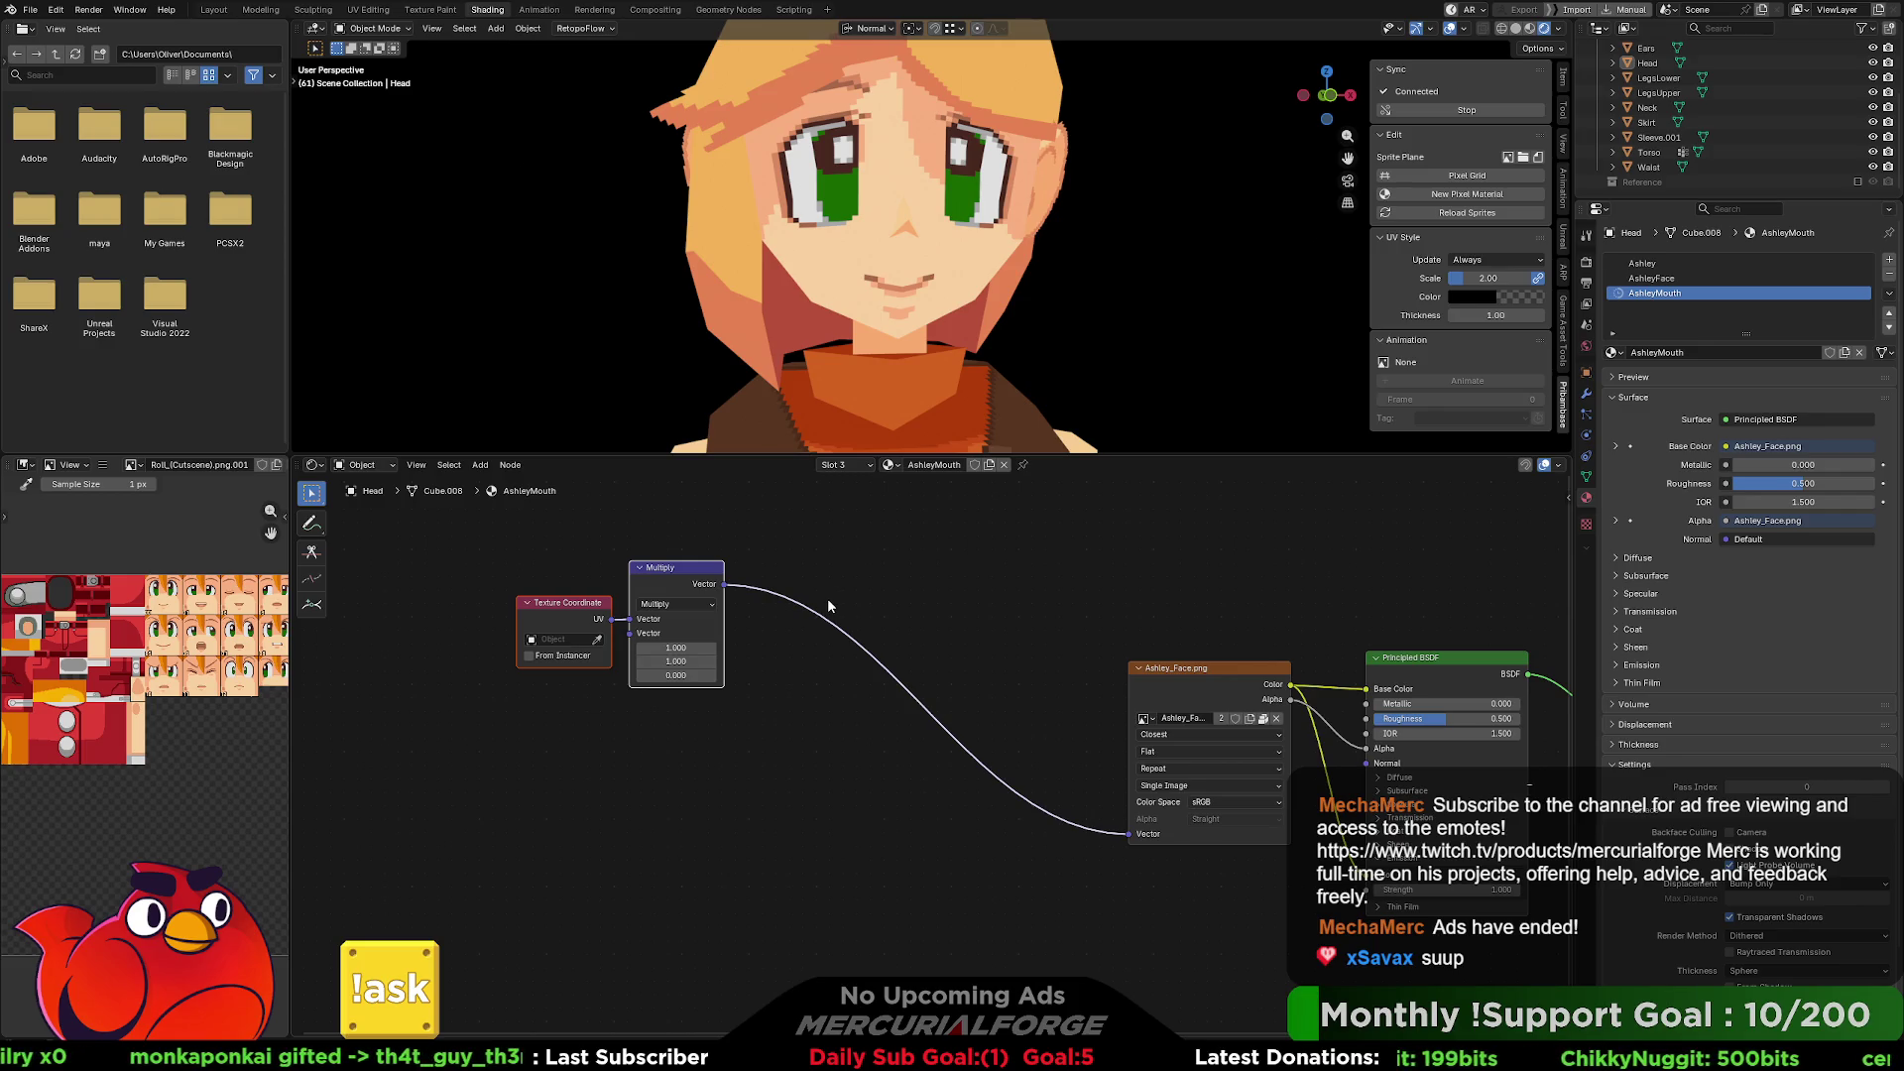
{"action": "left_click", "coordinate": [687, 648]}
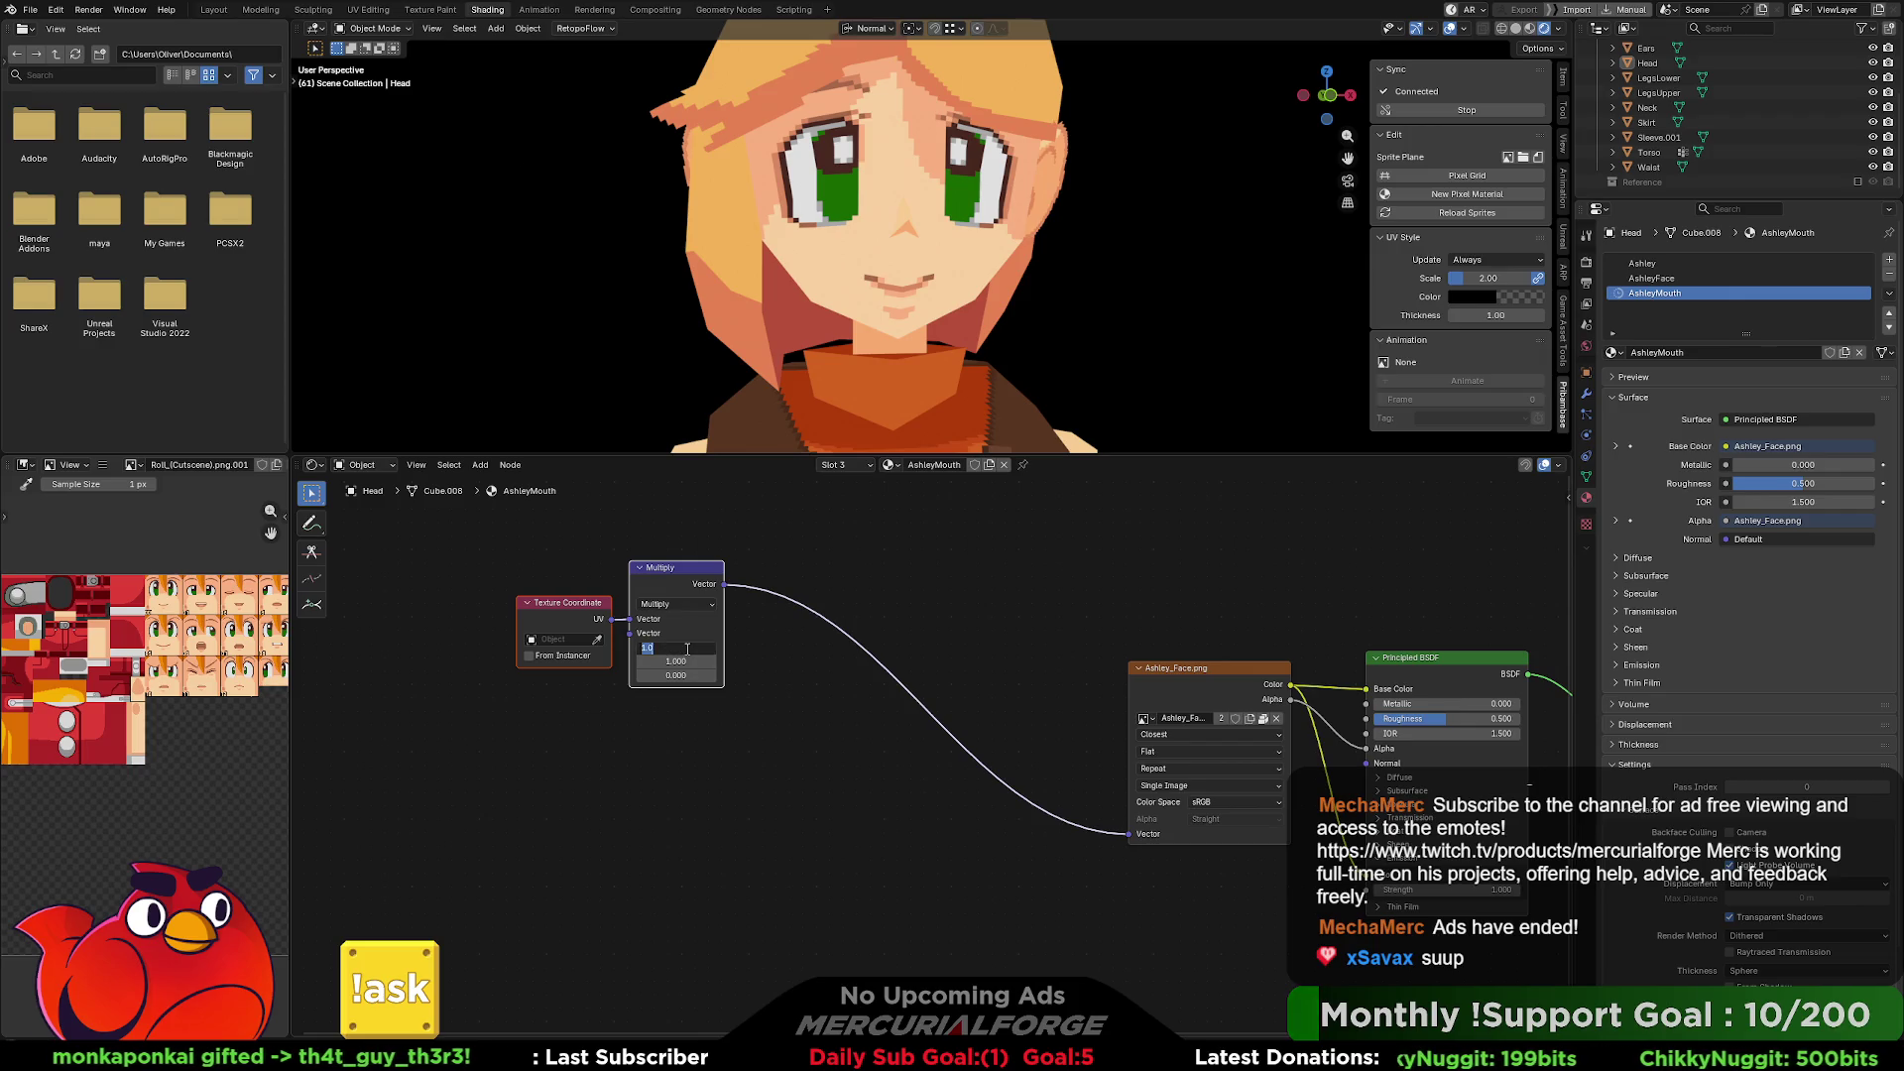
{"action": "type", "text": ".2"}
{"action": "key", "text": "Return"}
{"action": "key", "text": "KP_Decimal"}
{"action": "left_click", "coordinate": [1064, 842]}
{"action": "type", "text": ".2"}
{"action": "key", "text": "Return"}
{"action": "scroll", "coordinate": [1234, 829], "scroll_direction": "down", "scroll_amount": 2}
{"action": "scroll", "coordinate": [1230, 826], "scroll_direction": "down", "scroll_amount": 3}
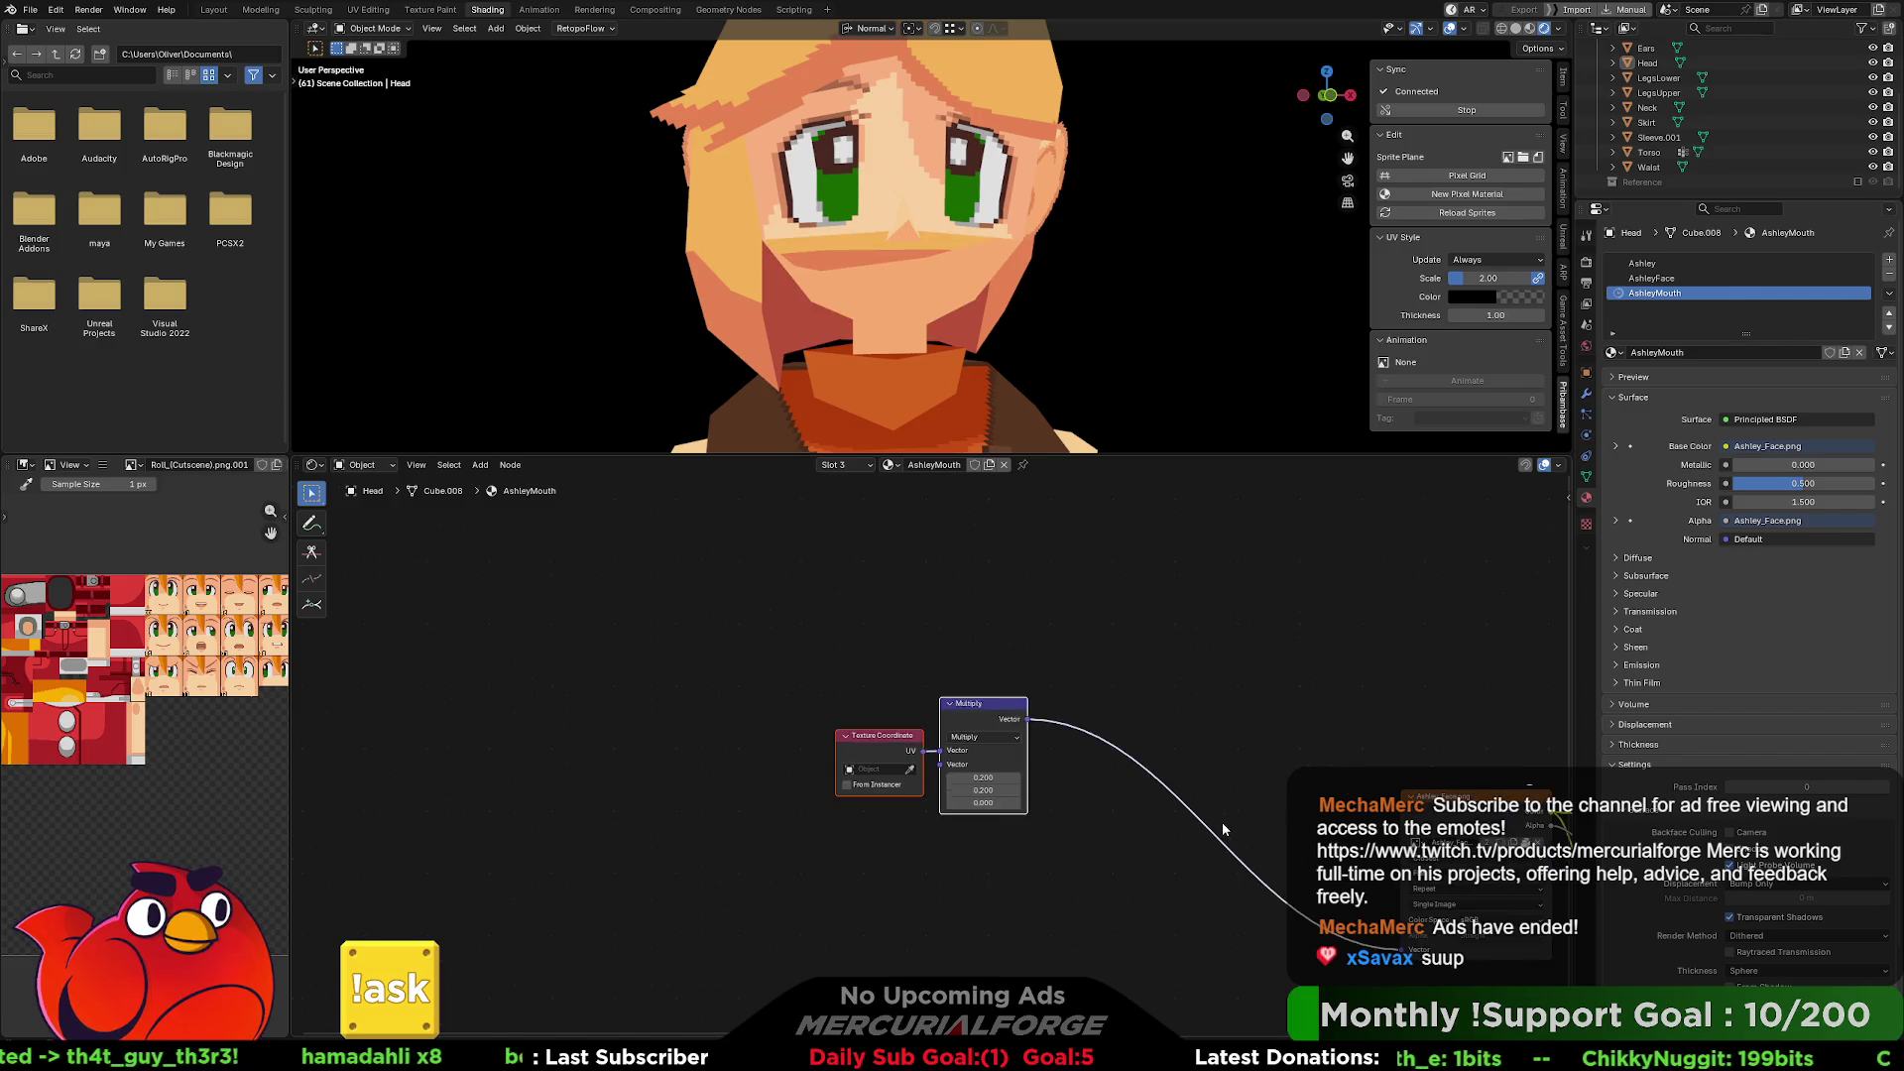
{"action": "middle_click_drag", "start_coordinate": [1107, 667], "coordinate": [872, 544]}
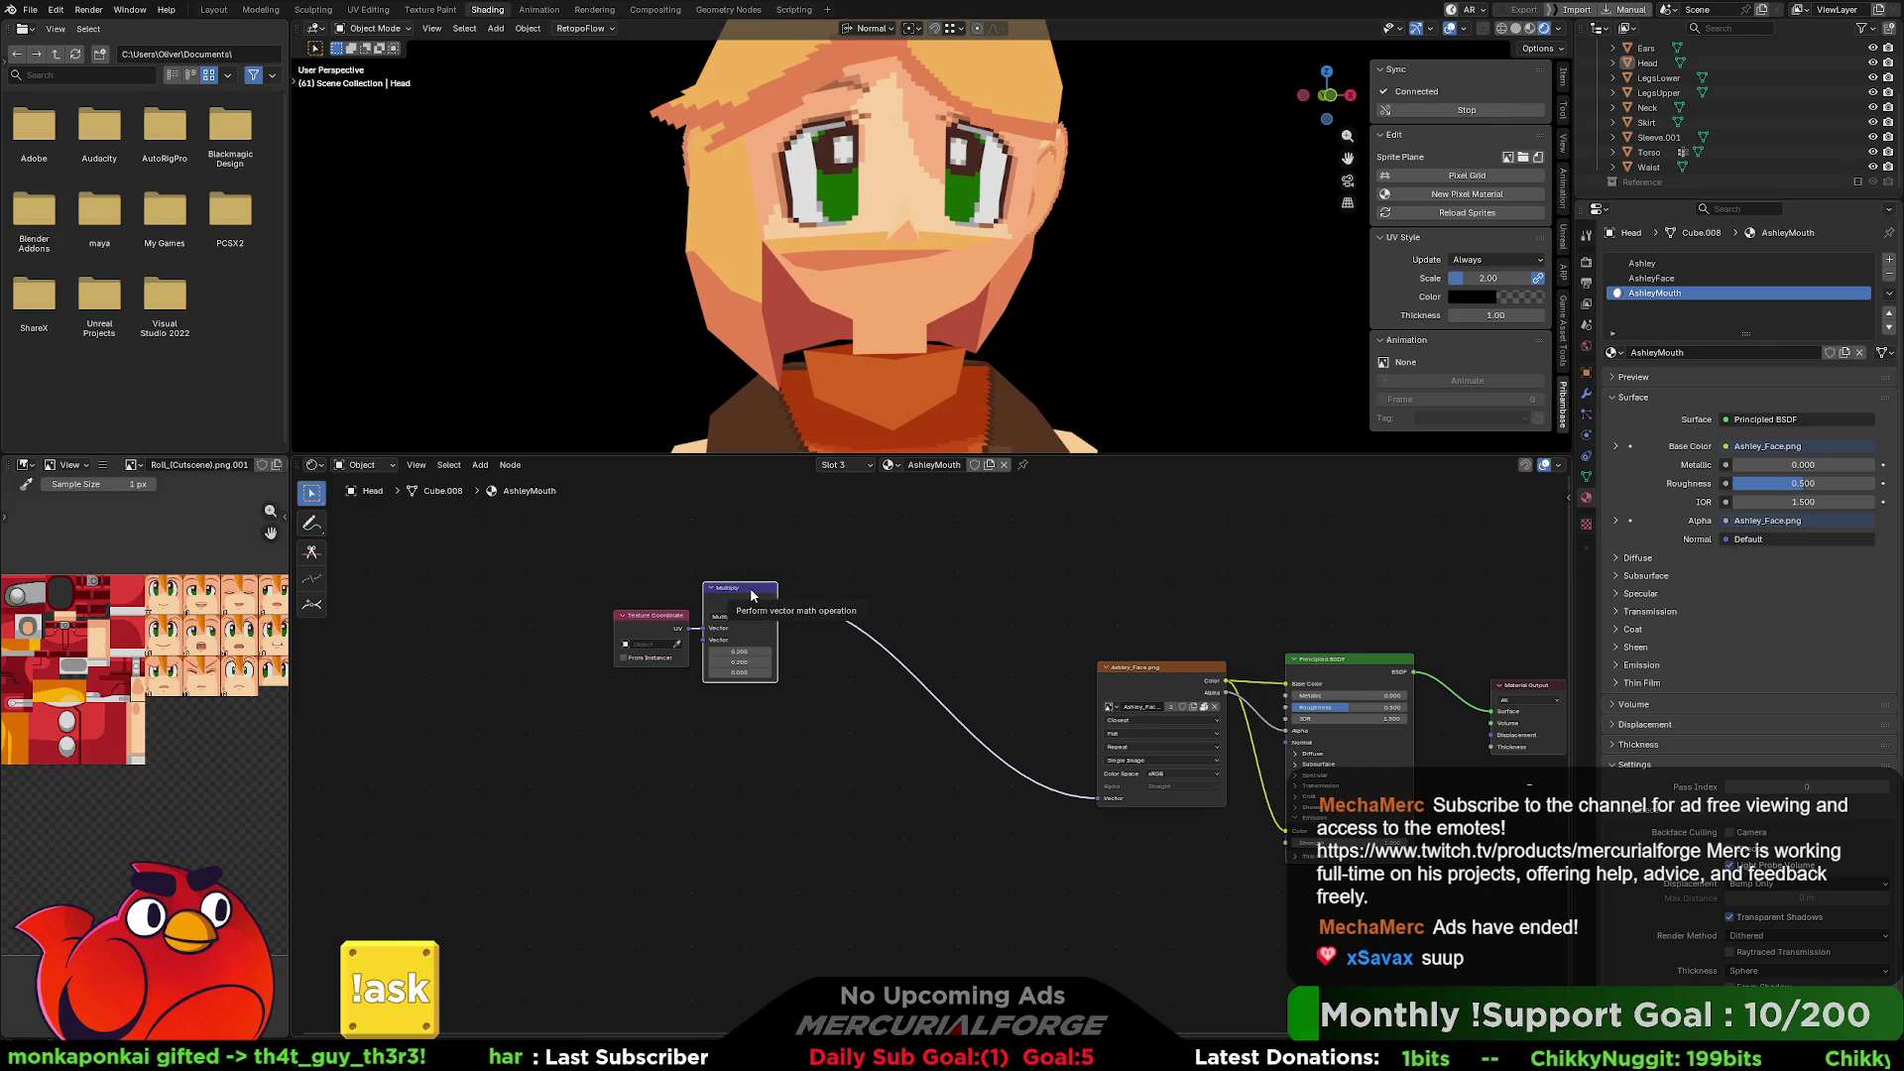
Duplicate the Multiply node as an Add node inserted before the face image's Vector input.
{"action": "key", "text": "shift+d"}
{"action": "left_click", "coordinate": [863, 542]}
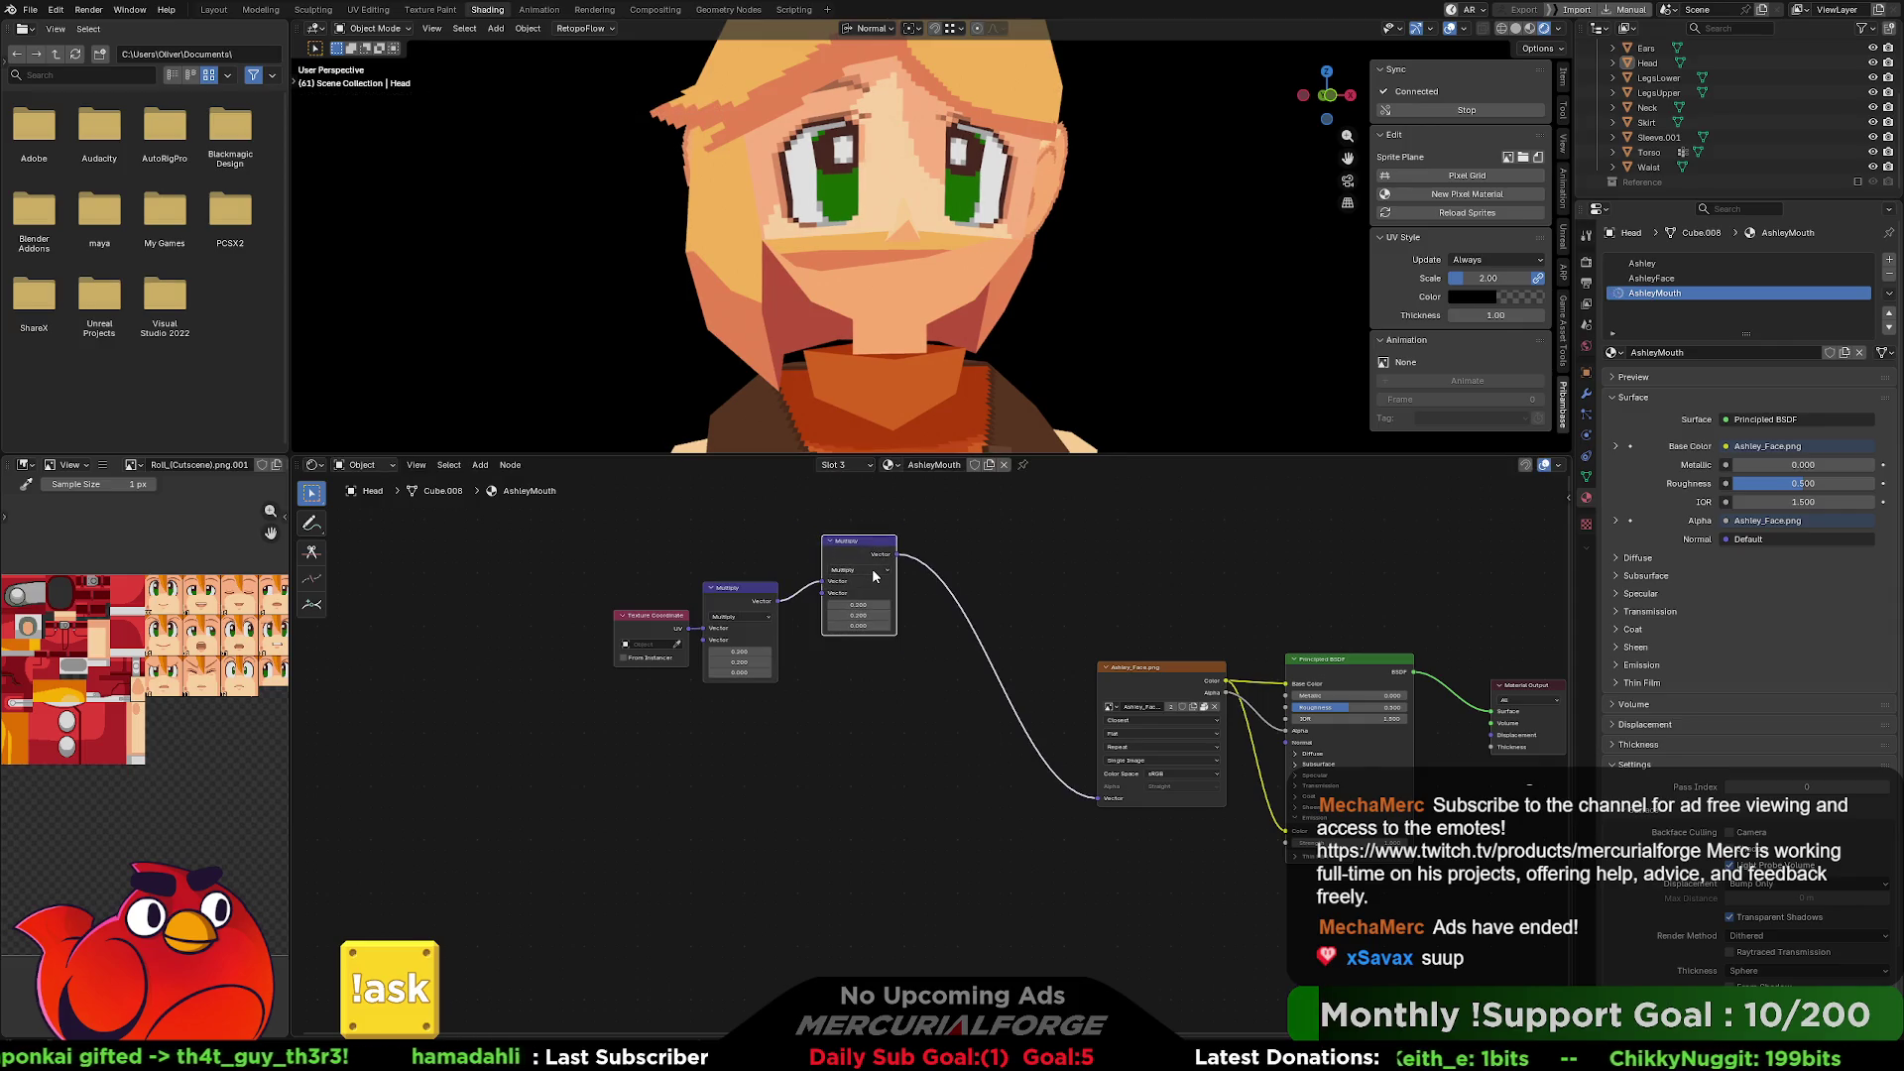
{"action": "left_click", "coordinate": [872, 568]}
{"action": "left_click", "coordinate": [865, 592]}
{"action": "left_click_drag", "start_coordinate": [858, 543], "coordinate": [875, 580]}
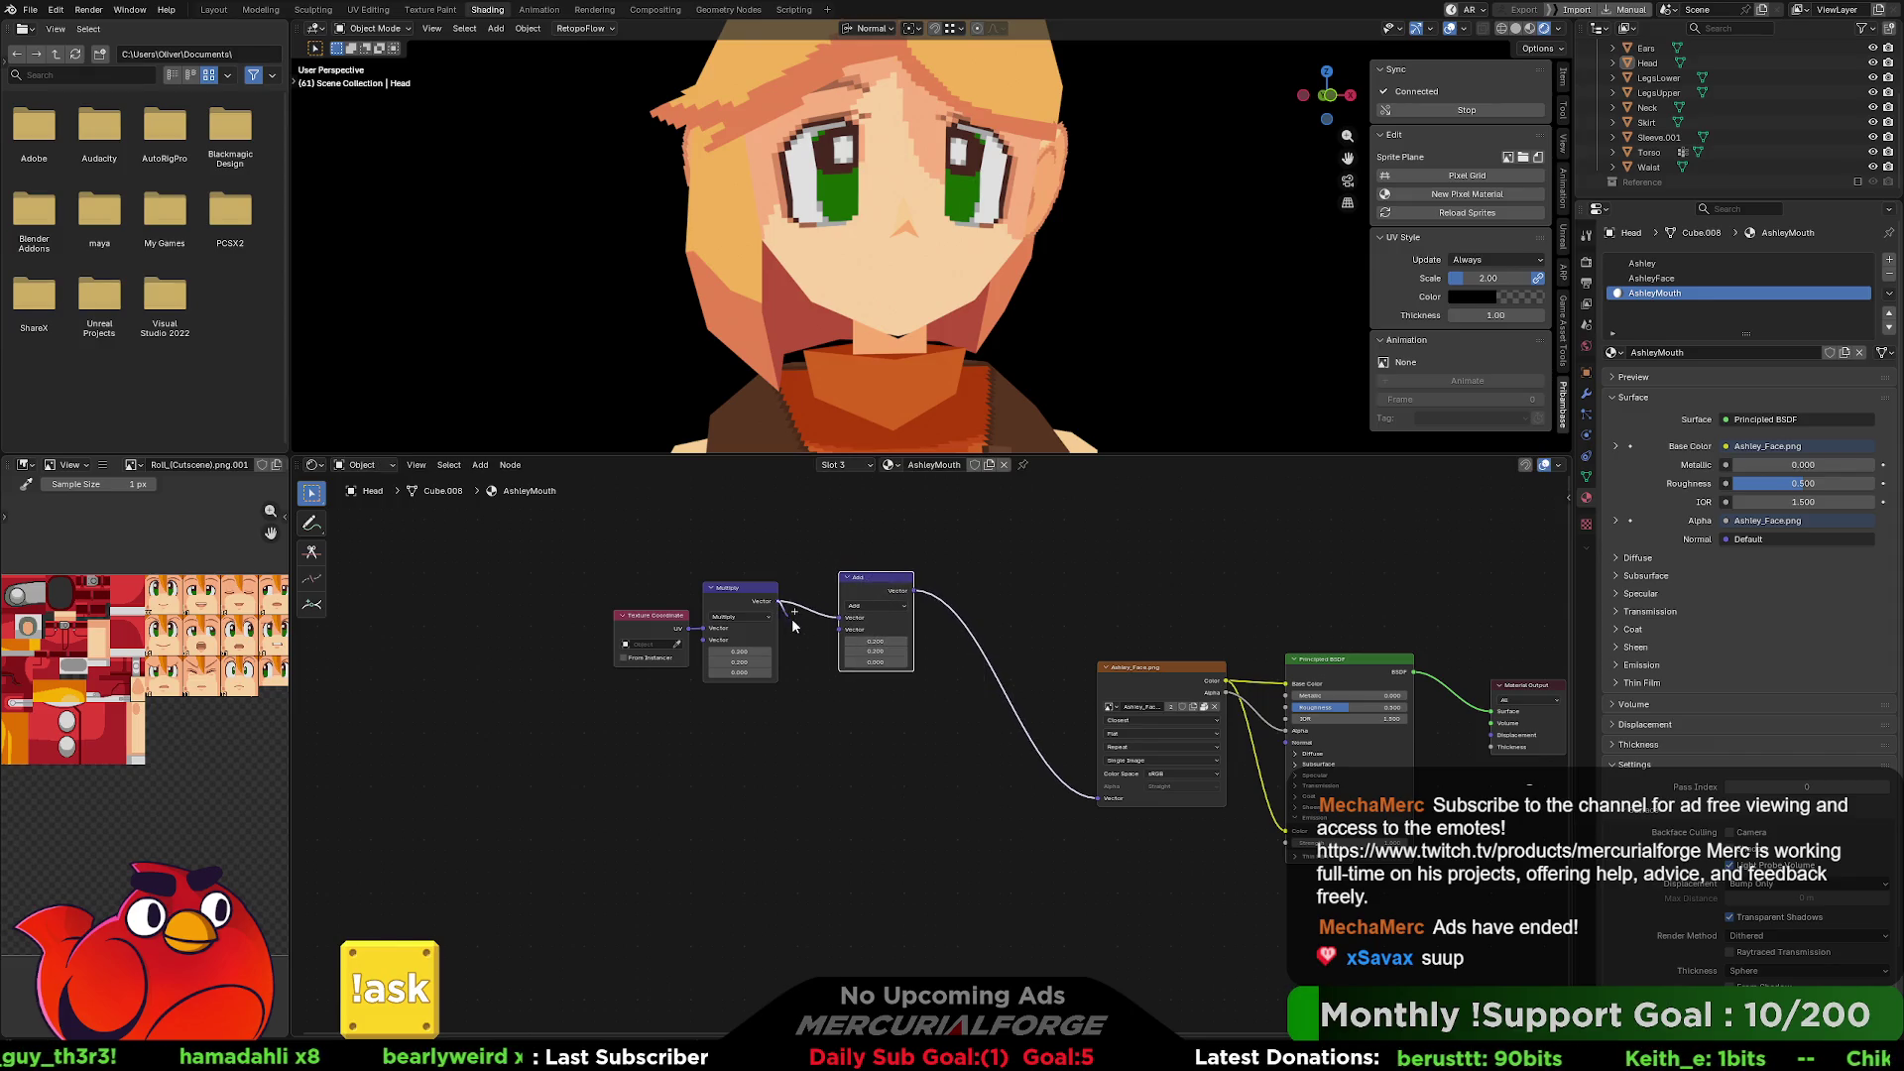
{"action": "left_click_drag", "start_coordinate": [810, 640], "coordinate": [839, 617]}
Set the Add node's Y and Z offsets to 1.0, then deselect it.
{"action": "left_click", "coordinate": [890, 641]}
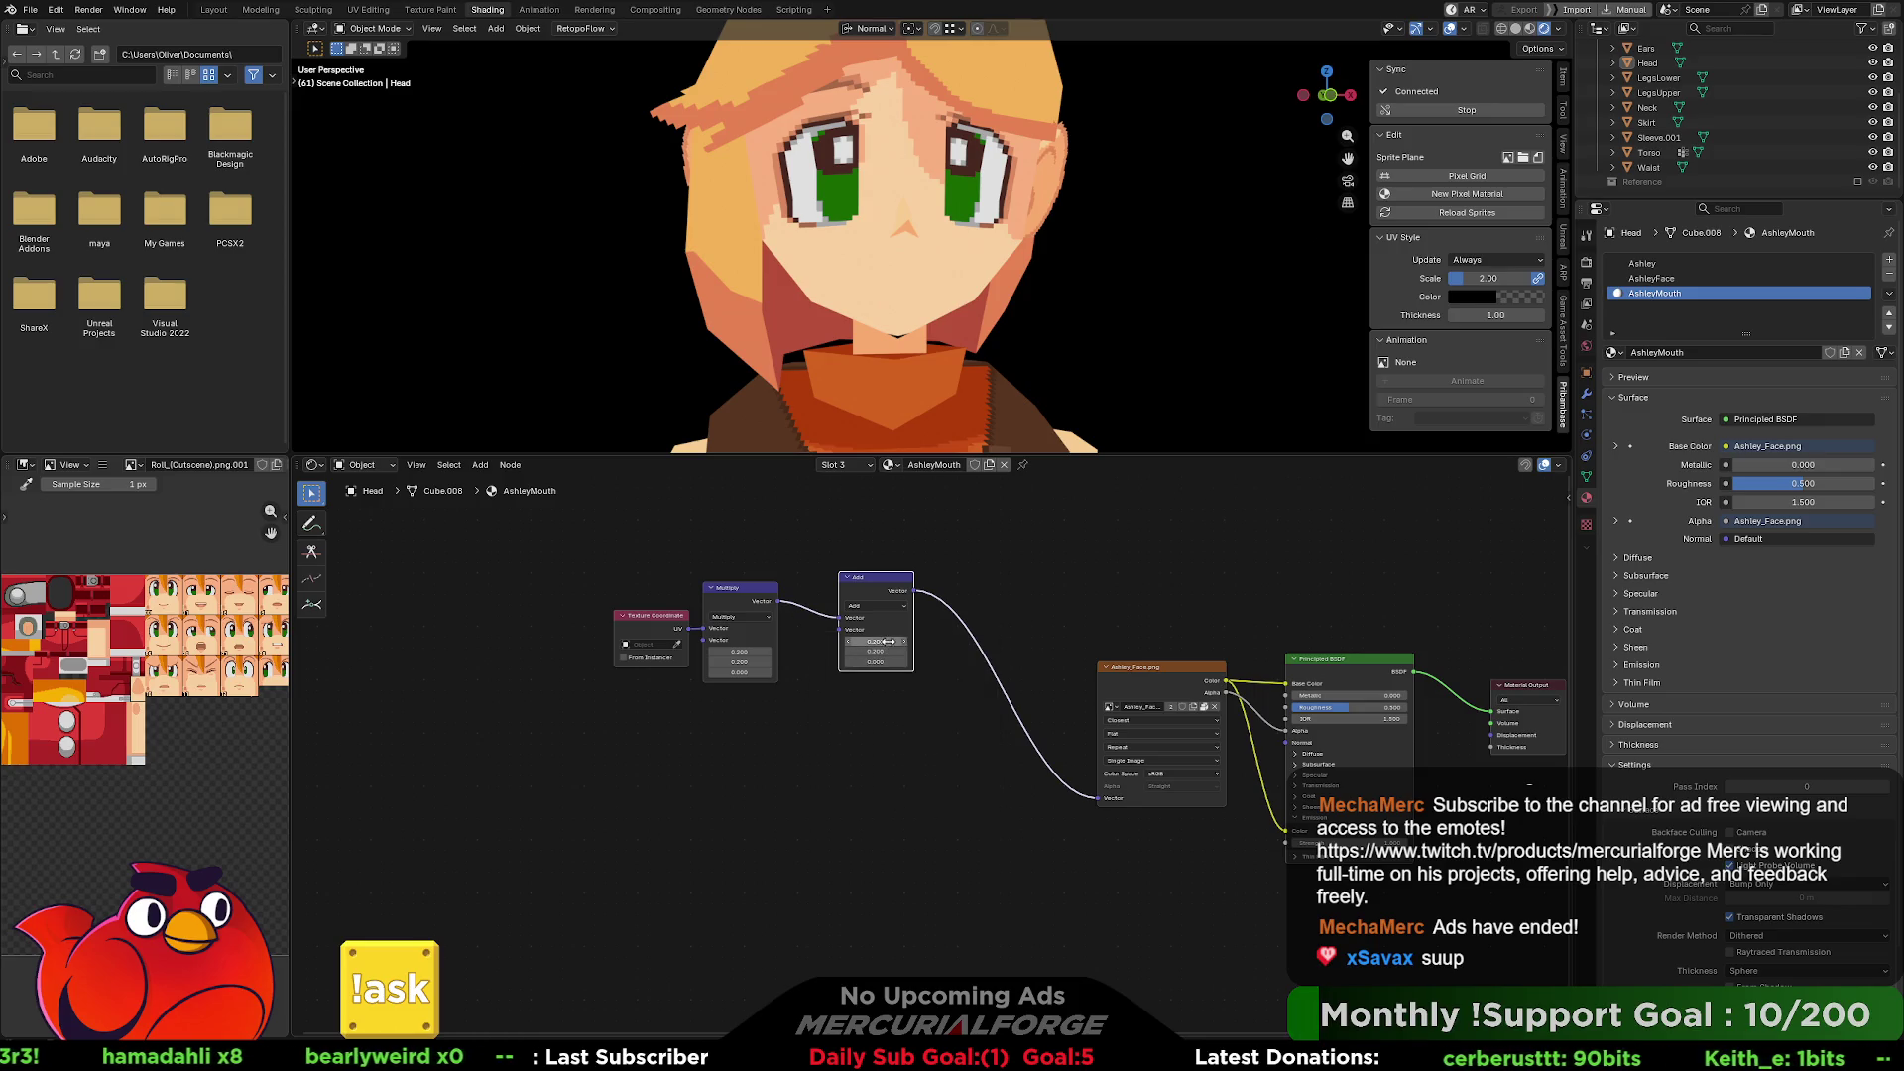
{"action": "type", "text": "1"}
{"action": "left_click", "coordinate": [883, 651]}
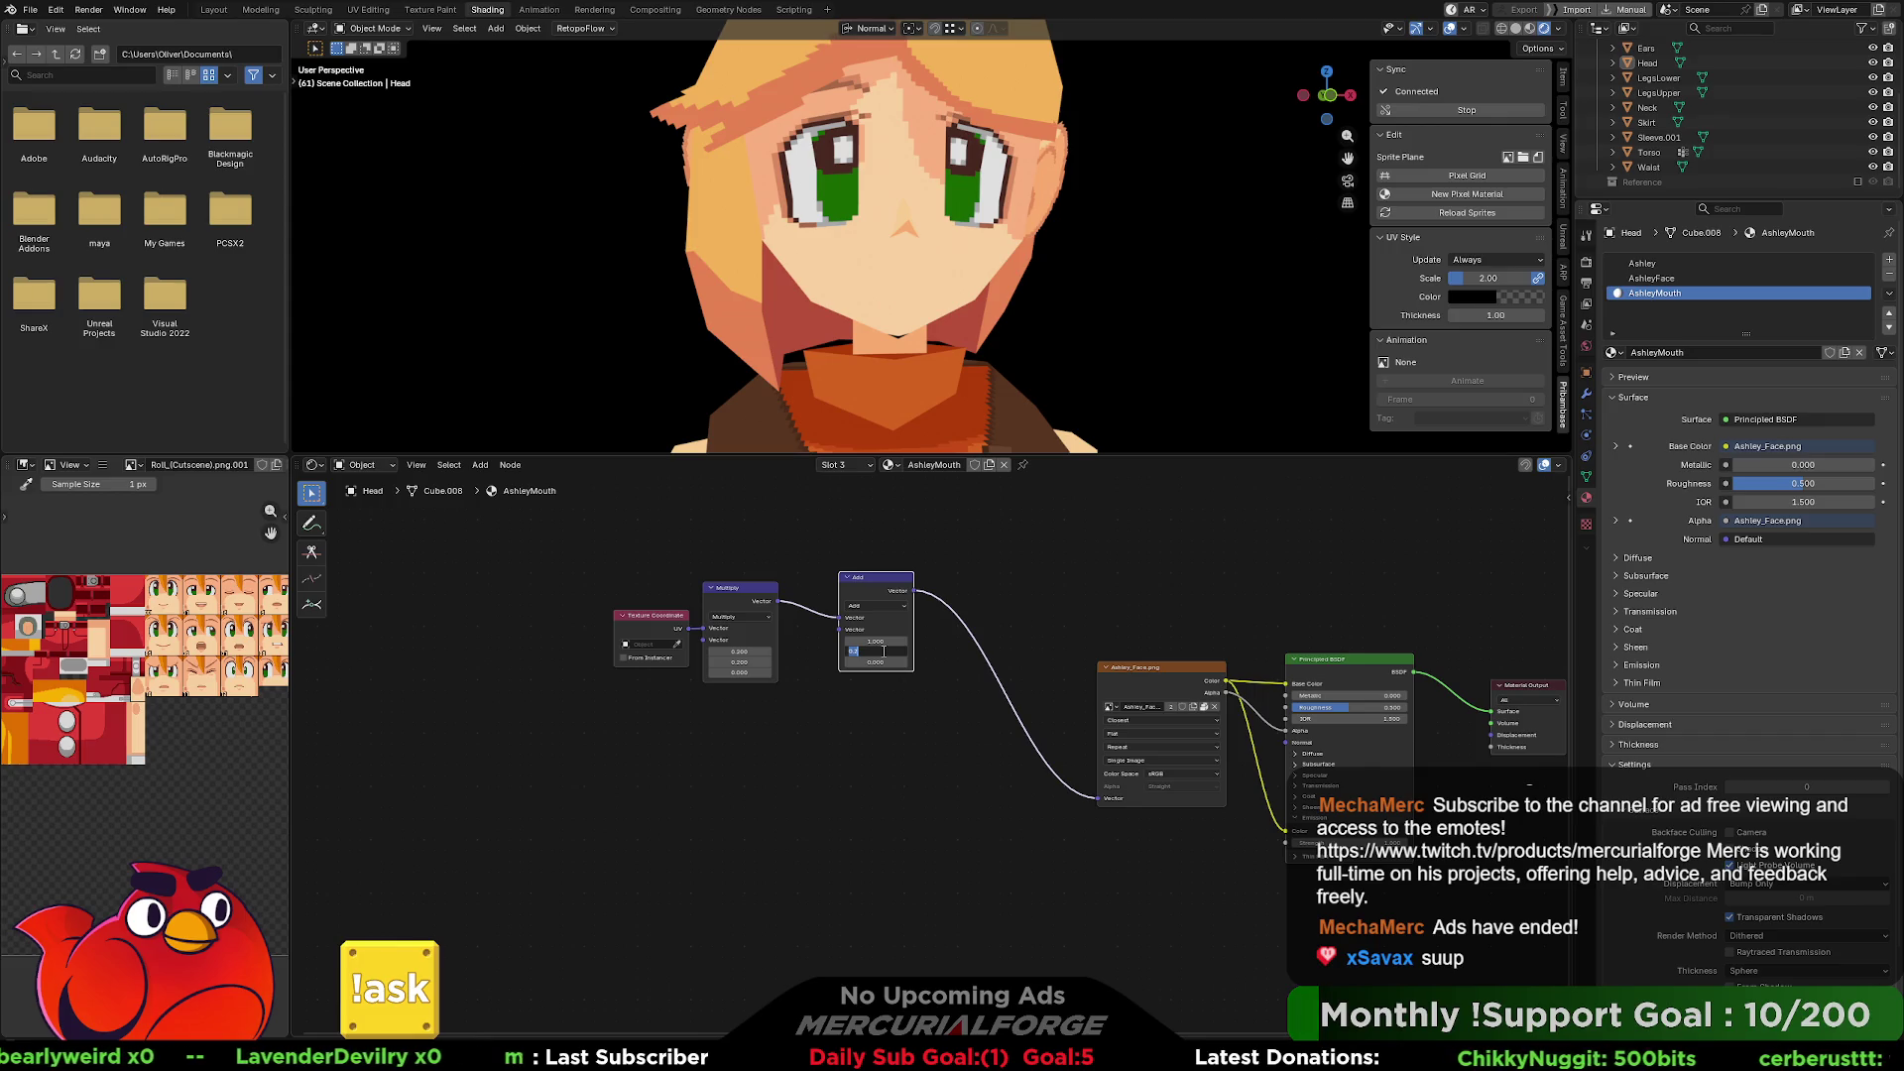
{"action": "type", "text": "1"}
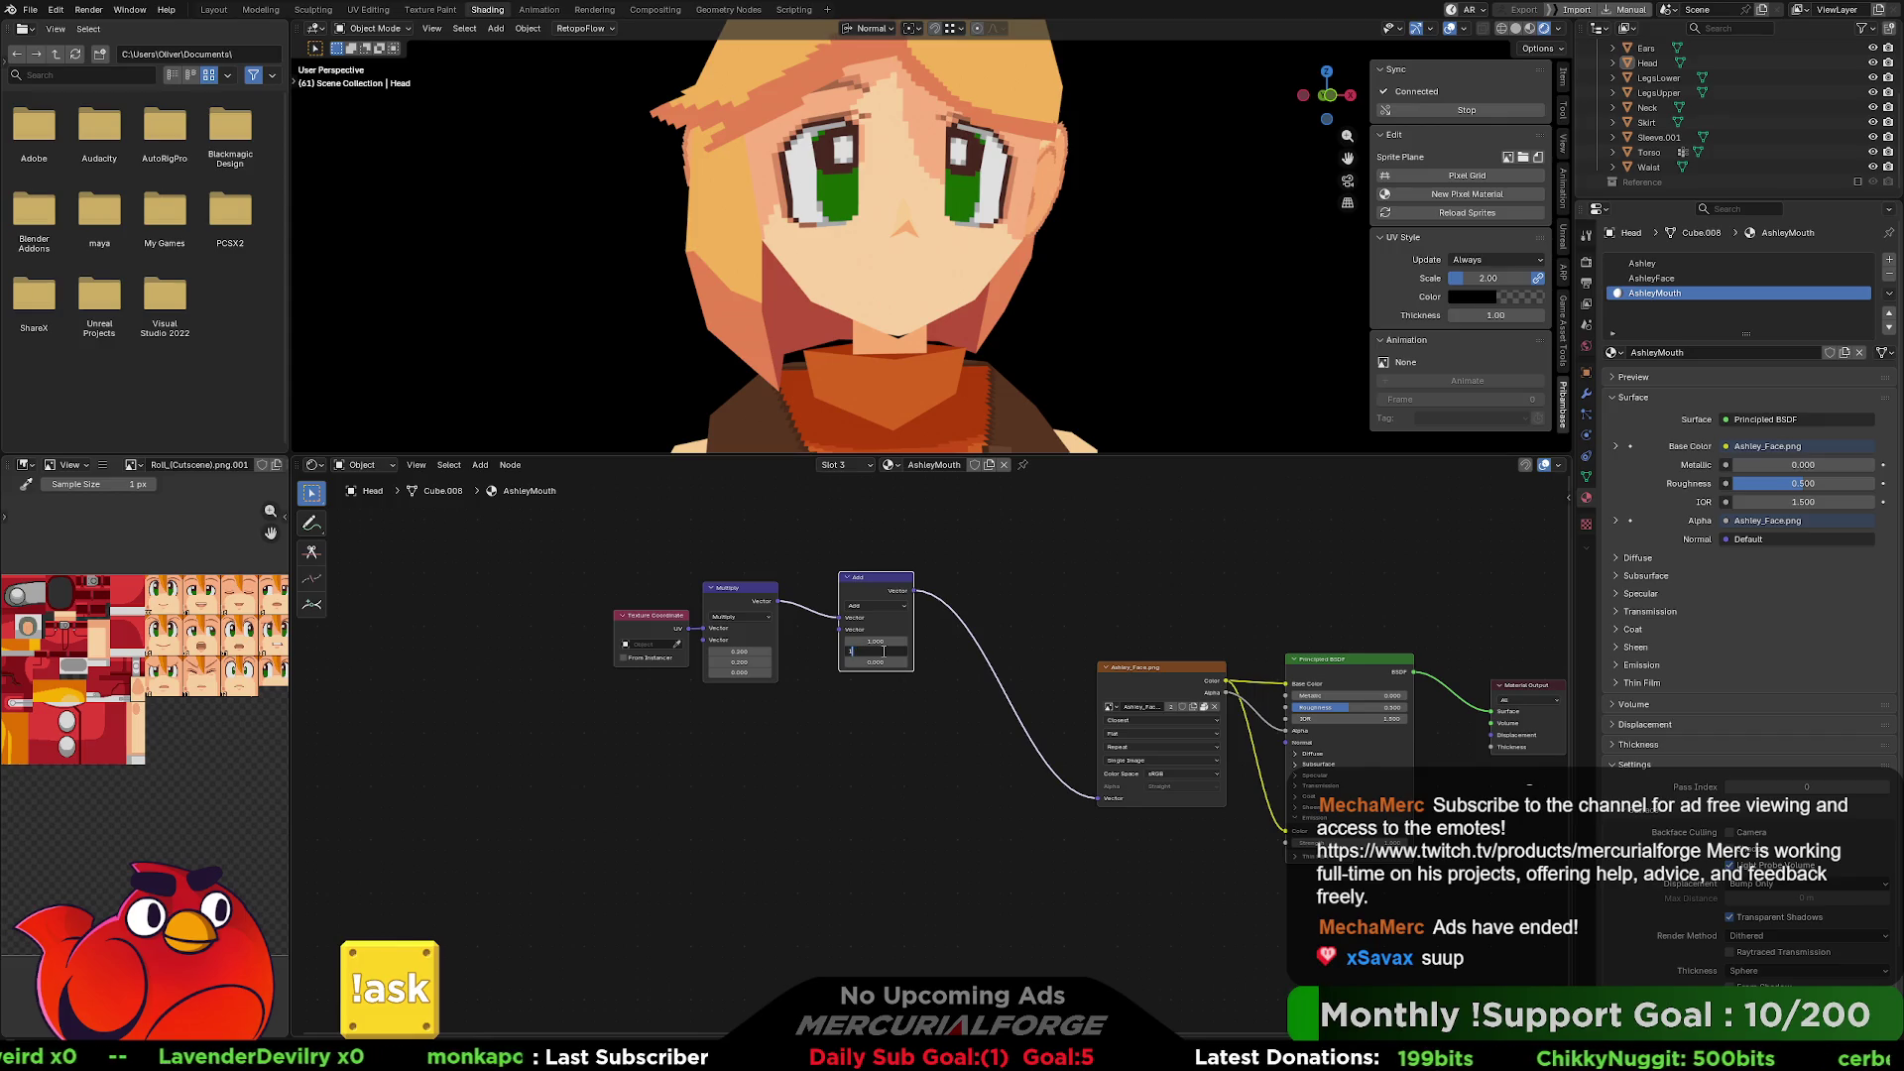
{"action": "key", "text": "Tab"}
{"action": "type", "text": "1"}
{"action": "key", "text": "Return"}
{"action": "left_click", "coordinate": [912, 683]}
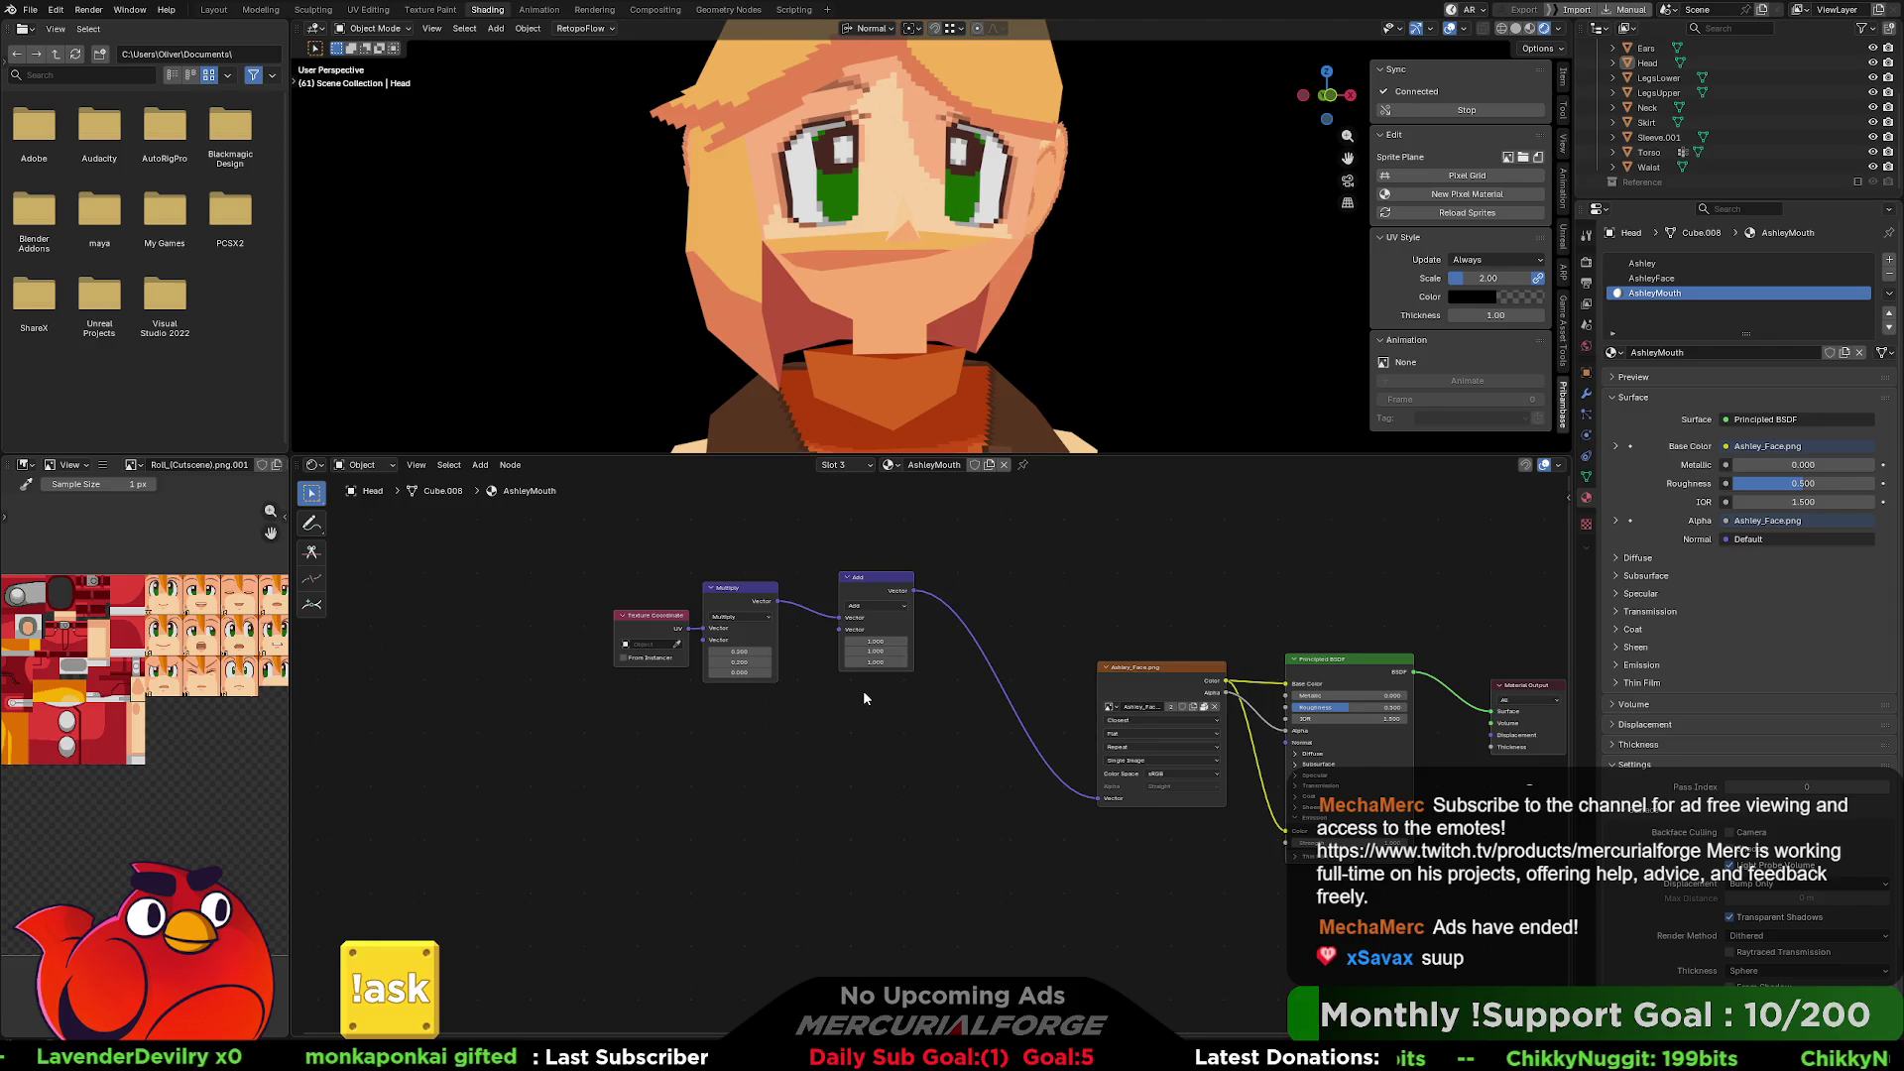
Set the Multiply node's X and Y back to 1 after briefly entering 0.
{"action": "left_click", "coordinate": [769, 661]}
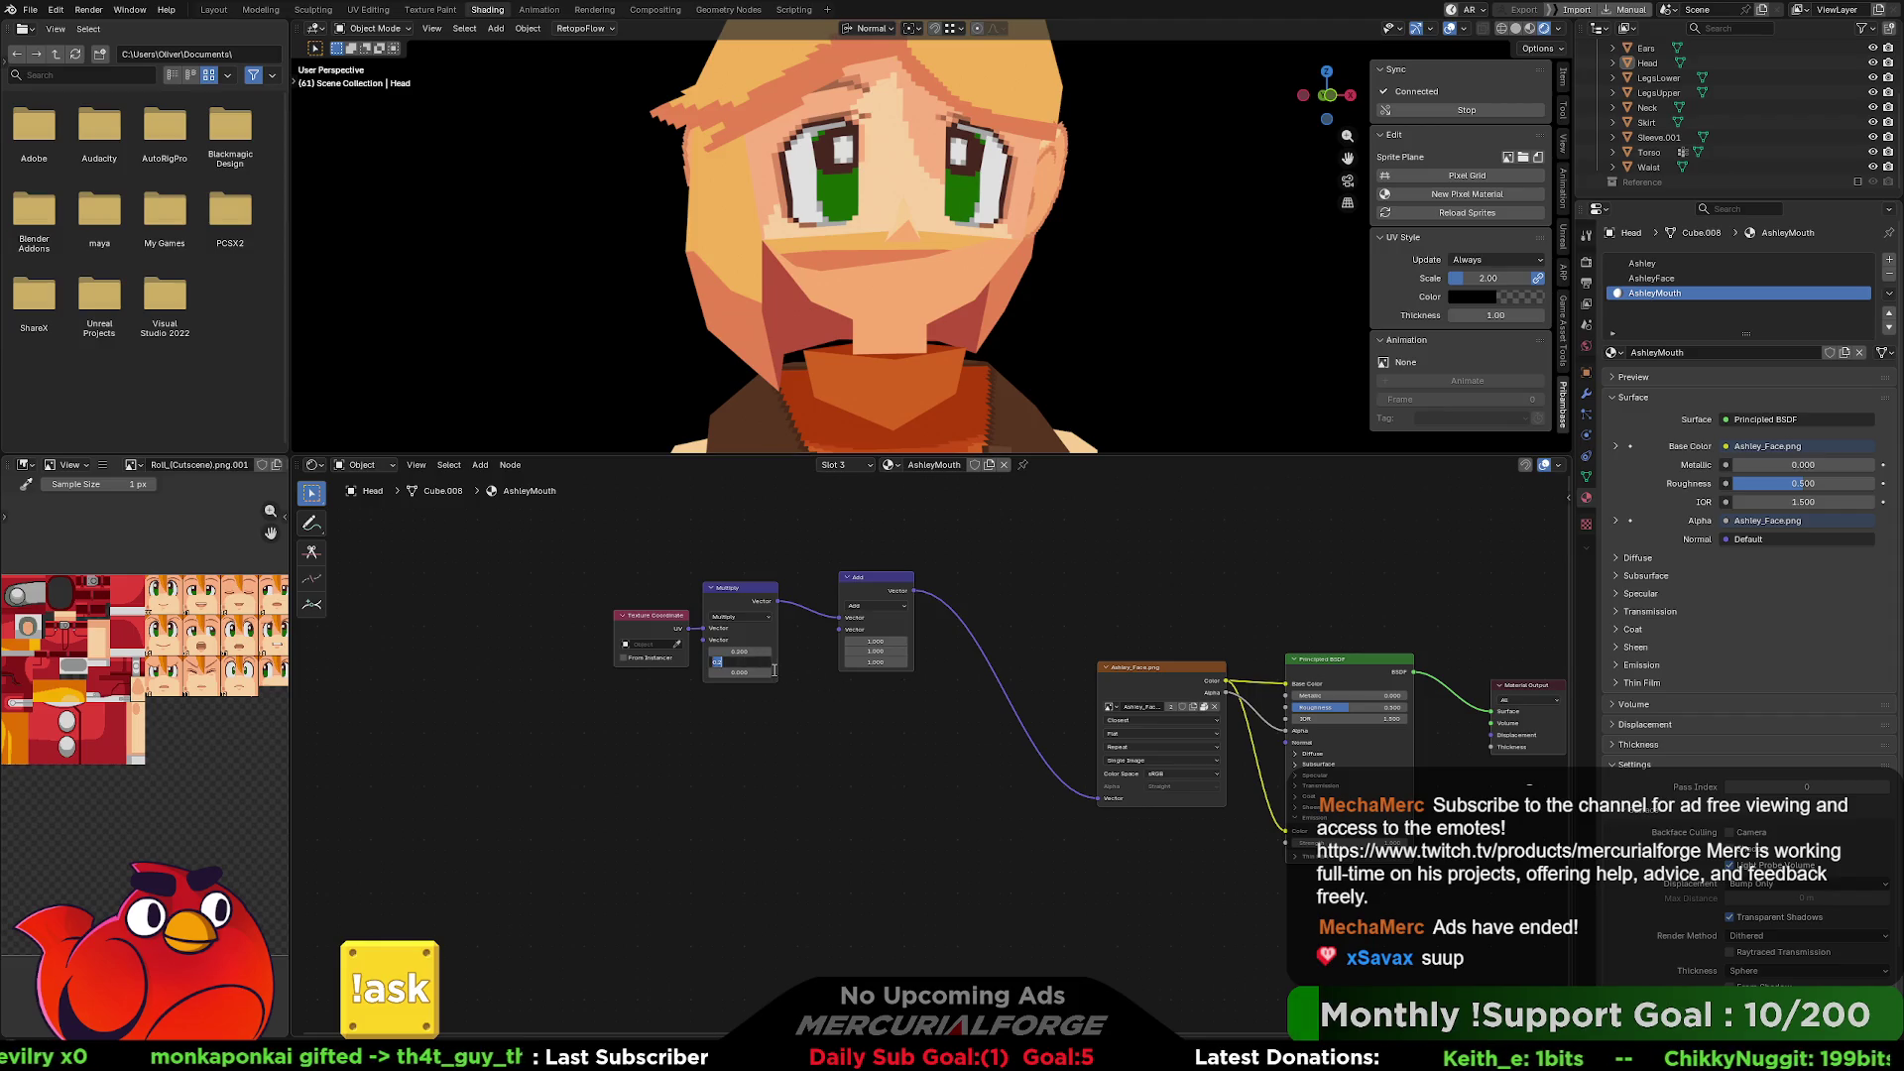
{"action": "type", "text": "0"}
{"action": "key", "text": "Return"}
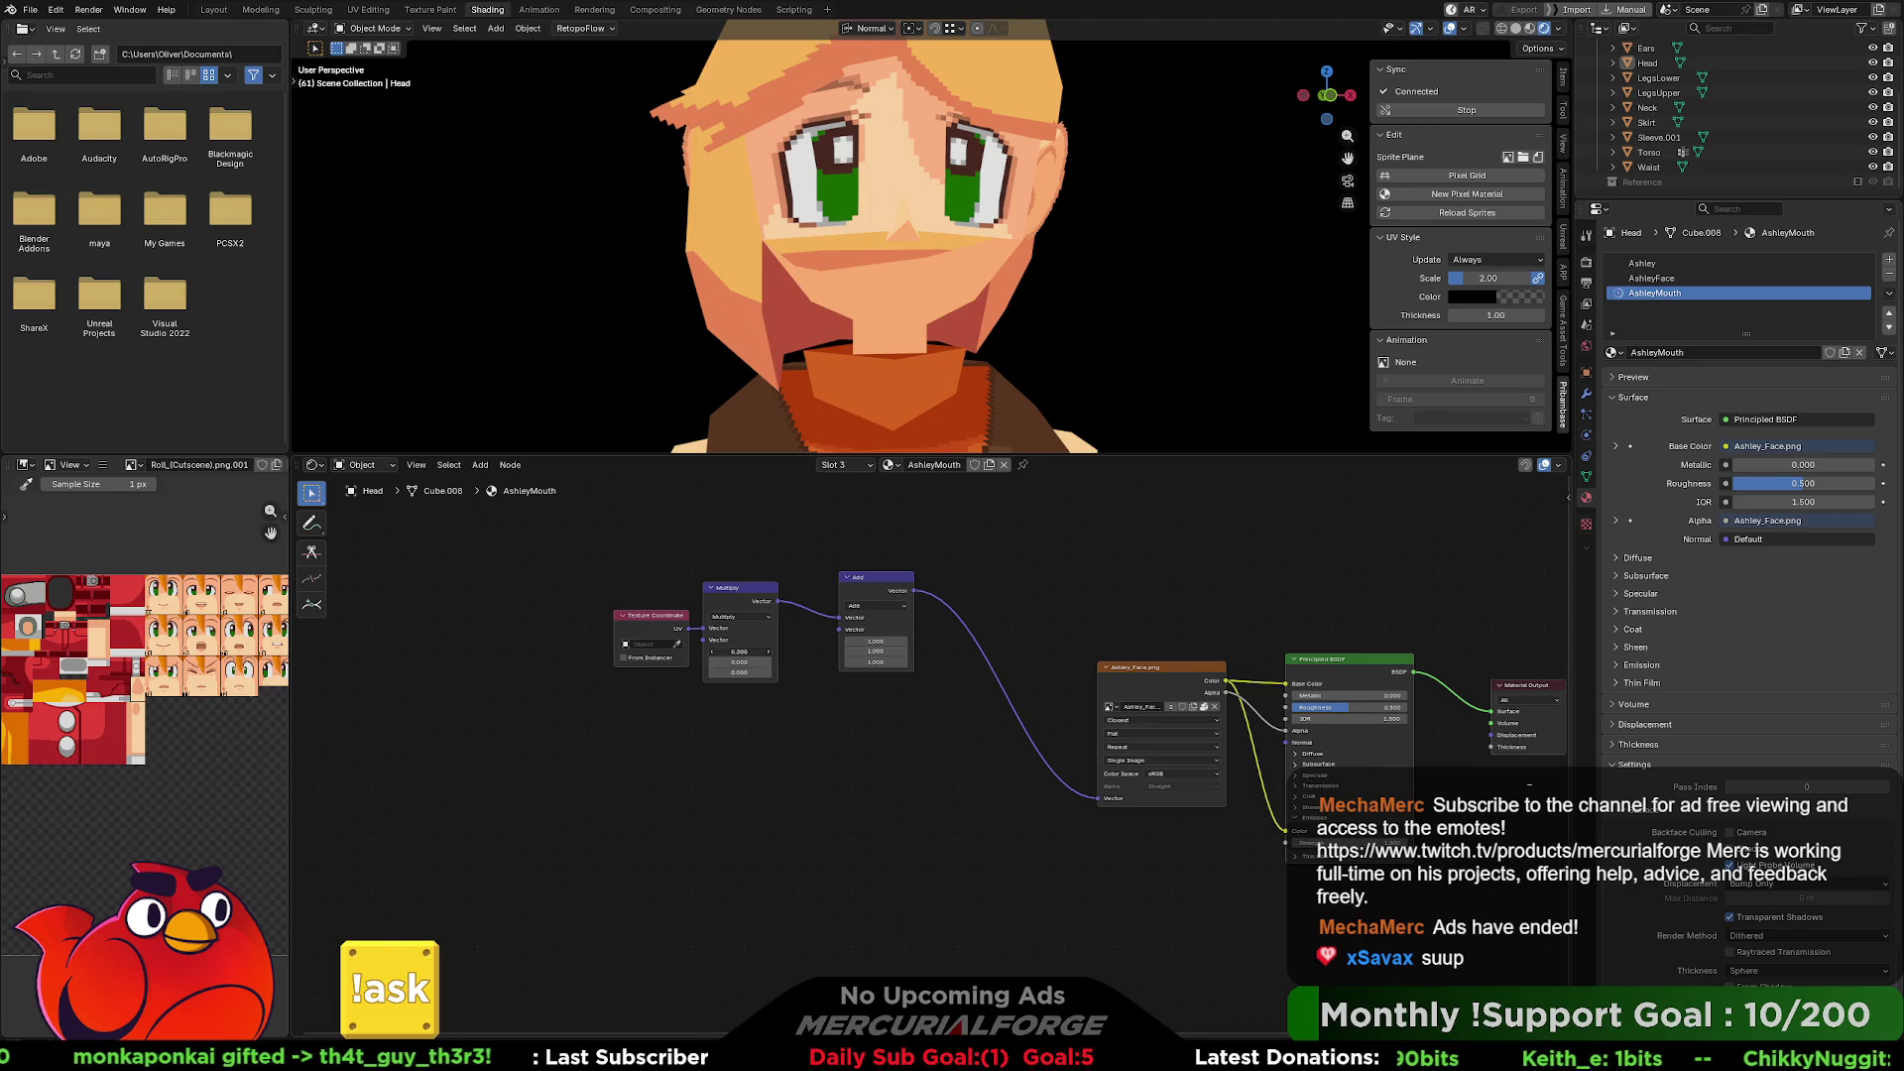
{"action": "left_click_drag", "start_coordinate": [739, 652], "coordinate": [739, 662]}
{"action": "type", "text": "1"}
{"action": "key", "text": "Return"}
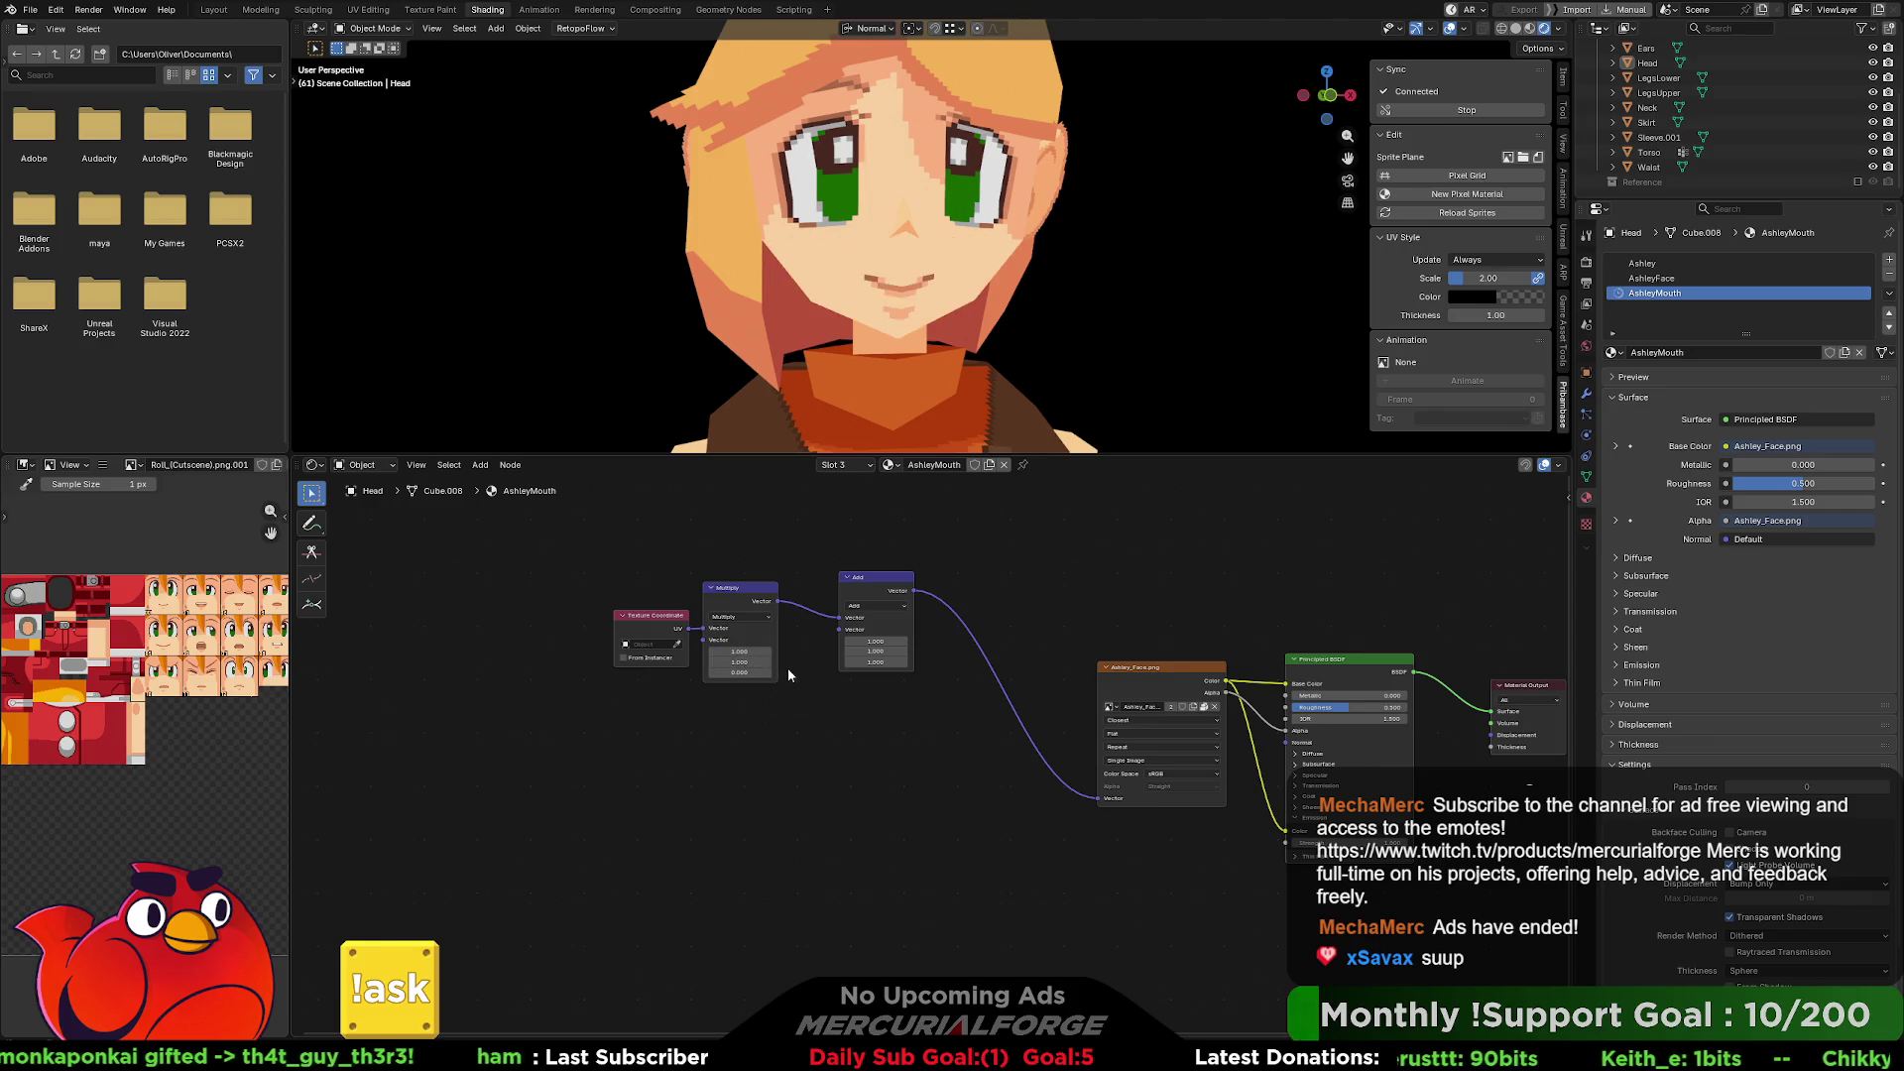
Set the Add node's X offset to 3, move Add right, and drag from its second Vector input.
{"action": "mouse_move", "coordinate": [876, 642]}
{"action": "left_mouse_down"}
{"action": "mouse_move", "coordinate": [932, 642]}
{"action": "mouse_move", "coordinate": [853, 642]}
{"action": "left_mouse_up"}
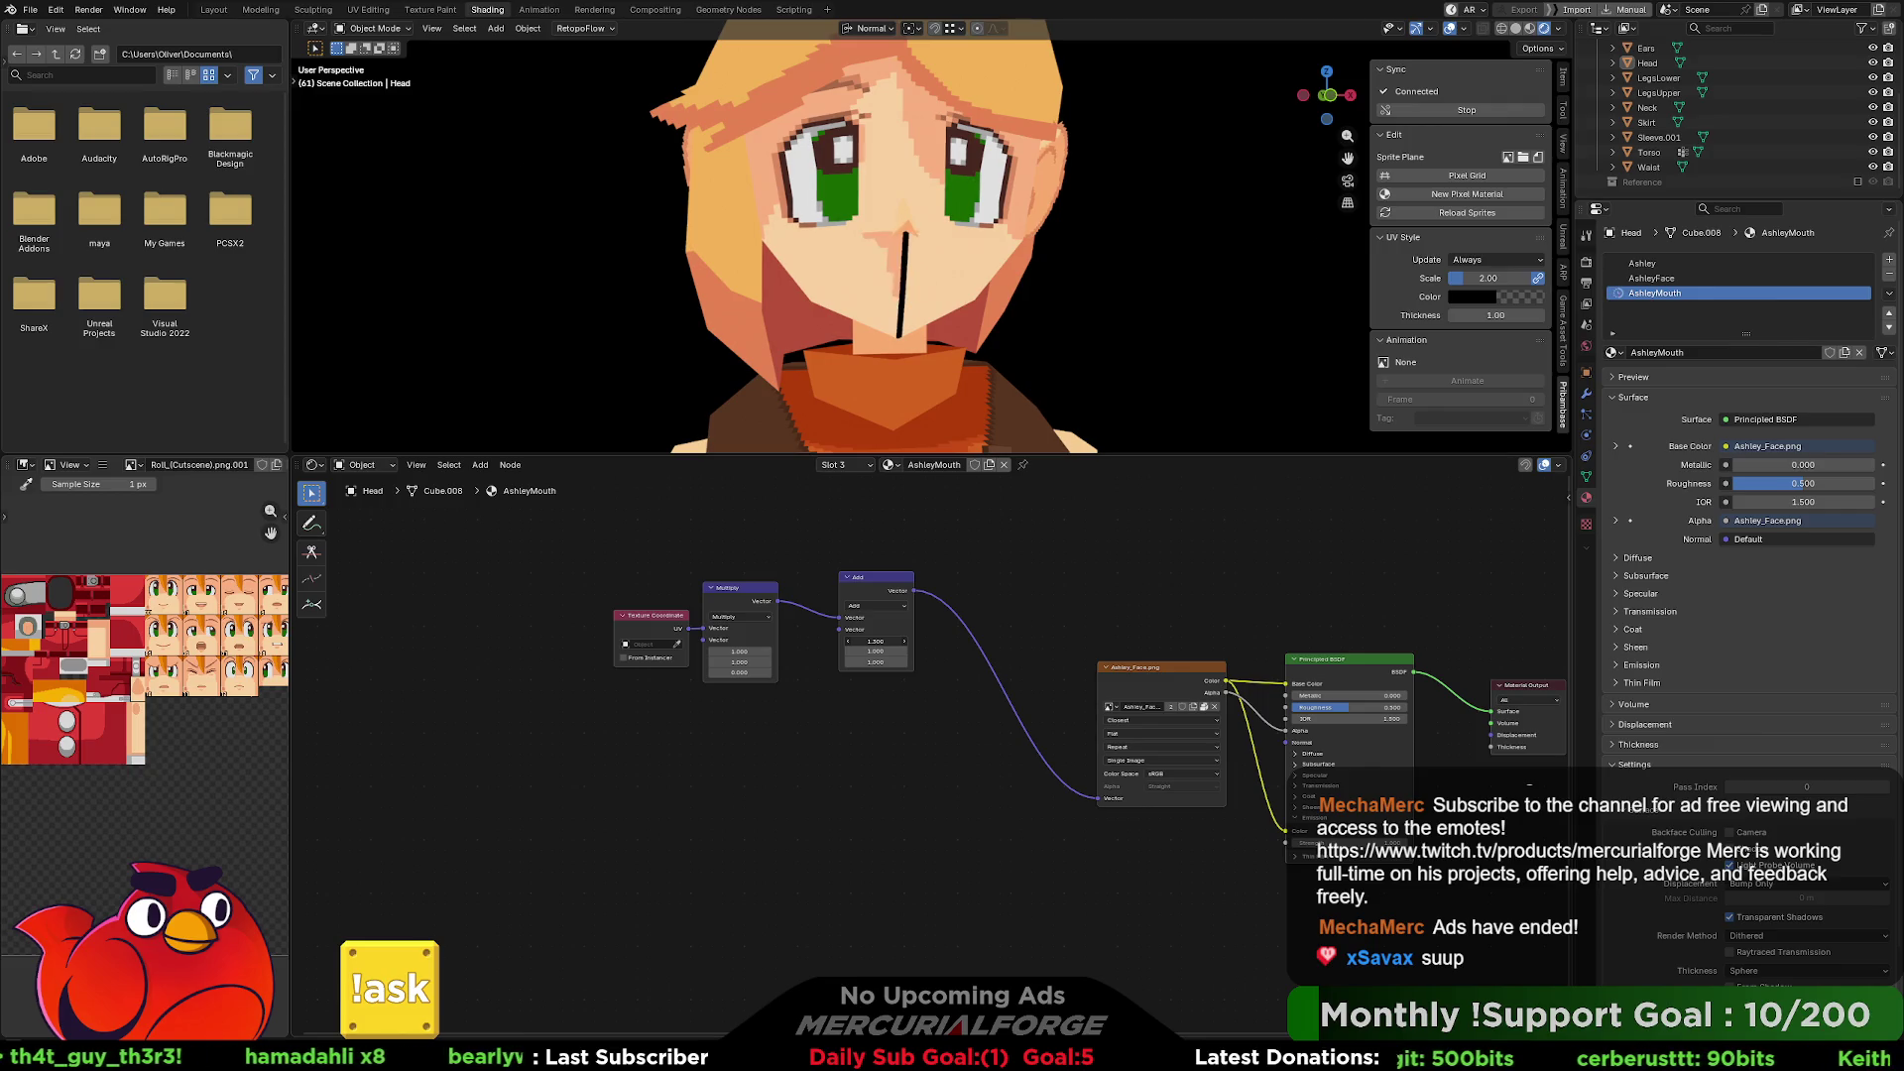
{"action": "left_click", "coordinate": [891, 640]}
{"action": "type", "text": "2"}
{"action": "key", "text": "Return"}
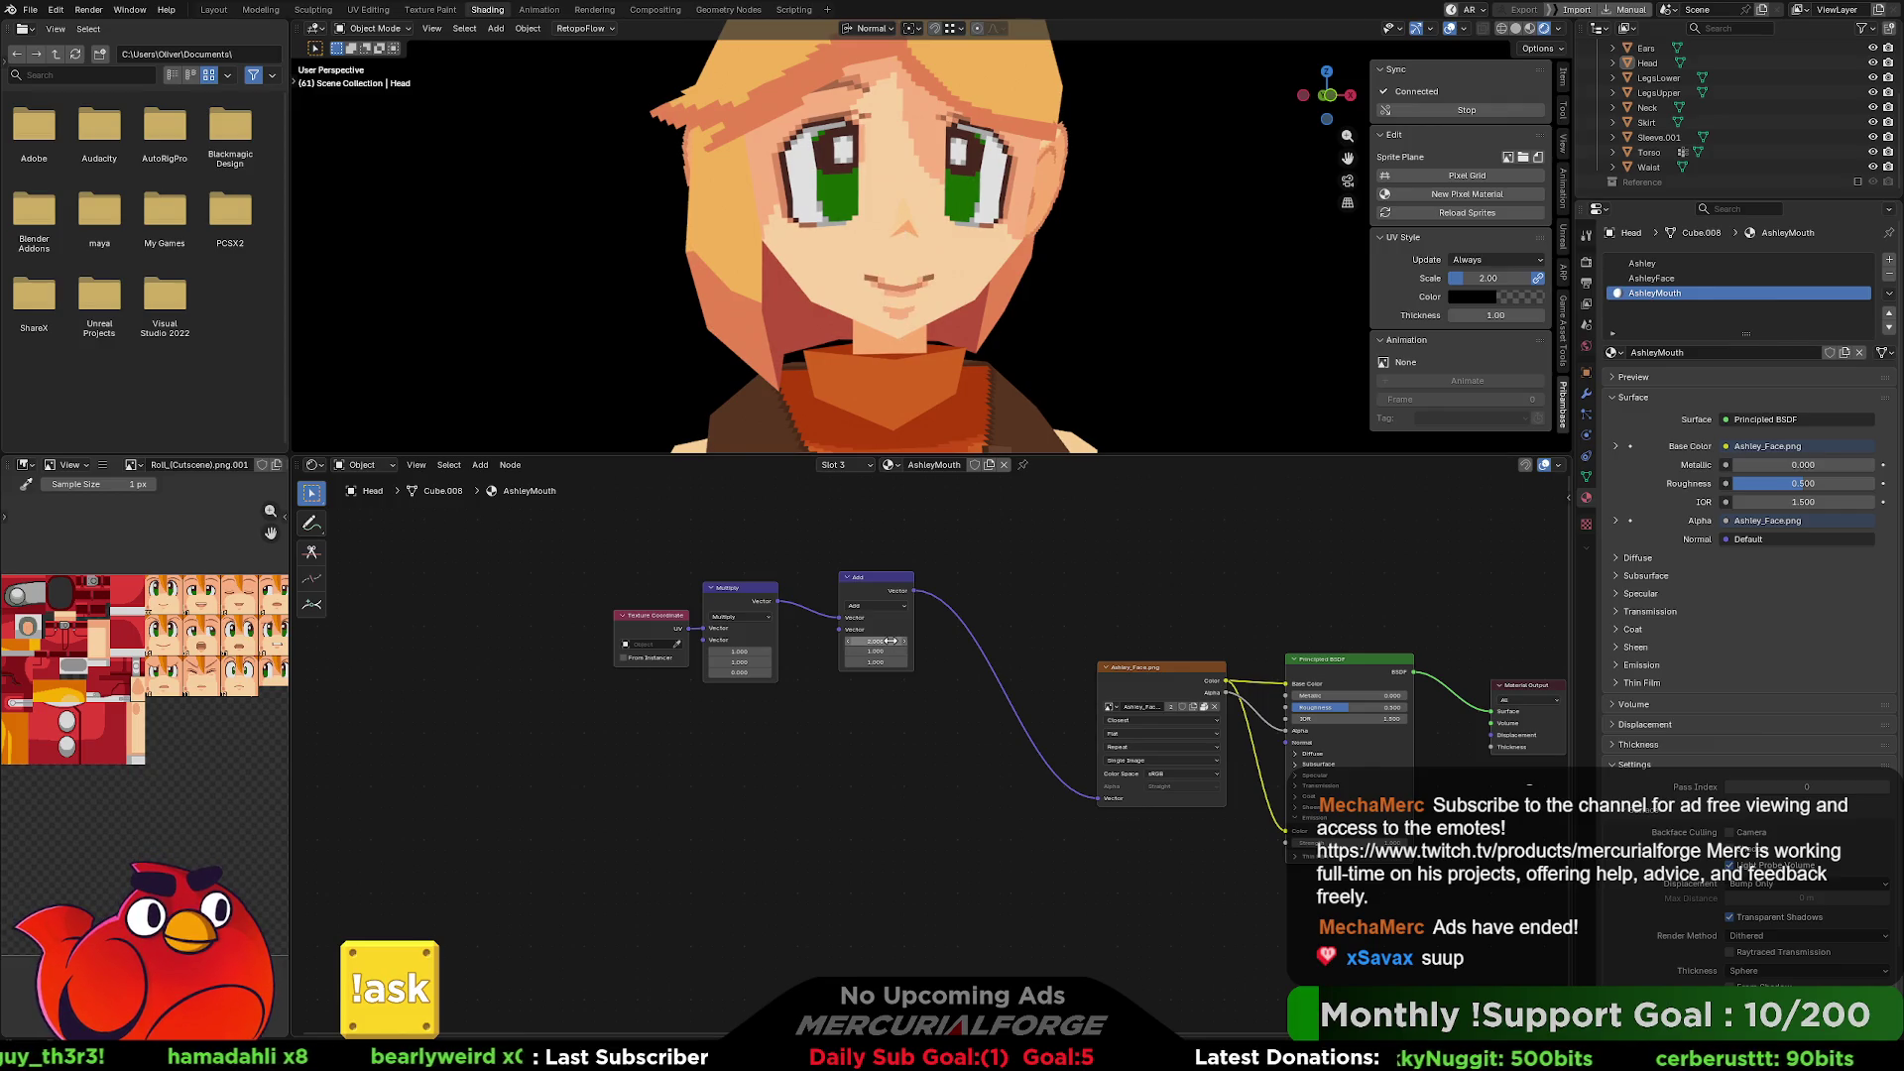
{"action": "left_click", "coordinate": [886, 642]}
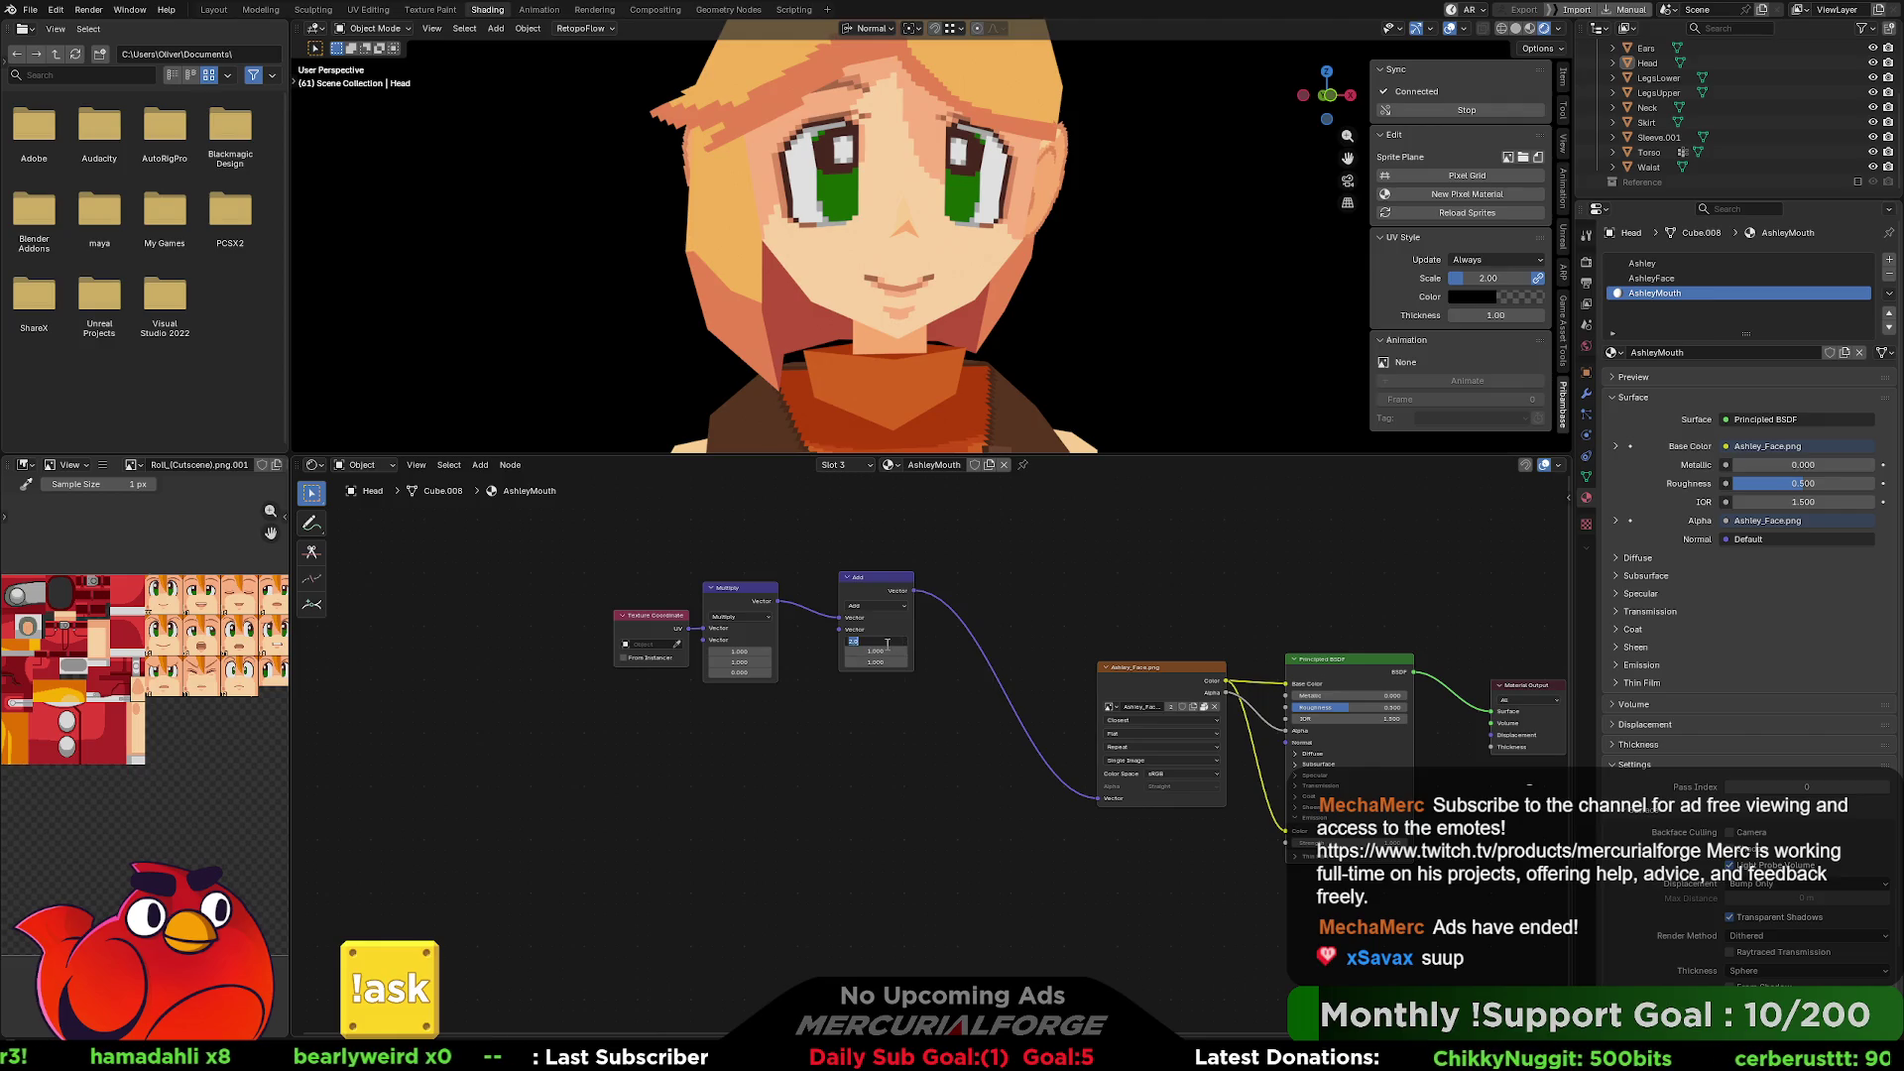
{"action": "type", "text": "3"}
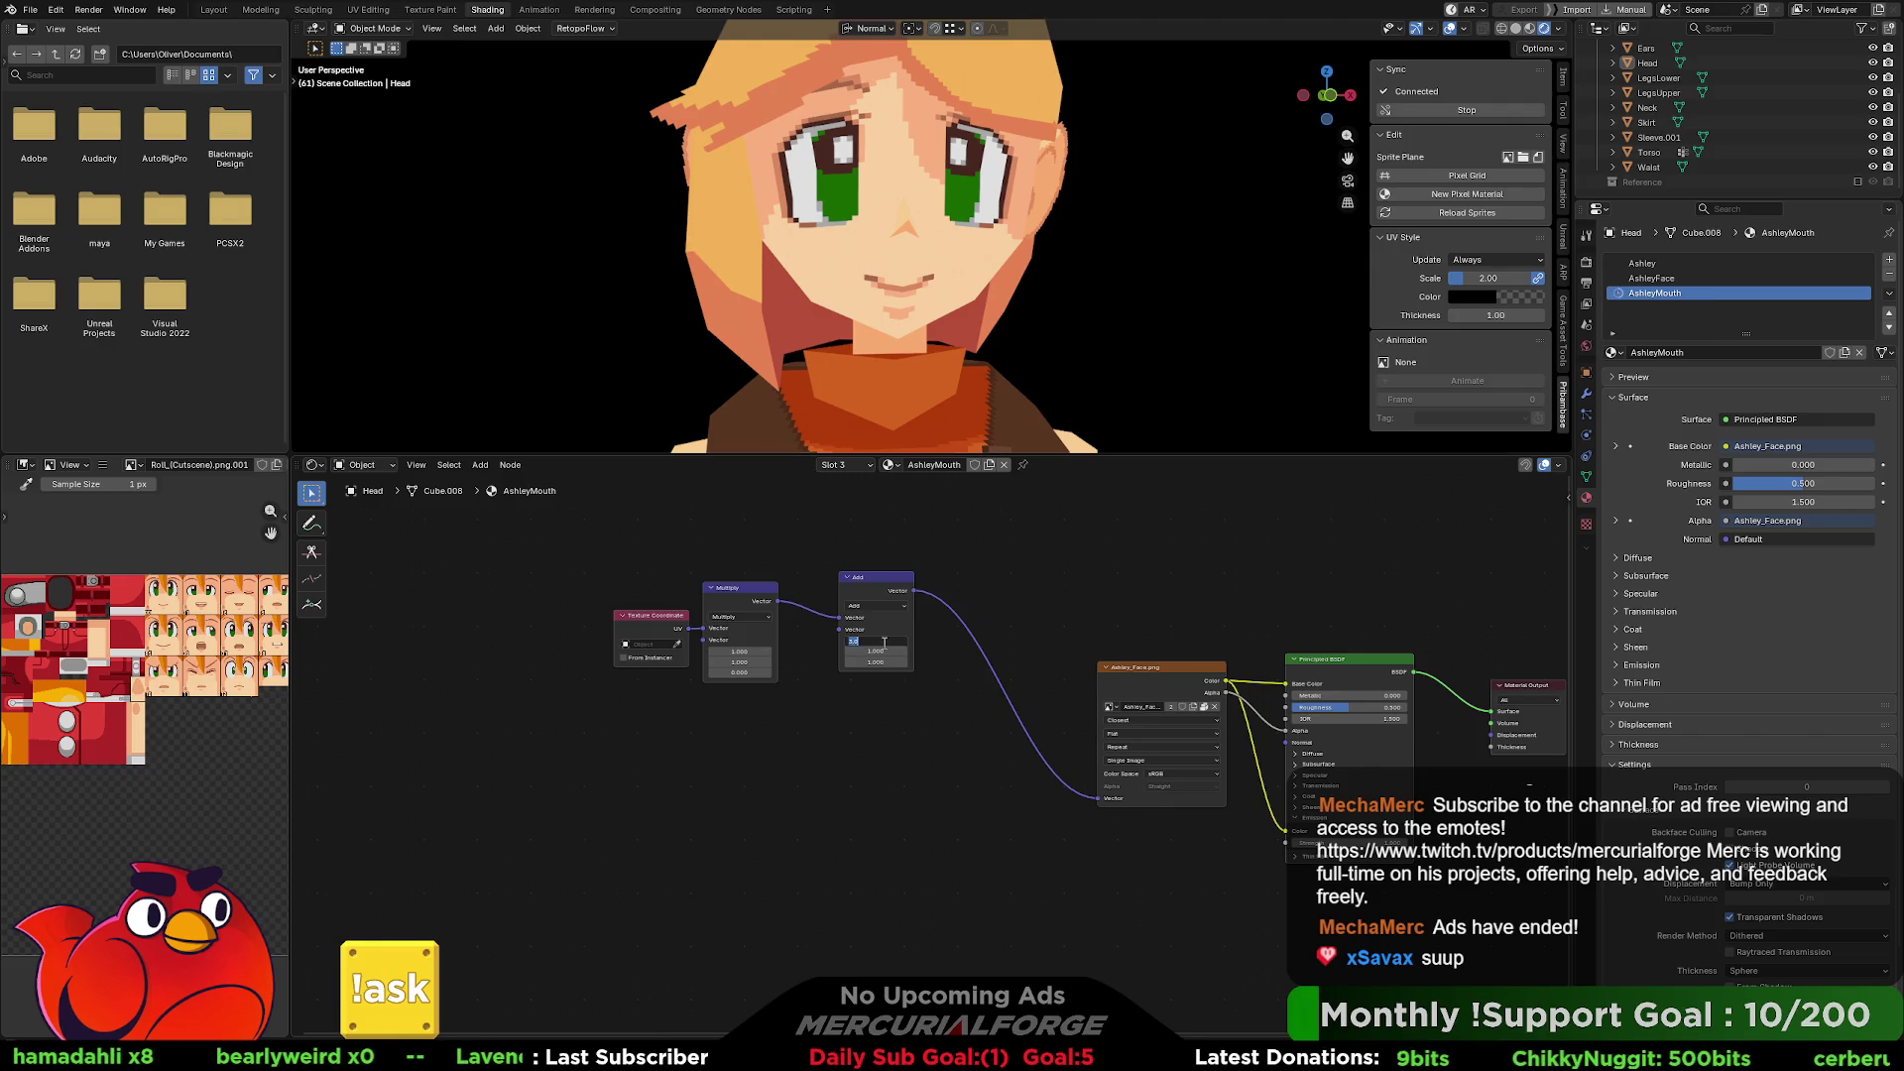
{"action": "left_click", "coordinate": [877, 578]}
{"action": "left_click_drag", "start_coordinate": [877, 578], "coordinate": [949, 583]}
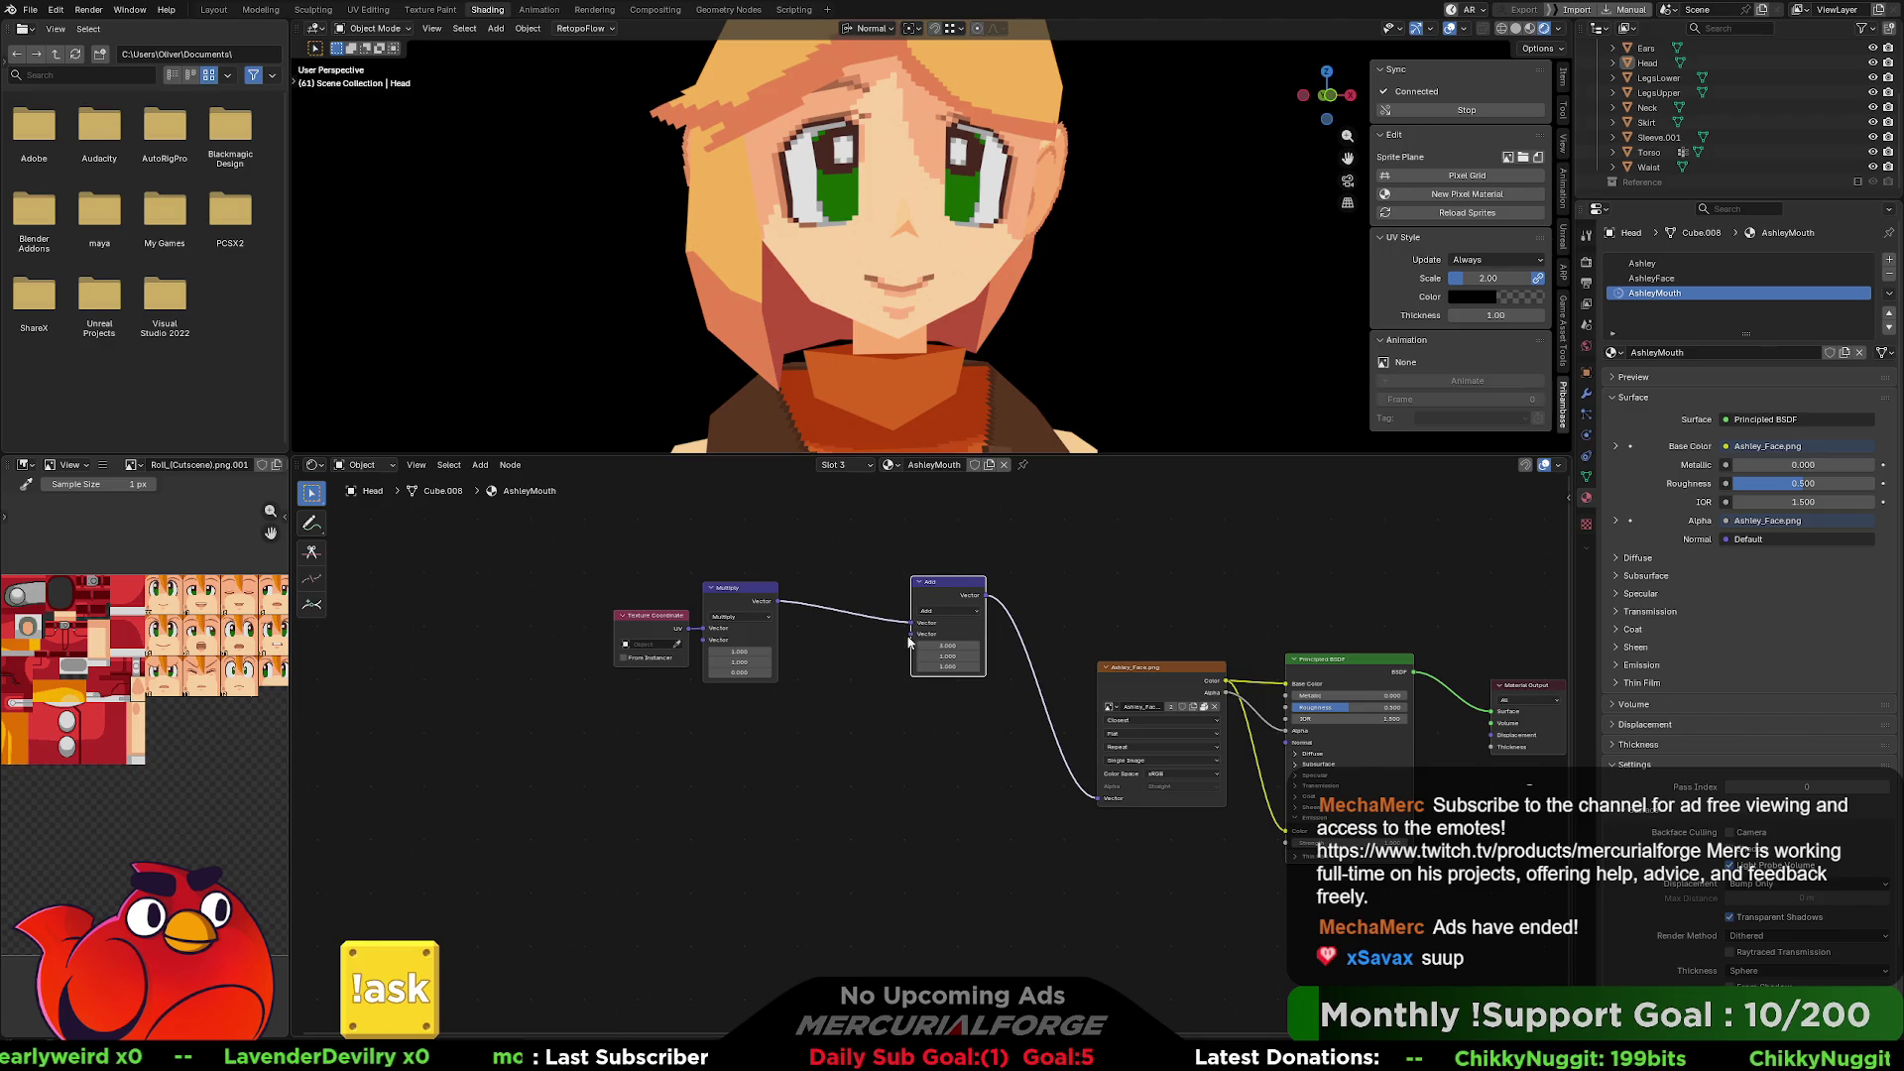
{"action": "left_click_drag", "start_coordinate": [913, 635], "coordinate": [784, 730]}
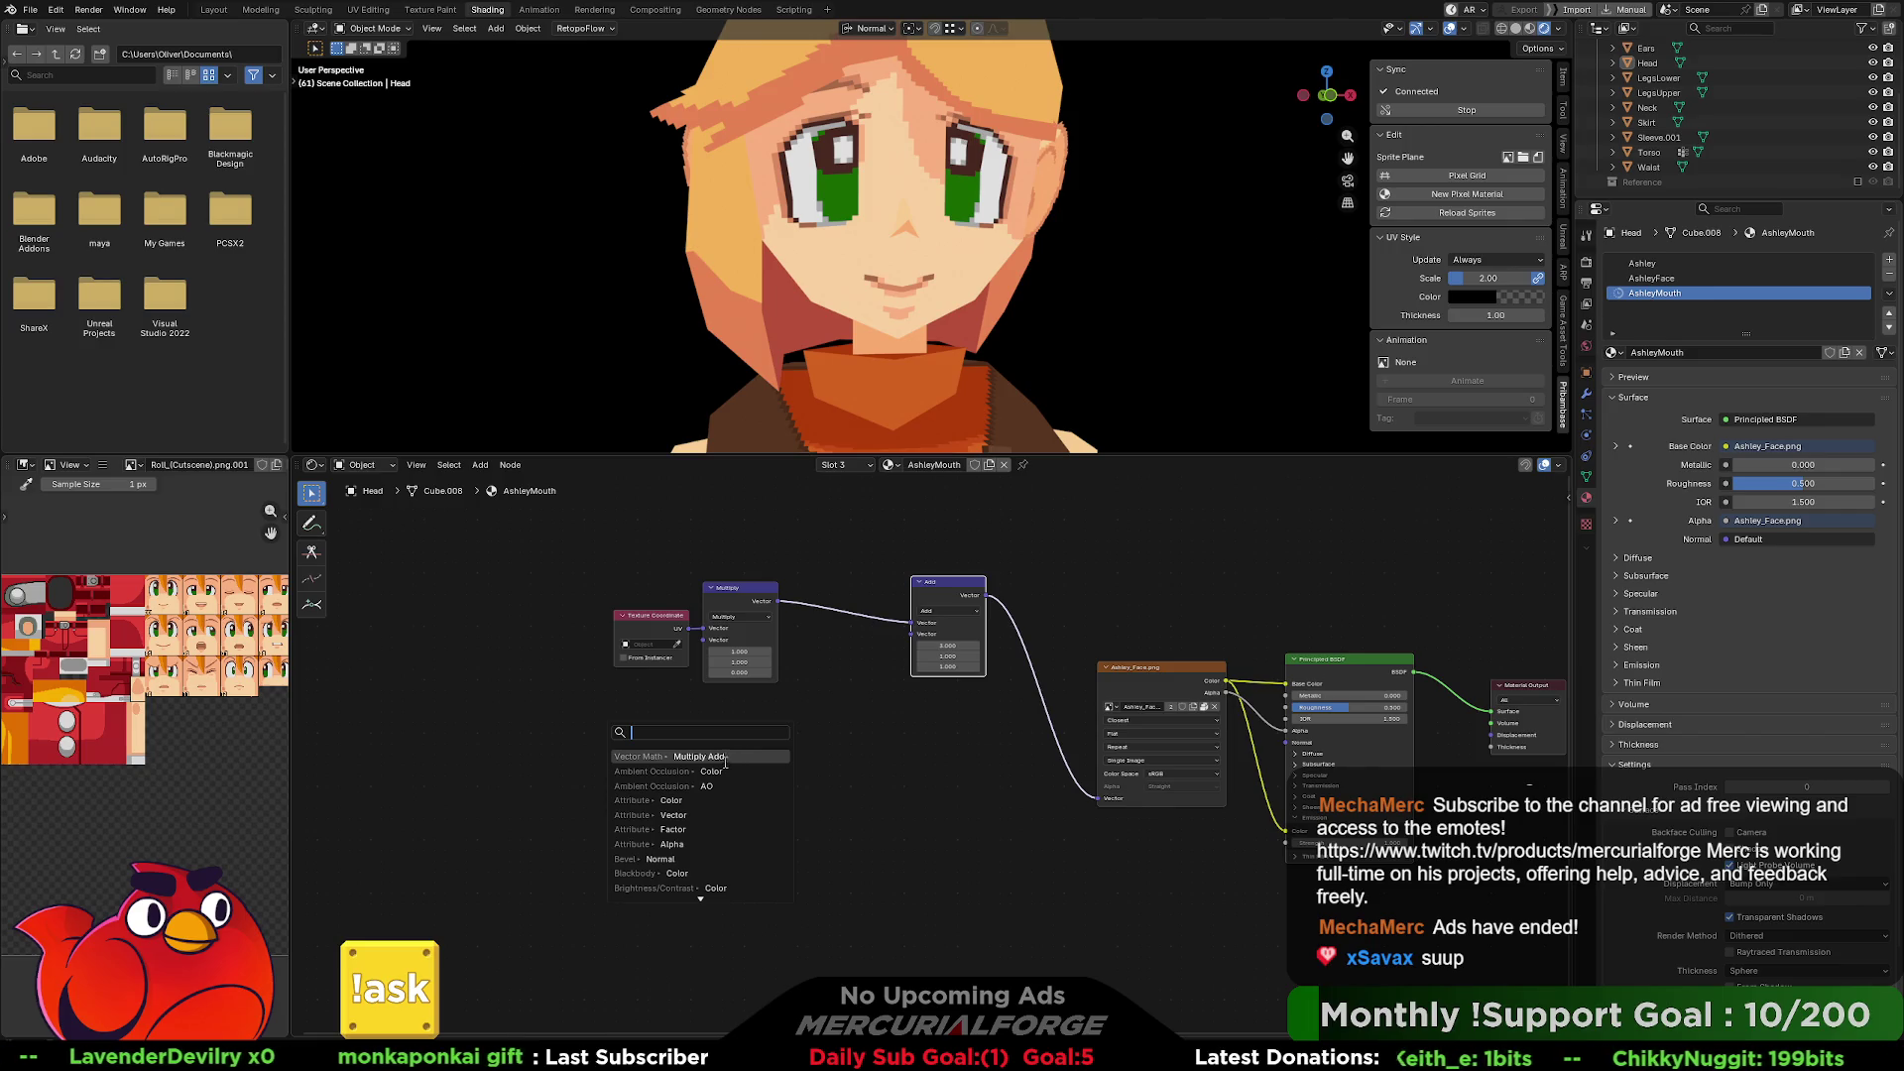
Add an Attribute node to Add's second input, undo it, and browse the Add menu without adding.
{"action": "left_click", "coordinate": [684, 815]}
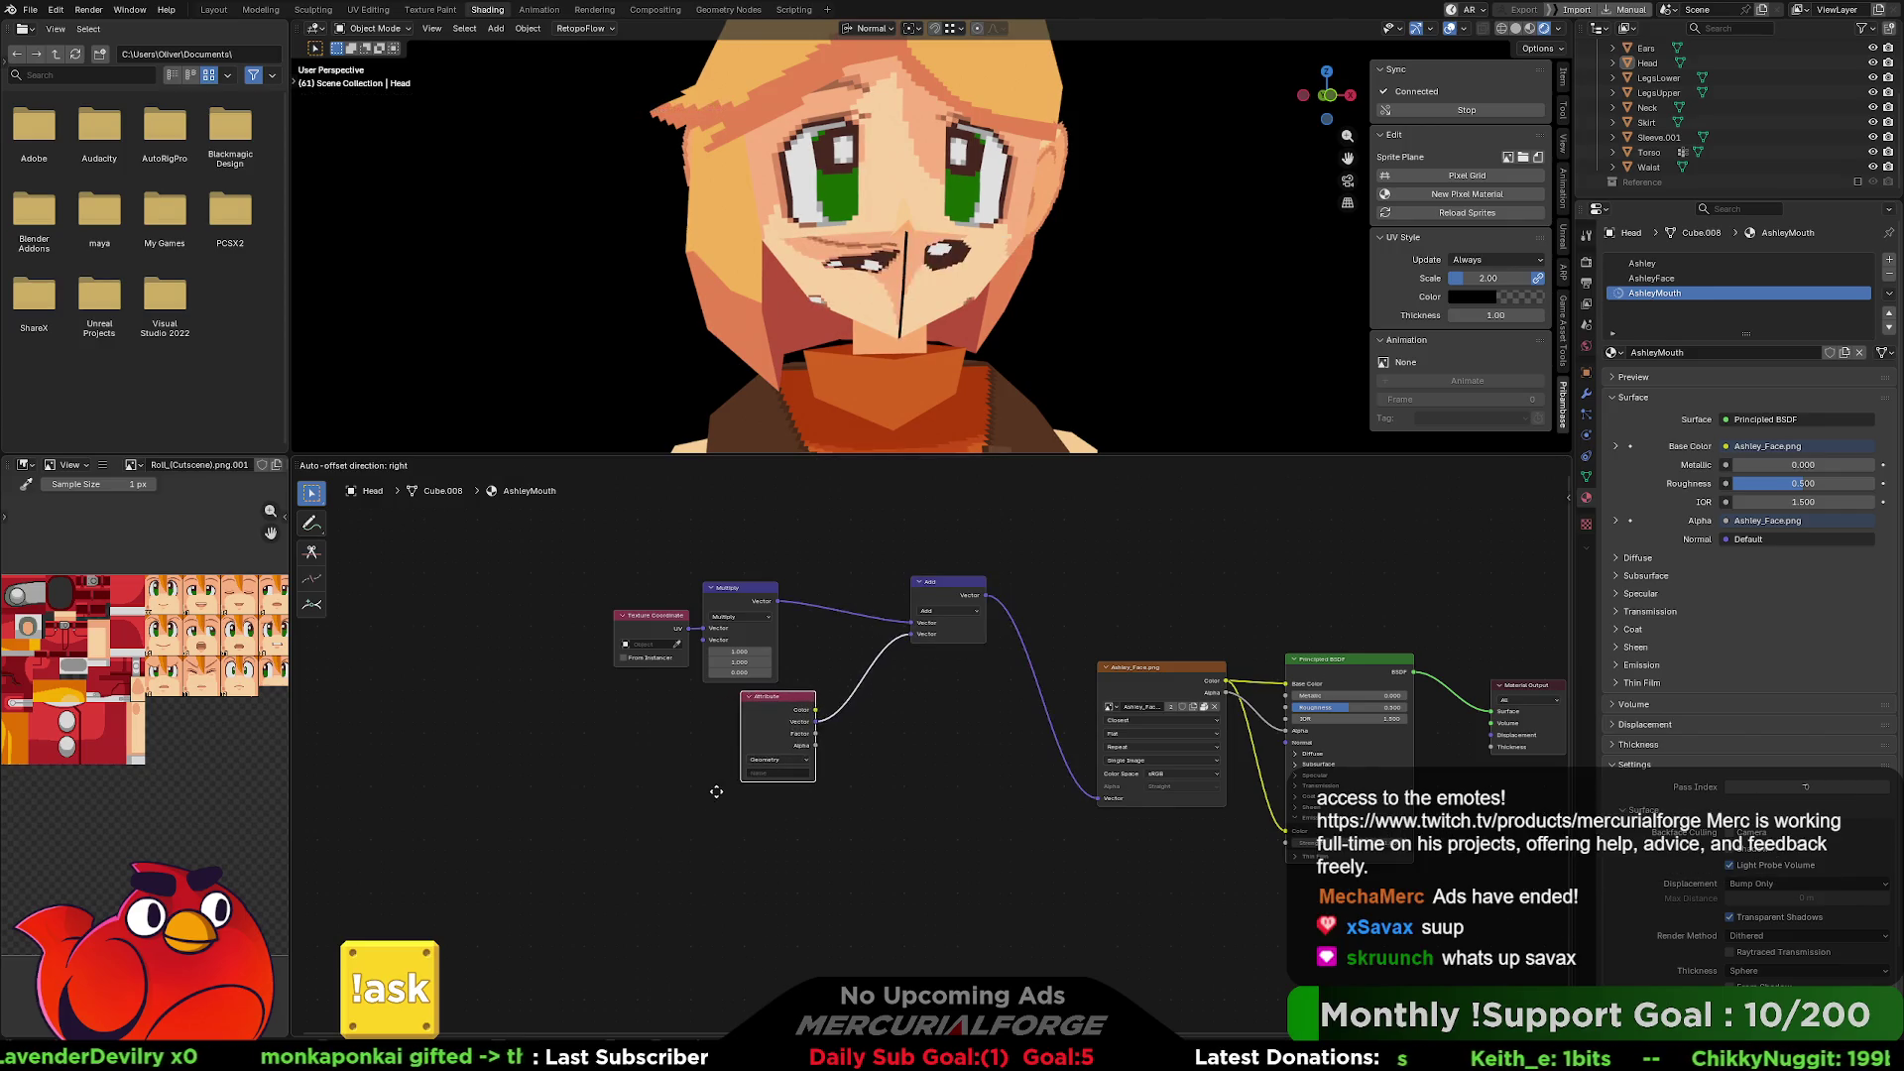
{"action": "left_click", "coordinate": [783, 732]}
{"action": "key", "text": "ctrl+z"}
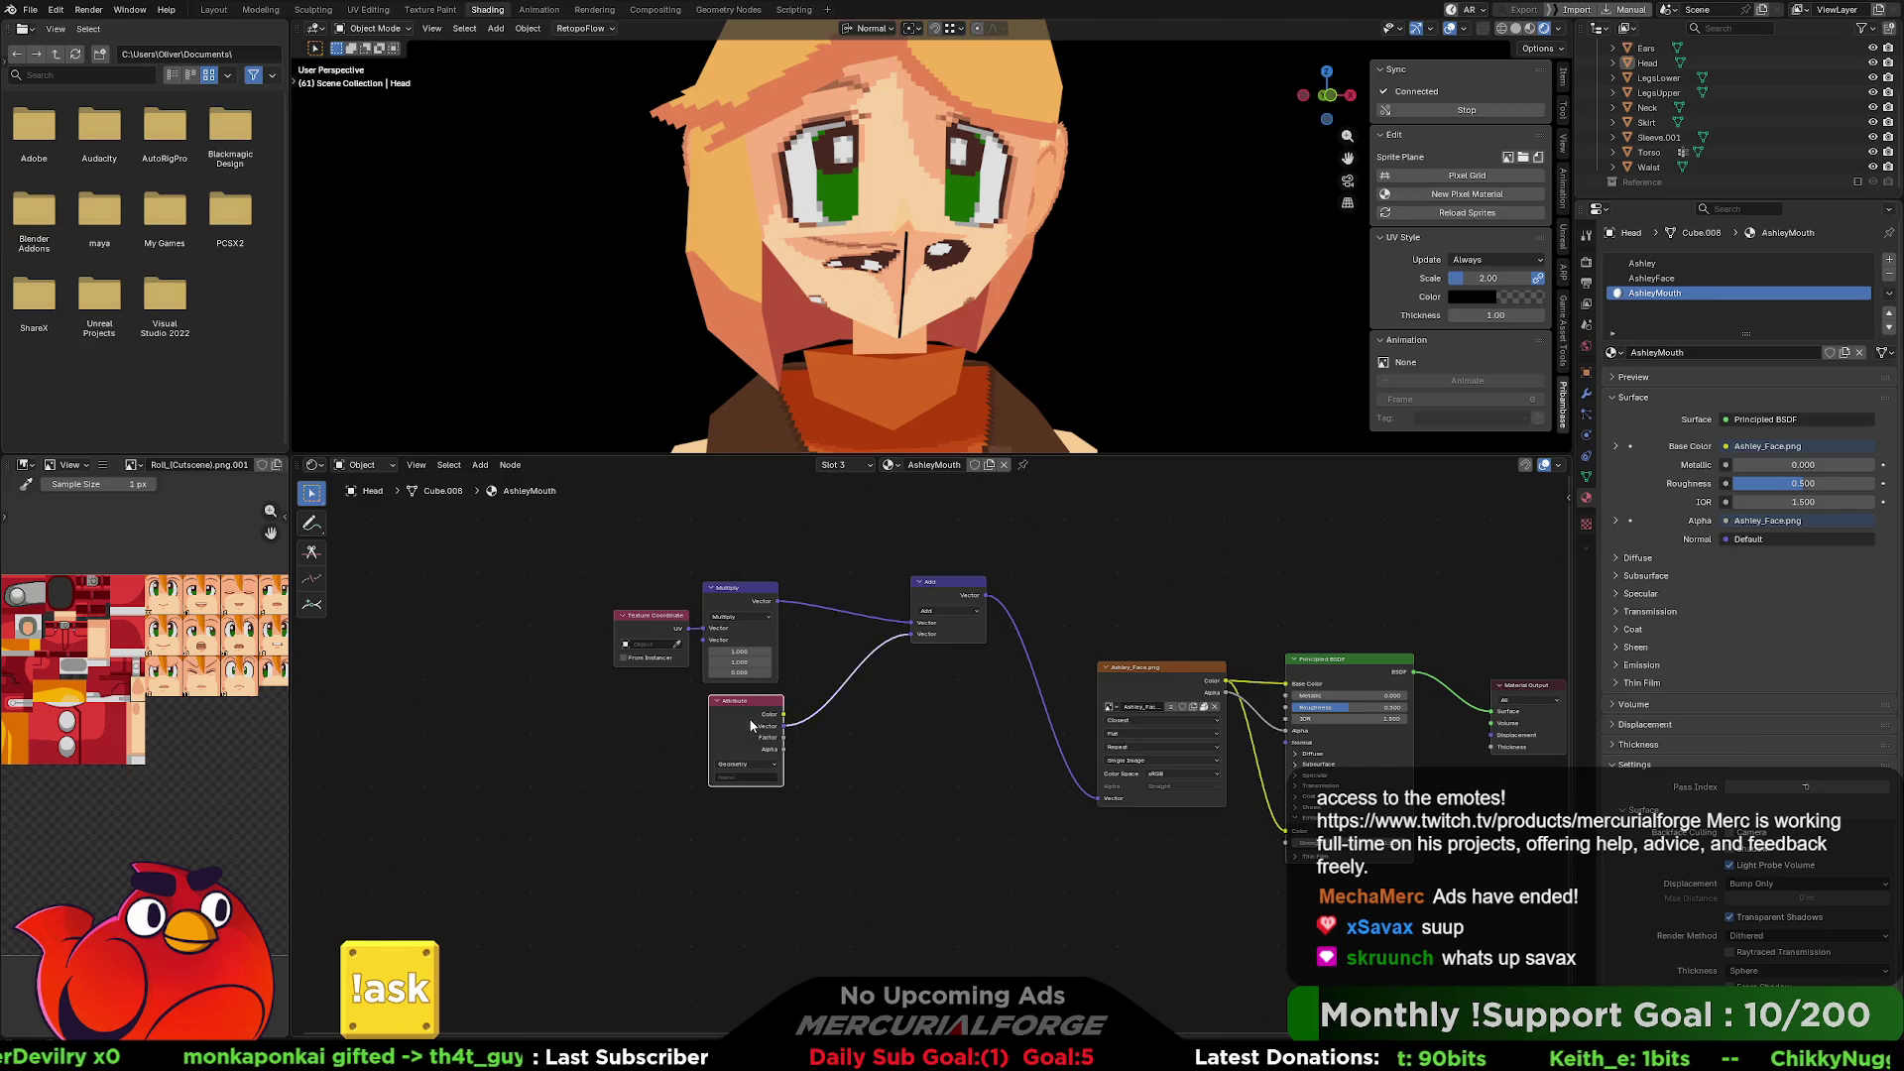
{"action": "right_click", "coordinate": [746, 732]}
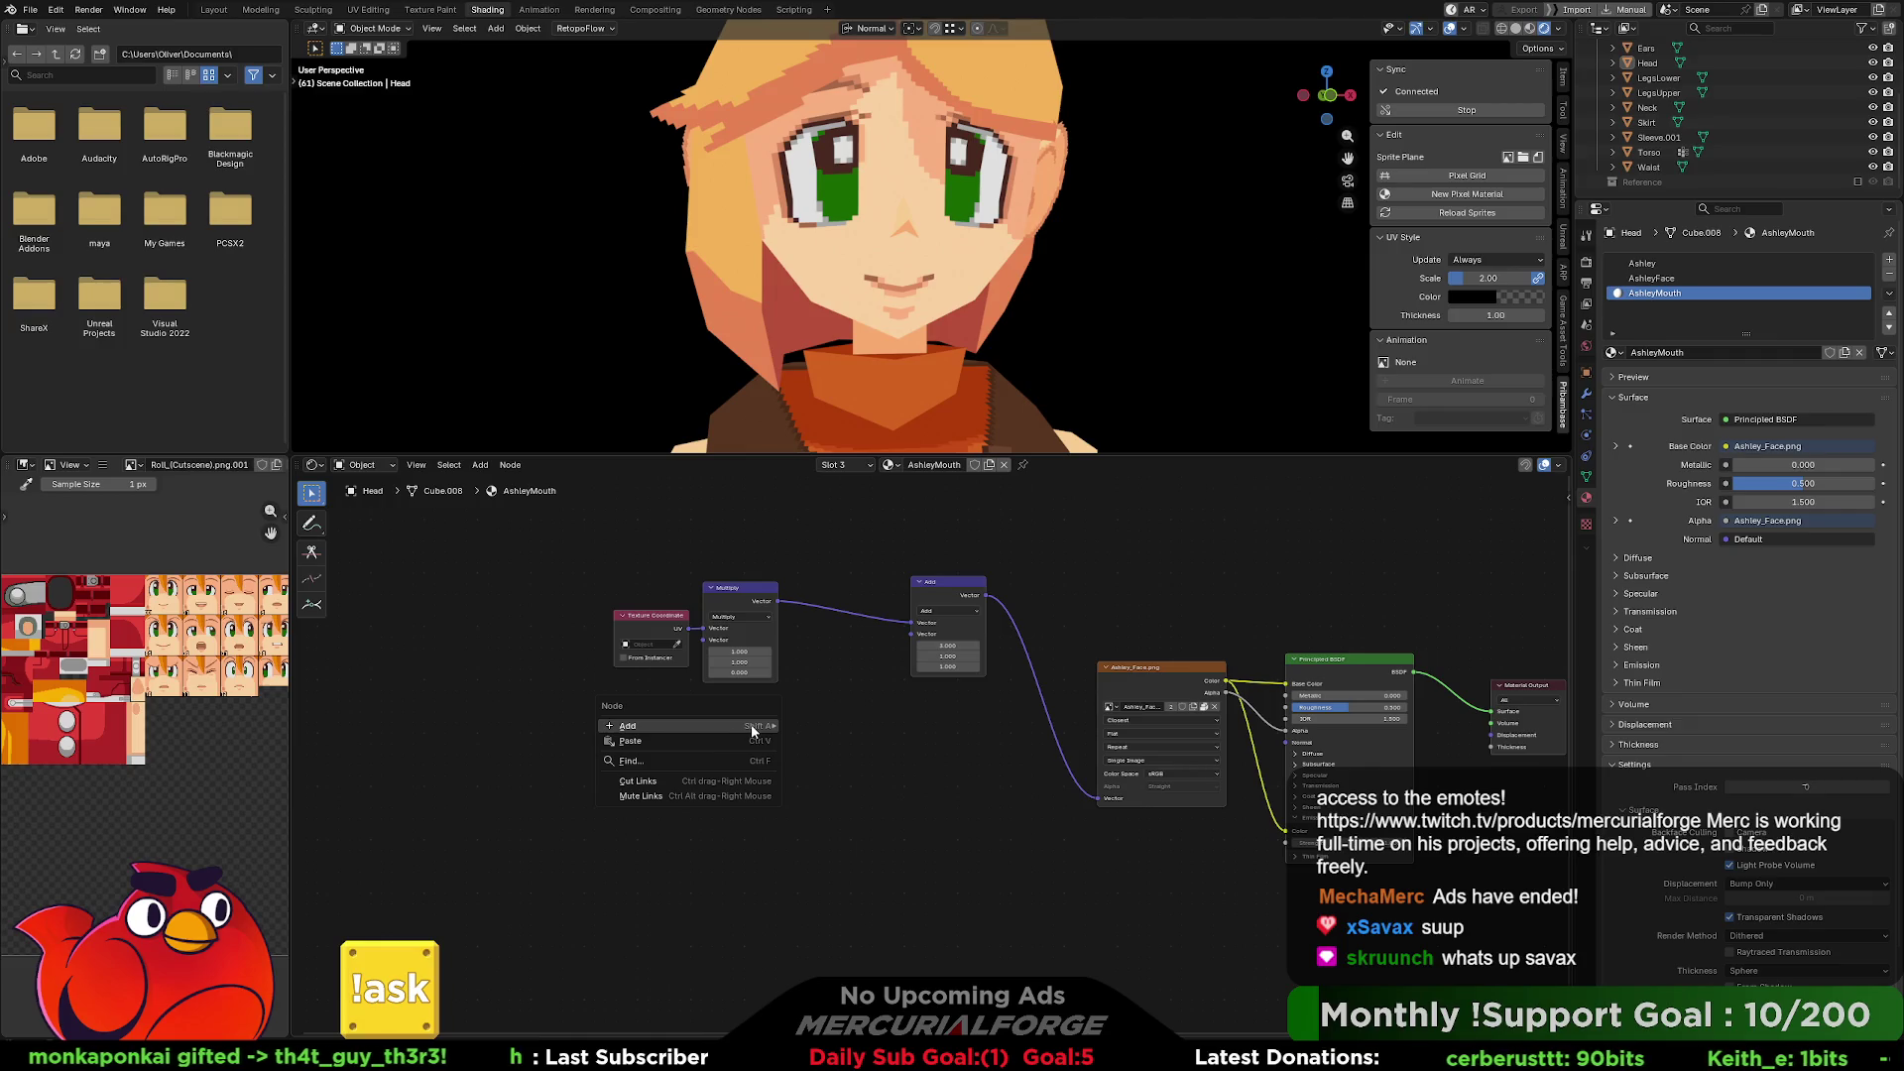
{"action": "mouse_move", "coordinate": [843, 728]}
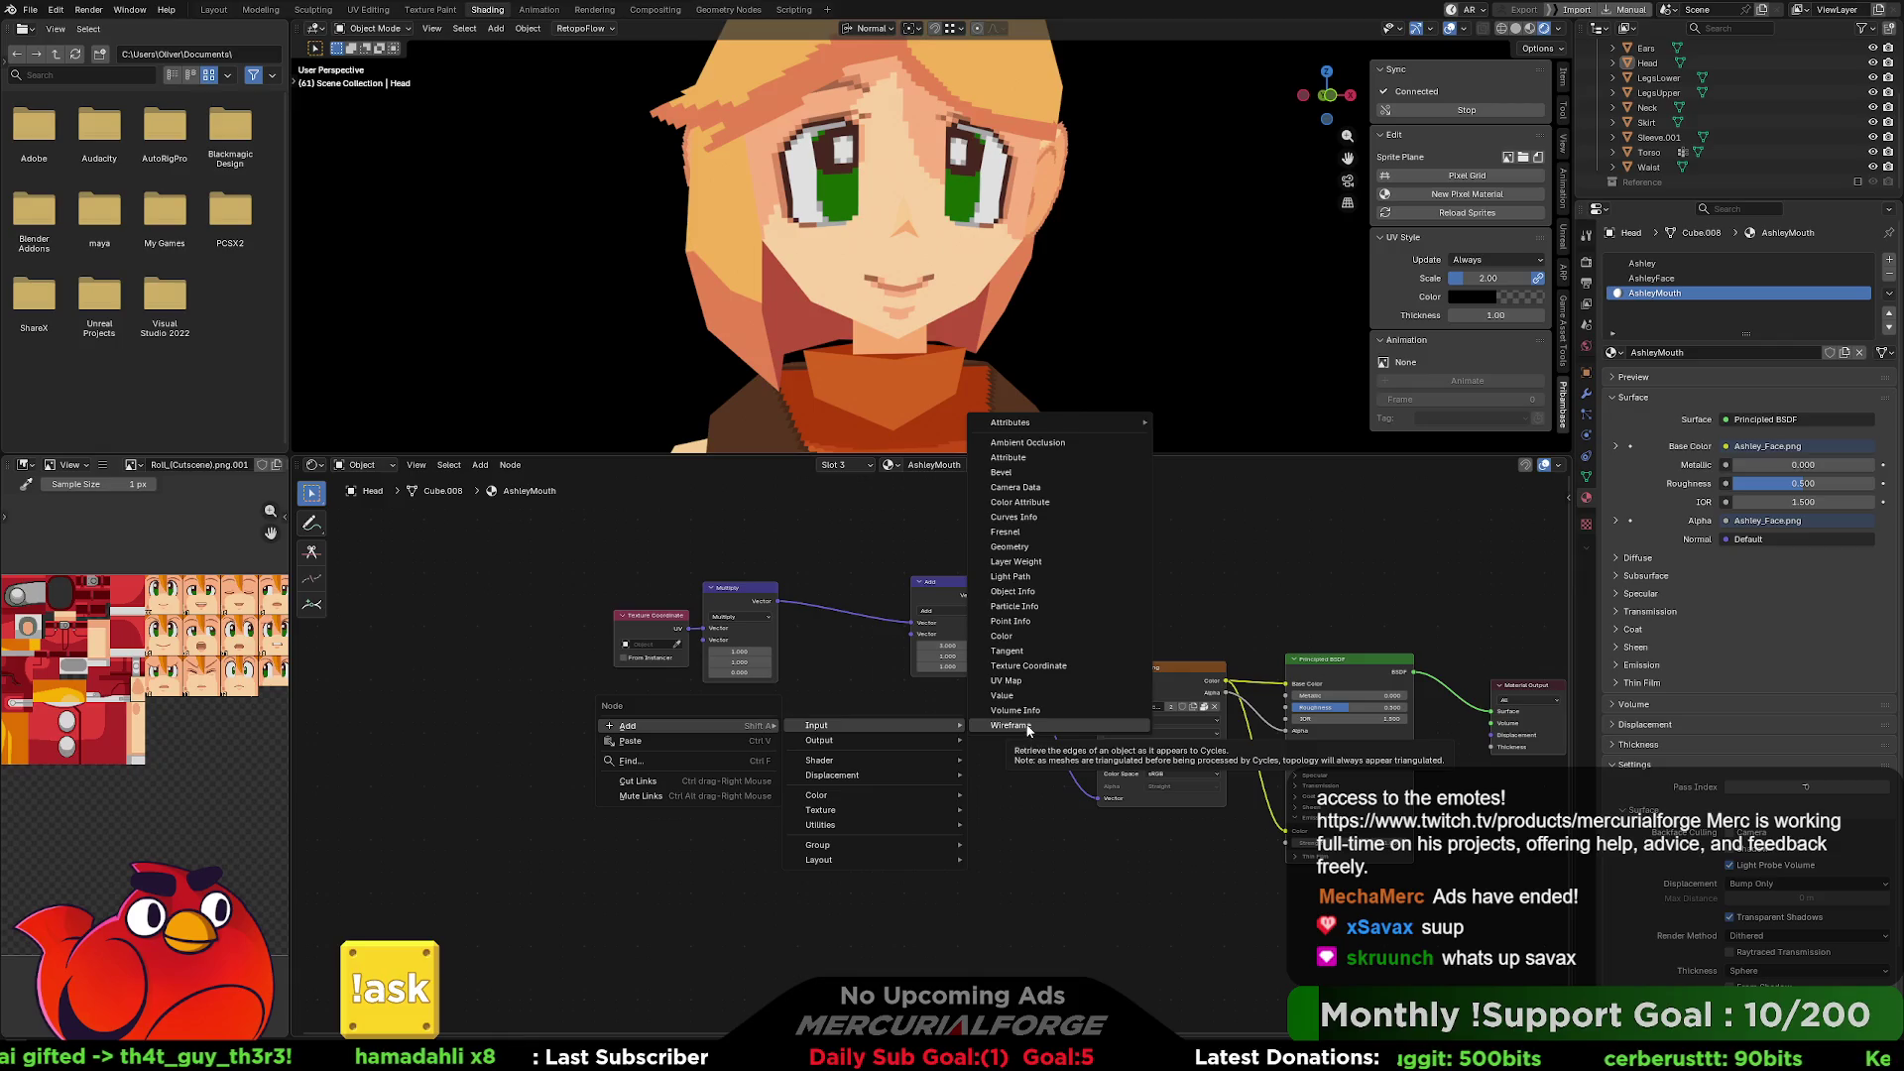
{"action": "mouse_move", "coordinate": [870, 829]}
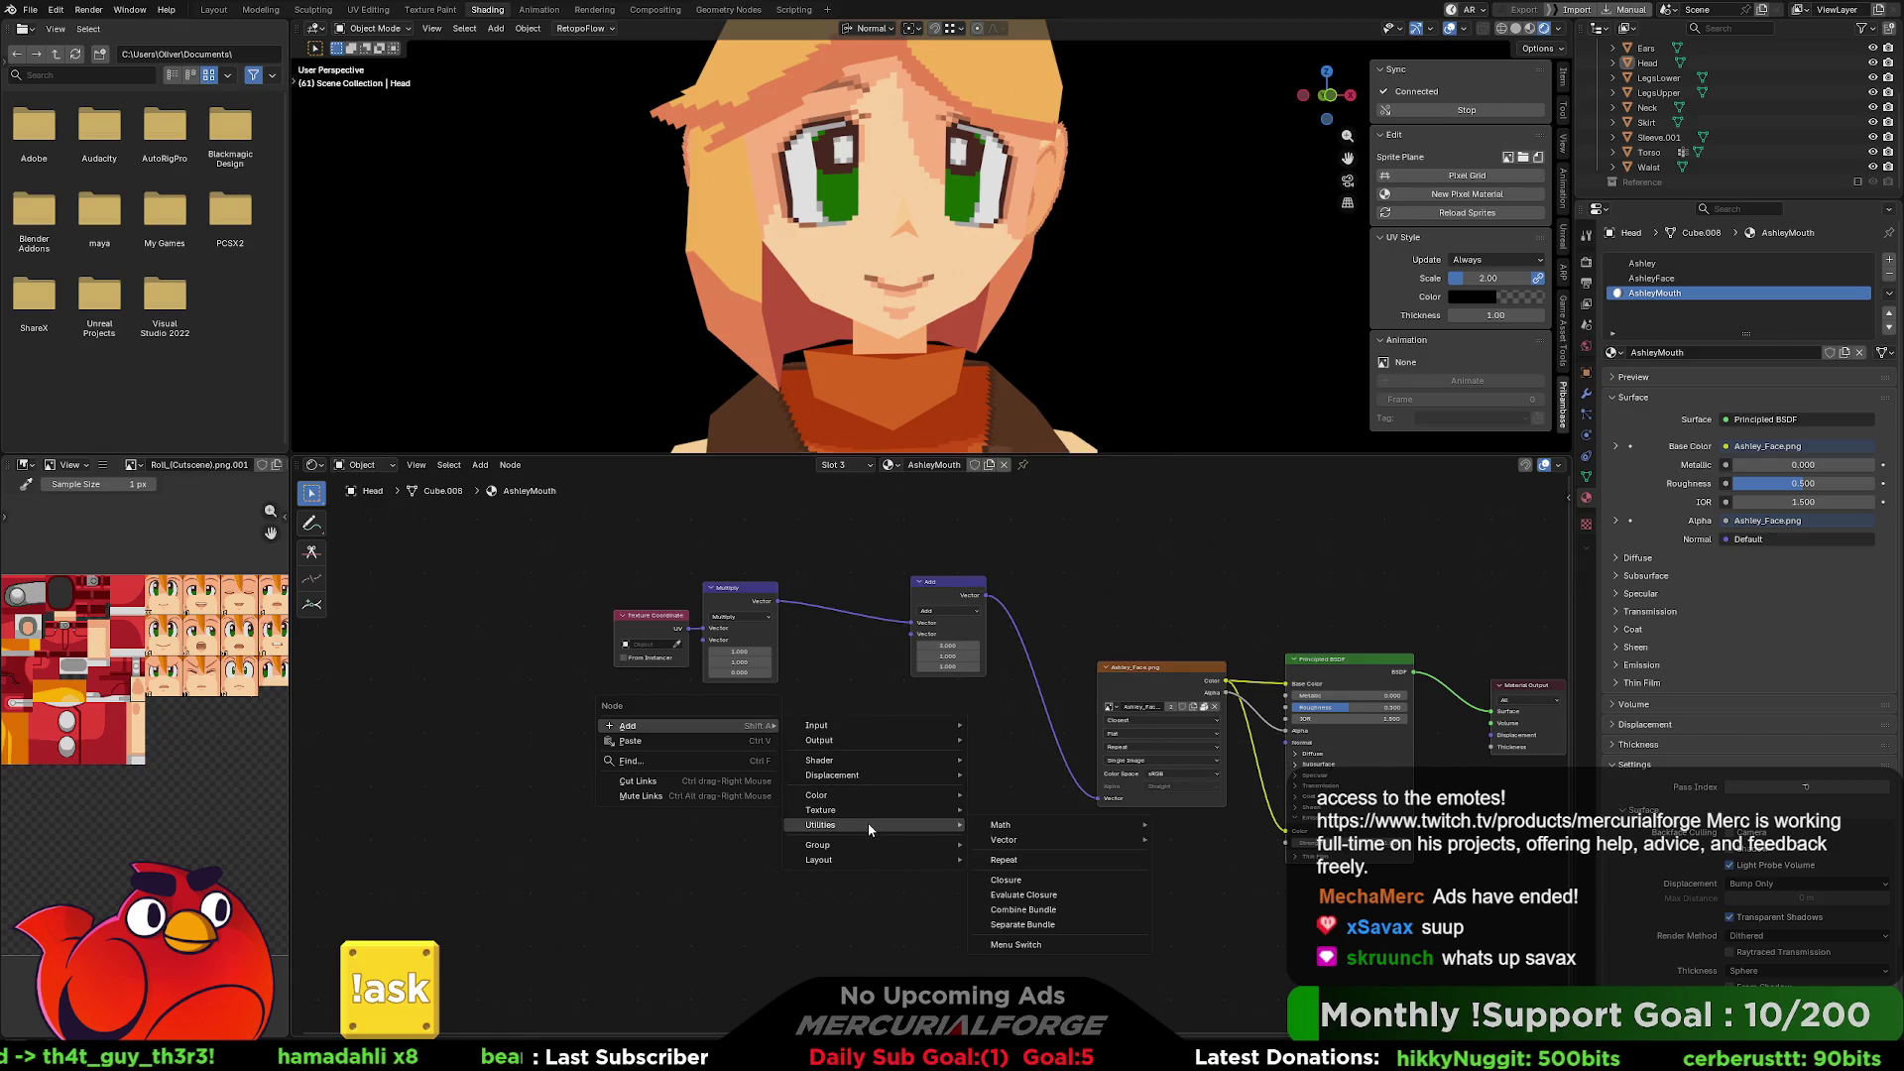
{"action": "mouse_move", "coordinate": [1094, 834]}
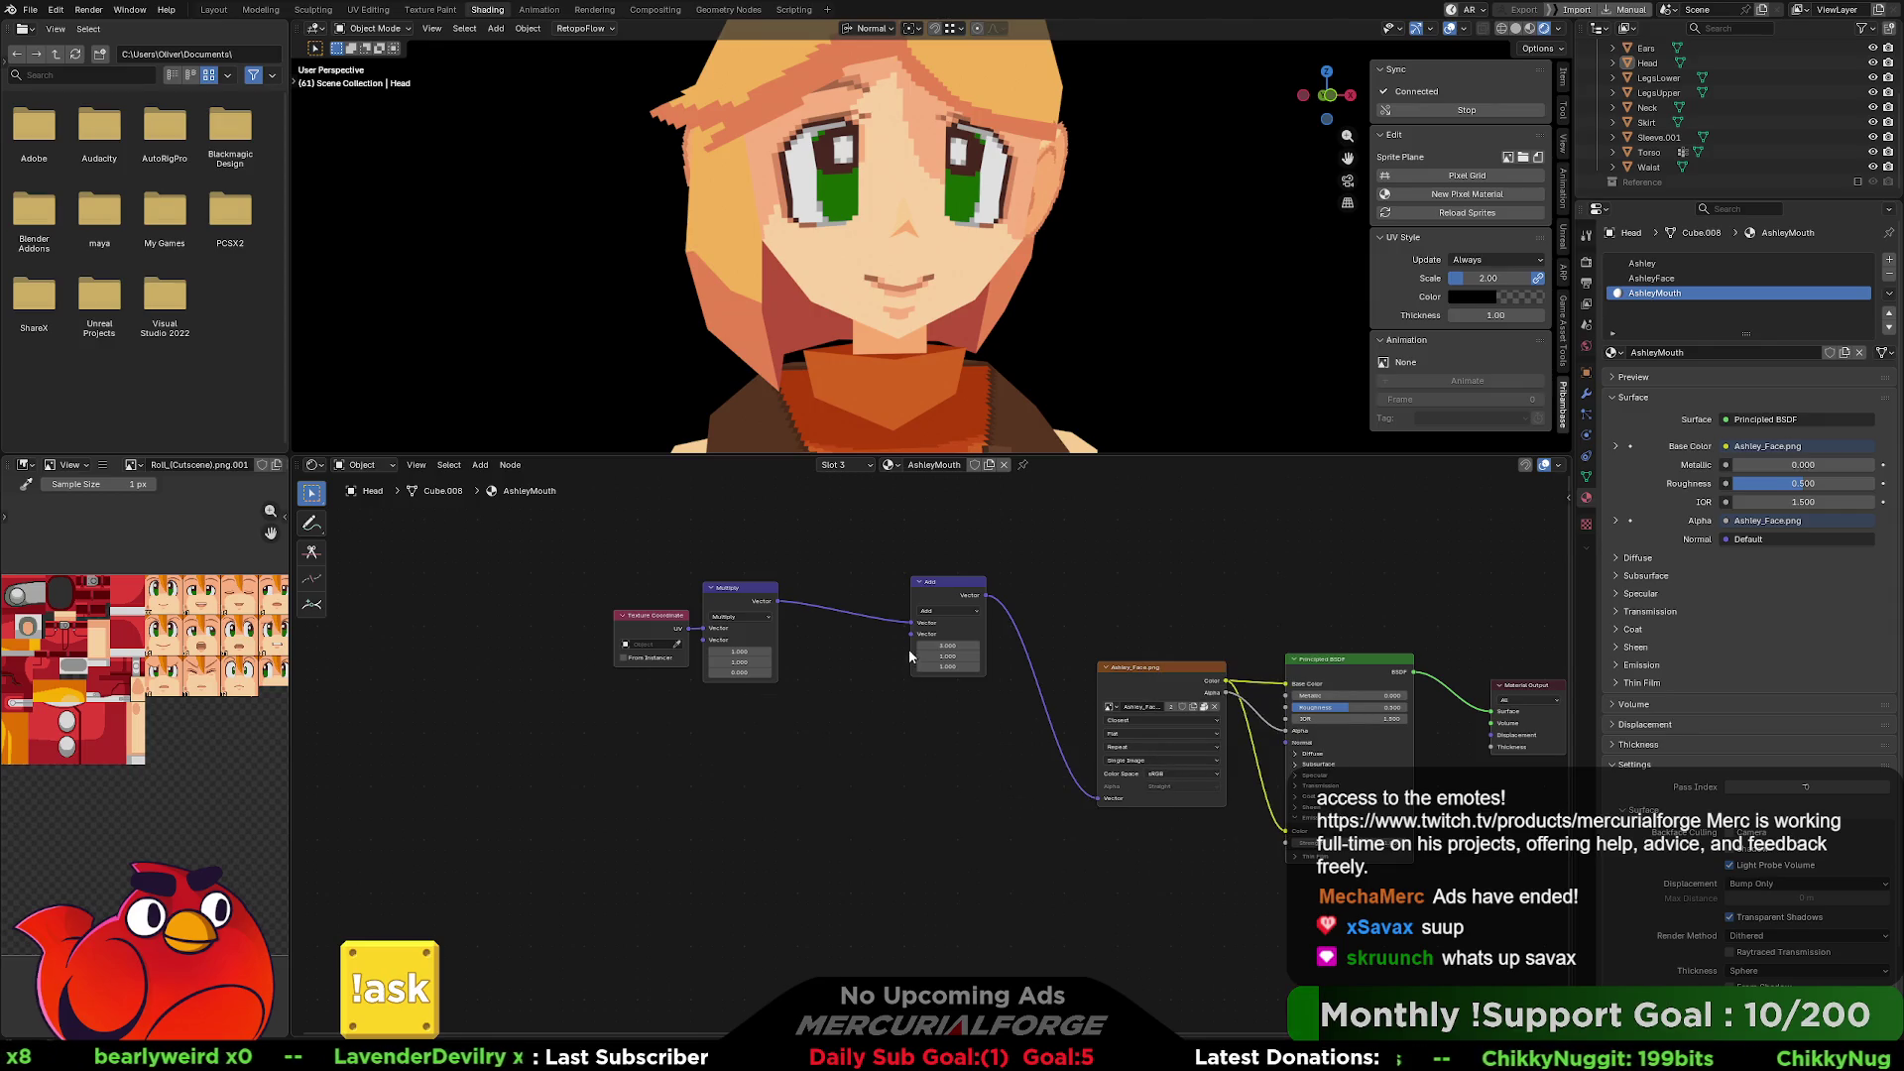
Duplicate the Multiply node and wire the lower copy into the Add node's second Vector input.
{"action": "mouse_move", "coordinate": [911, 633]}
{"action": "left_mouse_down"}
{"action": "mouse_move", "coordinate": [801, 742]}
{"action": "mouse_move", "coordinate": [831, 673]}
{"action": "left_mouse_up"}
{"action": "left_click", "coordinate": [739, 591]}
{"action": "key", "text": "shift+d"}
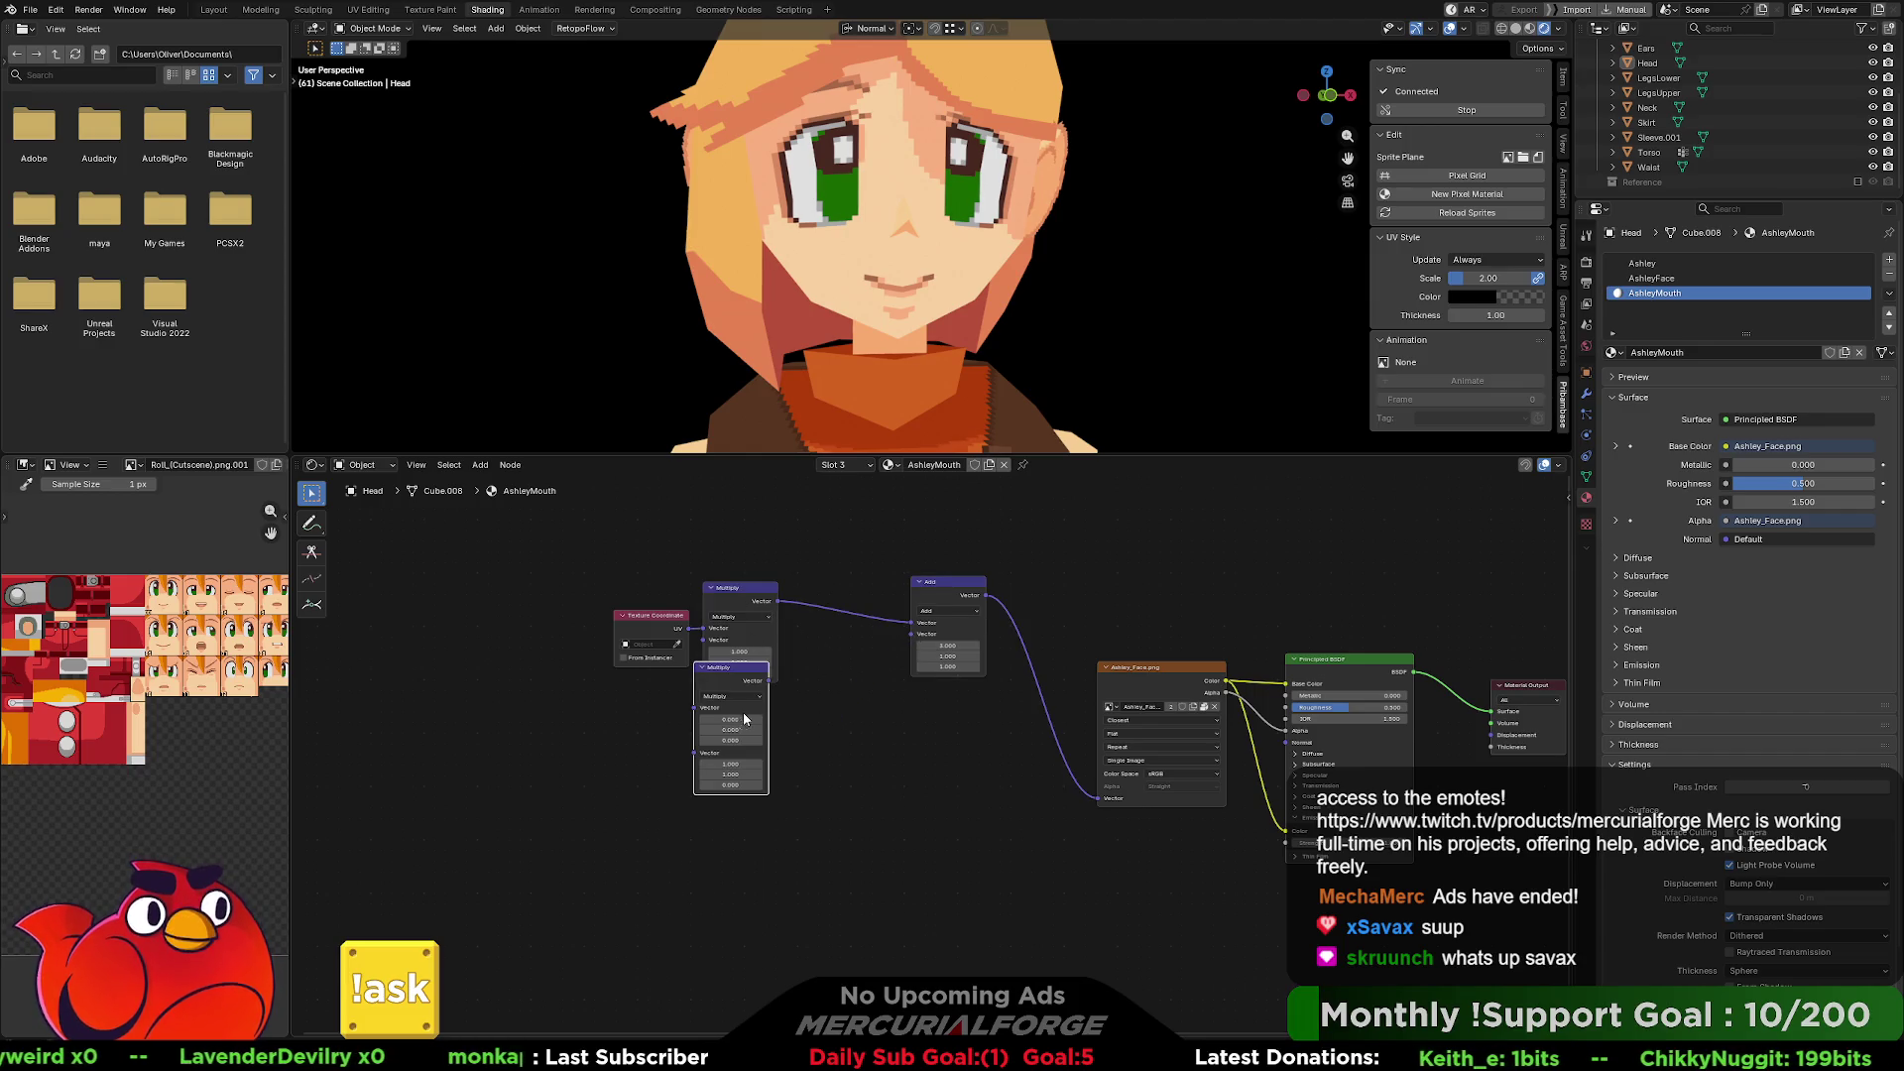
{"action": "left_click", "coordinate": [720, 638]}
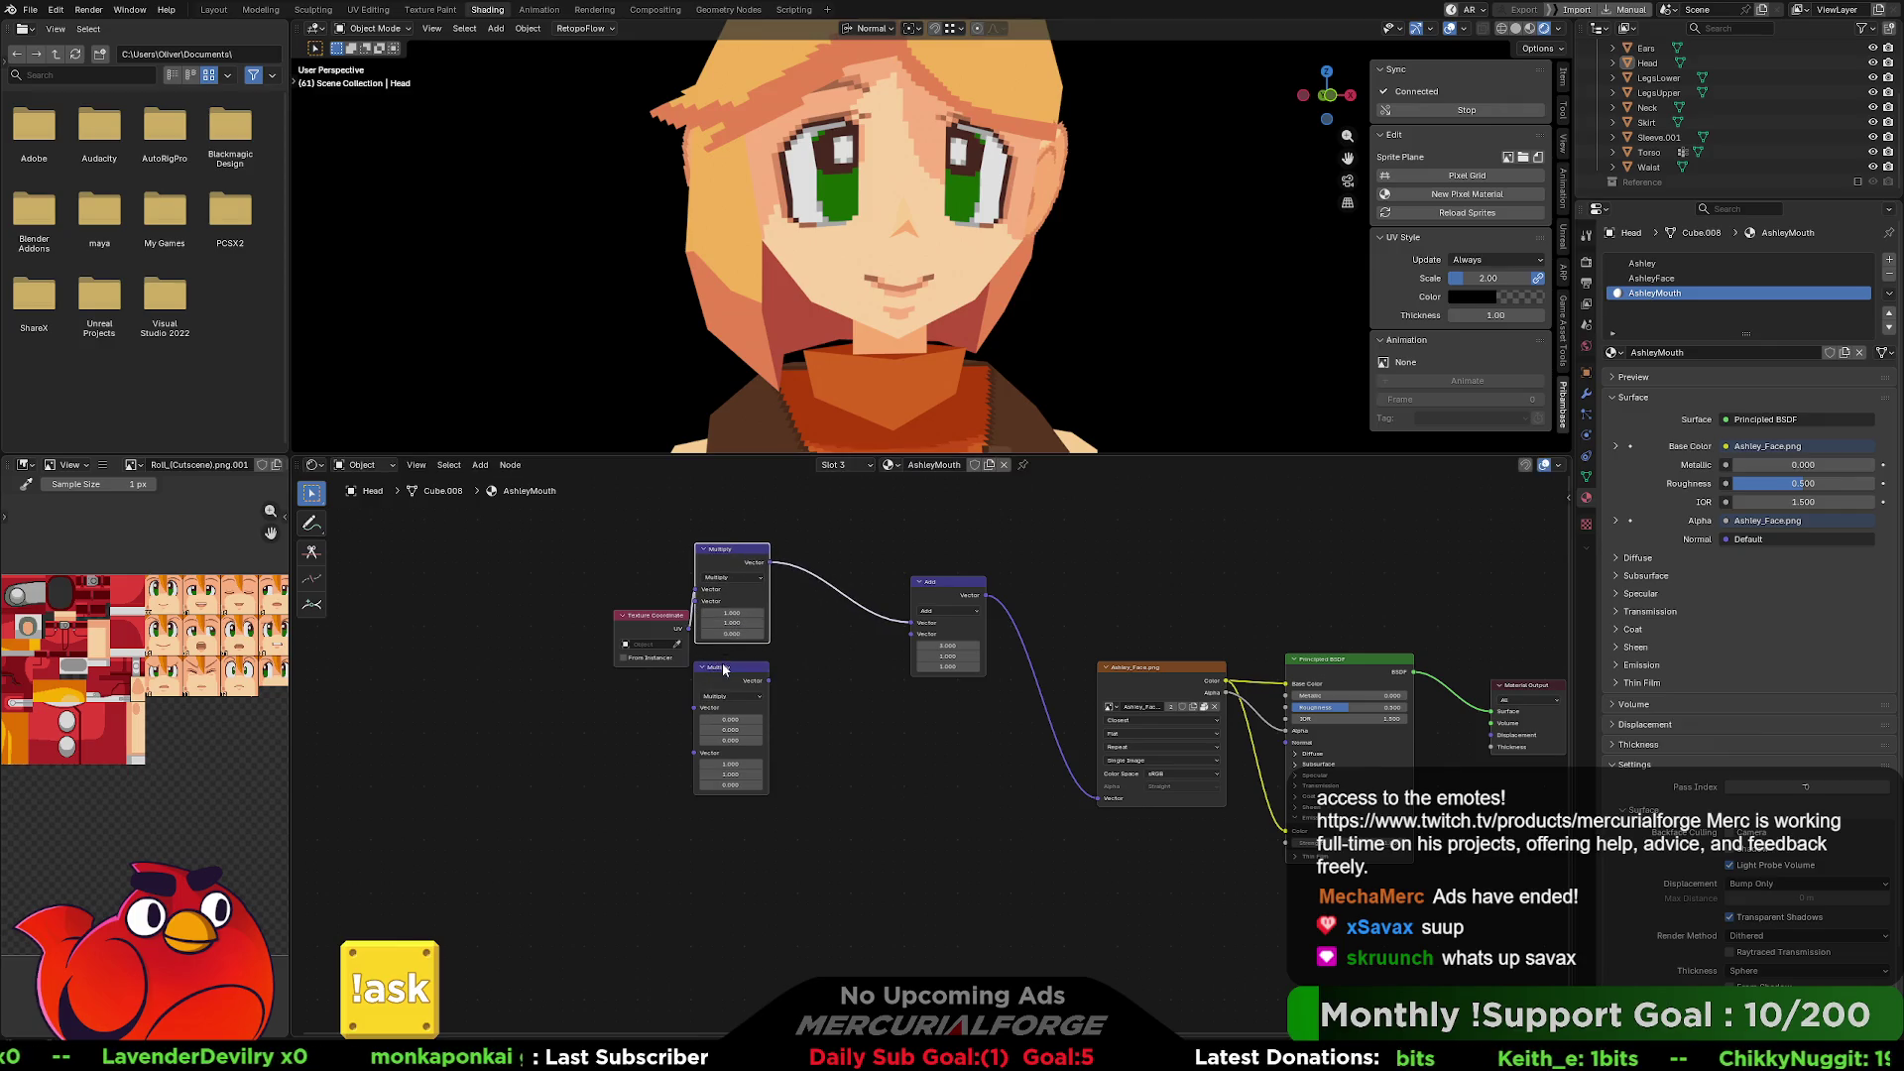
{"action": "left_click_drag", "start_coordinate": [726, 677], "coordinate": [746, 707]}
{"action": "left_click_drag", "start_coordinate": [739, 556], "coordinate": [755, 589]}
{"action": "left_click", "coordinate": [760, 725]}
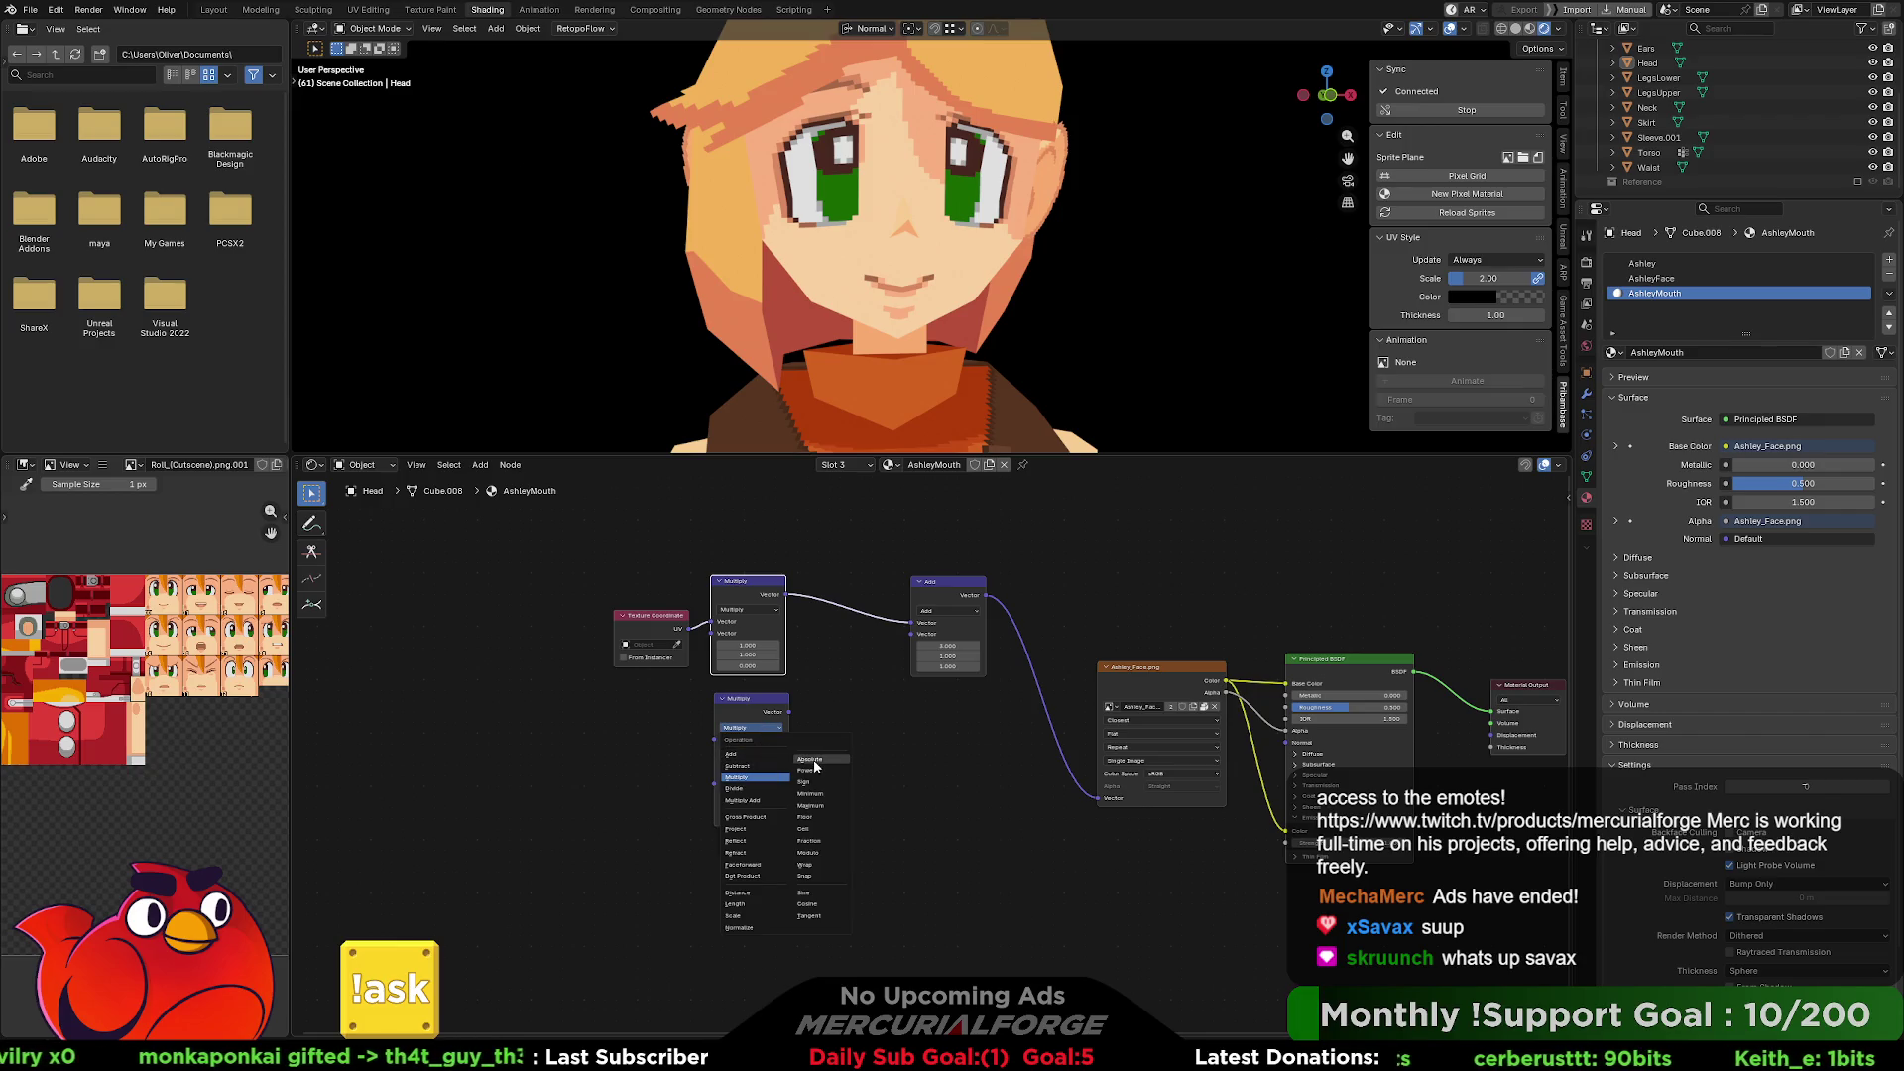
{"action": "left_click", "coordinate": [738, 780]}
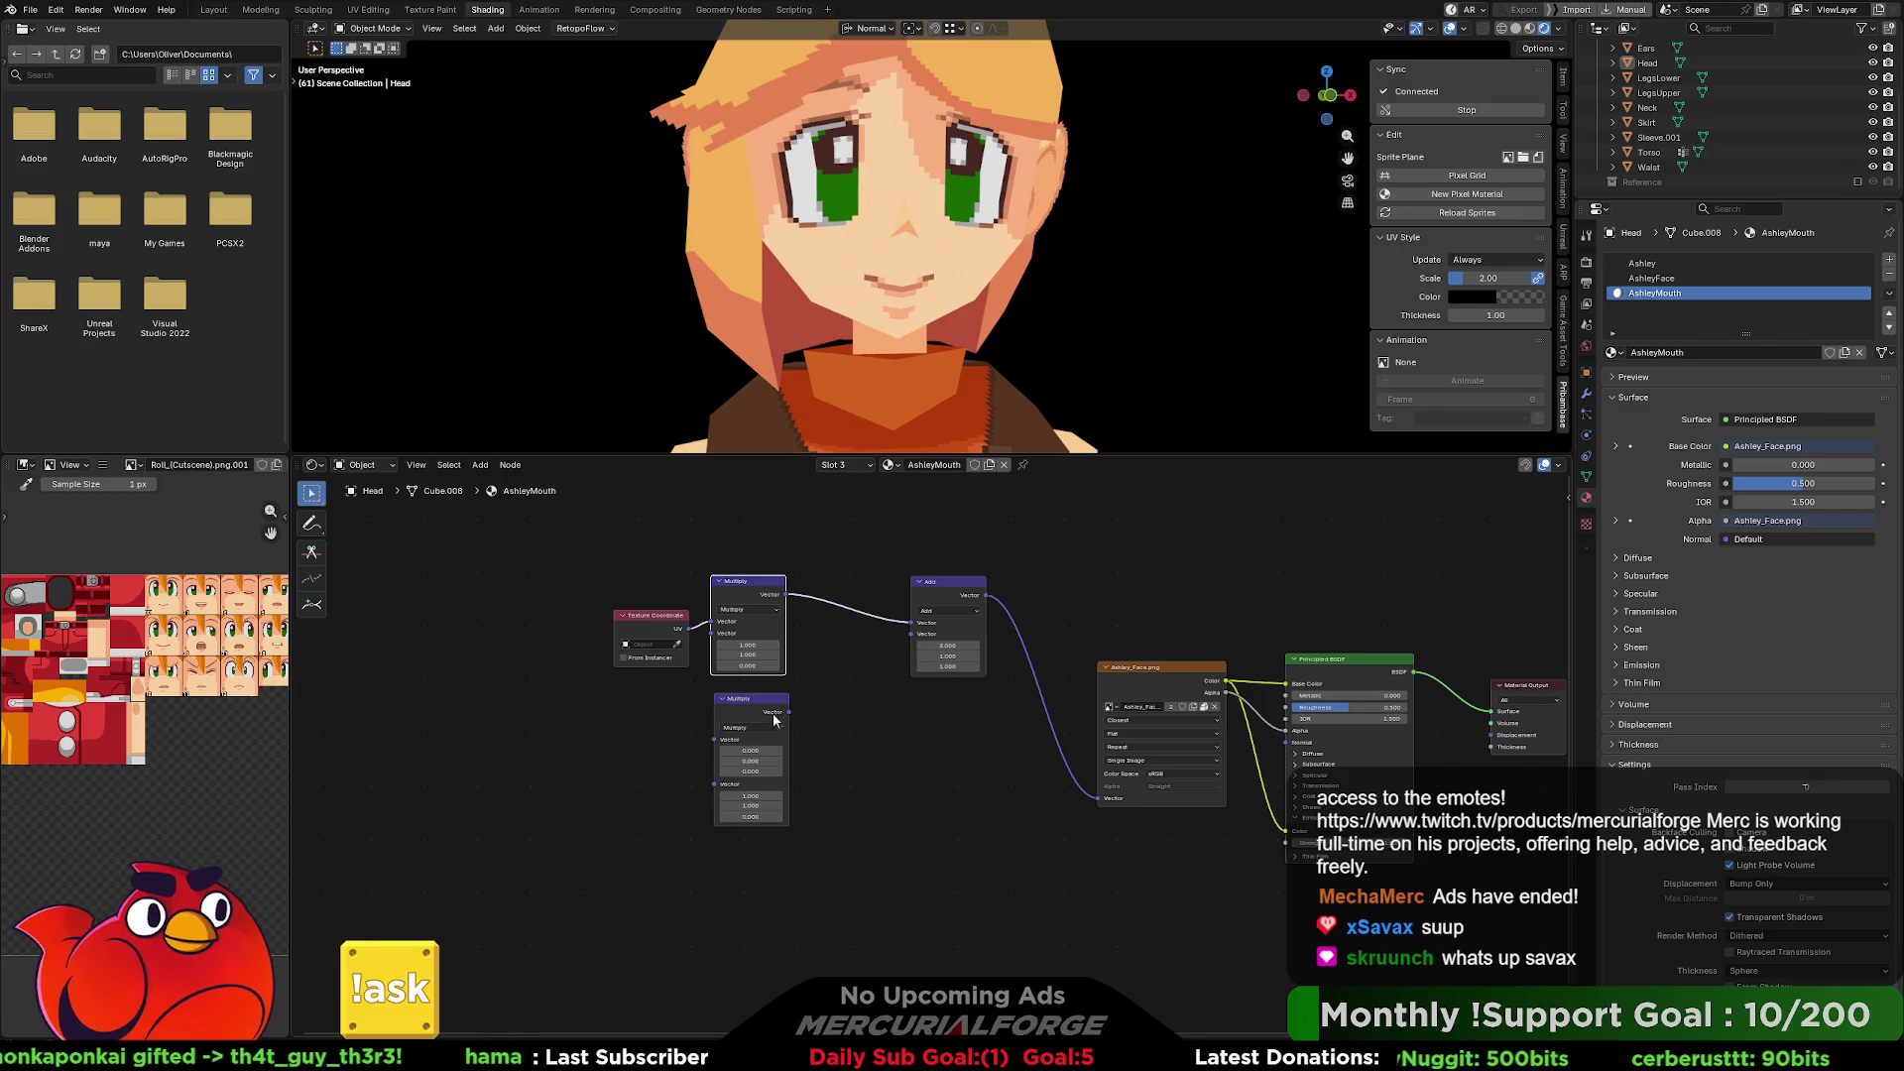
{"action": "left_click_drag", "start_coordinate": [789, 712], "coordinate": [910, 634]}
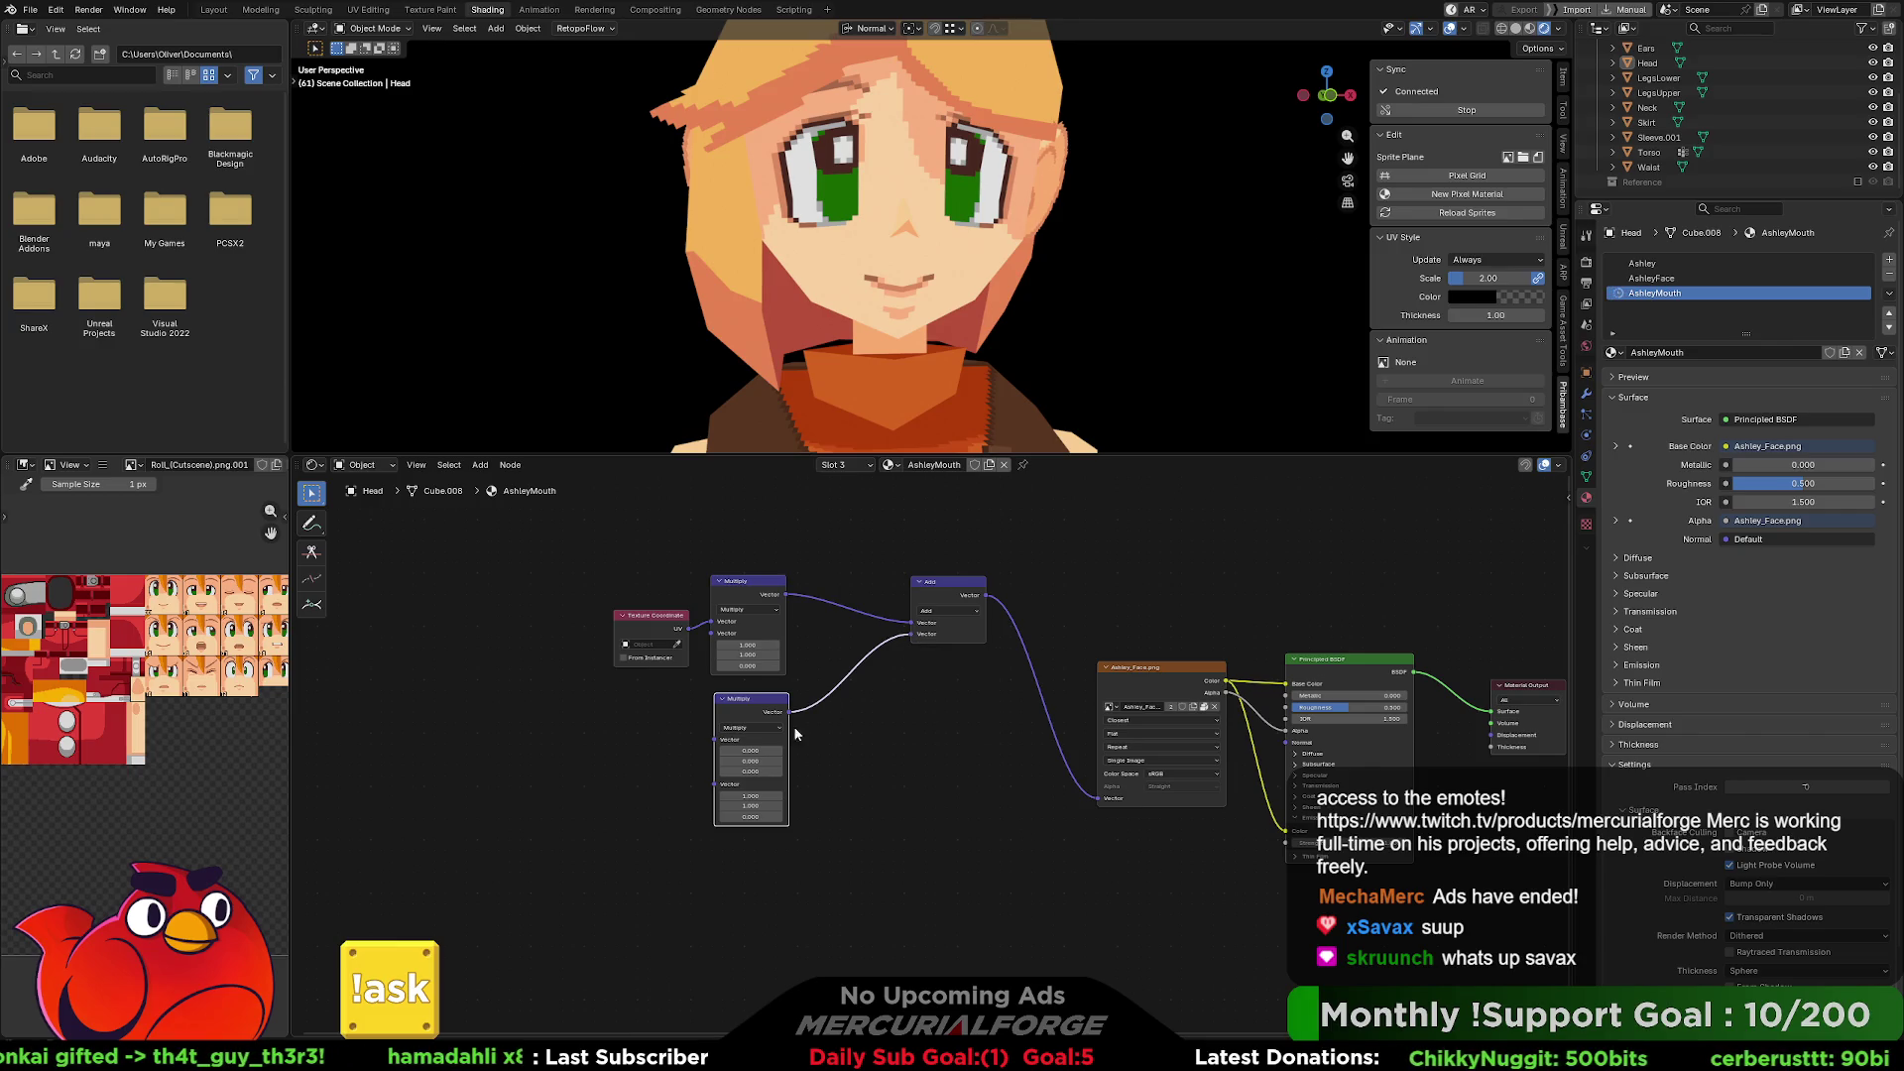
{"action": "left_click", "coordinate": [761, 749]}
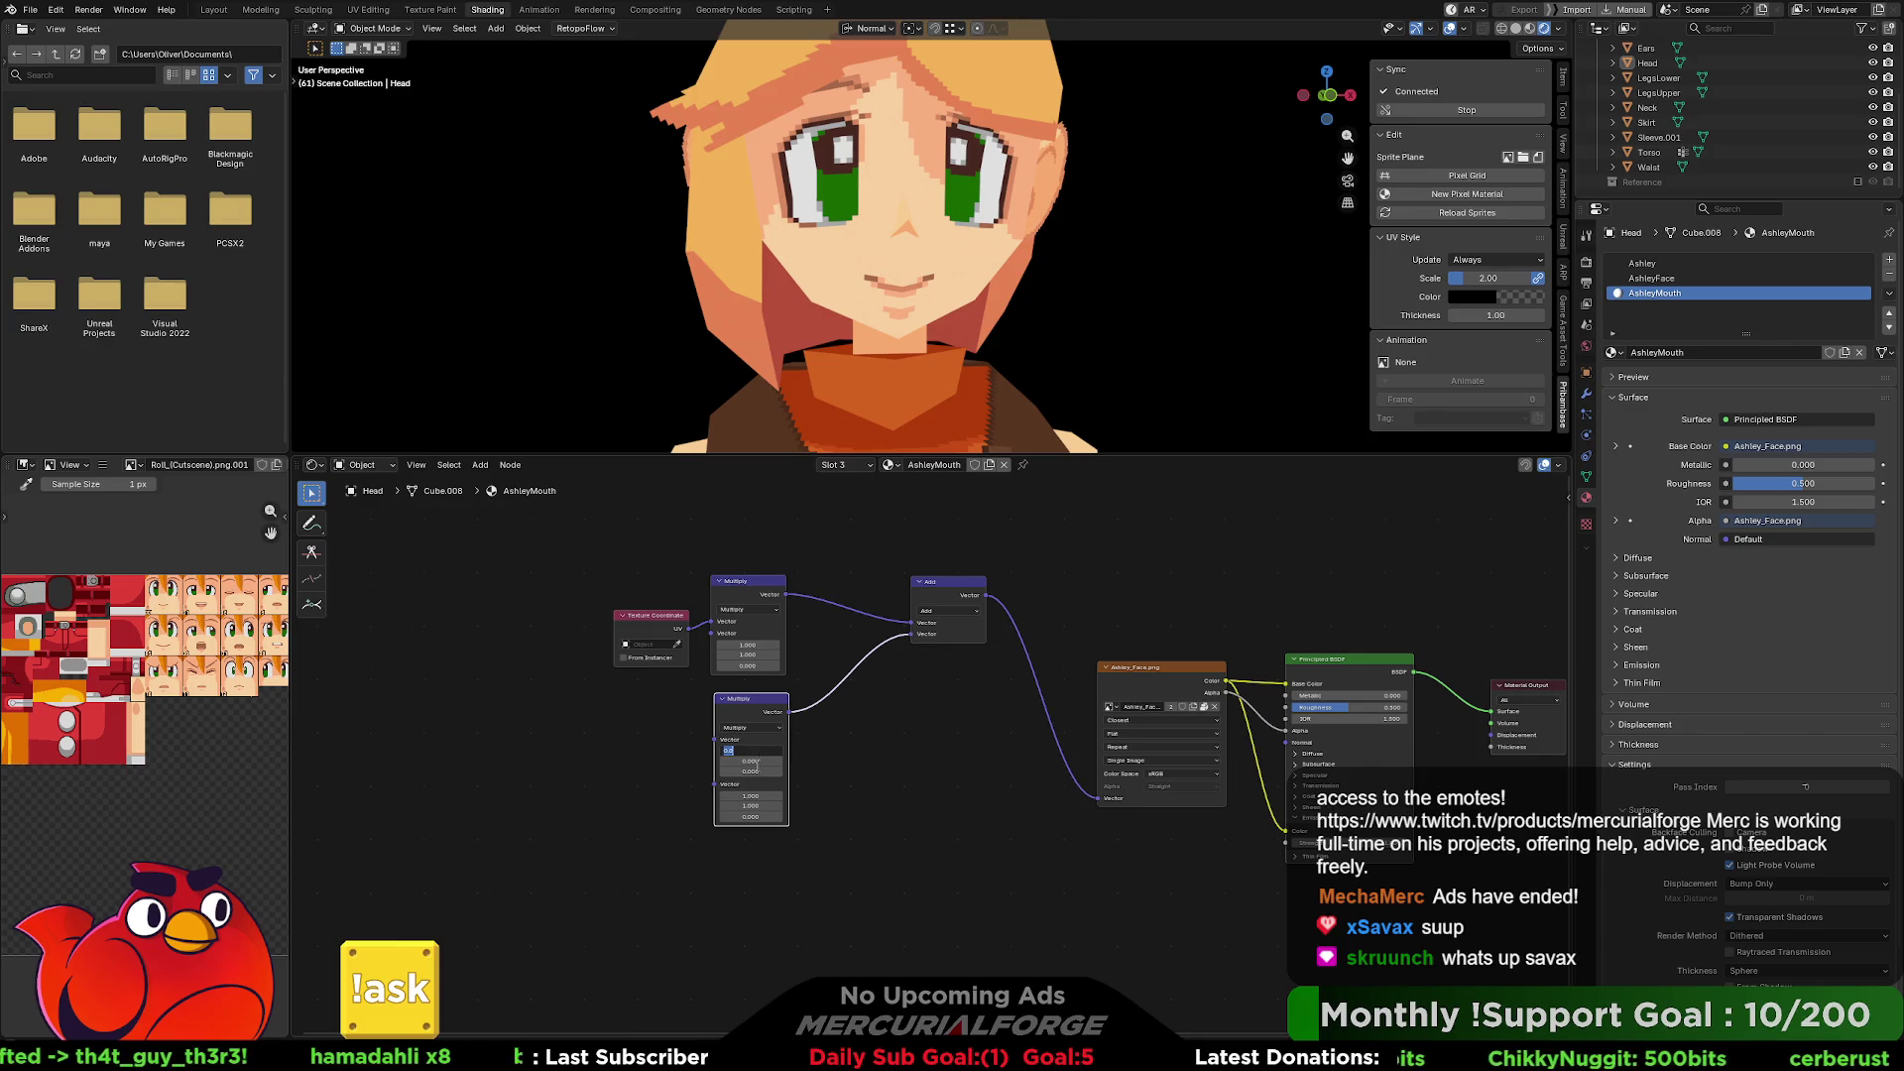
{"action": "left_click", "coordinate": [757, 724]}
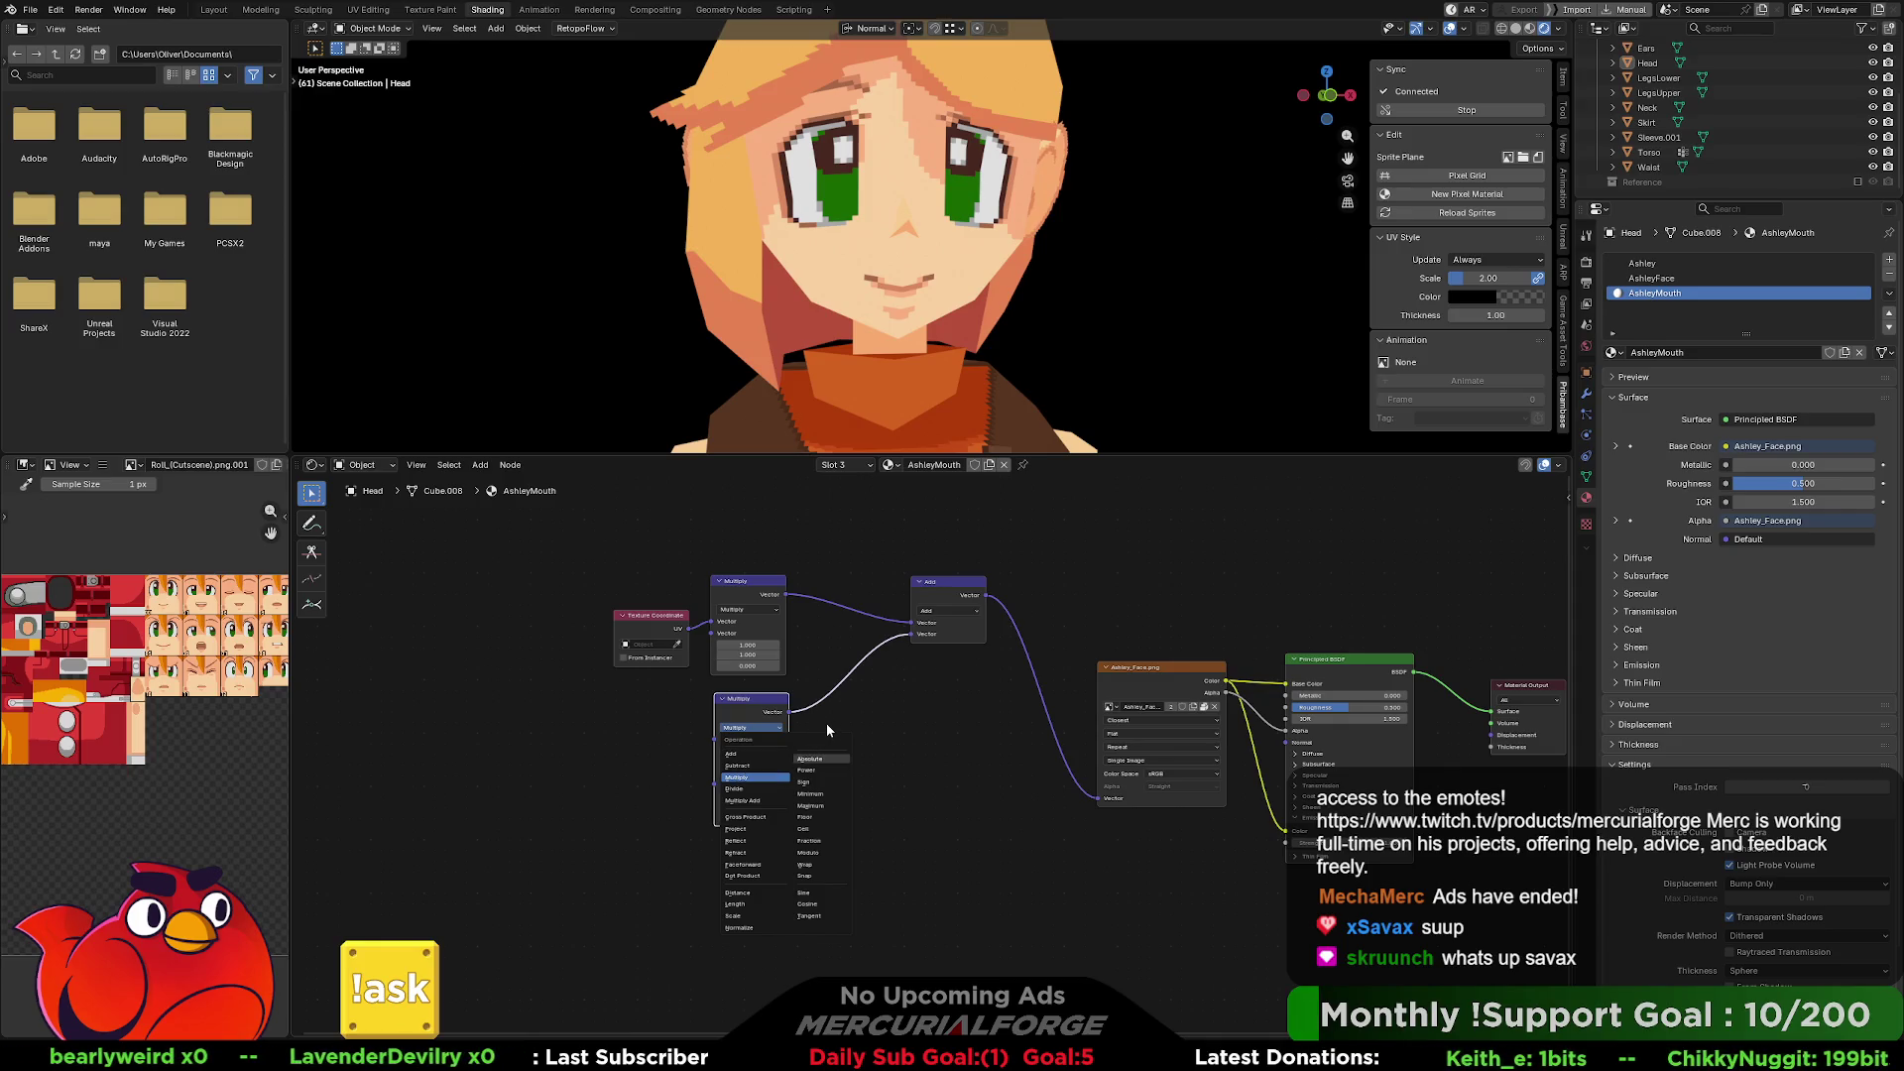
Give the lower Multiply node a first vector of 1, 1 and scale values of 0.2, 0.2.
{"action": "key", "text": "Escape"}
{"action": "left_click", "coordinate": [751, 751]}
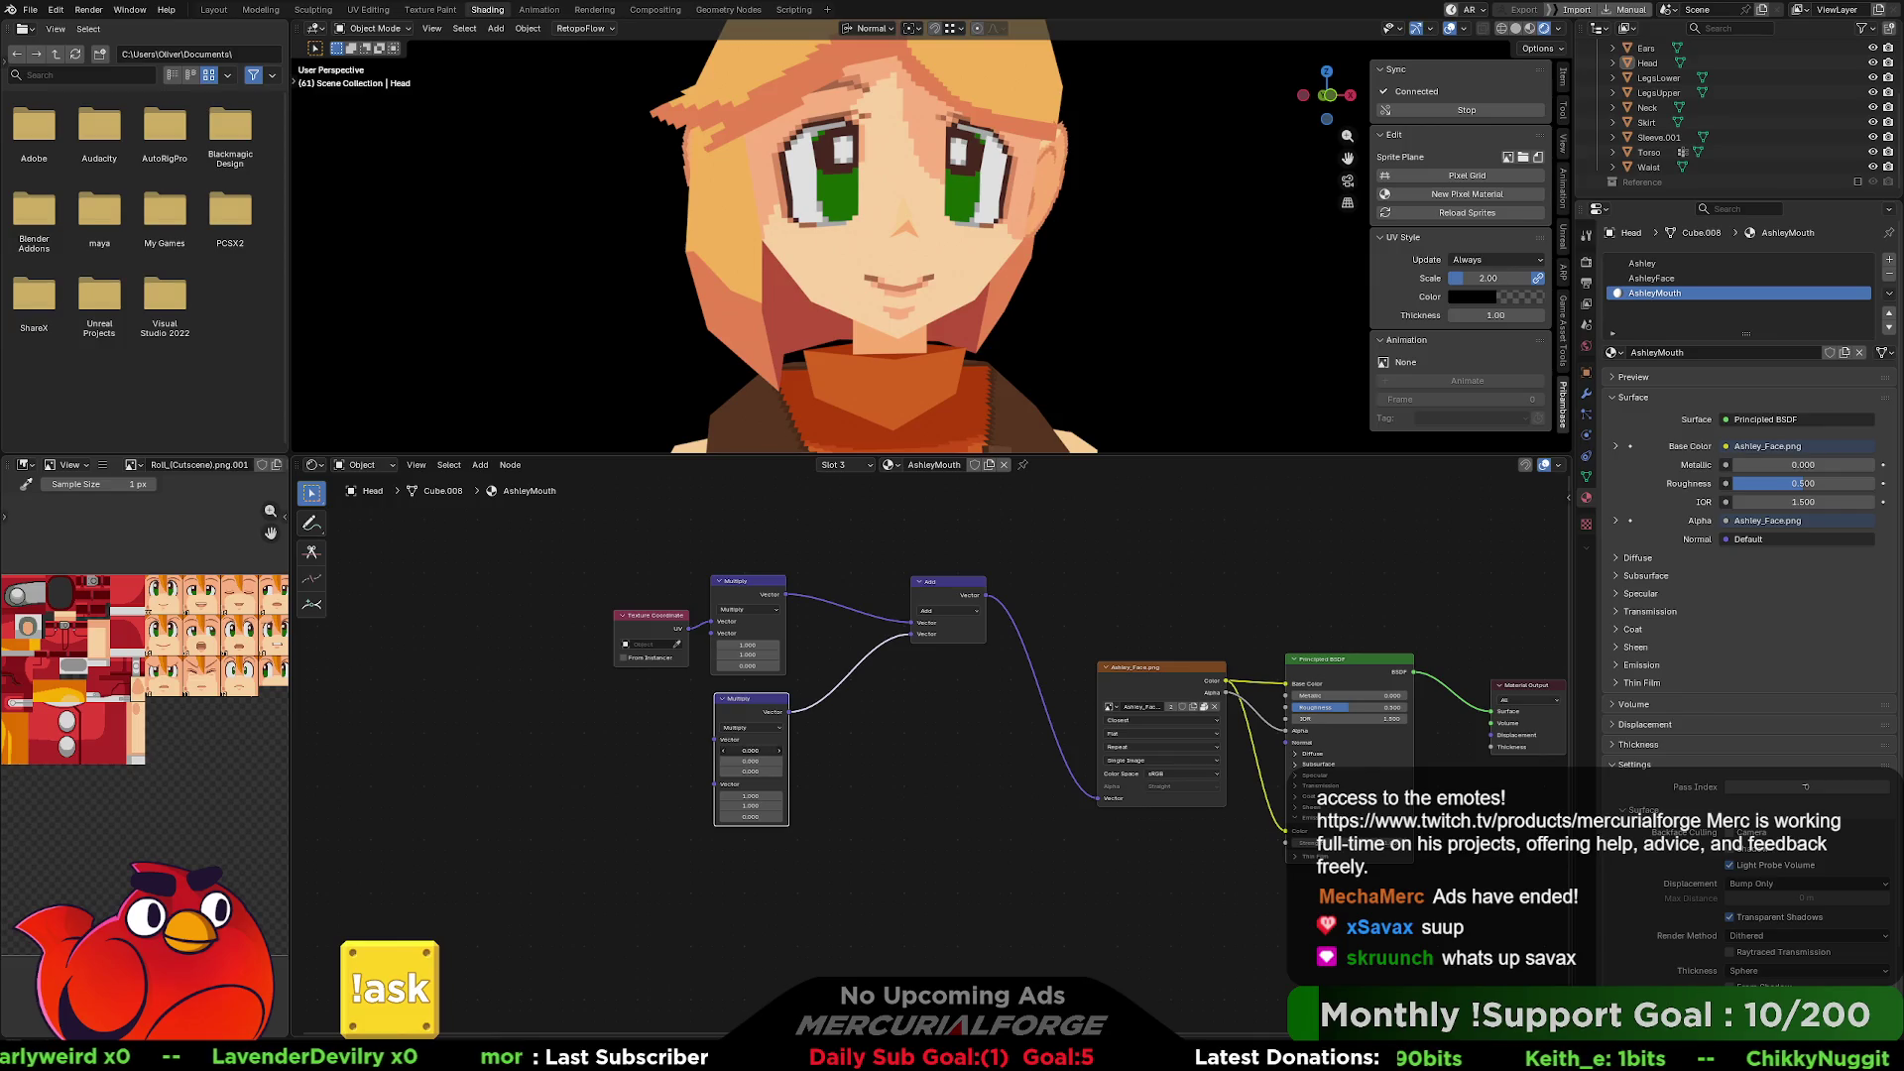
{"action": "type", "text": "1"}
{"action": "key", "text": "Tab"}
{"action": "type", "text": "1"}
{"action": "key", "text": "Return"}
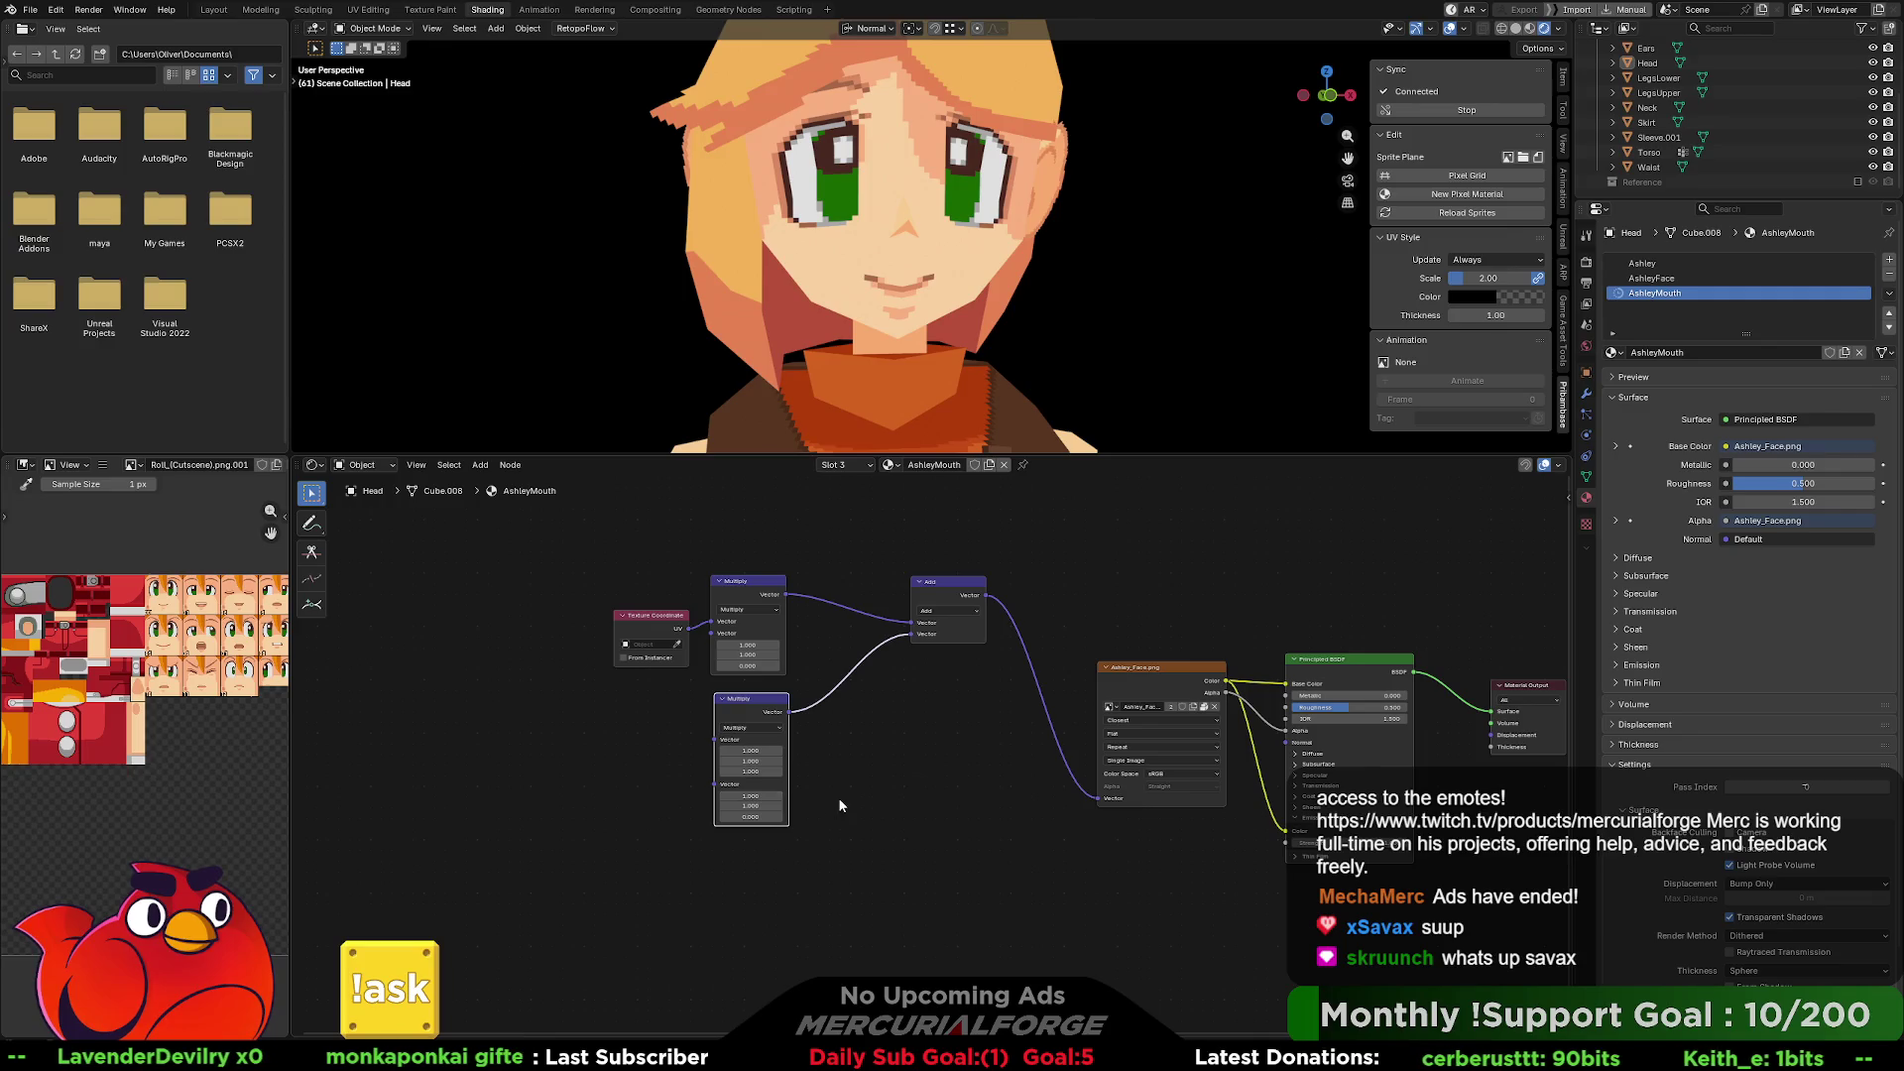
{"action": "left_click", "coordinate": [751, 796]}
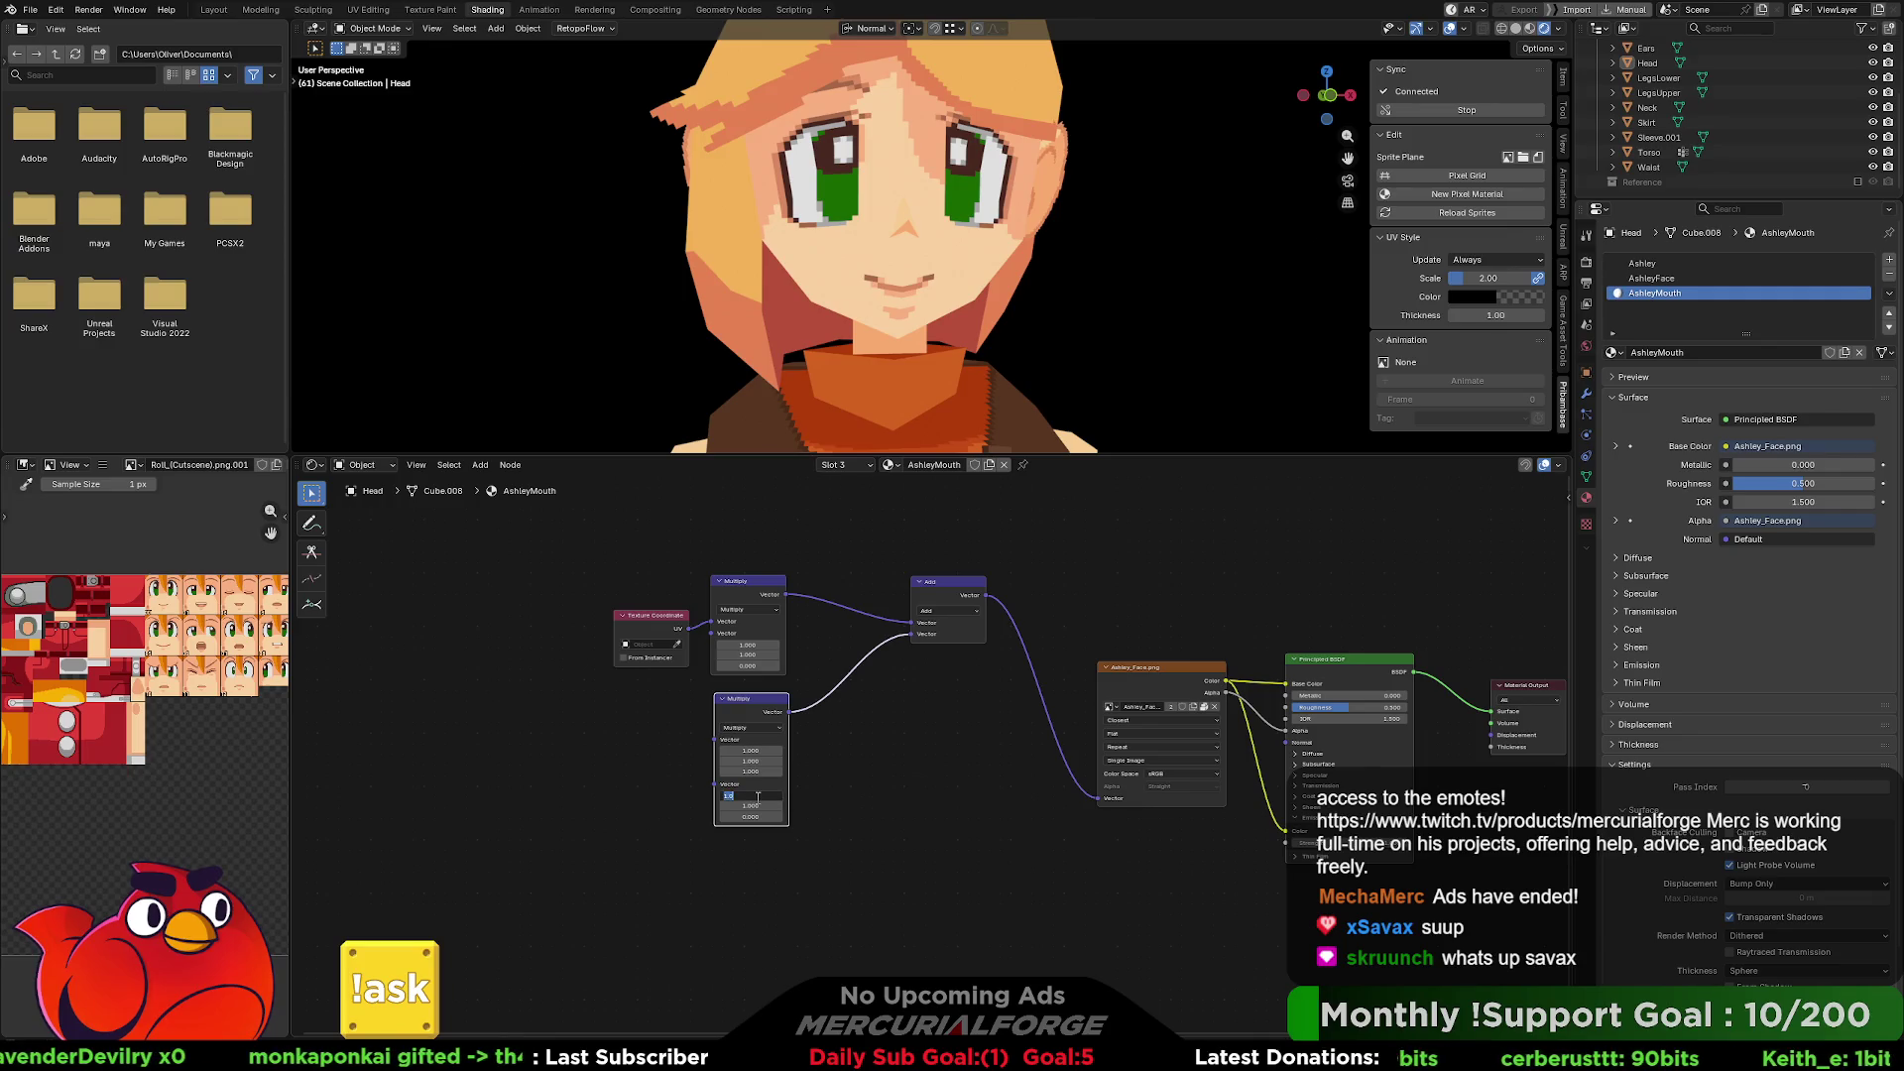
{"action": "type", "text": "2"}
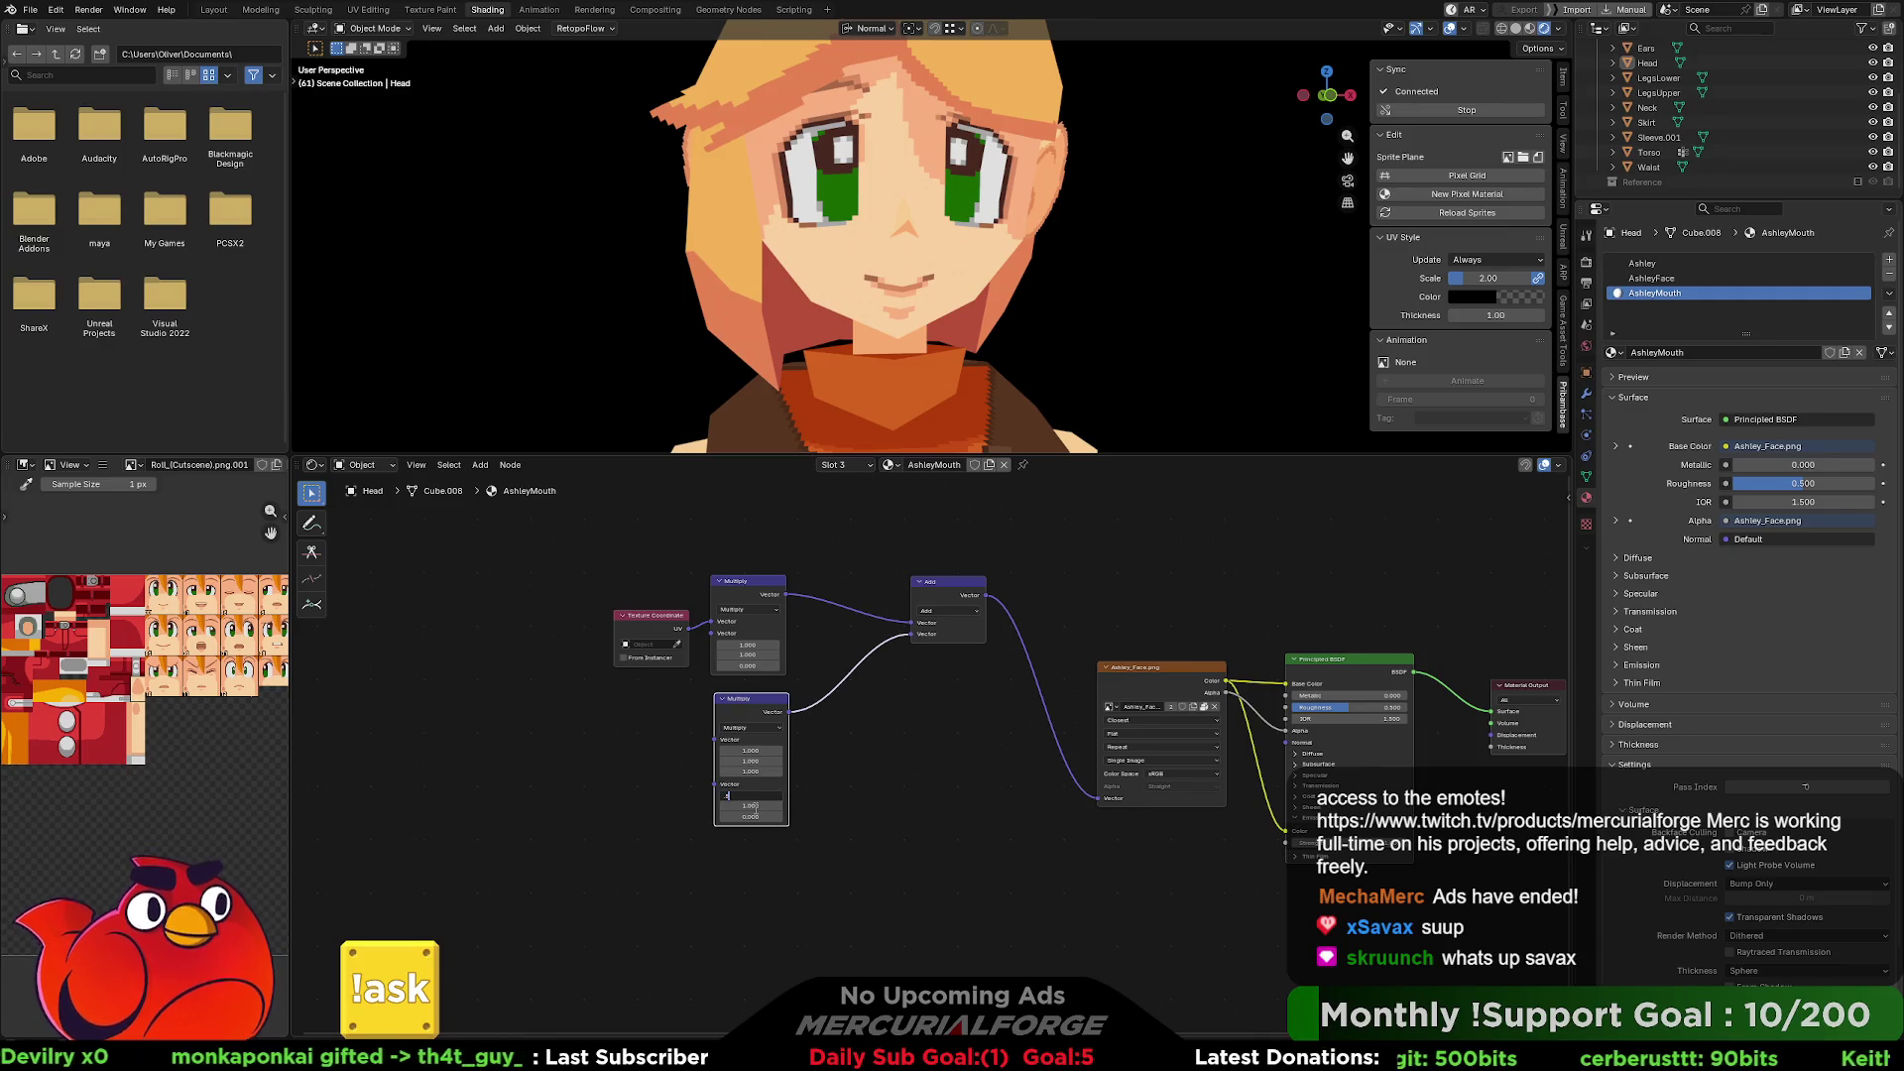
{"action": "key", "text": "BackSpace"}
{"action": "type", "text": ".2"}
{"action": "key", "text": "Tab"}
{"action": "type", "text": ".2"}
{"action": "key", "text": "Return"}
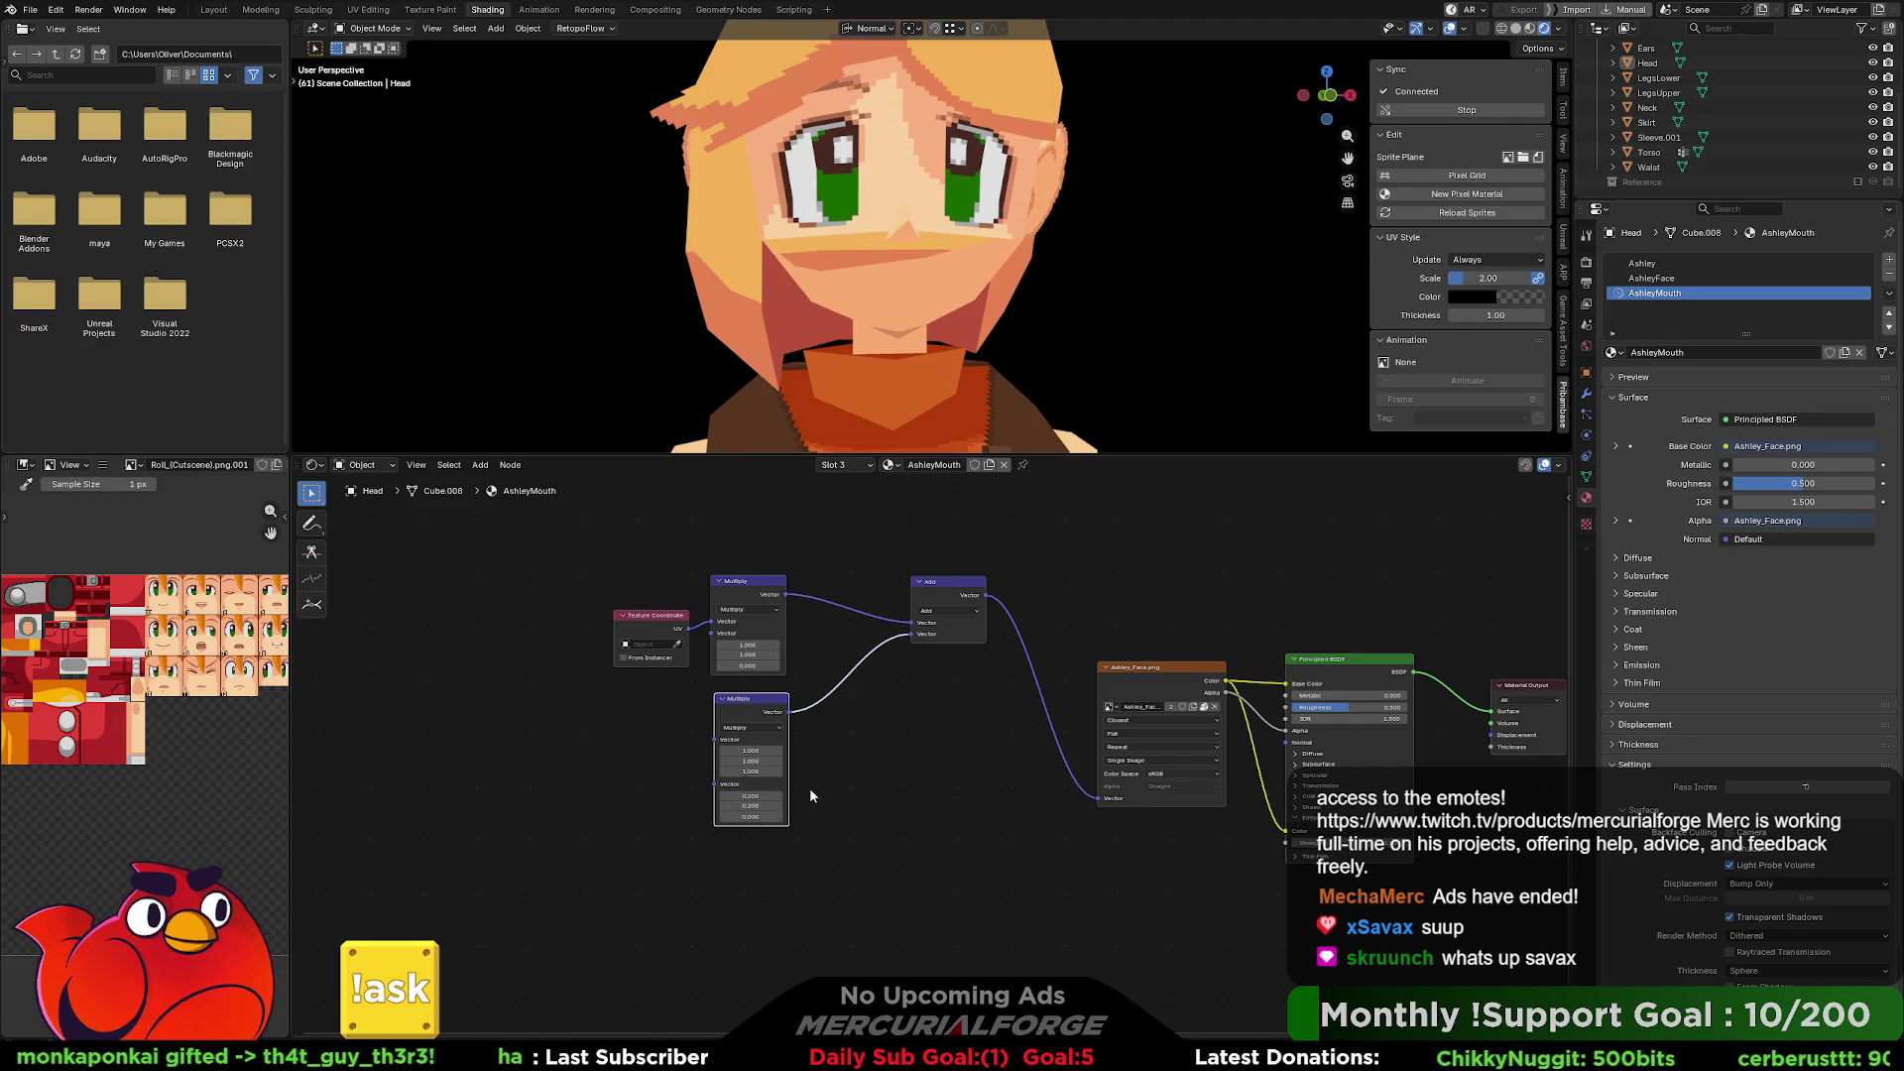
Nudge the lower Multiply node left, keep its operation as Multiply, and deselect it.
{"action": "left_click_drag", "start_coordinate": [759, 711], "coordinate": [749, 715]}
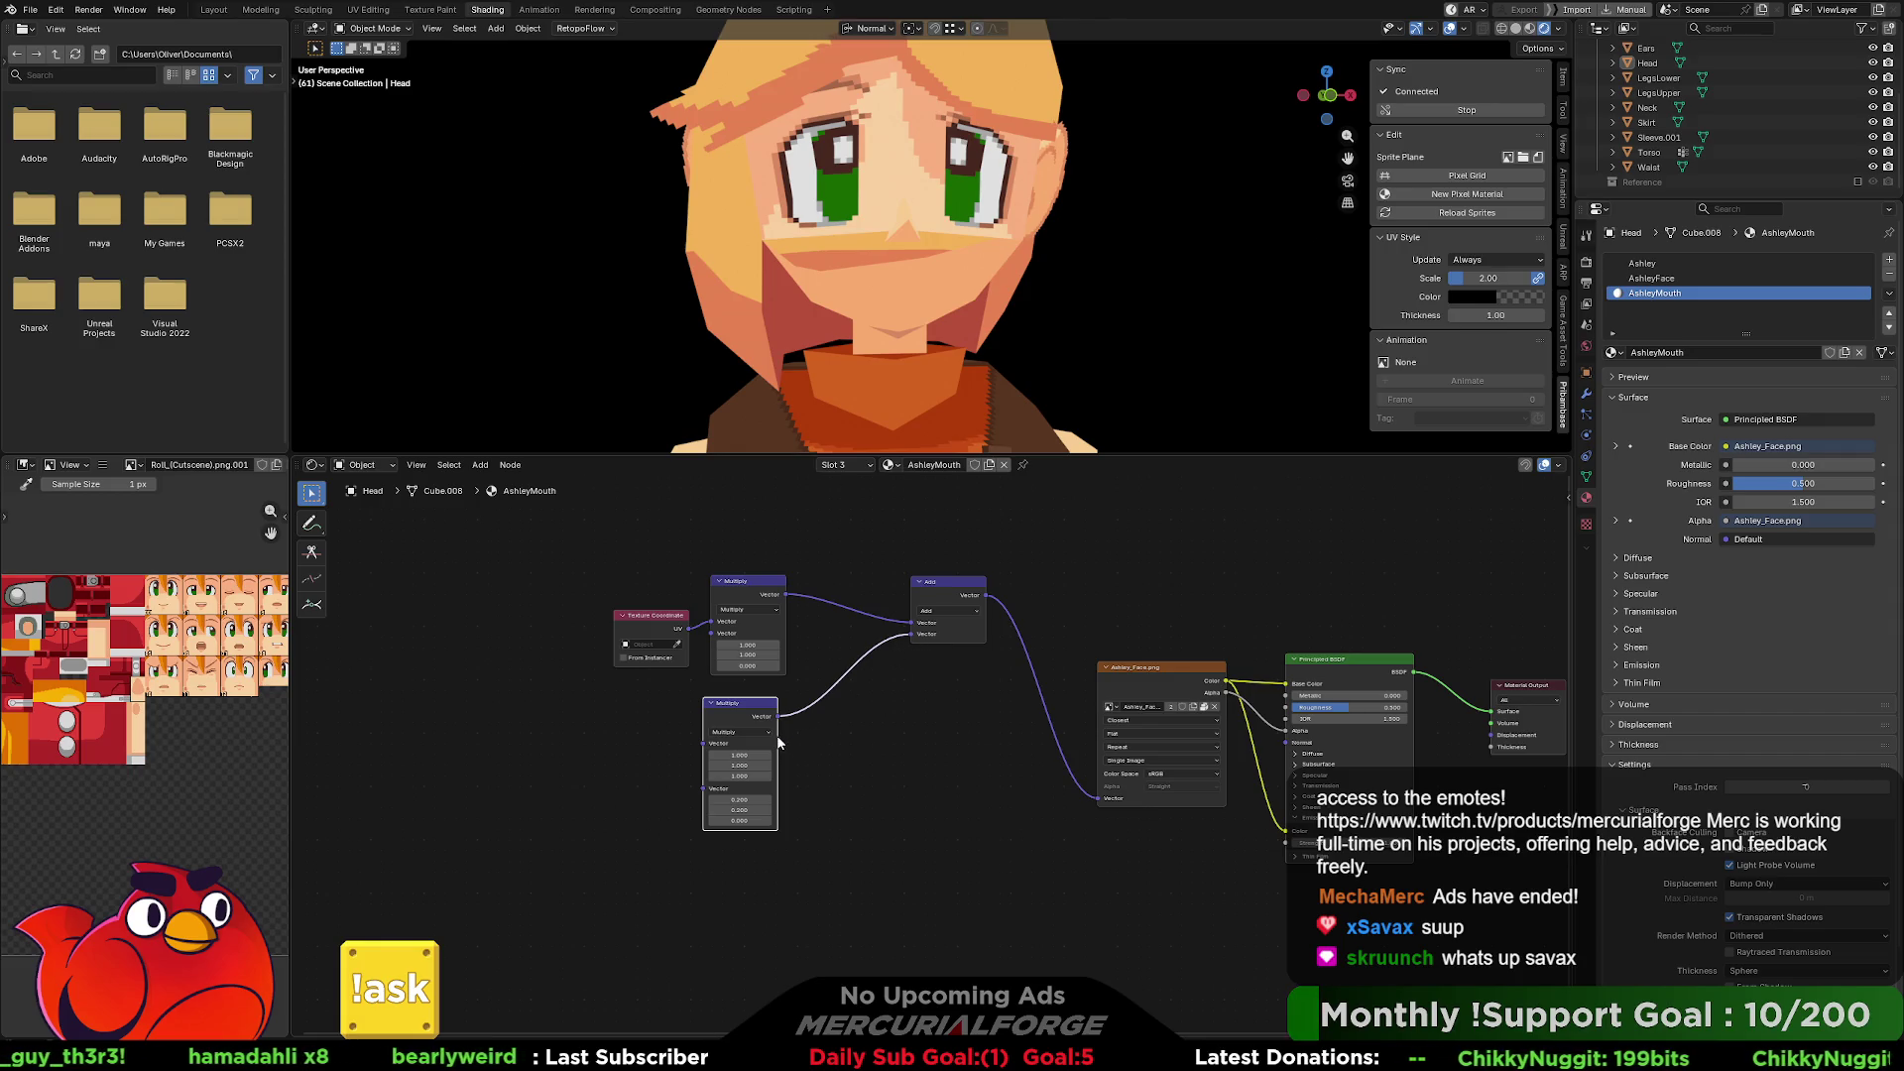
{"action": "left_click", "coordinate": [742, 755]}
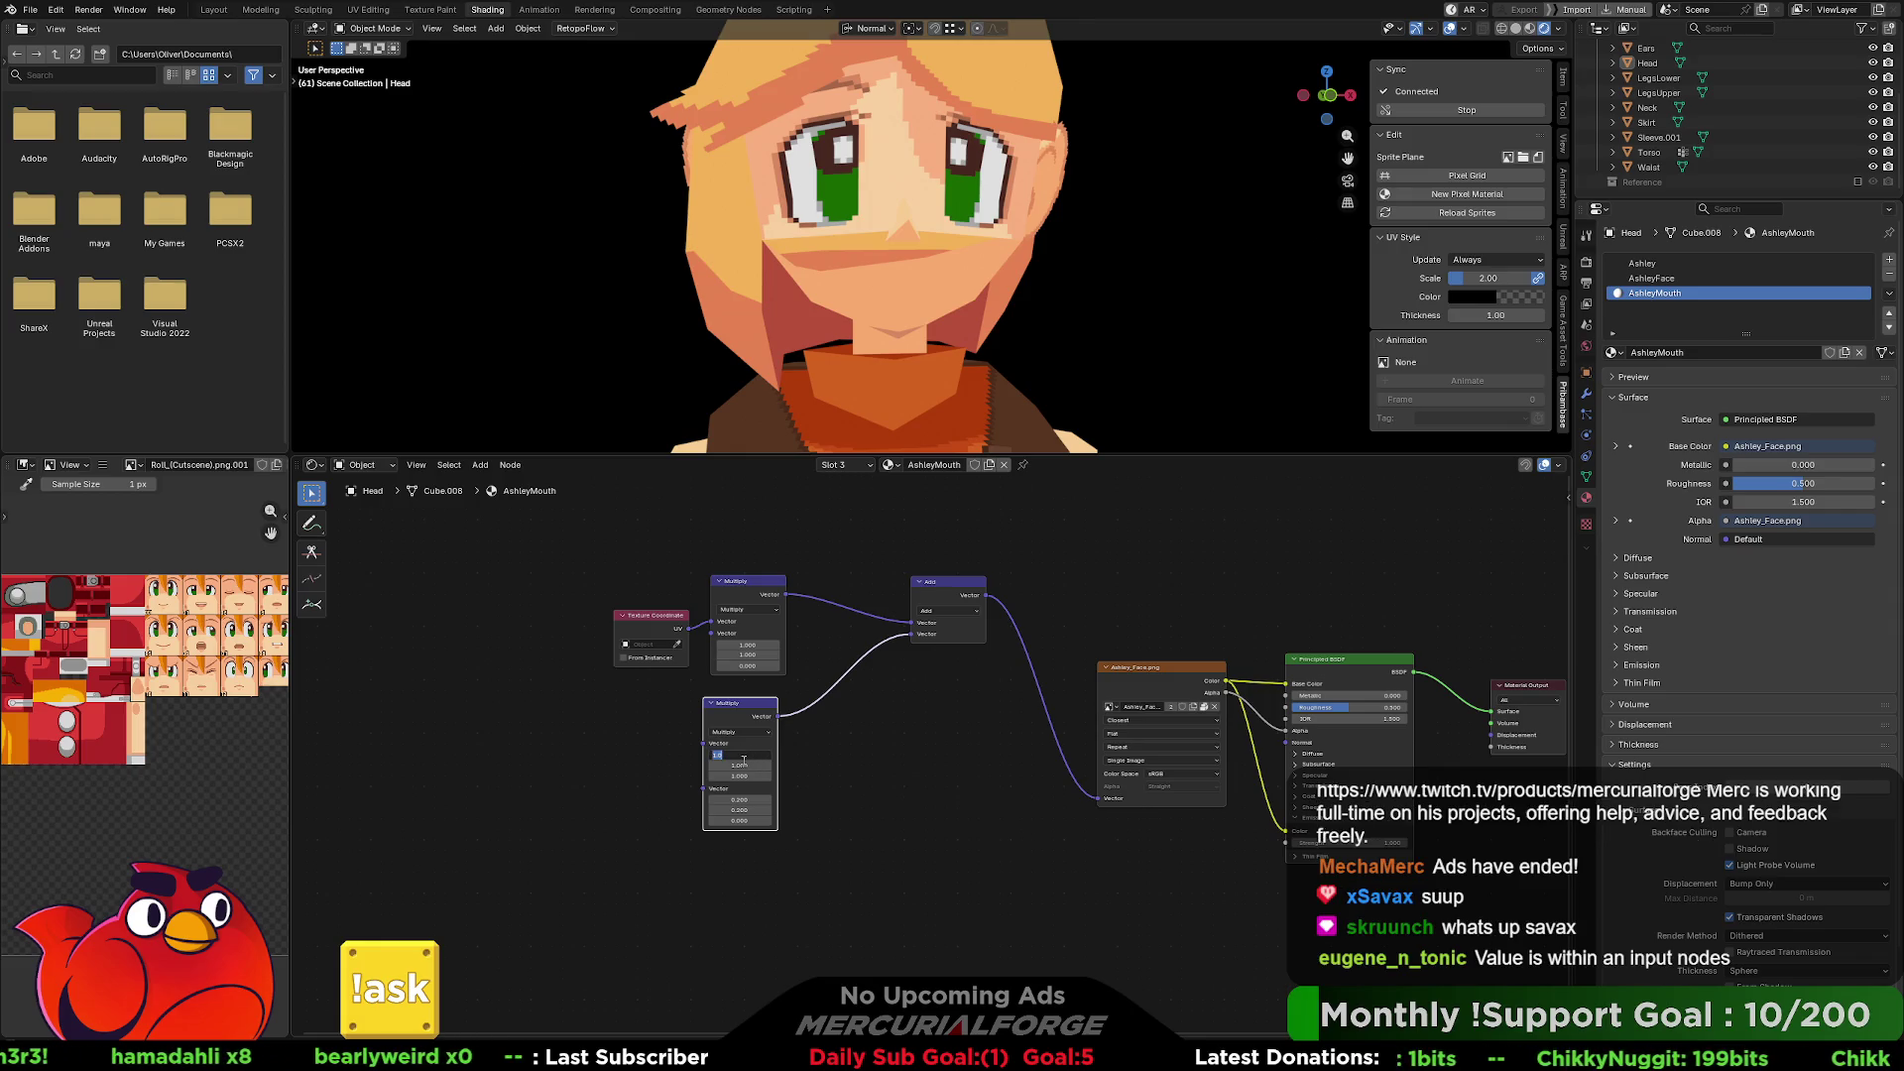
{"action": "left_click", "coordinate": [748, 739]}
{"action": "left_click", "coordinate": [760, 734]}
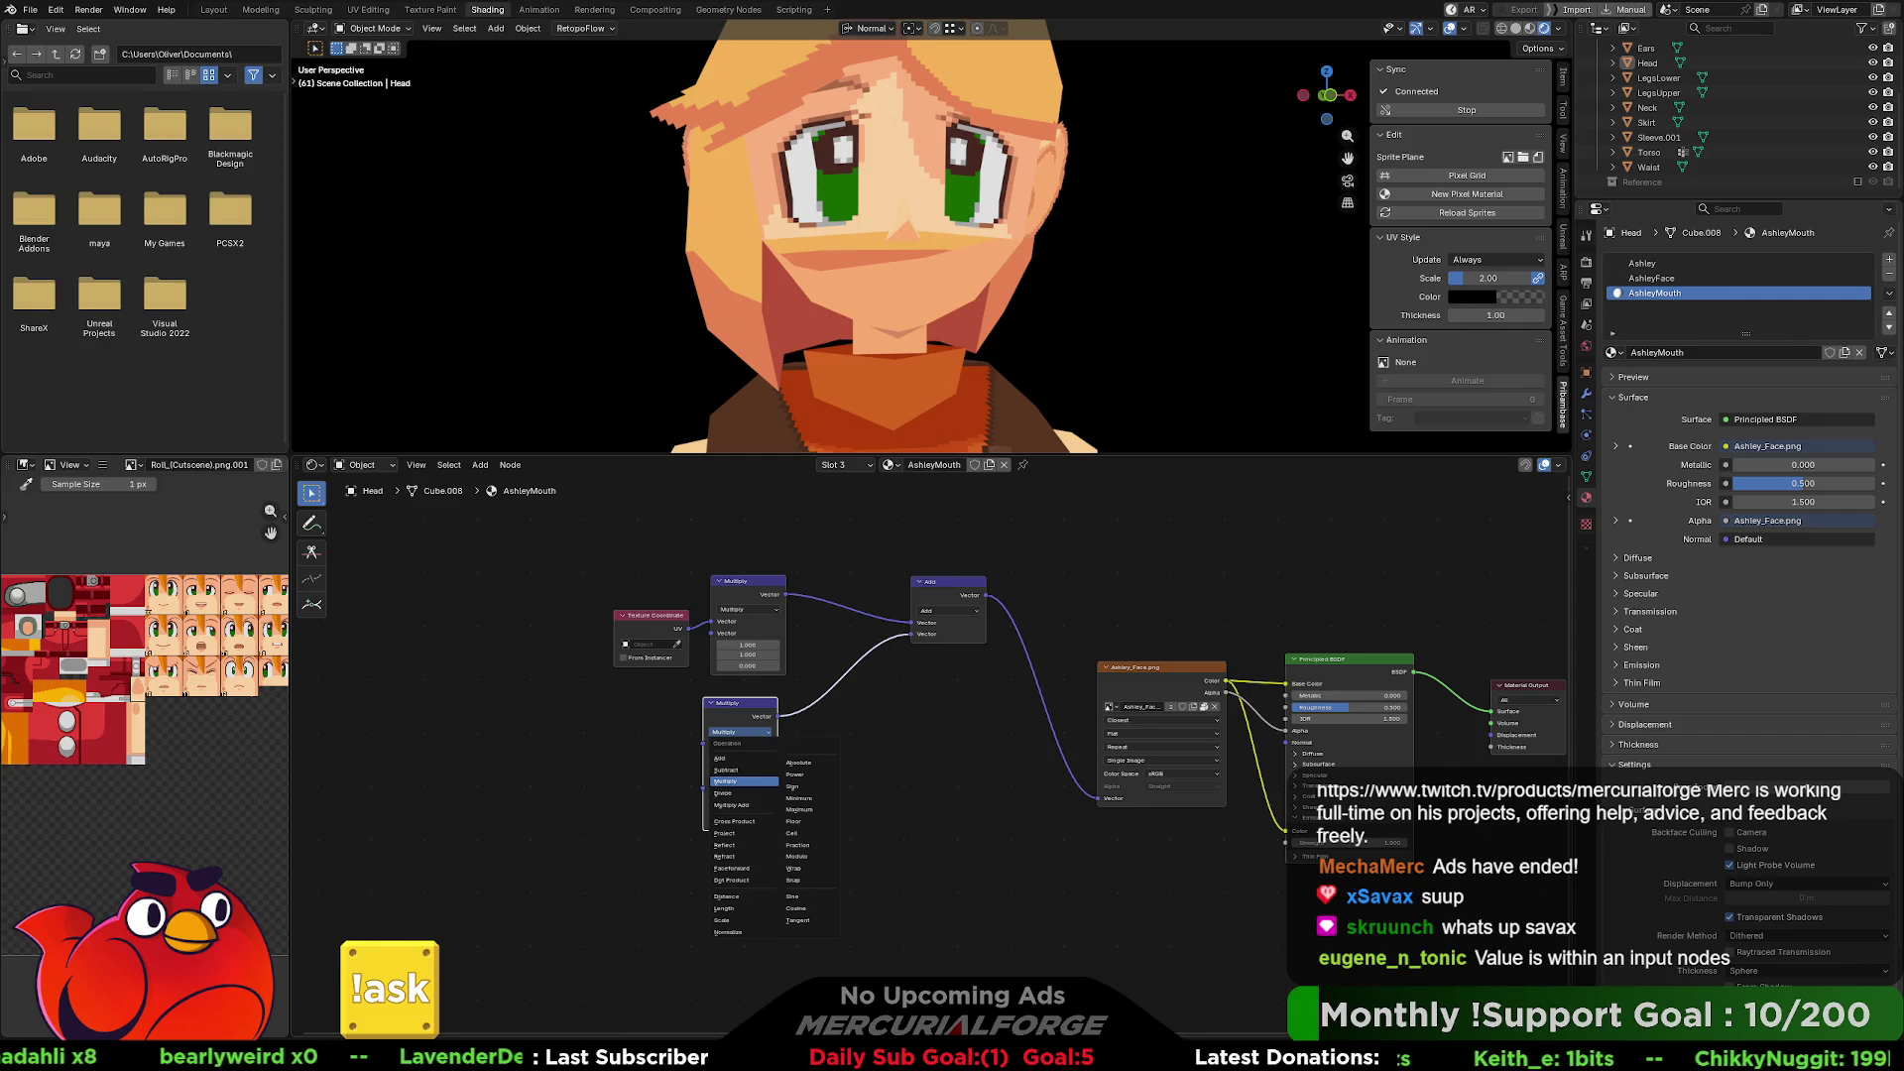
{"action": "key", "text": "Escape"}
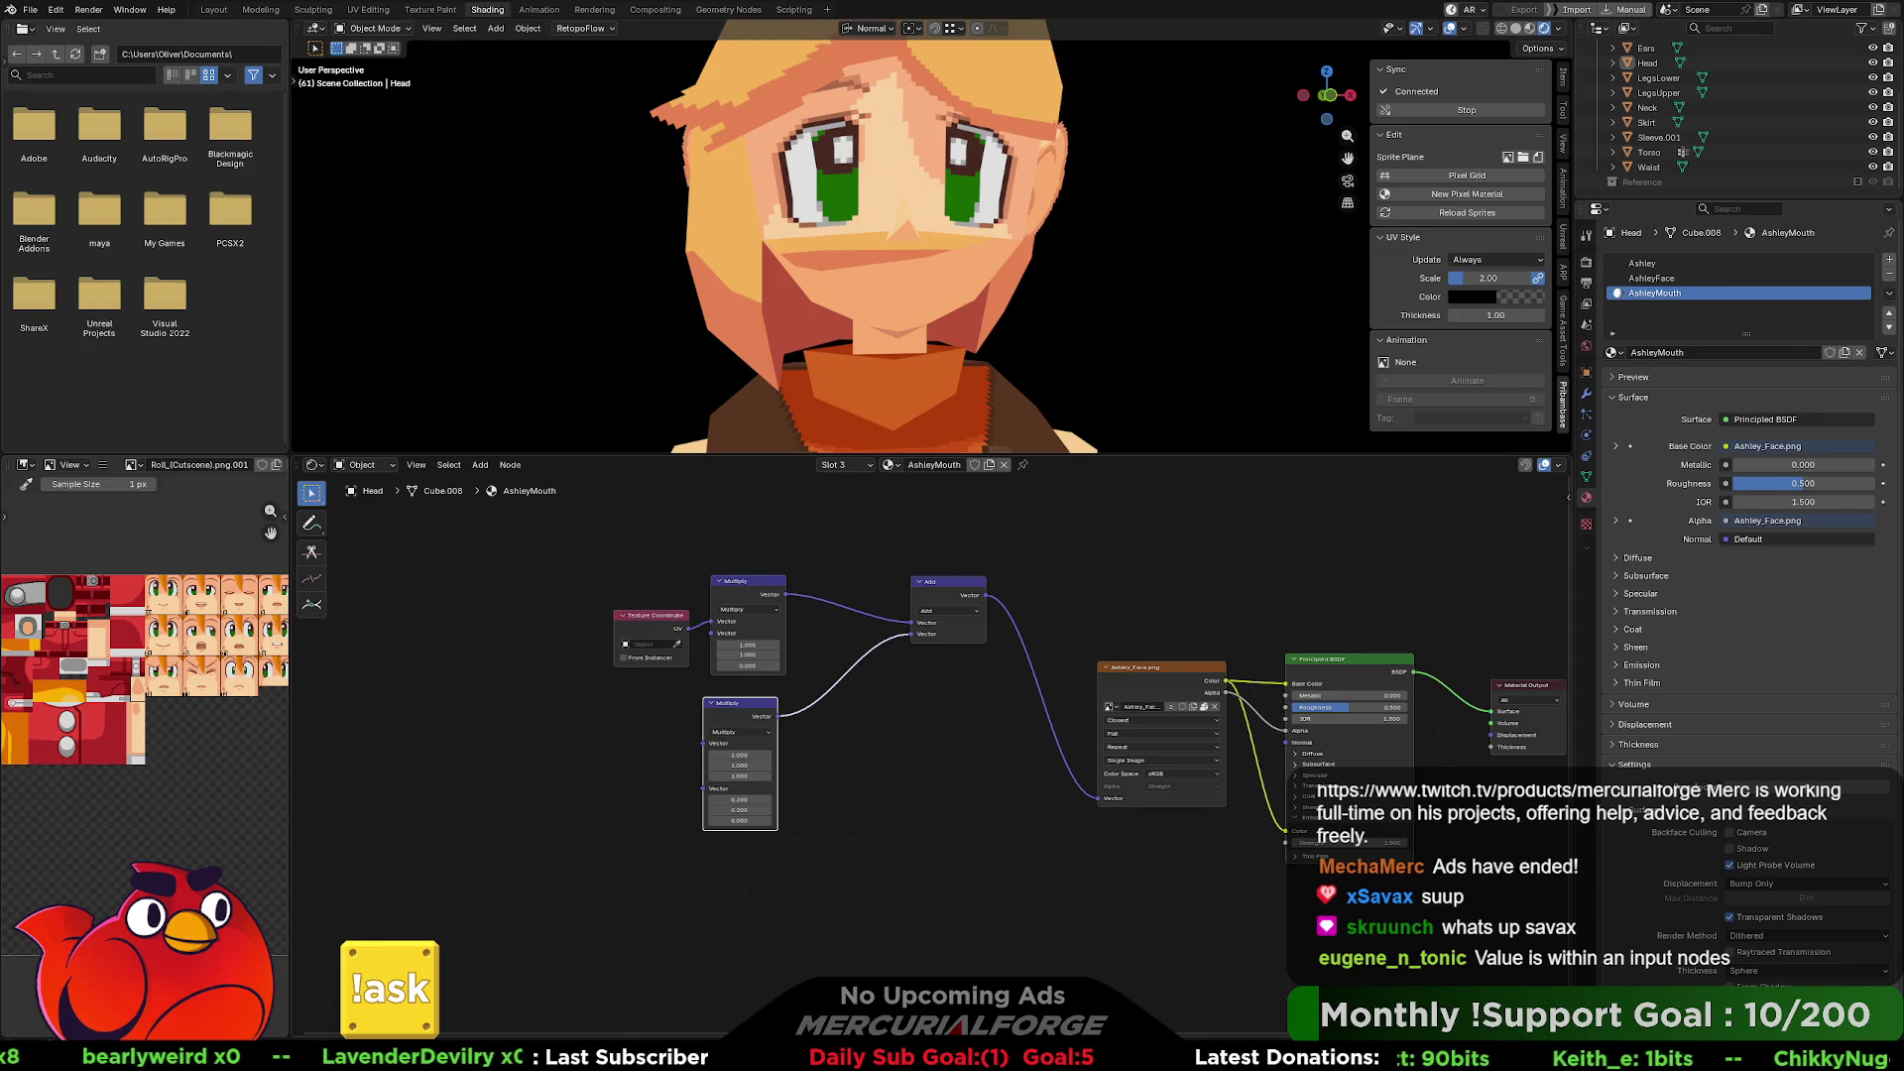
{"action": "left_click", "coordinate": [851, 777]}
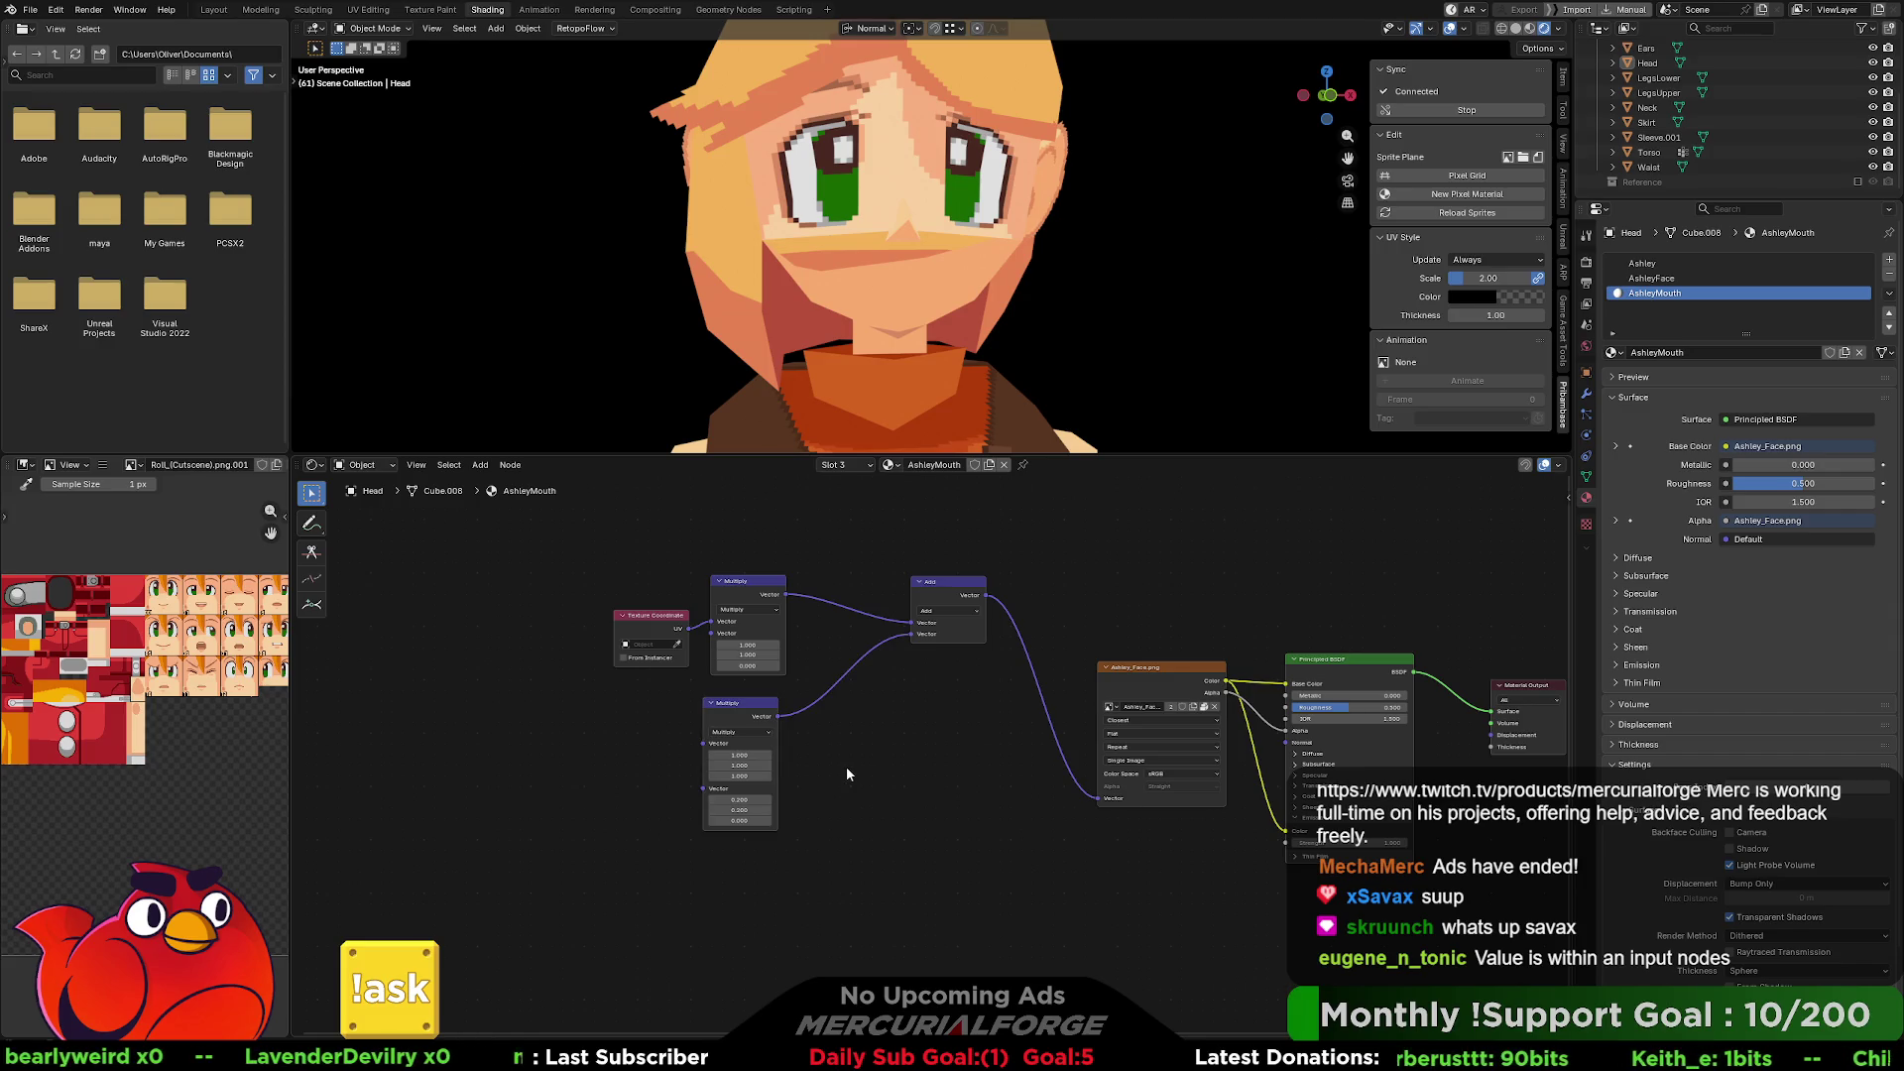
Add a Value input node and move it into the deleted lower Multiply node's spot.
{"action": "right_click", "coordinate": [840, 764]}
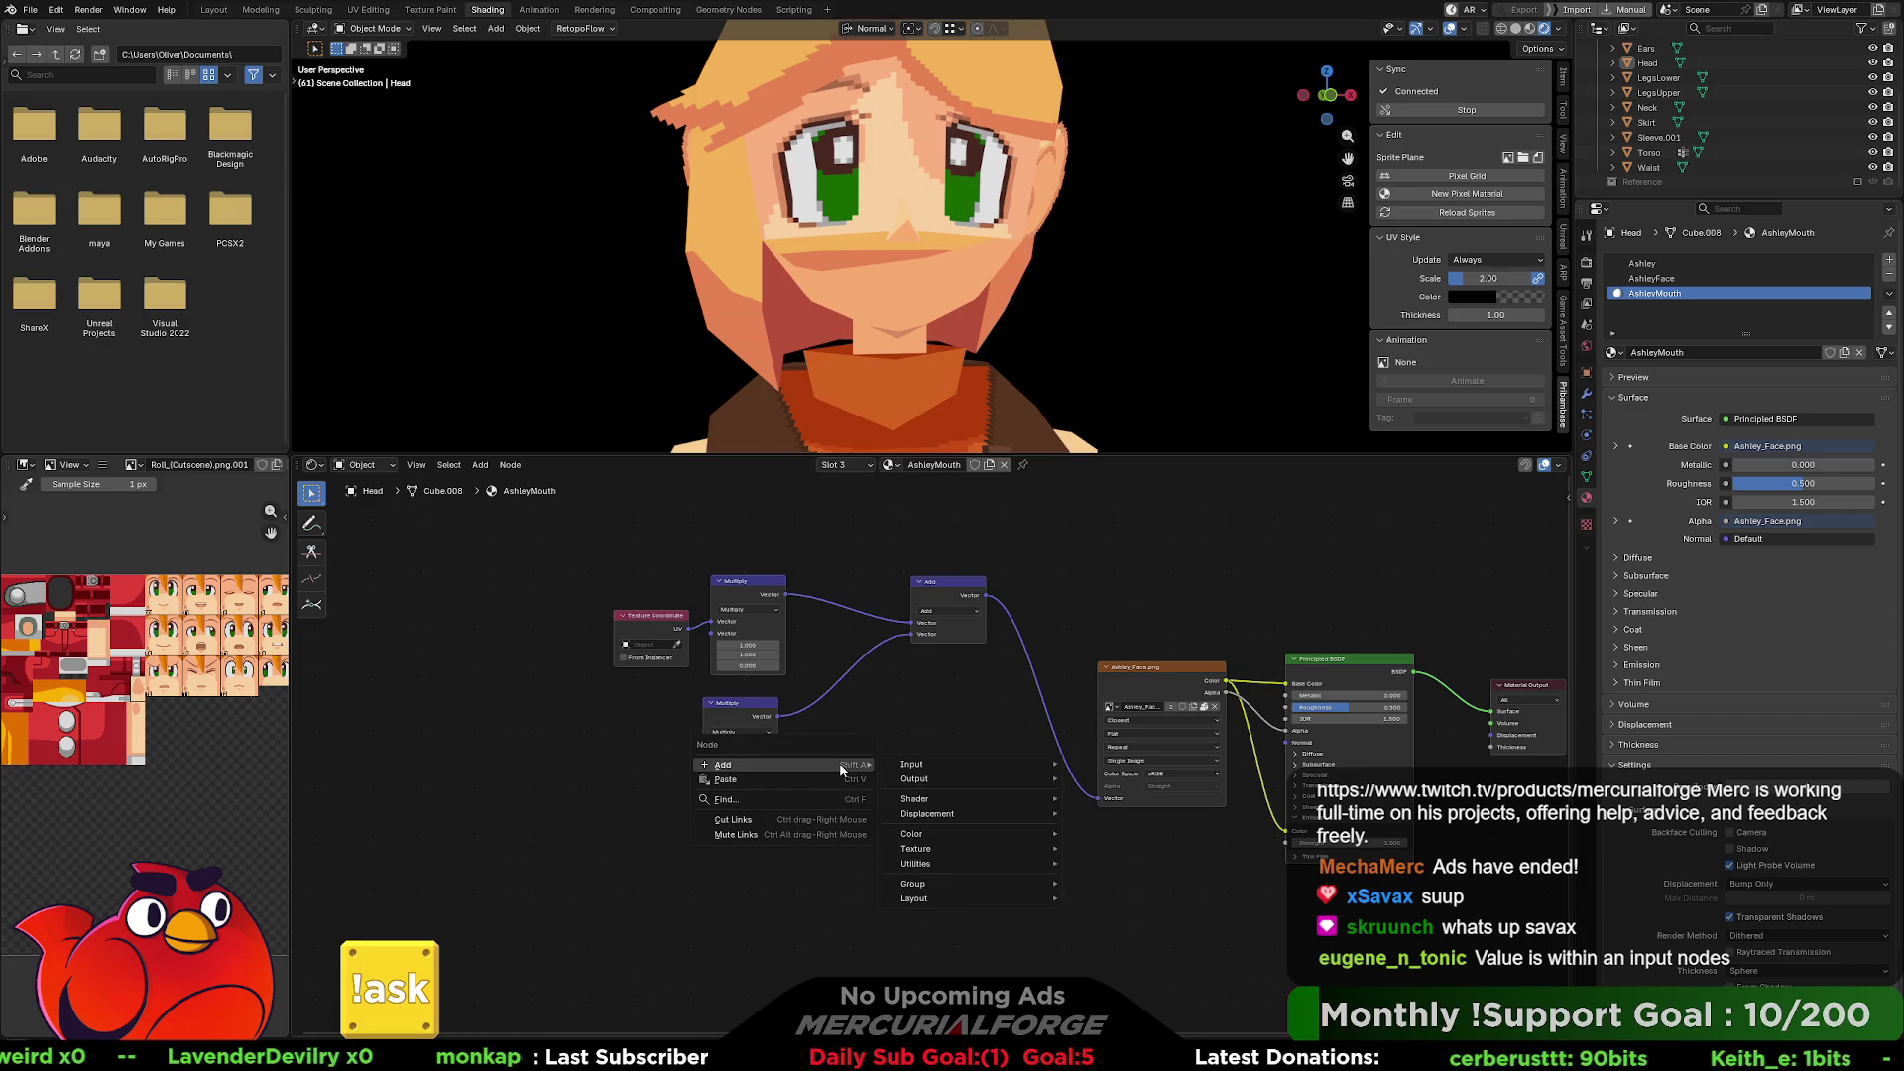
{"action": "mouse_move", "coordinate": [937, 766]}
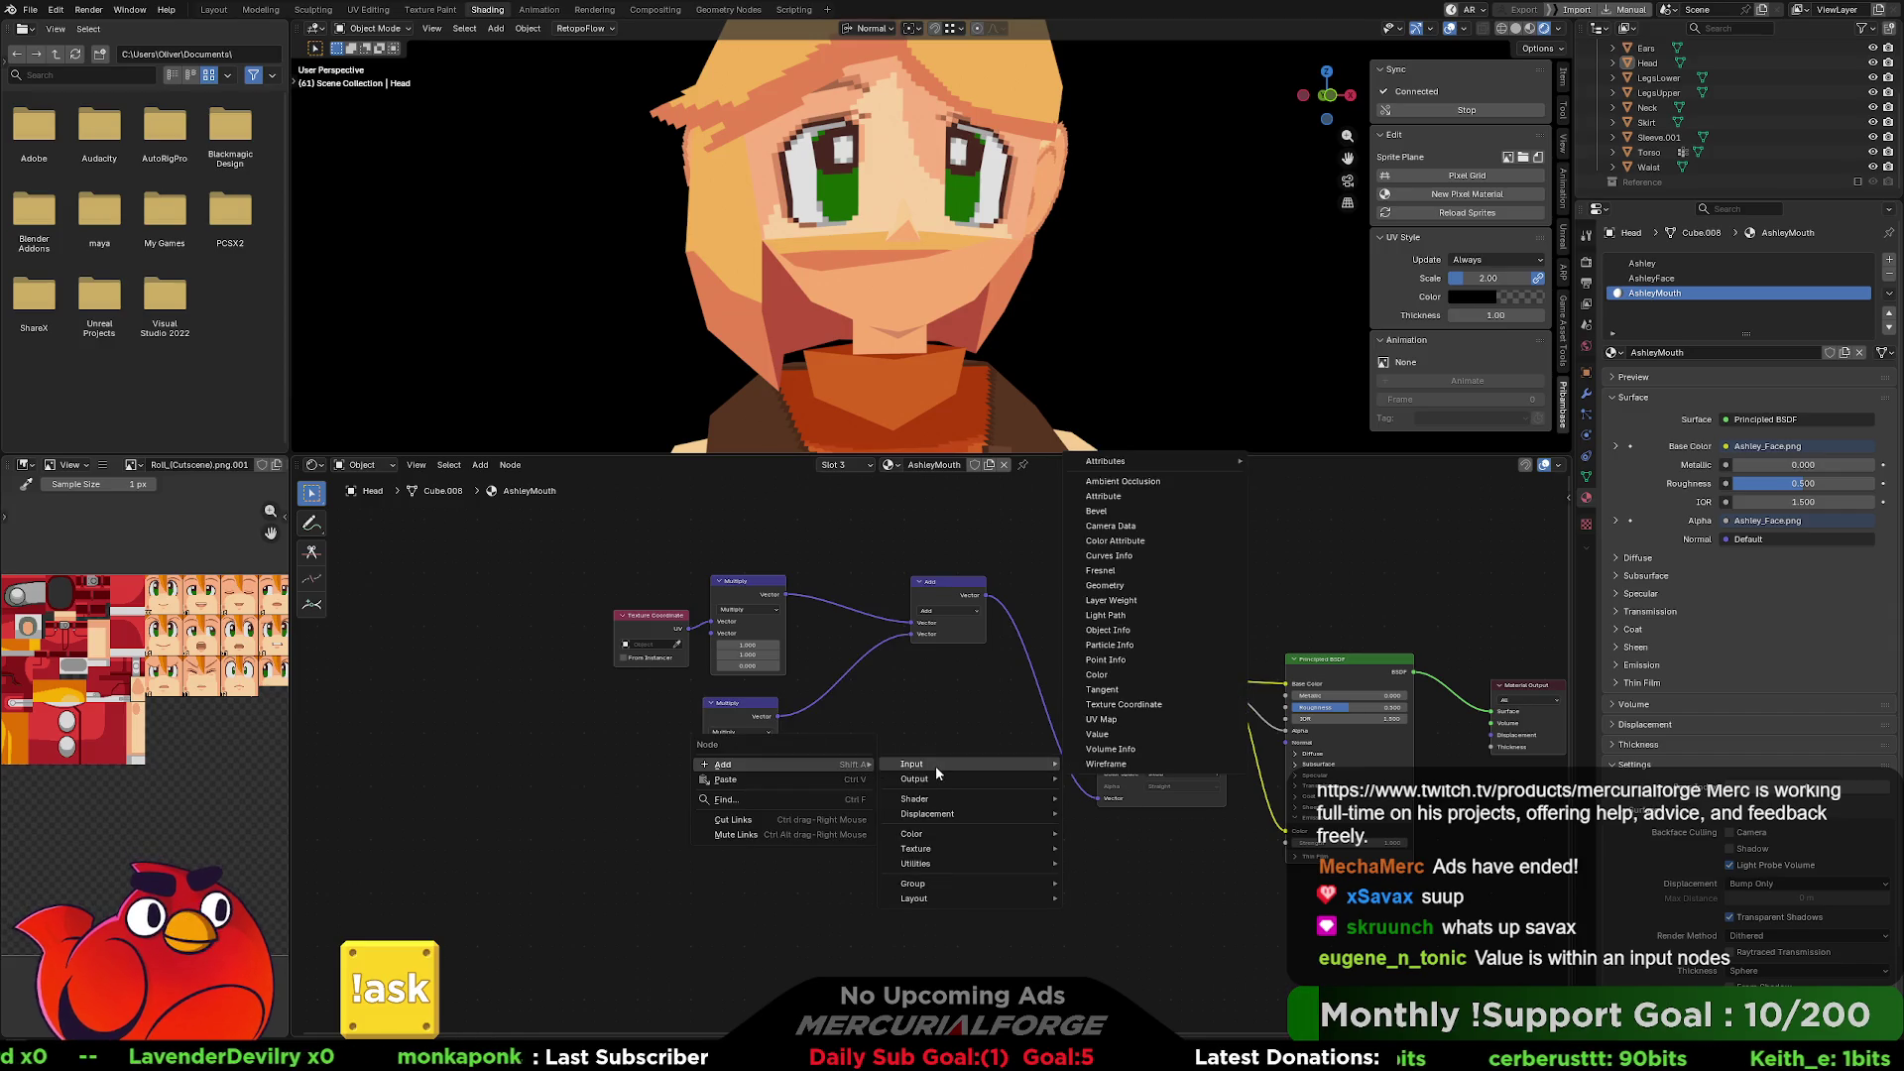
{"action": "left_click", "coordinate": [1158, 734]}
{"action": "left_click", "coordinate": [882, 746]}
{"action": "left_click", "coordinate": [778, 745]}
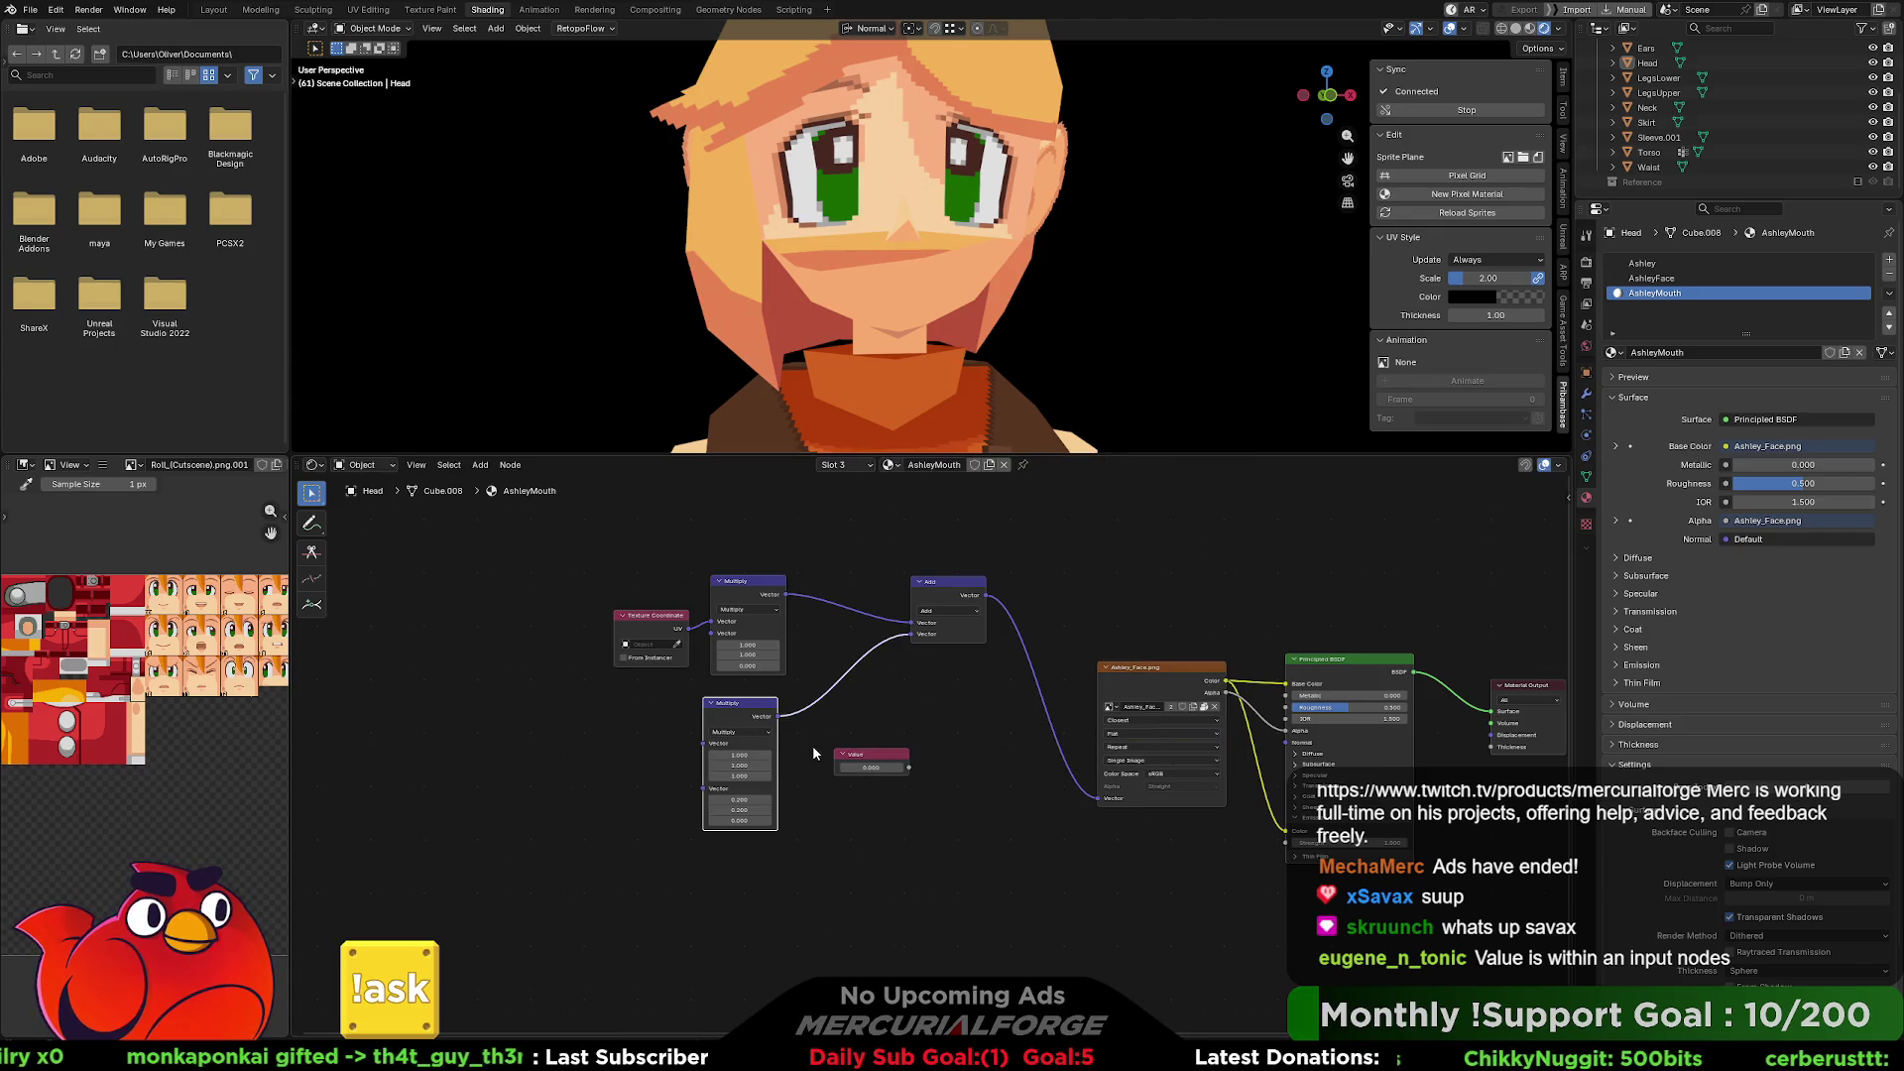
{"action": "key", "text": "x"}
{"action": "left_click_drag", "start_coordinate": [911, 767], "coordinate": [776, 742]}
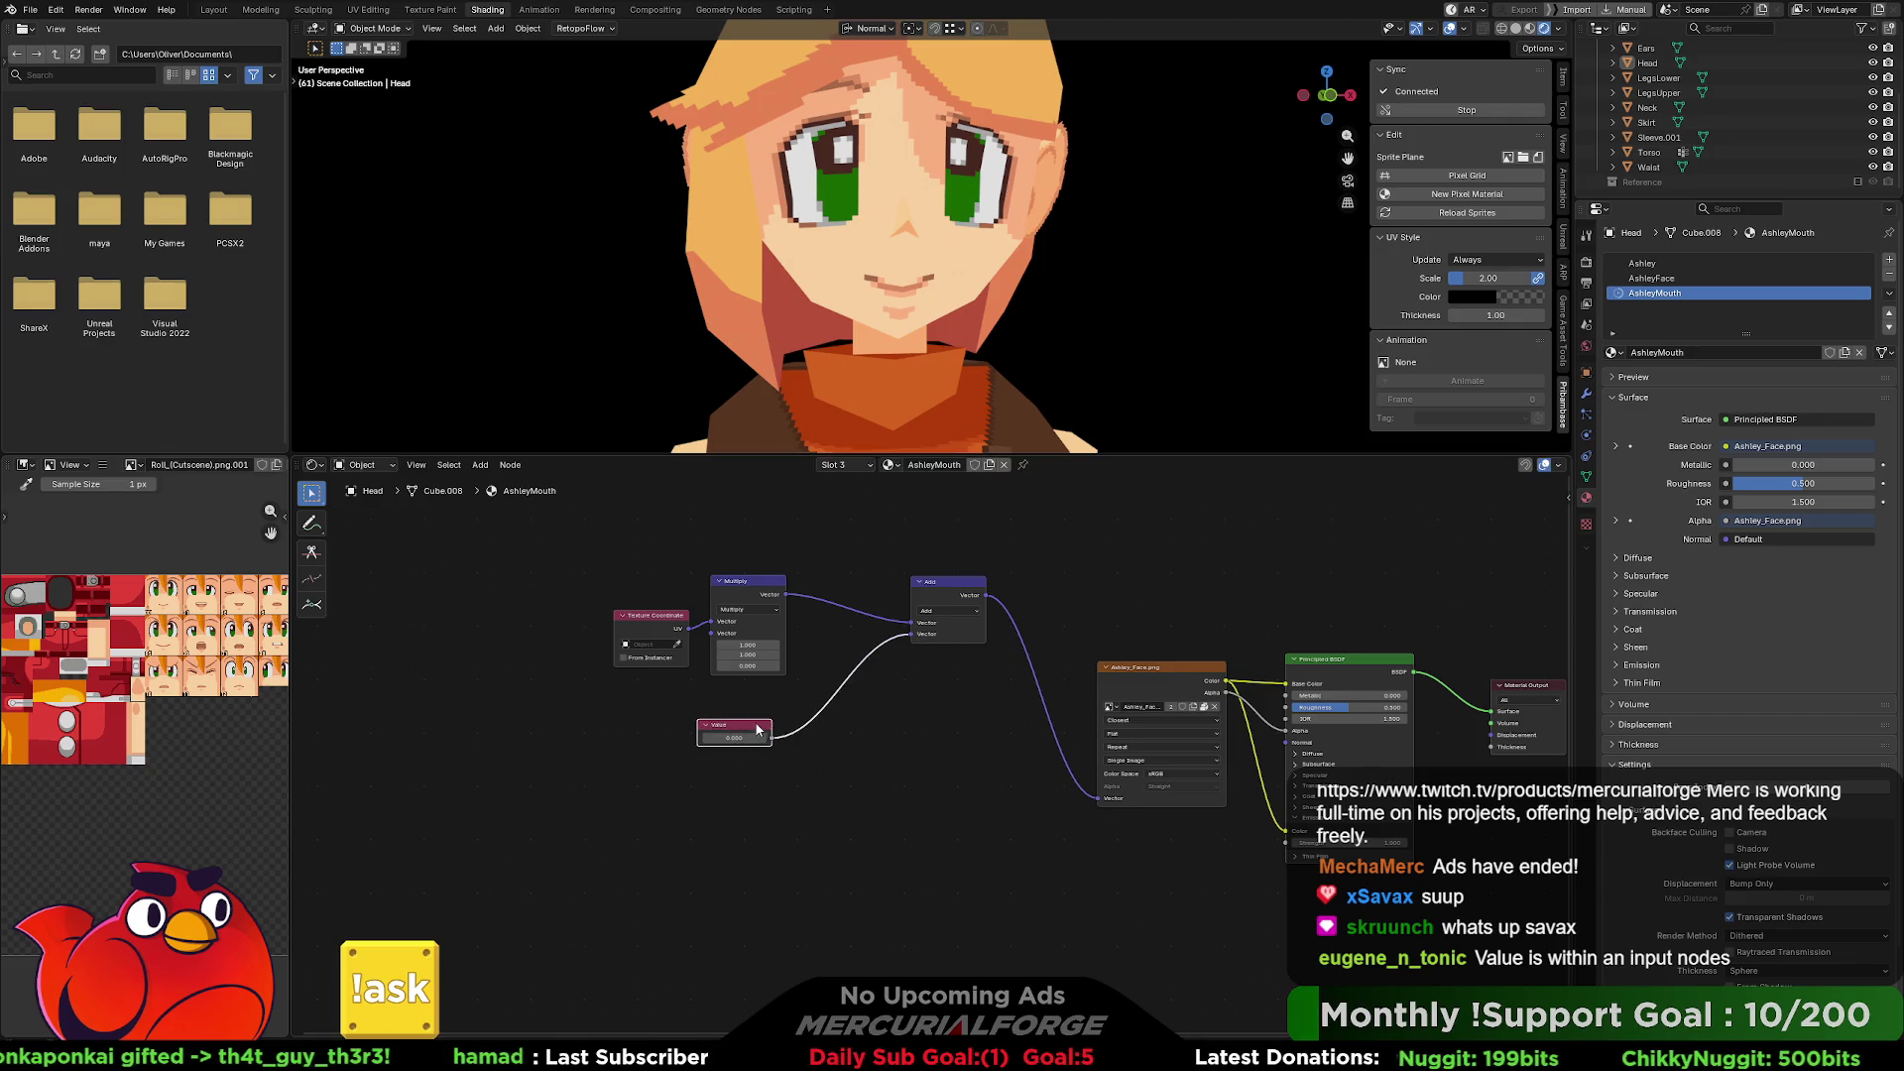
Set the Value node's number to 1.2.
{"action": "right_click", "coordinate": [755, 732]}
{"action": "key", "text": "Escape"}
{"action": "left_click", "coordinate": [743, 740]}
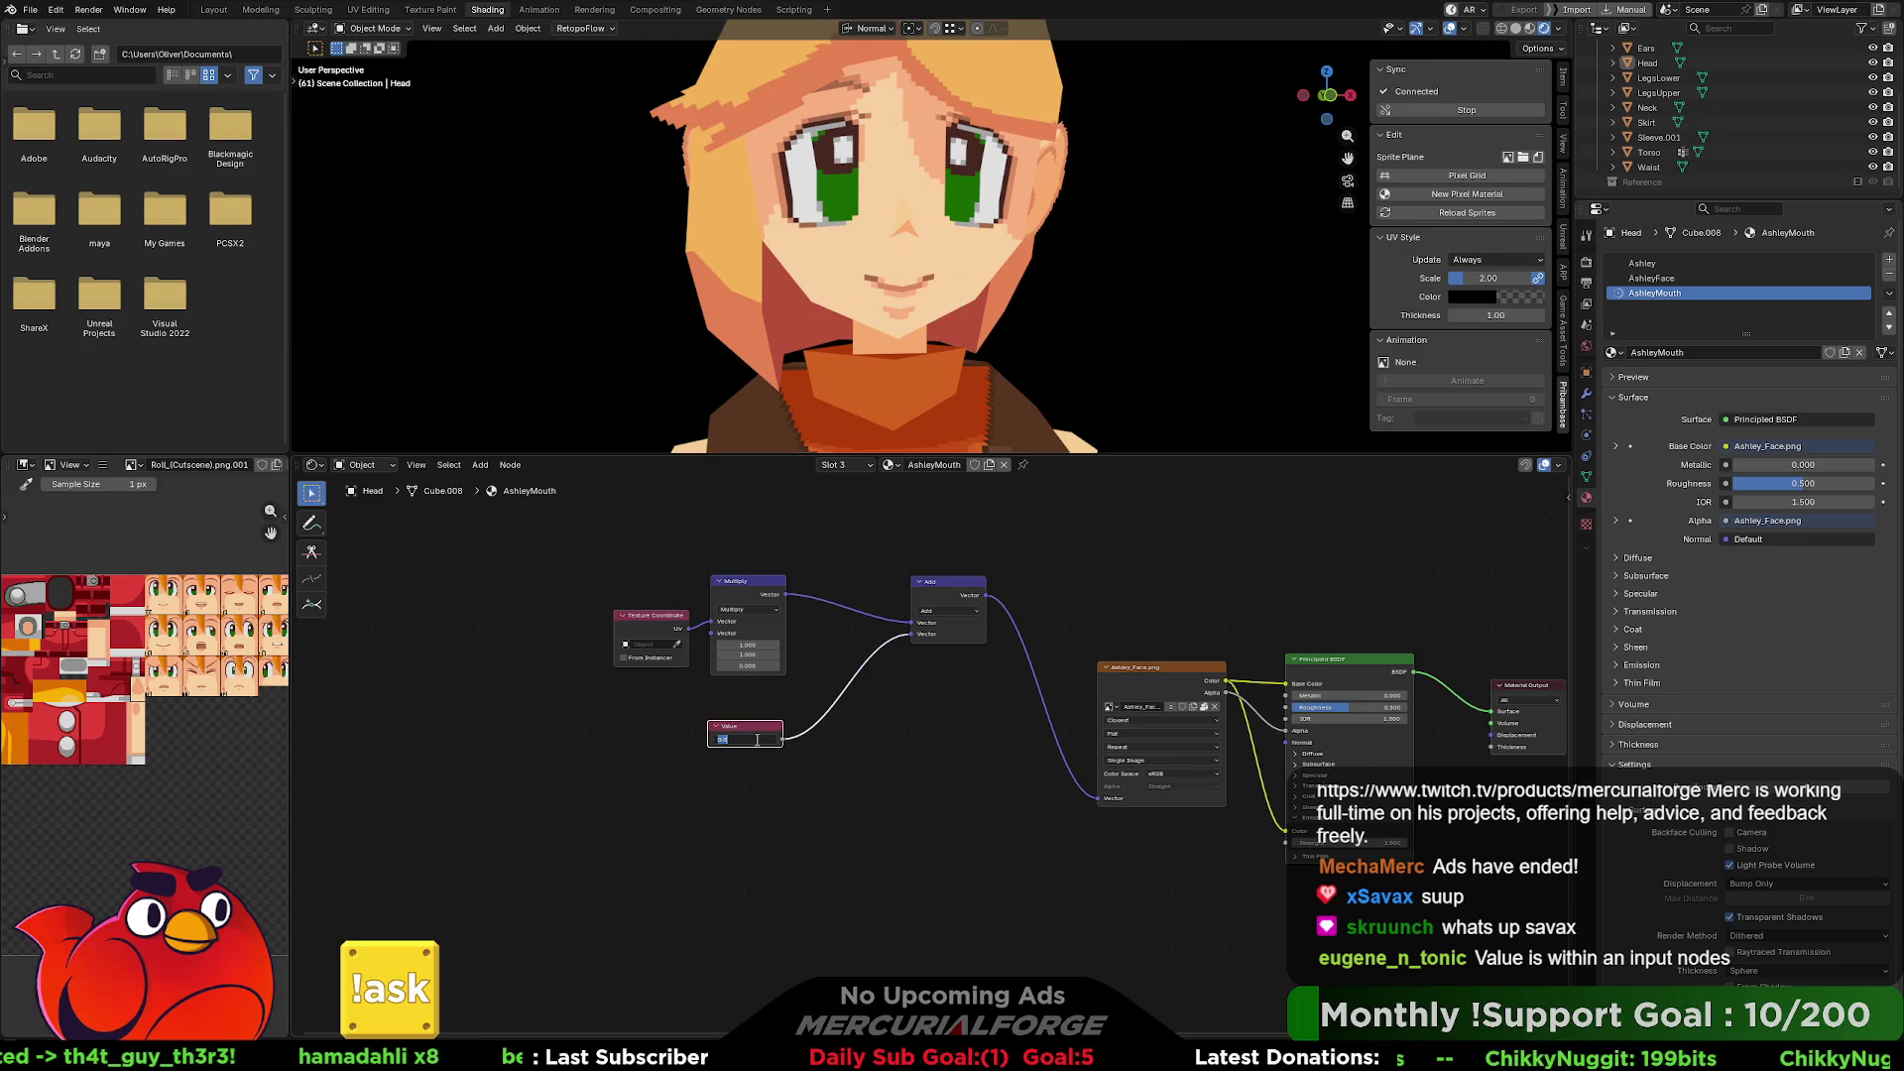
{"action": "key", "text": "Return"}
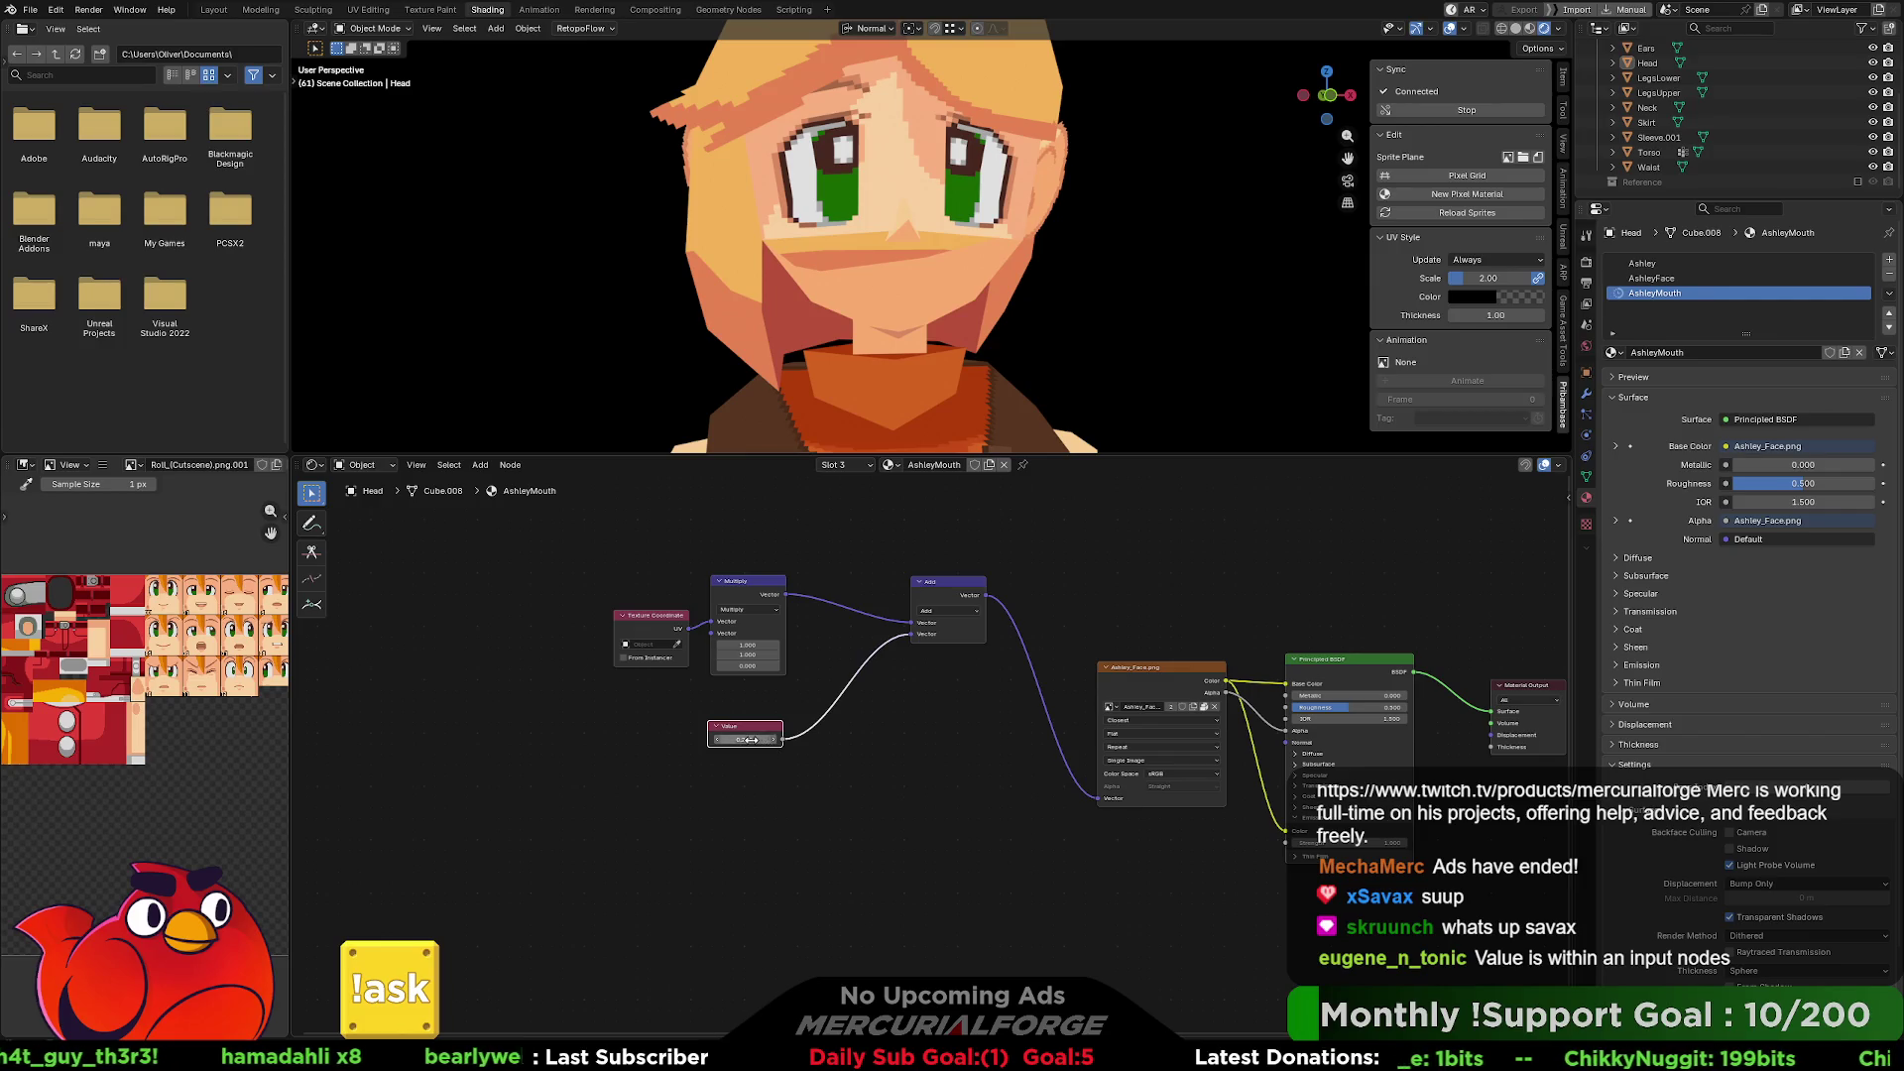
{"action": "left_click", "coordinate": [753, 741]}
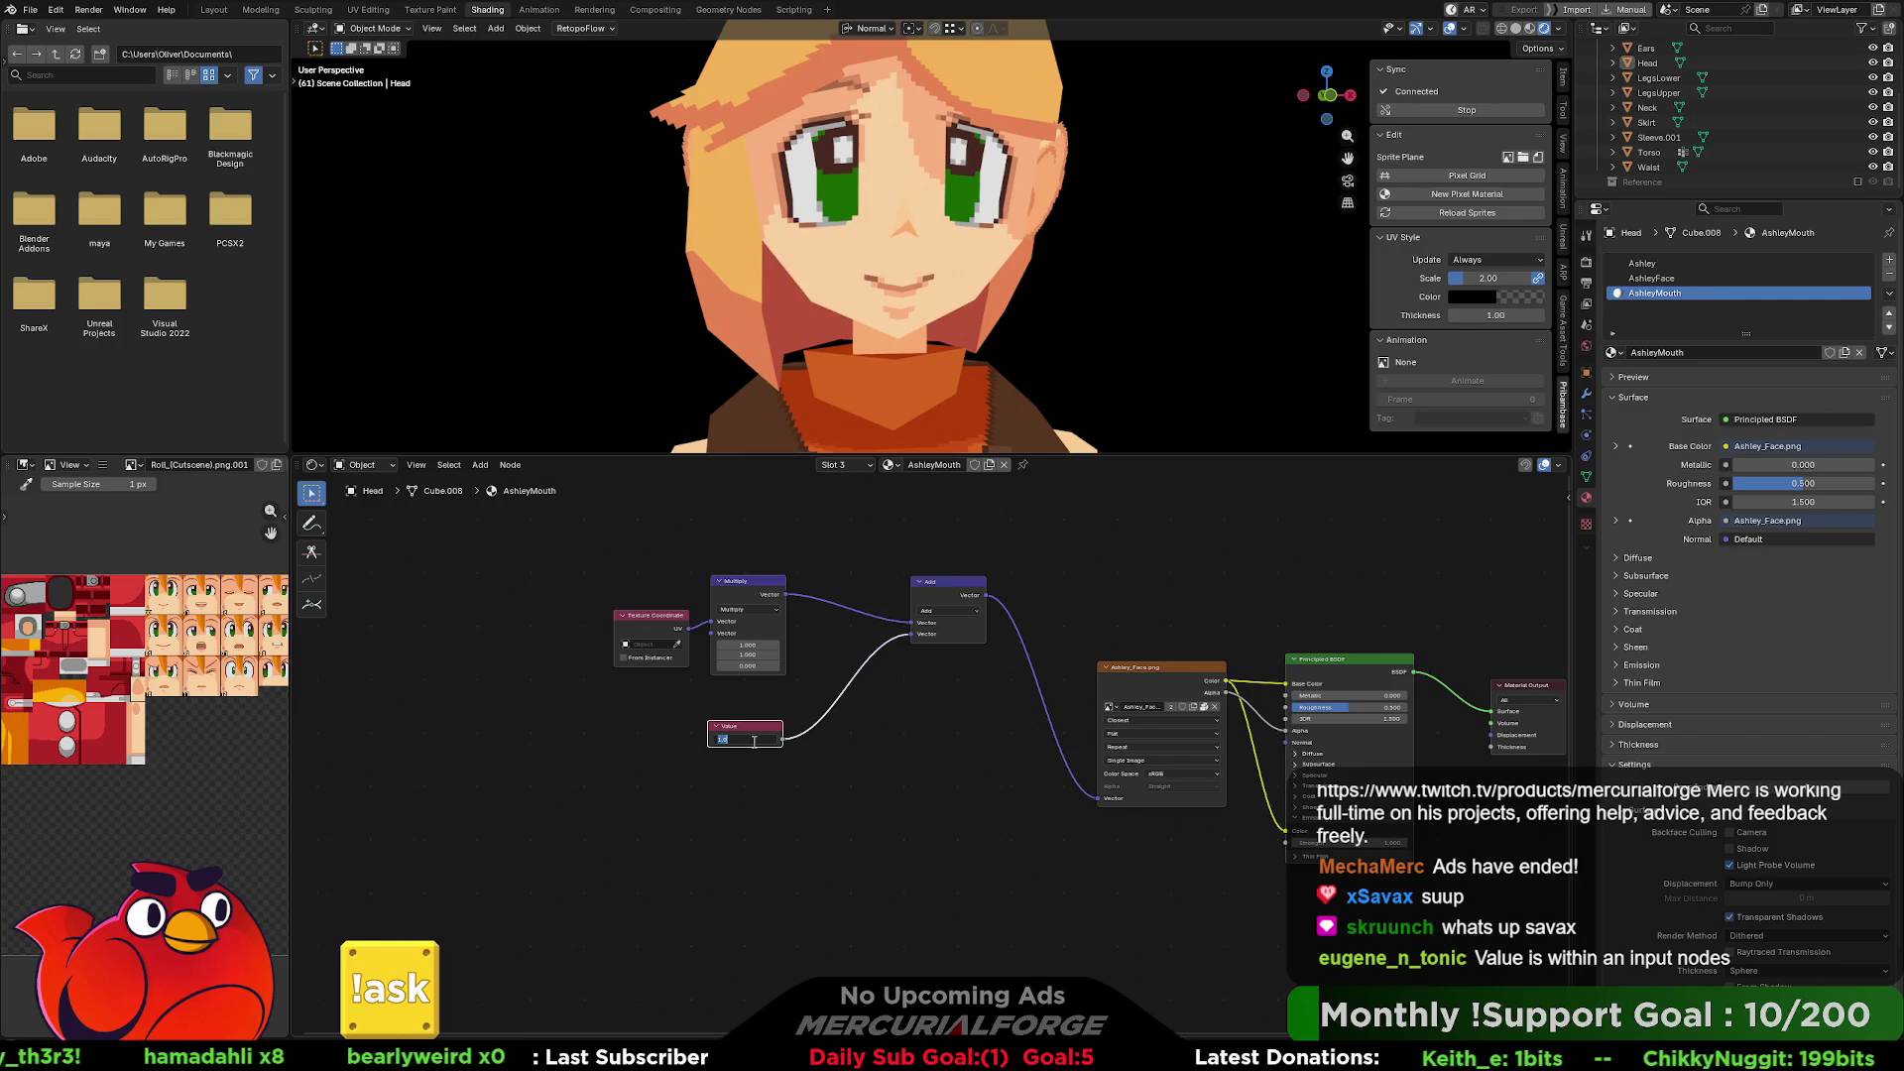
{"action": "type", "text": "1"}
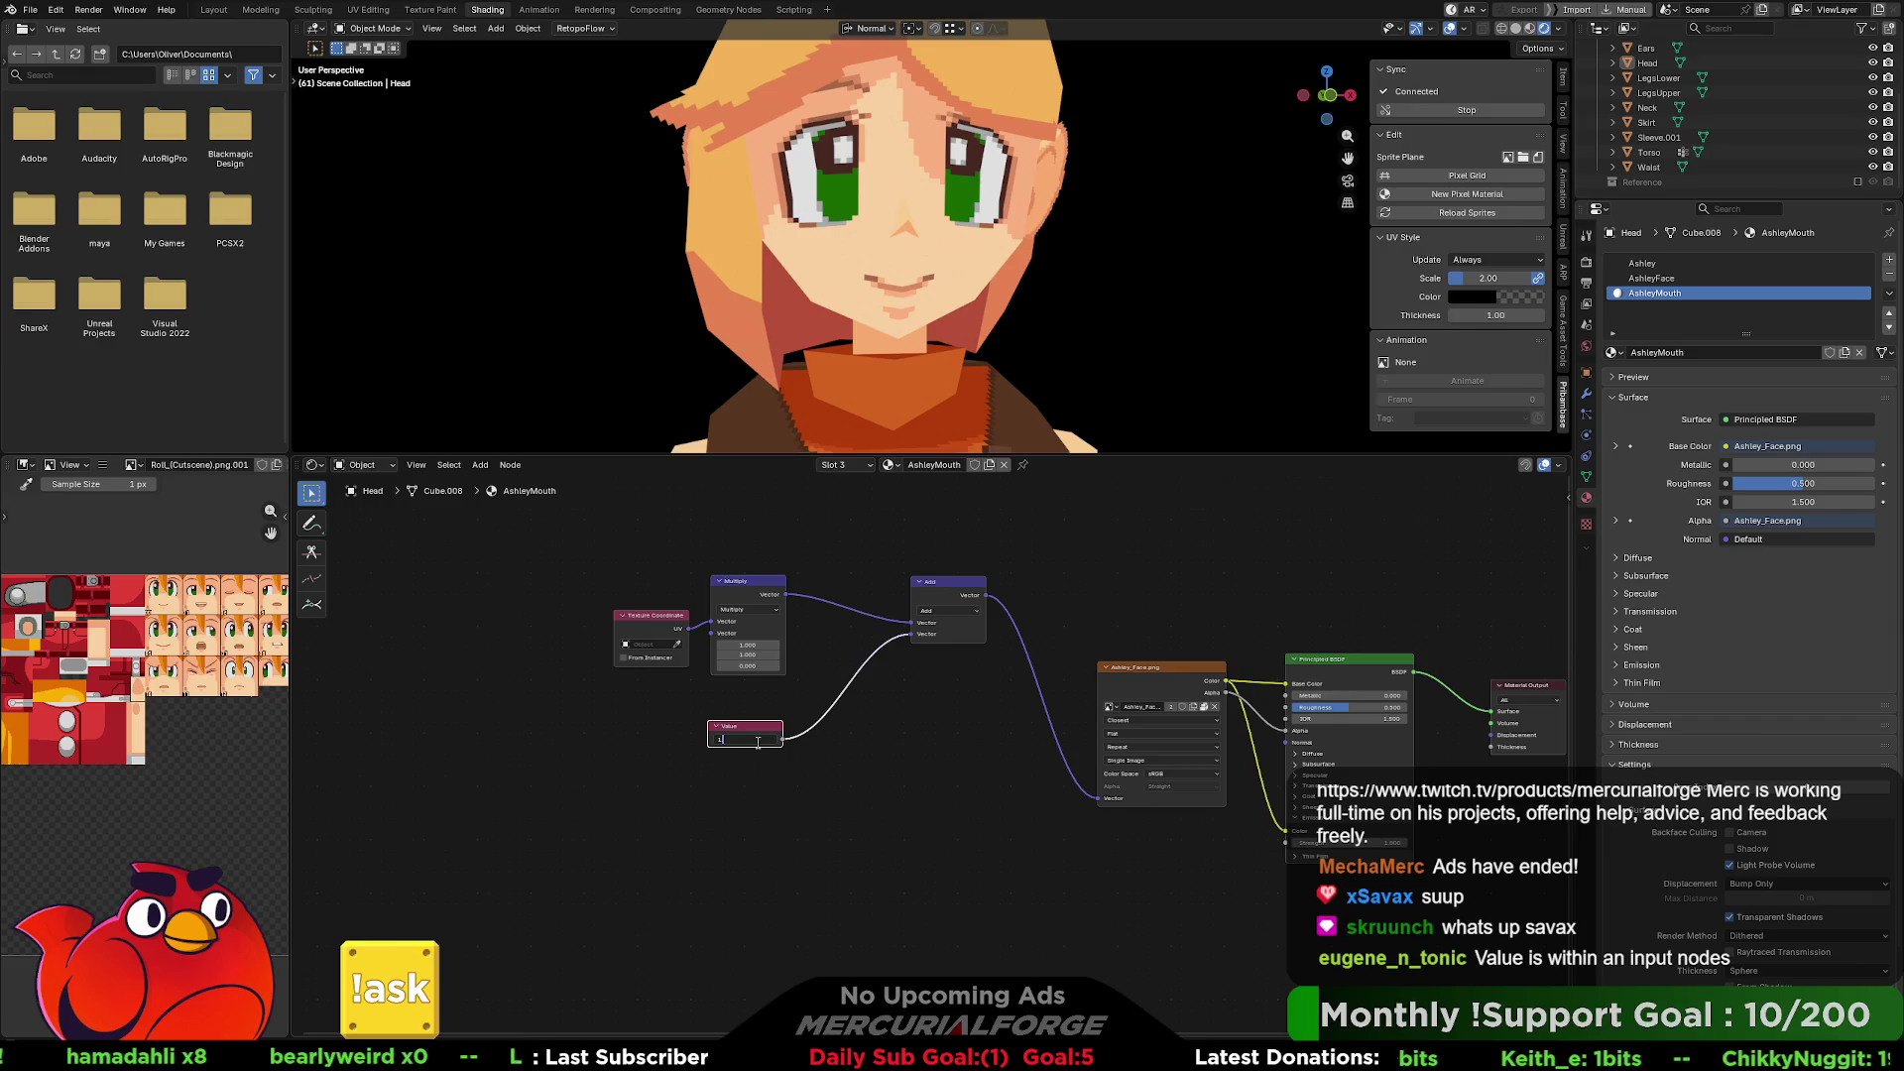
{"action": "key", "text": "Return"}
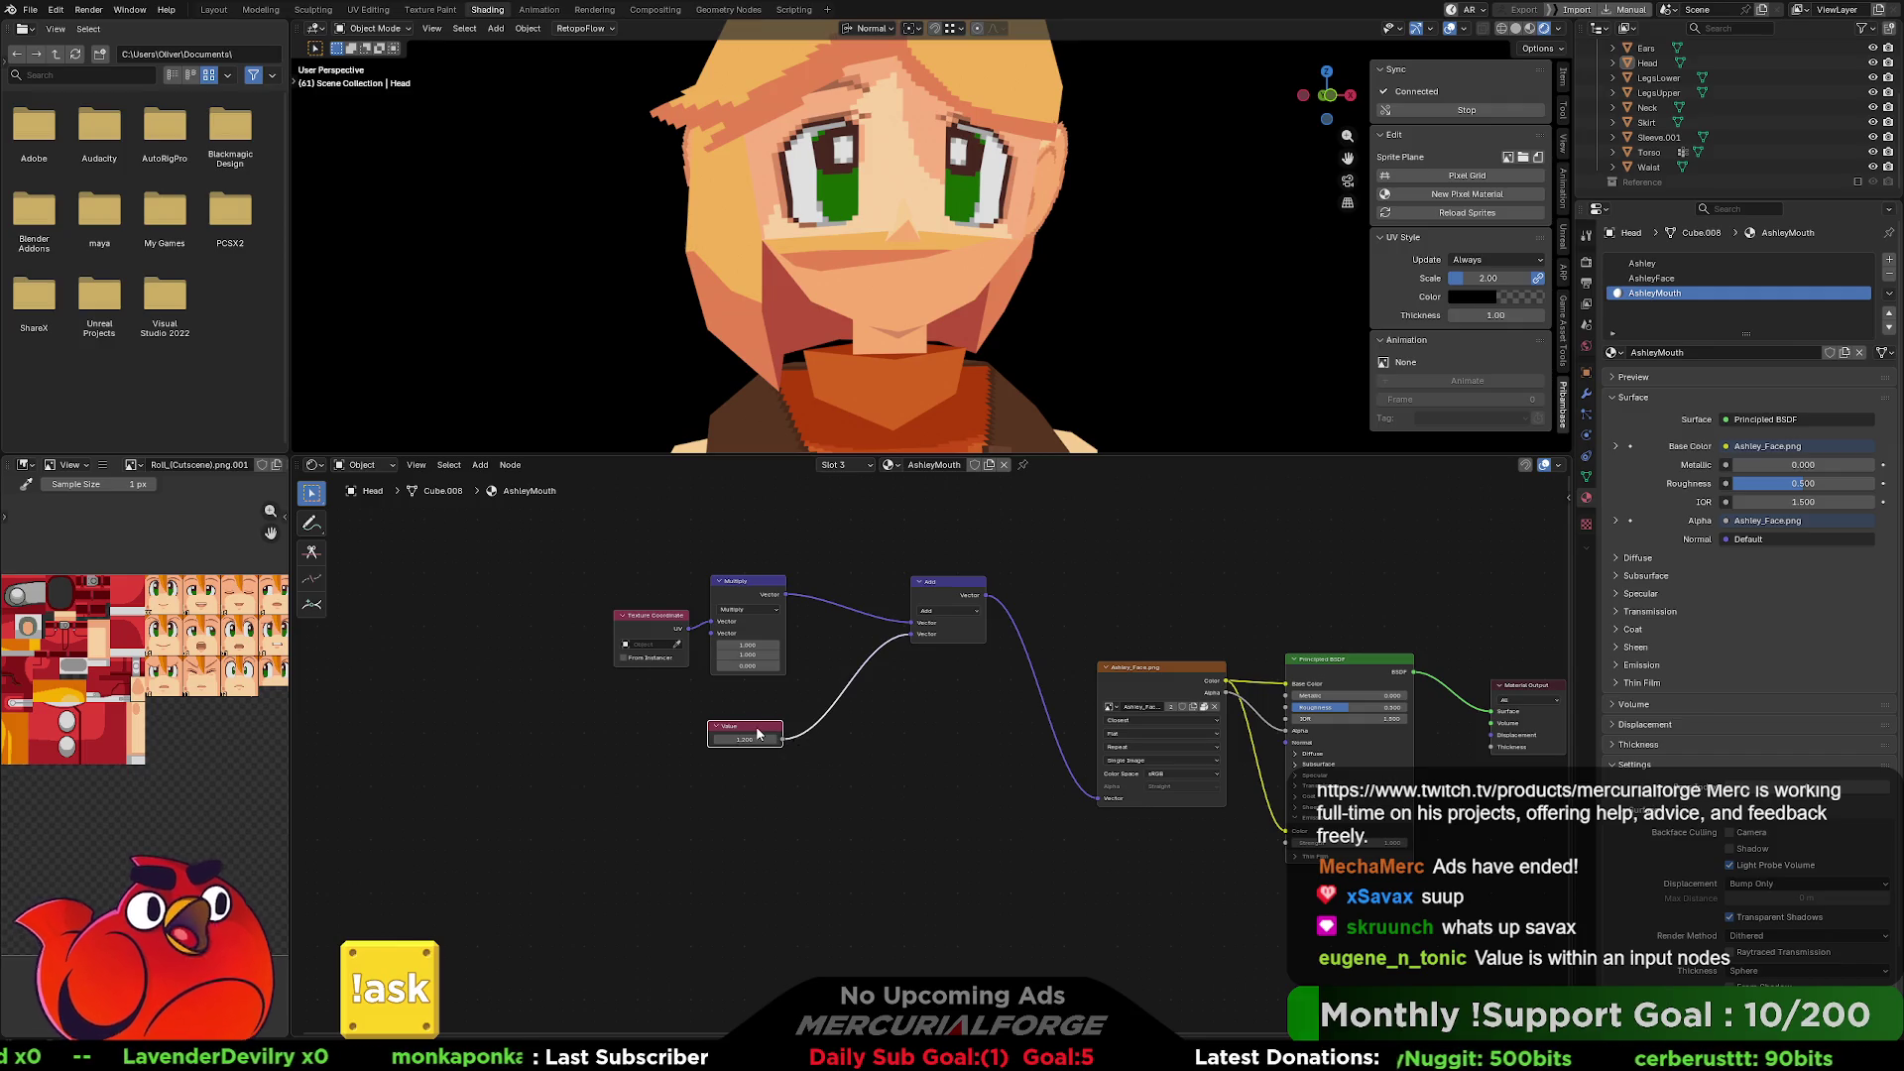
Replace the linked Value node with a new unconnected Value node below the Multiply node.
{"action": "key", "text": "x"}
{"action": "key", "text": "shift+a"}
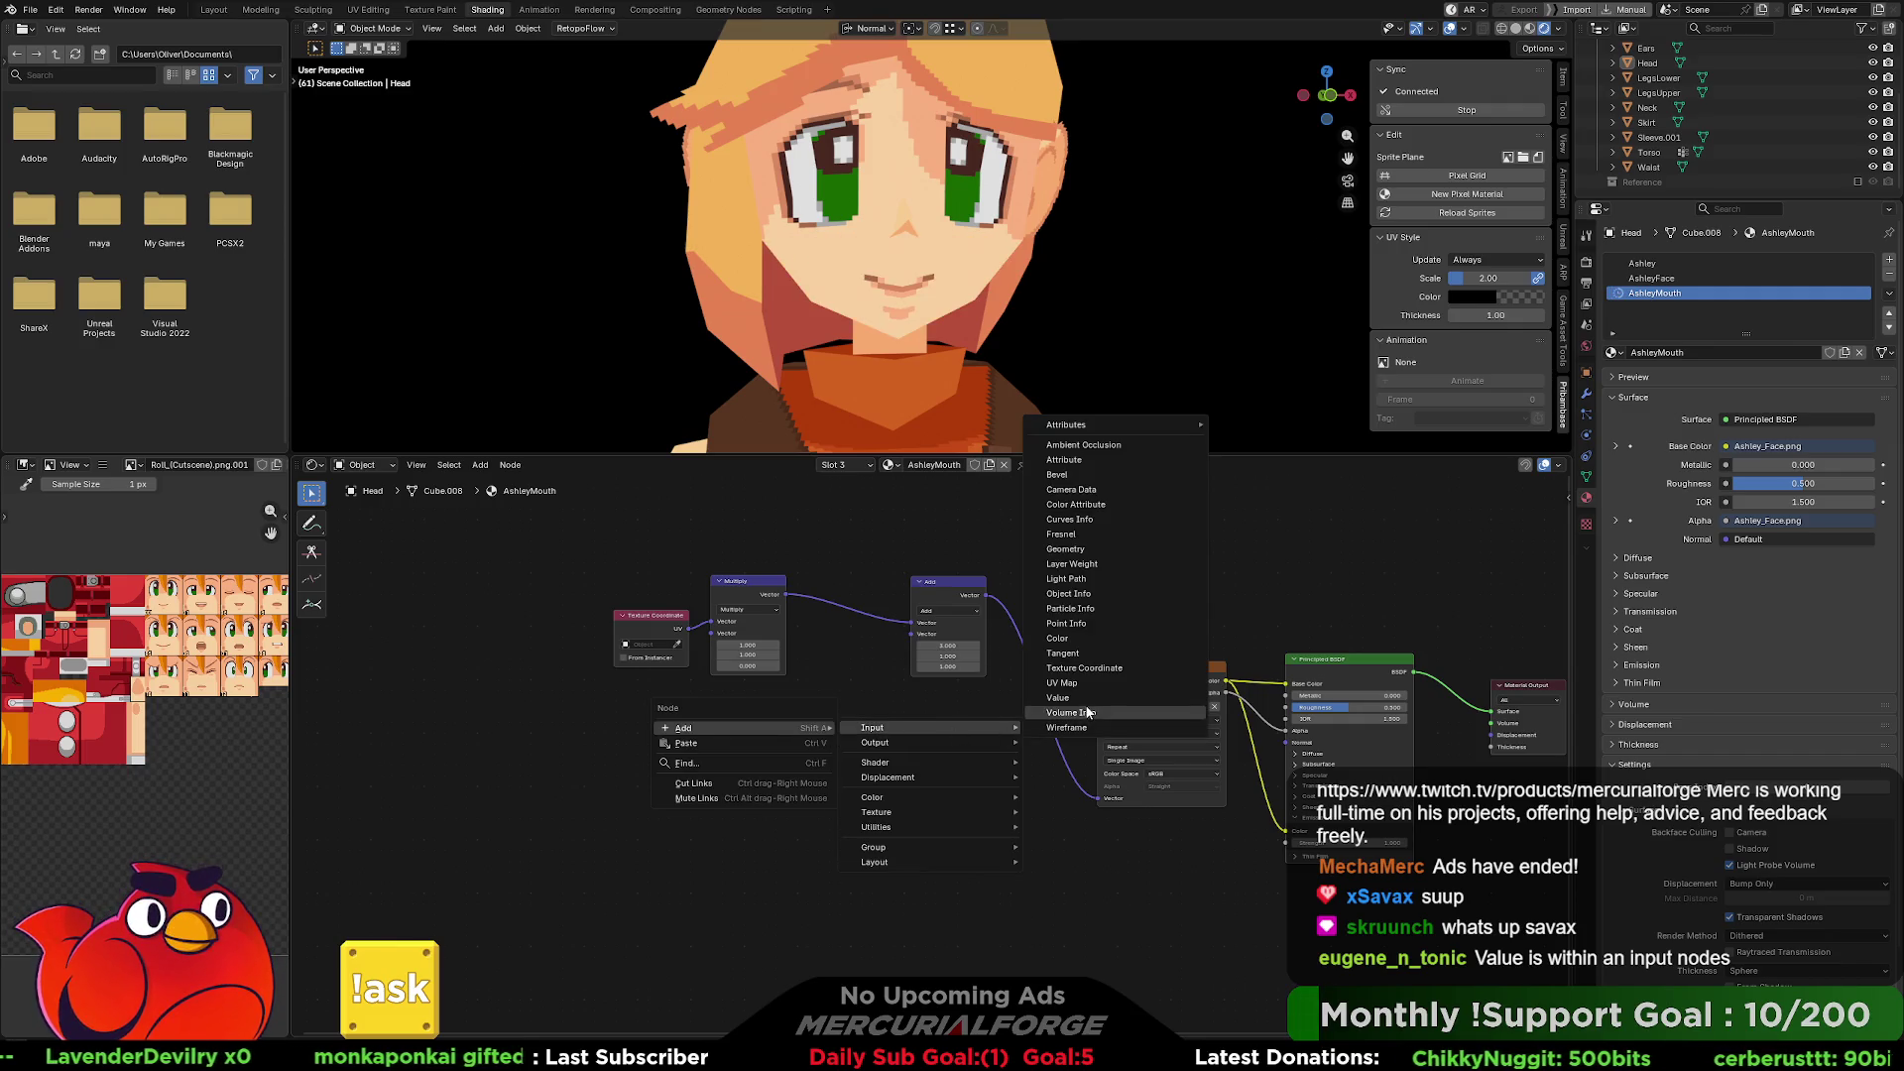
{"action": "left_click", "coordinate": [1091, 716]}
{"action": "left_click_drag", "start_coordinate": [1041, 714], "coordinate": [711, 726]}
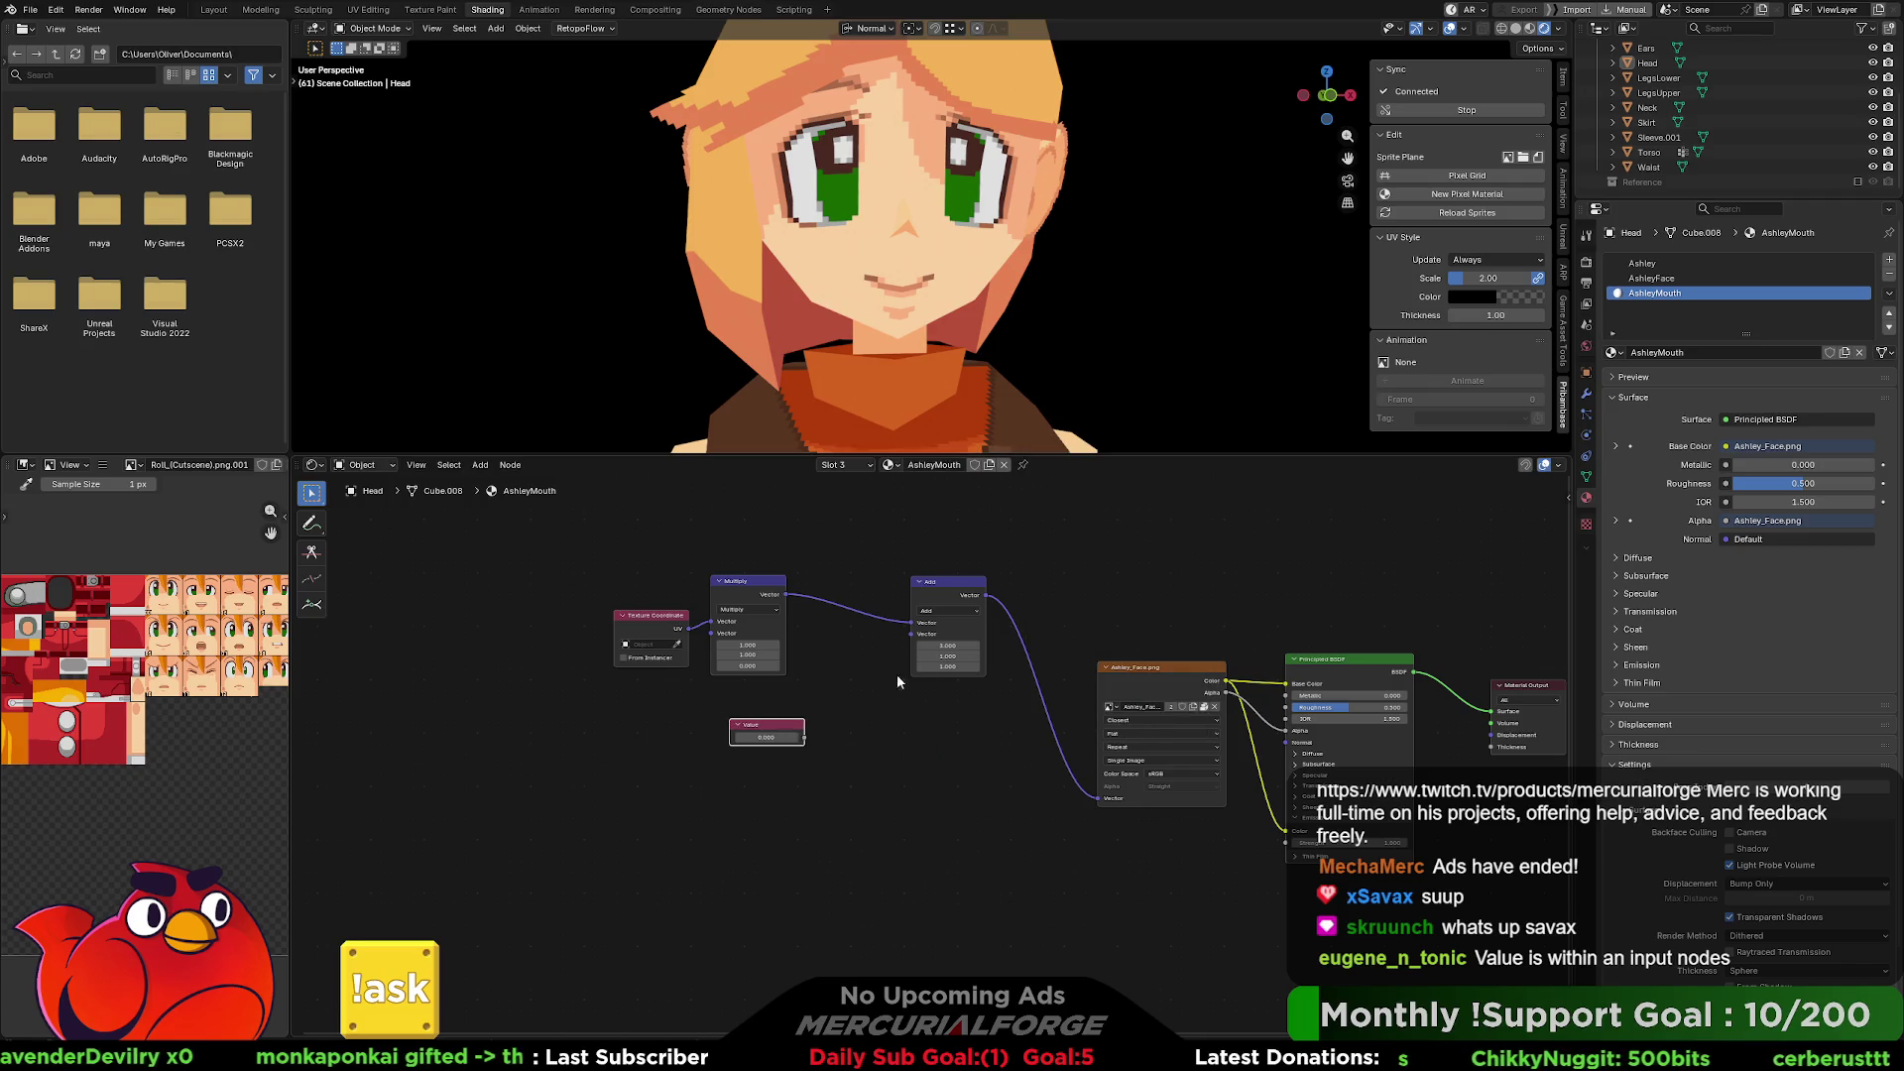
Enter 1.2 as the Add node's first offset value, then bring it back to 1.000.
{"action": "left_click", "coordinate": [949, 647]}
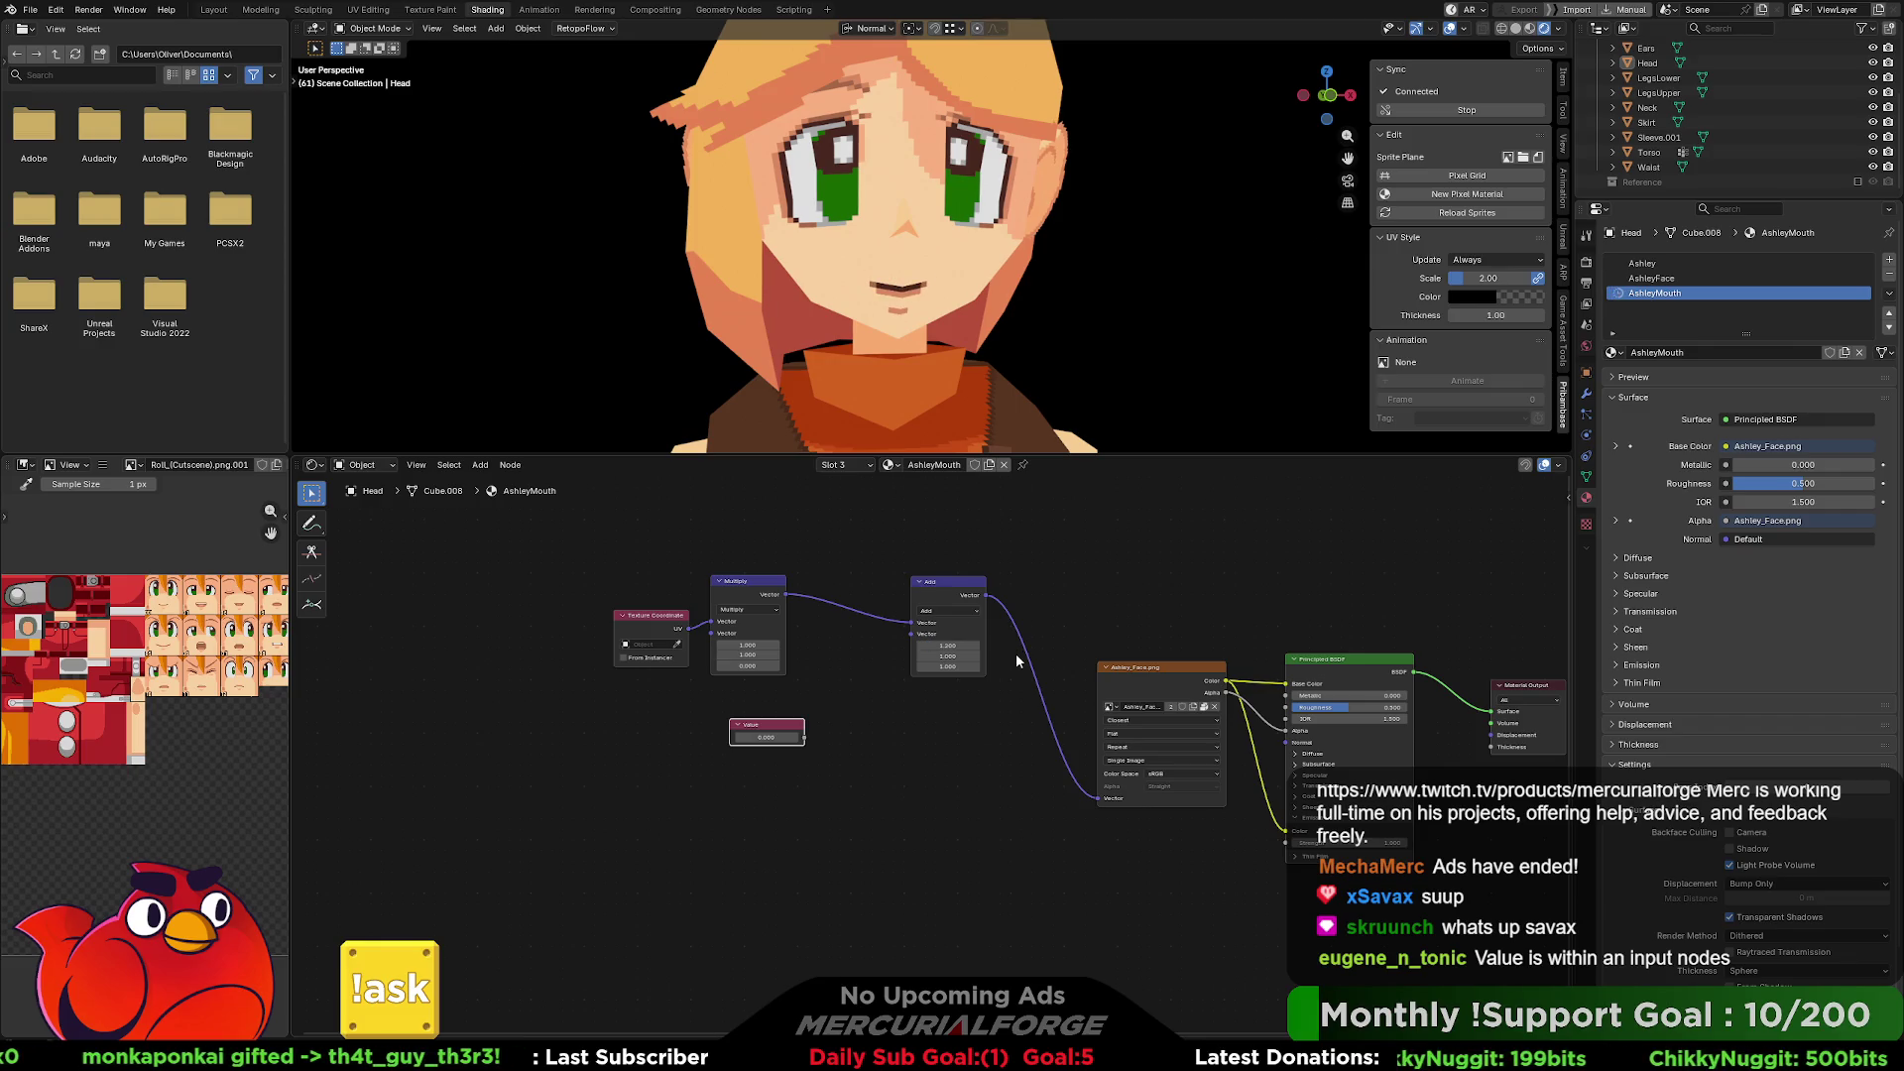
{"action": "double_click", "coordinate": [961, 646]}
{"action": "key", "text": "Return"}
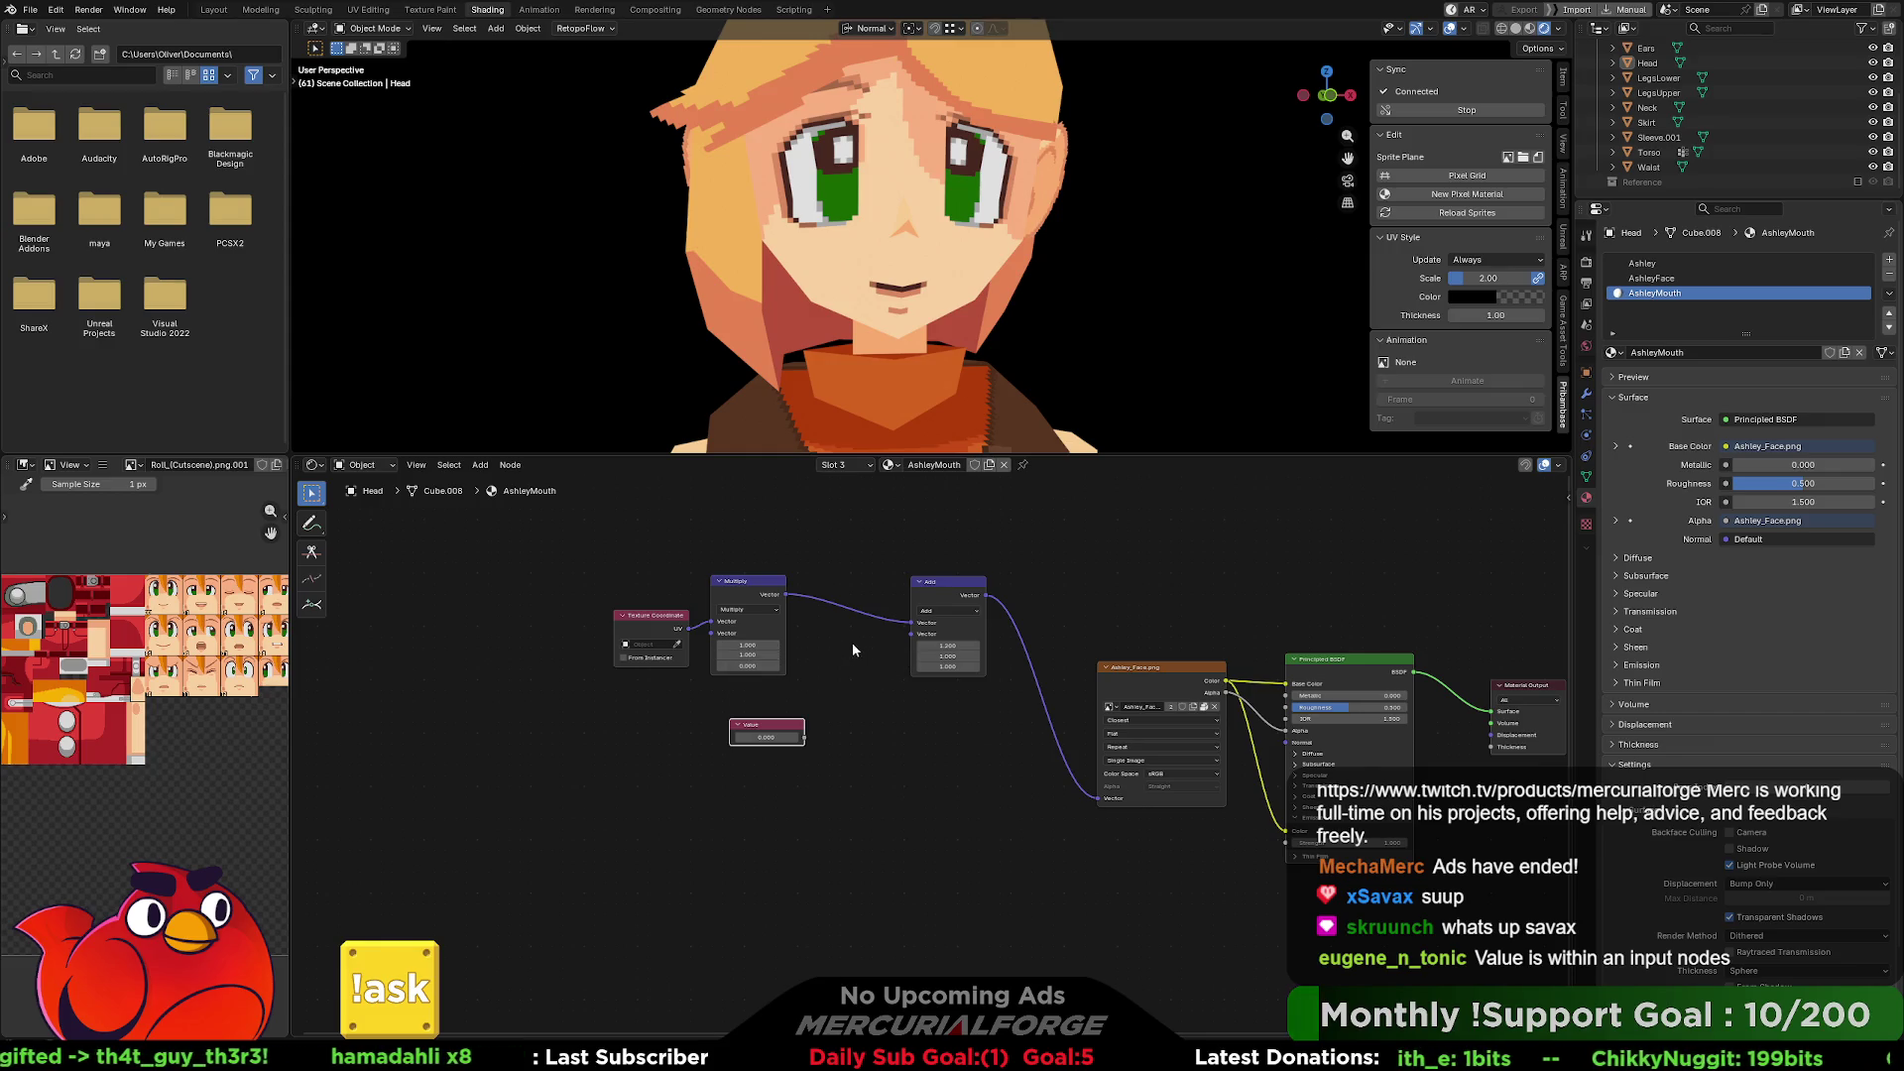
{"action": "left_click_drag", "start_coordinate": [958, 645], "coordinate": [942, 645]}
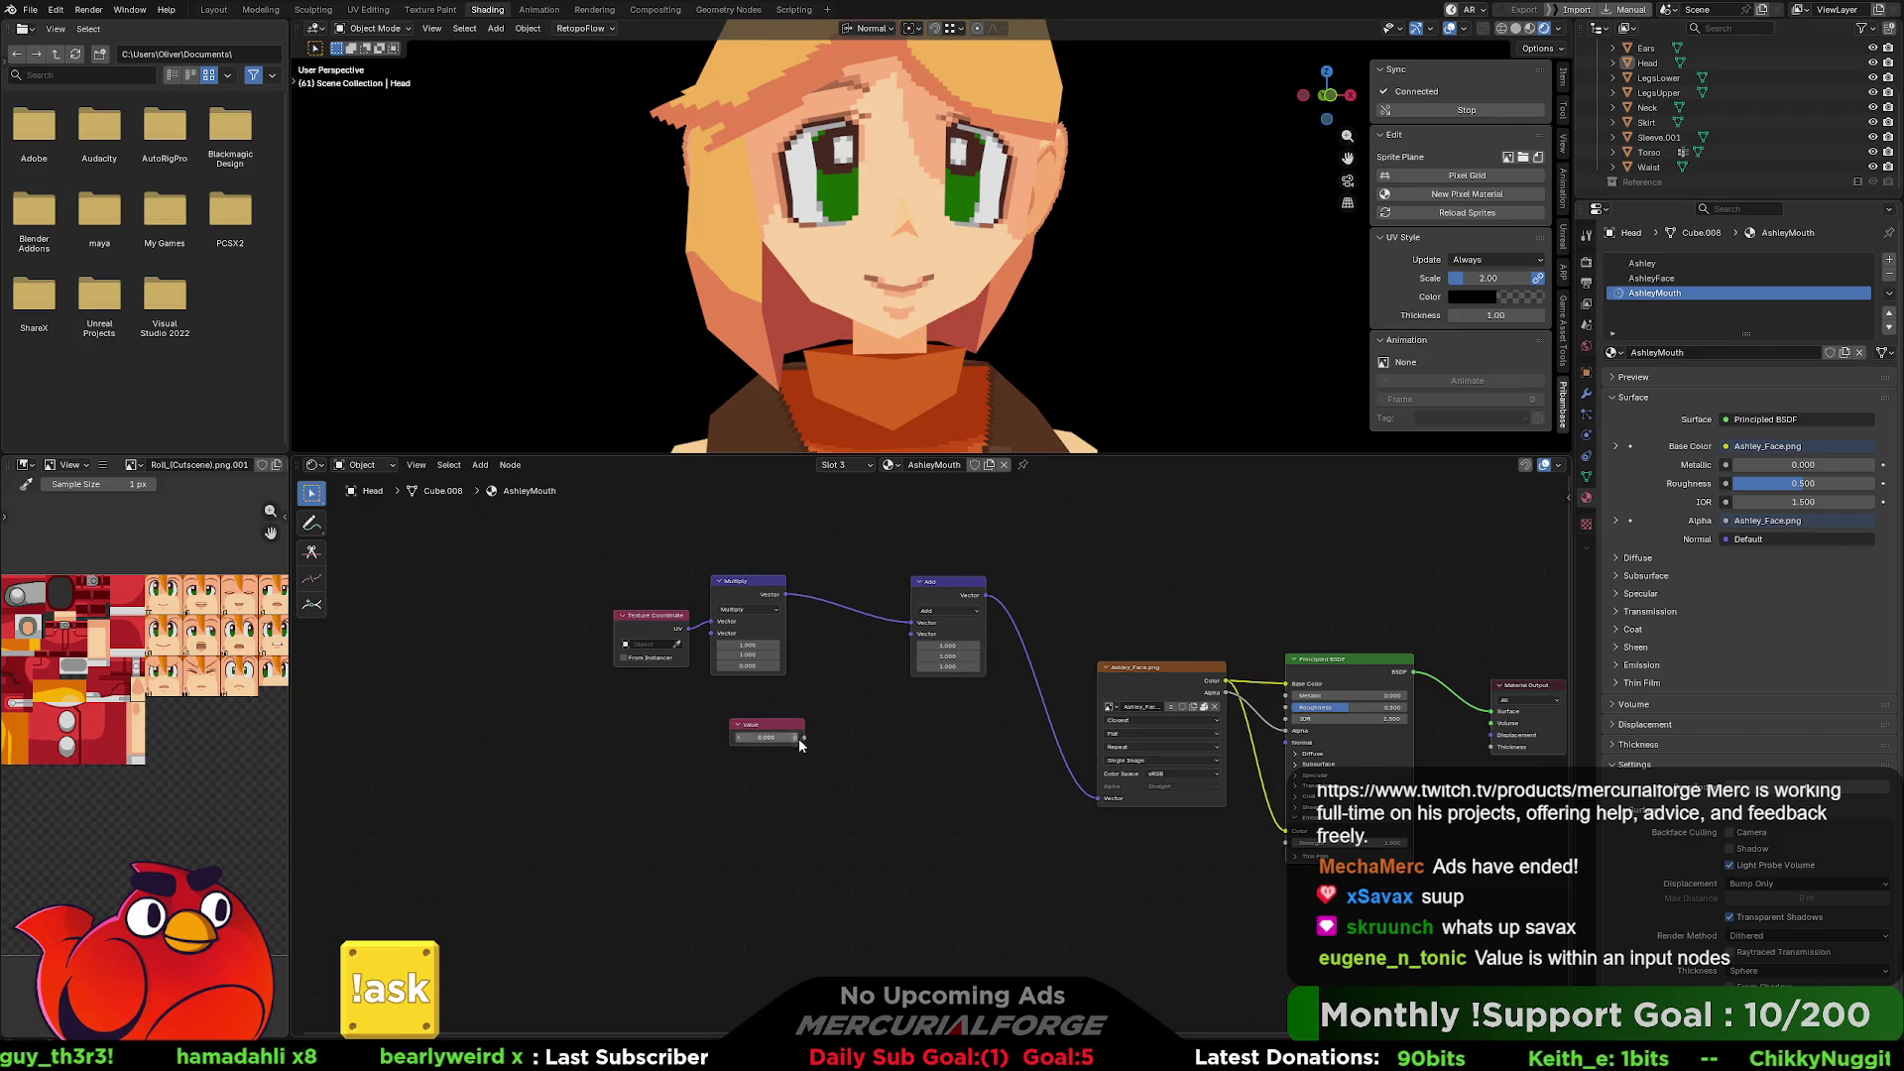
{"action": "left_click_drag", "start_coordinate": [778, 726], "coordinate": [774, 705]}
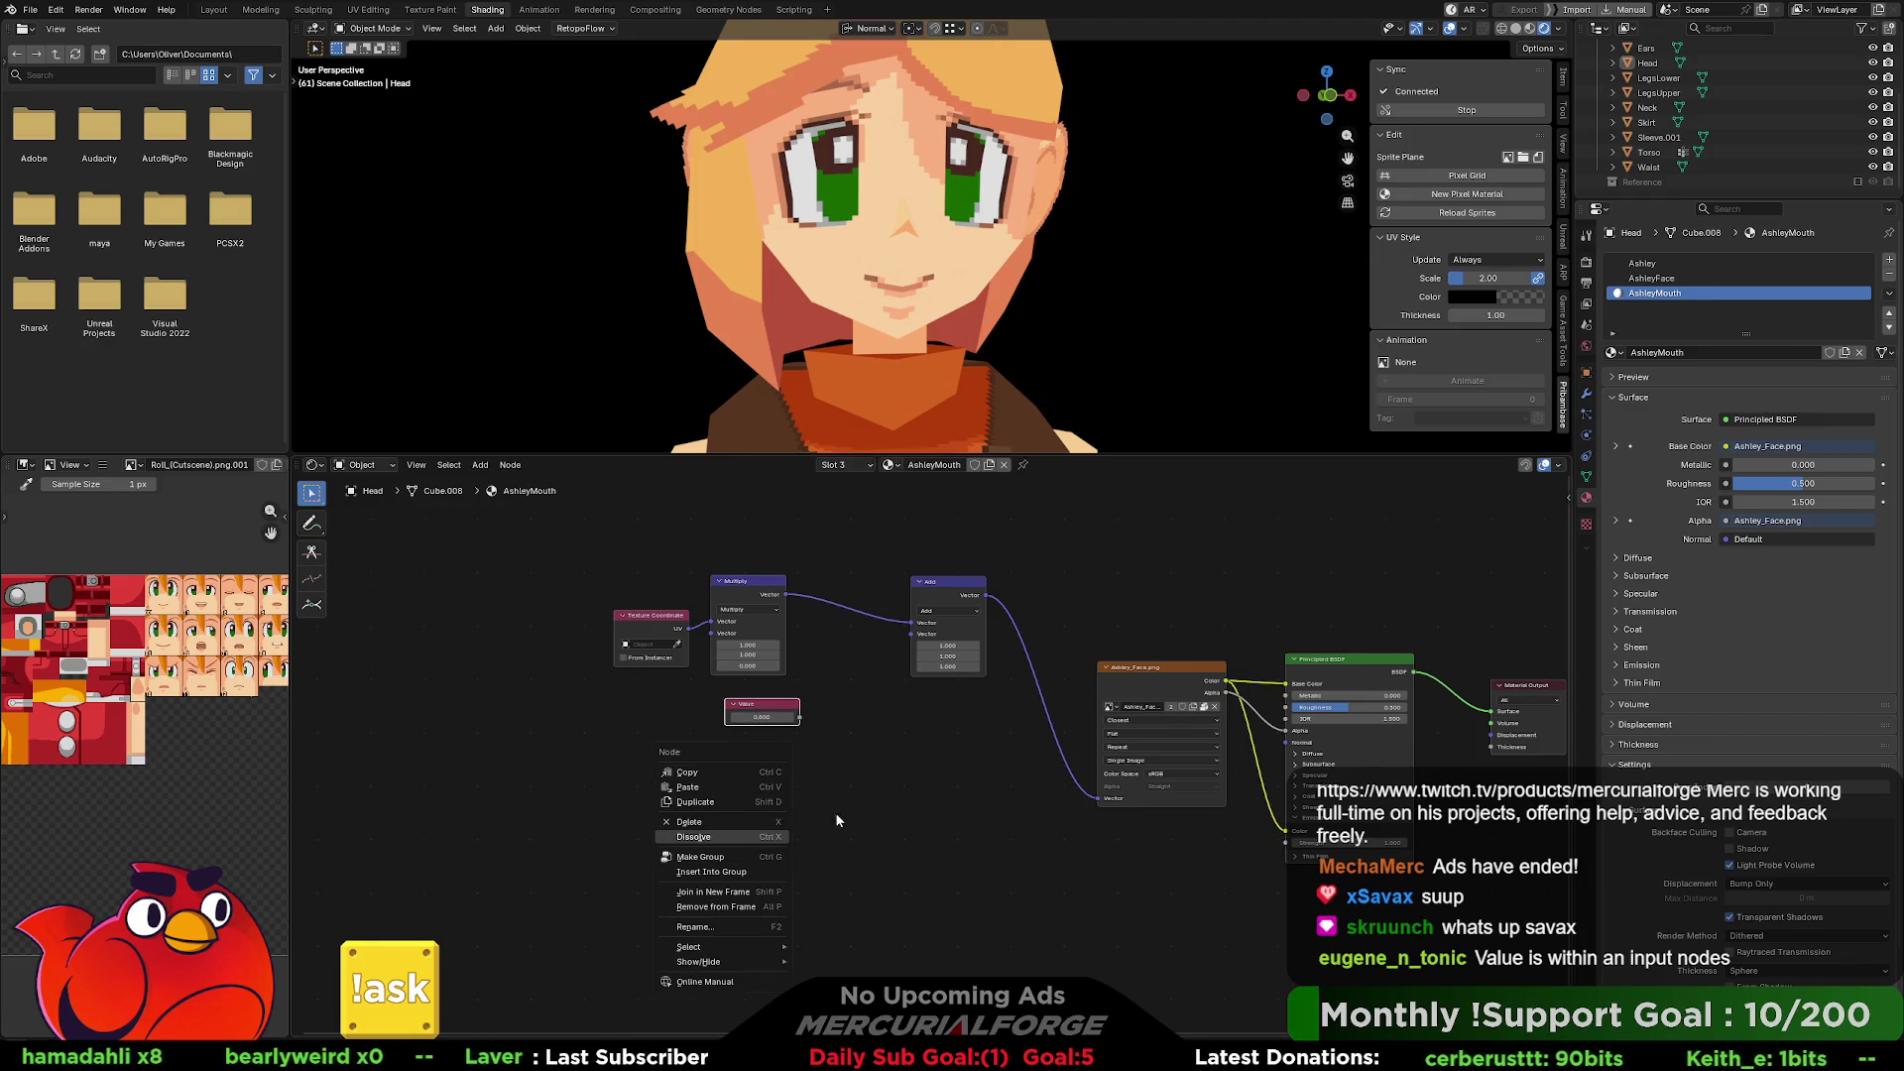
Open and dismiss node menus around the Value node without adding anything.
{"action": "right_click", "coordinate": [761, 717]}
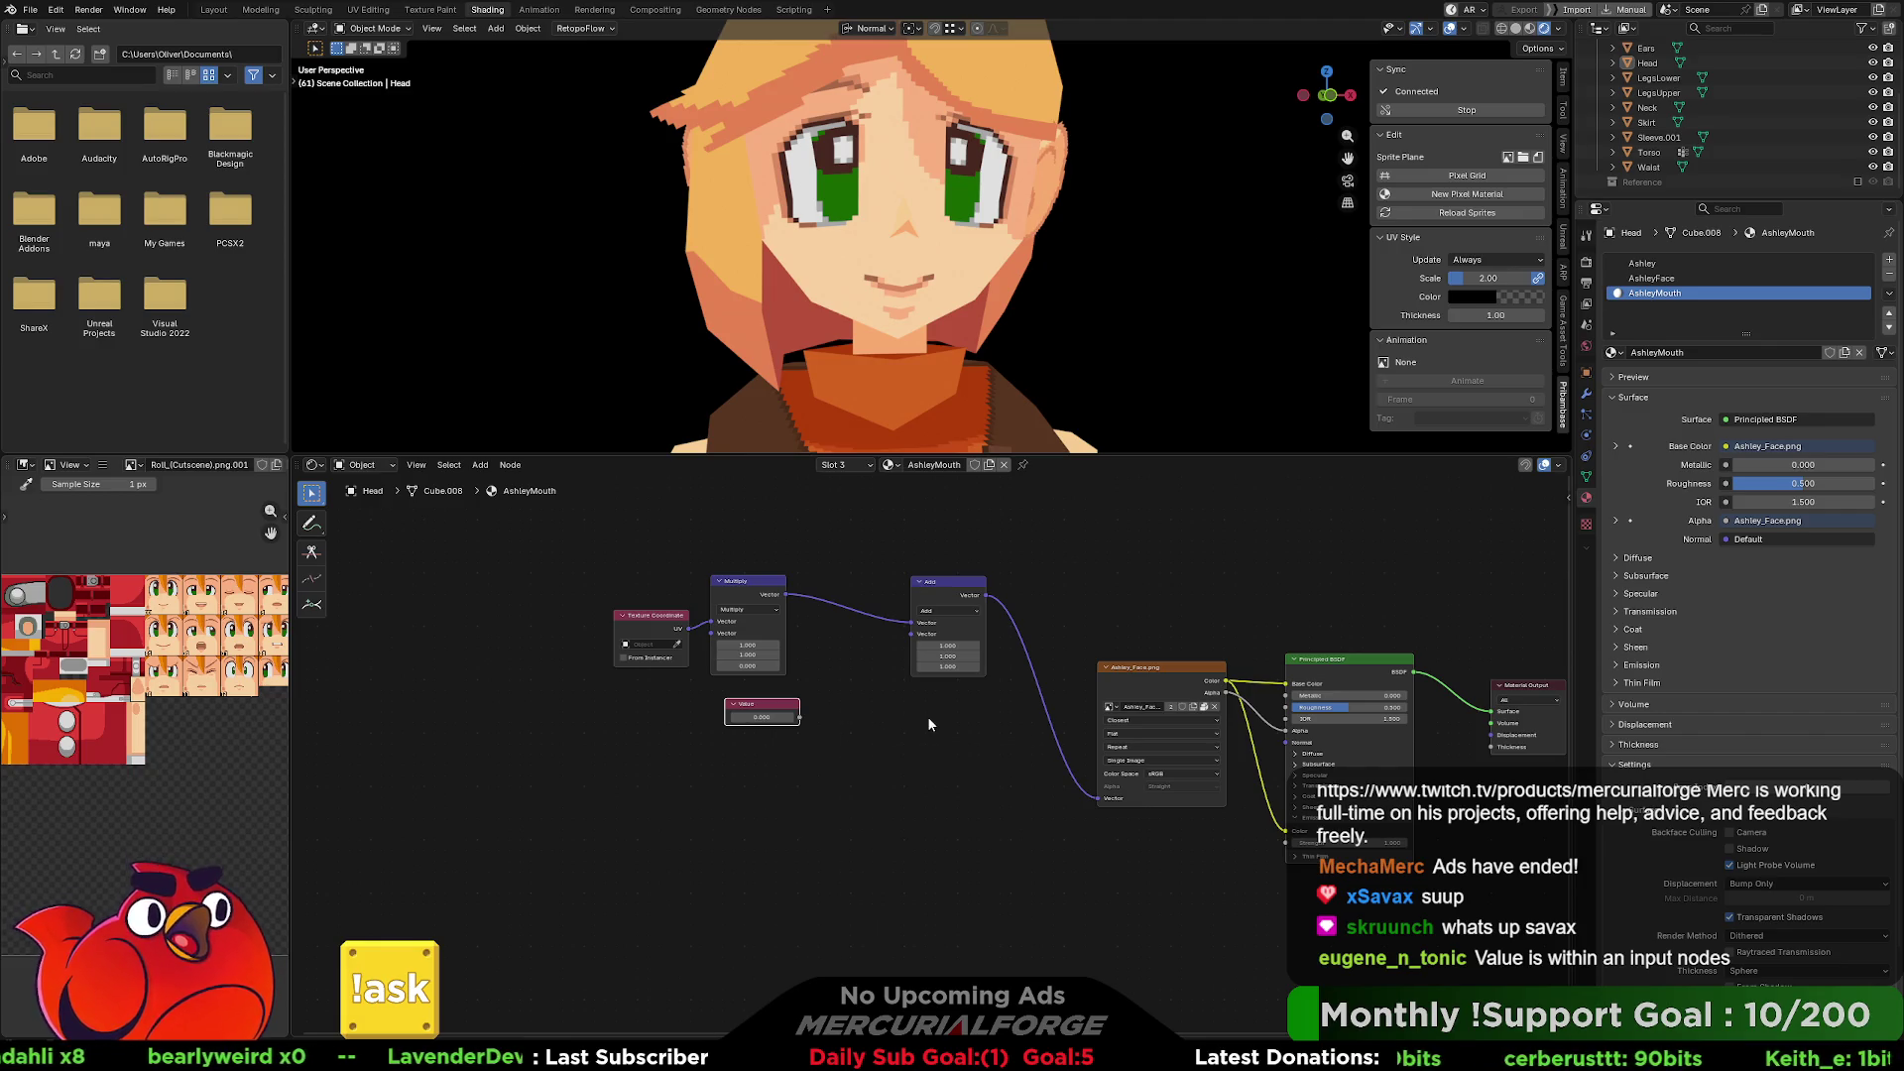
{"action": "right_click", "coordinate": [851, 730]}
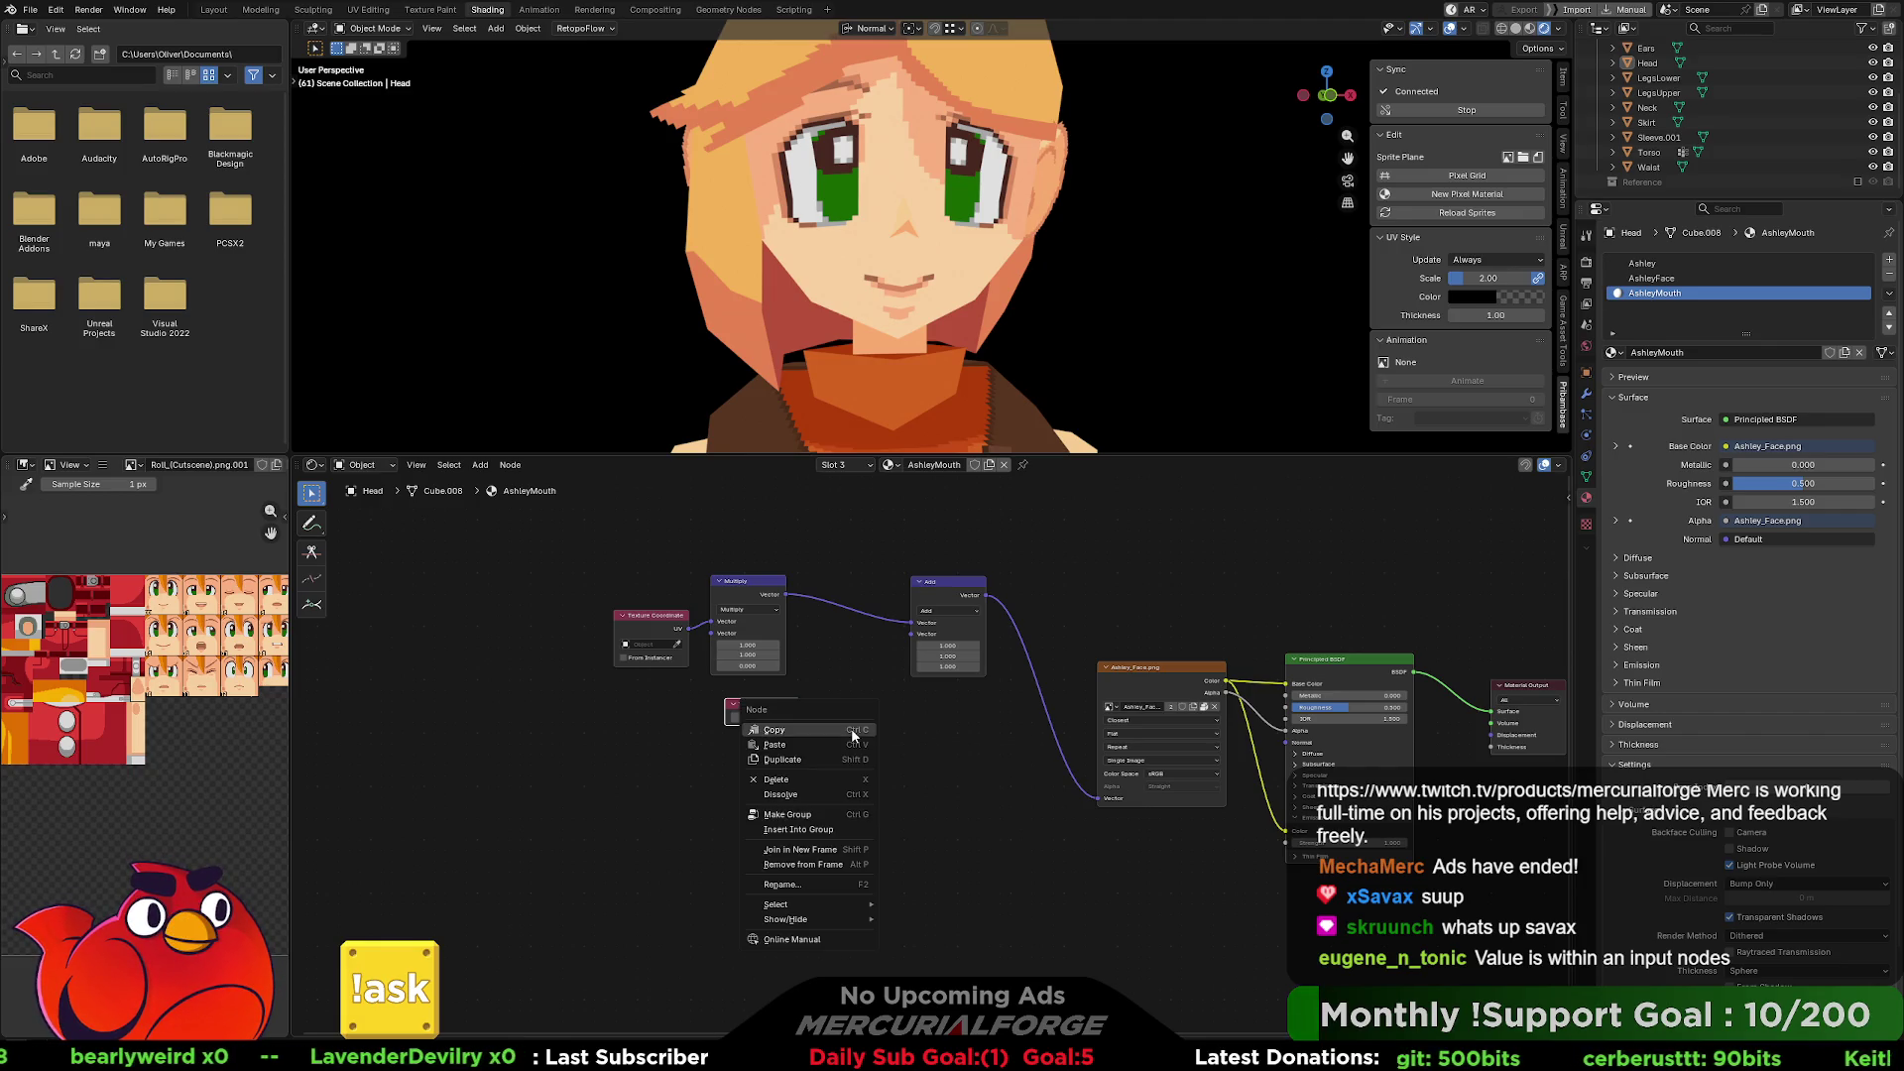
{"action": "left_click", "coordinate": [851, 692]}
{"action": "left_click", "coordinate": [854, 724]}
{"action": "right_click", "coordinate": [853, 753]}
{"action": "mouse_move", "coordinate": [853, 753]}
{"action": "mouse_move", "coordinate": [939, 756]}
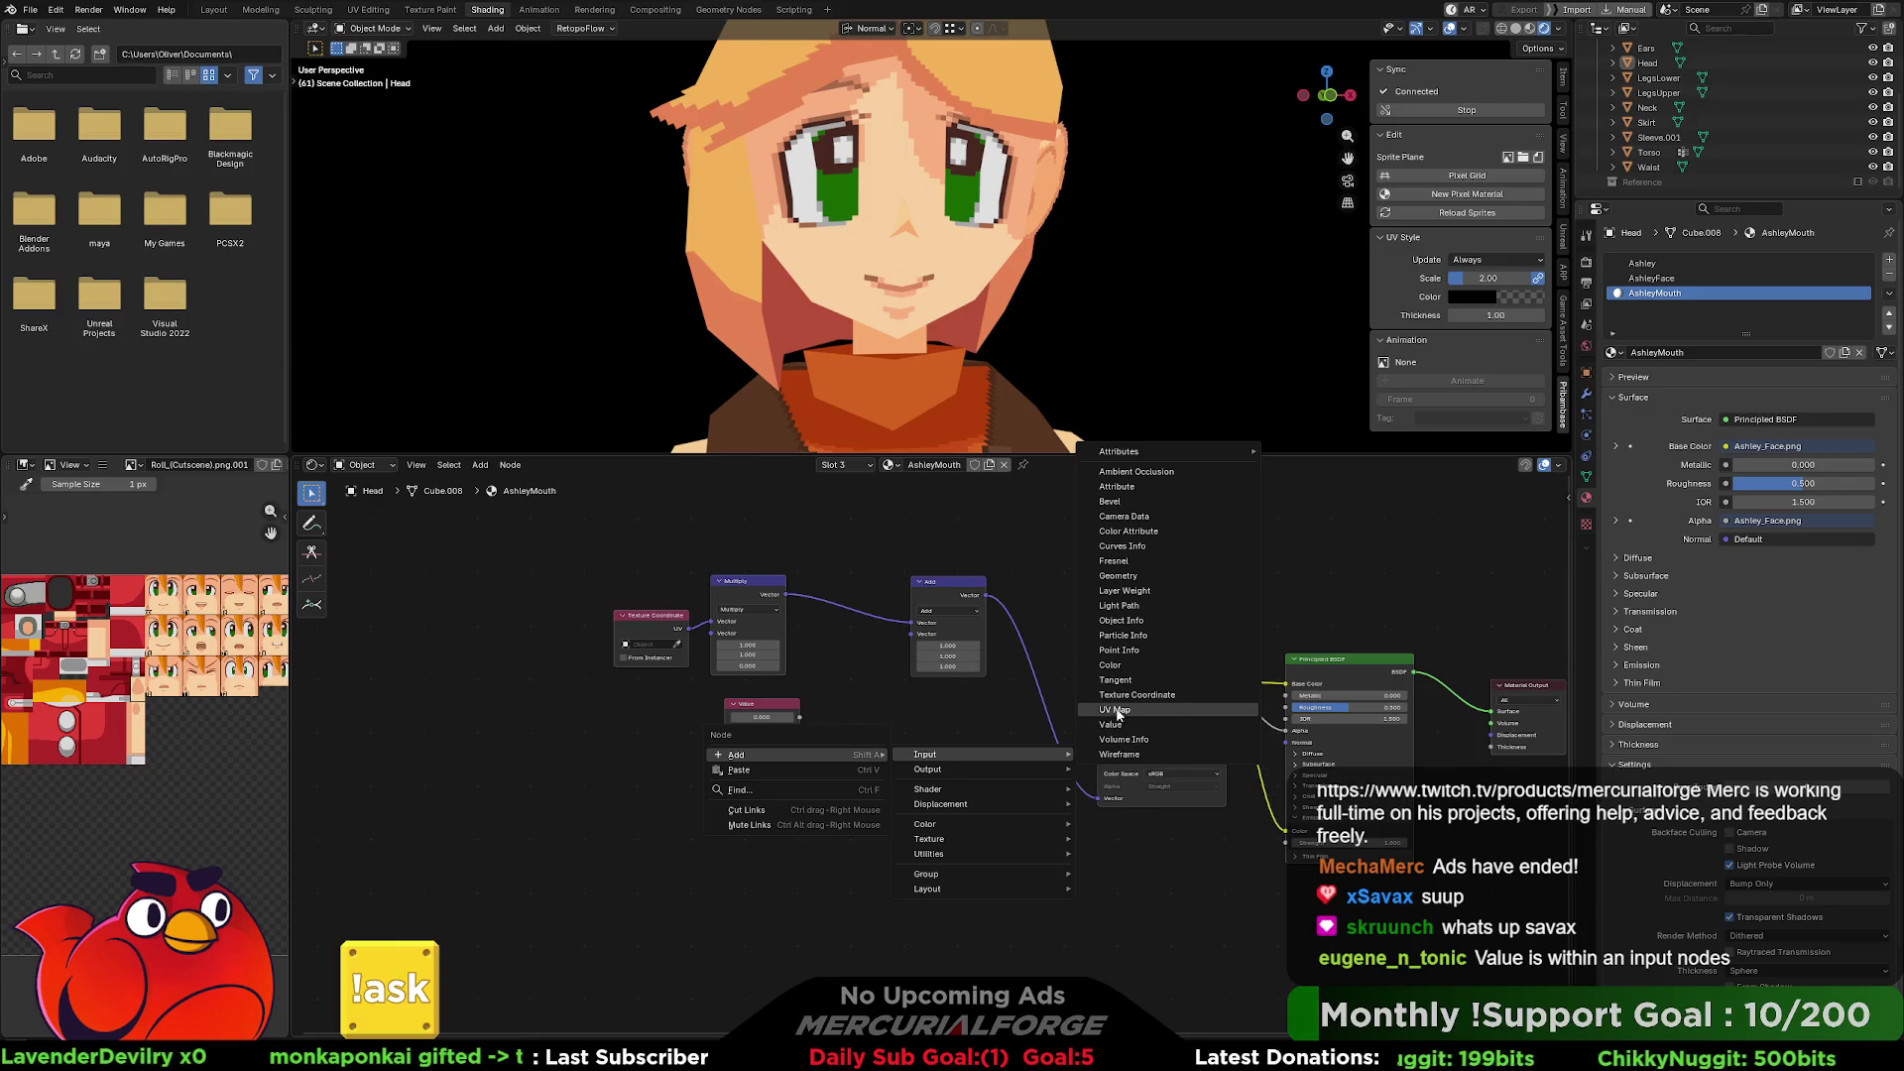
{"action": "right_click", "coordinate": [782, 709]}
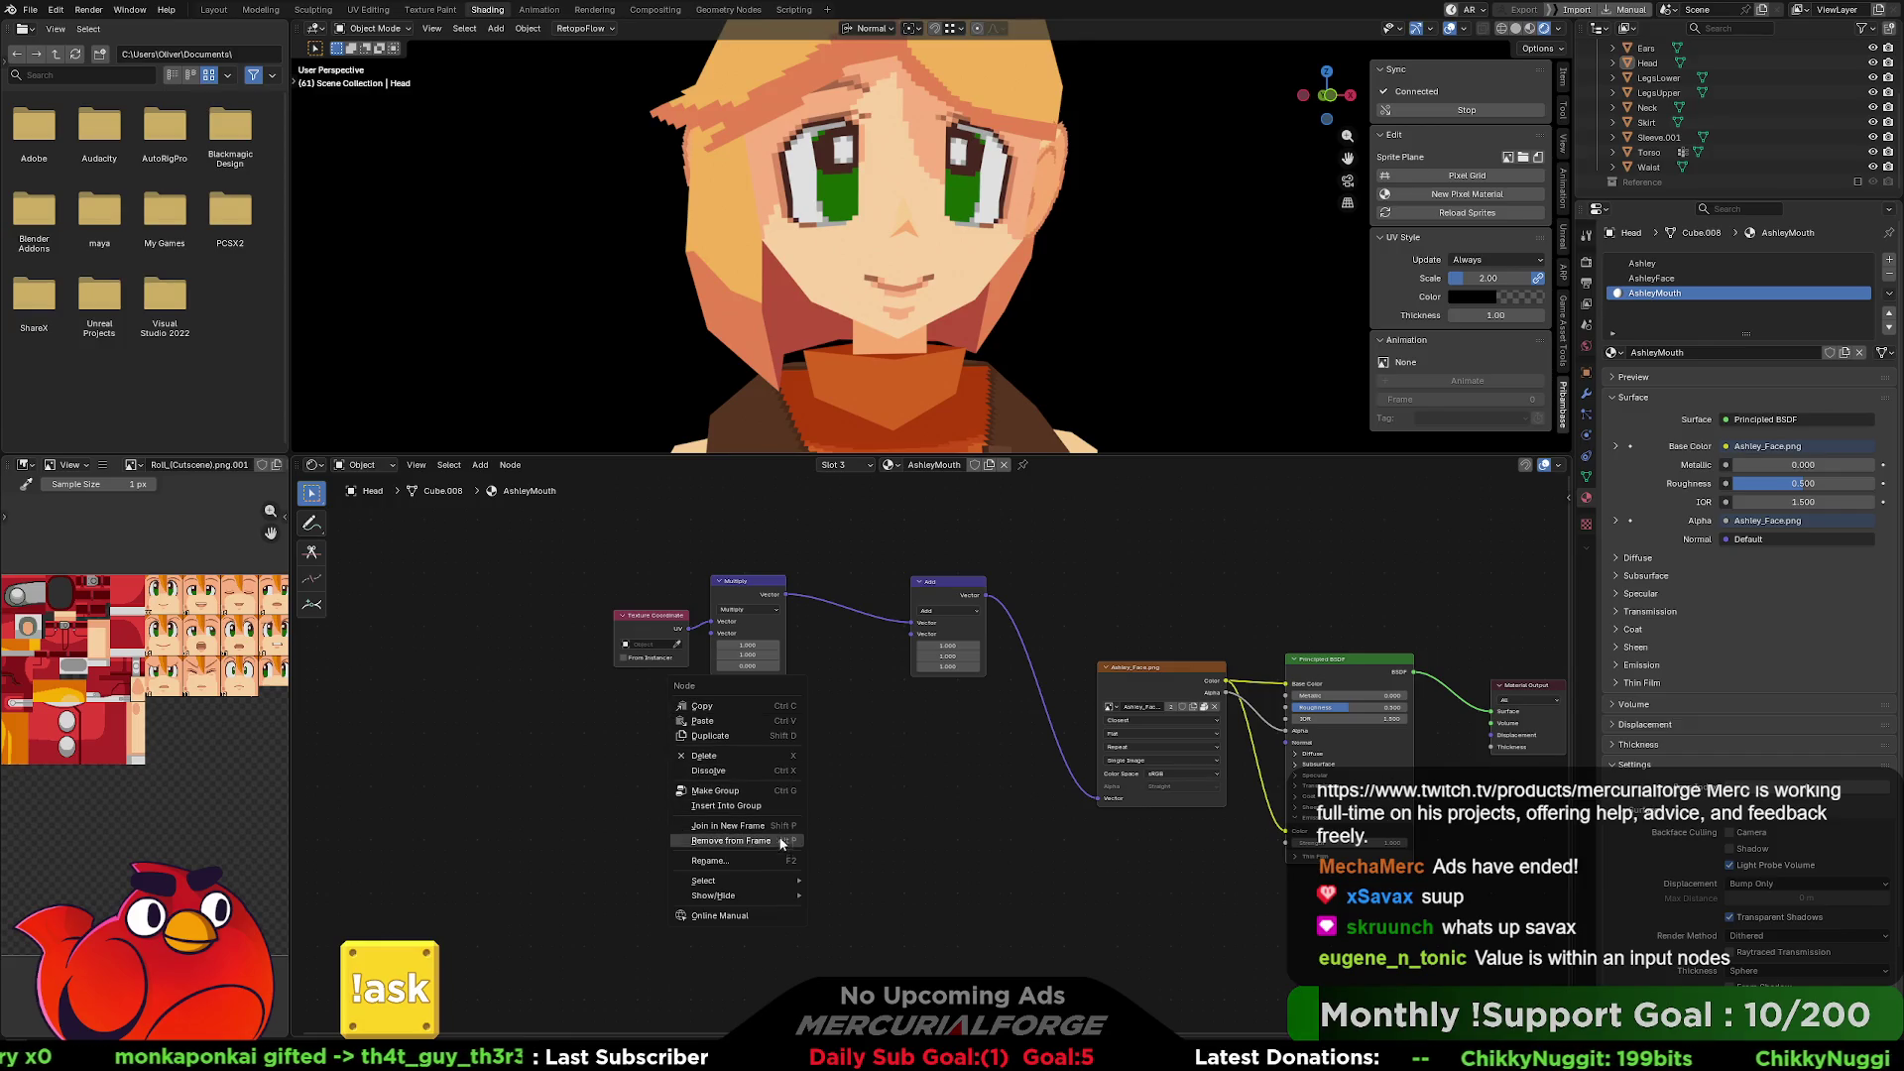
{"action": "key", "text": "Escape"}
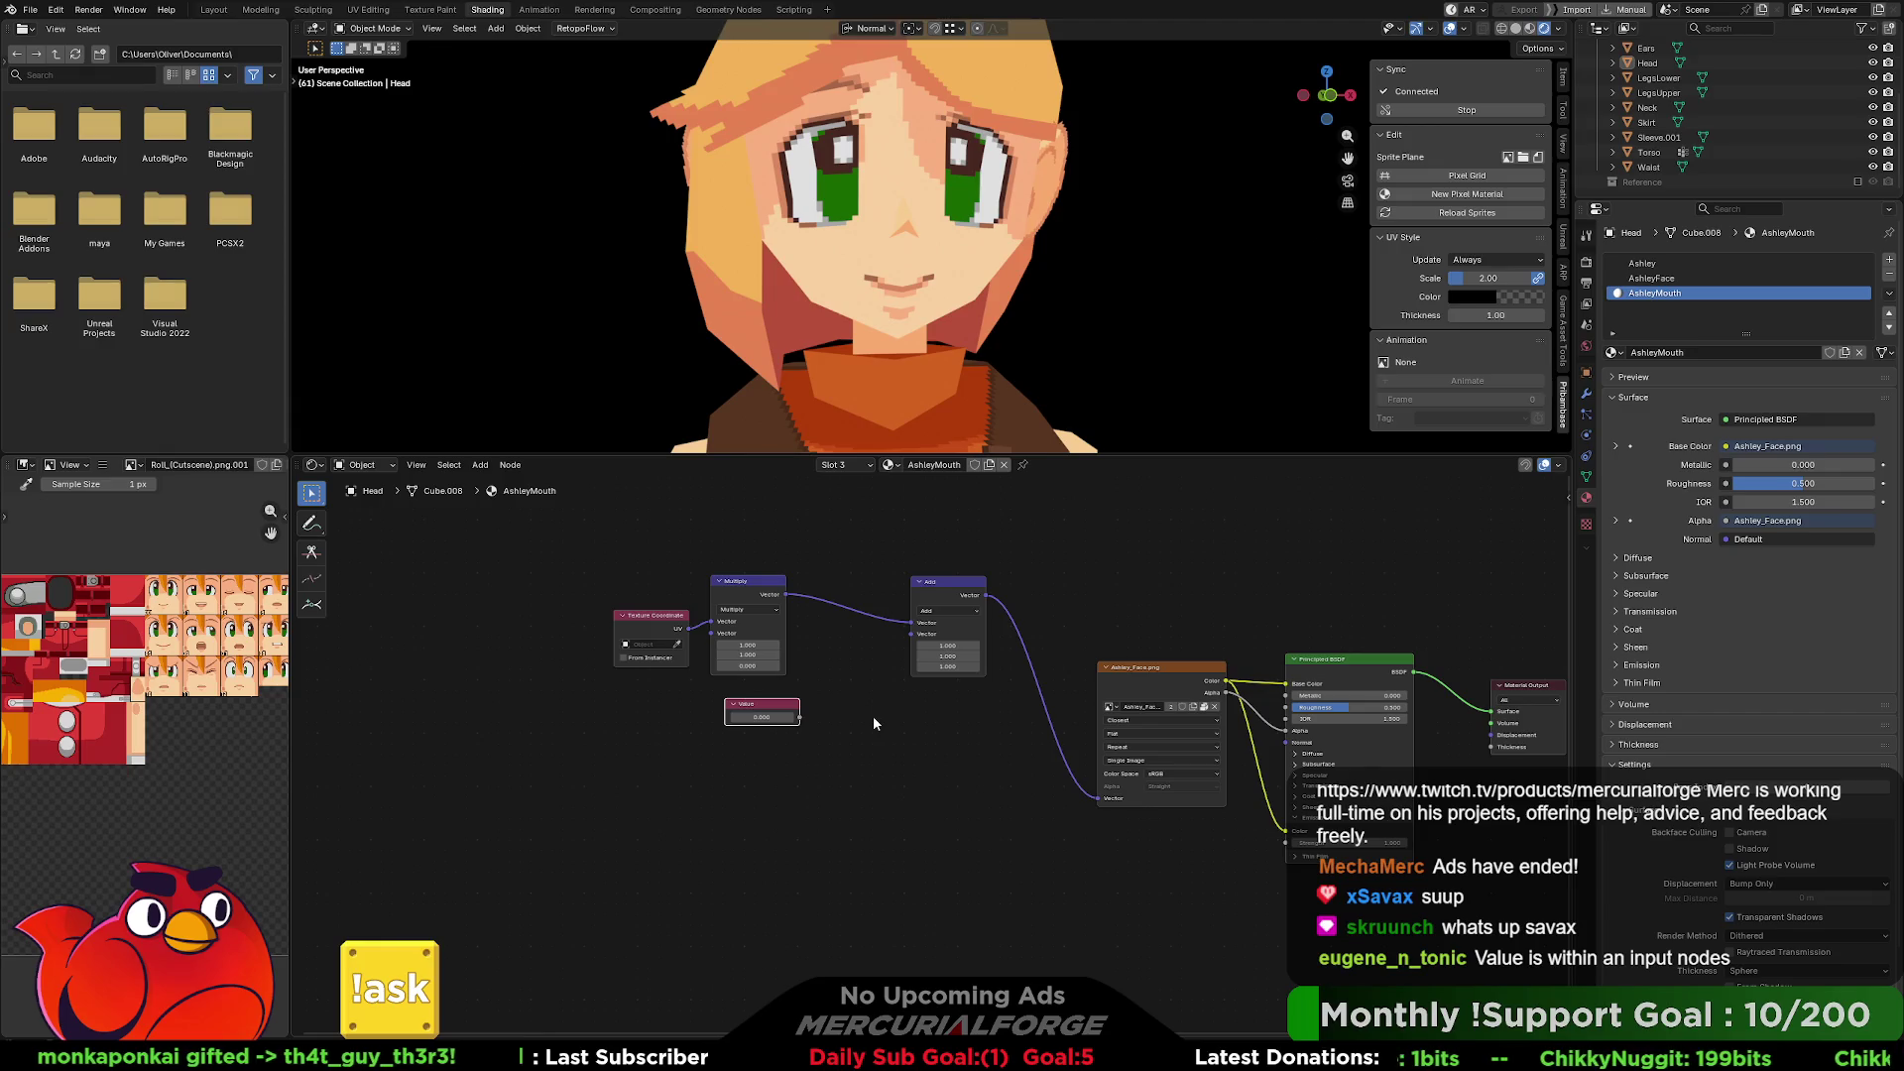
Search for 'value' and add a Value node linked into the Add node, placed further left.
{"action": "left_click", "coordinate": [908, 633]}
{"action": "key", "text": "shift+a"}
{"action": "type", "text": "value"}
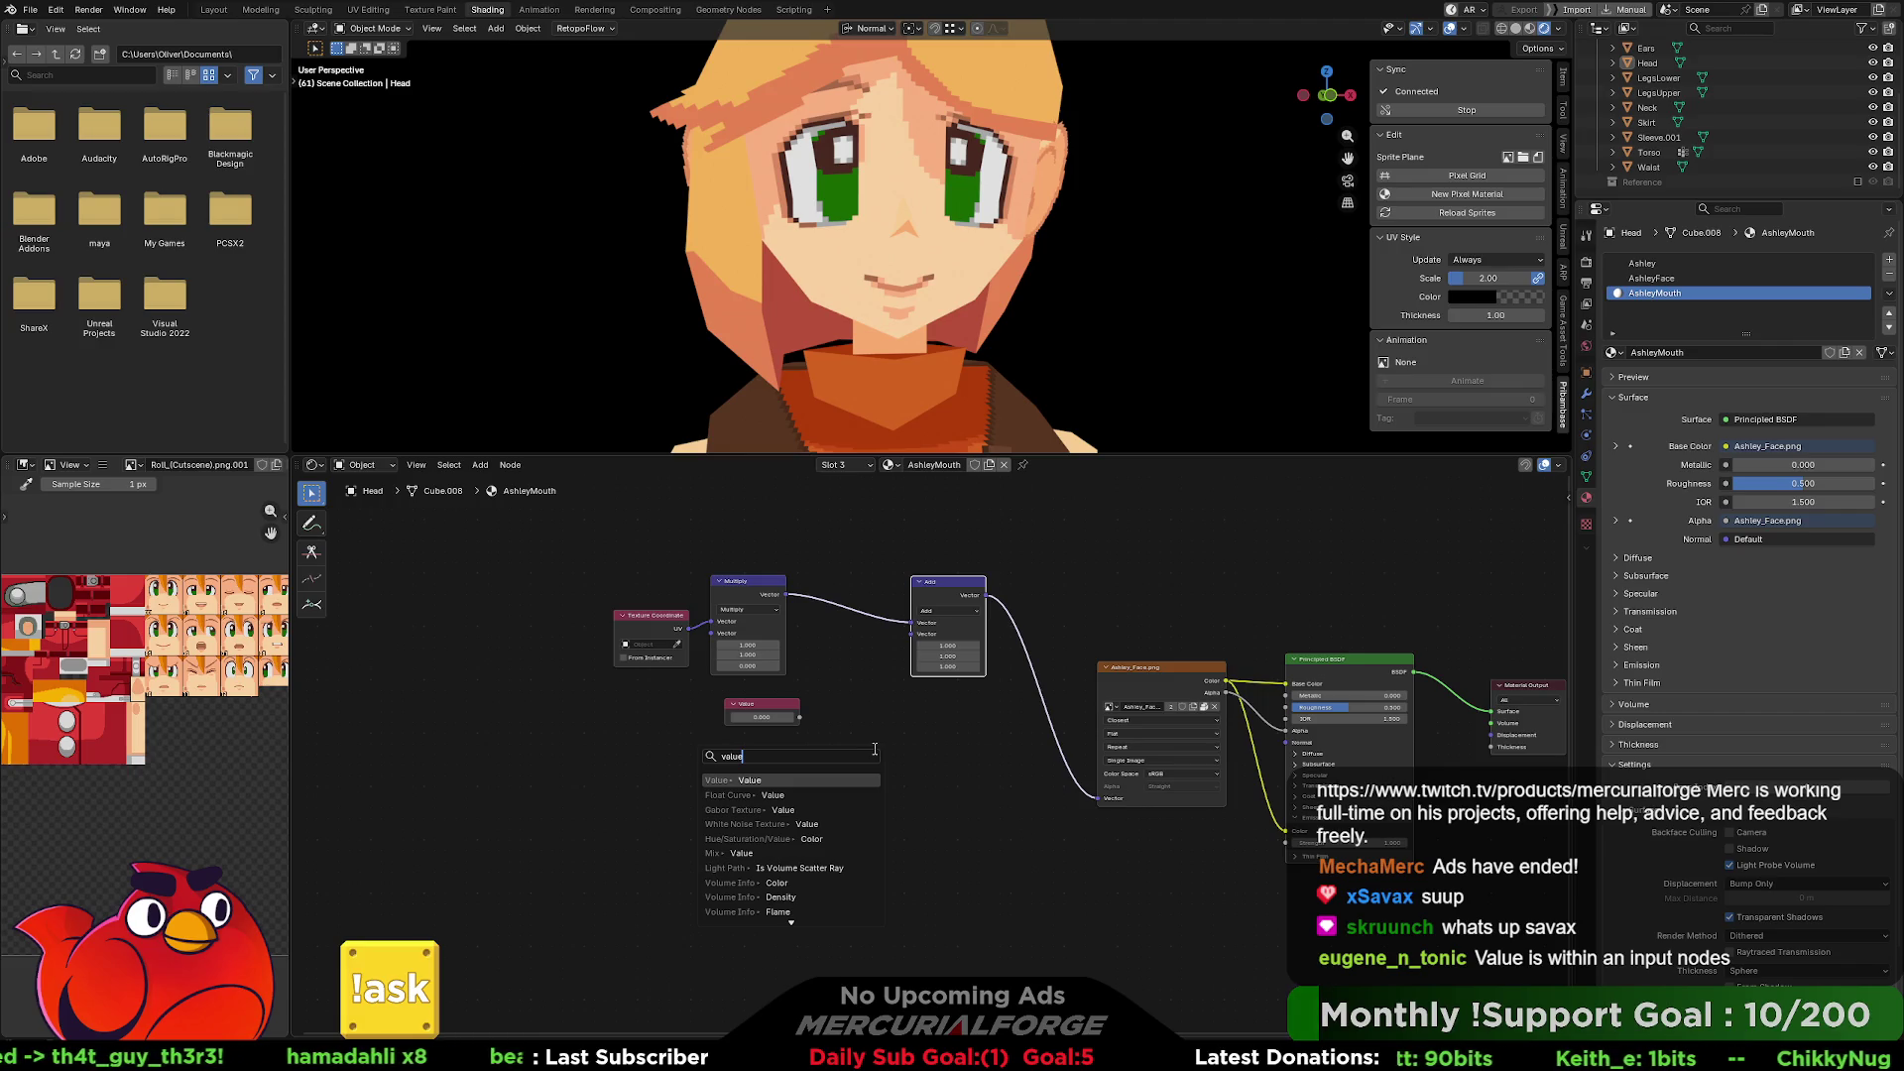
{"action": "key", "text": "Down"}
{"action": "key", "text": "Down"}
{"action": "key", "text": "Down"}
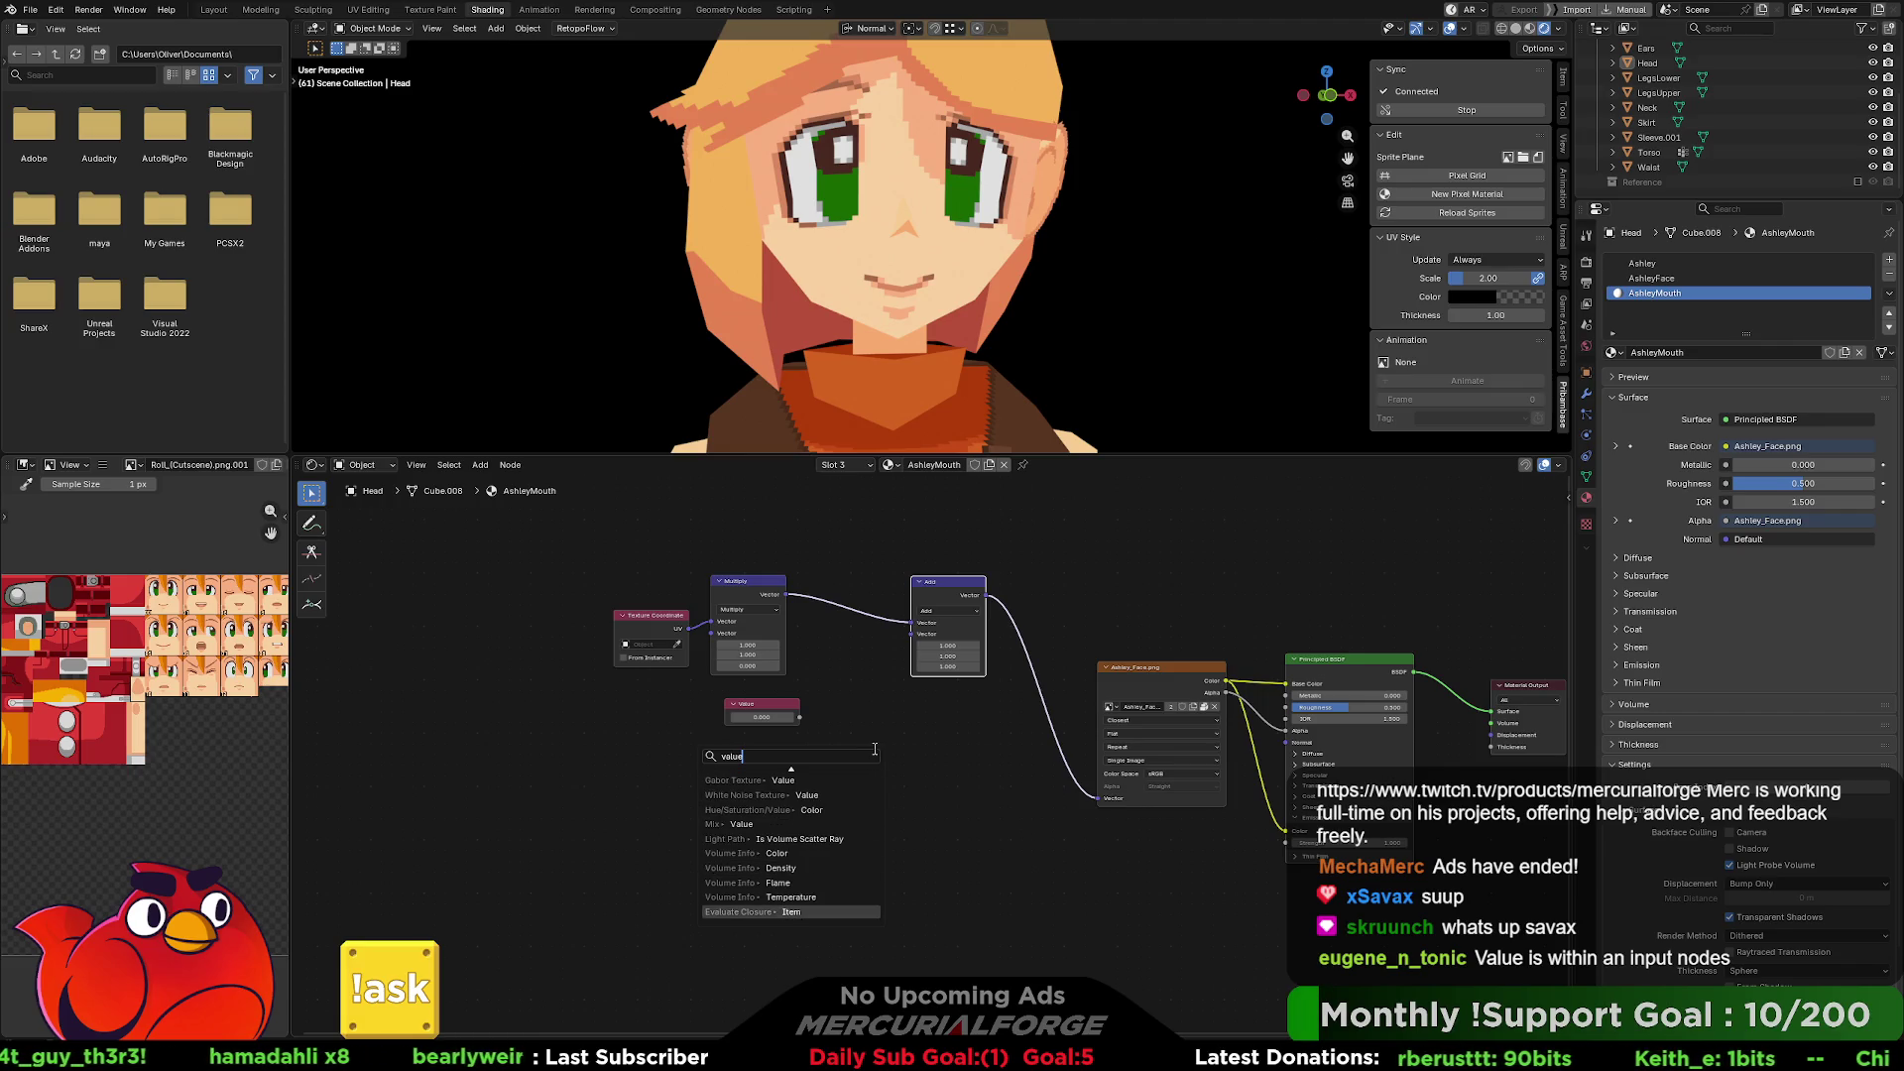
{"action": "key", "text": "Up"}
{"action": "key", "text": "Up"}
{"action": "key", "text": "Up"}
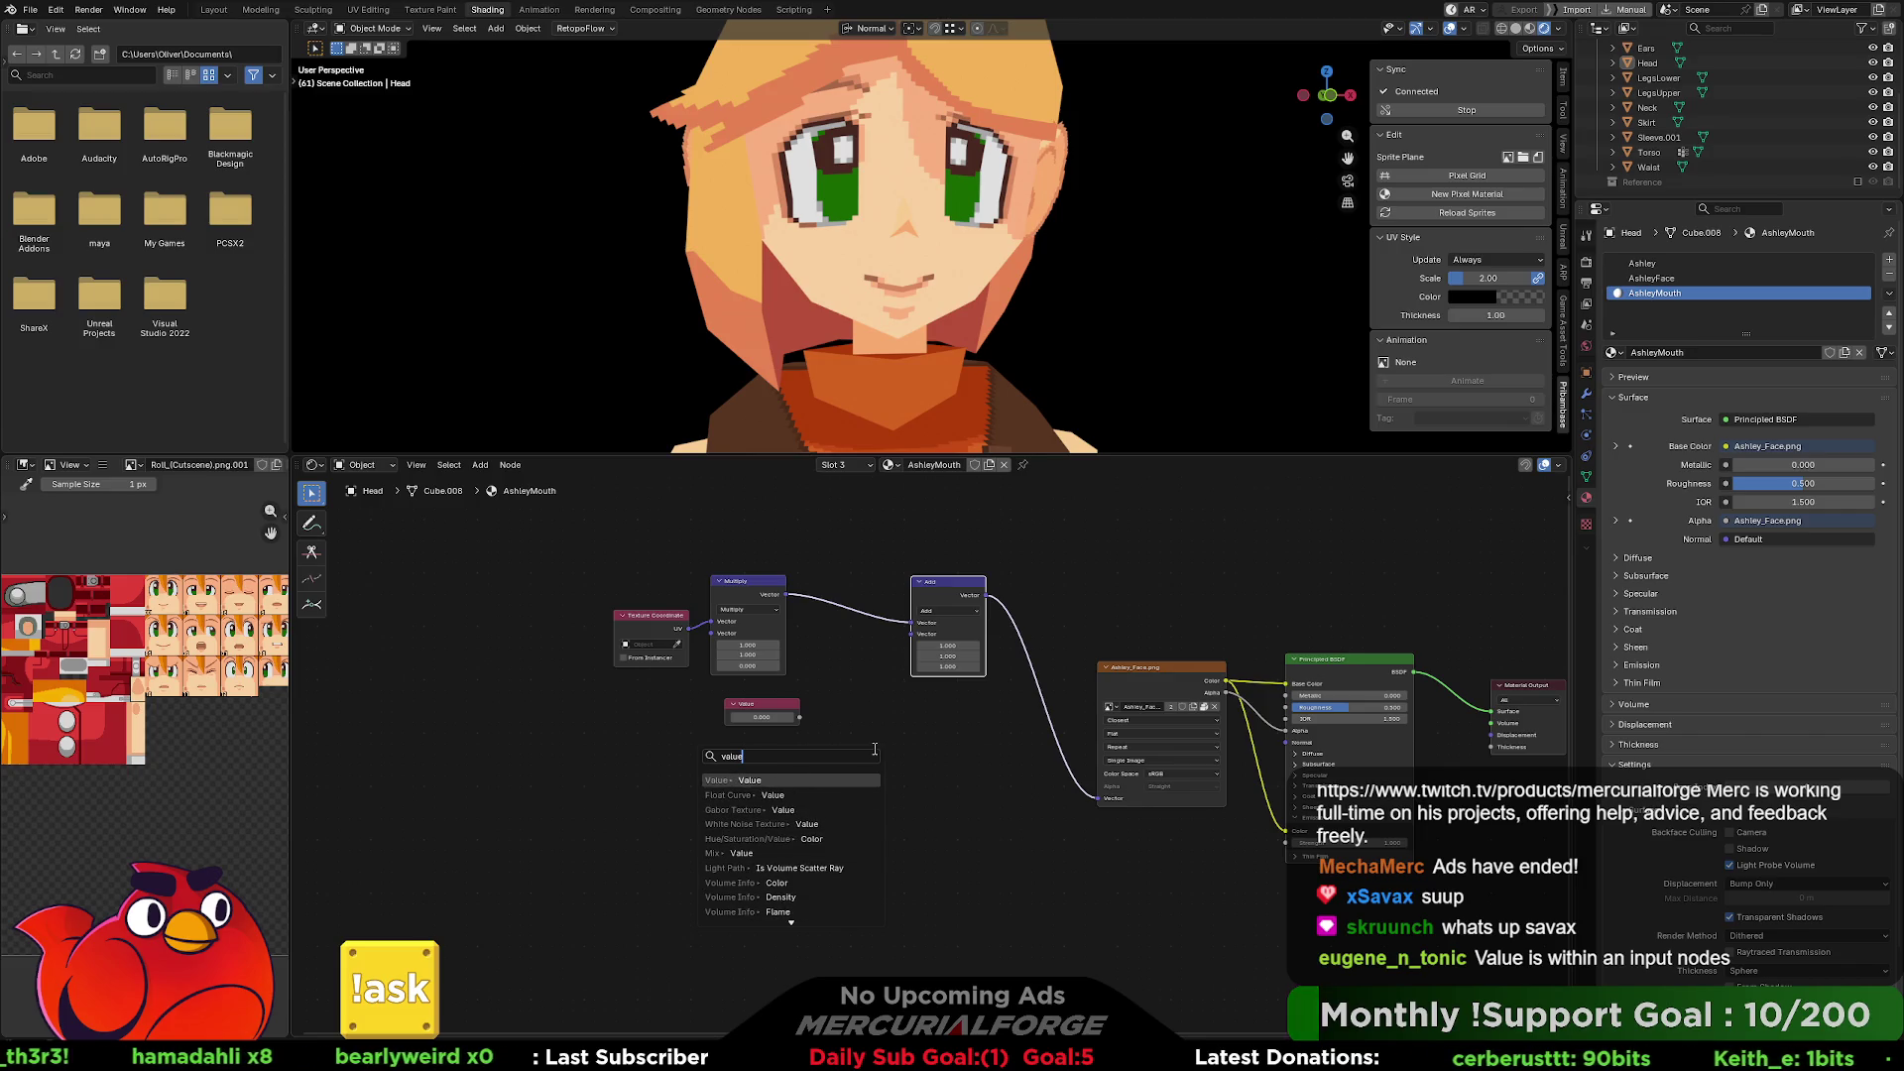
{"action": "key", "text": "Return"}
{"action": "left_click", "coordinate": [808, 756]}
Pan the graph and try node searches for 'spl' and 'b' from the Add node, then cancel.
{"action": "scroll", "coordinate": [818, 716], "scroll_direction": "up", "scroll_amount": 2}
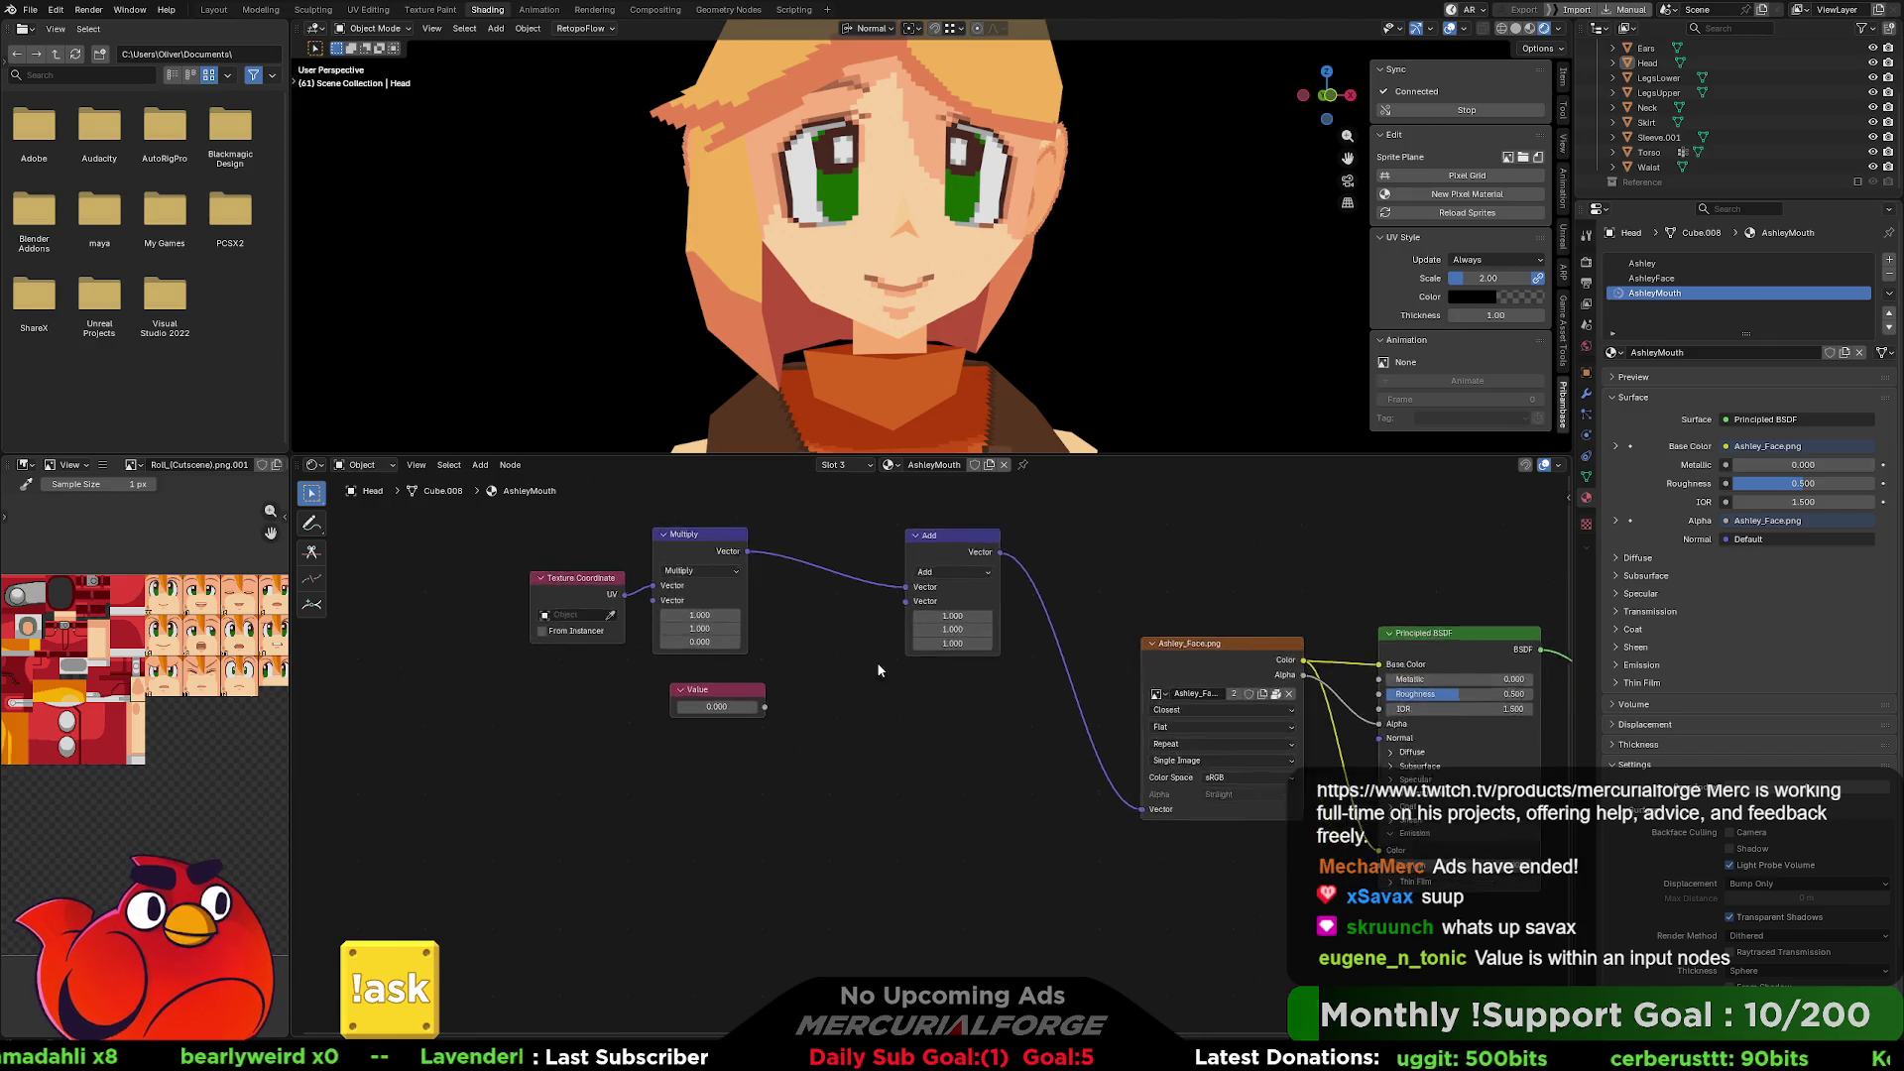
{"action": "right_click", "coordinate": [754, 626]}
{"action": "key", "text": "Escape"}
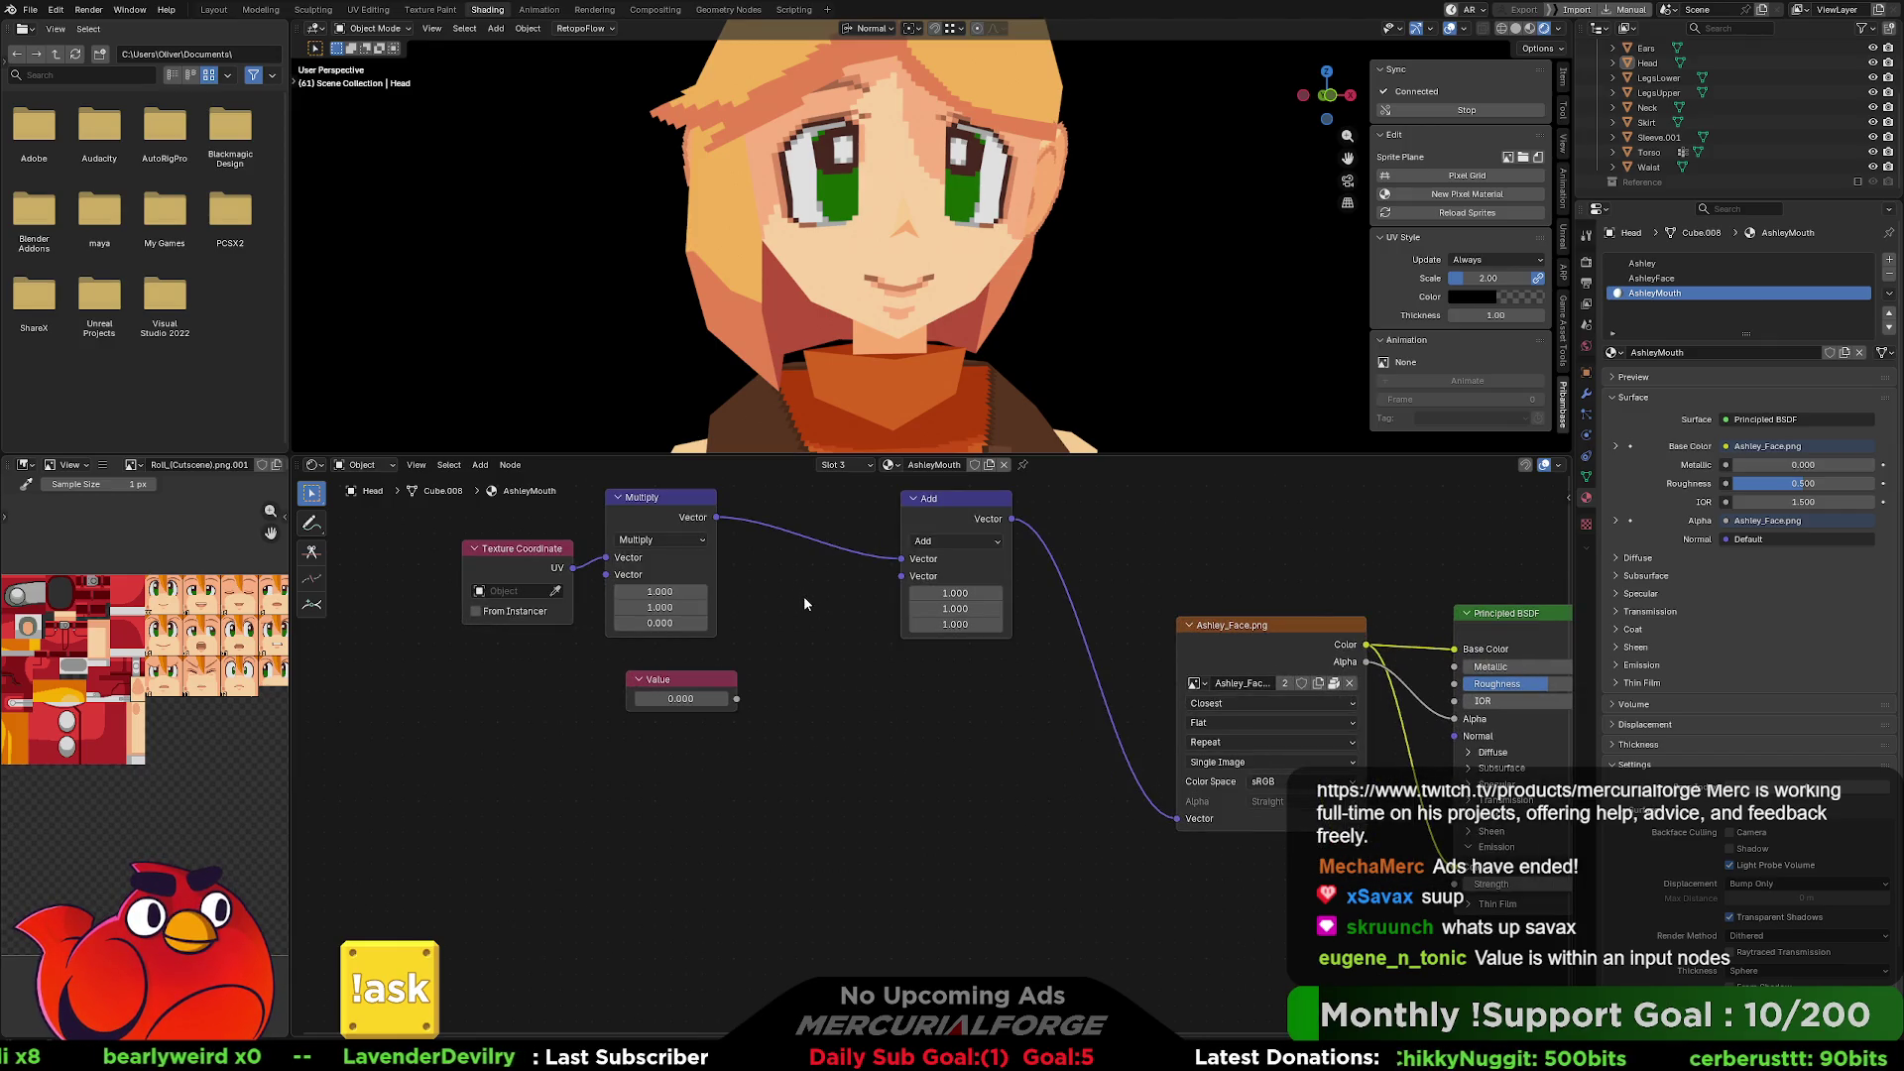
{"action": "mouse_move", "coordinate": [807, 599]}
{"action": "middle_mouse_down"}
{"action": "mouse_move", "coordinate": [864, 668]}
{"action": "mouse_move", "coordinate": [910, 639]}
{"action": "middle_mouse_up"}
{"action": "right_click", "coordinate": [910, 640]}
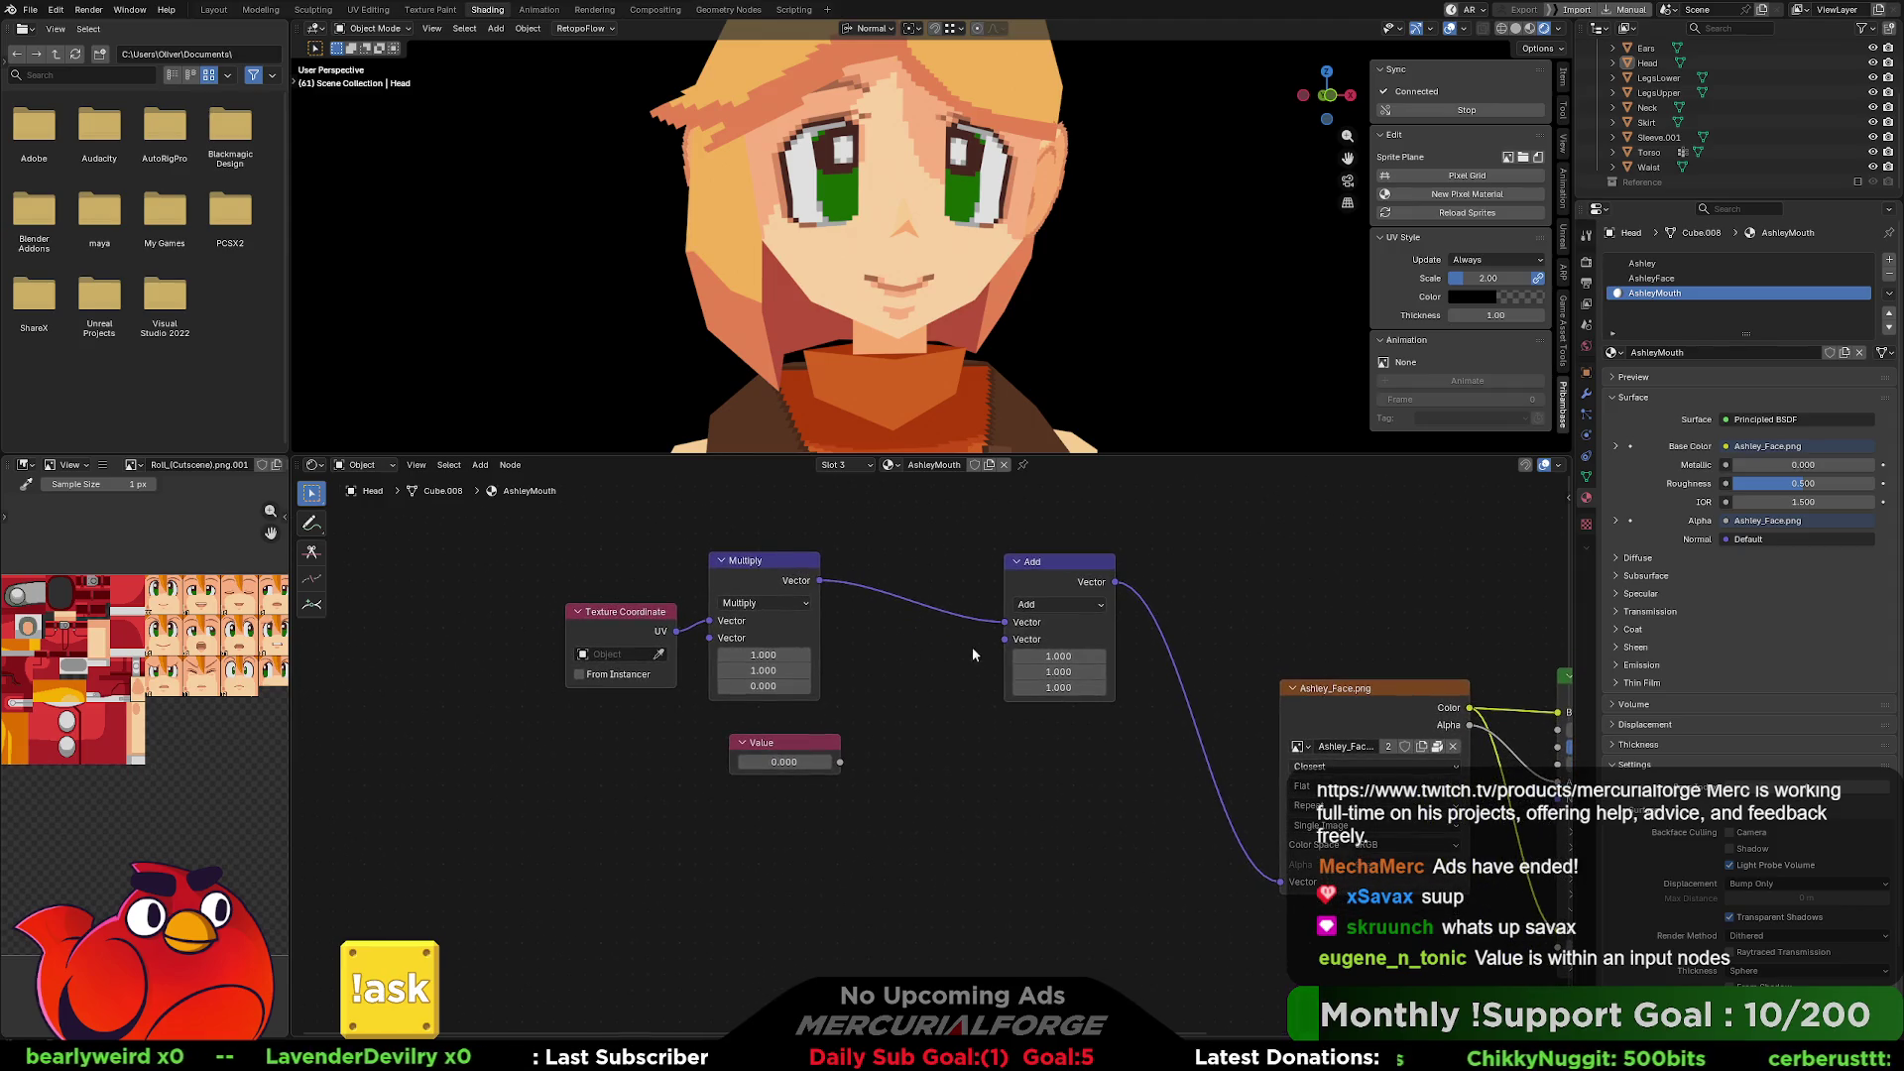
{"action": "mouse_move", "coordinate": [1007, 647]}
{"action": "key", "text": "Escape"}
{"action": "left_click", "coordinate": [1009, 637]}
{"action": "key", "text": "shift+a"}
{"action": "type", "text": "spl"}
{"action": "key", "text": "BackSpace"}
{"action": "key", "text": "BackSpace"}
{"action": "key", "text": "BackSpace"}
{"action": "type", "text": "break"}
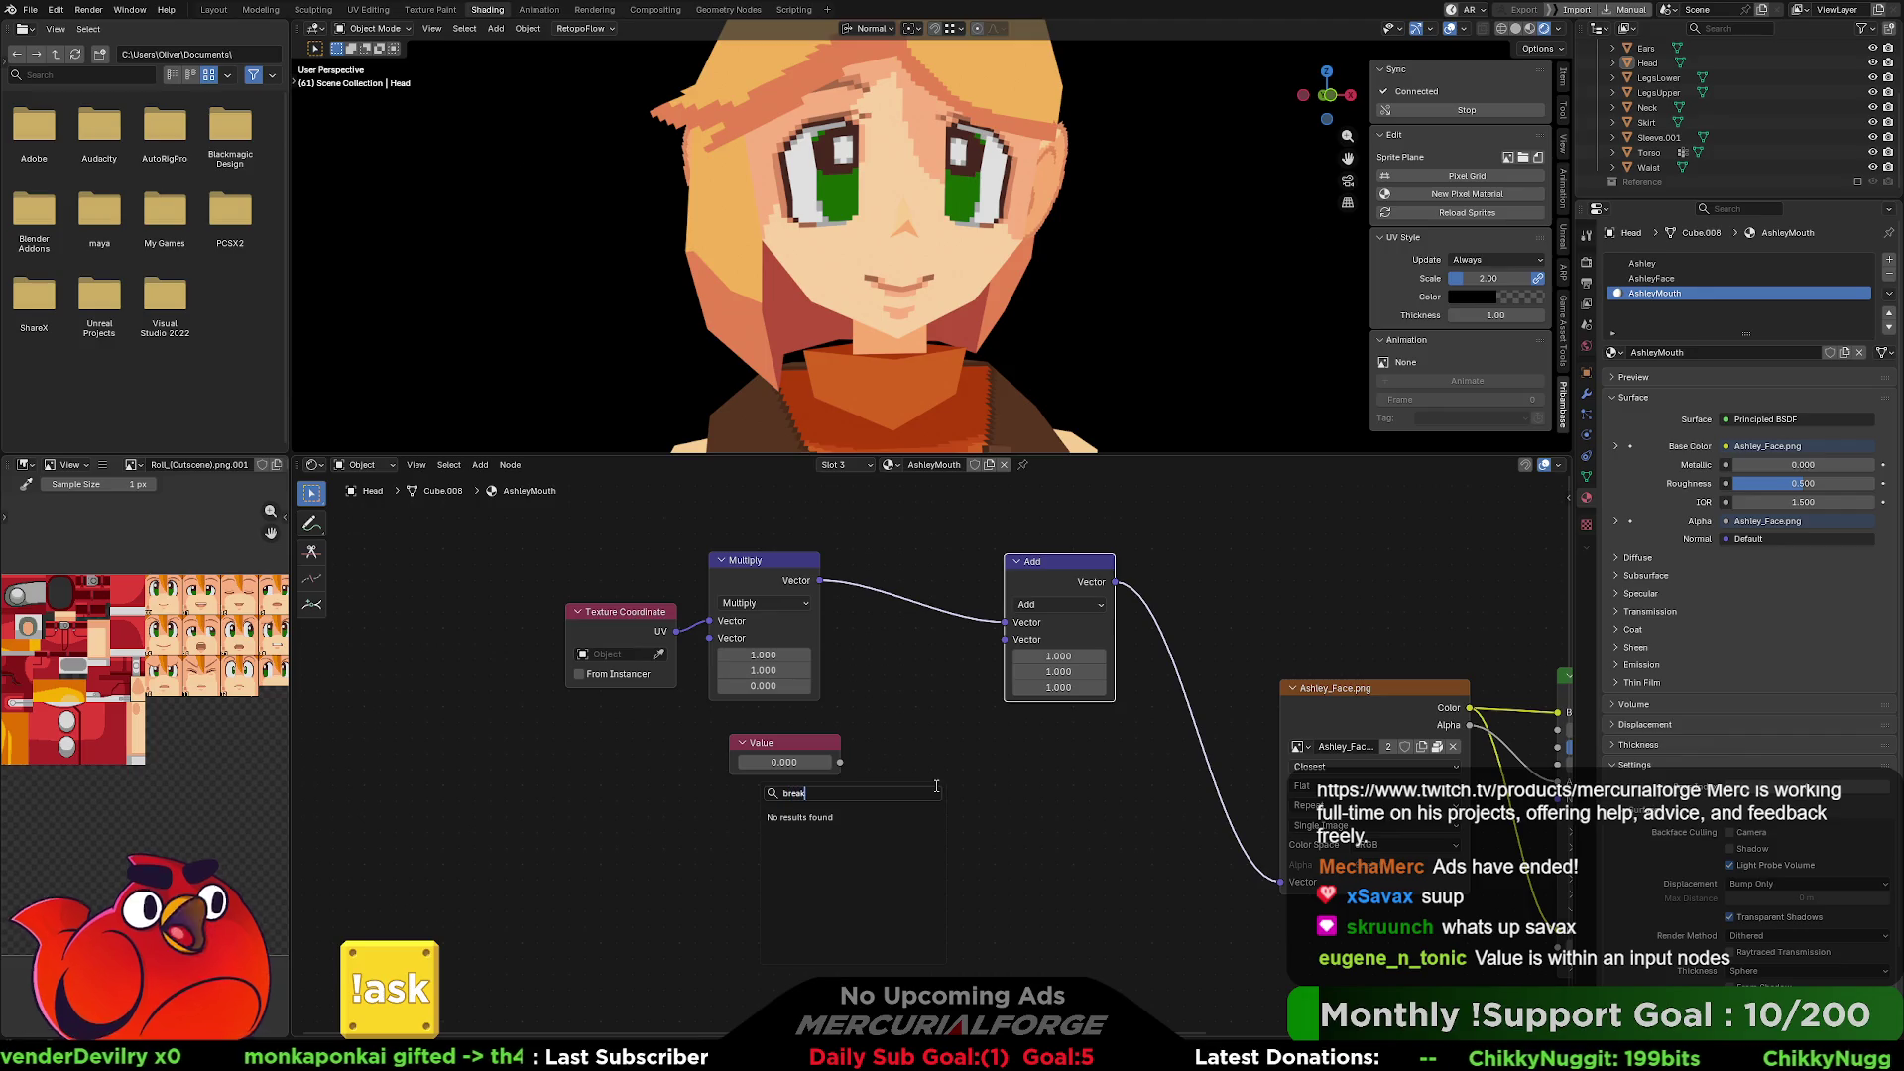
{"action": "key", "text": "BackSpace"}
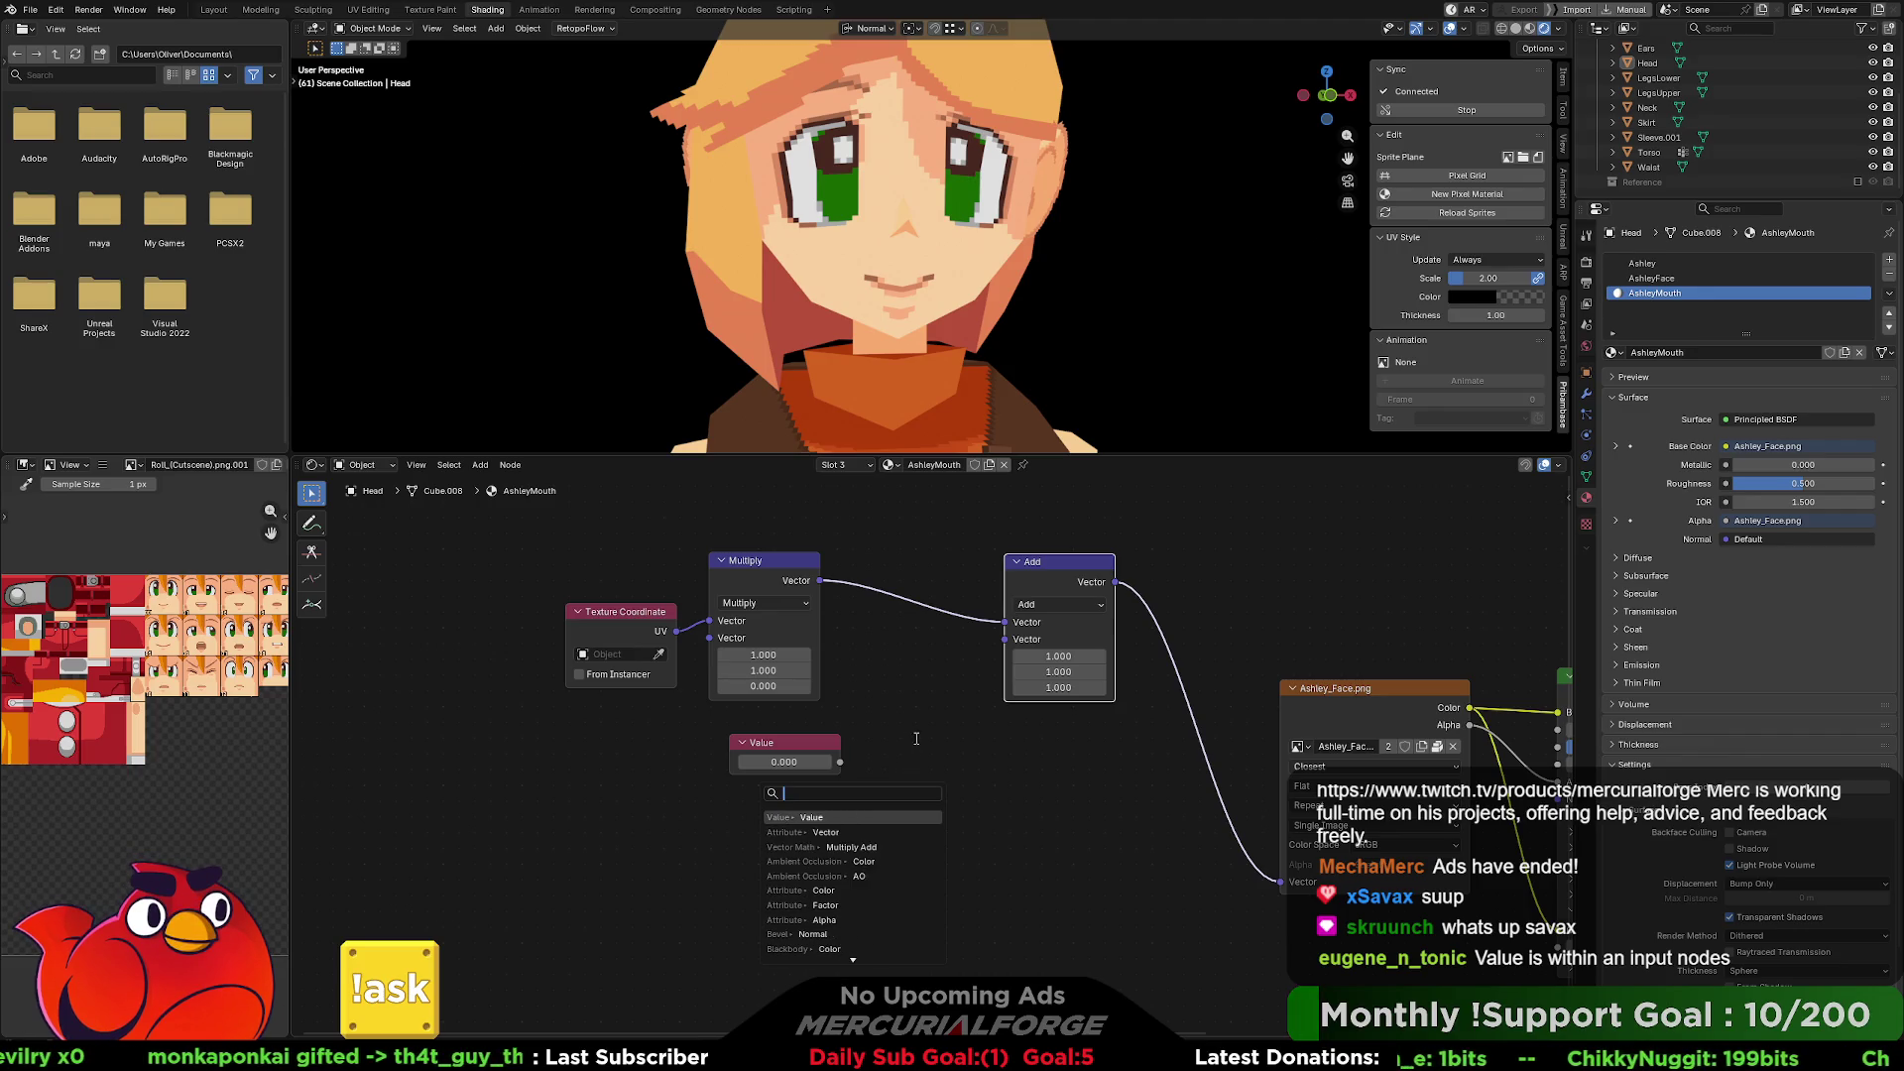
{"action": "left_click", "coordinate": [909, 747]}
Rearrange the Value and Add nodes and drag a new link from the Add node's second input.
{"action": "left_click_drag", "start_coordinate": [812, 744], "coordinate": [797, 734]}
{"action": "scroll", "coordinate": [991, 806], "scroll_direction": "right", "scroll_amount": 3, "text": "ctrl"}
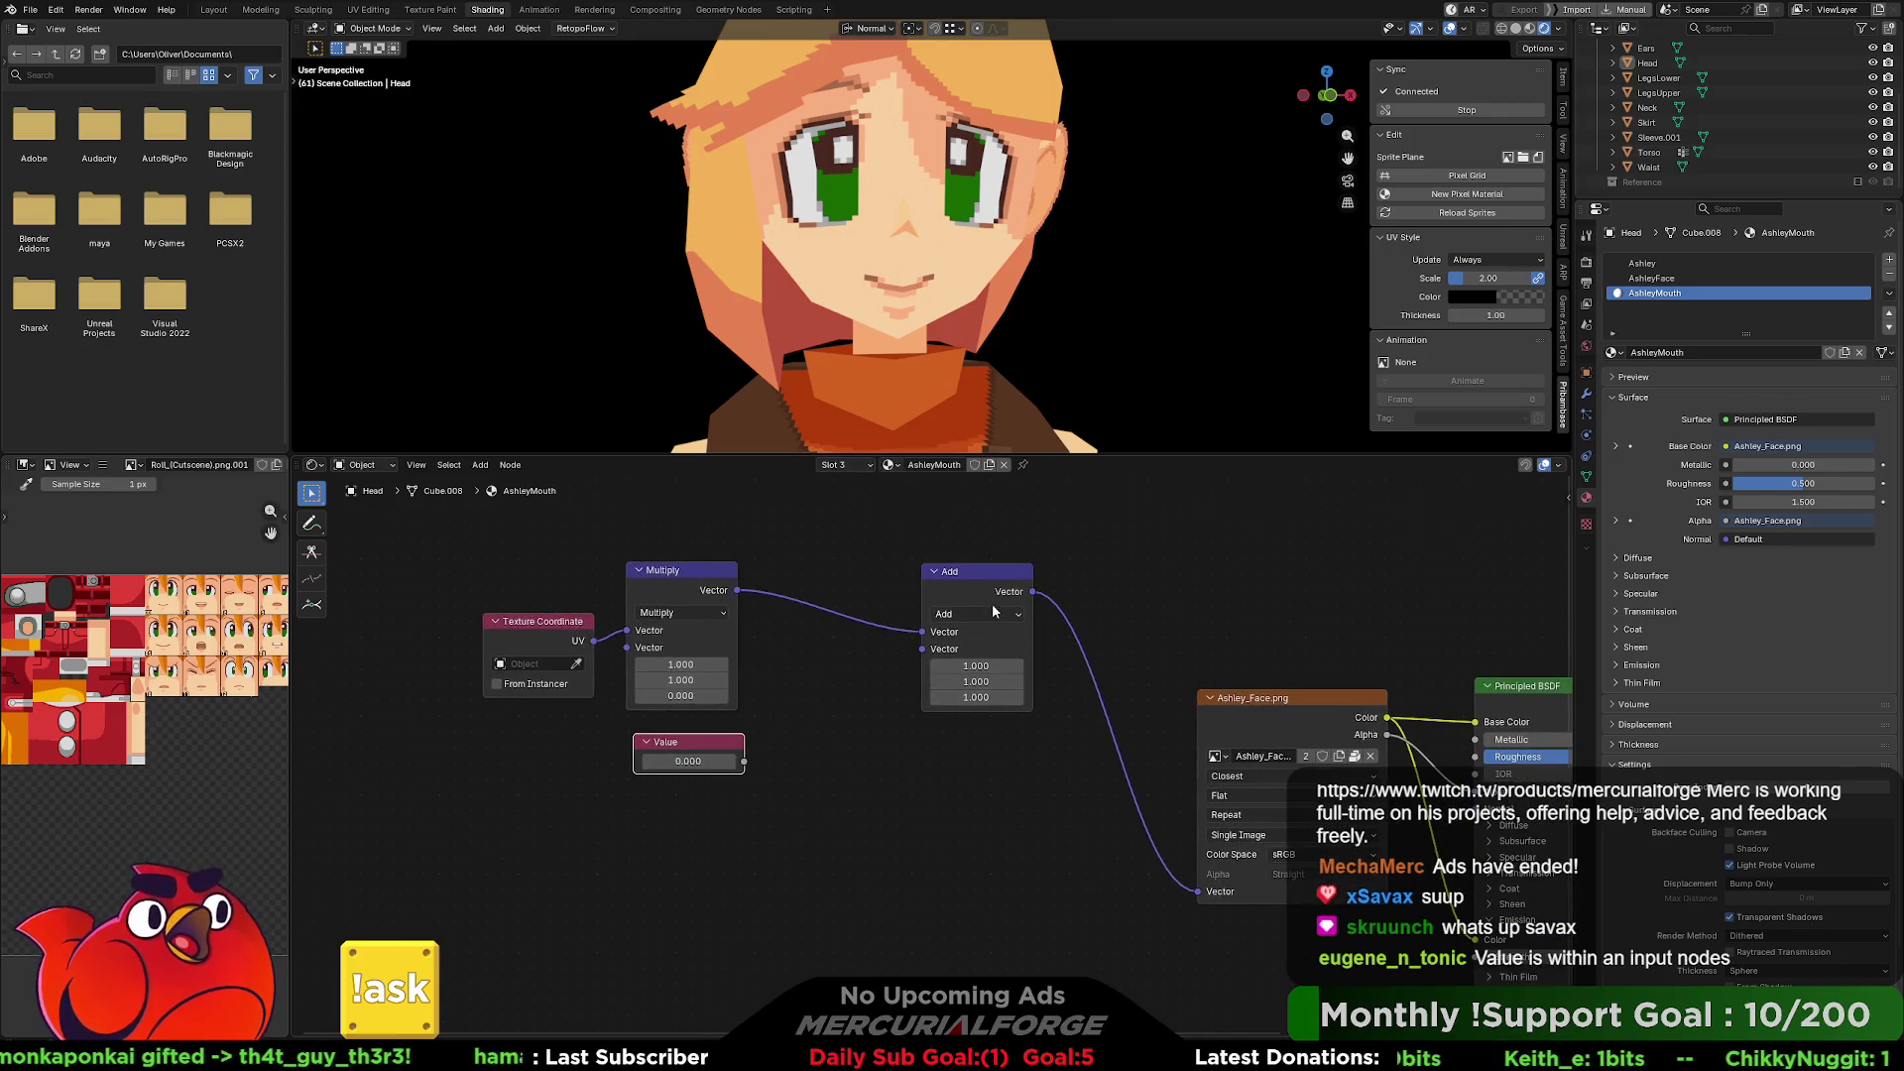
{"action": "left_click_drag", "start_coordinate": [984, 566], "coordinate": [1010, 521]}
{"action": "scroll", "coordinate": [1068, 759], "scroll_direction": "left", "scroll_amount": 3, "text": "ctrl"}
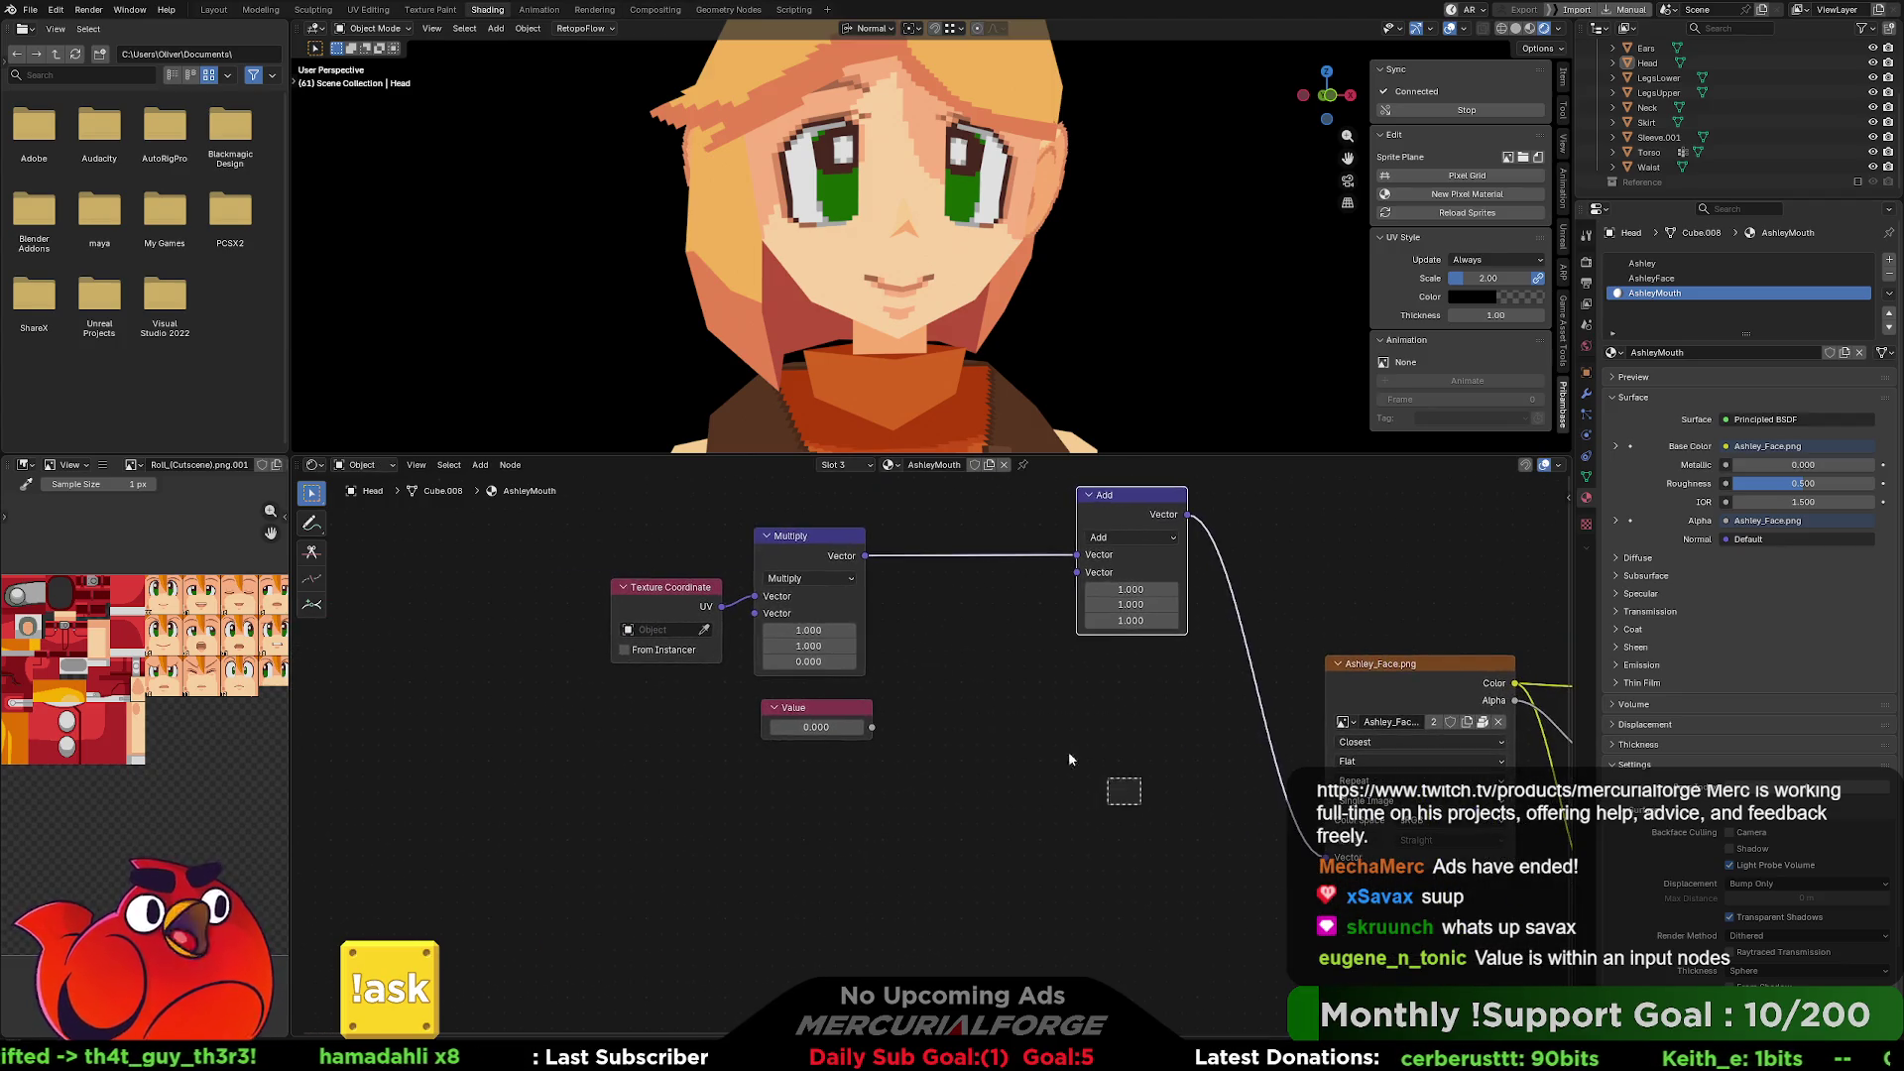
{"action": "scroll", "coordinate": [822, 785], "scroll_direction": "up", "scroll_amount": 6, "text": "shift"}
{"action": "left_click_drag", "start_coordinate": [1028, 849], "coordinate": [1009, 701]}
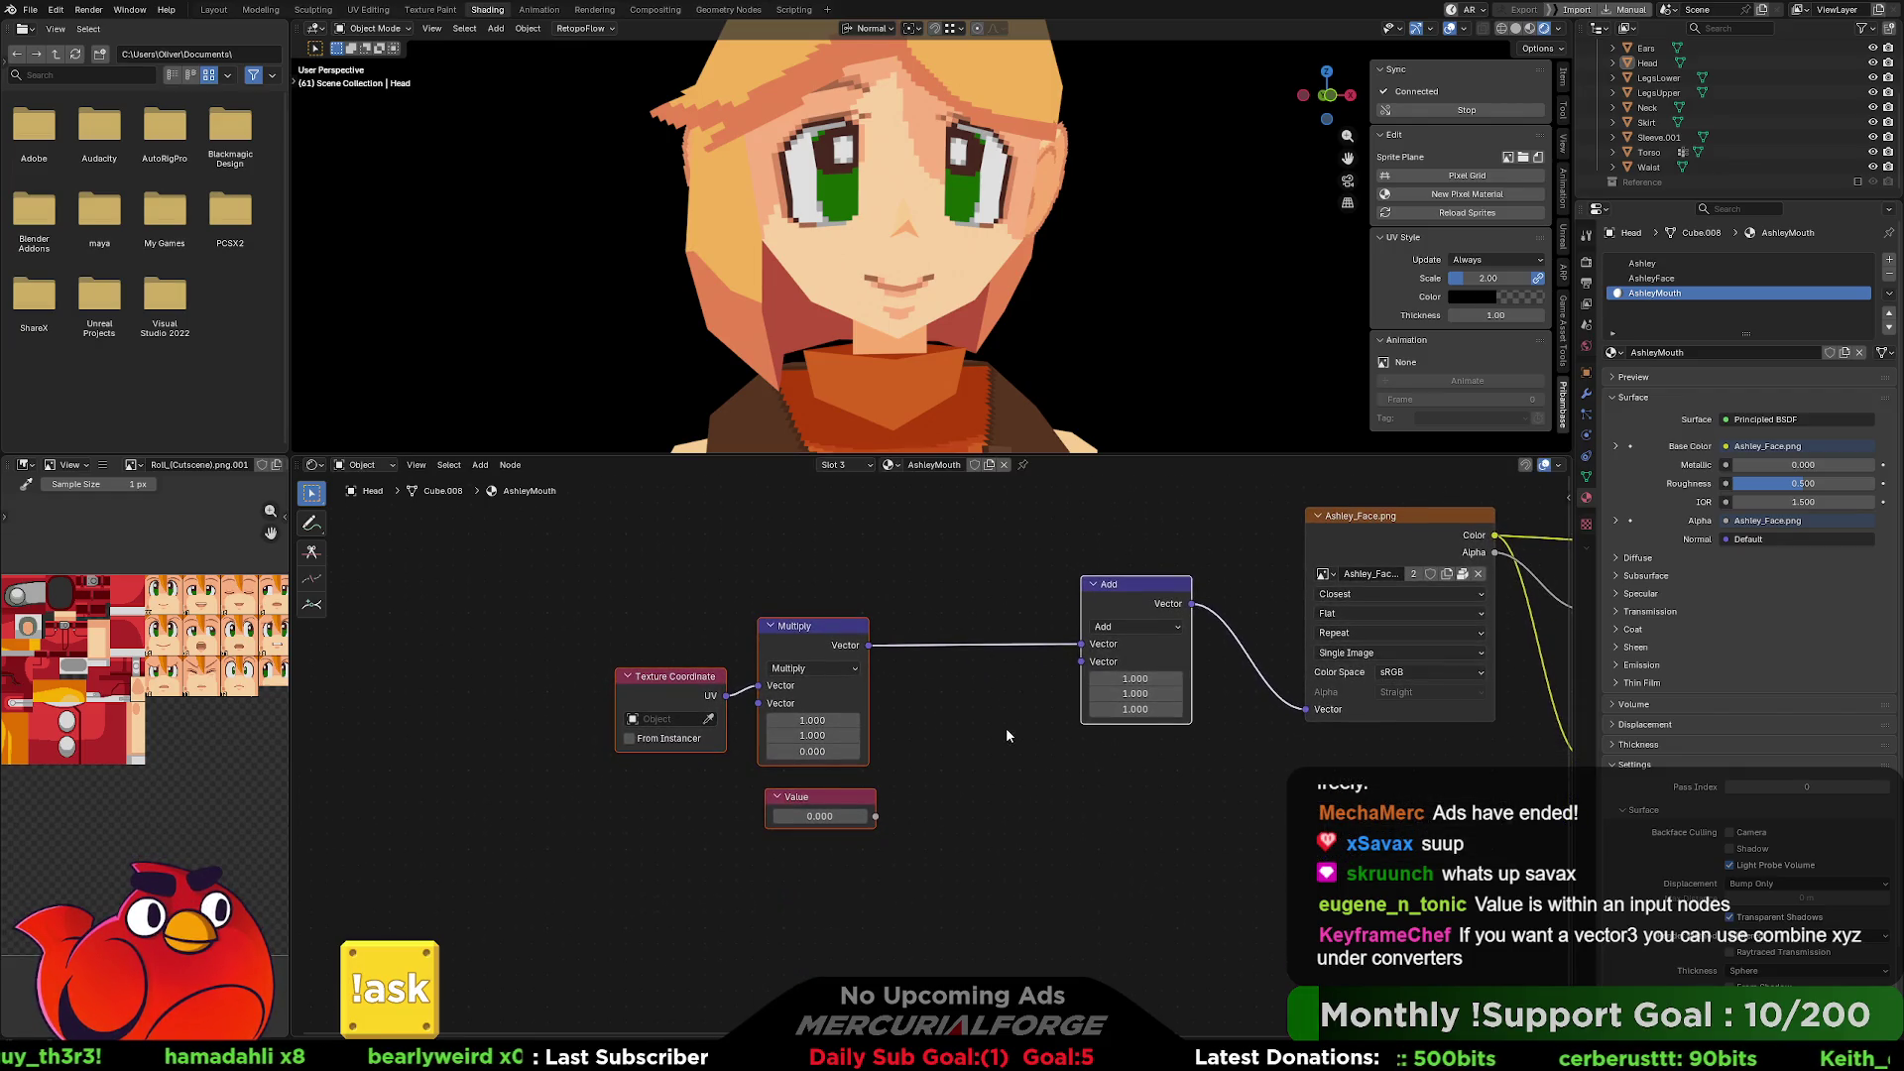
{"action": "left_click_drag", "start_coordinate": [1081, 671], "coordinate": [1002, 813]}
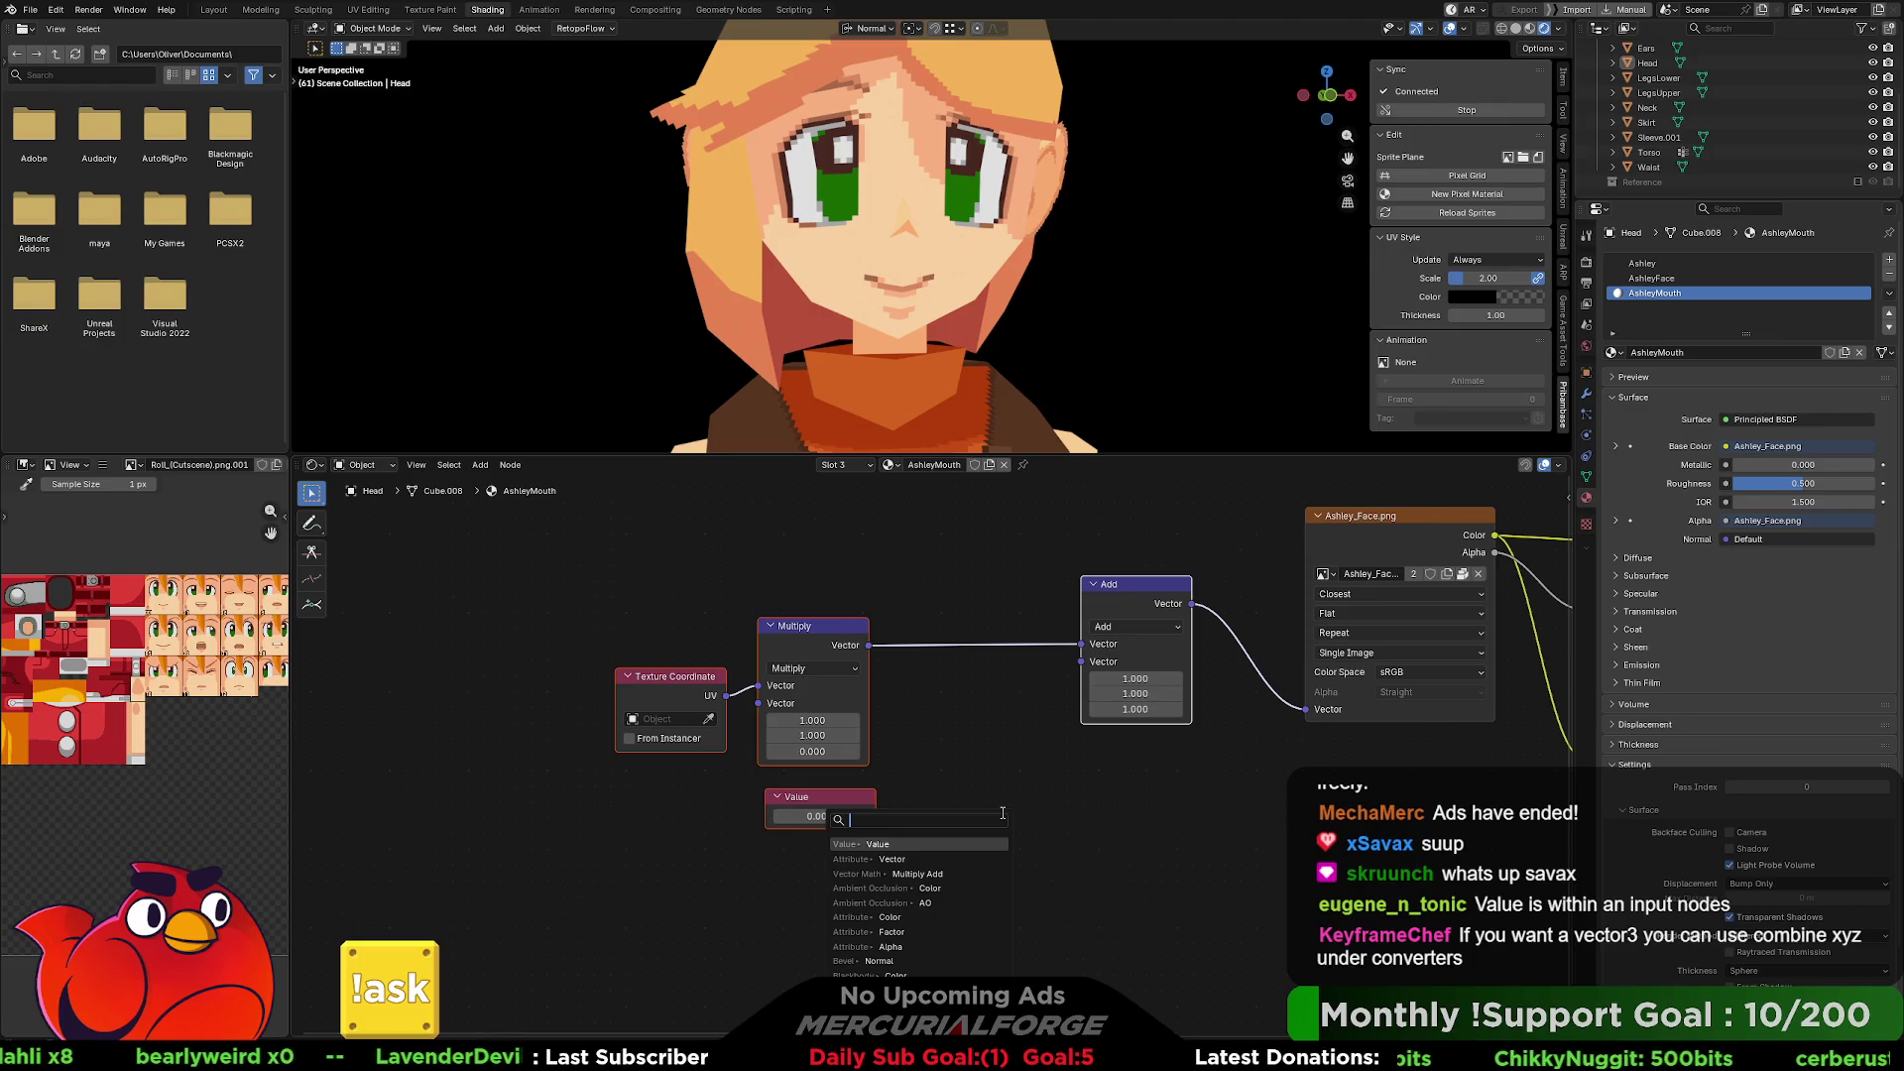
Add a Combine XYZ node found by searching 'combin', linked into the Add node.
{"action": "type", "text": "combin"}
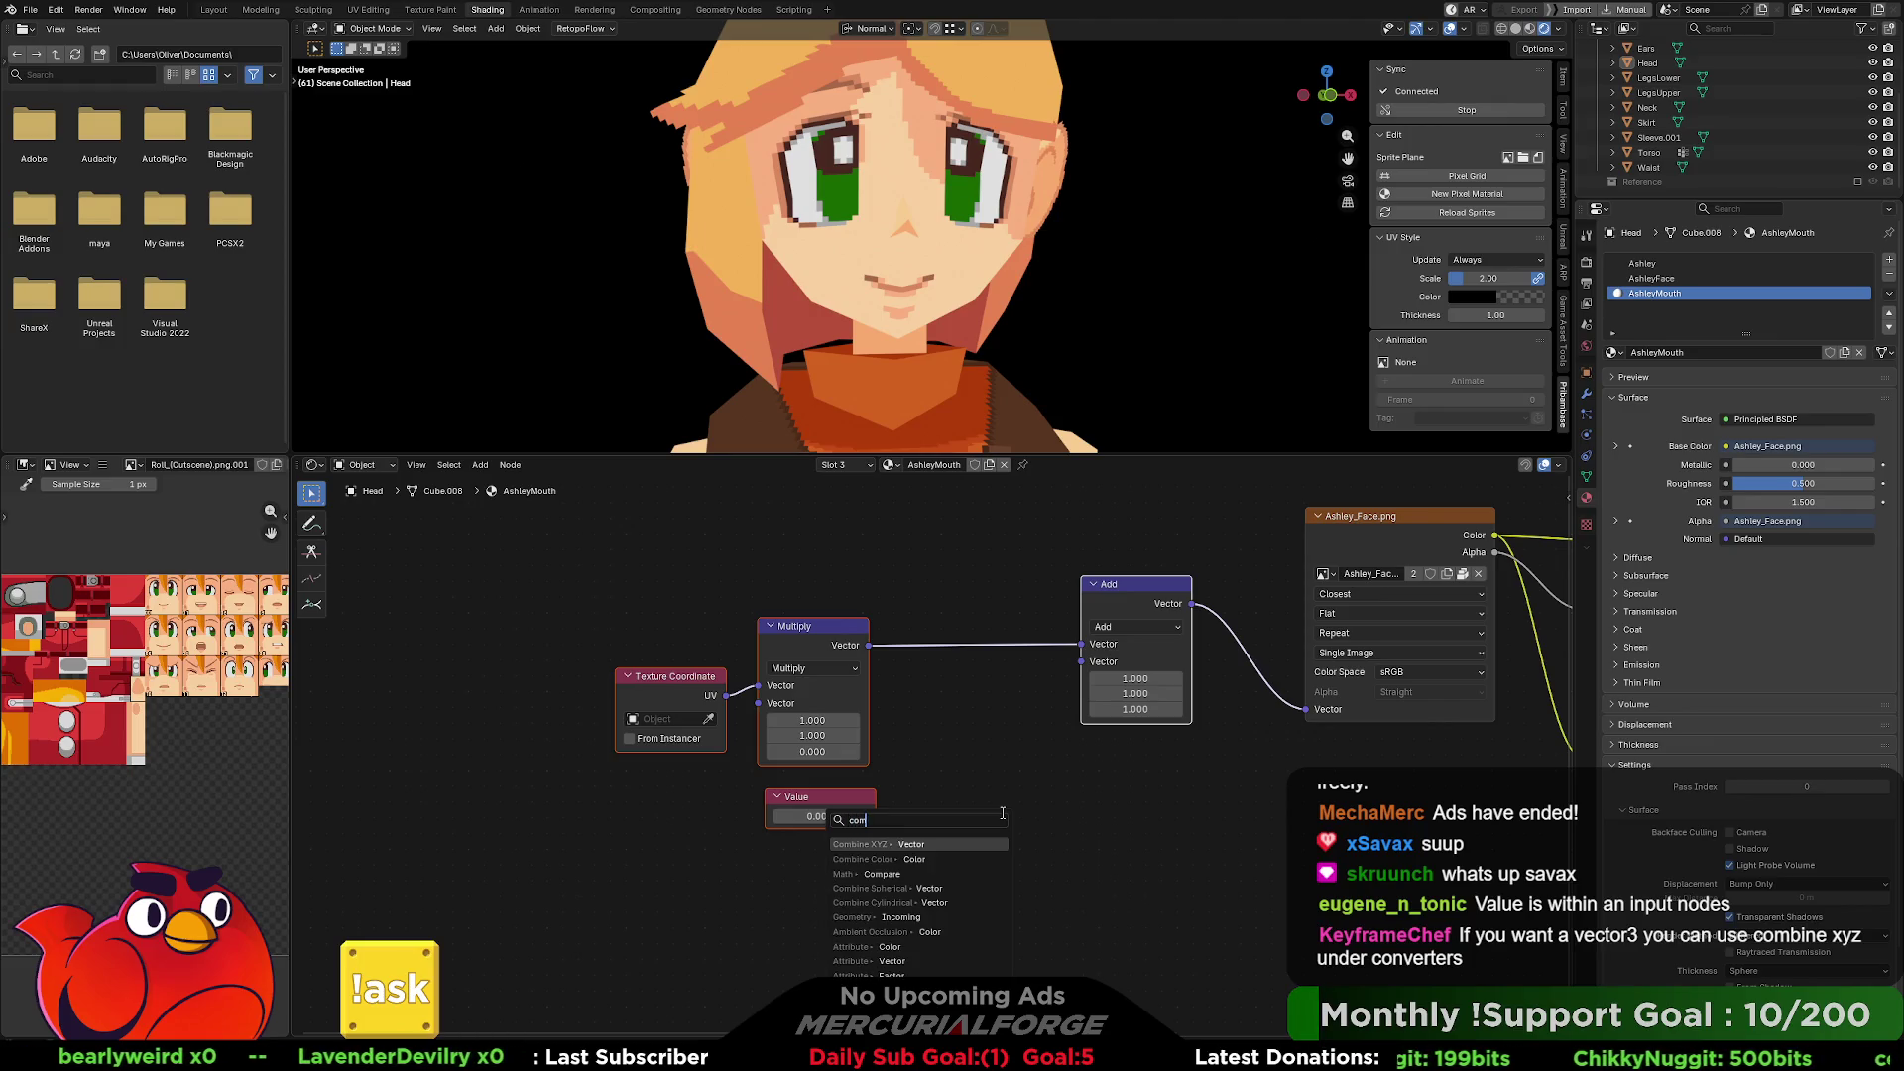
{"action": "key", "text": "Return"}
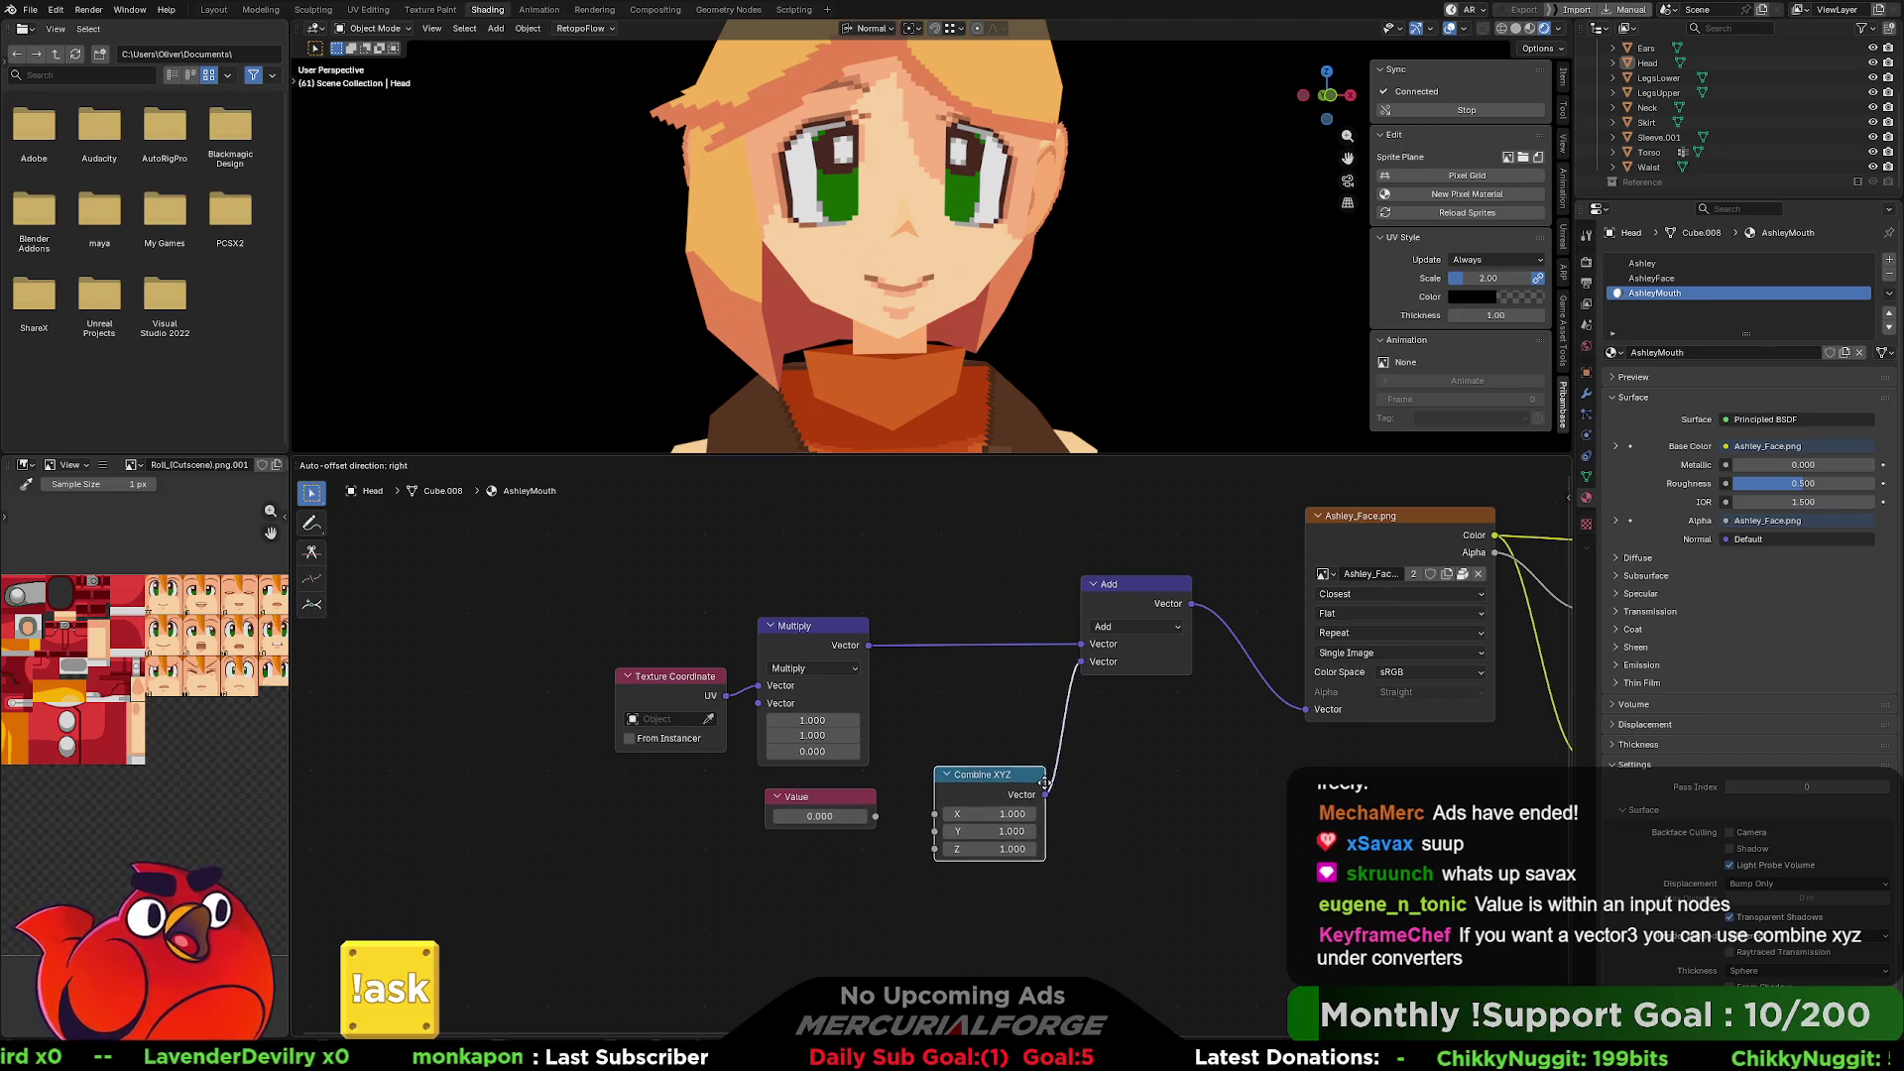
{"action": "left_click", "coordinate": [1045, 794]}
Duplicate the Value node twice and stack the three Value nodes beside Combine XYZ.
{"action": "left_click", "coordinate": [849, 795]}
{"action": "middle_click_drag", "start_coordinate": [873, 774], "coordinate": [818, 710]}
{"action": "key", "text": "shift+d"}
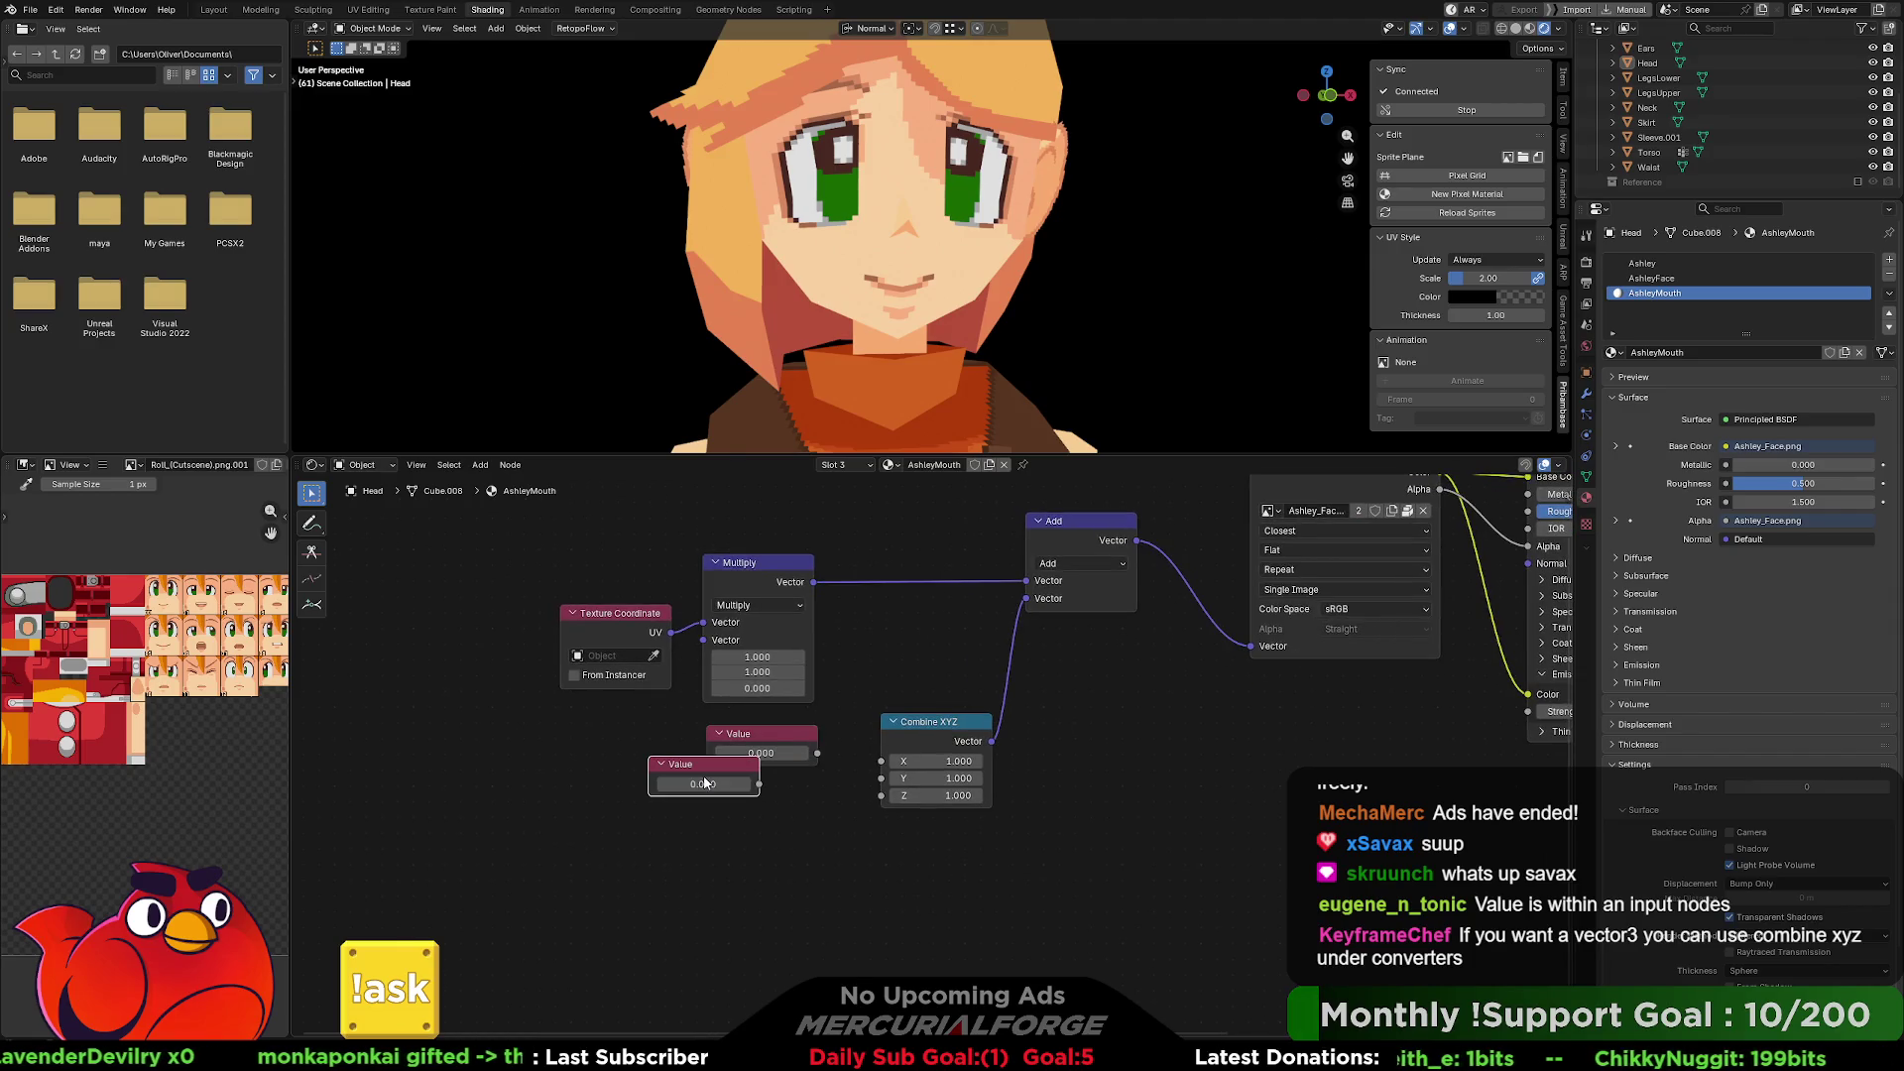
{"action": "left_click", "coordinate": [685, 833]}
{"action": "key", "text": "shift+d"}
{"action": "left_click", "coordinate": [776, 787]}
{"action": "mouse_move", "coordinate": [693, 797]}
{"action": "left_mouse_down"}
{"action": "mouse_move", "coordinate": [744, 855]}
{"action": "mouse_move", "coordinate": [746, 826]}
{"action": "mouse_move", "coordinate": [896, 795]}
{"action": "mouse_move", "coordinate": [819, 757]}
{"action": "left_mouse_up"}
{"action": "left_click", "coordinate": [783, 753]}
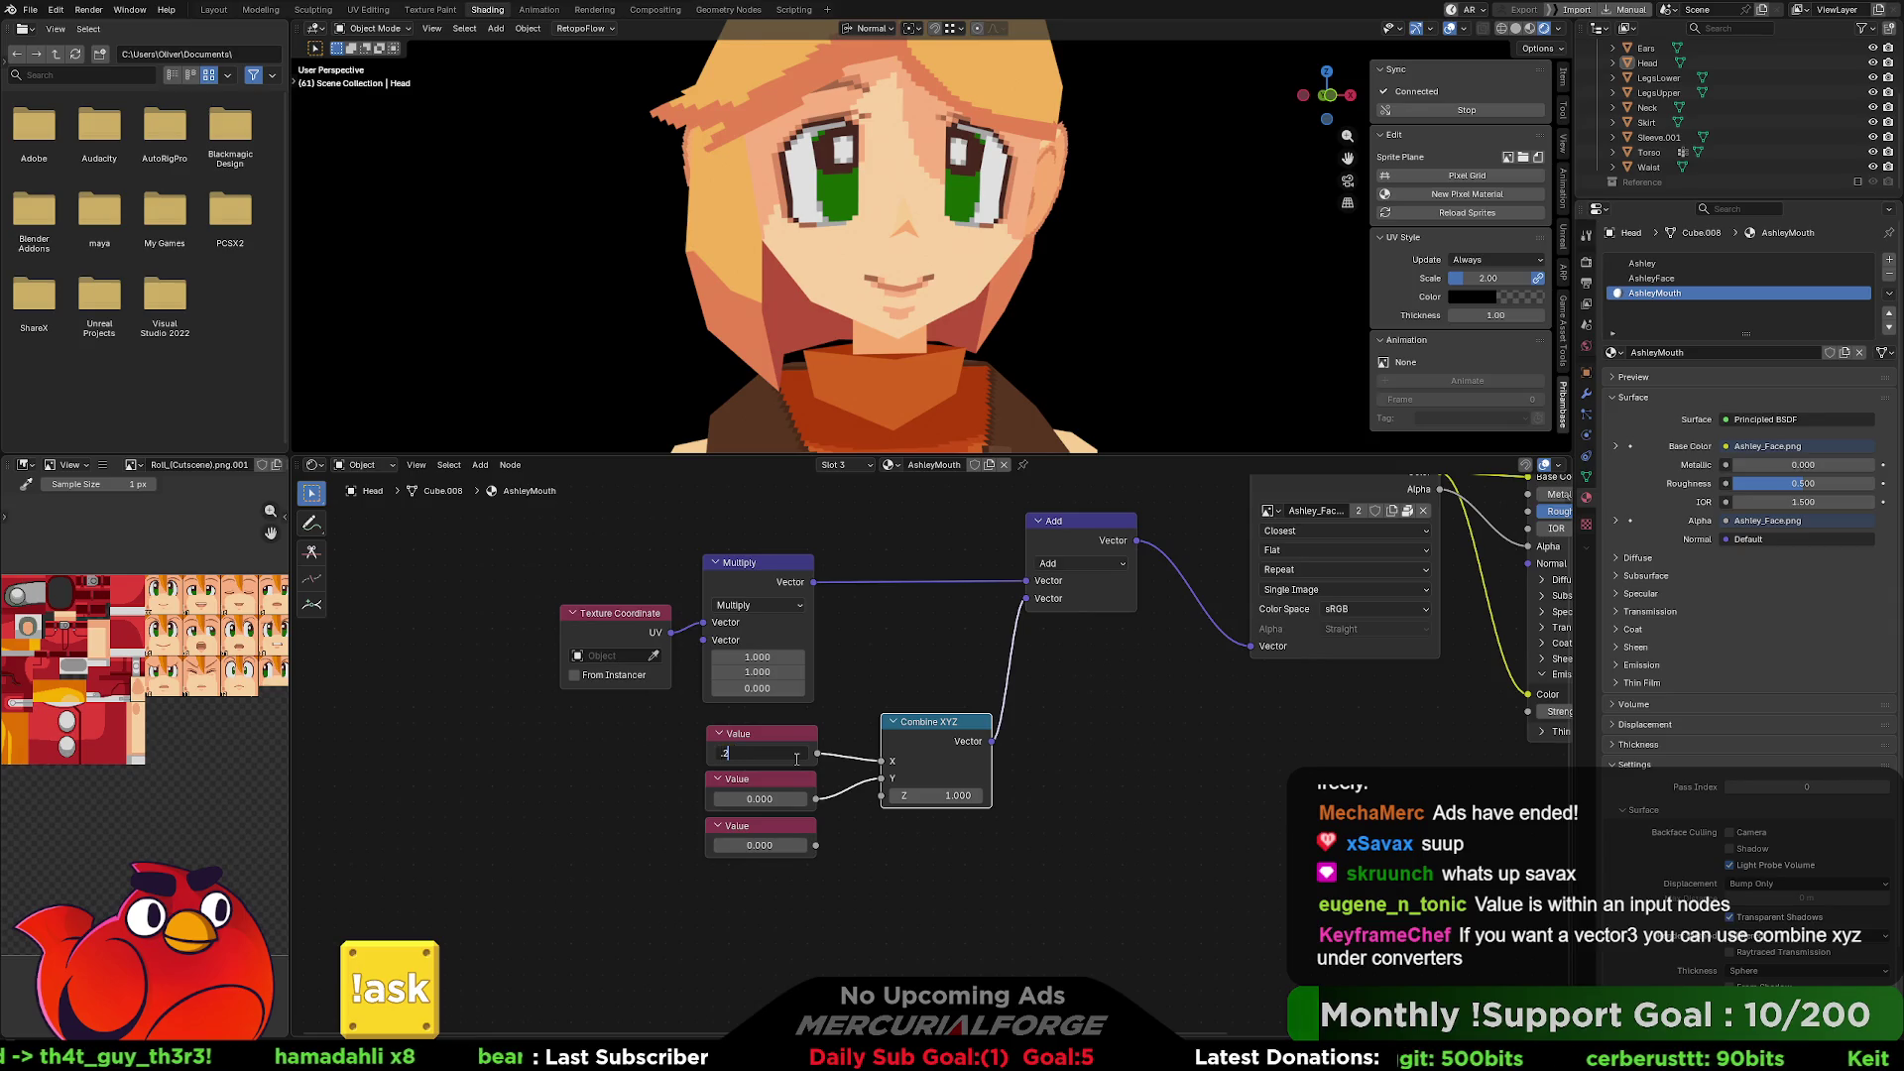
Try X offsets of 0.2, 0.4, 0.6 and 1 while viewing the face at an angle.
{"action": "key", "text": "Return"}
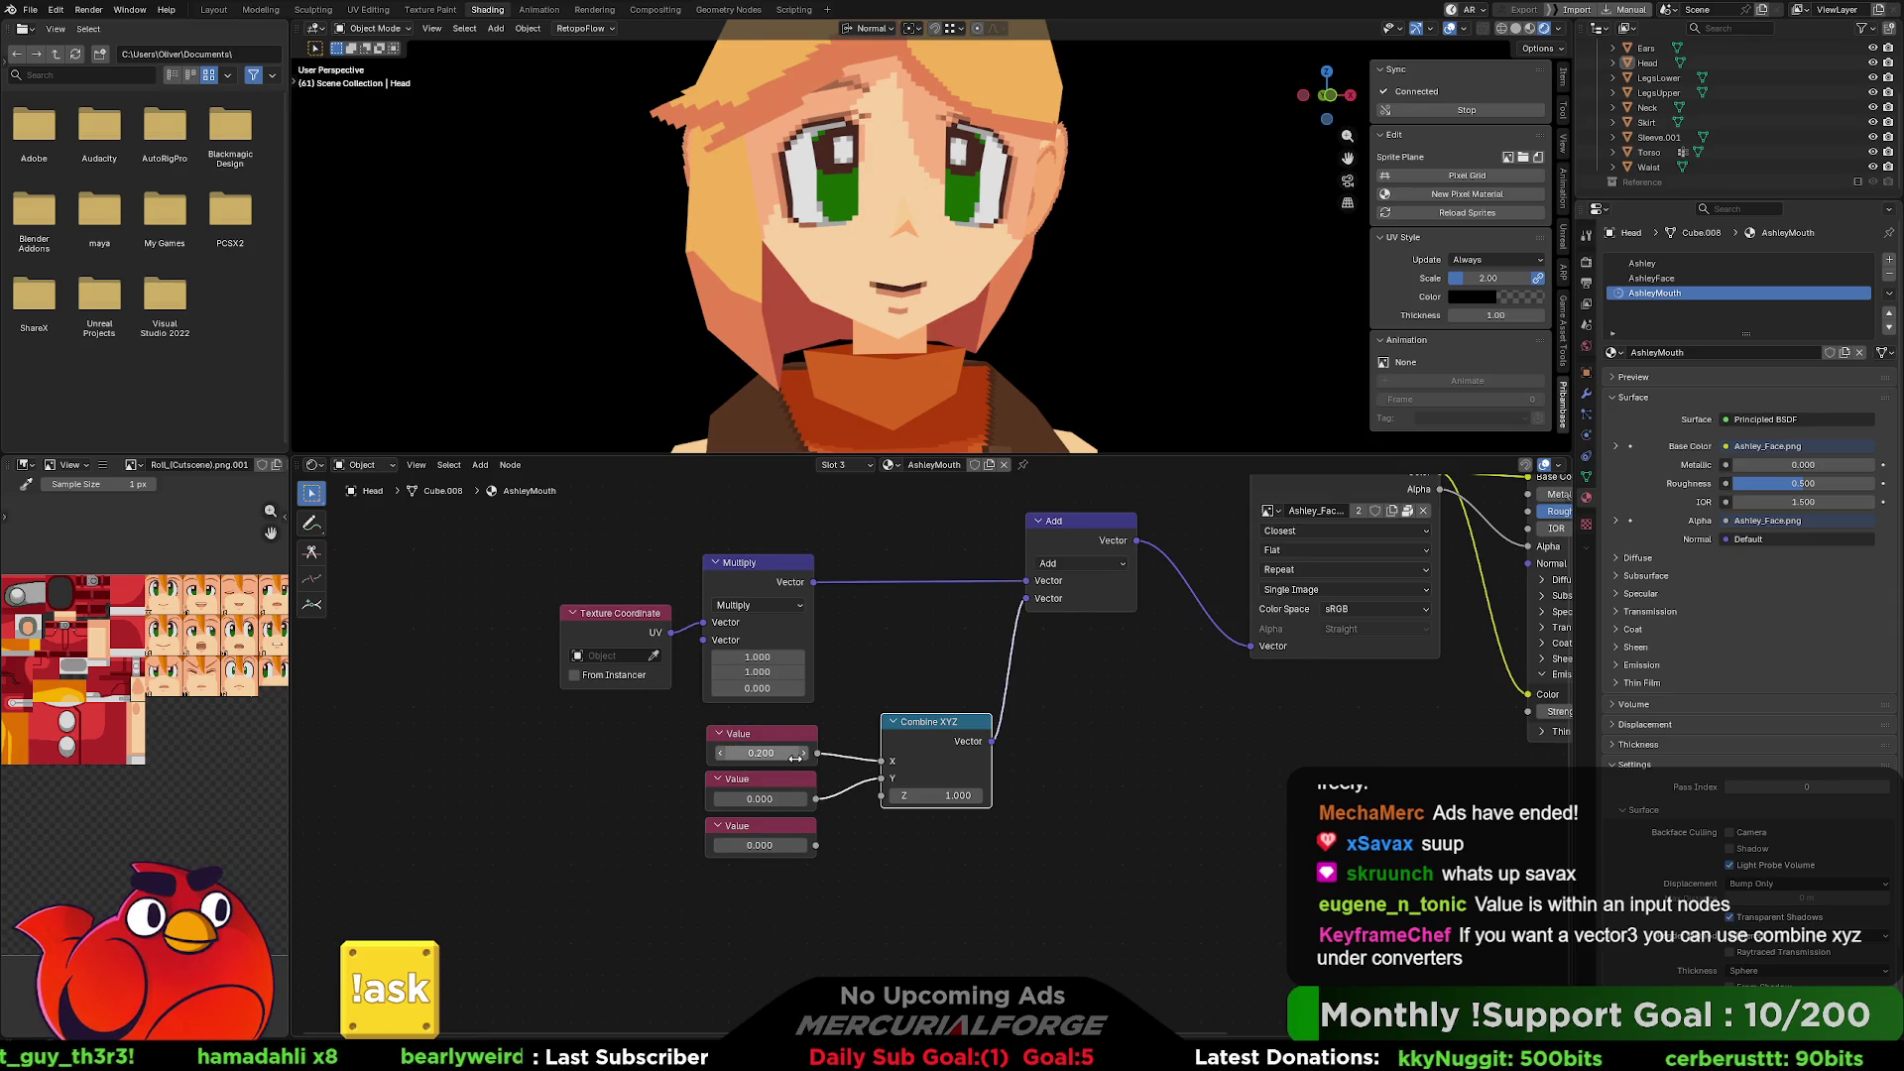
{"action": "middle_click_drag", "start_coordinate": [802, 768], "coordinate": [796, 764]}
{"action": "left_click", "coordinate": [765, 746]}
{"action": "type", "text": ".4"}
{"action": "key", "text": "Return"}
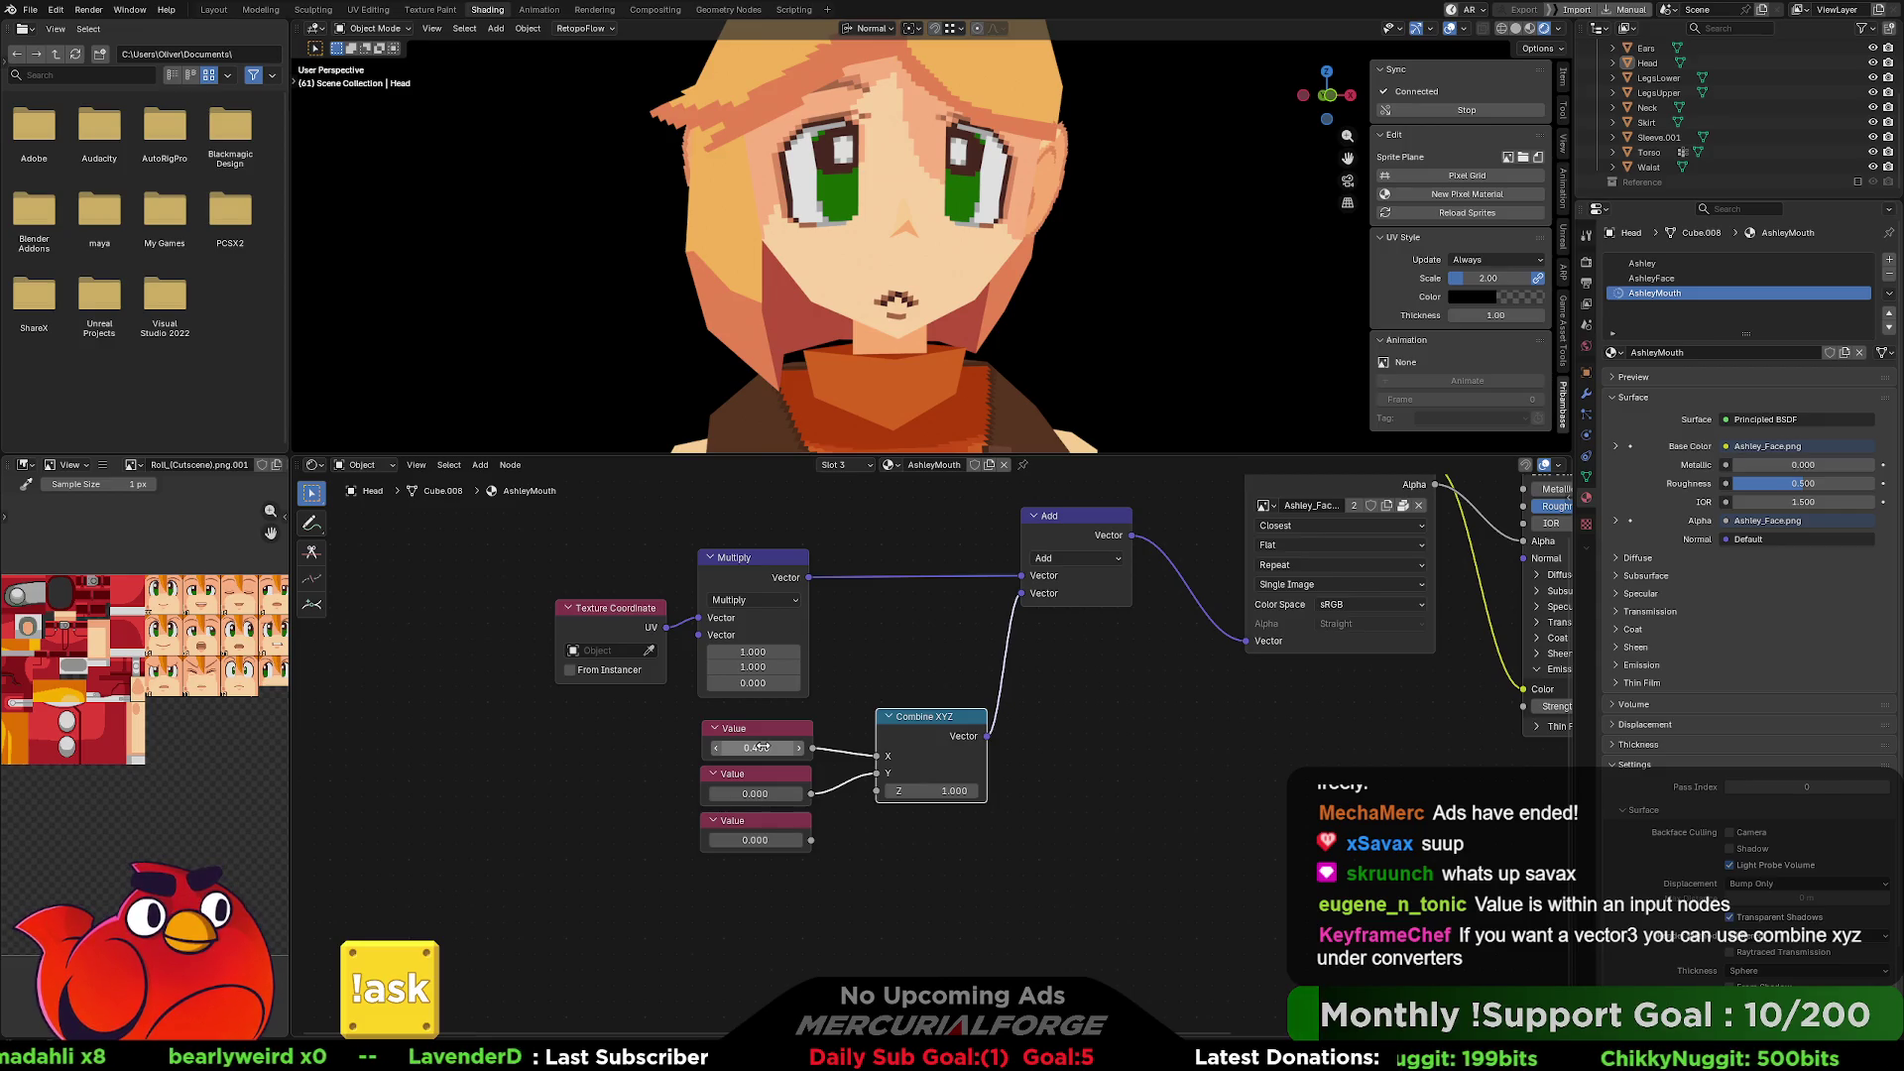
{"action": "left_click", "coordinate": [765, 747]}
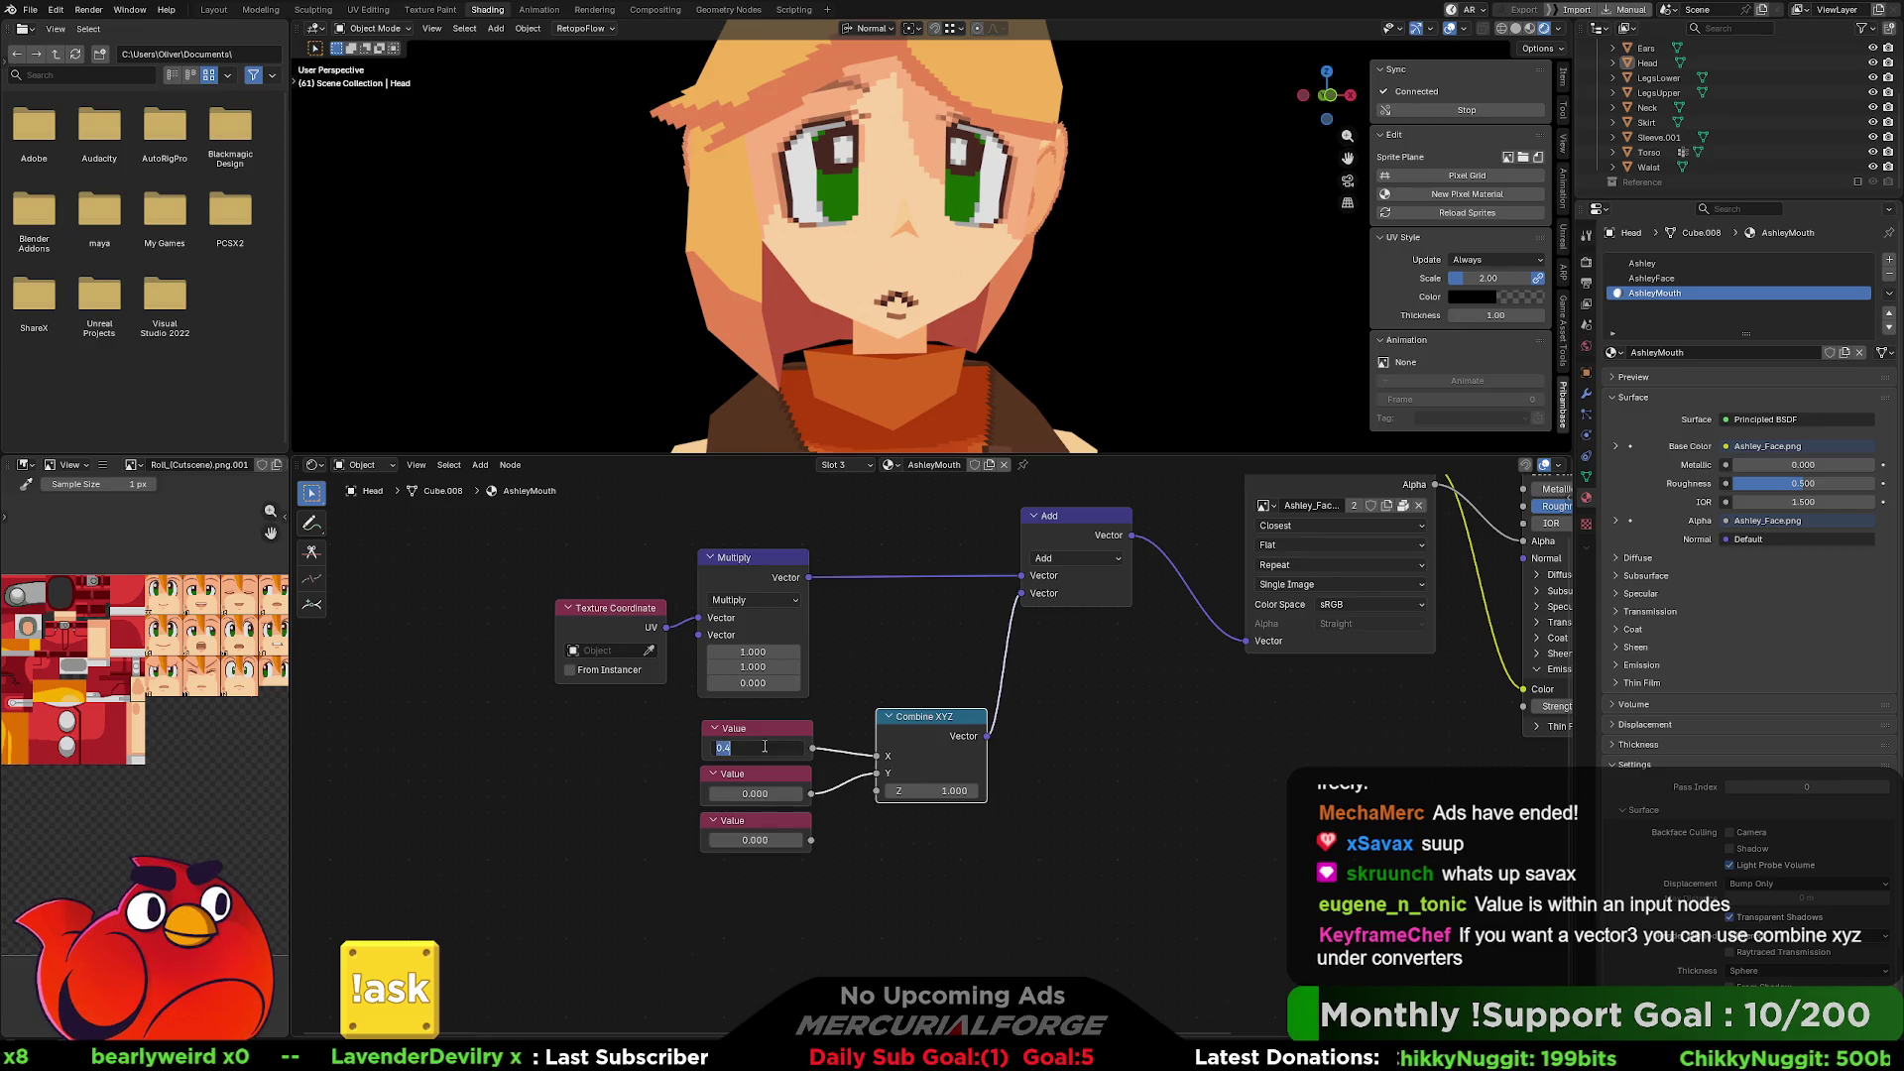
{"action": "type", "text": ".6"}
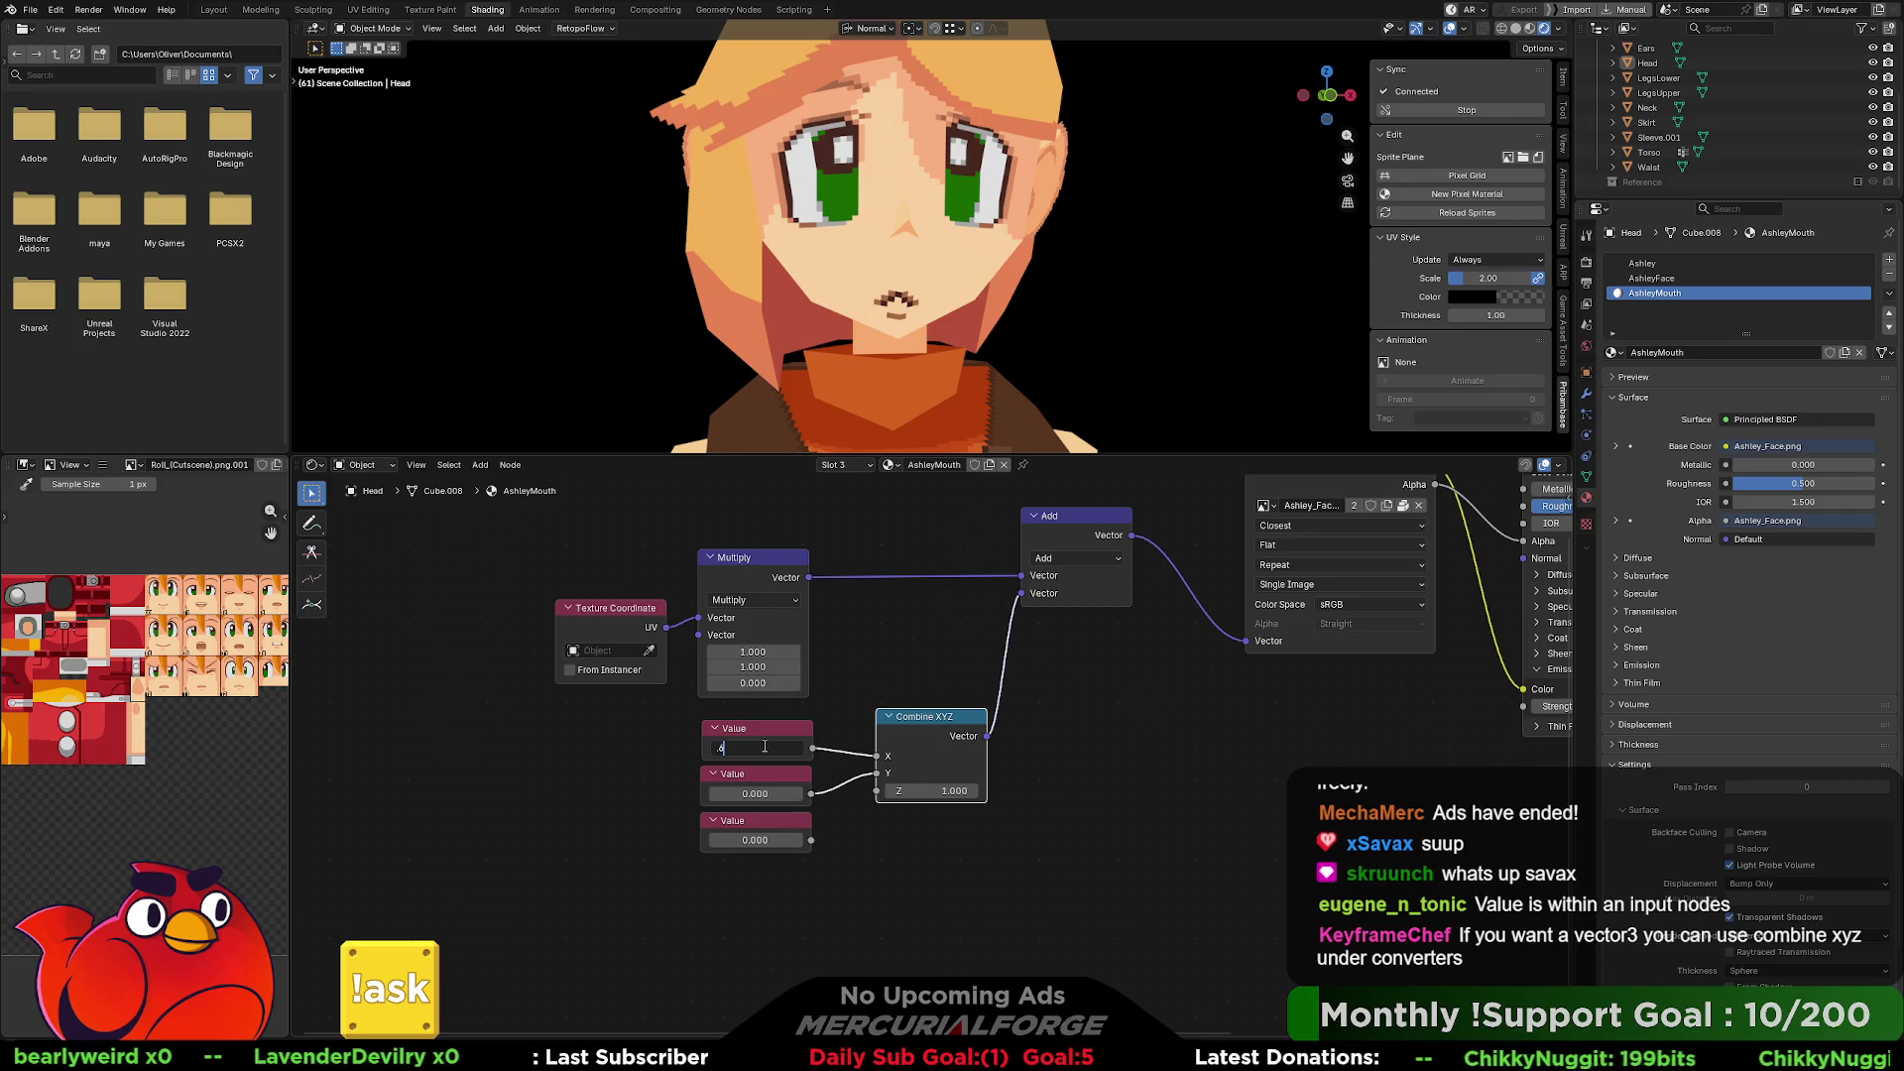
{"action": "key", "text": "Return"}
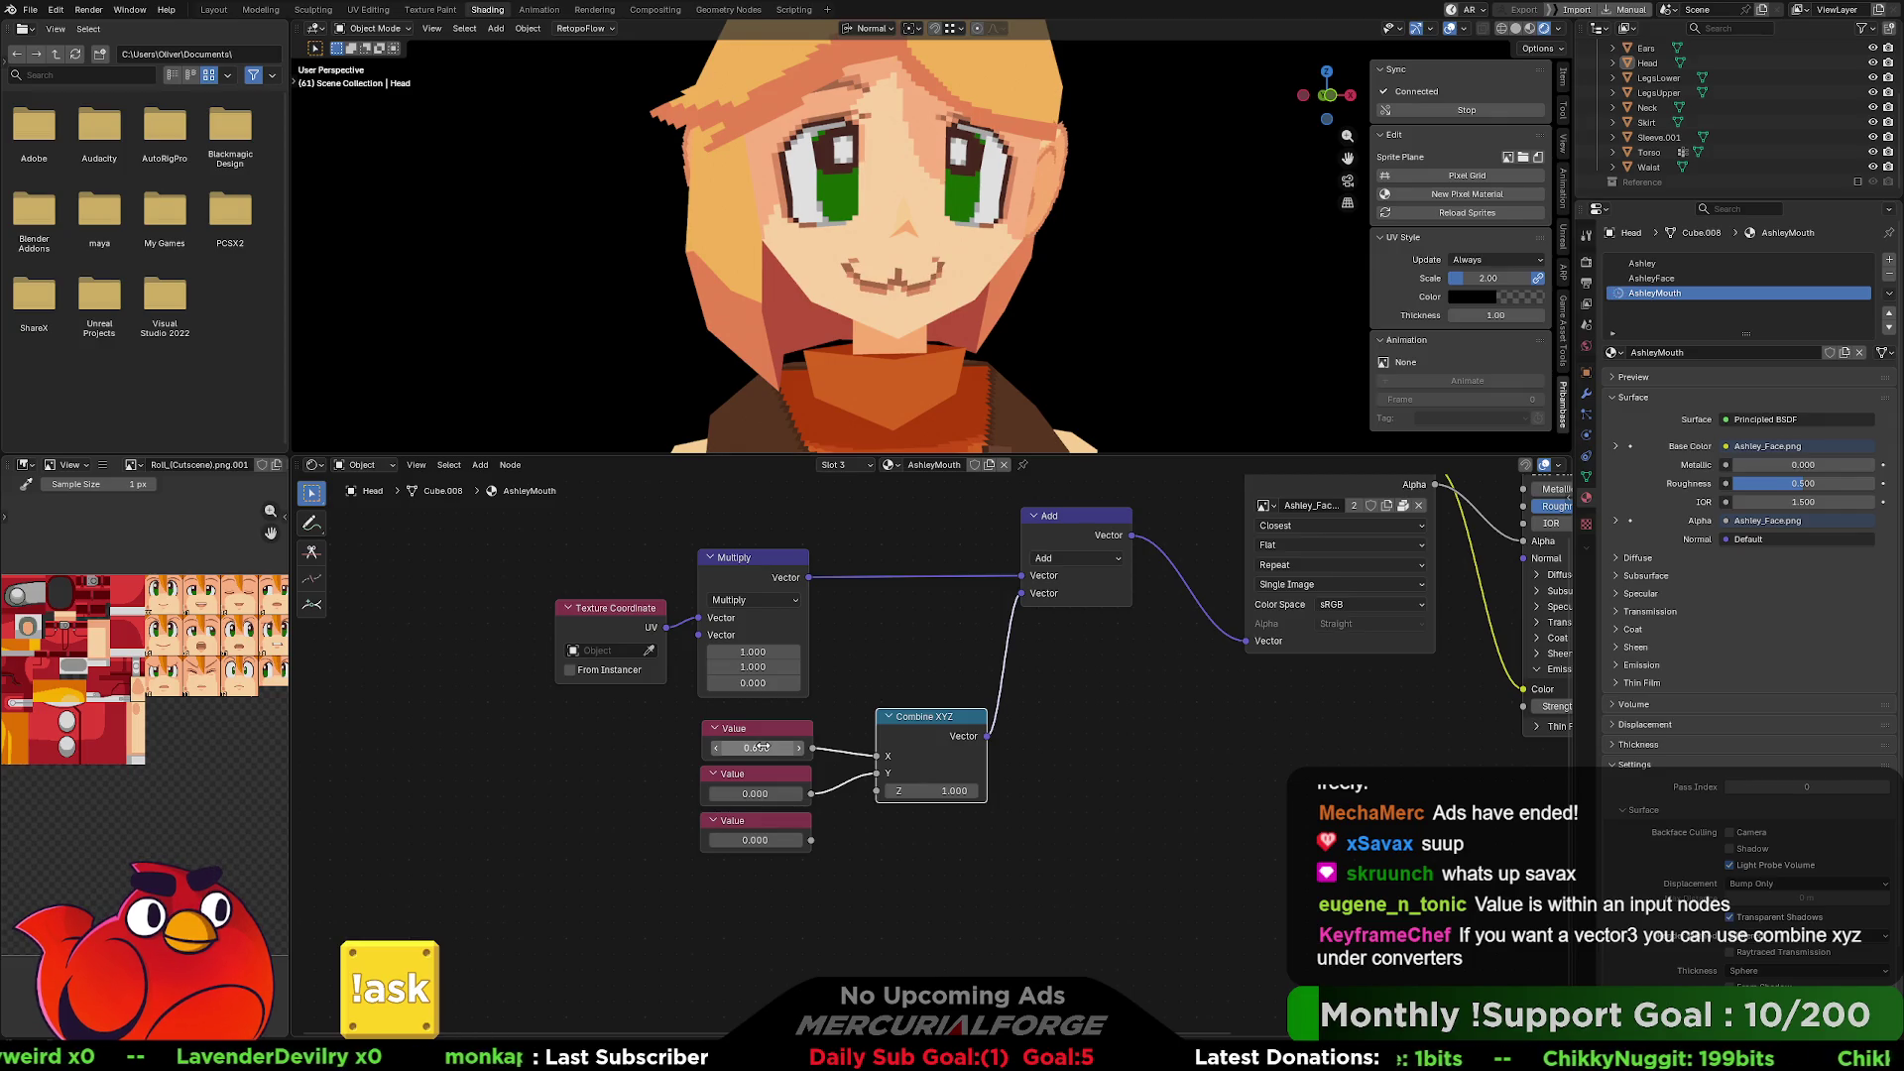
{"action": "middle_click_drag", "start_coordinate": [1036, 213], "coordinate": [1004, 210]}
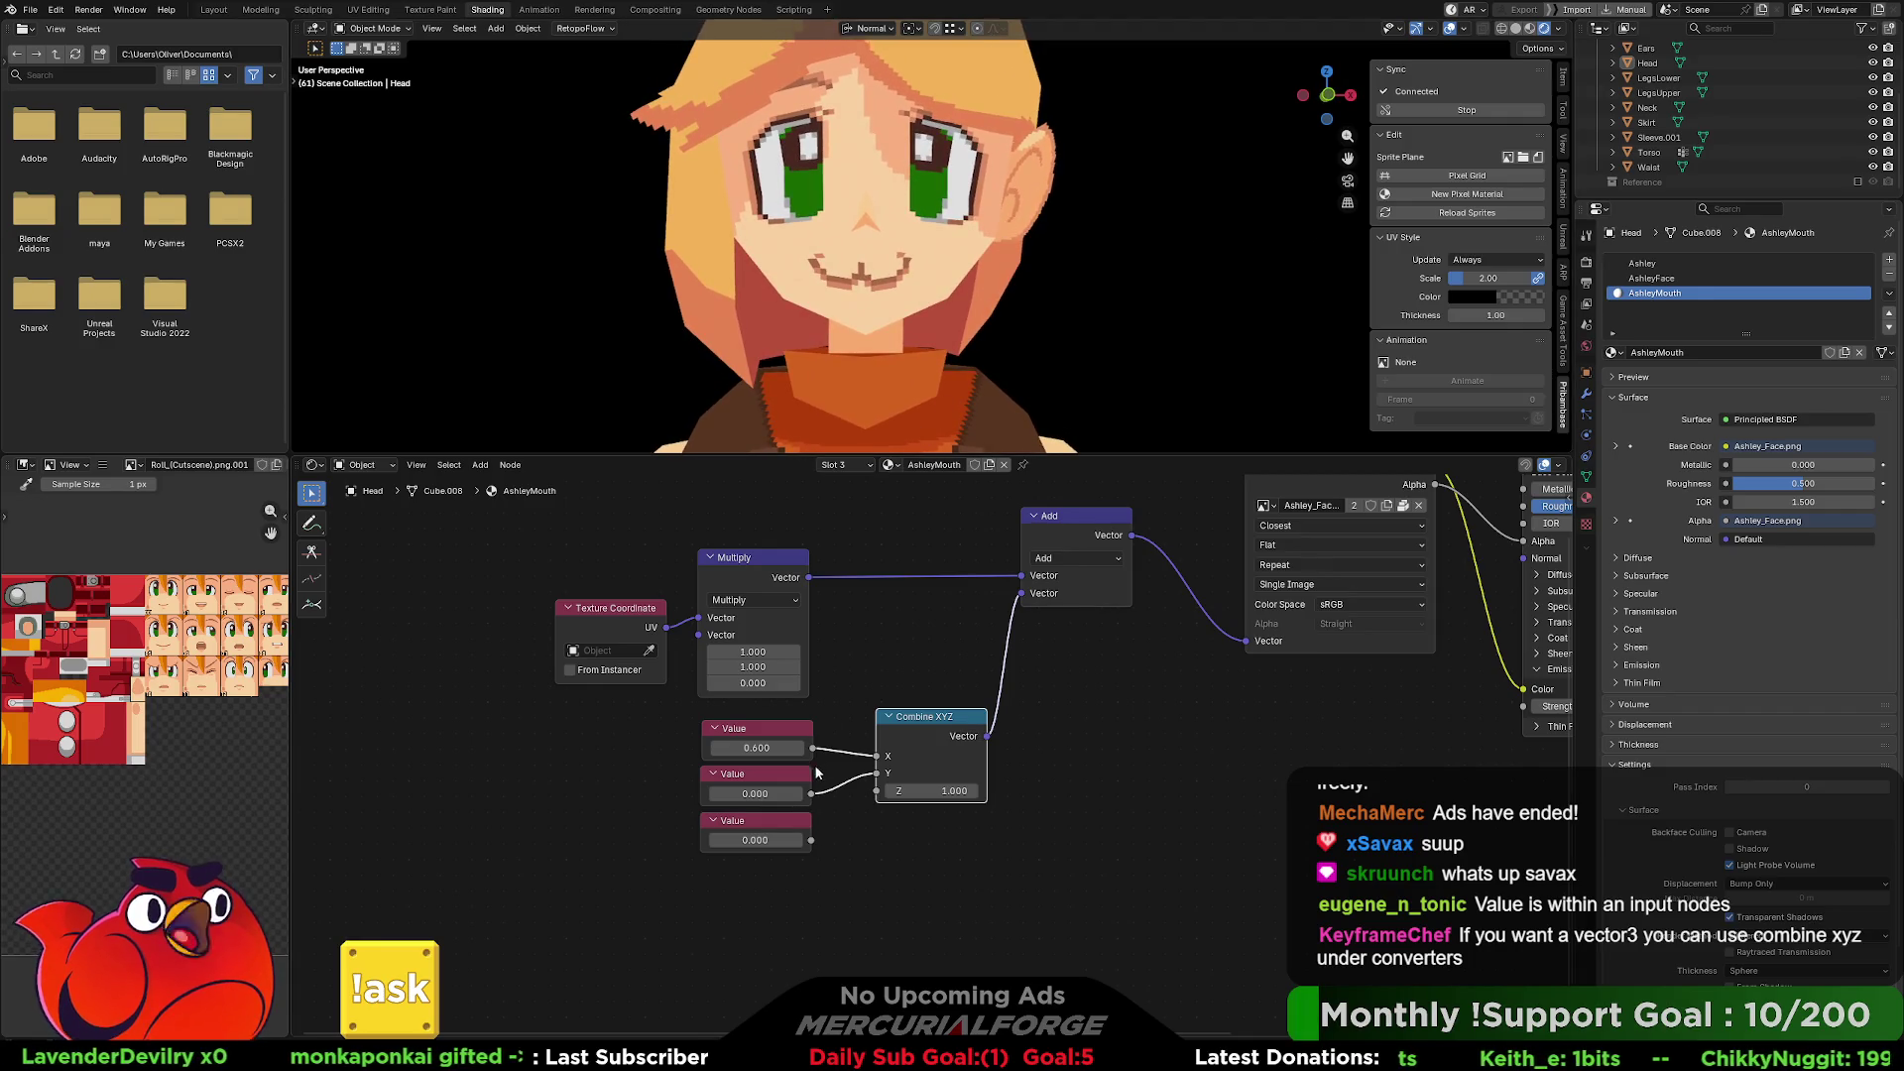
{"action": "left_click", "coordinate": [790, 748]}
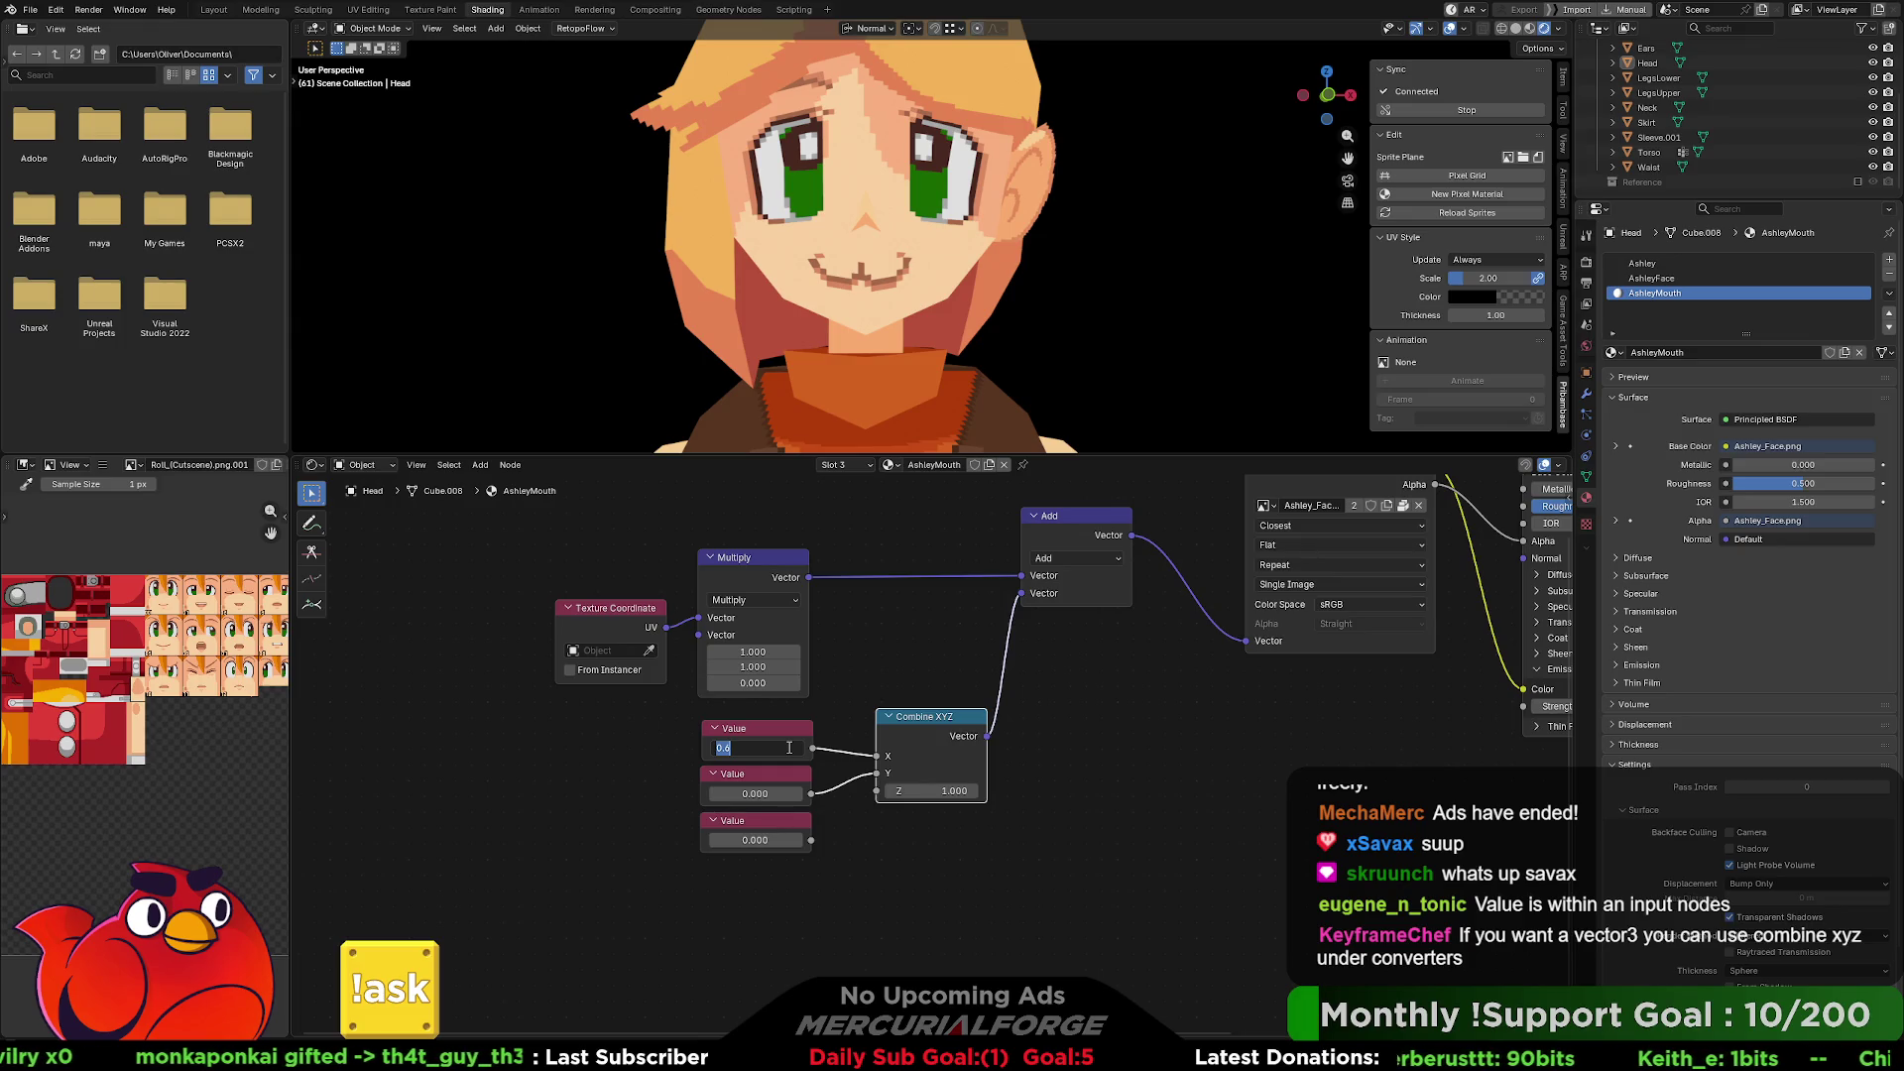
{"action": "type", "text": "1"}
{"action": "key", "text": "Return"}
Try X offsets of 0.8, 0.81, 0.68 and 0.7, then slide it lower watching the mouth.
{"action": "left_click", "coordinate": [788, 747]}
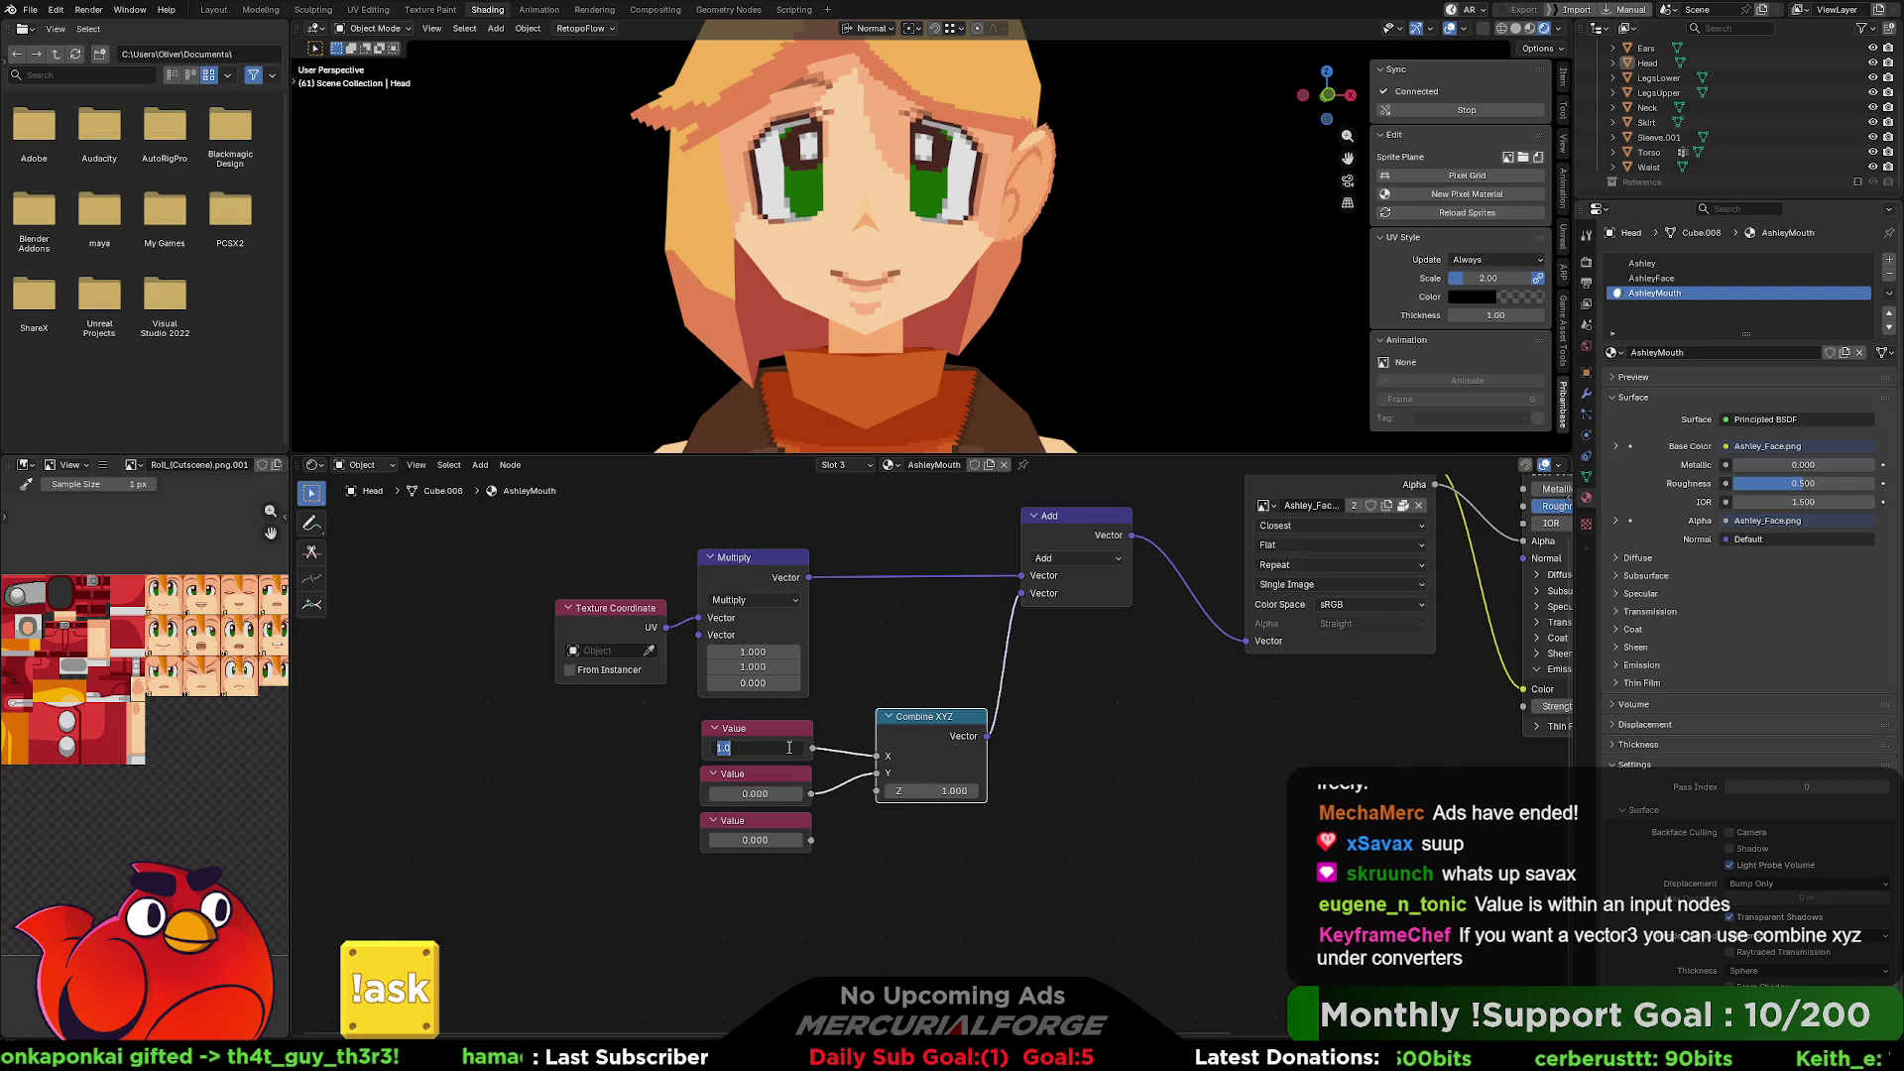
{"action": "key", "text": "BackSpace"}
{"action": "type", "text": "0.8"}
{"action": "key", "text": "Return"}
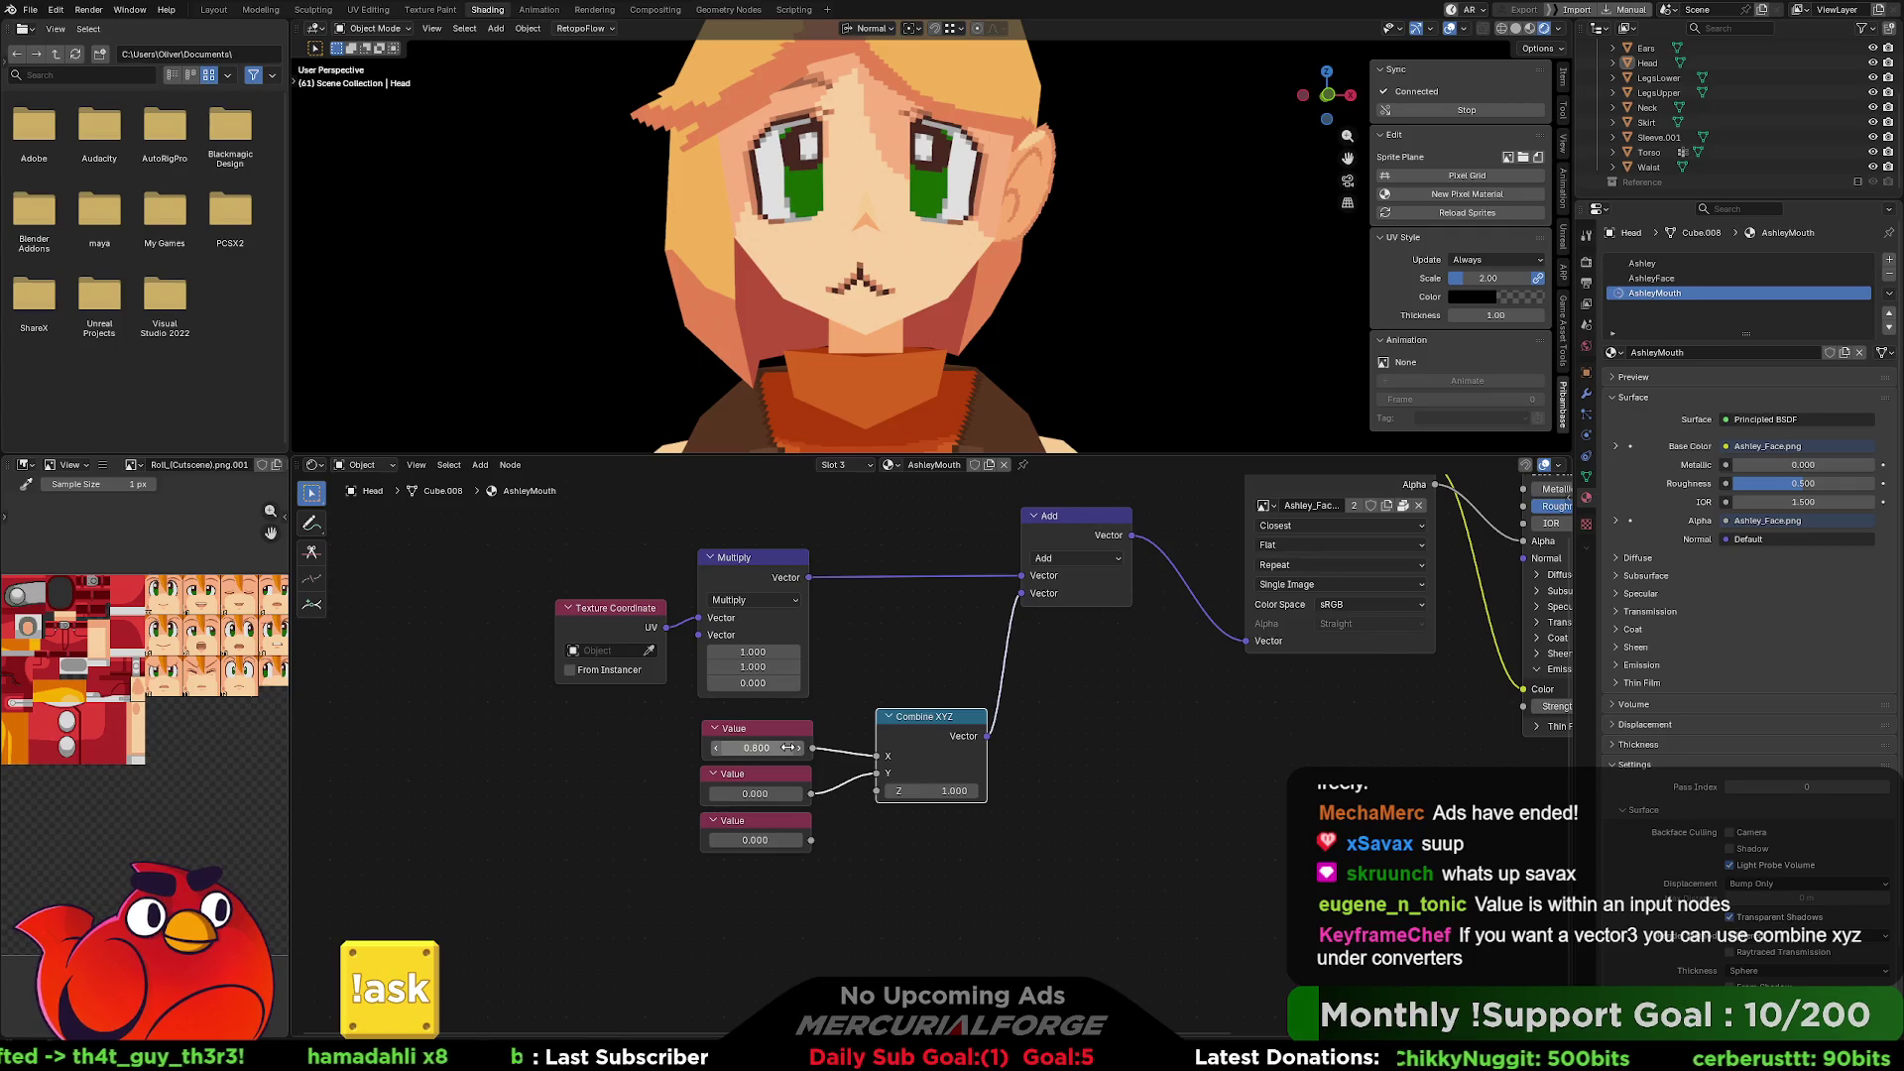
{"action": "left_click", "coordinate": [789, 748]}
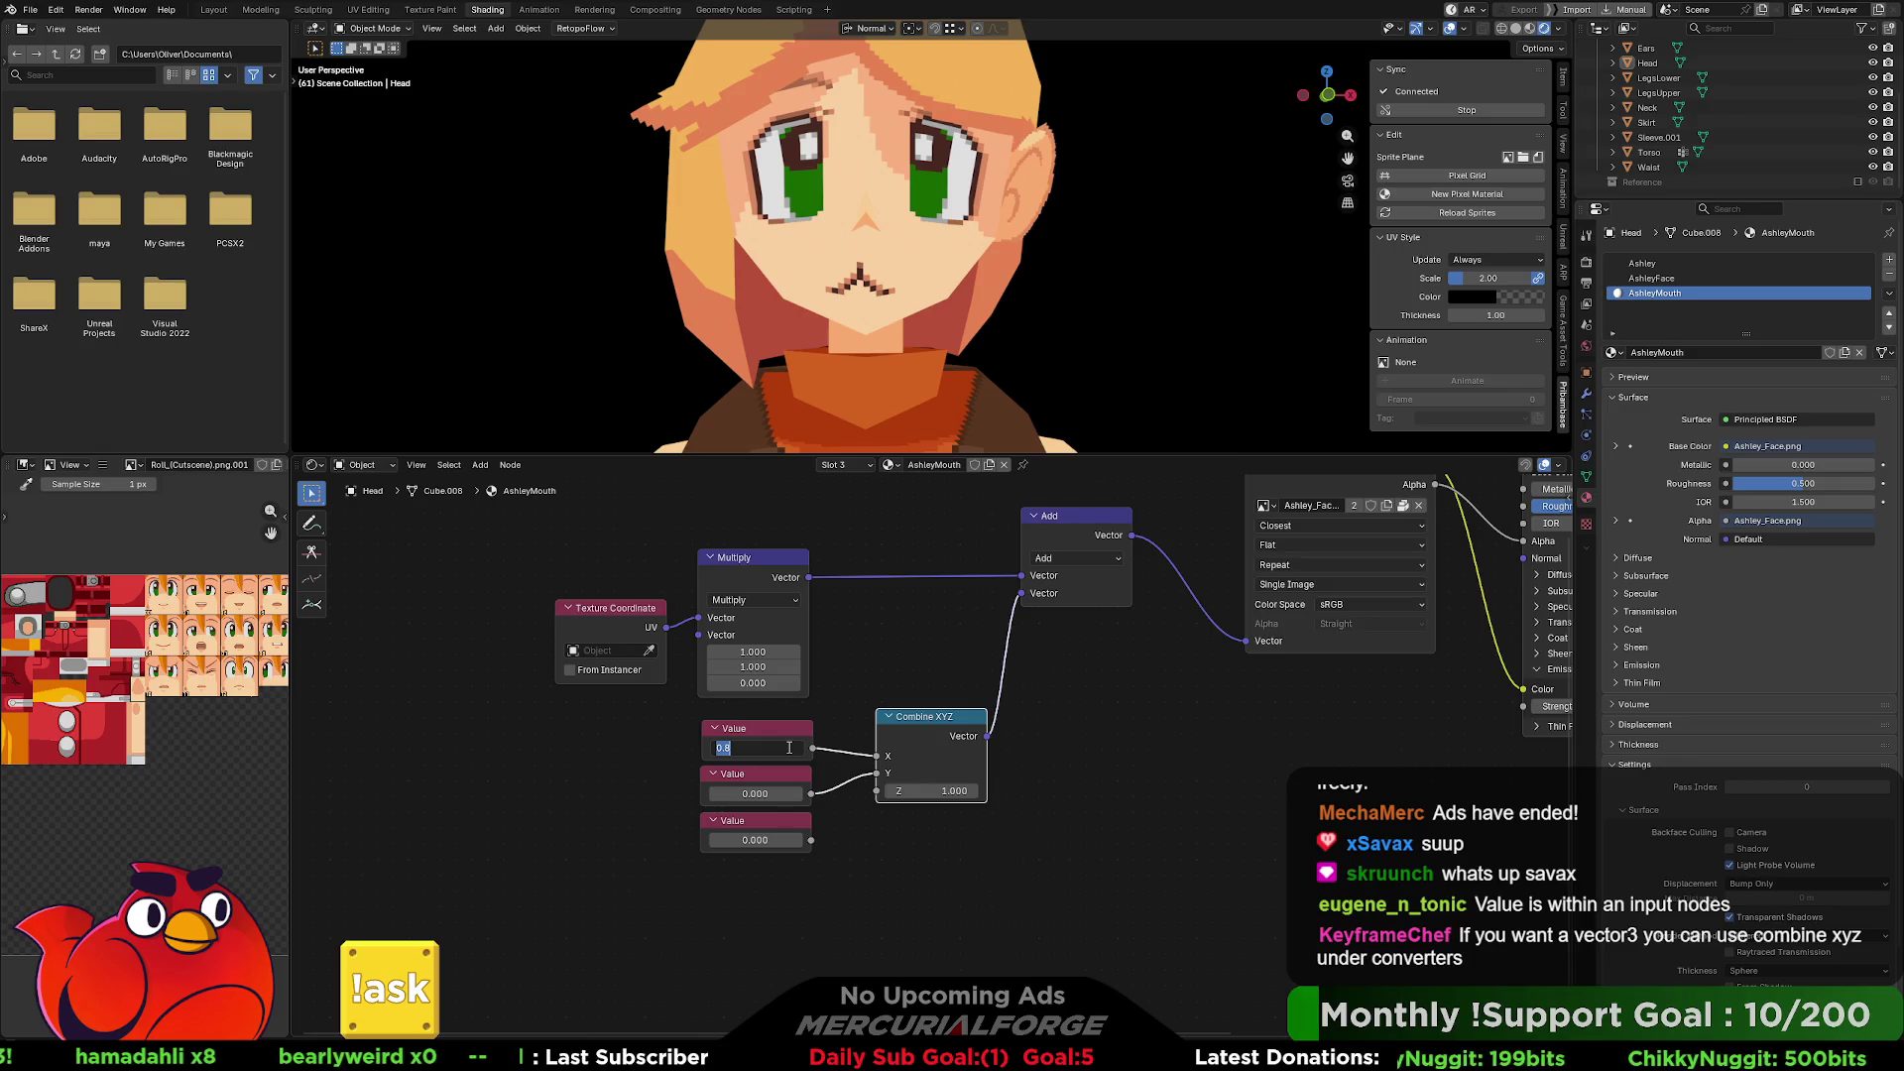
{"action": "left_click", "coordinate": [788, 747]}
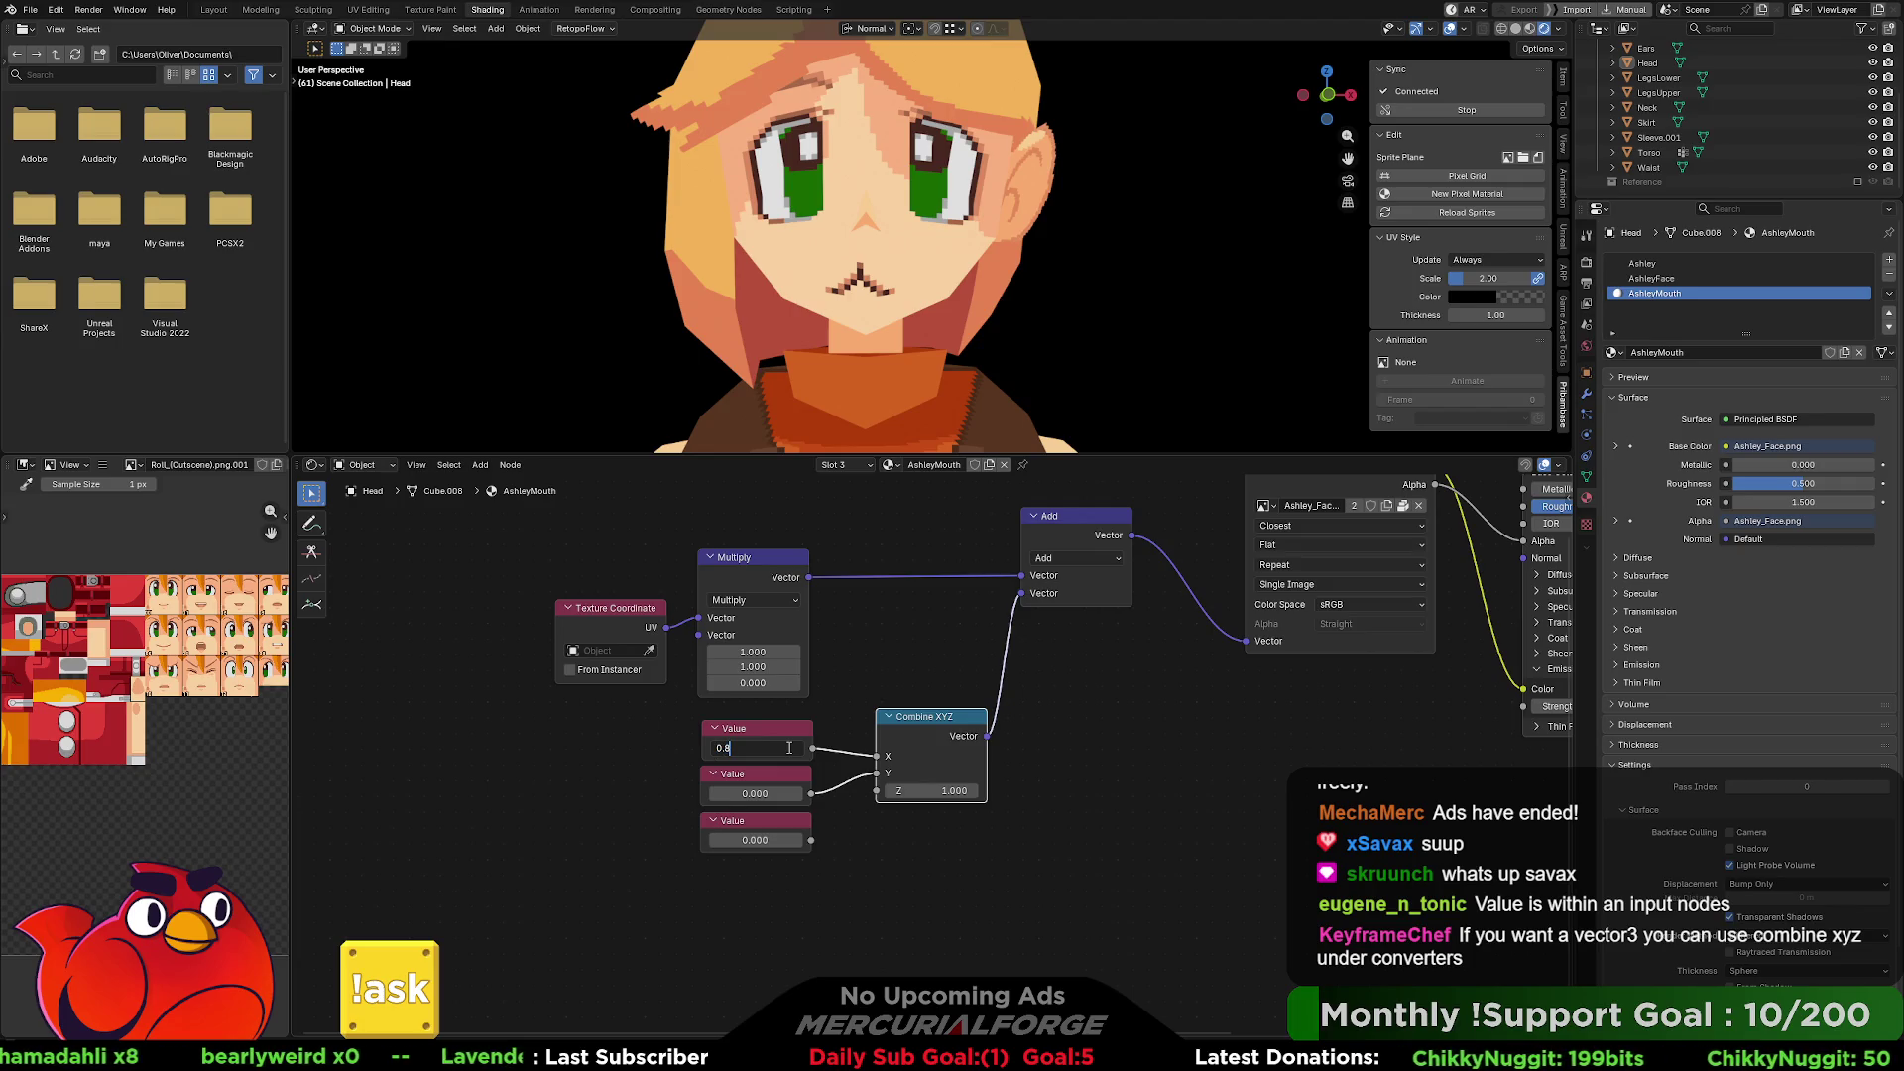
{"action": "type", "text": "1"}
{"action": "key", "text": "Return"}
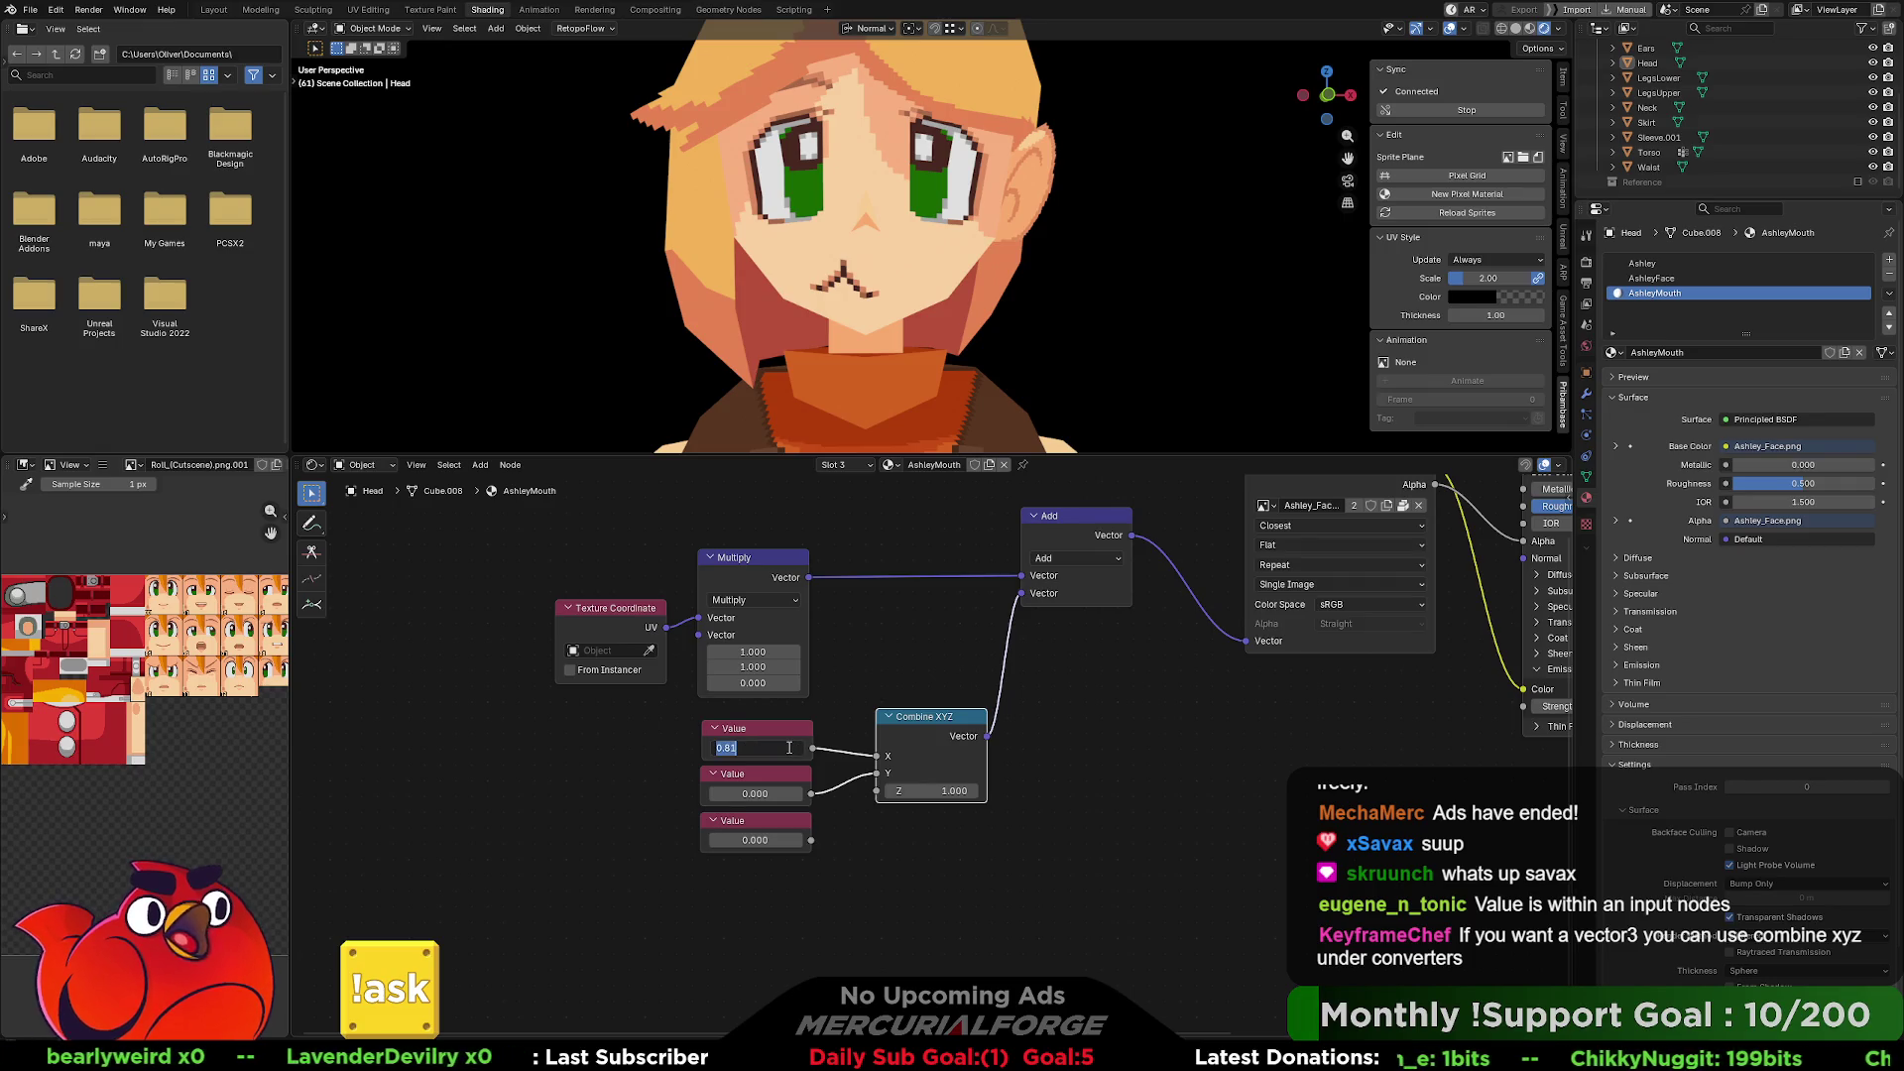
{"action": "left_click_drag", "start_coordinate": [797, 742], "coordinate": [686, 742]}
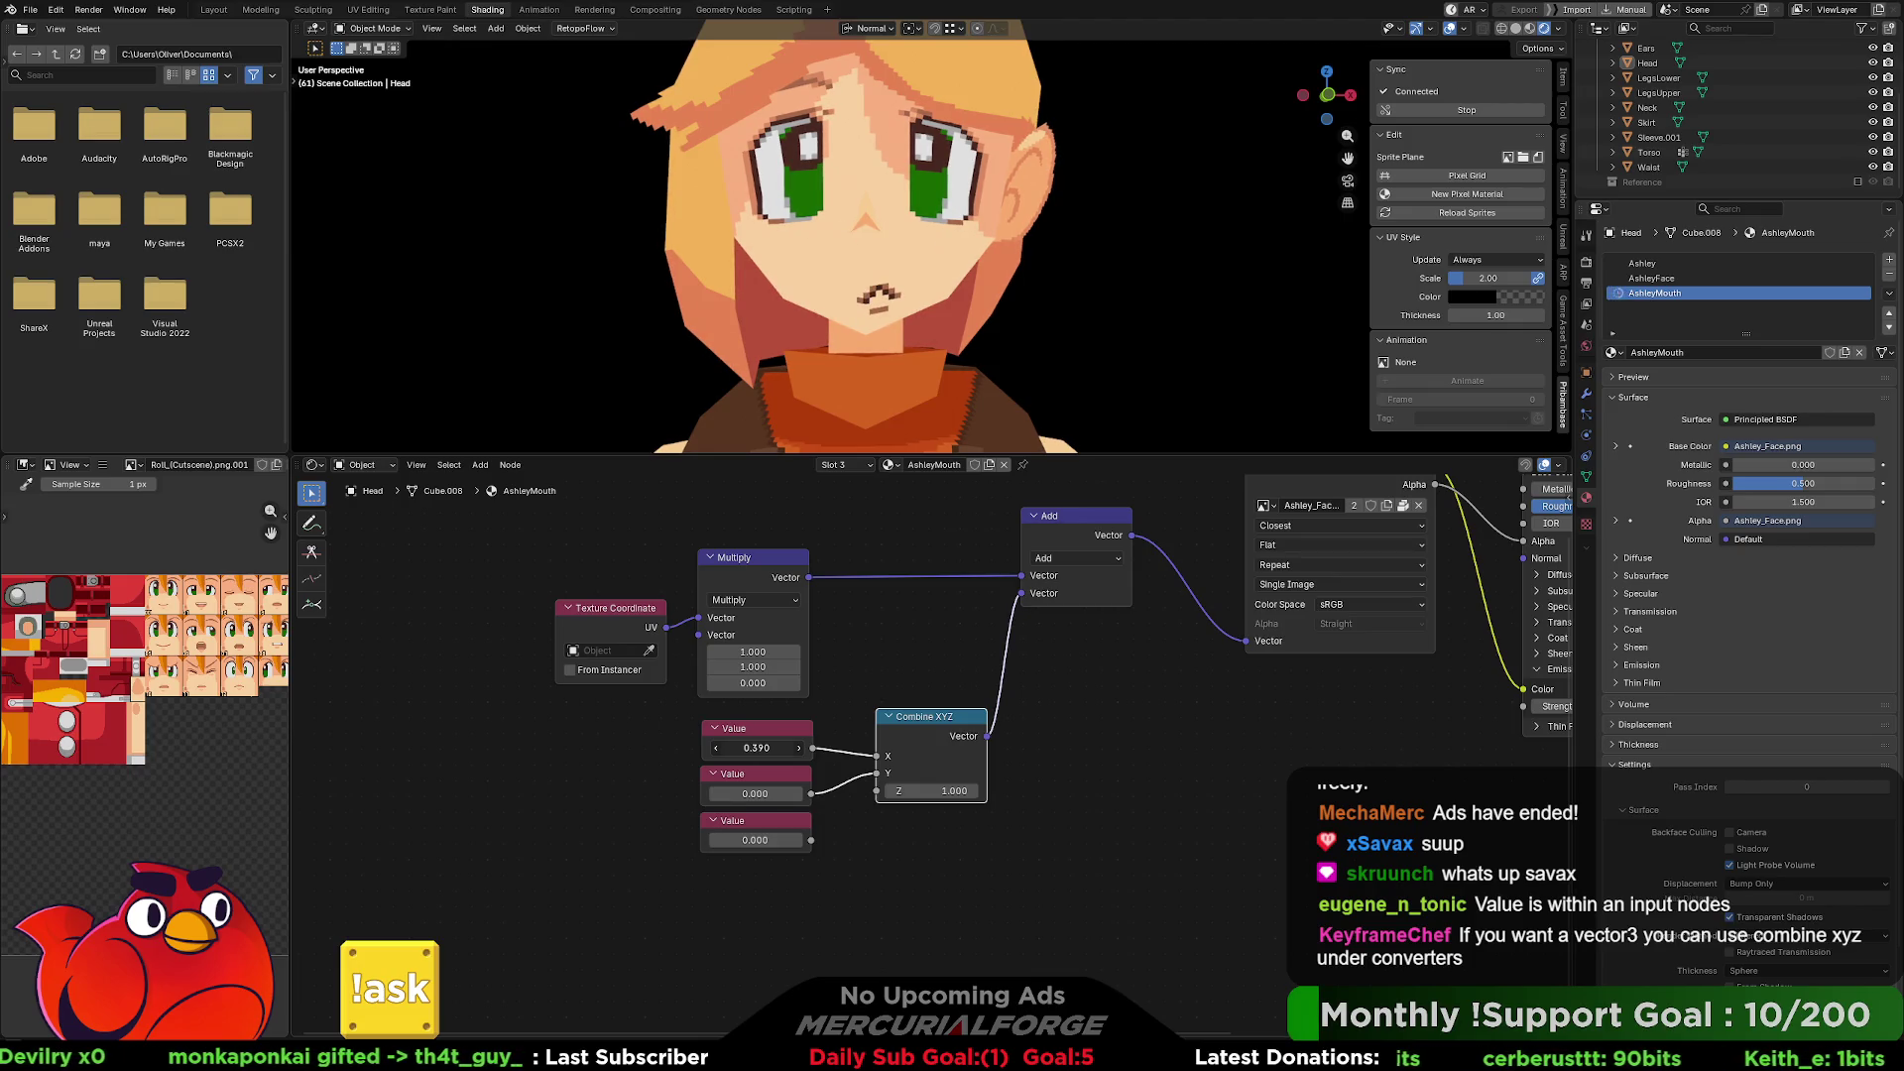
{"action": "double_click", "coordinate": [755, 748]}
{"action": "type", "text": "0.7"}
{"action": "key", "text": "Return"}
{"action": "left_click_drag", "start_coordinate": [756, 748], "coordinate": [708, 748]}
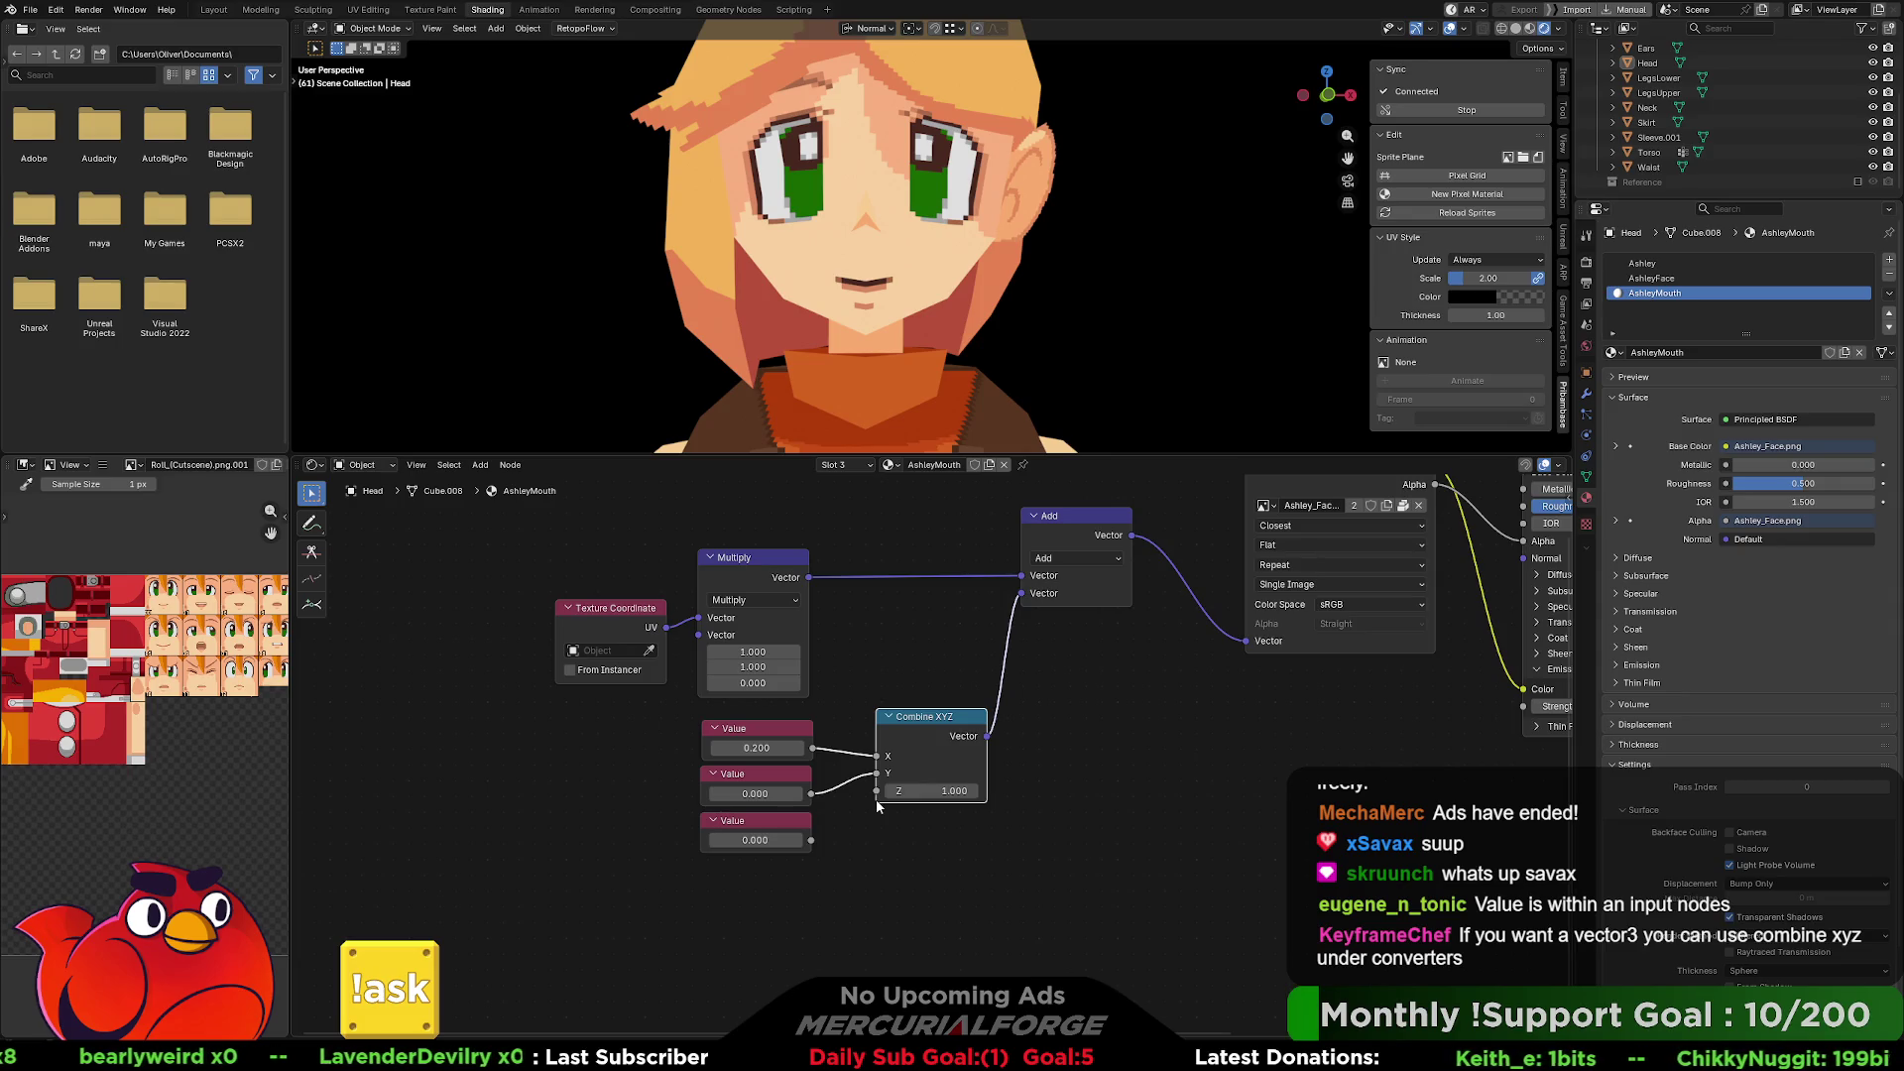
{"action": "left_click", "coordinate": [777, 792]}
Try a Y offset of 0.2, then settle it at 0.780 to show a small round mouth.
{"action": "type", "text": "0.2"}
{"action": "key", "text": "Return"}
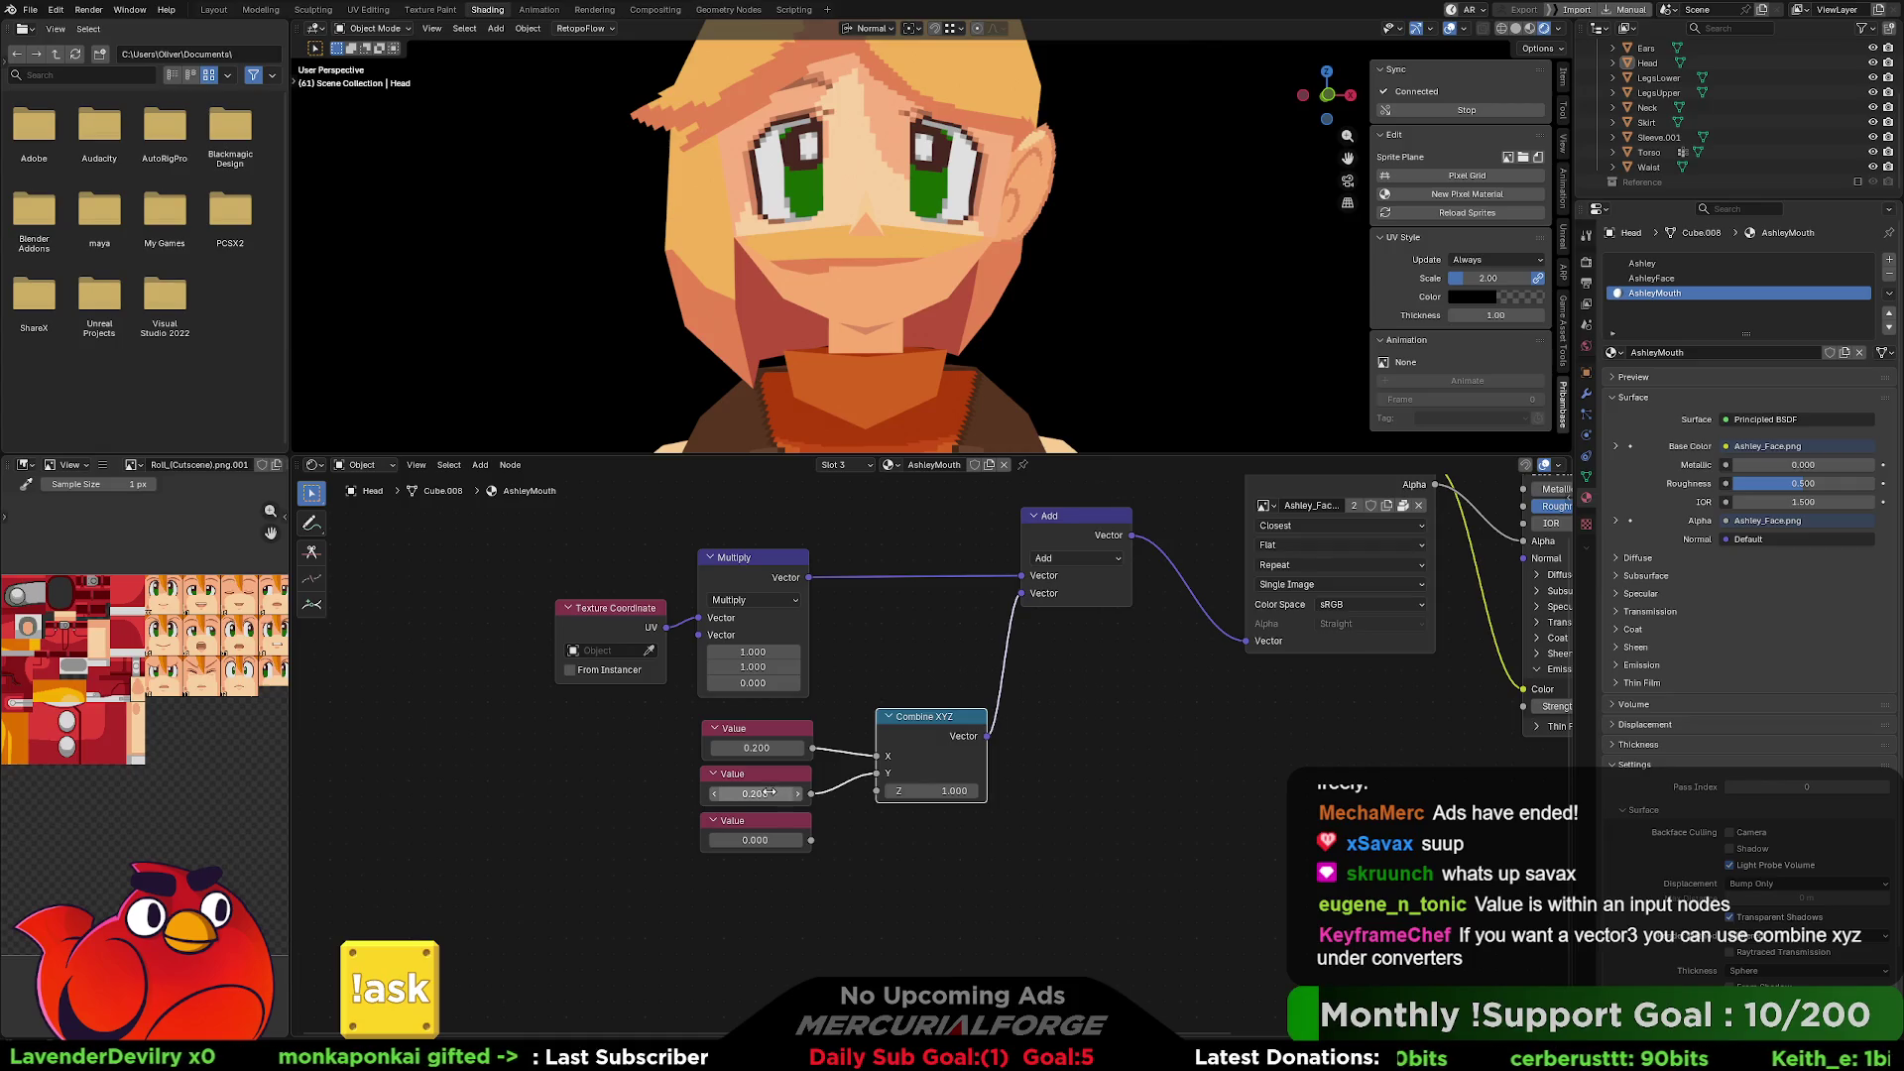
{"action": "mouse_move", "coordinate": [778, 793]}
{"action": "left_mouse_down"}
{"action": "mouse_move", "coordinate": [869, 794]}
{"action": "mouse_move", "coordinate": [783, 794]}
{"action": "left_mouse_up"}
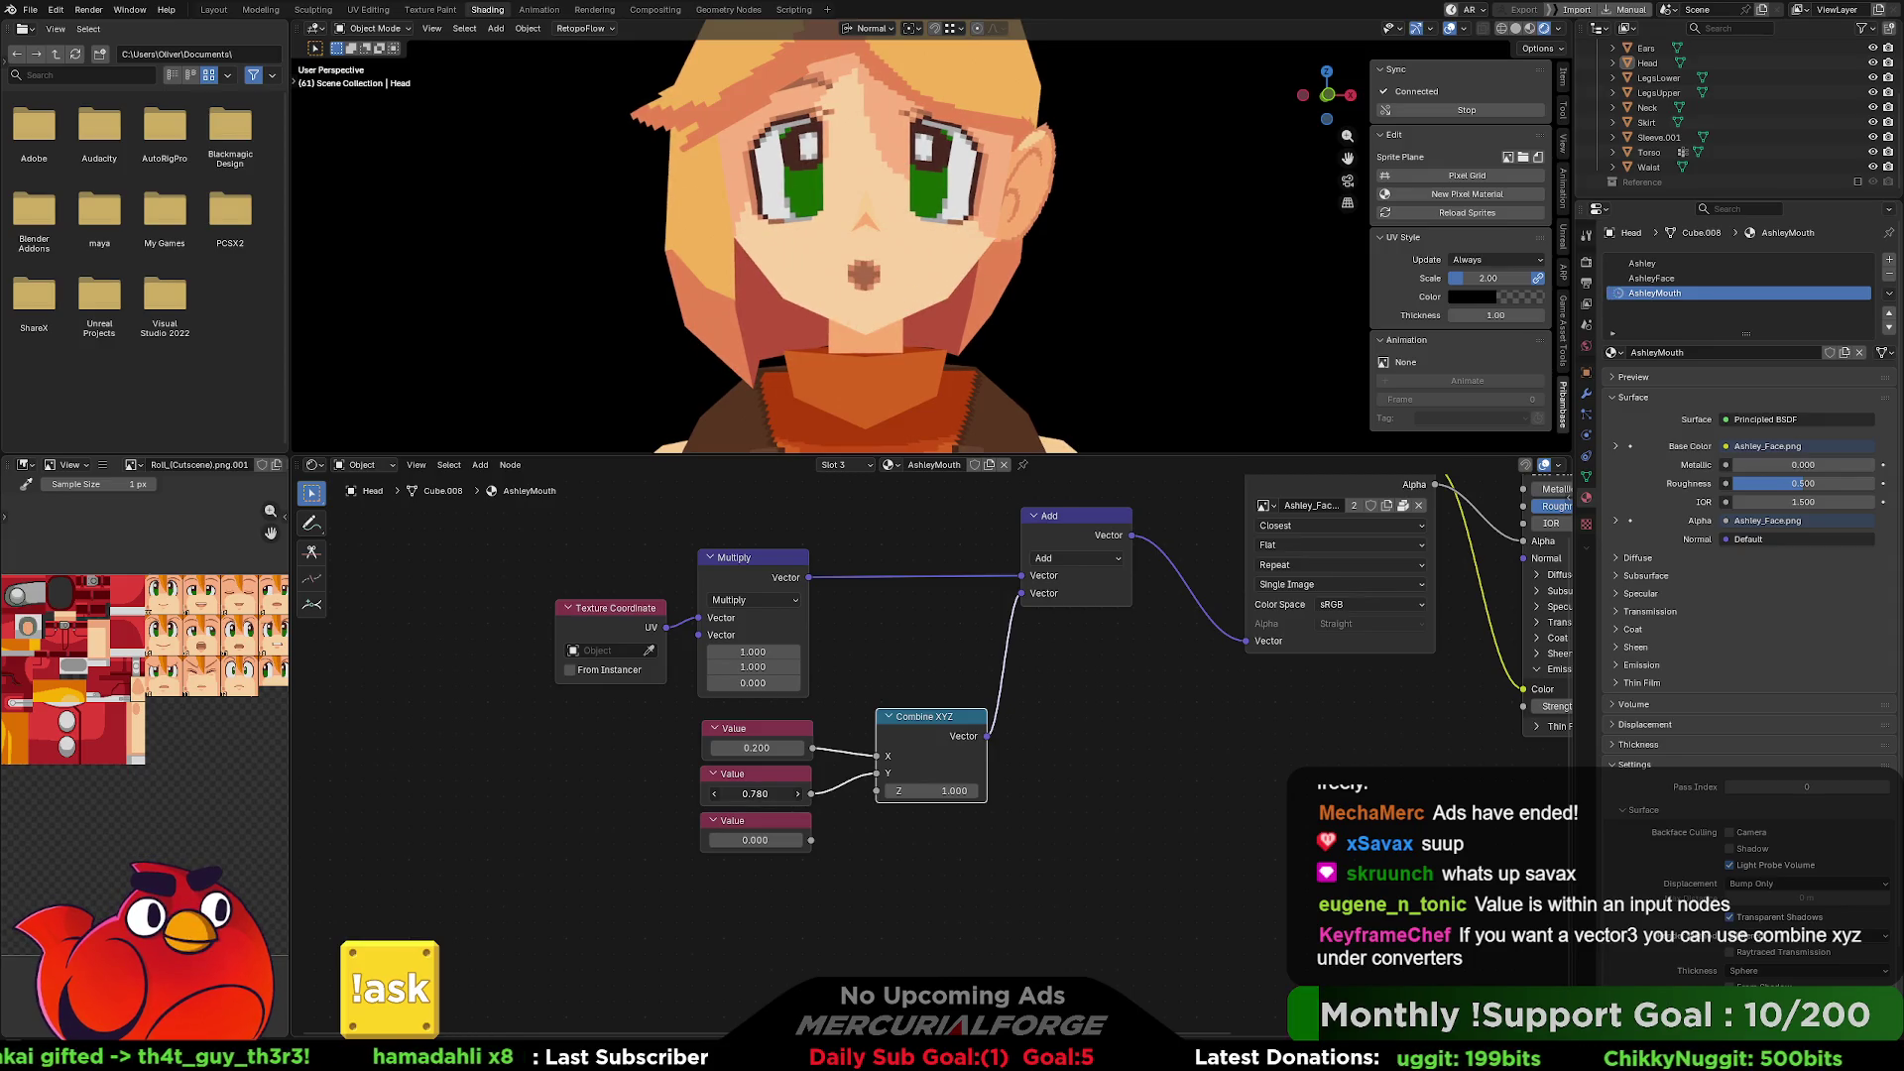
{"action": "left_click", "coordinate": [787, 797]}
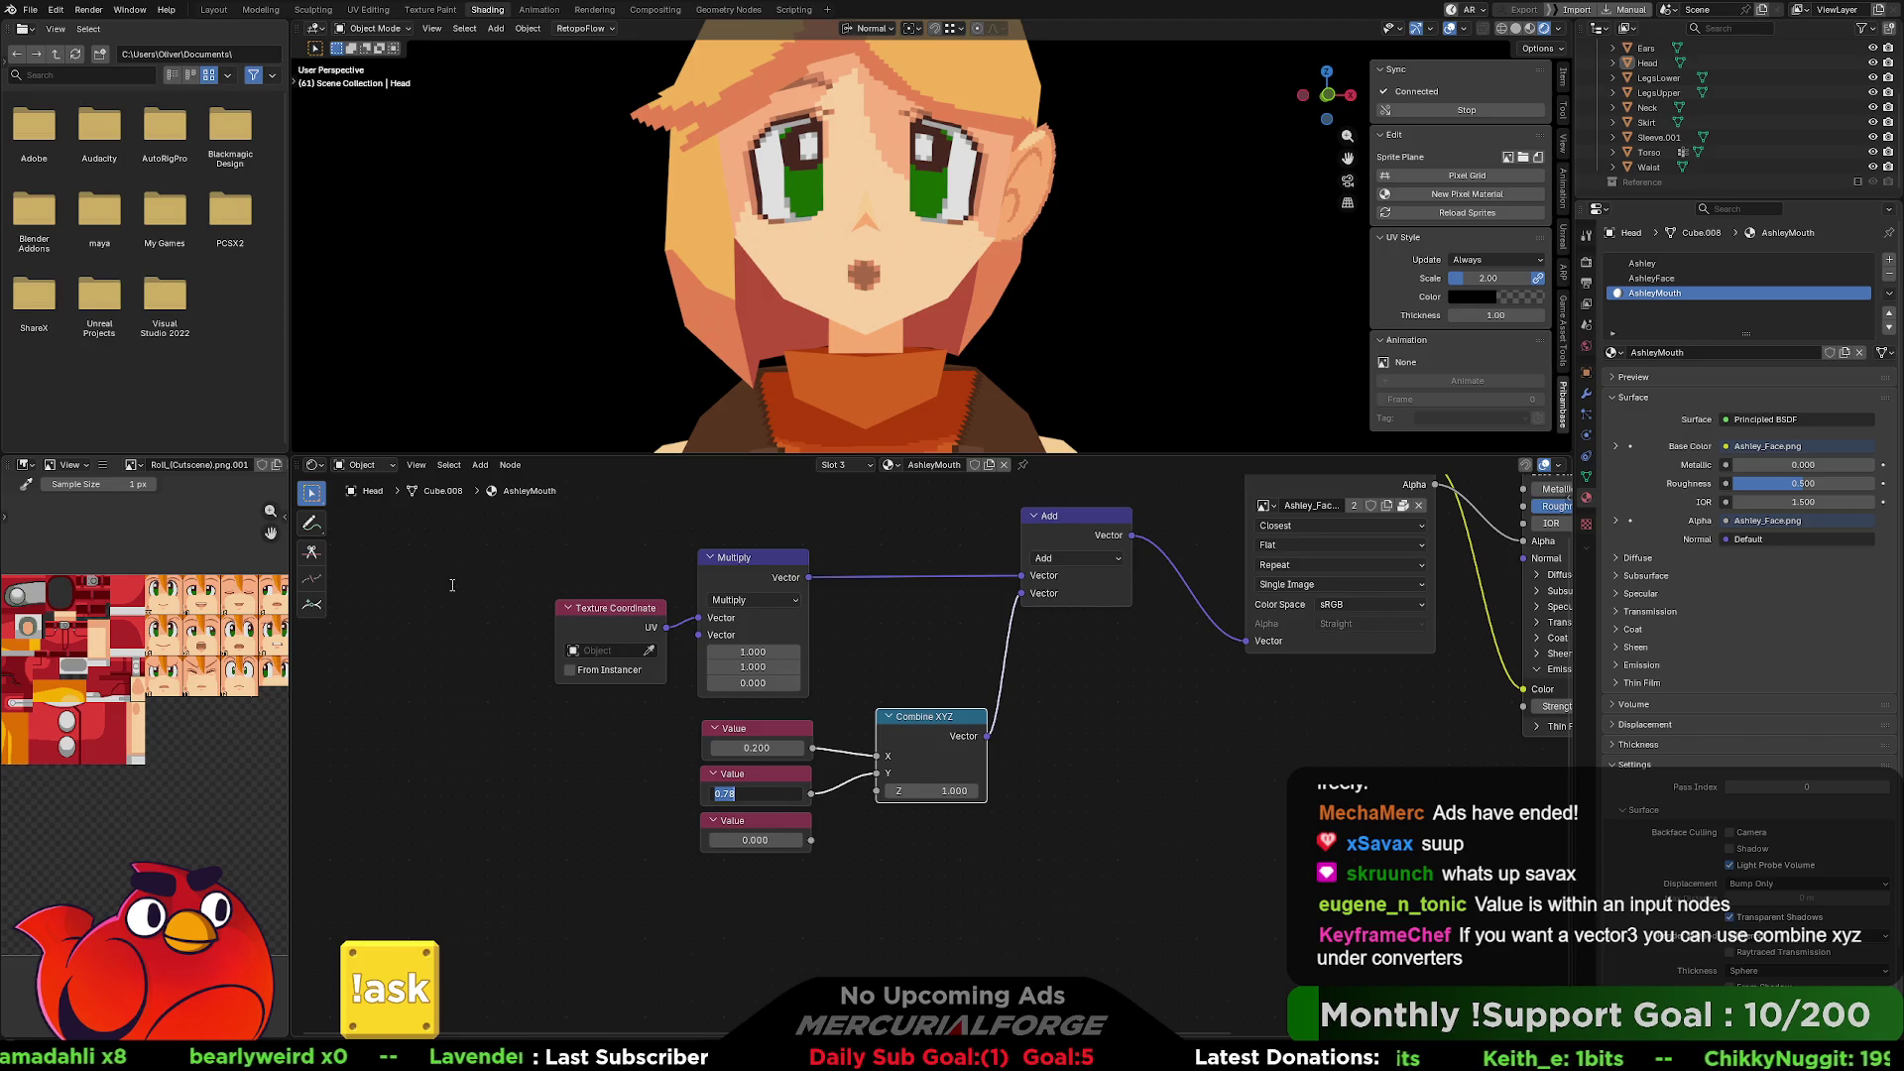
{"action": "key", "text": "Return"}
{"action": "left_click", "coordinate": [136, 465]}
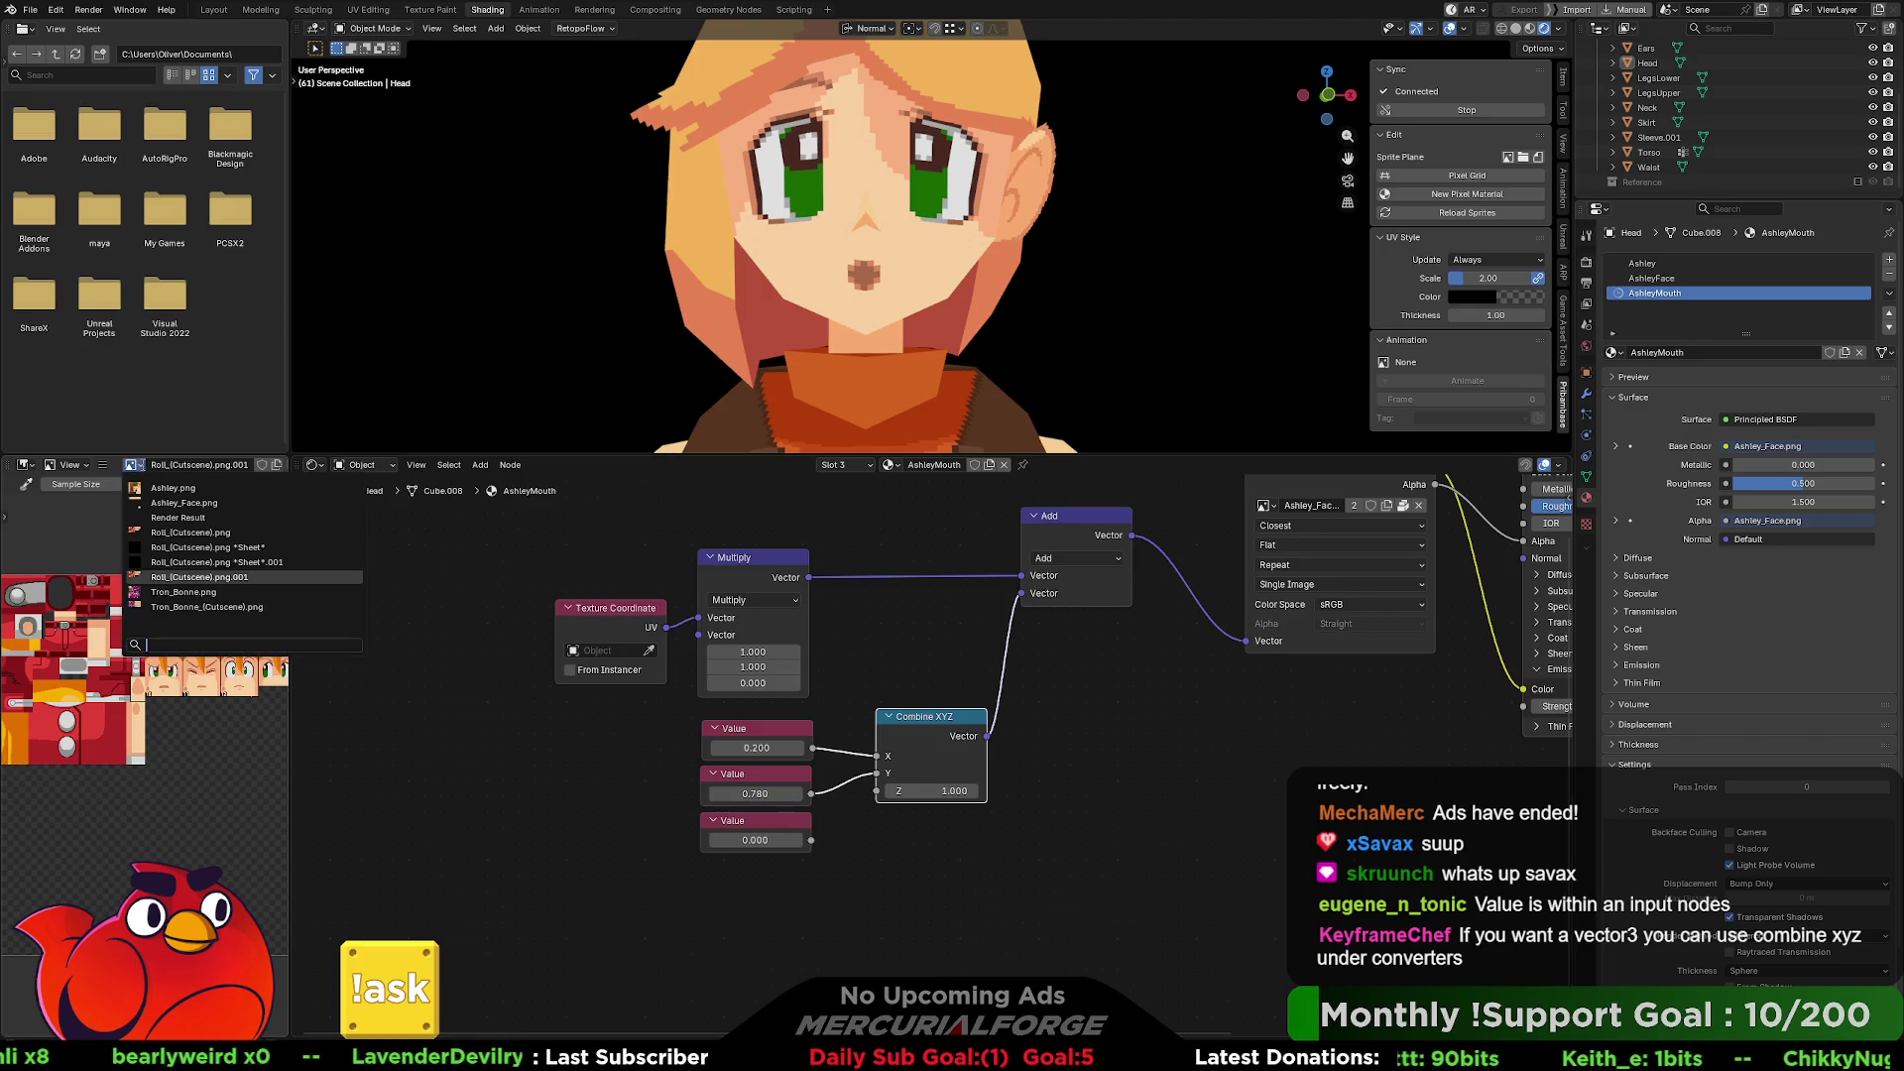
Display Ashley_Face.png in the image viewer and slide the Y offset from 1 down to -0.250.
{"action": "left_click", "coordinate": [174, 503]}
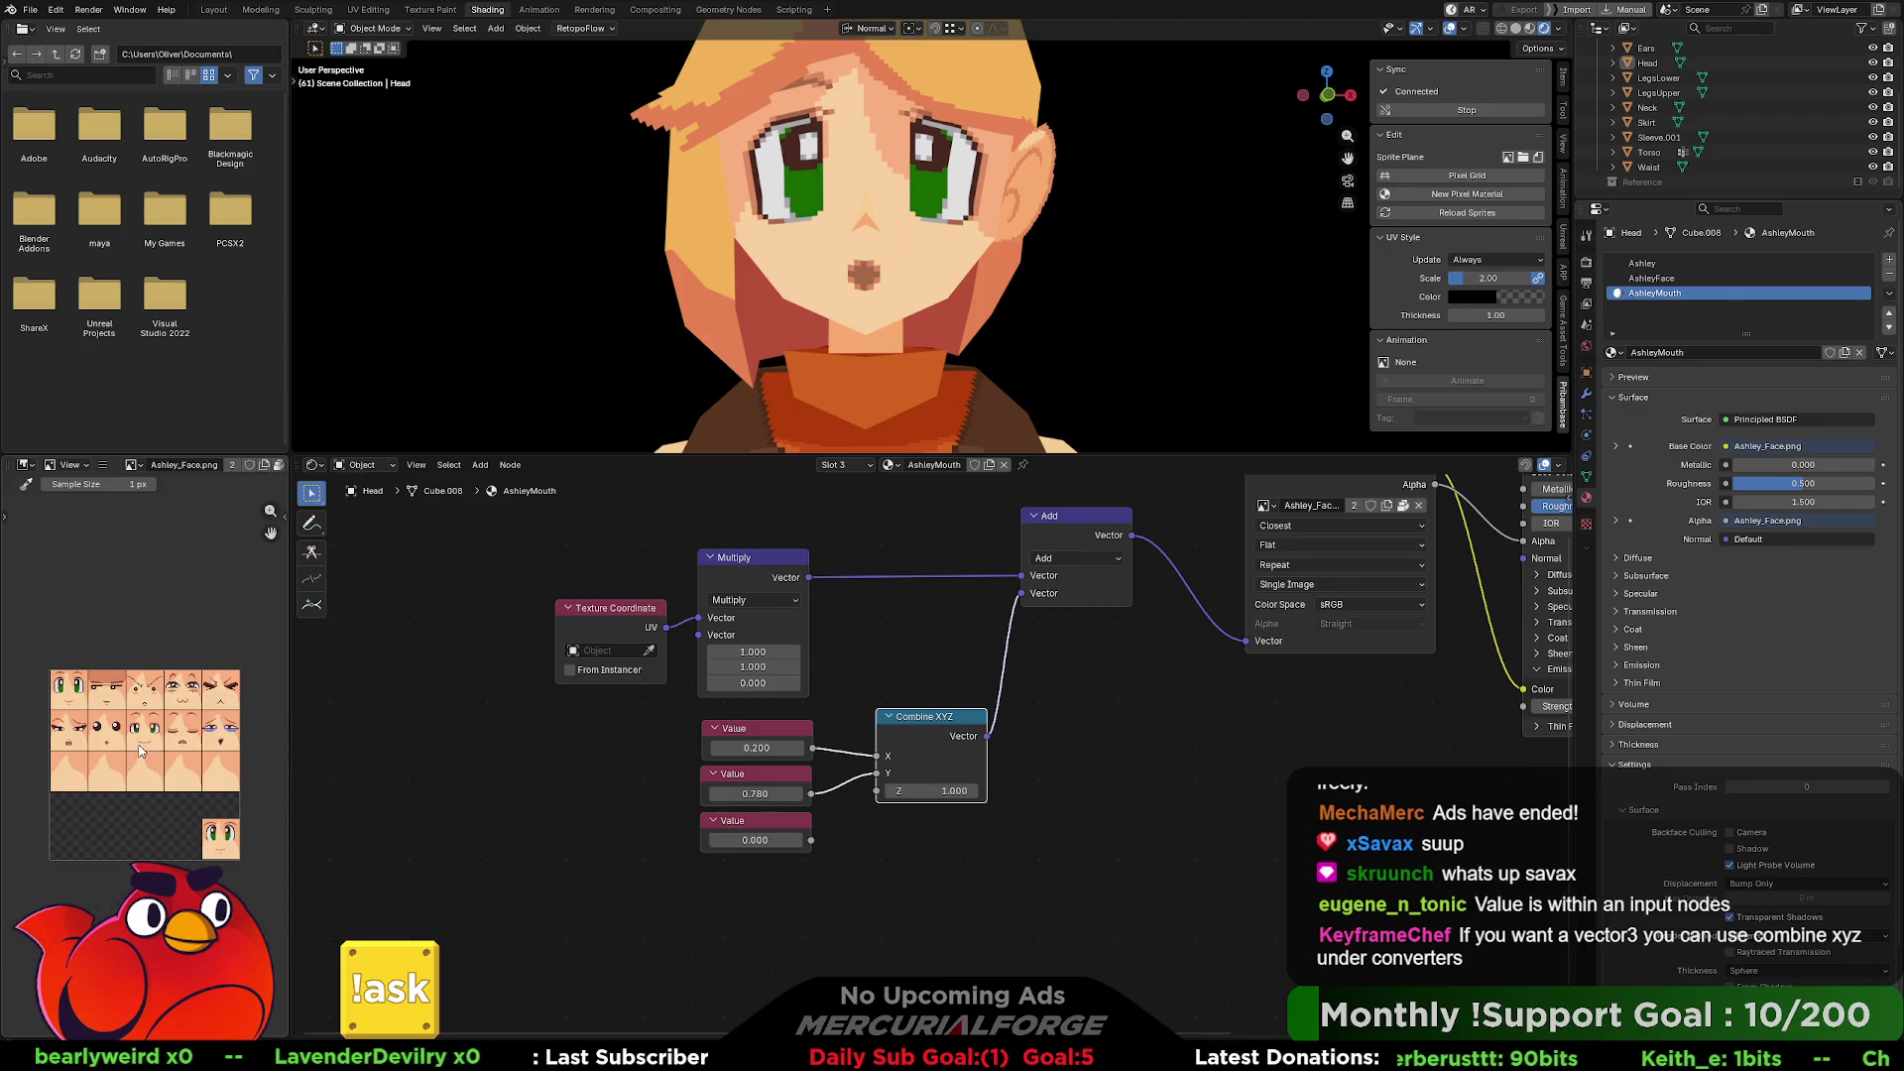
{"action": "left_click", "coordinate": [756, 794]}
{"action": "type", "text": "1"}
{"action": "key", "text": "Return"}
{"action": "mouse_move", "coordinate": [760, 794]}
{"action": "left_mouse_down"}
{"action": "mouse_move", "coordinate": [734, 794]}
{"action": "mouse_move", "coordinate": [793, 794]}
{"action": "mouse_move", "coordinate": [716, 795]}
{"action": "mouse_move", "coordinate": [788, 795]}
{"action": "mouse_move", "coordinate": [753, 795]}
{"action": "left_mouse_up"}
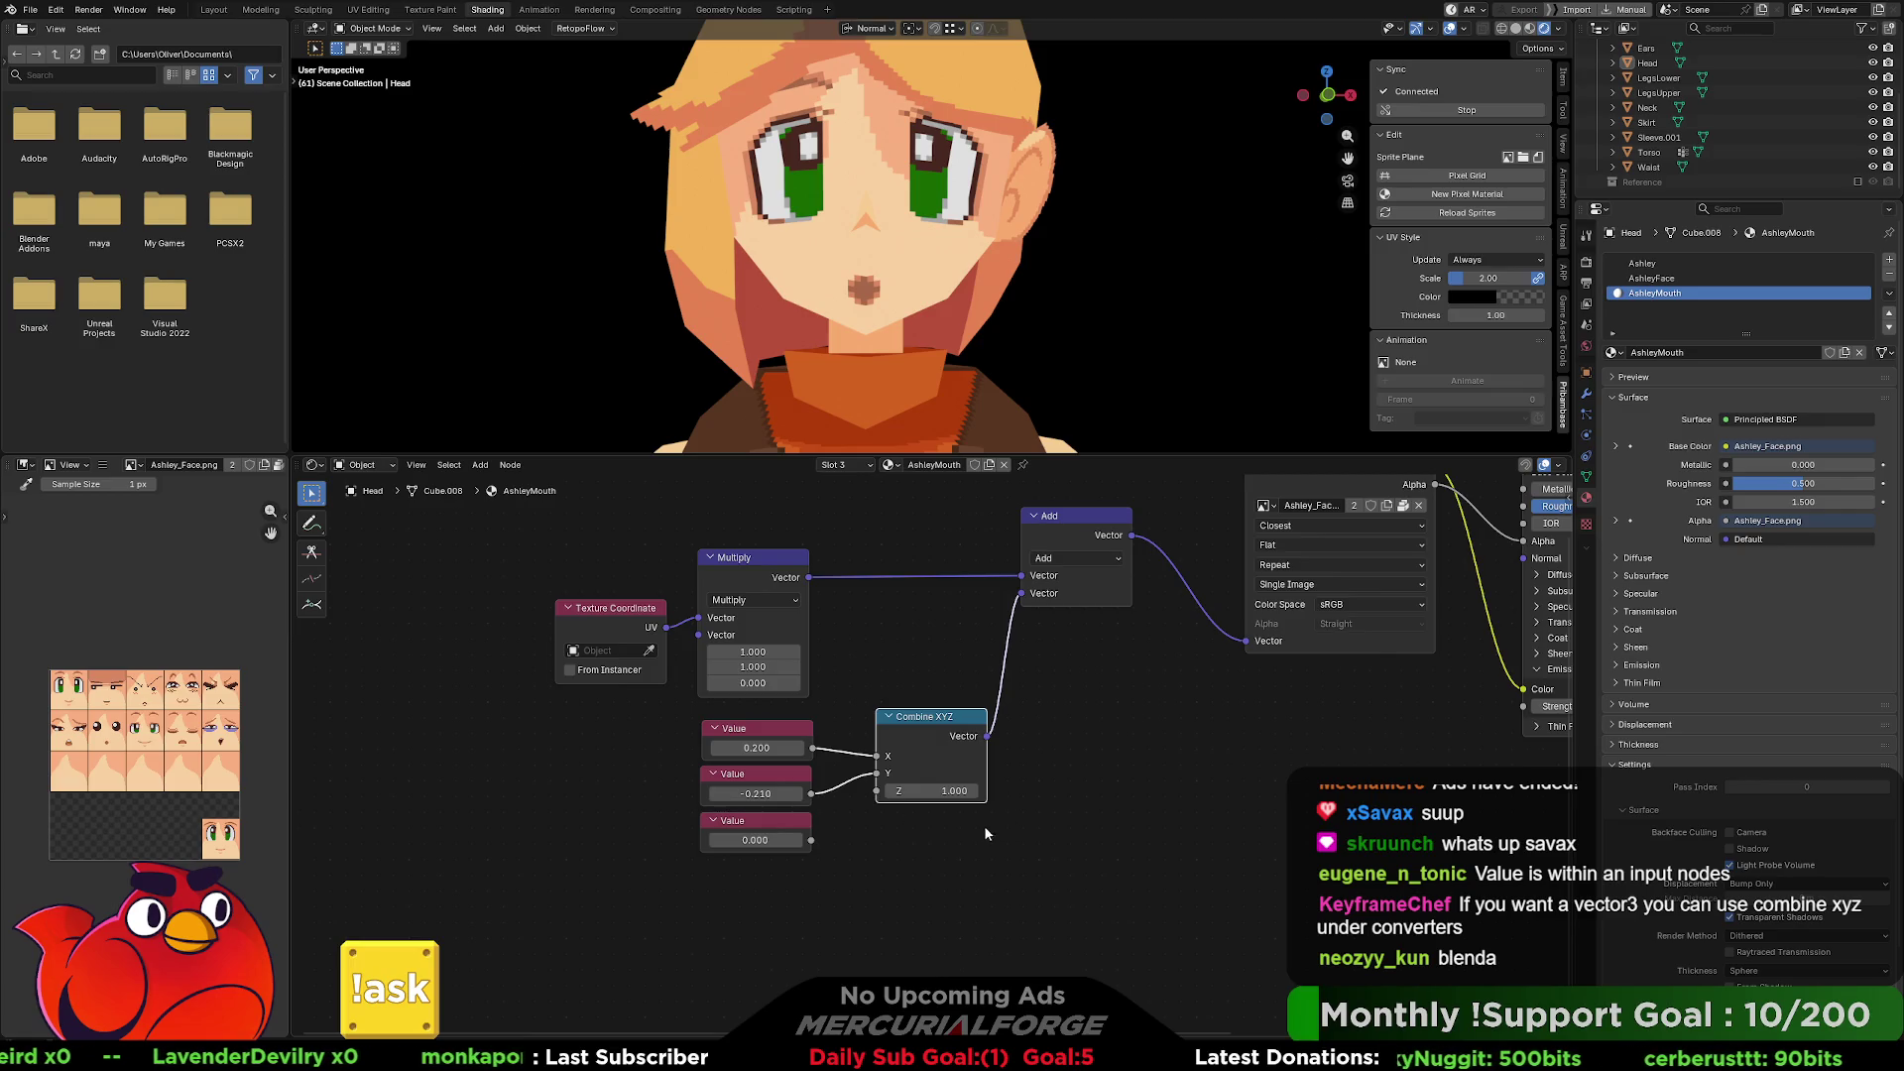
{"action": "left_click", "coordinate": [782, 749]}
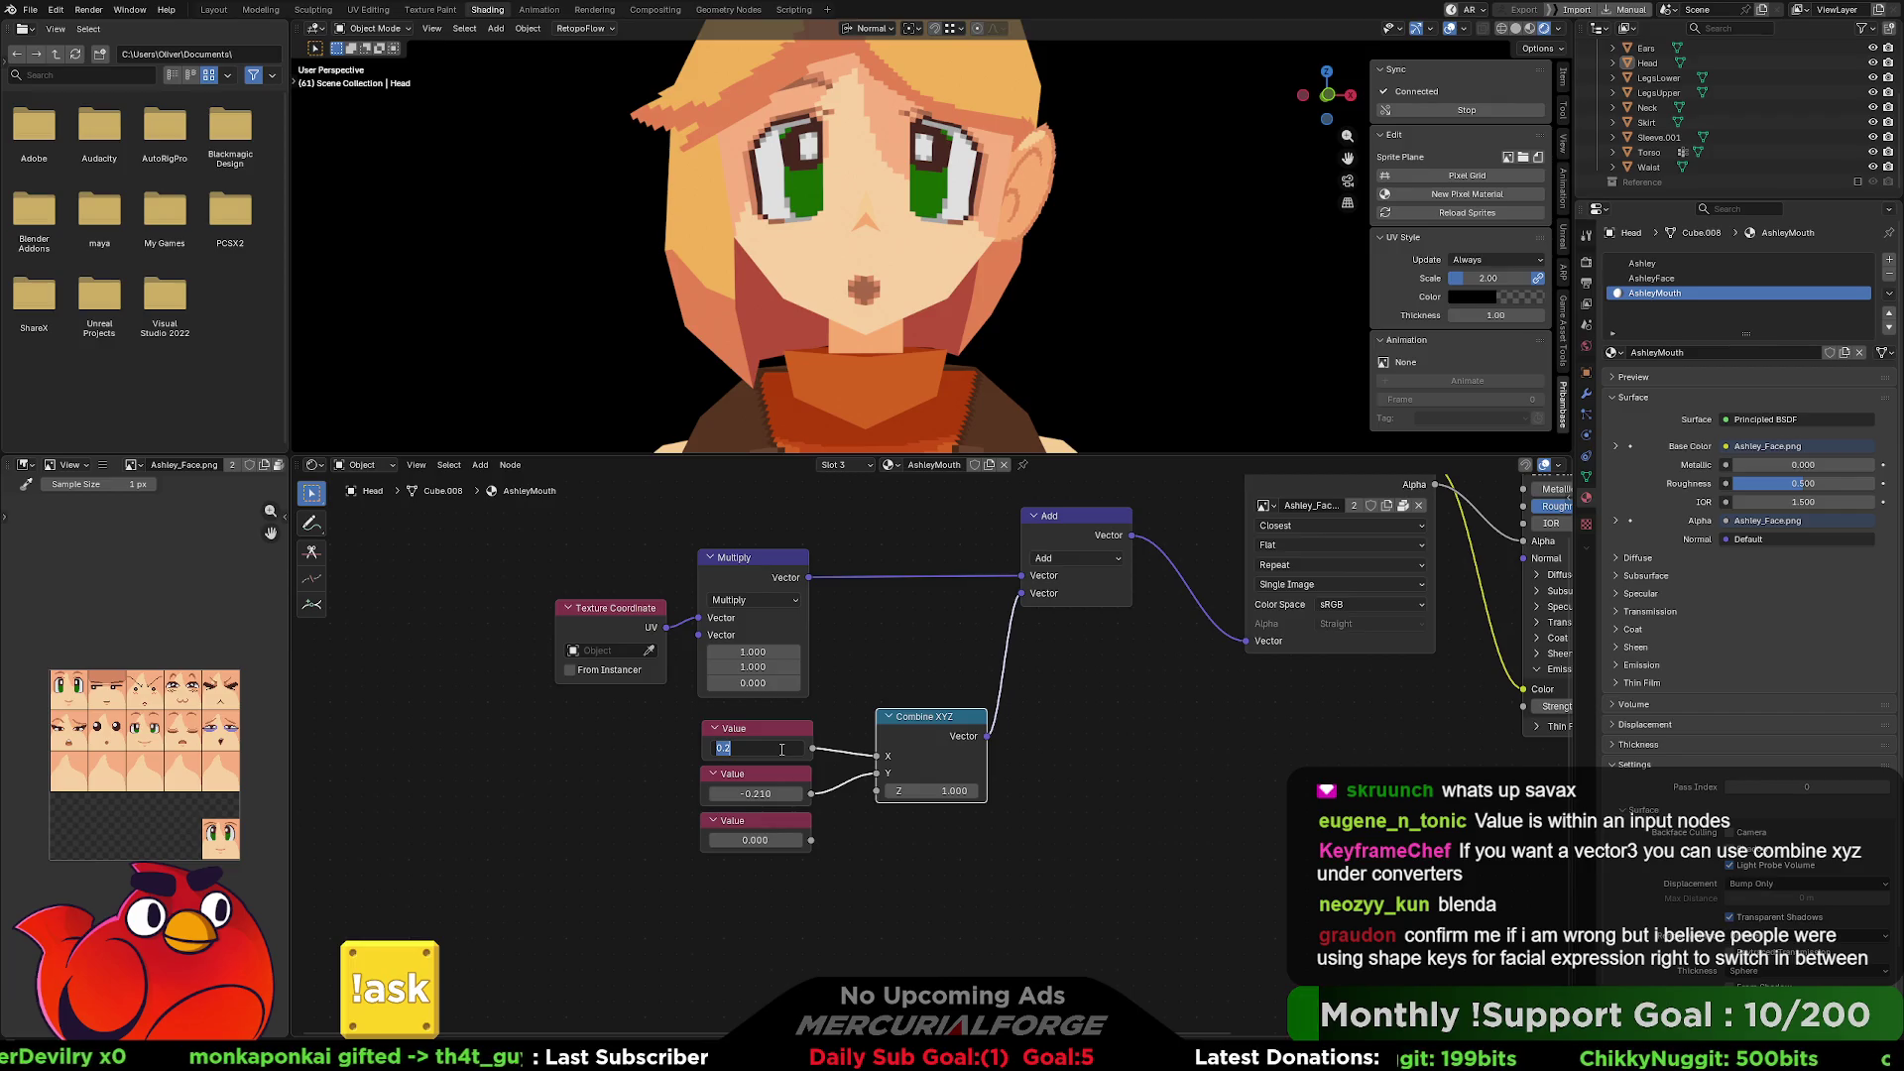
Try X offset values 0, 0.2, 0.41, 0.39 and 0.395 on the top Value node.
{"action": "key", "text": "BackSpace"}
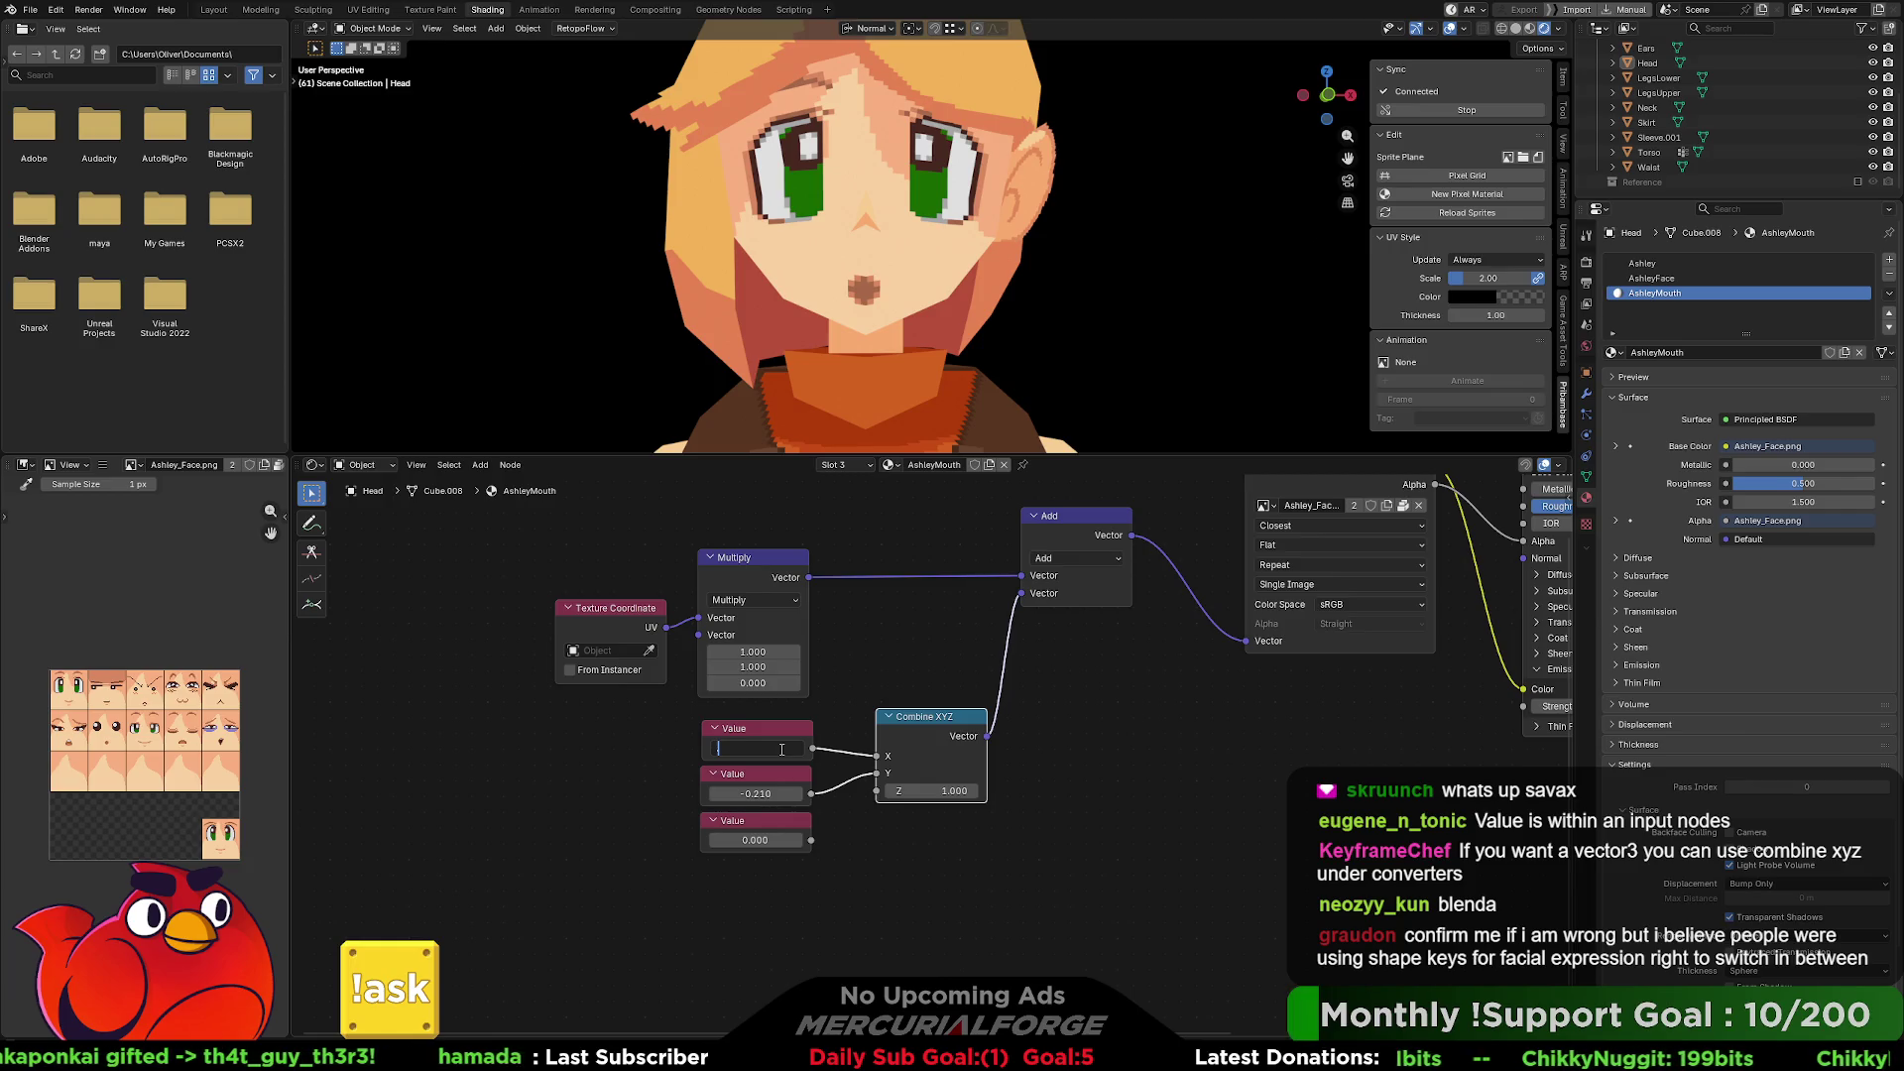
{"action": "type", "text": "0"}
{"action": "key", "text": "Return"}
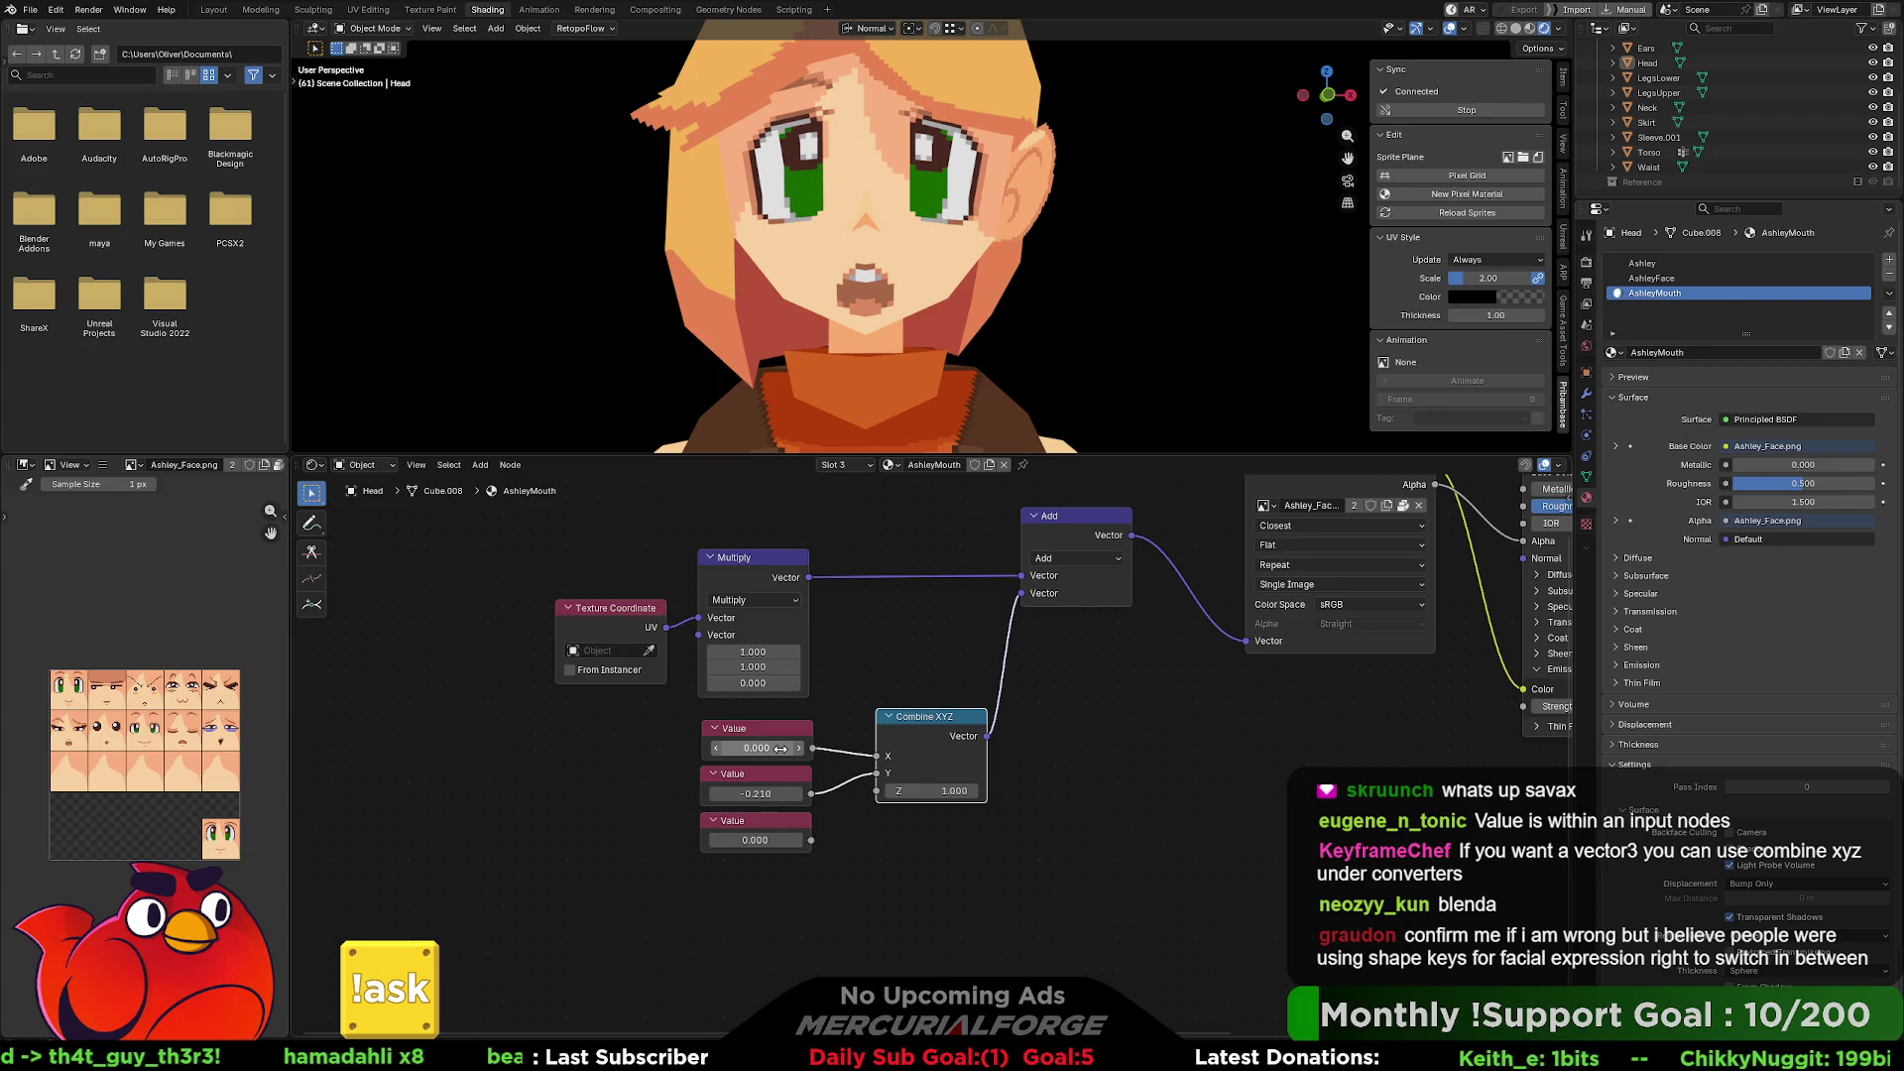
{"action": "left_click", "coordinate": [780, 749]}
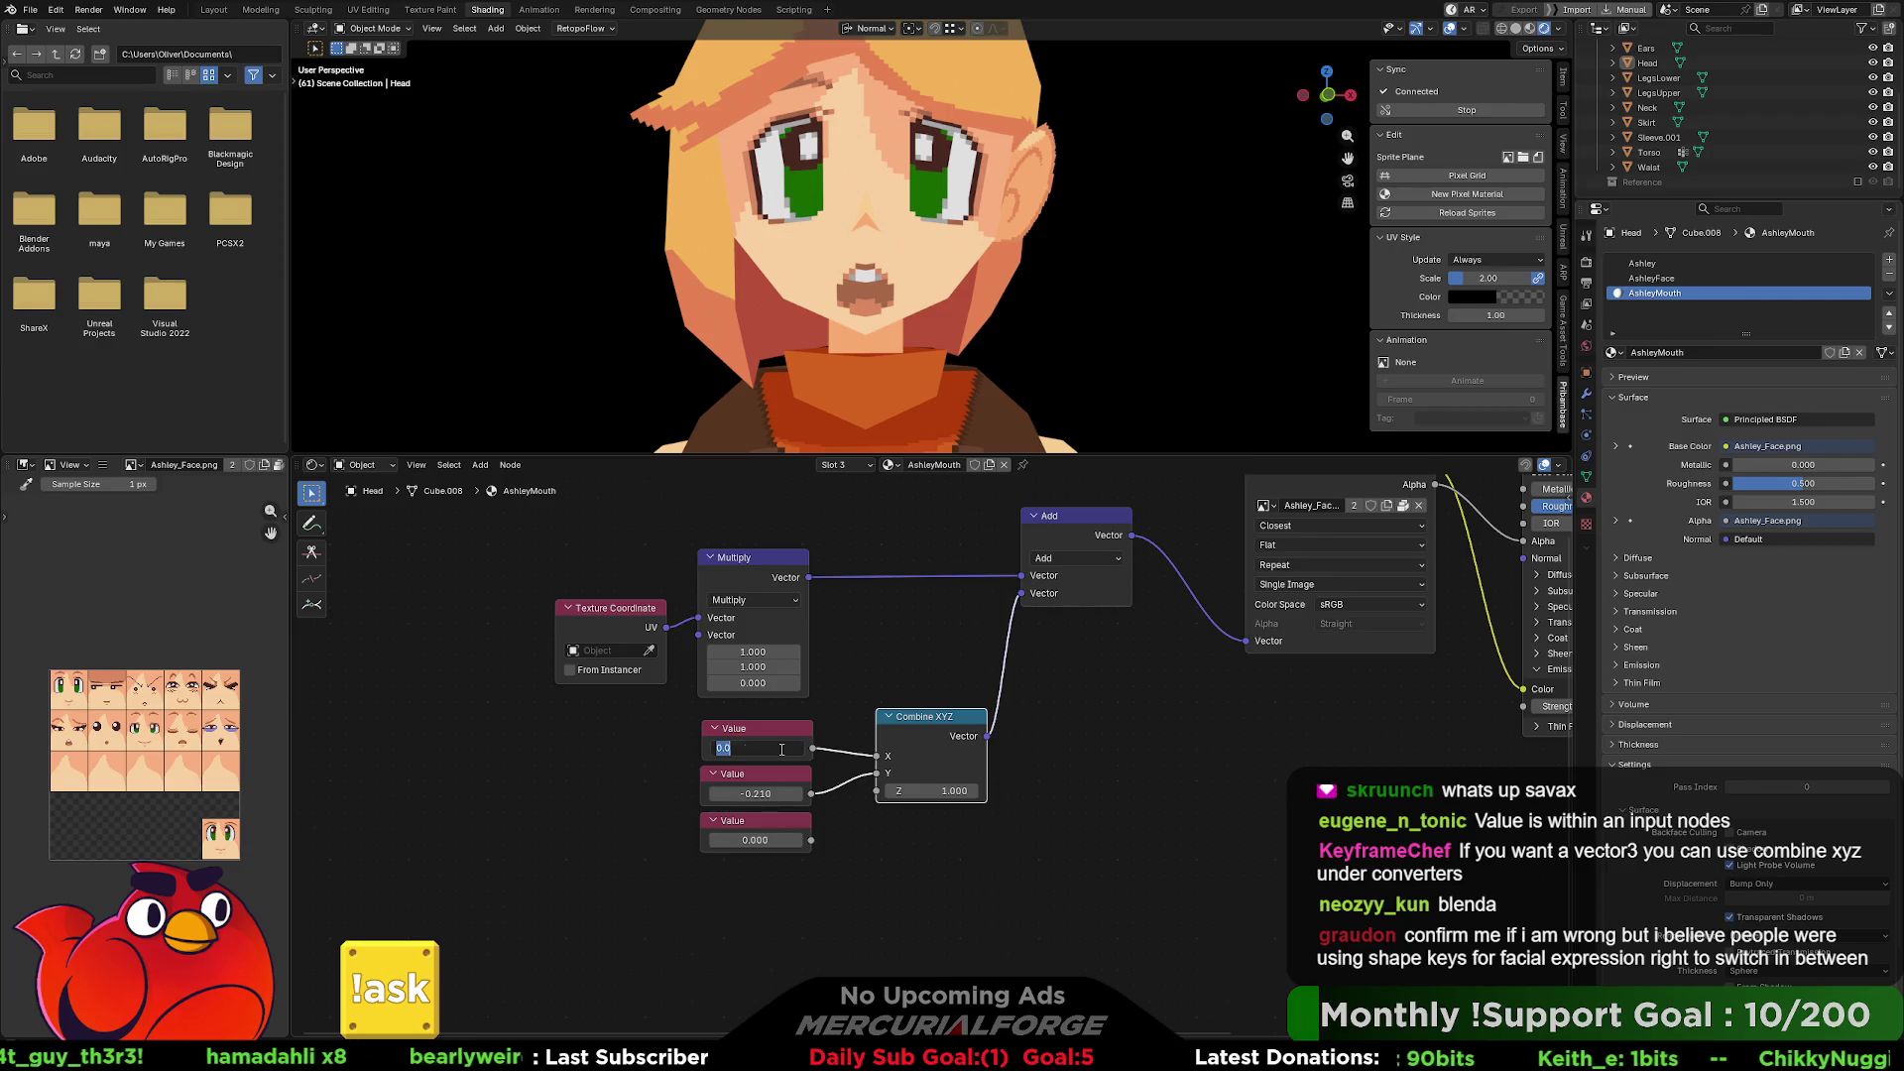
{"action": "type", "text": "0.2"}
{"action": "key", "text": "Return"}
{"action": "left_click", "coordinate": [781, 749]}
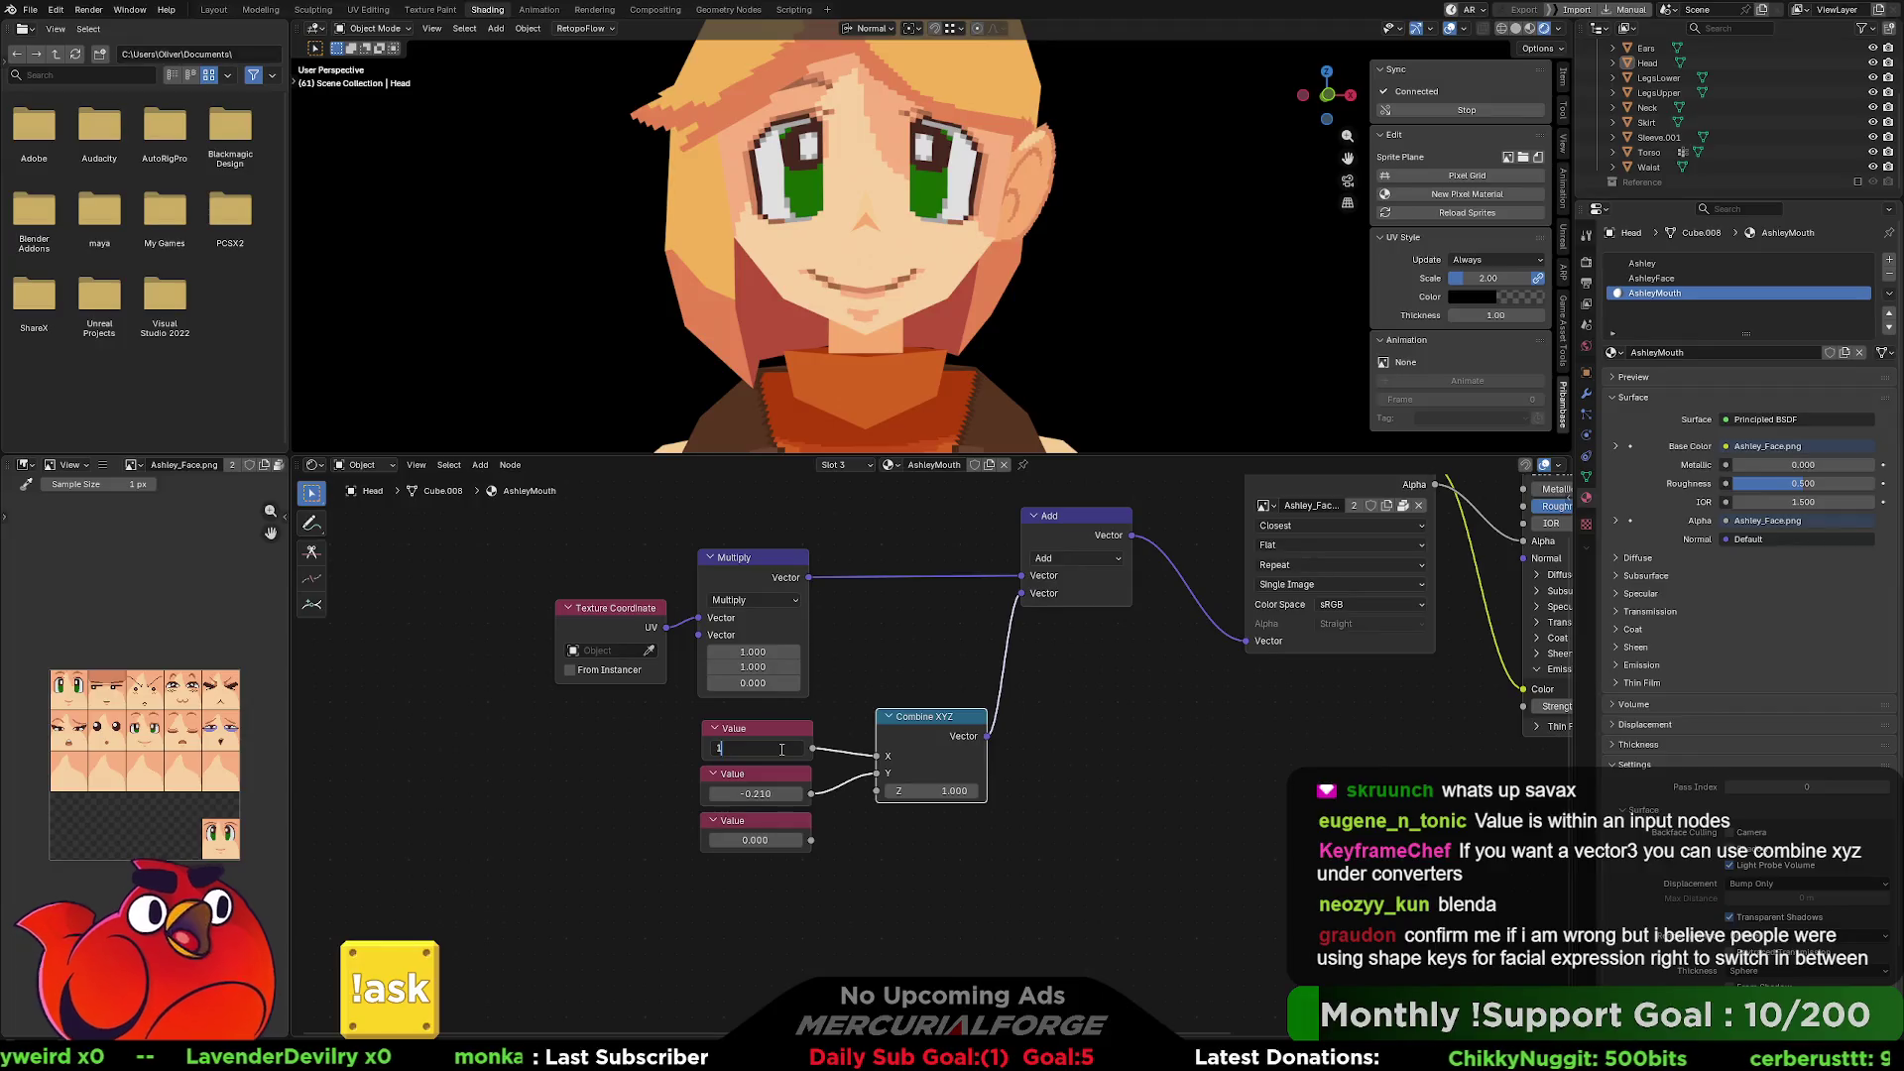
{"action": "type", "text": "0.41"}
{"action": "key", "text": "Return"}
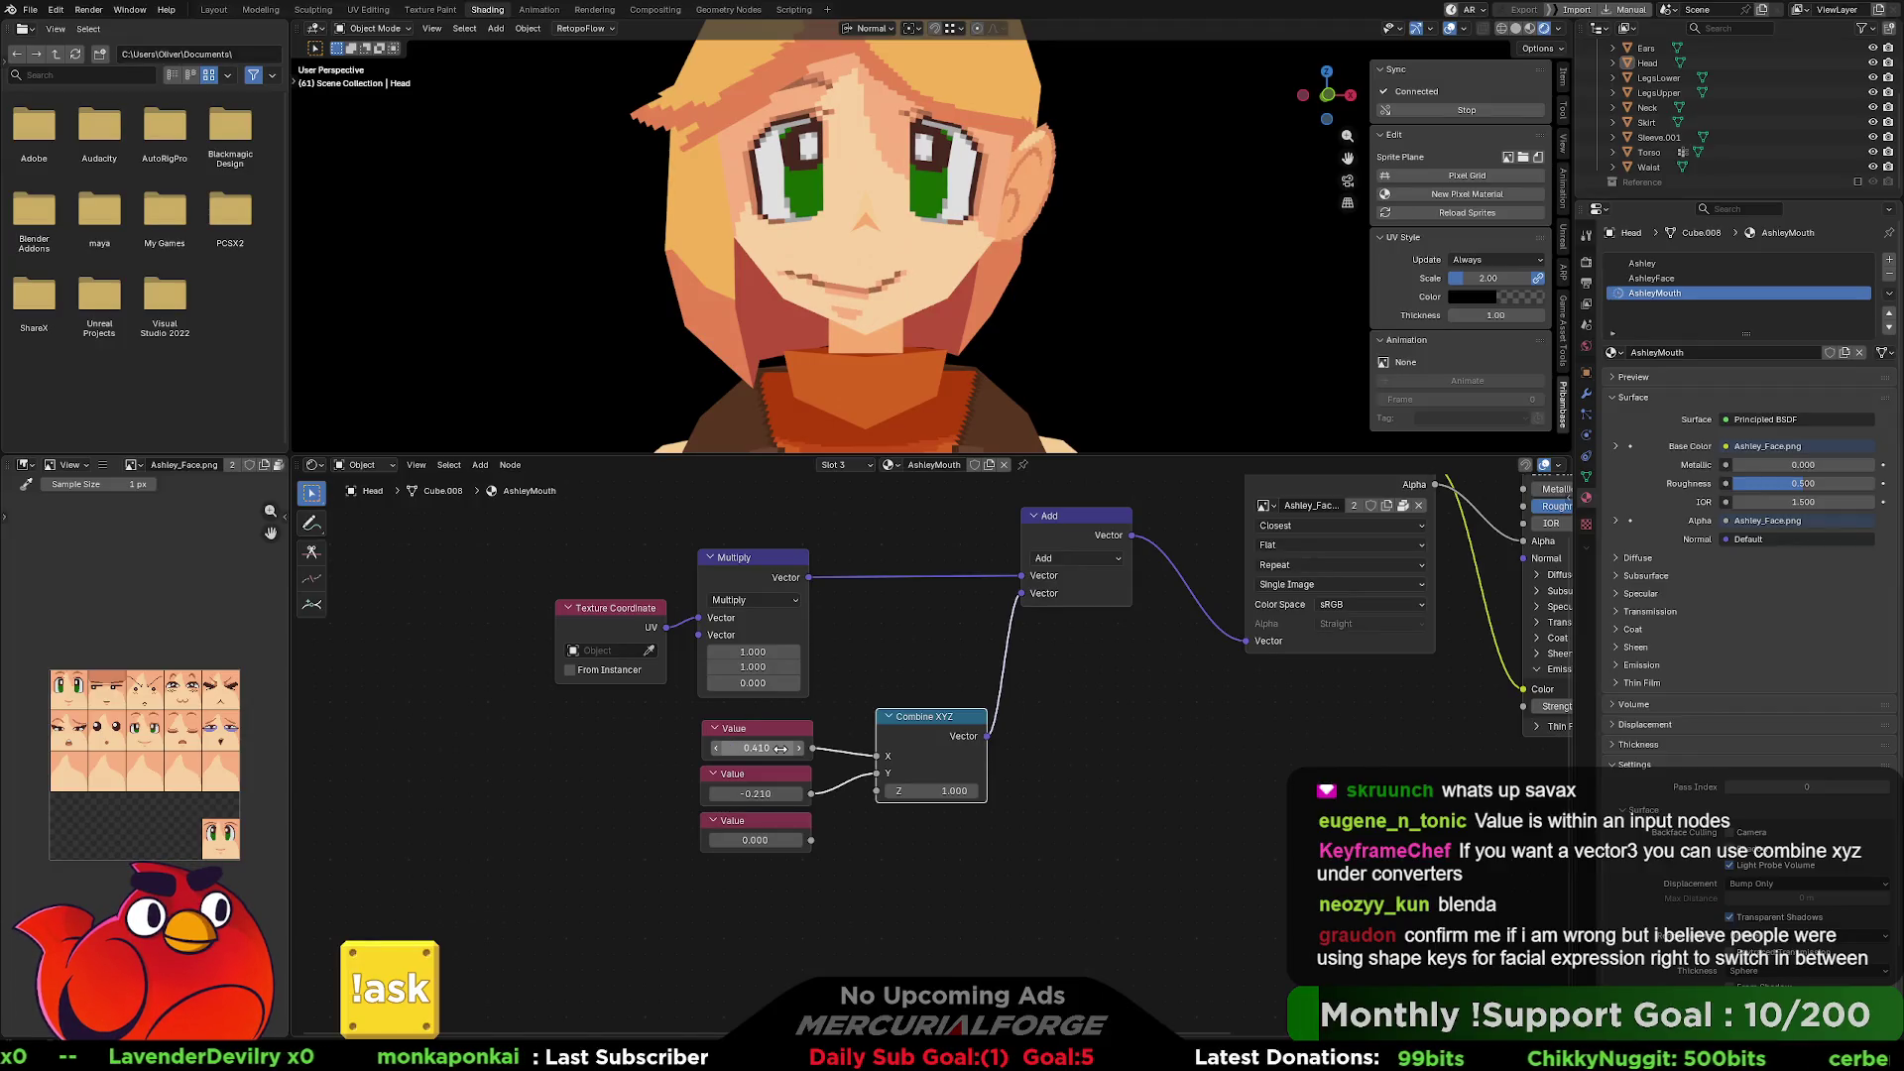
{"action": "left_click", "coordinate": [780, 749]}
{"action": "key", "text": "BackSpace"}
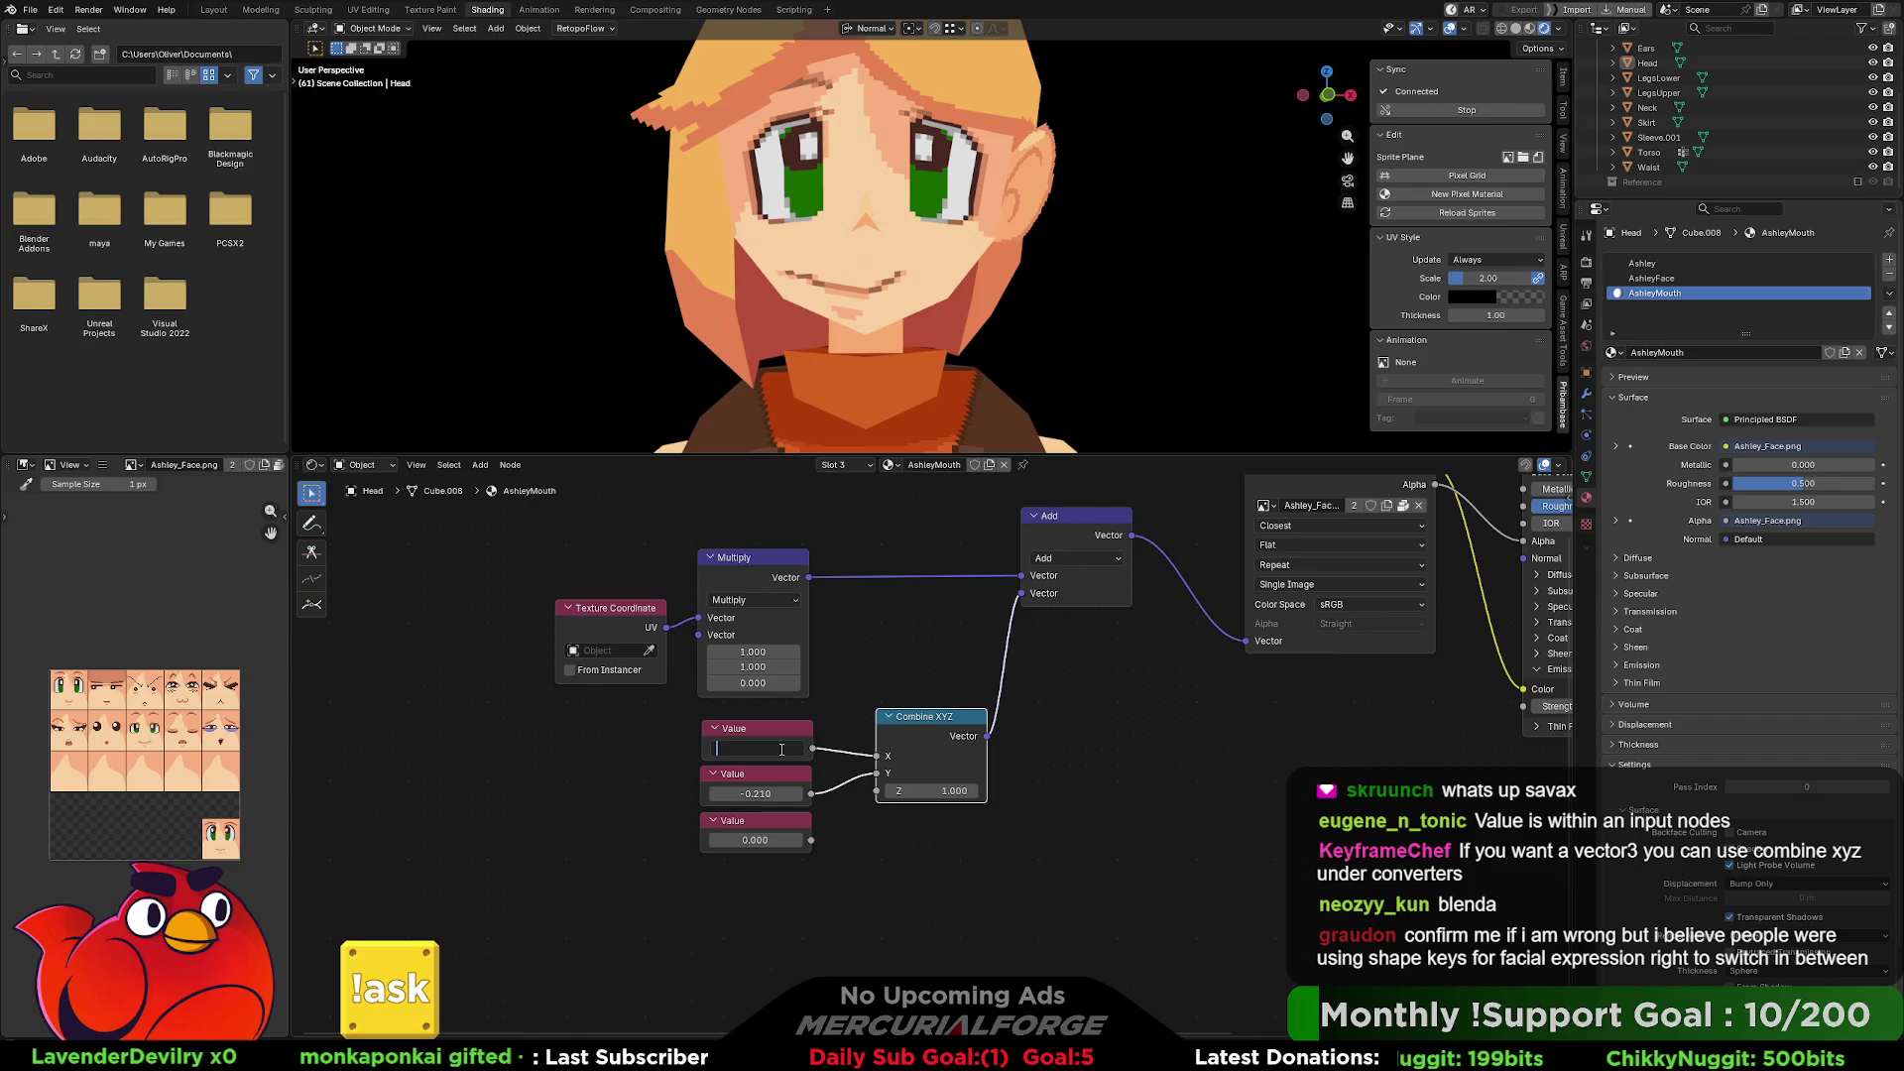
{"action": "type", "text": "0.39"}
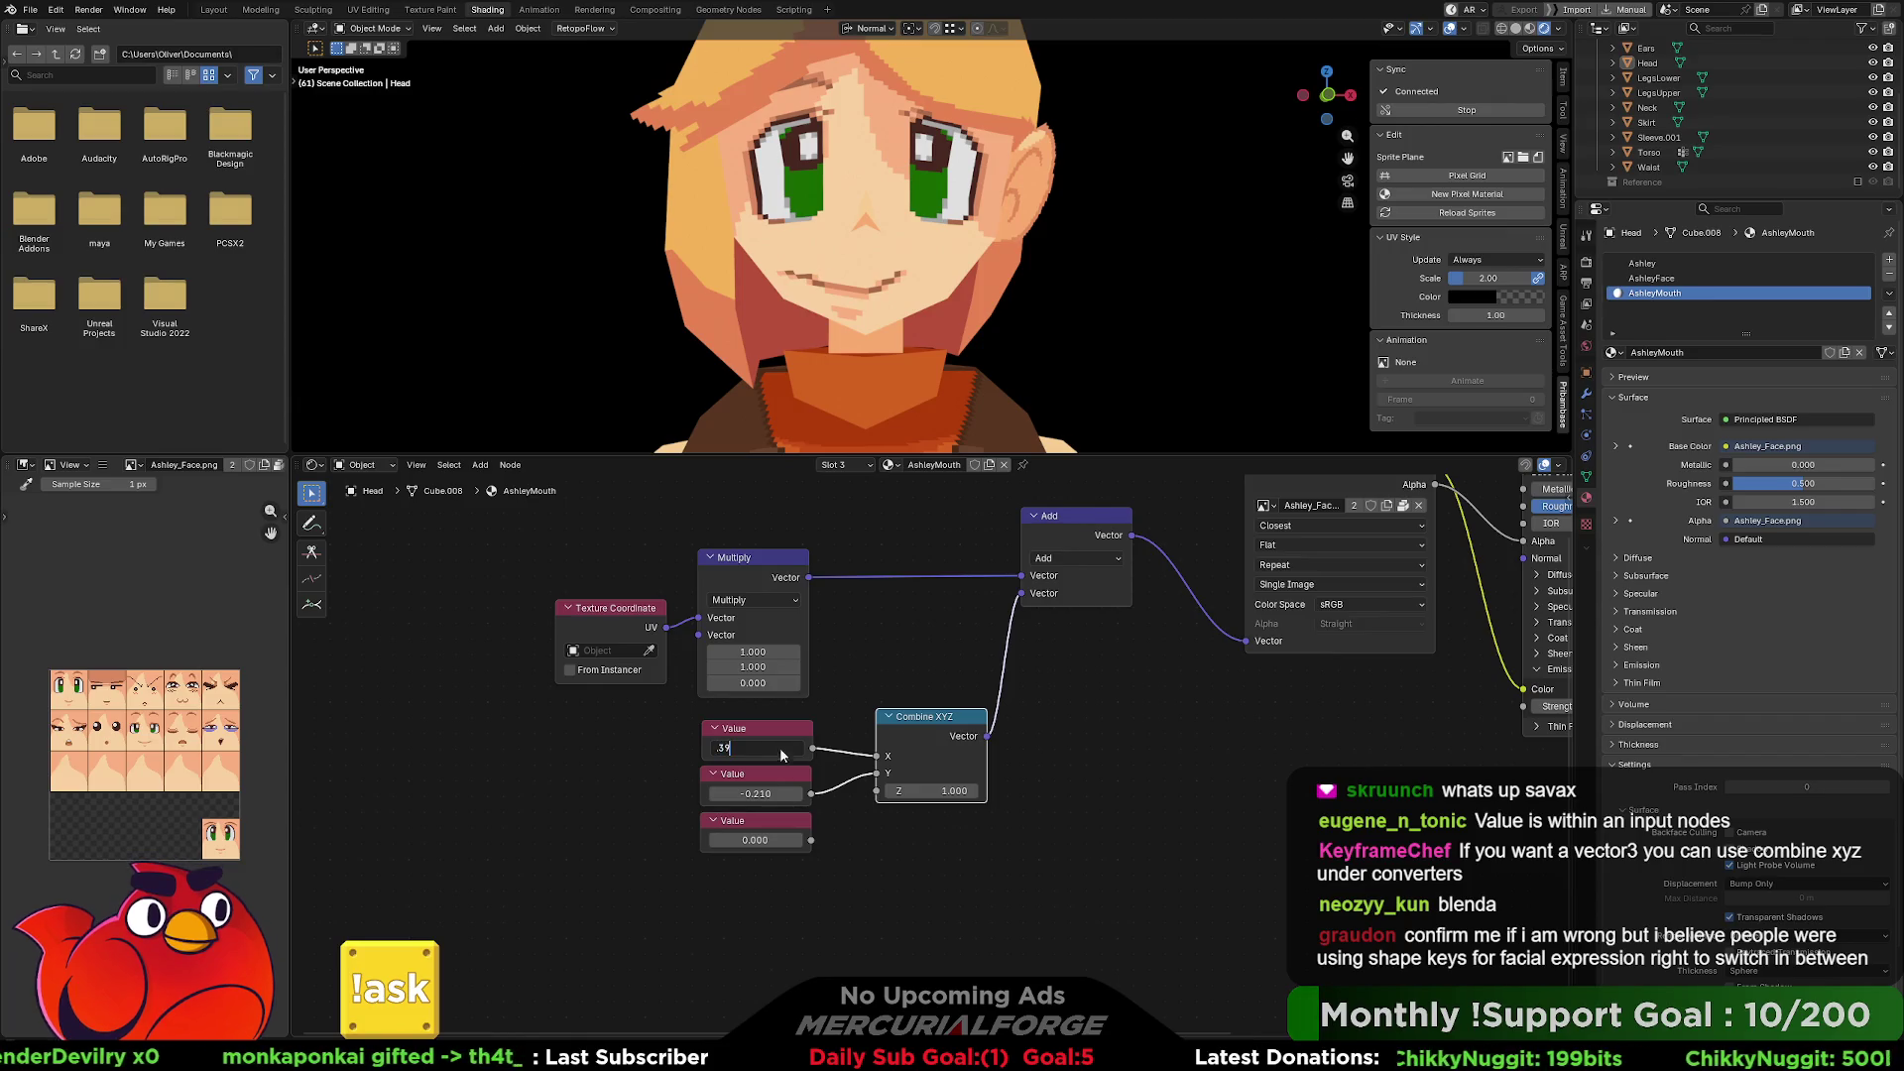
{"action": "key", "text": "Return"}
{"action": "left_click", "coordinate": [781, 749]}
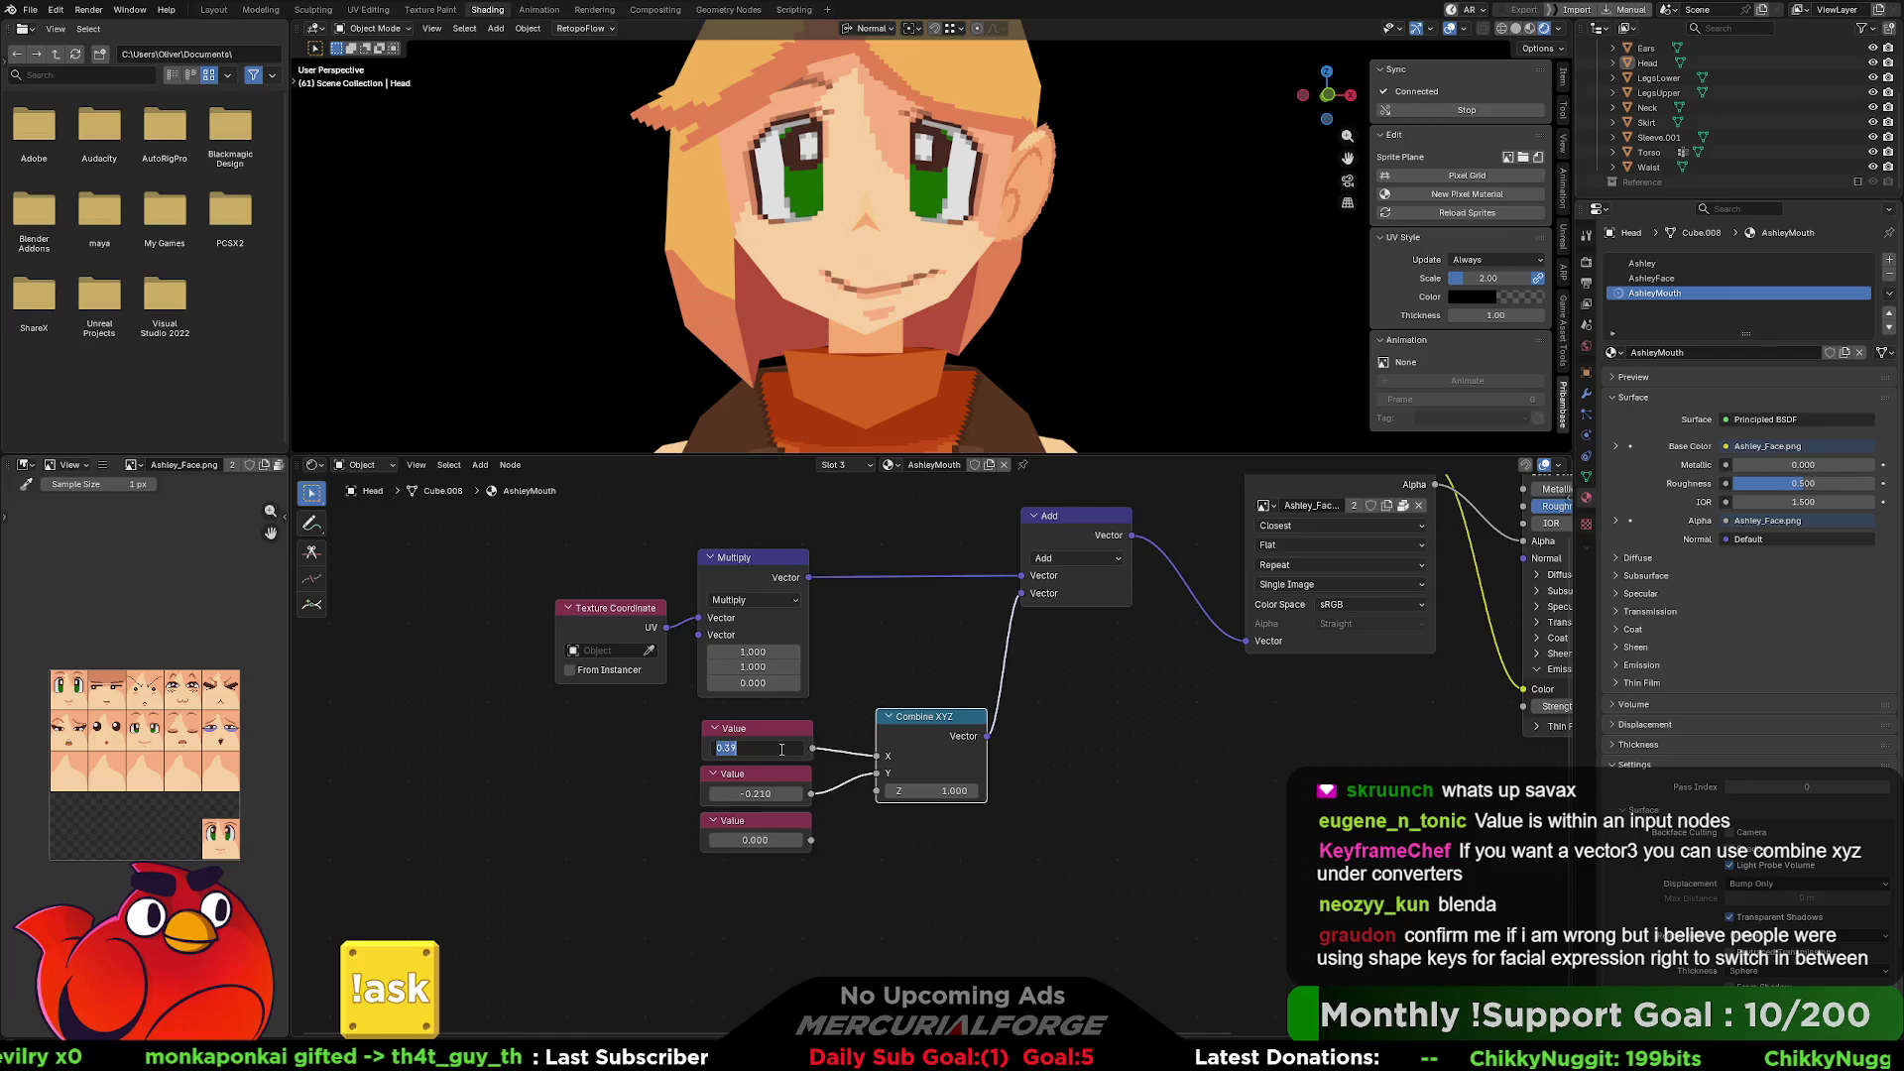
{"action": "type", "text": "0"}
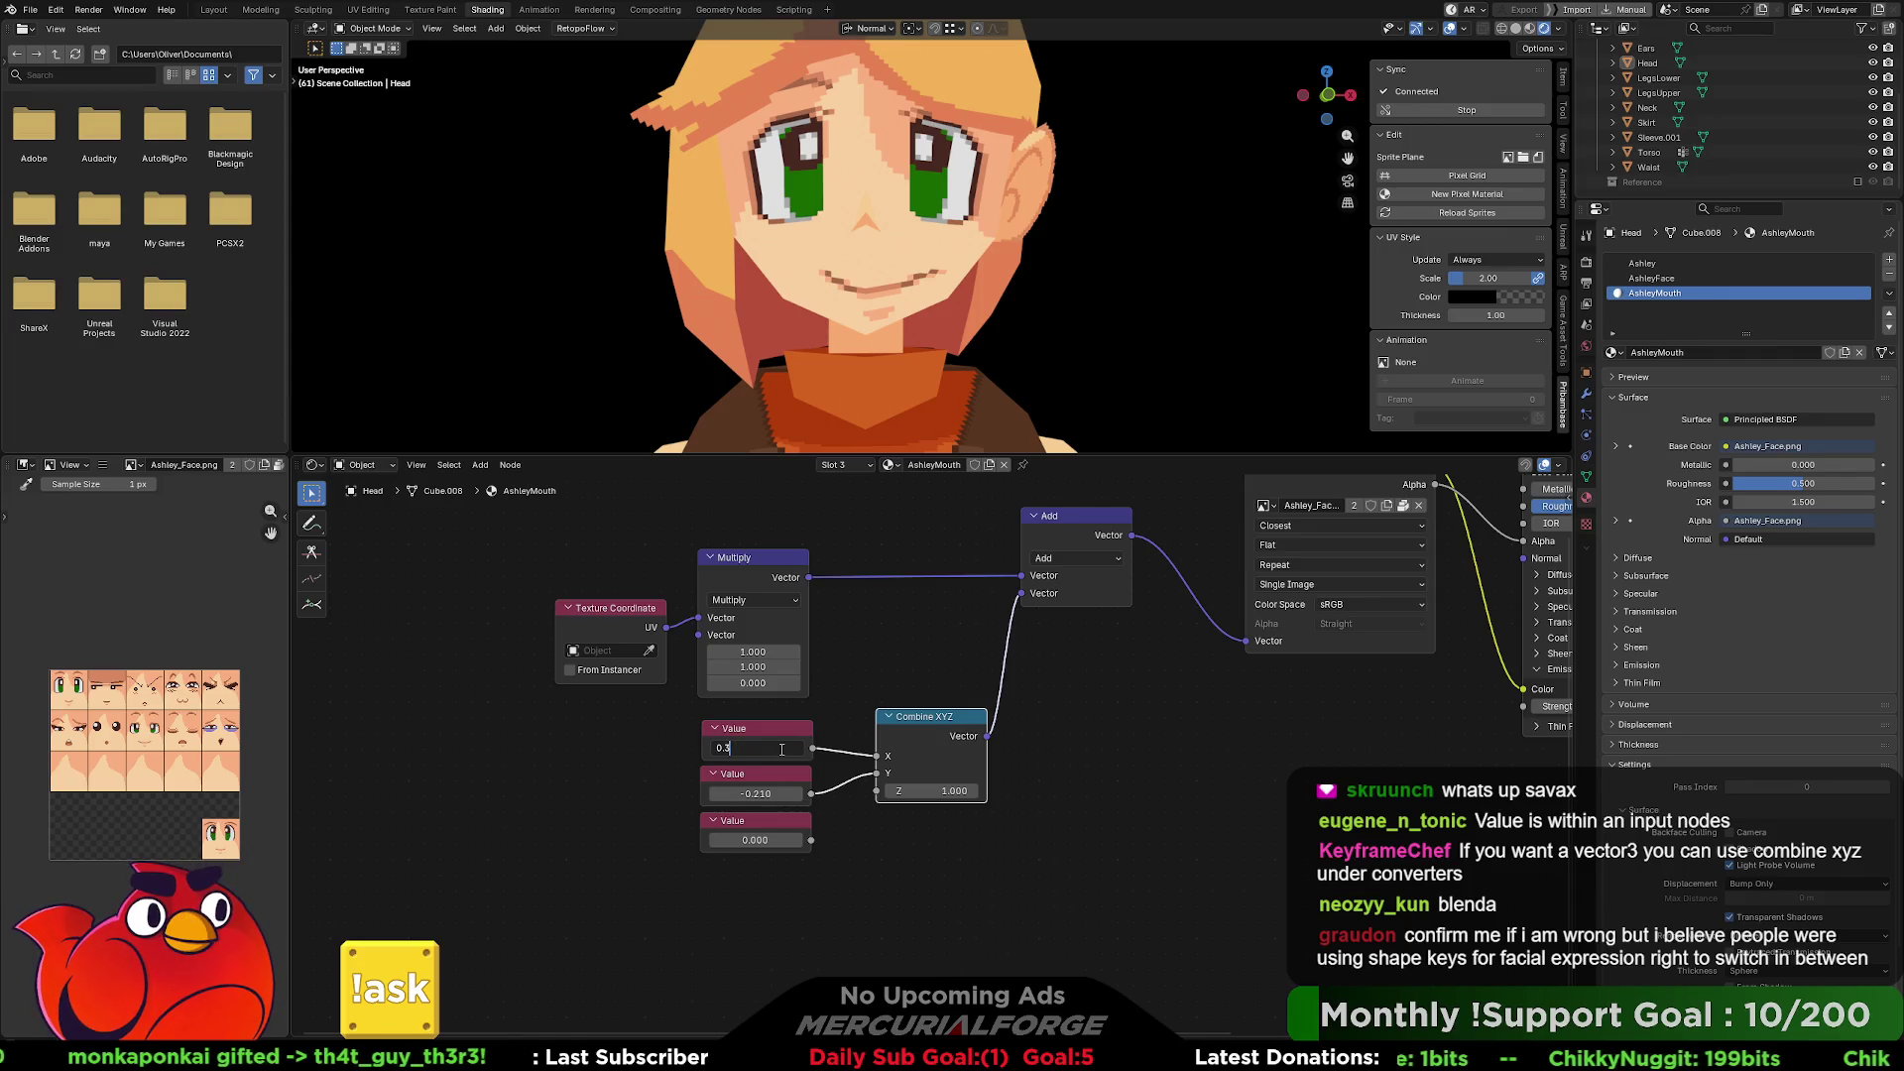
{"action": "type", "text": ".3"}
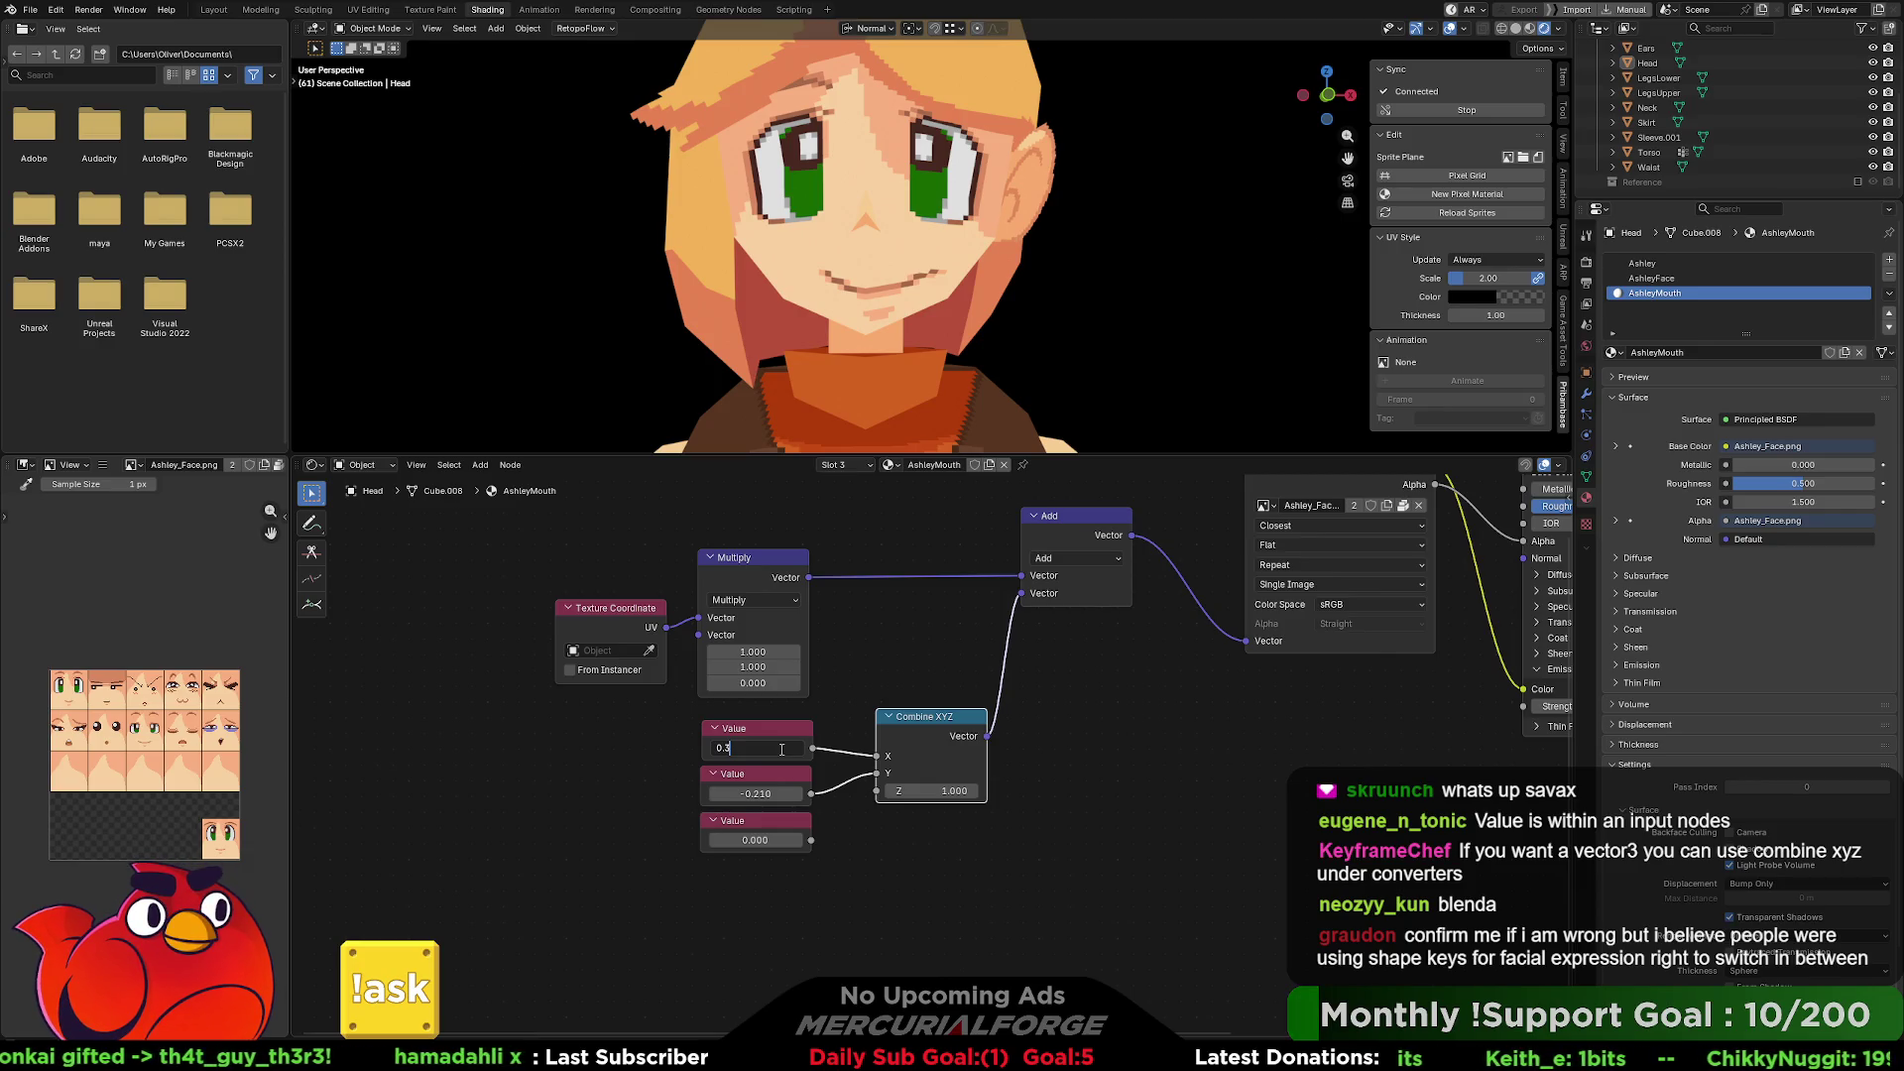
{"action": "type", "text": "95"}
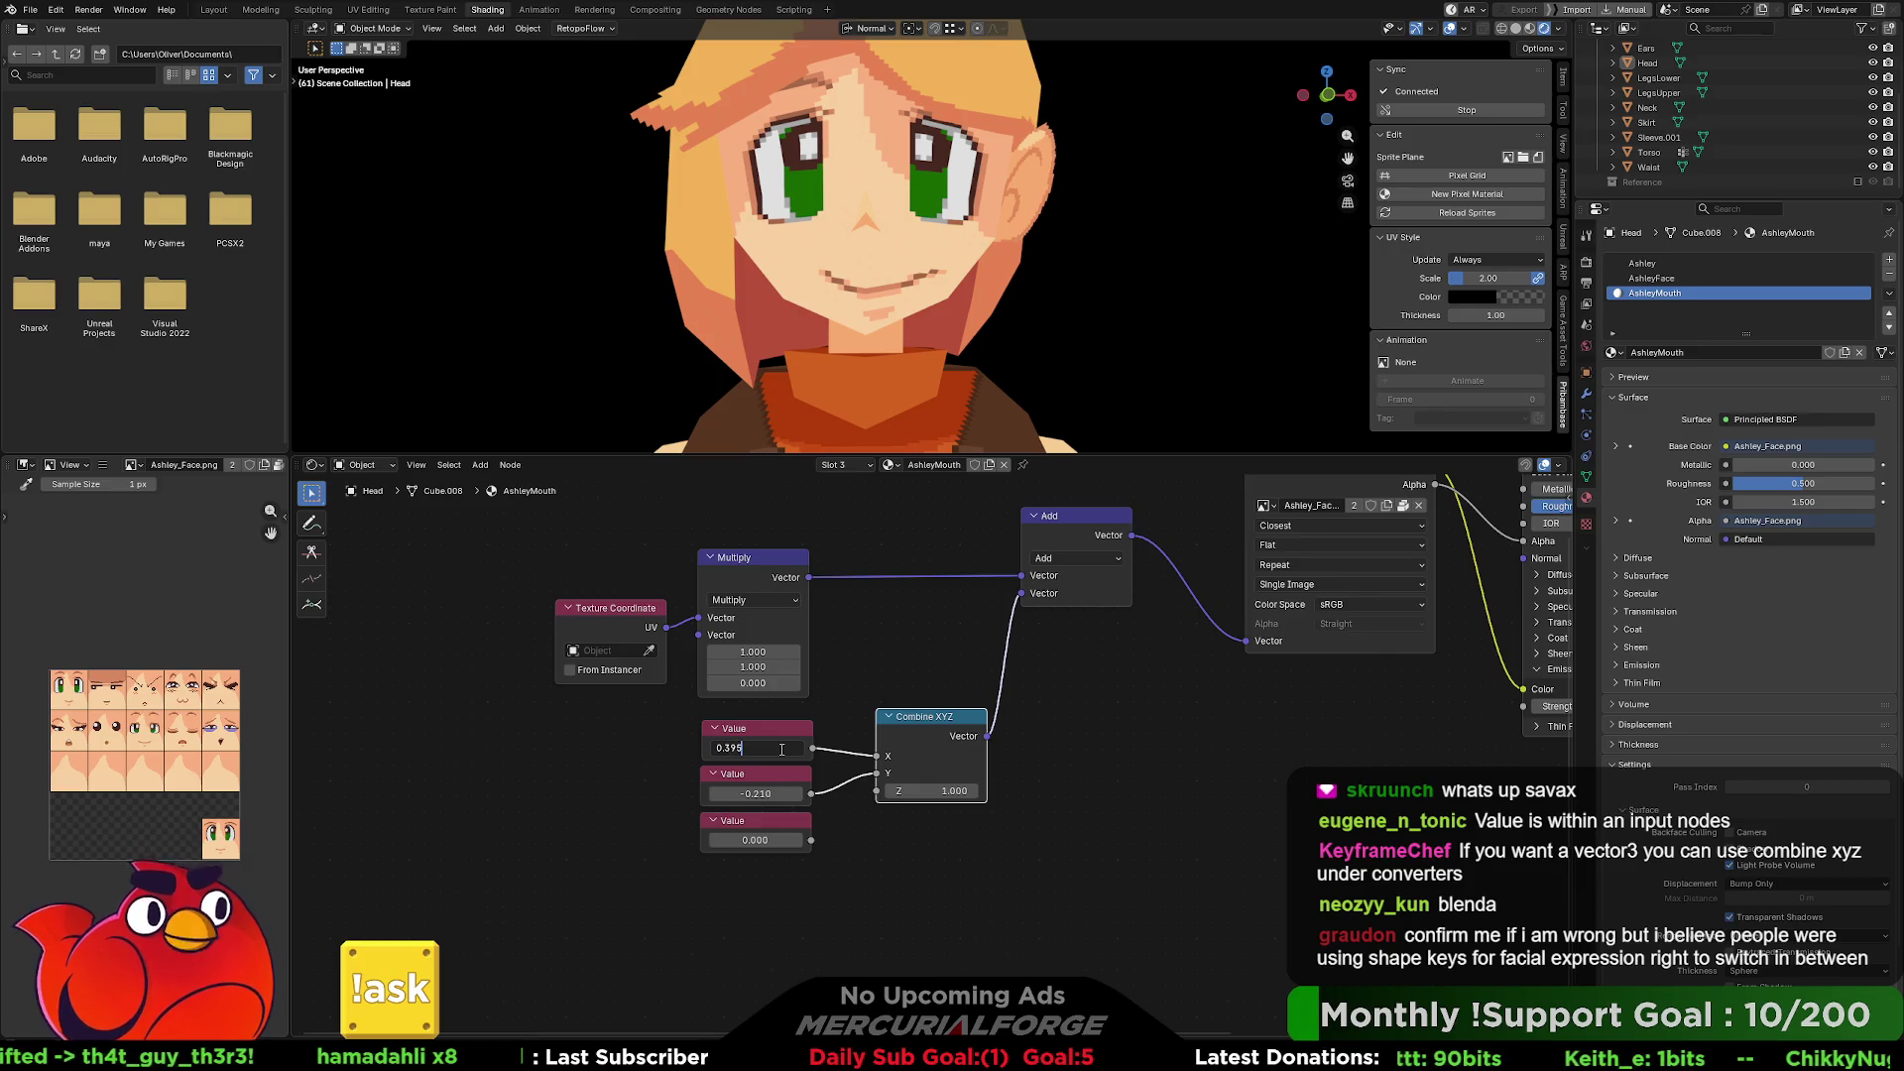
{"action": "key", "text": "Return"}
{"action": "left_click", "coordinate": [781, 749]}
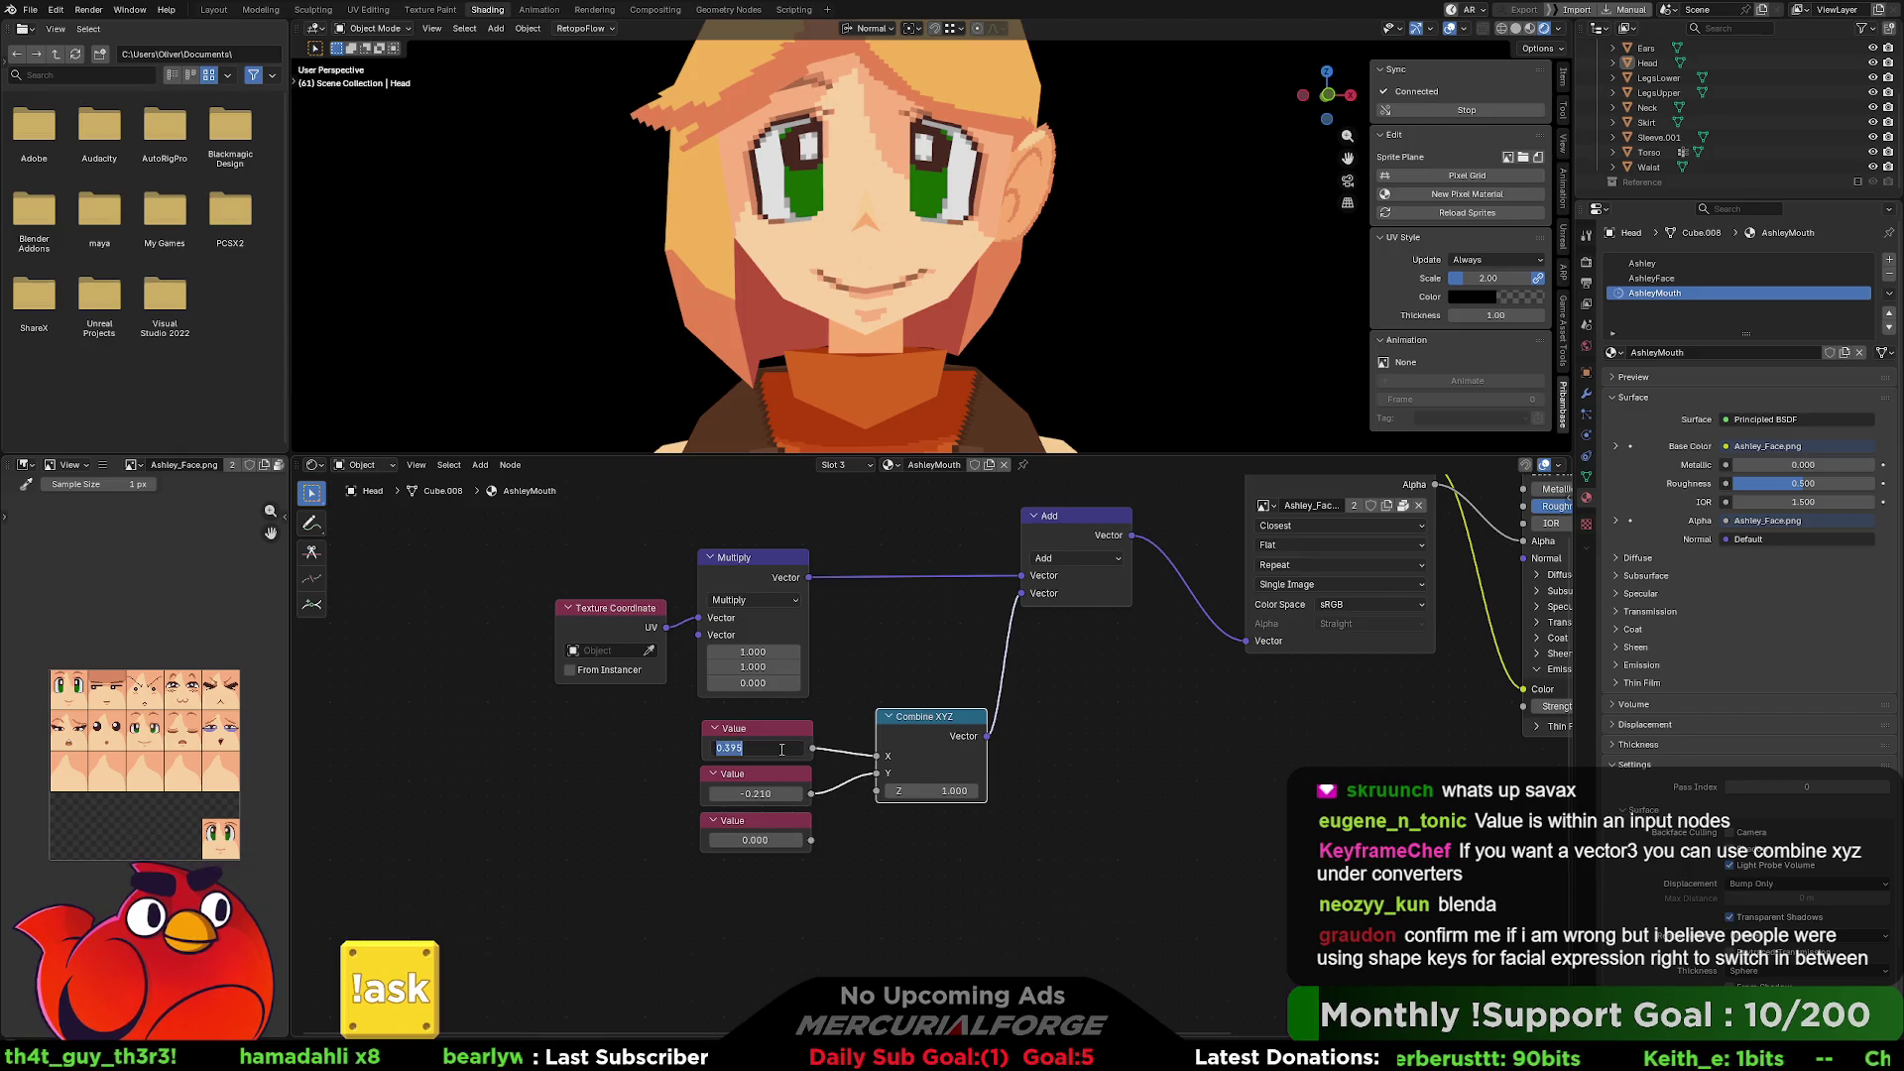
{"action": "type", "text": "0.39"}
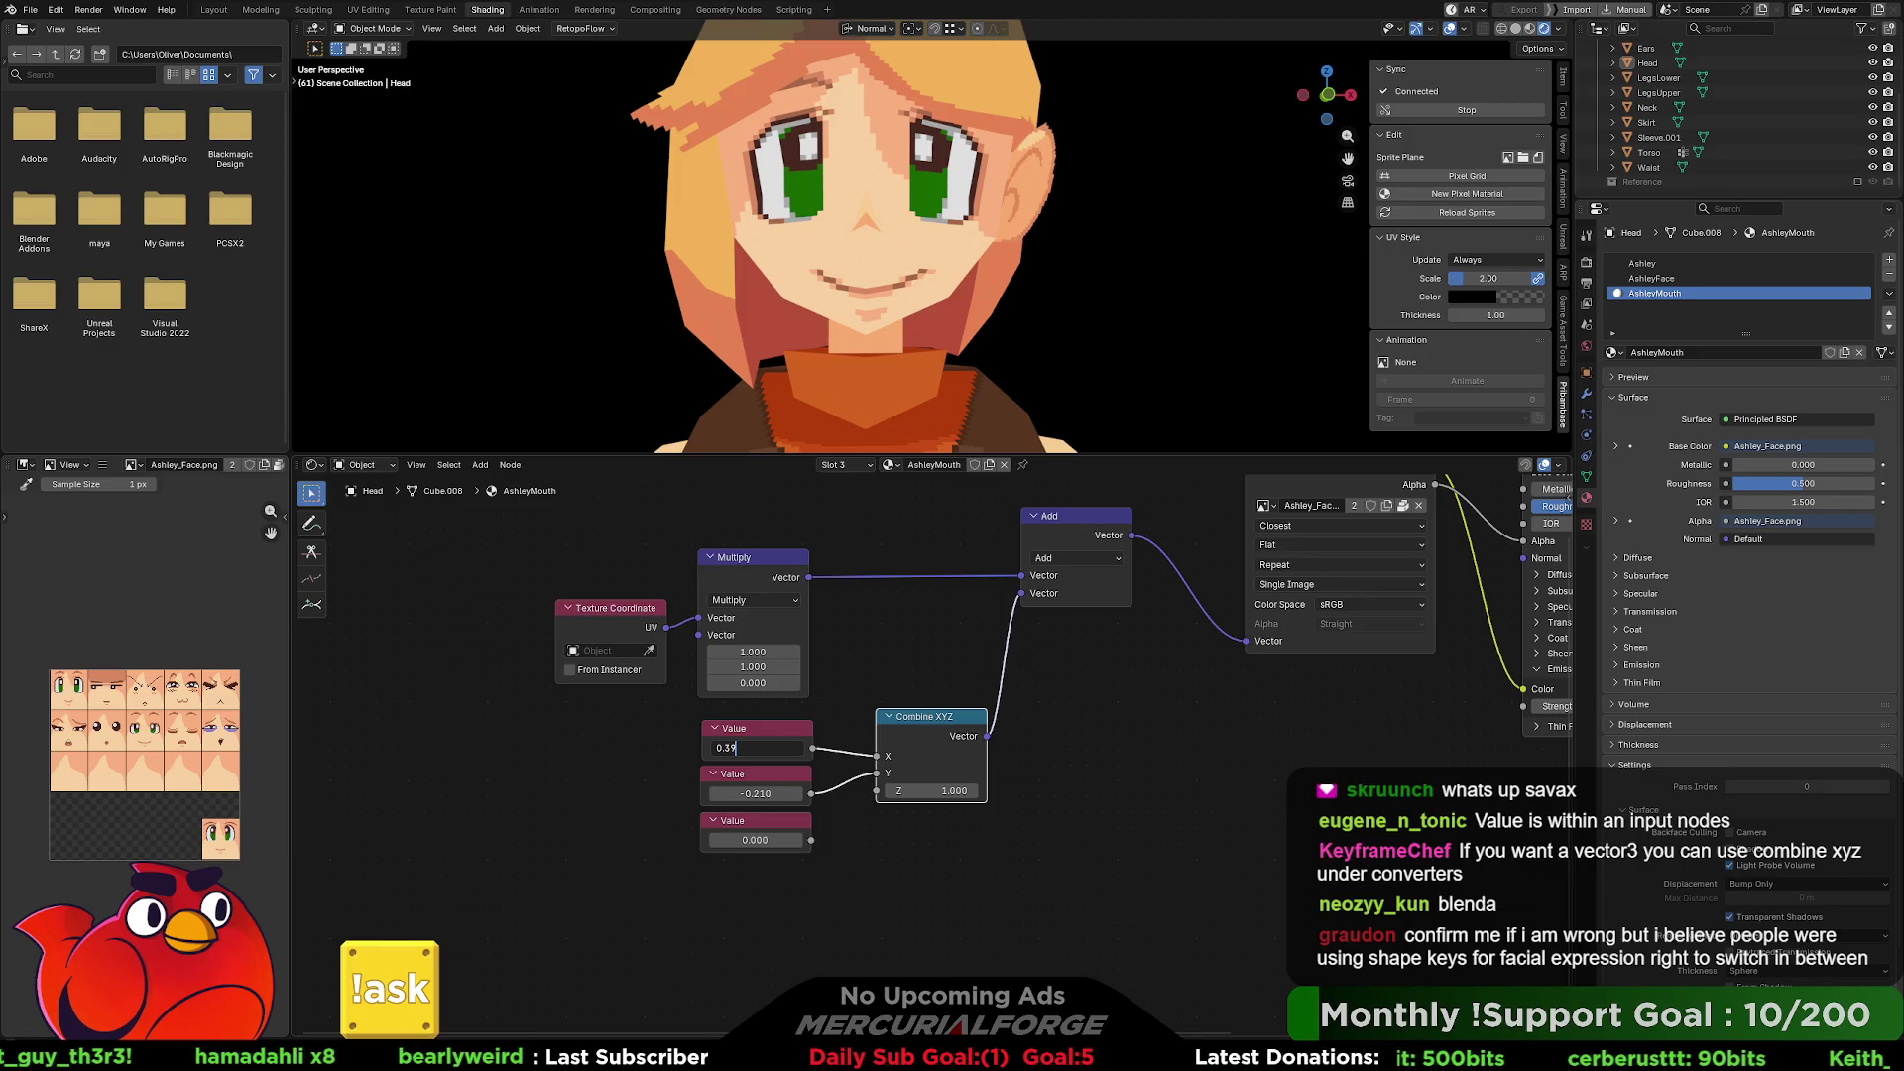
{"action": "key", "text": "Return"}
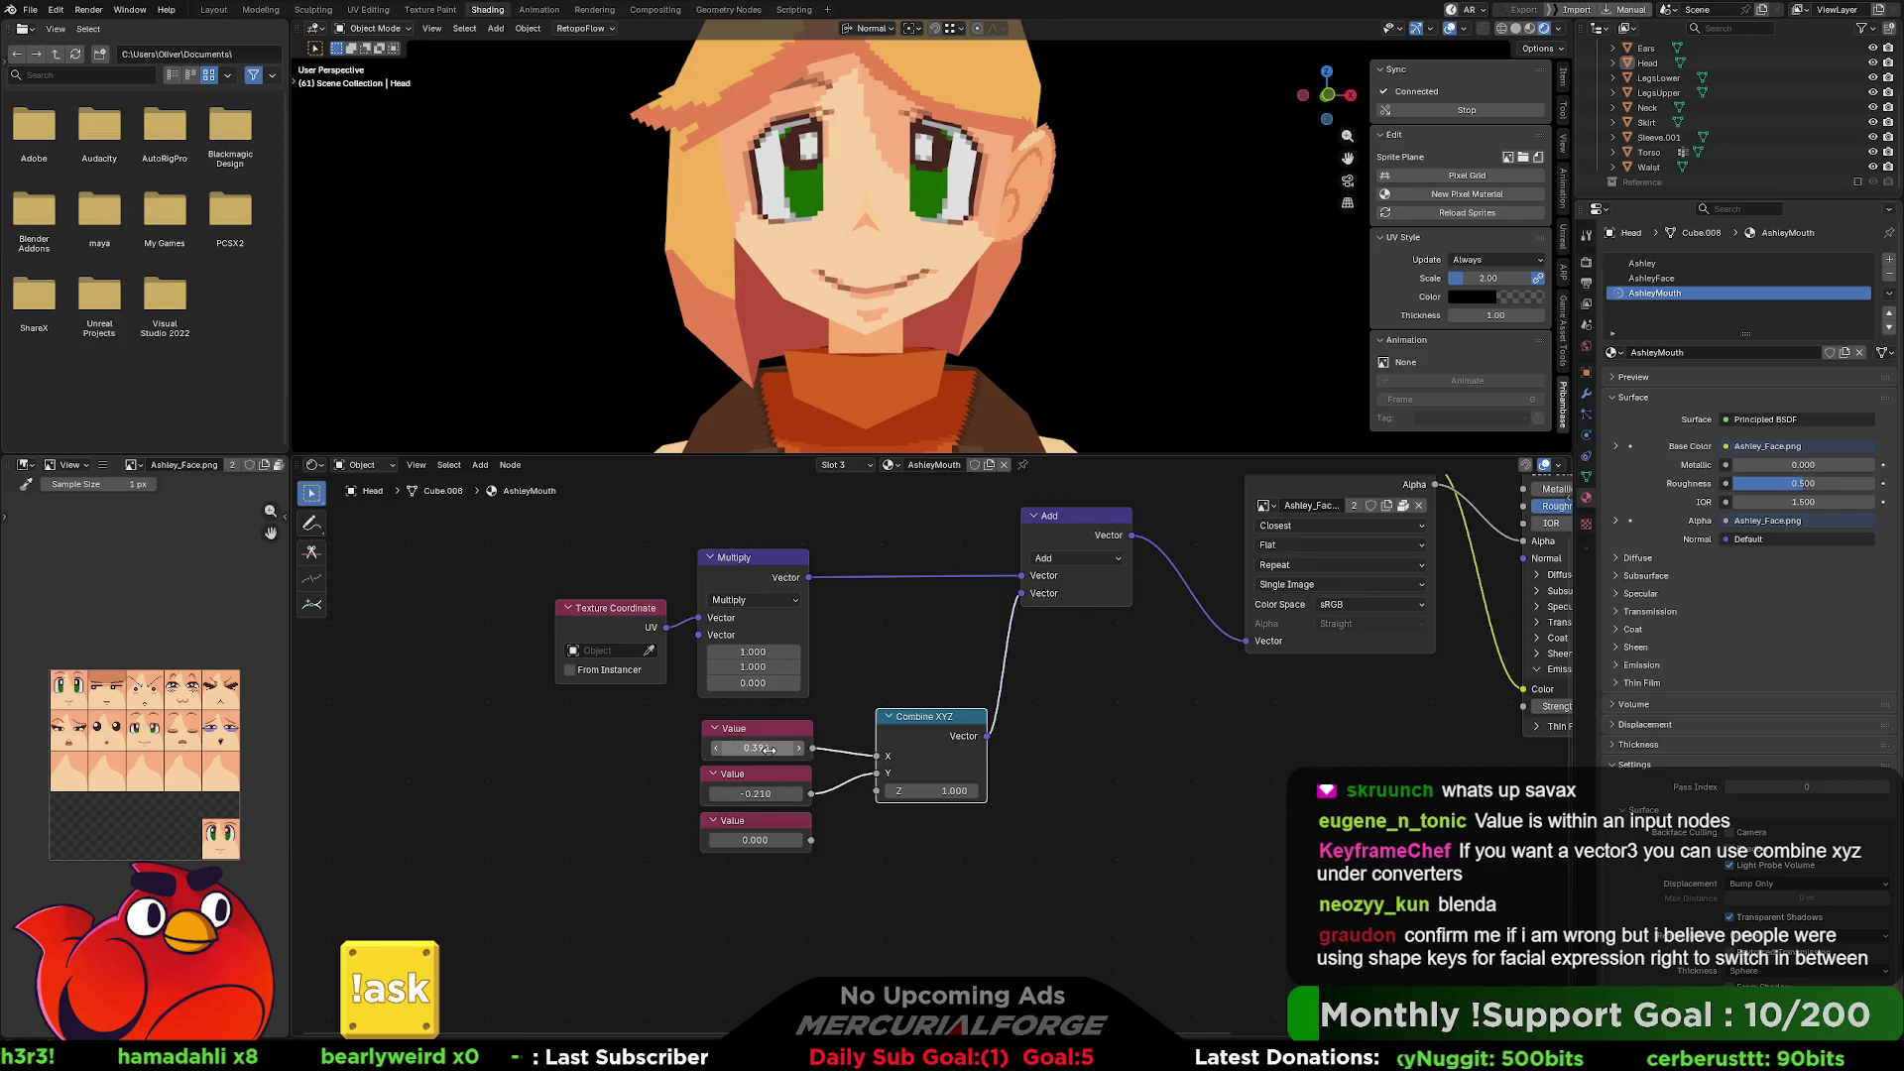
Fine-tune the offset to 0.392, then settle on 0.597 for an open-mouth sprite.
{"action": "left_click", "coordinate": [769, 750]}
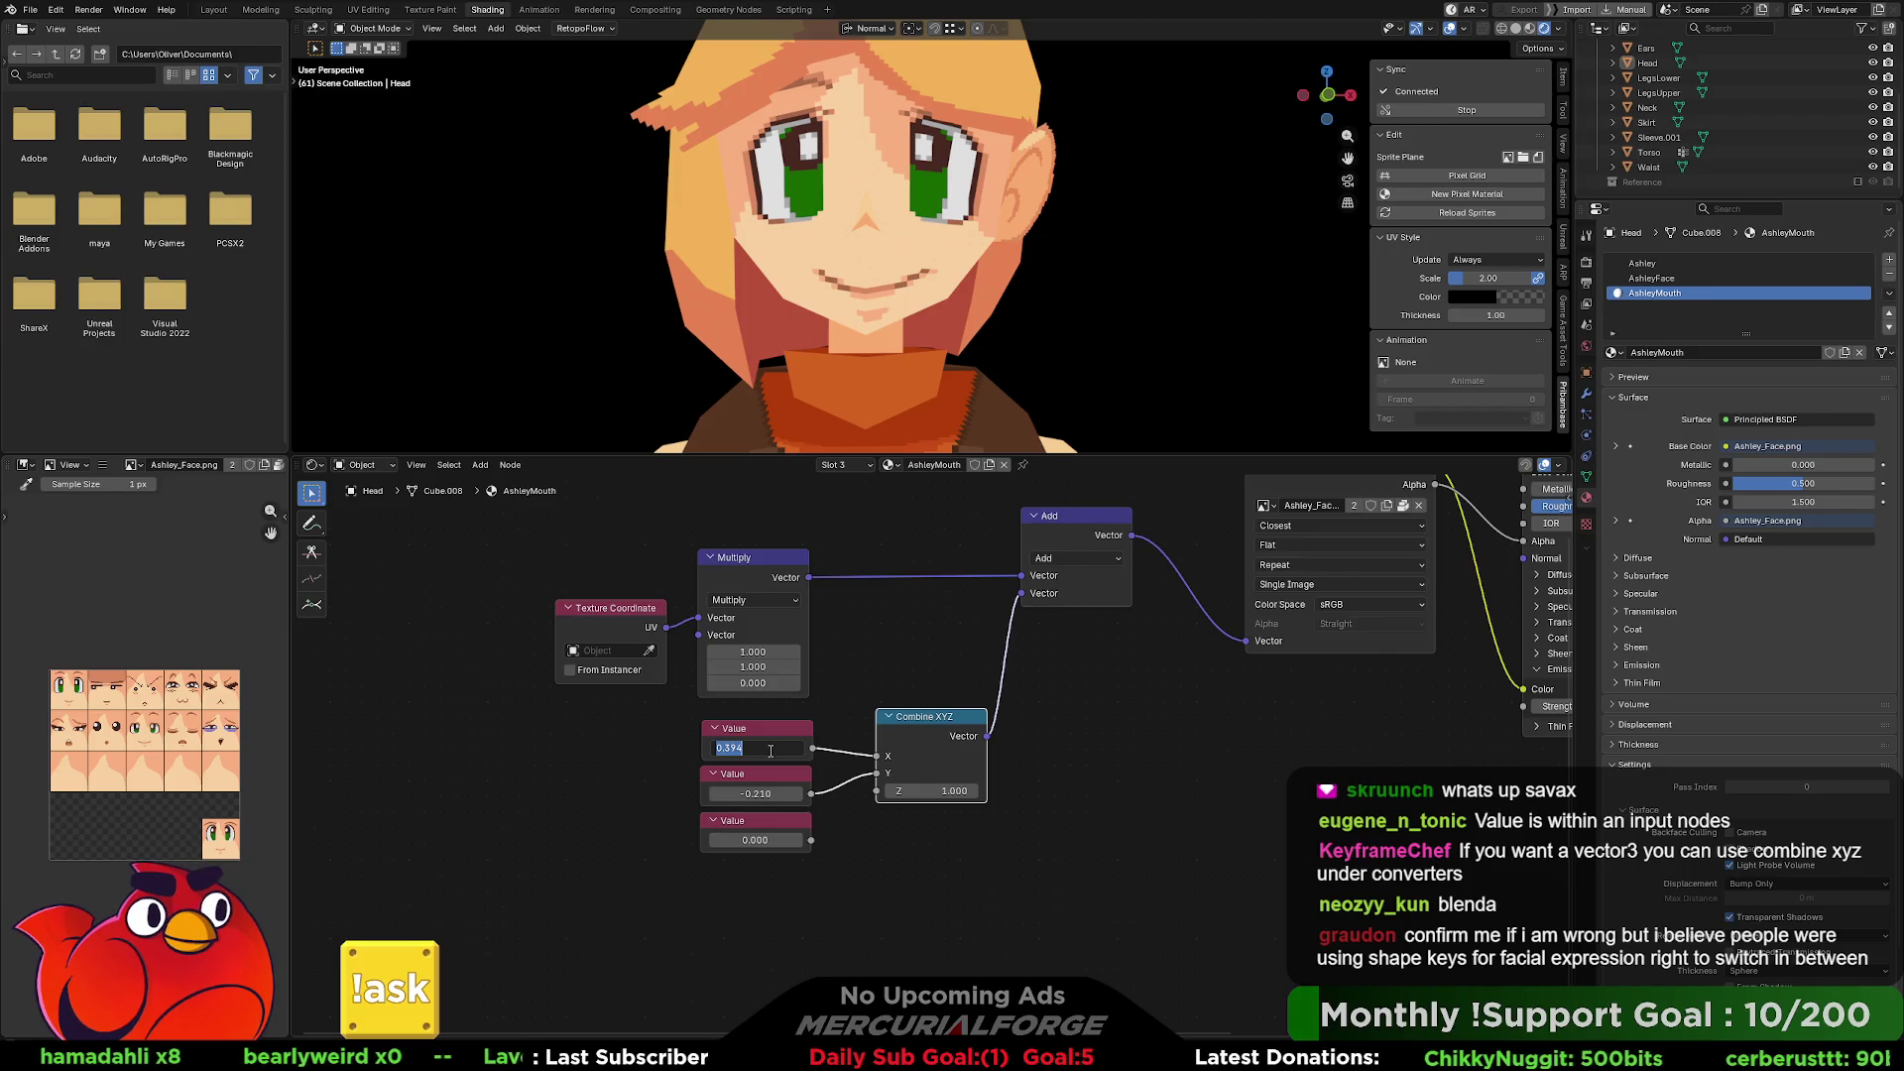
{"action": "key", "text": "Return"}
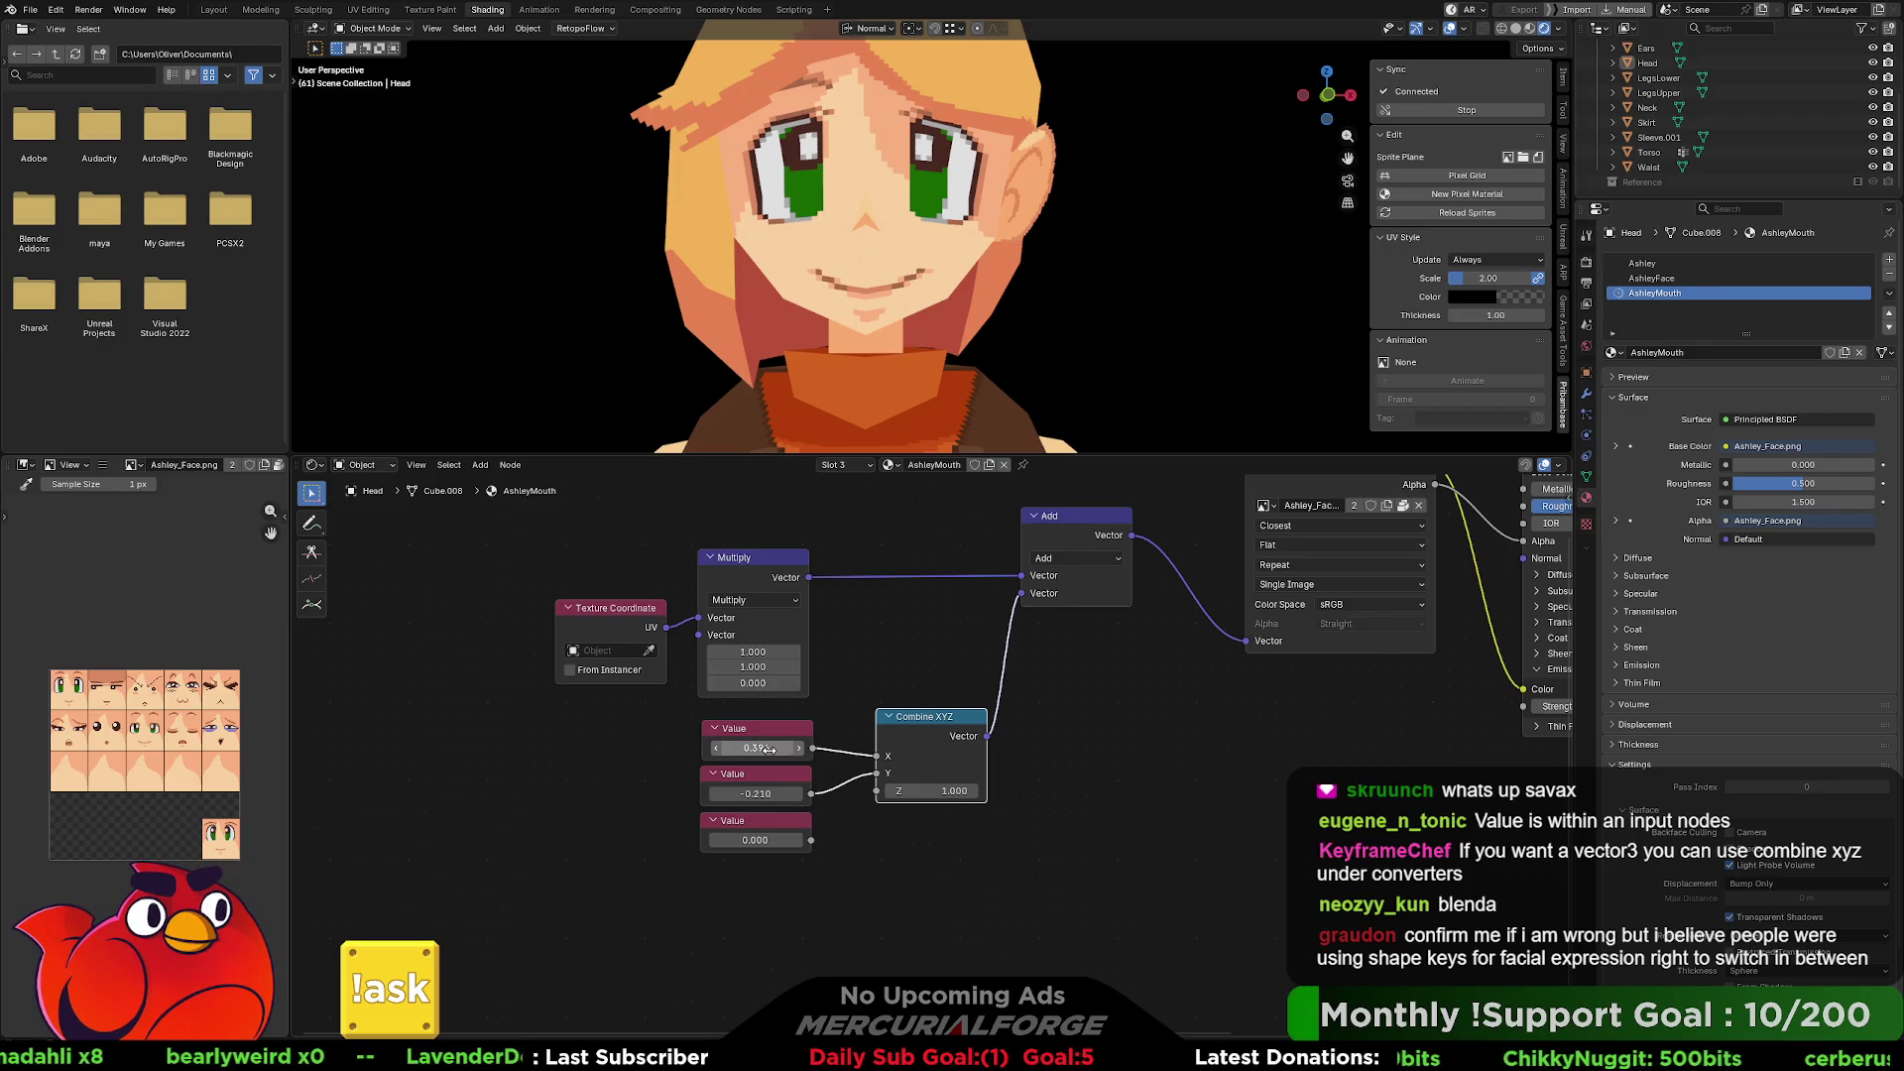
{"action": "left_click", "coordinate": [769, 749]}
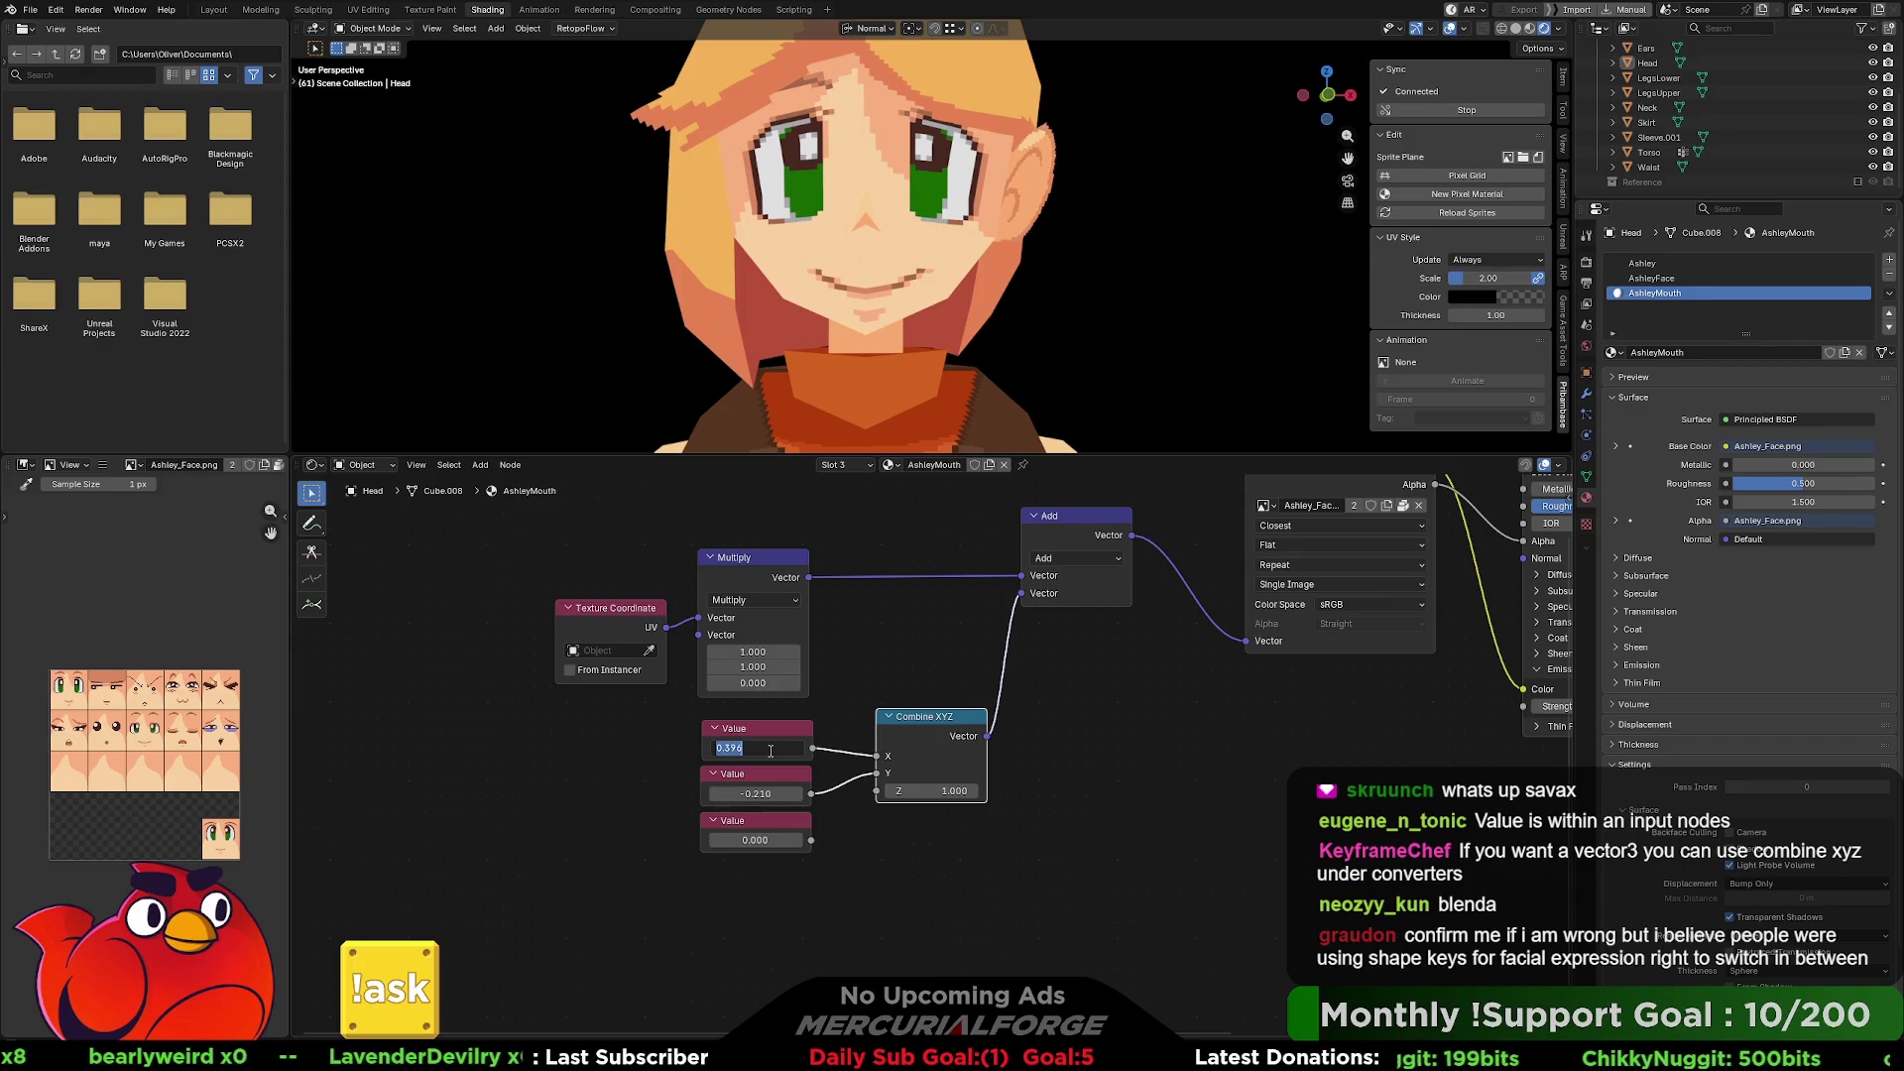
{"action": "key", "text": "End"}
{"action": "key", "text": "BackSpace"}
{"action": "type", "text": "2"}
{"action": "key", "text": "Return"}
{"action": "left_click", "coordinate": [769, 750]}
{"action": "type", "text": "0.39"}
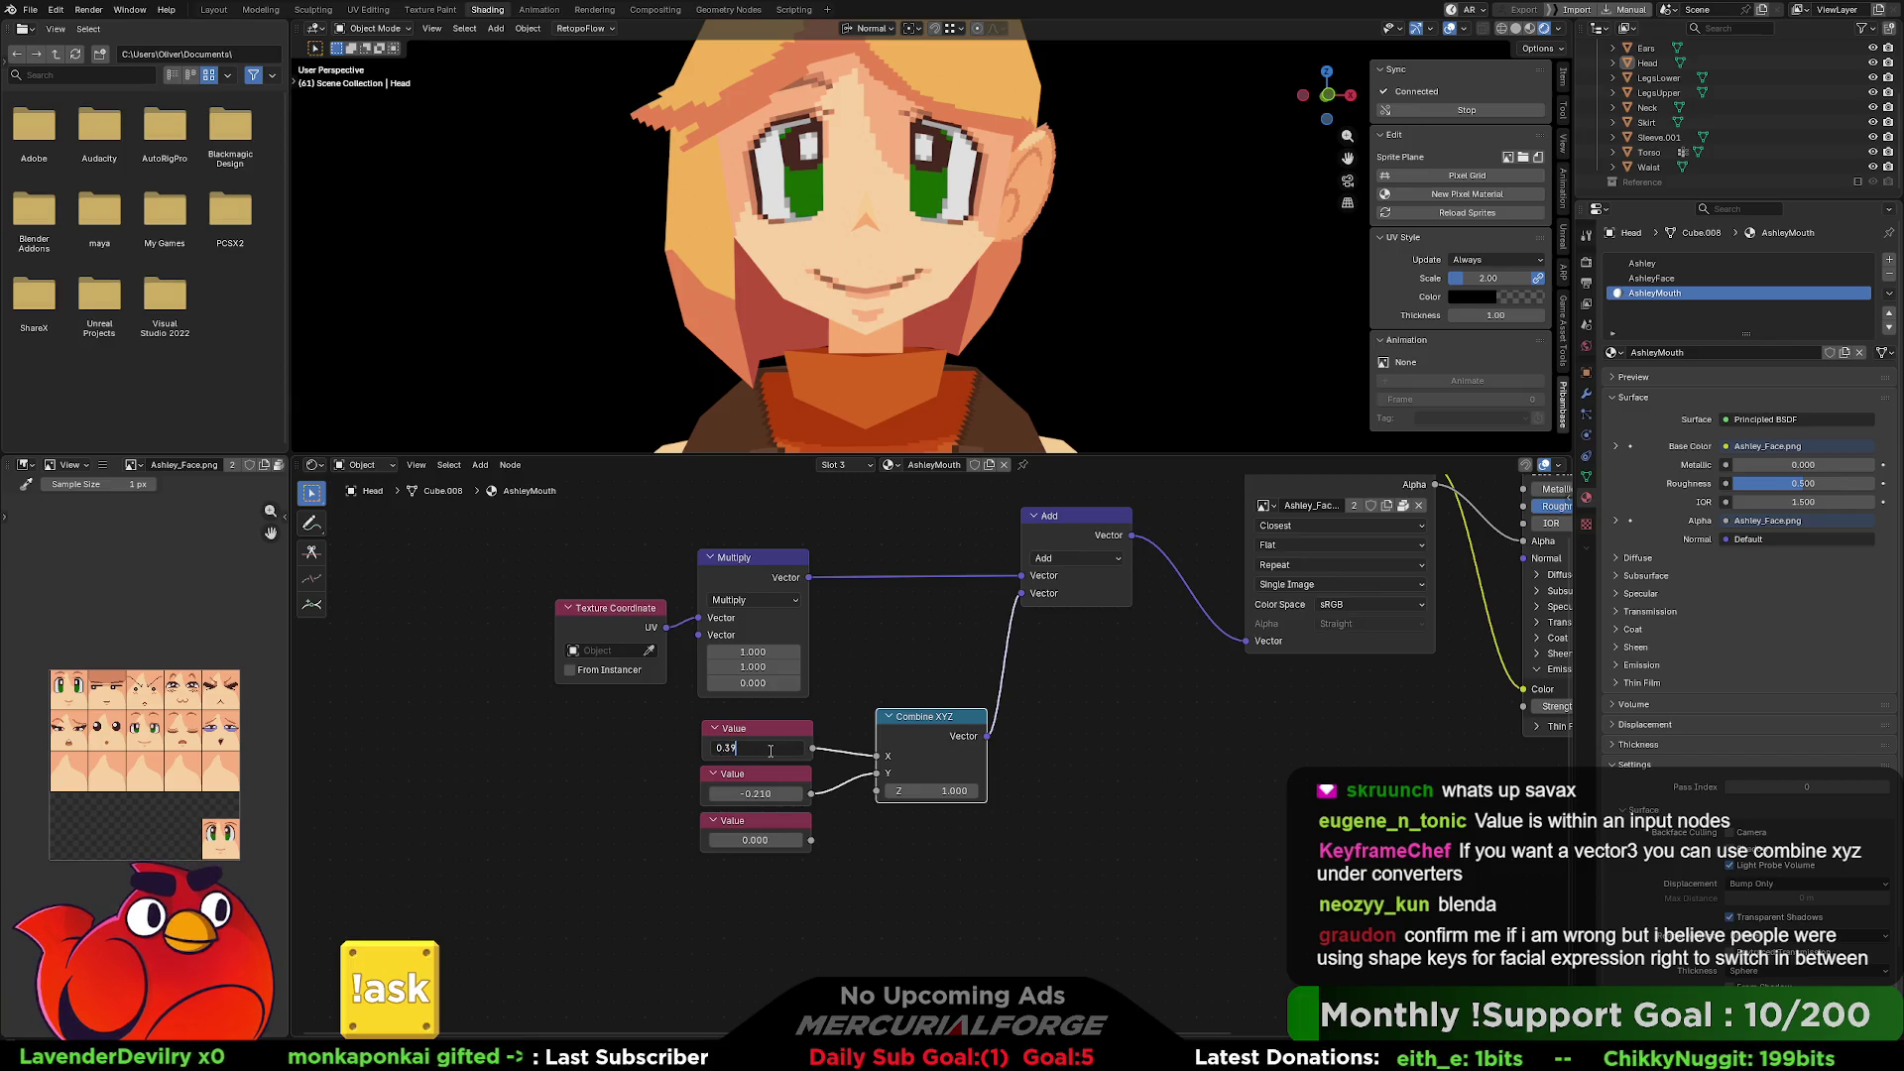
{"action": "type", "text": "2"}
{"action": "key", "text": "Return"}
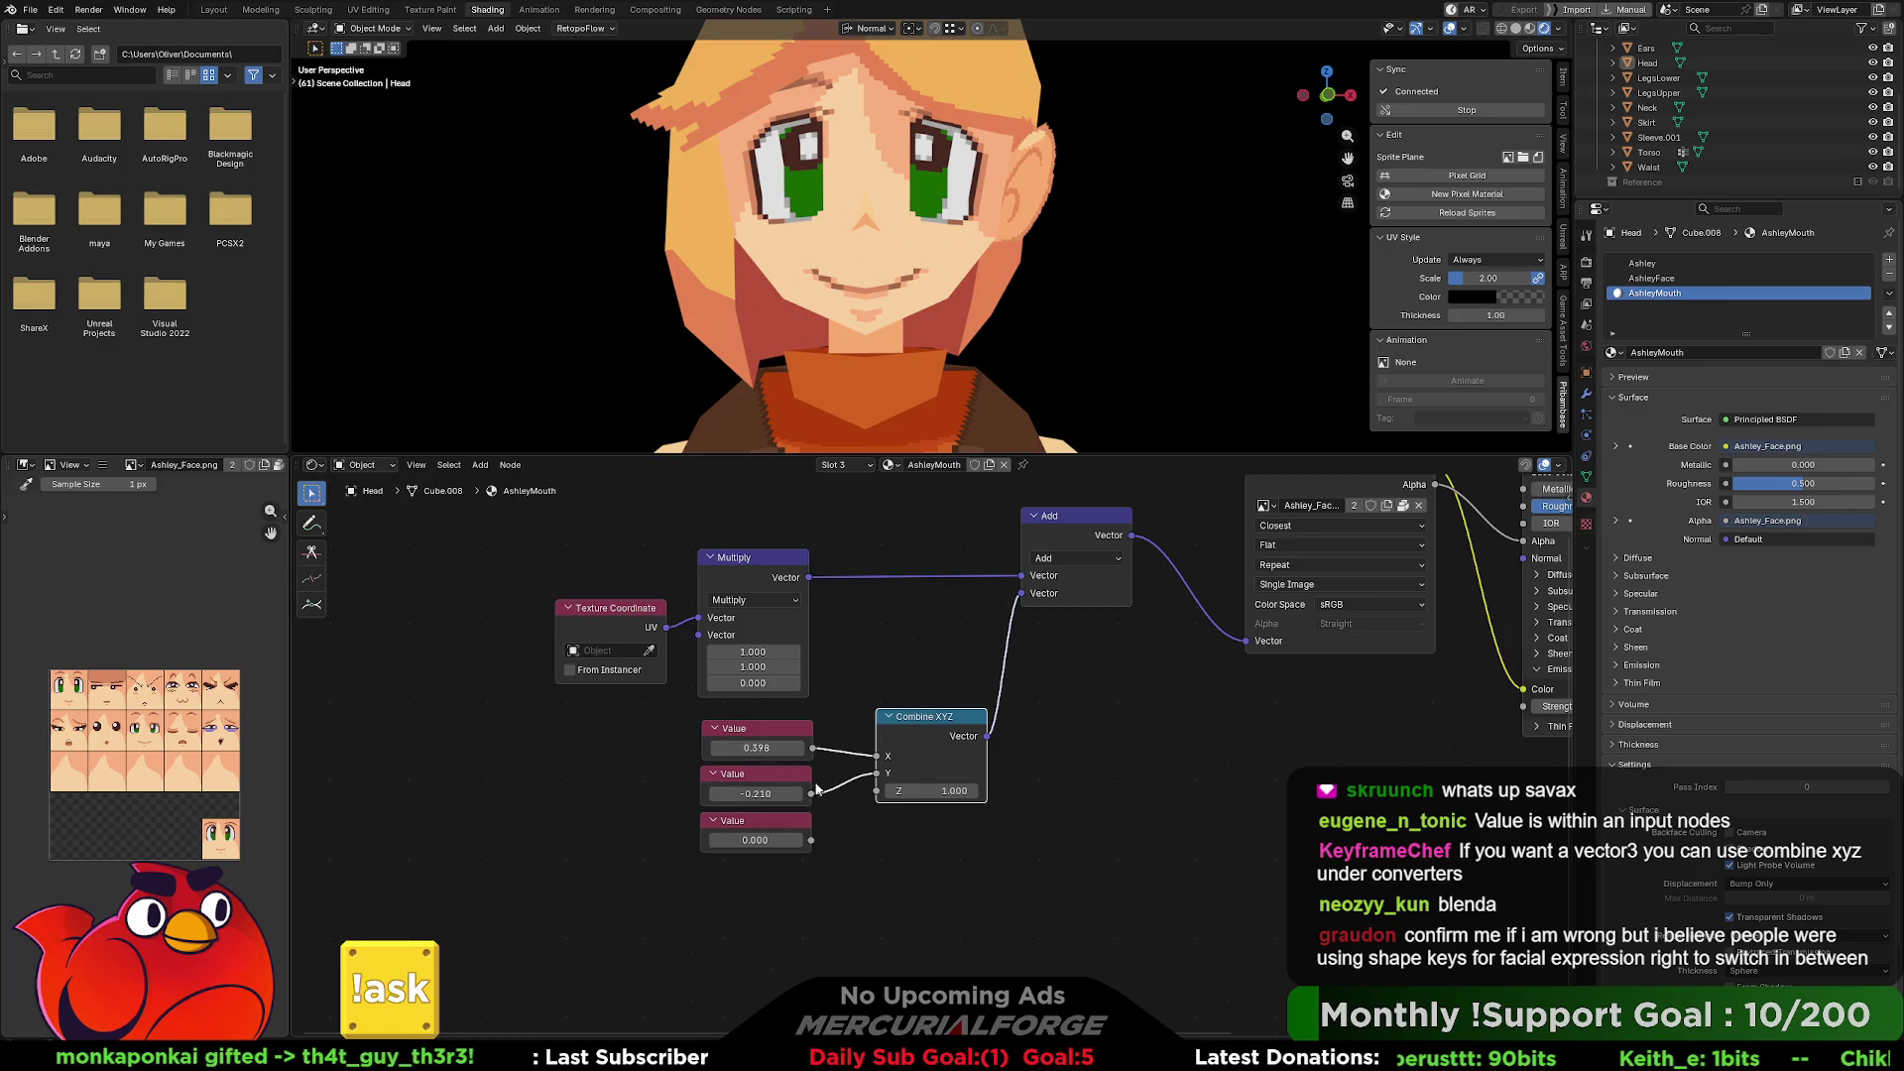
{"action": "left_click", "coordinate": [770, 746]}
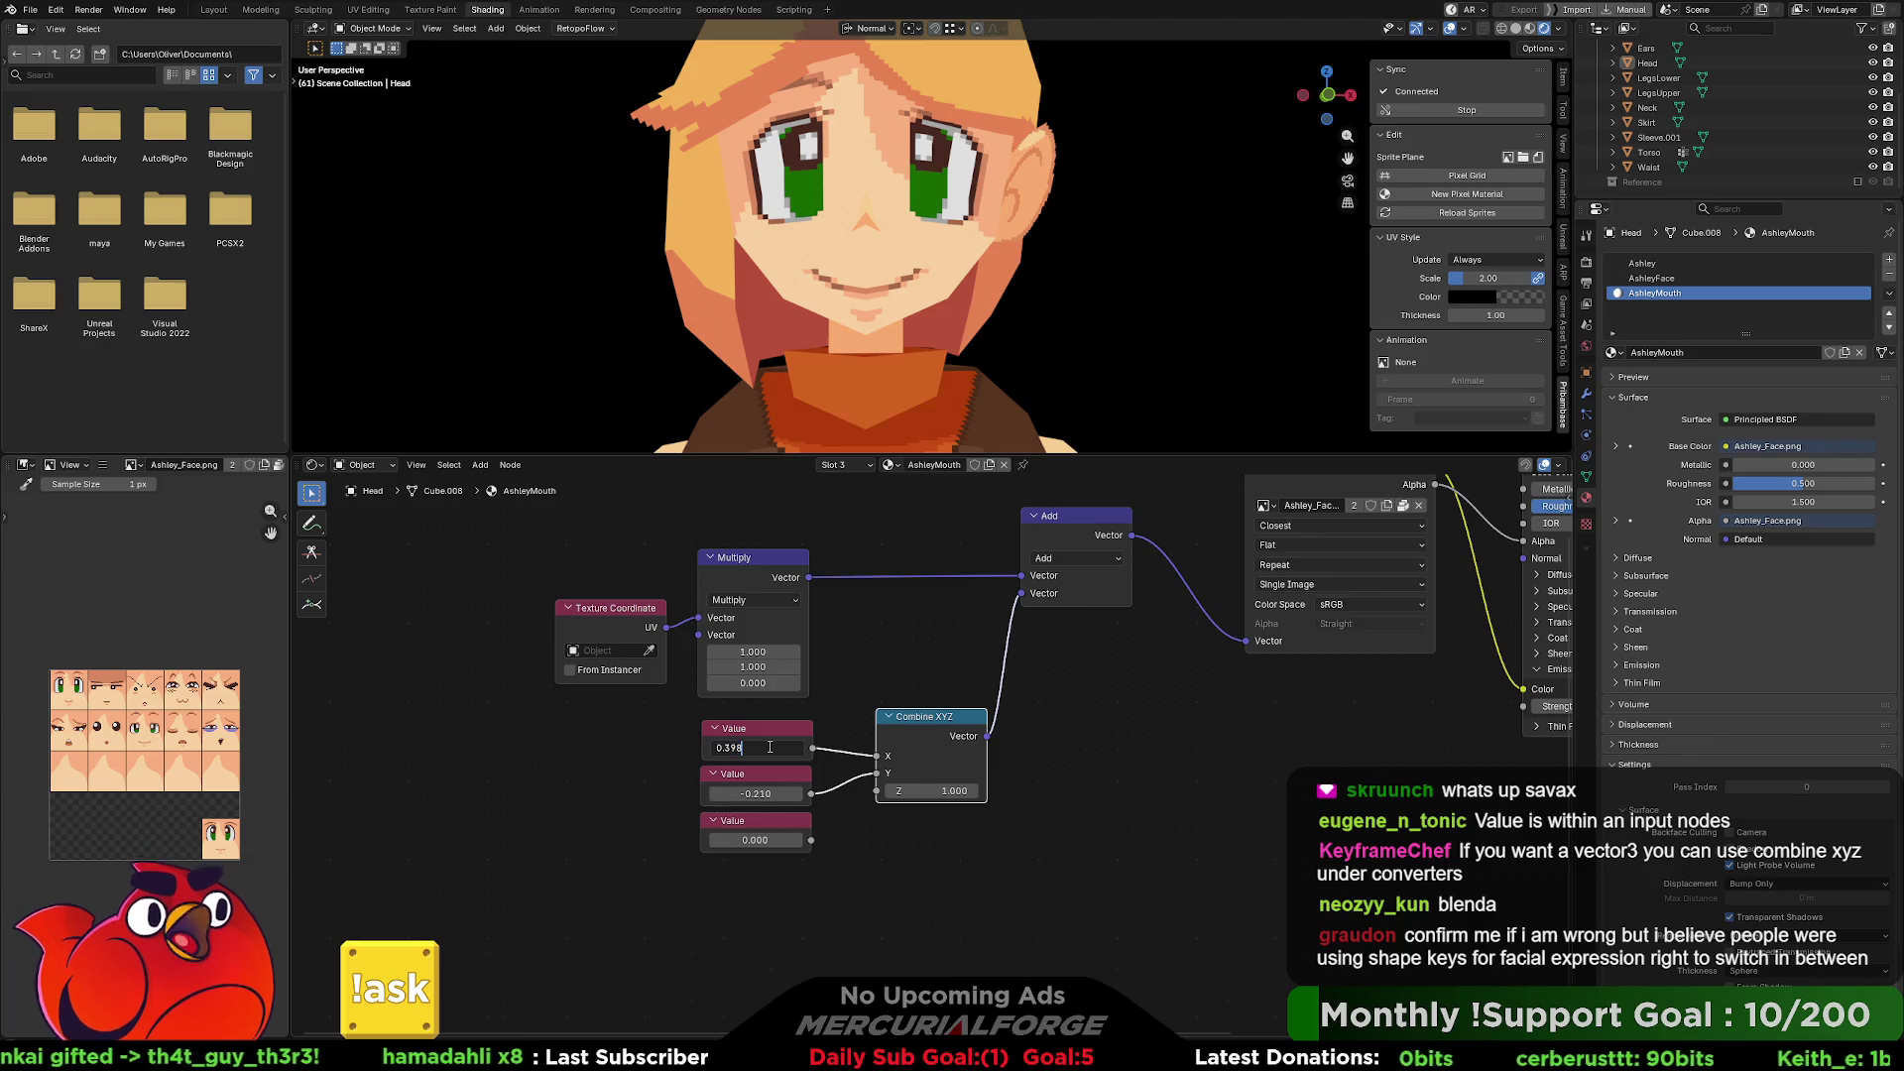
{"action": "key", "text": "Left"}
{"action": "key", "text": "Left"}
{"action": "key", "text": "BackSpace"}
{"action": "type", "text": "5"}
{"action": "key", "text": "End"}
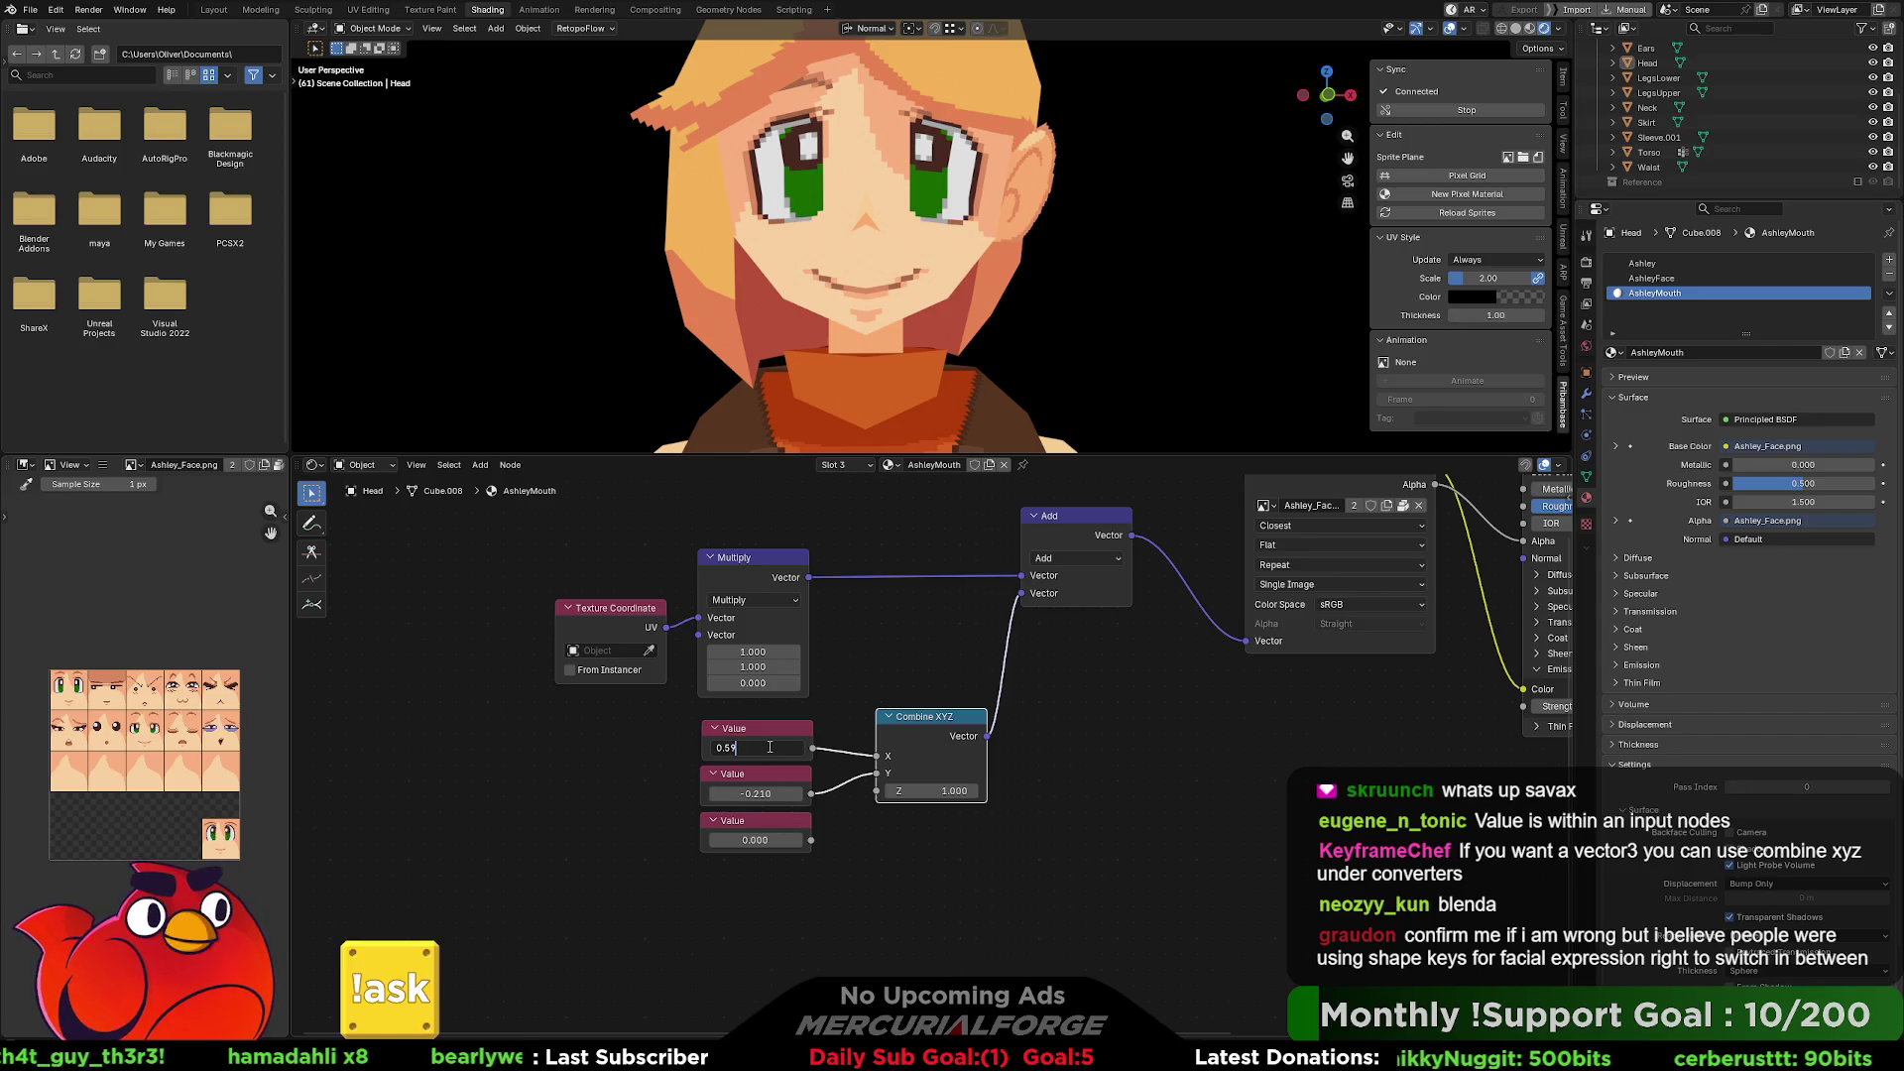
{"action": "key", "text": "Return"}
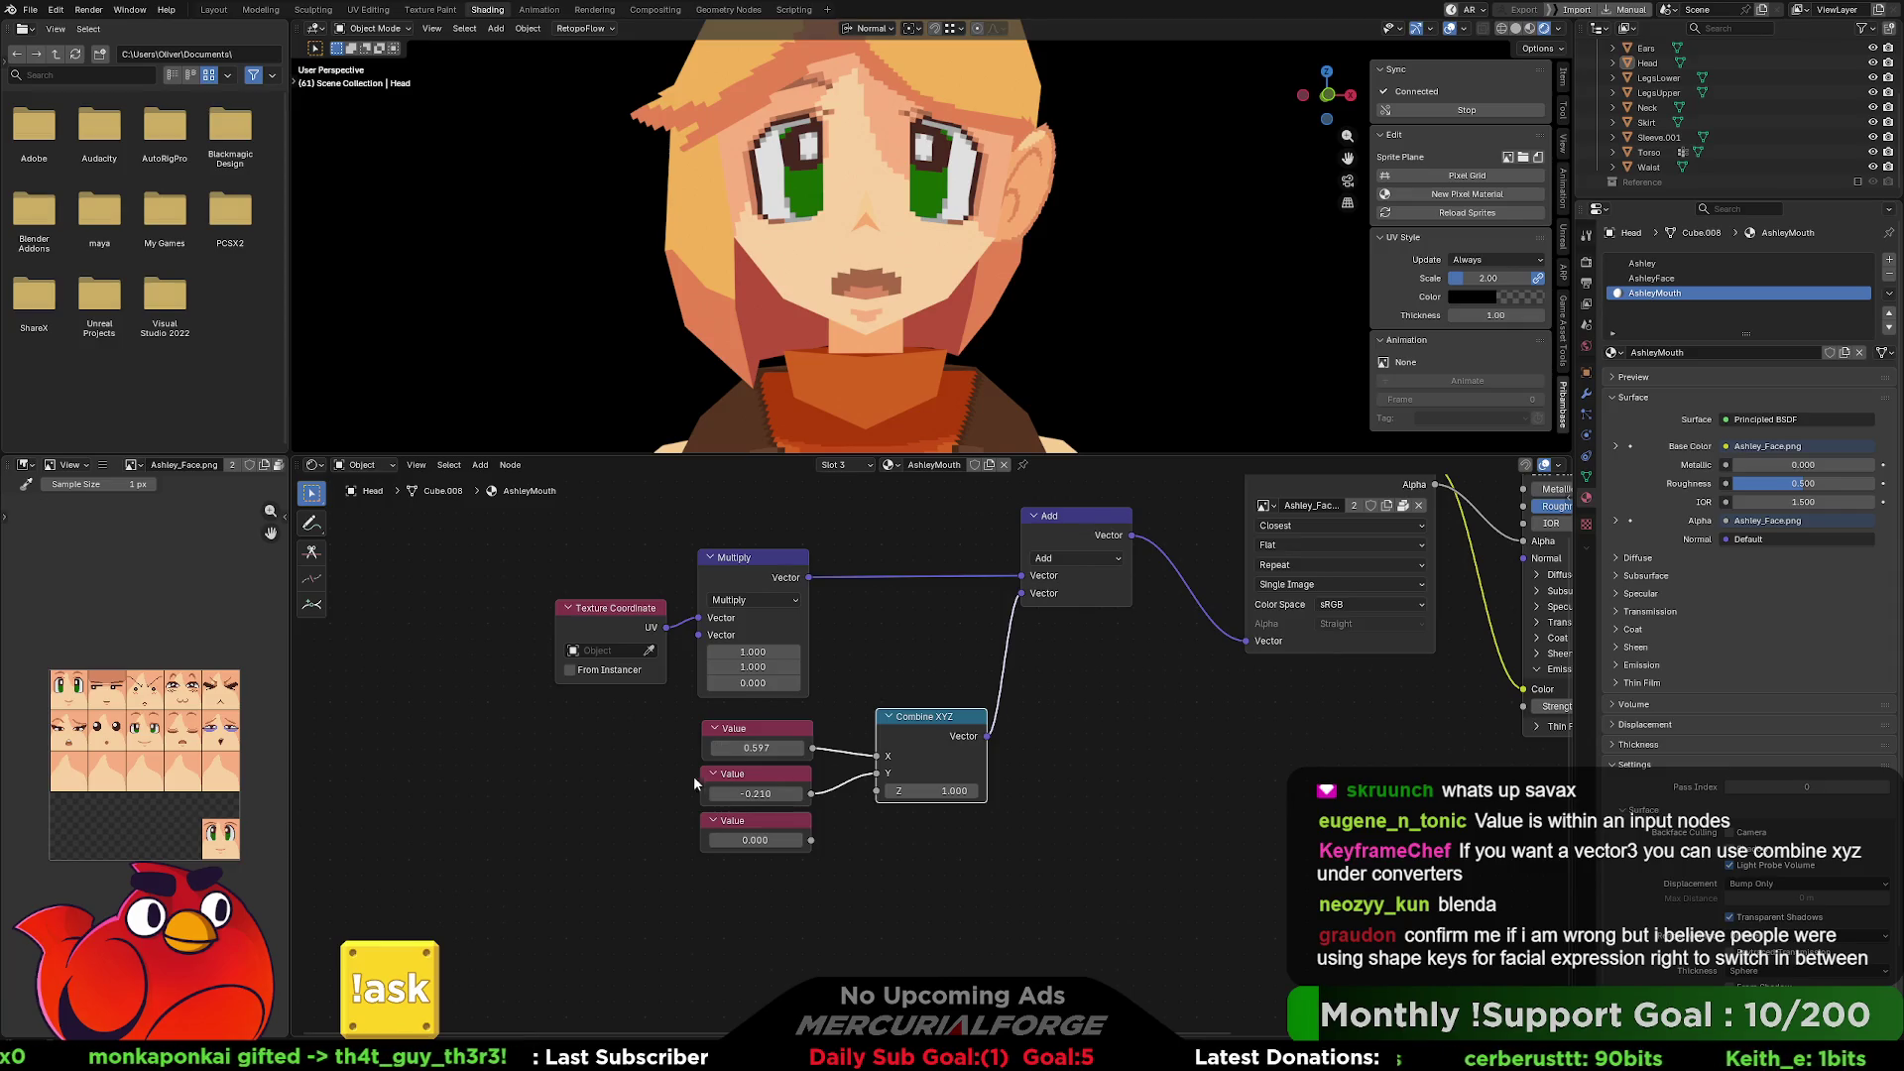
{"action": "right_click", "coordinate": [560, 780]}
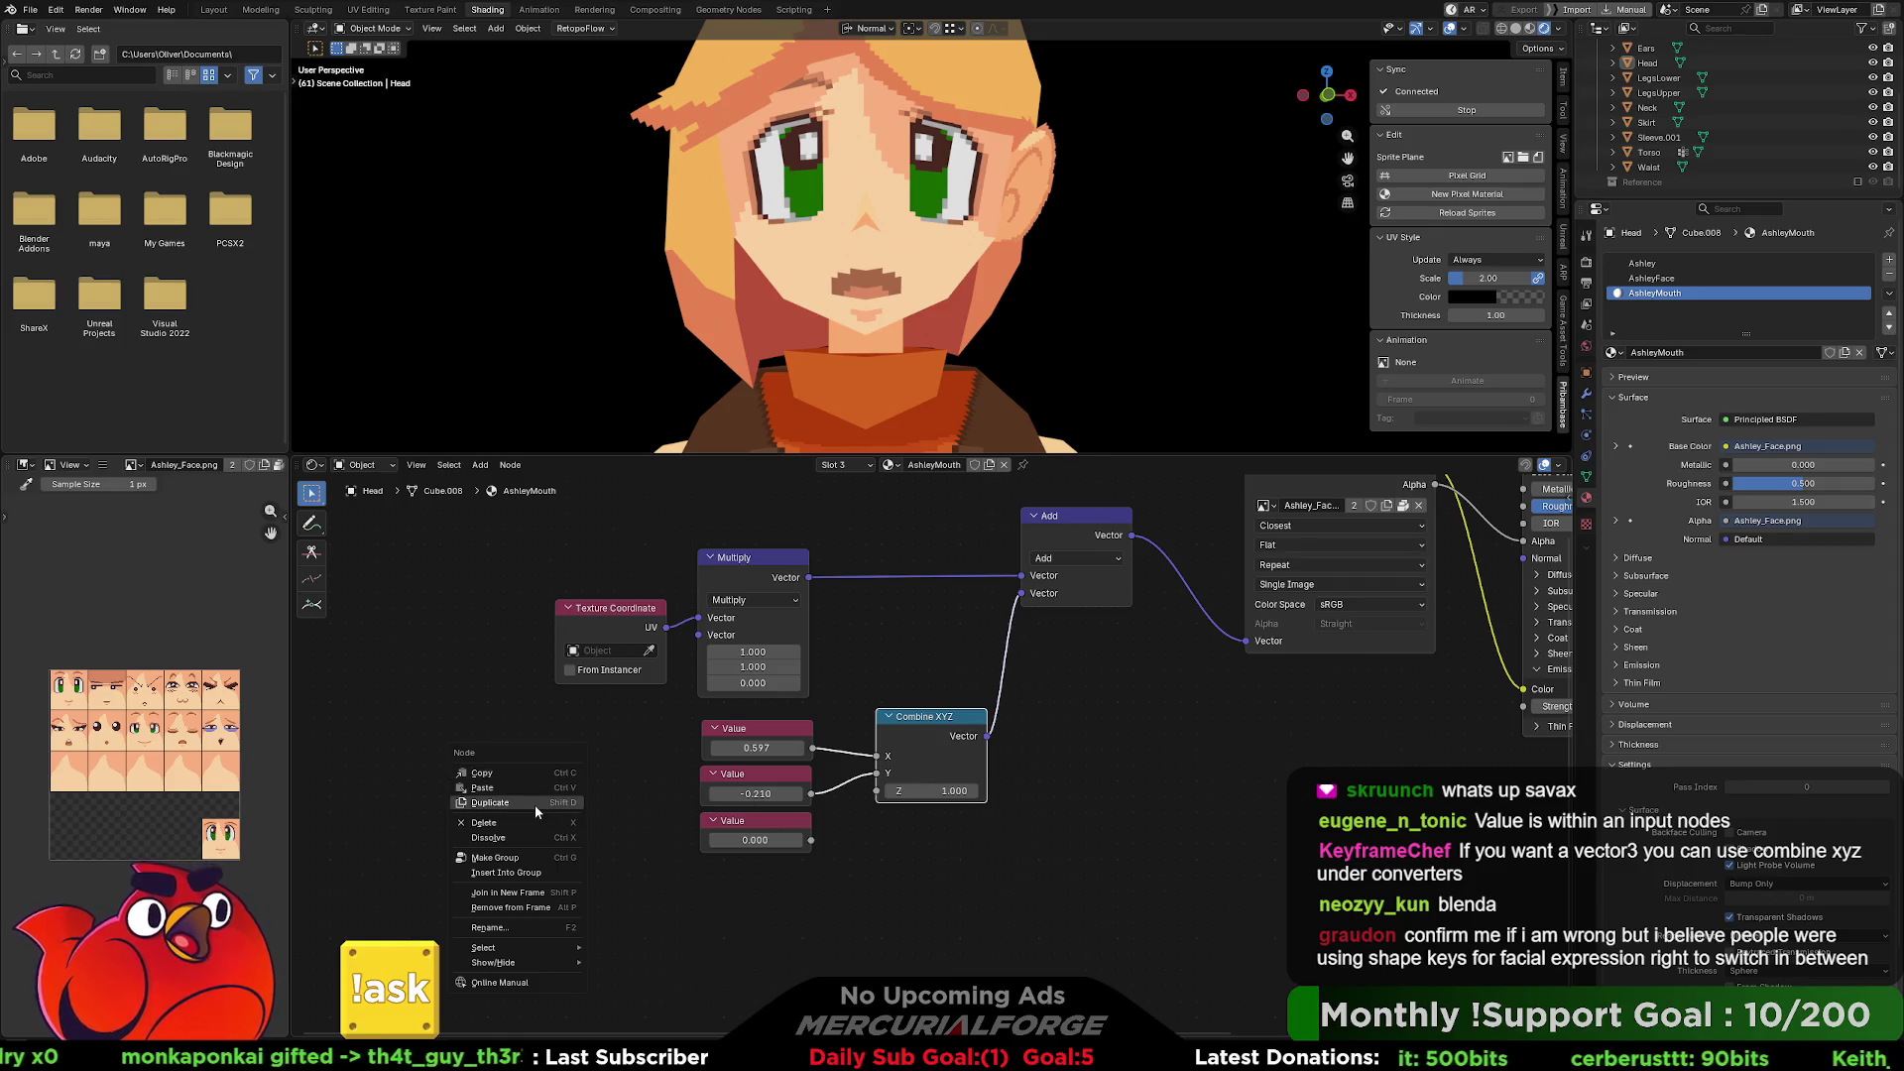
Duplicate the bottom Value node and label the copy 'Index'.
{"action": "left_click", "coordinate": [745, 731]}
{"action": "left_click", "coordinate": [727, 820]}
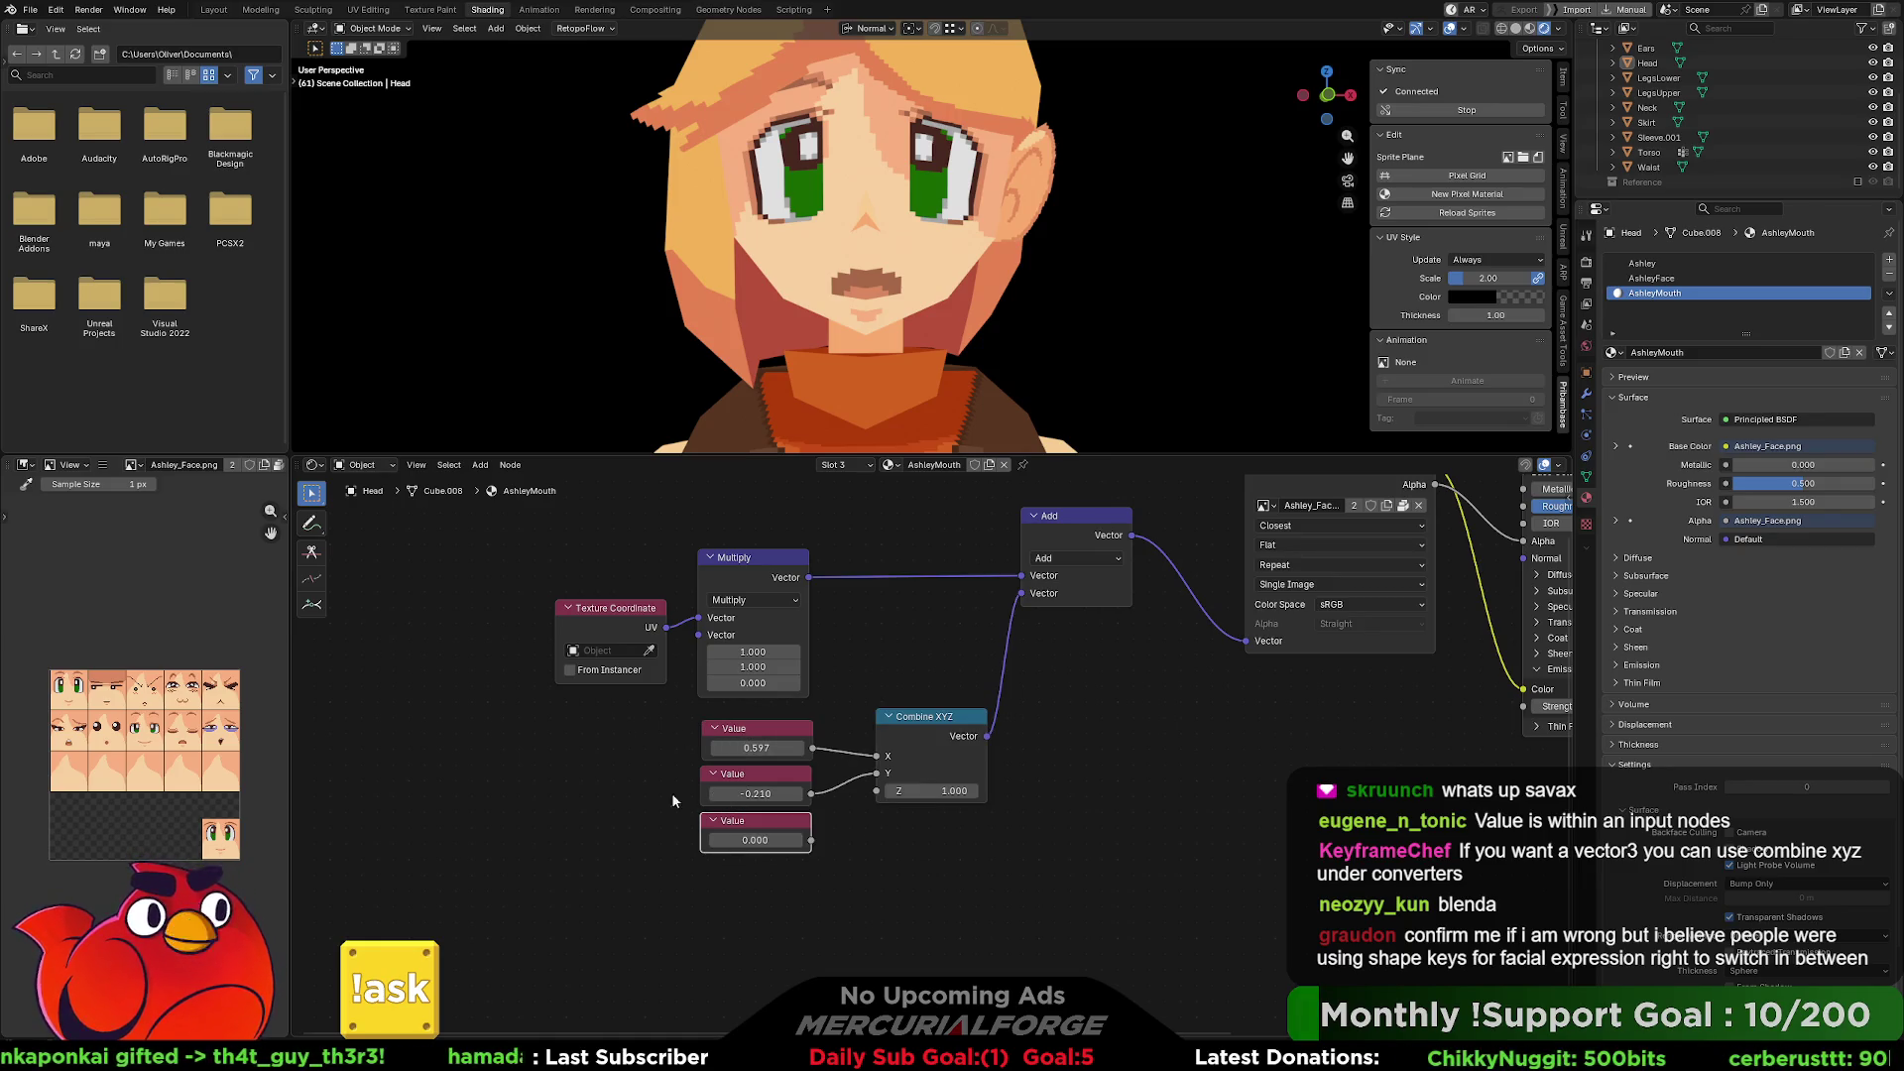
{"action": "key", "text": "ctrl+v"}
{"action": "right_click", "coordinate": [578, 736]}
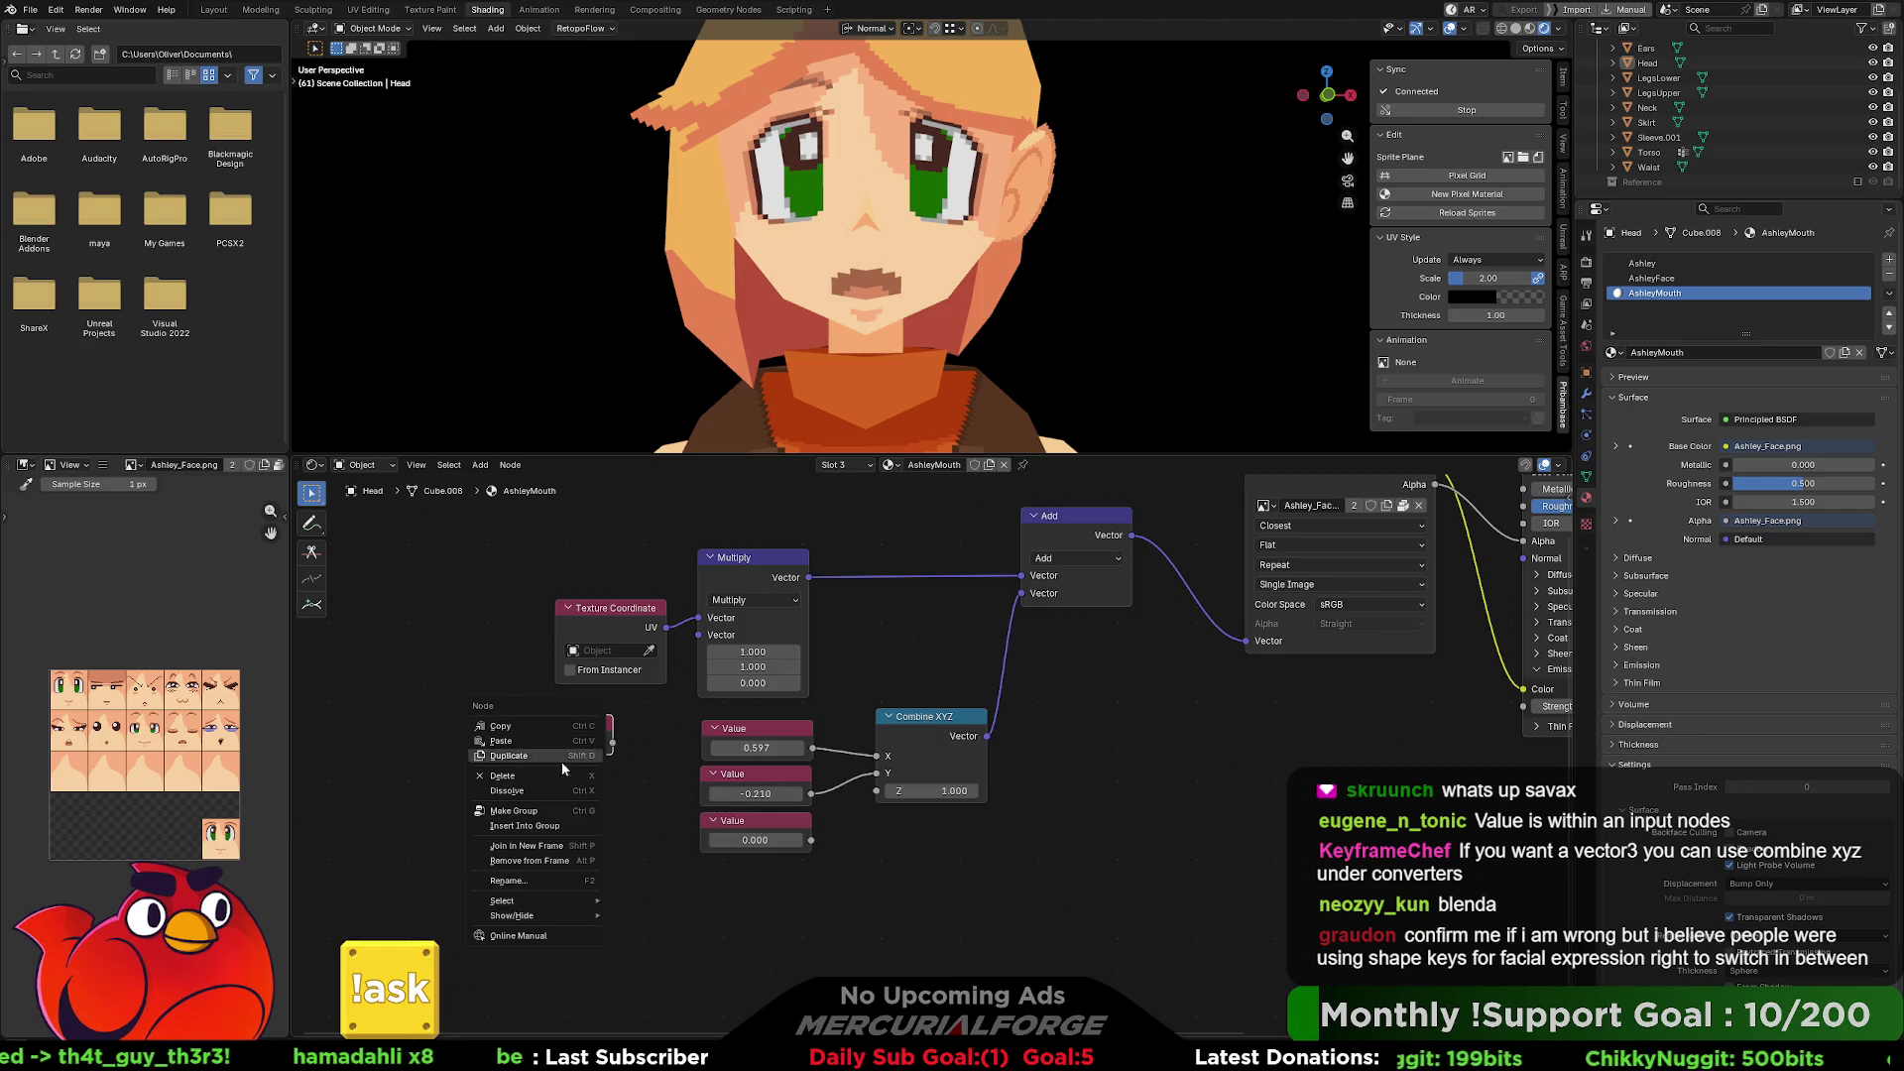
{"action": "left_click", "coordinate": [578, 880]}
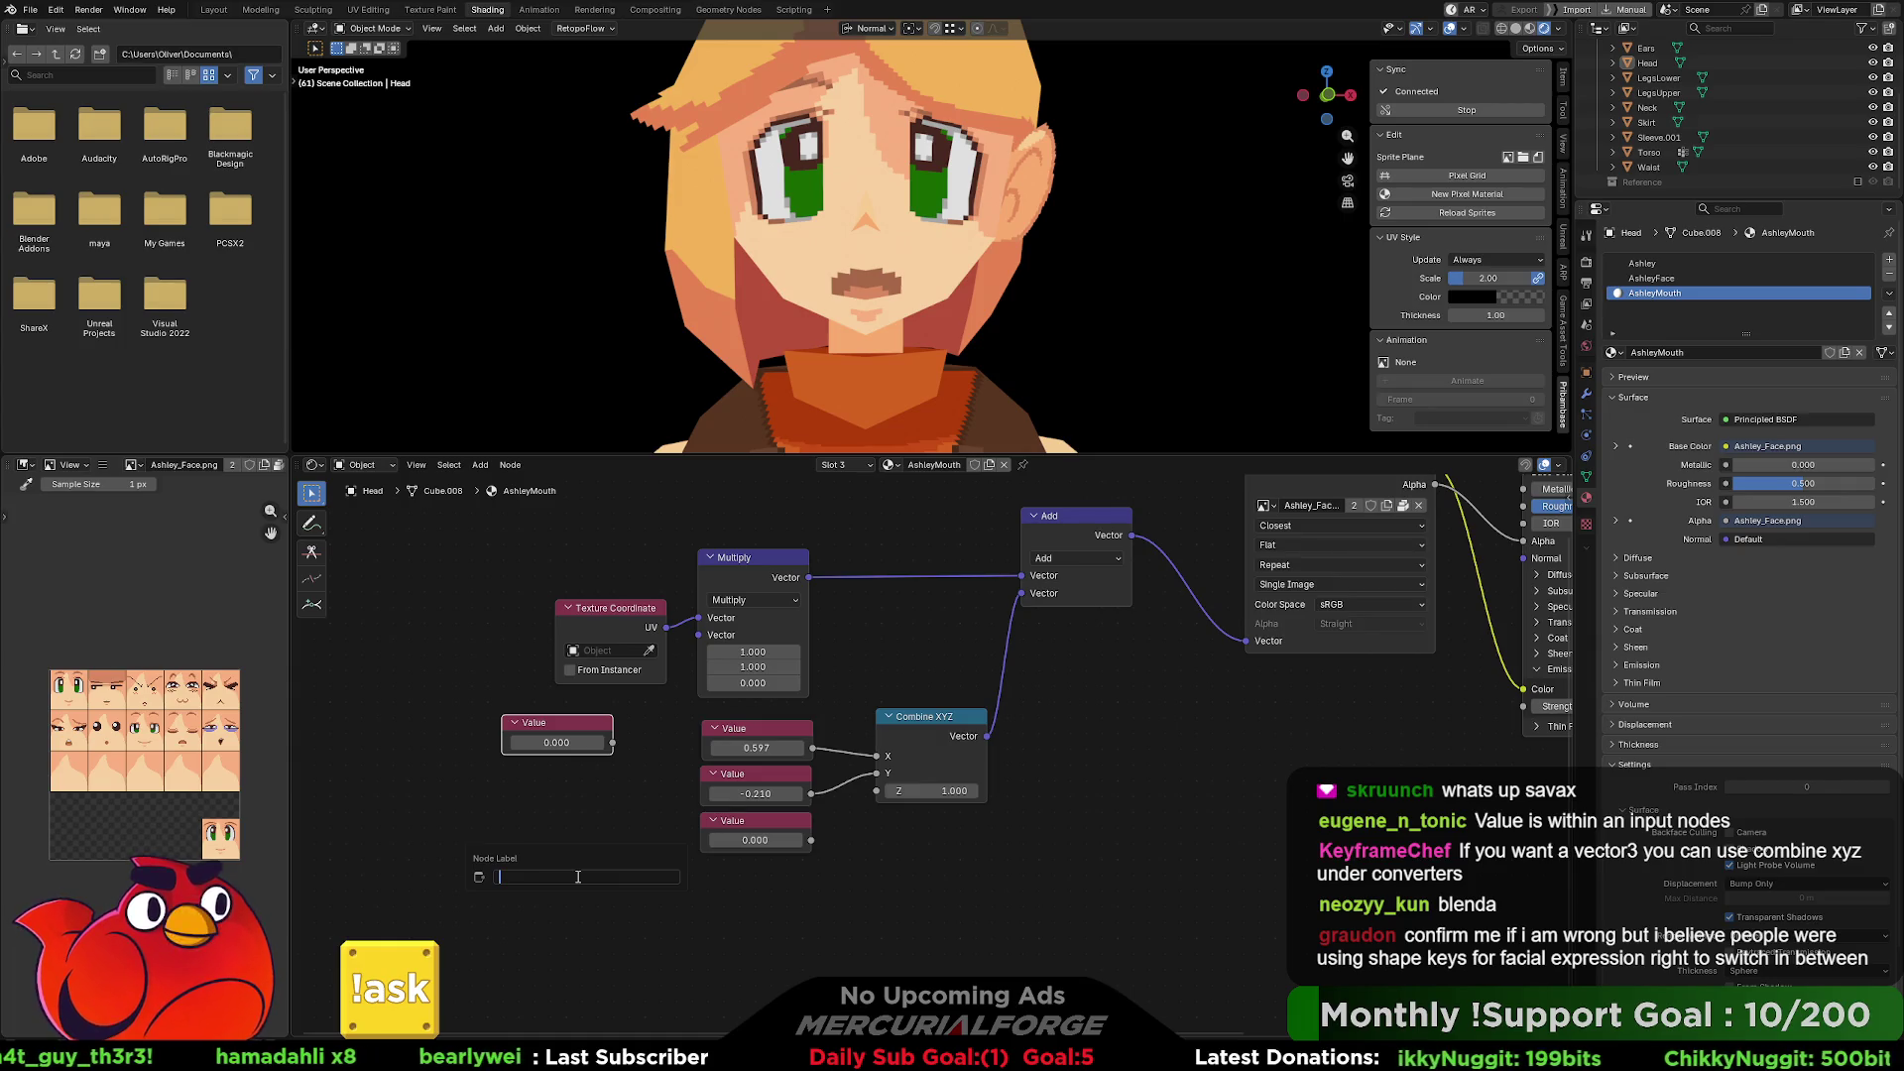
{"action": "type", "text": "Index"}
{"action": "key", "text": "Return"}
Move the three Value nodes and Combine XYZ down and to the left.
{"action": "left_click", "coordinate": [607, 842]}
{"action": "left_click_drag", "start_coordinate": [979, 897], "coordinate": [754, 729]}
{"action": "mouse_move", "coordinate": [906, 726]}
{"action": "left_mouse_down"}
{"action": "mouse_move", "coordinate": [701, 823]}
{"action": "mouse_move", "coordinate": [957, 806]}
{"action": "mouse_move", "coordinate": [959, 774]}
{"action": "mouse_move", "coordinate": [952, 790]}
{"action": "left_mouse_up"}
{"action": "left_click", "coordinate": [766, 814]}
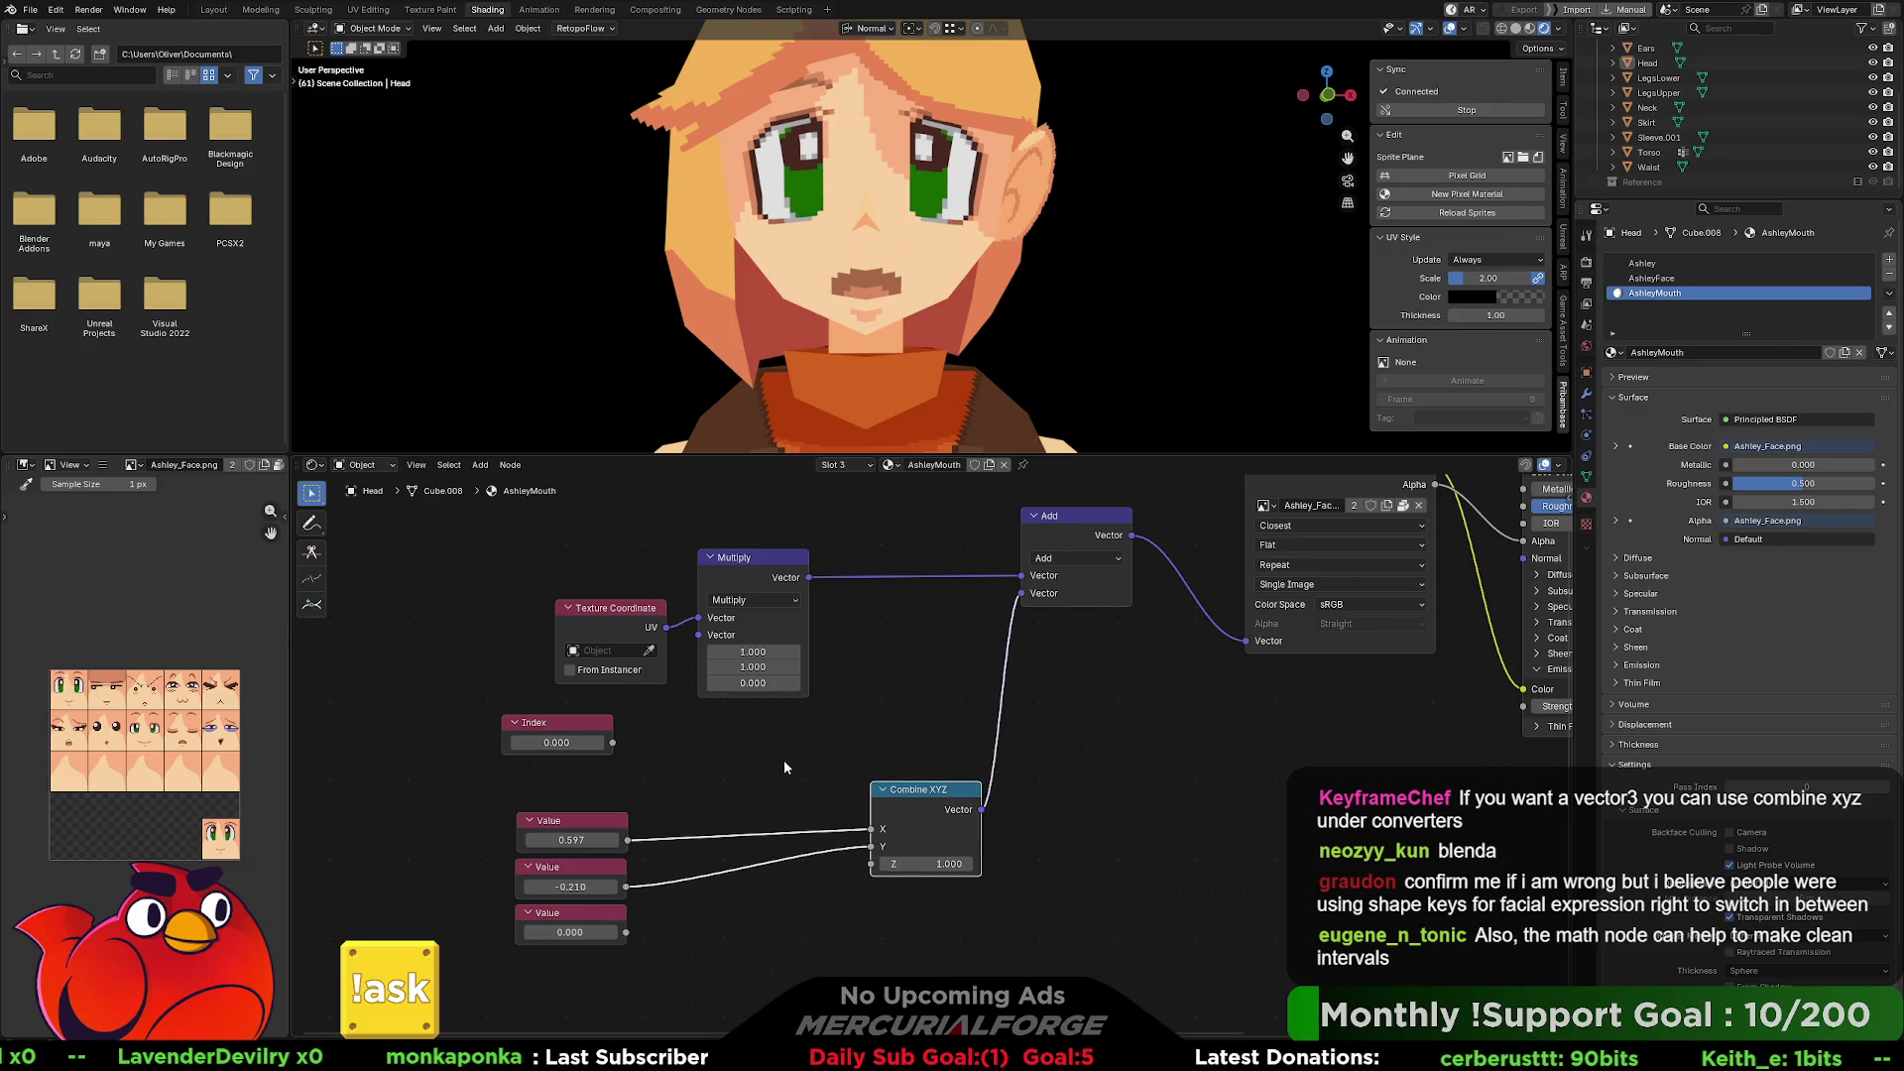
Shift the three Value nodes further left and add a Math node from Utilities.
{"action": "left_click_drag", "start_coordinate": [686, 790], "coordinate": [553, 944]}
{"action": "left_click_drag", "start_coordinate": [591, 819], "coordinate": [498, 811]}
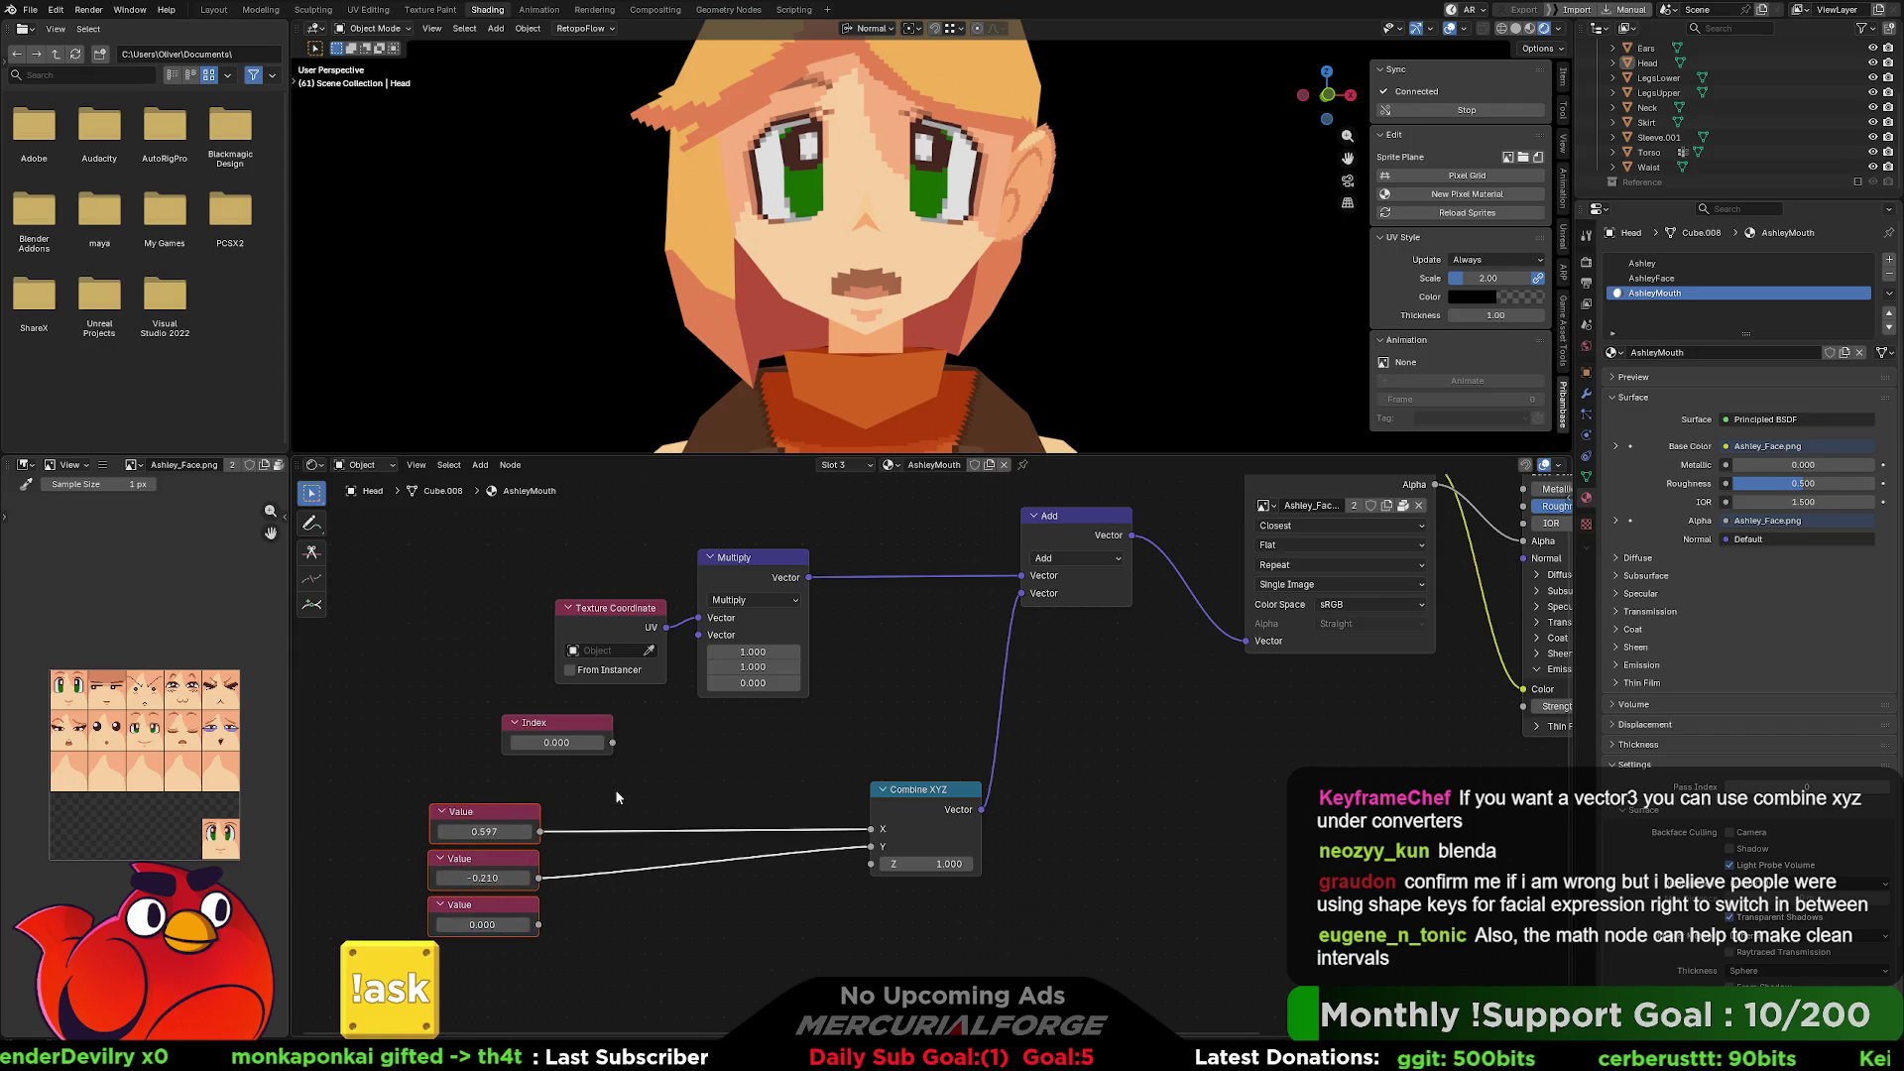
{"action": "right_click", "coordinate": [692, 760]}
{"action": "mouse_move", "coordinate": [692, 759]}
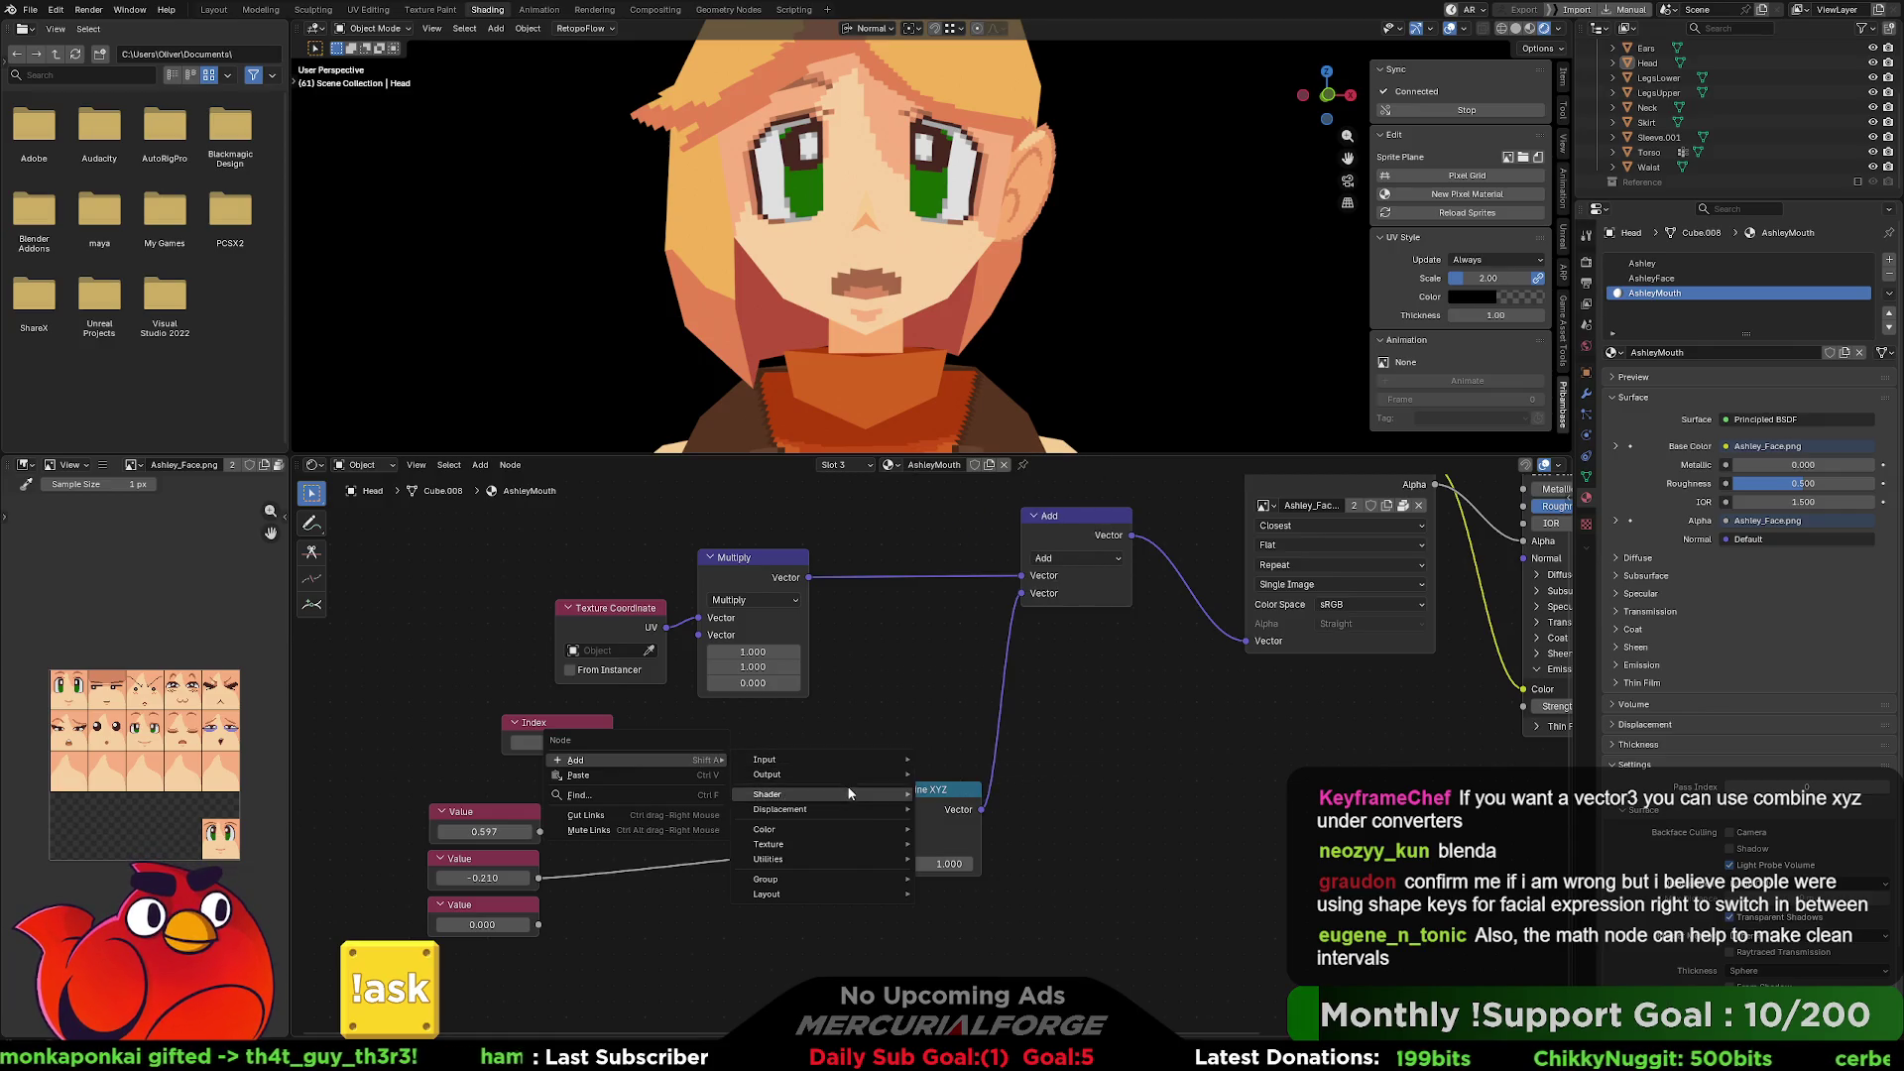
{"action": "mouse_move", "coordinate": [842, 829]}
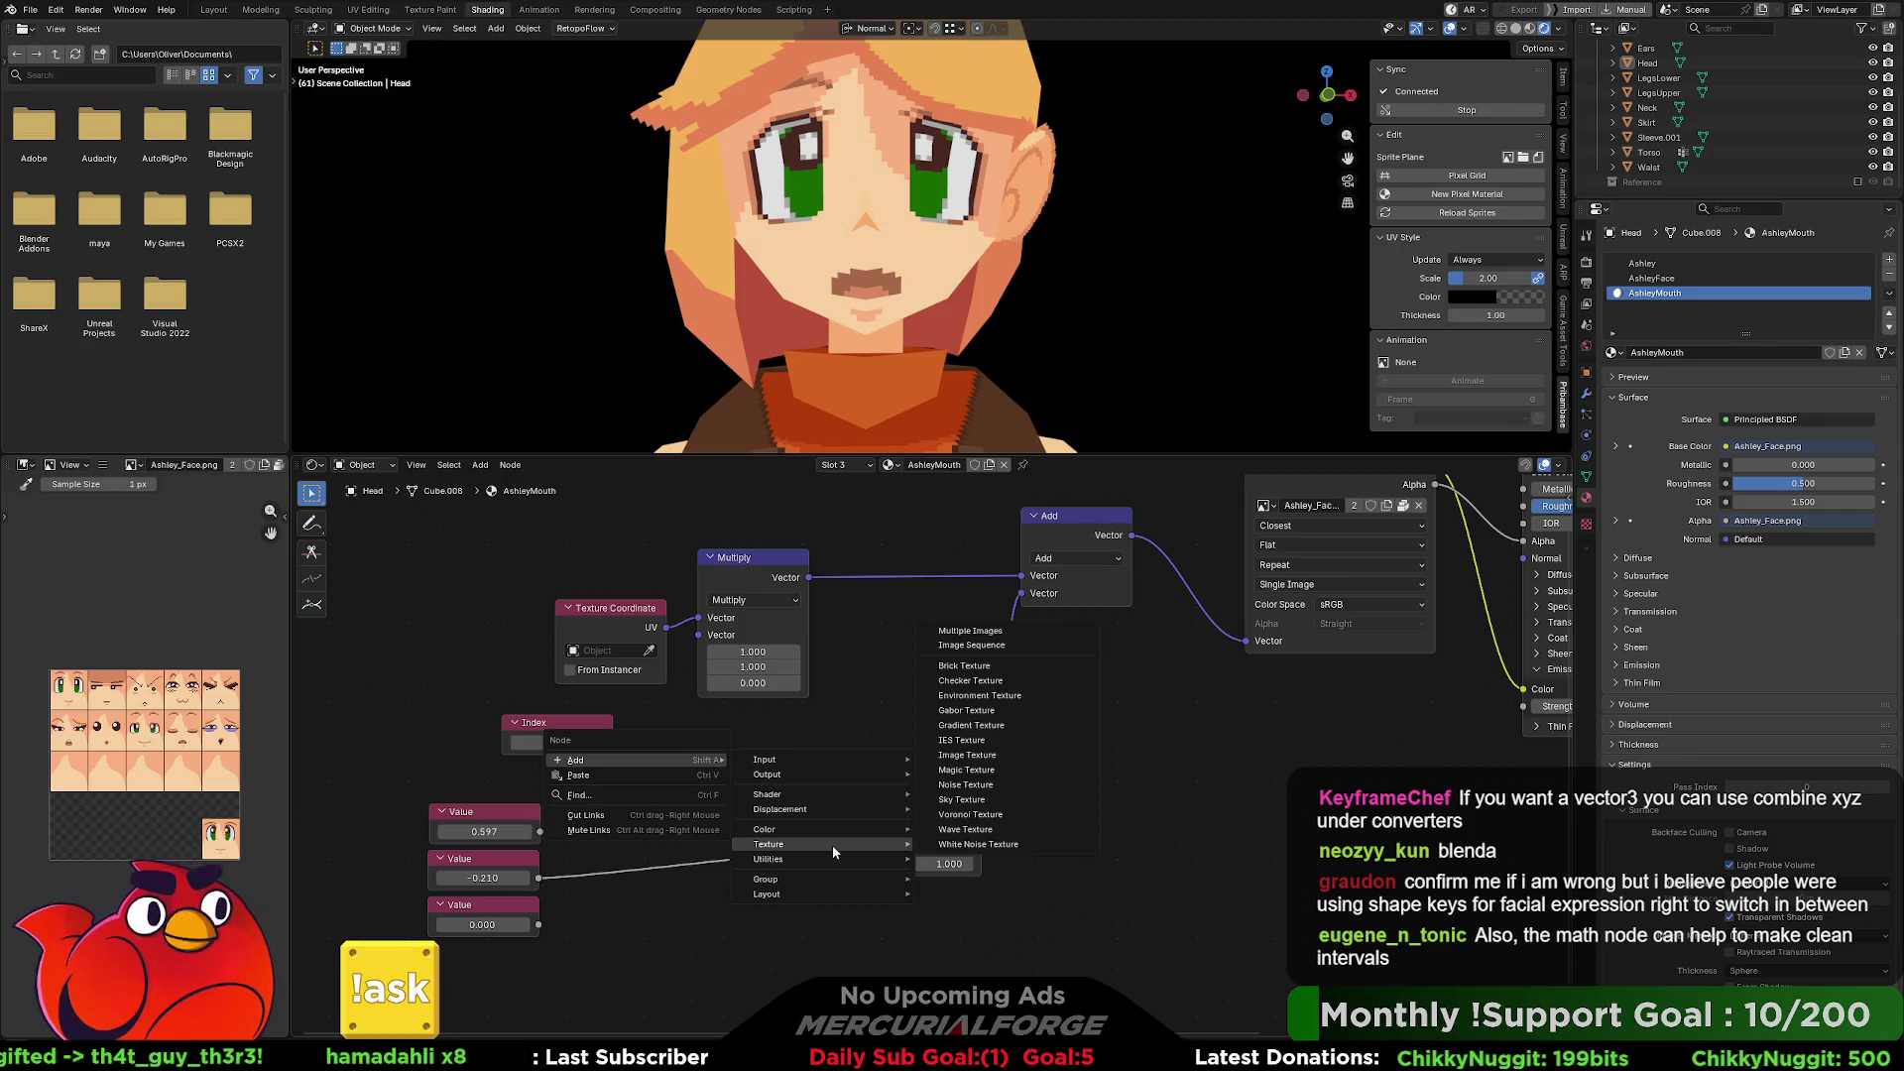
{"action": "mouse_move", "coordinate": [1002, 861]}
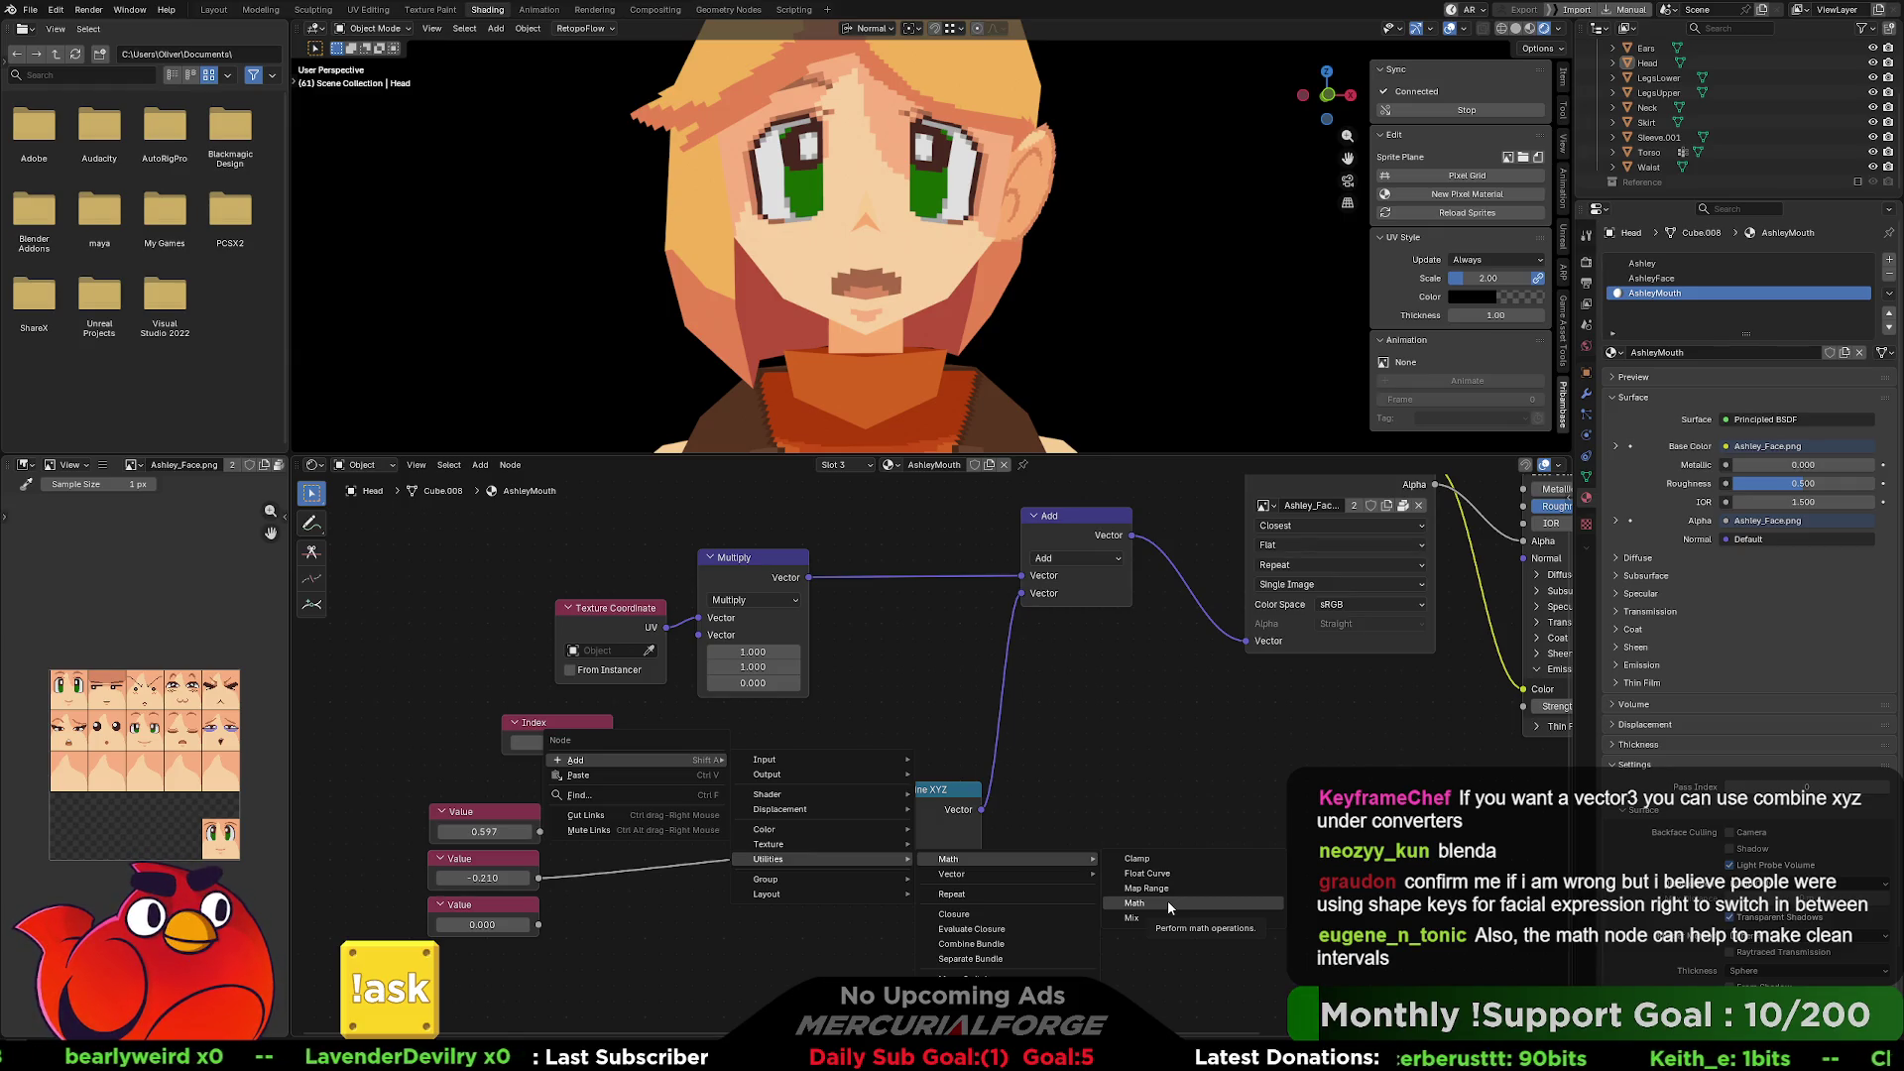
{"action": "left_click", "coordinate": [1169, 900]}
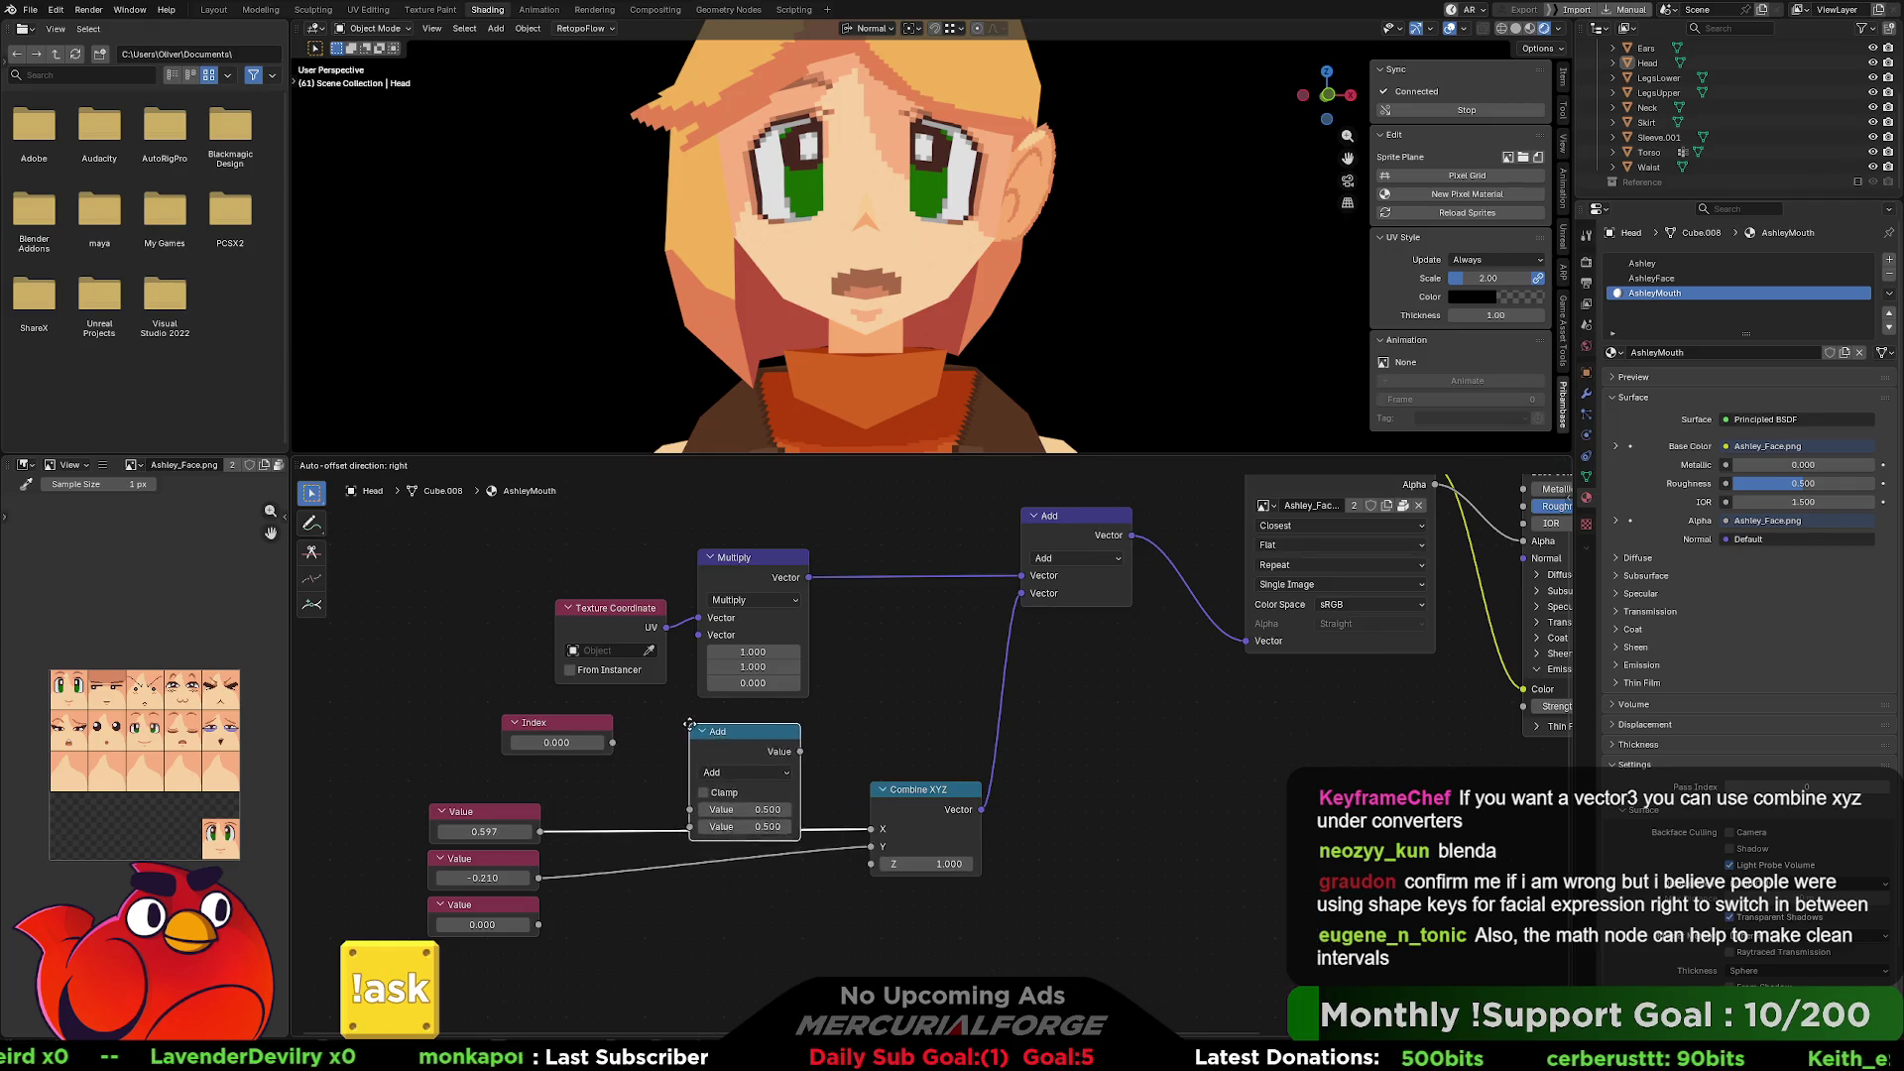
Drop the Math node onto the 0.597-to-X link, then delete it, leaving X at 1.000.
{"action": "left_click", "coordinate": [689, 724]}
{"action": "left_click", "coordinate": [772, 771]}
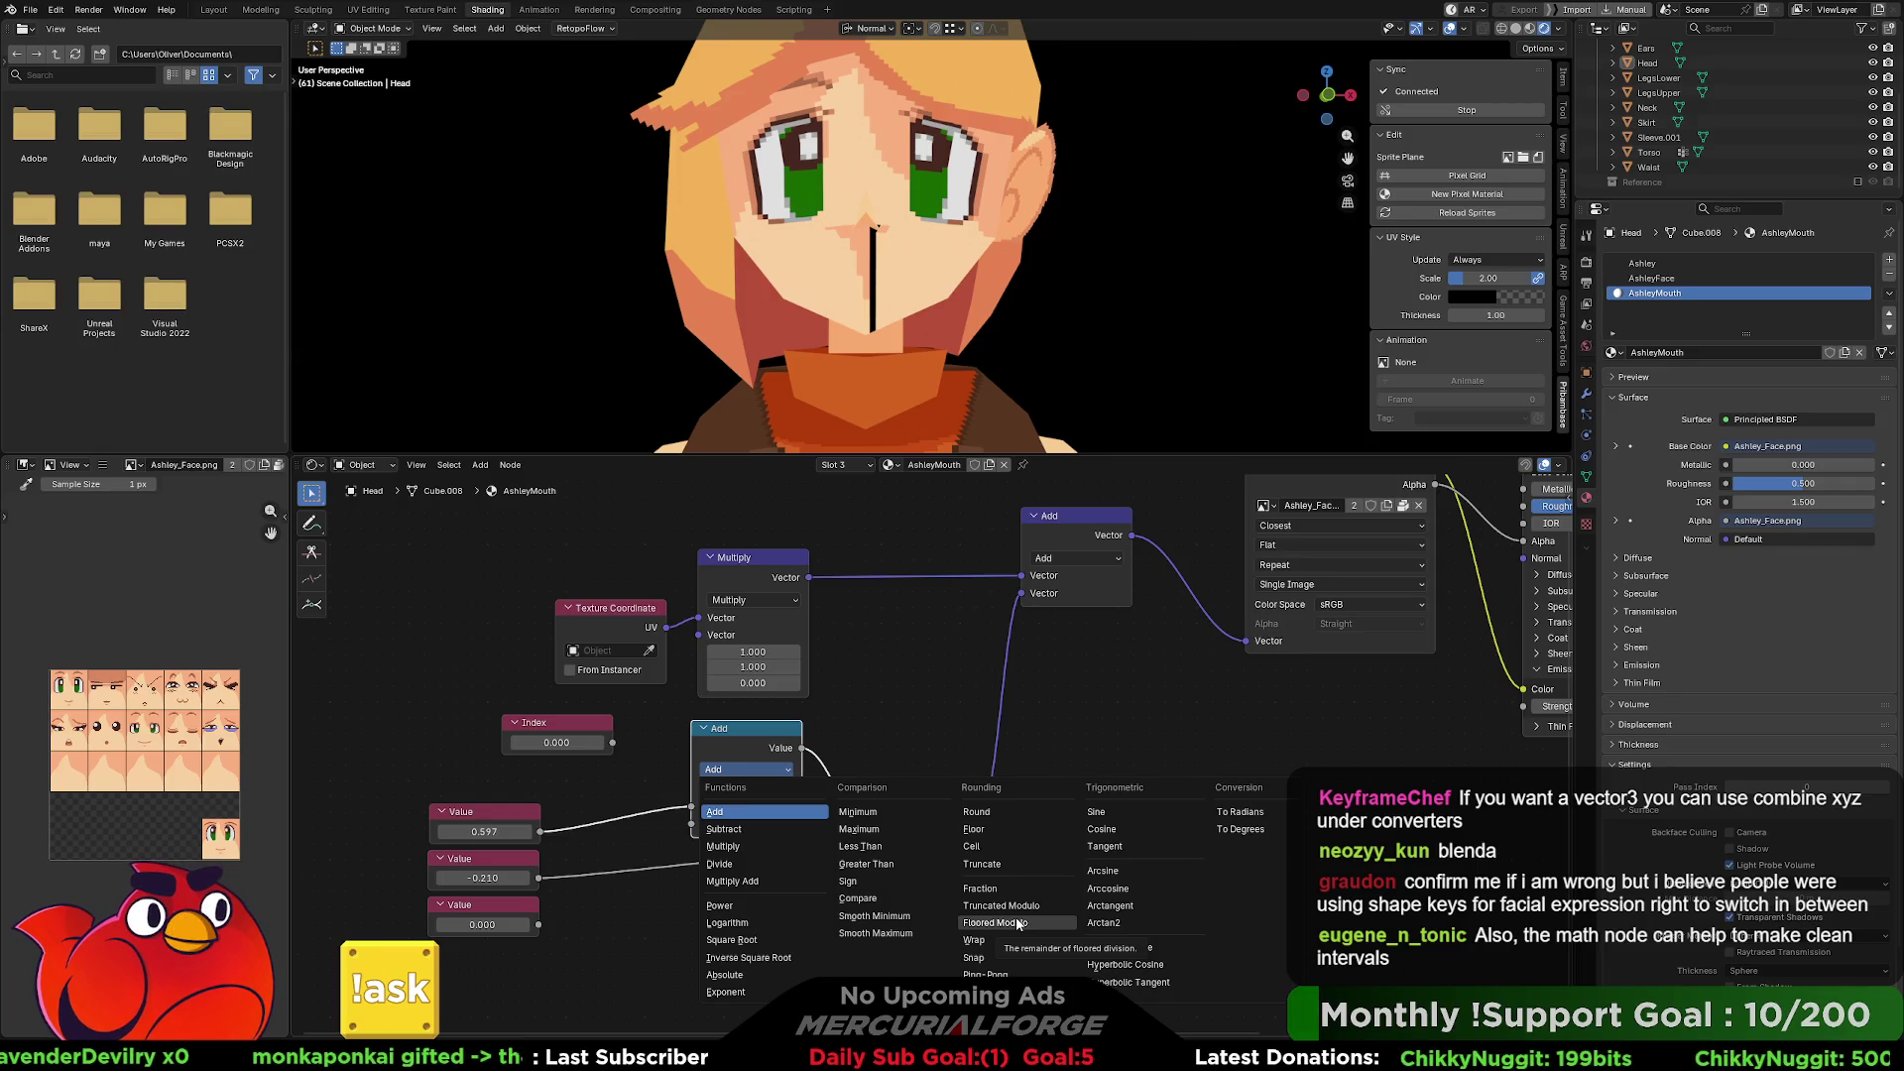
{"action": "left_click", "coordinate": [929, 710]}
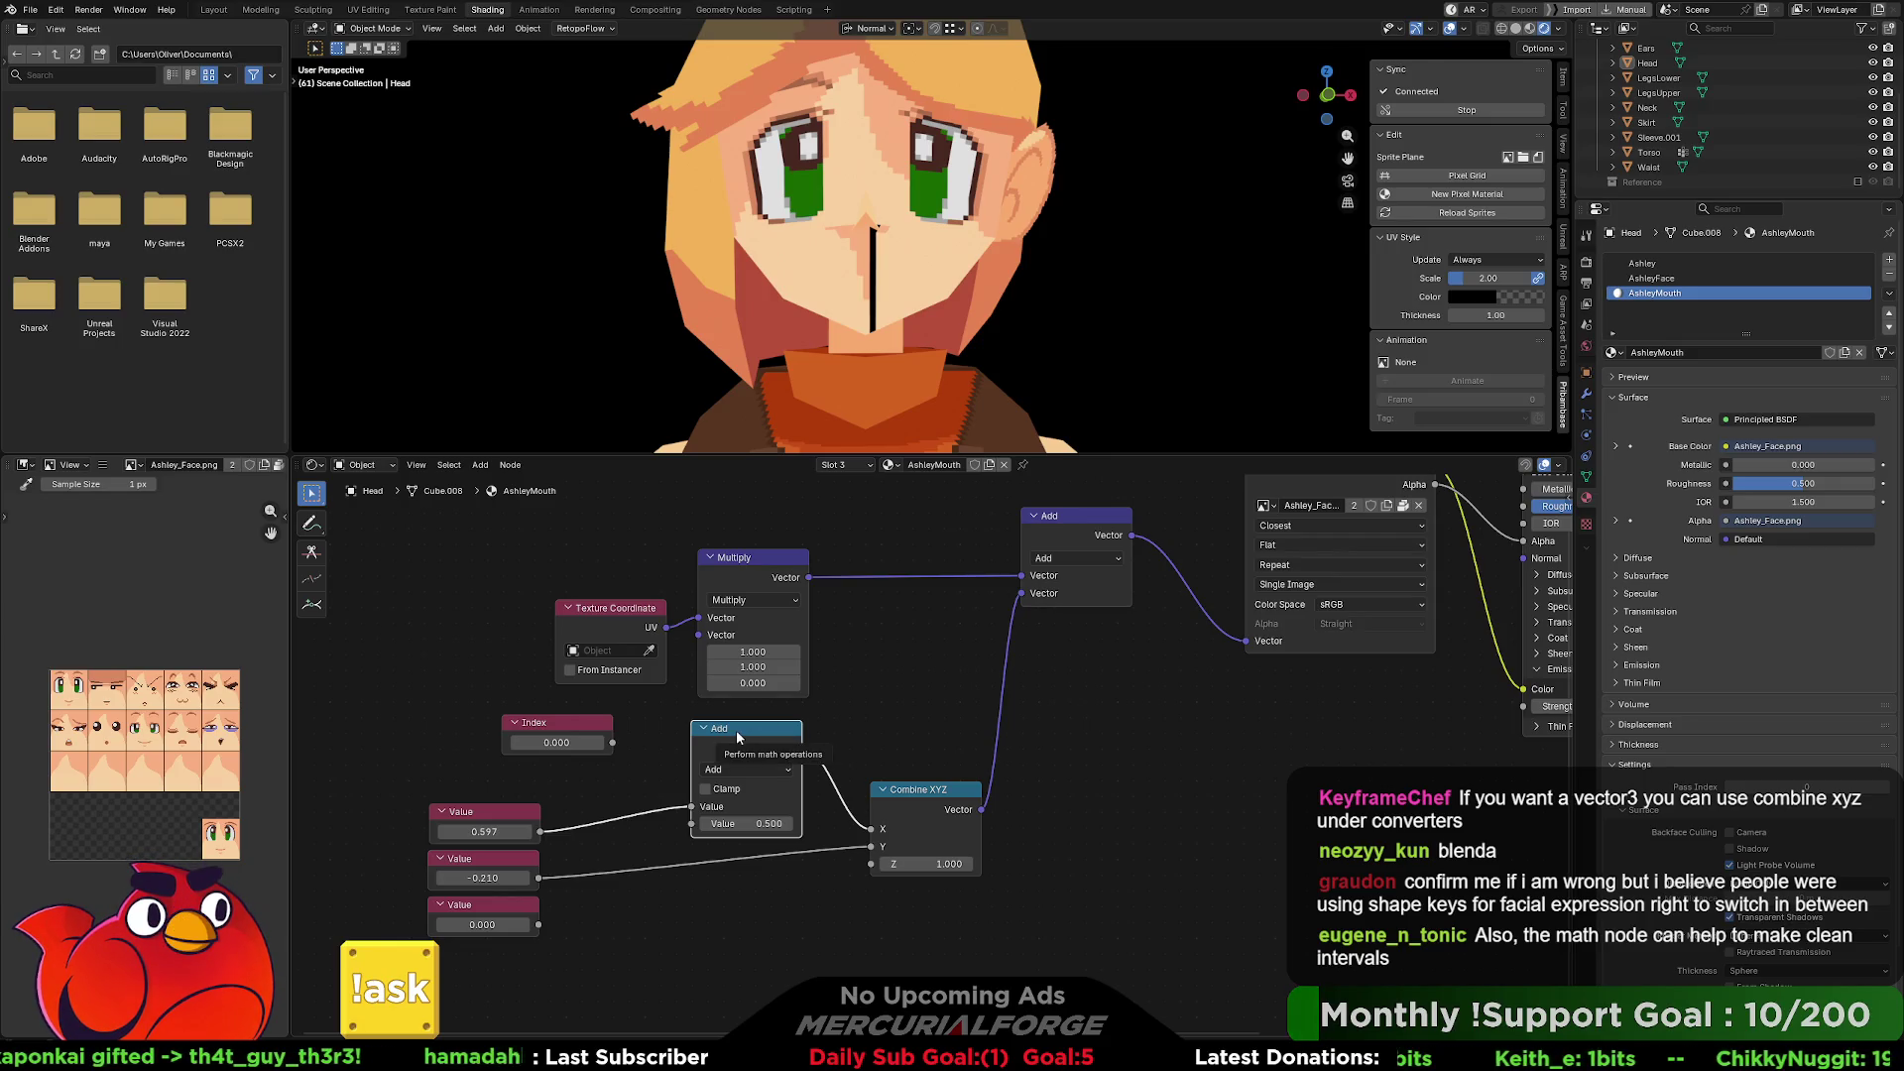
{"action": "key", "text": "x"}
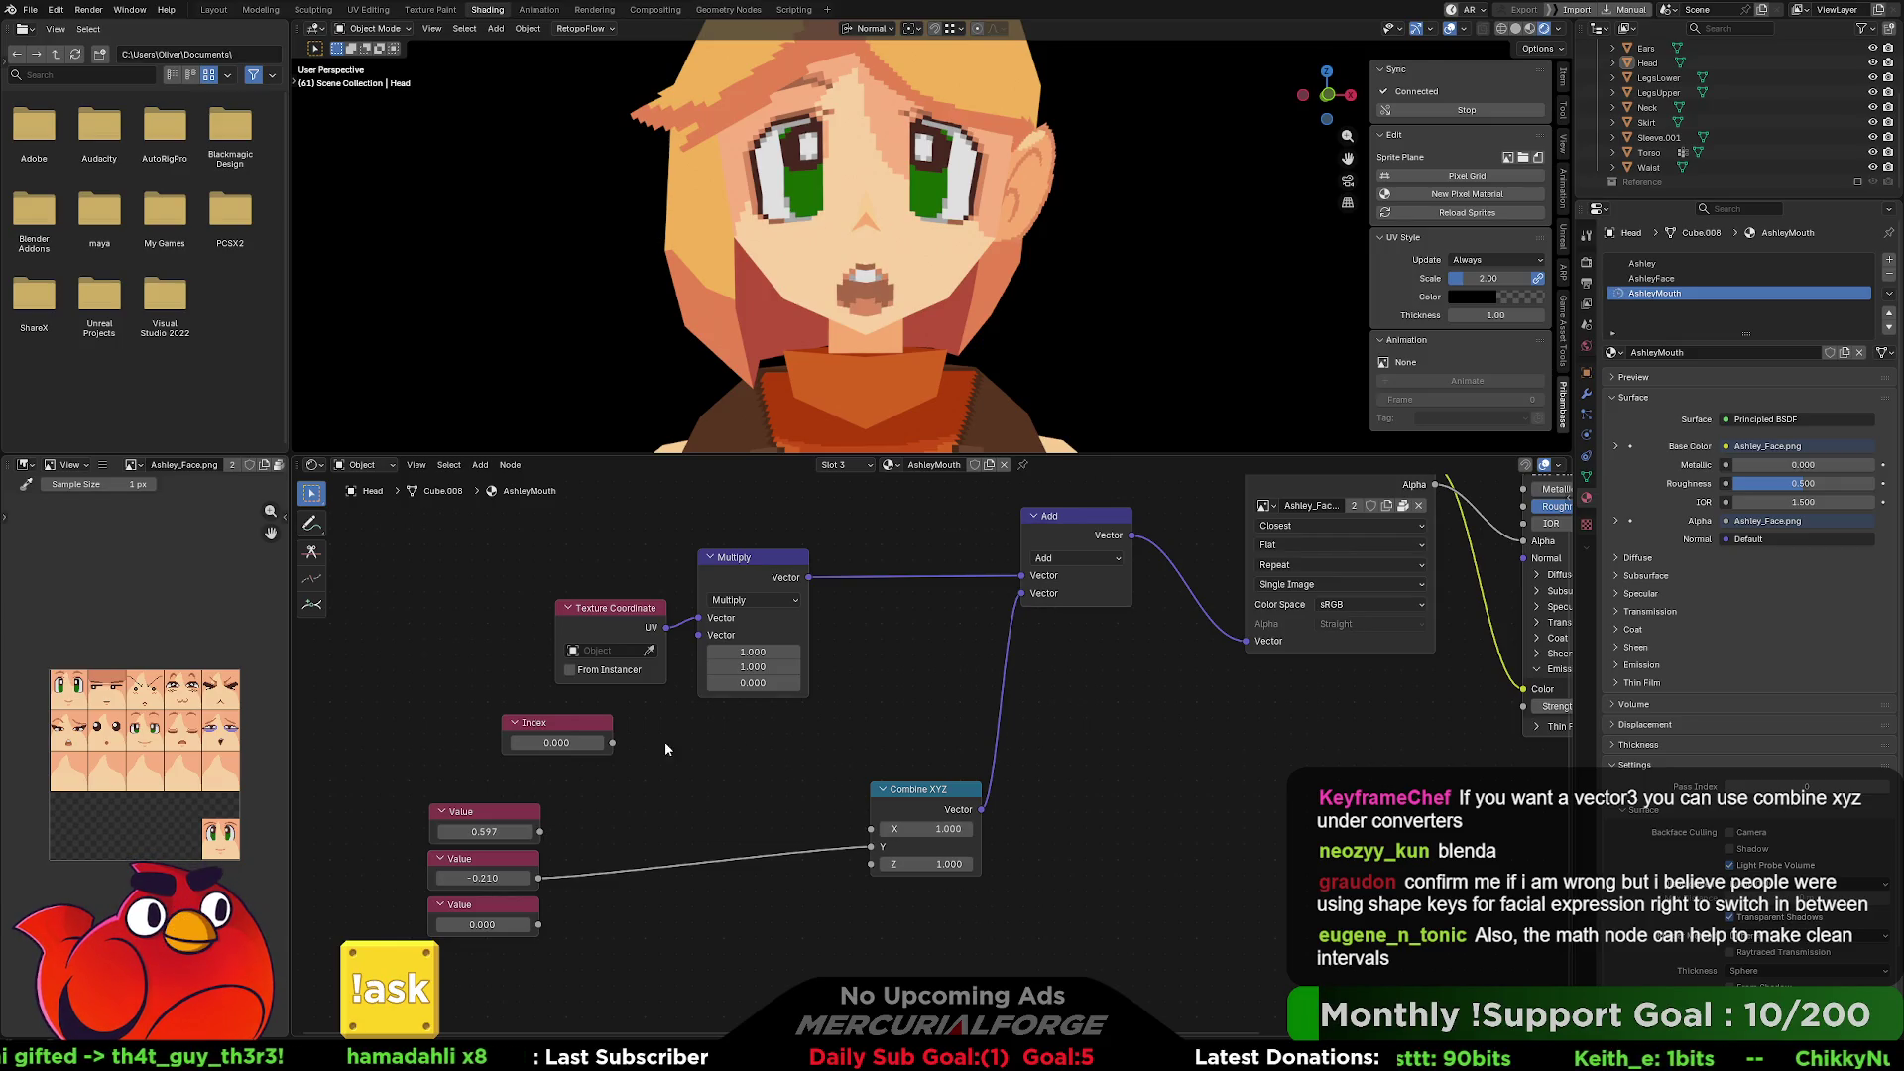
Add a Round math node fed by Index, placed beside the Index node.
{"action": "left_click_drag", "start_coordinate": [541, 831], "coordinate": [873, 829]}
{"action": "mouse_move", "coordinate": [580, 723]}
{"action": "left_mouse_down"}
{"action": "mouse_move", "coordinate": [507, 724]}
{"action": "mouse_move", "coordinate": [643, 744]}
{"action": "mouse_move", "coordinate": [450, 739]}
{"action": "mouse_move", "coordinate": [585, 734]}
{"action": "left_mouse_up"}
{"action": "key", "text": "Escape"}
{"action": "type", "text": "math"}
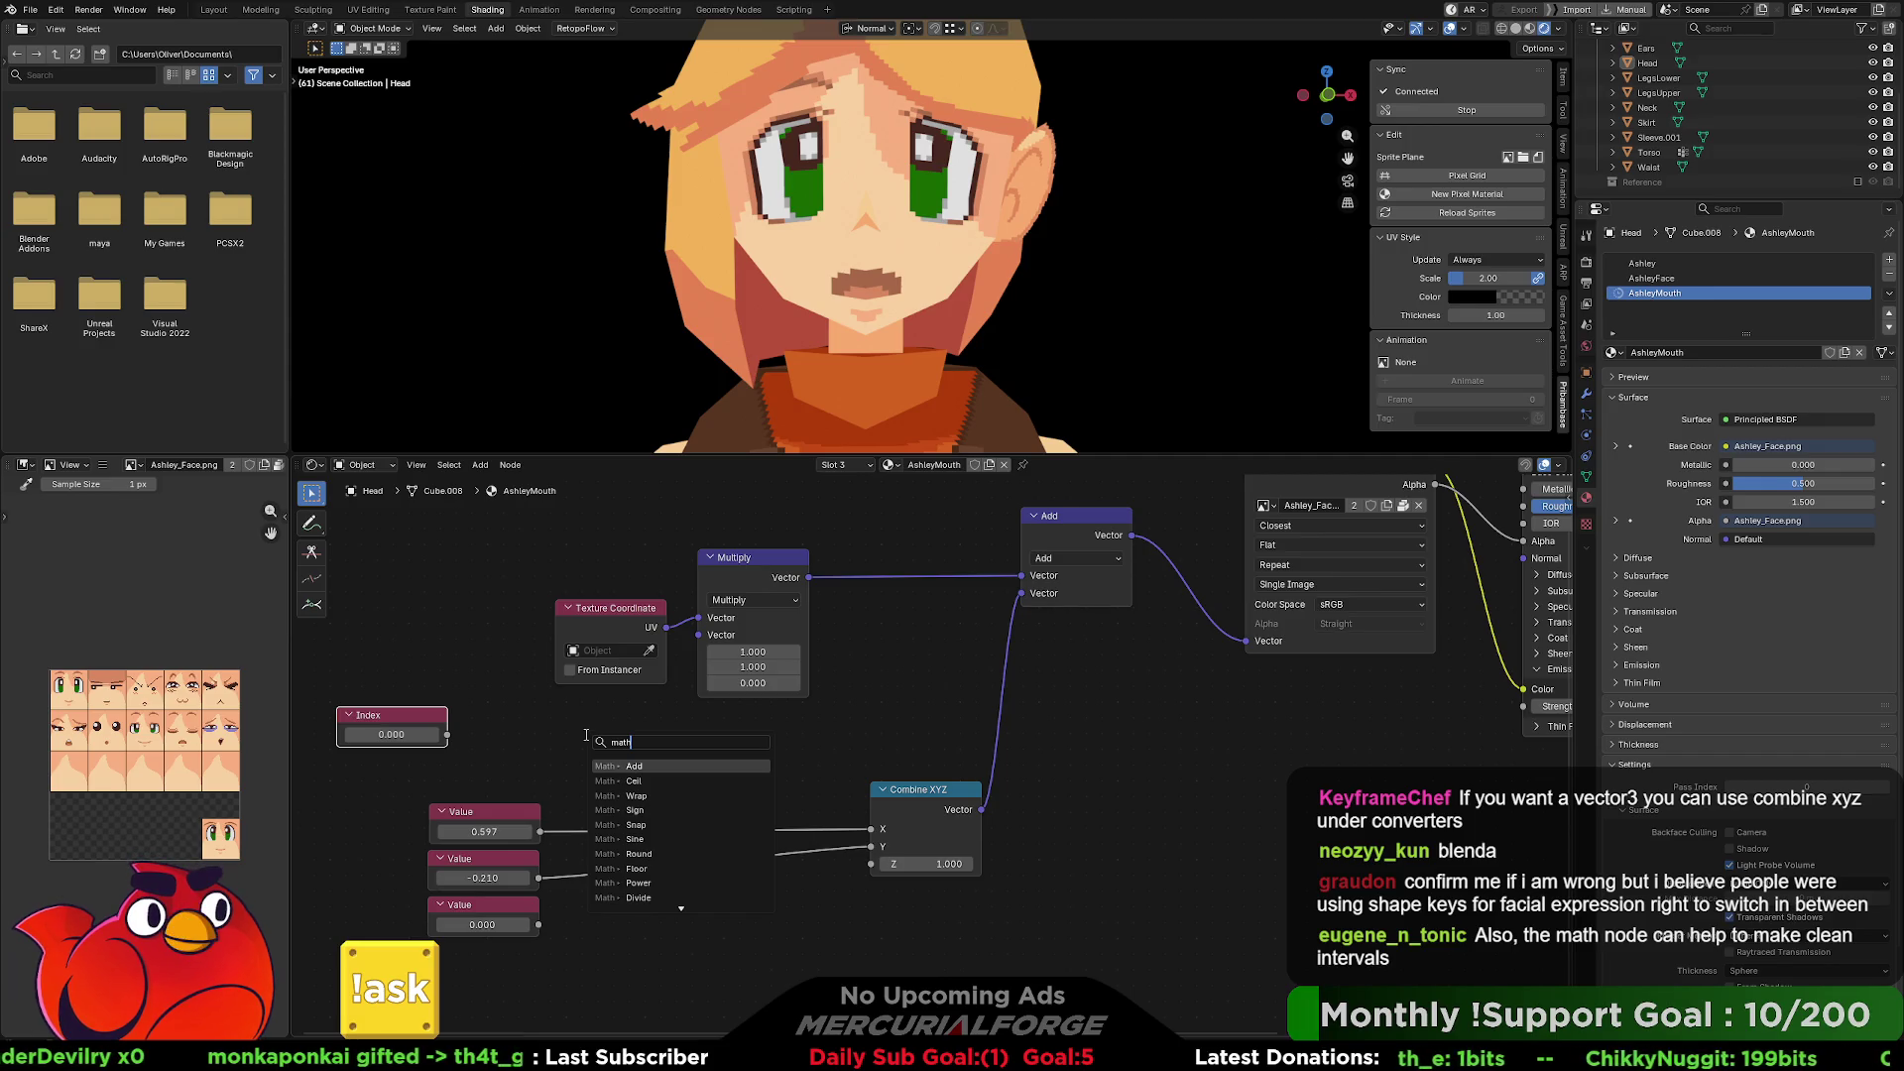
{"action": "key", "text": "Down"}
{"action": "key", "text": "Down"}
{"action": "key", "text": "Down"}
{"action": "key", "text": "Down"}
{"action": "key", "text": "Down"}
{"action": "key", "text": "Down"}
{"action": "key", "text": "Return"}
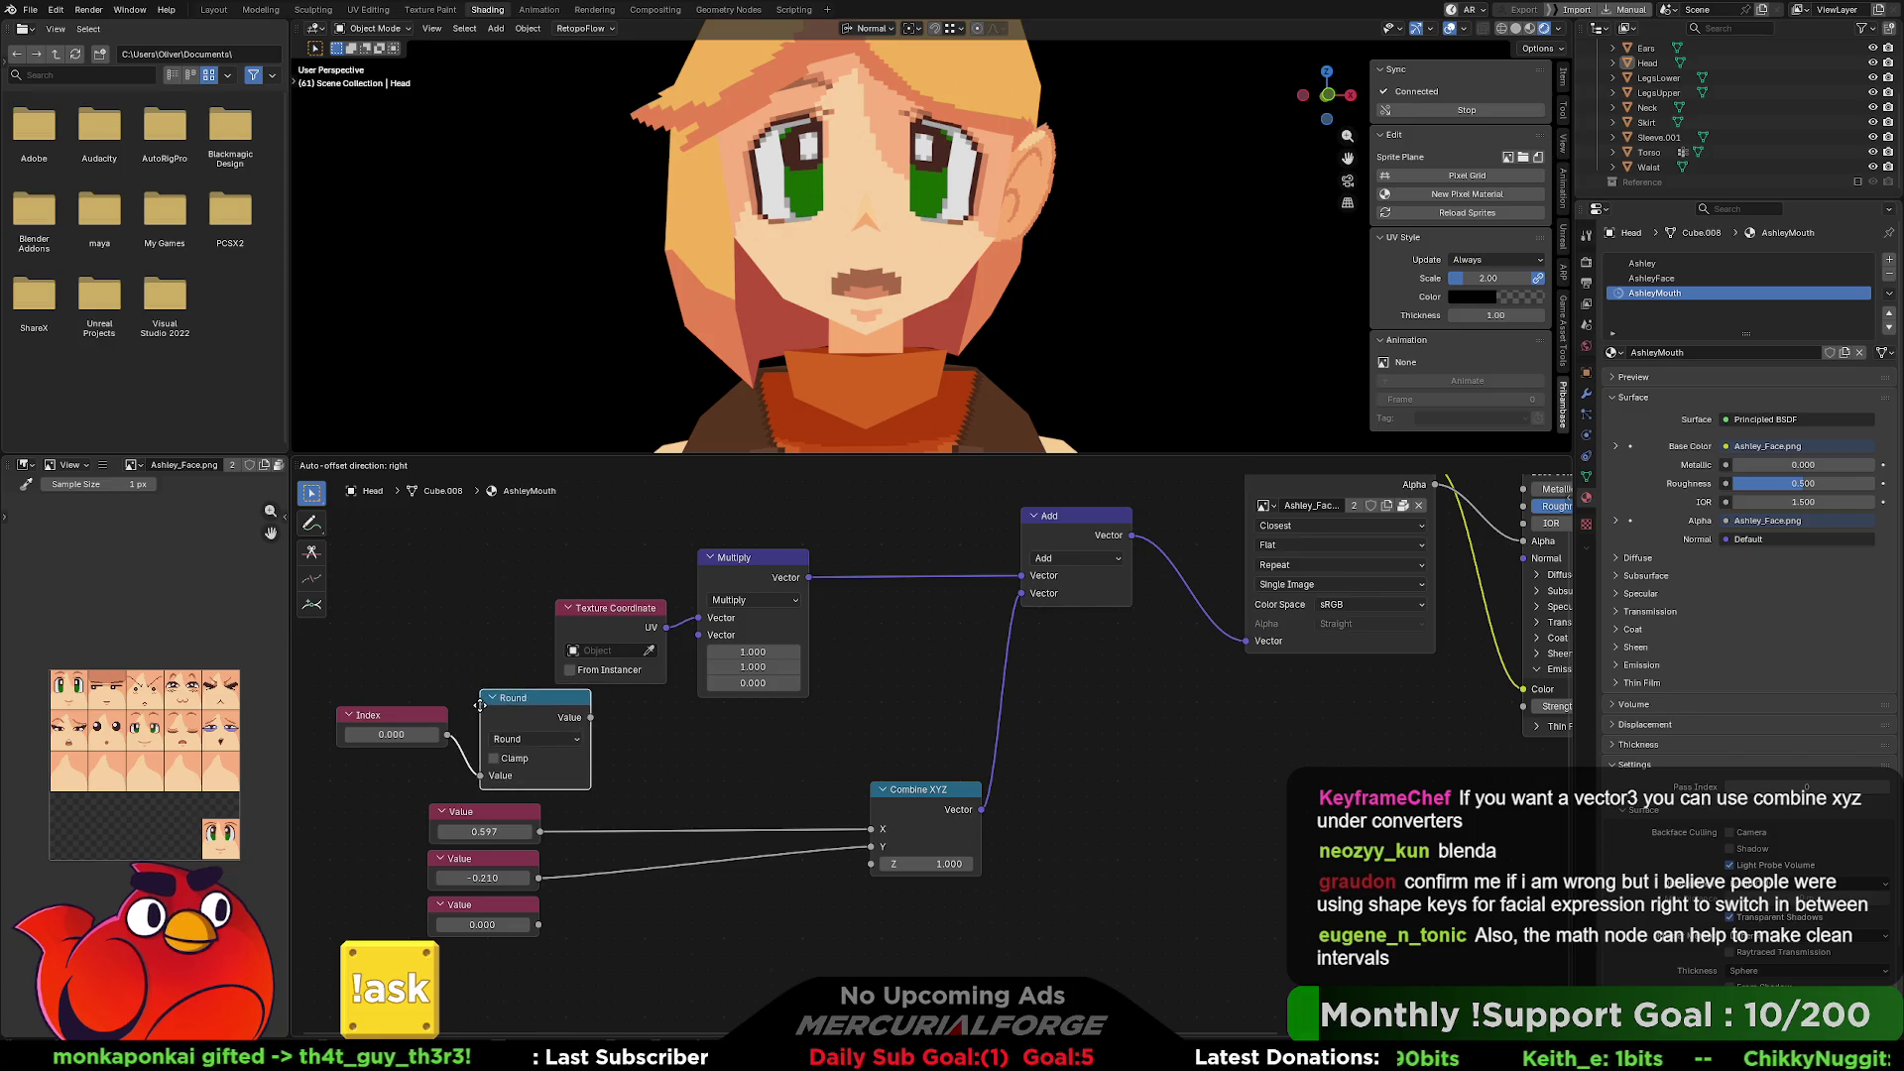
{"action": "left_click", "coordinate": [484, 706]}
Link Round's result into Combine XYZ X, enable Clamp, and nudge Round left.
{"action": "left_click_drag", "start_coordinate": [594, 718], "coordinate": [859, 828]}
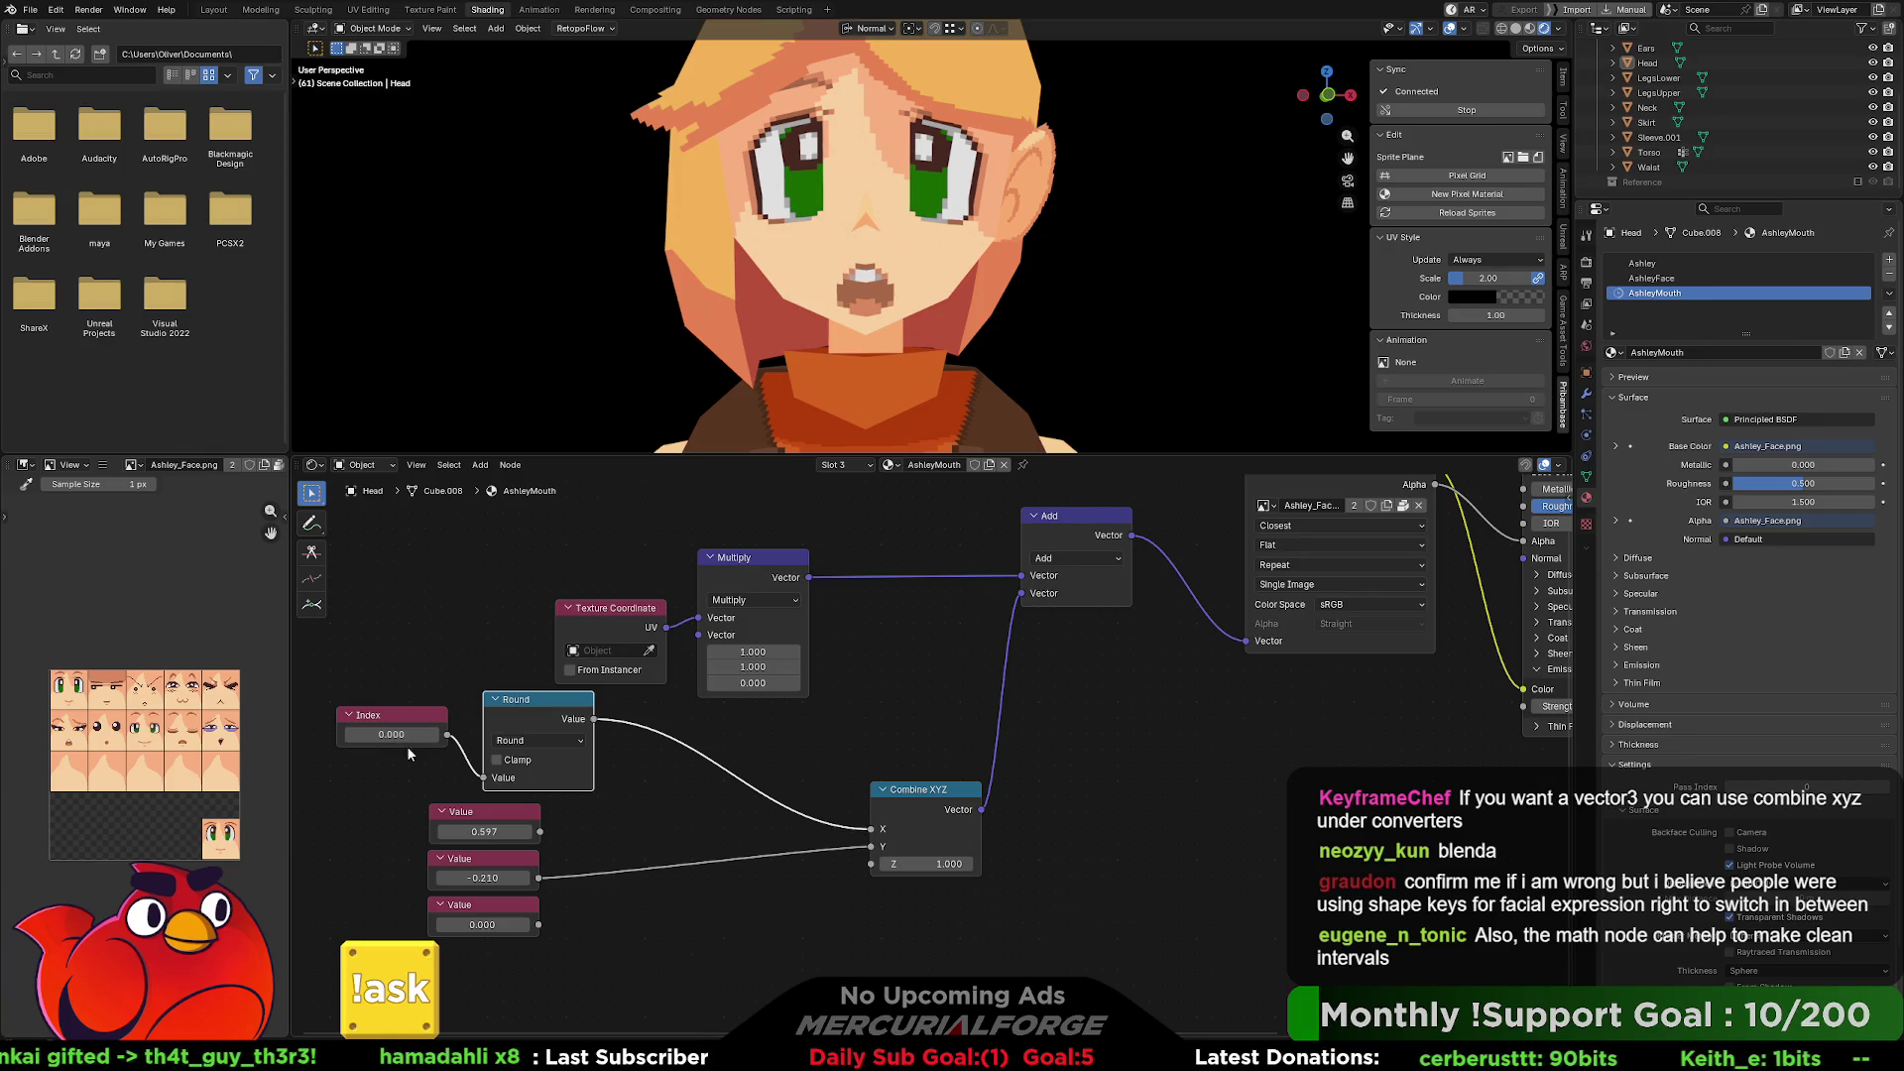
{"action": "mouse_move", "coordinate": [405, 735]}
{"action": "left_mouse_down"}
{"action": "mouse_move", "coordinate": [432, 734]}
{"action": "mouse_move", "coordinate": [386, 735]}
{"action": "left_mouse_up"}
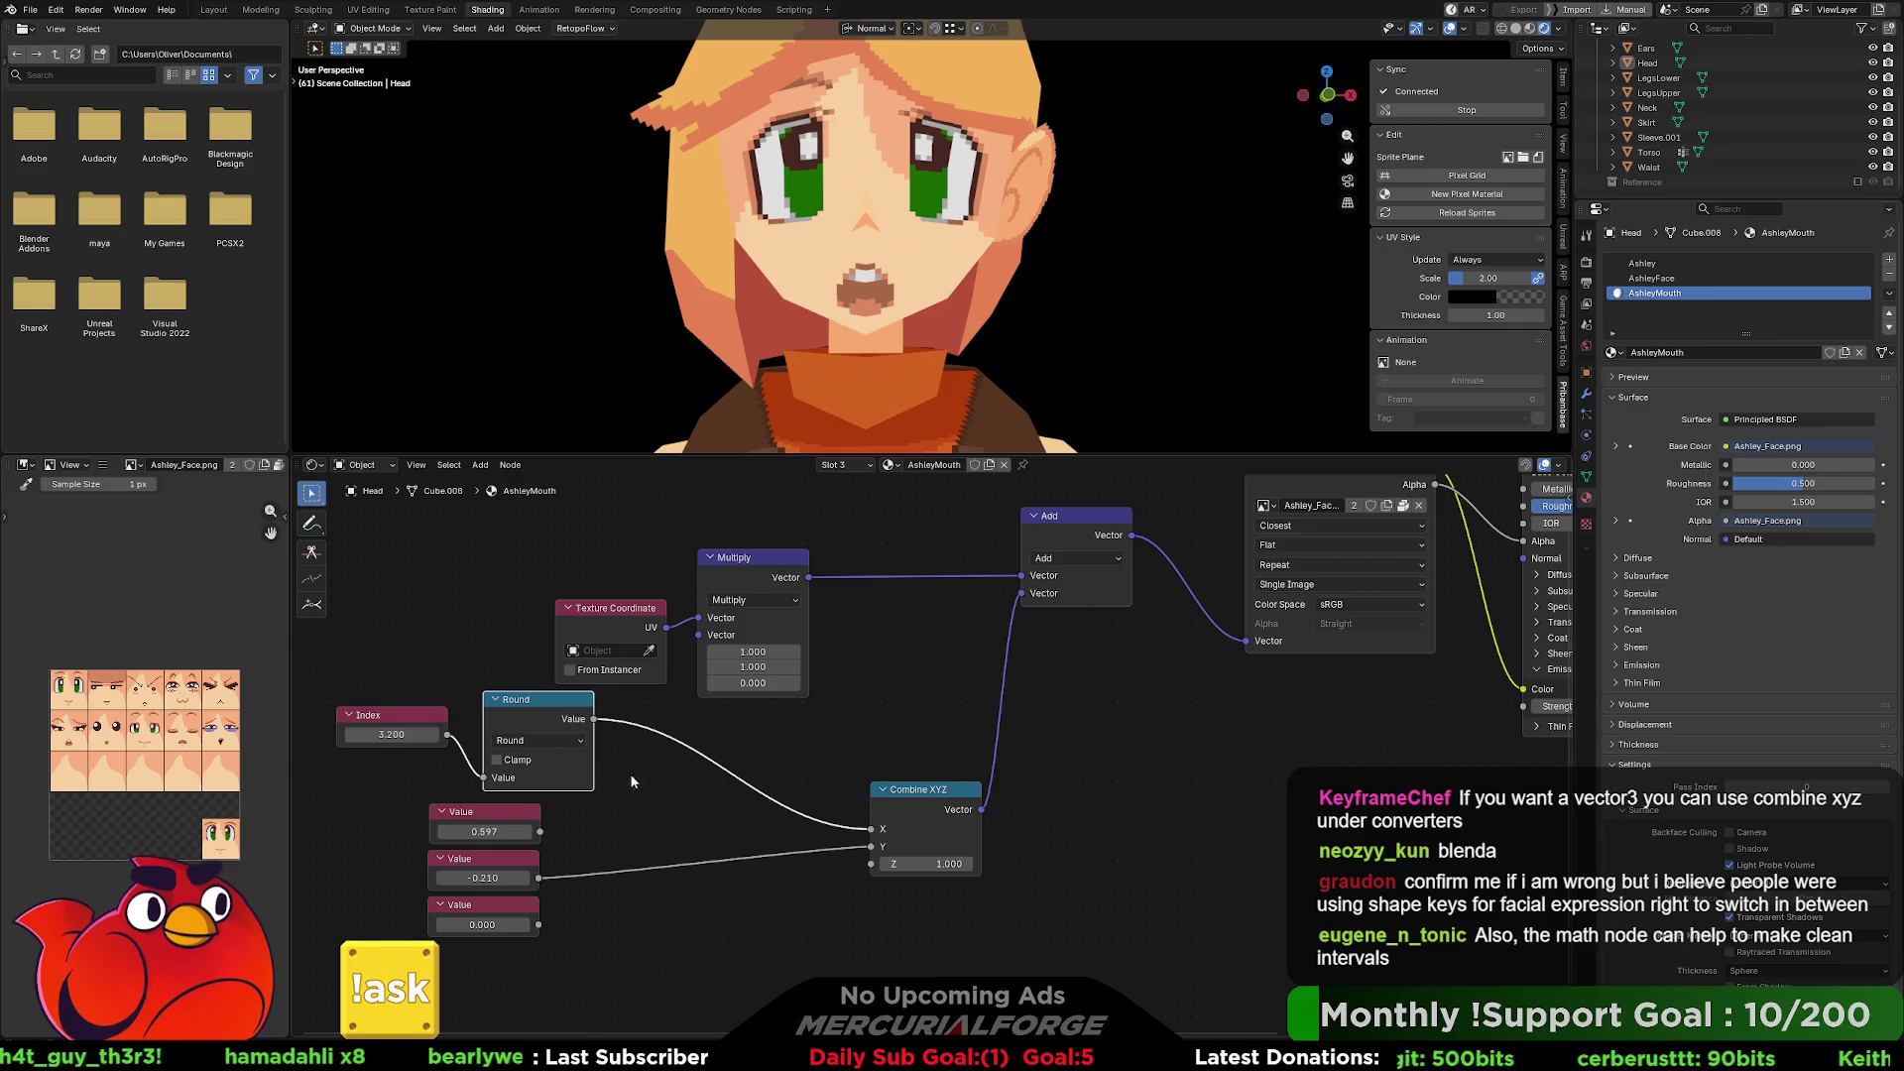
{"action": "left_click", "coordinate": [621, 774]}
{"action": "left_click", "coordinate": [496, 760]}
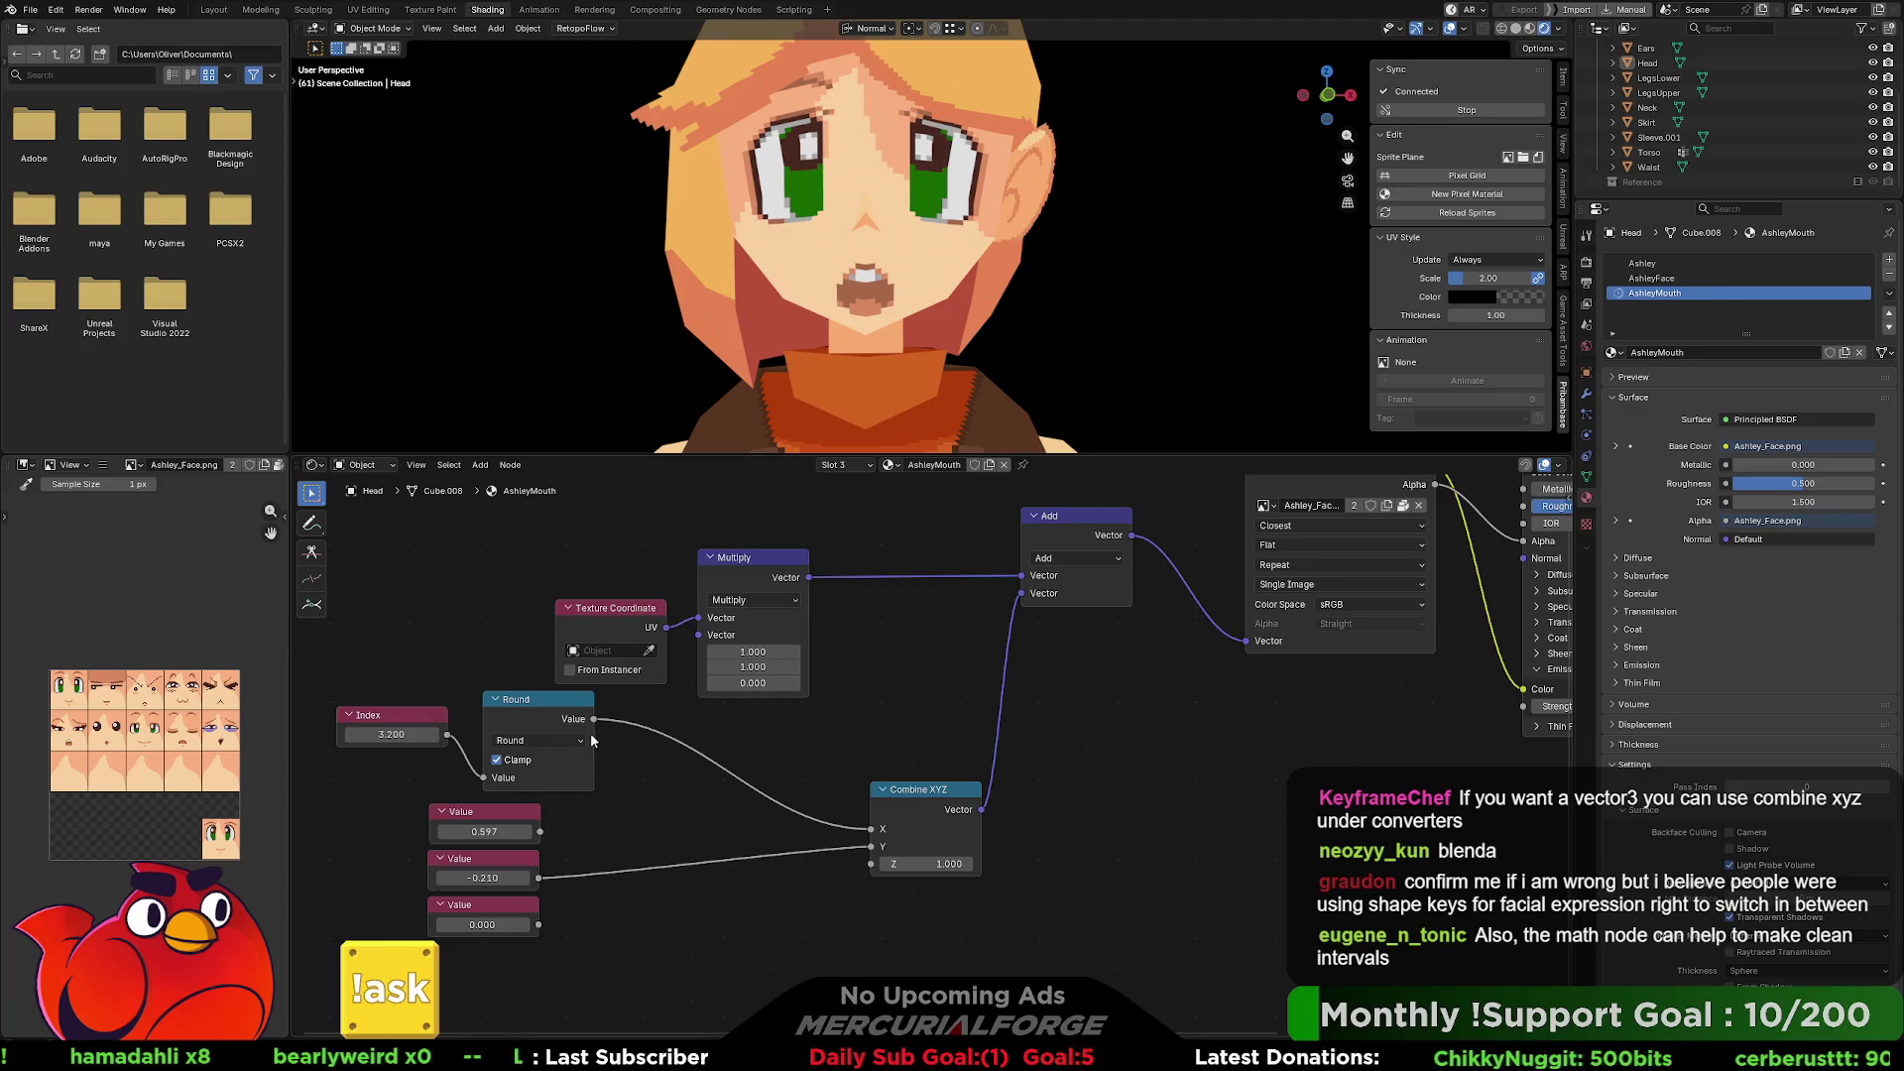
{"action": "left_click_drag", "start_coordinate": [561, 704], "coordinate": [538, 700]}
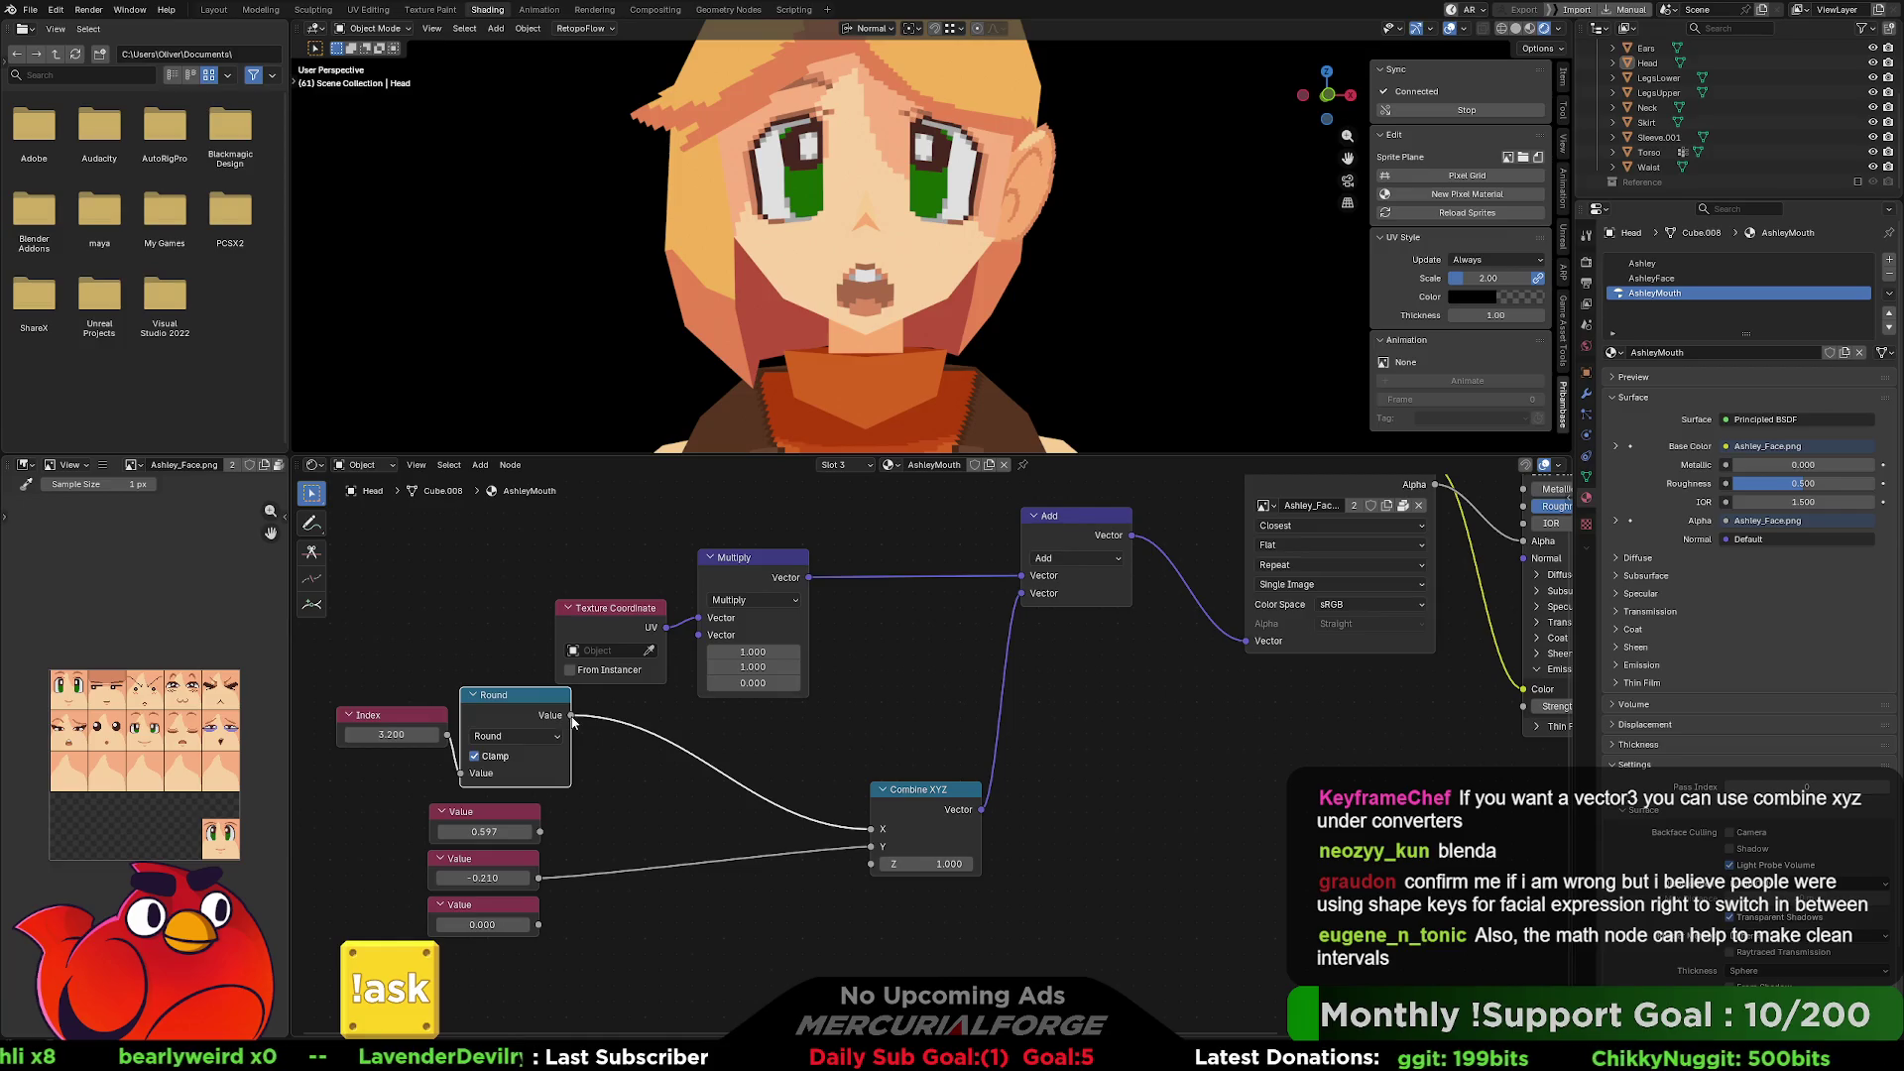
{"action": "key", "text": "alt+a"}
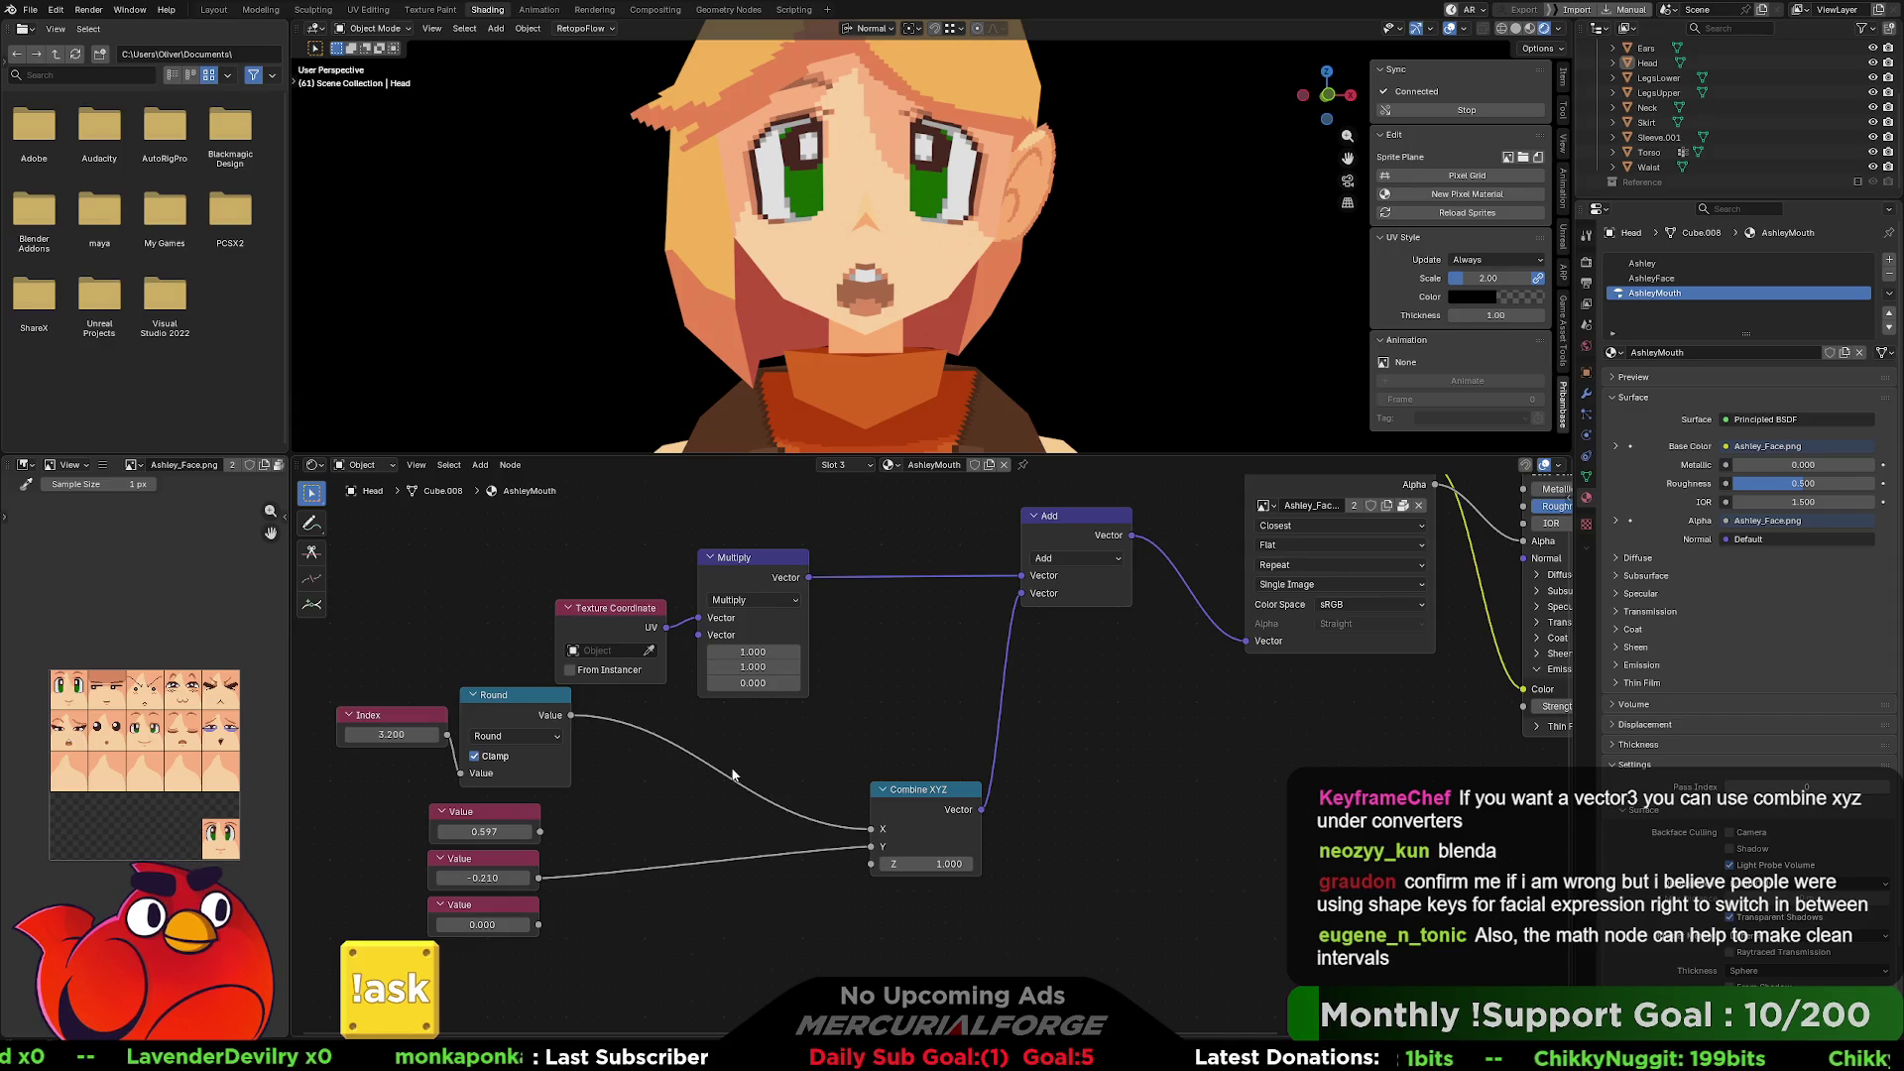
Pull Round out of the chain and feed the Combine XYZ vector into Add.
{"action": "mouse_move", "coordinate": [867, 827]}
{"action": "left_mouse_down", "text": "alt"}
{"action": "mouse_move", "coordinate": [819, 807]}
{"action": "mouse_move", "coordinate": [945, 811]}
{"action": "left_mouse_up", "text": "alt"}
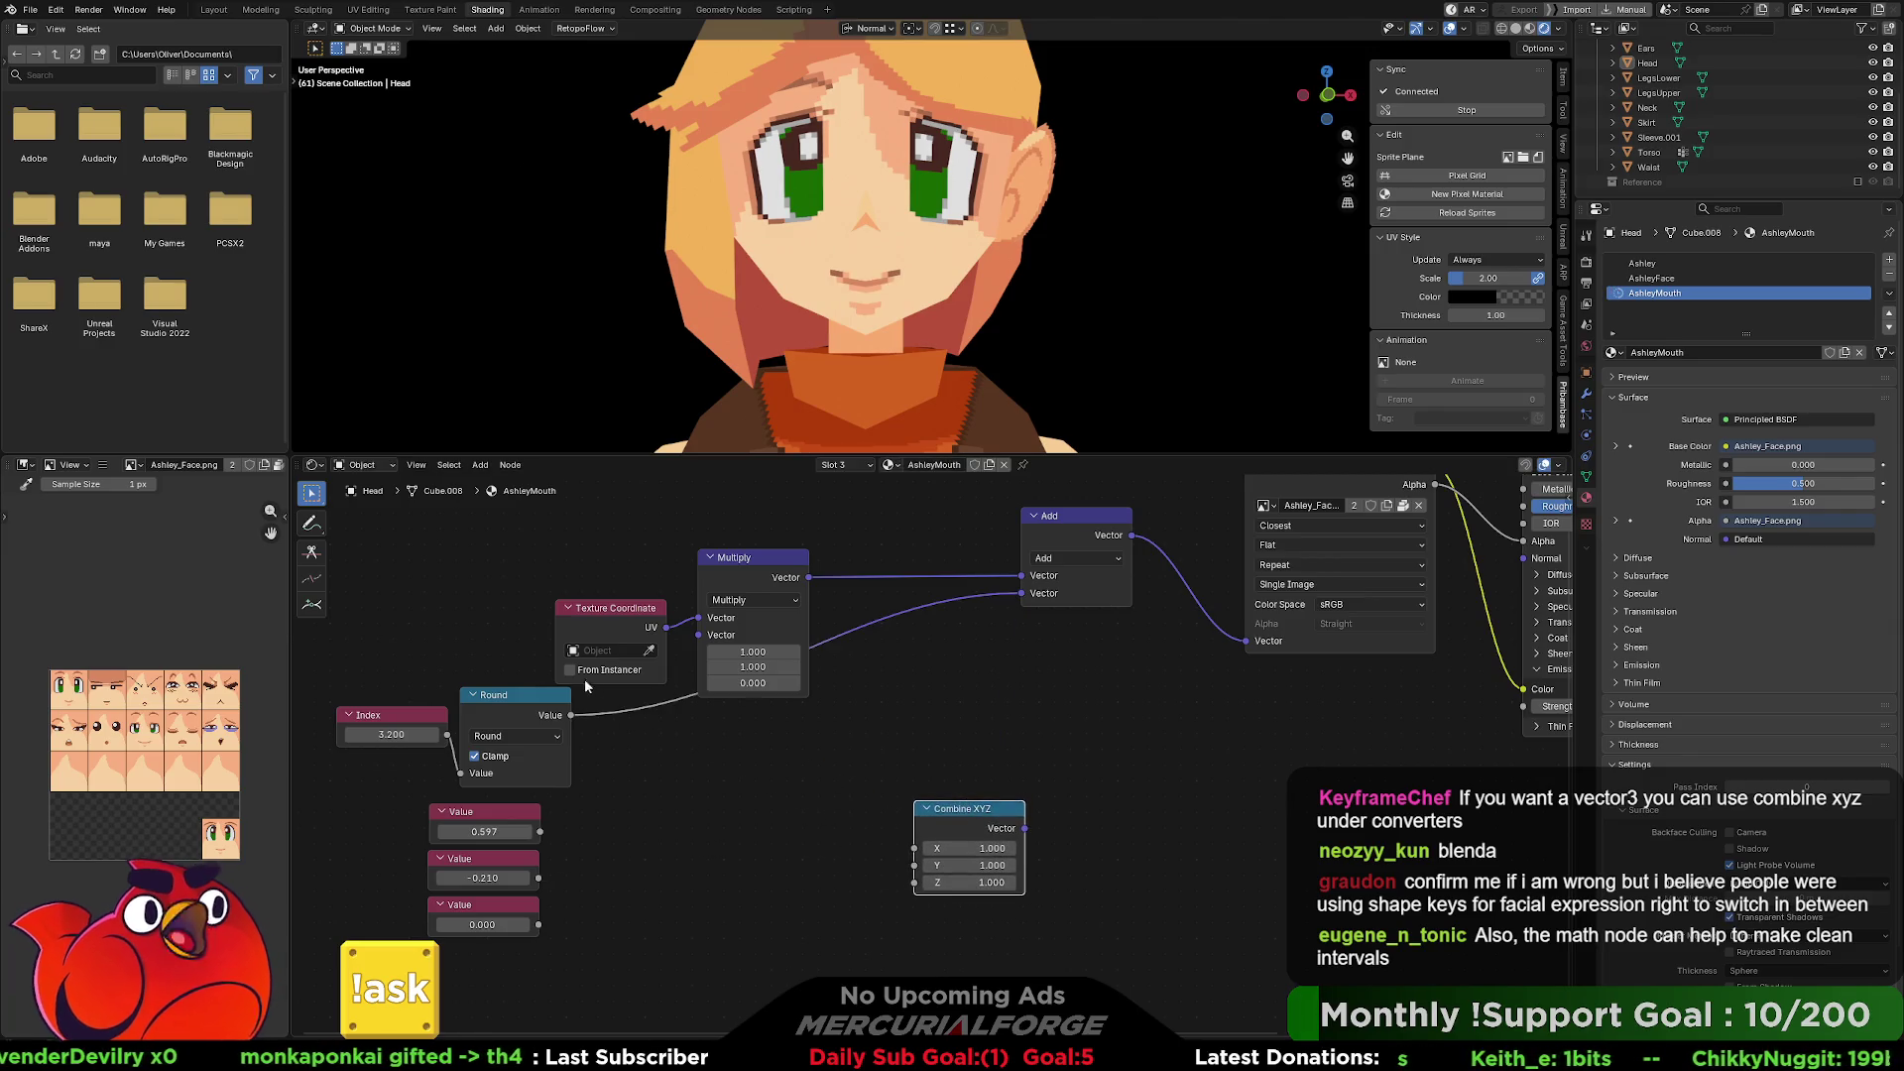
{"action": "mouse_move", "coordinate": [536, 695]}
{"action": "left_mouse_down", "text": "alt"}
{"action": "mouse_move", "coordinate": [694, 772]}
{"action": "mouse_move", "coordinate": [686, 832]}
{"action": "left_mouse_up", "text": "alt"}
{"action": "left_click_drag", "start_coordinate": [447, 734], "coordinate": [914, 848]}
{"action": "left_click_drag", "start_coordinate": [611, 869], "coordinate": [1155, 822]}
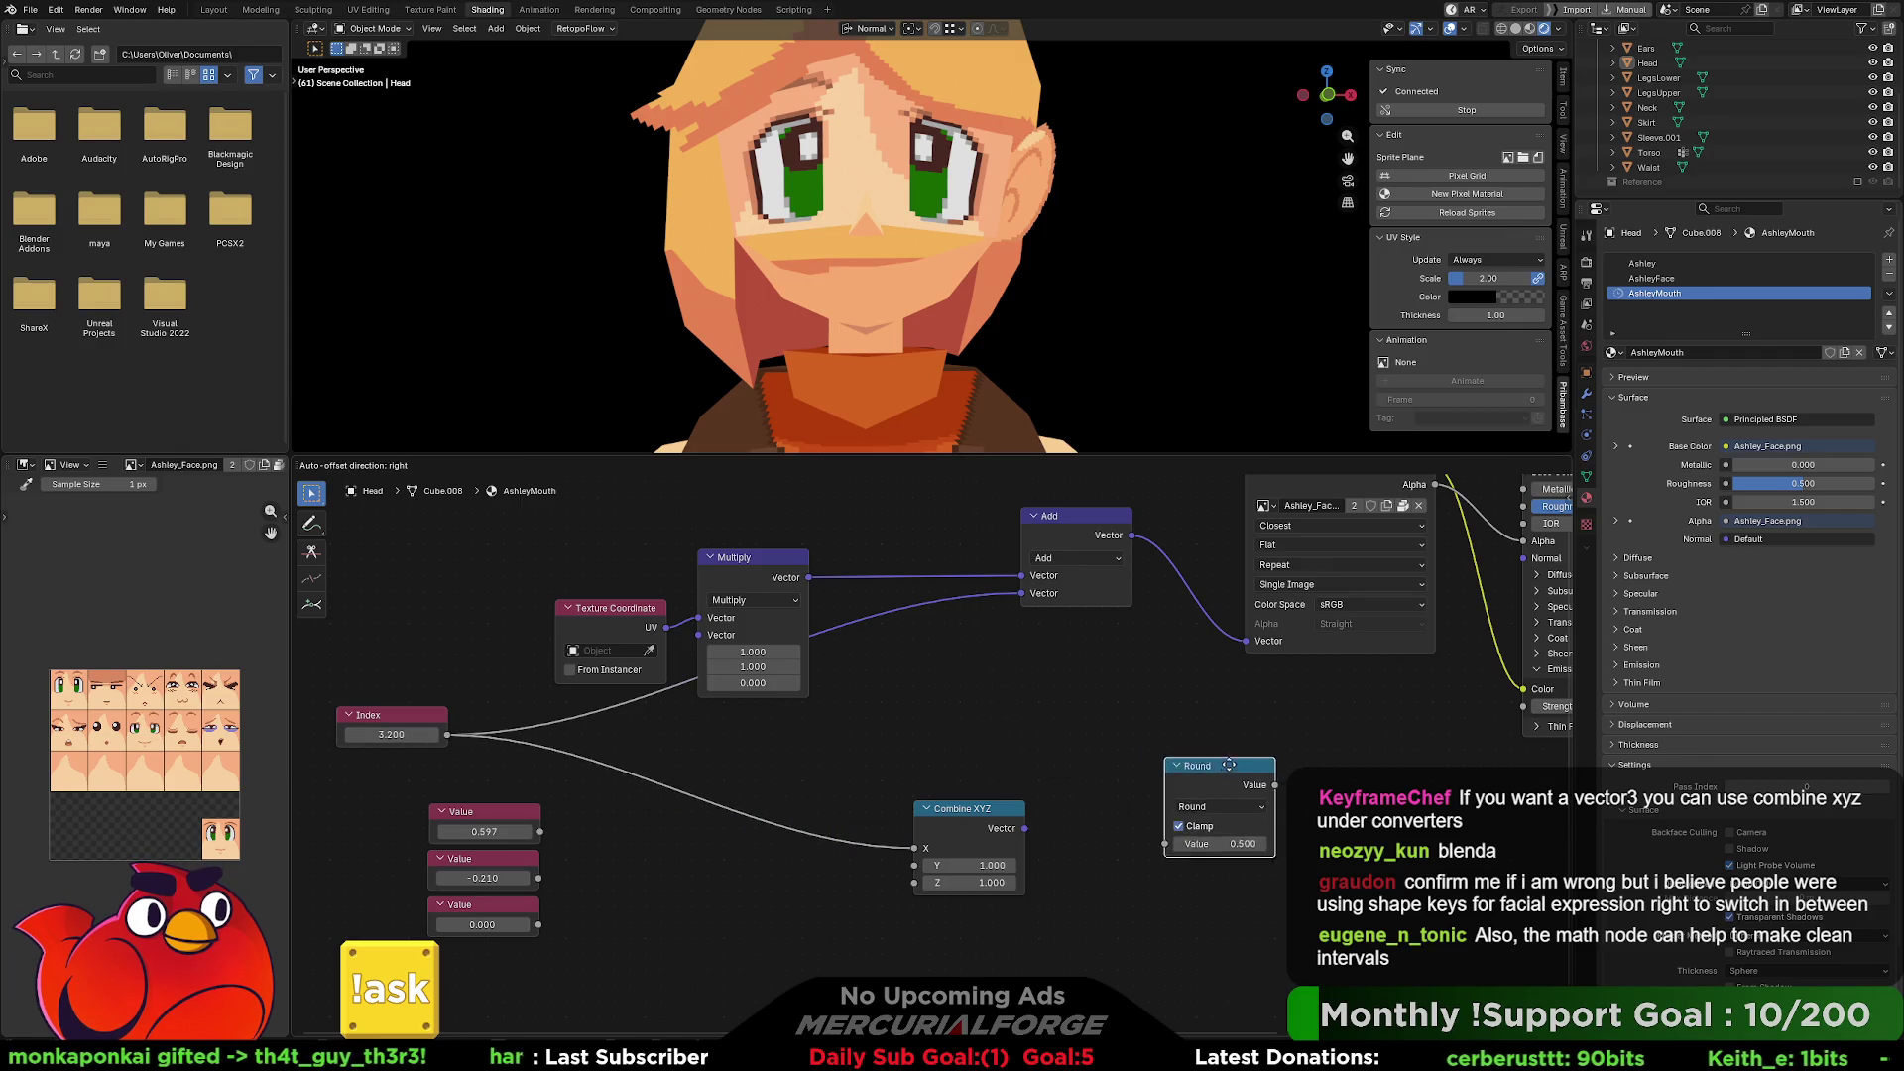
{"action": "left_click_drag", "start_coordinate": [1024, 828], "coordinate": [1022, 593]}
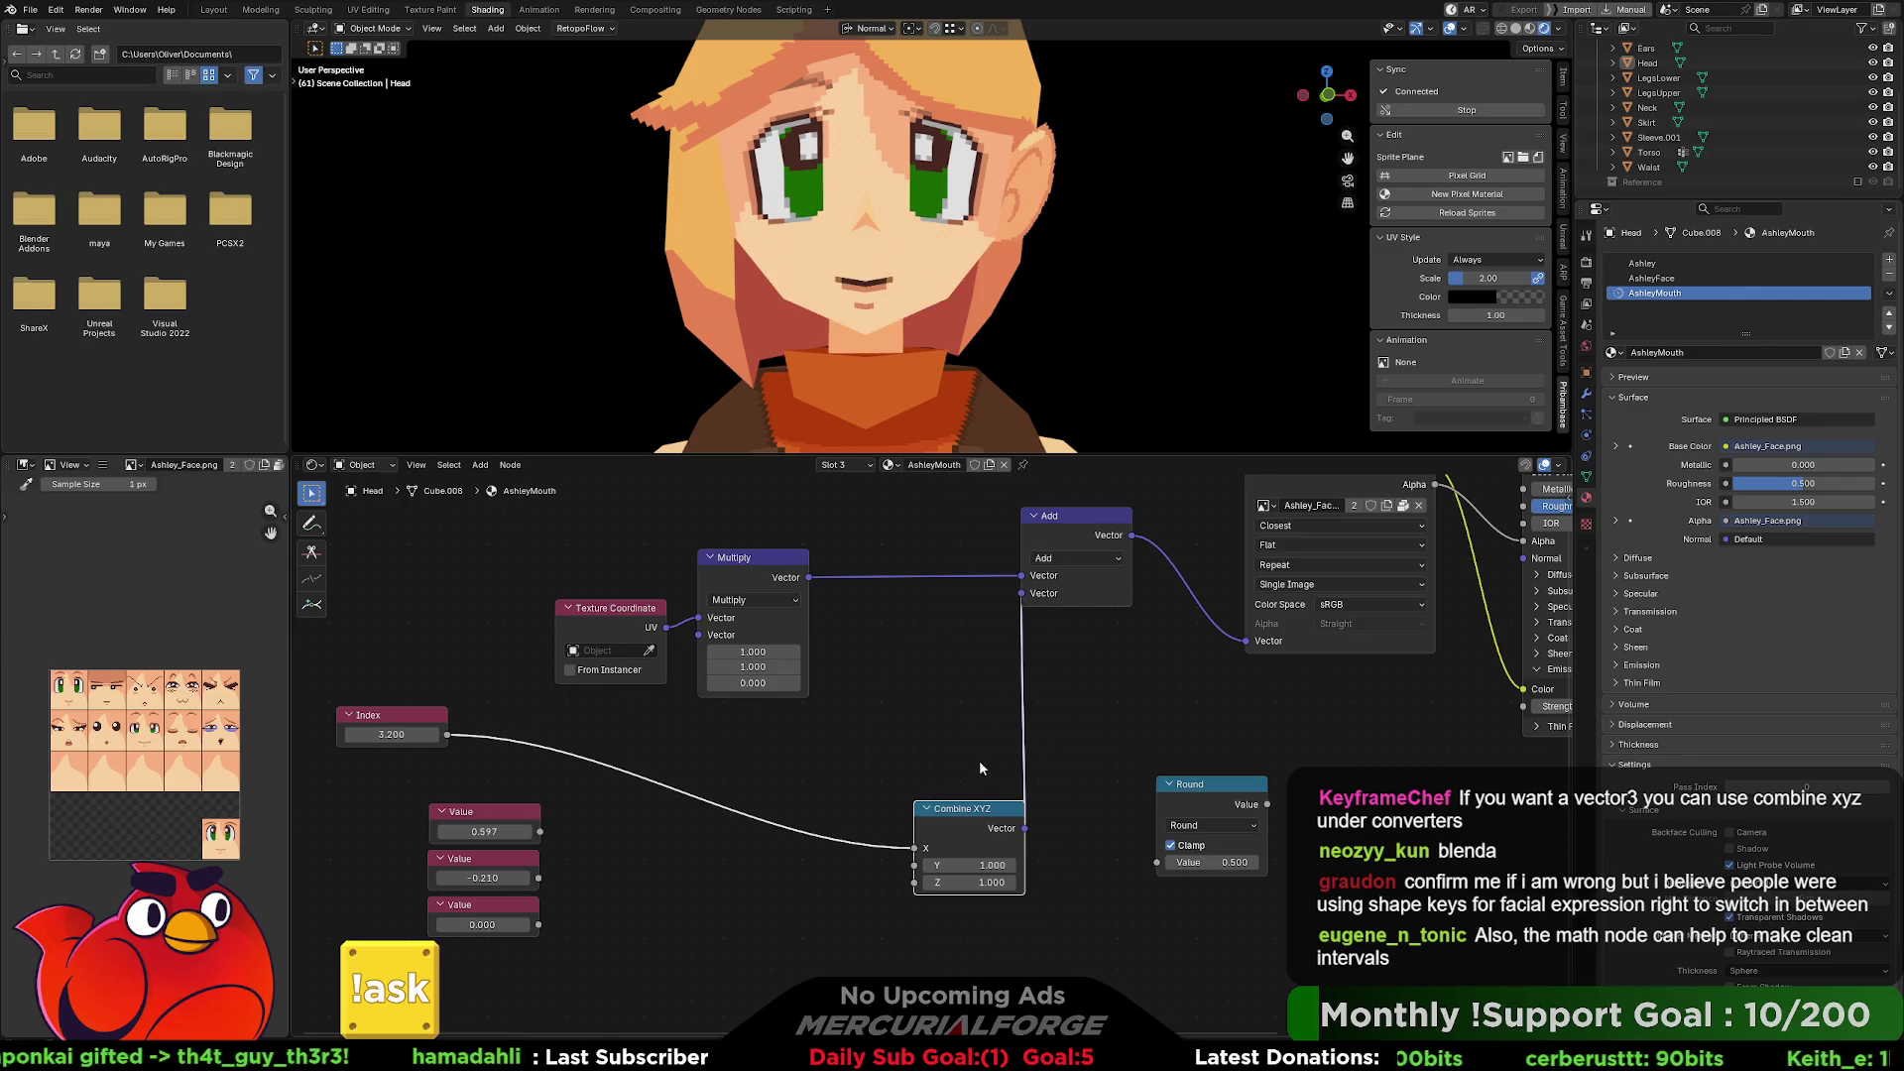
{"action": "left_click_drag", "start_coordinate": [986, 816], "coordinate": [951, 703]}
Link 0.597 to Combine XYZ X and -0.210 to Y, and set Index to 0.
{"action": "mouse_move", "coordinate": [539, 832]}
{"action": "left_mouse_down"}
{"action": "mouse_move", "coordinate": [886, 750]}
{"action": "mouse_move", "coordinate": [869, 756]}
{"action": "left_mouse_up"}
{"action": "left_click_drag", "start_coordinate": [540, 876], "coordinate": [892, 769]}
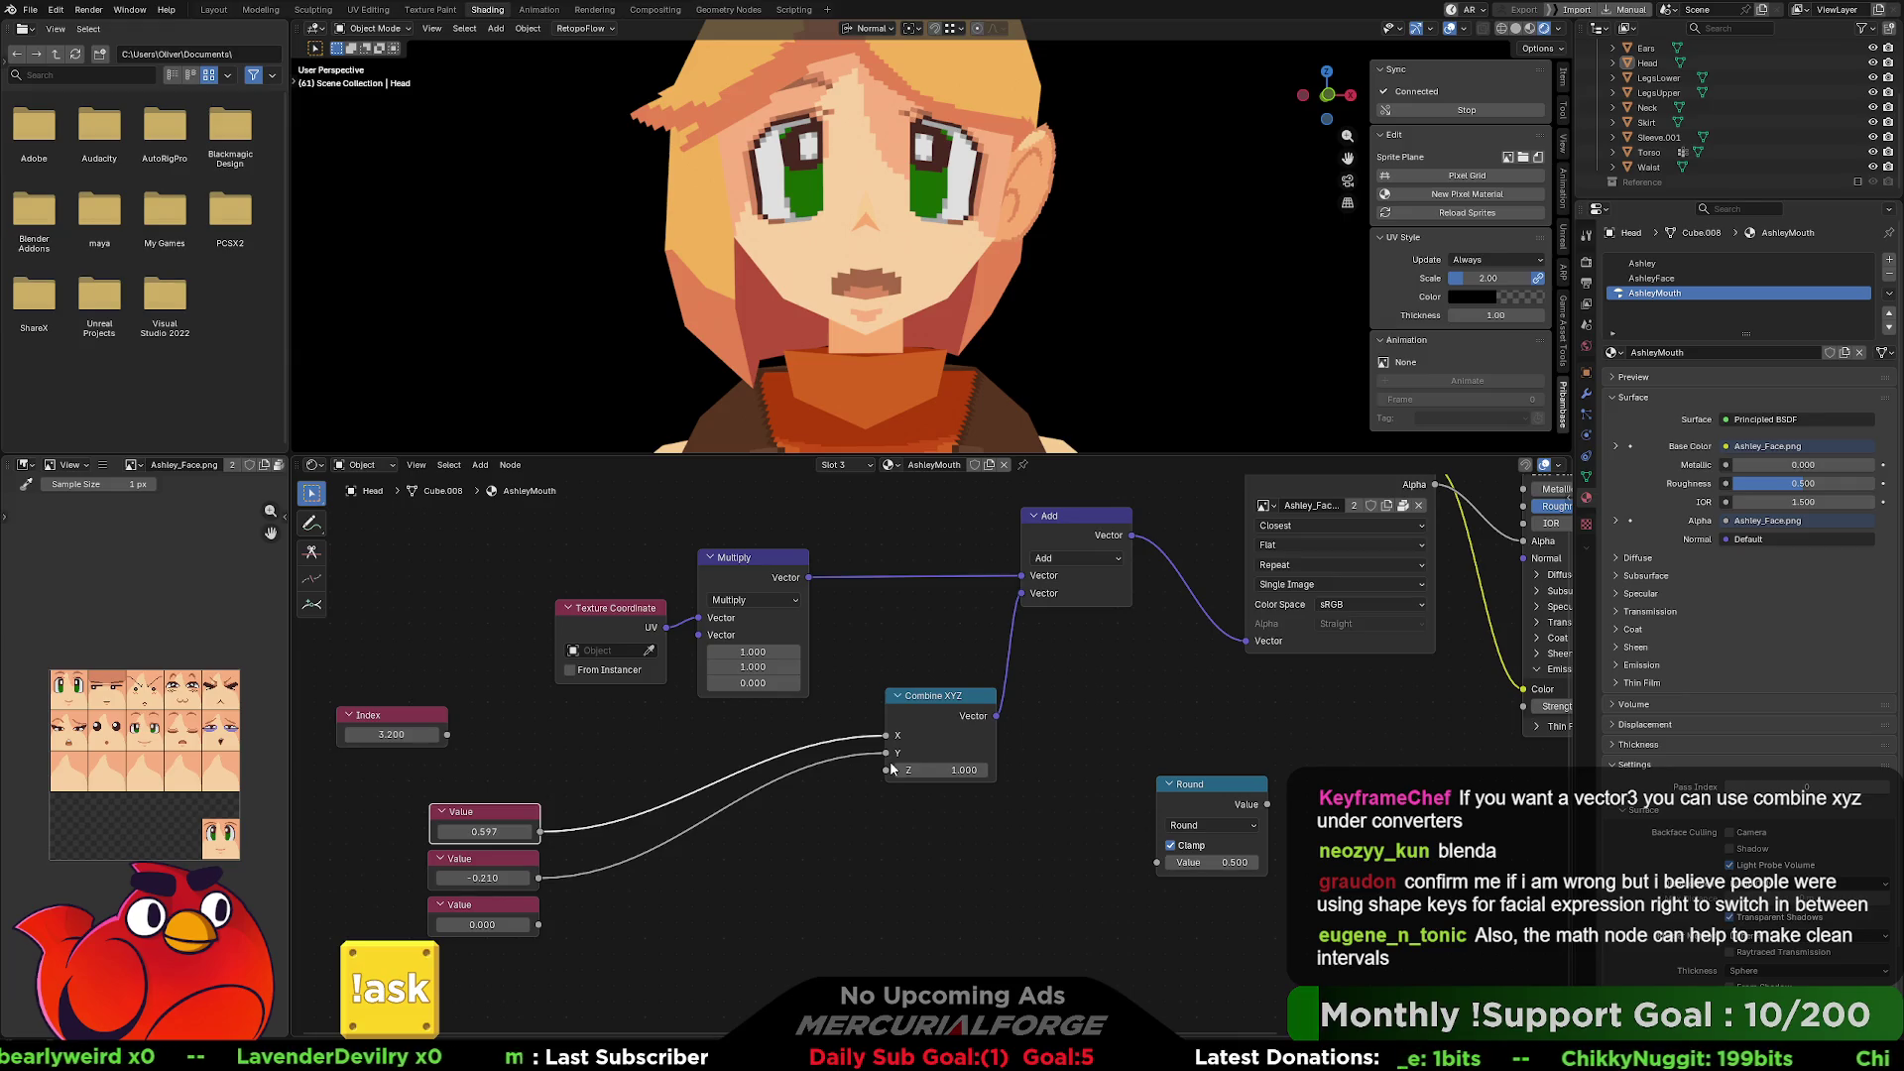
{"action": "left_click", "coordinate": [411, 736]}
{"action": "type", "text": "0"}
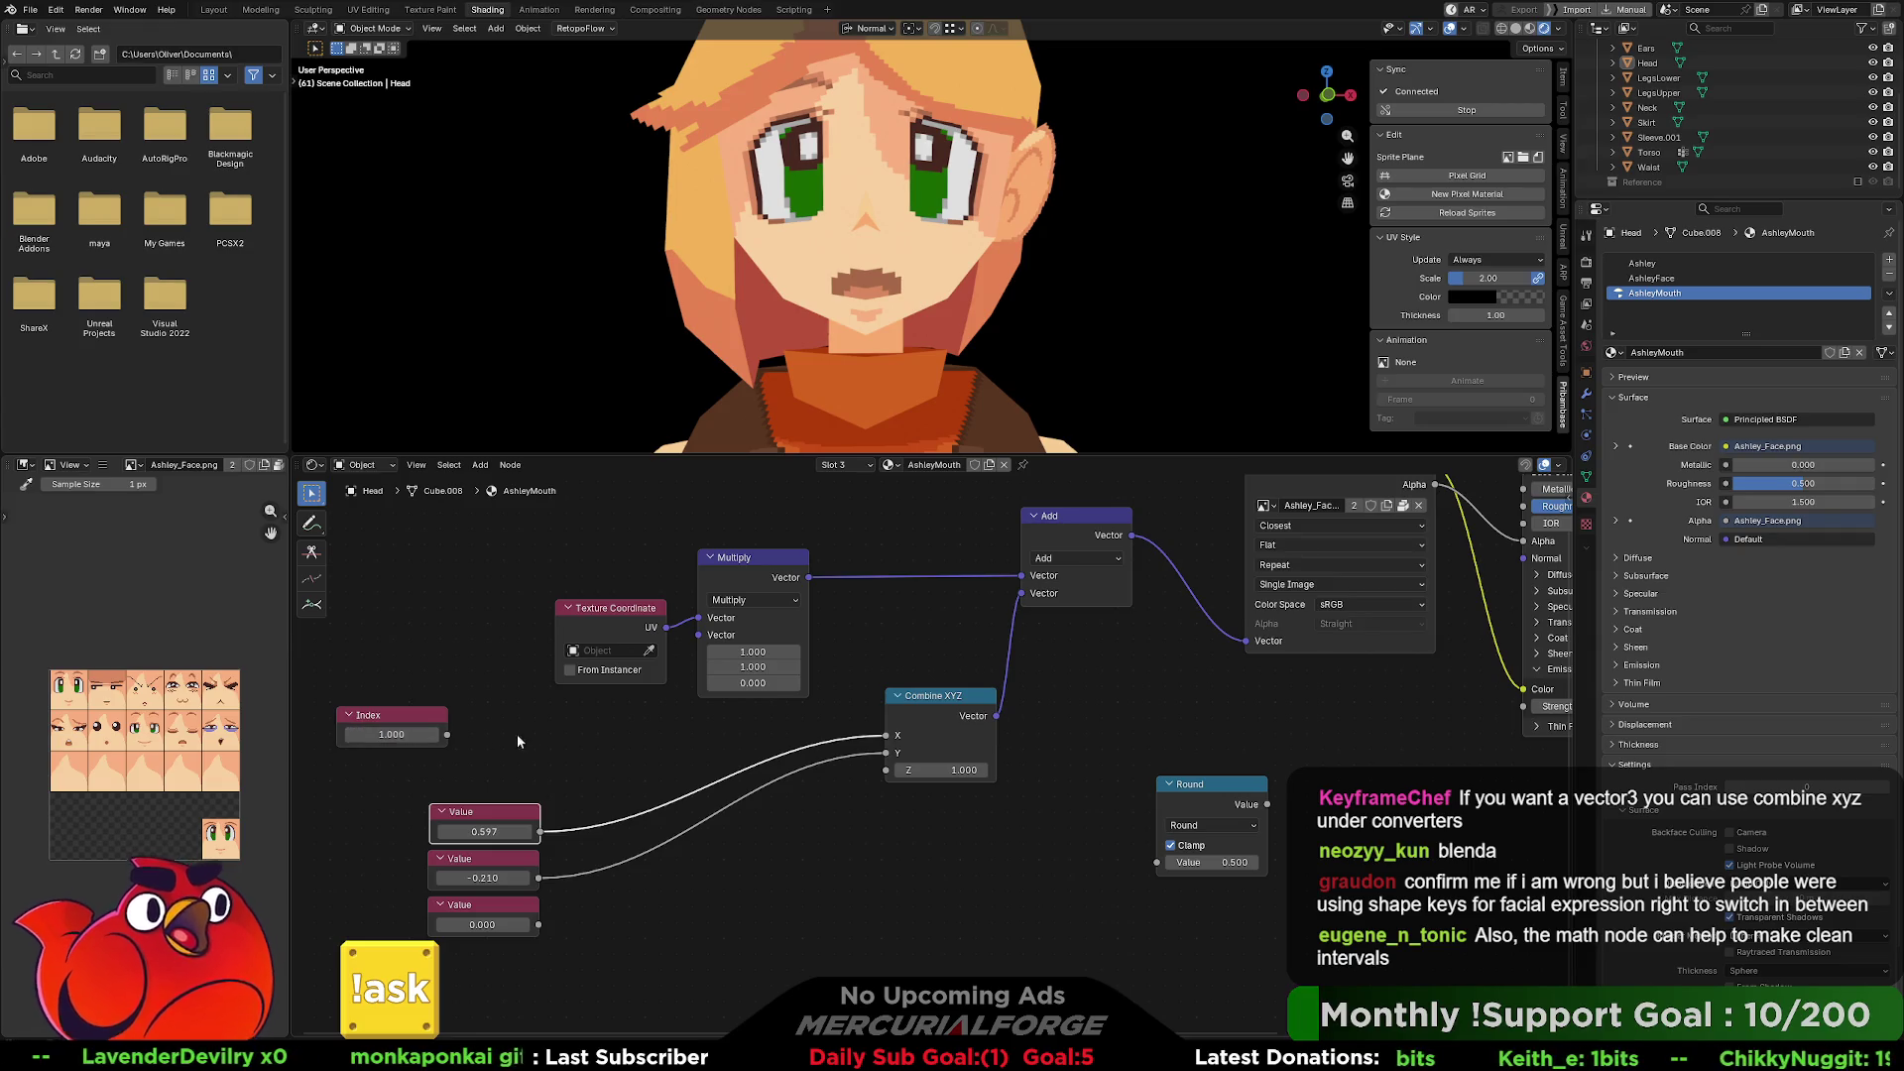
{"action": "key", "text": "Return"}
{"action": "left_click", "coordinate": [498, 757]}
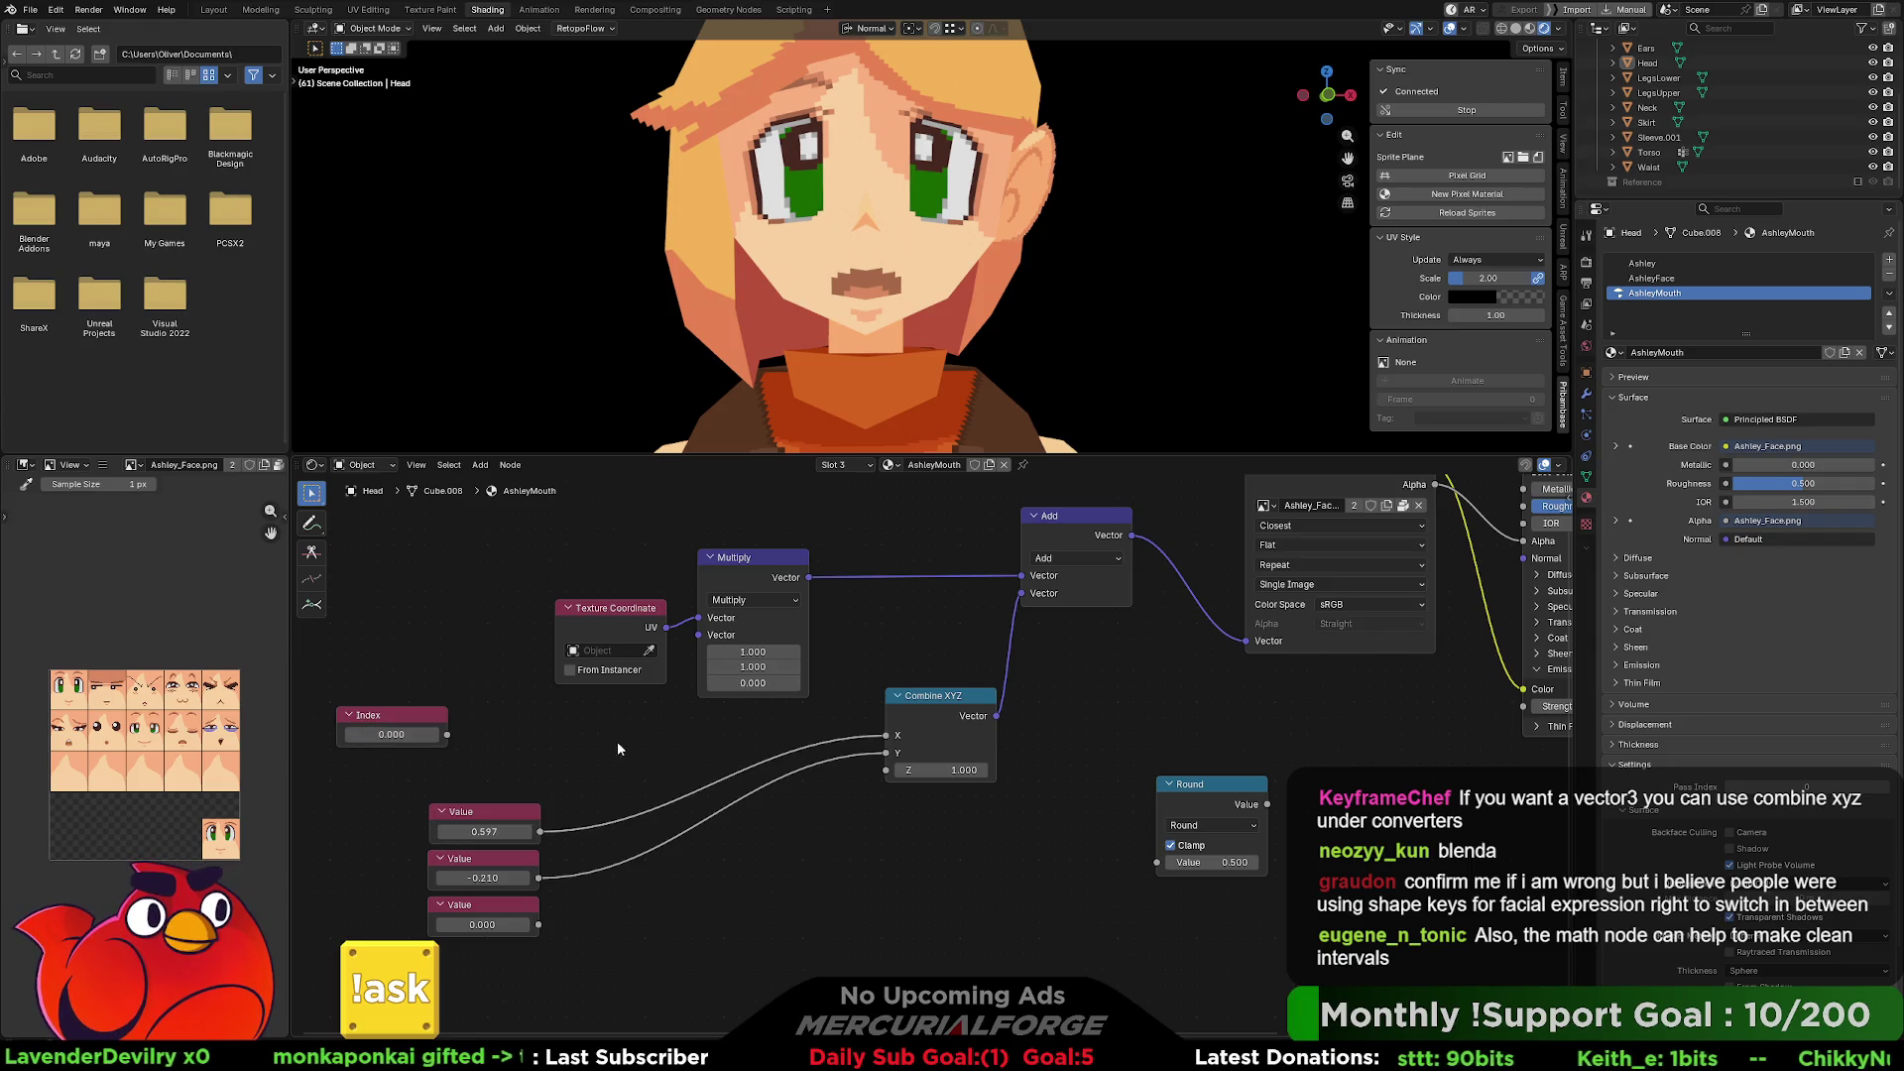
{"action": "mouse_move", "coordinate": [780, 963]}
{"action": "left_mouse_down"}
{"action": "mouse_move", "coordinate": [514, 844]}
{"action": "mouse_move", "coordinate": [743, 803]}
{"action": "left_mouse_up"}
{"action": "left_click_drag", "start_coordinate": [950, 696], "coordinate": [961, 731]}
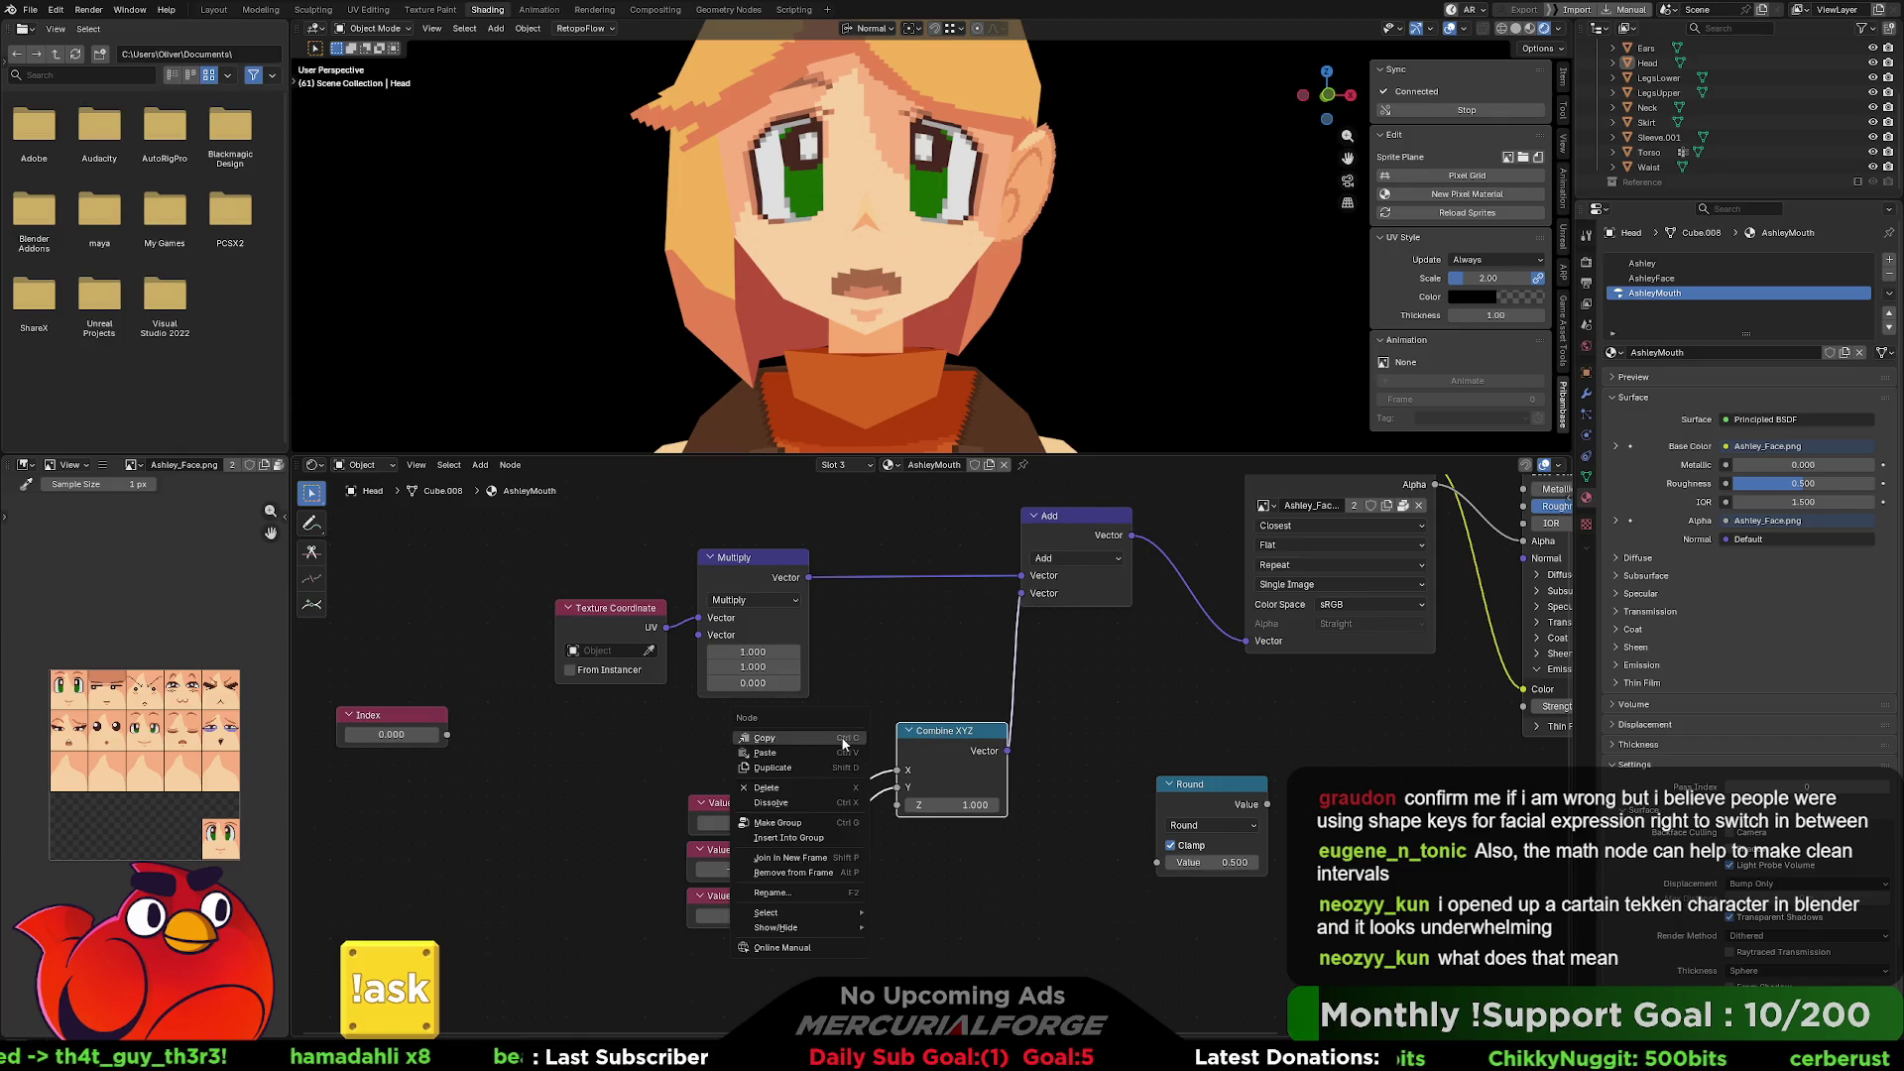
Bring the Round node next to Index and nudge Add and Combine XYZ into place.
{"action": "middle_click_drag", "start_coordinate": [880, 684], "coordinate": [988, 693]}
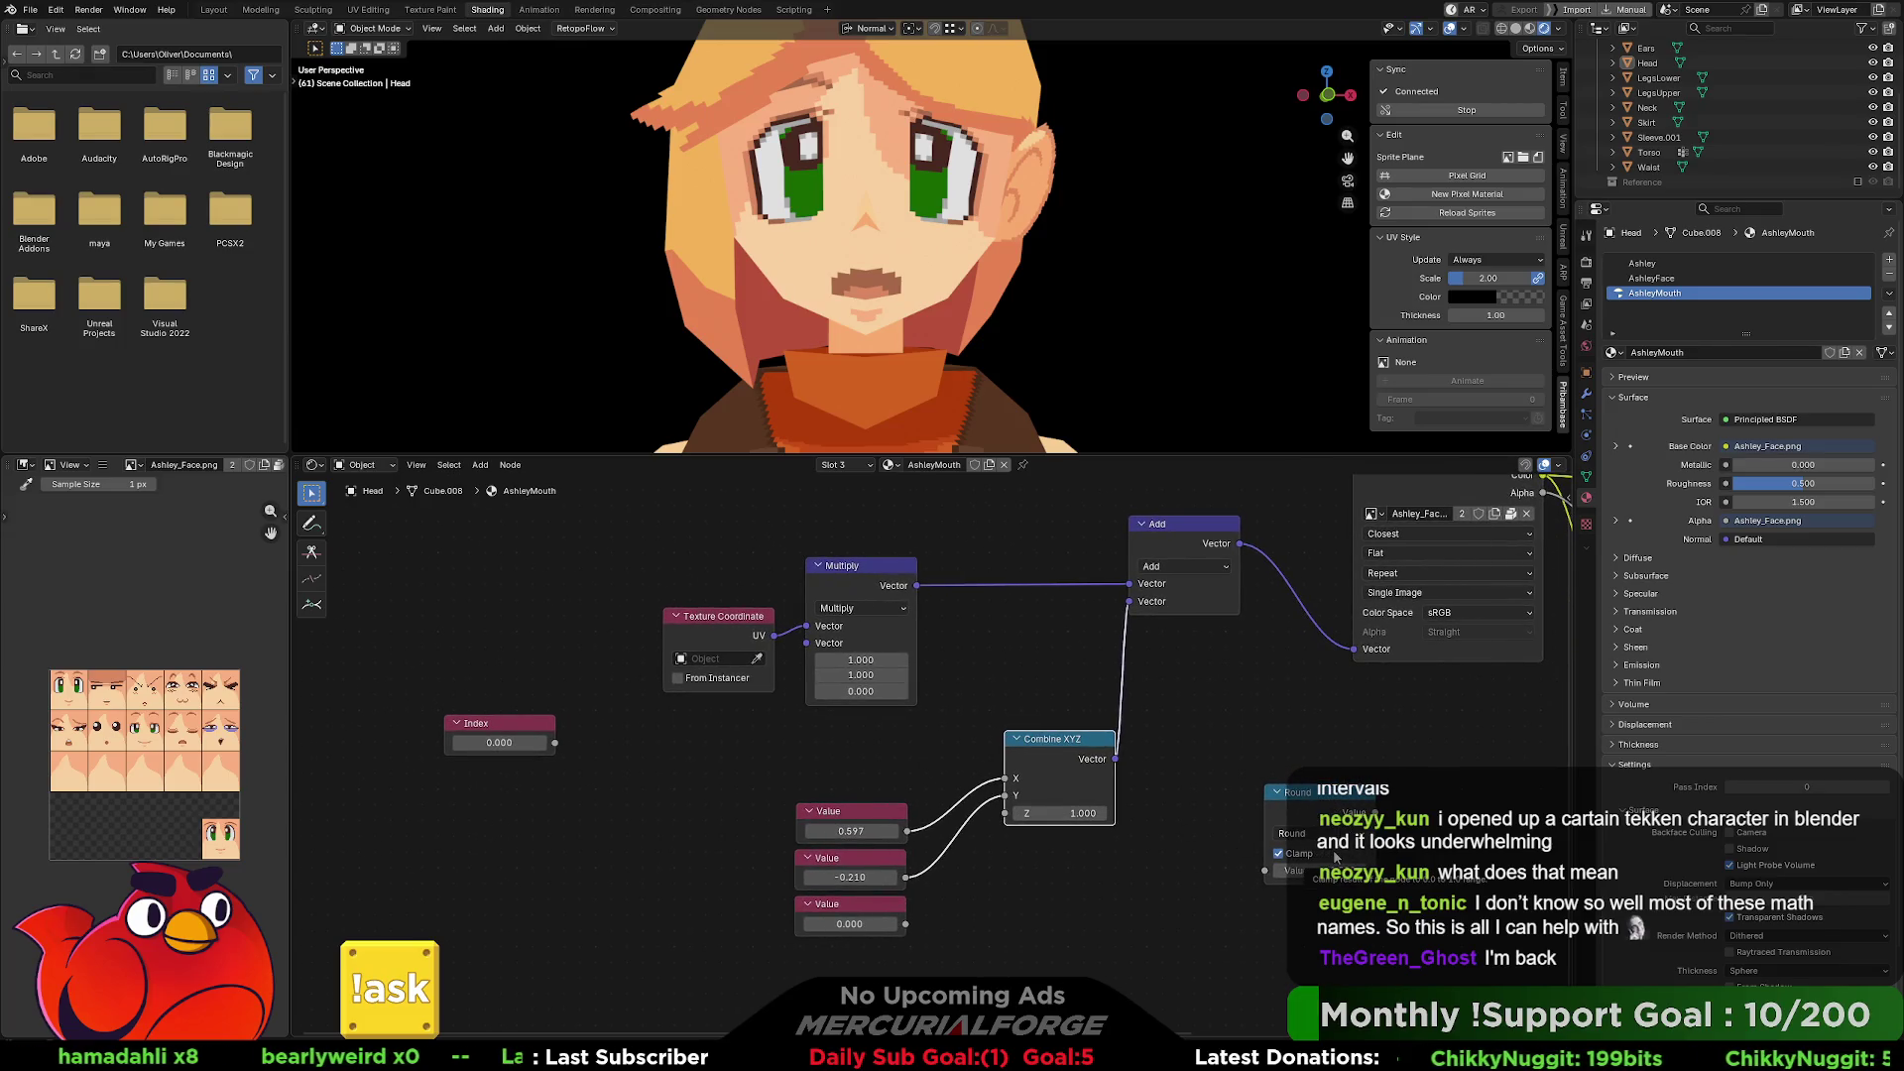
{"action": "left_click_drag", "start_coordinate": [1332, 799], "coordinate": [550, 796]}
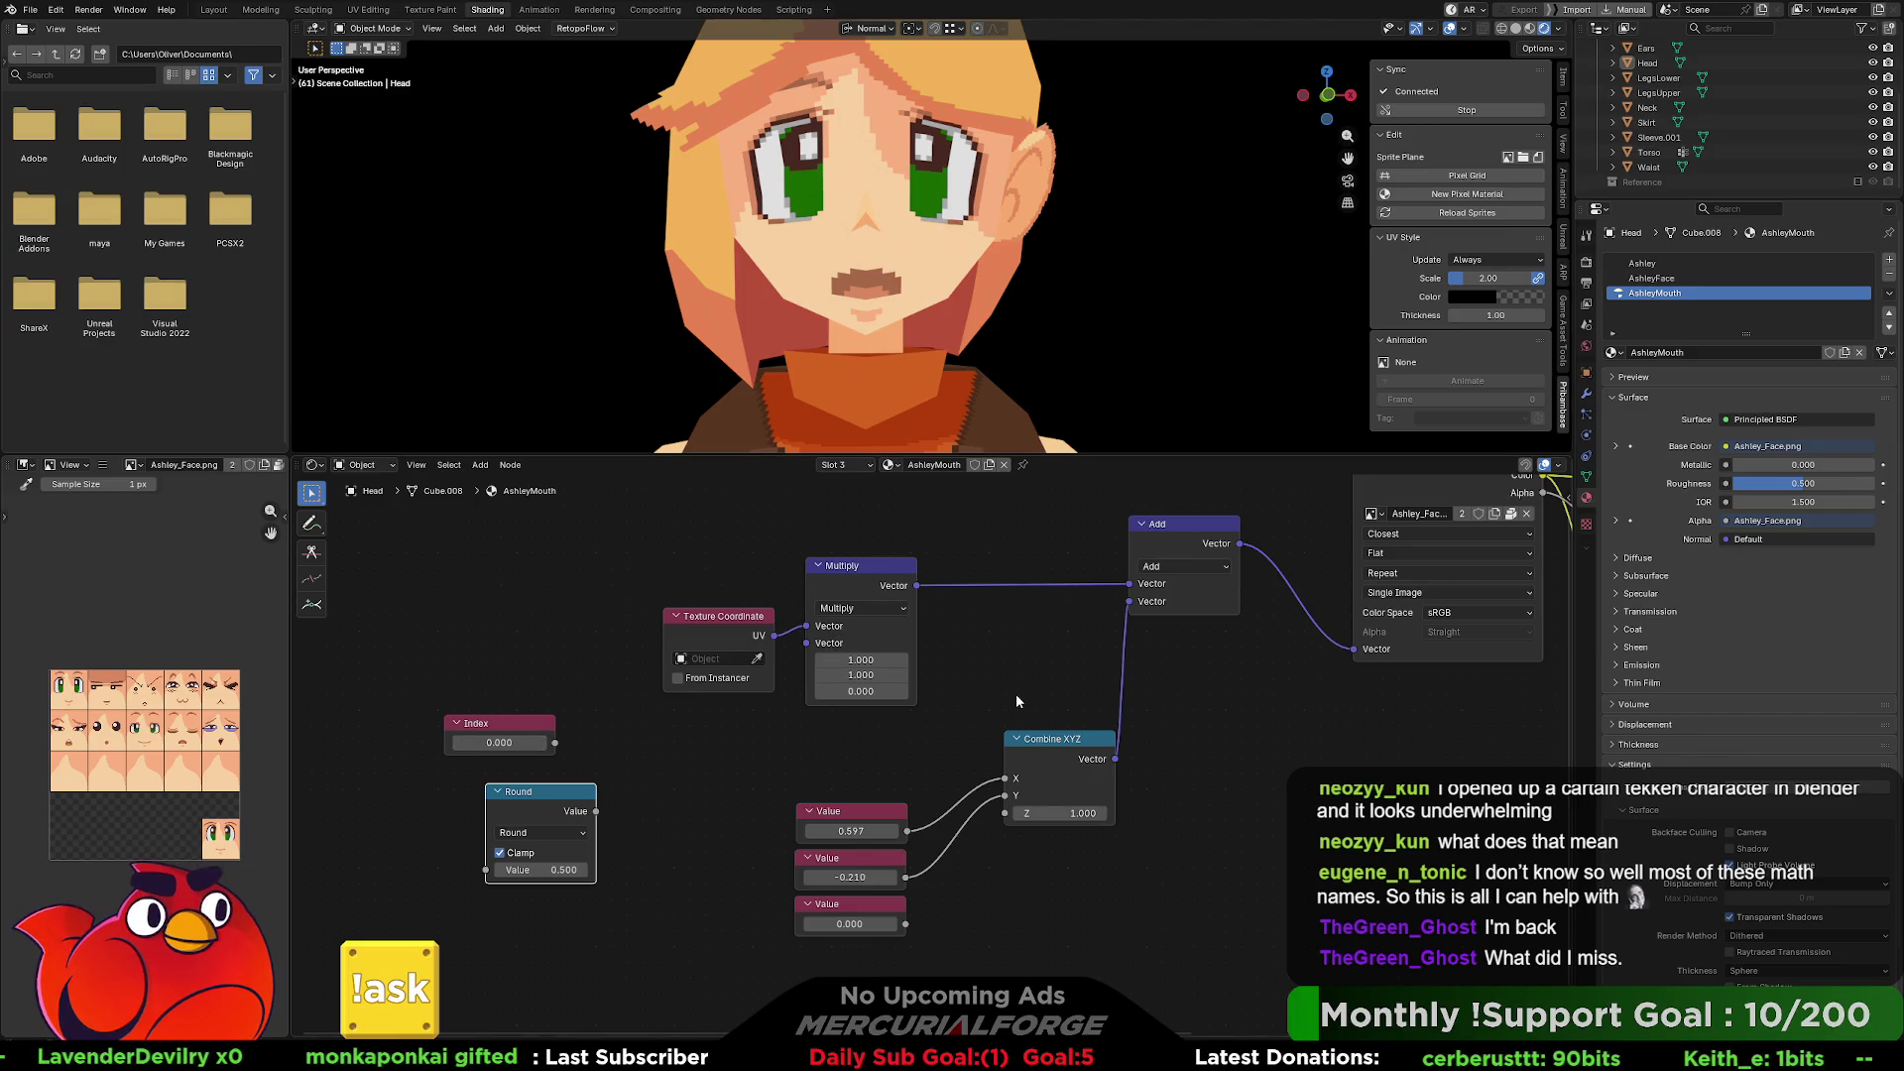
{"action": "left_click_drag", "start_coordinate": [1182, 525], "coordinate": [1191, 527]}
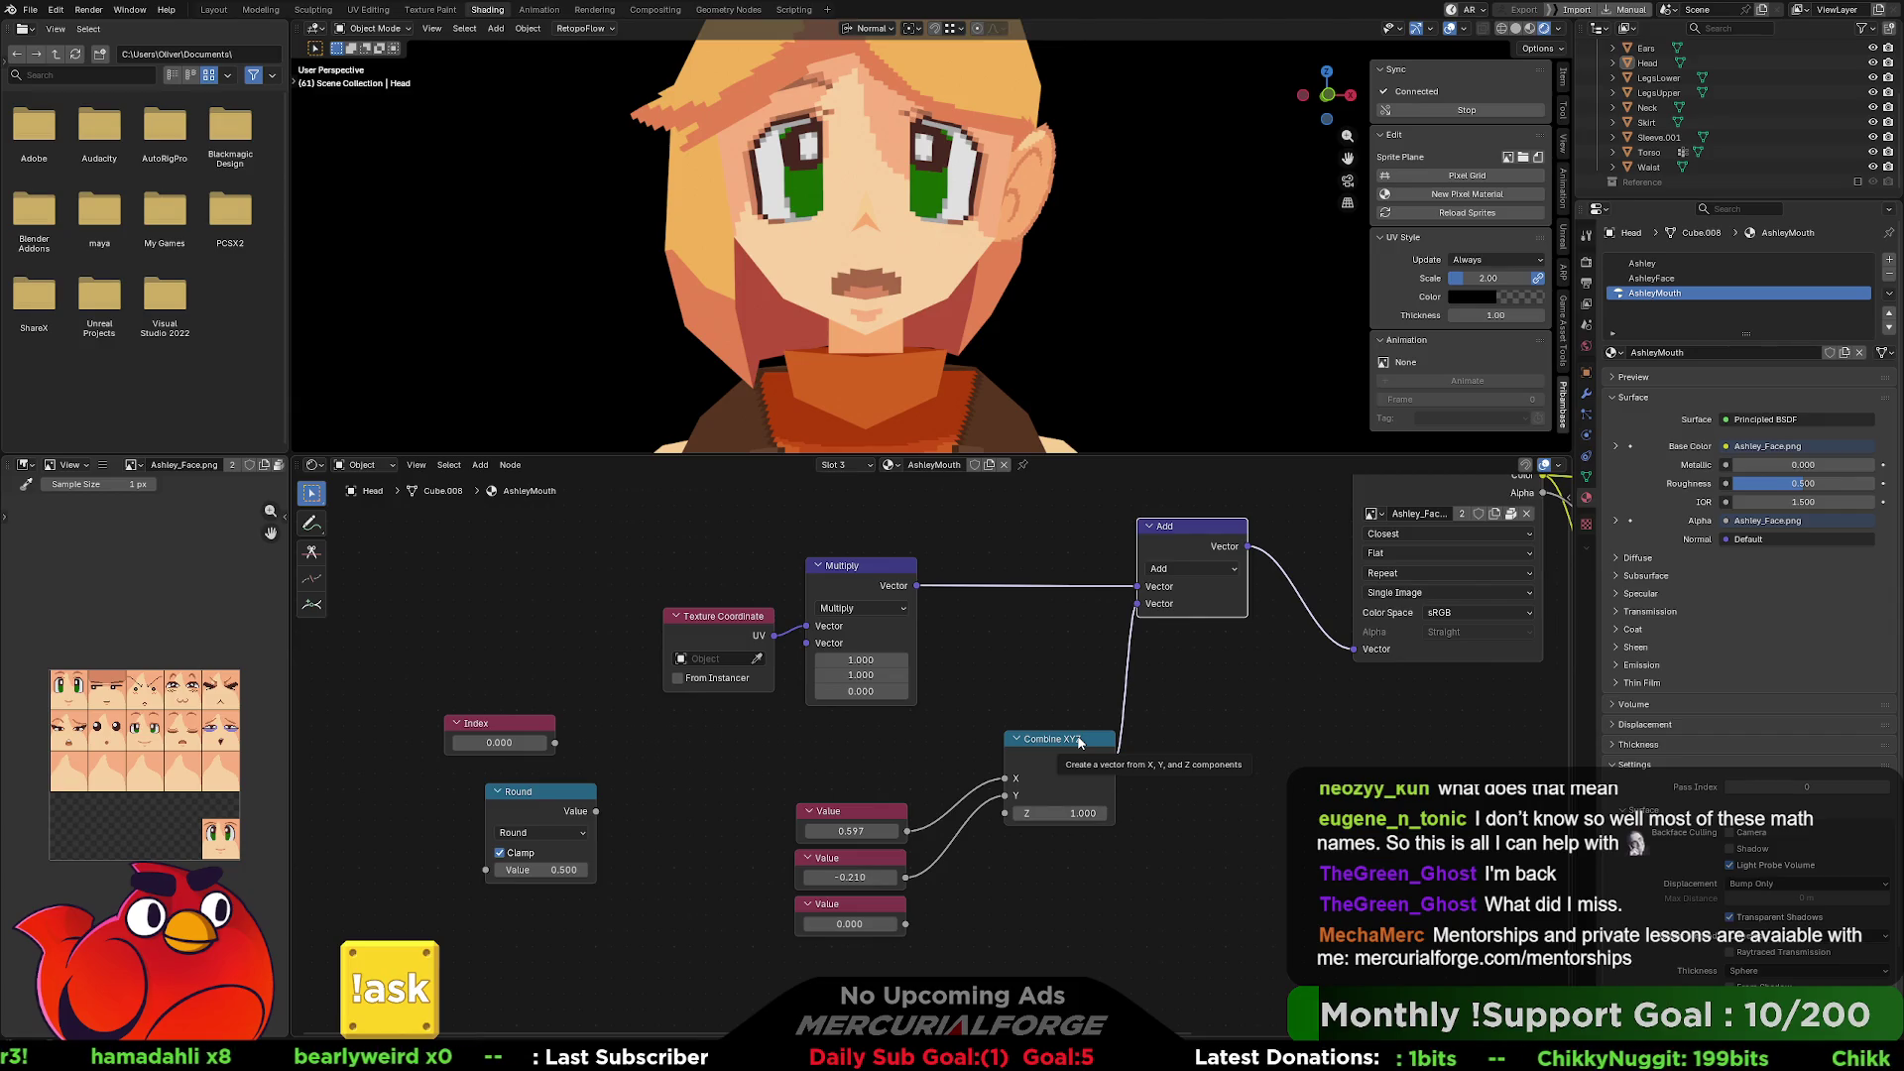
{"action": "left_click_drag", "start_coordinate": [1068, 749], "coordinate": [1043, 703]}
{"action": "middle_click_drag", "start_coordinate": [966, 628], "coordinate": [964, 715]}
Spread out Texture Coordinate, Multiply and Combine XYZ, and raise Index with Round below it.
{"action": "left_click_drag", "start_coordinate": [964, 715], "coordinate": [698, 717]}
{"action": "mouse_move", "coordinate": [855, 664]}
{"action": "left_mouse_down"}
{"action": "mouse_move", "coordinate": [888, 546]}
{"action": "mouse_move", "coordinate": [910, 540]}
{"action": "left_mouse_up"}
{"action": "left_click_drag", "start_coordinate": [1031, 793], "coordinate": [1031, 772]}
{"action": "left_click_drag", "start_coordinate": [973, 680], "coordinate": [734, 580]}
{"action": "left_click_drag", "start_coordinate": [903, 551], "coordinate": [1021, 541]}
{"action": "left_click_drag", "start_coordinate": [1049, 795], "coordinate": [1043, 703]}
{"action": "left_click_drag", "start_coordinate": [866, 902], "coordinate": [828, 843]}
{"action": "left_click_drag", "start_coordinate": [536, 815], "coordinate": [608, 640]}
{"action": "left_click_drag", "start_coordinate": [557, 880], "coordinate": [585, 694]}
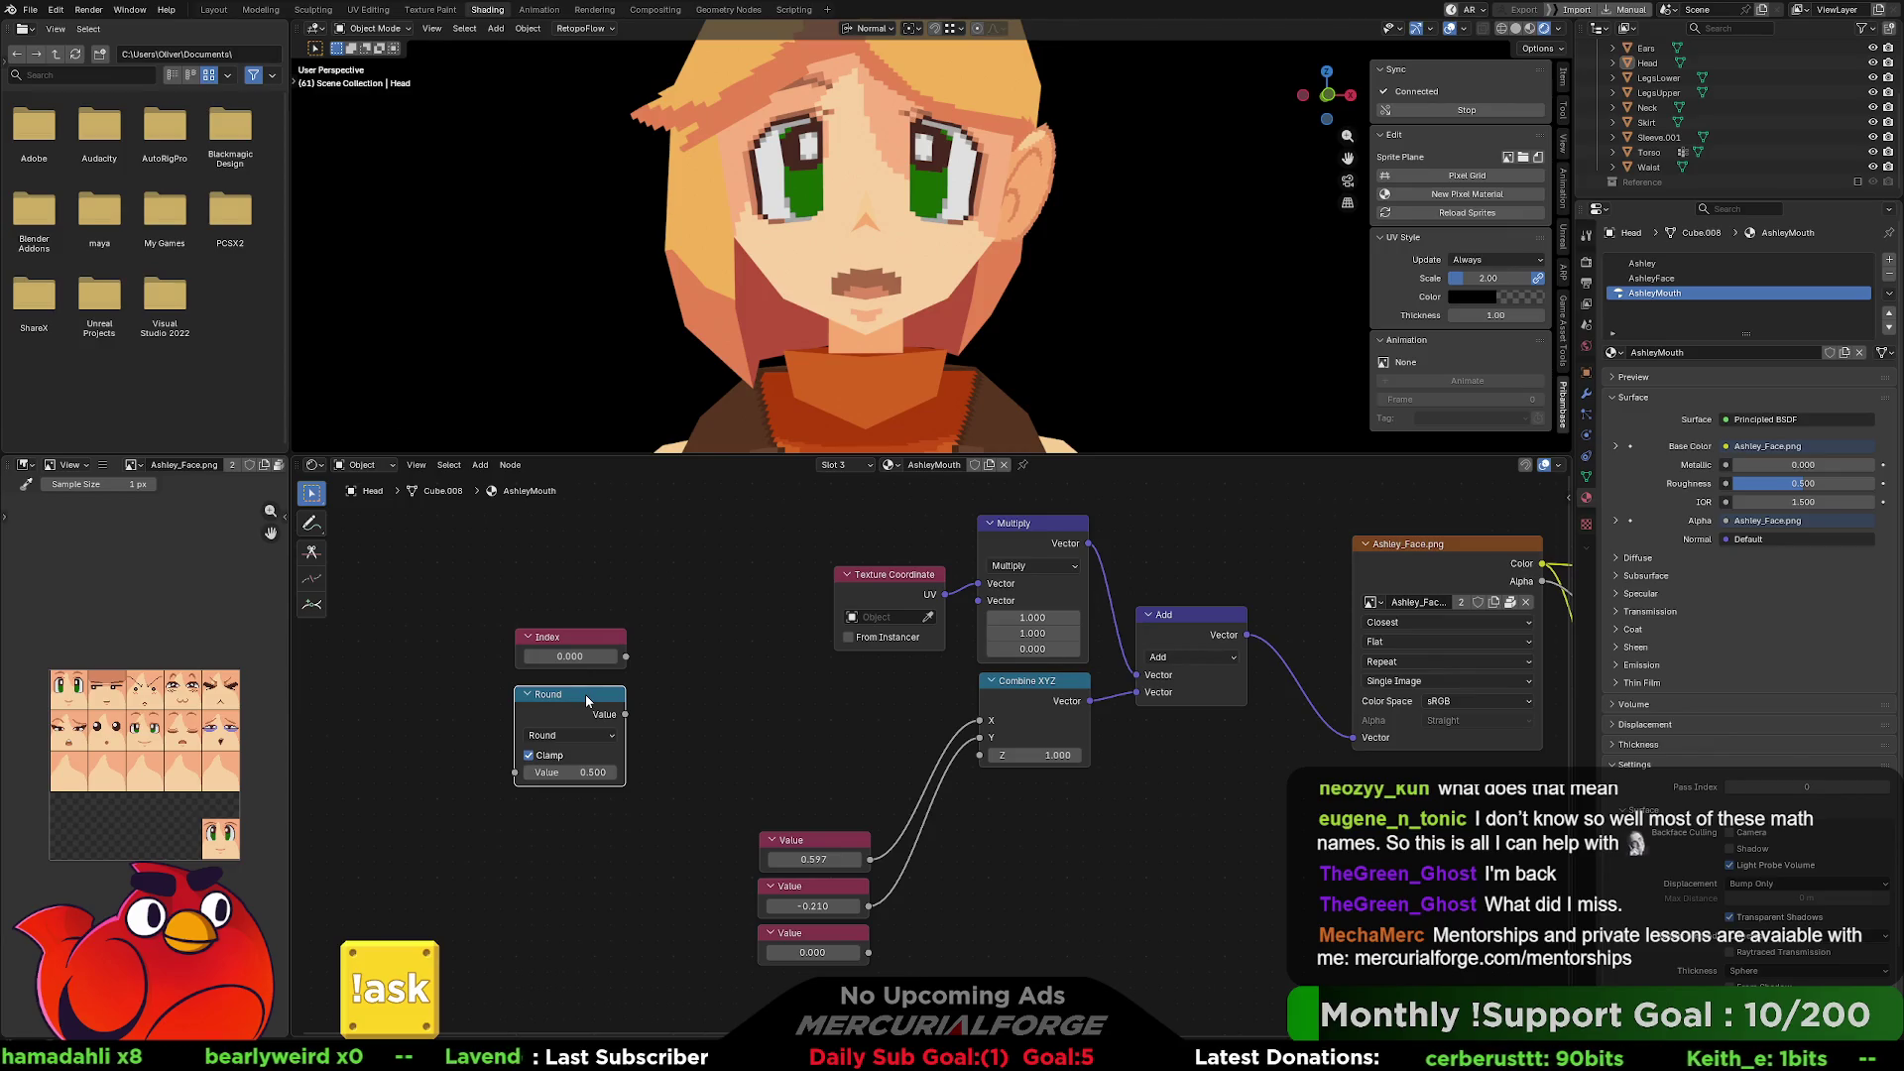
Link Index into the clamped Round node, then duplicate Round and chain the first into the copy.
{"action": "mouse_move", "coordinate": [625, 658]}
{"action": "left_mouse_down"}
{"action": "mouse_move", "coordinate": [699, 637]}
{"action": "mouse_move", "coordinate": [694, 620]}
{"action": "left_mouse_up"}
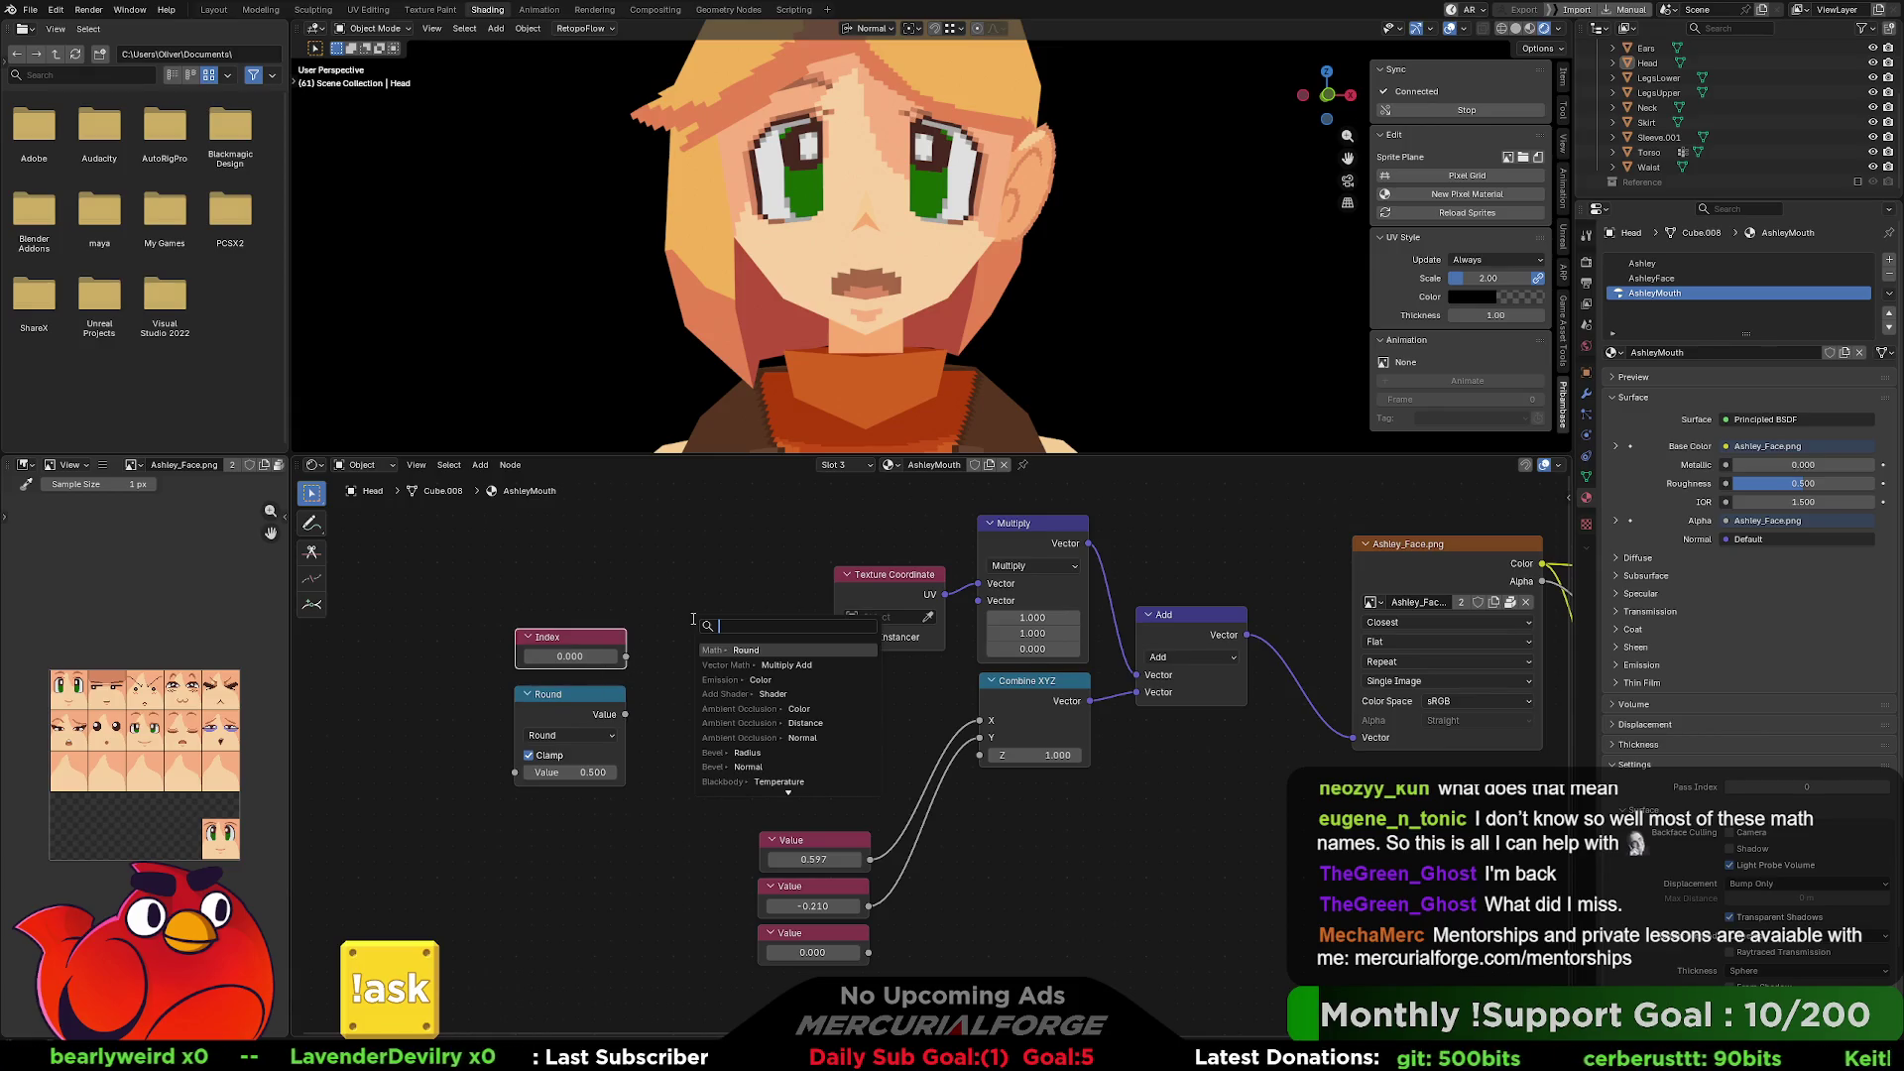
{"action": "type", "text": "clap"}
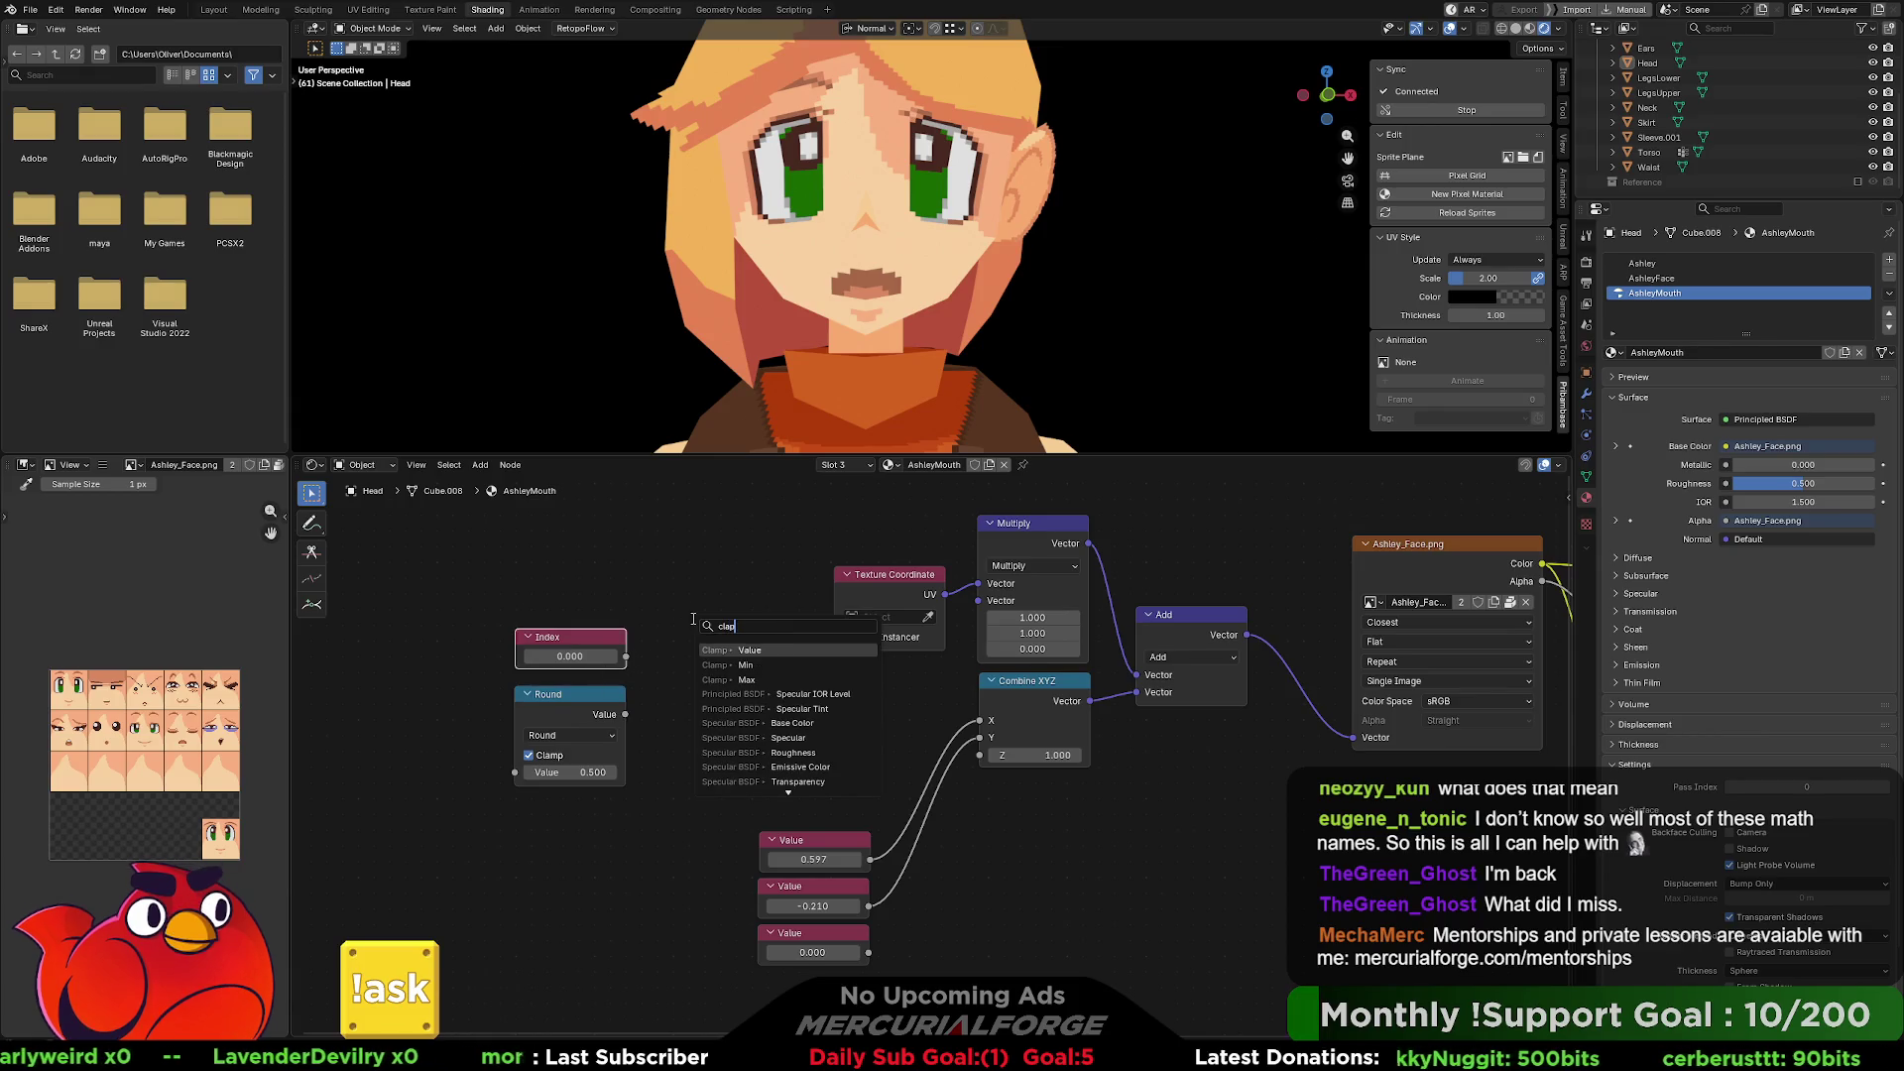
{"action": "key", "text": "Escape"}
{"action": "mouse_move", "coordinate": [588, 637]}
{"action": "left_mouse_down"}
{"action": "mouse_move", "coordinate": [893, 693]}
{"action": "mouse_move", "coordinate": [720, 640]}
{"action": "left_mouse_up"}
{"action": "key", "text": "Escape"}
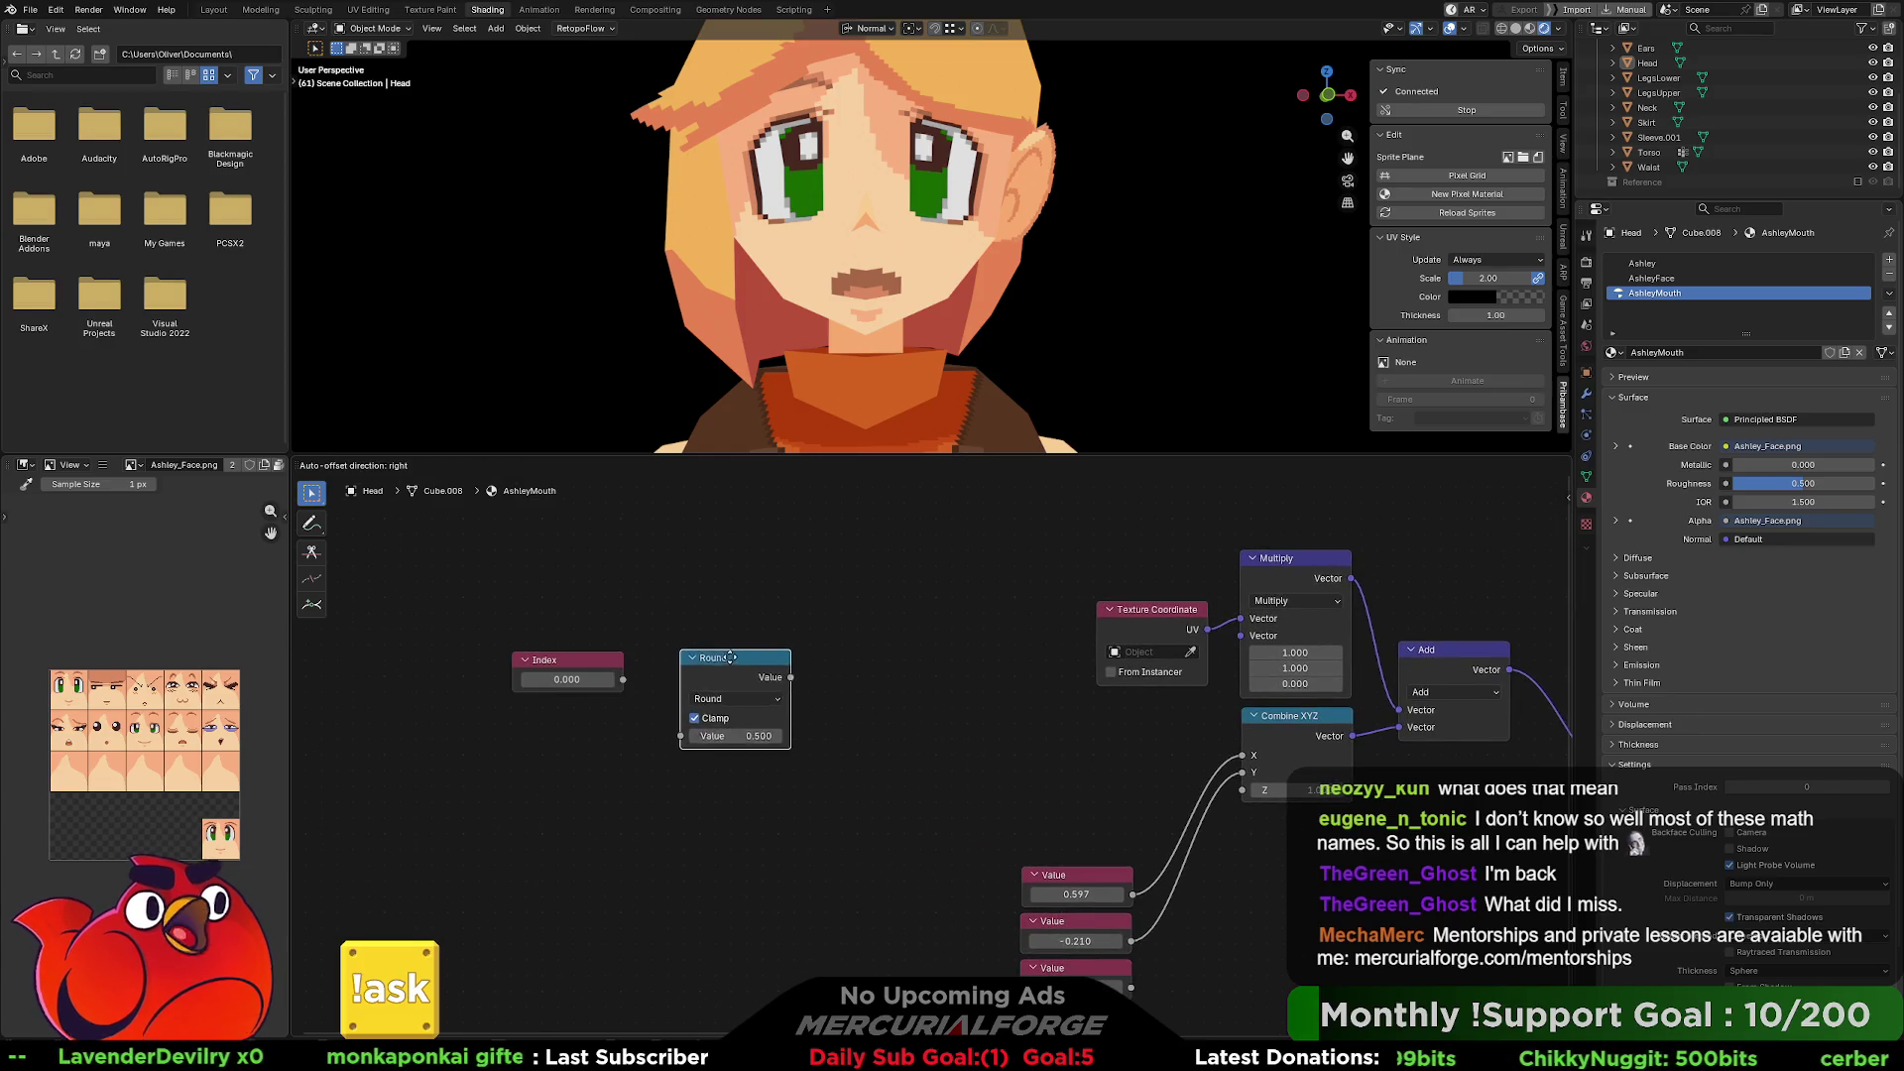
{"action": "left_click_drag", "start_coordinate": [623, 680], "coordinate": [663, 720]}
{"action": "left_click_drag", "start_coordinate": [737, 646], "coordinate": [722, 605]}
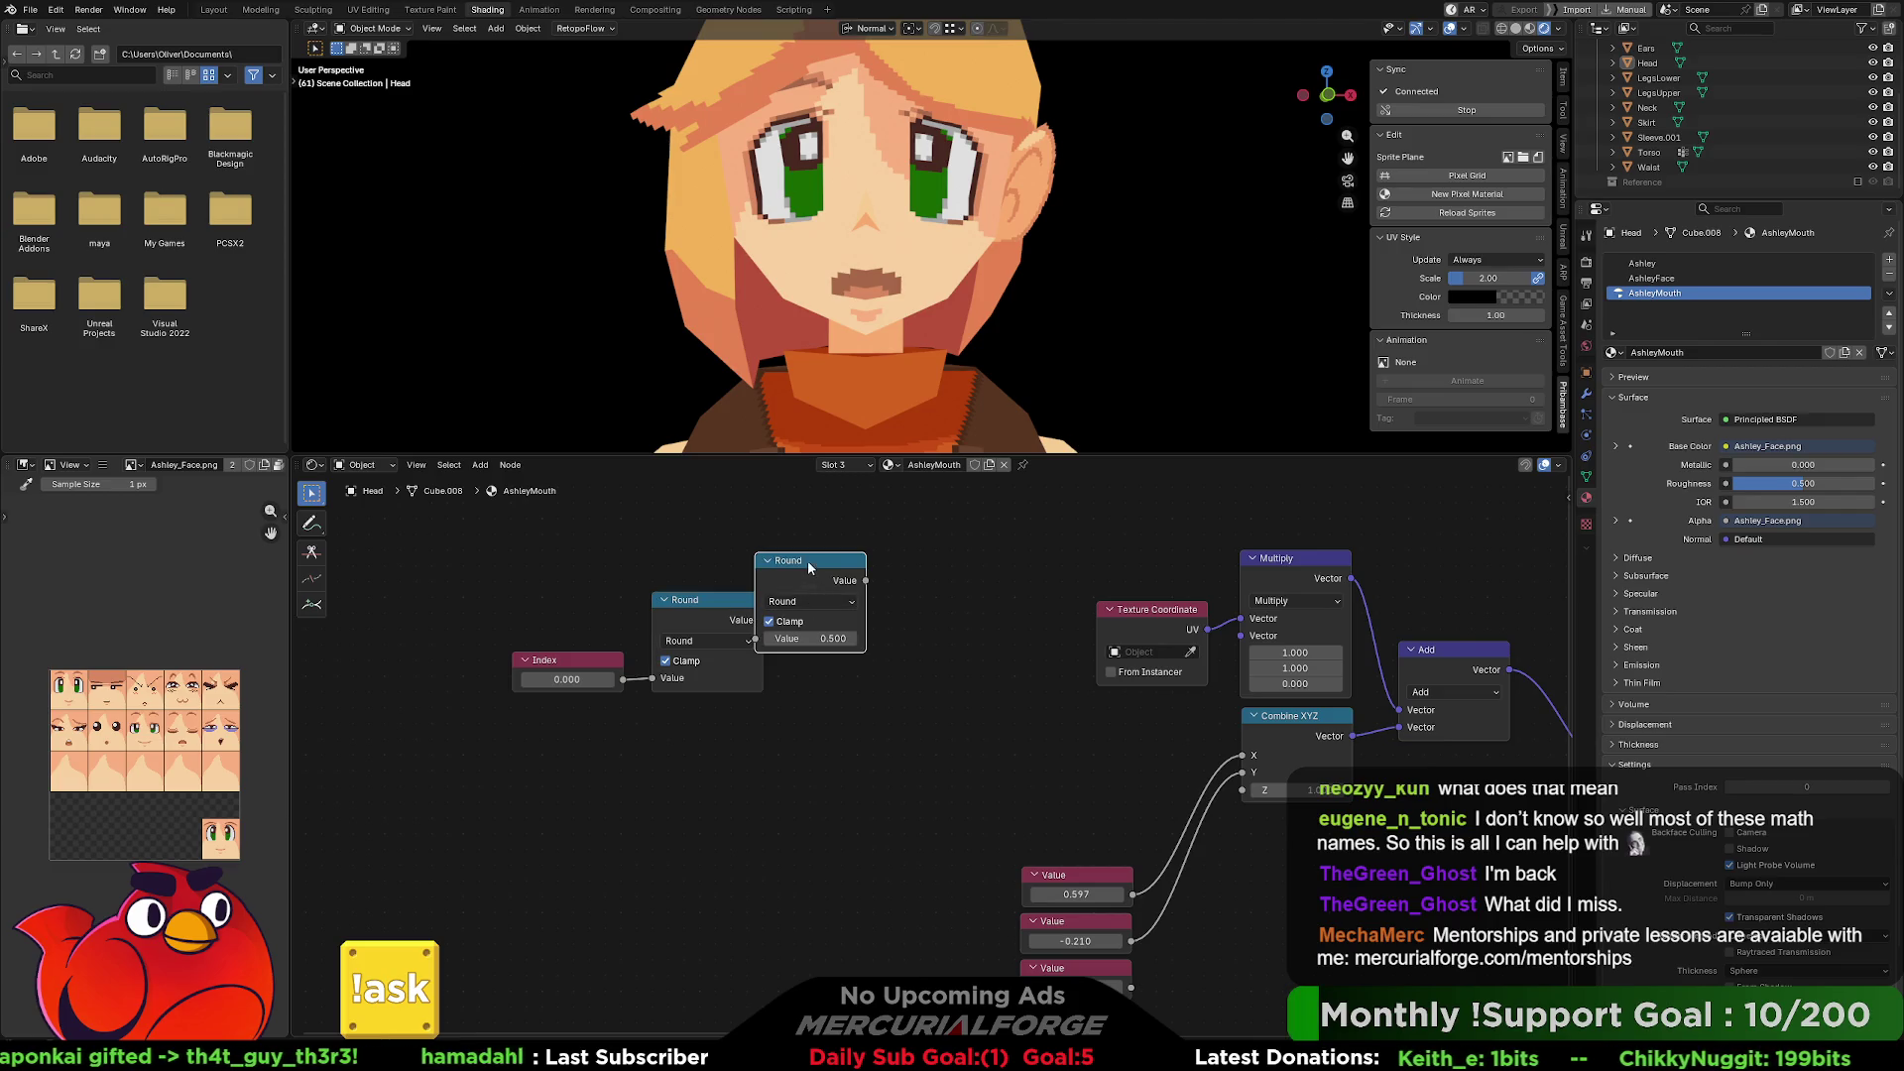
{"action": "key", "text": "shift+d"}
{"action": "left_click", "coordinate": [951, 555]}
{"action": "left_click_drag", "start_coordinate": [763, 621], "coordinate": [796, 671]}
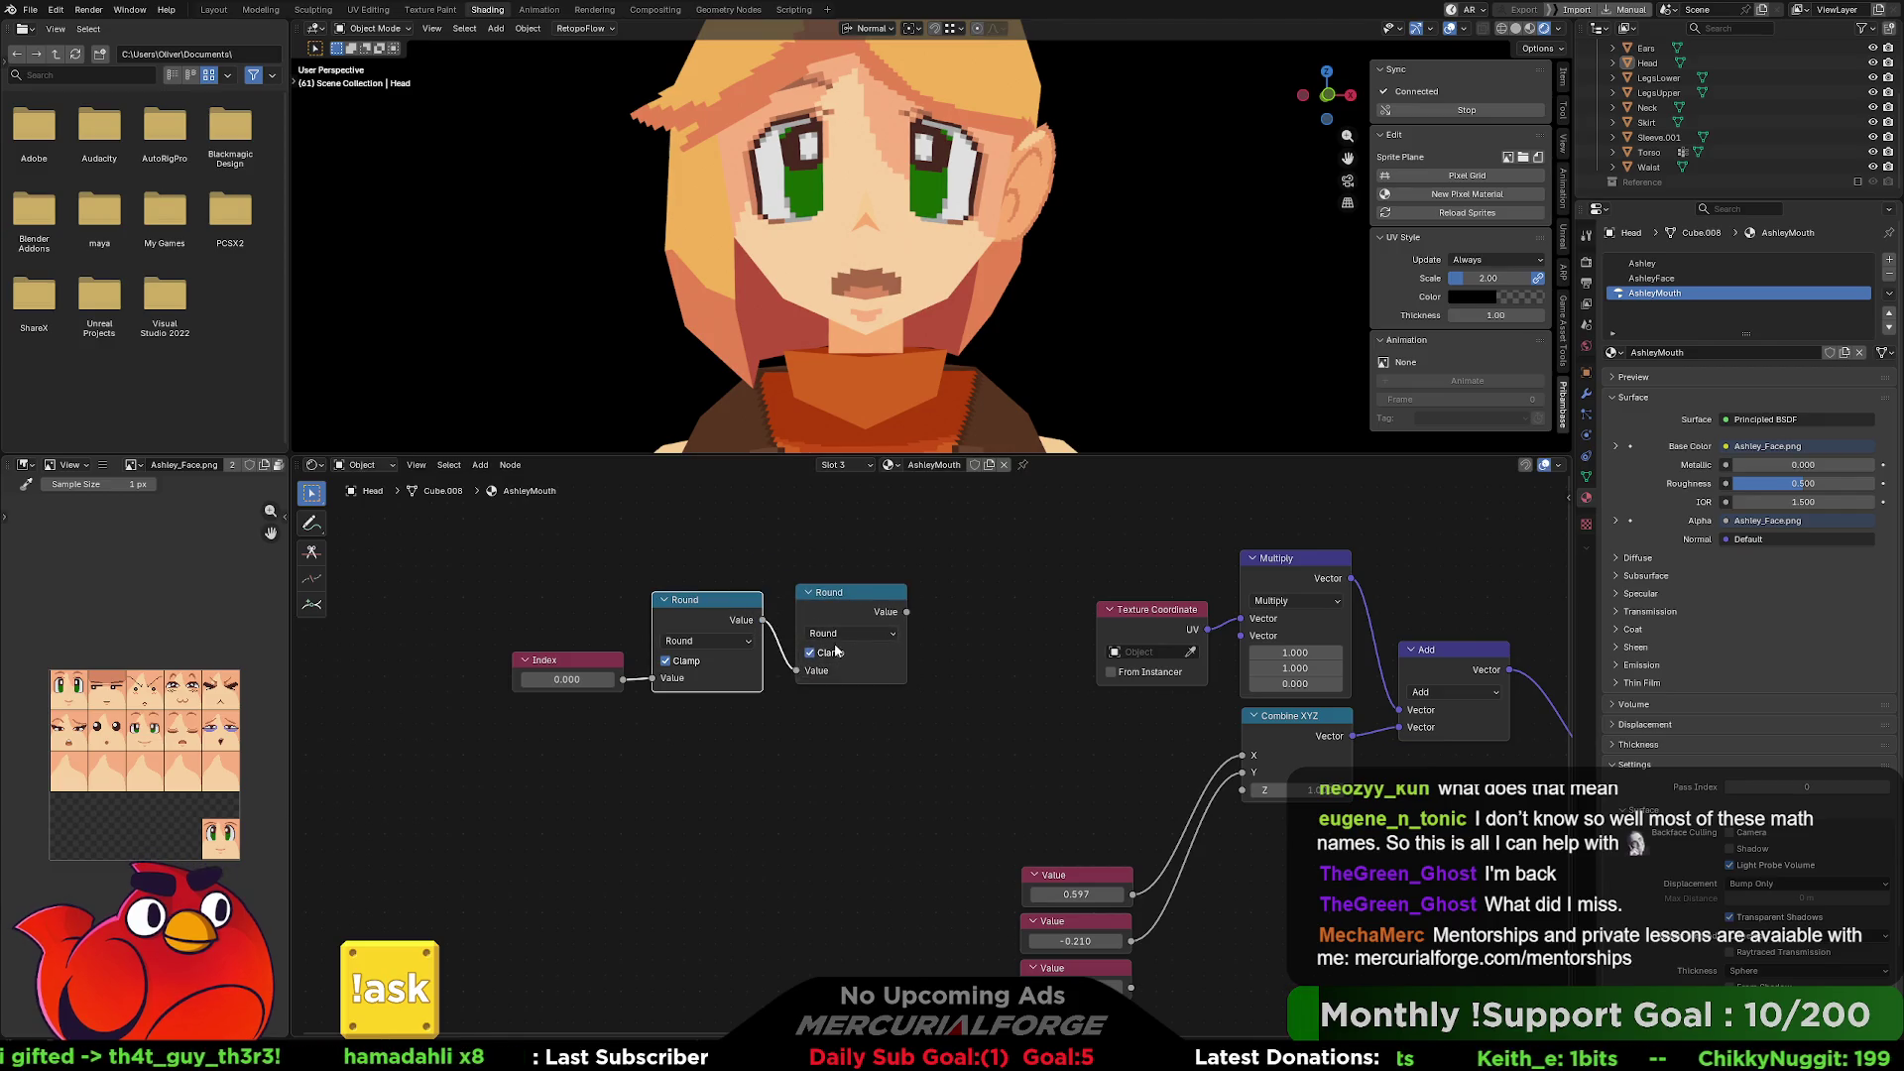
Switch the second Round node to Divide with a divisor of 5.
{"action": "left_click", "coordinate": [845, 633]}
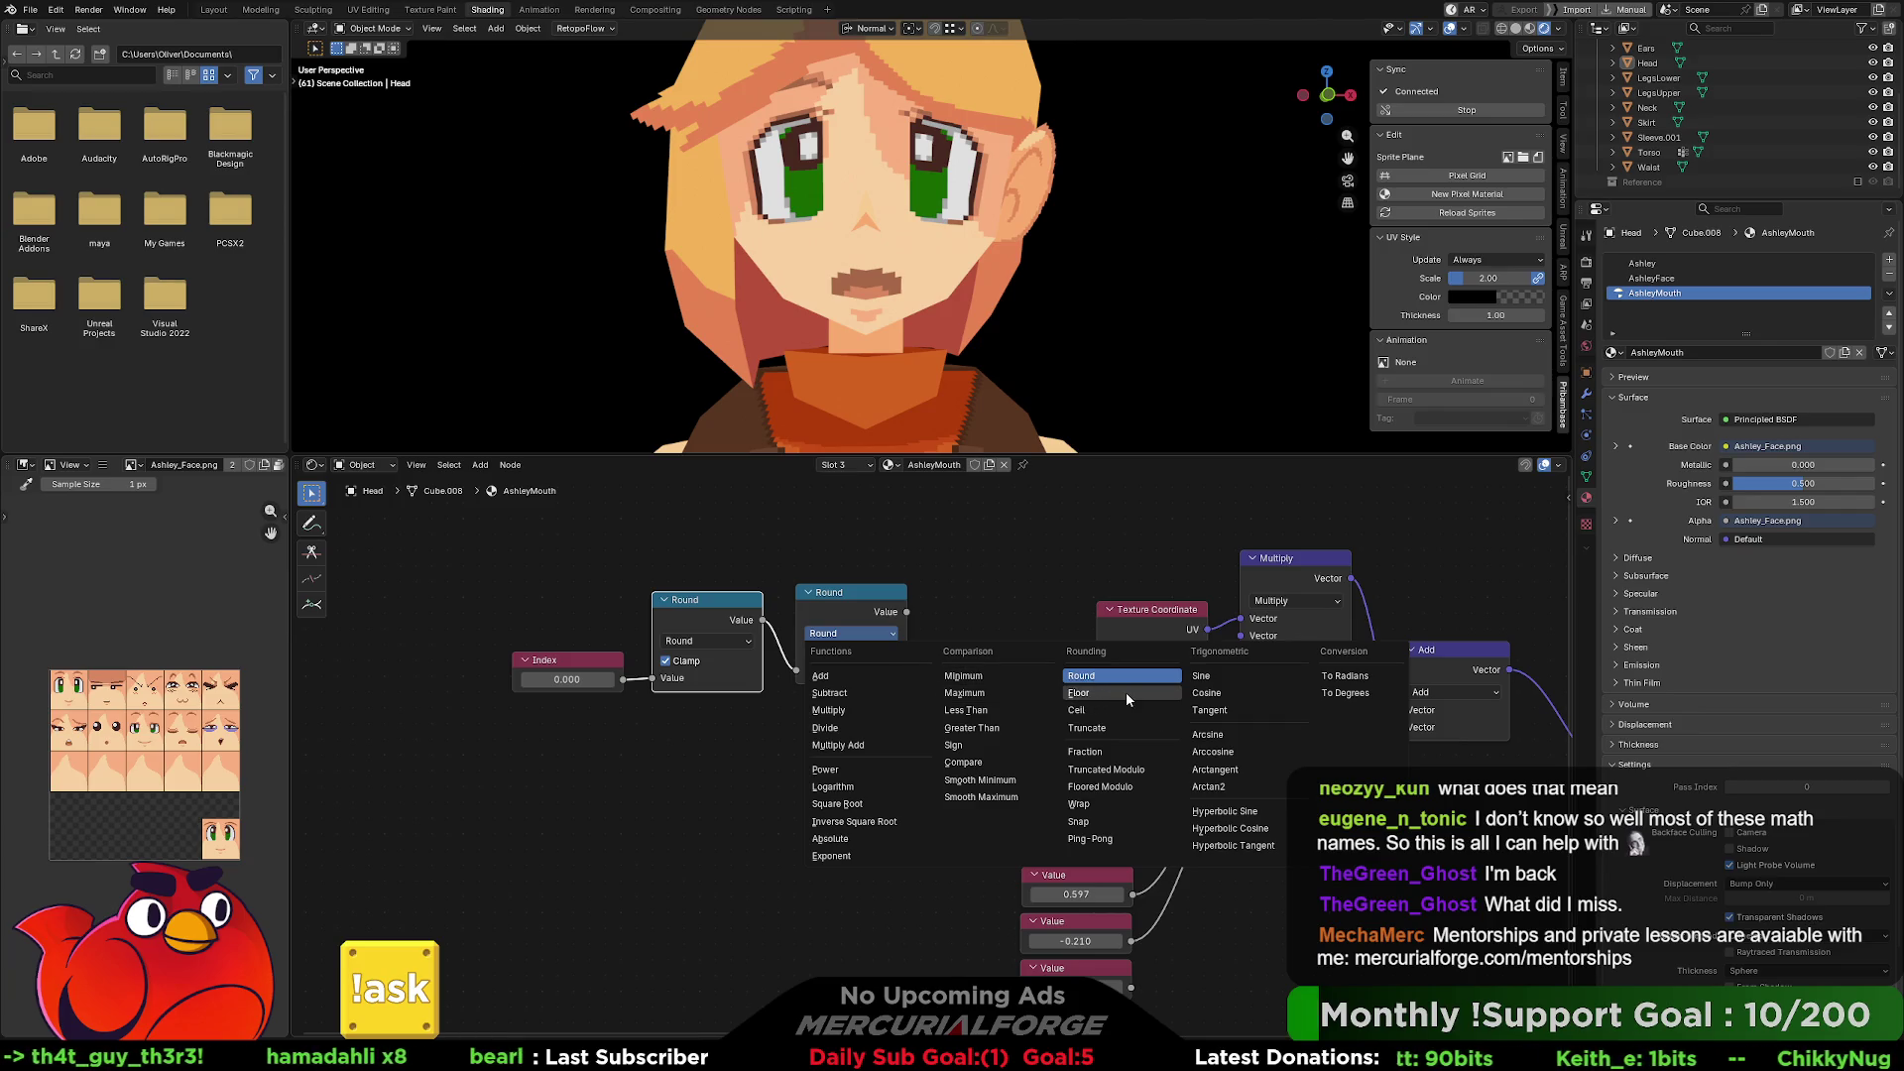
{"action": "left_click", "coordinate": [866, 730]}
{"action": "left_click", "coordinate": [872, 690]}
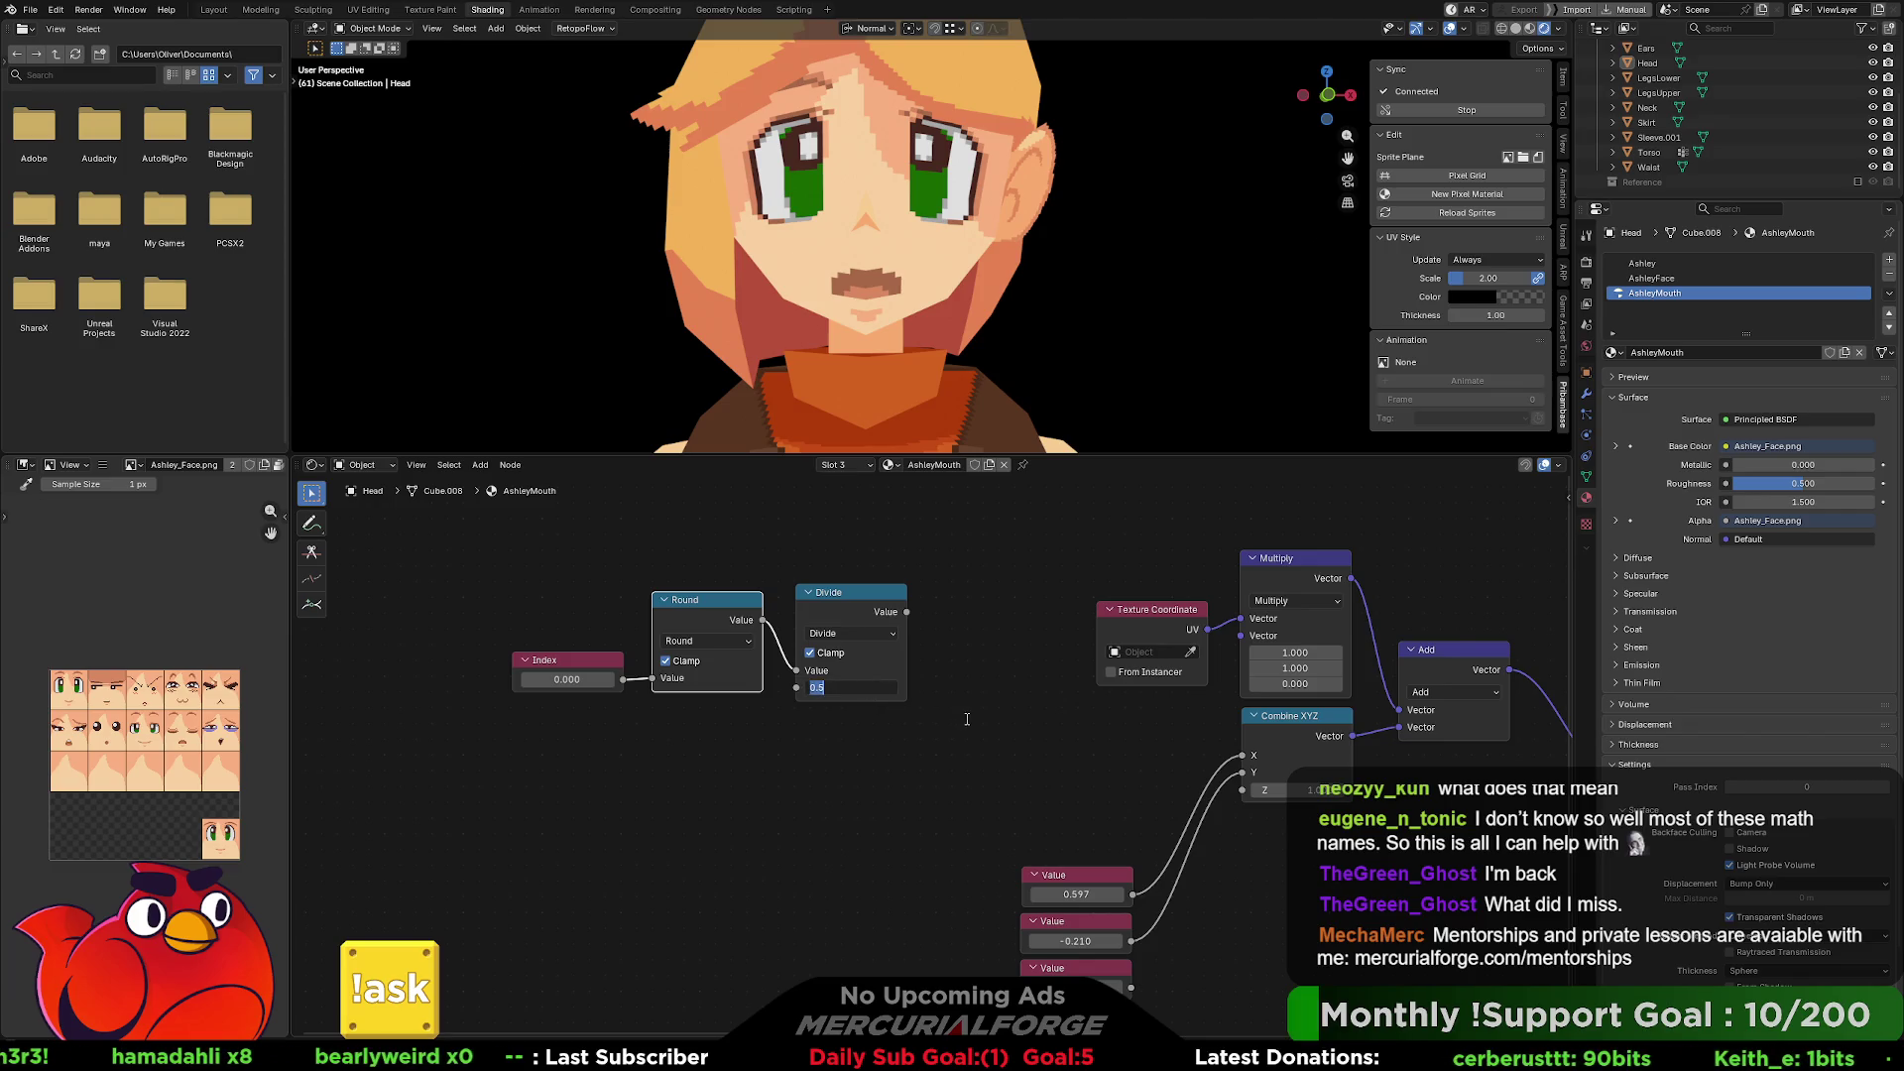
{"action": "type", "text": "5"}
{"action": "key", "text": "Return"}
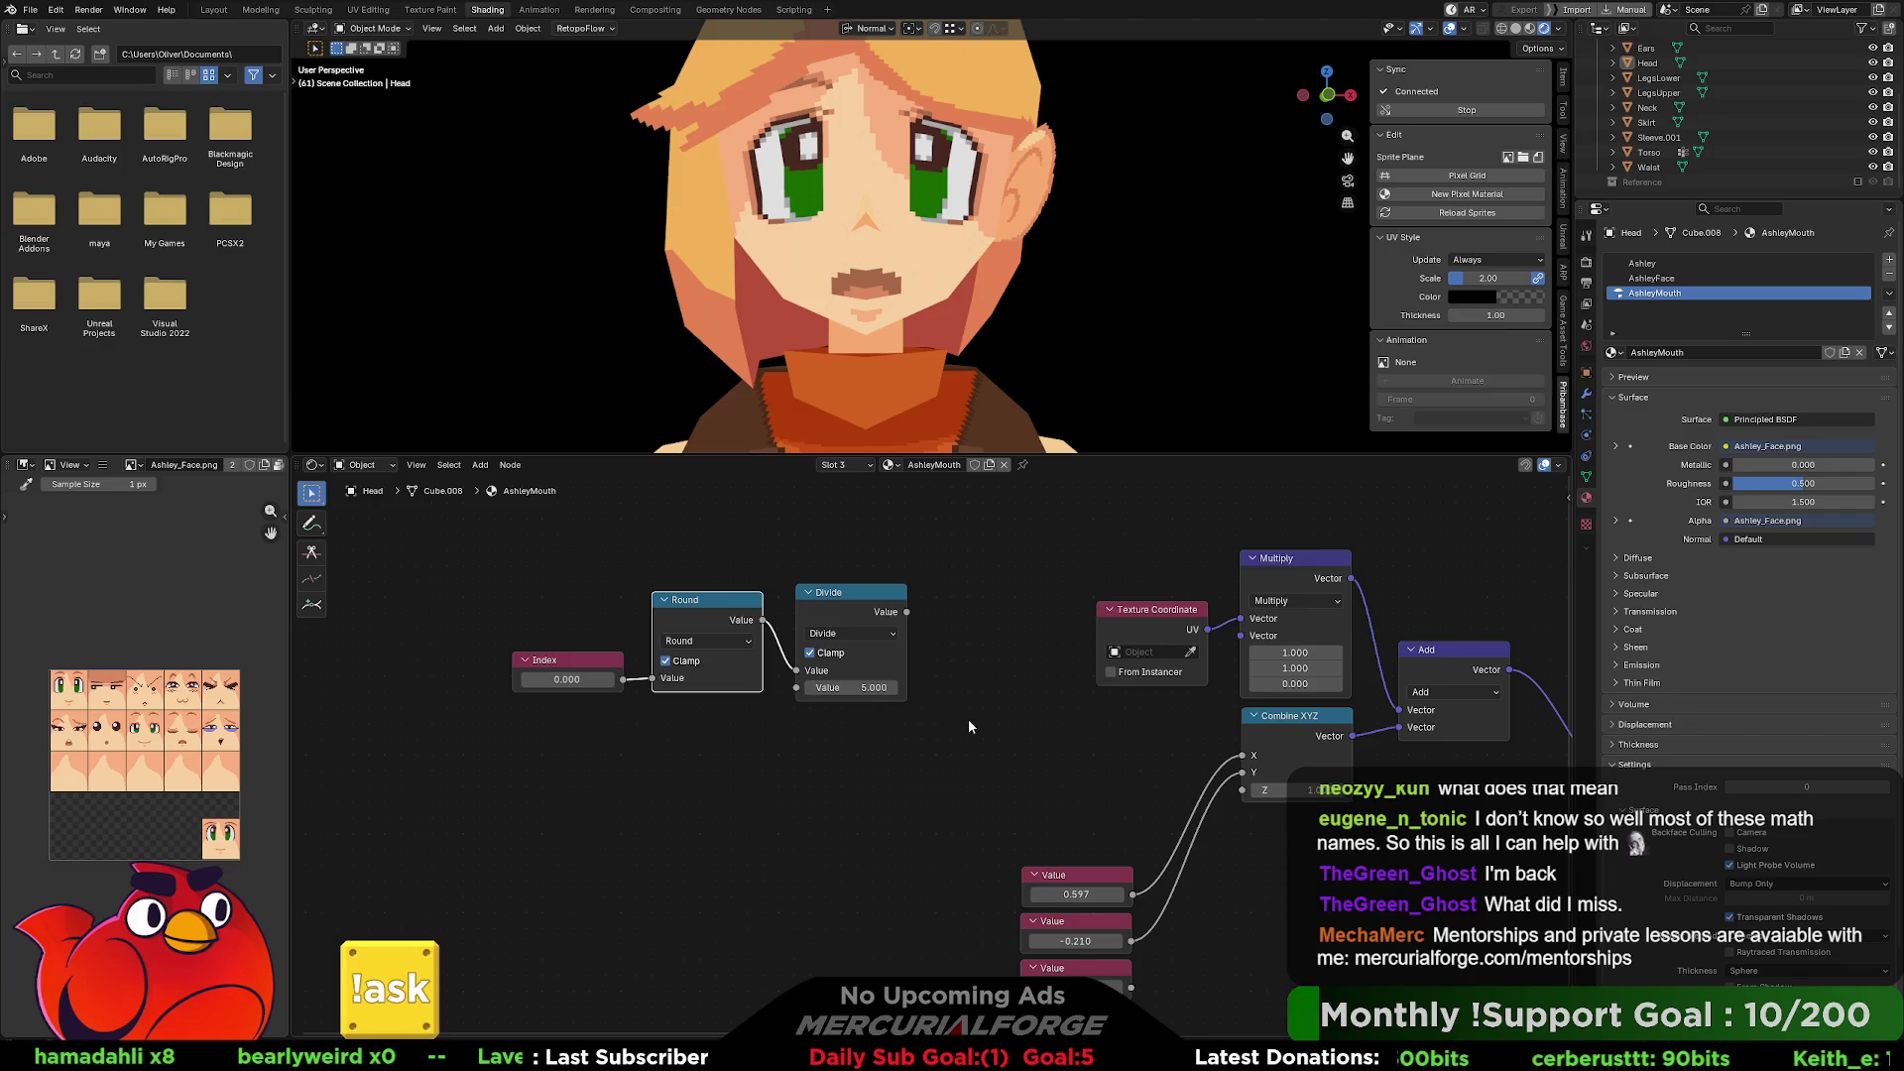
Duplicate Index as a 5.000 Value node labelled 'Number of Cells' feeding the Divide divisor.
{"action": "left_click", "coordinate": [583, 672]}
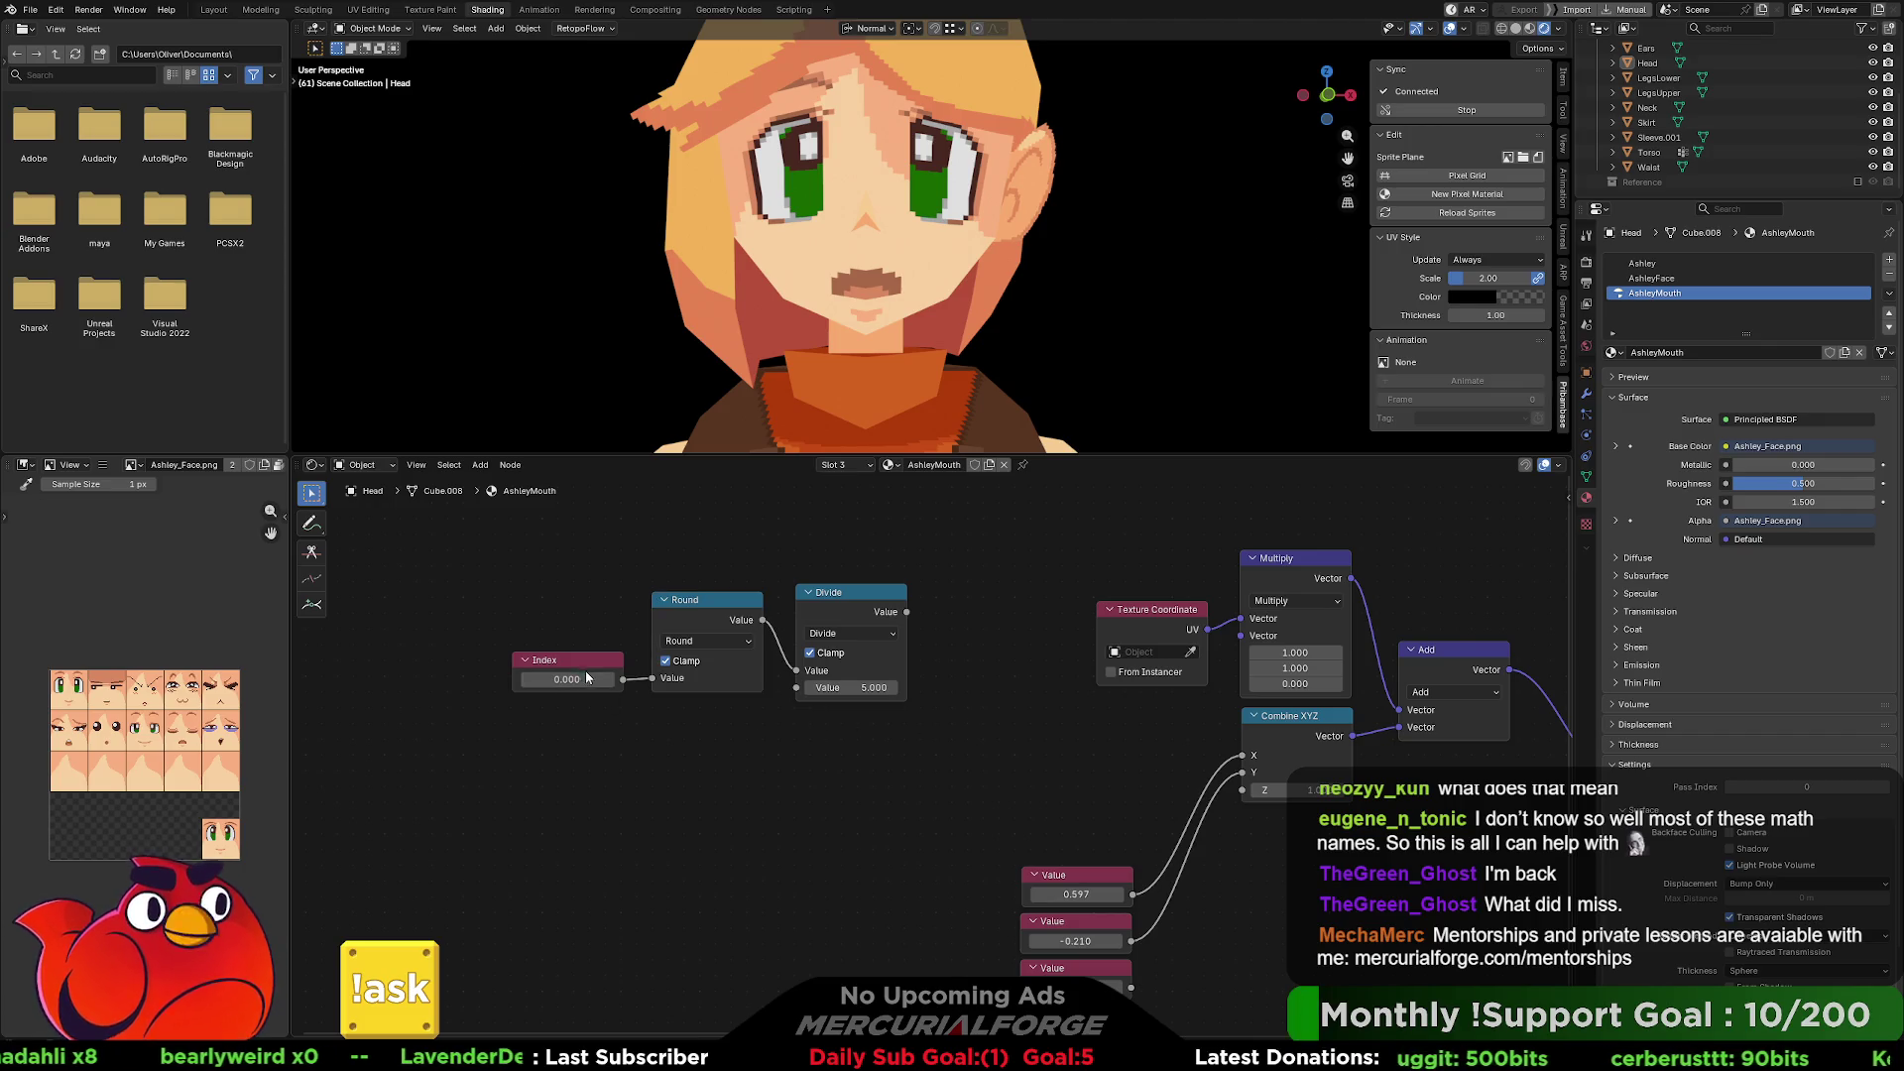
{"action": "key", "text": "shift+d"}
{"action": "left_click", "coordinate": [562, 727]}
{"action": "double_click", "coordinate": [562, 727]}
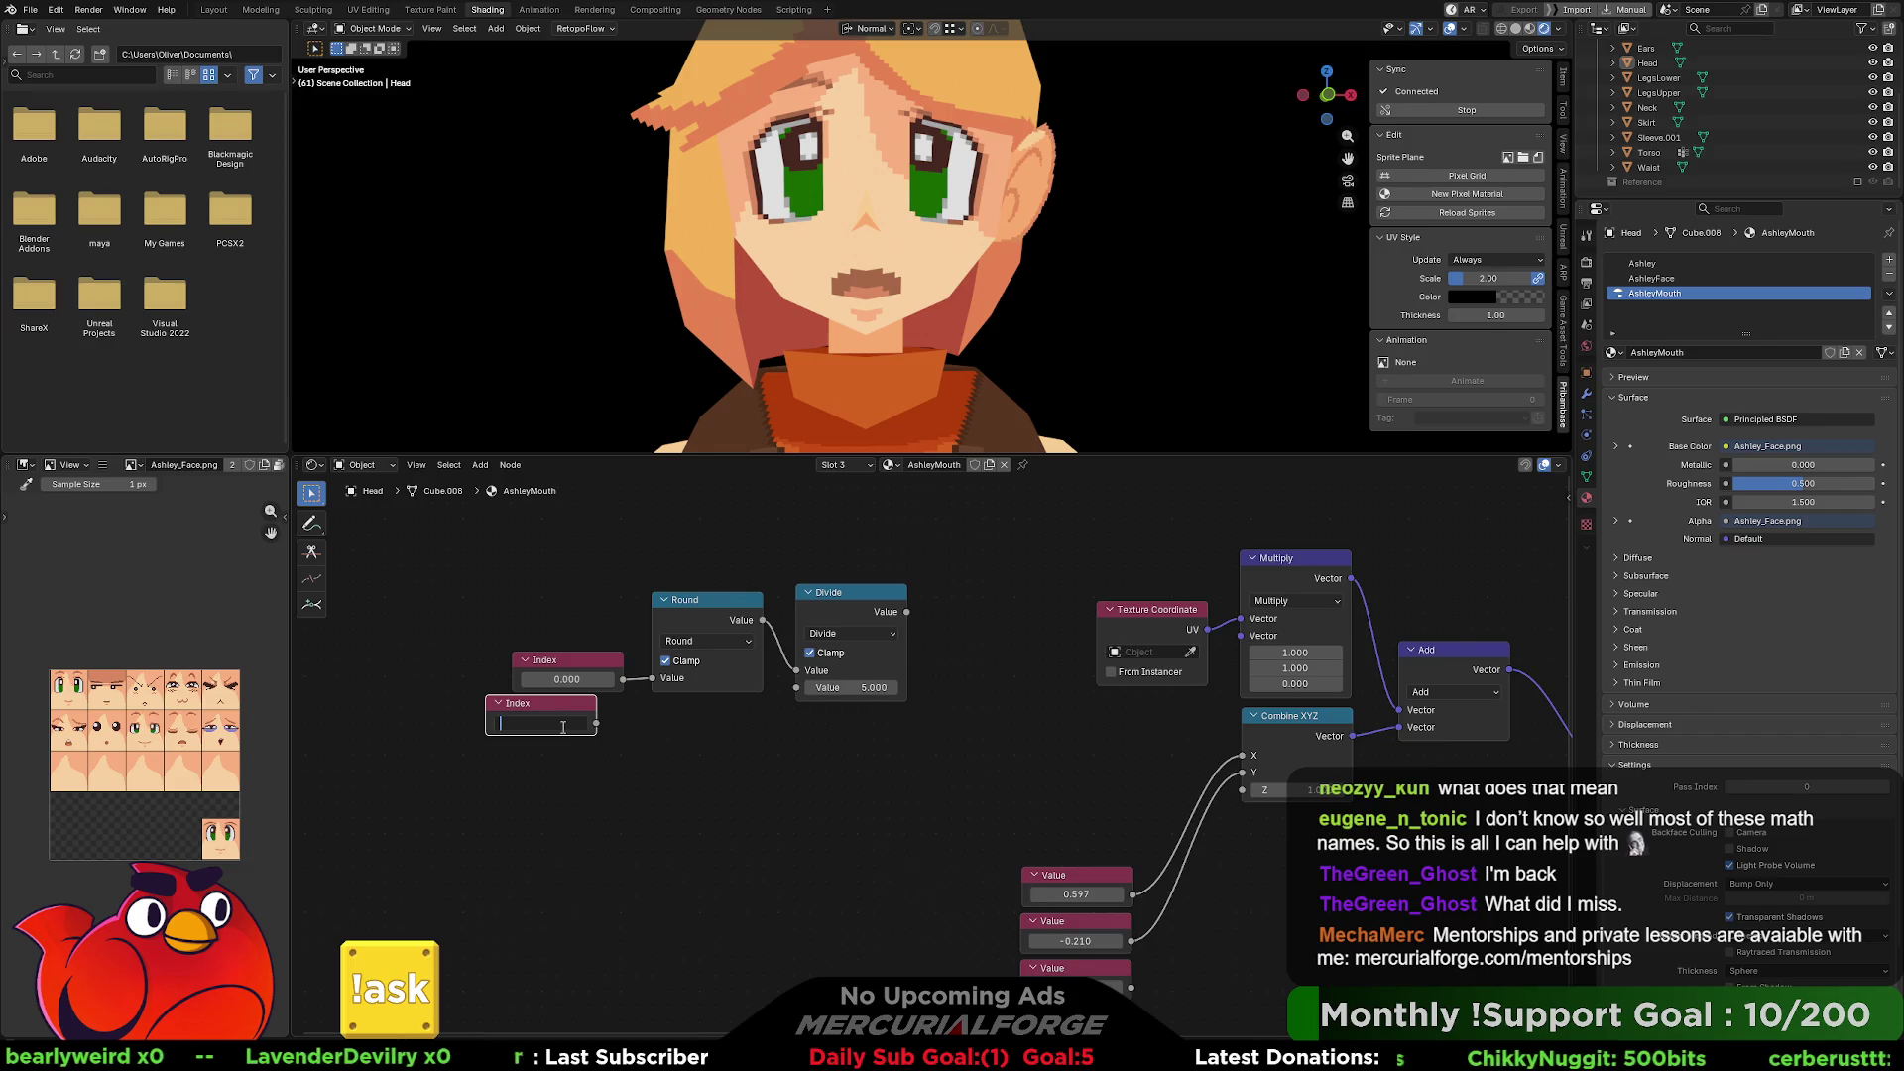
{"action": "type", "text": "5"}
{"action": "key", "text": "Return"}
{"action": "left_click_drag", "start_coordinate": [547, 713], "coordinate": [562, 727]}
{"action": "key", "text": "F2"}
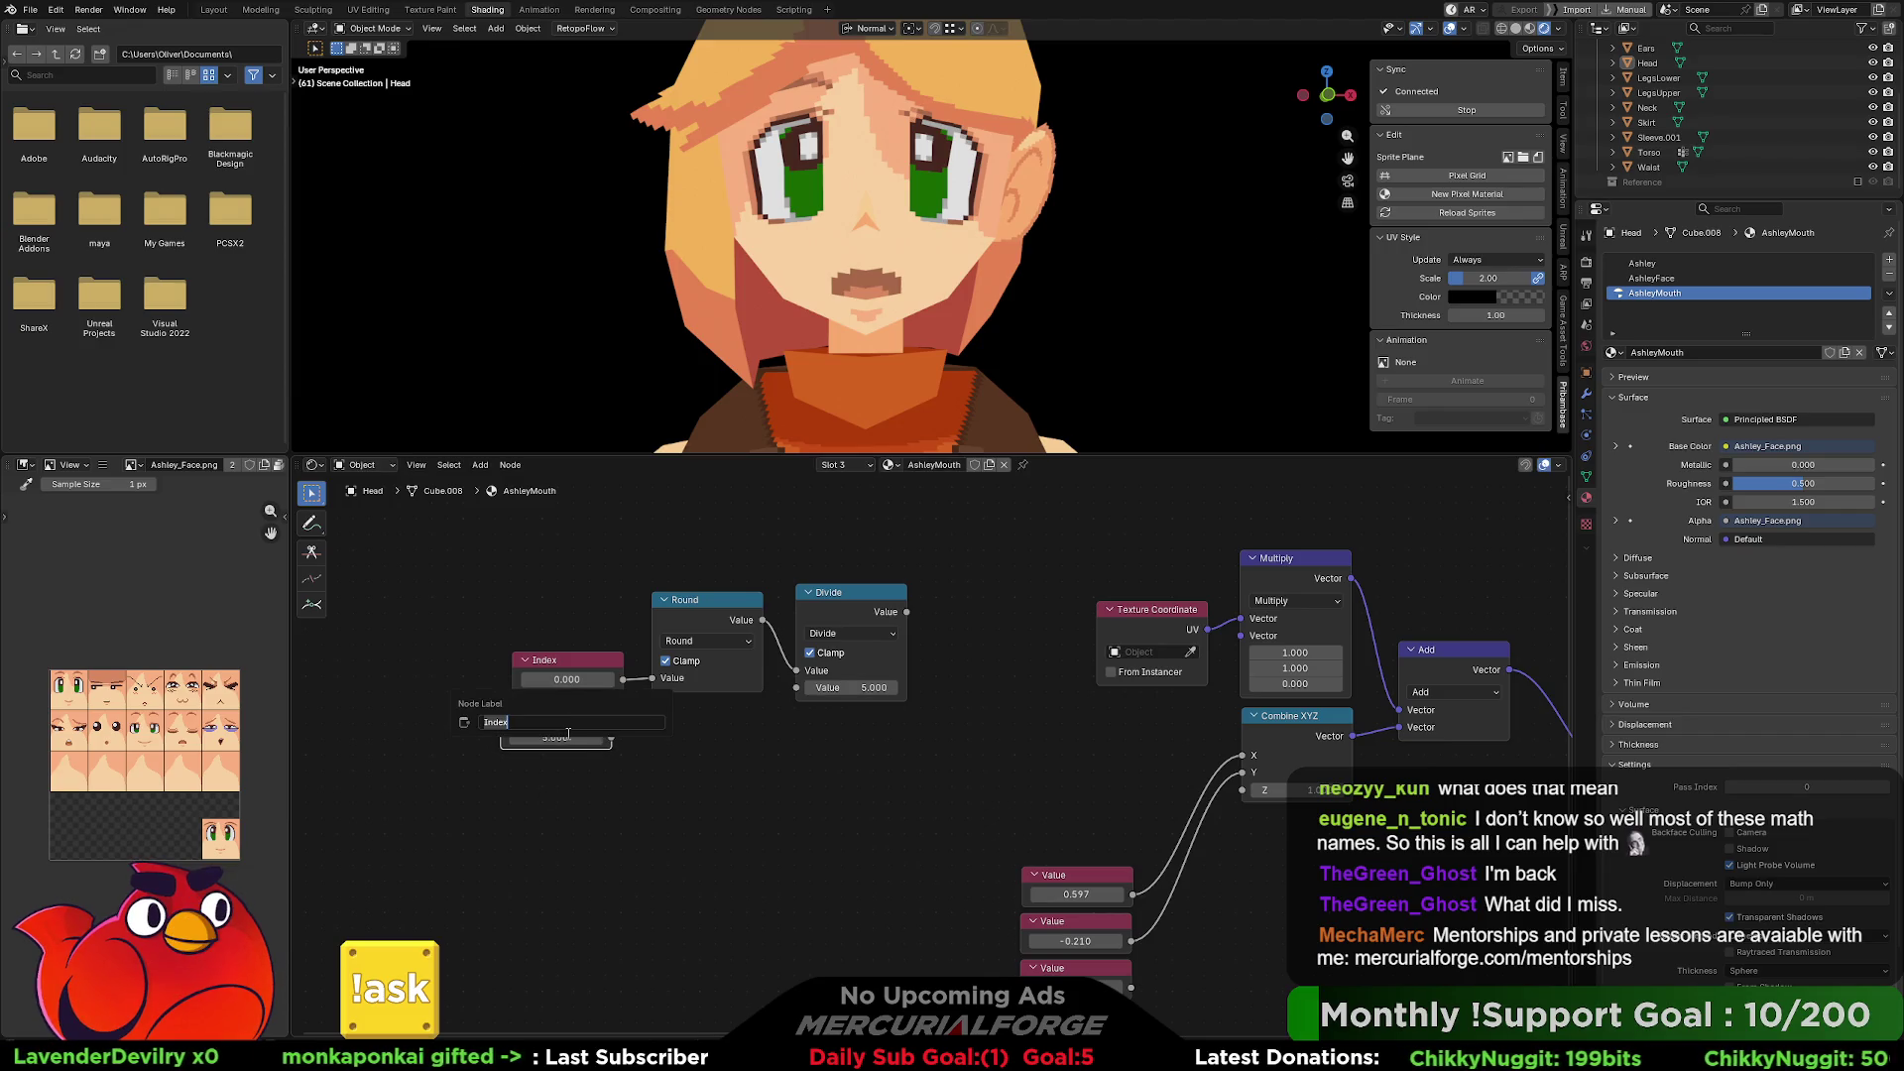
{"action": "type", "text": "Number of"}
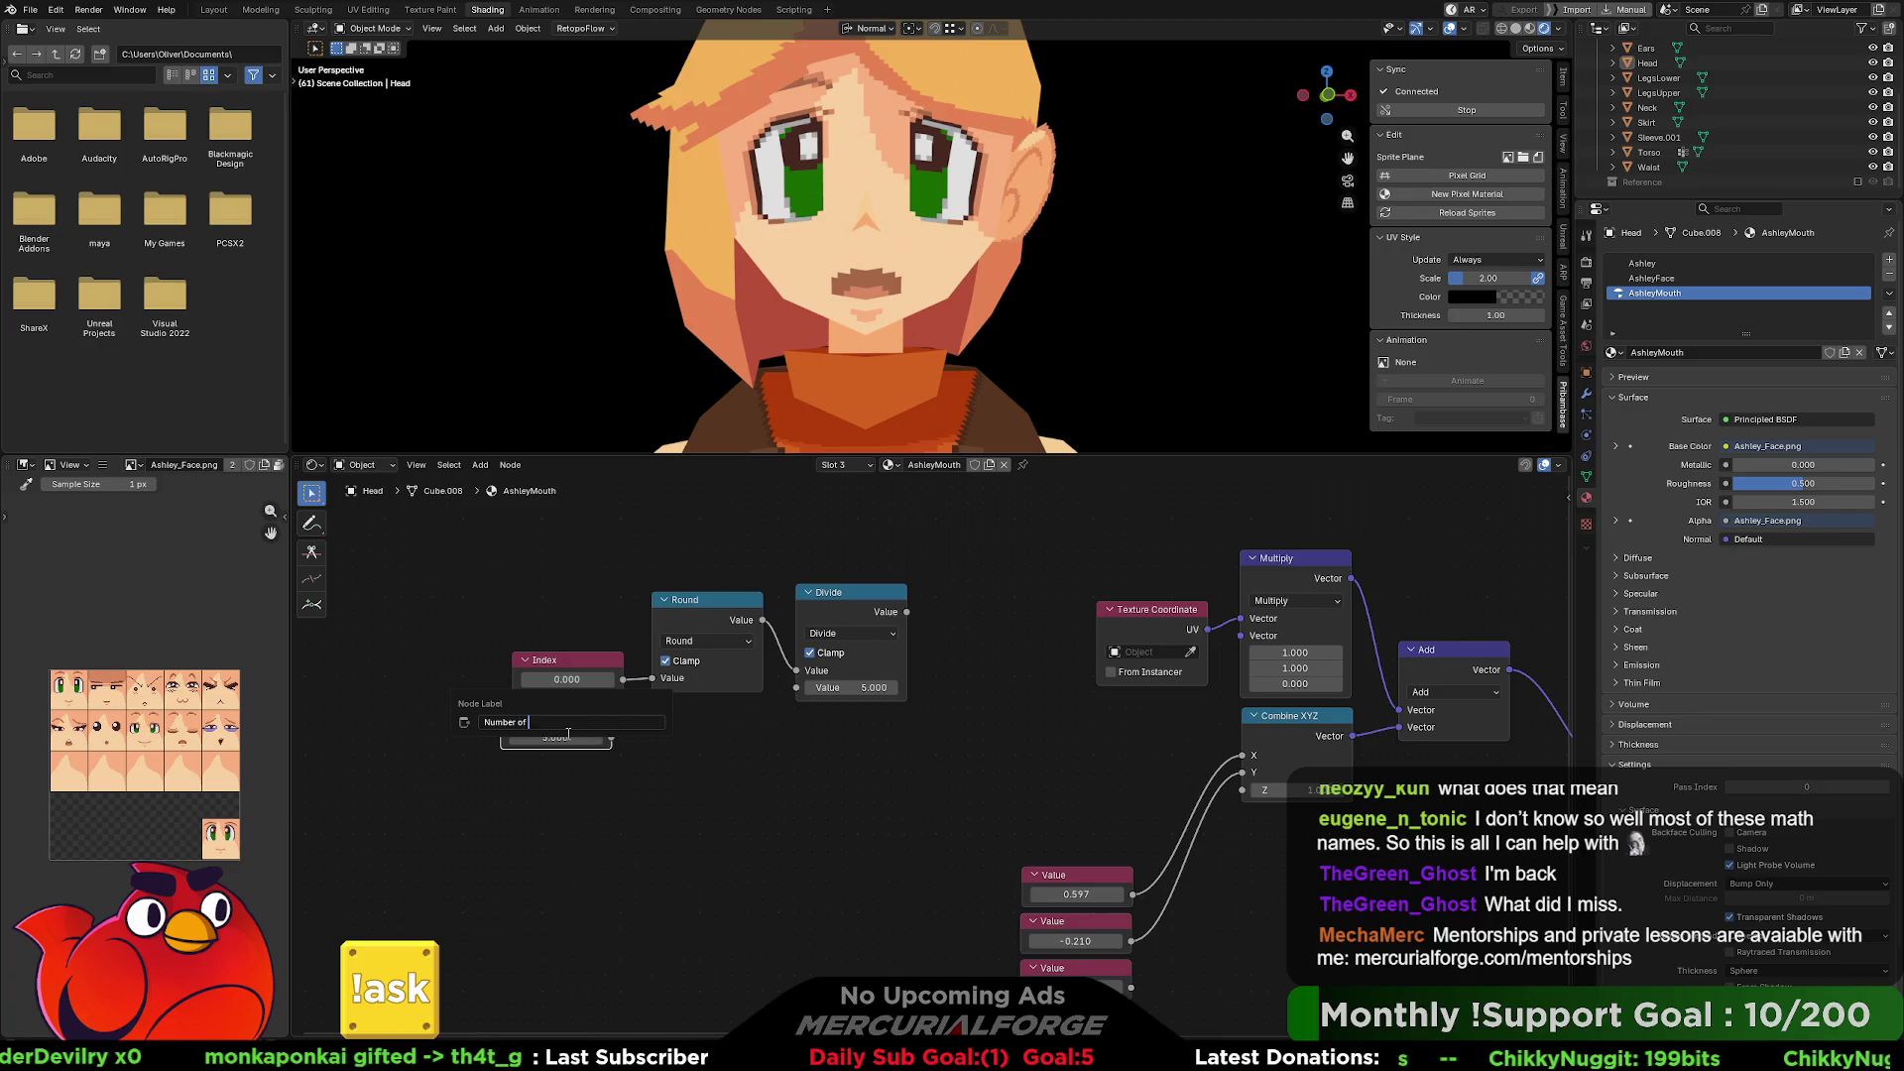
{"action": "type", "text": " Cells"}
{"action": "key", "text": "Return"}
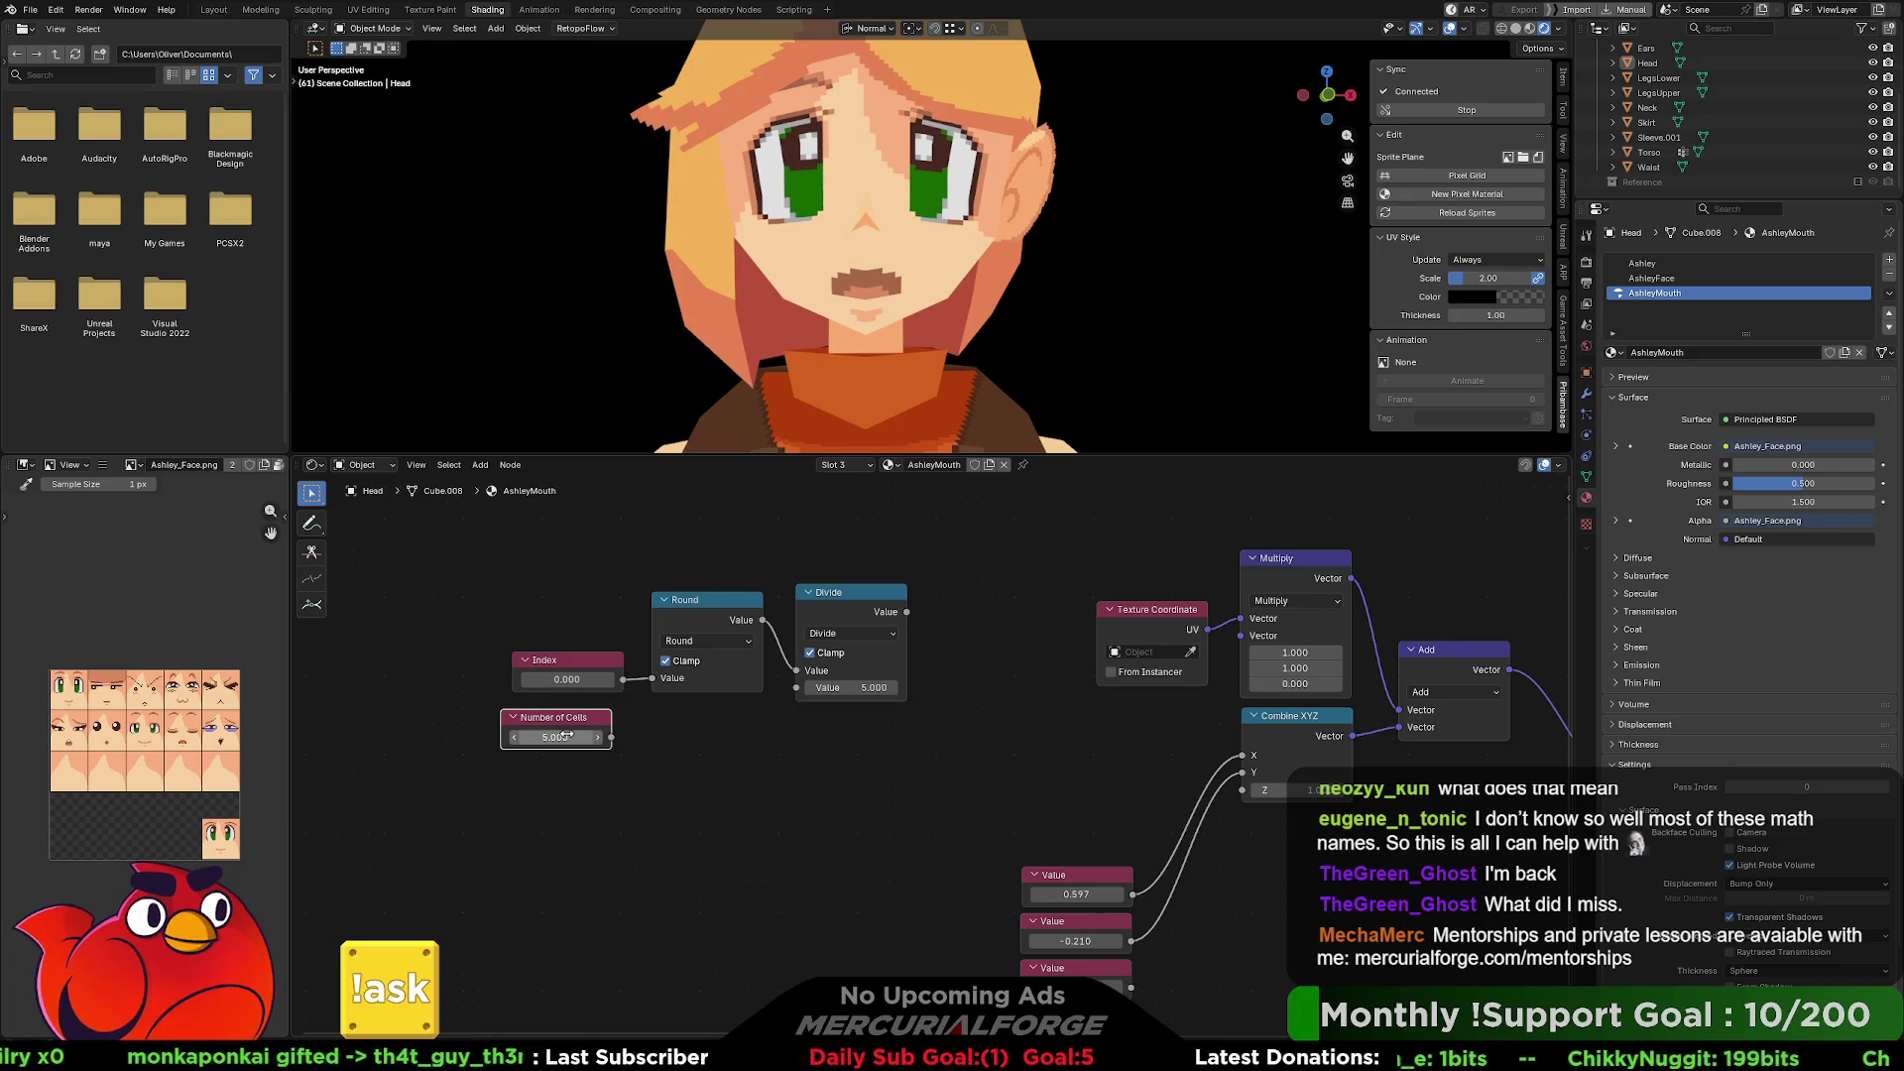
{"action": "mouse_move", "coordinate": [612, 737]}
{"action": "left_mouse_down"}
{"action": "mouse_move", "coordinate": [813, 687]}
{"action": "mouse_move", "coordinate": [739, 726]}
{"action": "mouse_move", "coordinate": [761, 724]}
{"action": "left_mouse_up"}
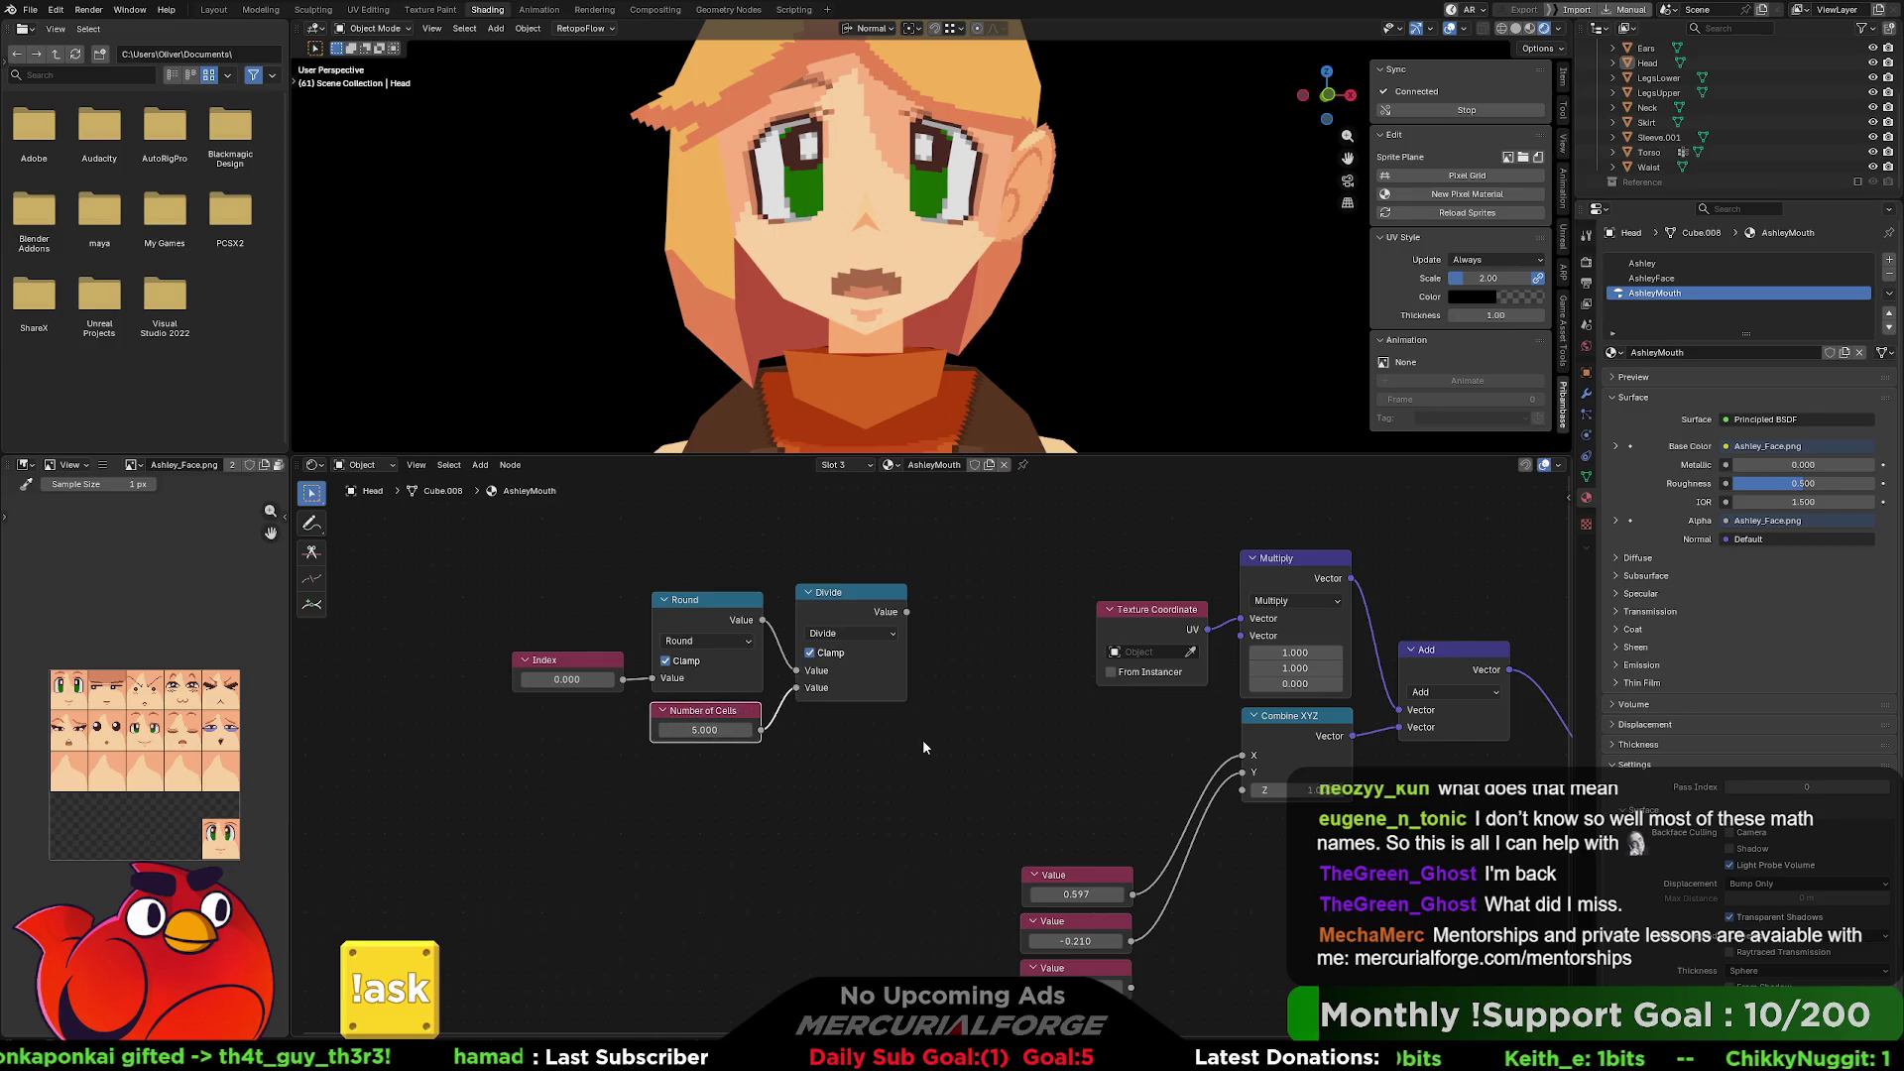
{"action": "middle_click_drag", "start_coordinate": [922, 747], "coordinate": [850, 749]}
{"action": "right_click", "coordinate": [909, 674]}
Search for debug and print operators, then dismiss the search without adding anything.
{"action": "key", "text": "F3"}
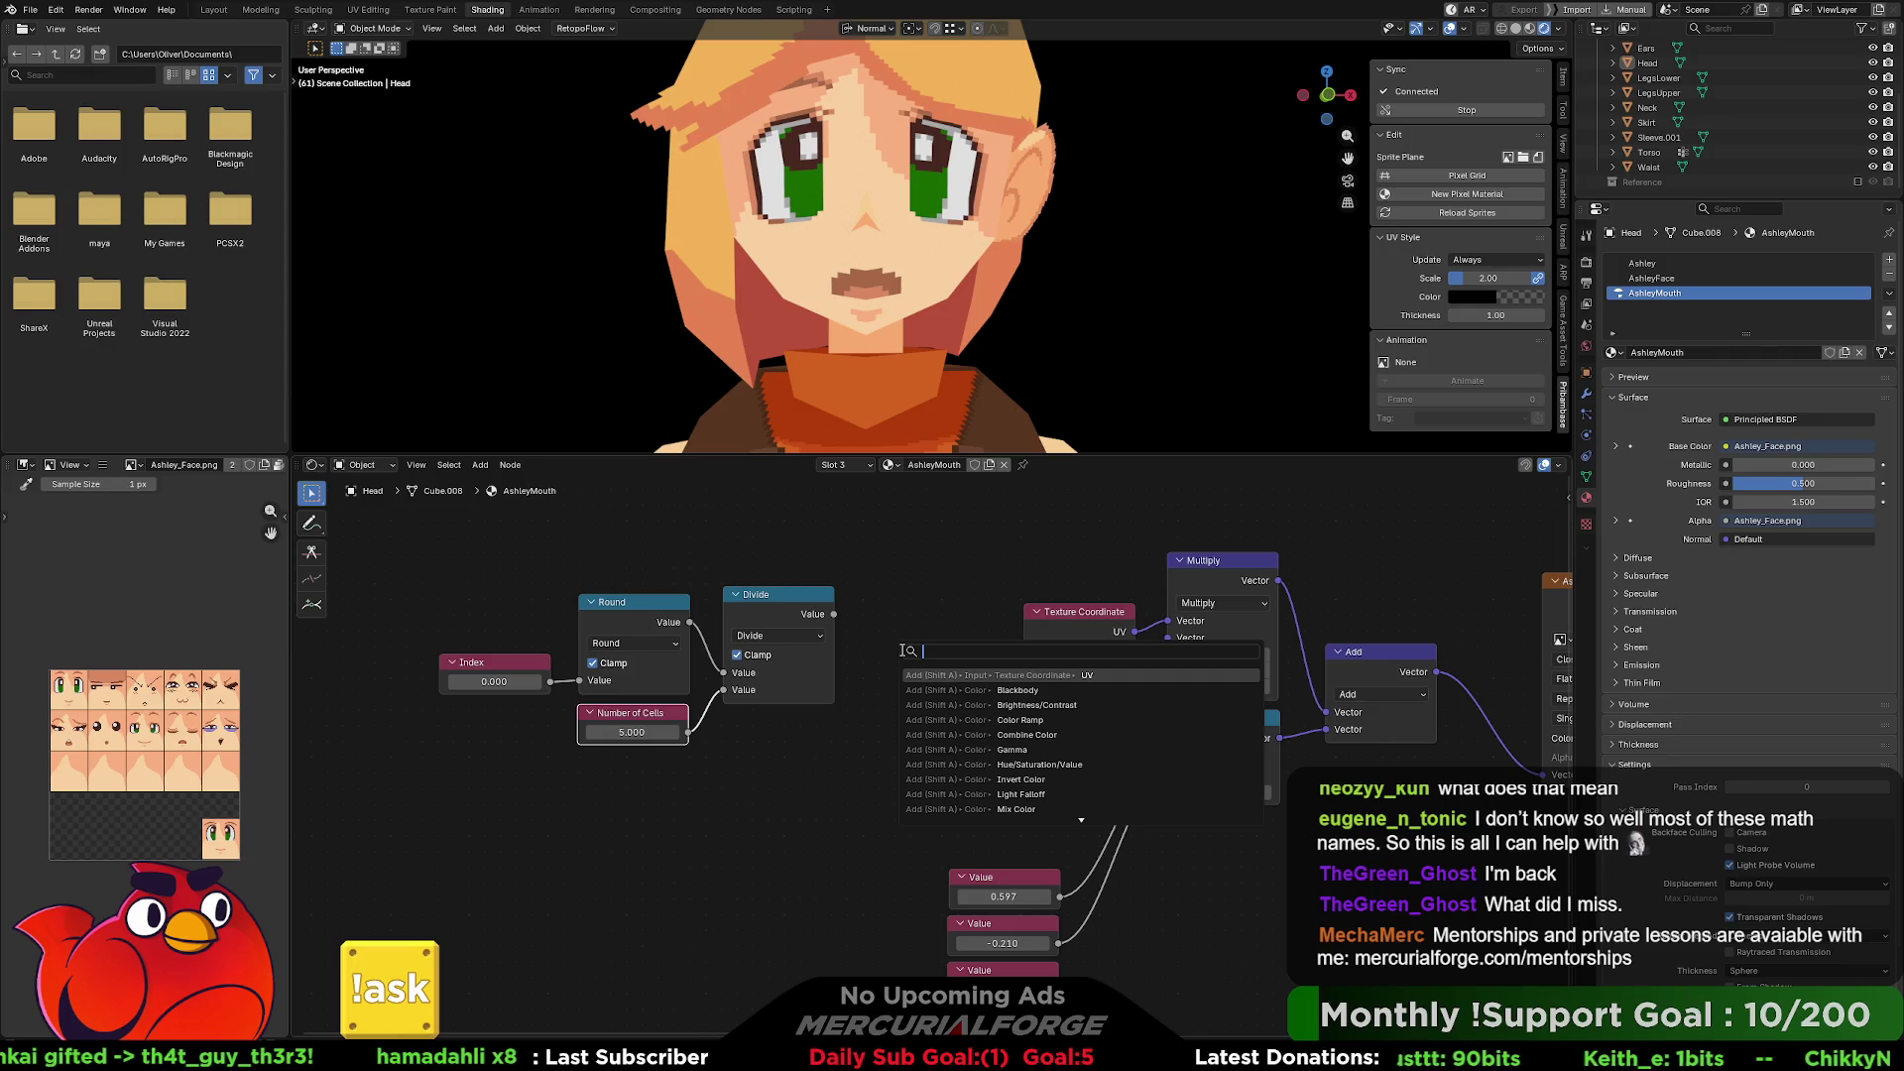
{"action": "type", "text": "debug"}
{"action": "key", "text": "BackSpace"}
{"action": "key", "text": "BackSpace"}
{"action": "key", "text": "BackSpace"}
{"action": "type", "text": "print"}
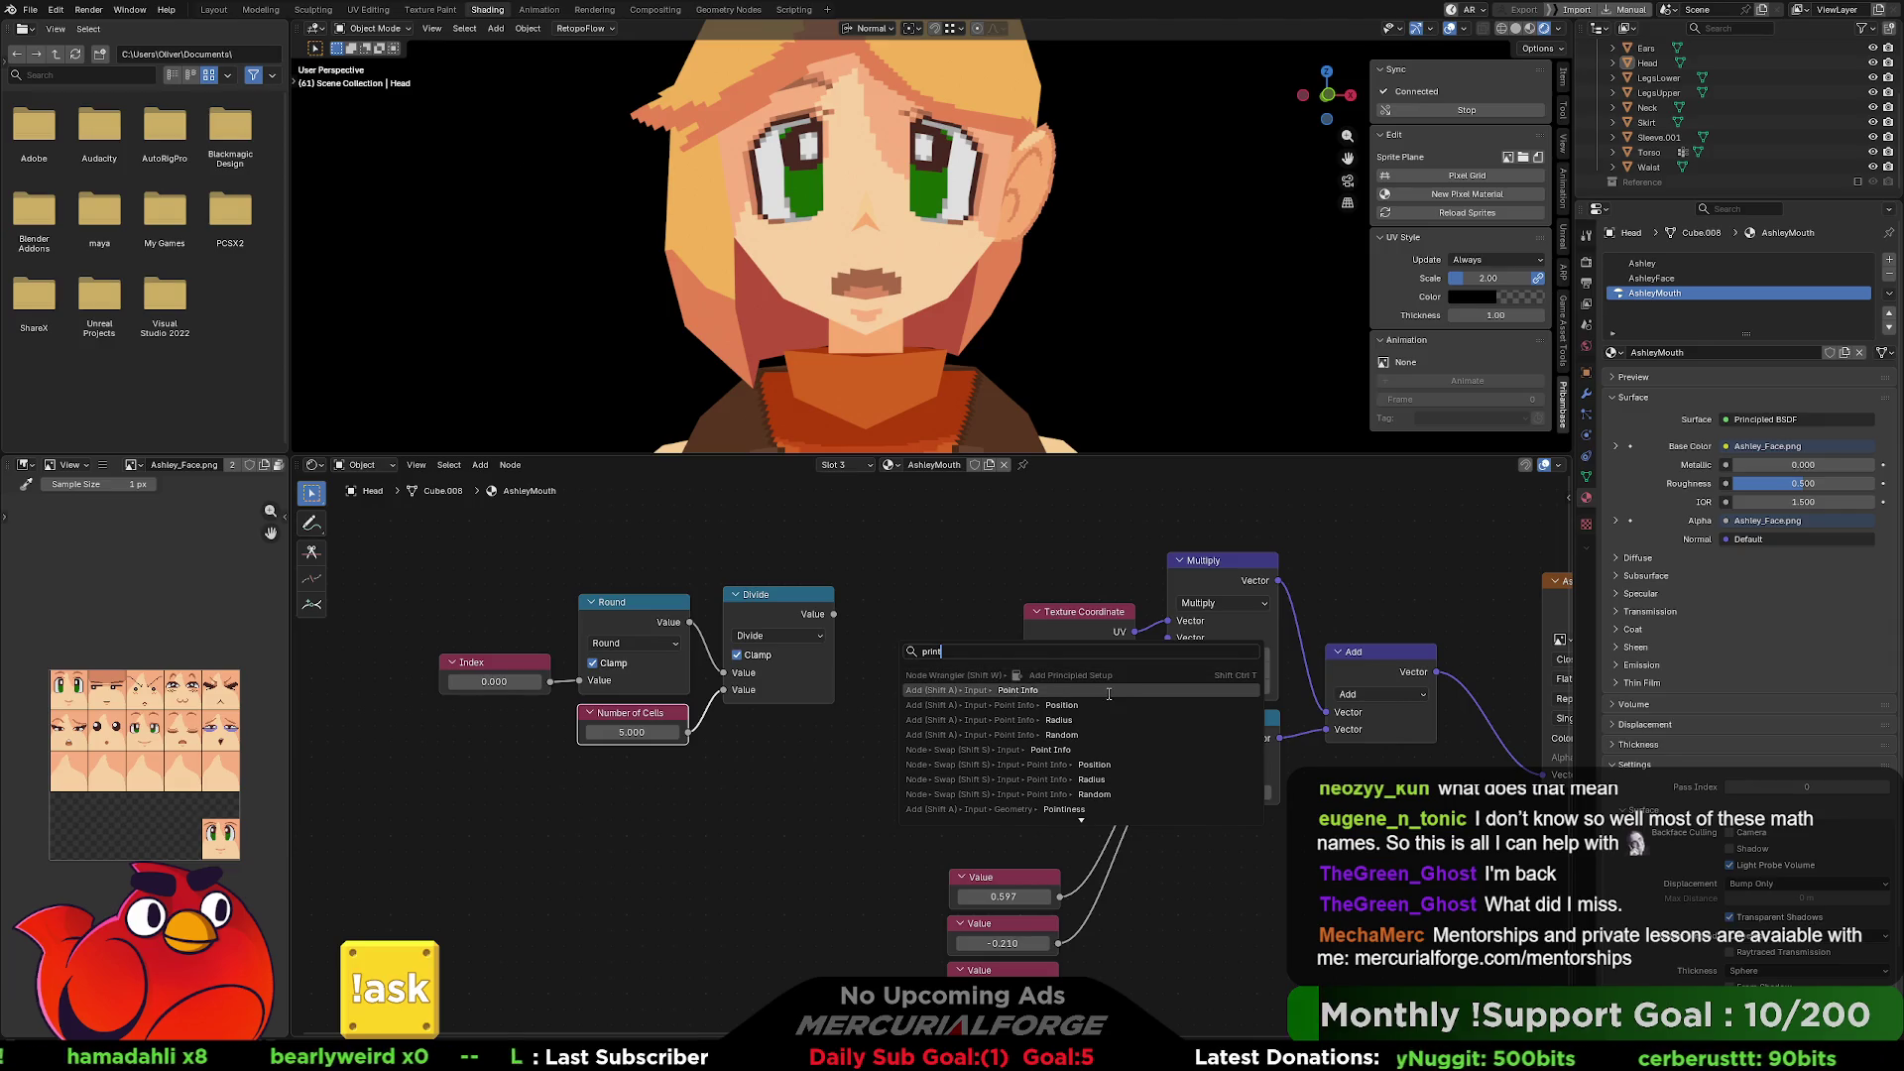
{"action": "key", "text": "Down"}
{"action": "key", "text": "Down"}
{"action": "key", "text": "Down"}
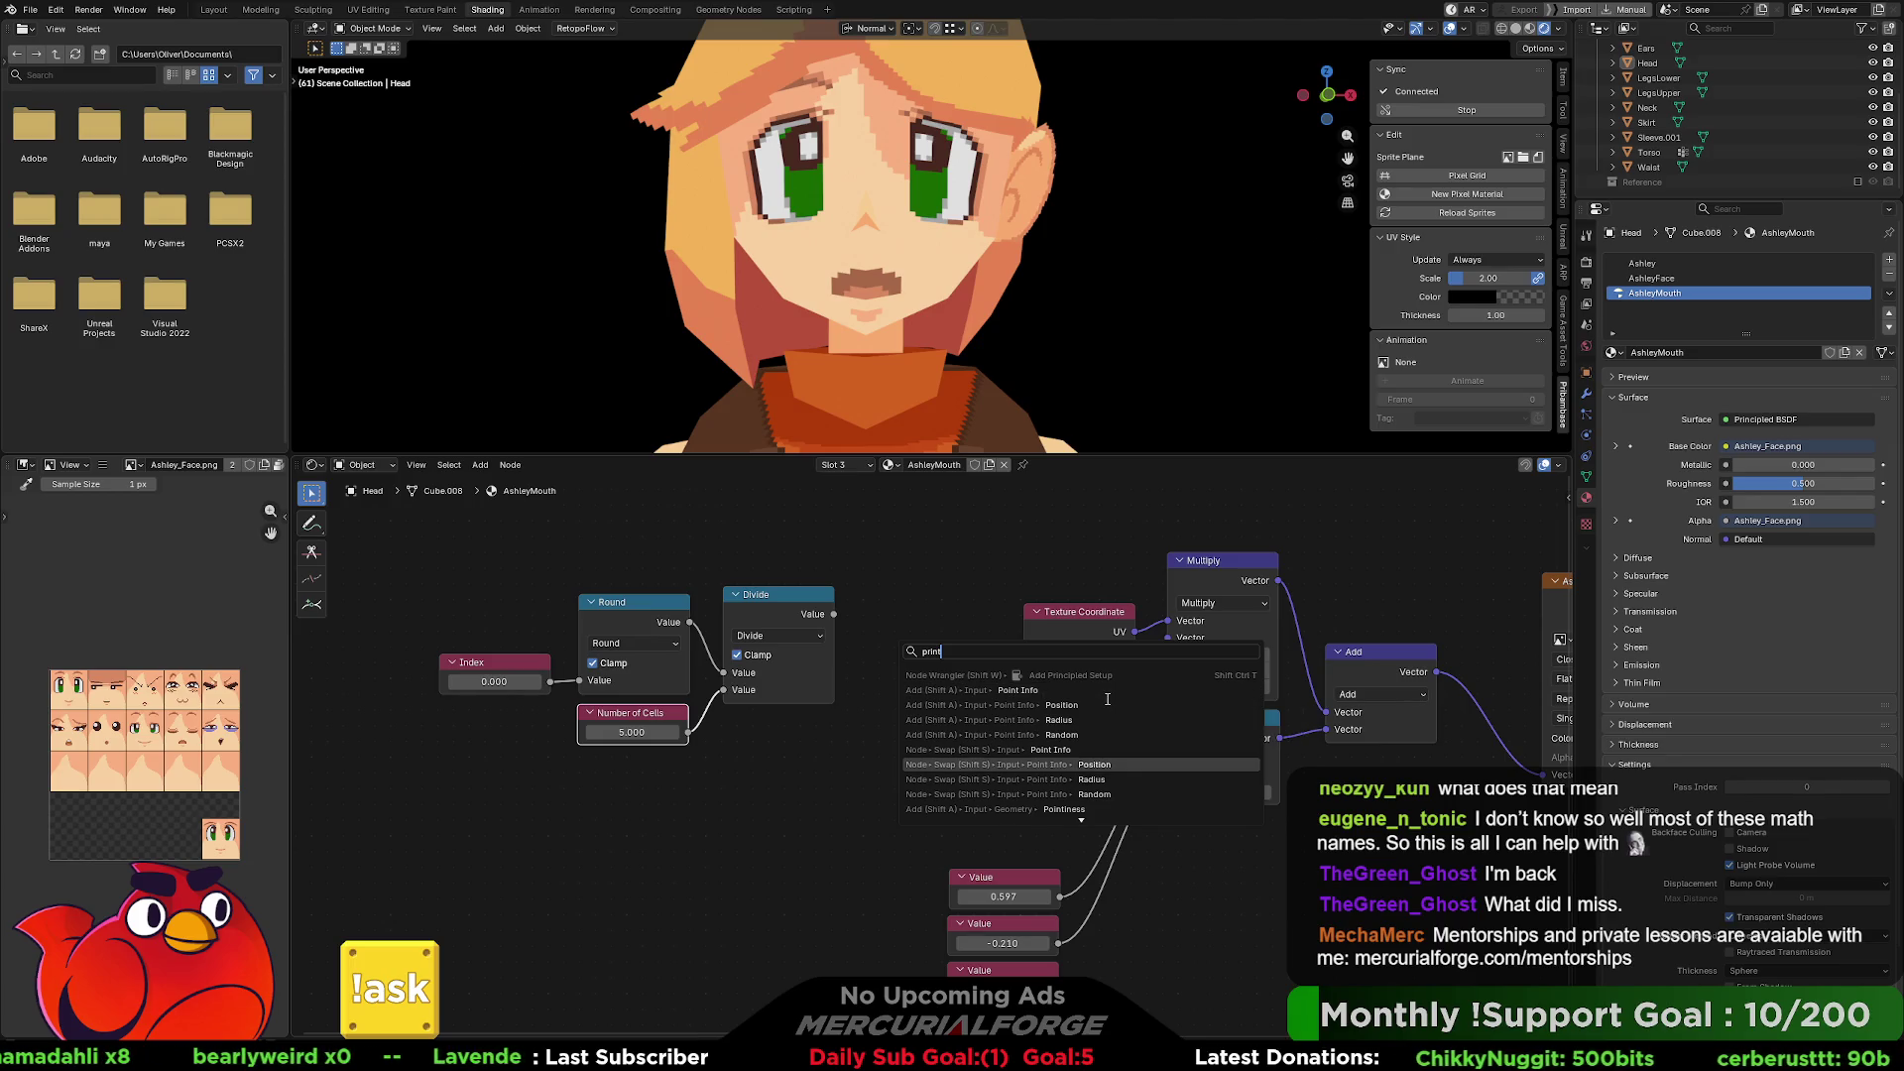
{"action": "key", "text": "Down"}
{"action": "key", "text": "Down"}
{"action": "key", "text": "Down"}
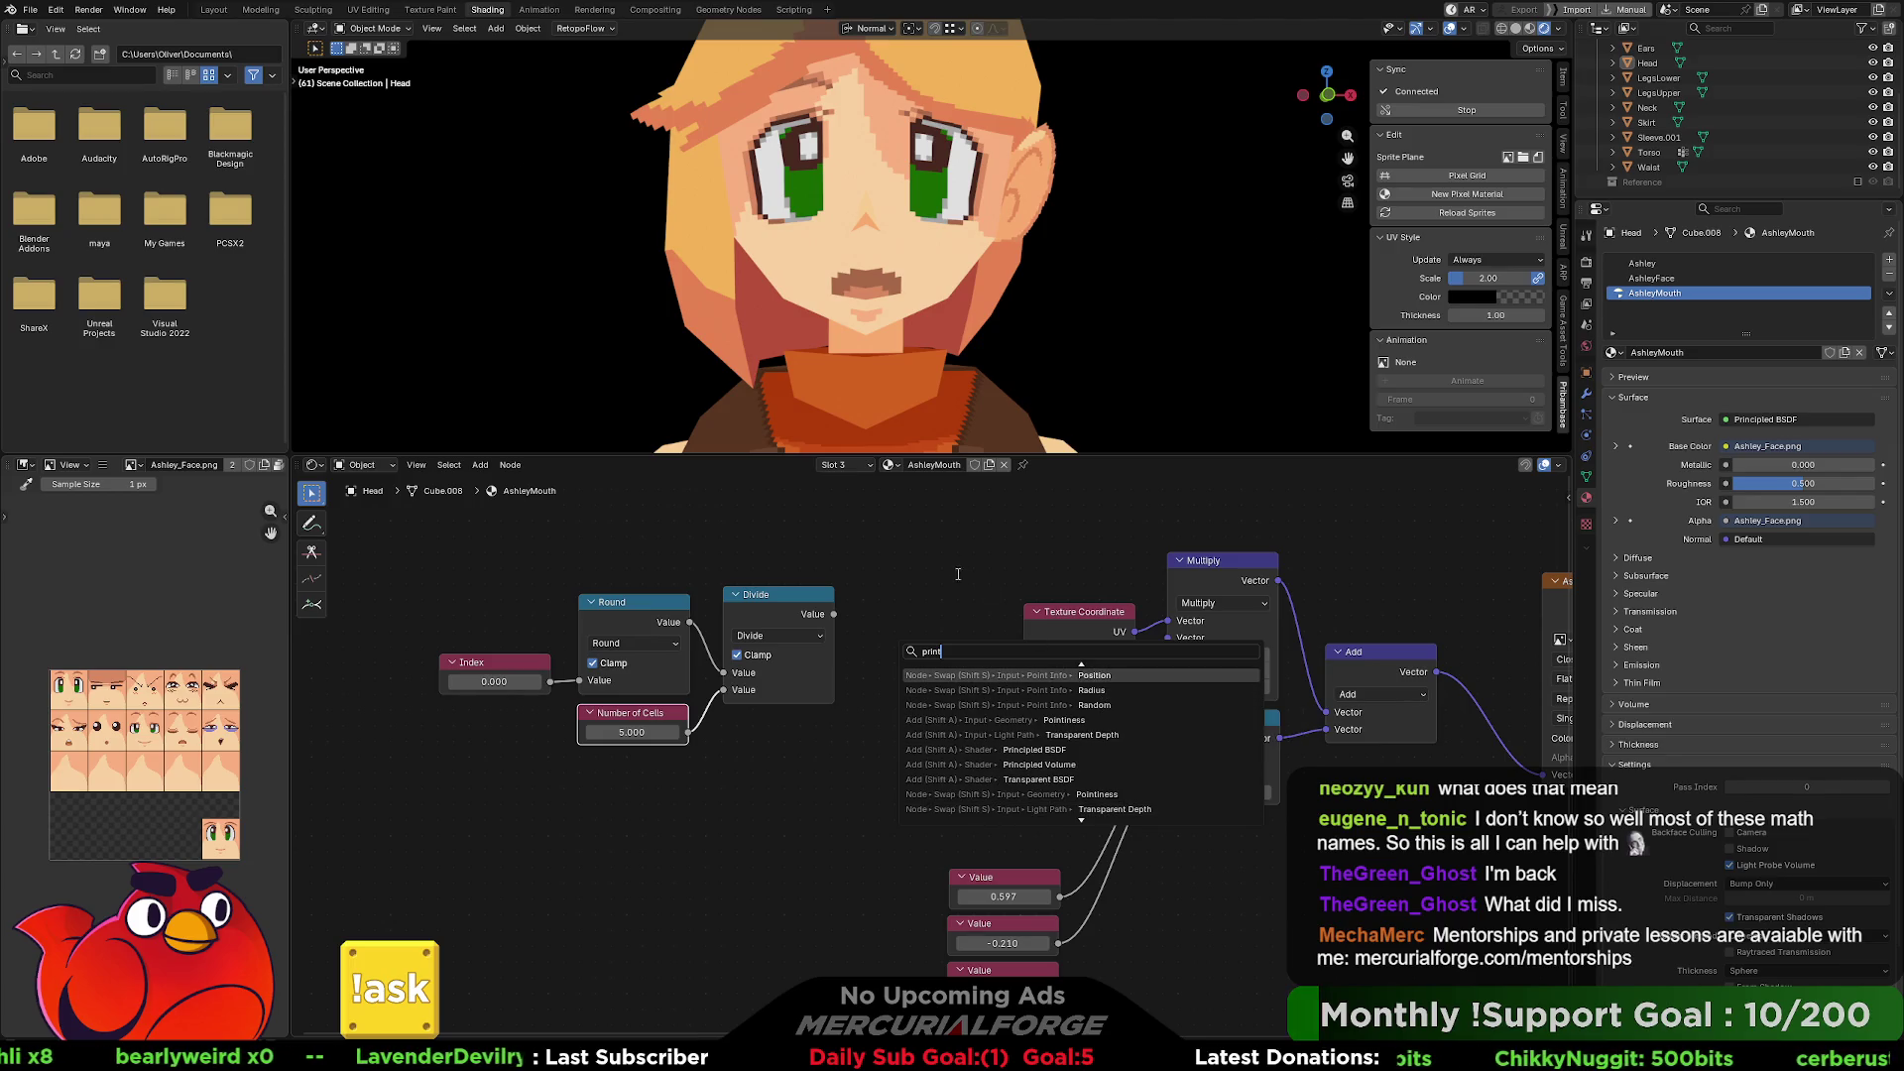
{"action": "key", "text": "Escape"}
Connect the Divide result to Combine XYZ's X and turn off Clamp on the Divide node.
{"action": "left_click", "coordinate": [881, 603]}
{"action": "middle_click_drag", "start_coordinate": [920, 619], "coordinate": [788, 626]}
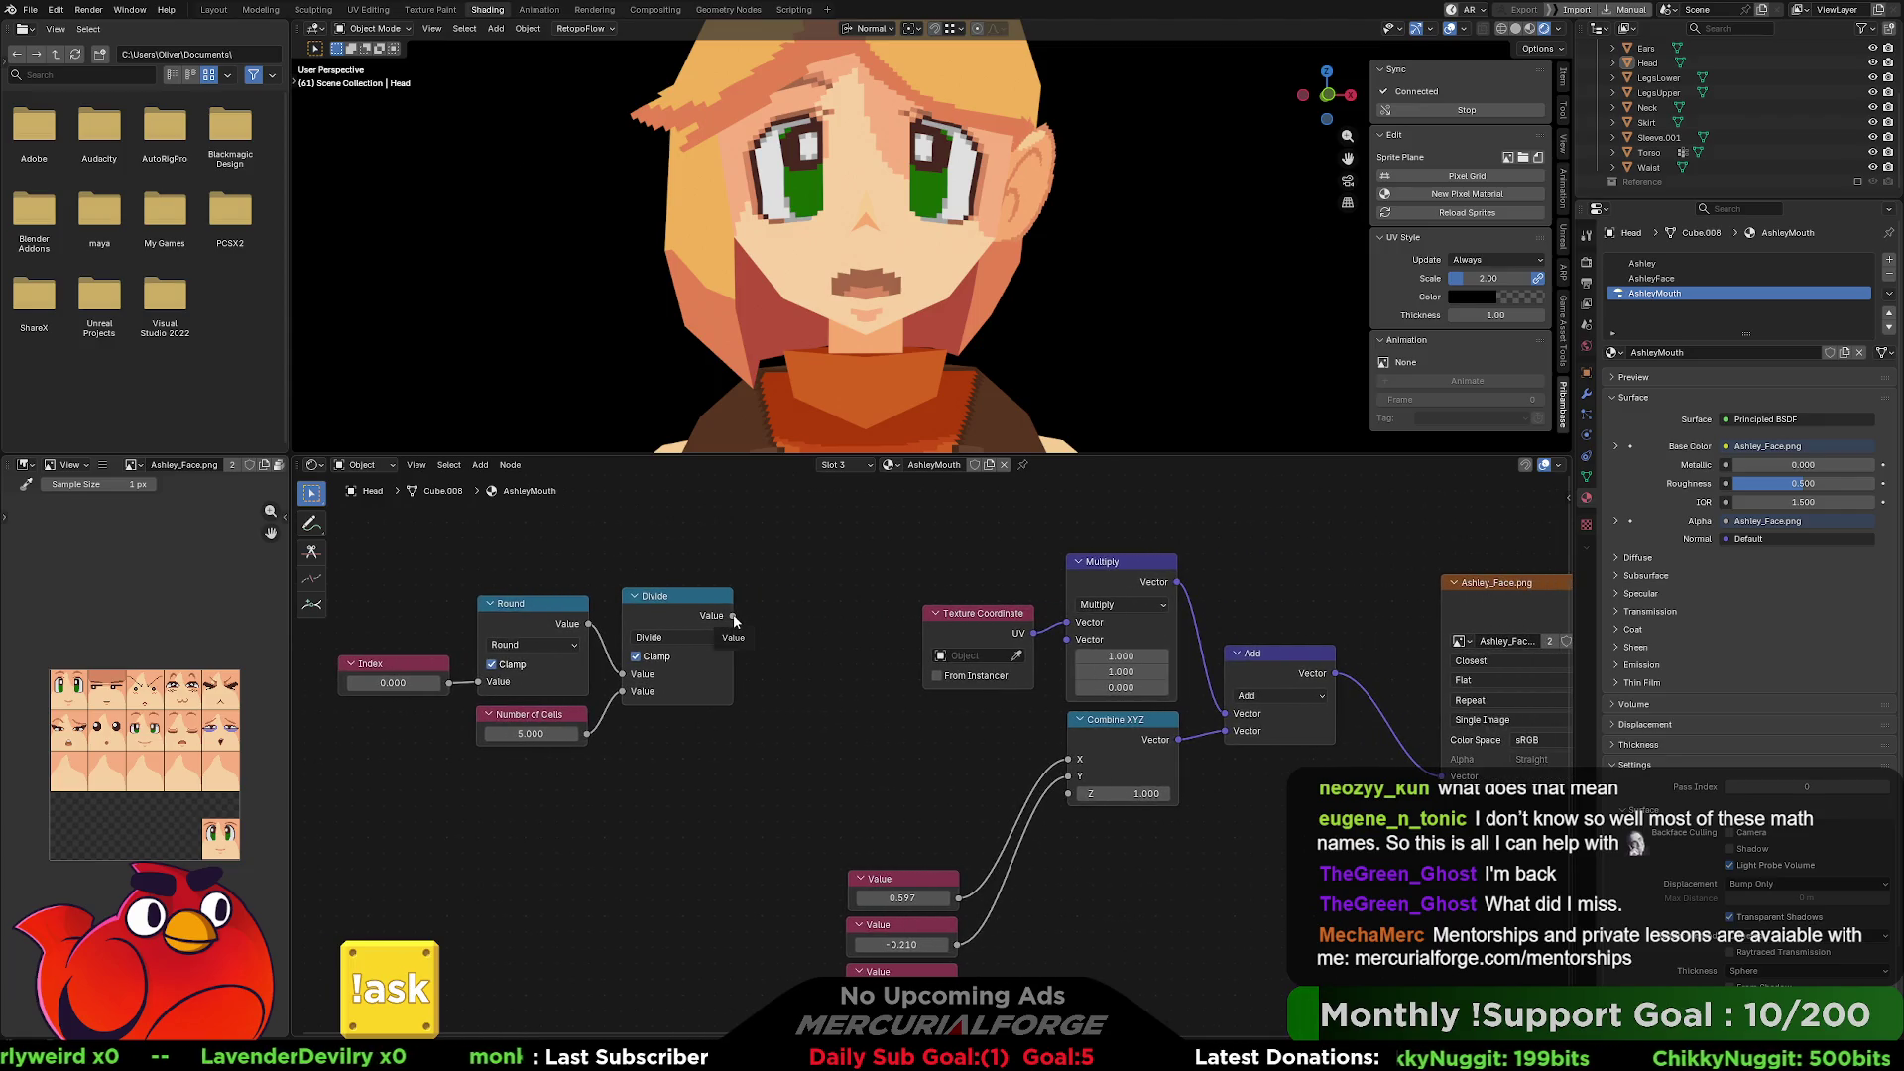
{"action": "mouse_move", "coordinate": [733, 616]}
{"action": "left_mouse_down"}
{"action": "mouse_move", "coordinate": [851, 738]}
{"action": "mouse_move", "coordinate": [1056, 761]}
{"action": "left_mouse_up"}
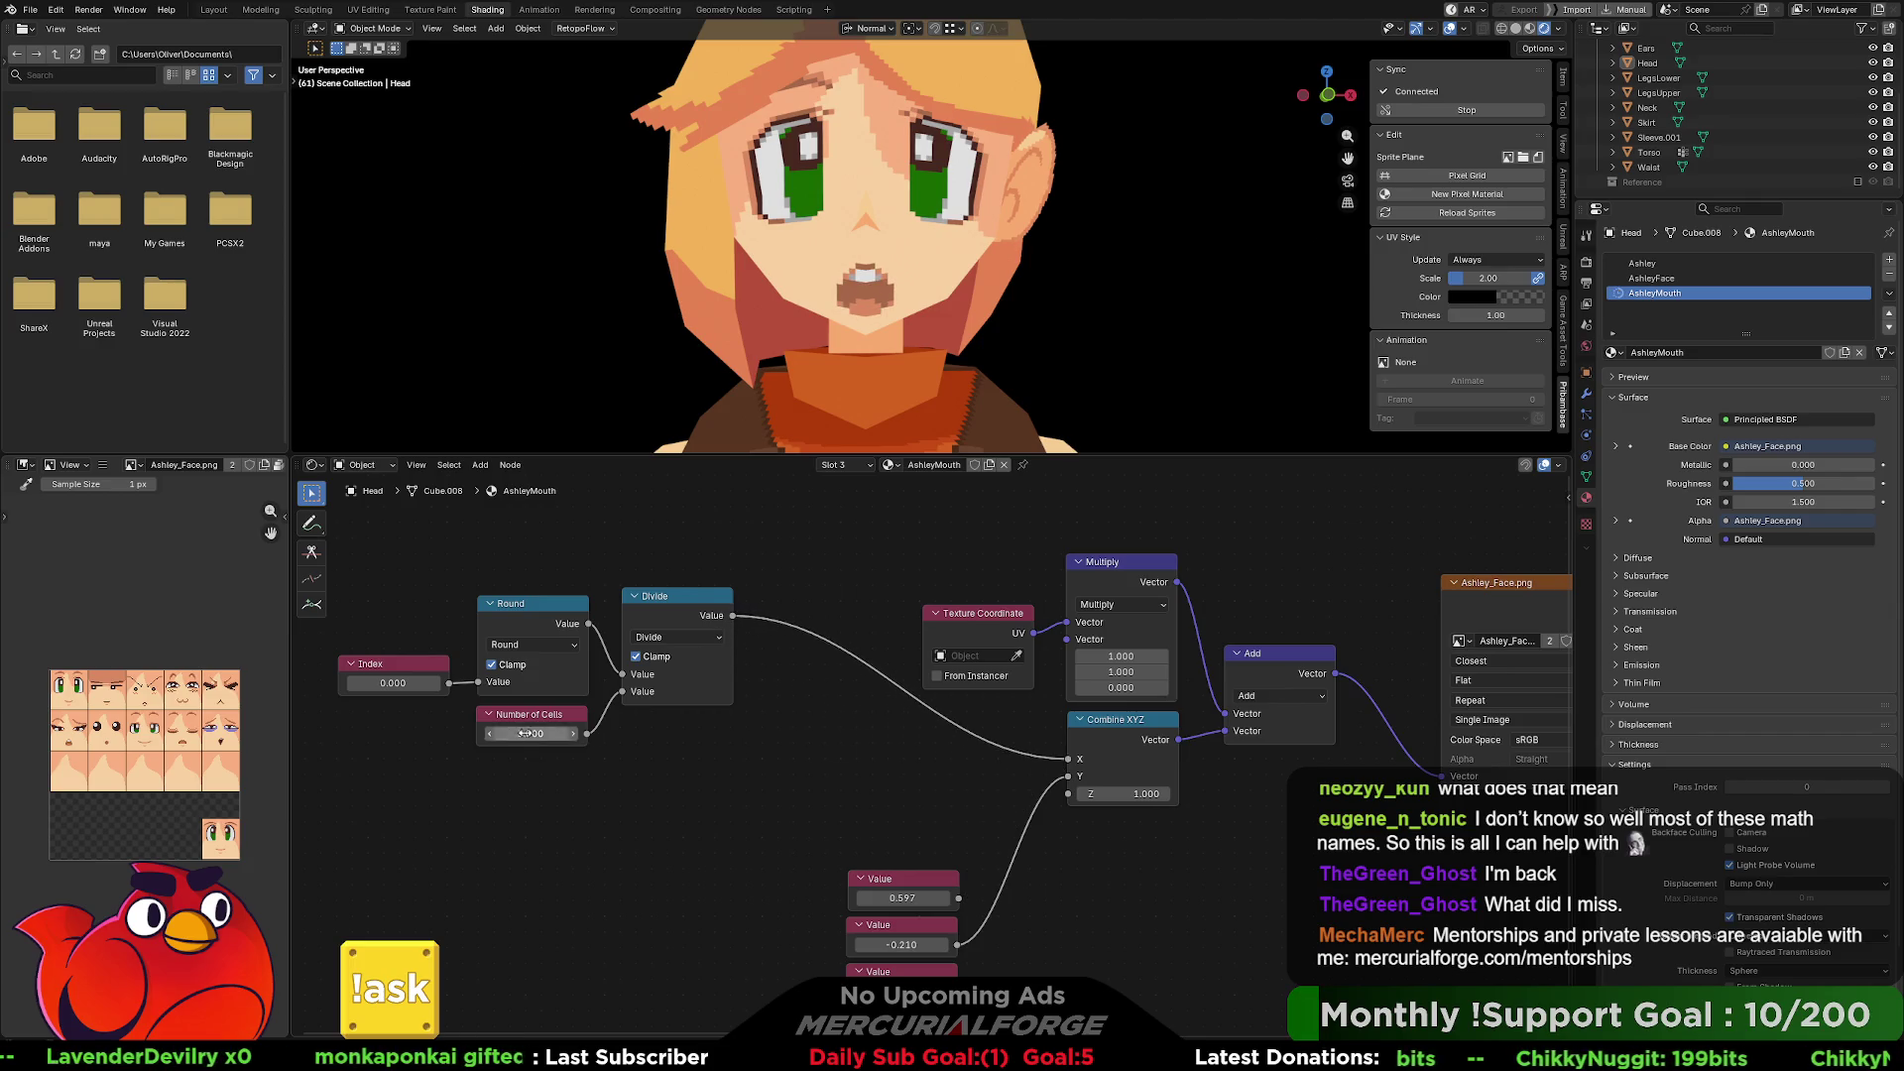
{"action": "mouse_move", "coordinate": [411, 684]}
{"action": "left_mouse_down"}
{"action": "mouse_move", "coordinate": [516, 684]}
{"action": "mouse_move", "coordinate": [397, 684]}
{"action": "mouse_move", "coordinate": [480, 674]}
{"action": "left_mouse_up"}
{"action": "left_click", "coordinate": [635, 656]}
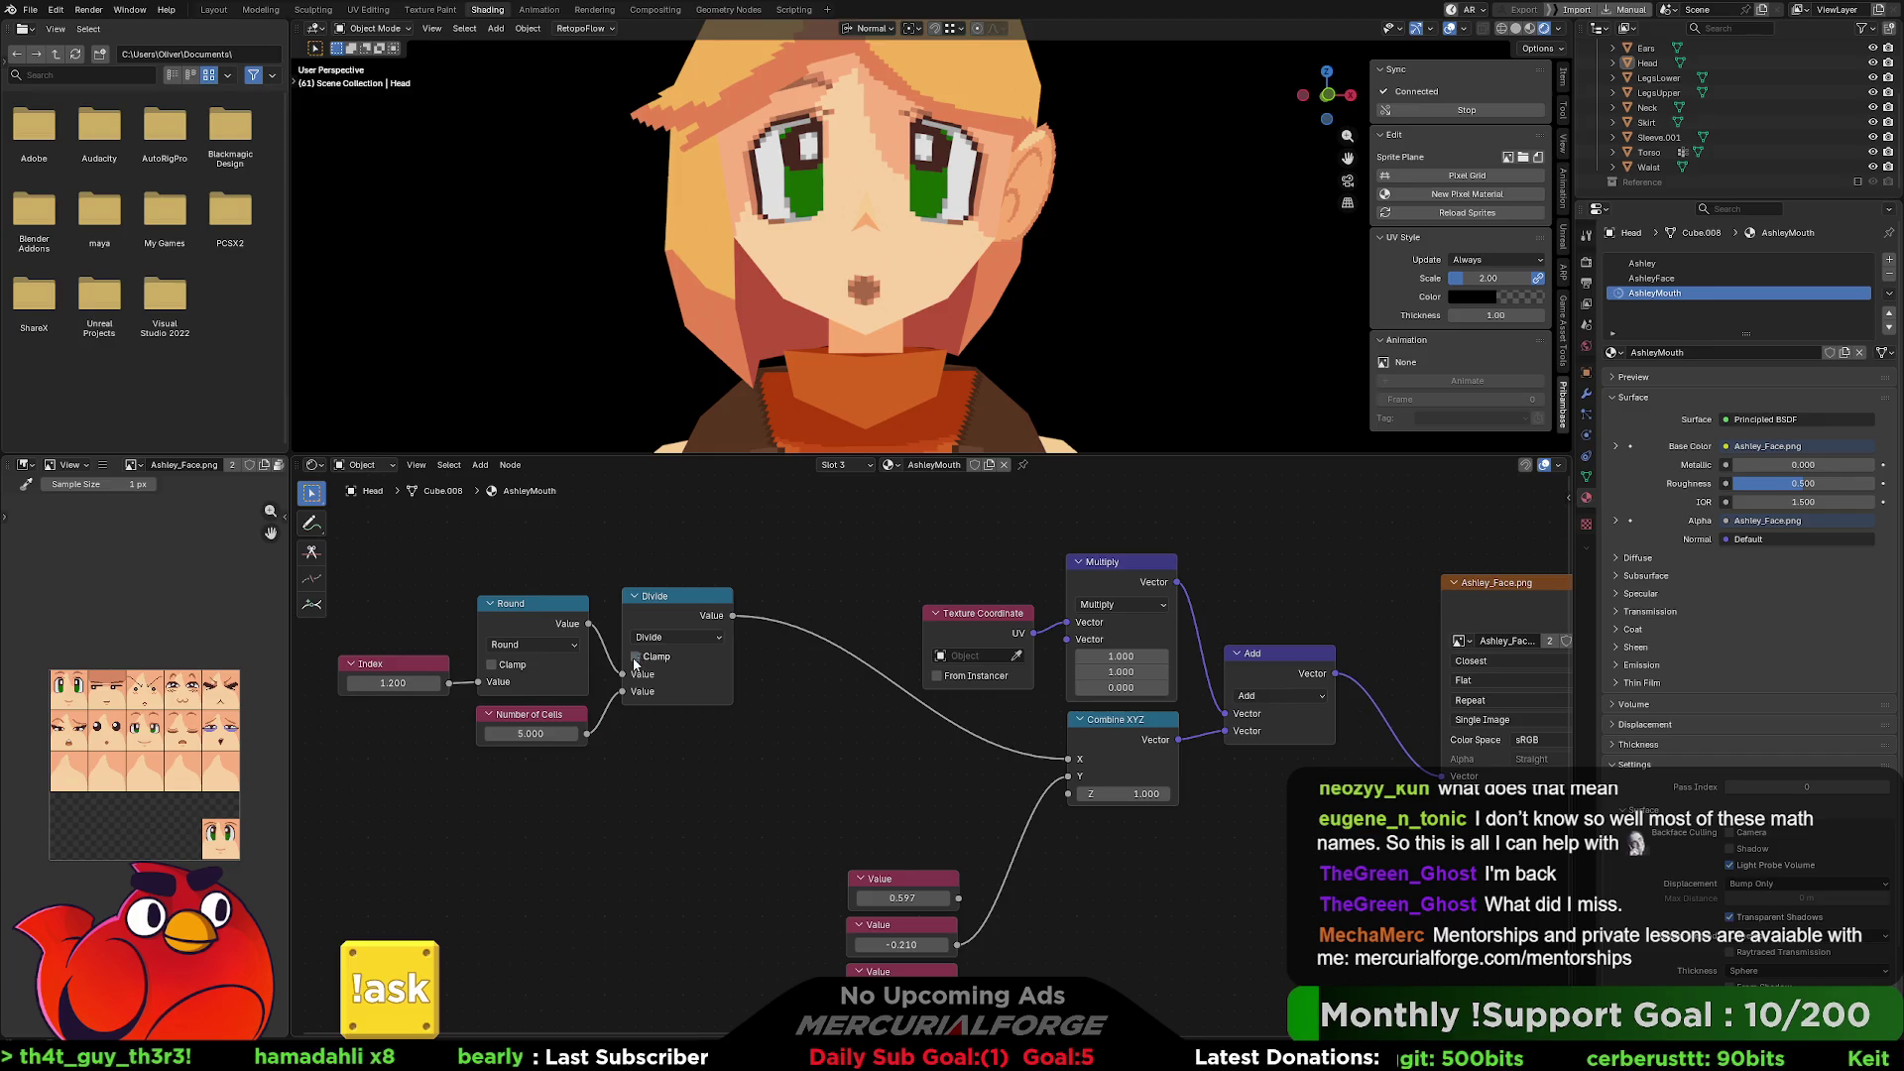
Sweep Index to test the mouth frames, then set Index back to 0.
{"action": "mouse_move", "coordinate": [415, 684]}
{"action": "left_mouse_down"}
{"action": "mouse_move", "coordinate": [357, 685]}
{"action": "mouse_move", "coordinate": [549, 685]}
{"action": "mouse_move", "coordinate": [382, 684]}
{"action": "left_mouse_up"}
{"action": "left_click", "coordinate": [403, 685]}
{"action": "type", "text": "0"}
{"action": "key", "text": "Return"}
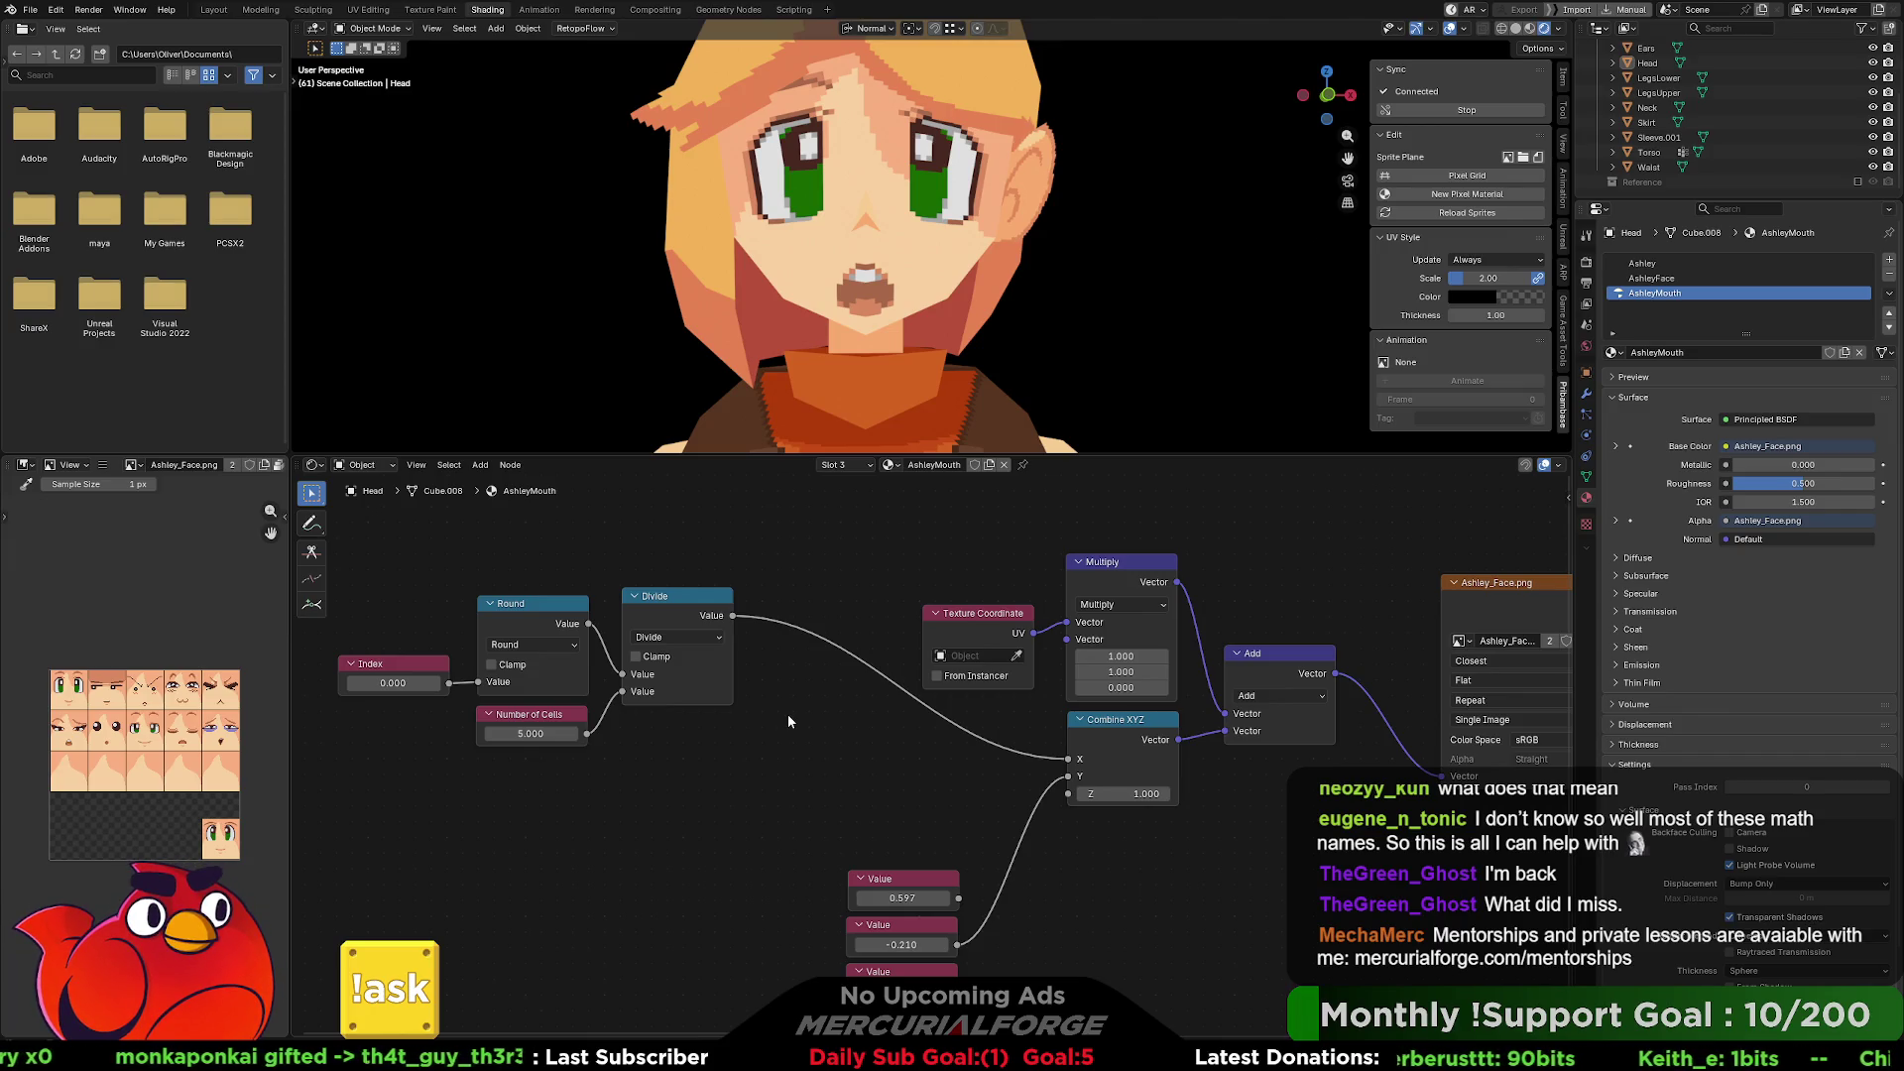
Delete the 0.597 and -0.210 Value nodes.
{"action": "mouse_move", "coordinate": [926, 879]}
{"action": "left_mouse_down"}
{"action": "mouse_move", "coordinate": [1311, 880]}
{"action": "mouse_move", "coordinate": [1173, 880]}
{"action": "mouse_move", "coordinate": [1219, 880]}
{"action": "left_mouse_up"}
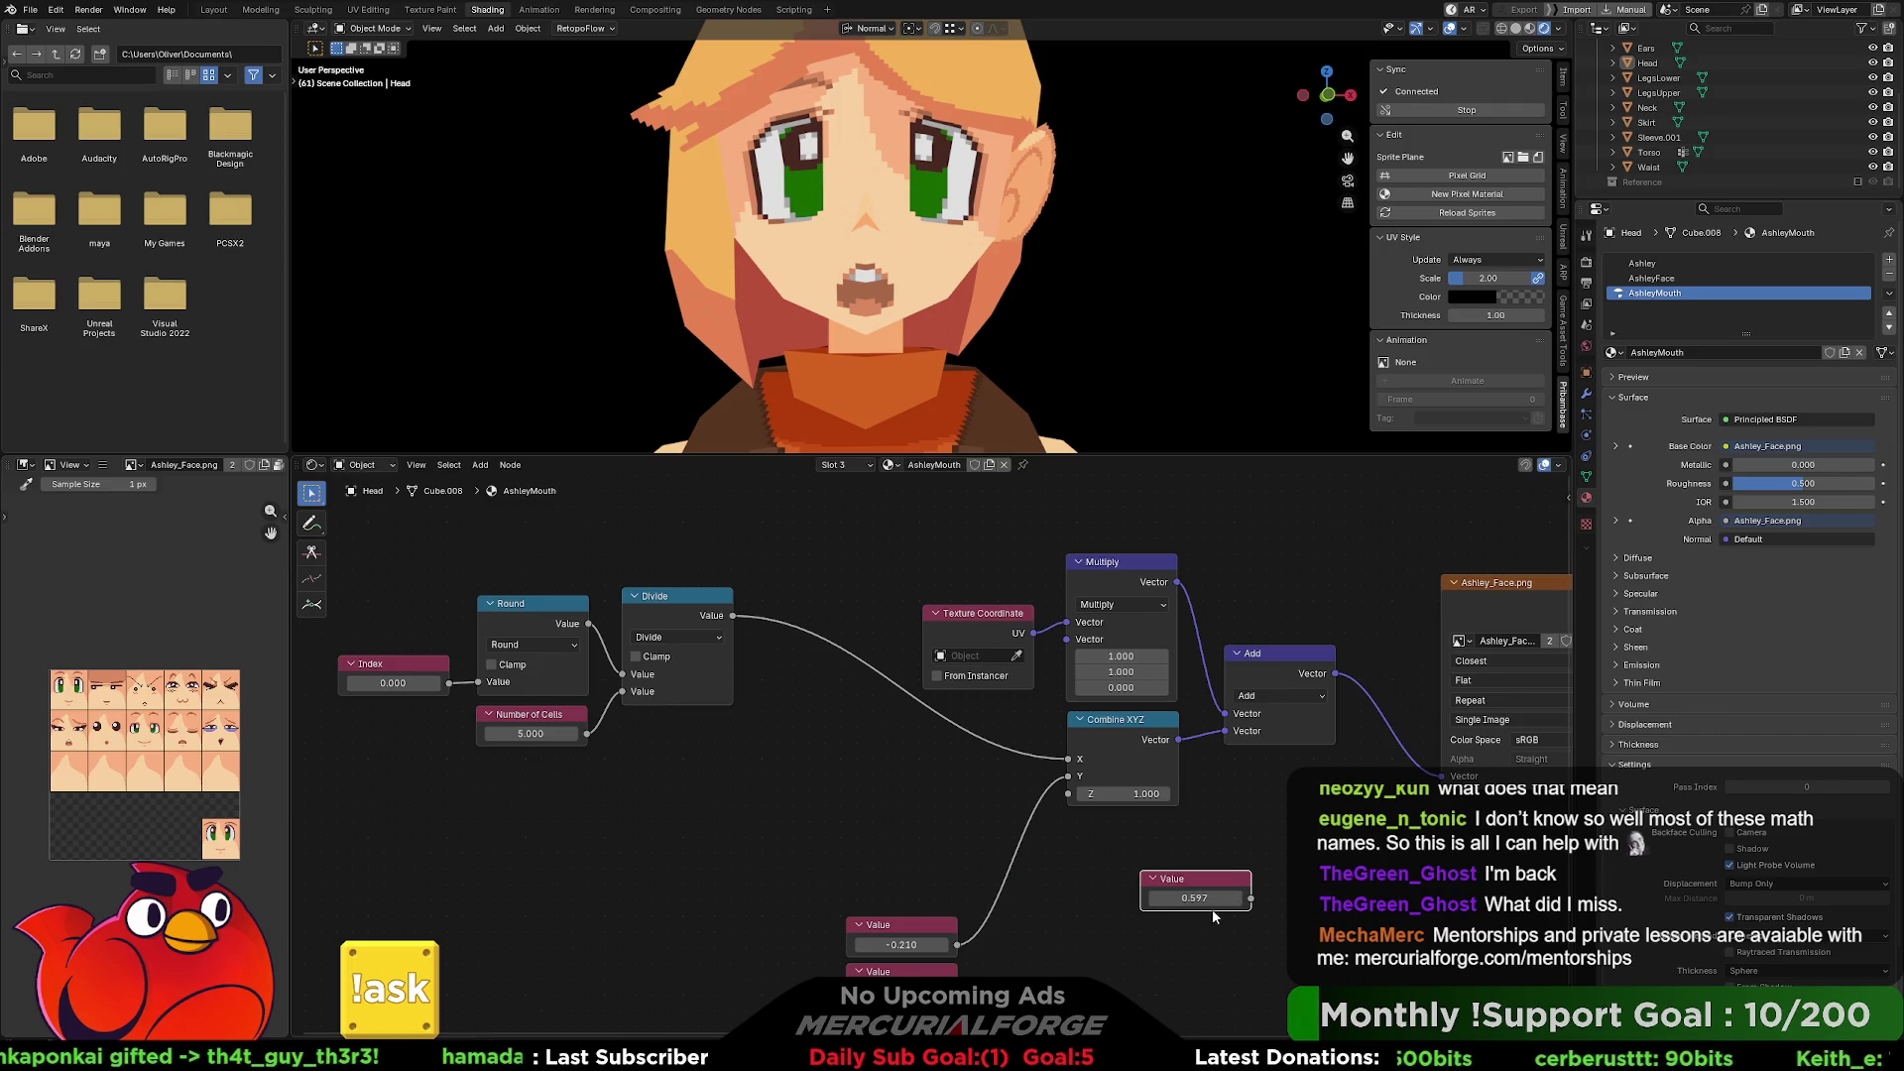
{"action": "key", "text": "x"}
{"action": "left_click", "coordinate": [929, 922]}
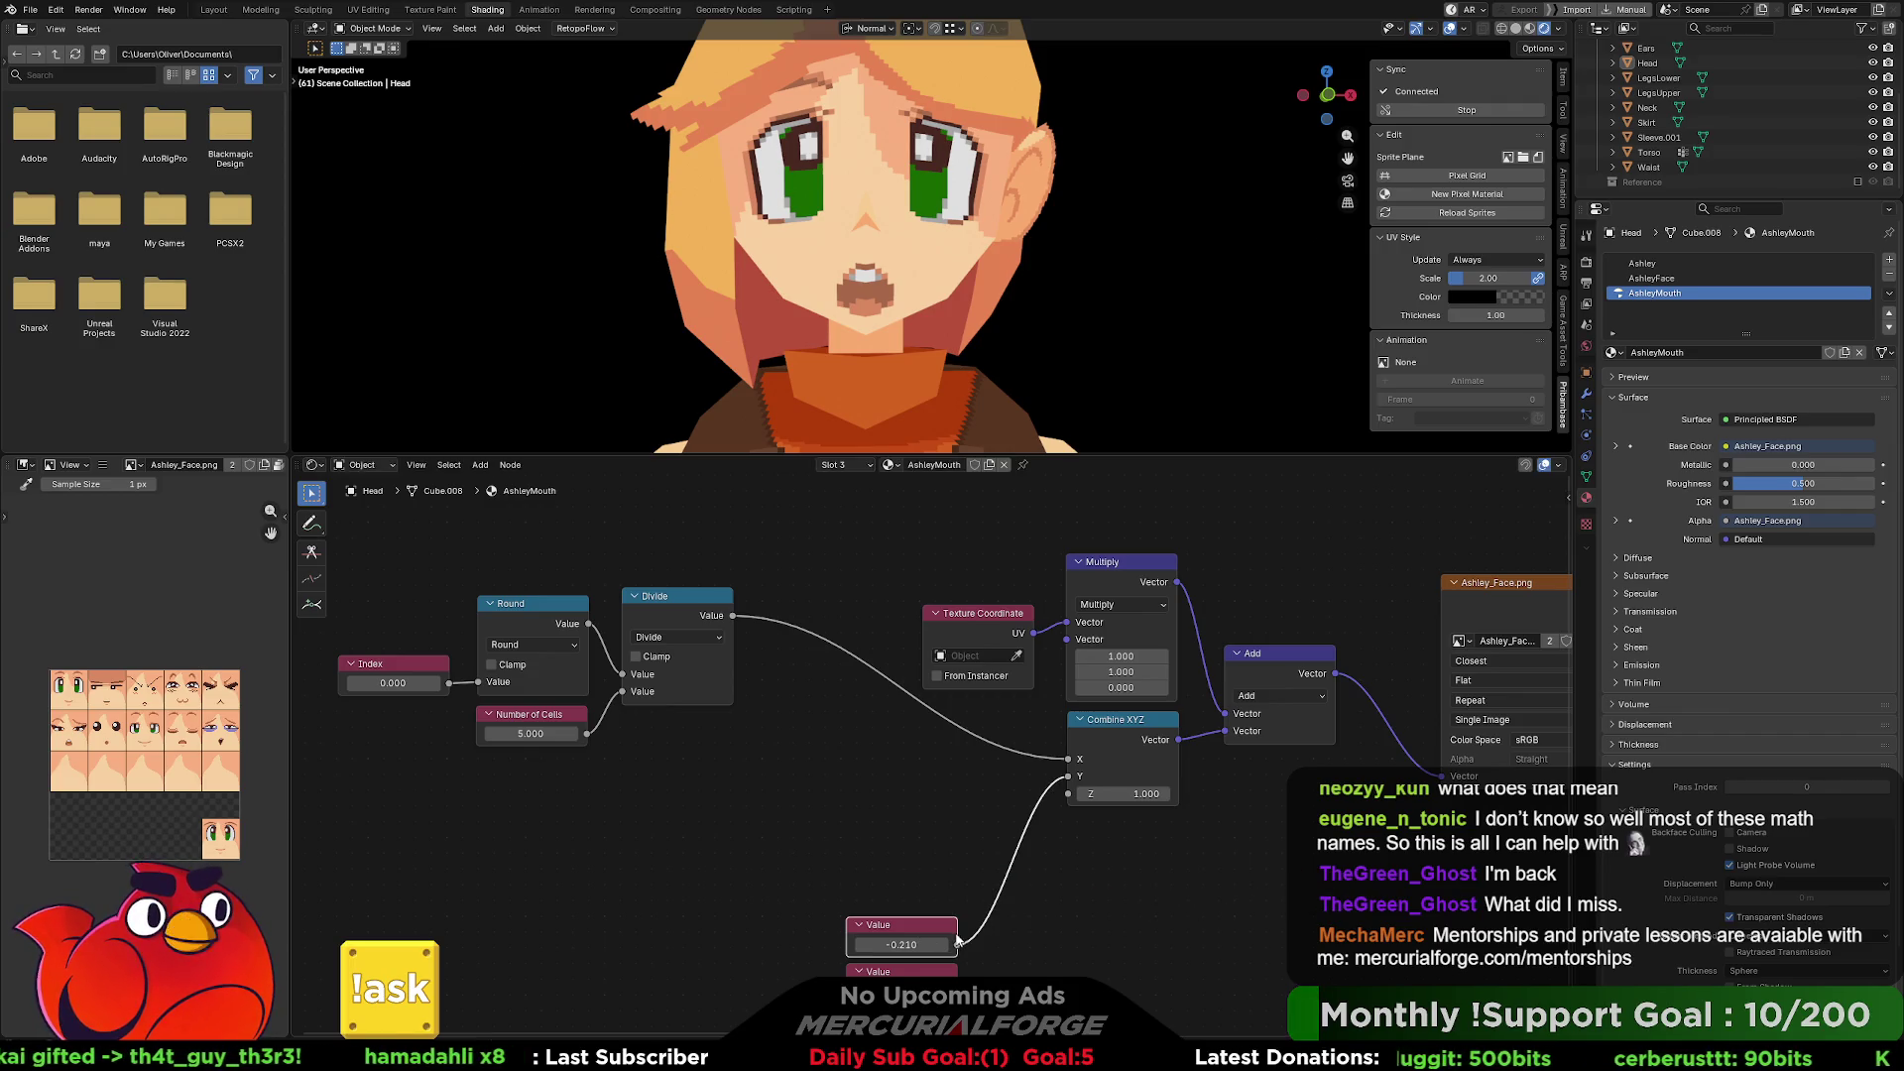
{"action": "key", "text": "x"}
{"action": "key", "text": "x"}
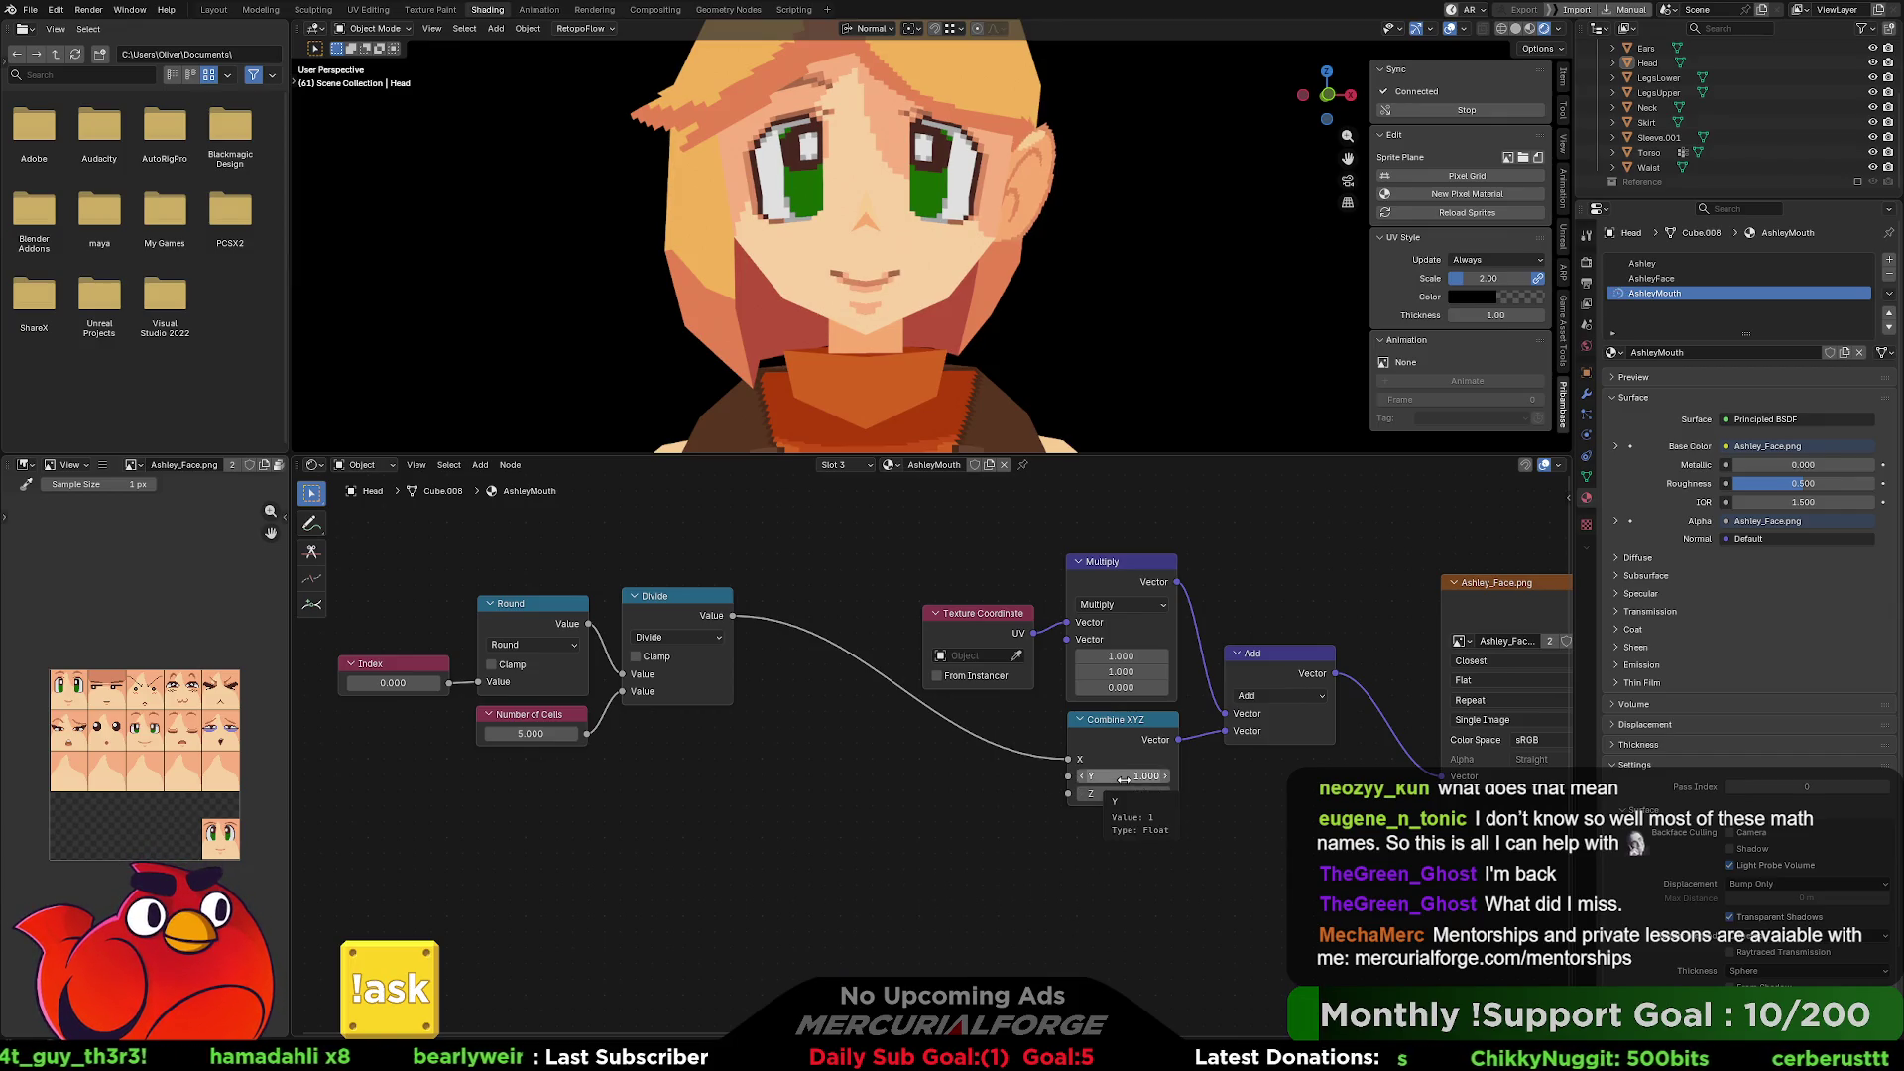
Set Combine XYZ's Y offset to 0 after testing -1, then duplicate the Divide node.
{"action": "left_click", "coordinate": [1124, 777]}
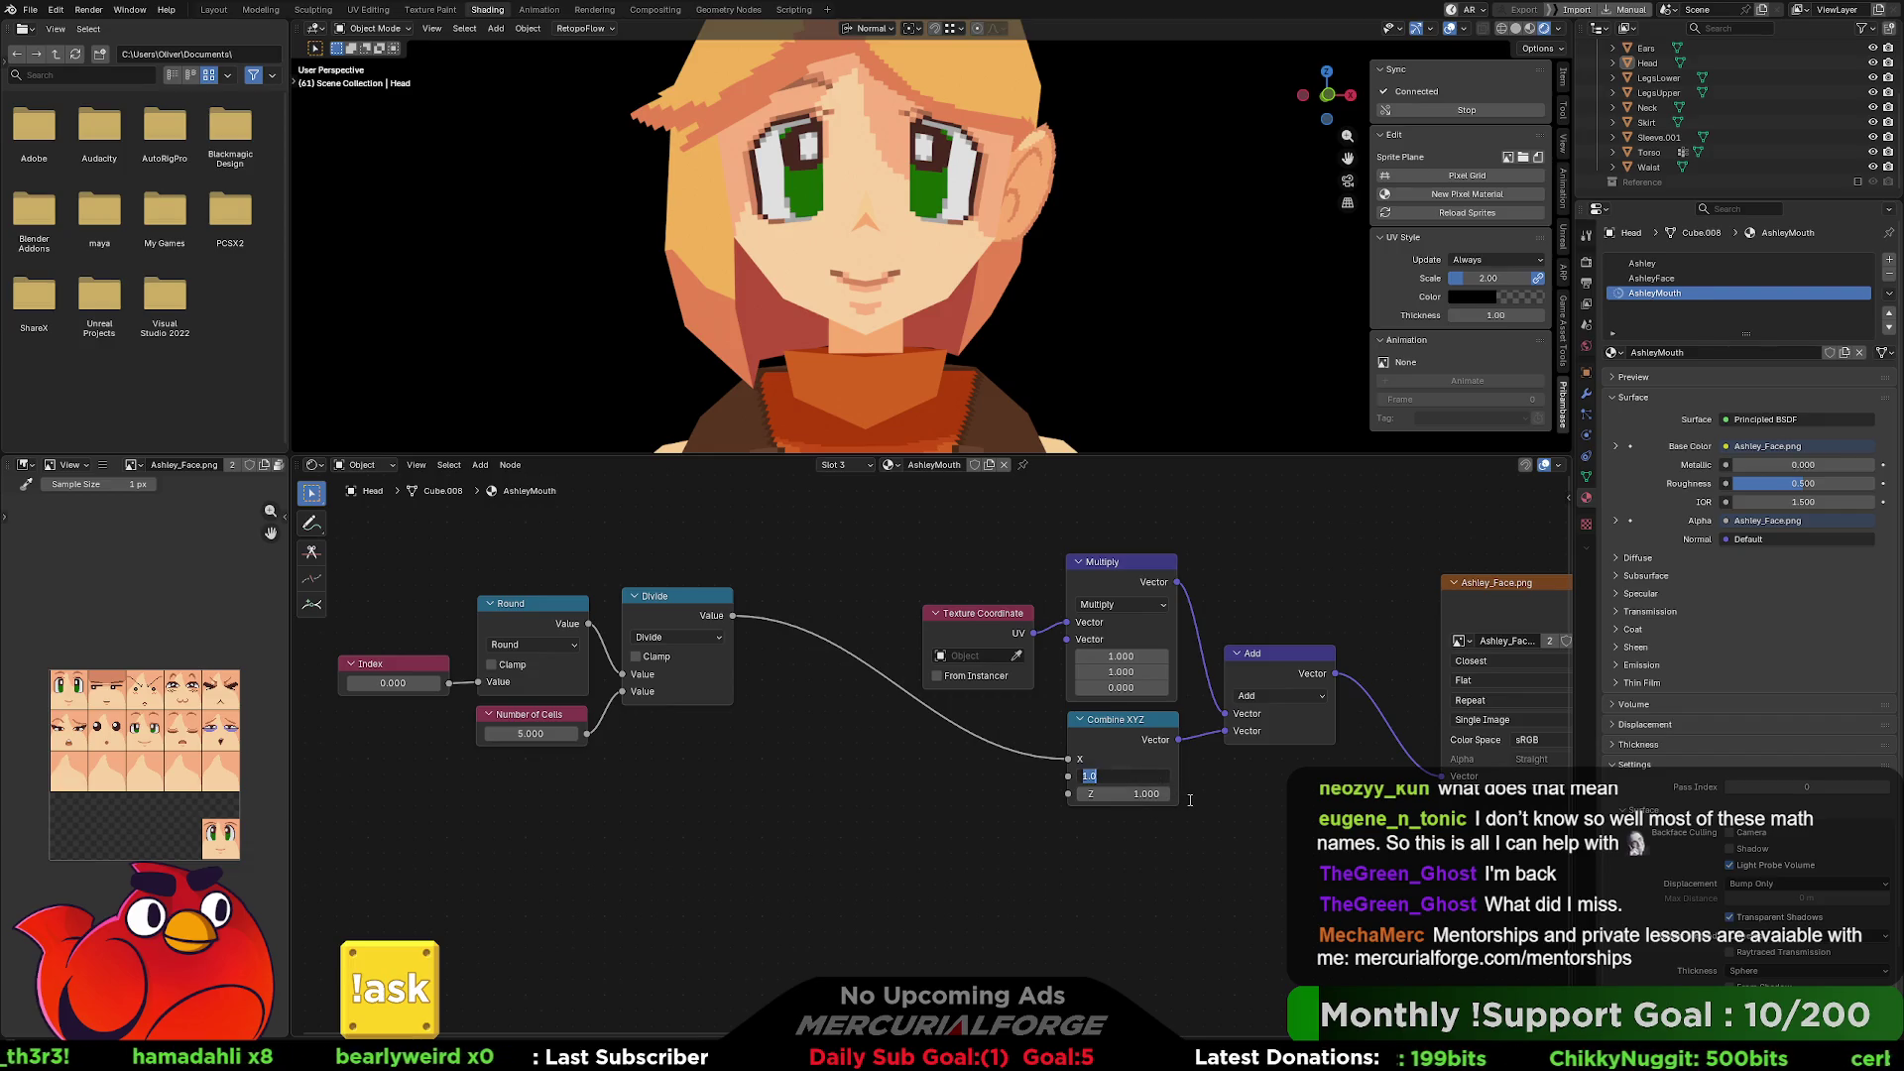
{"action": "type", "text": "0"}
{"action": "key", "text": "Return"}
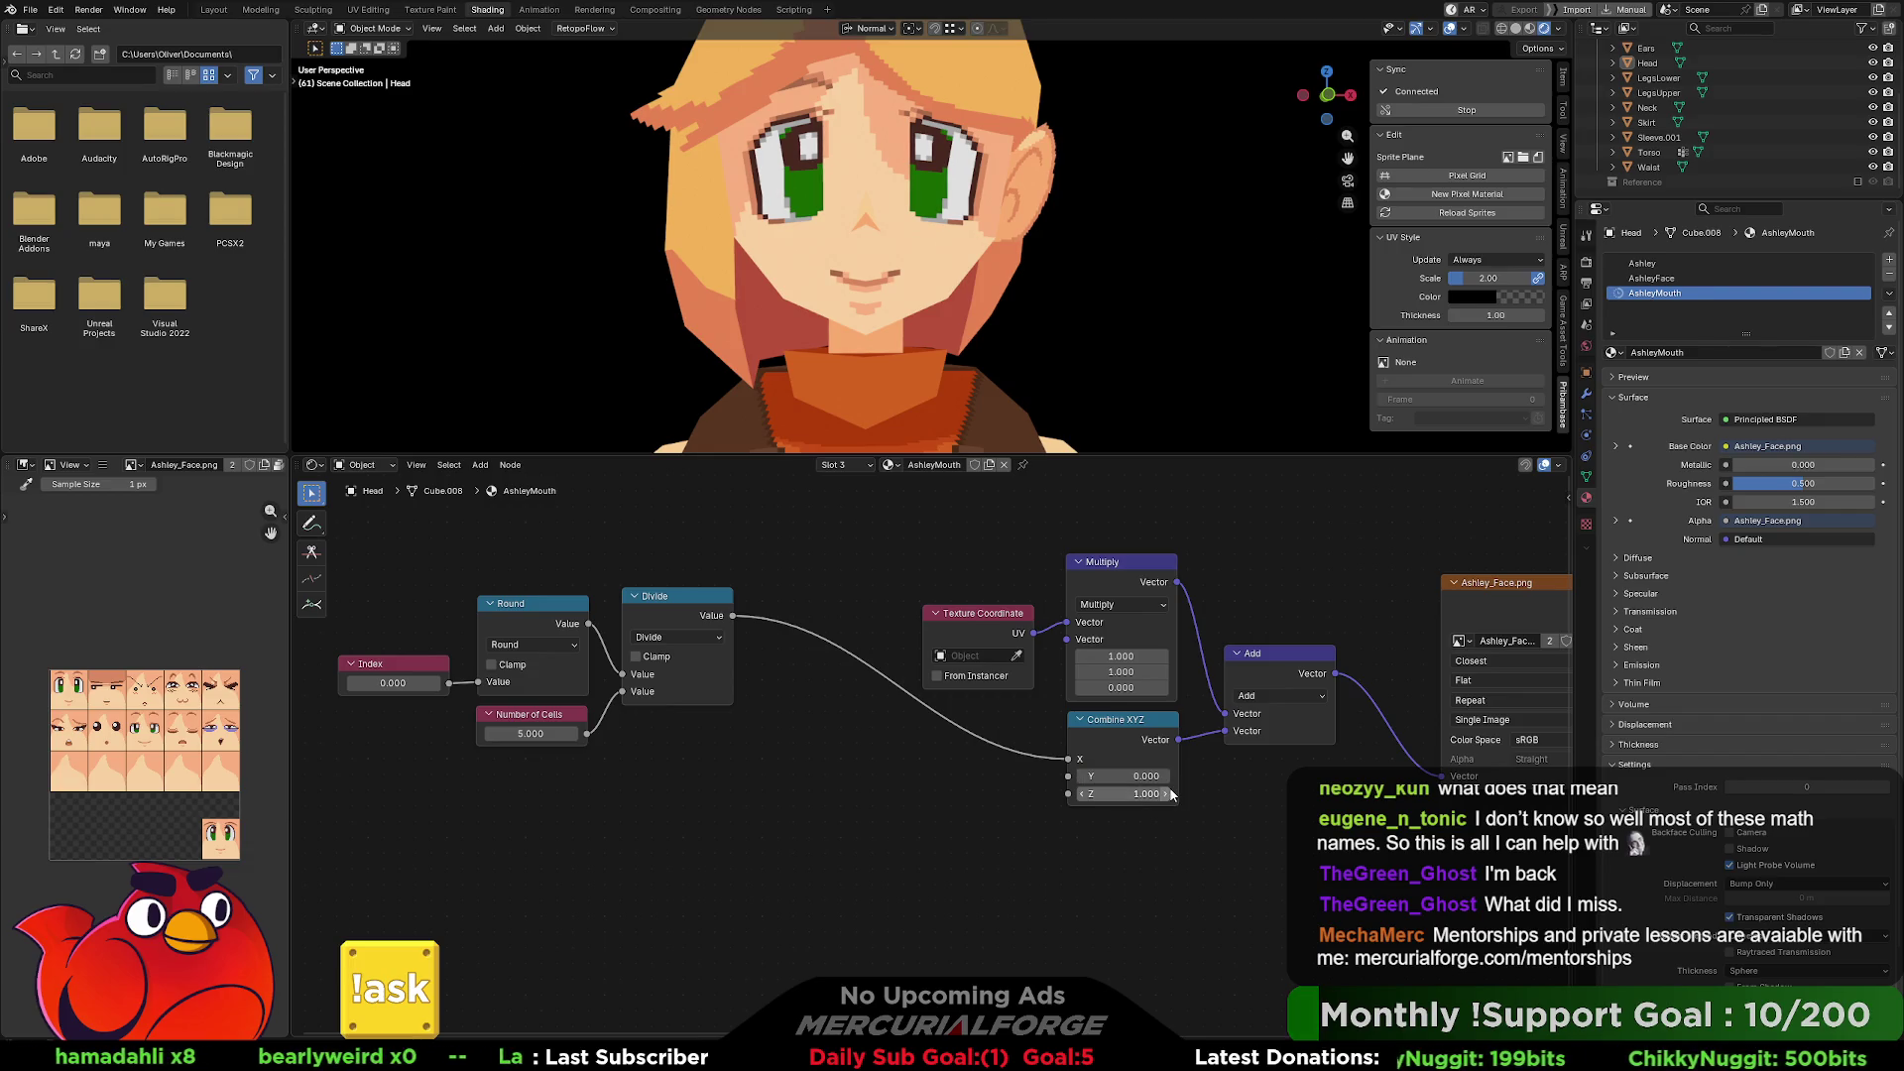
{"action": "left_click", "coordinate": [1123, 777]}
{"action": "type", "text": "-1"}
{"action": "key", "text": "Return"}
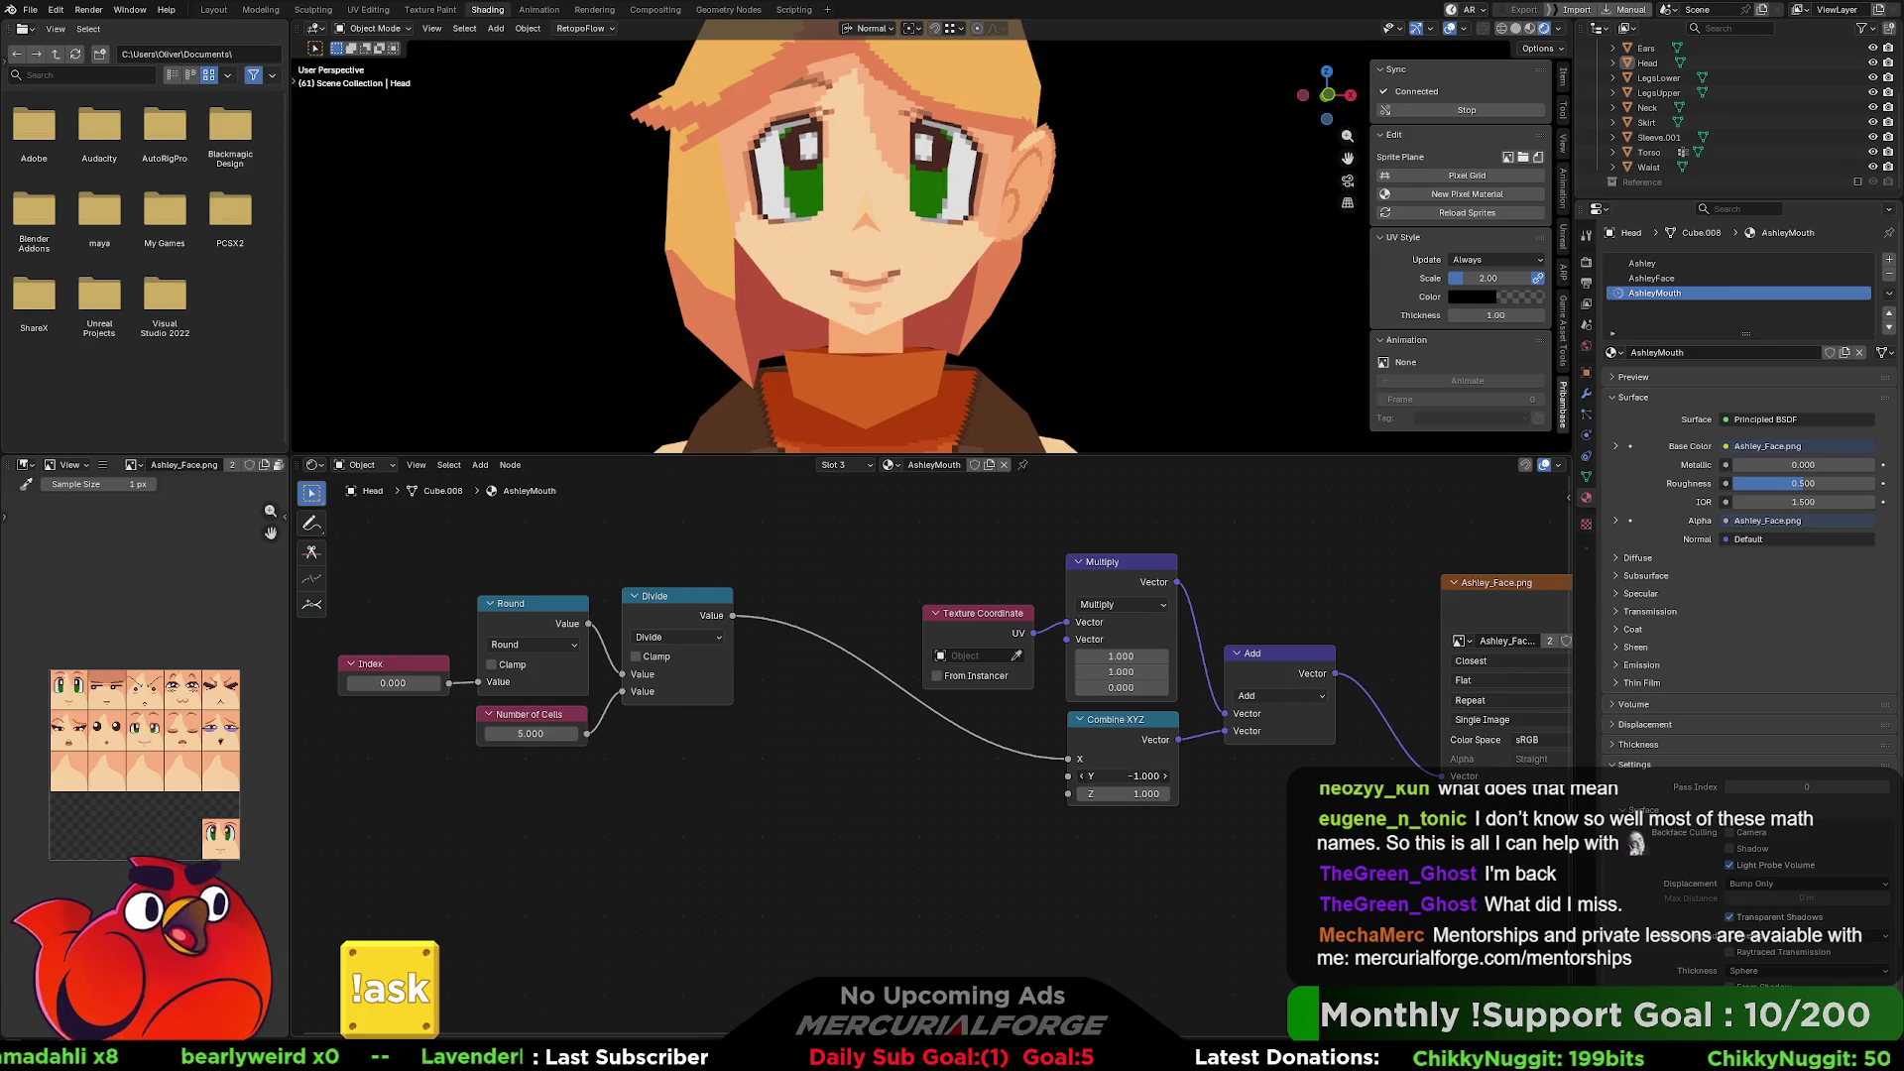
{"action": "key", "text": "ctrl+z"}
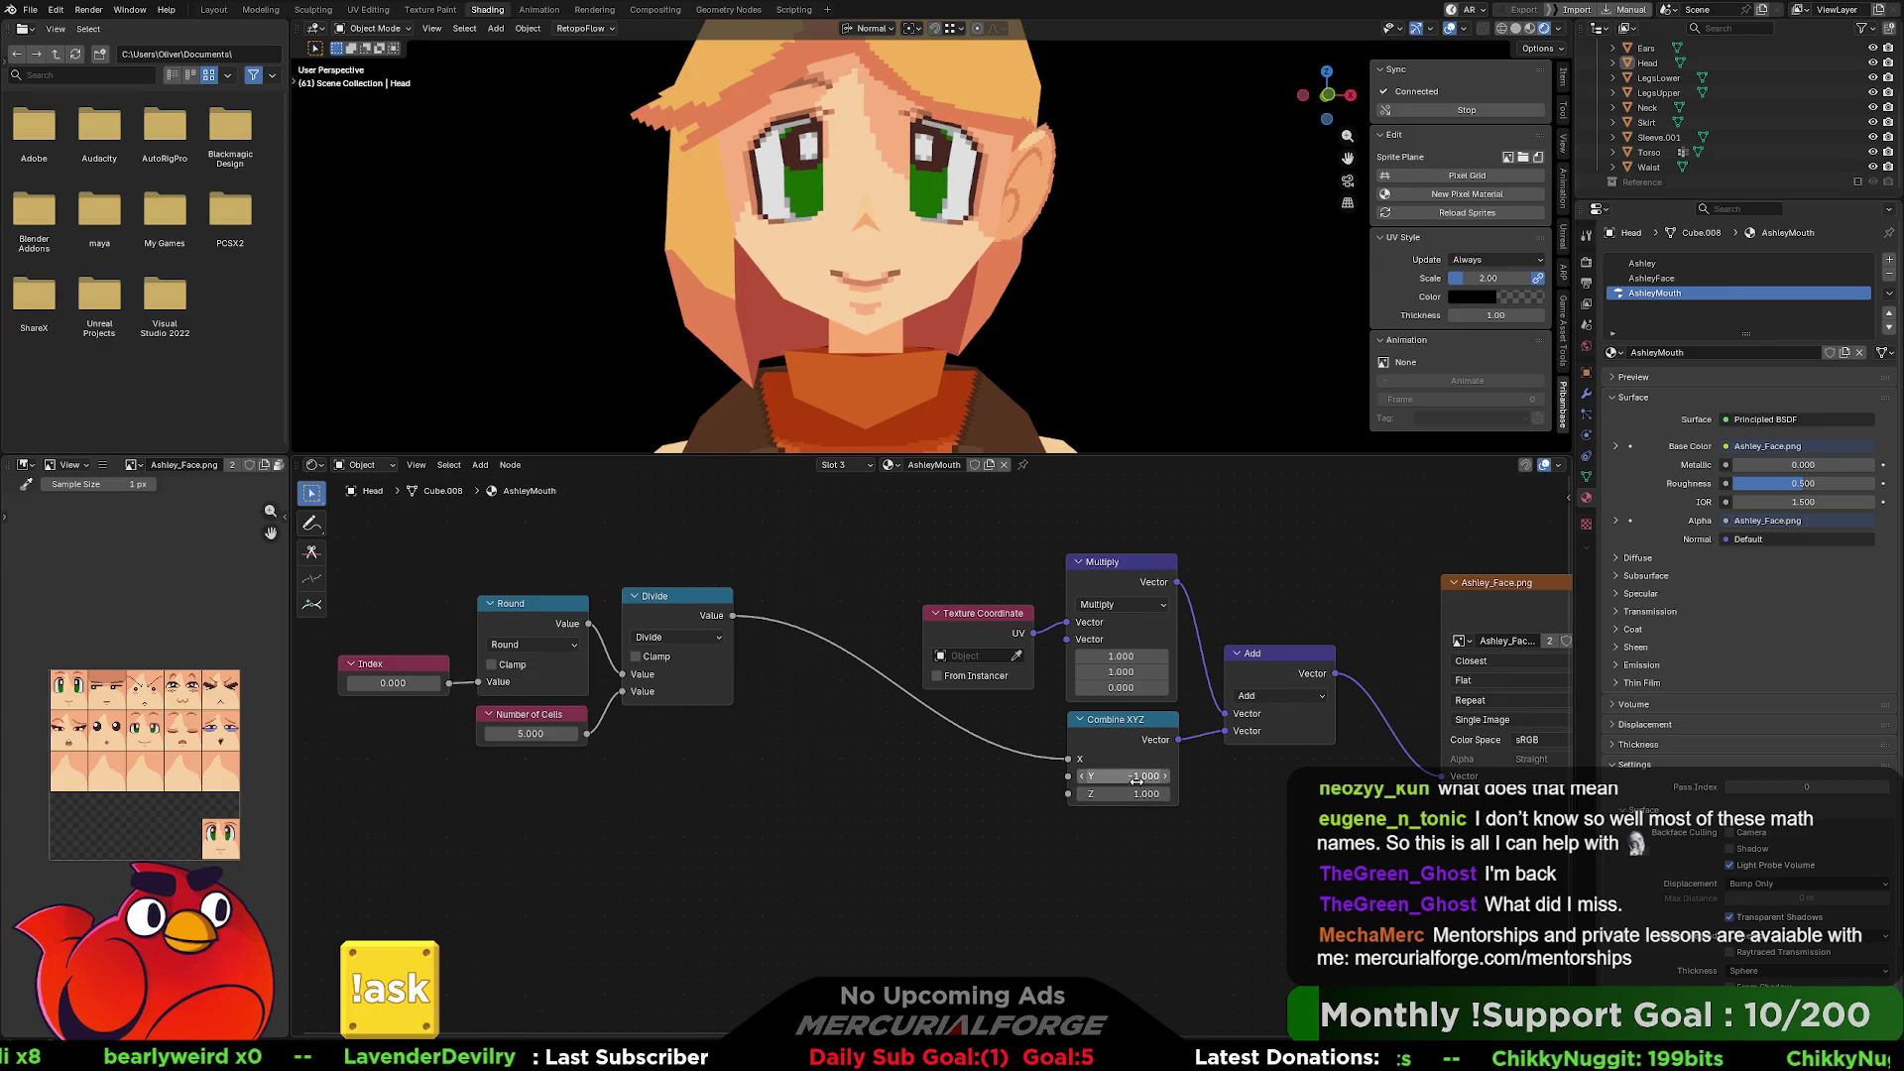
{"action": "left_click_drag", "start_coordinate": [1143, 775], "coordinate": [1113, 775]}
{"action": "key", "text": "Escape"}
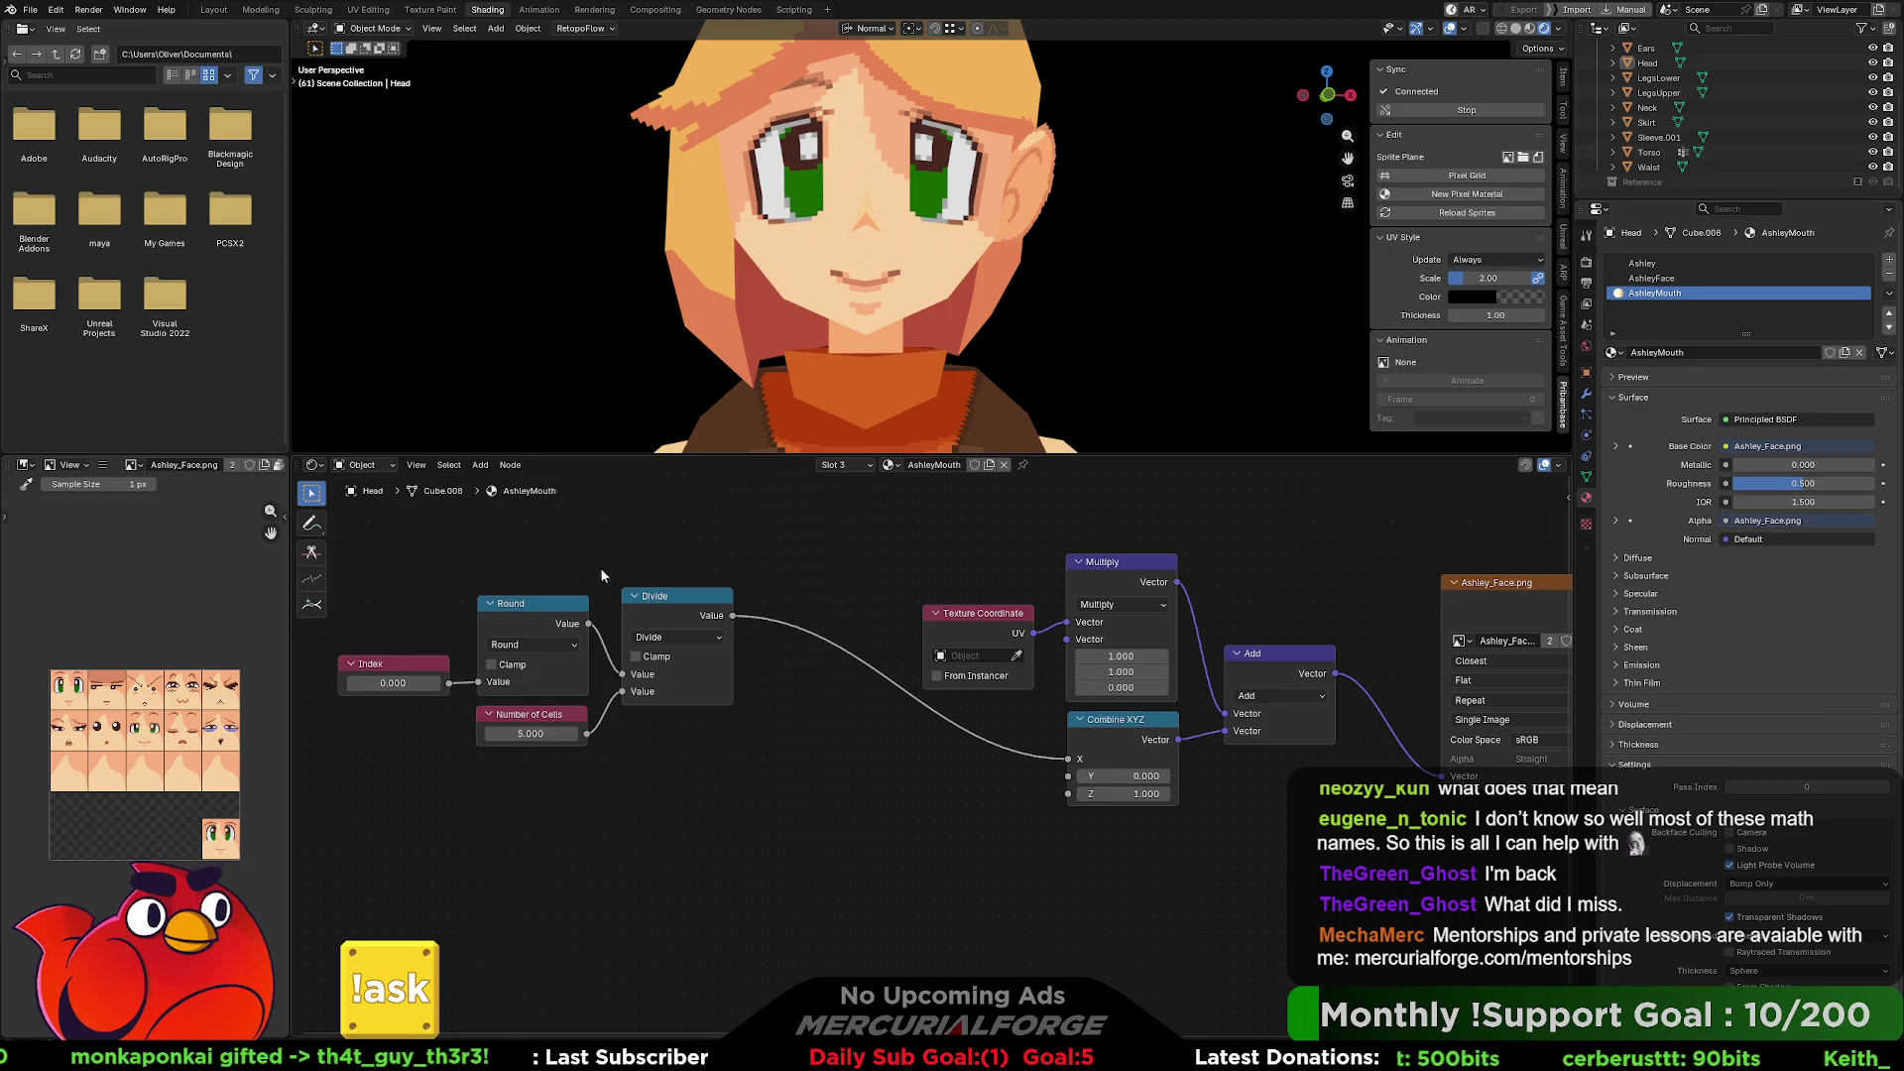
{"action": "left_click", "coordinate": [668, 595]}
{"action": "key", "text": "shift+d"}
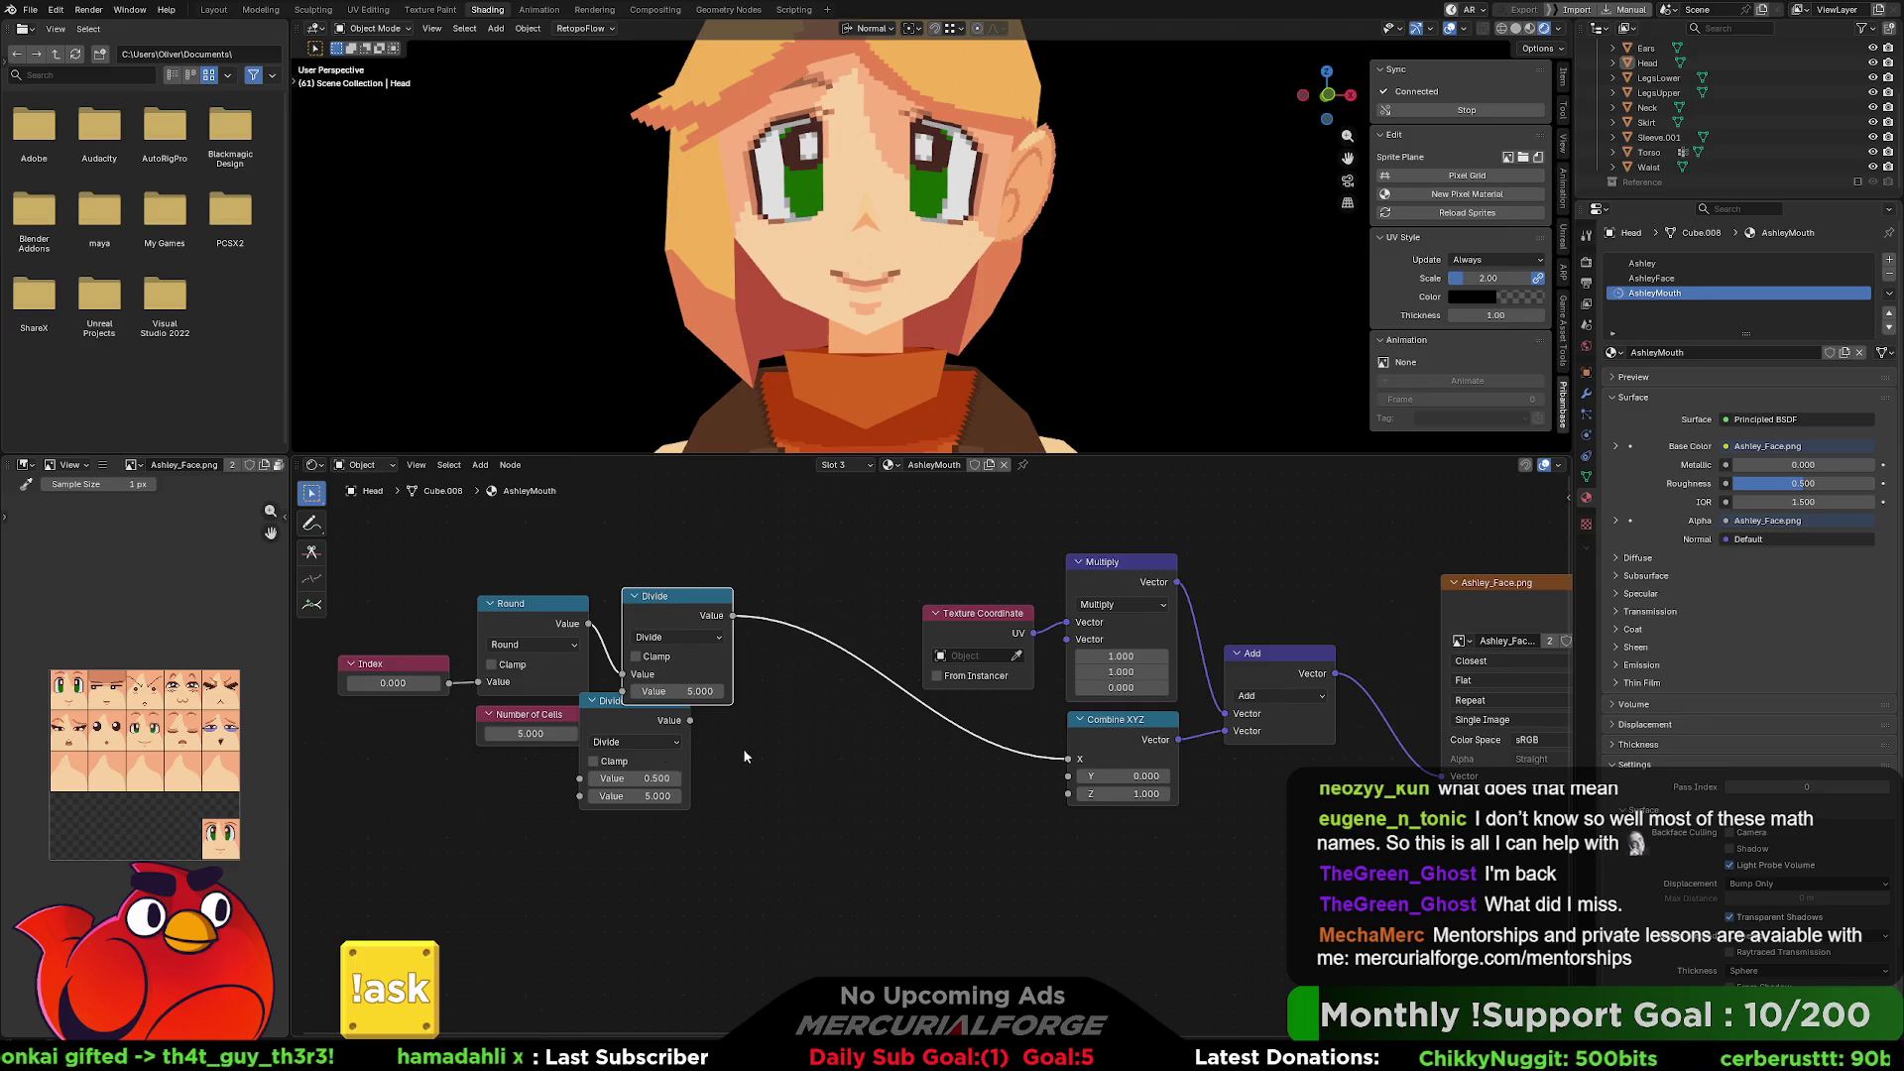
Place the Divide duplicate below the original and change its operation to Truncated Modulo.
{"action": "left_click_drag", "start_coordinate": [636, 716], "coordinate": [701, 782]}
{"action": "left_click", "coordinate": [663, 750]}
{"action": "left_click", "coordinate": [660, 769]}
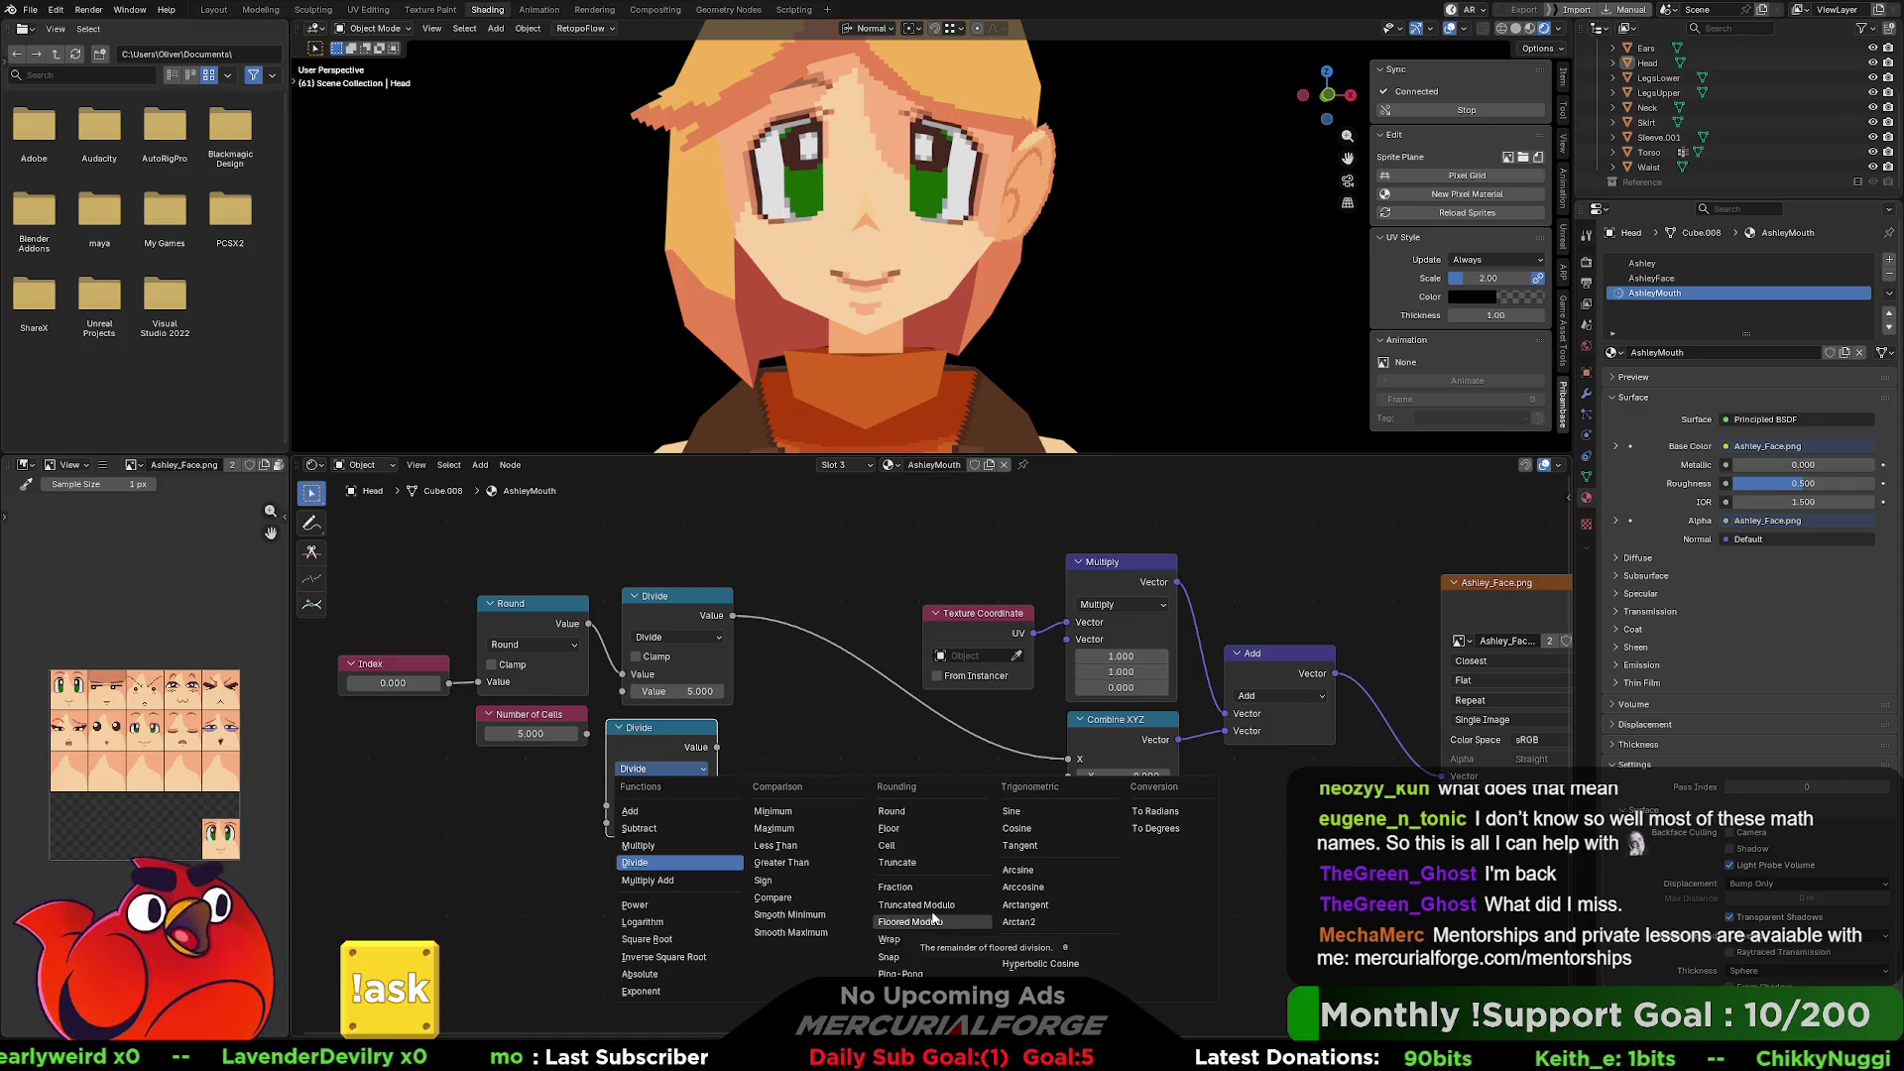
{"action": "left_click", "coordinate": [933, 907]}
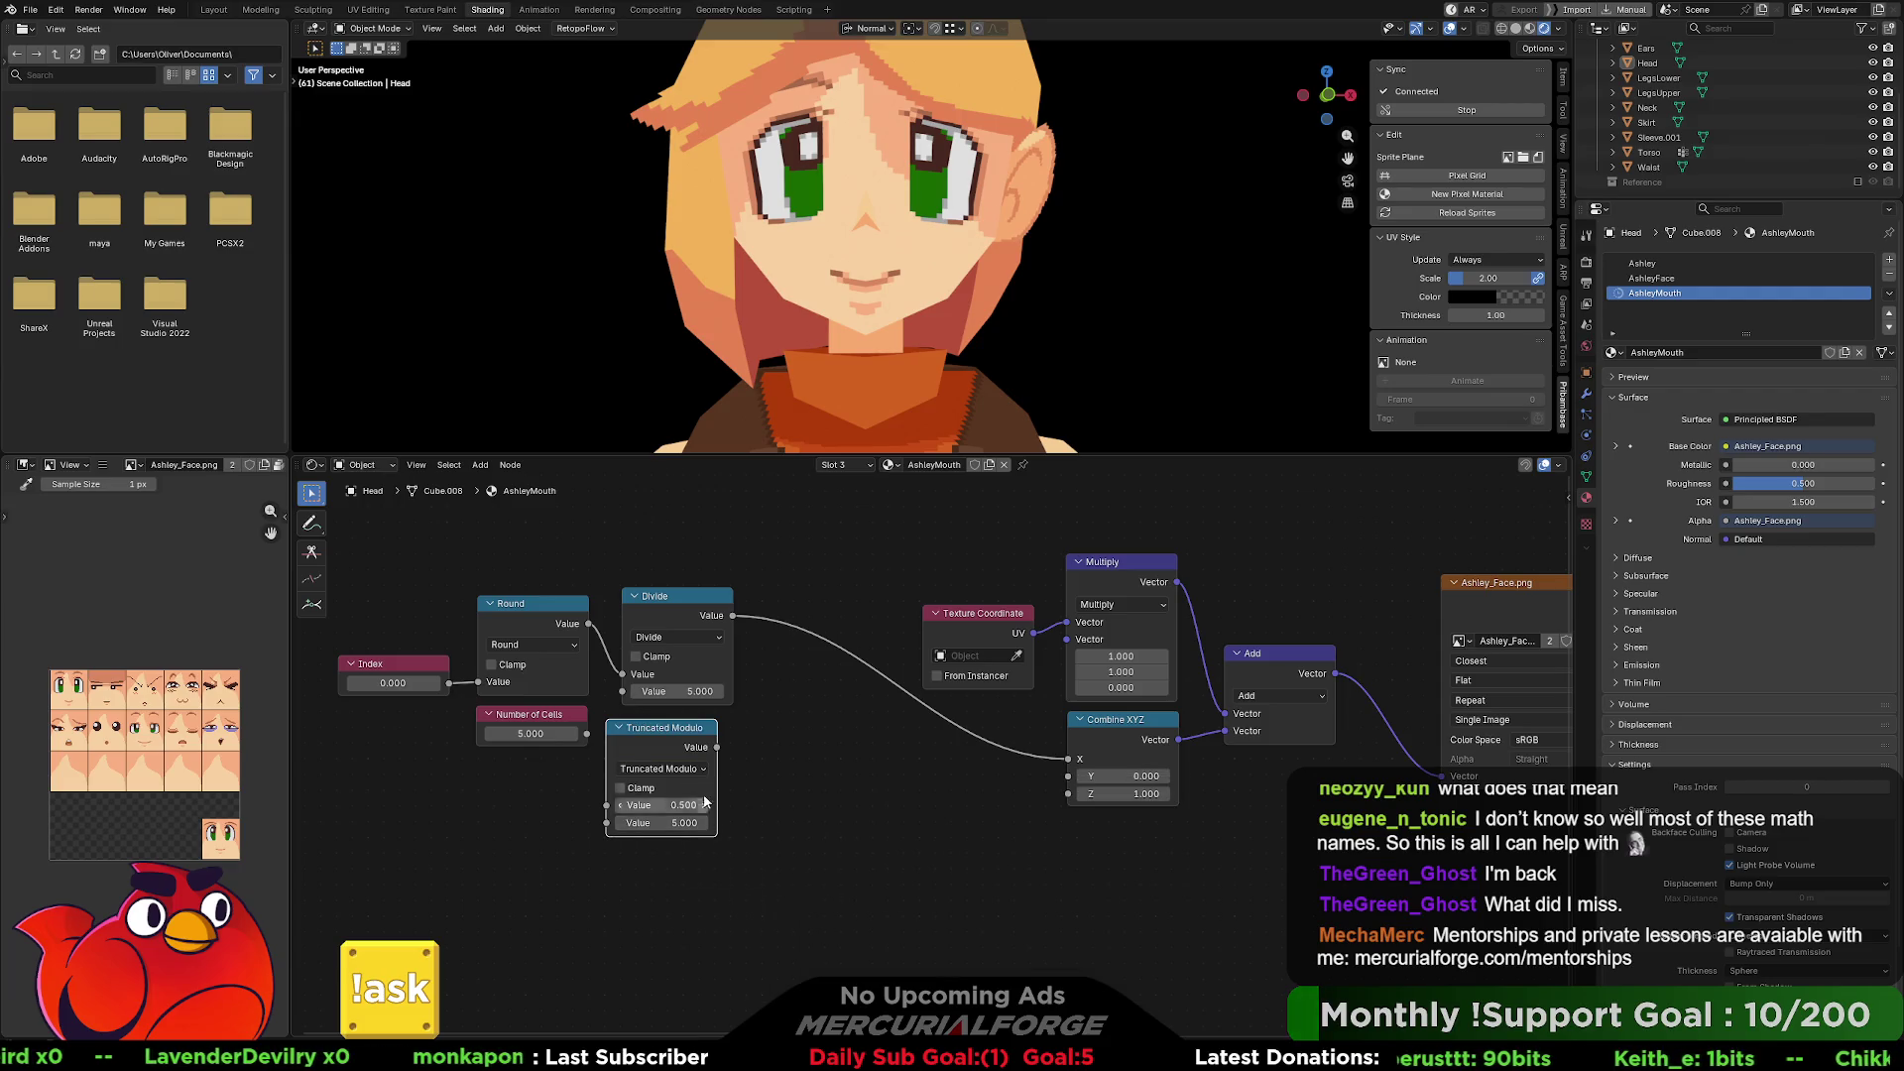
{"action": "left_click_drag", "start_coordinate": [660, 734], "coordinate": [678, 739]}
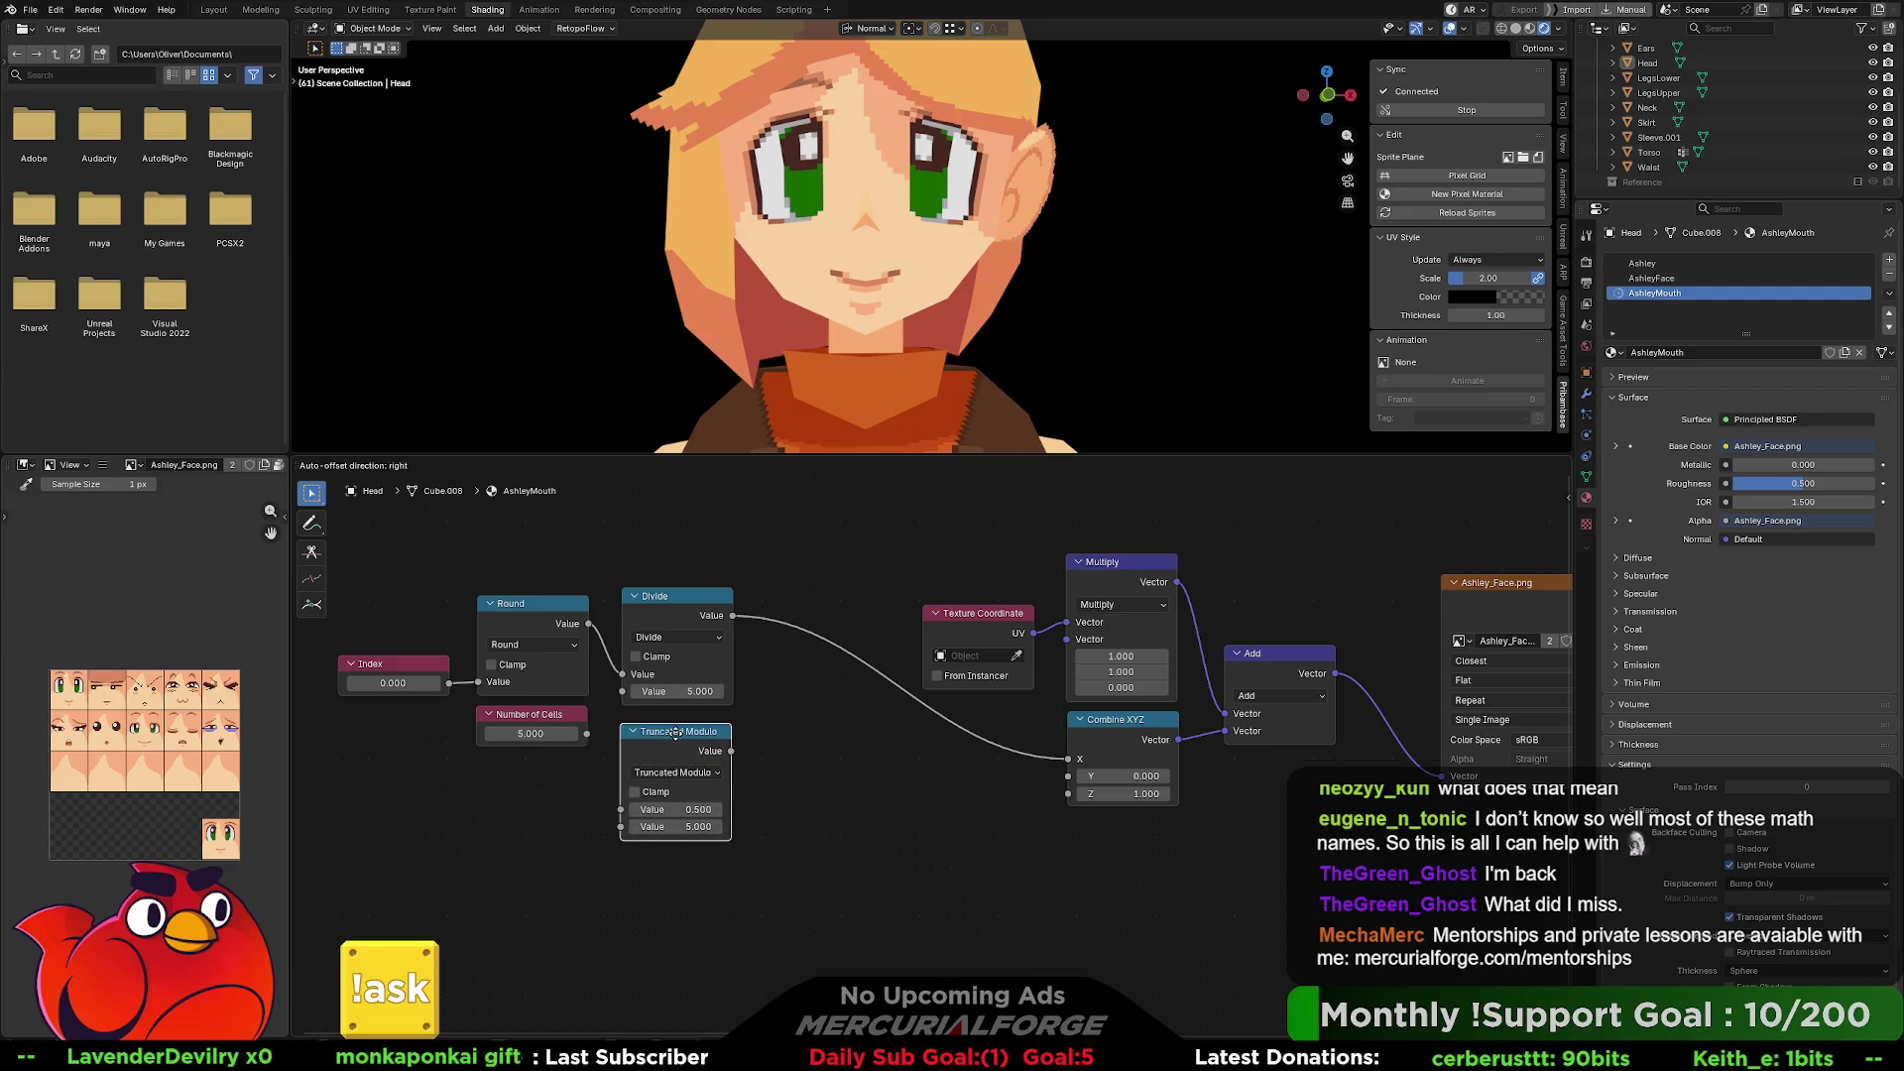
Move Number of Cells below Round, test Truncated Modulo into Combine XYZ Y, then undo it.
{"action": "mouse_move", "coordinate": [547, 715]}
{"action": "left_mouse_down"}
{"action": "mouse_move", "coordinate": [526, 730]}
{"action": "mouse_move", "coordinate": [512, 811]}
{"action": "mouse_move", "coordinate": [608, 835]}
{"action": "mouse_move", "coordinate": [448, 692]}
{"action": "left_mouse_up"}
{"action": "left_click_drag", "start_coordinate": [731, 751], "coordinate": [1068, 776]}
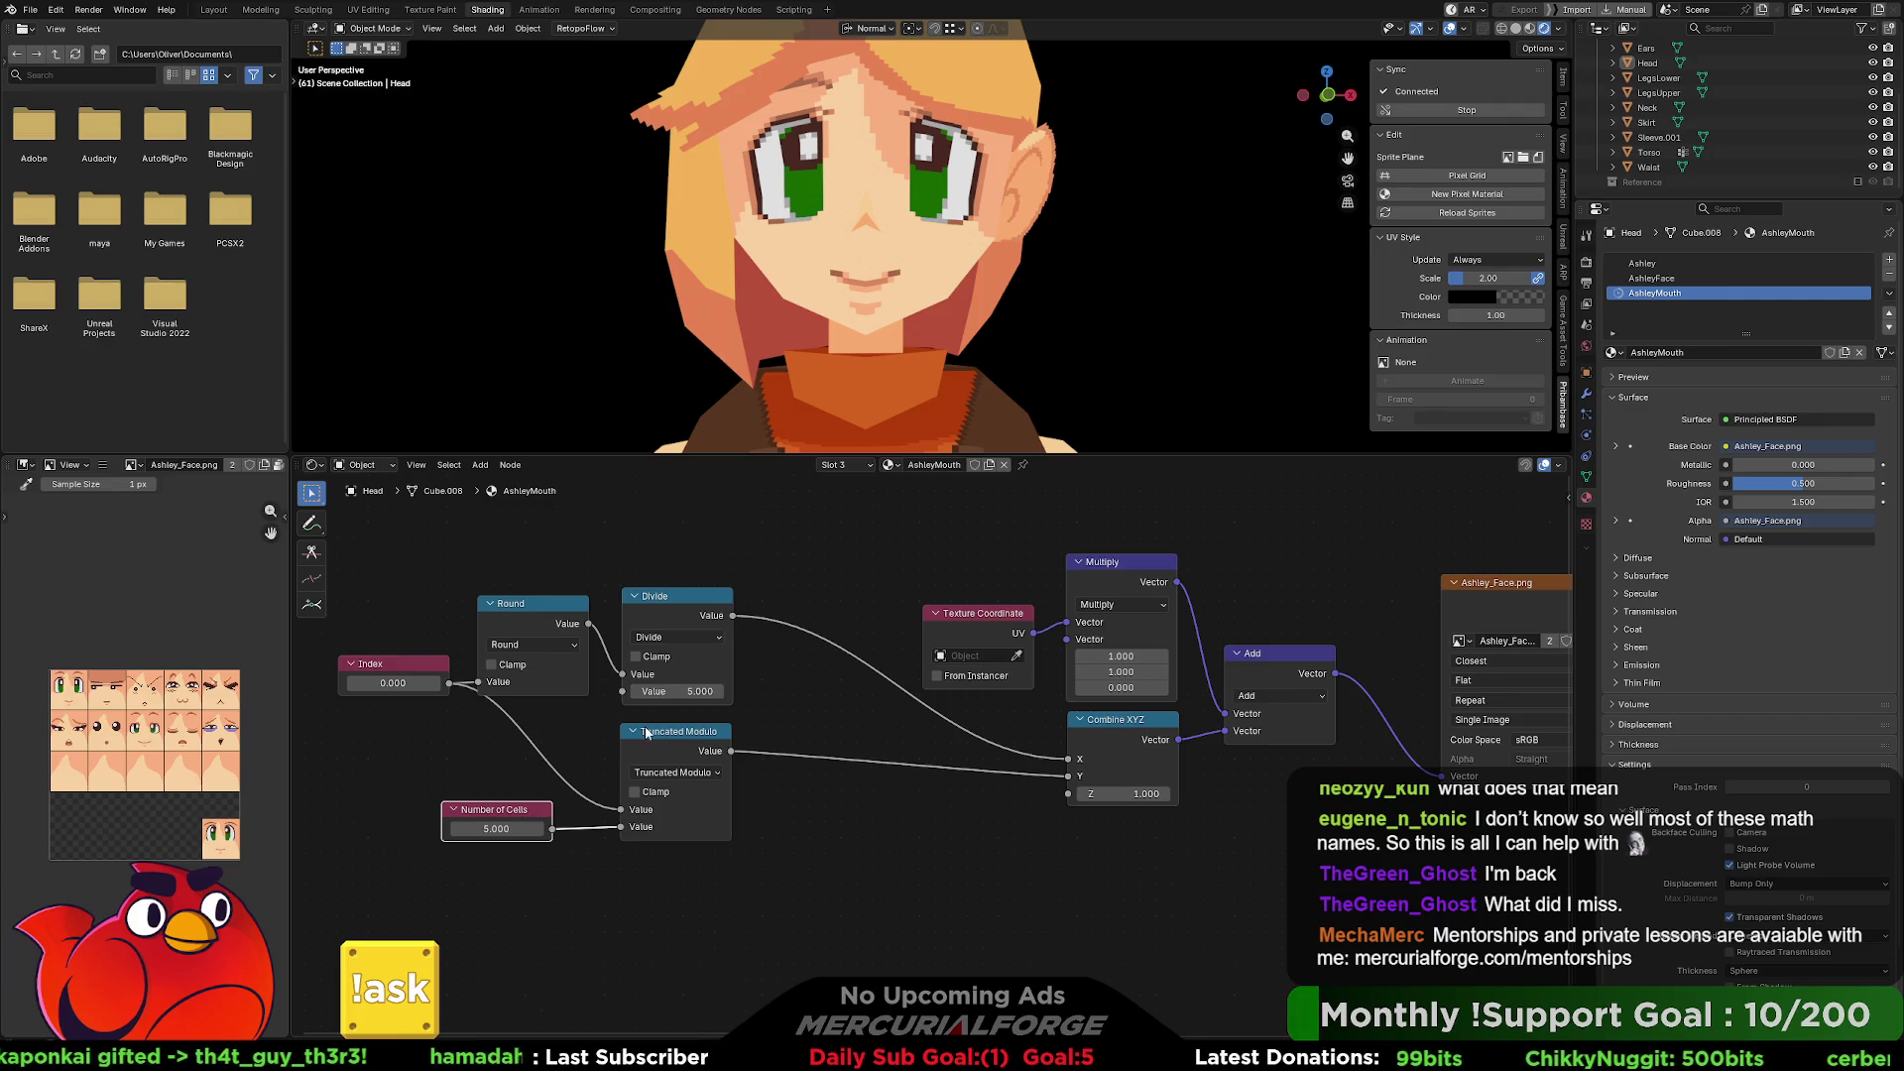
{"action": "mouse_move", "coordinate": [392, 684]}
{"action": "left_mouse_down"}
{"action": "mouse_move", "coordinate": [442, 684]}
{"action": "mouse_move", "coordinate": [404, 685]}
{"action": "left_mouse_up"}
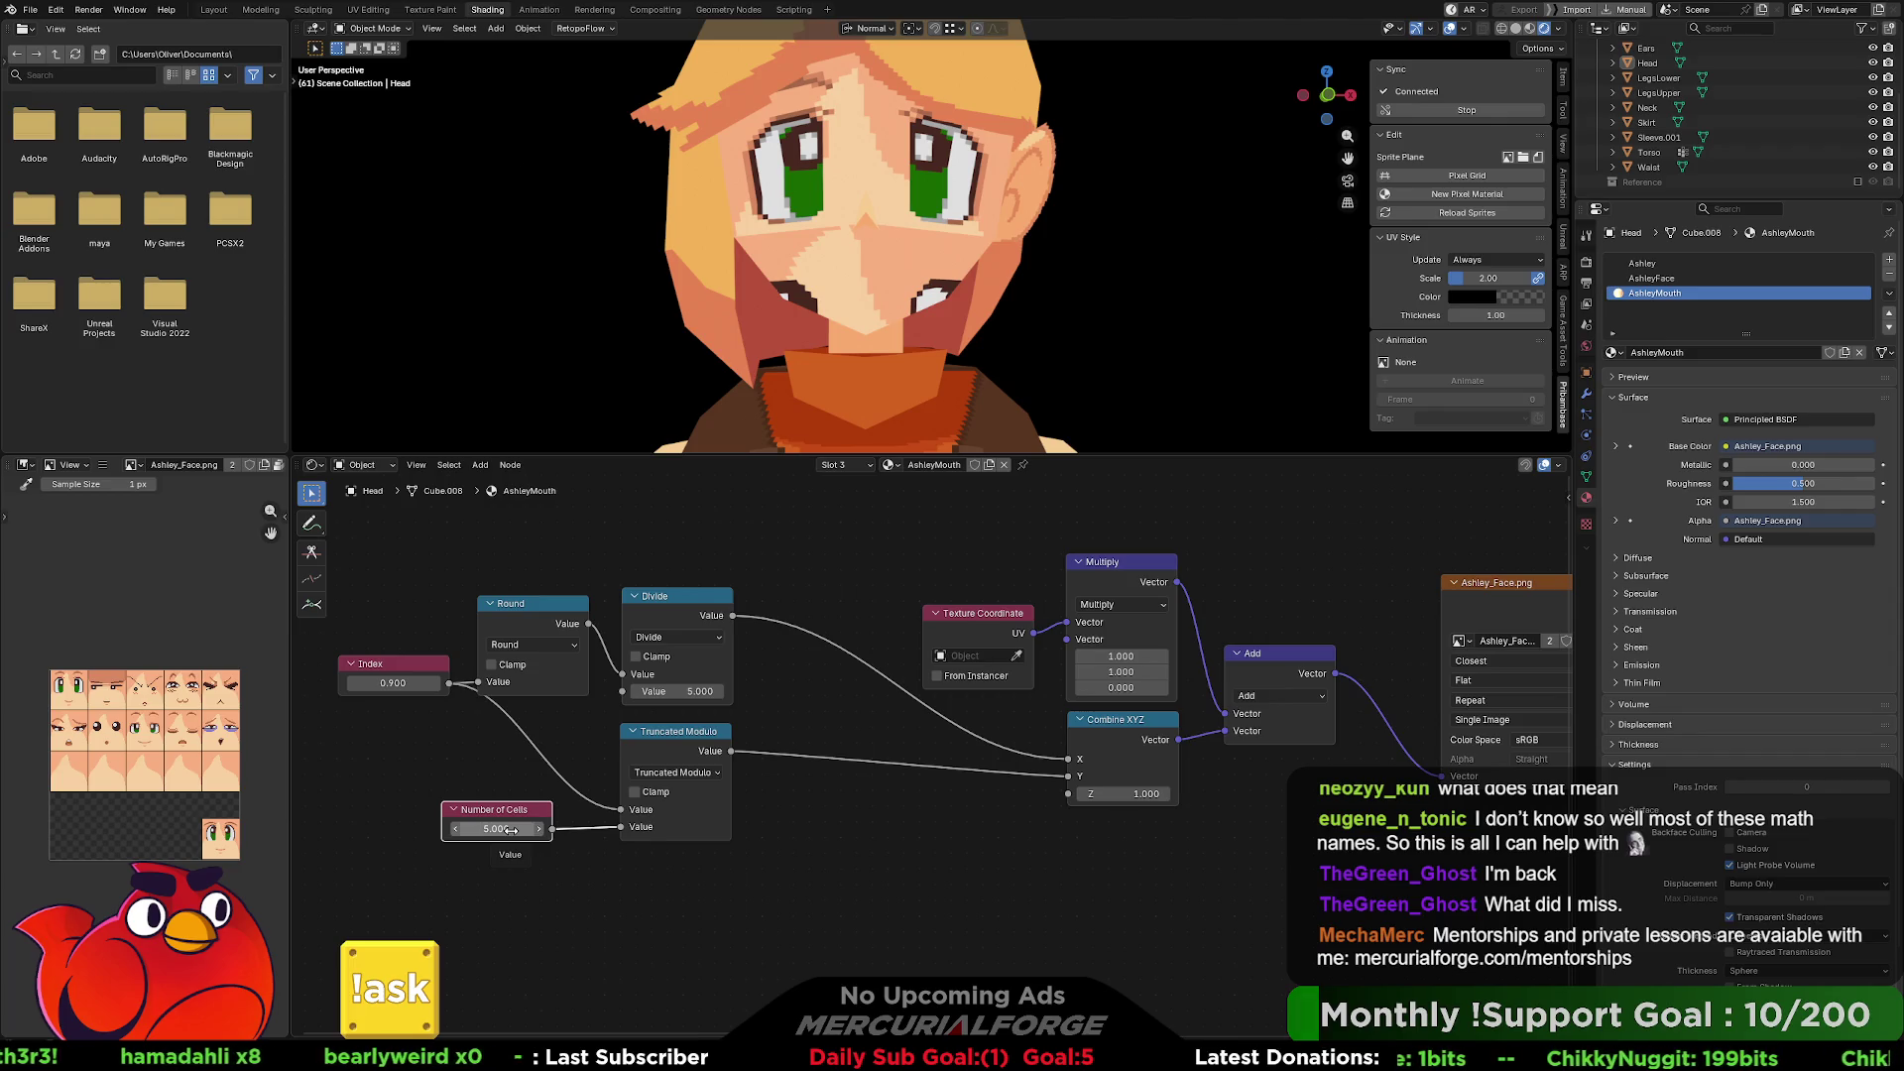
{"action": "key", "text": "ctrl+z"}
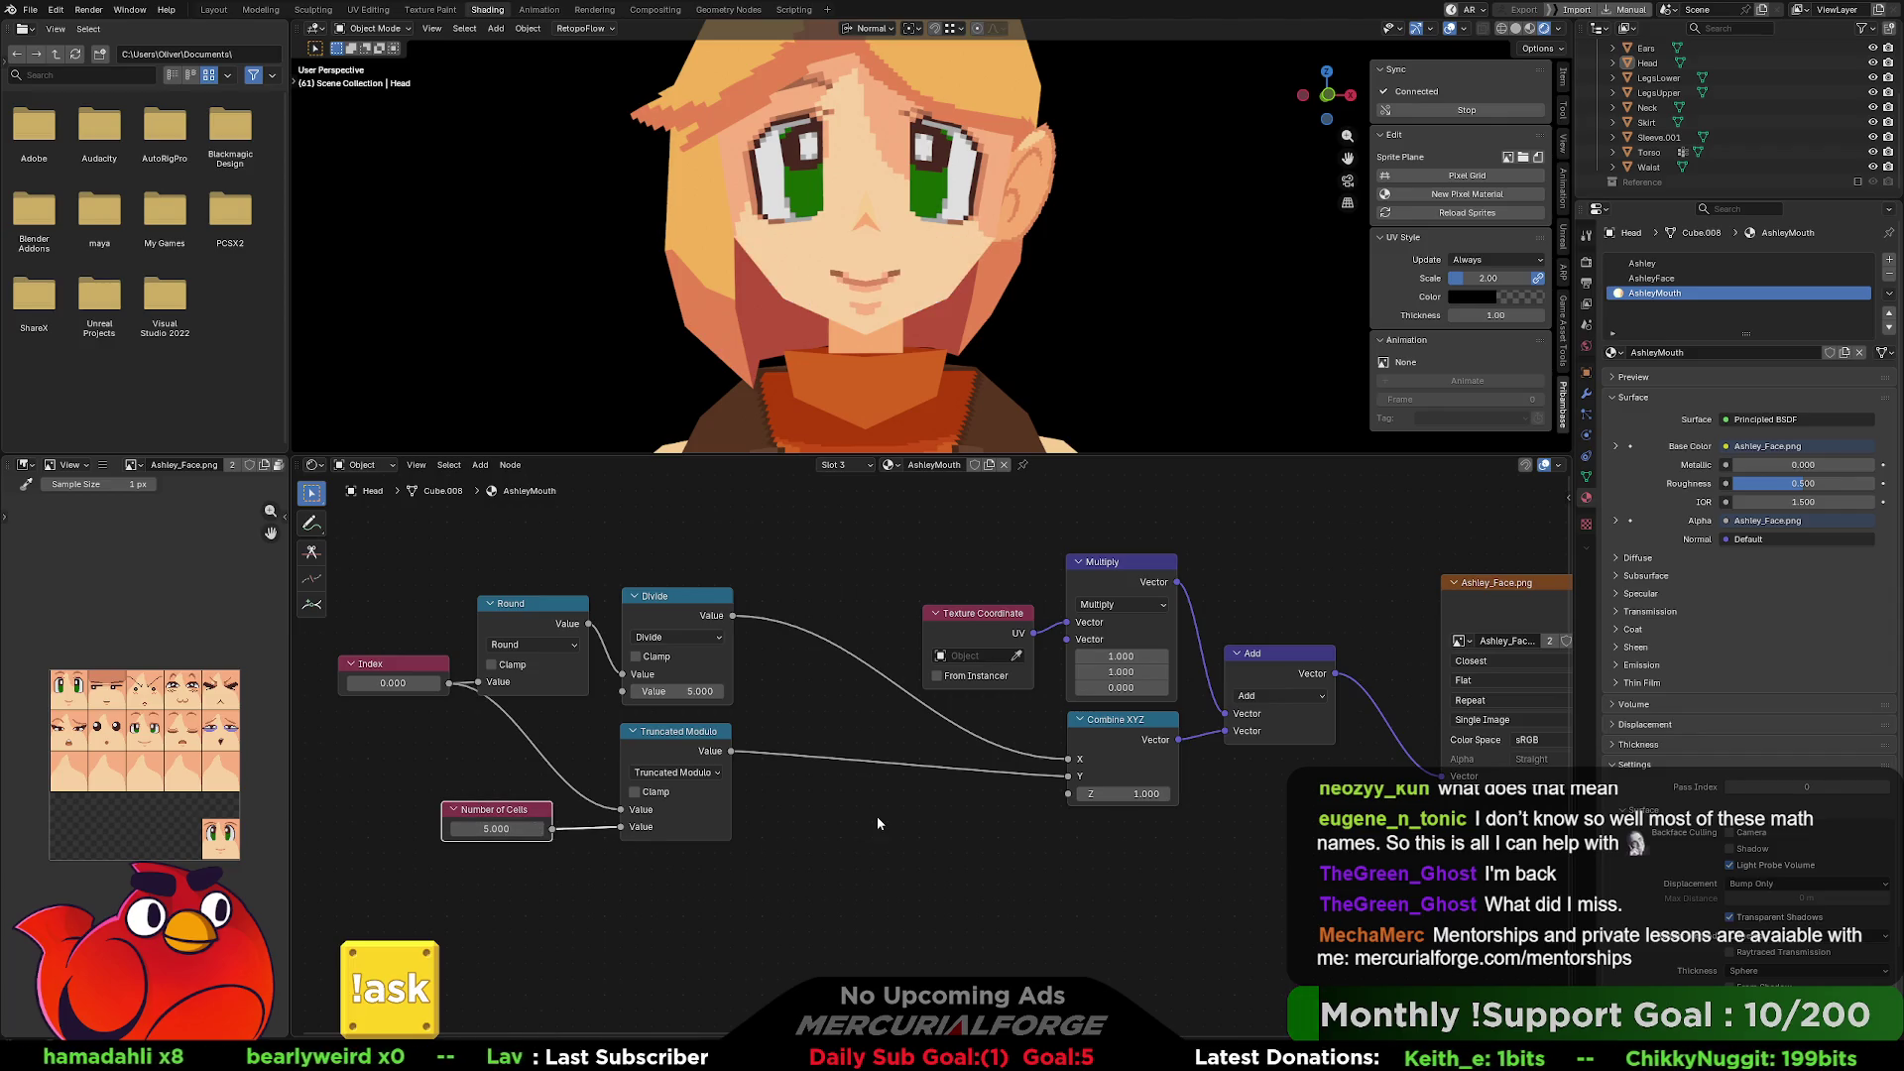
{"action": "key", "text": "ctrl+z"}
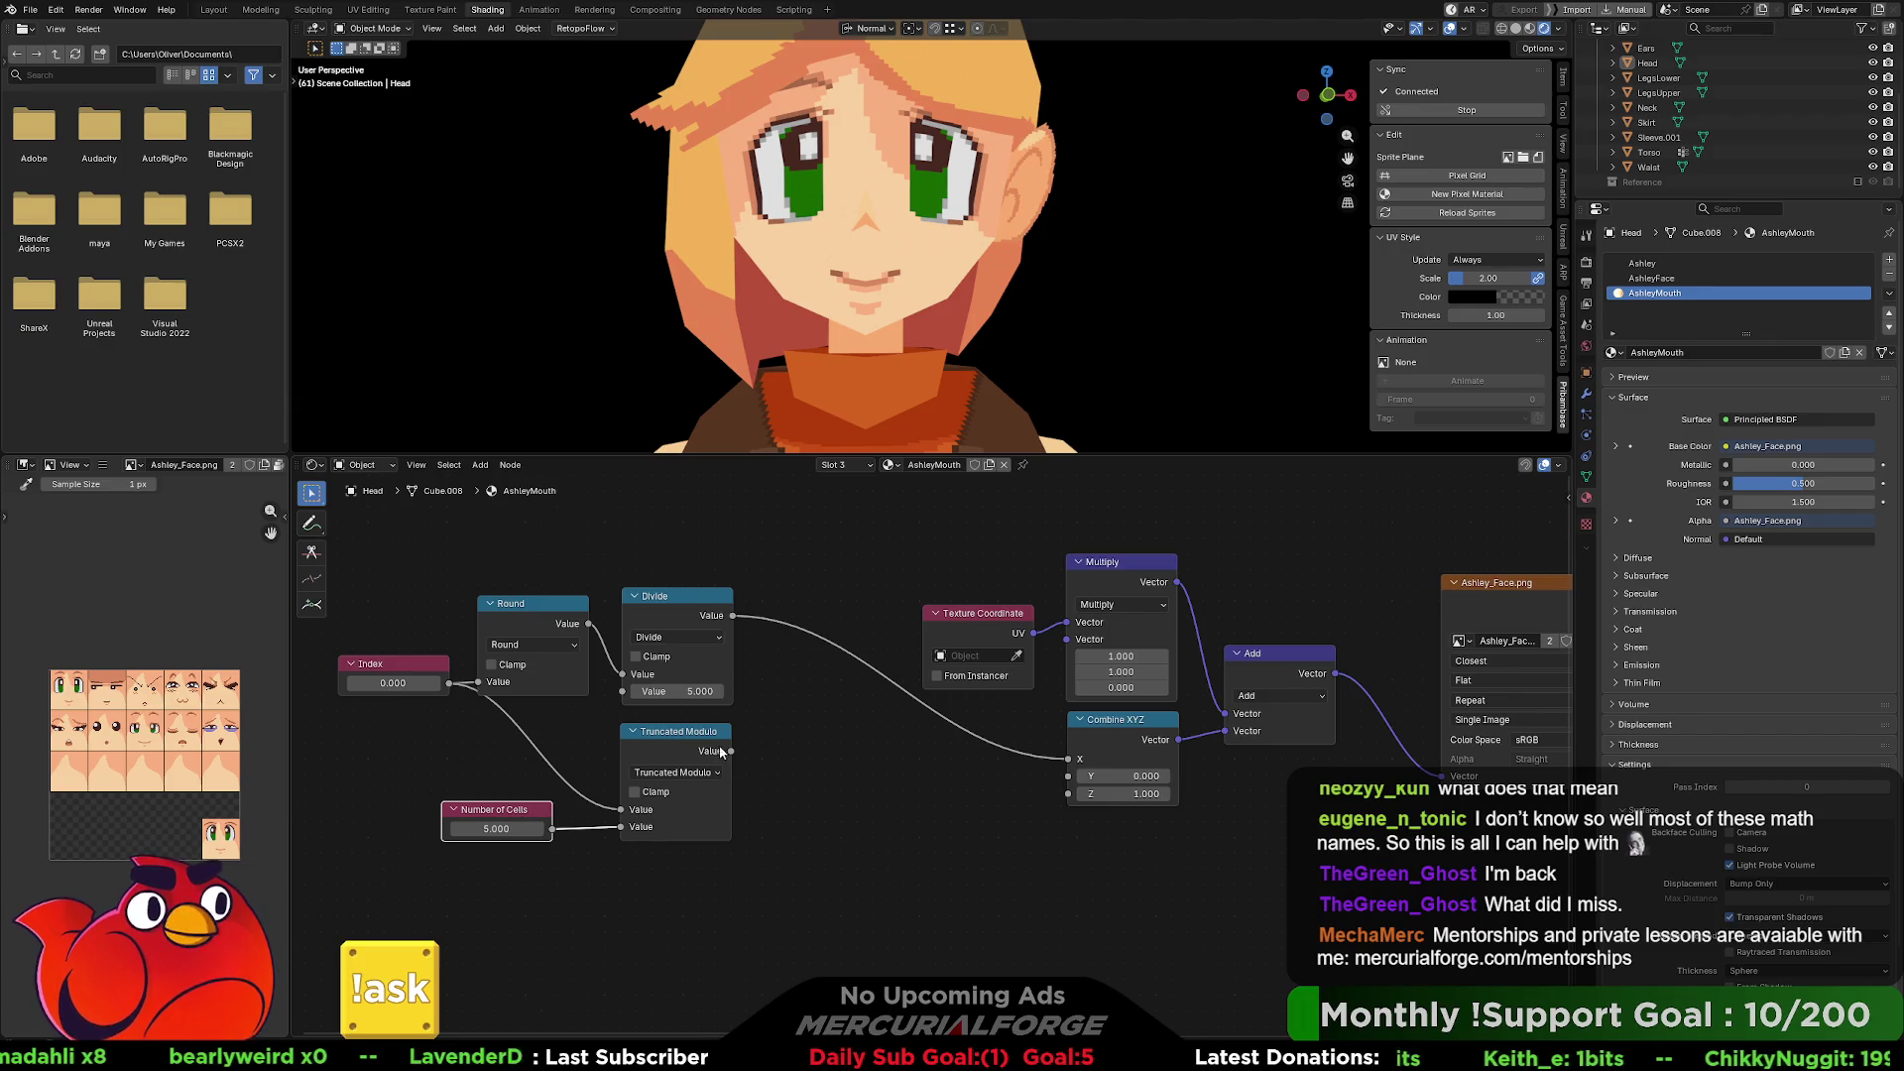
Select the Truncated Modulo node and bring up the add-node menu.
{"action": "left_click_drag", "start_coordinate": [706, 735], "coordinate": [710, 744]}
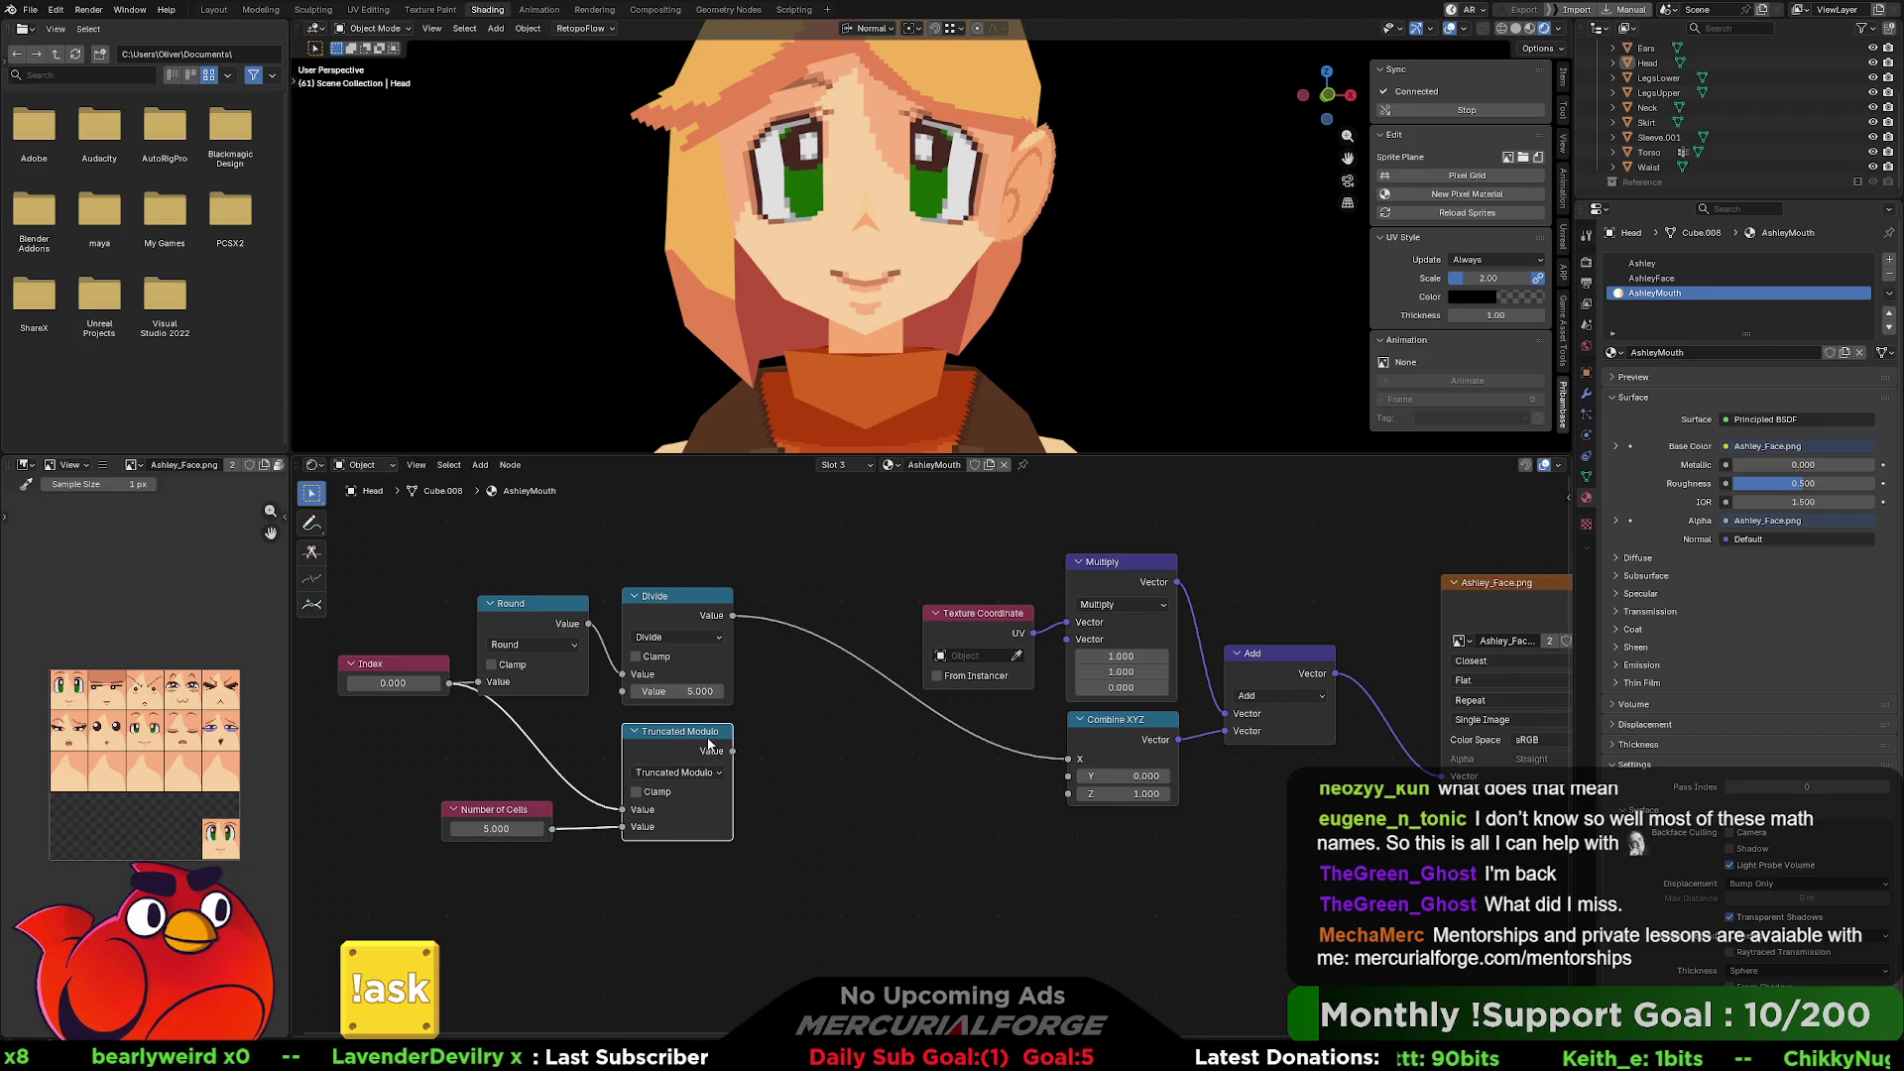
{"action": "left_click", "coordinate": [700, 773]}
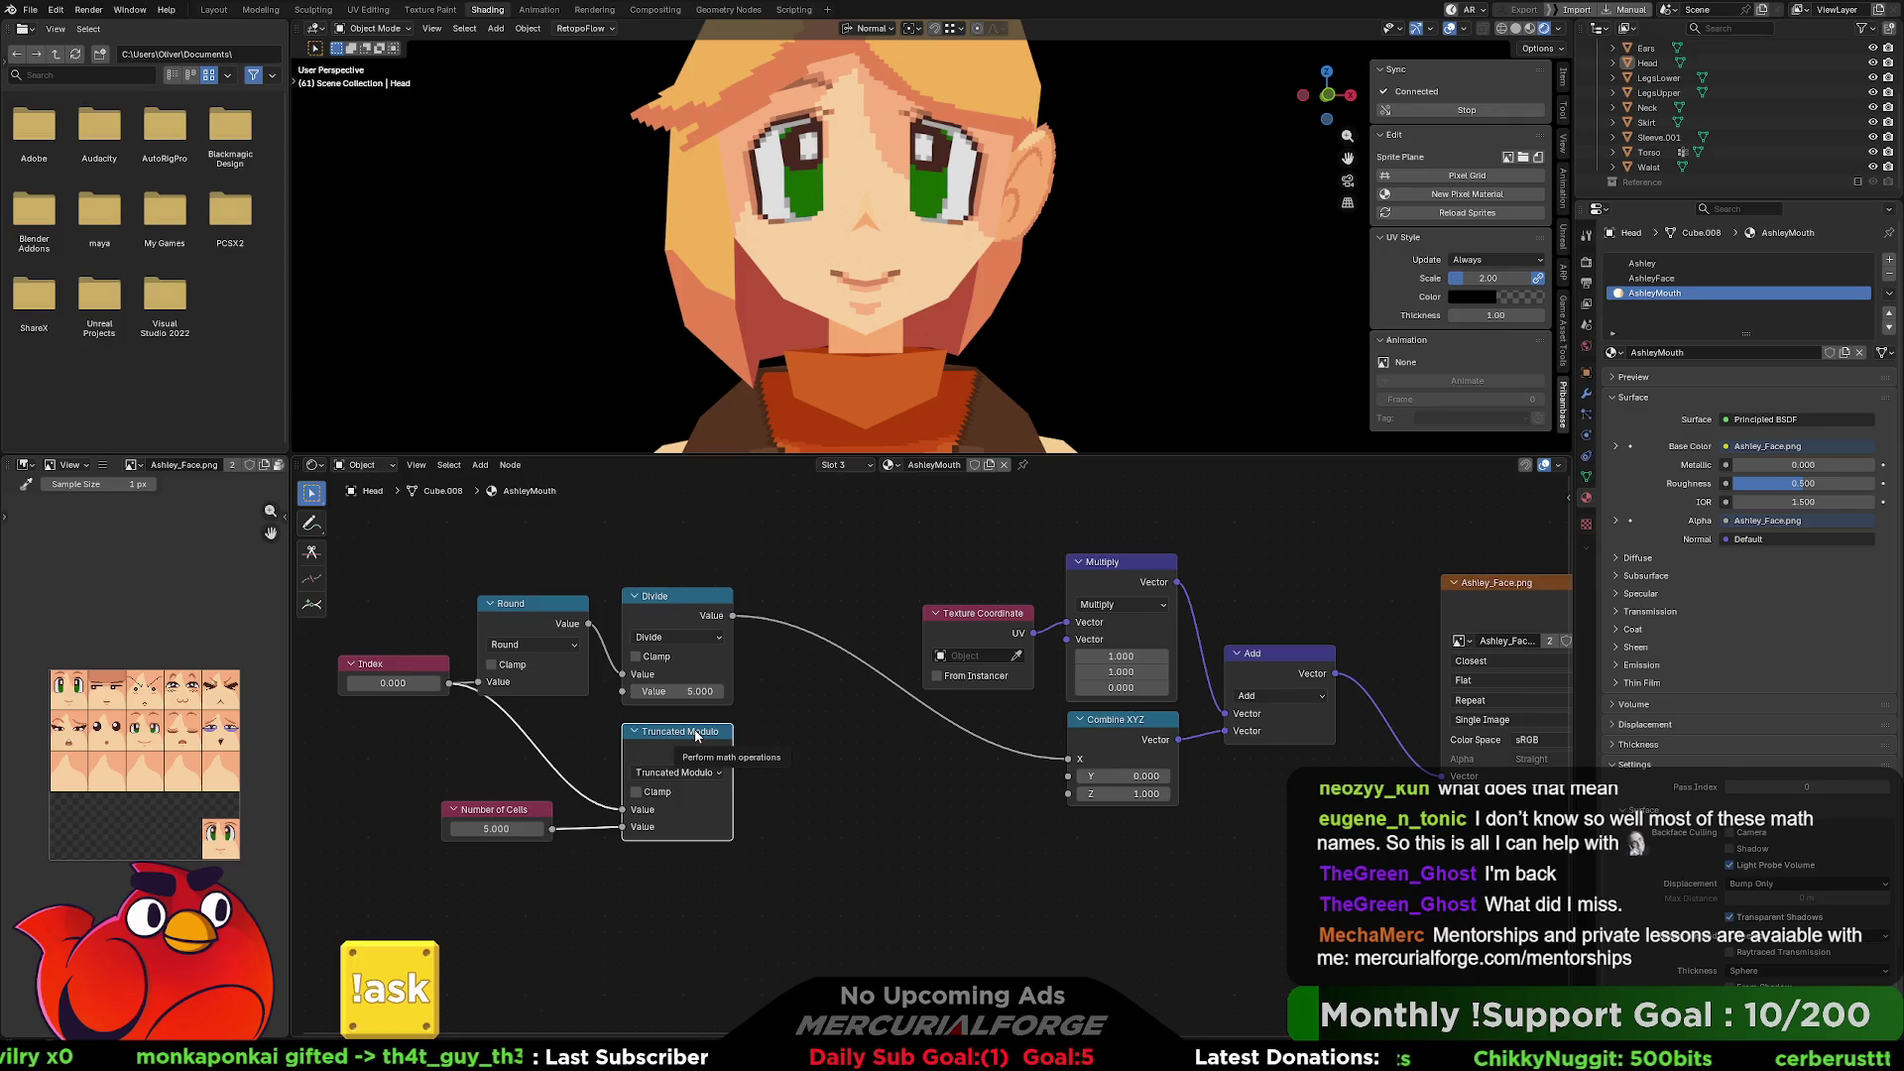
{"action": "right_click", "coordinate": [810, 776]}
{"action": "mouse_move", "coordinate": [811, 780]}
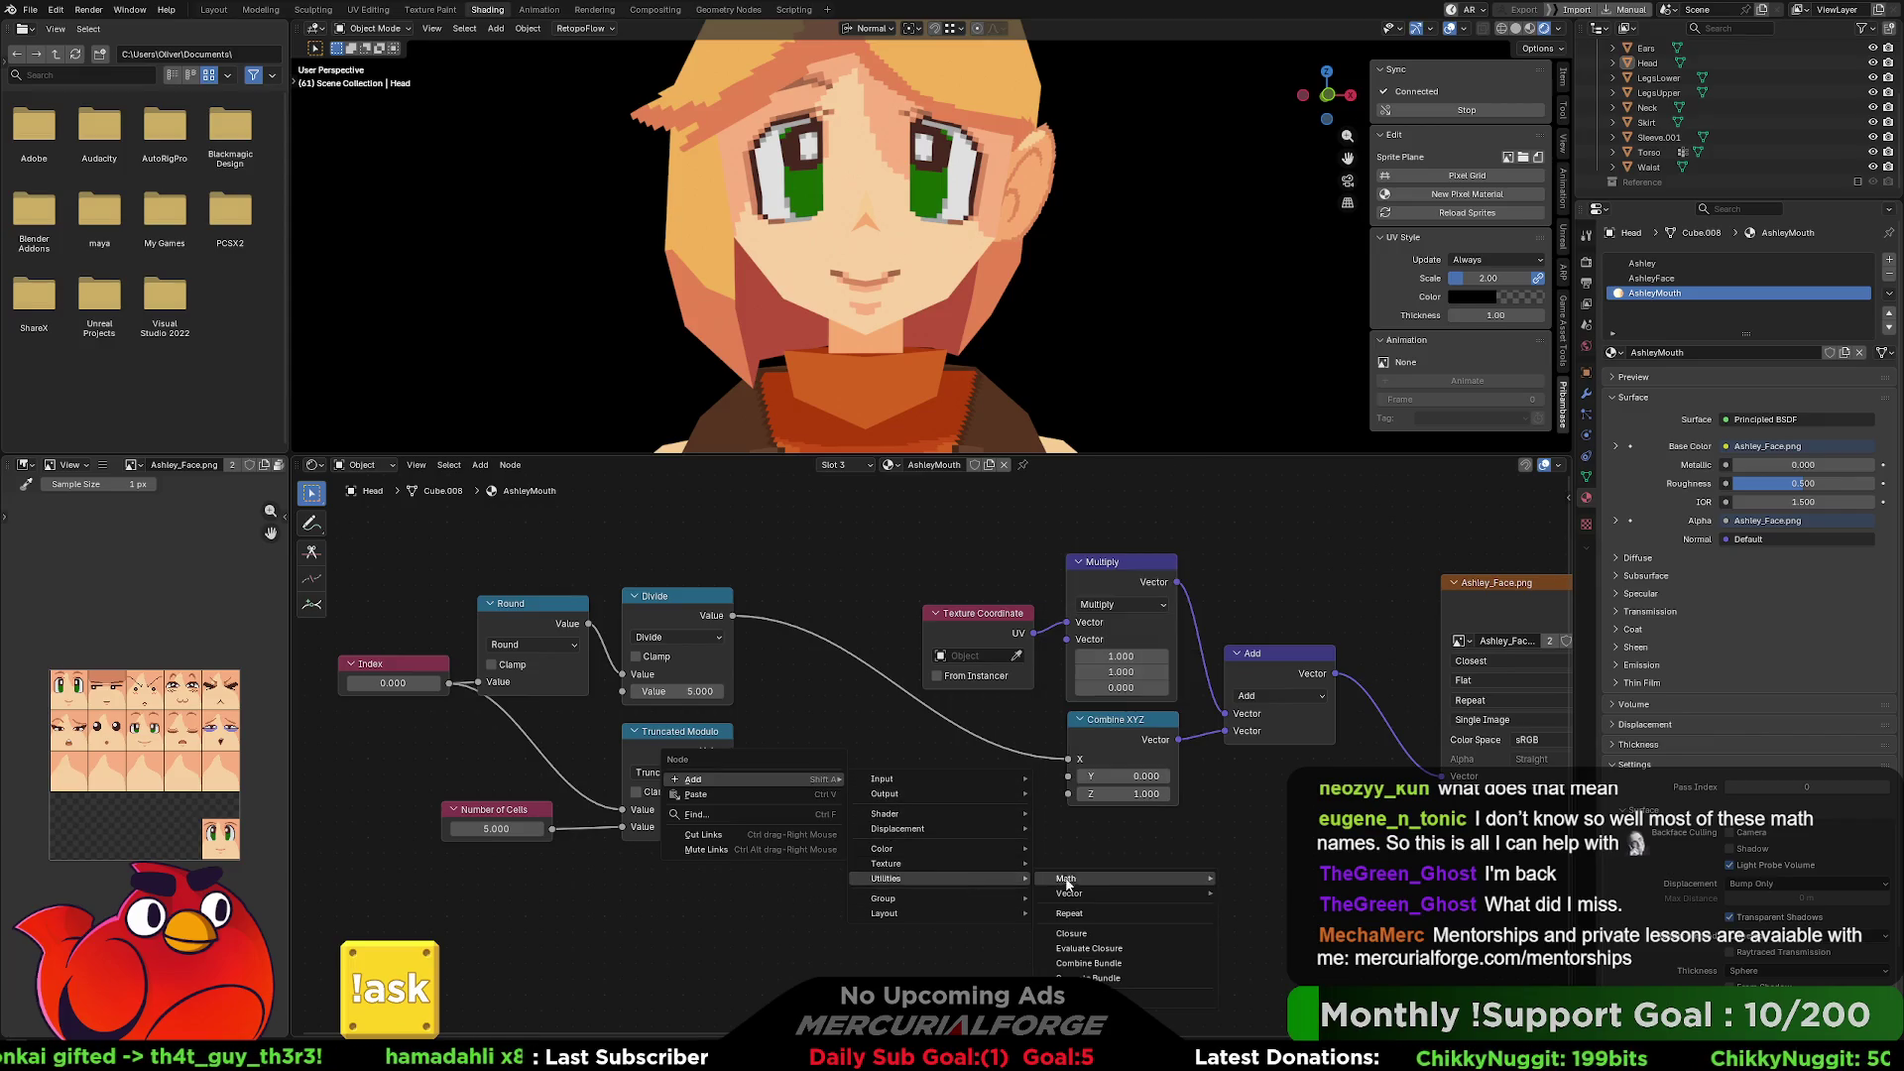
Browse the Add submenus, close them, and open the Truncated Modulo node's operation list.
{"action": "mouse_move", "coordinate": [1126, 895]}
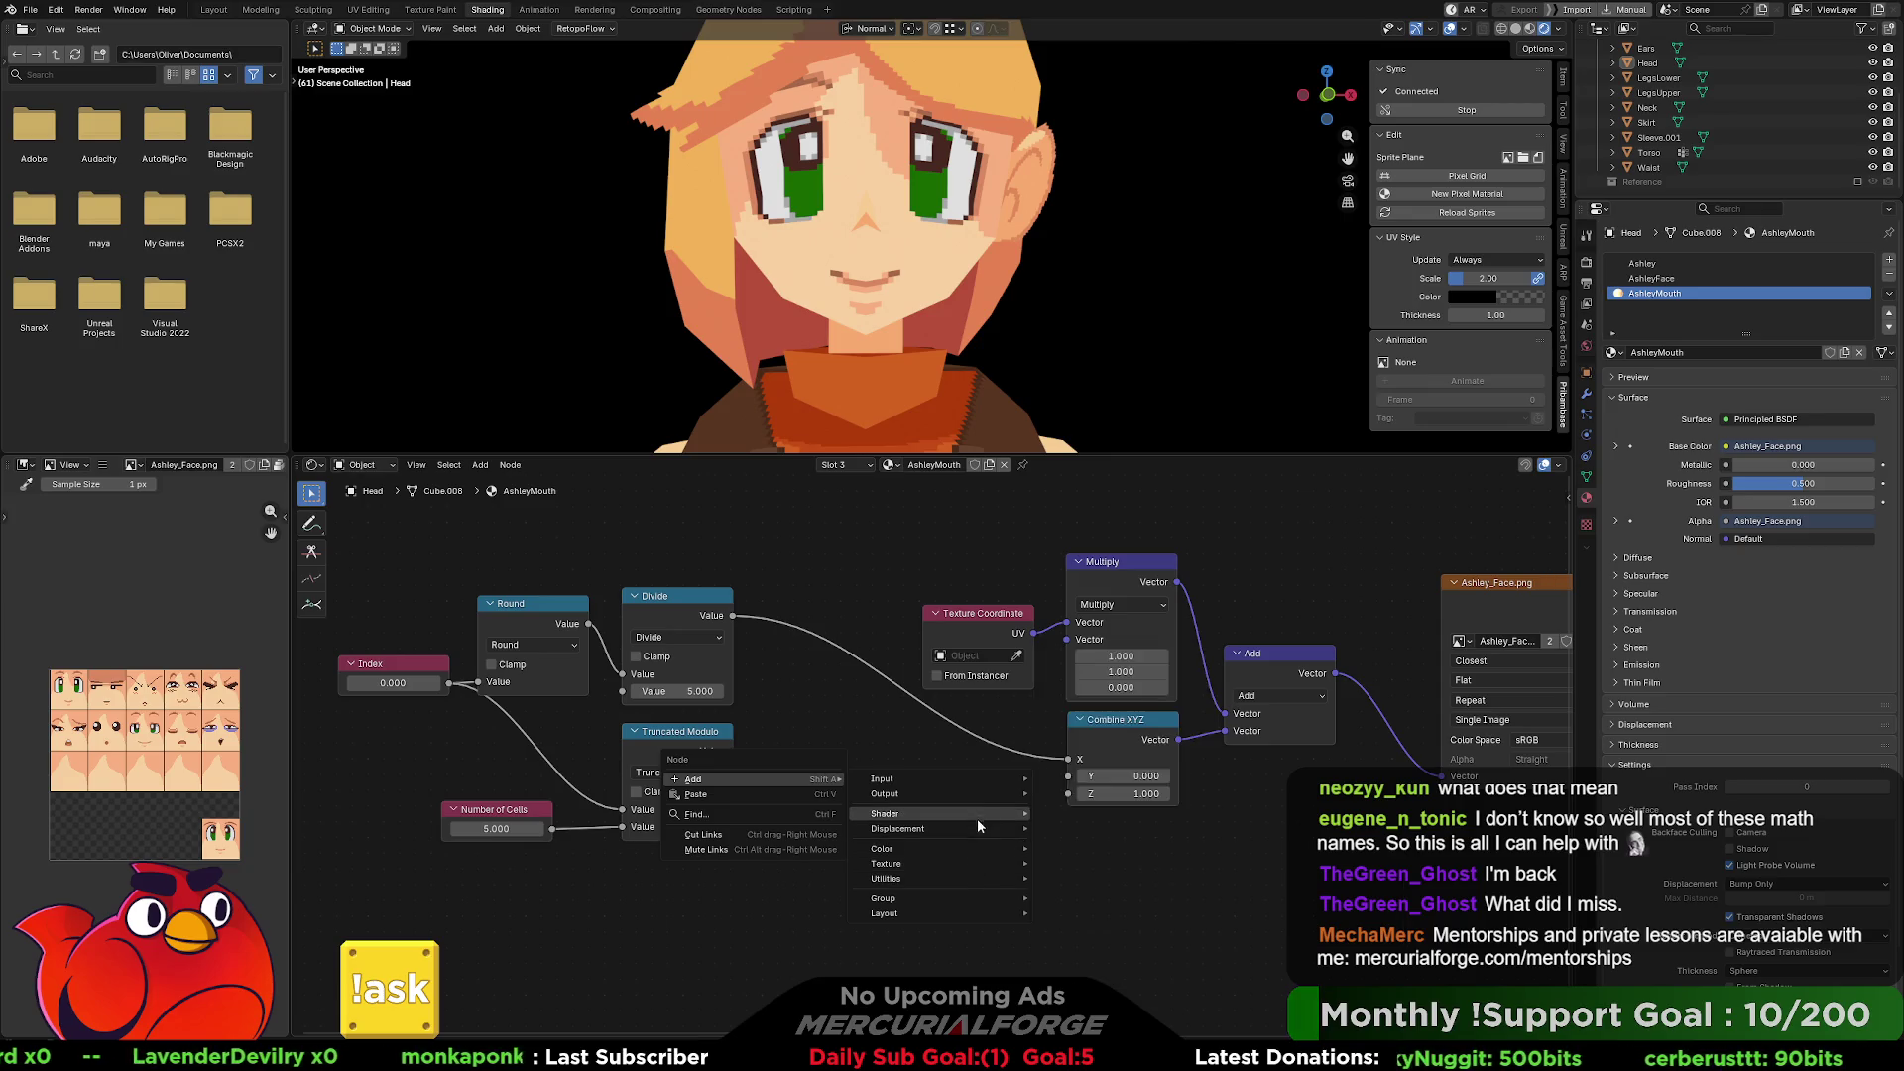
{"action": "mouse_move", "coordinate": [980, 796]}
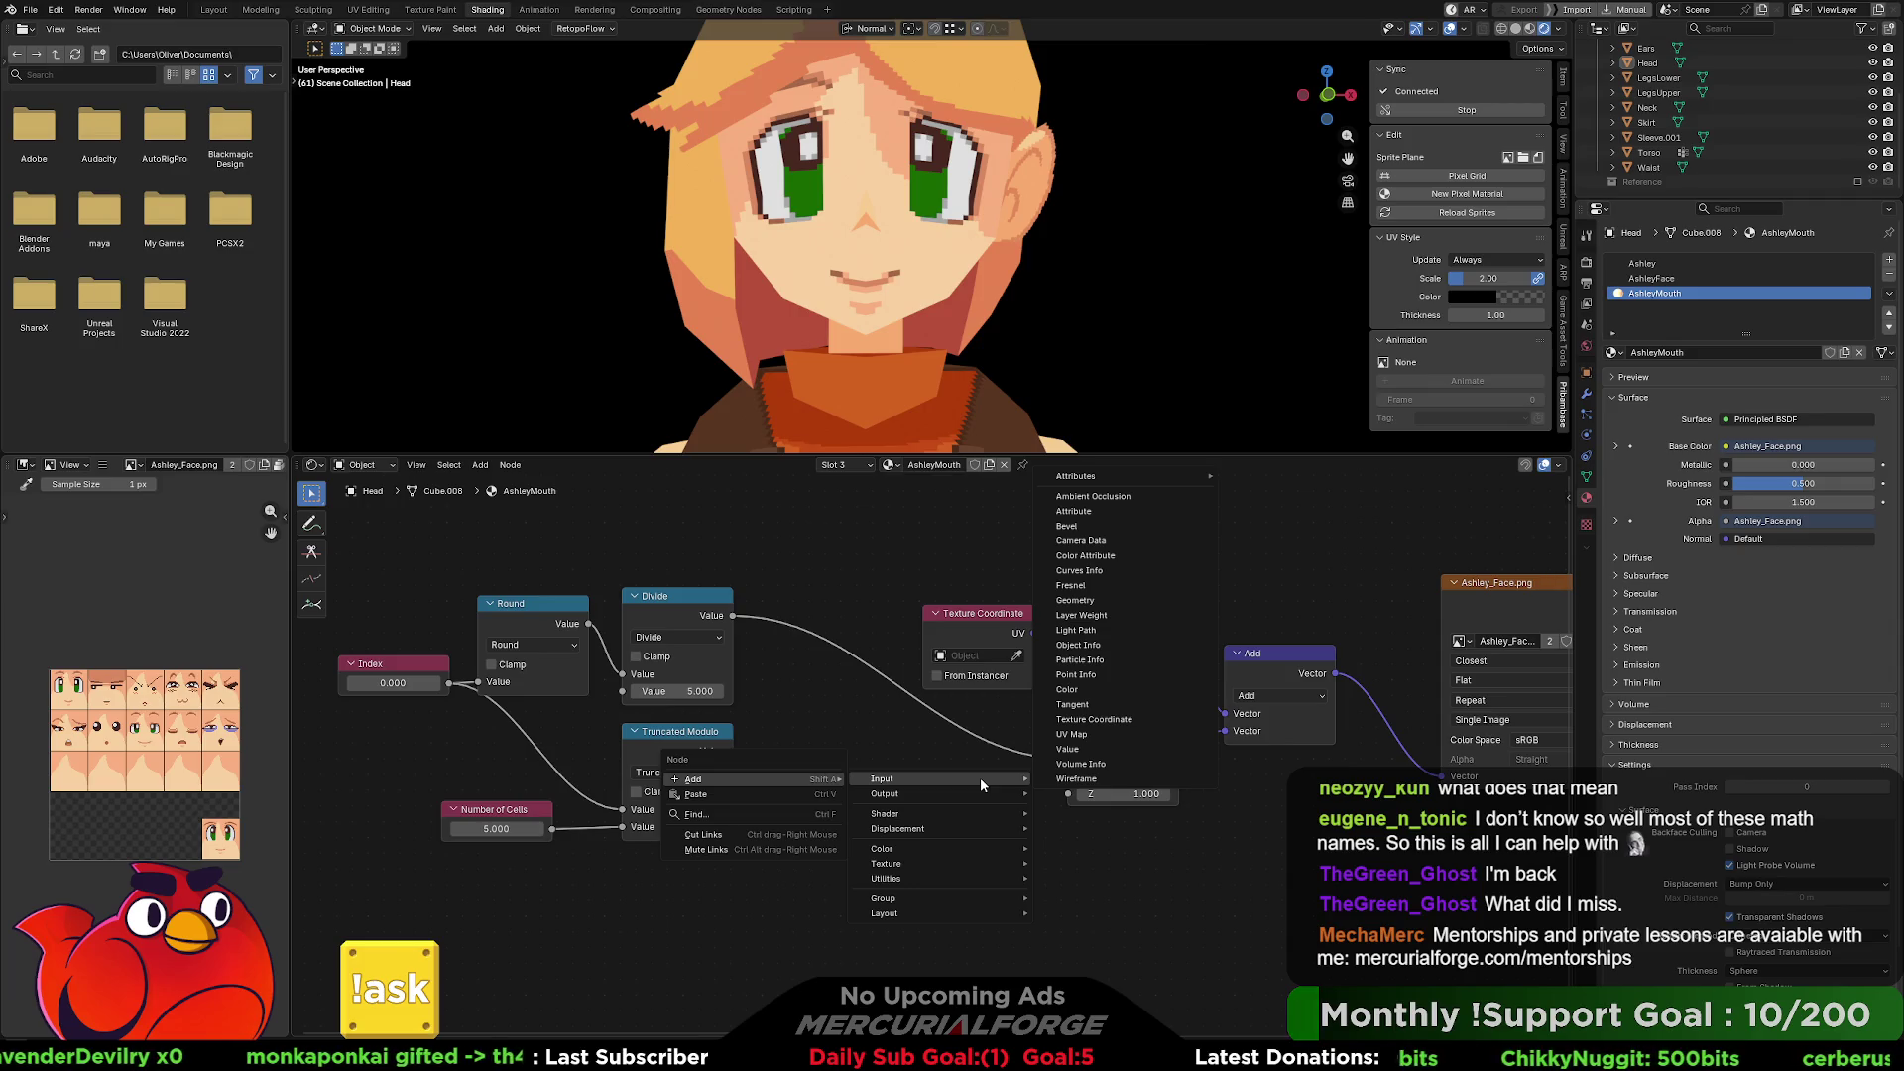
{"action": "mouse_move", "coordinate": [950, 853]}
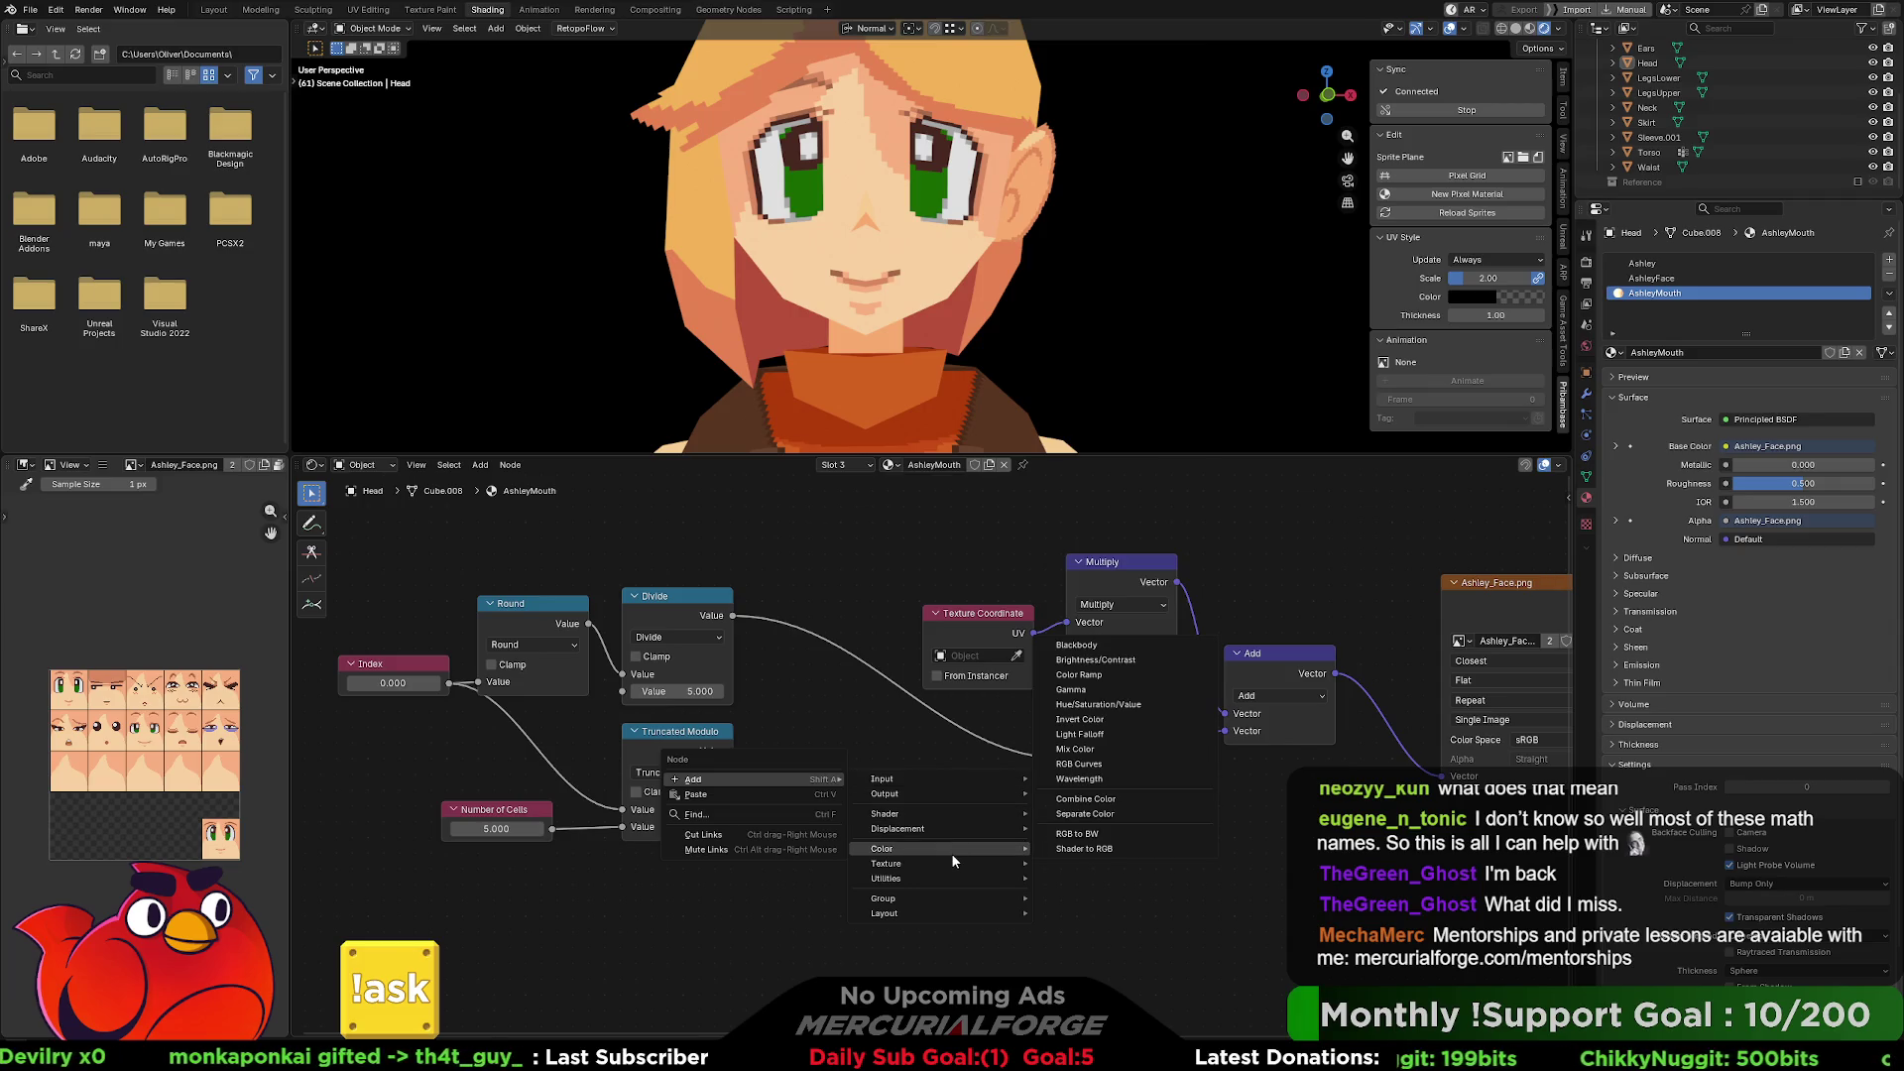
{"action": "key", "text": "Escape"}
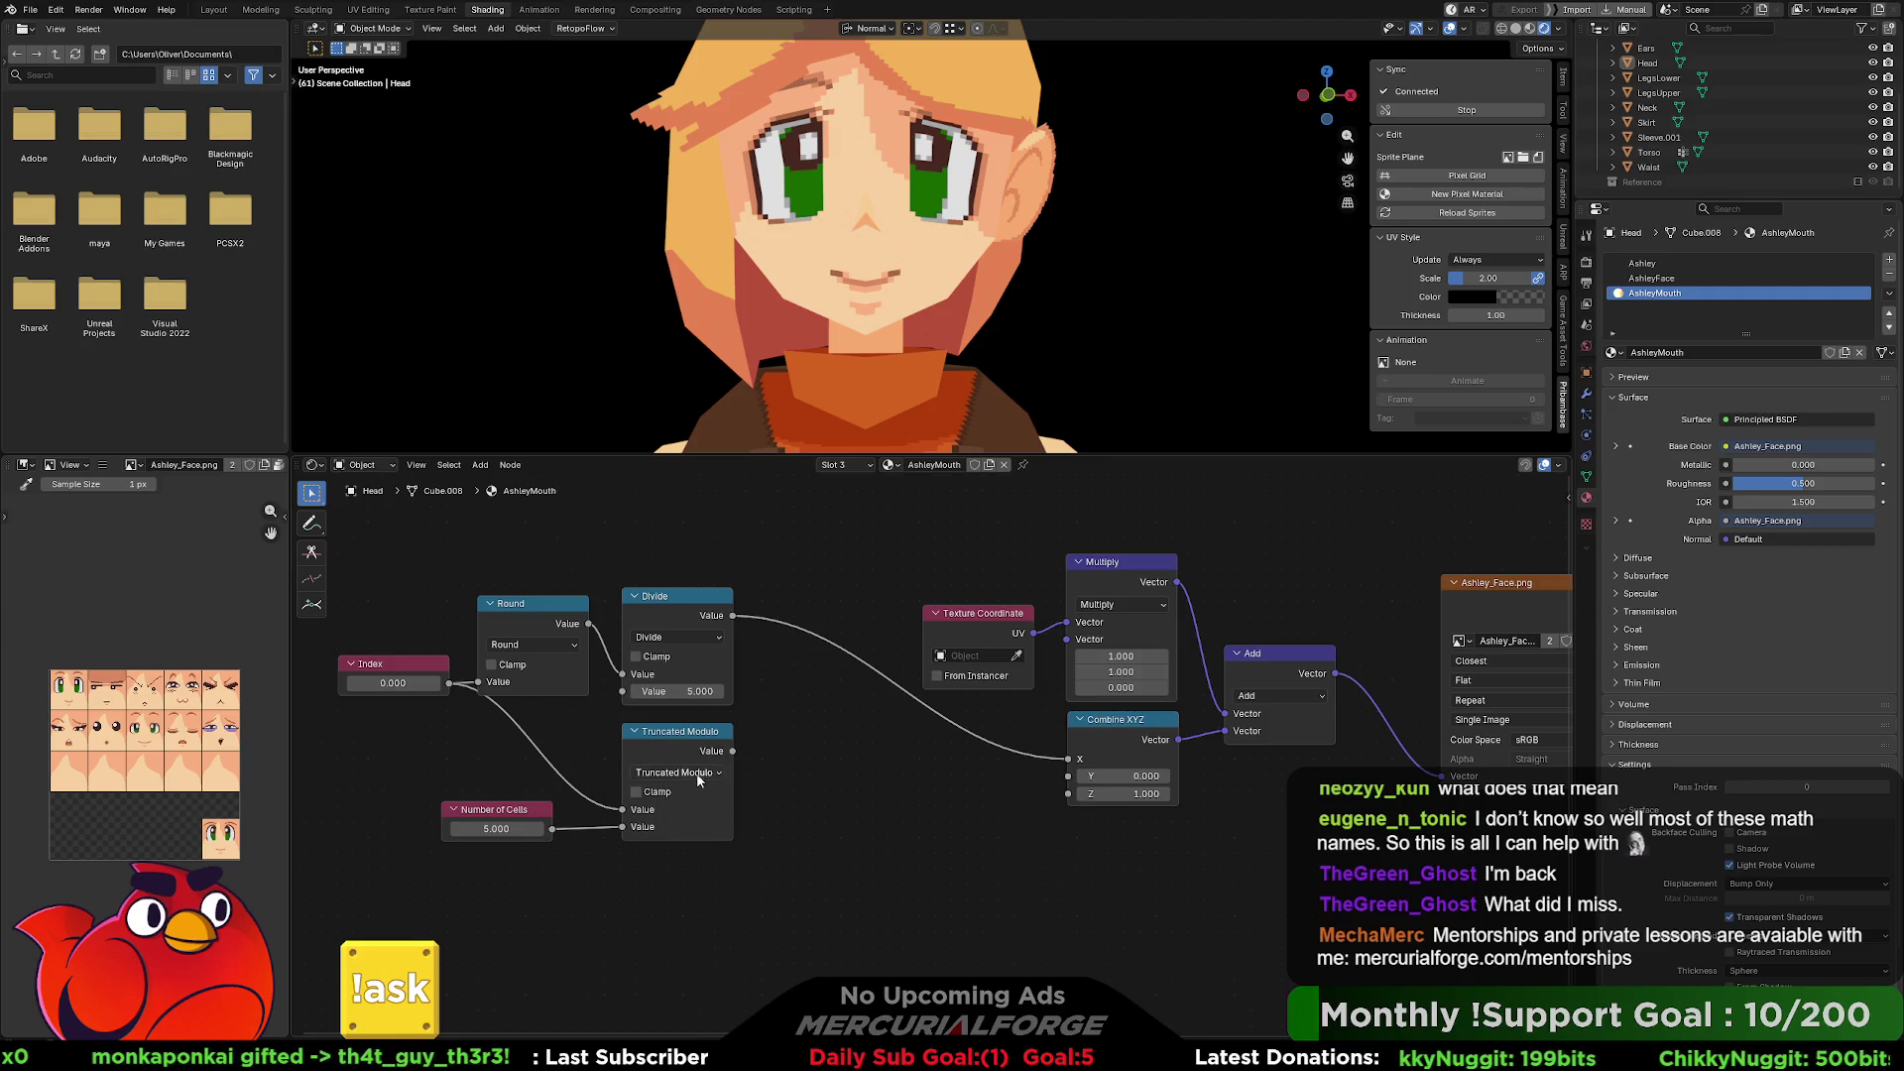
{"action": "left_click", "coordinate": [698, 774]}
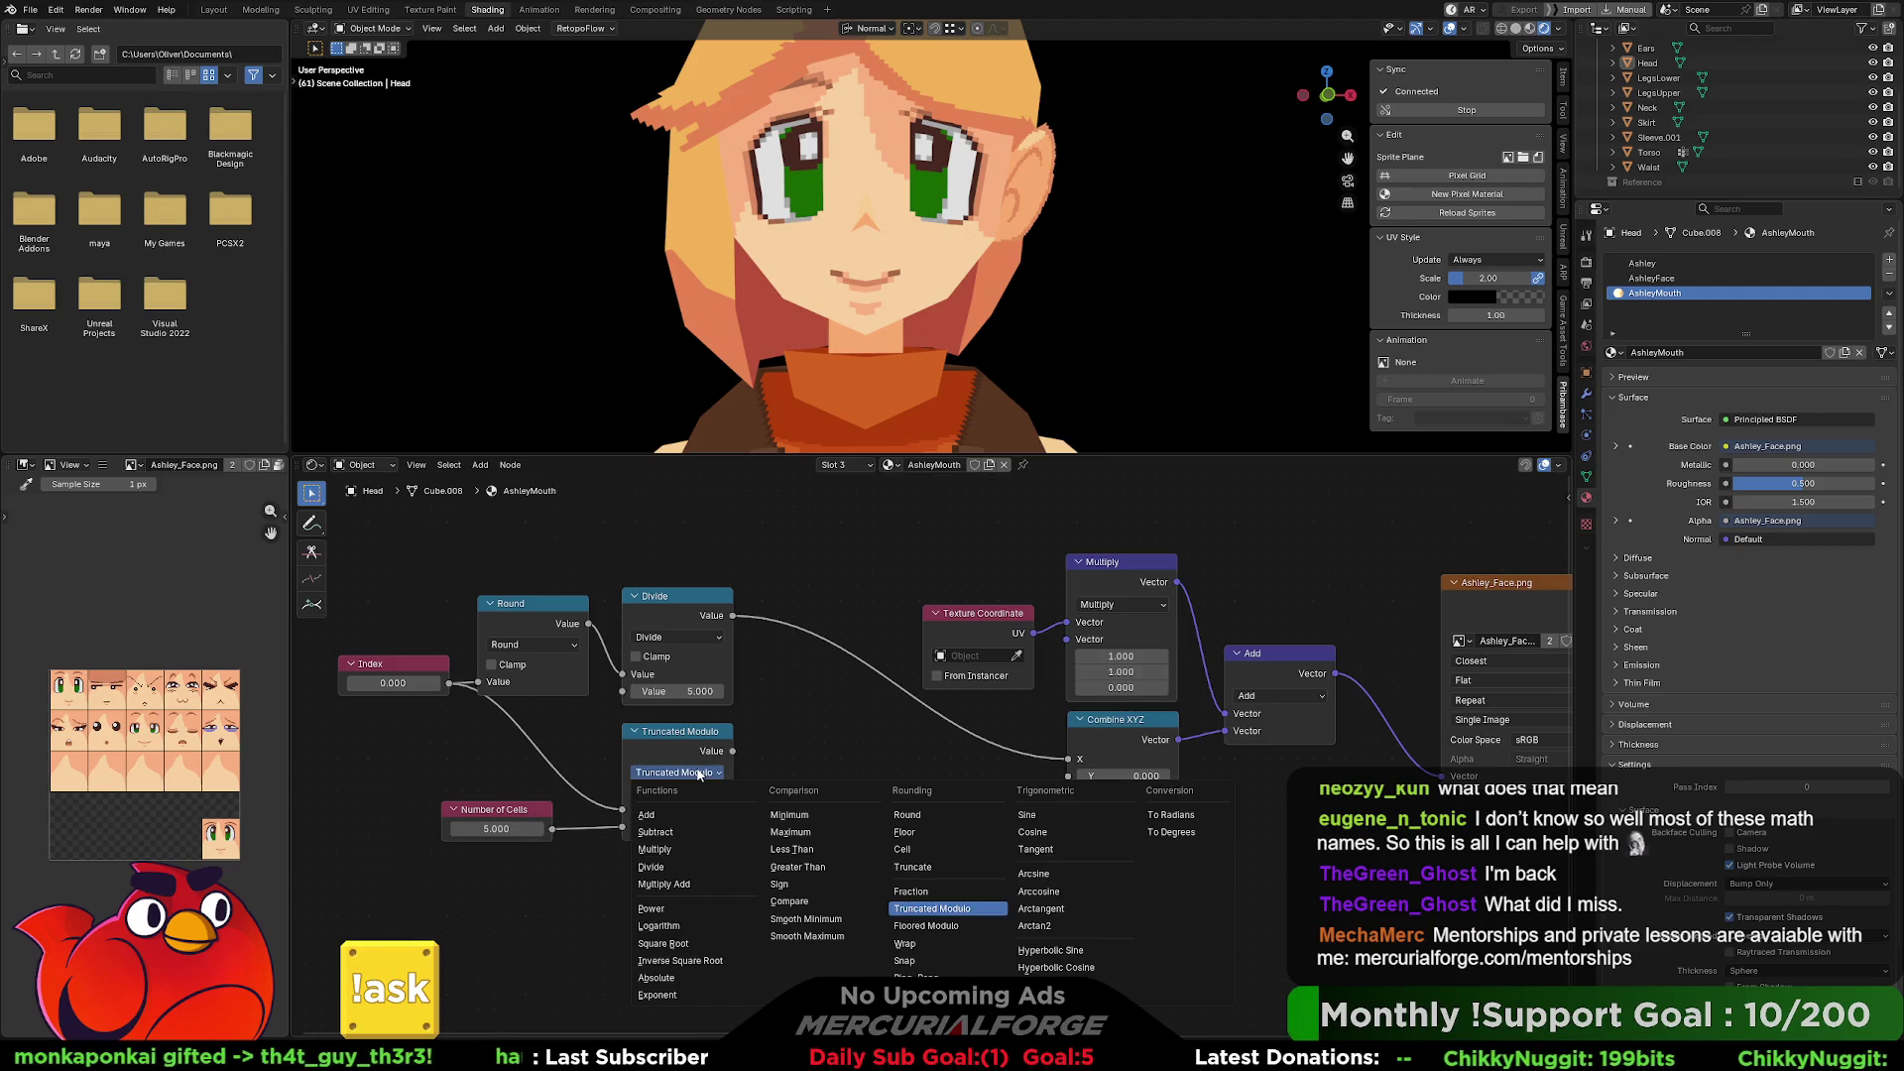
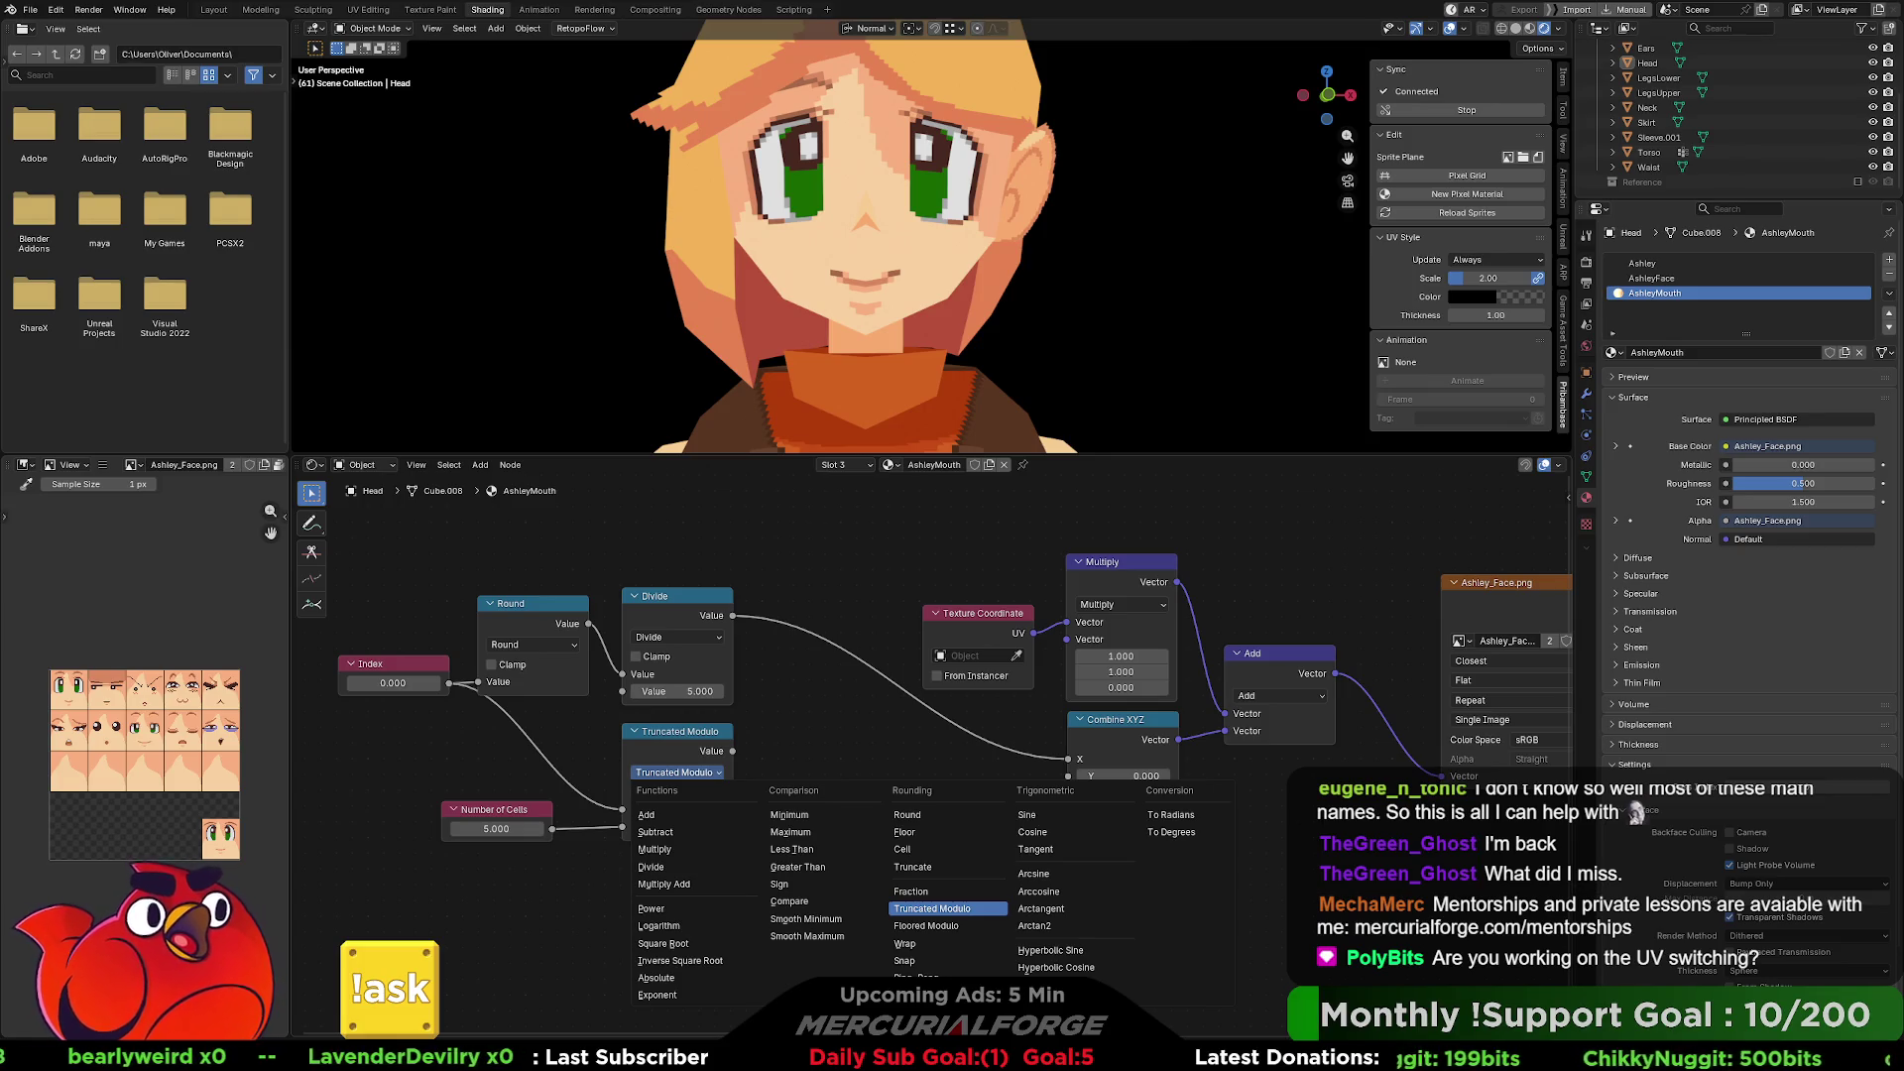
Preview mouth cells by setting Index to 3.1 and sweeping it, then switch the lower math node to Divide.
{"action": "left_click", "coordinate": [624, 774]}
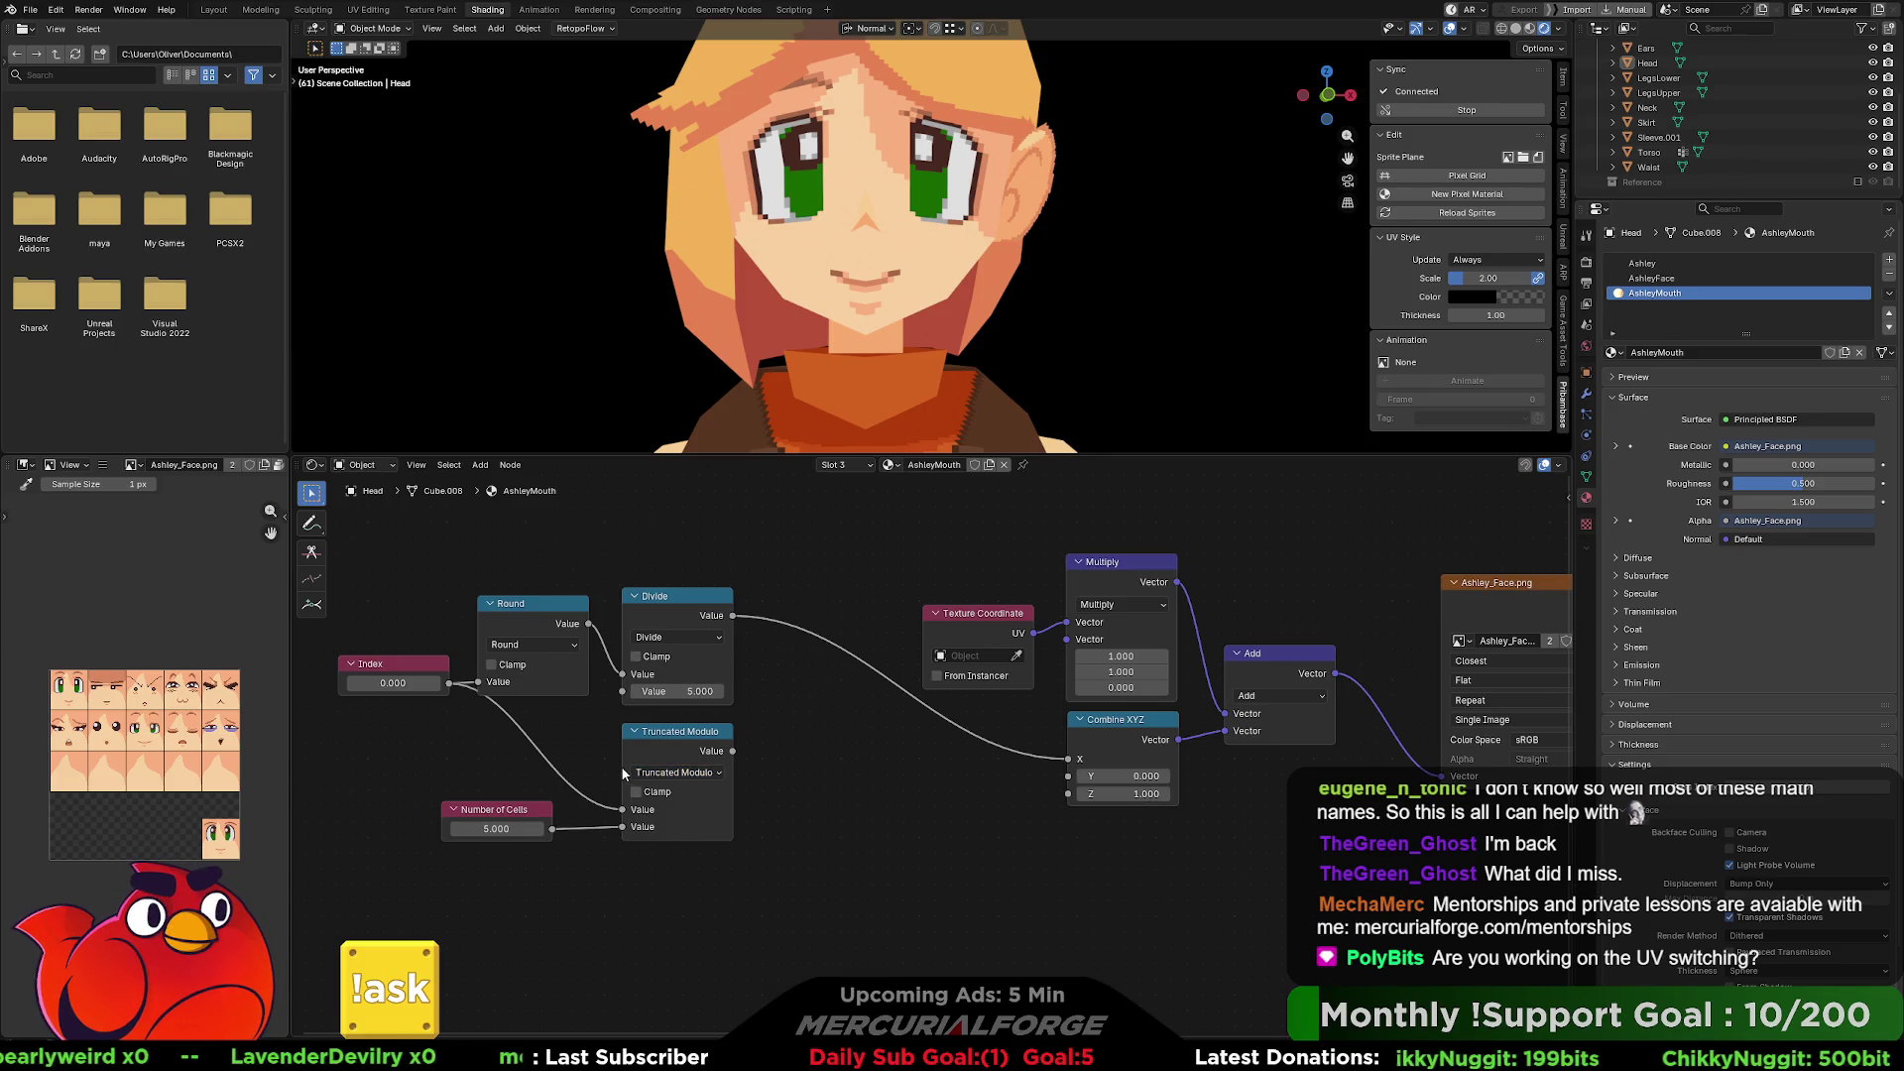
{"action": "left_click", "coordinate": [392, 684]}
{"action": "type", "text": "3.1"}
{"action": "key", "text": "Return"}
{"action": "mouse_move", "coordinate": [392, 684]}
{"action": "left_mouse_down"}
{"action": "mouse_move", "coordinate": [462, 684]}
{"action": "mouse_move", "coordinate": [347, 684]}
{"action": "left_mouse_up"}
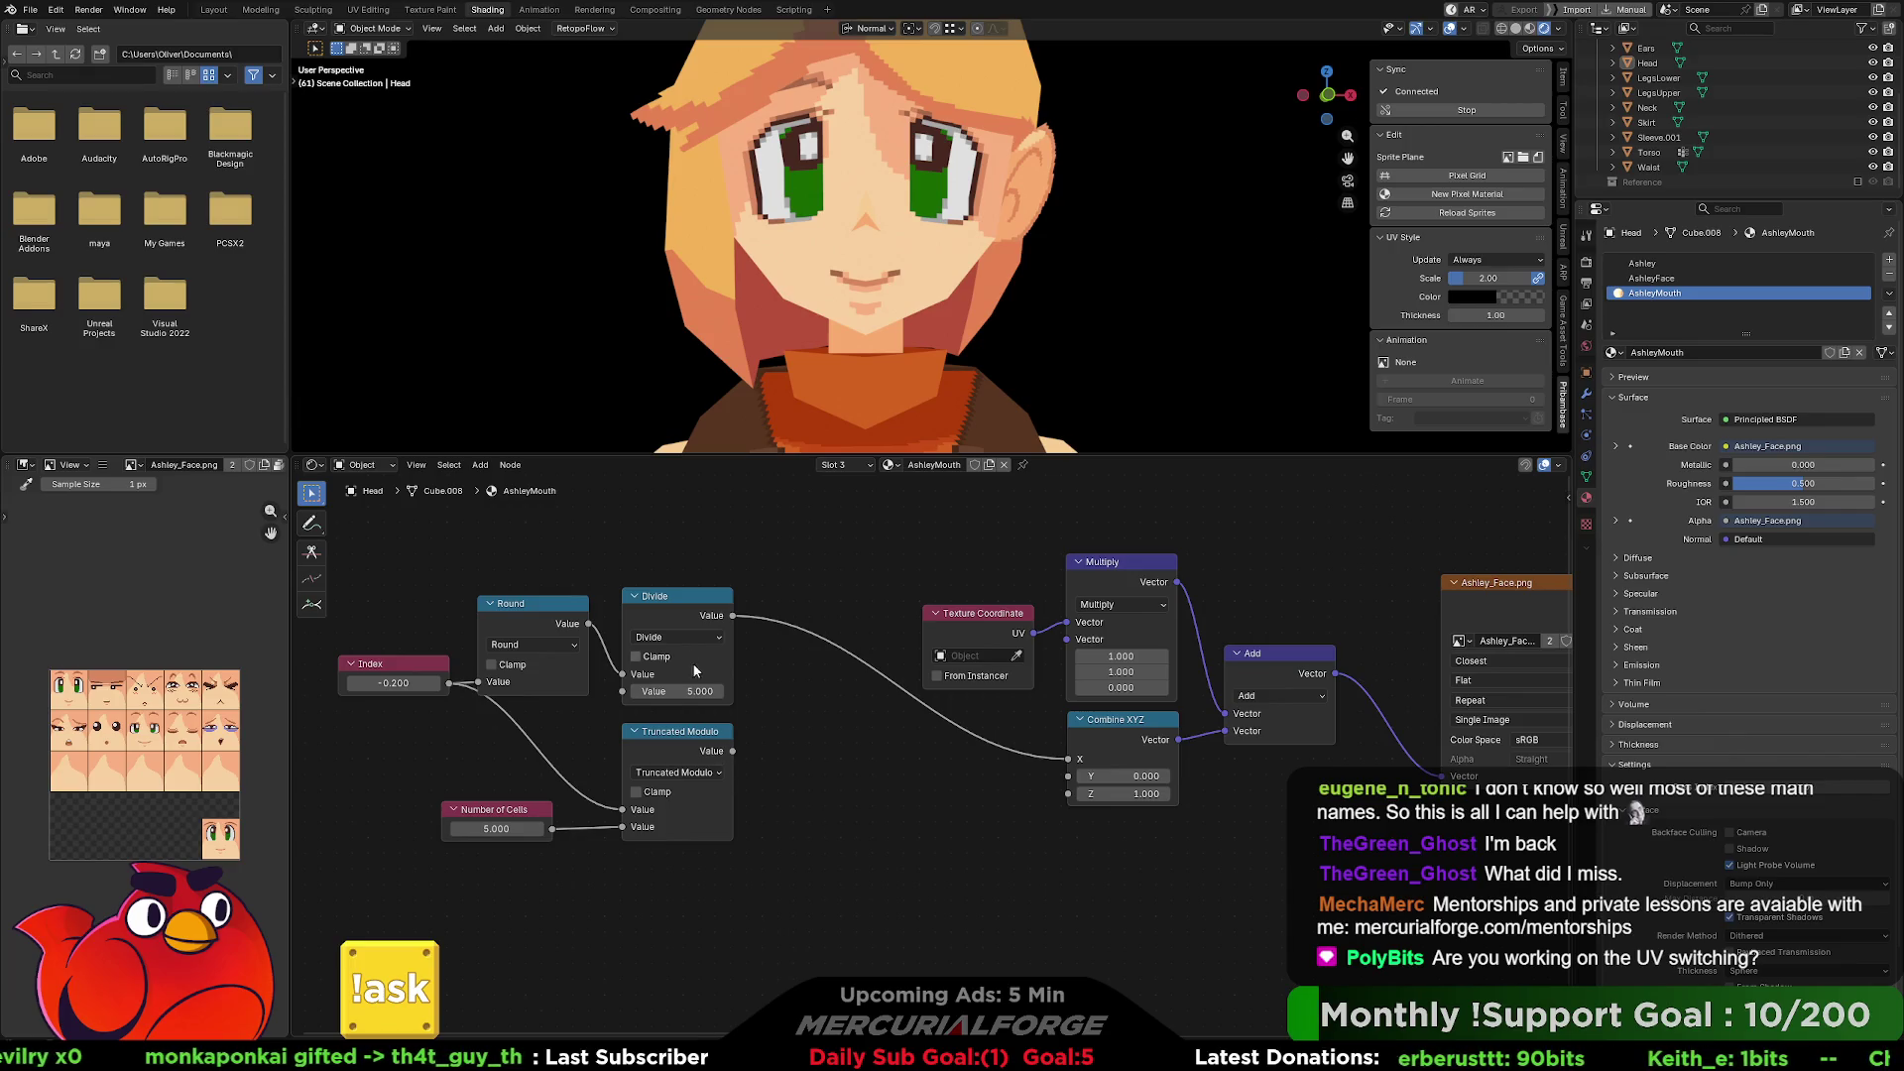
{"action": "left_click", "coordinate": [669, 777]}
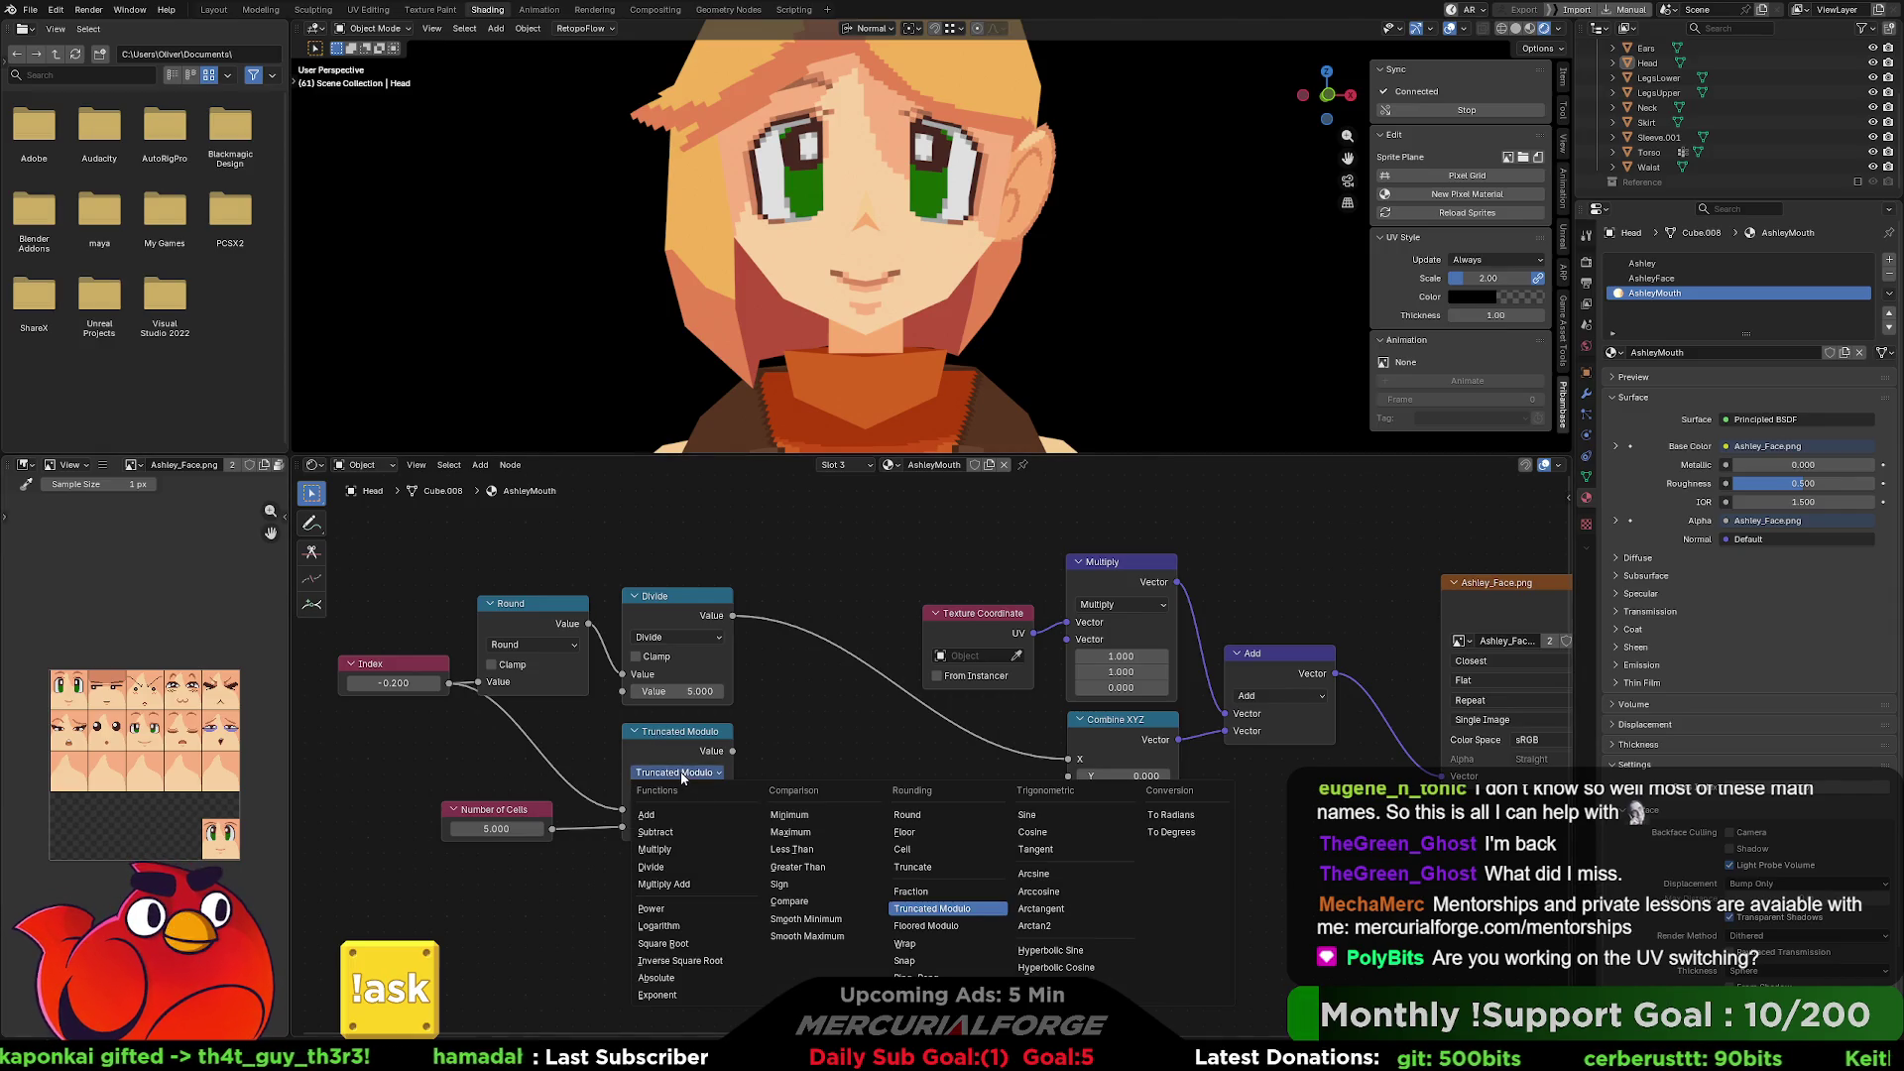
{"action": "left_click", "coordinate": [653, 865]}
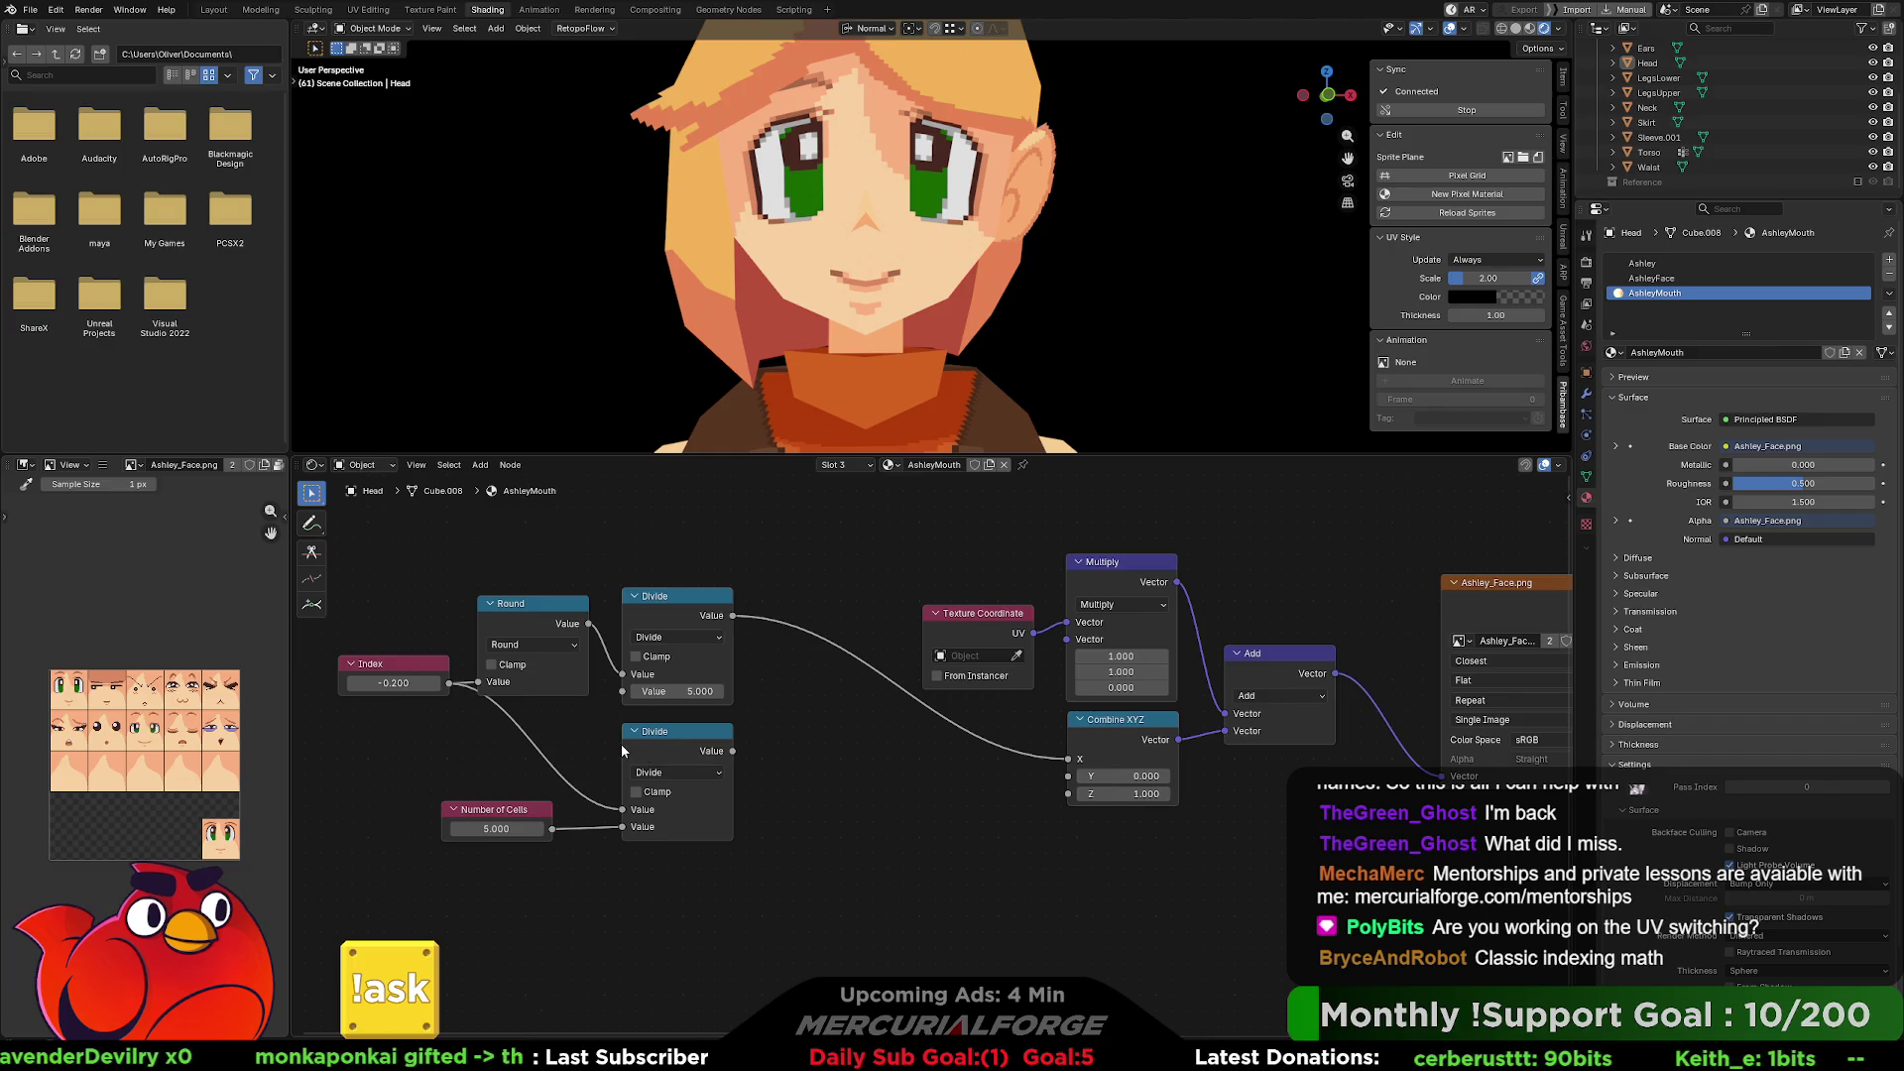
Move the Index node slightly and reset its value to 0.
{"action": "left_click_drag", "start_coordinate": [420, 662], "coordinate": [404, 682]}
{"action": "left_click", "coordinate": [390, 701]}
{"action": "type", "text": "0"}
{"action": "key", "text": "Return"}
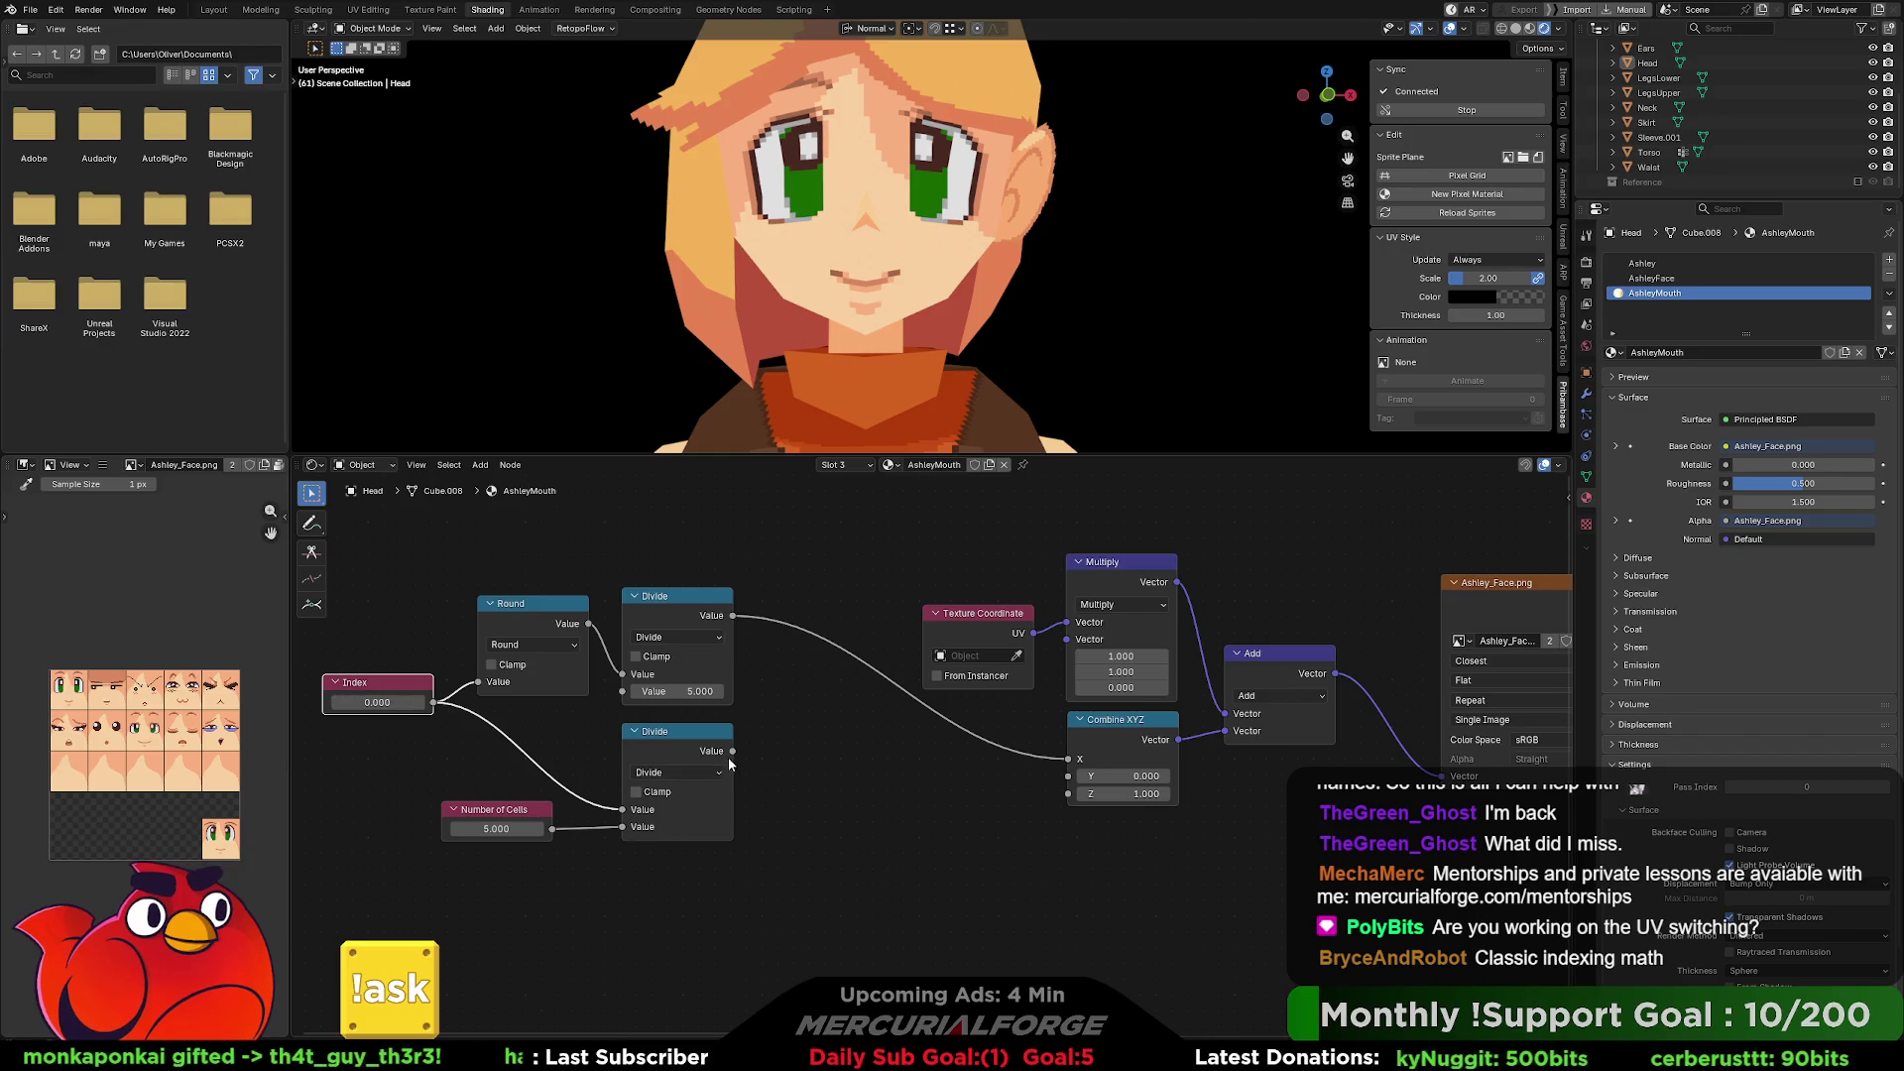
Connect Number of Cells into the upper Divide and shift the lower Divide and Number of Cells down-left.
{"action": "mouse_move", "coordinate": [552, 828]}
{"action": "left_mouse_down"}
{"action": "mouse_move", "coordinate": [622, 826]}
{"action": "mouse_move", "coordinate": [629, 703]}
{"action": "left_mouse_up"}
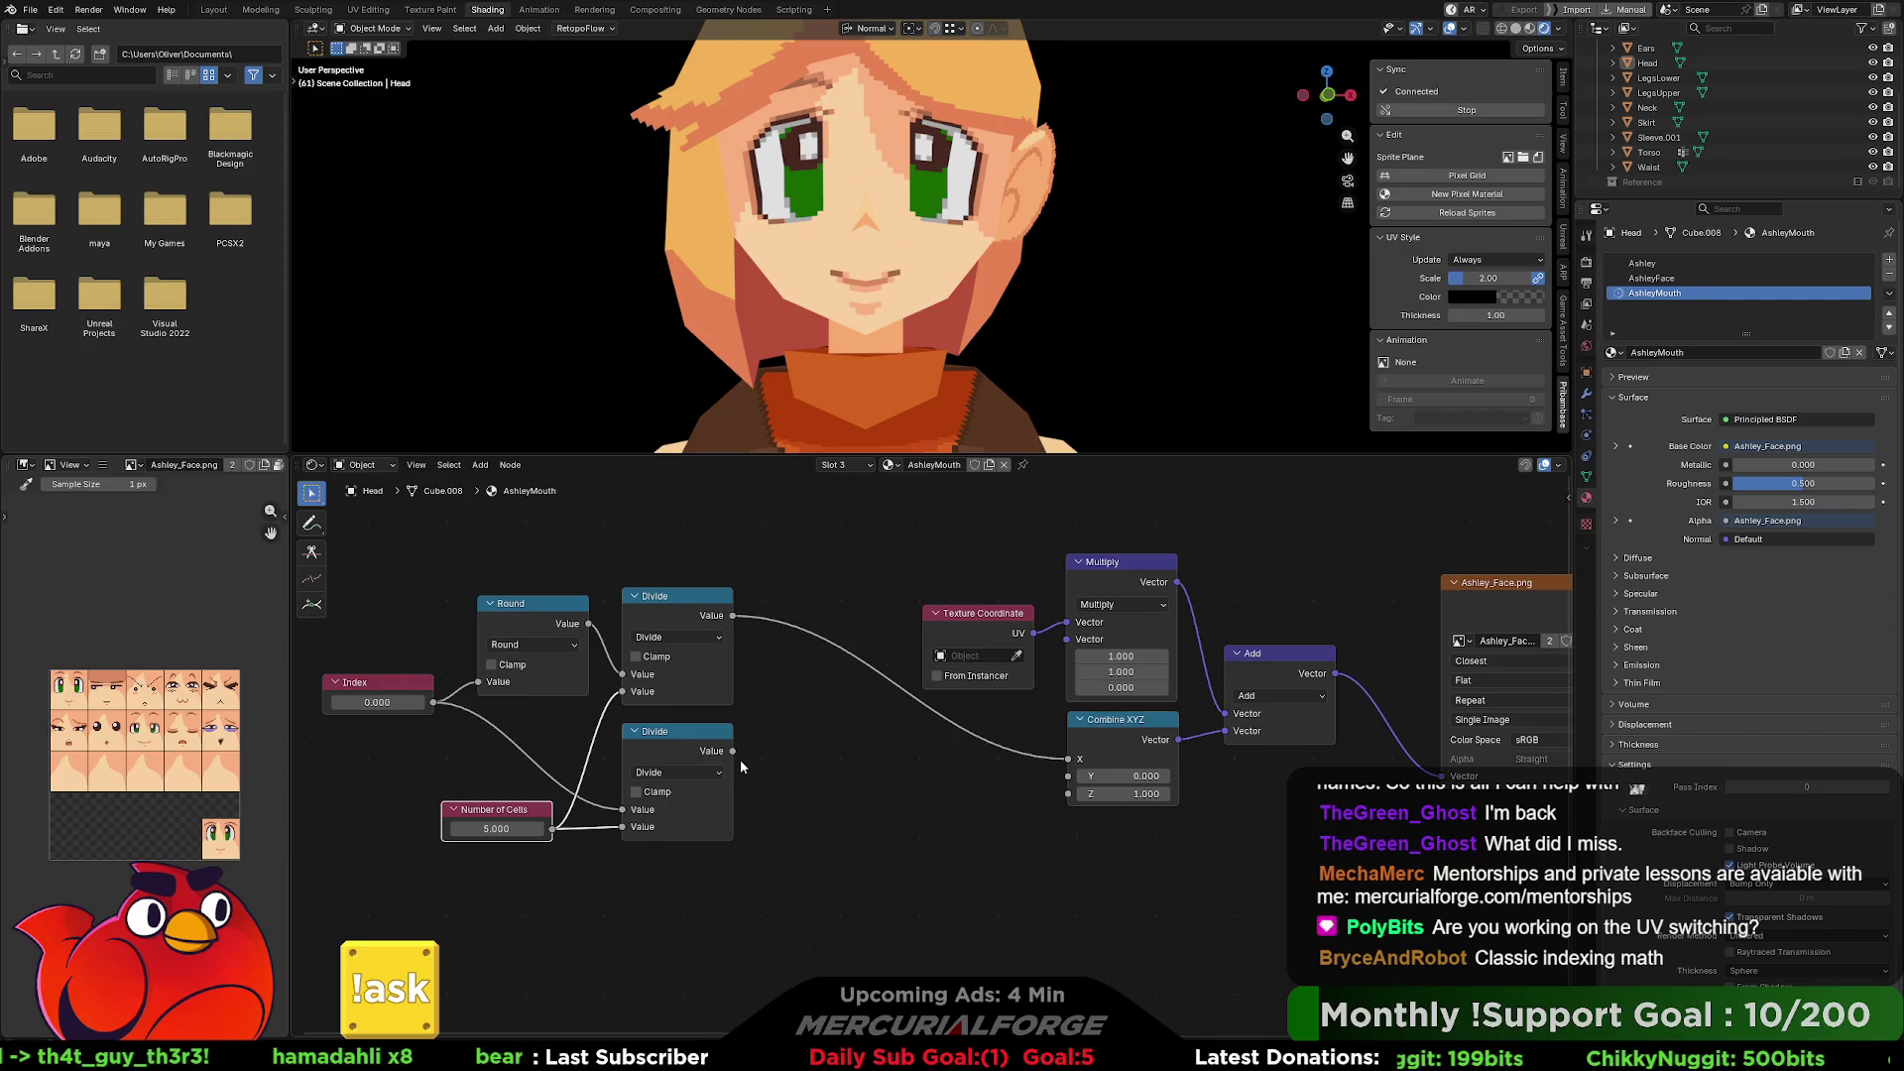
{"action": "left_click_drag", "start_coordinate": [794, 821], "coordinate": [505, 881]}
{"action": "left_click_drag", "start_coordinate": [667, 741], "coordinate": [627, 787]}
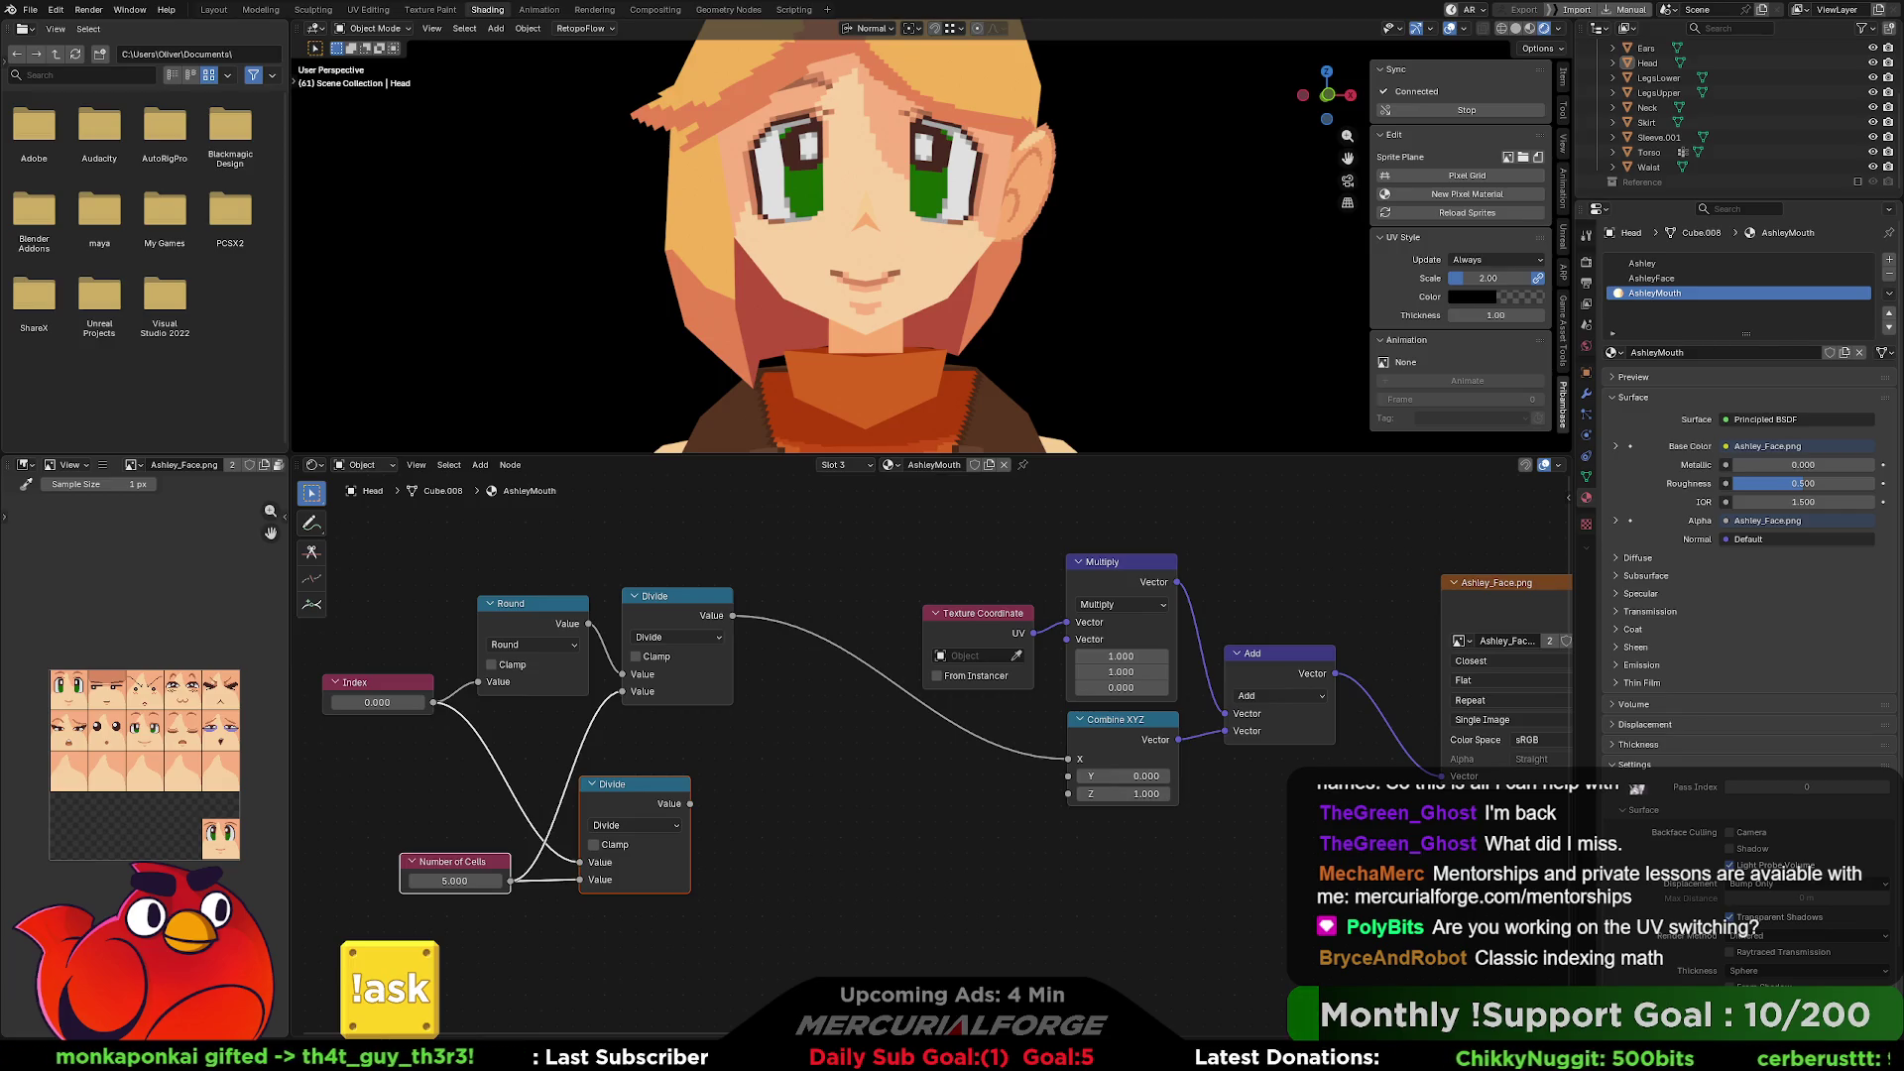
Change the lower math node's operation to Floored Modulo.
{"action": "left_click", "coordinate": [639, 824]}
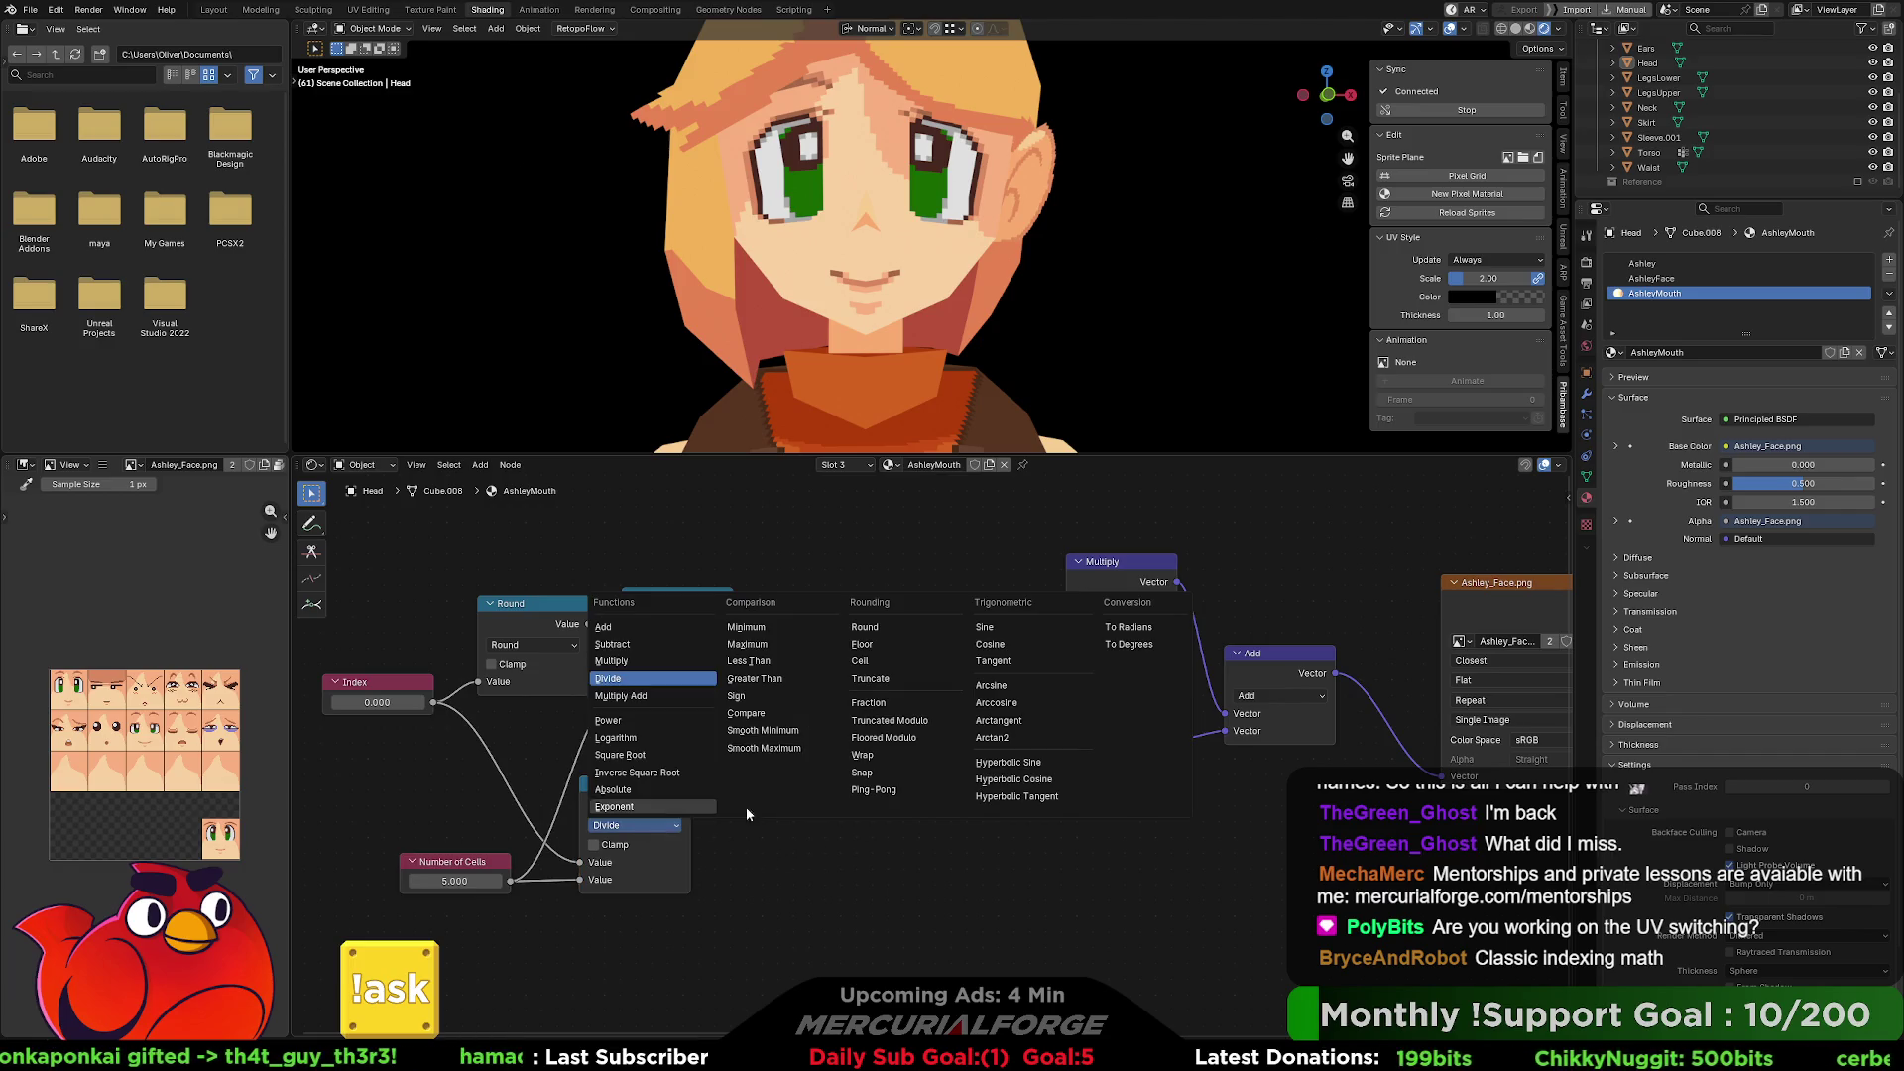
{"action": "left_click", "coordinate": [890, 720]}
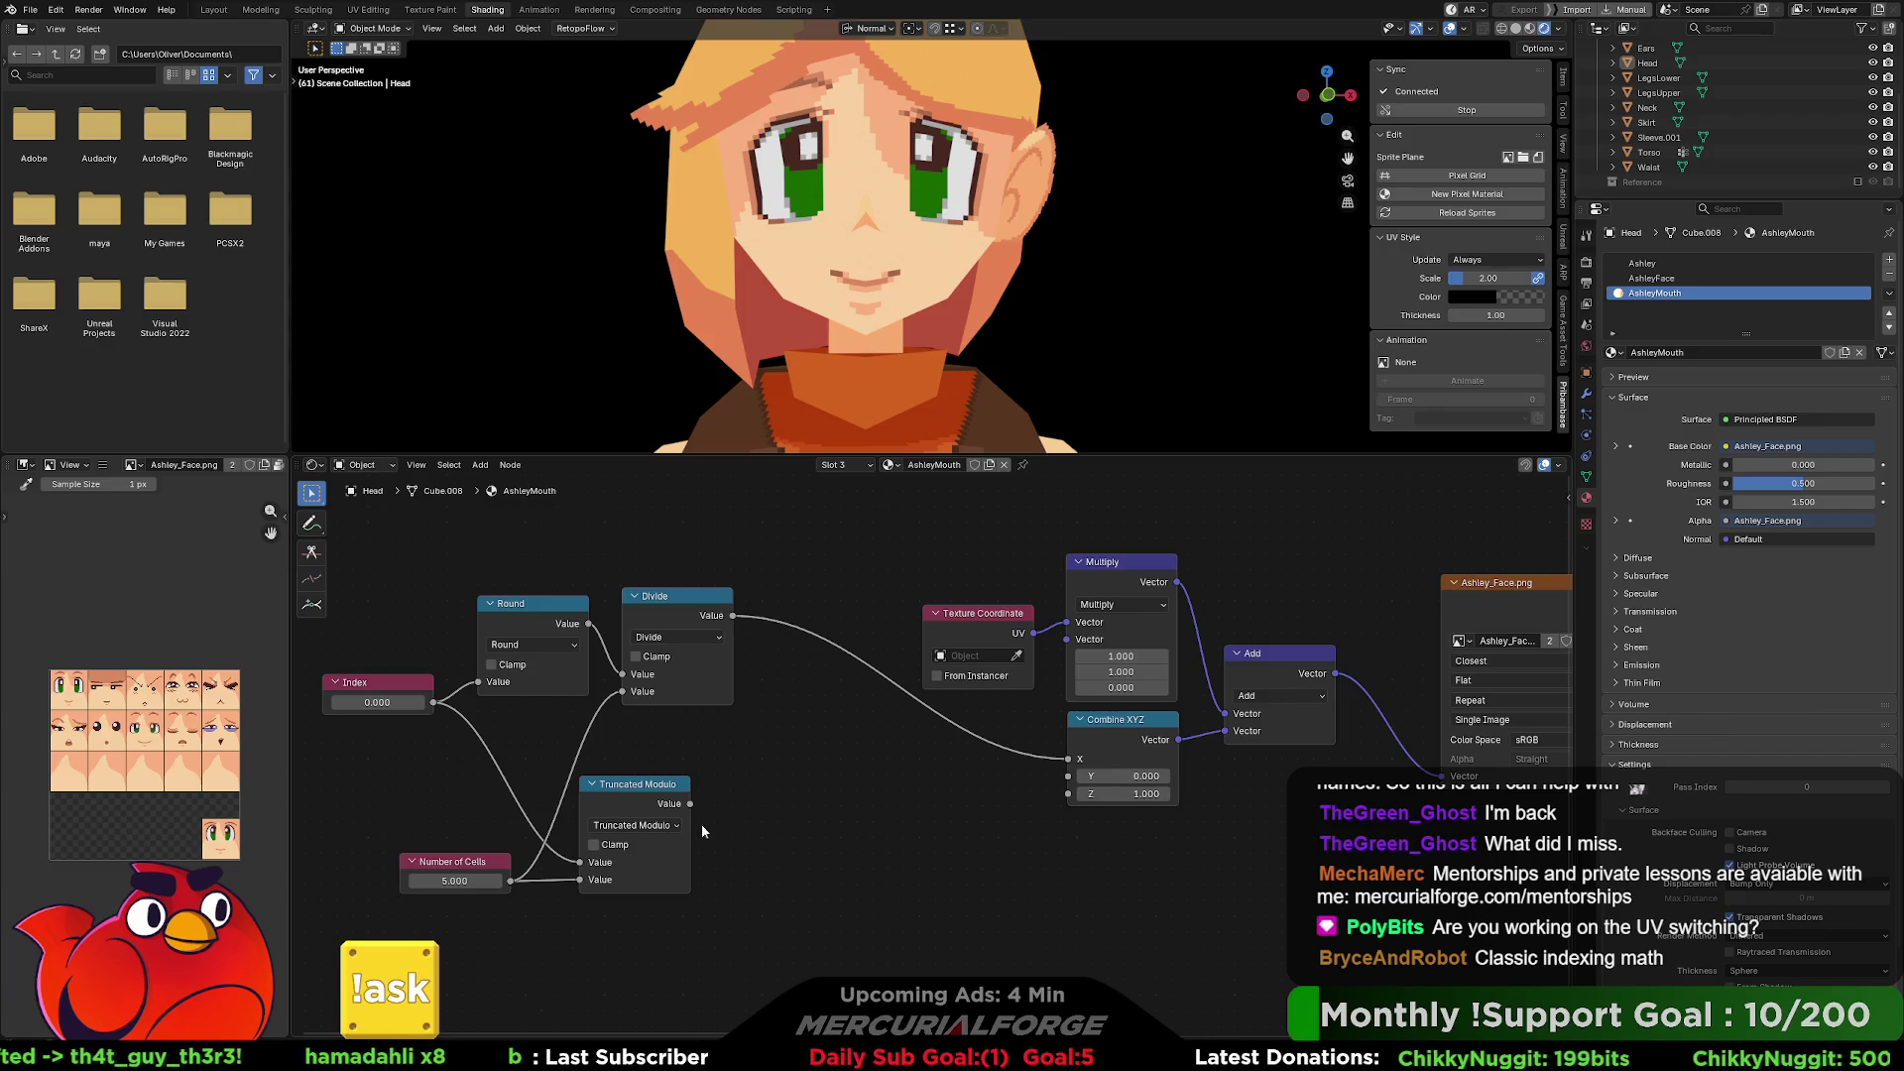
{"action": "left_click", "coordinate": [643, 825]}
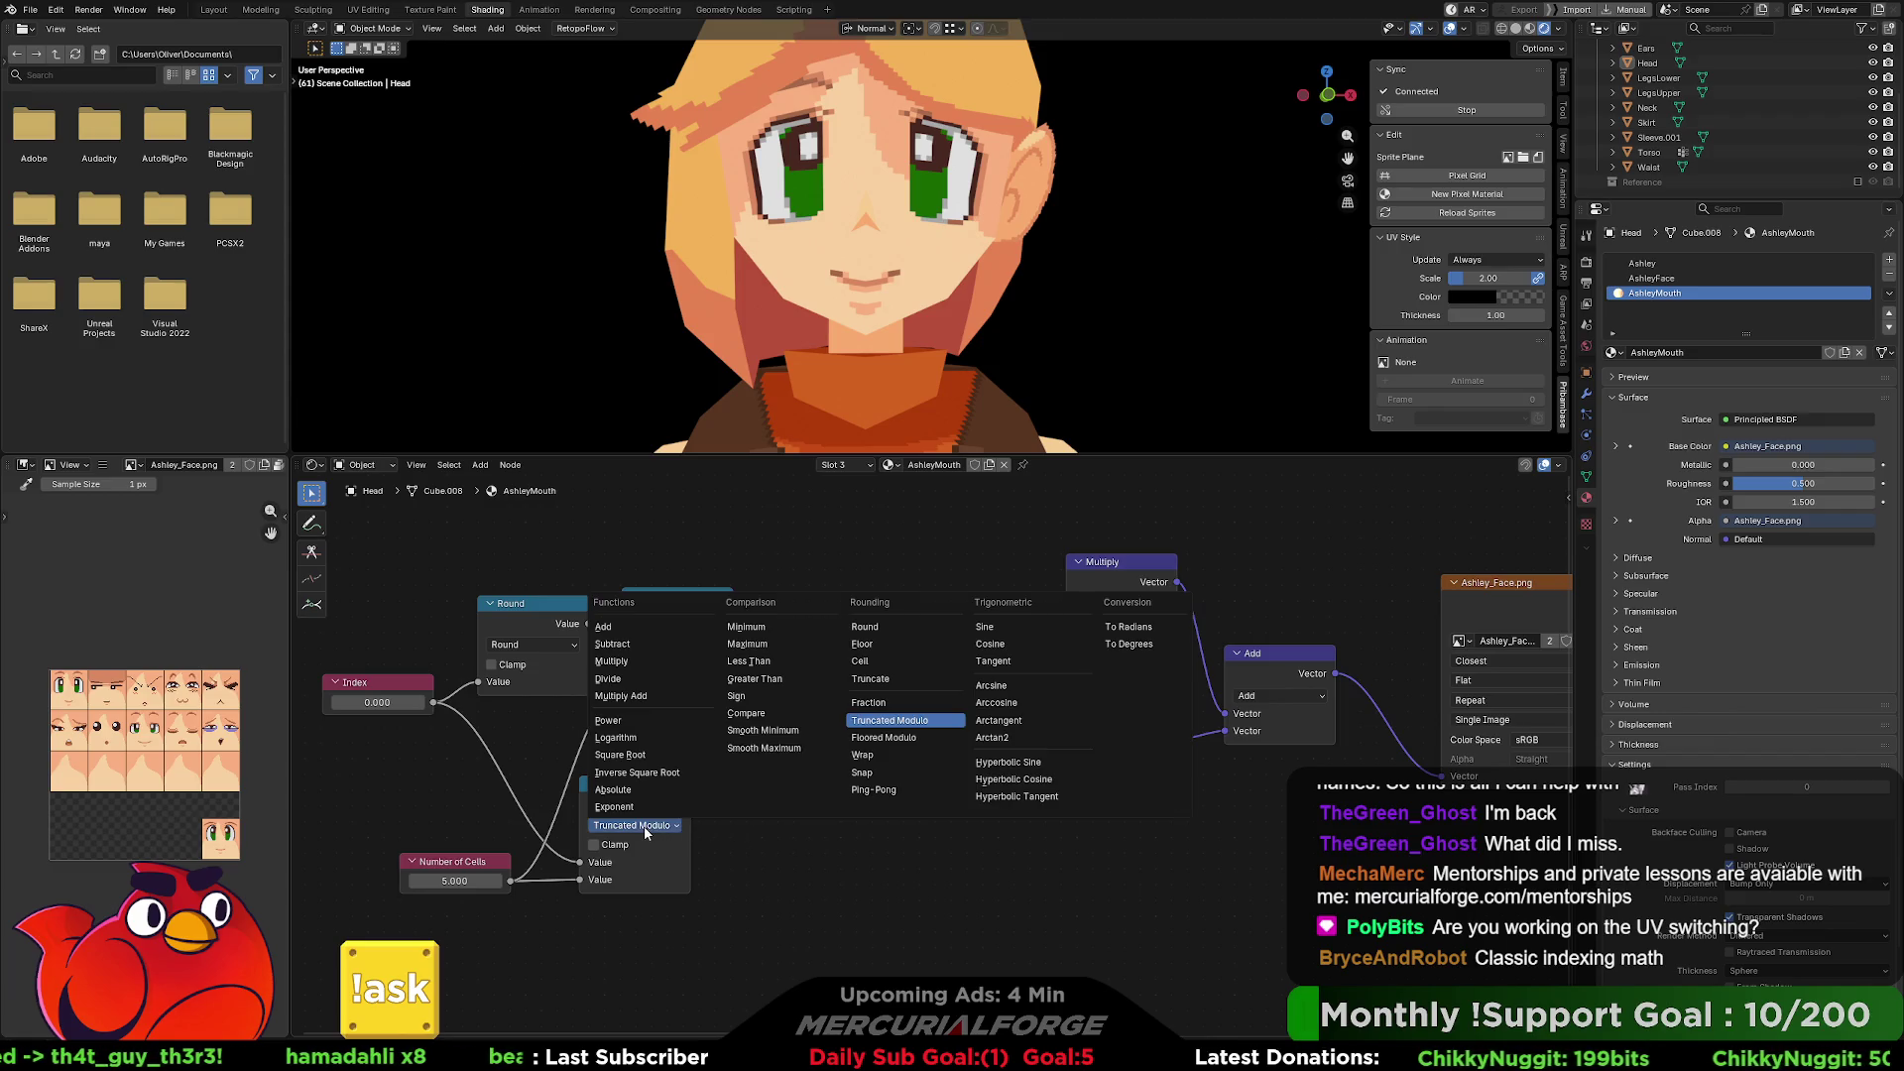
{"action": "left_click", "coordinate": [913, 739]}
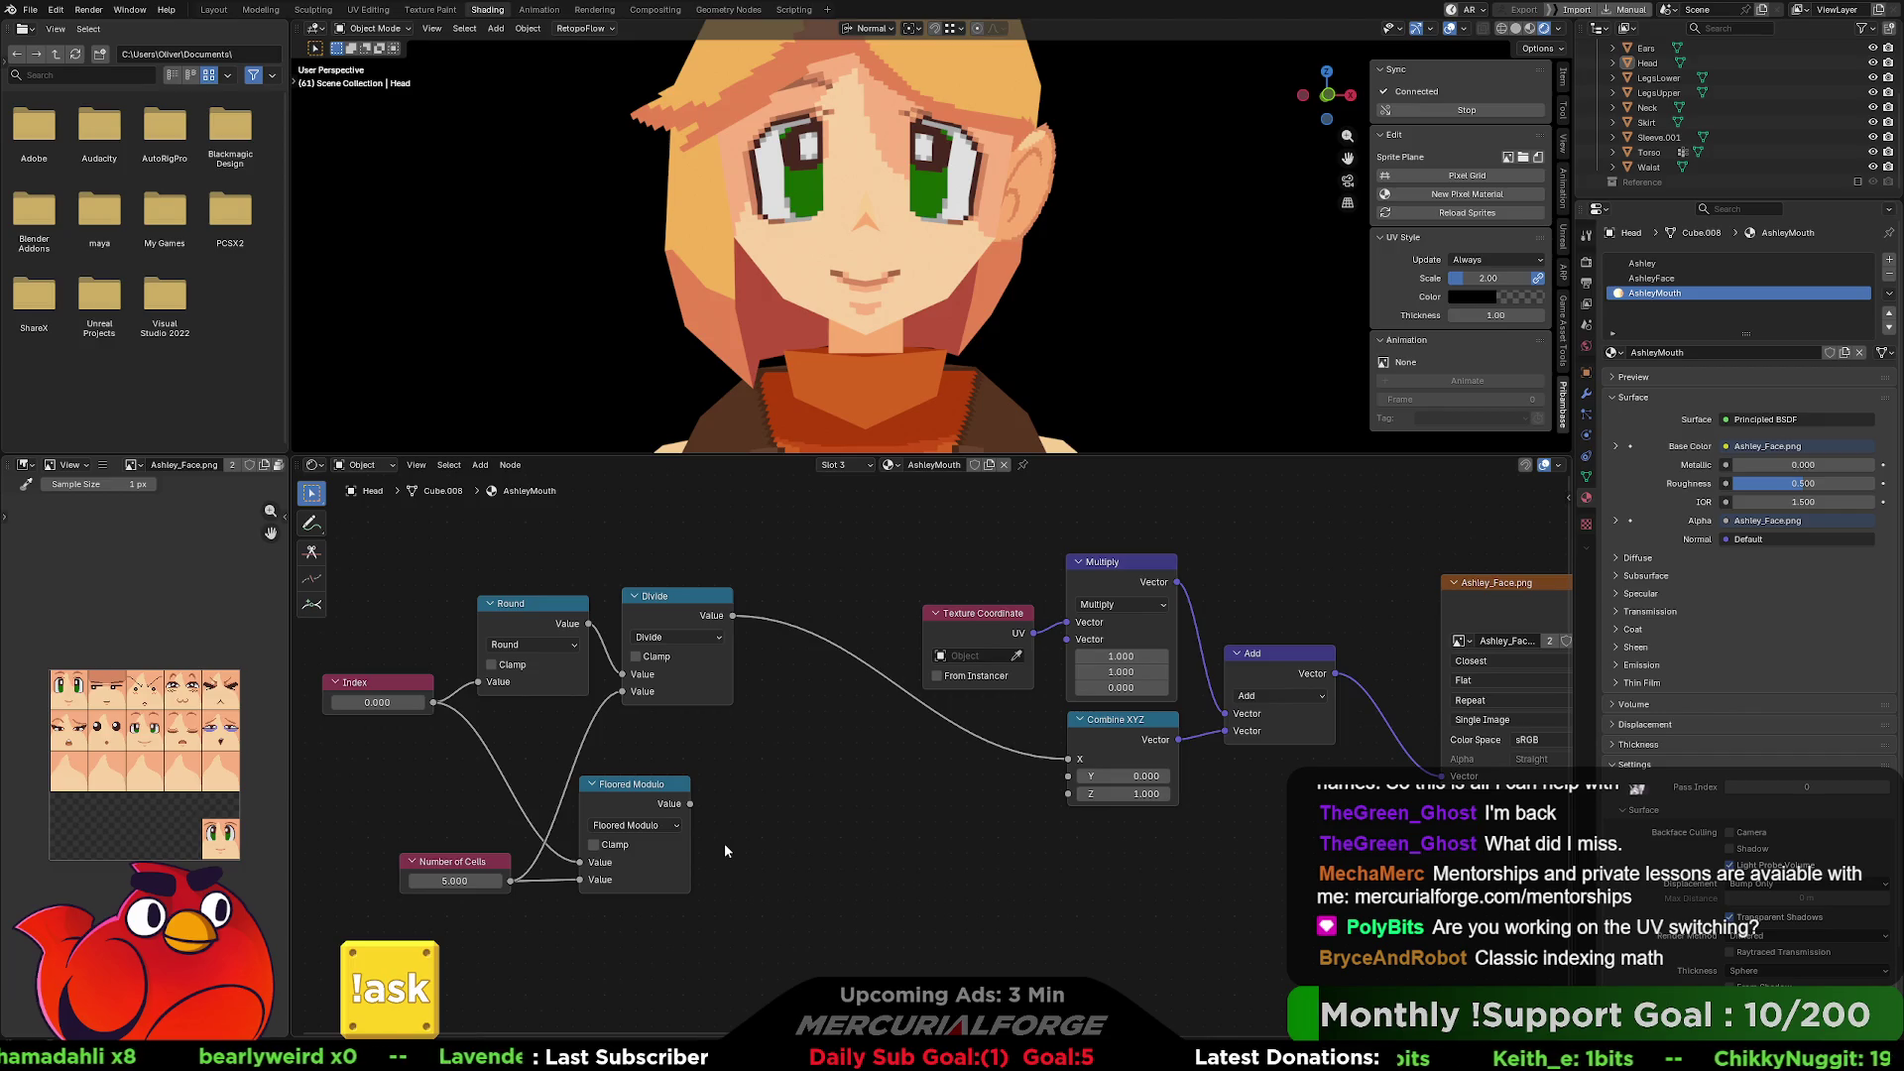
Duplicate the Floored Modulo node and place the copy beside the original.
{"action": "left_click", "coordinate": [653, 790]}
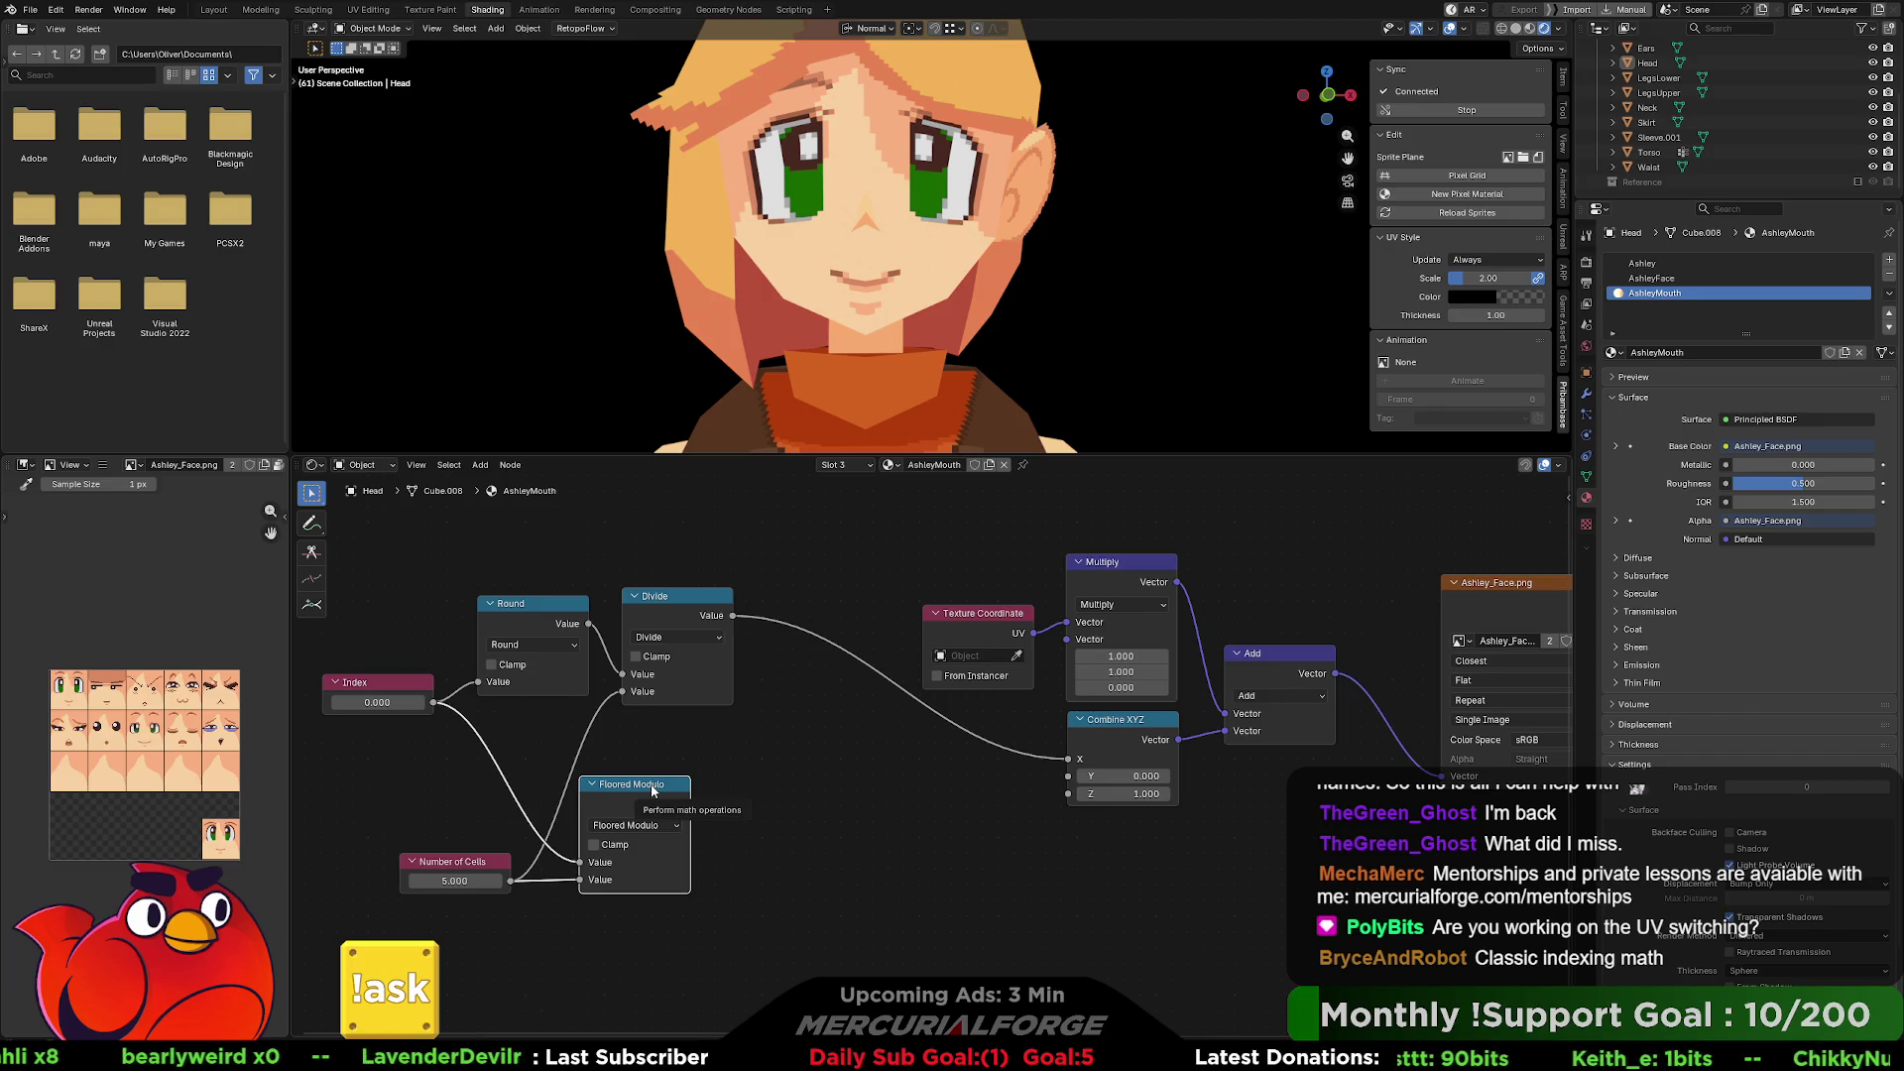
{"action": "key", "text": "shift+d"}
{"action": "left_click", "coordinate": [764, 762]}
{"action": "left_click", "coordinate": [771, 803]}
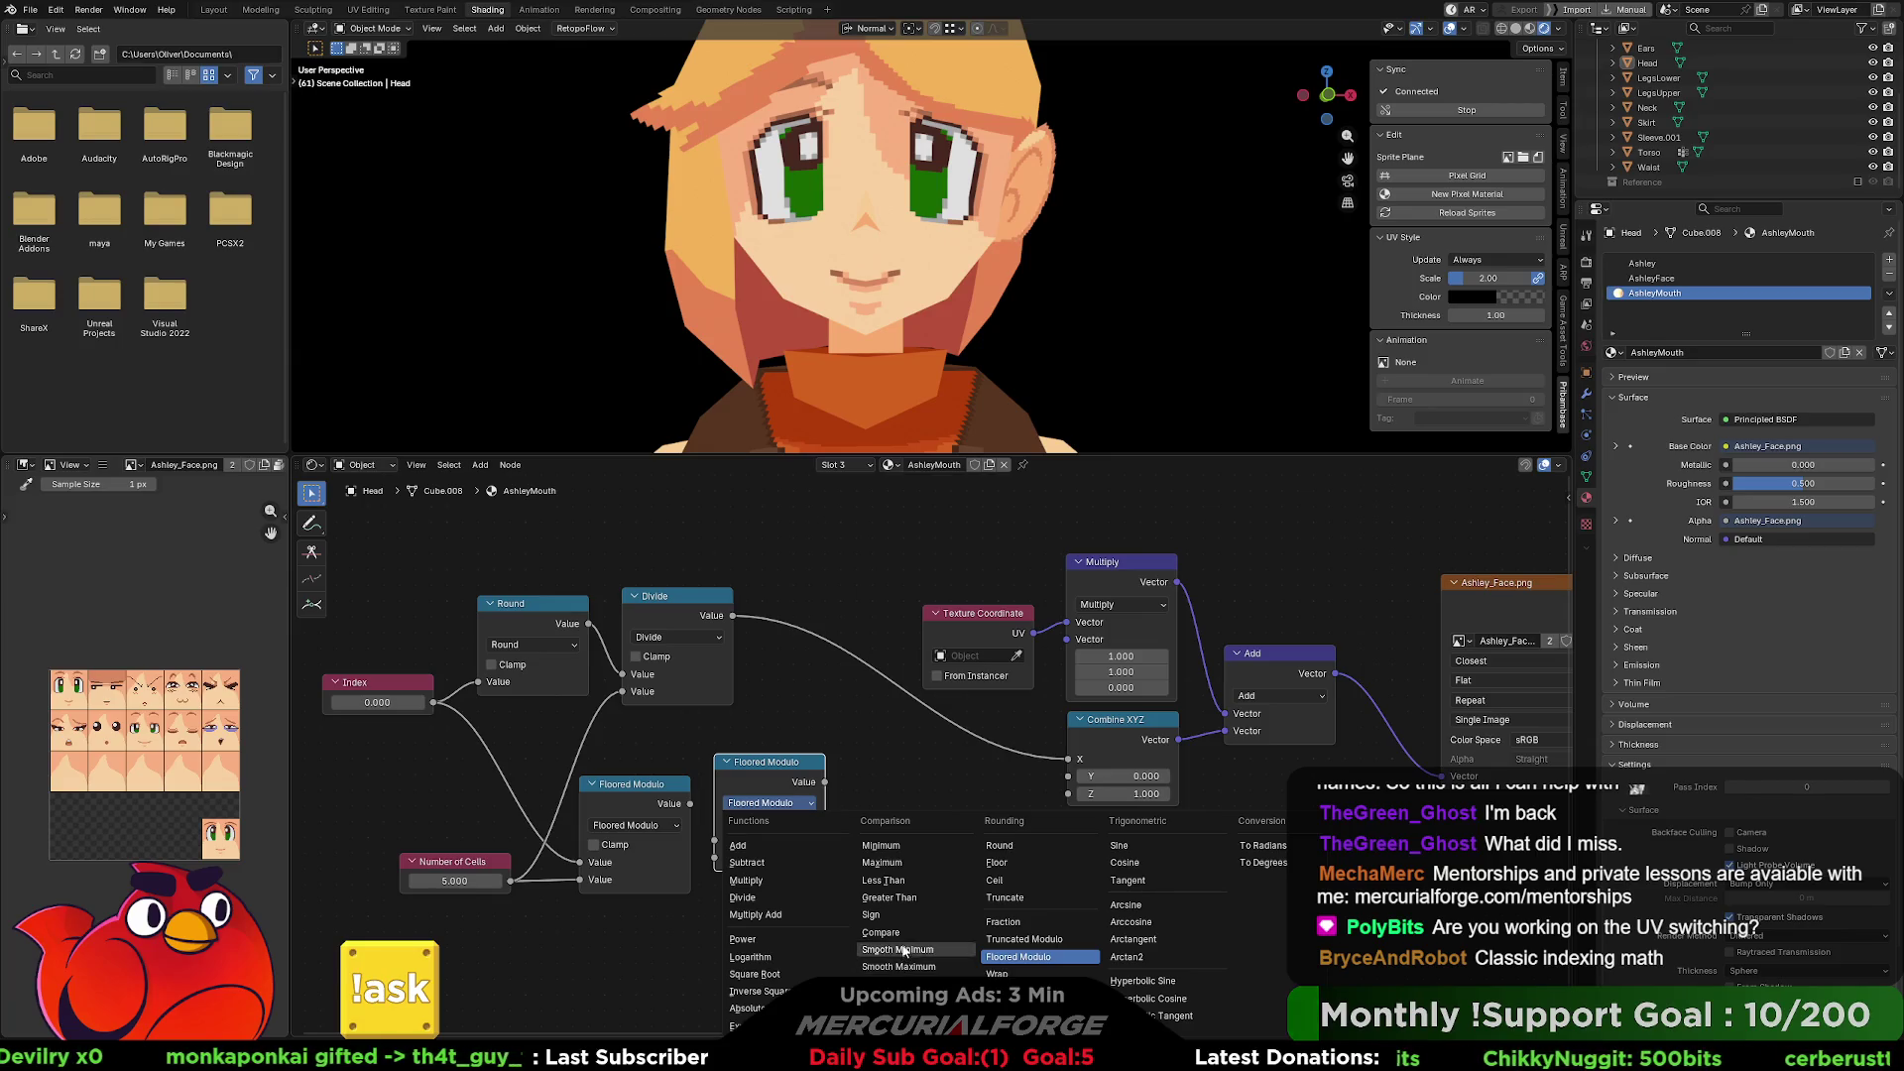
Turn the duplicate into a Compare node fed by the Floored Modulo output.
{"action": "left_click", "coordinate": [900, 932]}
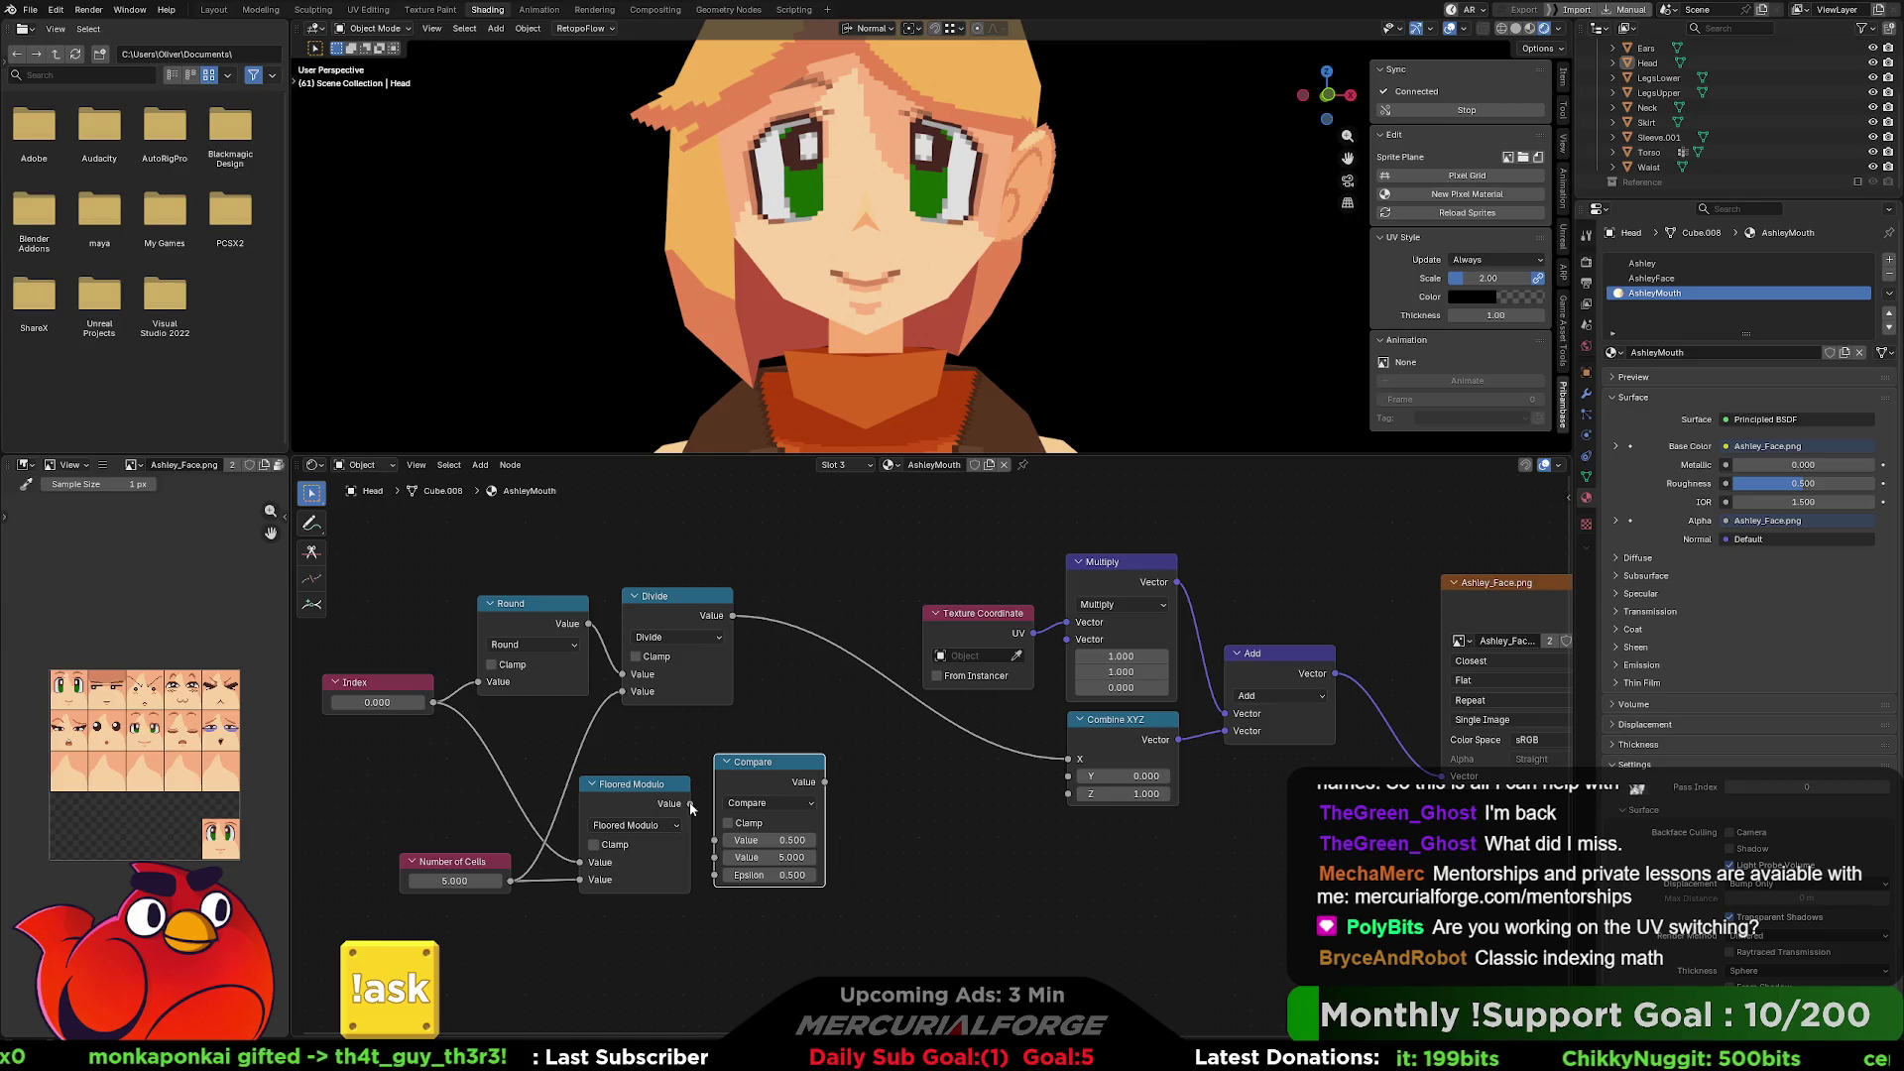
{"action": "left_click_drag", "start_coordinate": [691, 805], "coordinate": [715, 840]}
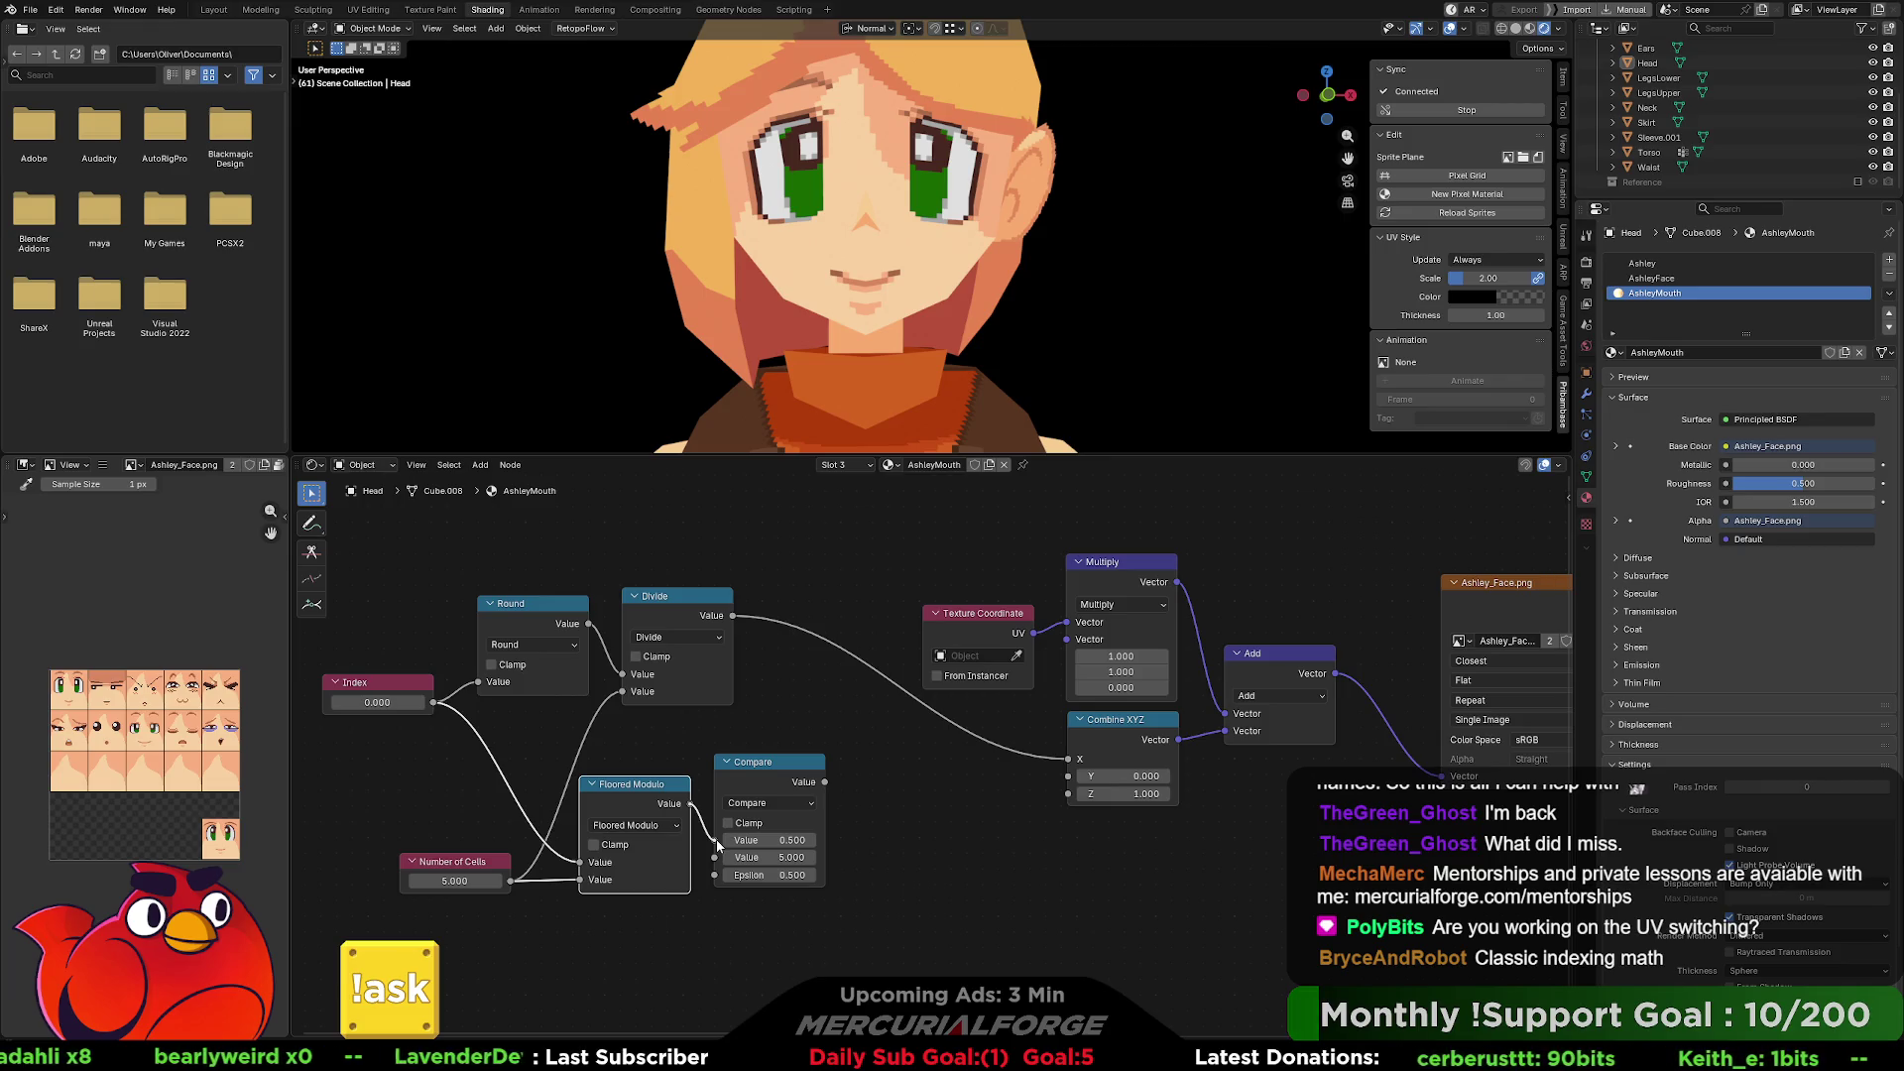
{"action": "left_click_drag", "start_coordinate": [717, 839], "coordinate": [716, 839]}
Delete the Floored Modulo and Compare nodes and move Number of Cells up beside Round.
{"action": "left_click", "coordinate": [860, 812]}
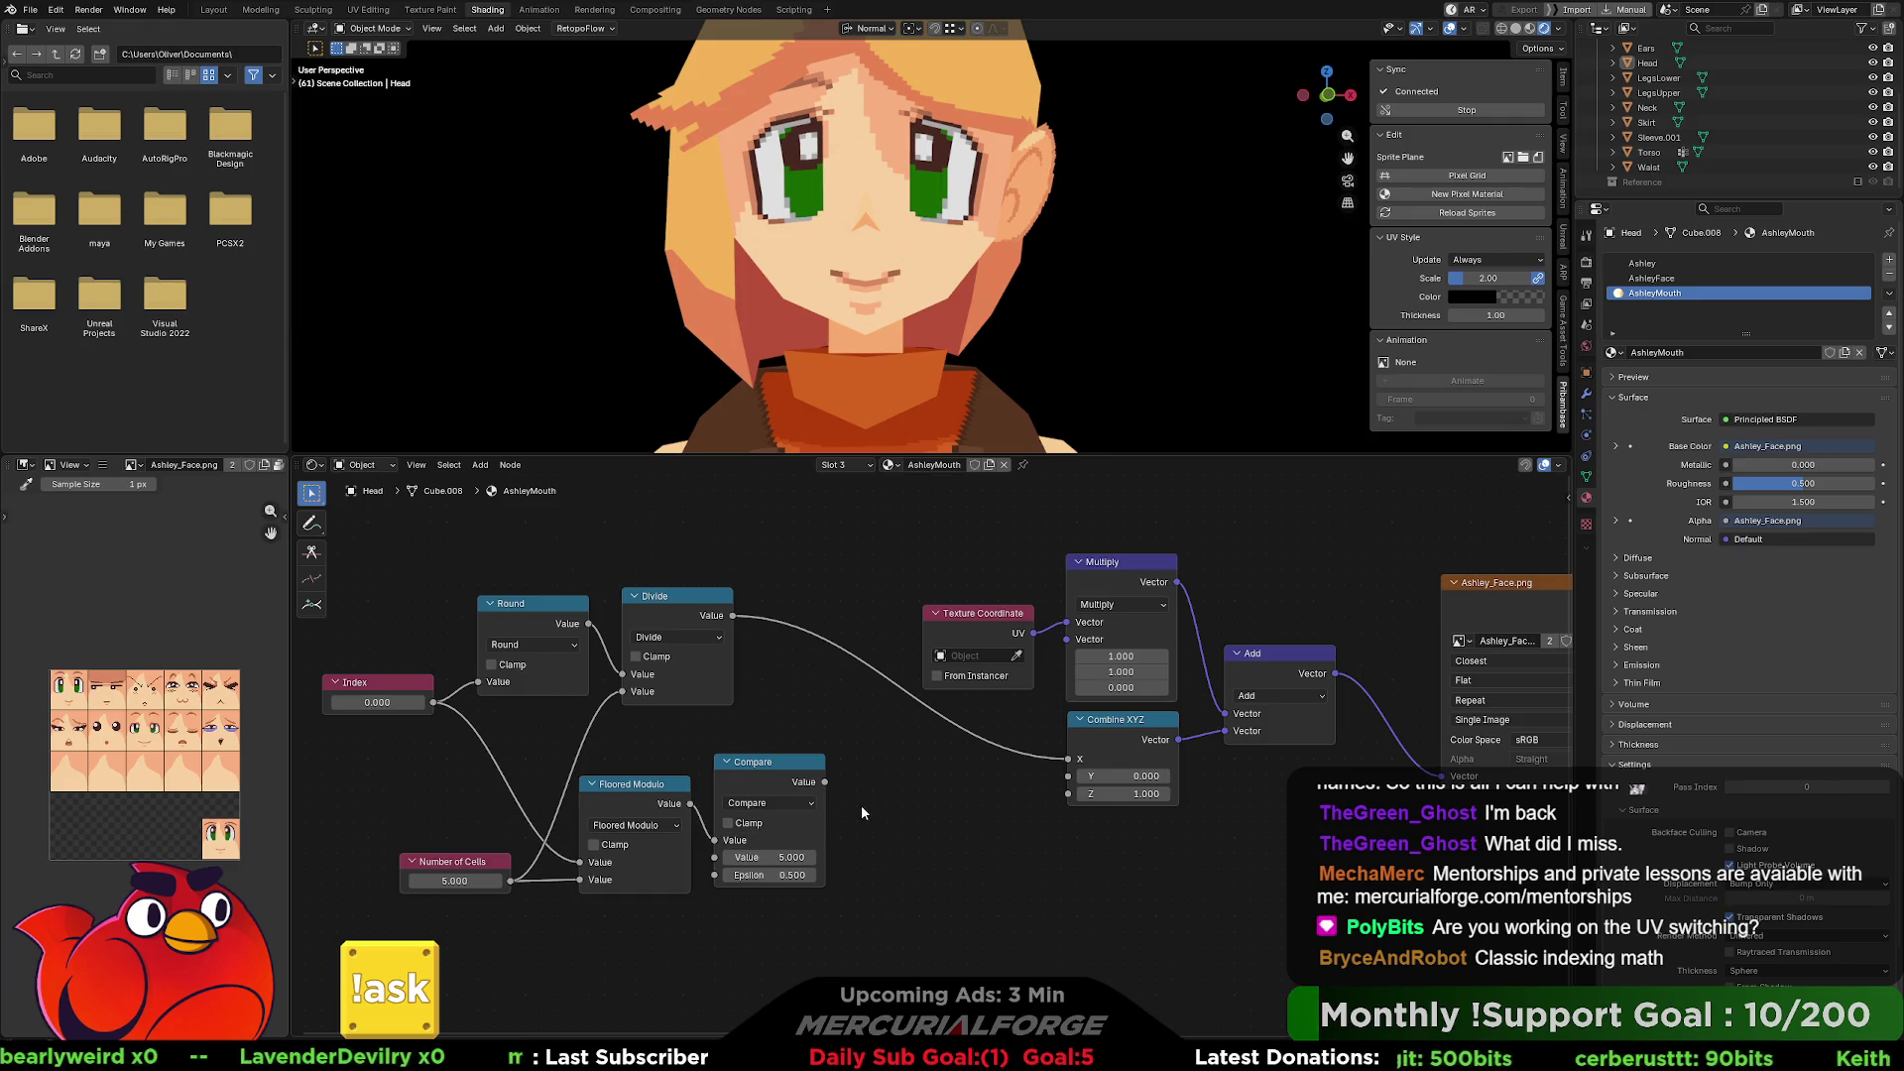
{"action": "left_click_drag", "start_coordinate": [864, 796], "coordinate": [629, 897]}
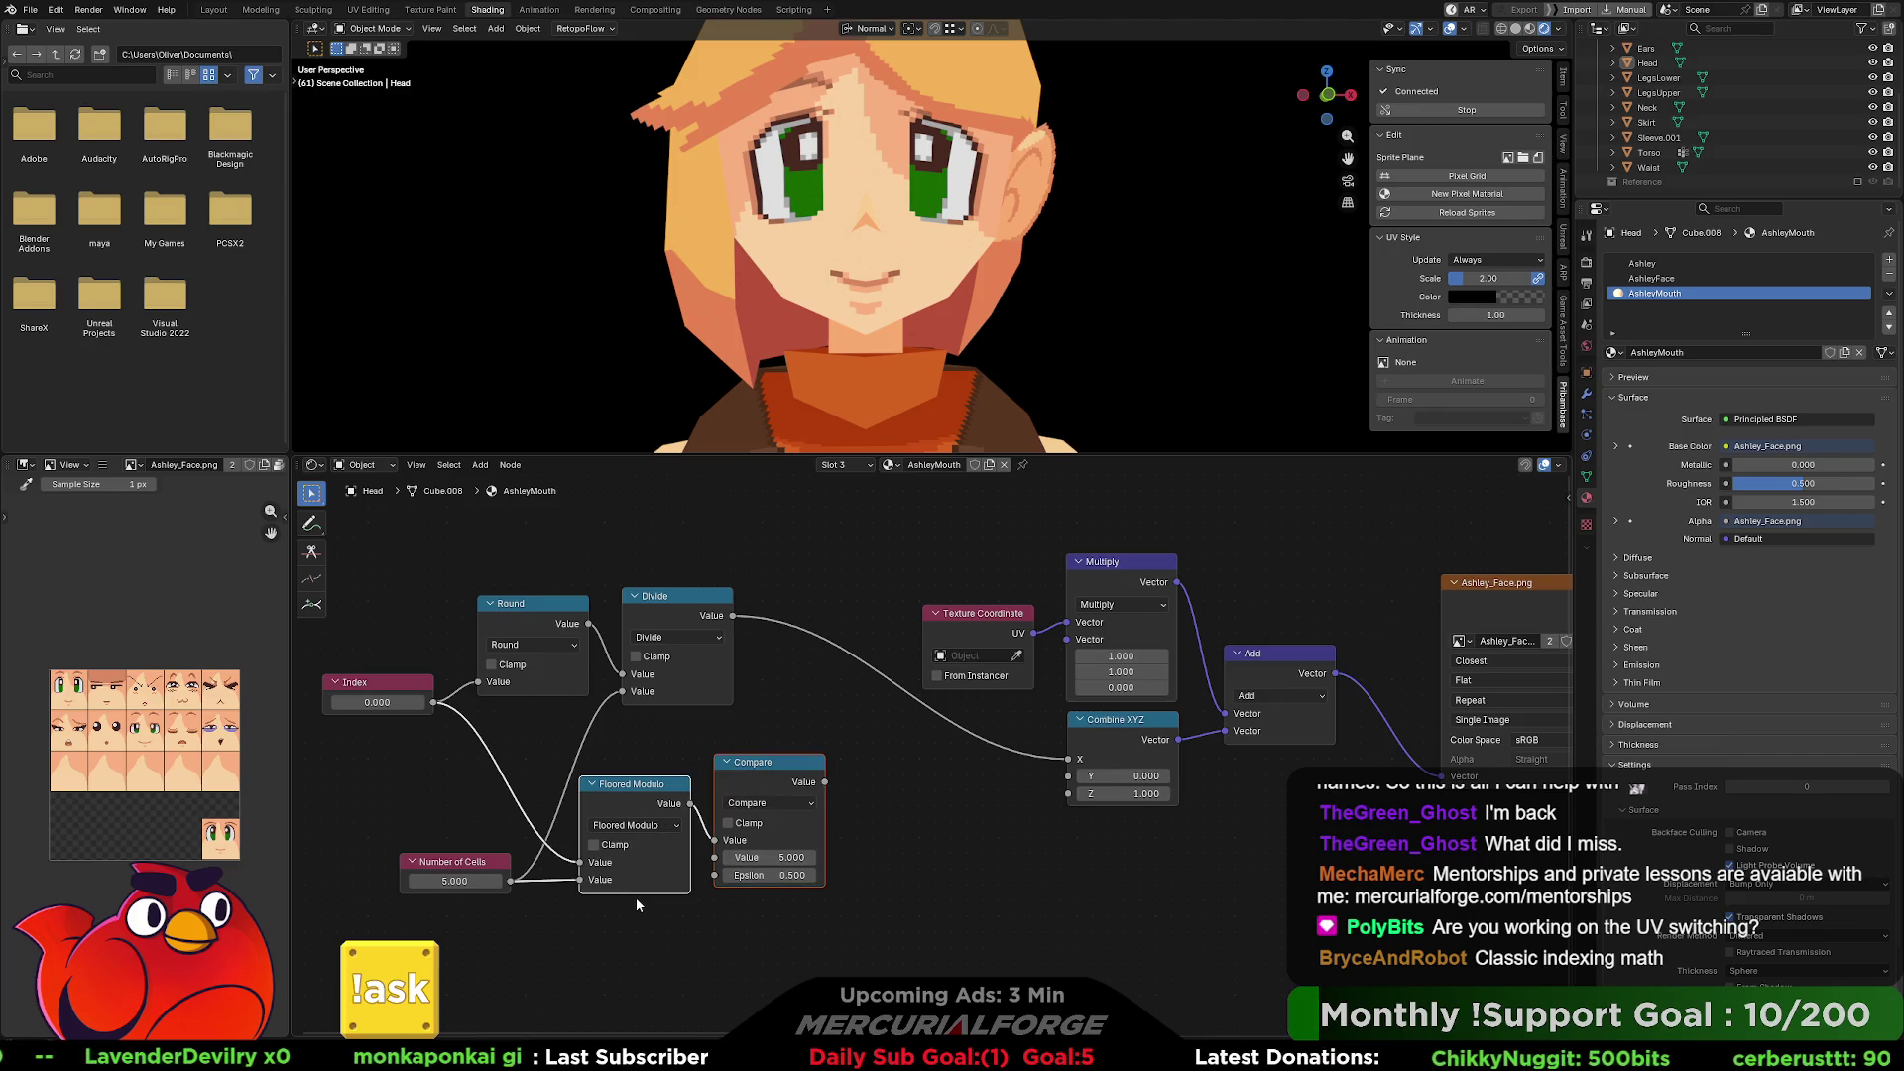
{"action": "key", "text": "x"}
{"action": "left_click_drag", "start_coordinate": [485, 864], "coordinate": [566, 716]}
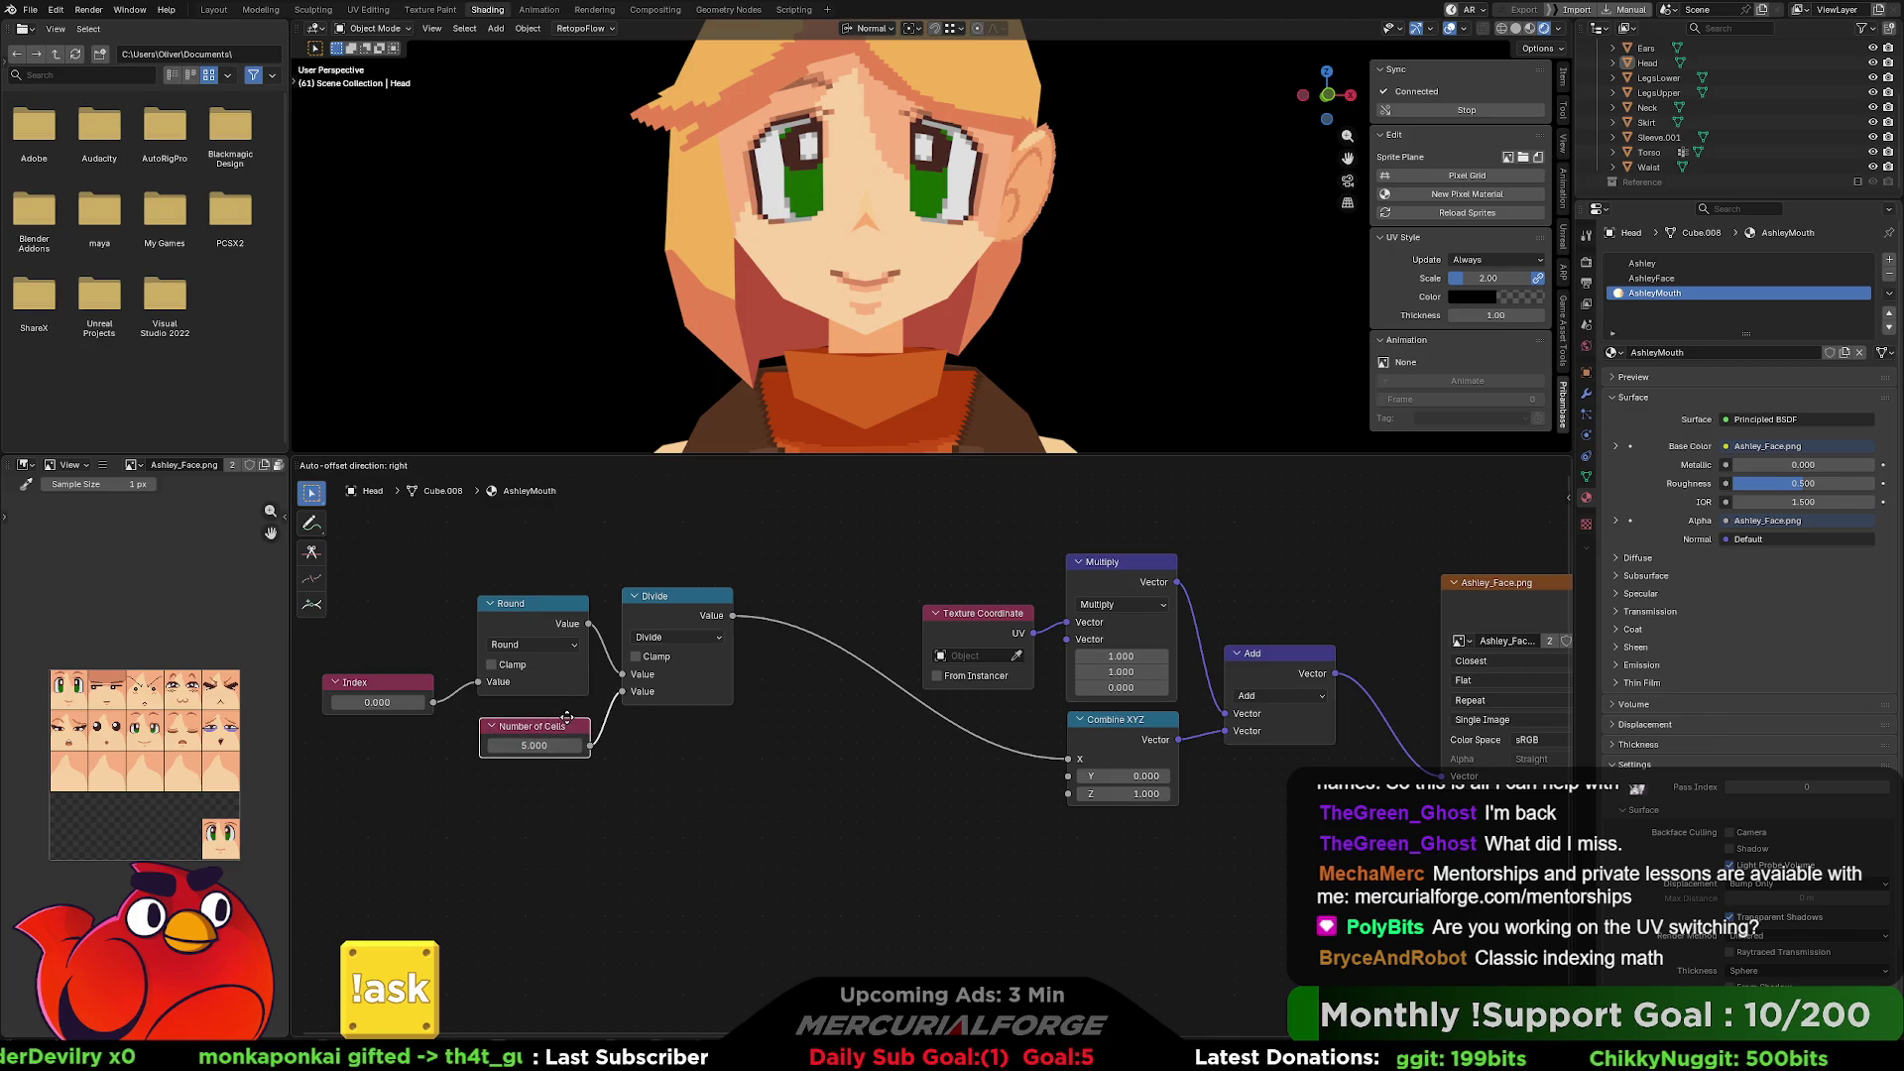
Move the Index, Round, Number of Cells and Divide nodes right and down as one group.
{"action": "left_click_drag", "start_coordinate": [690, 777], "coordinate": [327, 600]}
{"action": "mouse_move", "coordinate": [523, 615]}
{"action": "left_mouse_down"}
{"action": "mouse_move", "coordinate": [714, 739]}
{"action": "mouse_move", "coordinate": [622, 752]}
{"action": "left_mouse_up"}
{"action": "left_click", "coordinate": [873, 804]}
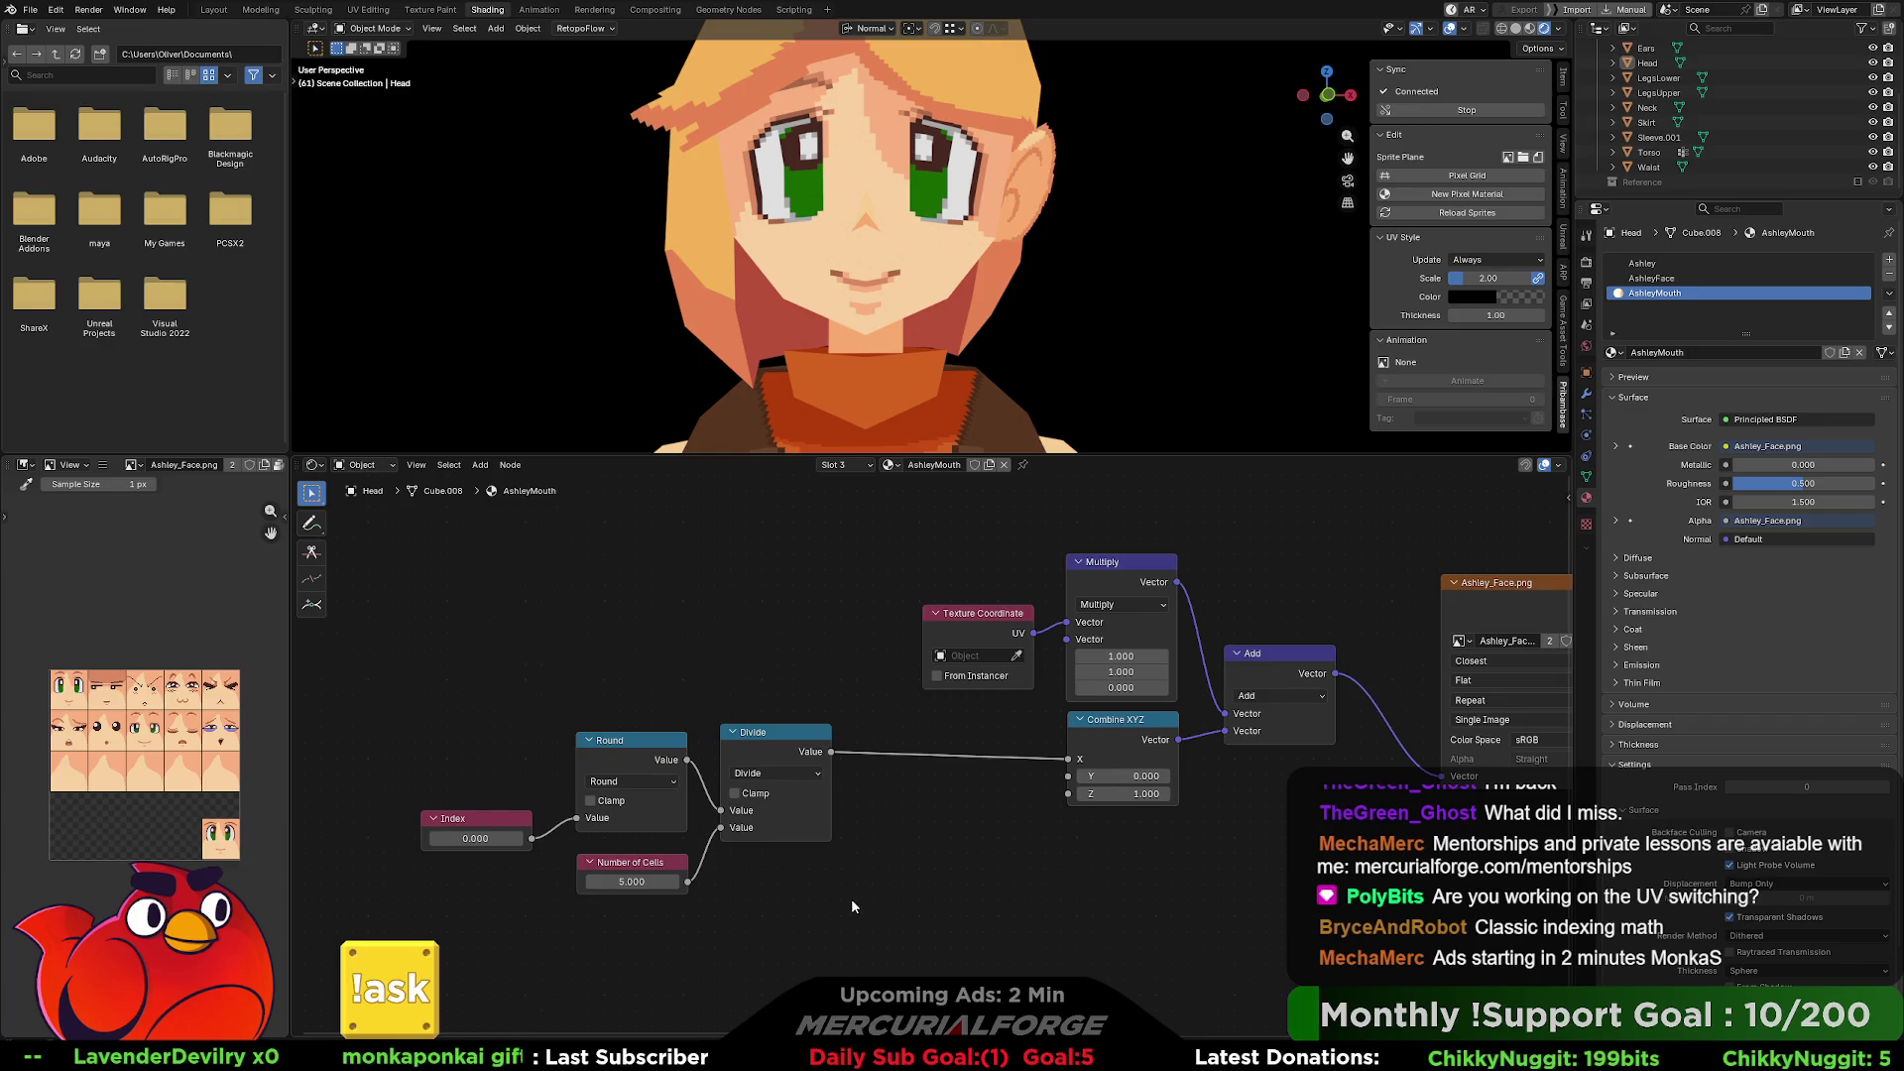
{"action": "mouse_move", "coordinate": [861, 908]}
{"action": "left_mouse_down"}
{"action": "mouse_move", "coordinate": [474, 774]}
{"action": "mouse_move", "coordinate": [579, 758]}
{"action": "mouse_move", "coordinate": [553, 701]}
{"action": "left_mouse_up"}
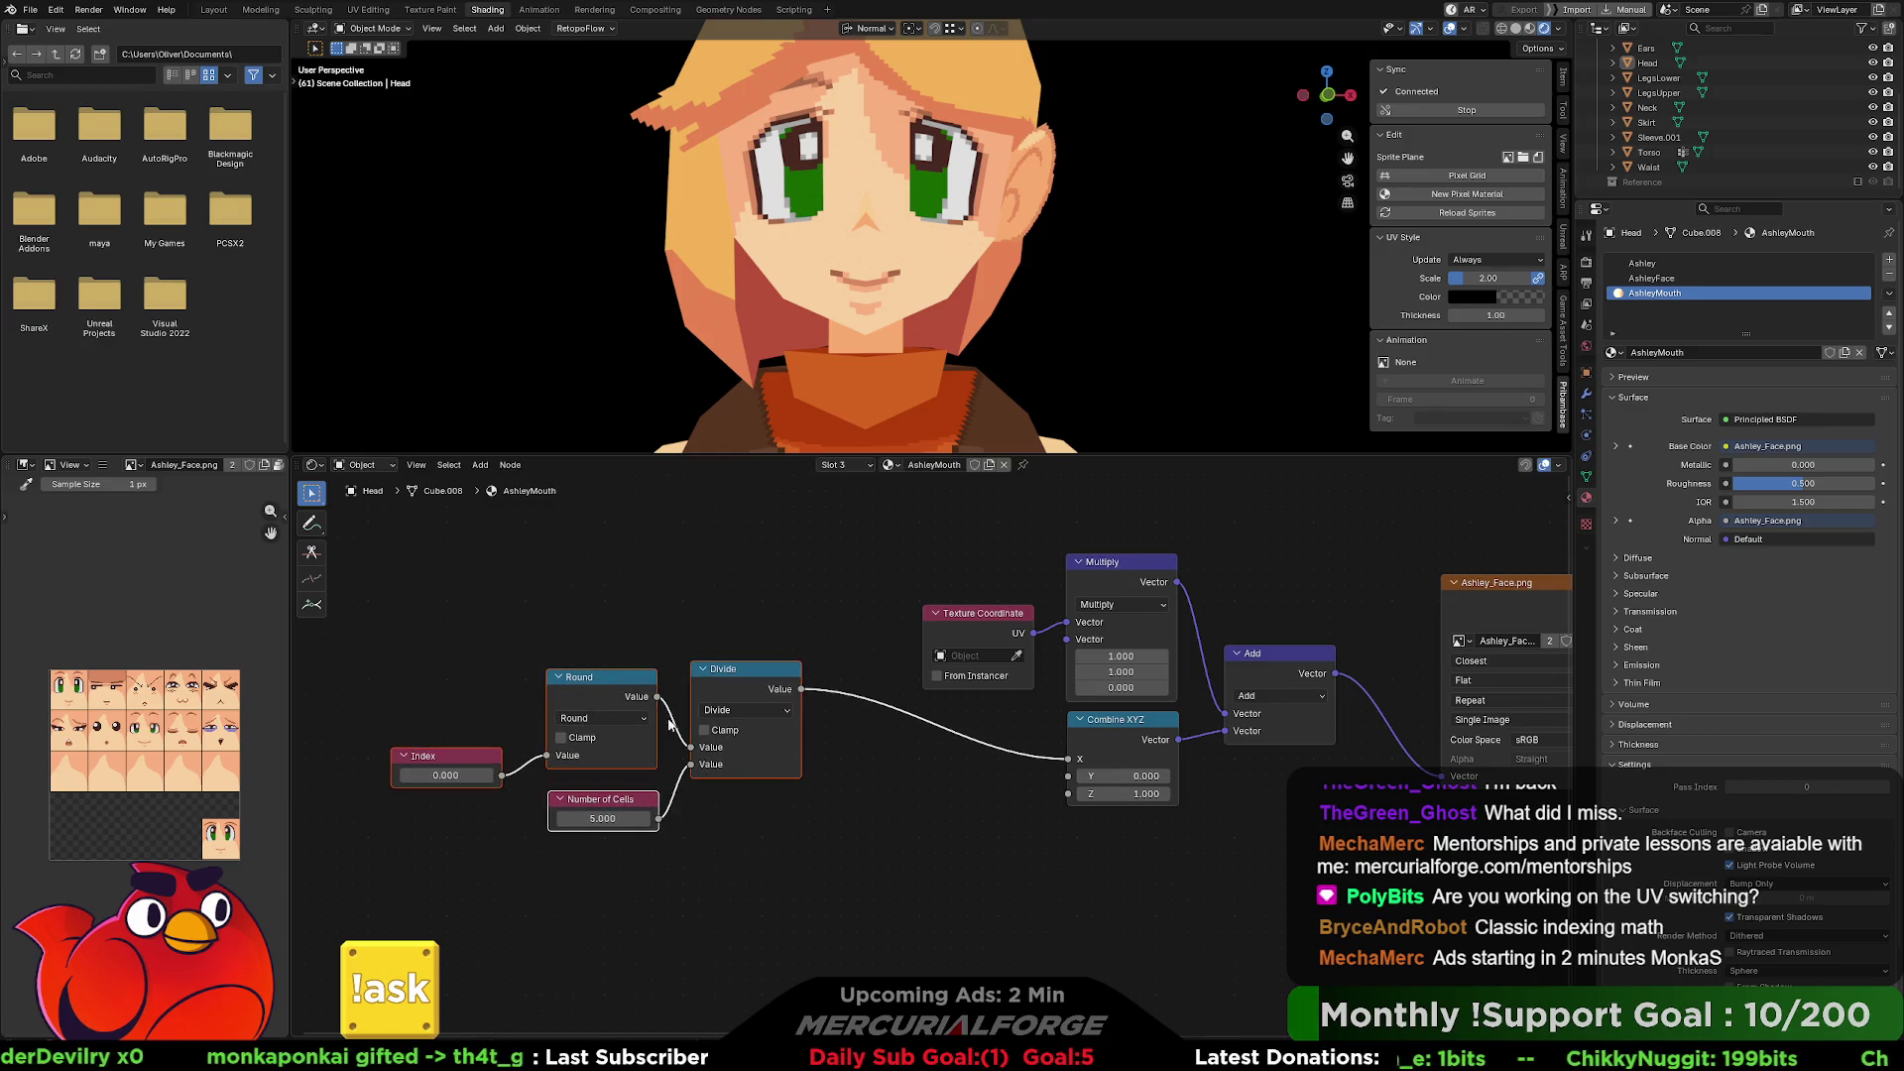
{"action": "left_click", "coordinate": [883, 813]}
{"action": "middle_click_drag", "start_coordinate": [801, 831], "coordinate": [924, 789]}
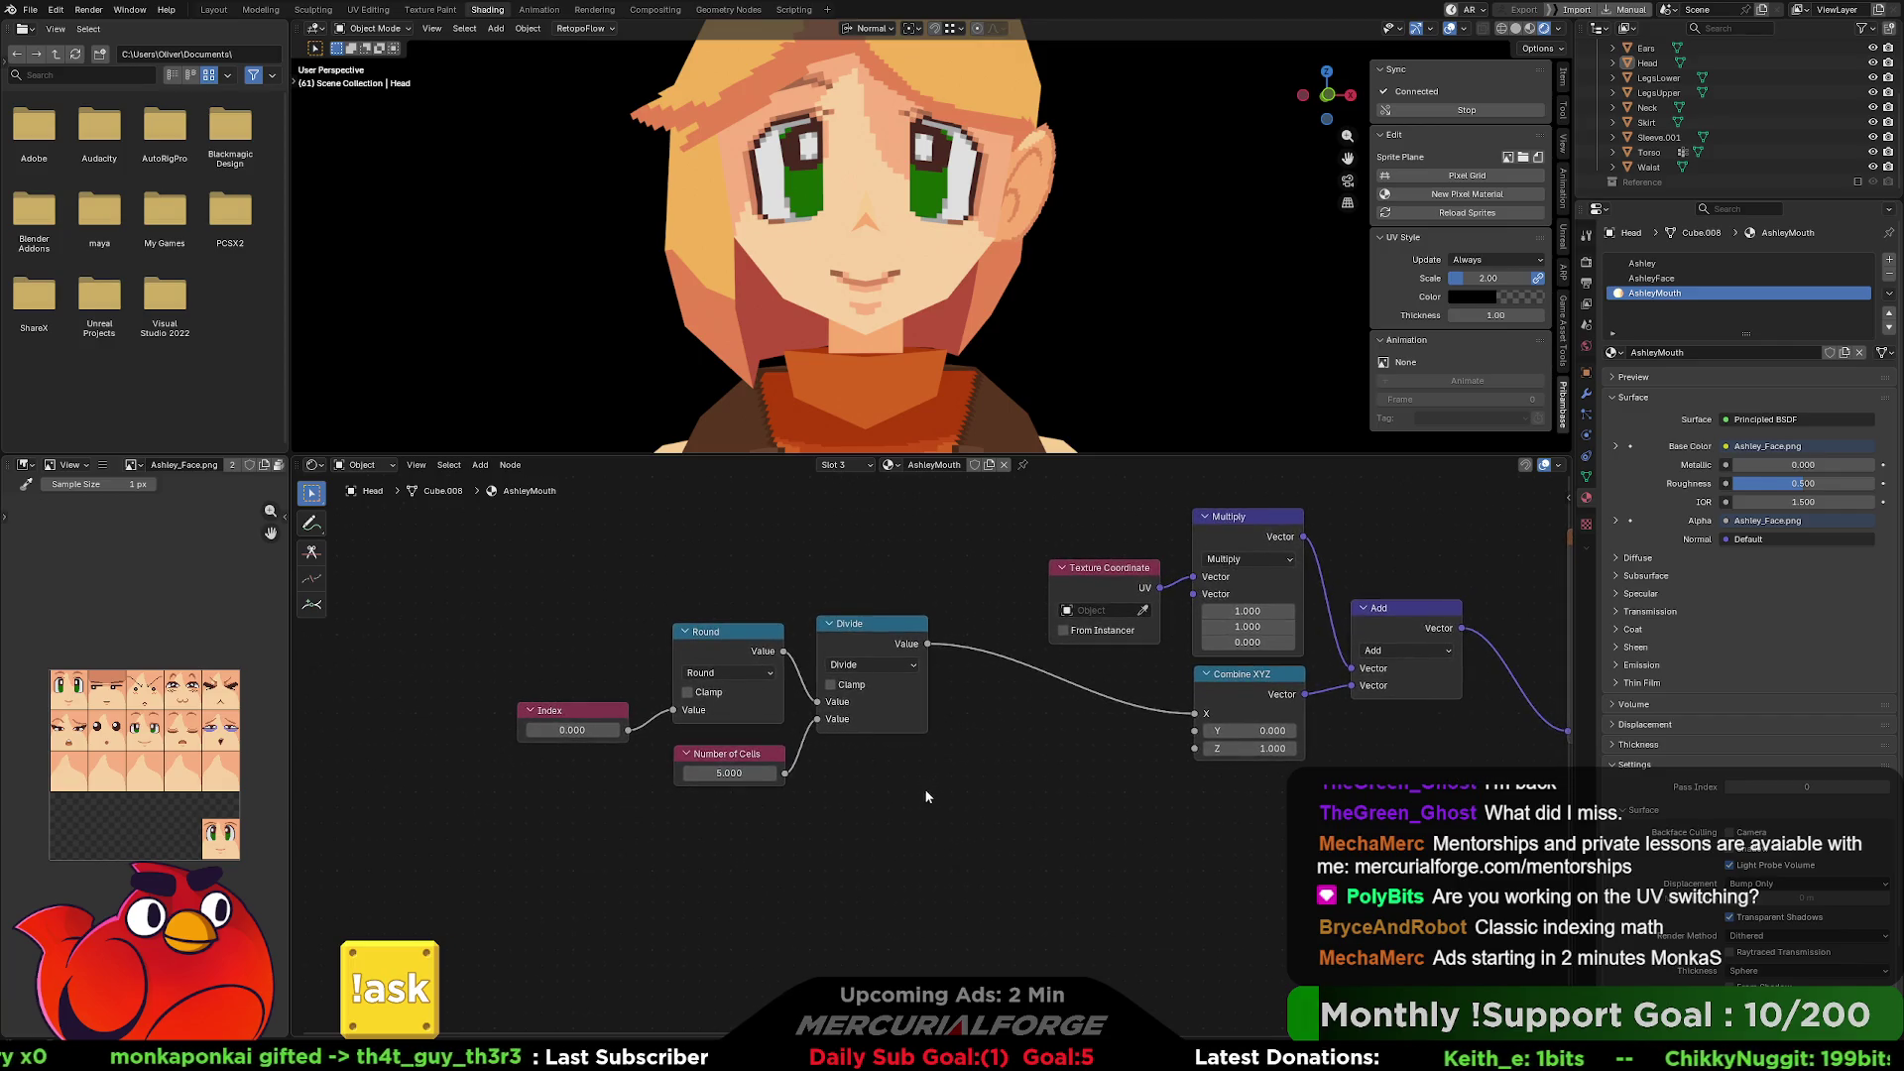
Duplicate the Divide node and place the copy below the group.
{"action": "left_click", "coordinate": [877, 639]}
{"action": "key", "text": "shift+d"}
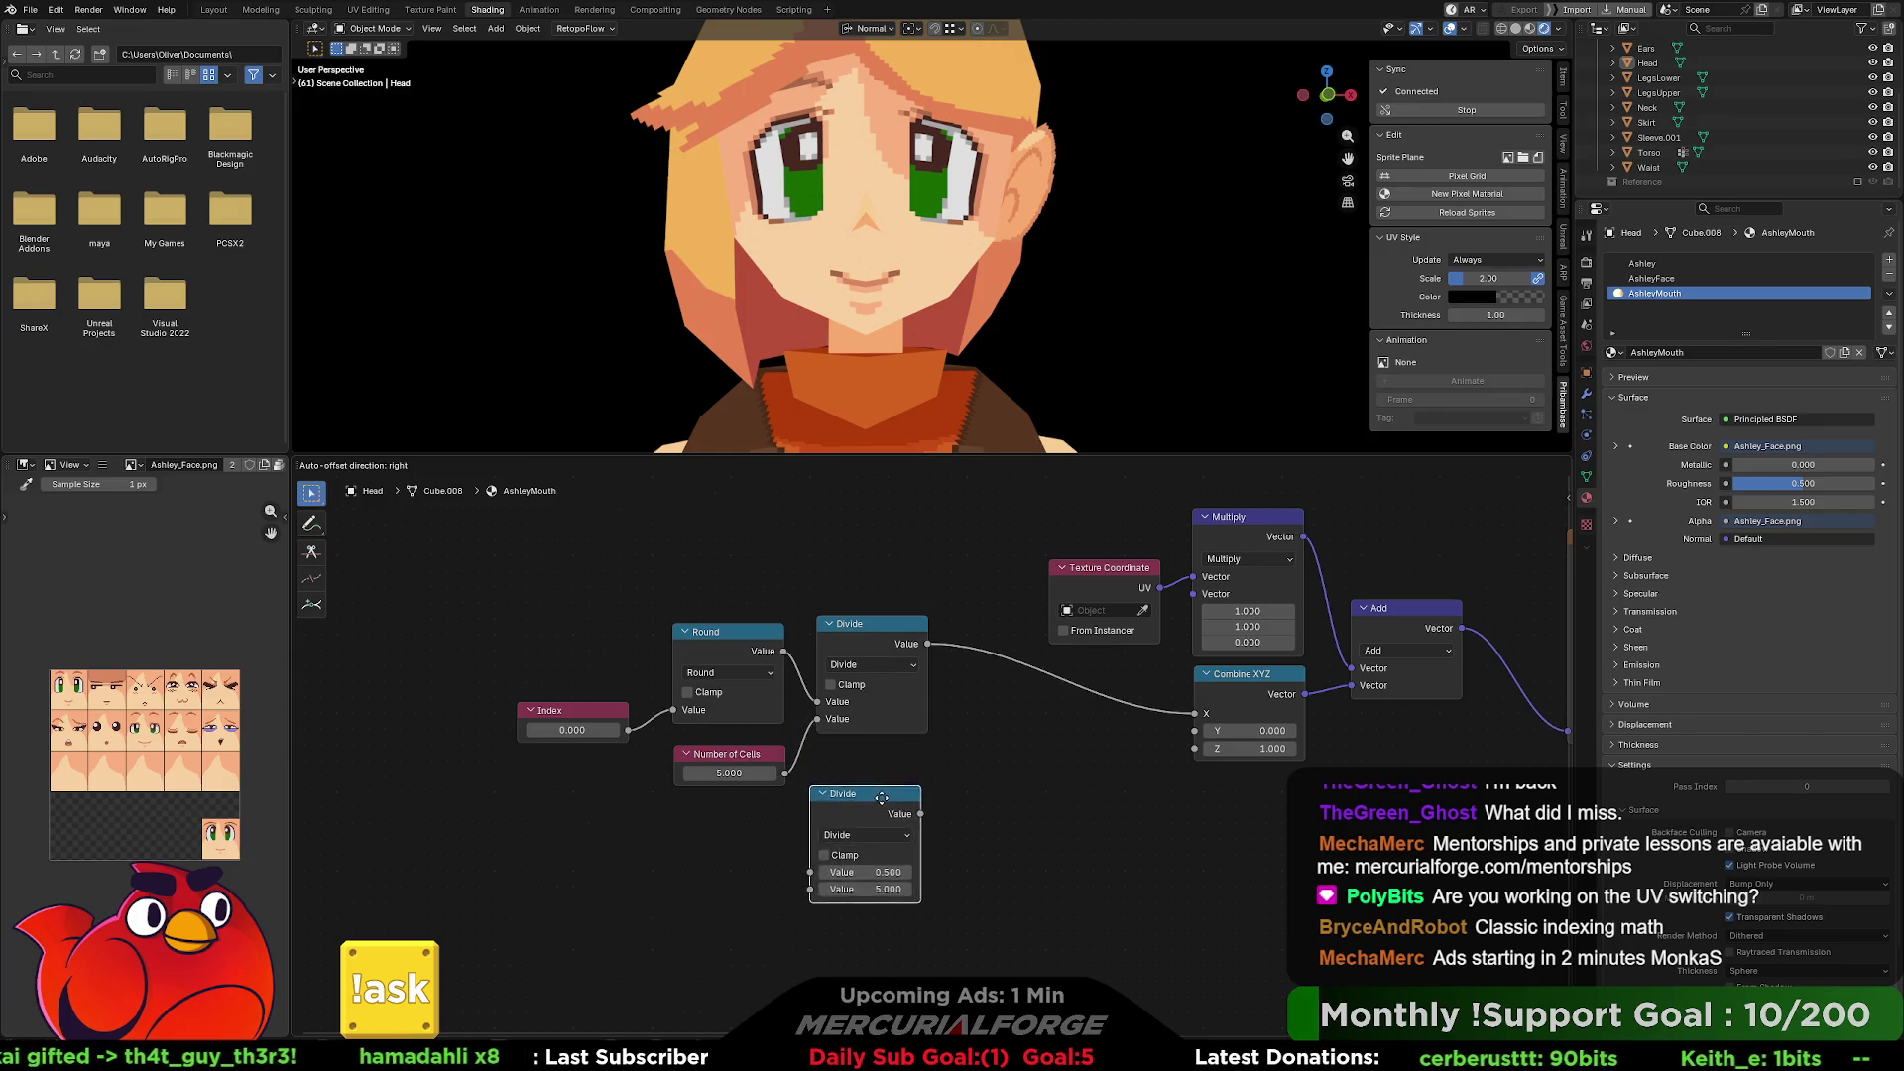
{"action": "left_click", "coordinate": [886, 796]}
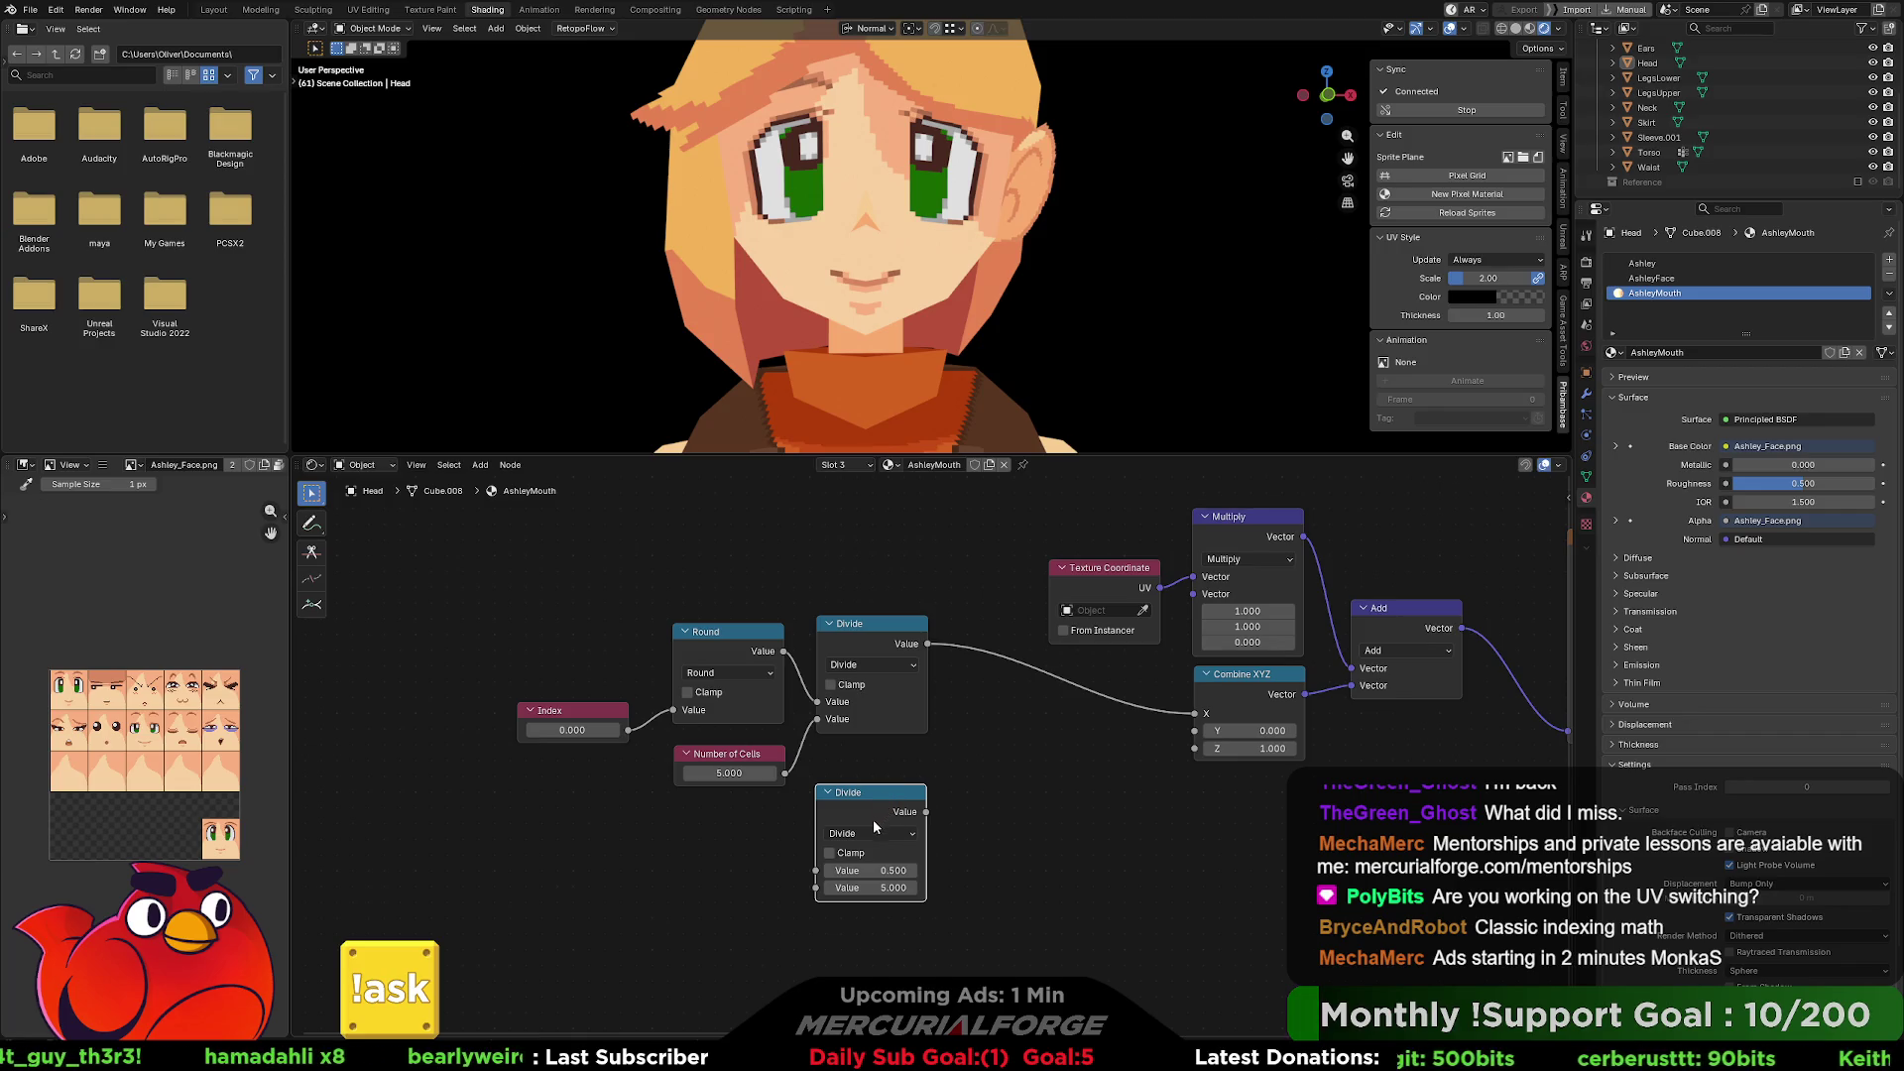
{"action": "left_click", "coordinate": [888, 834]}
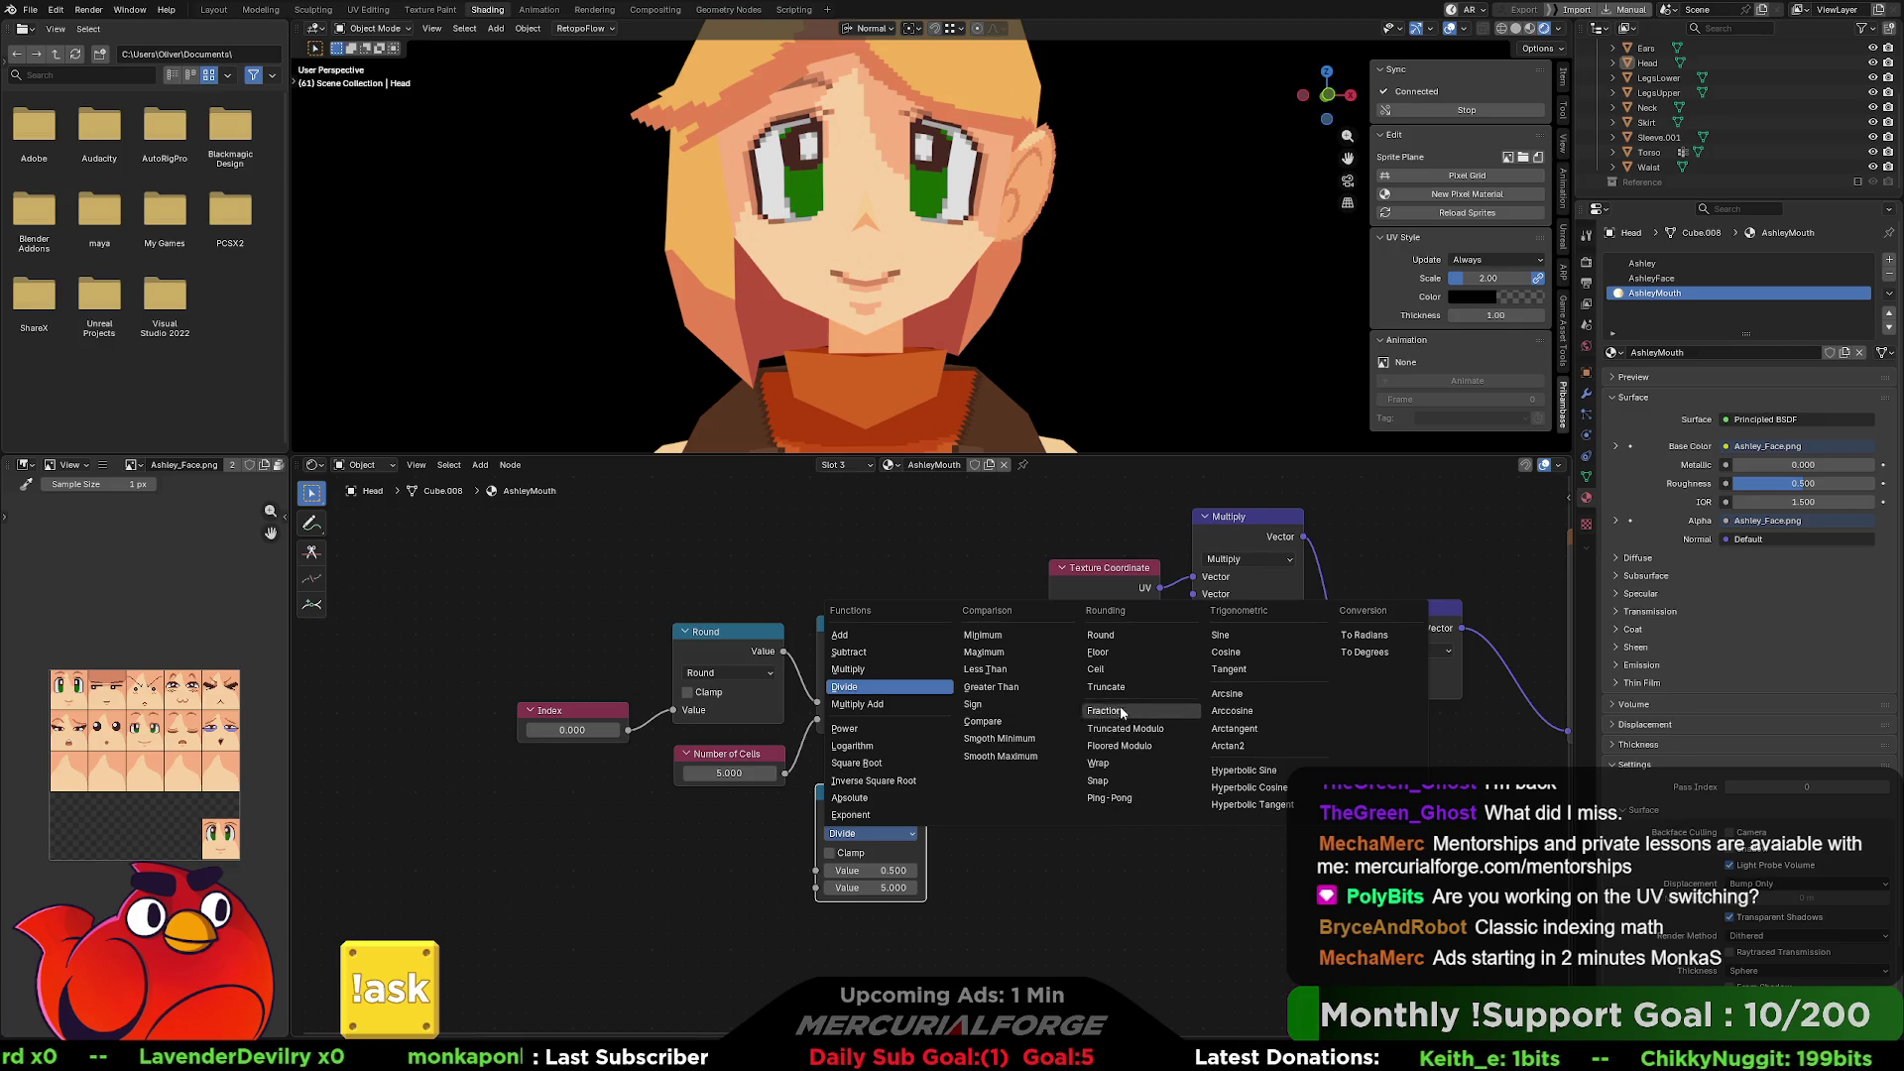
{"action": "left_click", "coordinate": [1010, 849]}
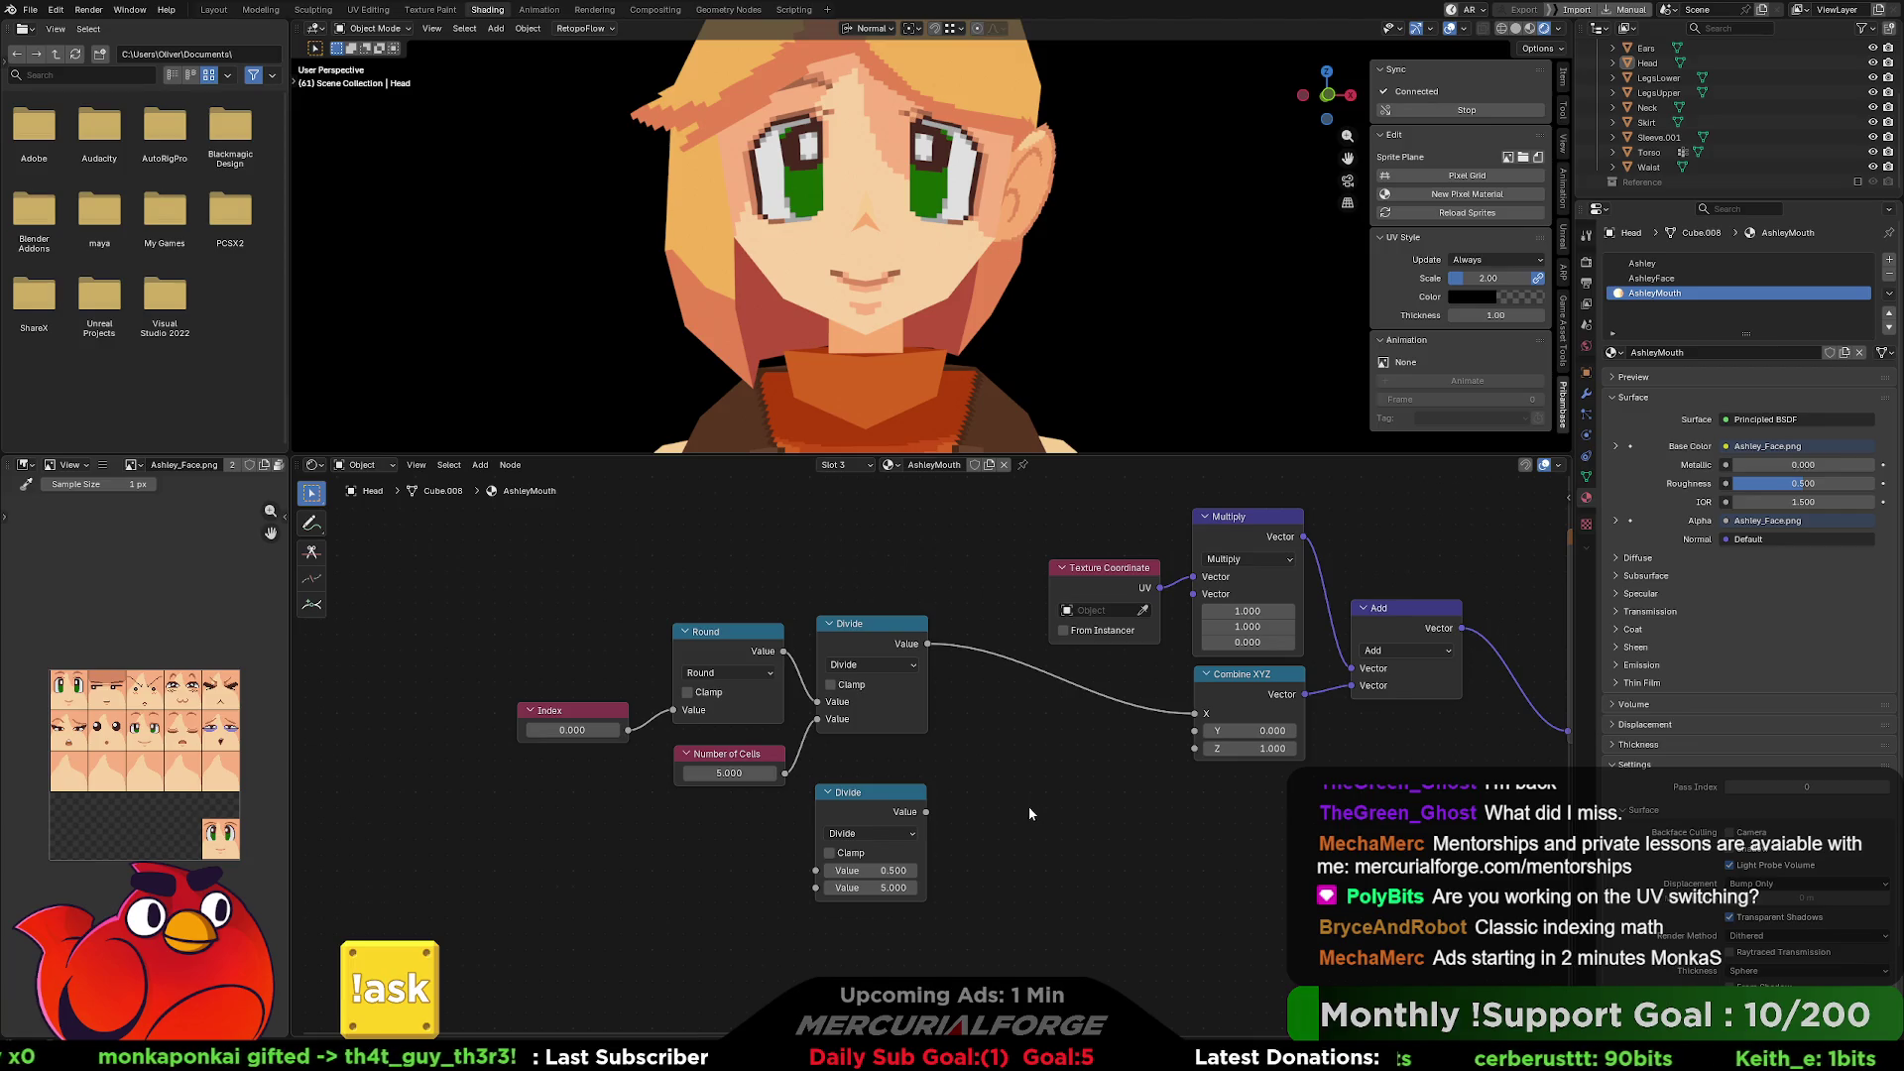
Switch the new math node to Truncated Modulo and nudge it into position.
{"action": "left_click", "coordinate": [880, 833]}
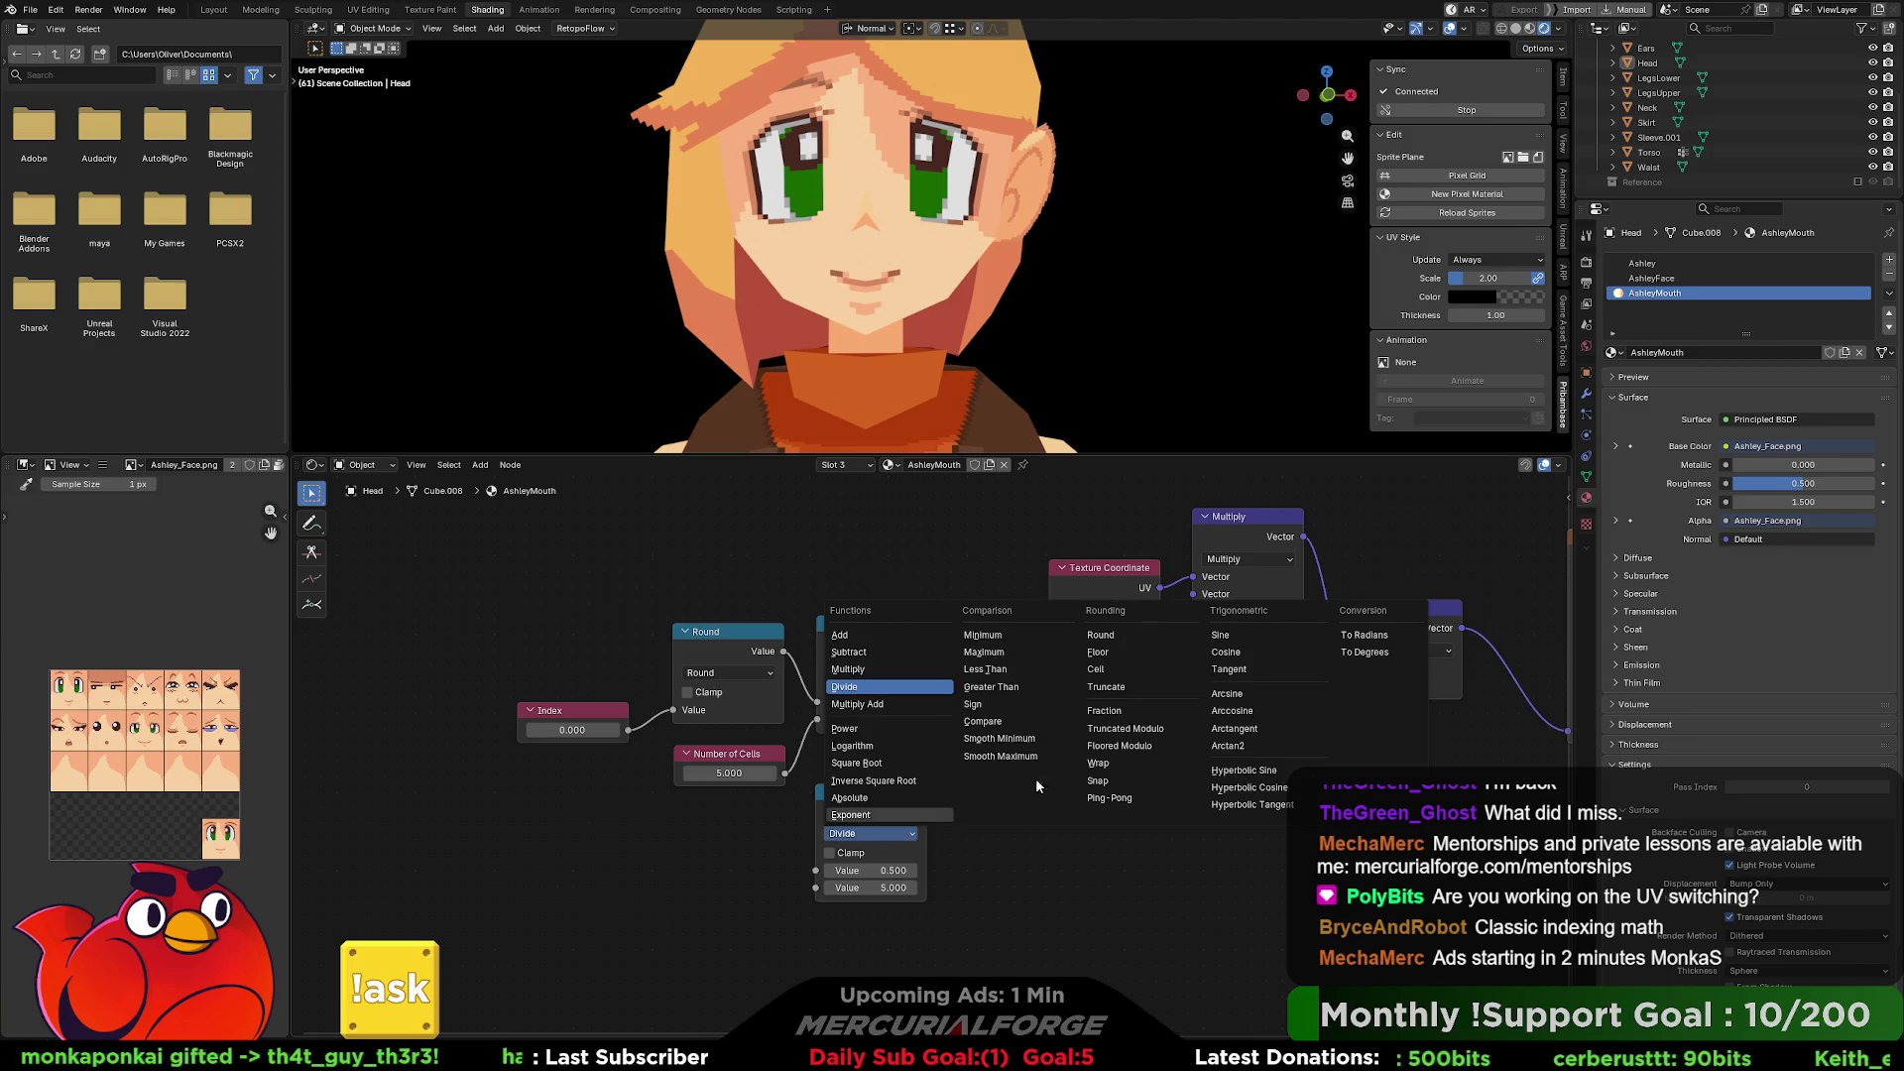
{"action": "left_click", "coordinate": [1126, 728]}
{"action": "right_click", "coordinate": [1085, 809]}
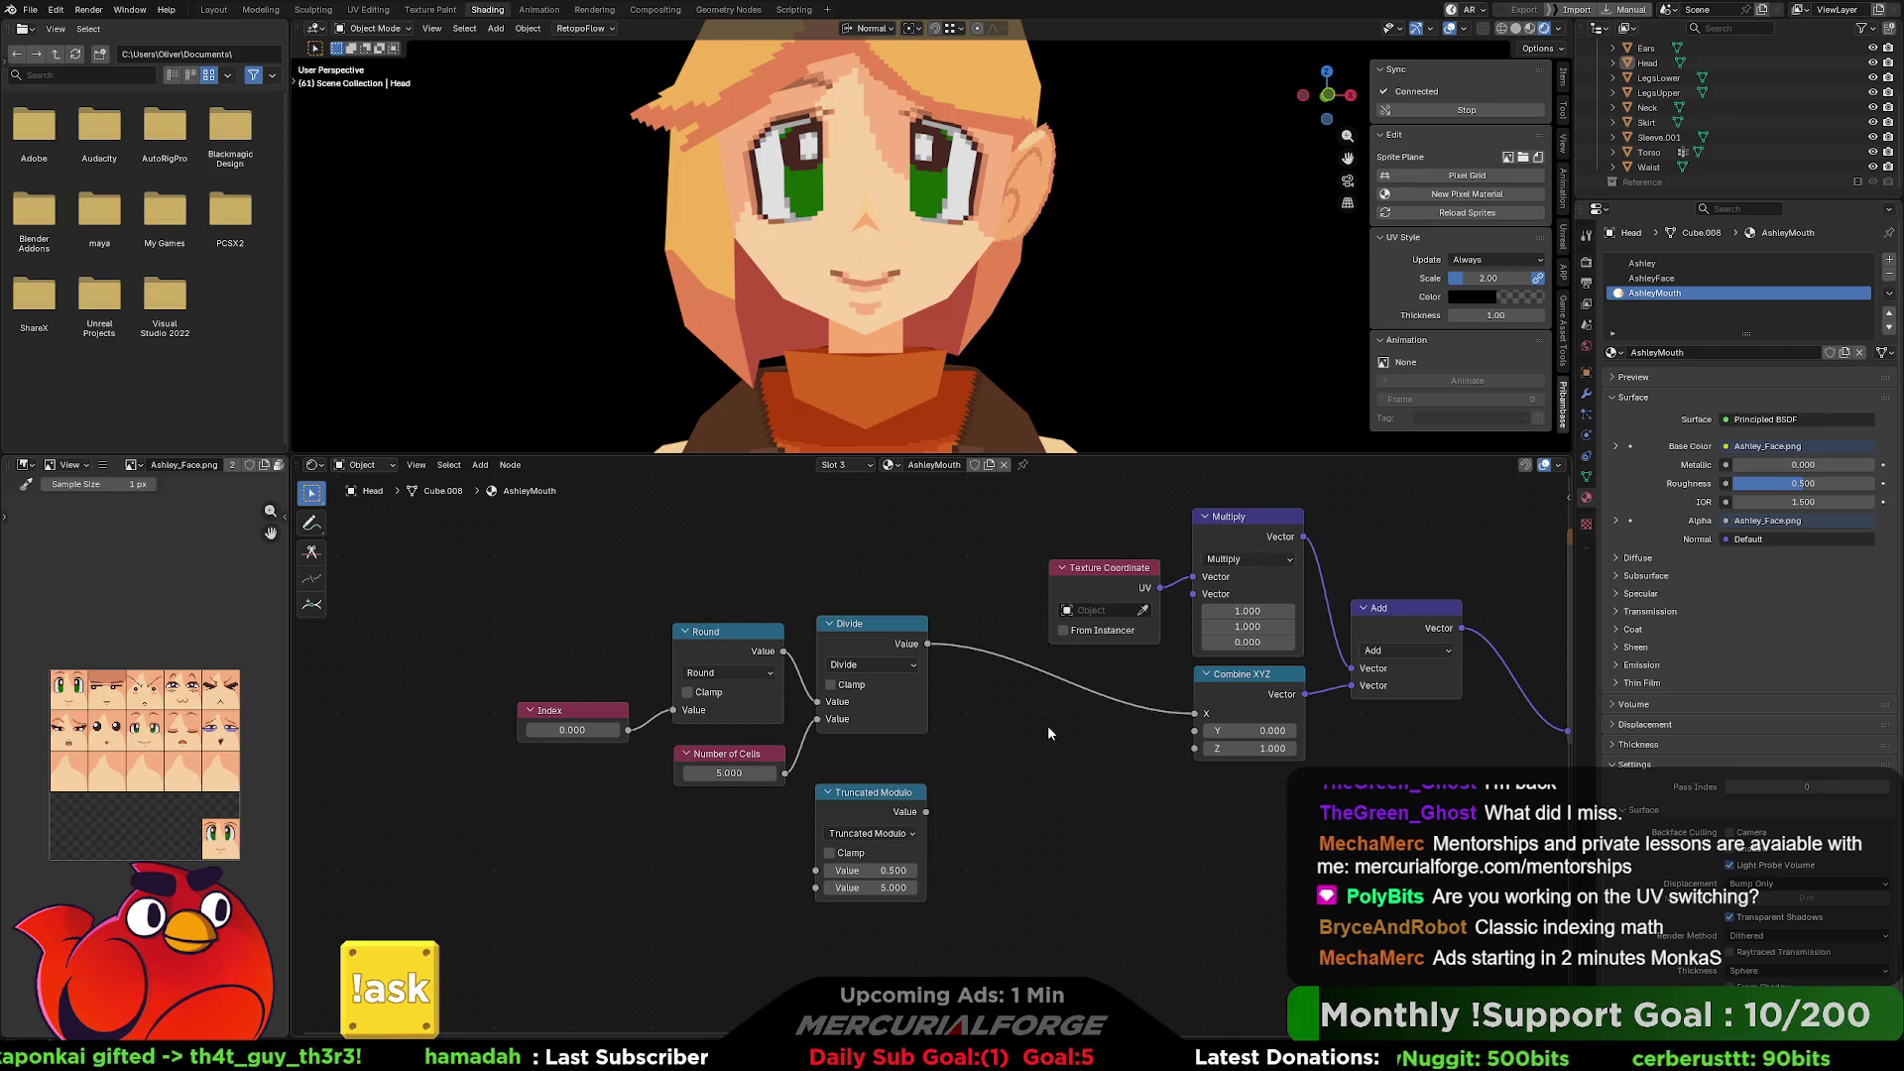
{"action": "left_click", "coordinate": [889, 837]}
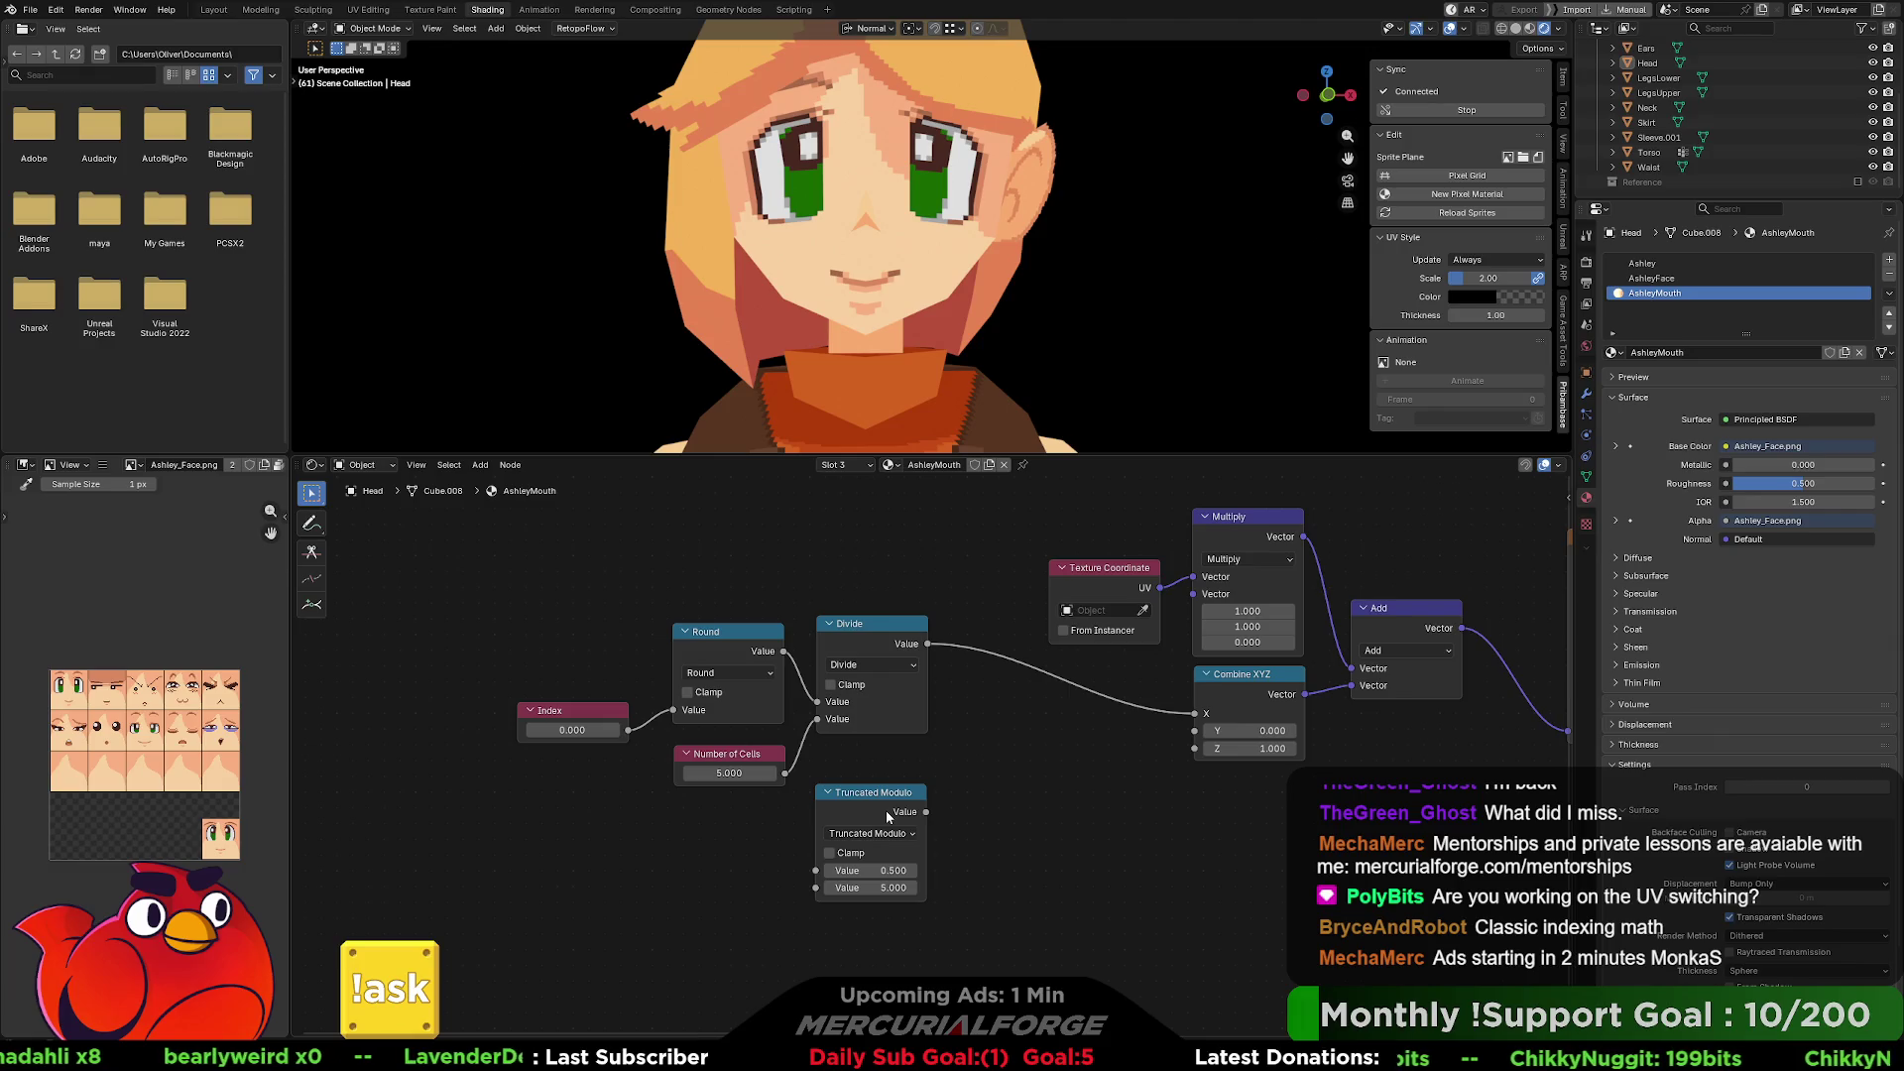
{"action": "left_click", "coordinate": [859, 800]}
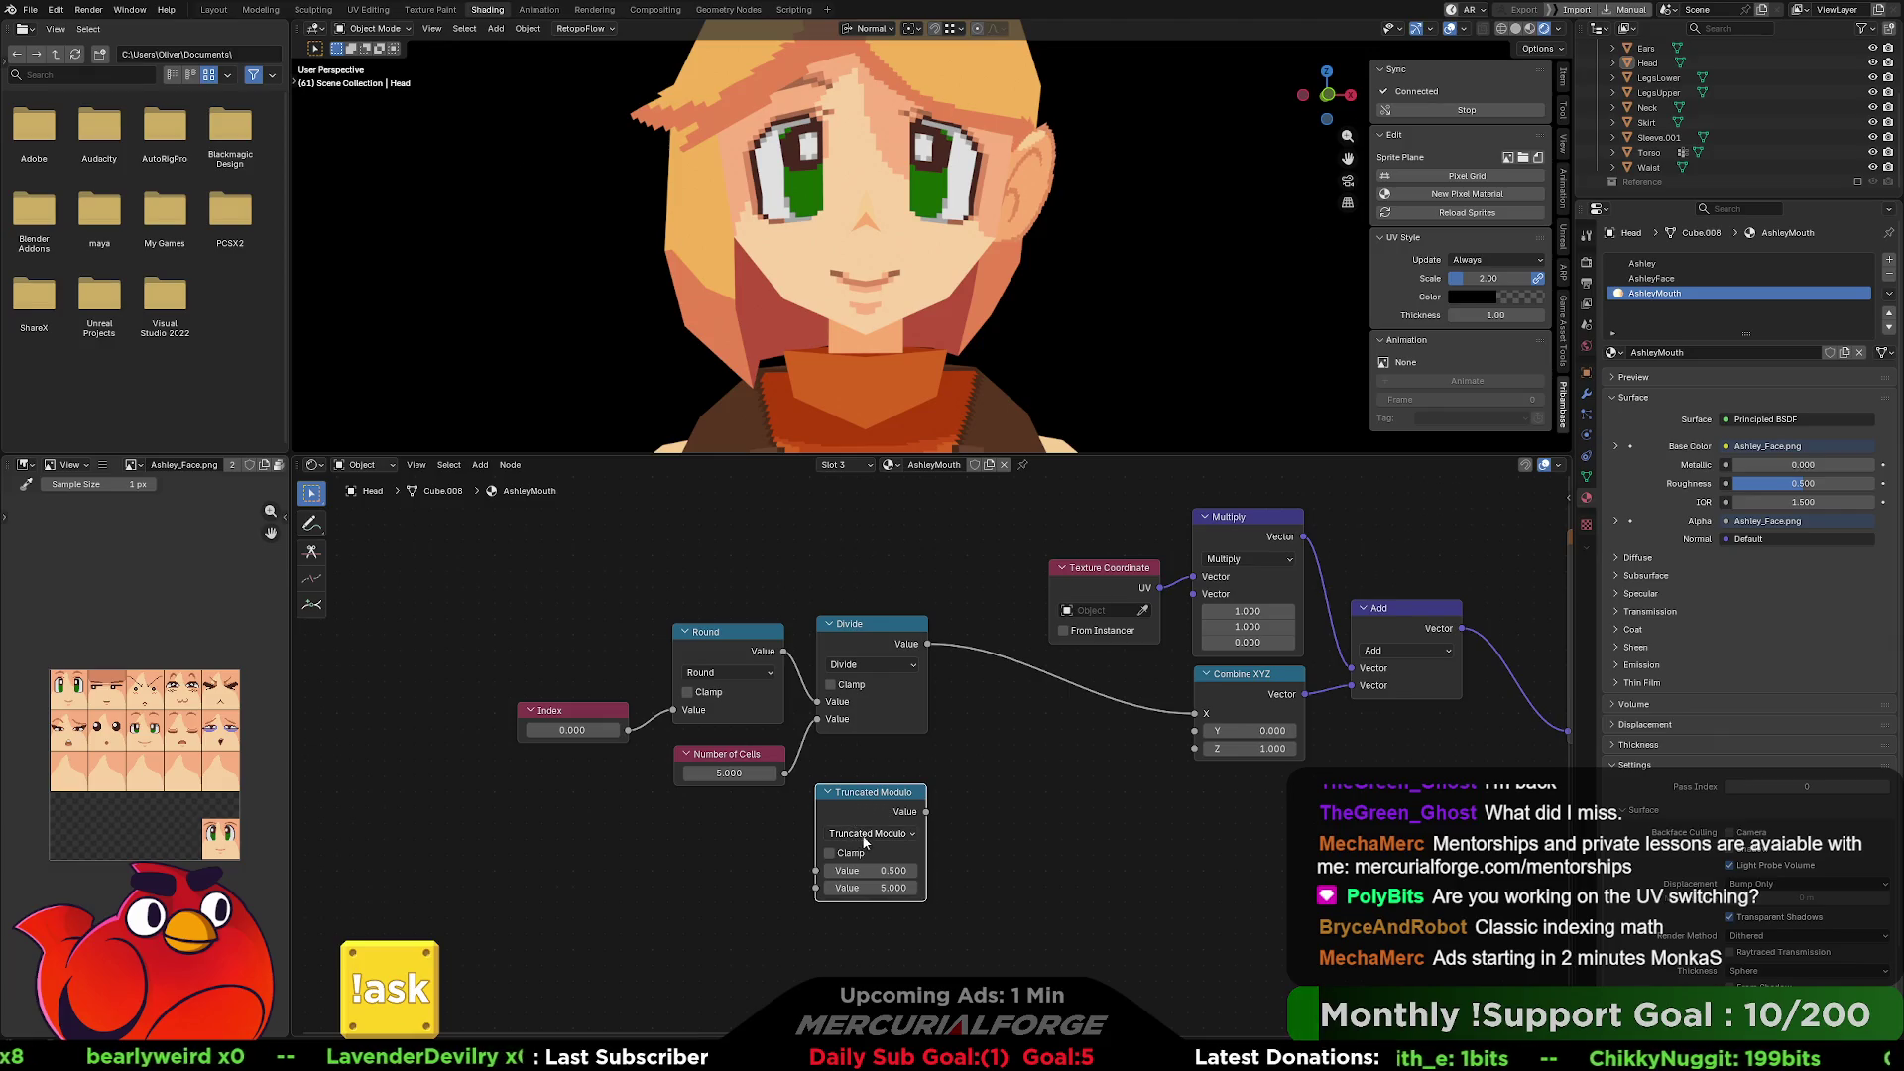
{"action": "left_click", "coordinate": [860, 834]}
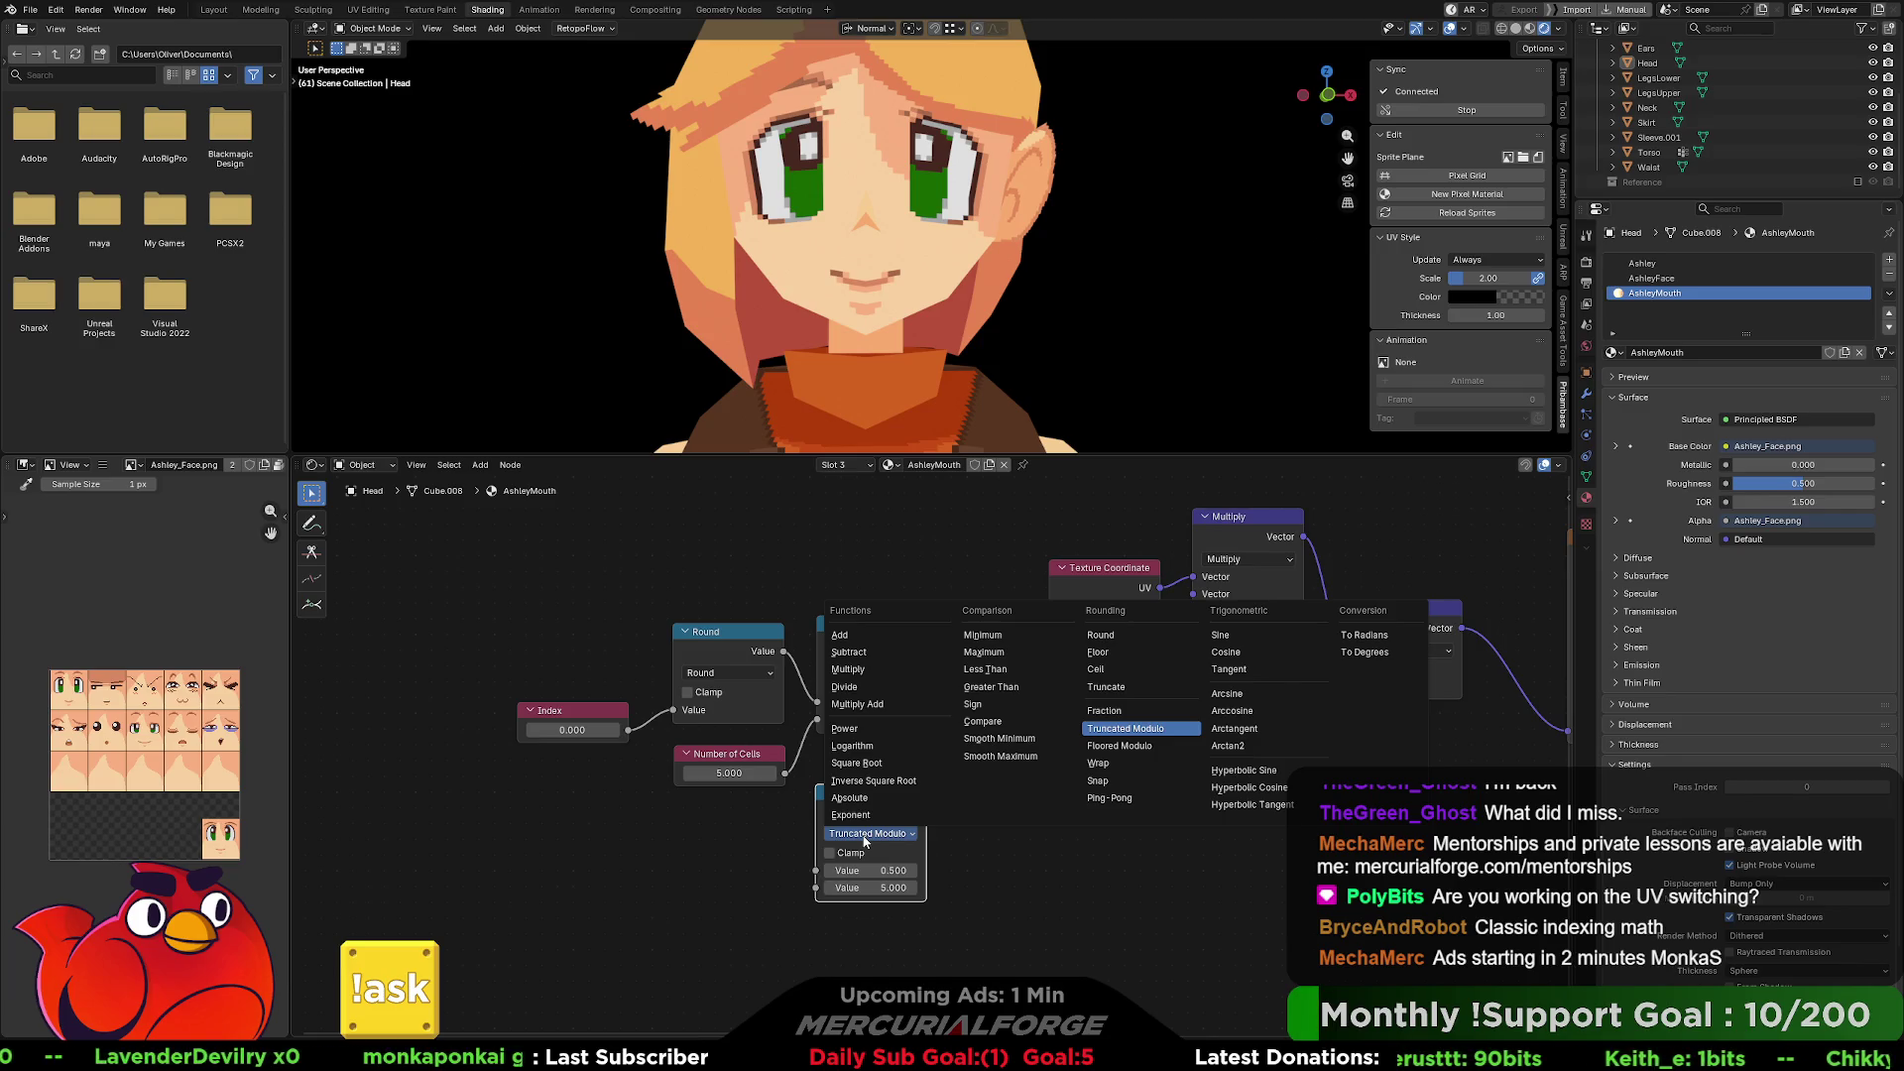
{"action": "left_click", "coordinate": [738, 833]}
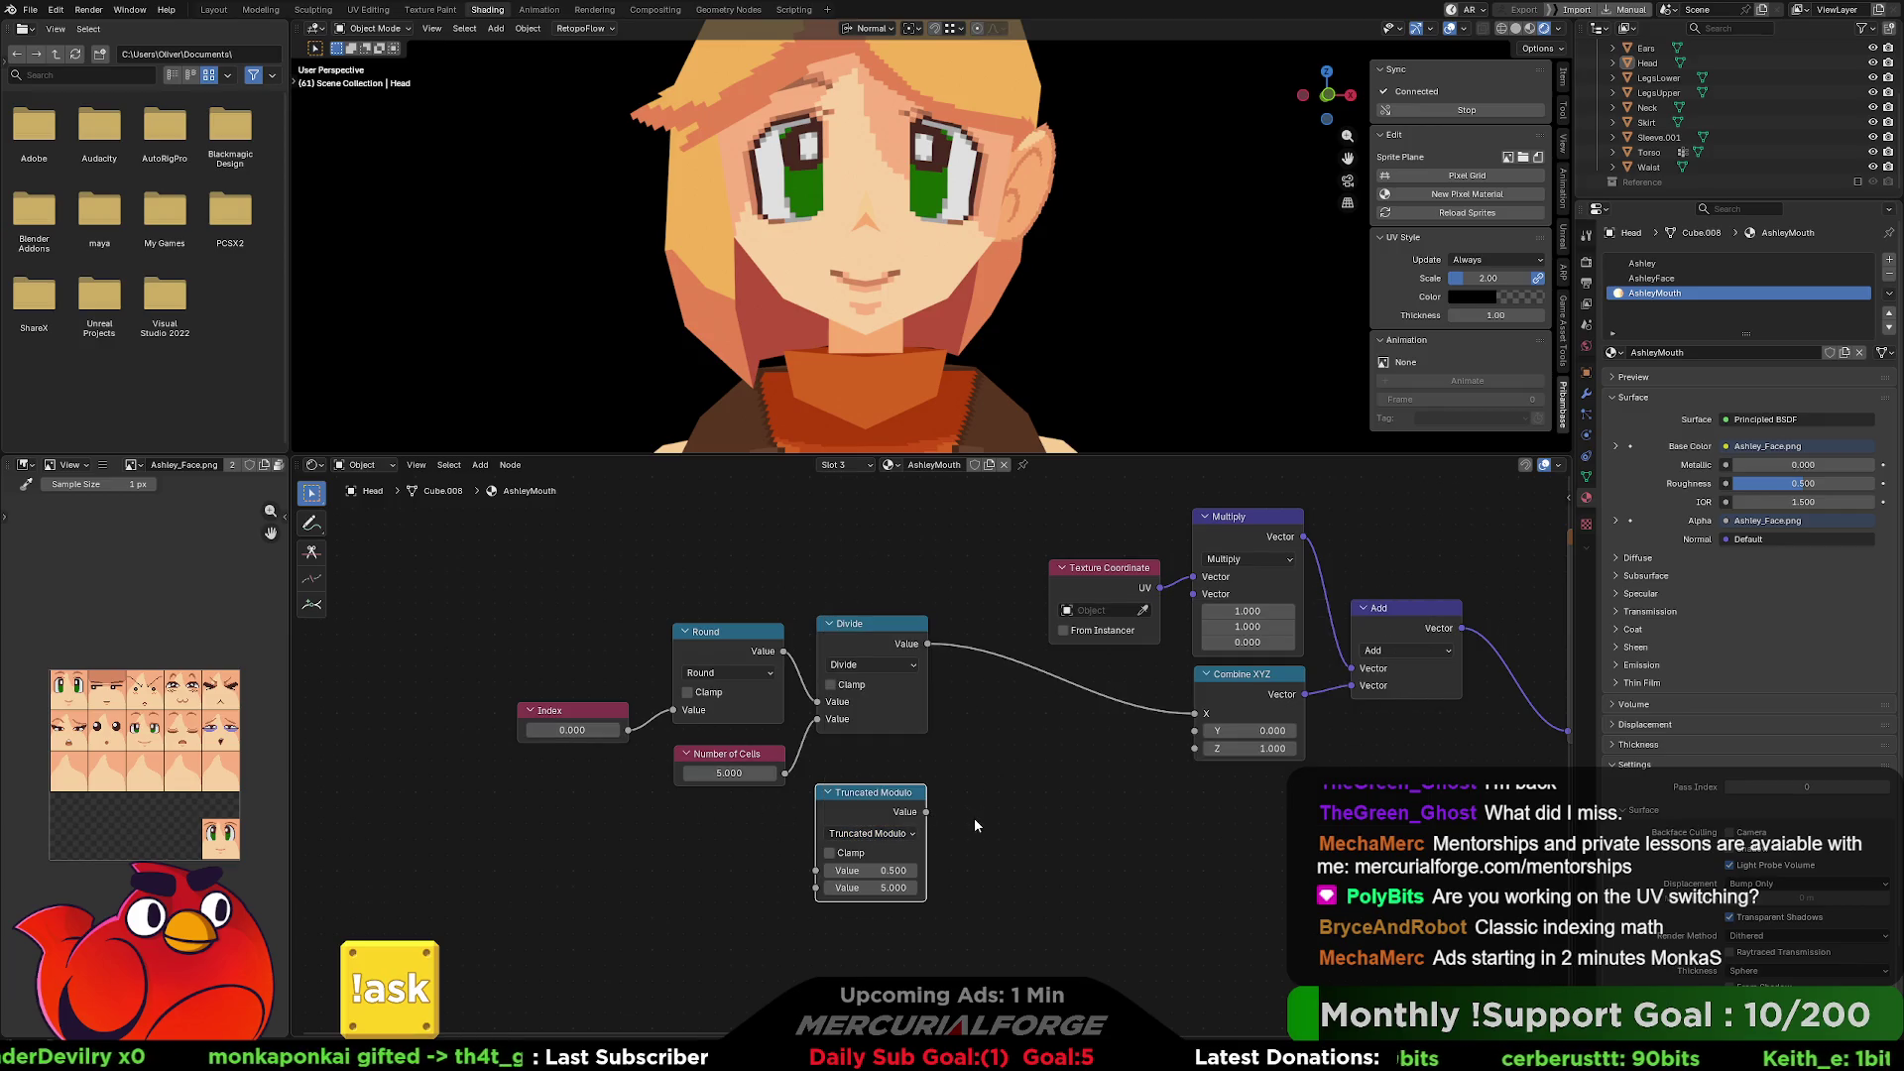
{"action": "left_click_drag", "start_coordinate": [888, 803], "coordinate": [876, 803]}
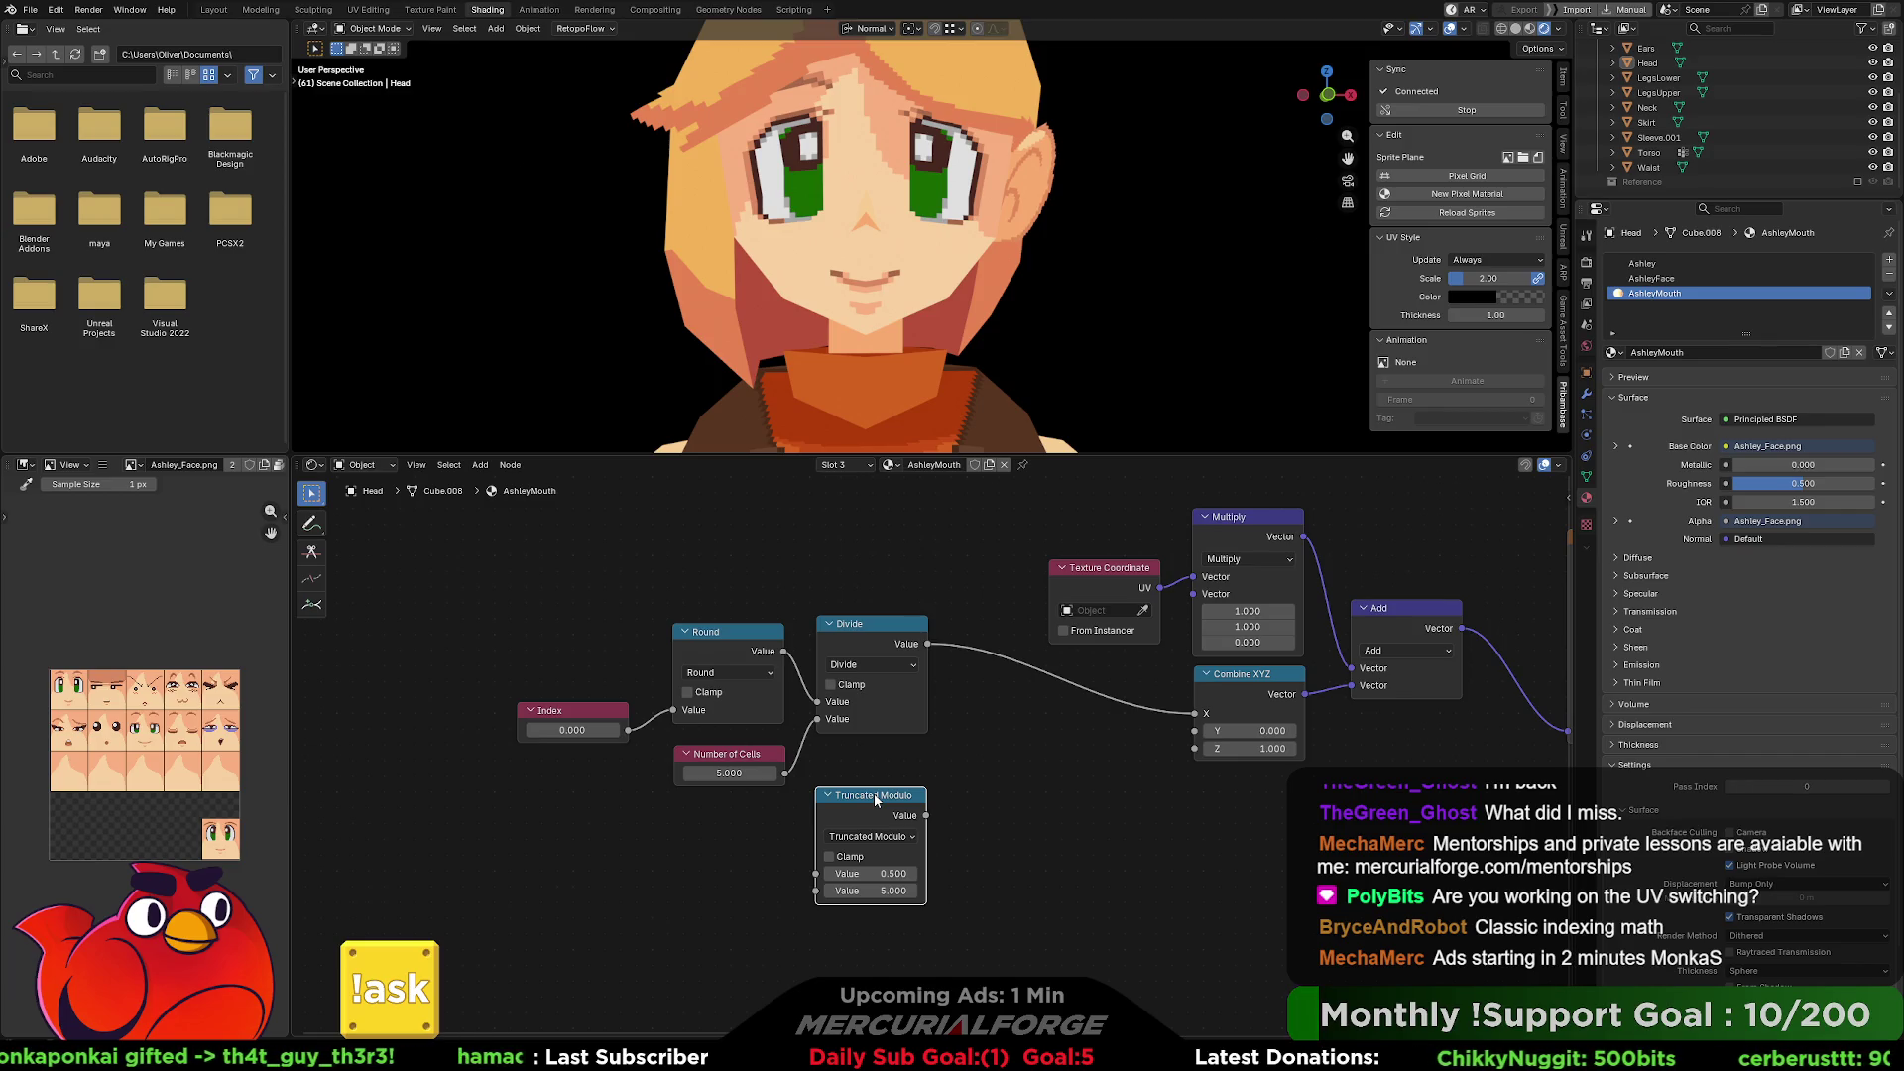
Try Combine XYZ Y offsets of 0.2 and then 0 on the mouth sprite.
{"action": "left_click", "coordinate": [1269, 731]}
{"action": "key", "text": "BackSpace"}
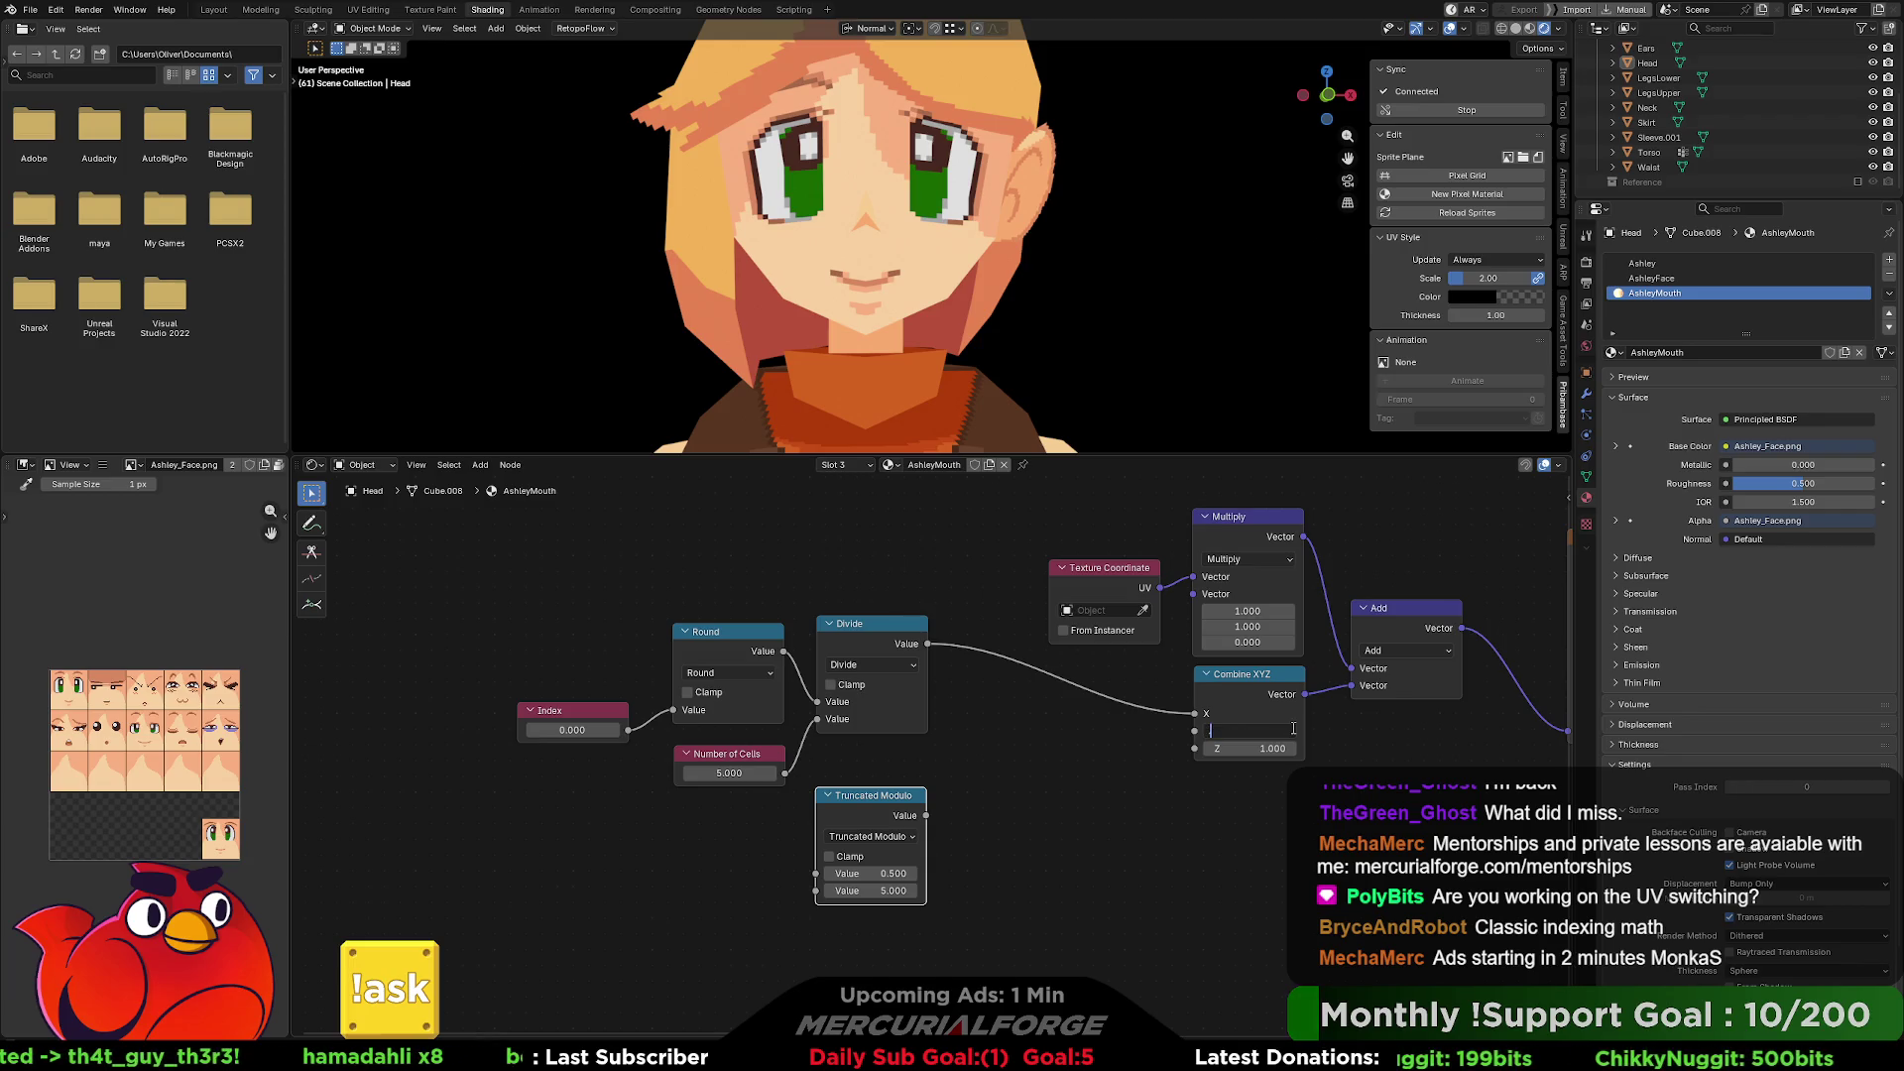
{"action": "type", "text": "2"}
{"action": "key", "text": "Return"}
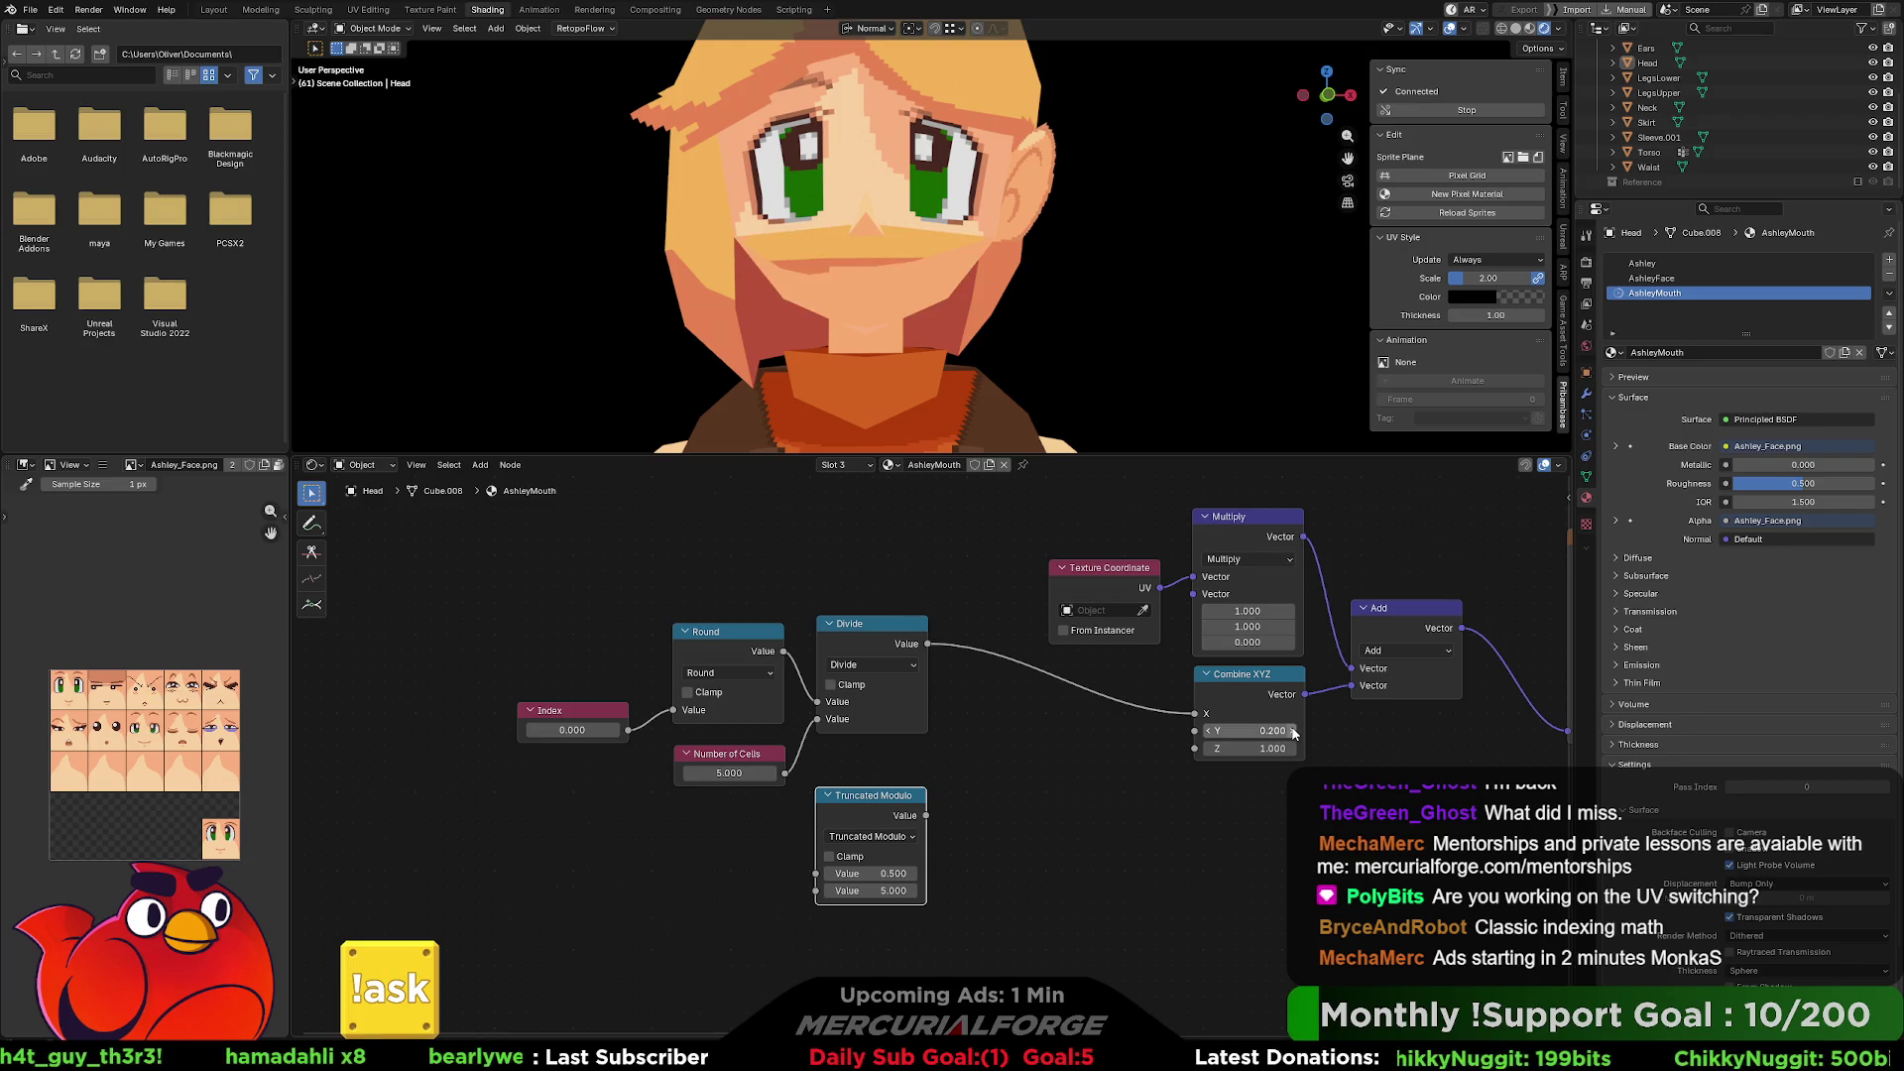
{"action": "left_click", "coordinate": [1260, 731]}
{"action": "type", "text": "0"}
{"action": "key", "text": "Return"}
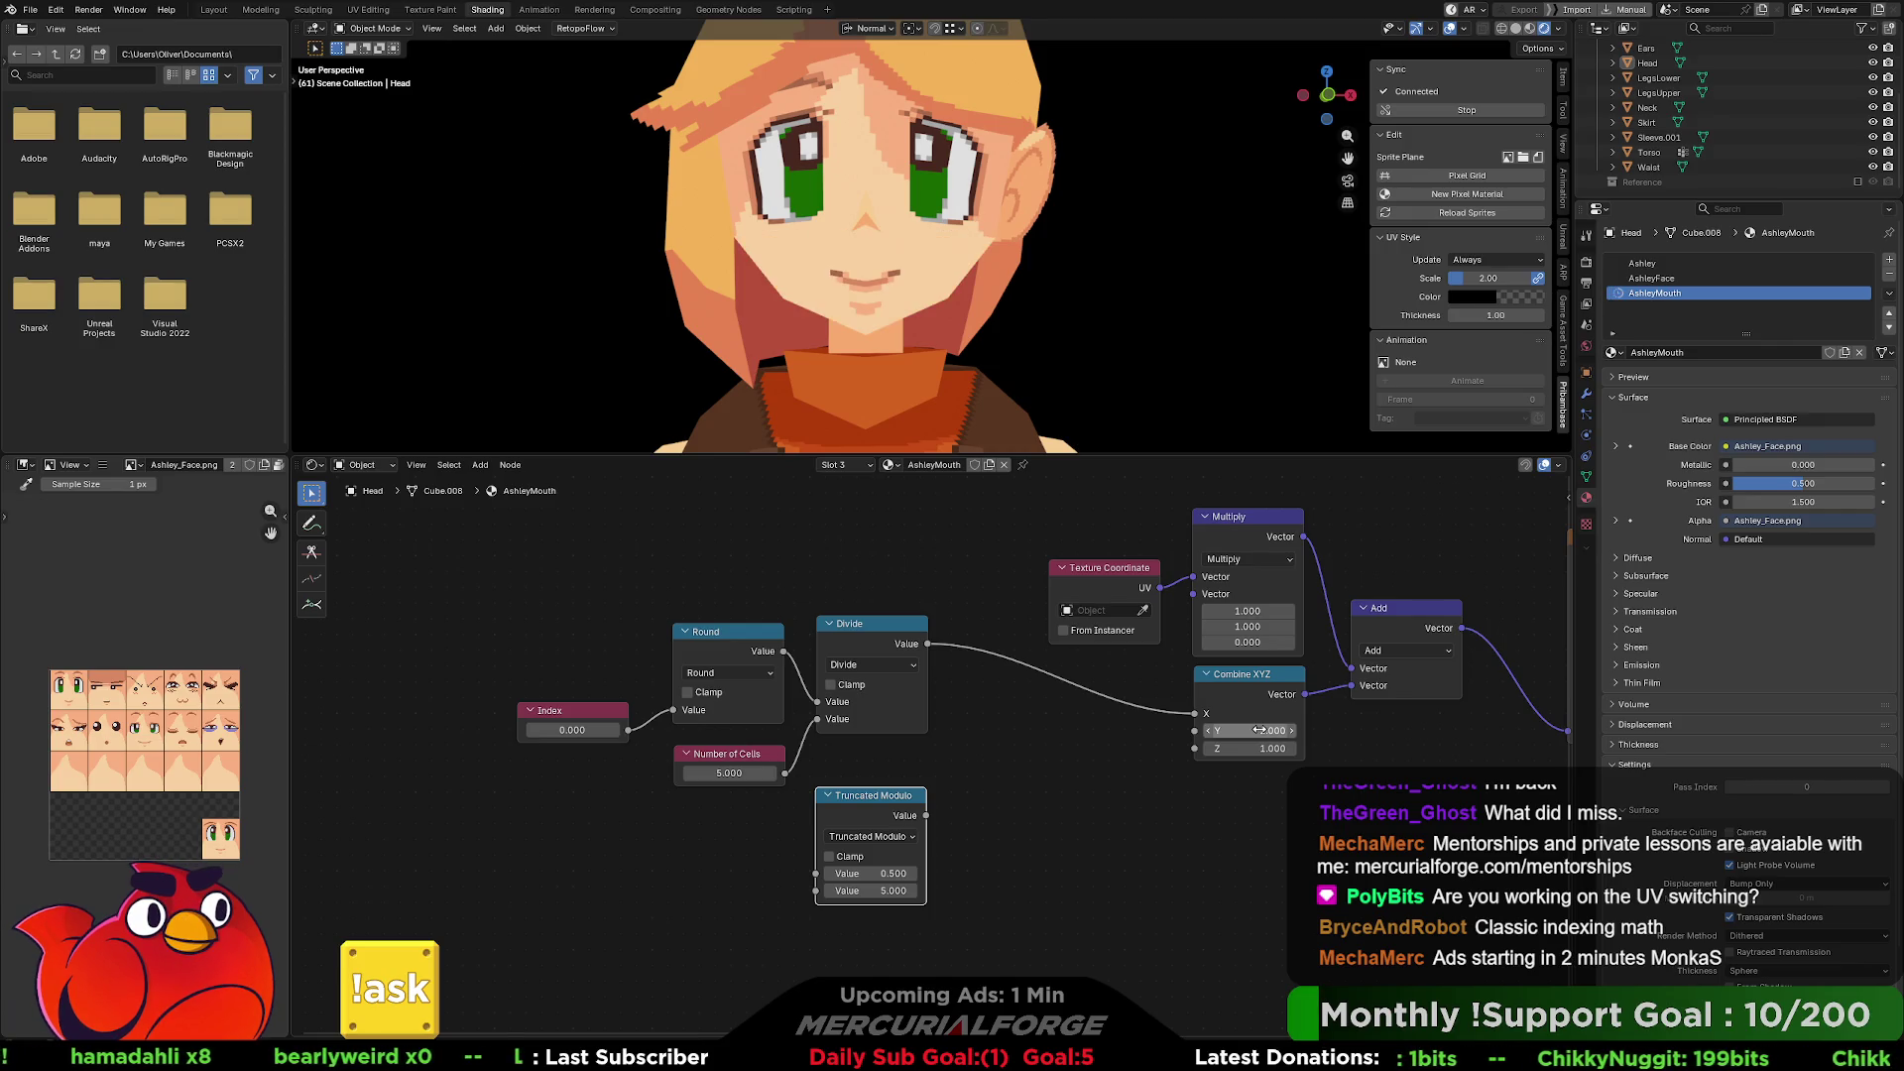
Set the Y offset to -0.2, then refine it to -0.21.
{"action": "left_click", "coordinate": [1258, 731]}
{"action": "type", "text": "-.2"}
{"action": "key", "text": "Return"}
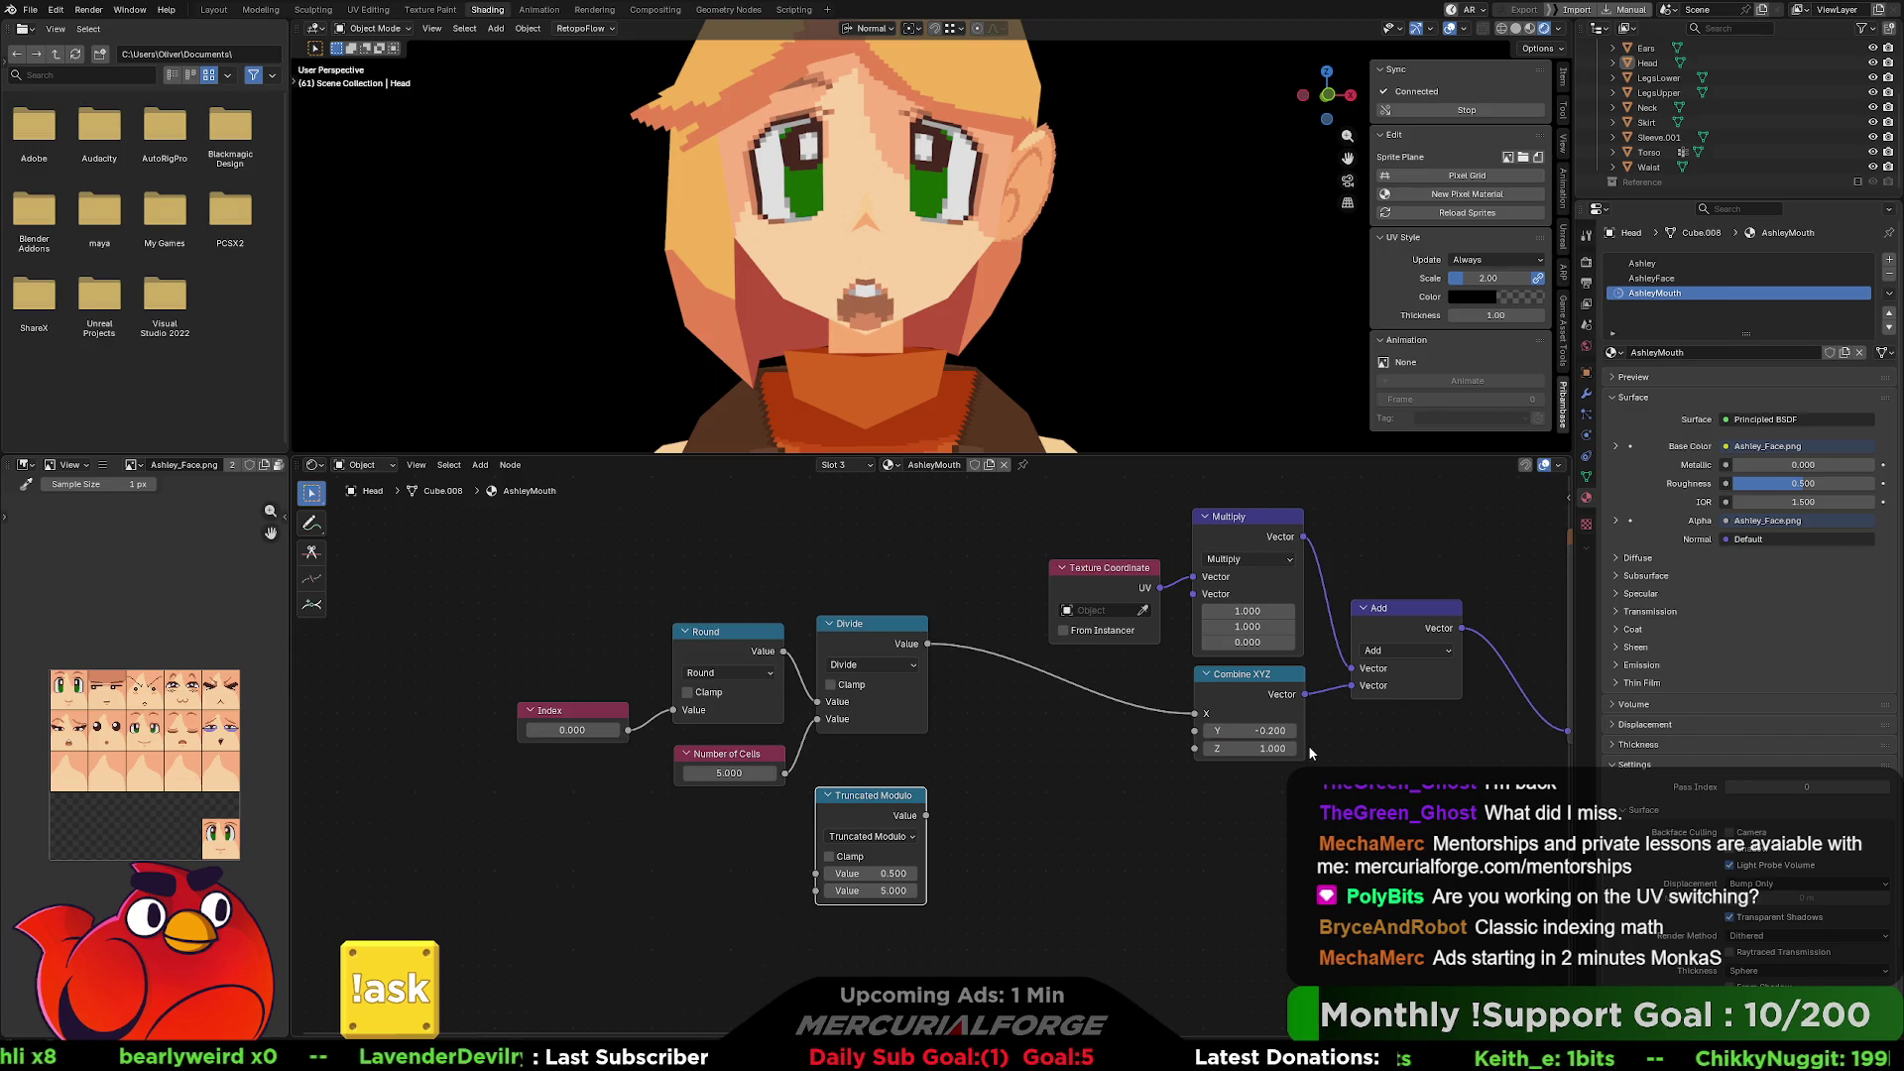
{"action": "left_click", "coordinate": [1252, 731]}
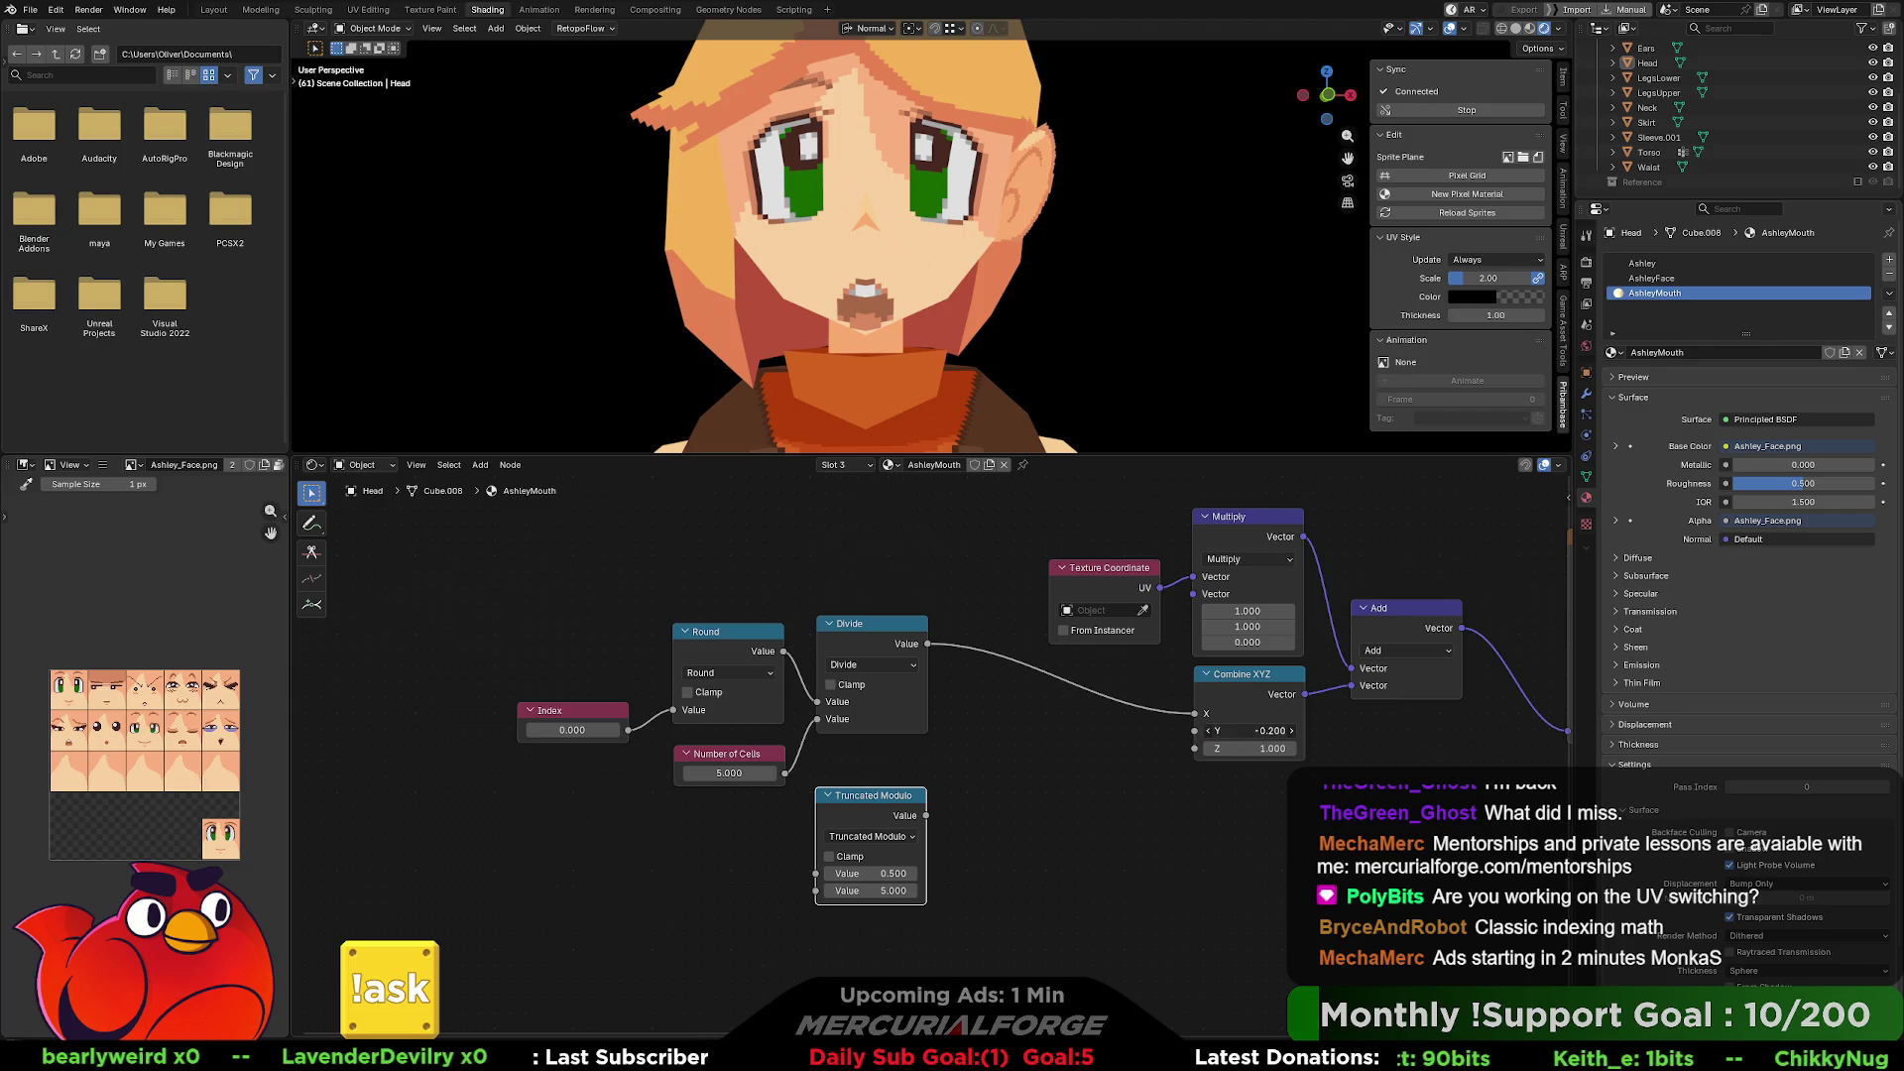
{"action": "key", "text": "End"}
{"action": "type", "text": "1"}
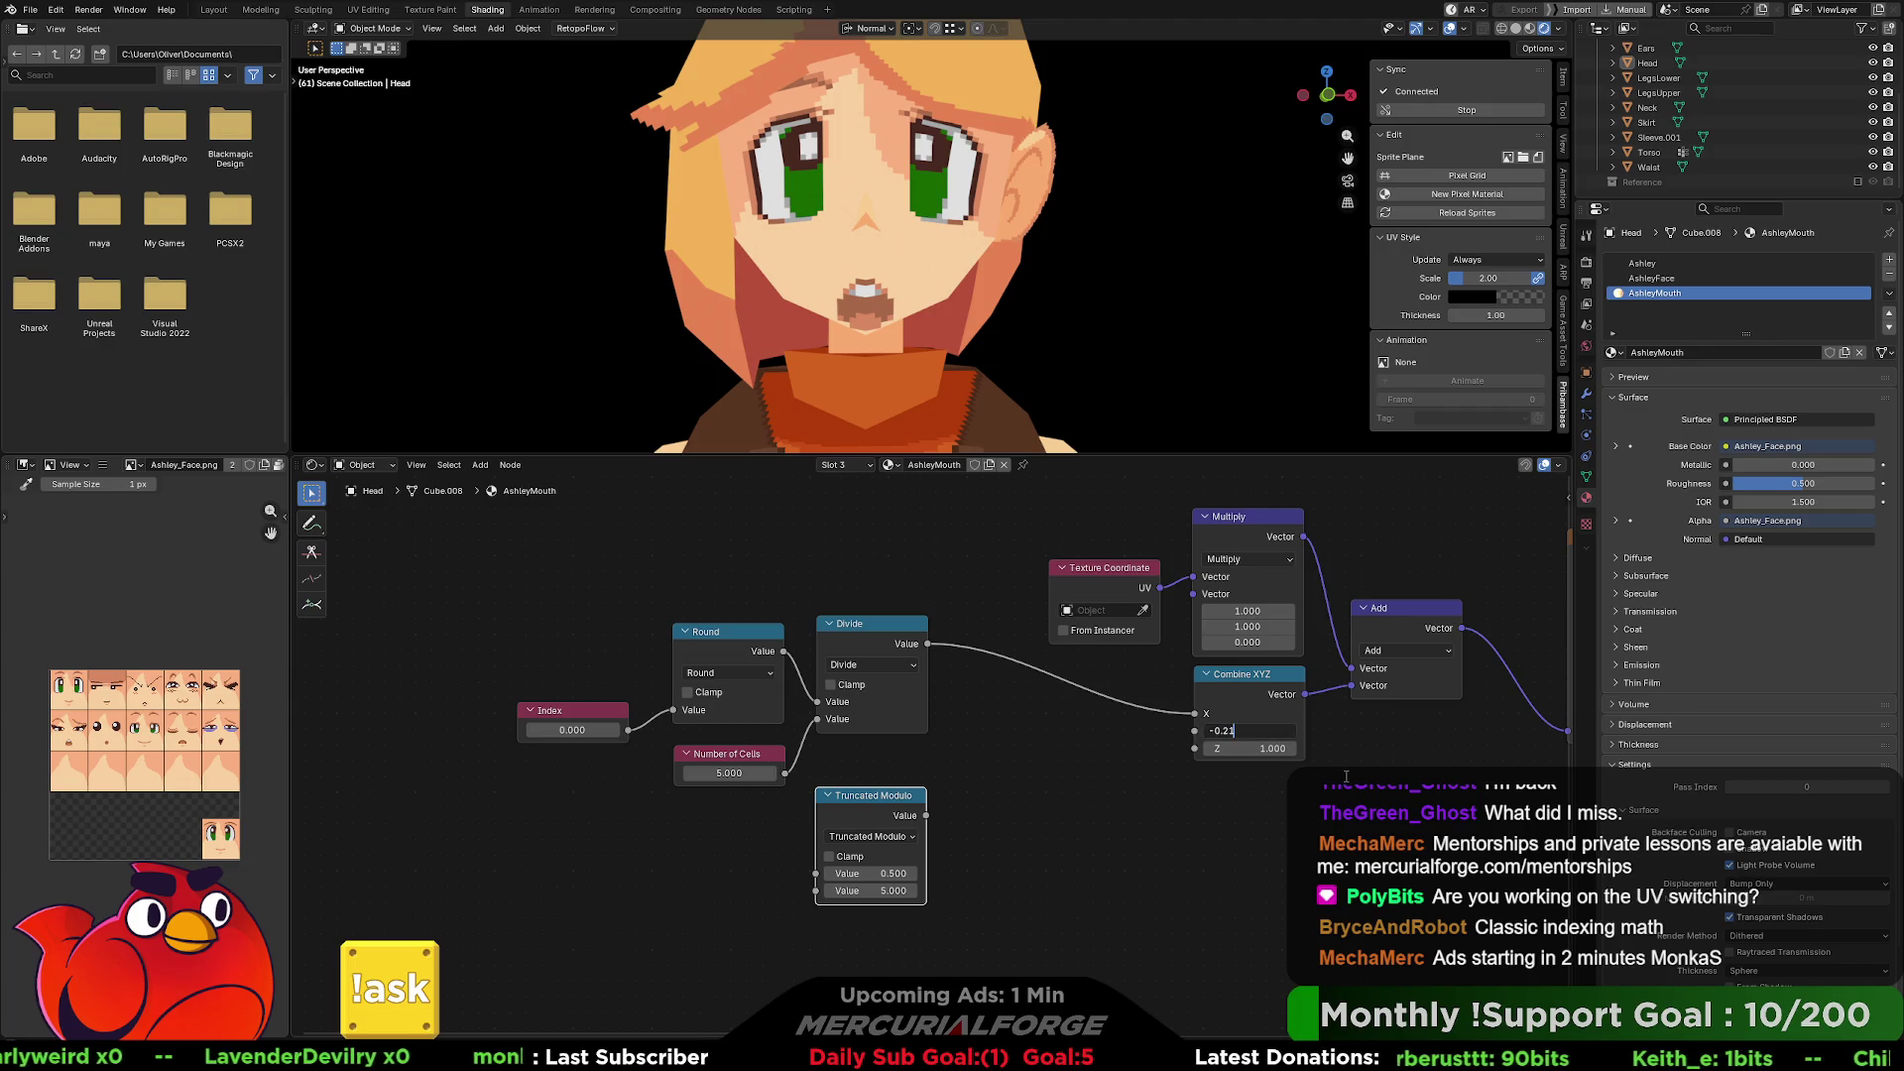
{"action": "key", "text": "Return"}
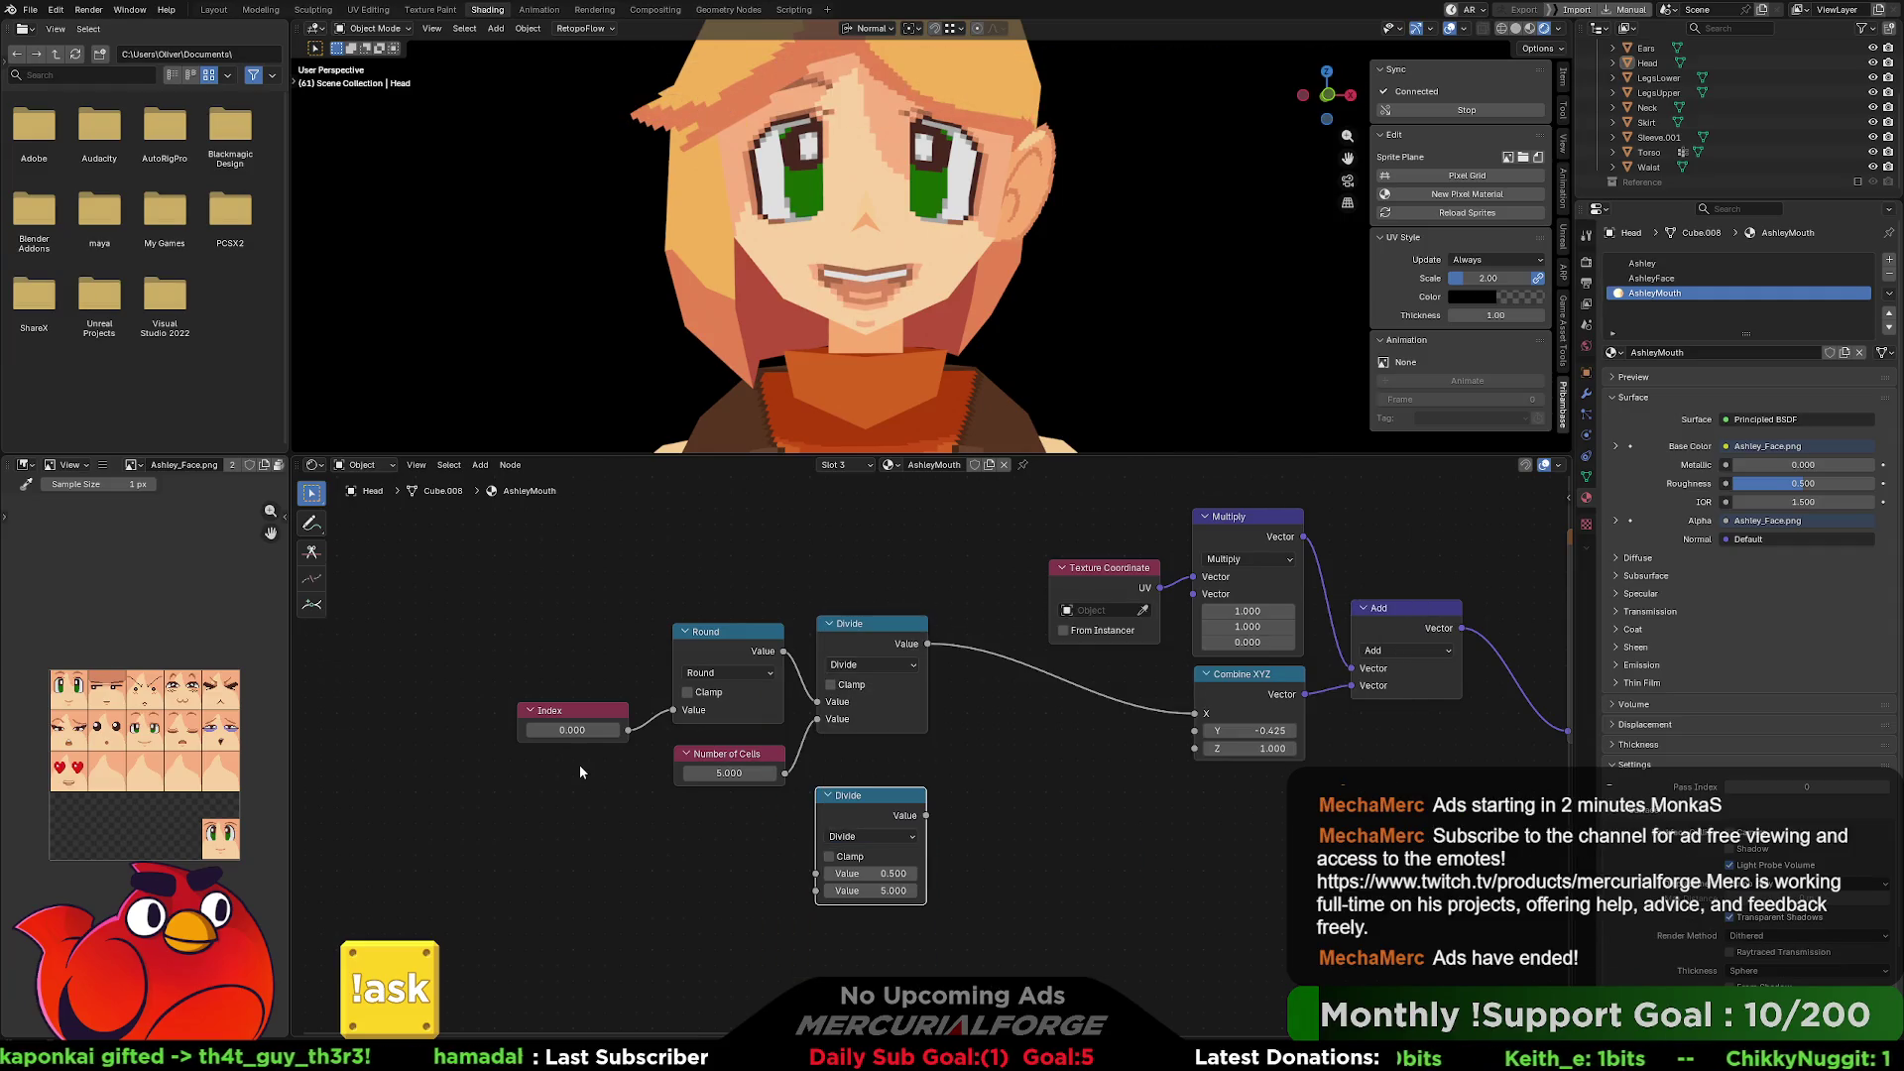
Feed Index and Number of Cells into the lower Divide and tidy Number of Cells under Index.
{"action": "left_click_drag", "start_coordinate": [628, 729], "coordinate": [814, 873]}
{"action": "left_click_drag", "start_coordinate": [785, 773], "coordinate": [811, 898]}
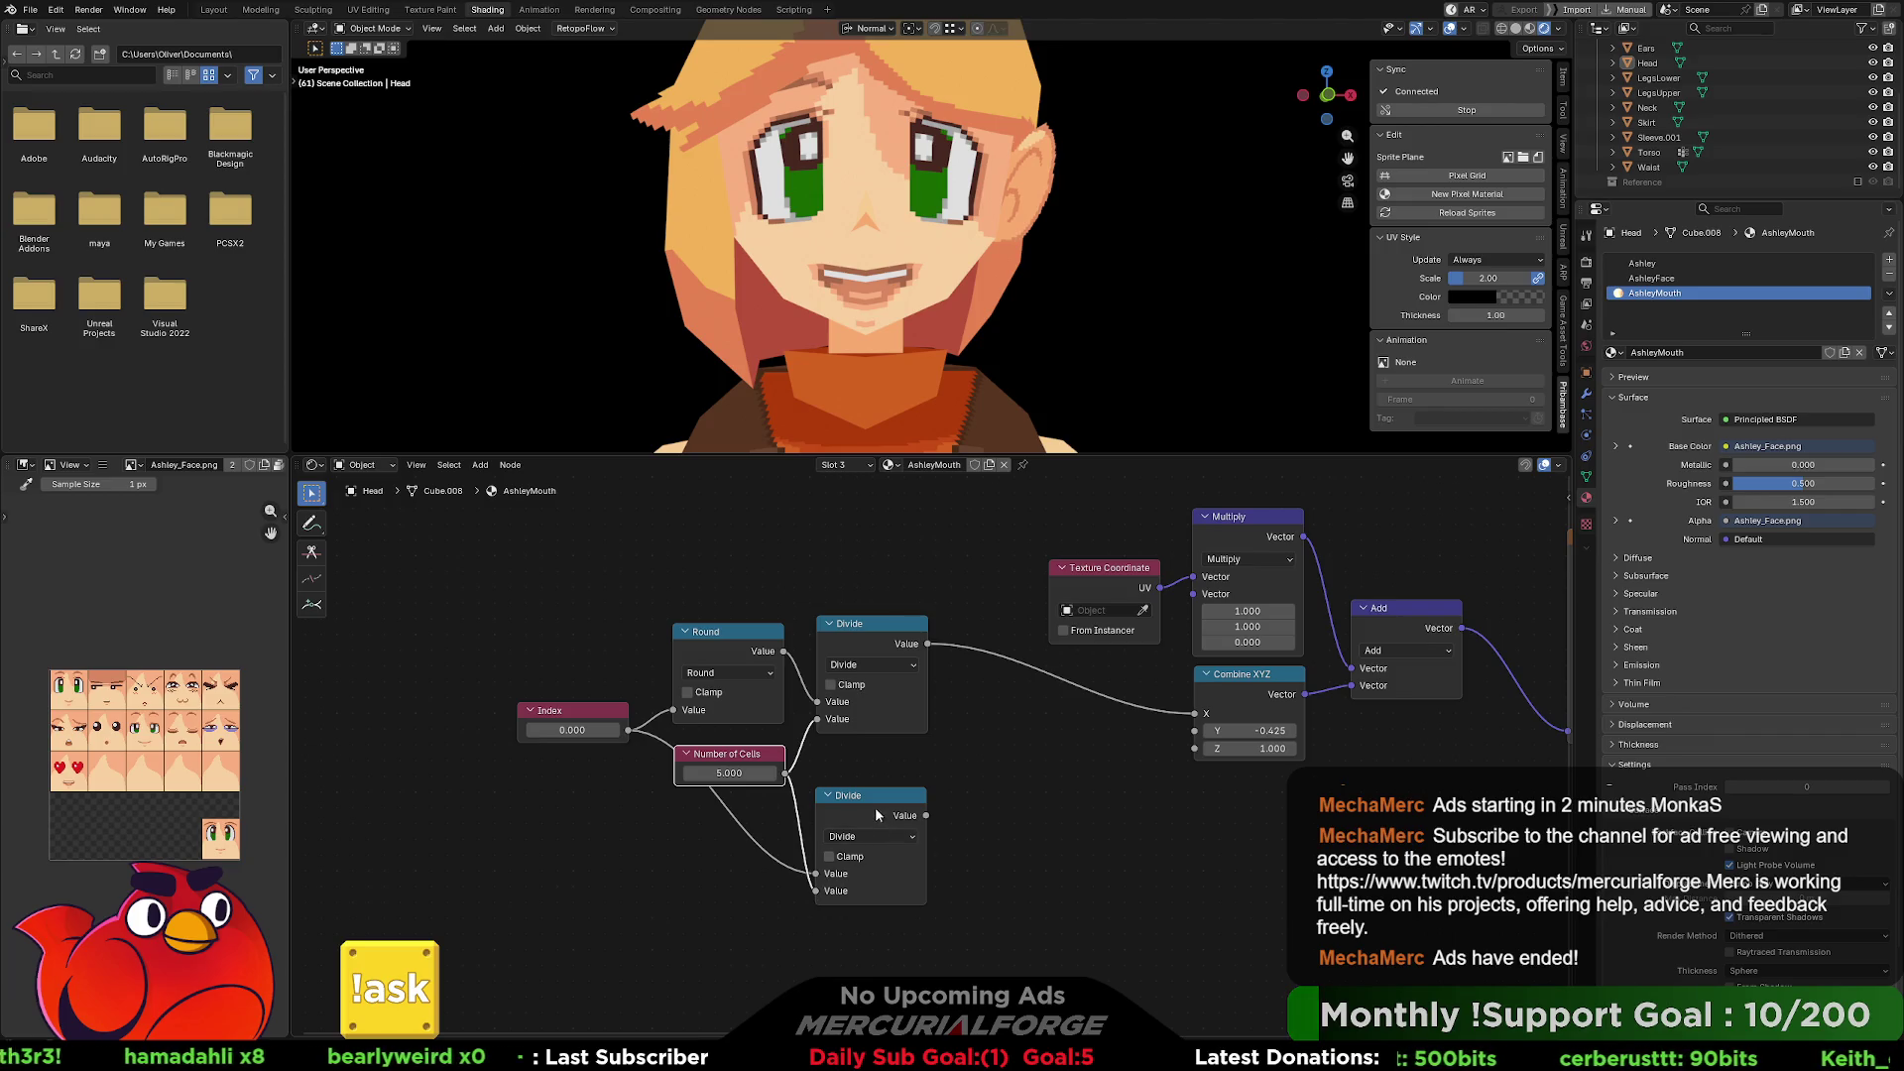
{"action": "mouse_move", "coordinate": [872, 795]}
{"action": "left_mouse_down"}
{"action": "mouse_move", "coordinate": [794, 848]}
{"action": "mouse_move", "coordinate": [862, 803]}
{"action": "left_mouse_up"}
{"action": "left_click_drag", "start_coordinate": [749, 763], "coordinate": [590, 769]}
{"action": "left_click_drag", "start_coordinate": [866, 811], "coordinate": [788, 800]}
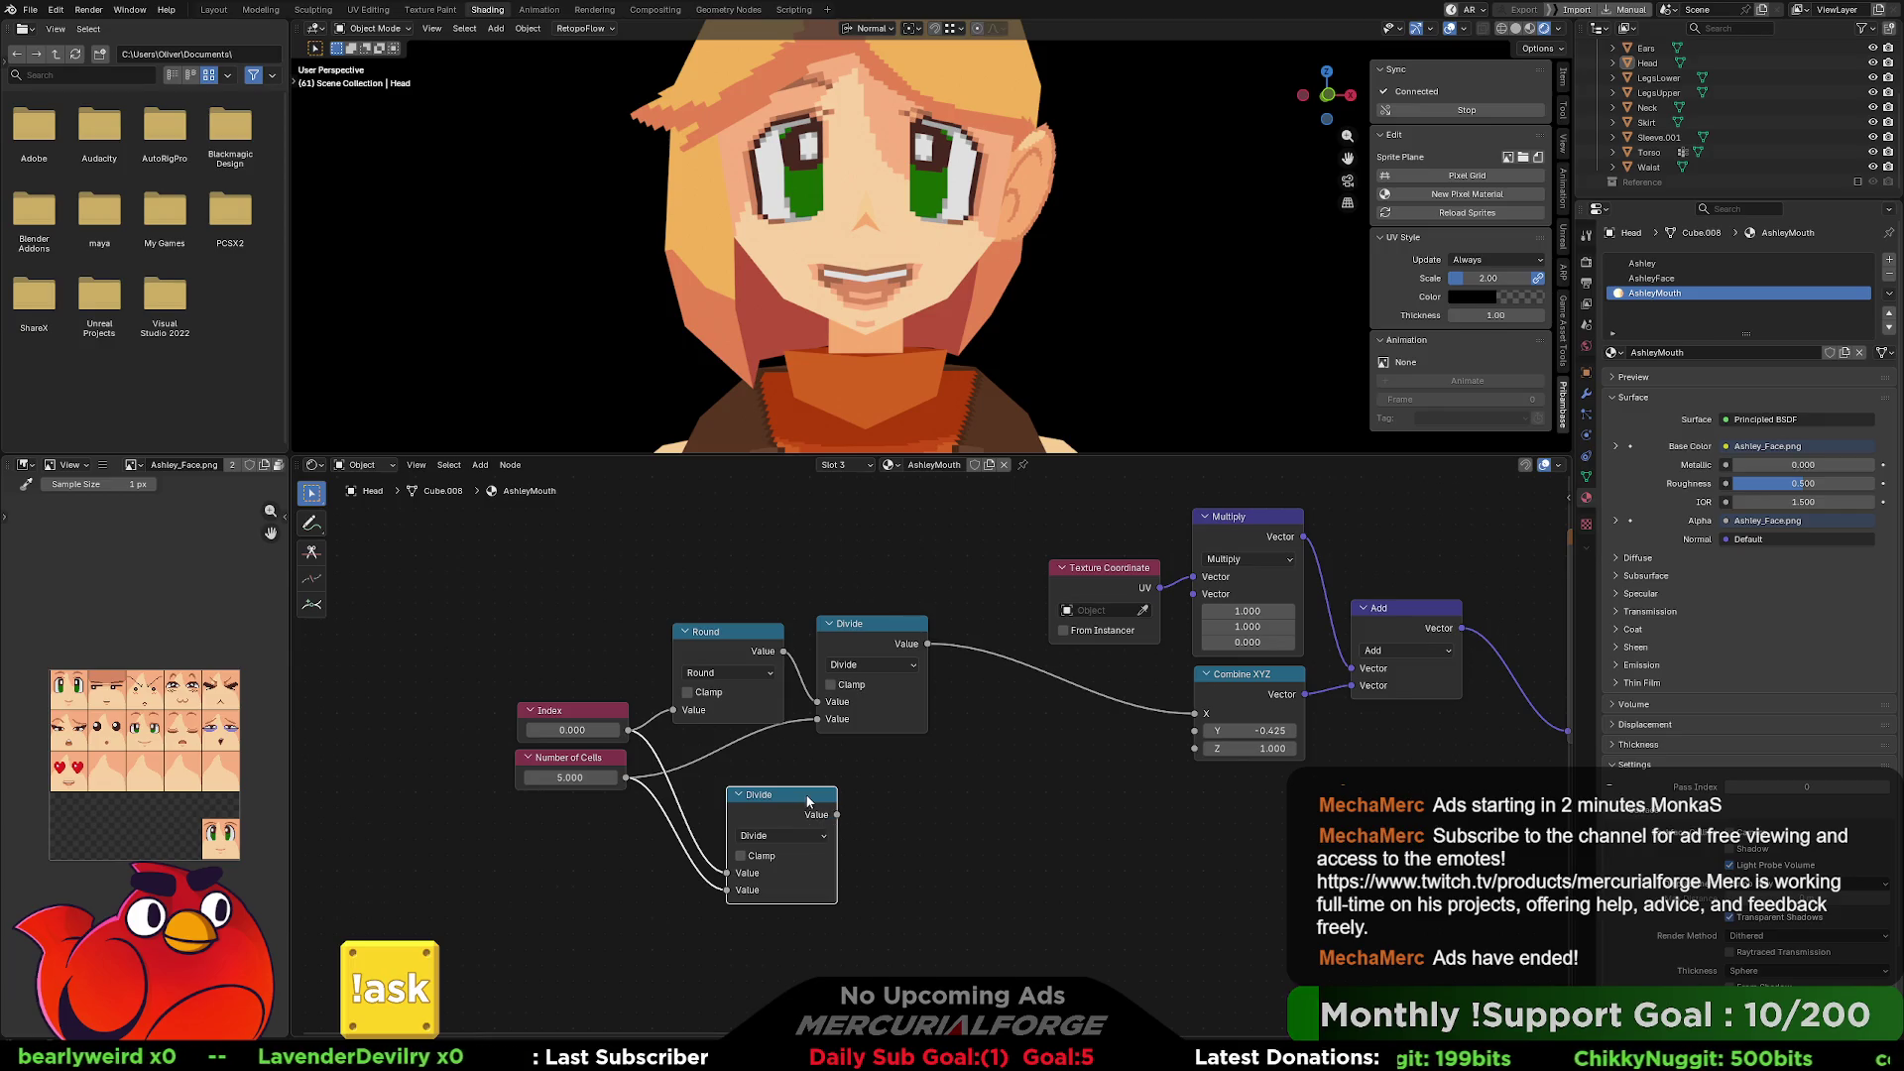
Duplicate the lower Divide node and place the copy beside it.
{"action": "key", "text": "shift+d"}
{"action": "left_click", "coordinate": [905, 798]}
{"action": "left_click", "coordinate": [908, 837]}
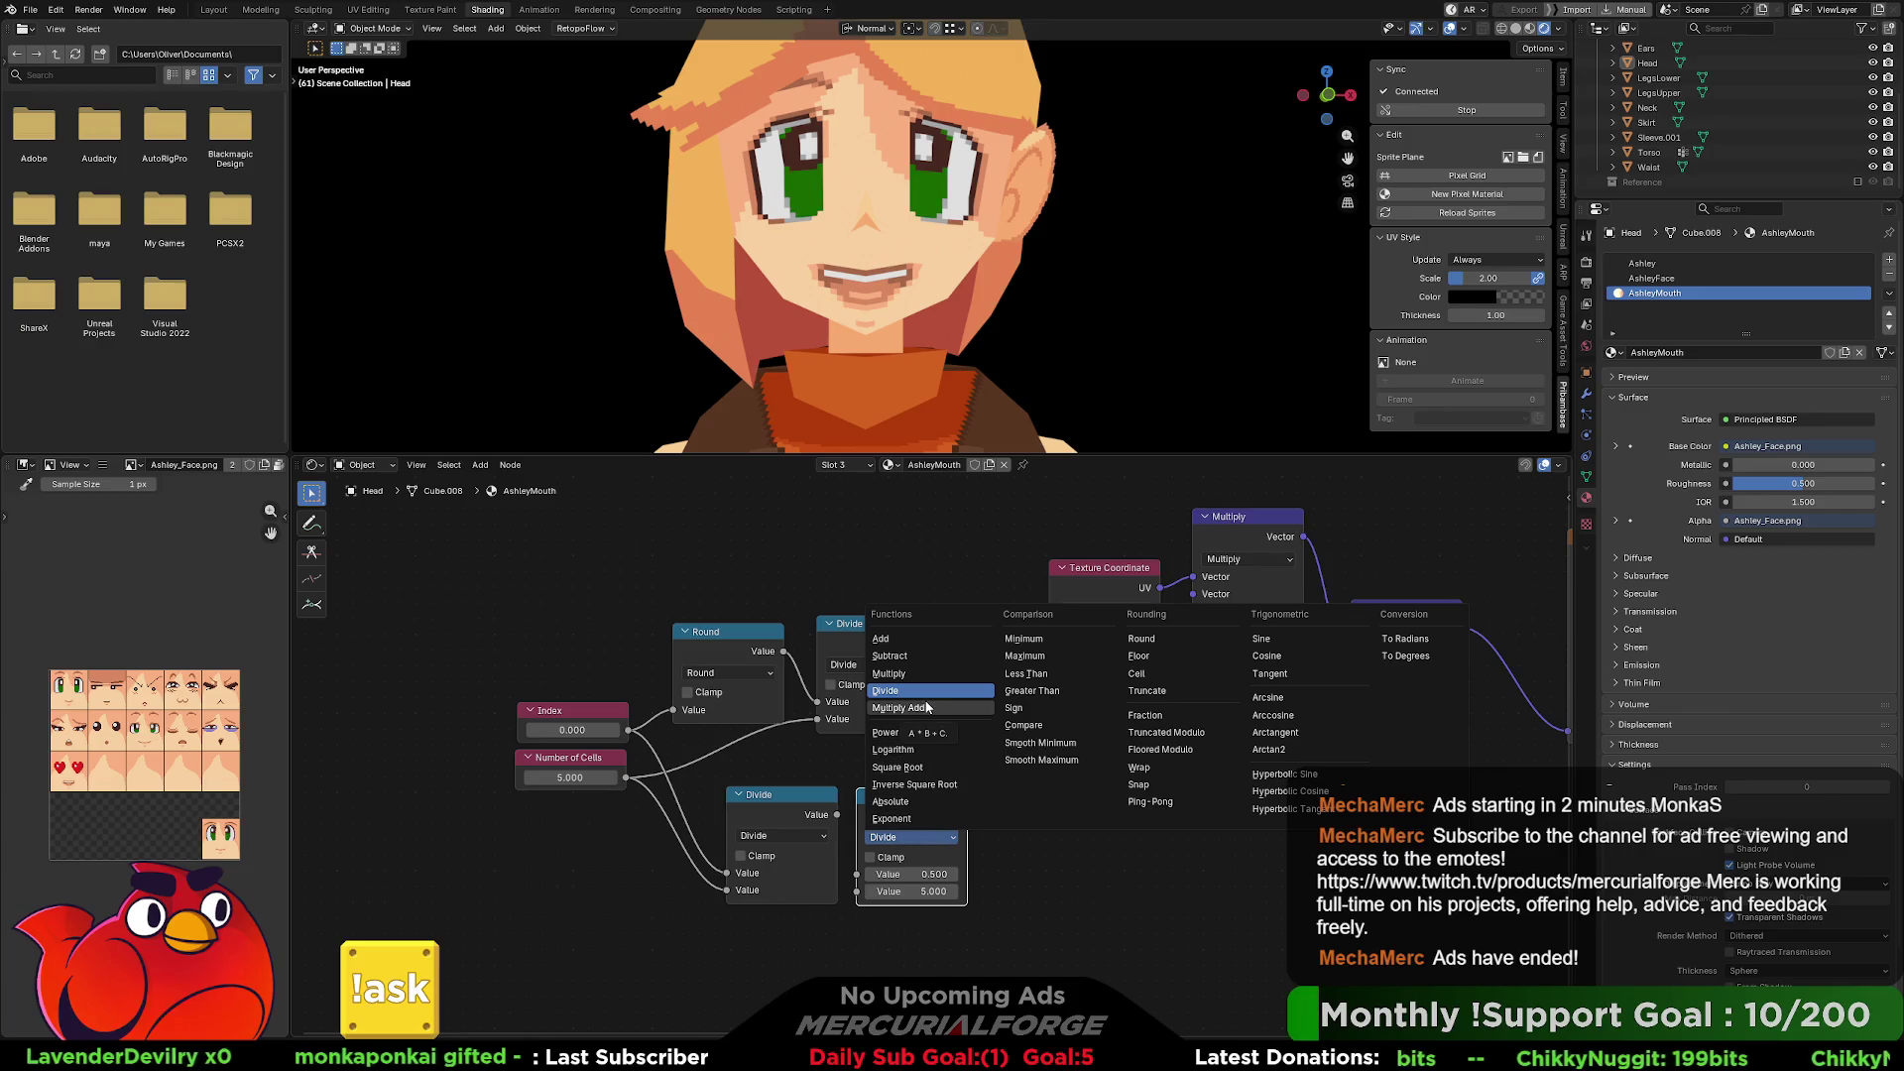
Make the copy a Floor node fed by Divide, then chain a duplicate Floor after it.
{"action": "left_click", "coordinate": [1136, 655]}
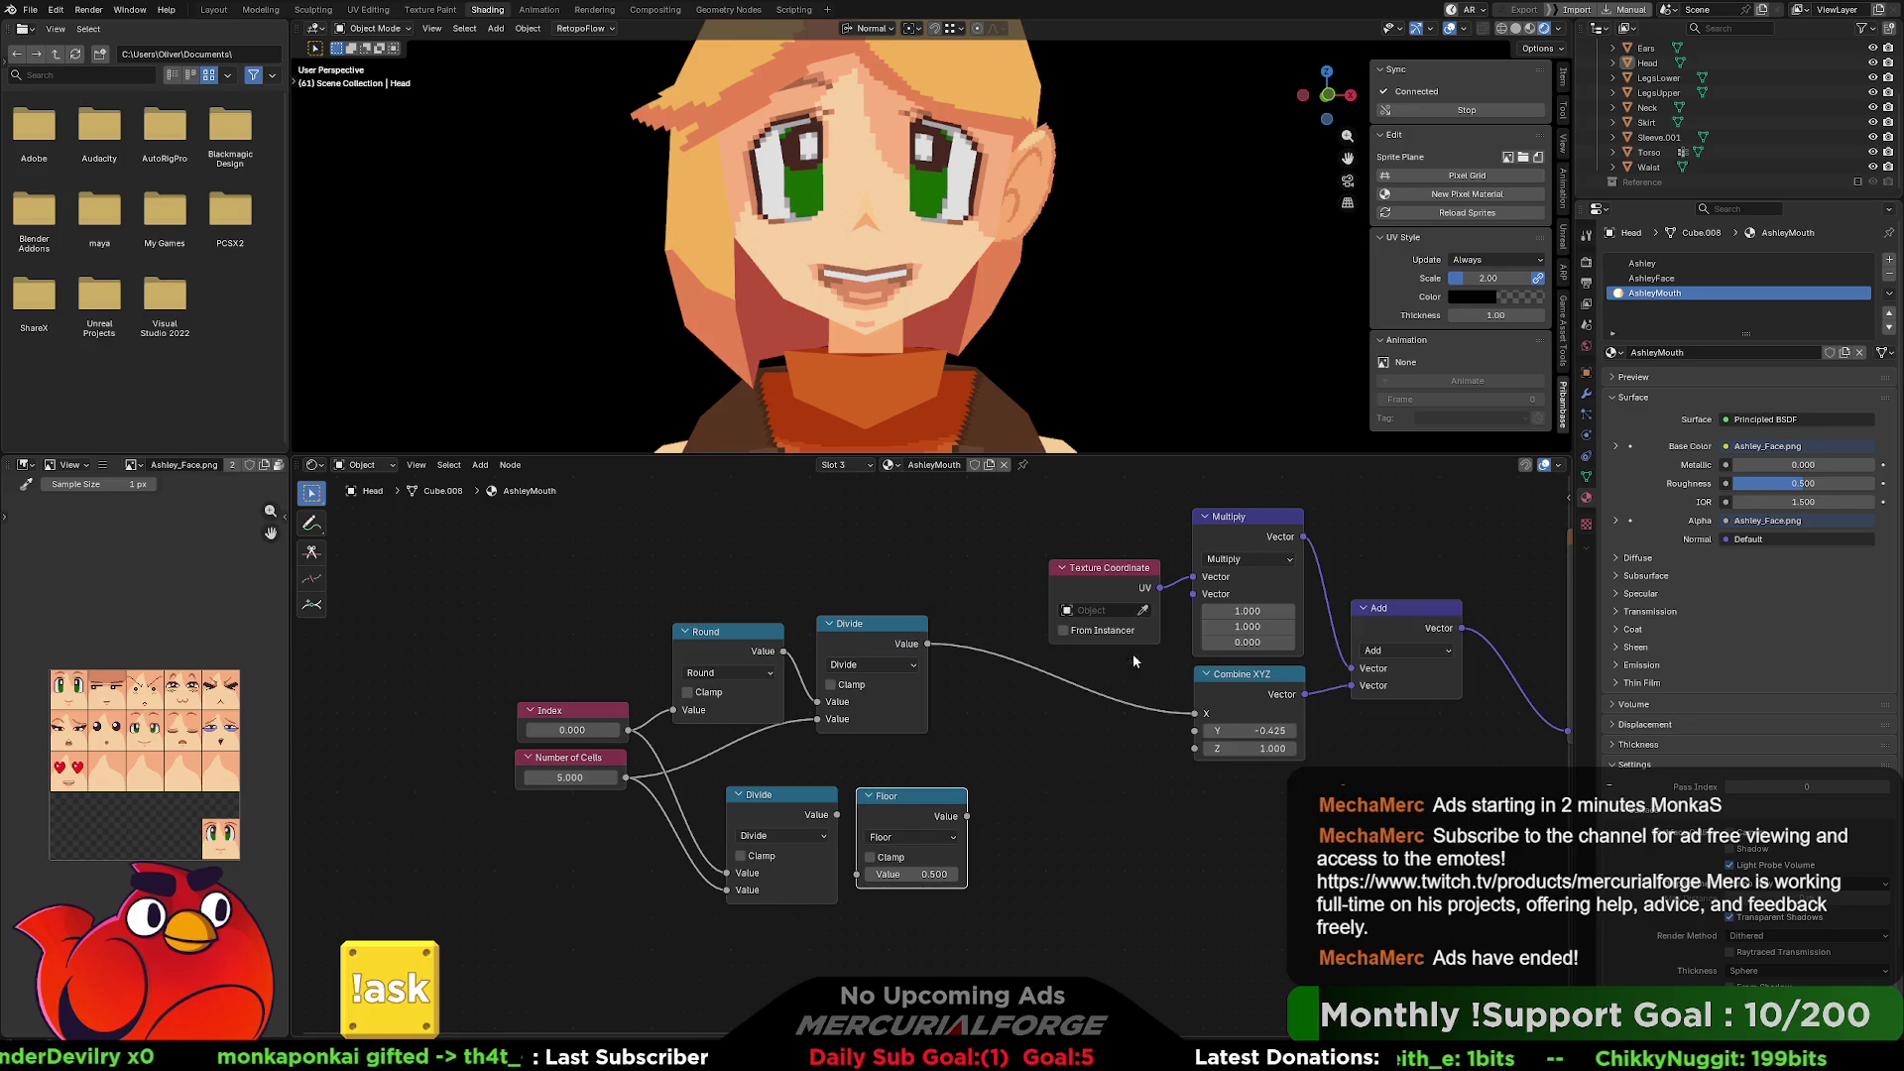
{"action": "left_click_drag", "start_coordinate": [856, 874], "coordinate": [838, 816]}
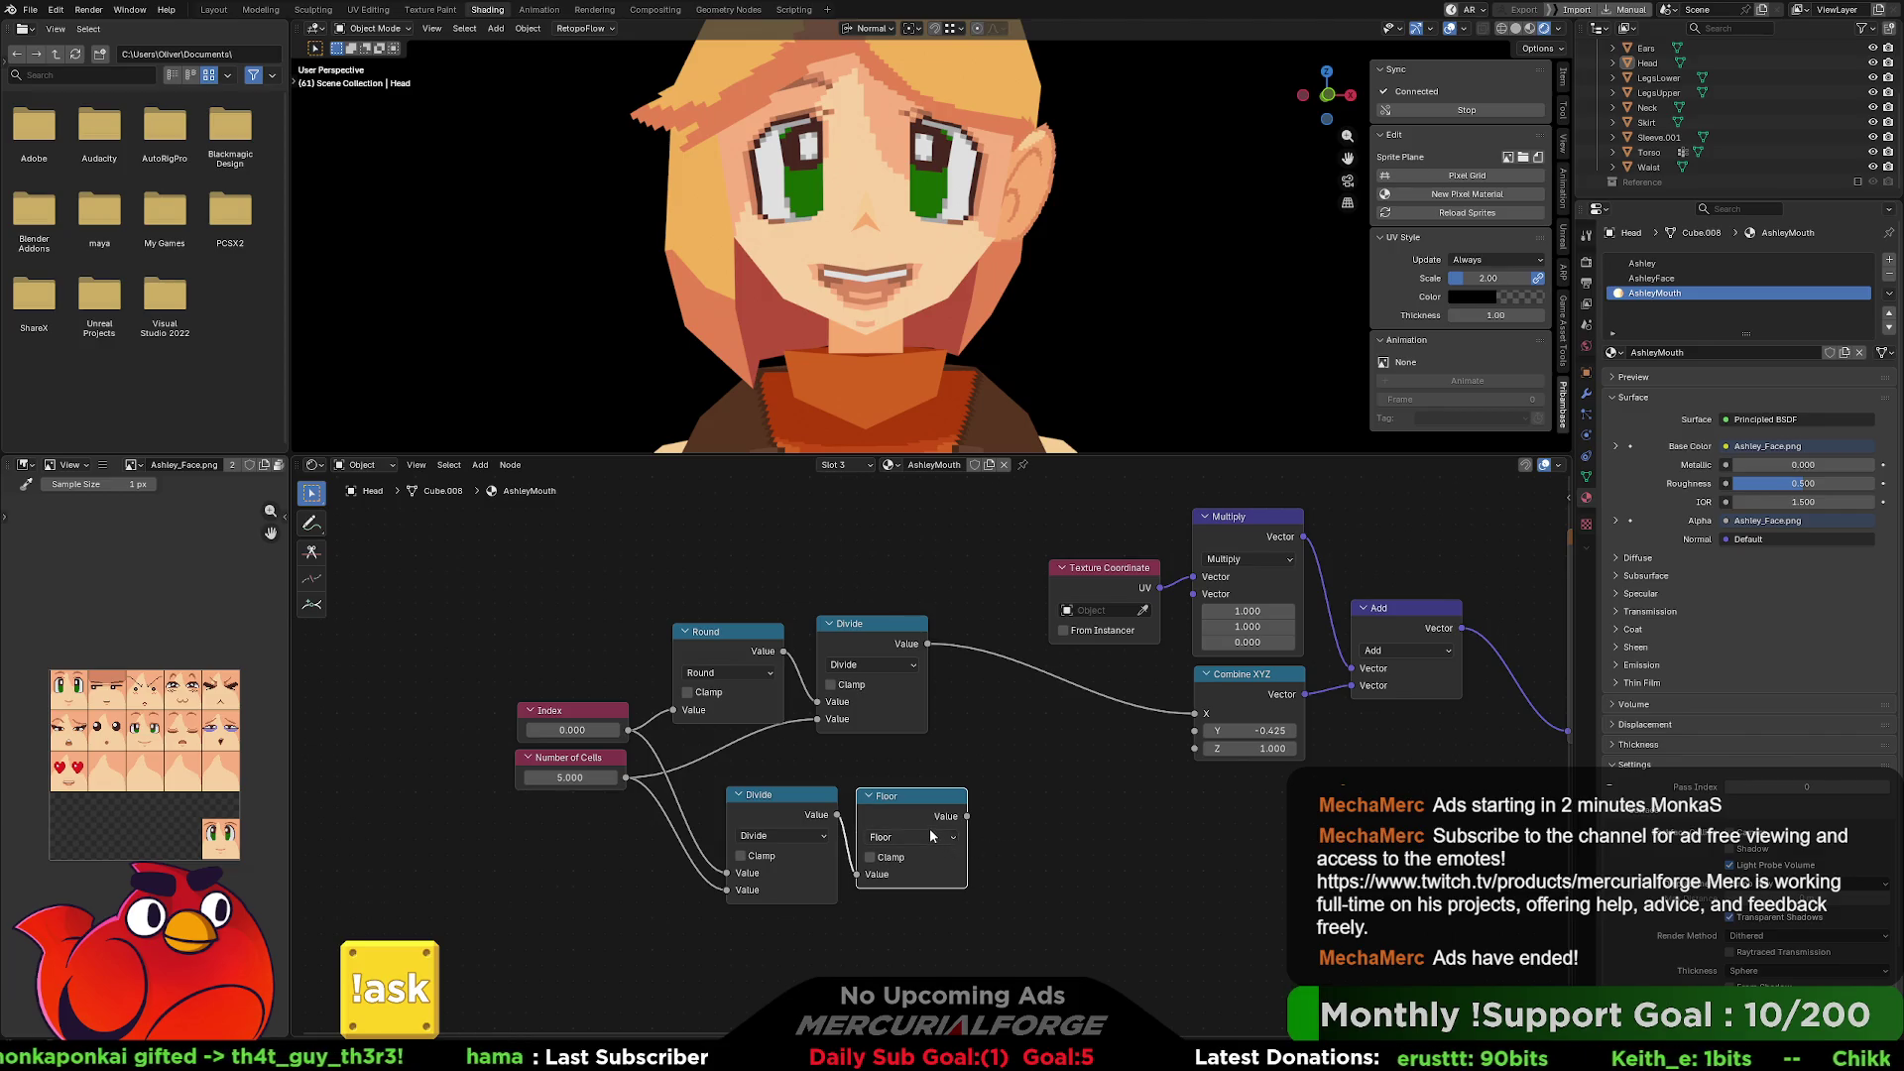
{"action": "key", "text": "shift+d"}
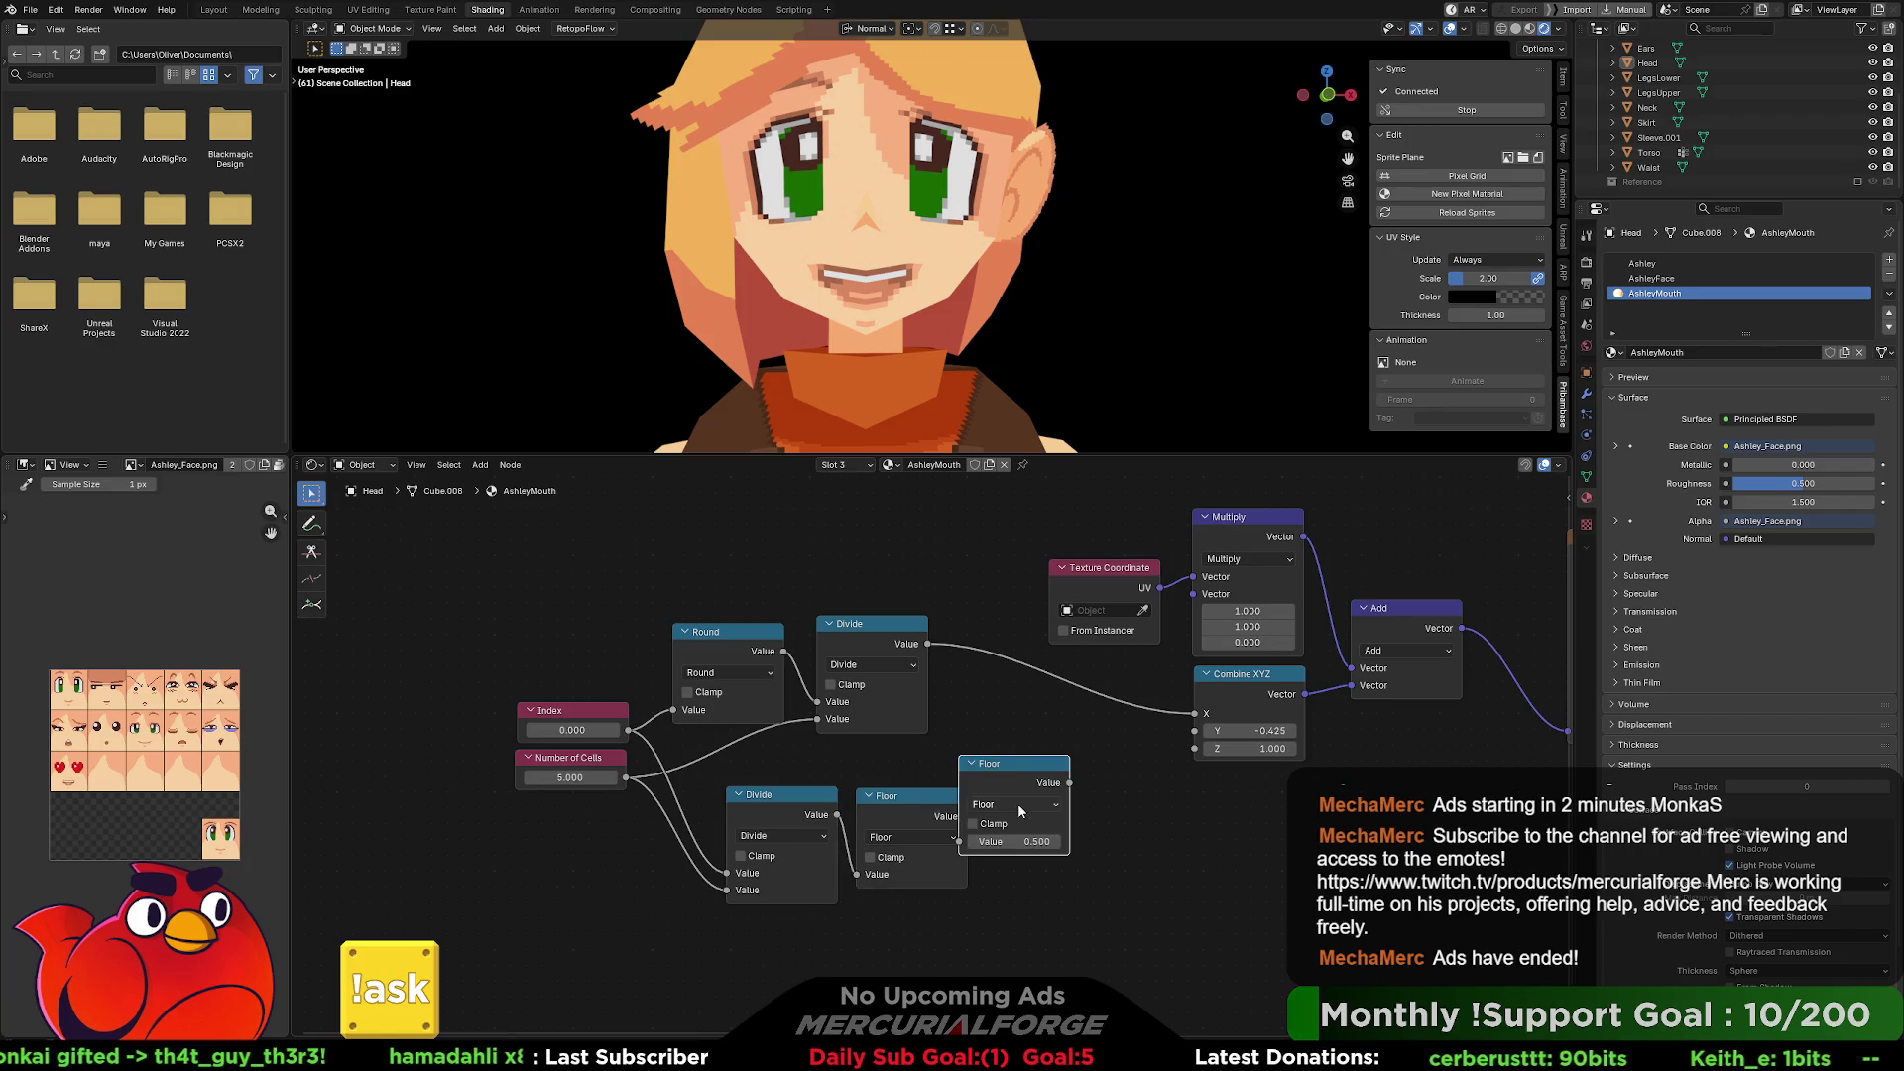
{"action": "left_click", "coordinate": [1052, 830]}
{"action": "left_click", "coordinate": [967, 815]}
{"action": "left_click_drag", "start_coordinate": [967, 817], "coordinate": [999, 871]}
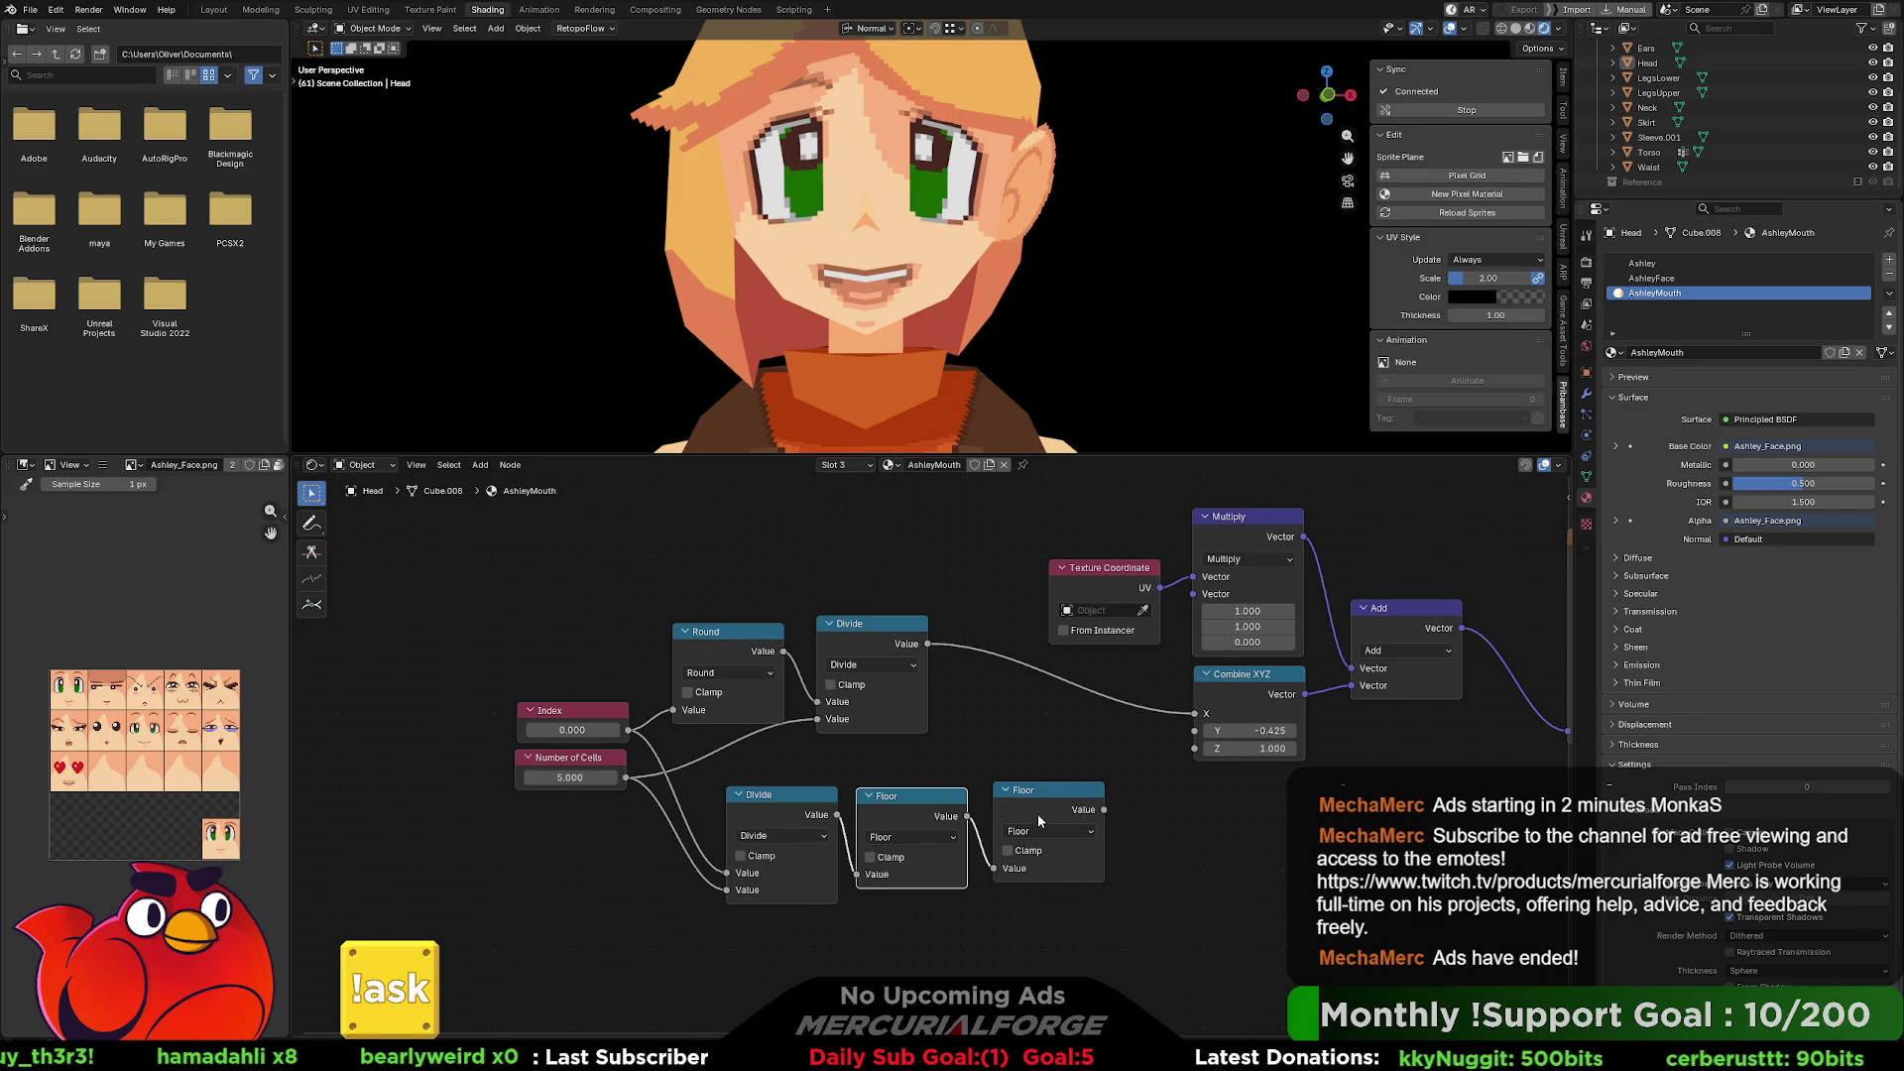
Turn the second node into a -0.21 Multiply driving Combine XYZ's Y, then adjust Index to preview.
{"action": "left_click", "coordinate": [1036, 831]}
{"action": "left_click", "coordinate": [1040, 672]}
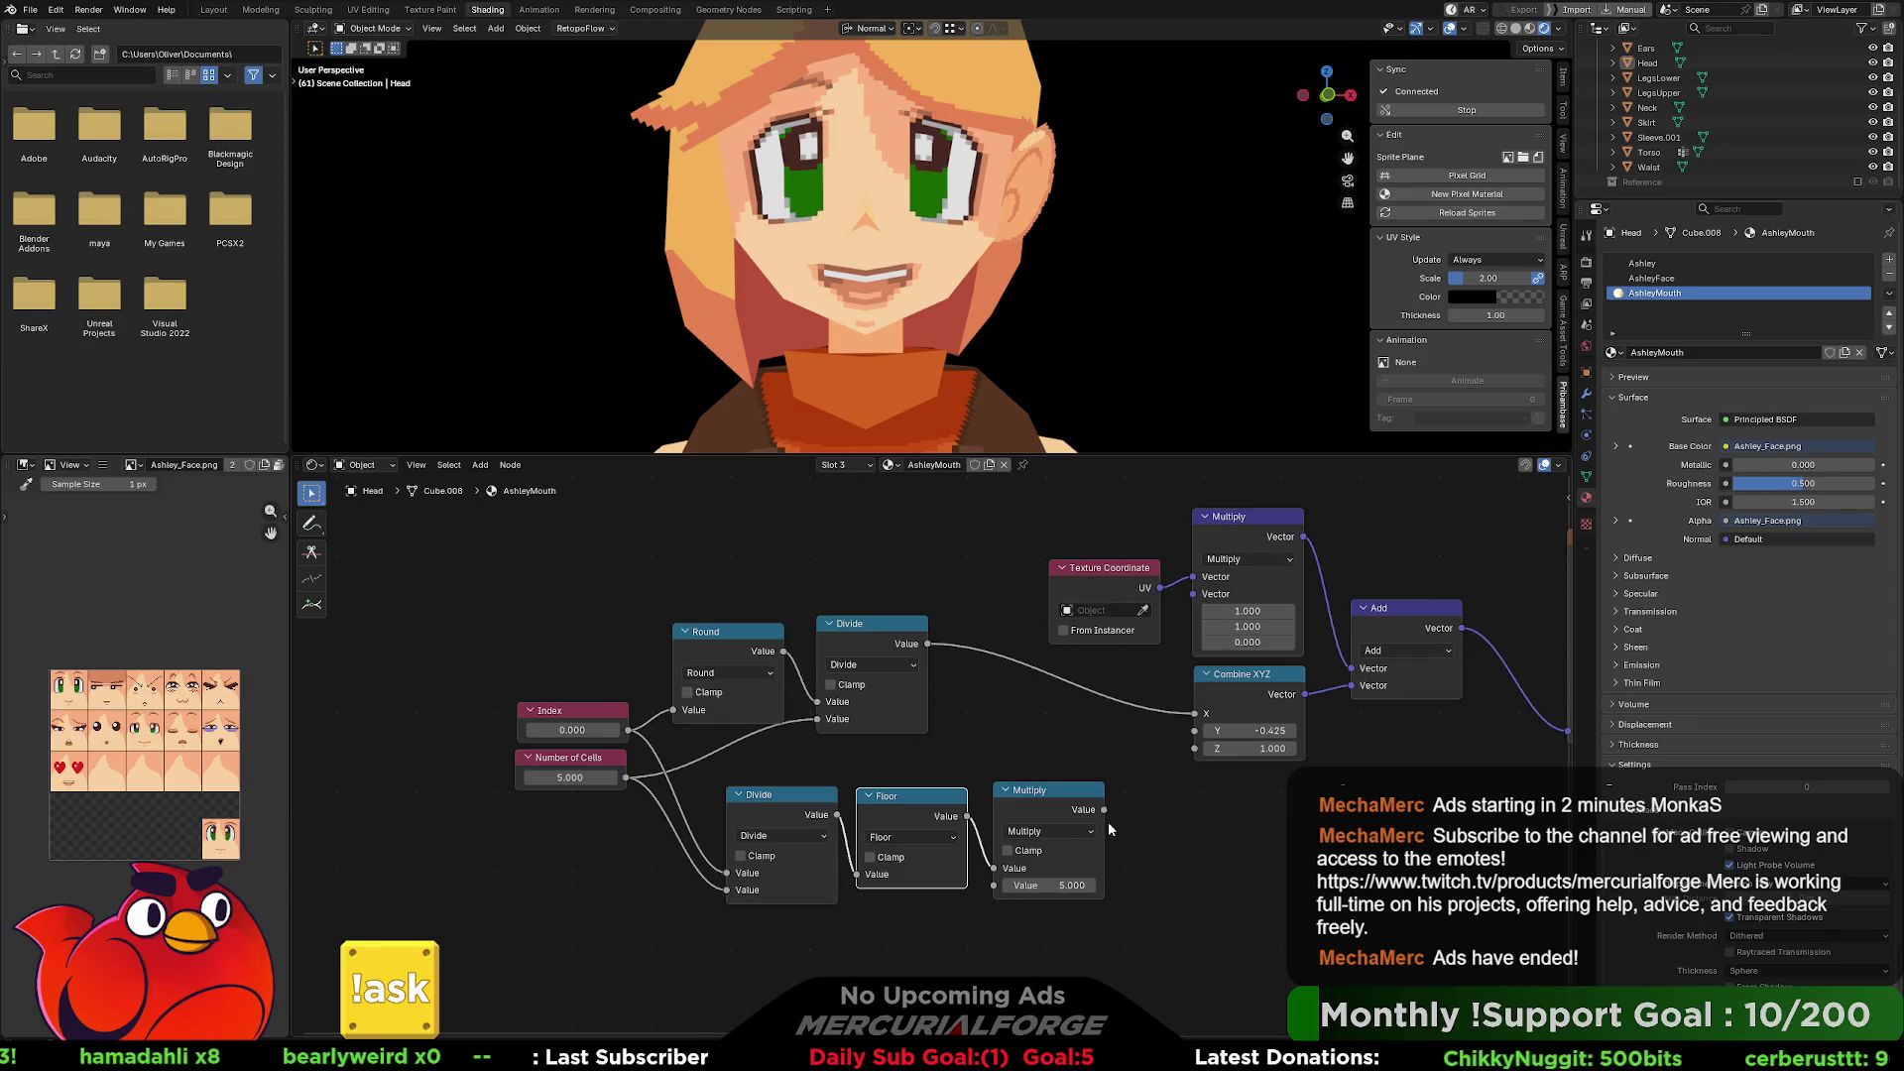
{"action": "left_click_drag", "start_coordinate": [1104, 809], "coordinate": [1196, 731]}
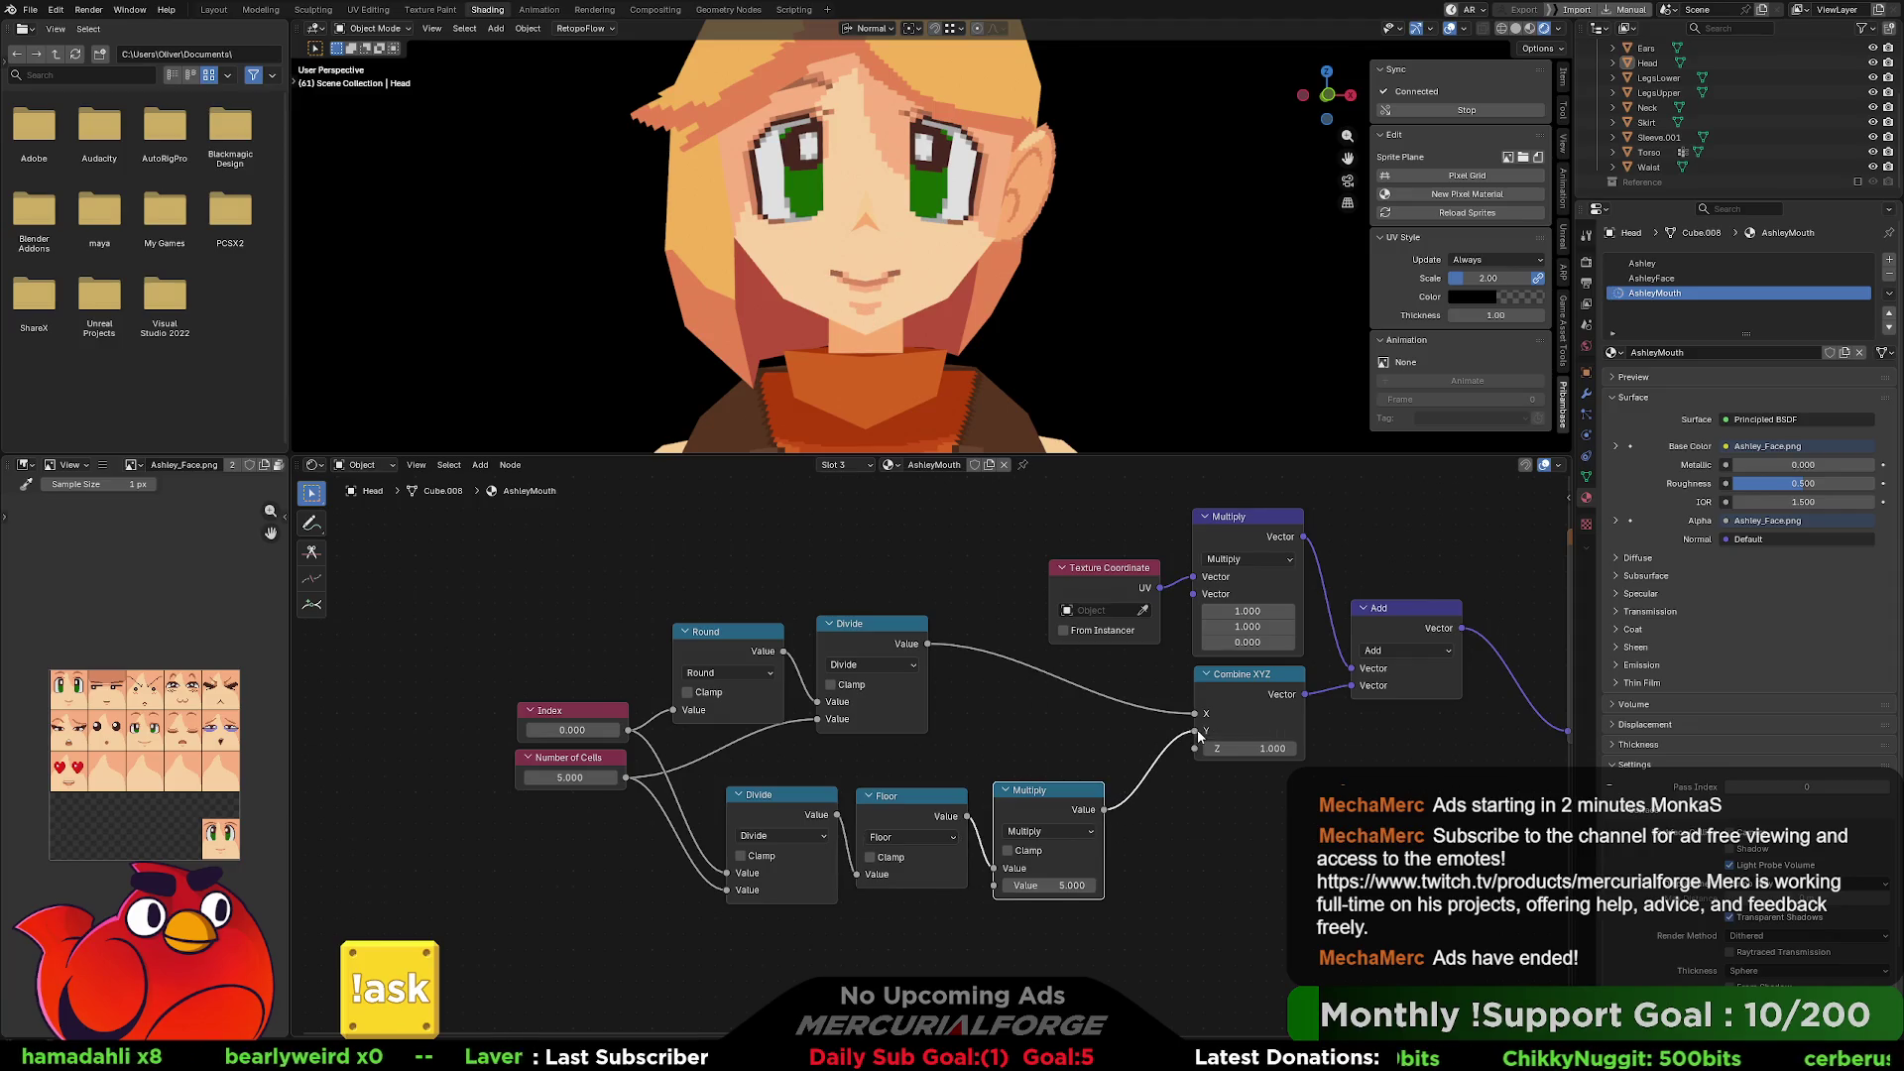
{"action": "left_click", "coordinate": [1071, 886]}
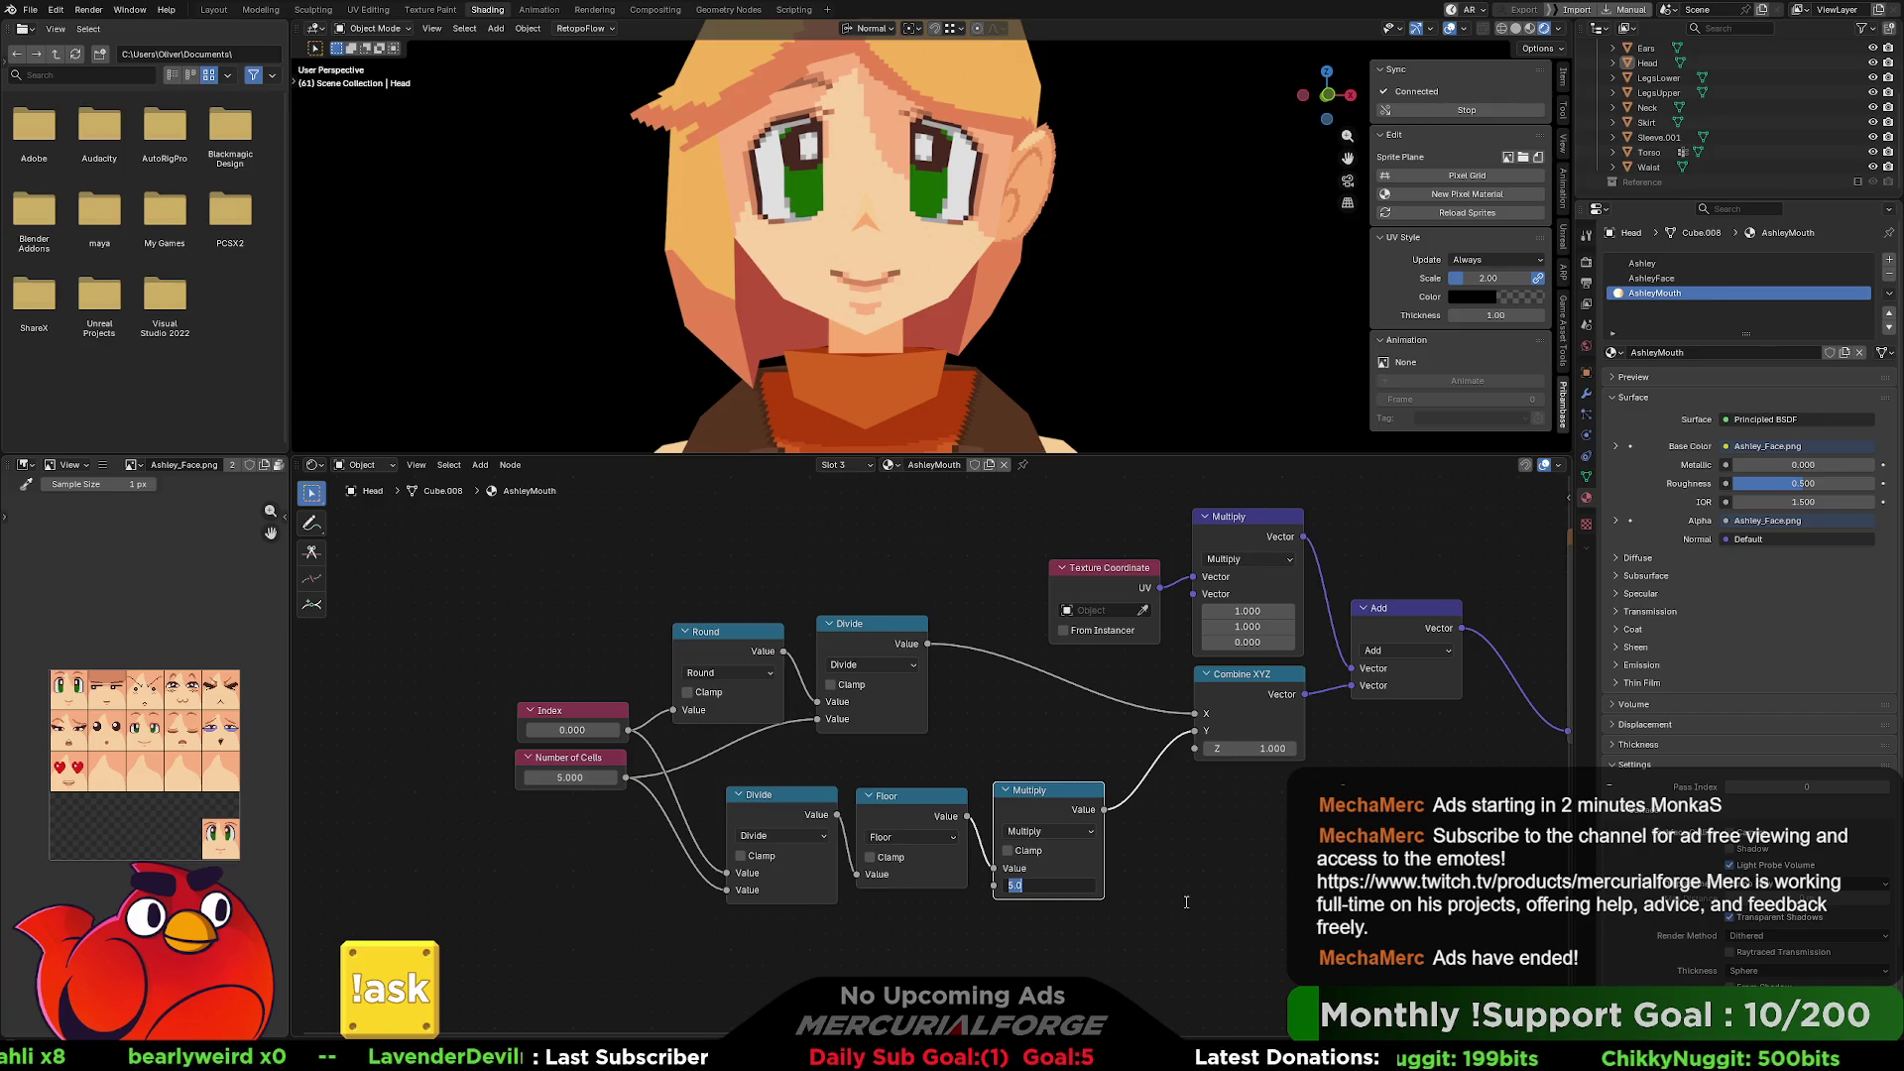
{"action": "type", "text": "-"}
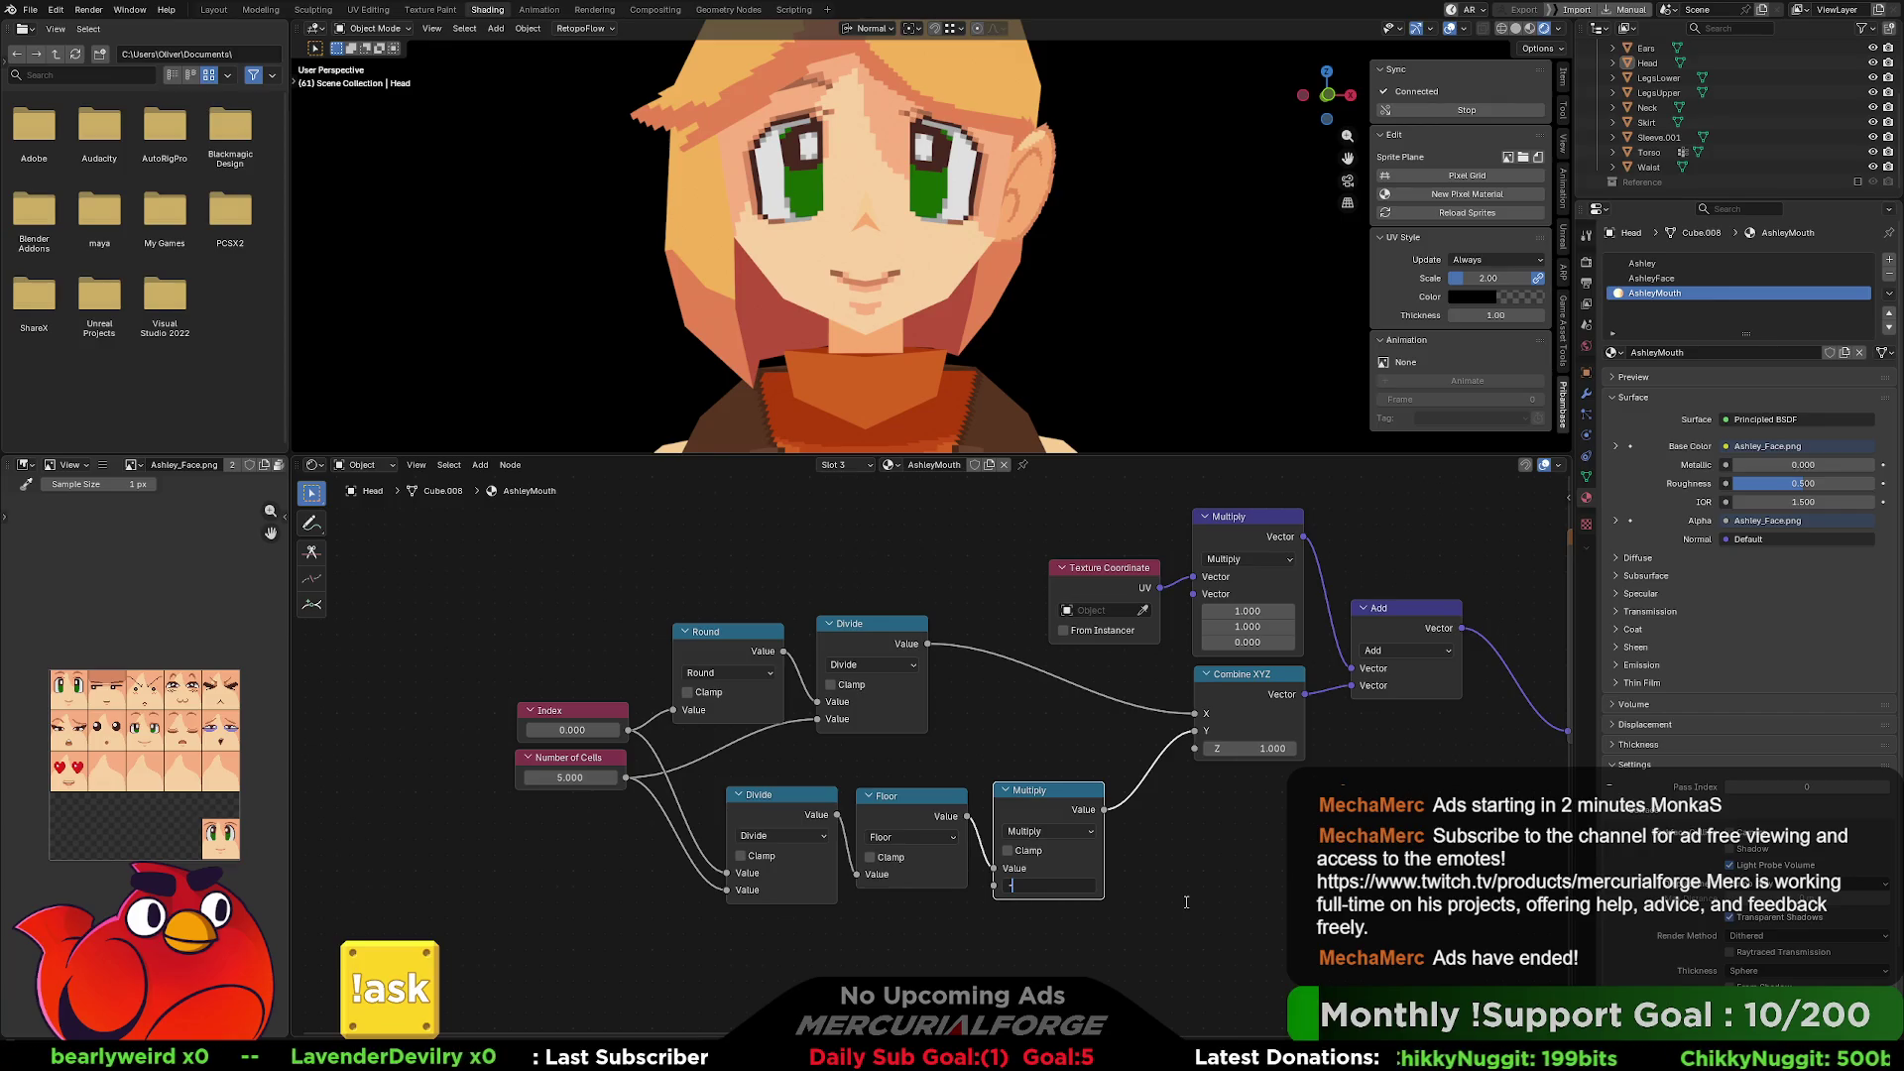
{"action": "type", "text": ".21"}
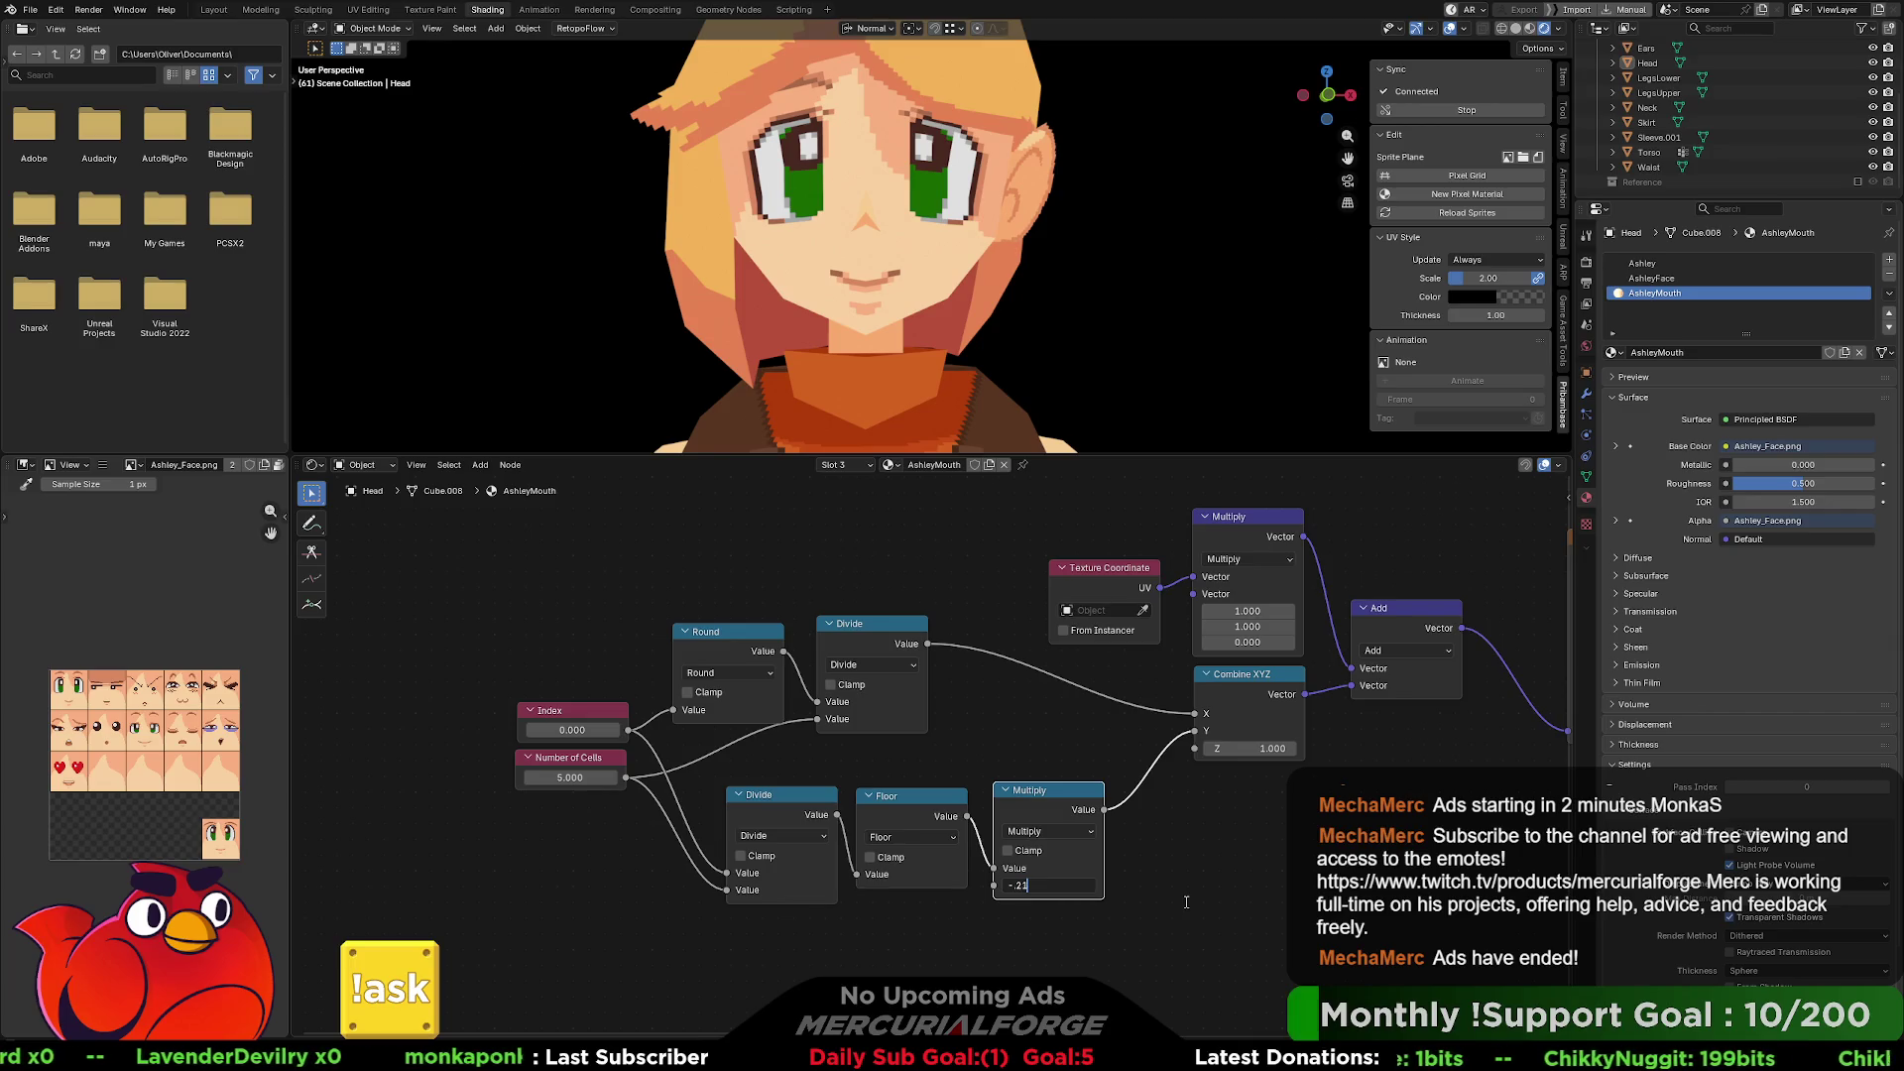
{"action": "key", "text": "Return"}
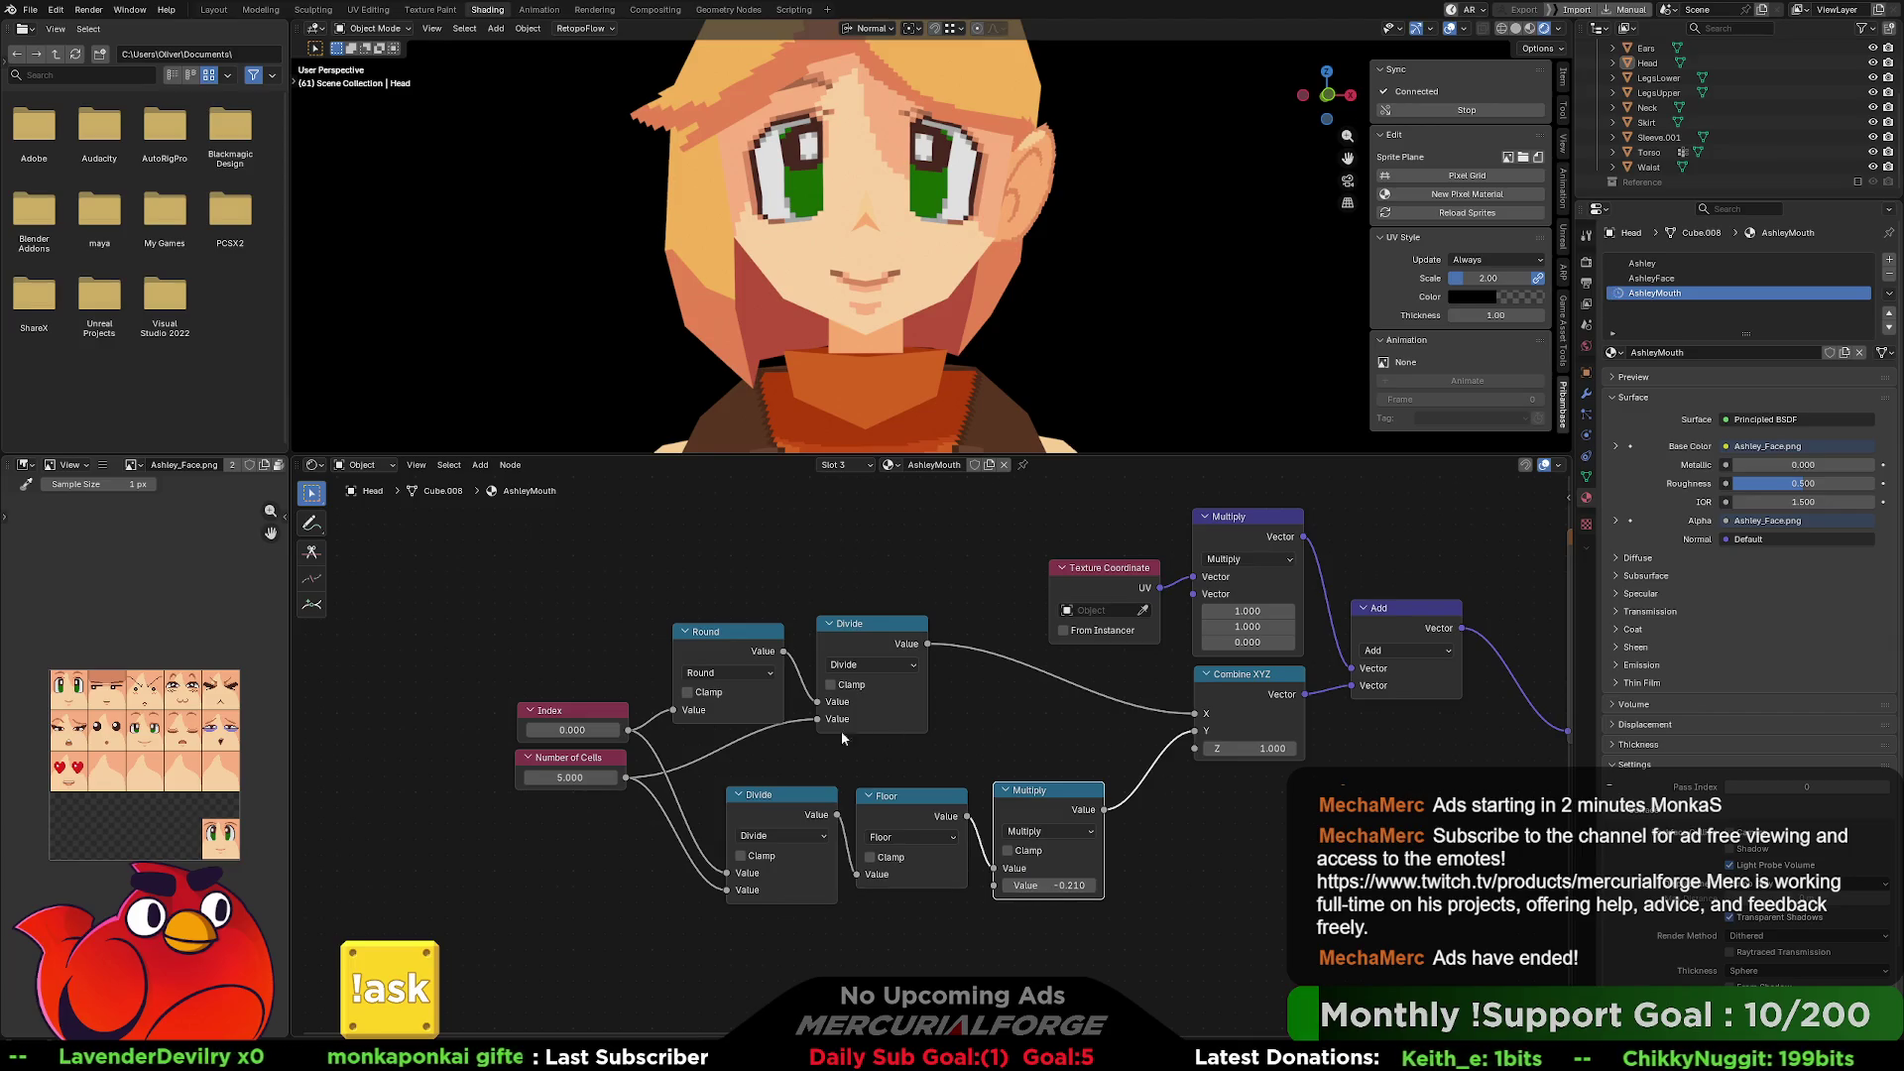
{"action": "mouse_move", "coordinate": [573, 730]}
{"action": "left_mouse_down"}
{"action": "mouse_move", "coordinate": [736, 730]}
{"action": "mouse_move", "coordinate": [580, 730]}
{"action": "mouse_move", "coordinate": [692, 730]}
{"action": "mouse_move", "coordinate": [597, 730]}
{"action": "left_mouse_up"}
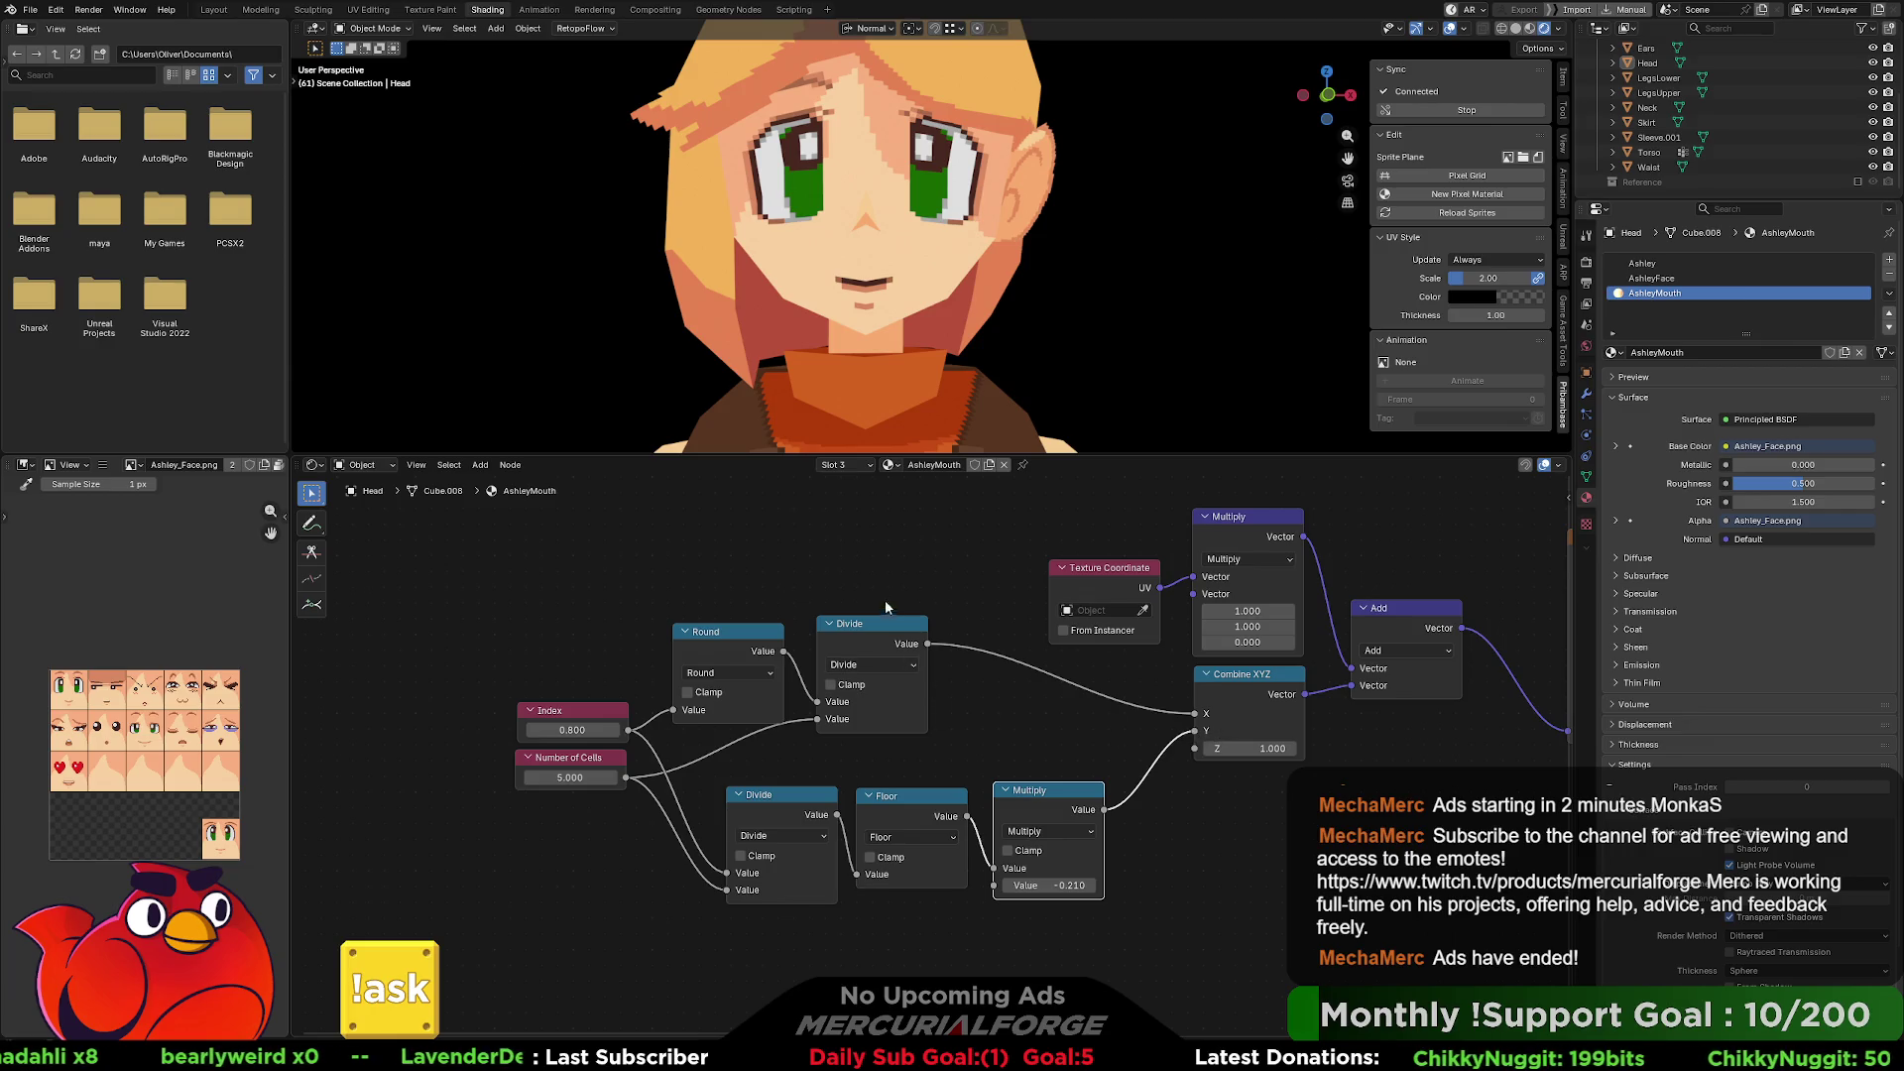
Raise the Round and Divide nodes feeding Combine XYZ's X higher in the node tree.
{"action": "left_click_drag", "start_coordinate": [872, 569], "coordinate": [725, 735]}
{"action": "left_click_drag", "start_coordinate": [858, 621], "coordinate": [858, 579]}
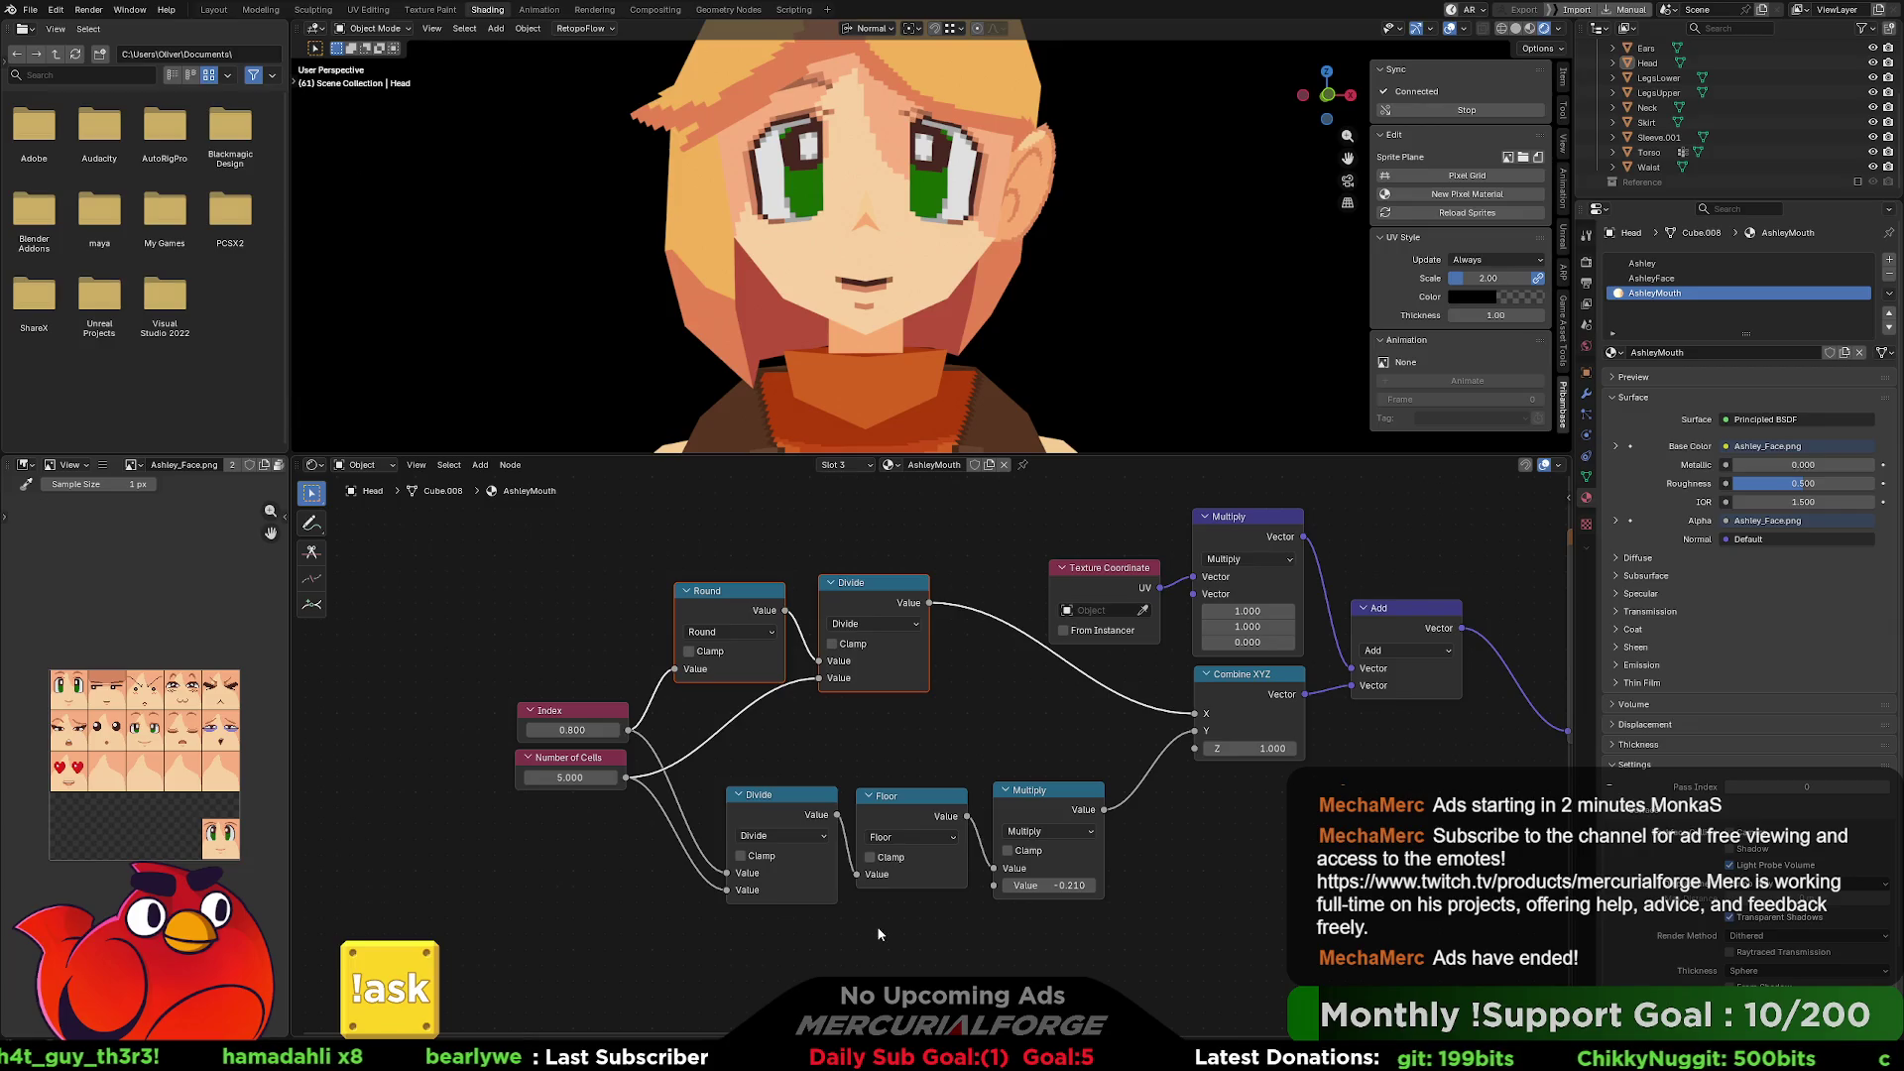
Reconnect Divide into Floor and move the Divide, Floor and Multiply row-offset nodes lower.
{"action": "left_click_drag", "start_coordinate": [853, 875], "coordinate": [857, 875]}
{"action": "mouse_move", "coordinate": [1043, 943]}
{"action": "left_mouse_down"}
{"action": "mouse_move", "coordinate": [714, 784]}
{"action": "mouse_move", "coordinate": [789, 831]}
{"action": "mouse_move", "coordinate": [786, 871]}
{"action": "left_mouse_up"}
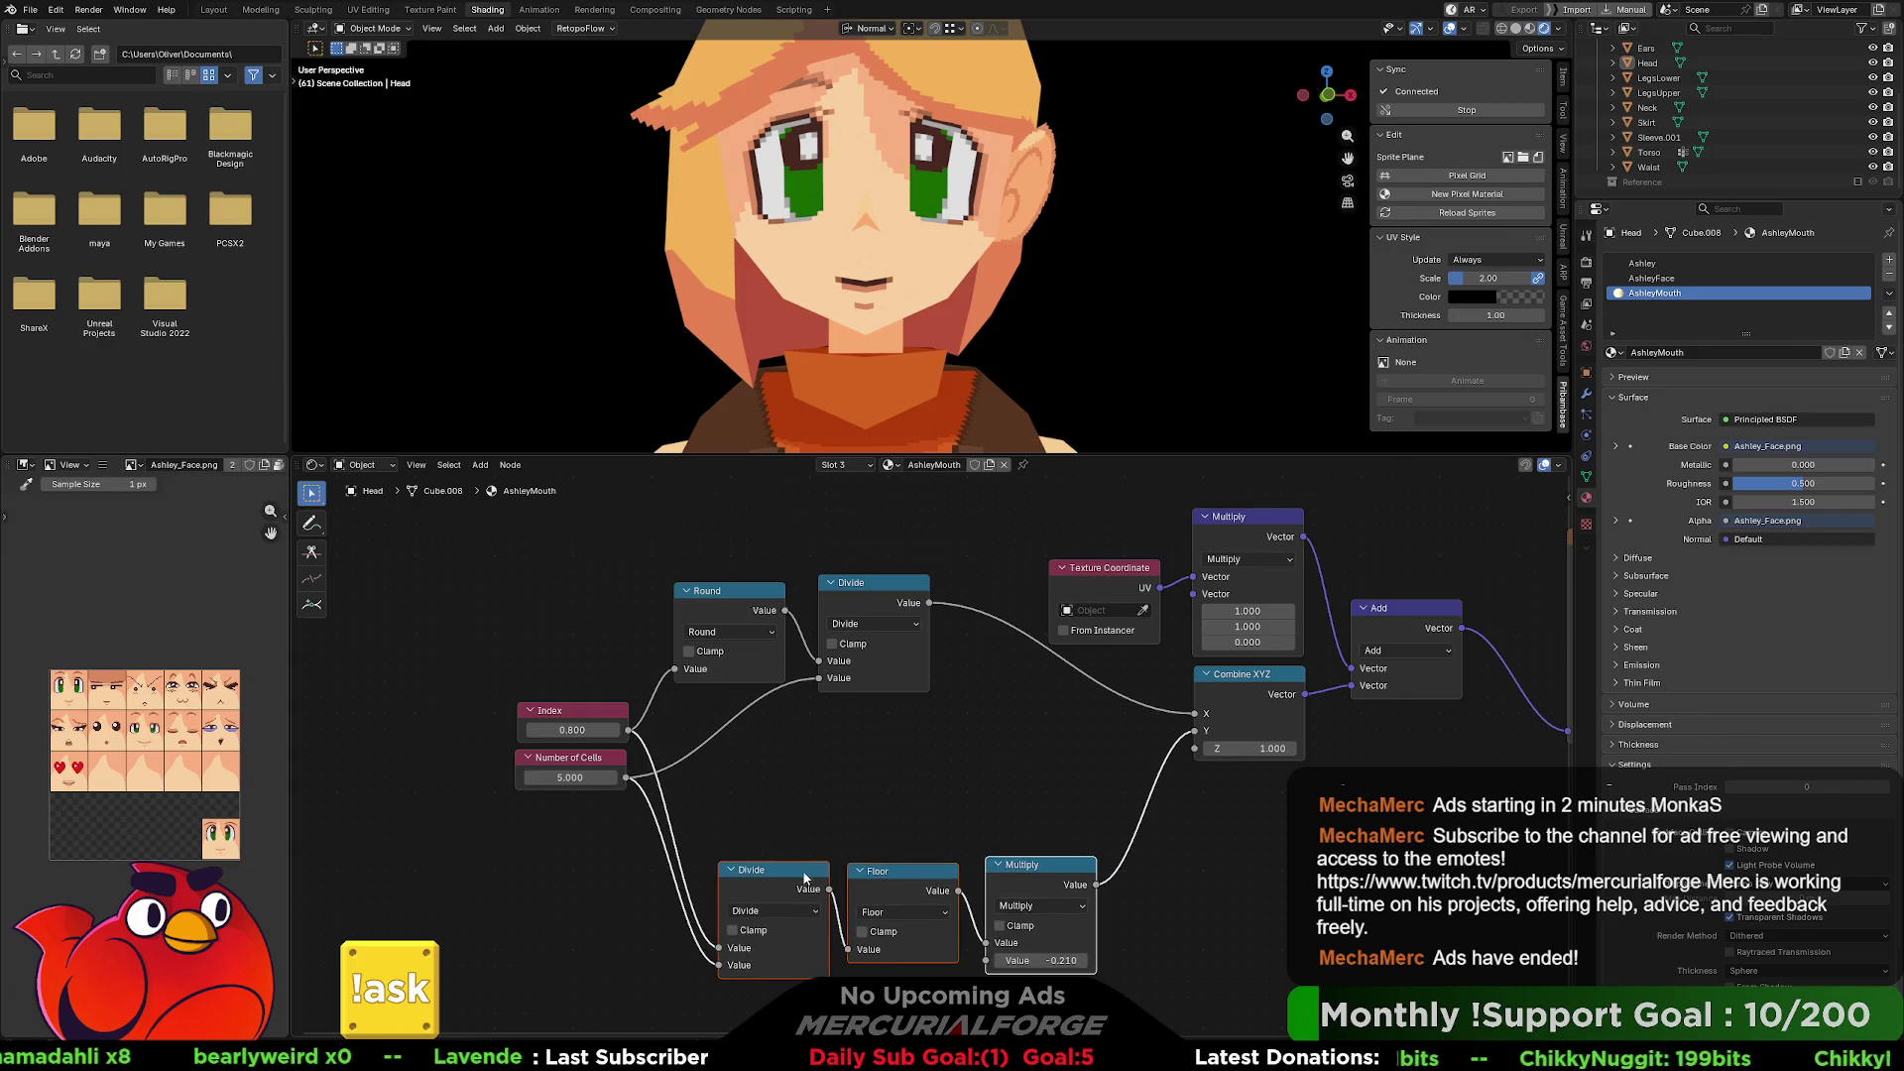
{"action": "left_click_drag", "start_coordinate": [924, 833], "coordinate": [807, 937]}
{"action": "left_click_drag", "start_coordinate": [1044, 820], "coordinate": [769, 945]}
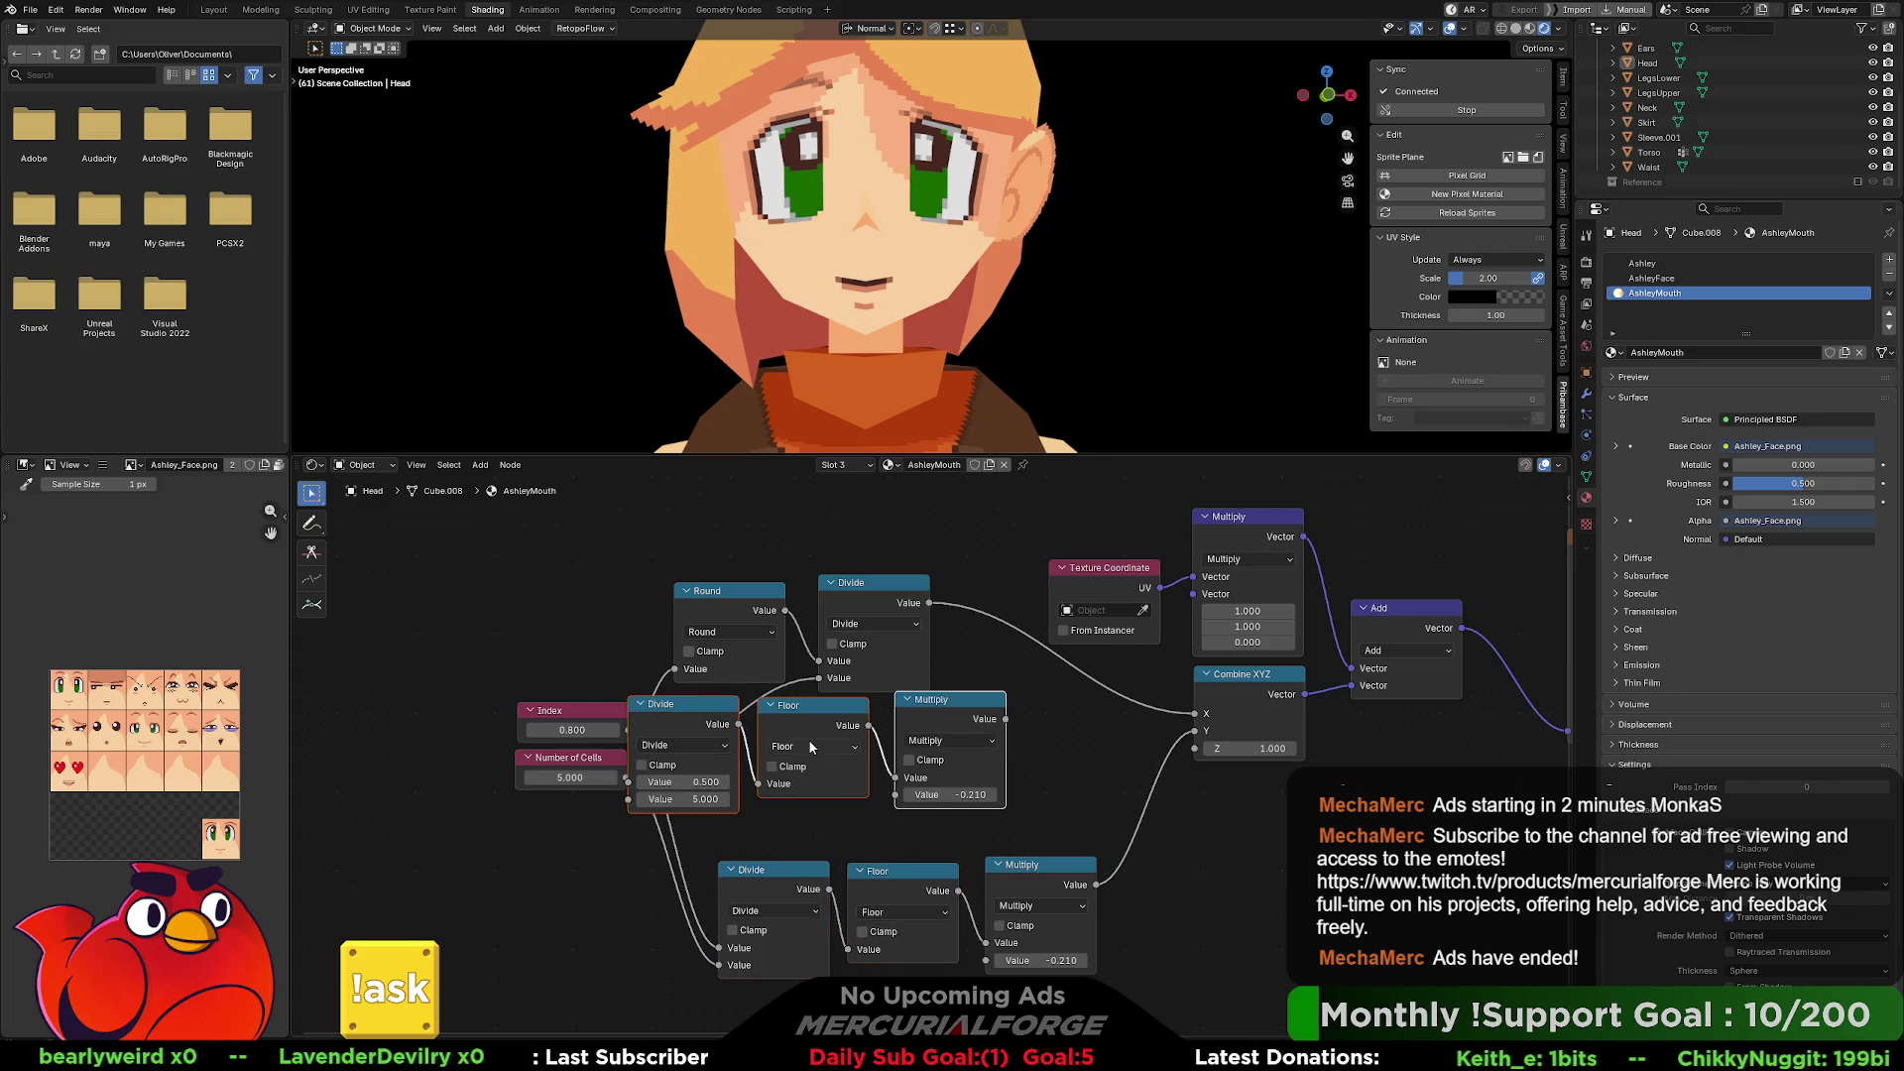
Duplicate the Divide–Floor–Multiply chain above, feed it Index with a divisor of 1, and select the left nodes.
{"action": "key", "text": "shift+d"}
{"action": "left_click", "coordinate": [896, 734]}
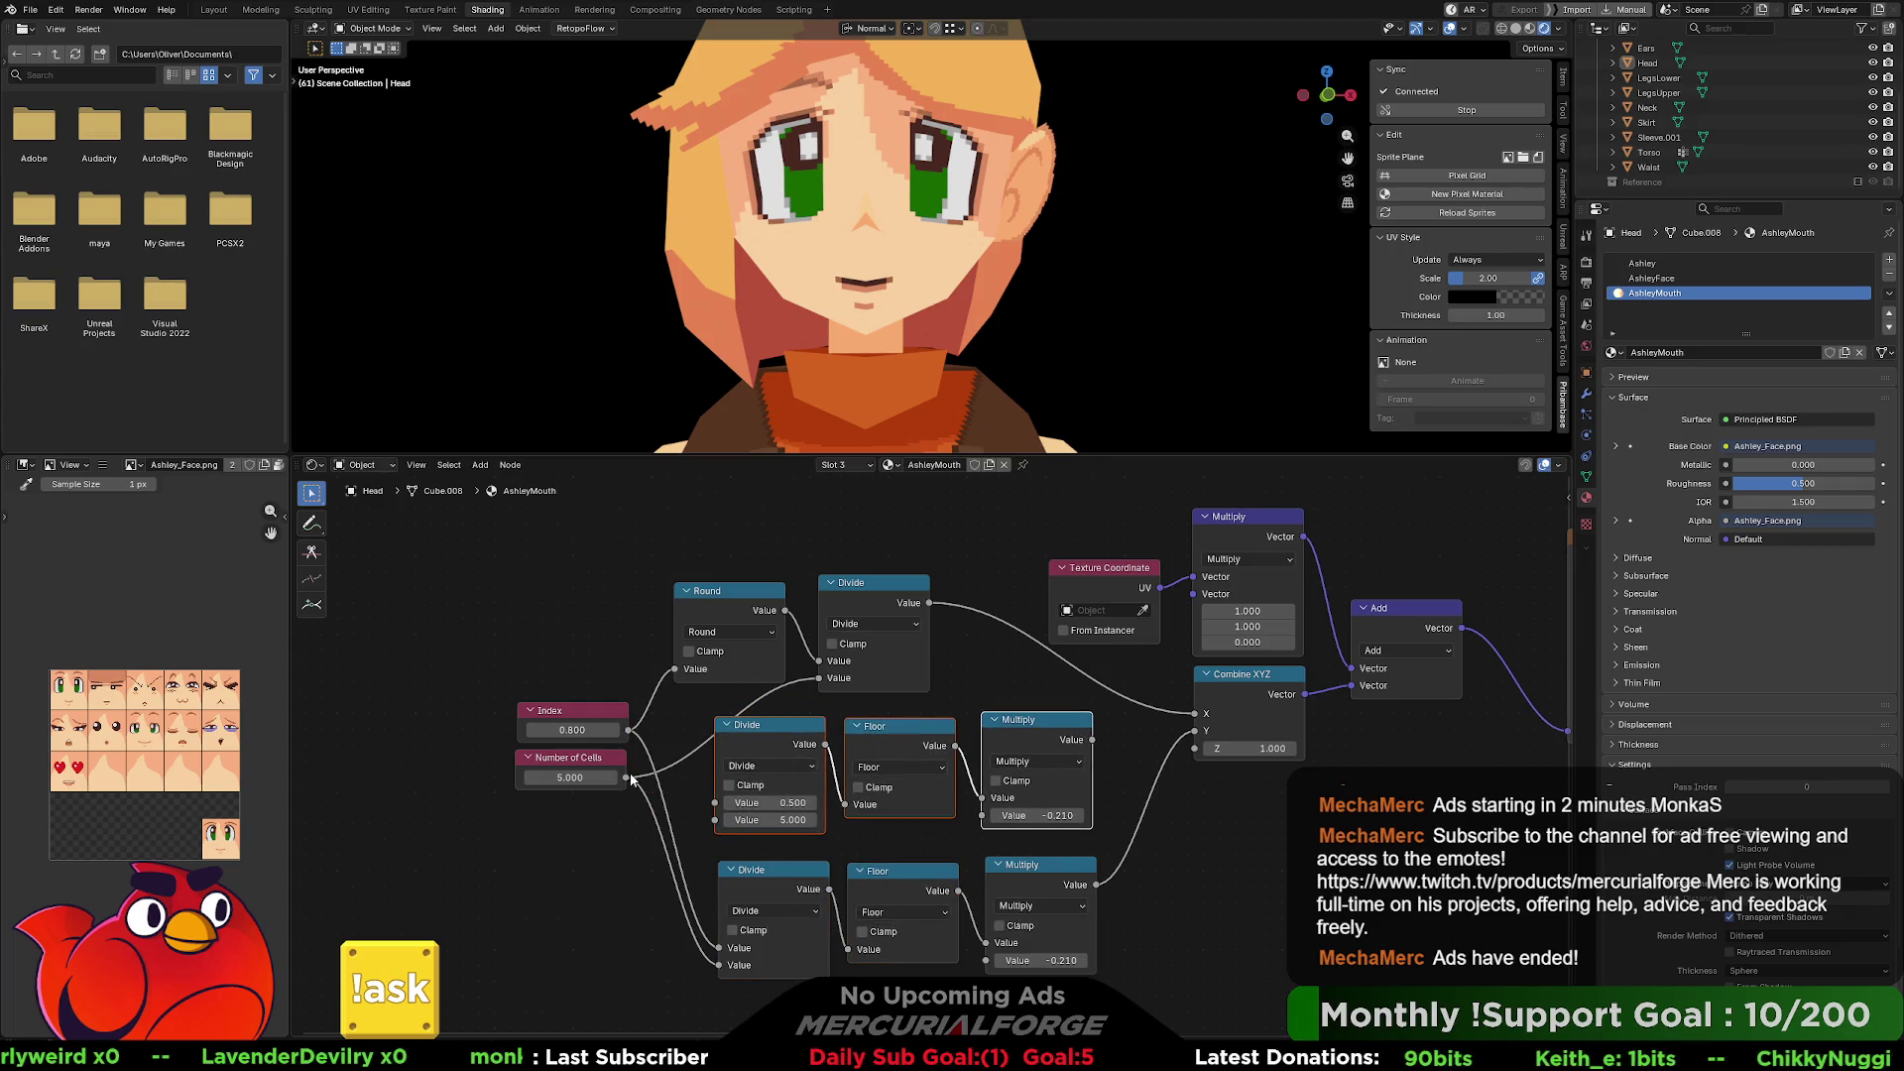
{"action": "left_click_drag", "start_coordinate": [628, 730], "coordinate": [729, 810]}
{"action": "left_click", "coordinate": [773, 819]}
{"action": "type", "text": "1"}
{"action": "key", "text": "Return"}
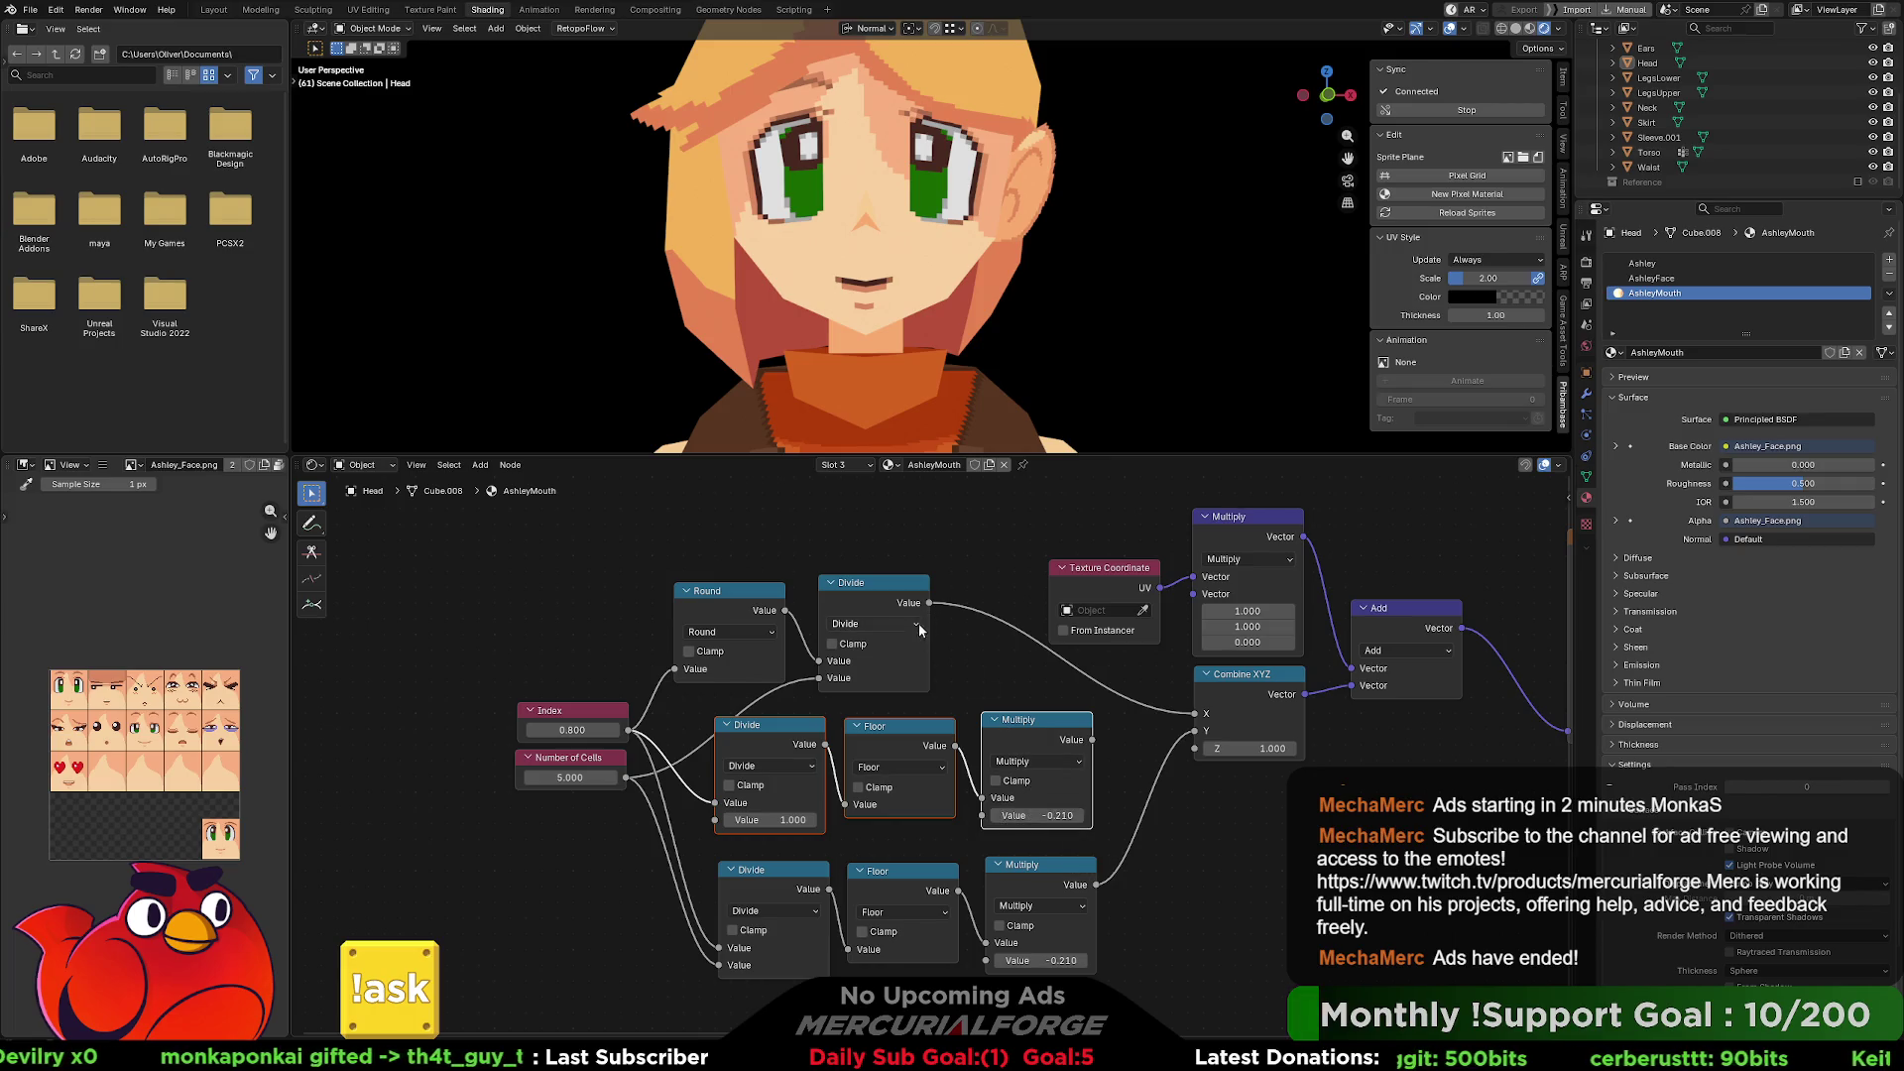
{"action": "left_click", "coordinate": [1036, 724]}
{"action": "left_click_drag", "start_coordinate": [1042, 1001], "coordinate": [612, 621]}
Duplicate the middle Multiply into an Add node that sums Divide and Multiply into Combine XYZ's X.
{"action": "key", "text": "g"}
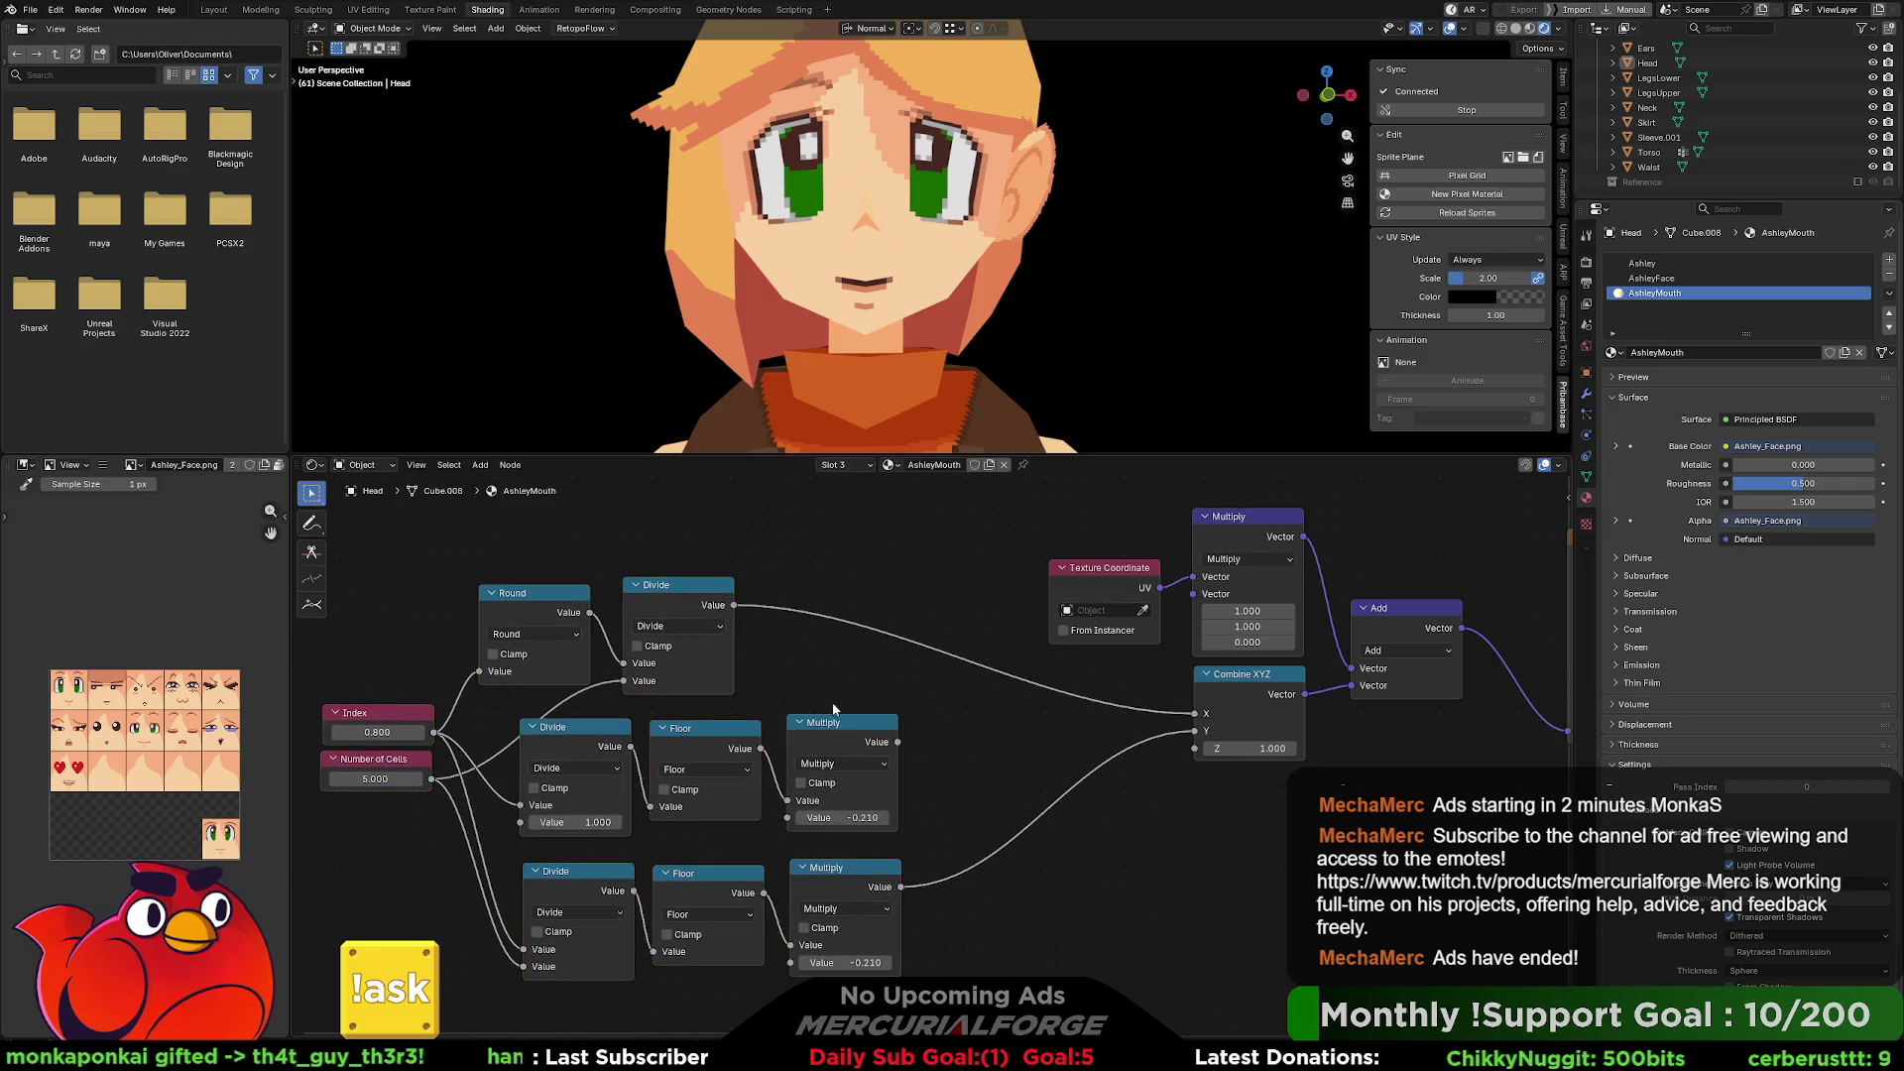
{"action": "left_click", "coordinate": [838, 729]}
{"action": "key", "text": "shift+d"}
{"action": "left_click", "coordinate": [805, 573]}
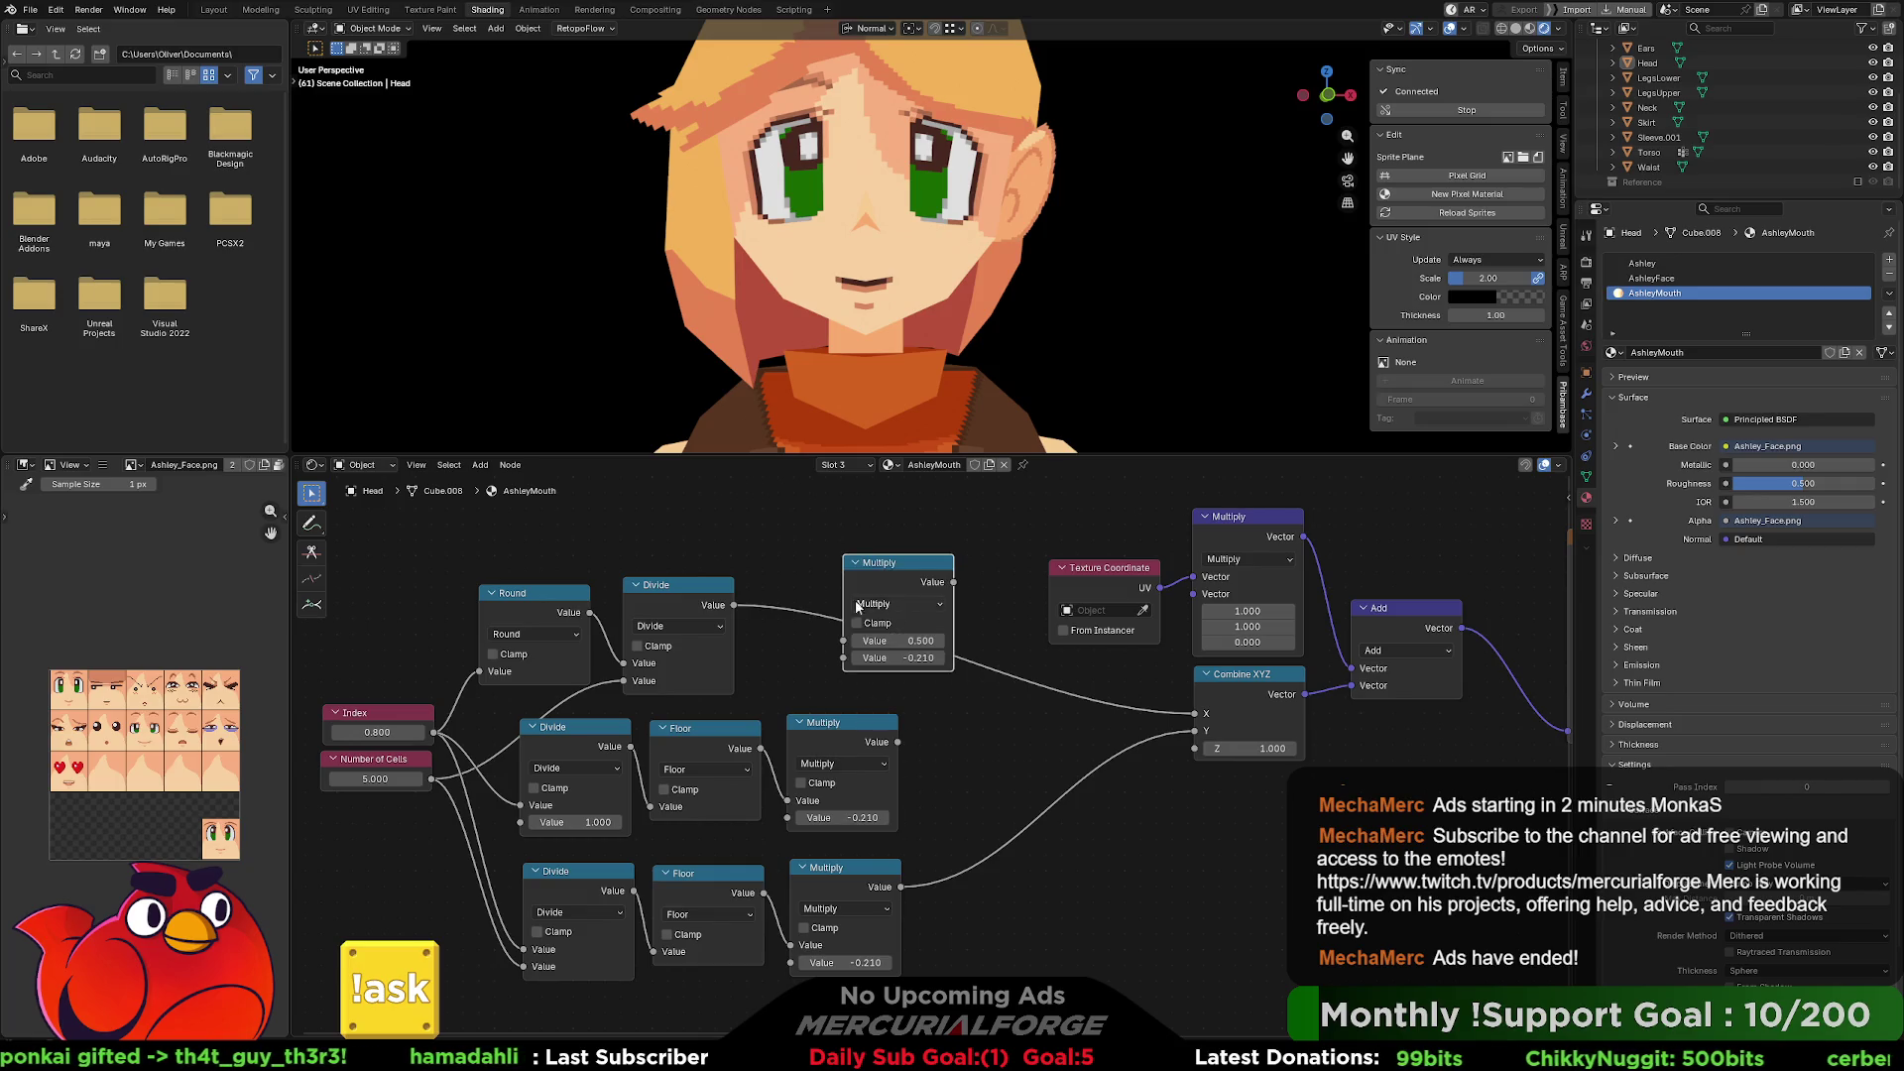
{"action": "left_click_drag", "start_coordinate": [734, 605], "coordinate": [844, 641]}
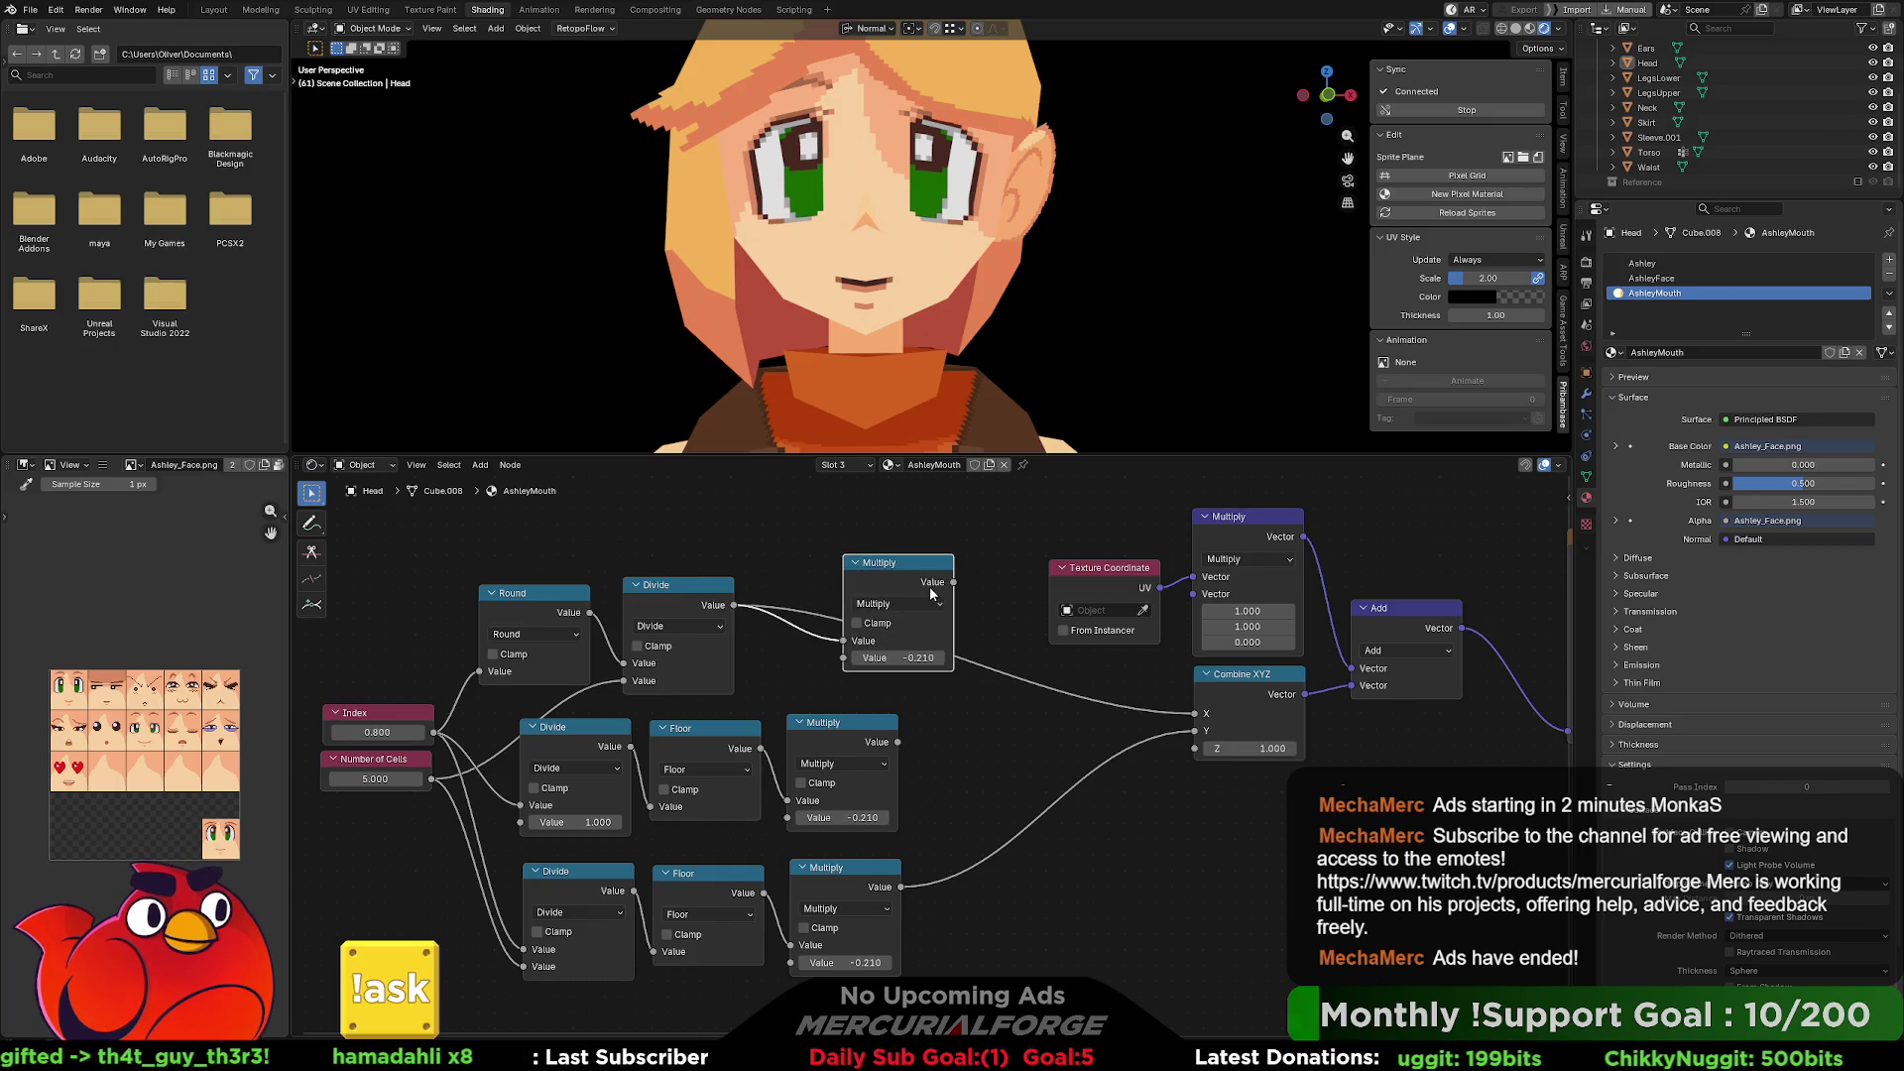
{"action": "left_click_drag", "start_coordinate": [954, 583], "coordinate": [1171, 708]}
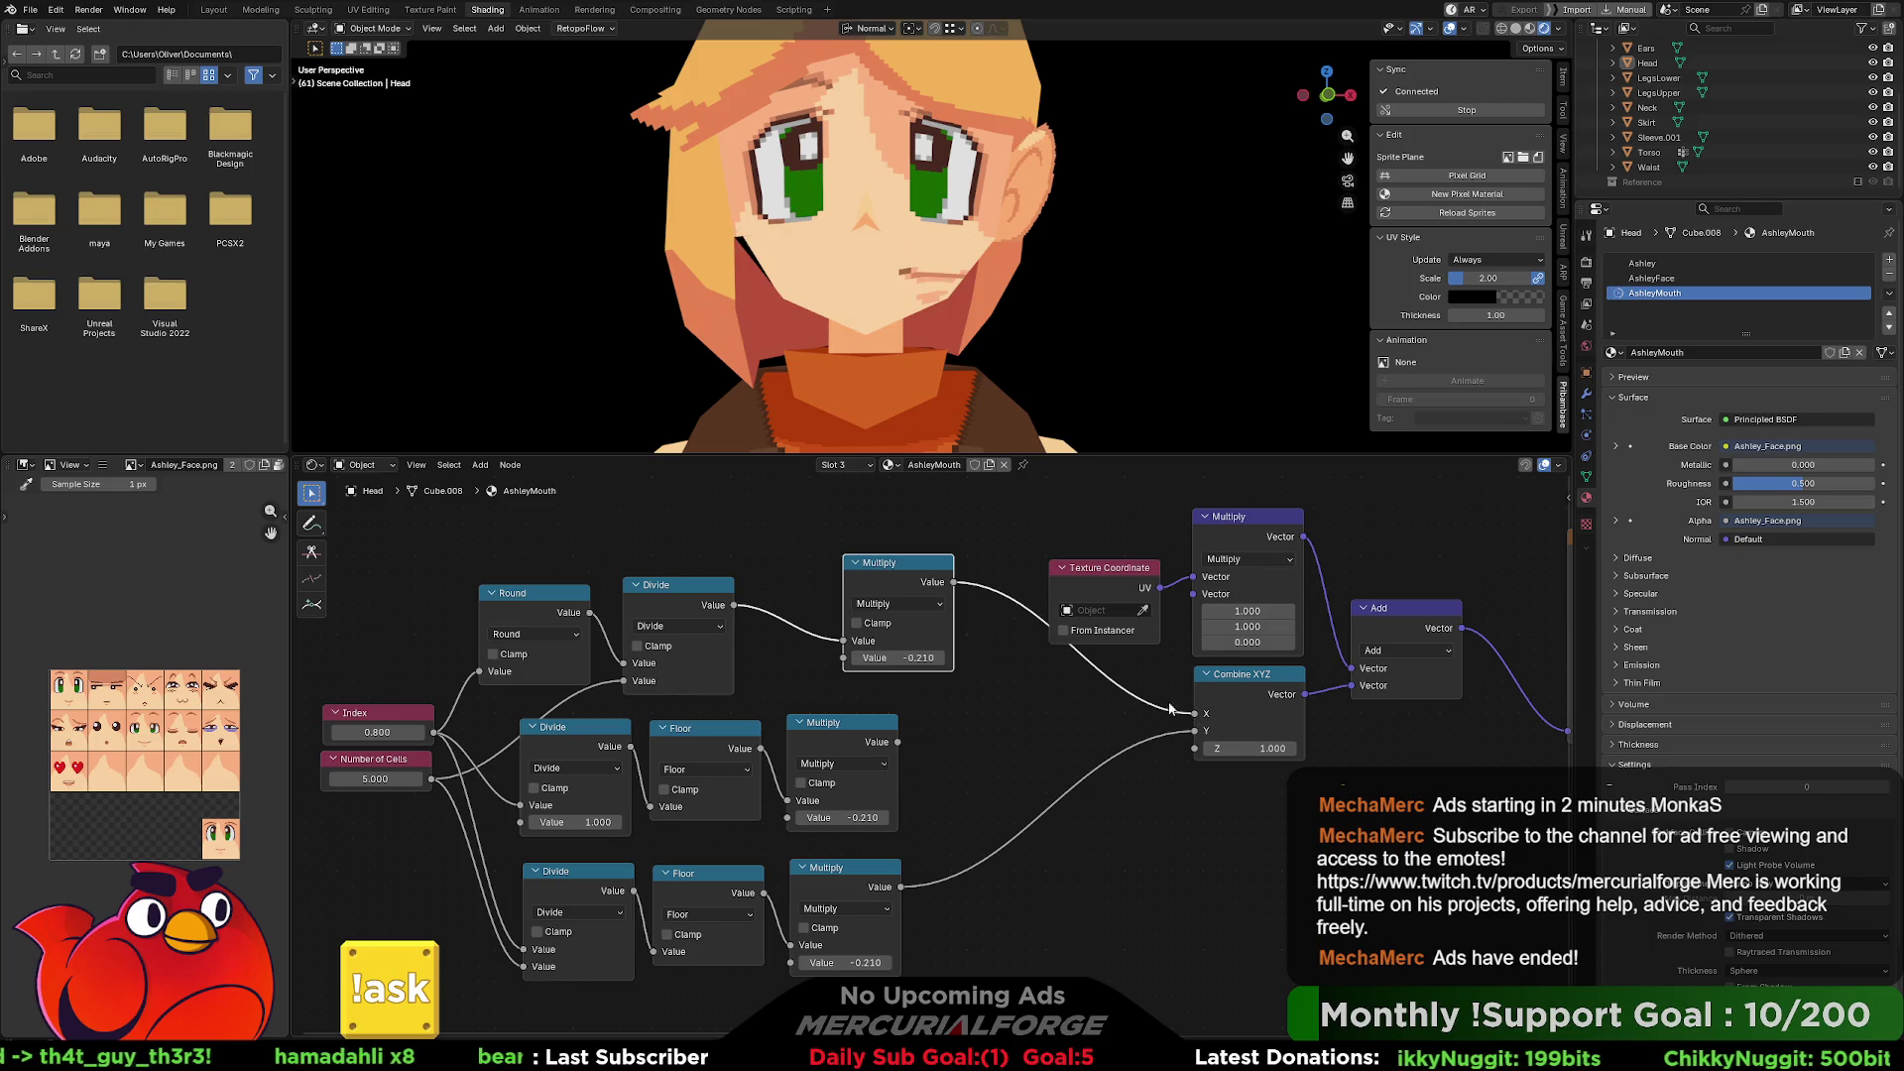
{"action": "left_click", "coordinate": [910, 602]}
{"action": "left_click", "coordinate": [899, 632]}
{"action": "left_click_drag", "start_coordinate": [907, 571], "coordinate": [899, 554]}
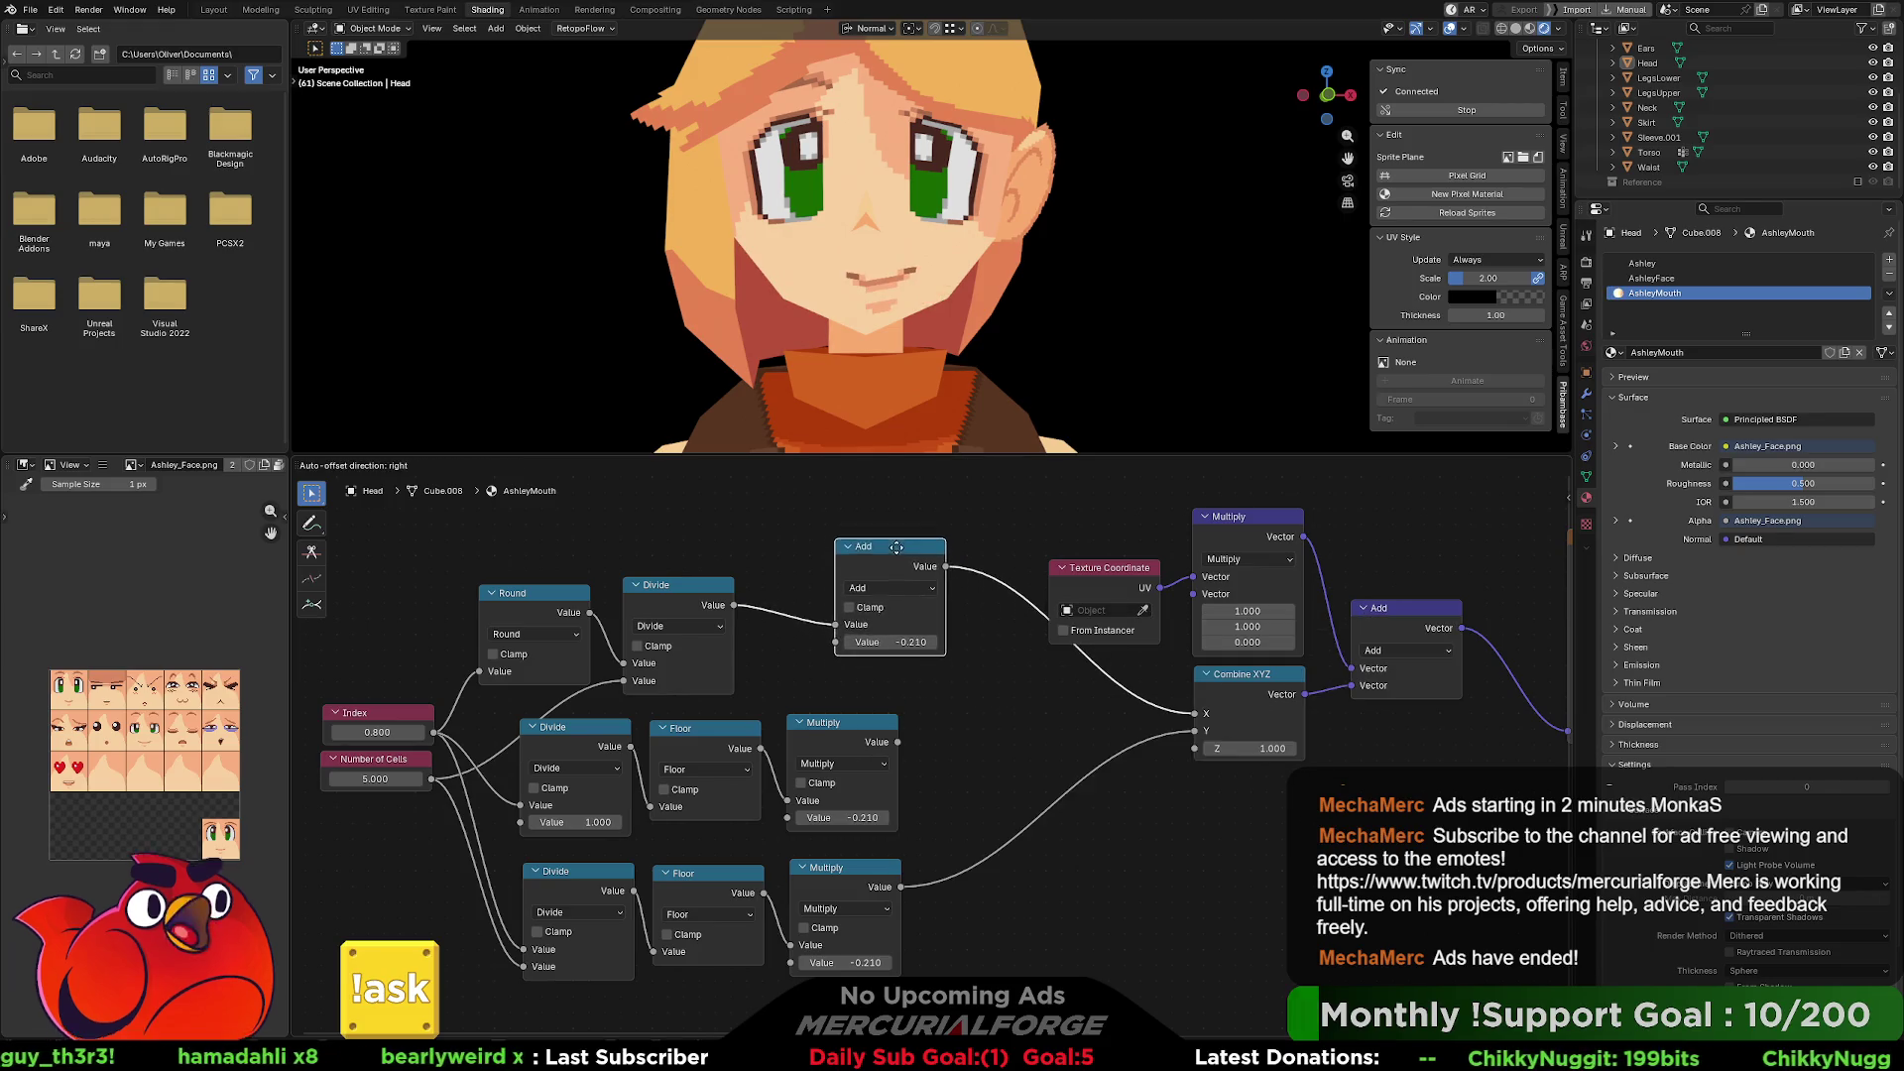
{"action": "left_click_drag", "start_coordinate": [899, 743], "coordinate": [836, 642]}
Set the middle Multiply factor to 0.01 and scrub Index to preview mouth cells.
{"action": "left_click", "coordinate": [872, 810]}
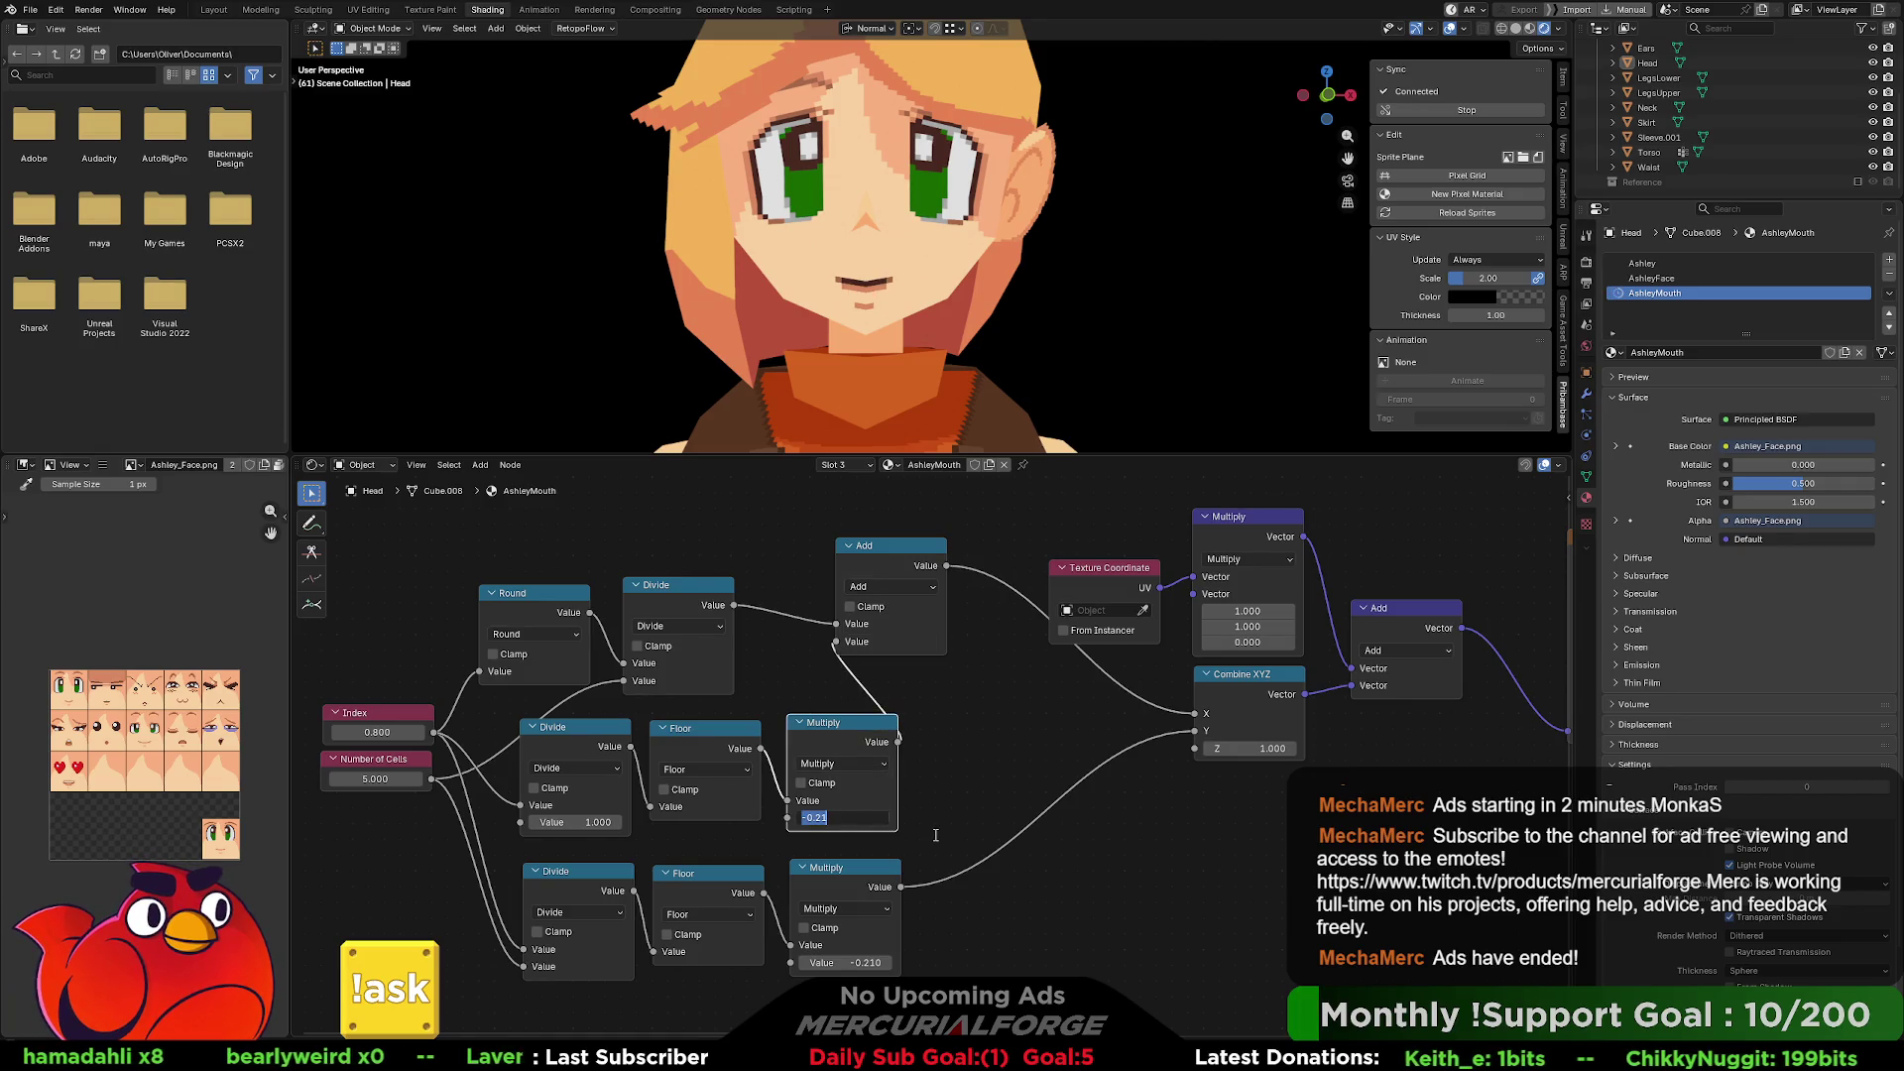
{"action": "type", "text": "0.01"}
{"action": "key", "text": "Return"}
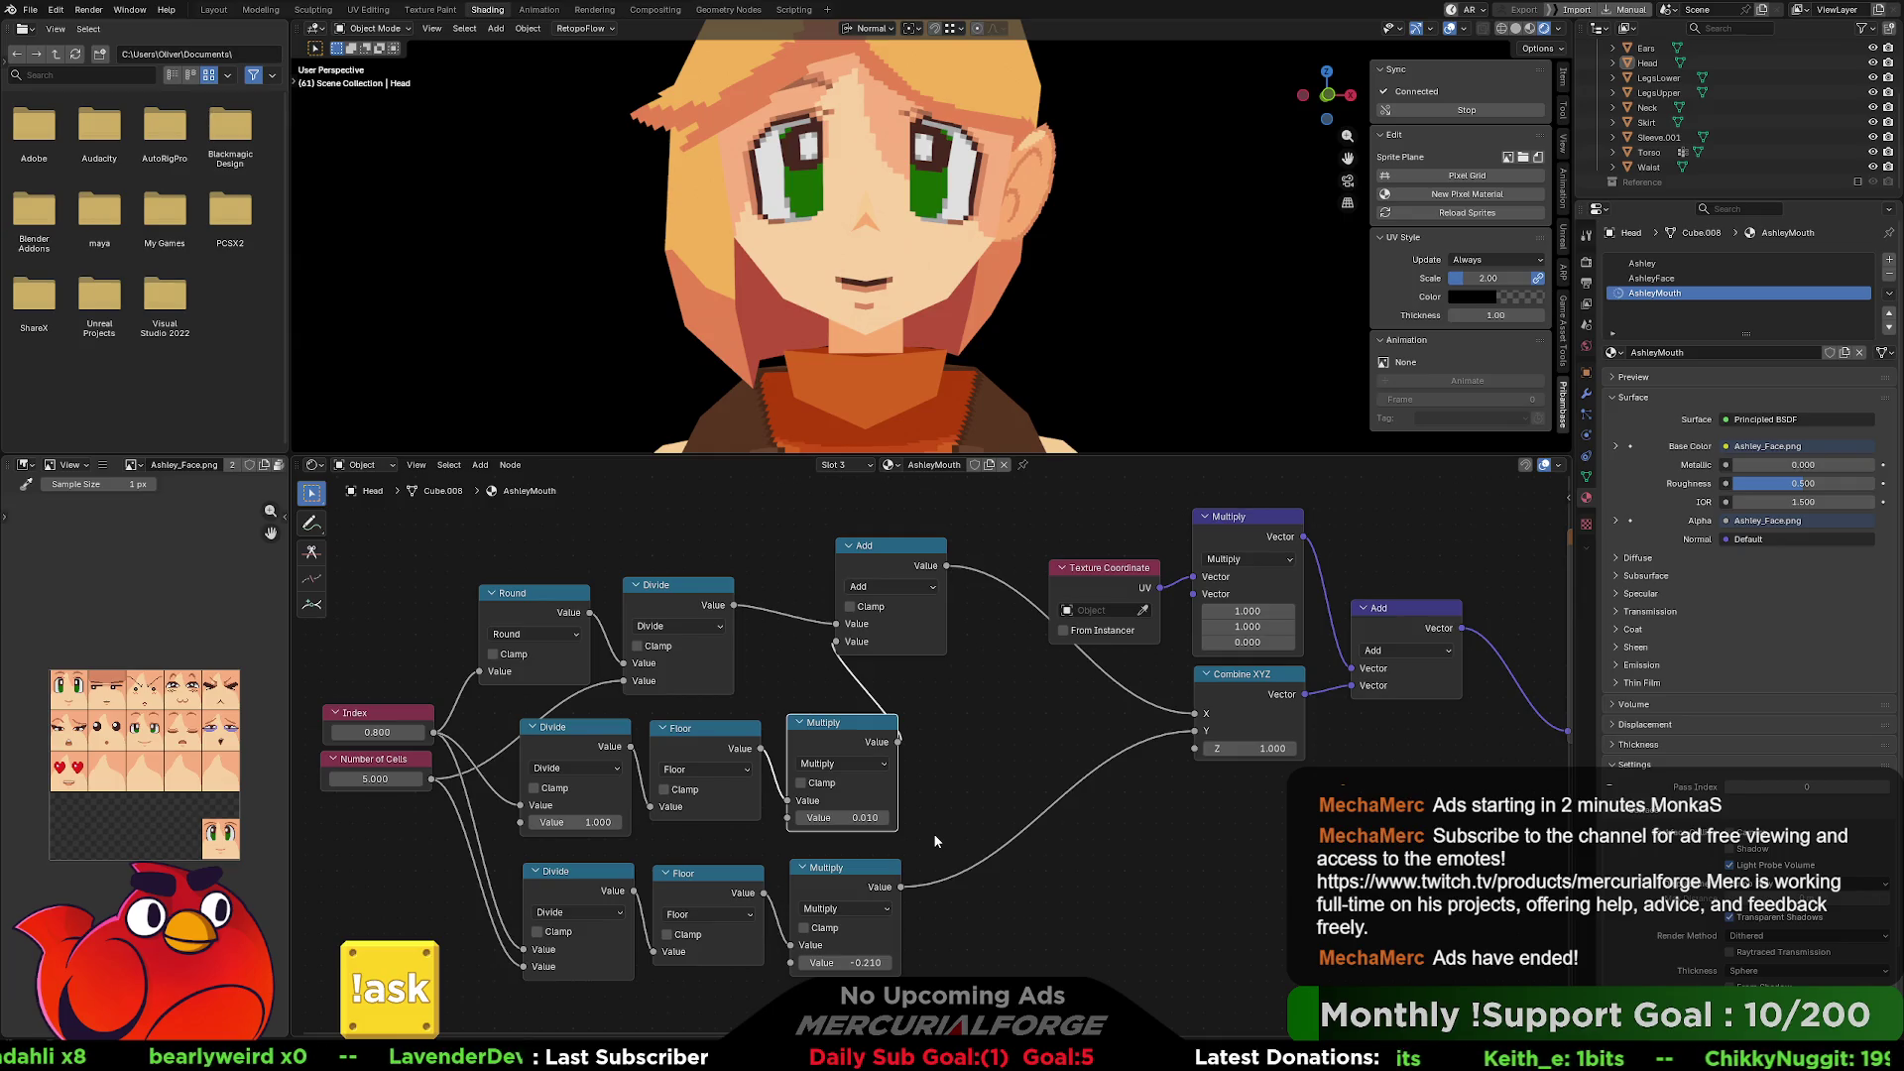
{"action": "mouse_move", "coordinate": [377, 732]}
{"action": "left_mouse_down"}
{"action": "mouse_move", "coordinate": [411, 732]}
{"action": "mouse_move", "coordinate": [365, 732]}
{"action": "left_mouse_up"}
Try middle Multiply factors of -0.010, -0.001 and 0.001, scrubbing Index after each.
{"action": "left_click", "coordinate": [841, 817]}
{"action": "key", "text": "Home"}
{"action": "type", "text": "-"}
{"action": "key", "text": "Return"}
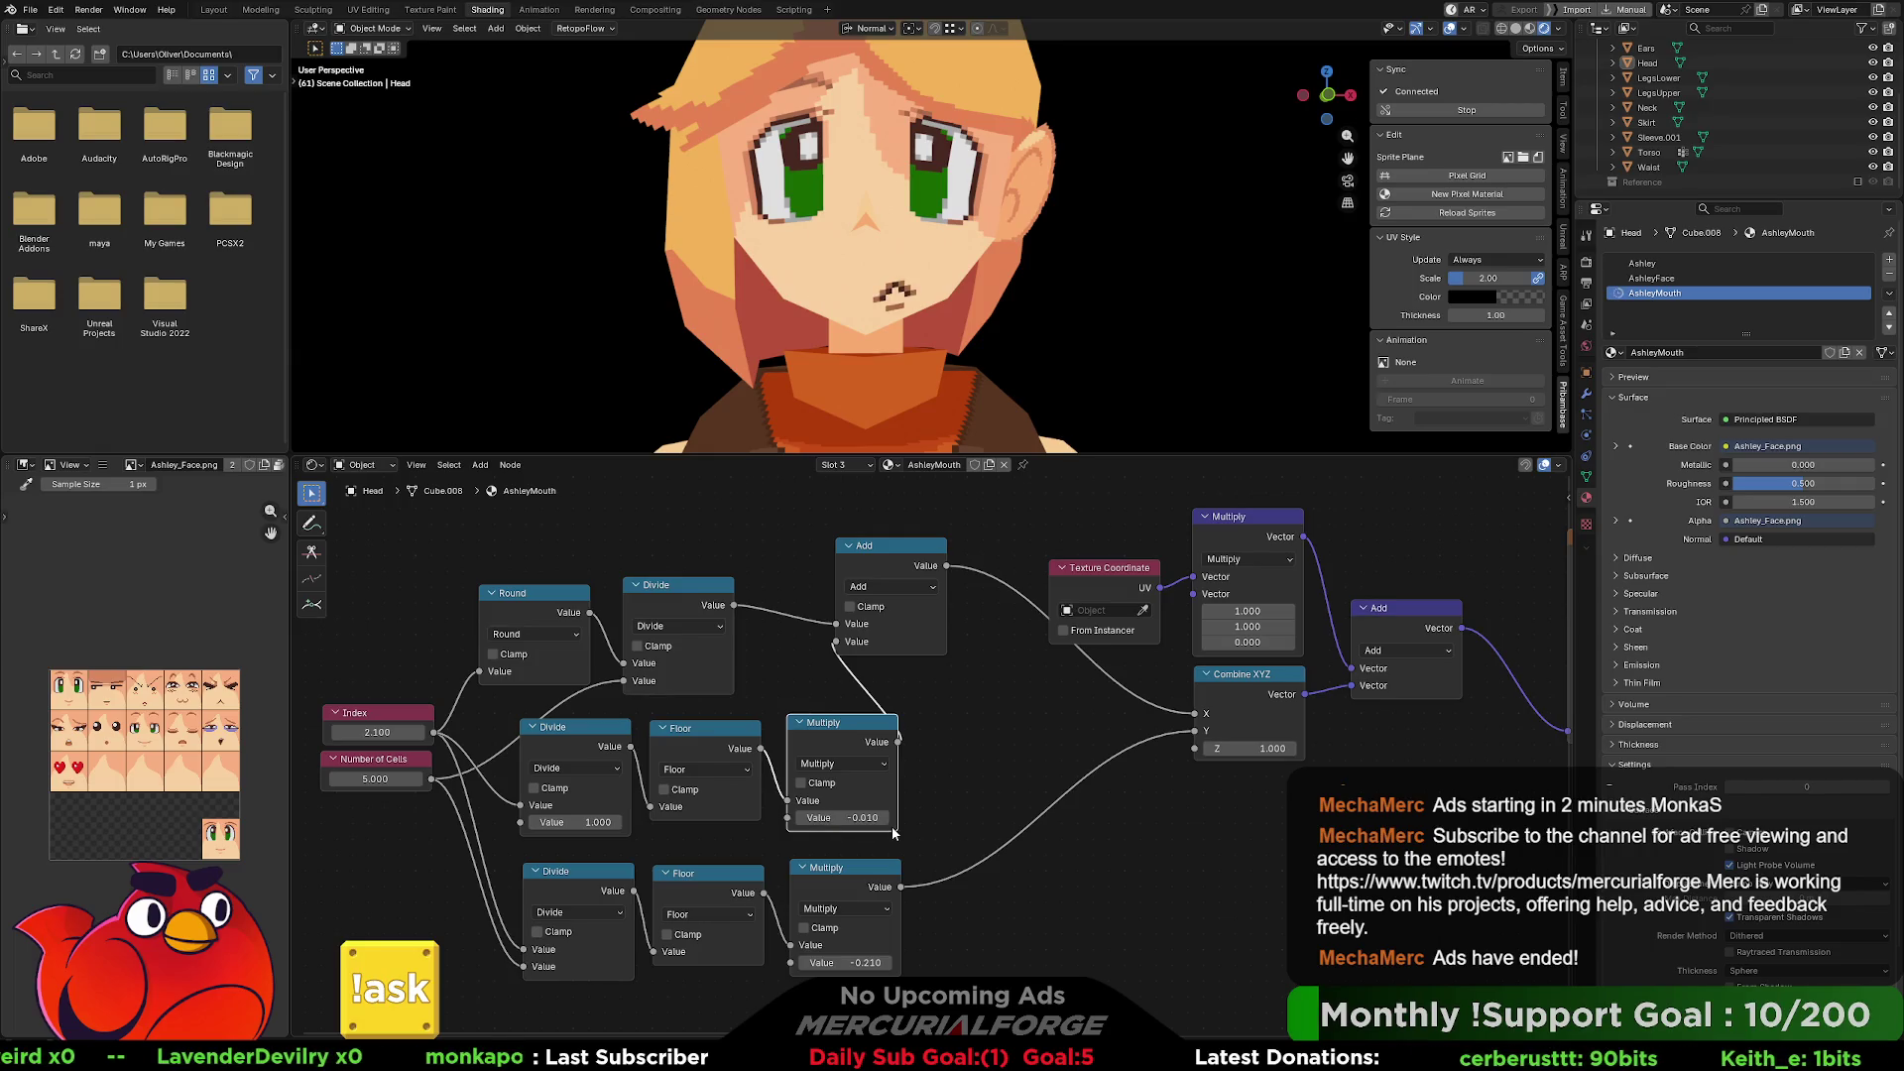
{"action": "left_click", "coordinate": [609, 729]}
{"action": "mouse_move", "coordinate": [361, 732]}
{"action": "left_mouse_down"}
{"action": "mouse_move", "coordinate": [416, 734]}
{"action": "mouse_move", "coordinate": [533, 796]}
{"action": "left_mouse_up"}
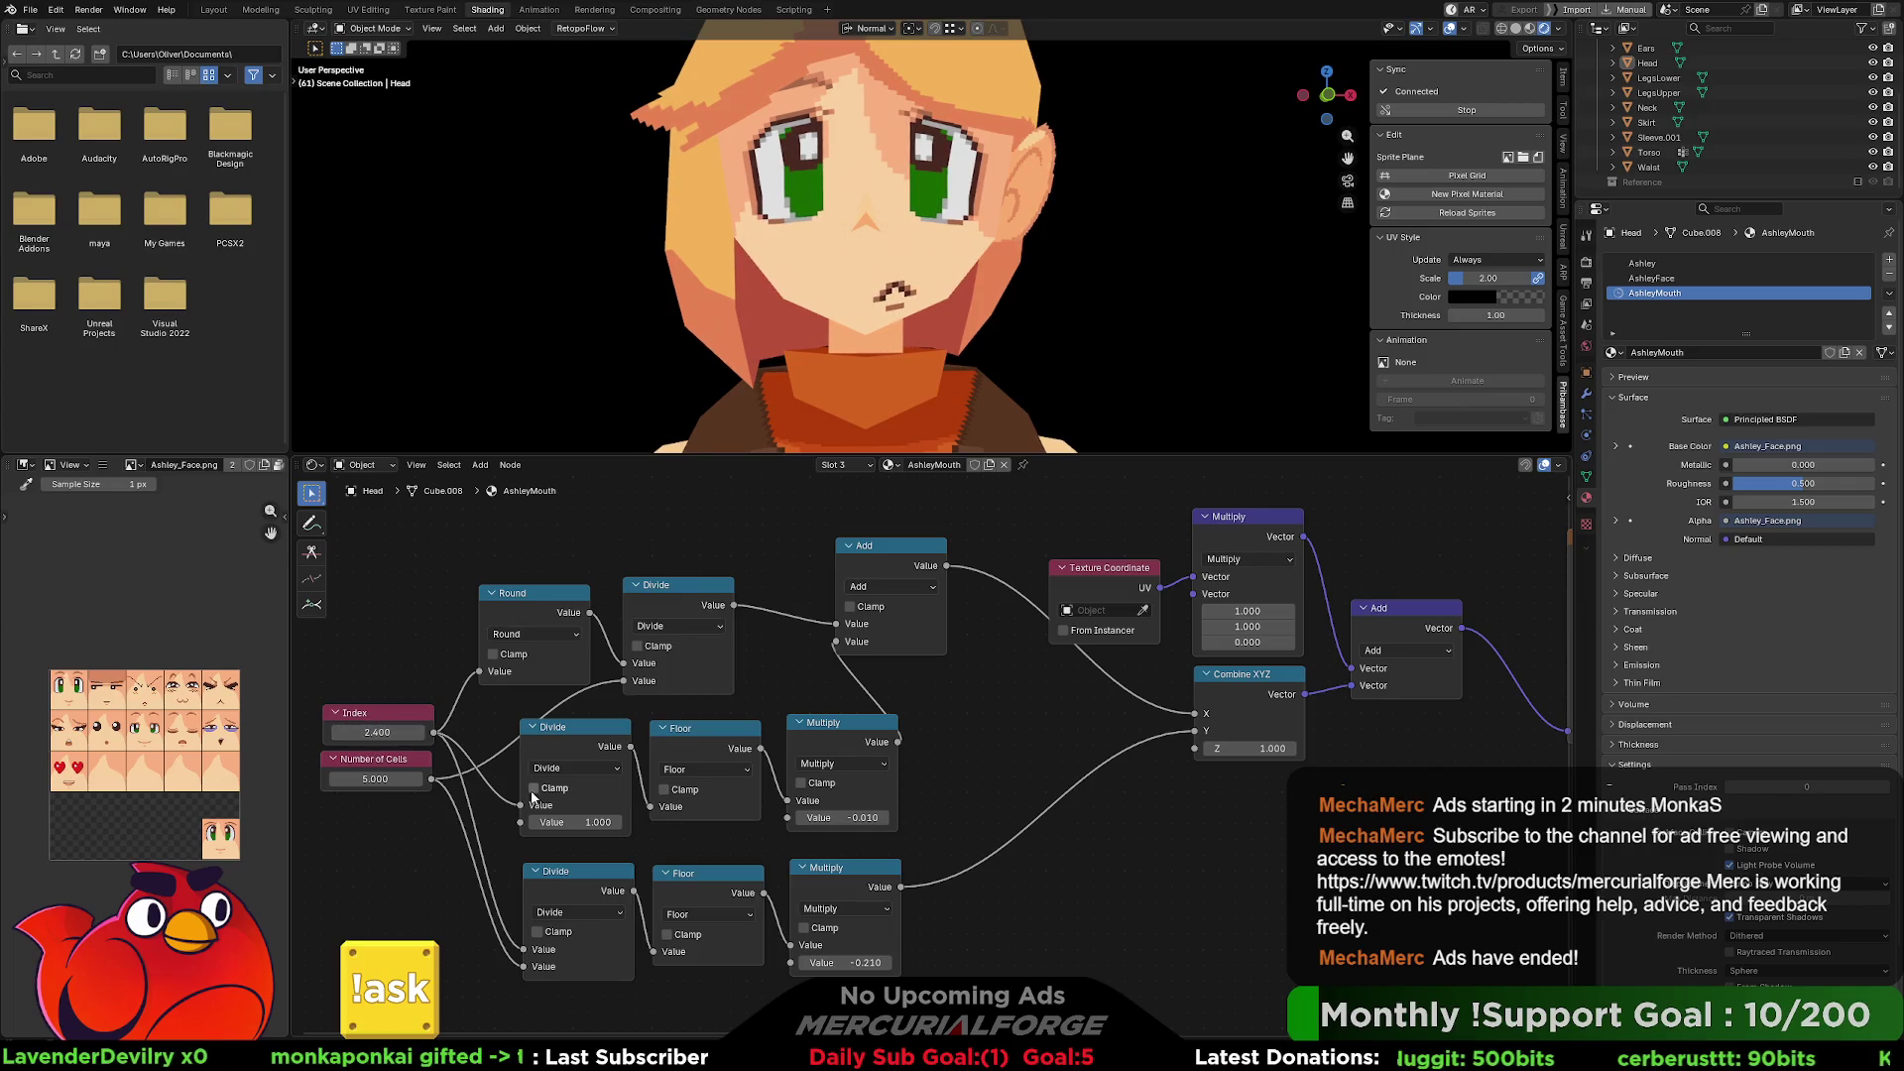
{"action": "left_click", "coordinate": [873, 817]}
{"action": "left_click", "coordinate": [861, 819]}
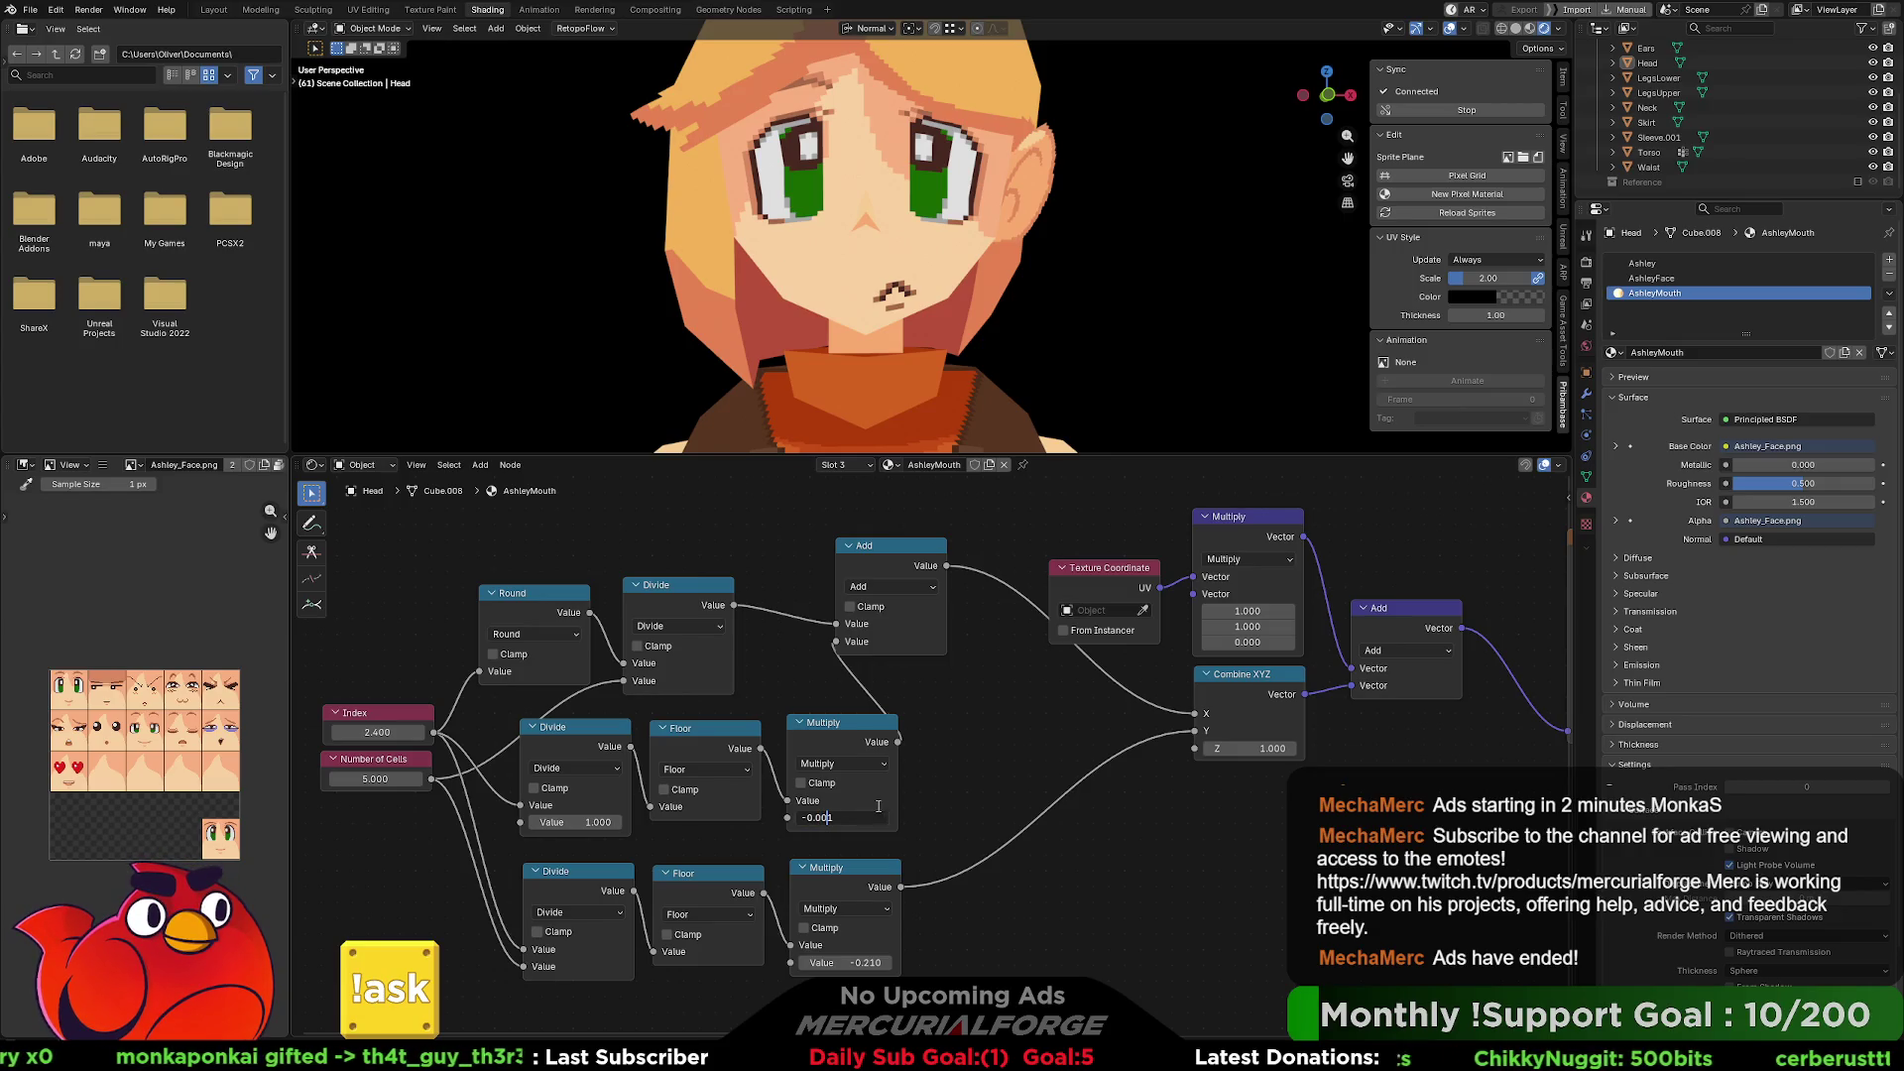
{"action": "type", "text": "1"}
{"action": "key", "text": "Return"}
{"action": "mouse_move", "coordinate": [377, 732]}
{"action": "left_mouse_down"}
{"action": "mouse_move", "coordinate": [357, 731]}
{"action": "mouse_move", "coordinate": [397, 732]}
{"action": "mouse_move", "coordinate": [377, 732]}
{"action": "left_mouse_up"}
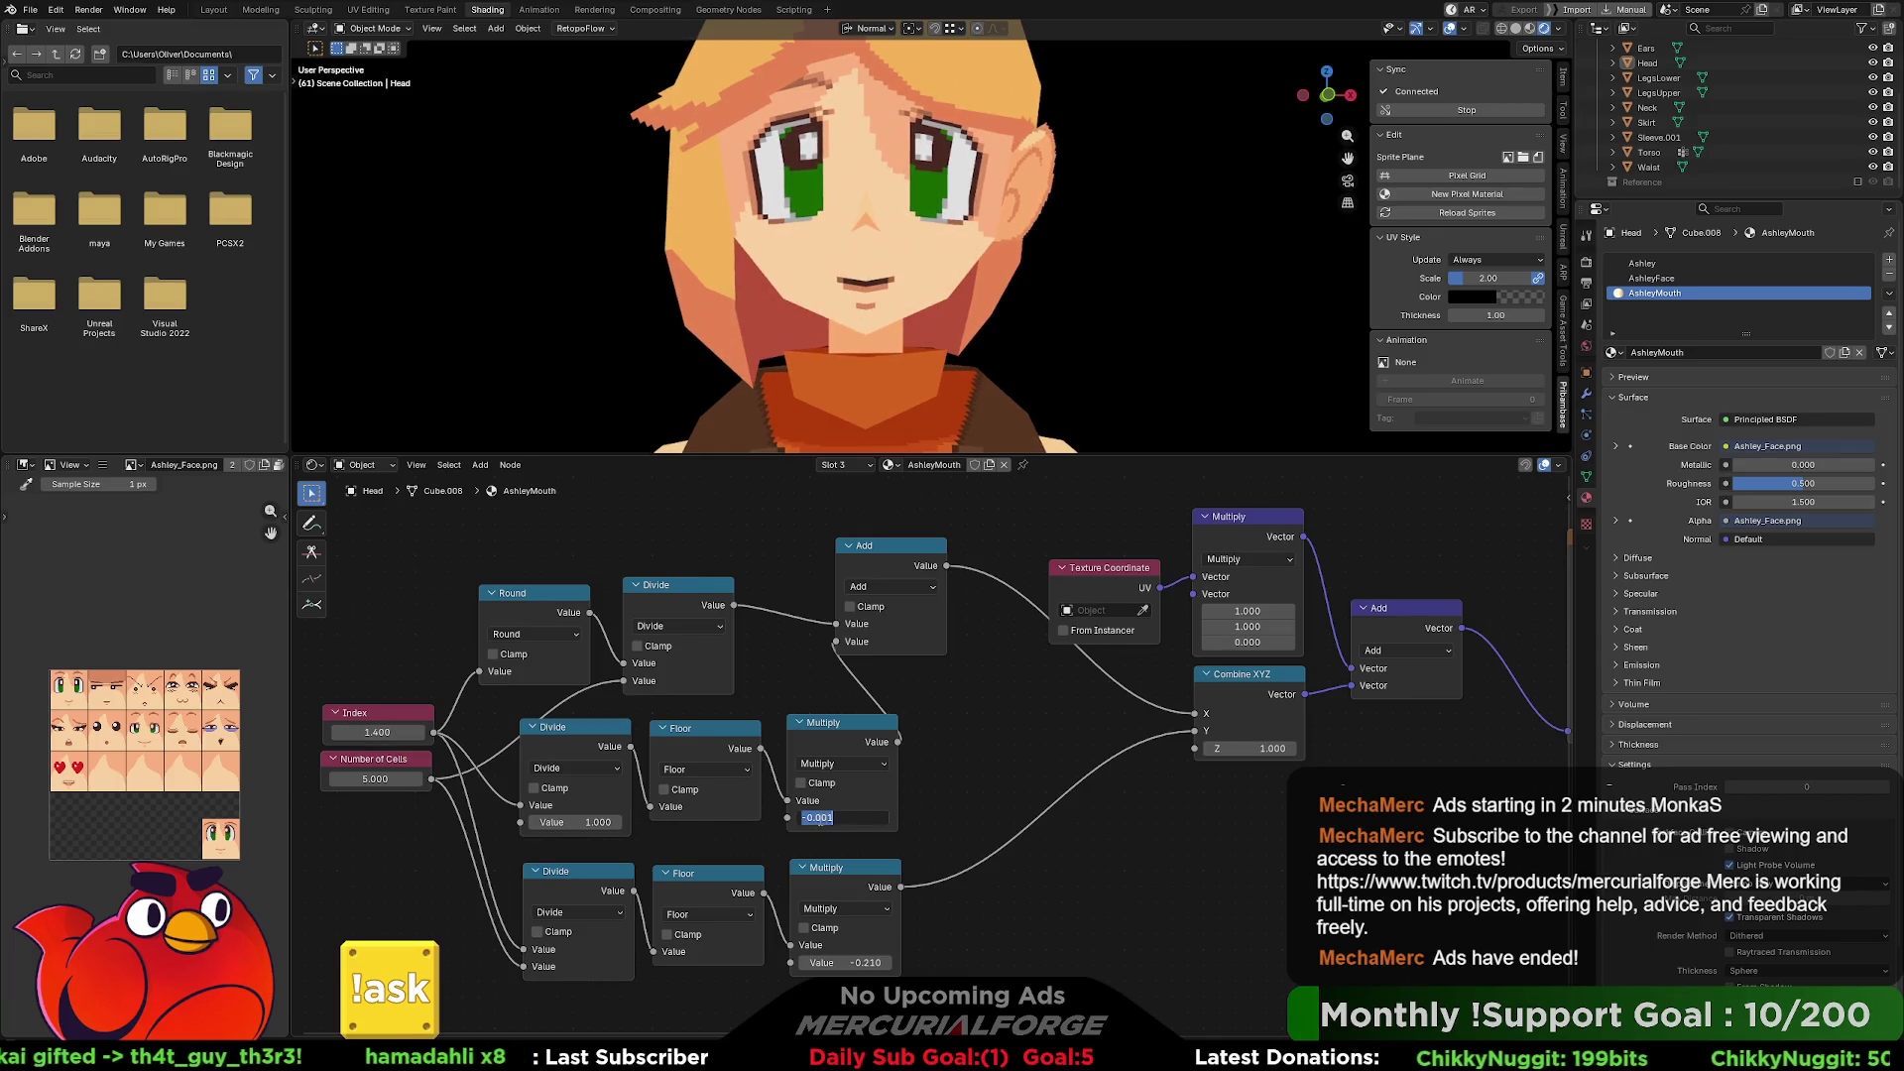
{"action": "type", "text": "0.001"}
{"action": "key", "text": "Return"}
{"action": "mouse_move", "coordinate": [377, 732]}
{"action": "left_mouse_down"}
{"action": "mouse_move", "coordinate": [347, 732]}
{"action": "mouse_move", "coordinate": [406, 732]}
{"action": "left_mouse_up"}
Shrink the middle Multiply factor through -0.001 and -0.0005 to -0.0003, then cycle Index.
{"action": "left_click", "coordinate": [843, 818]}
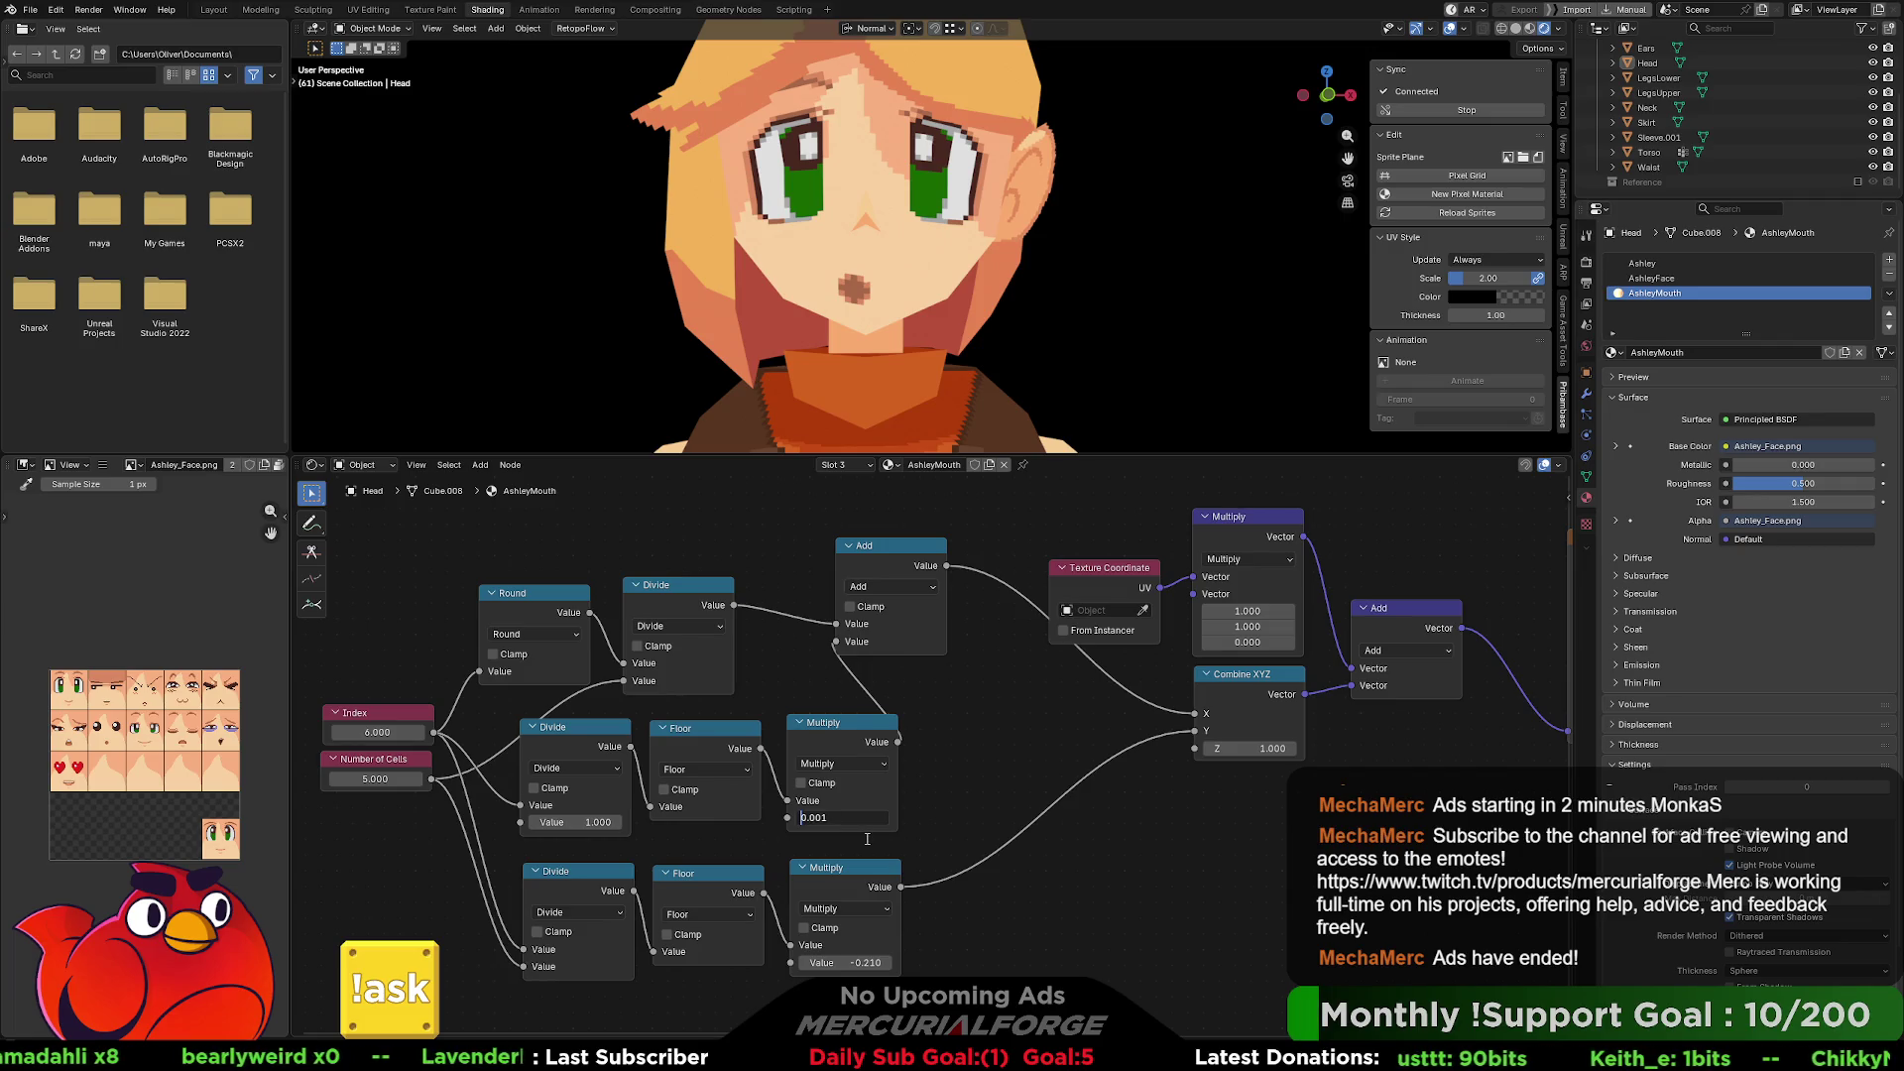
{"action": "key", "text": "Return"}
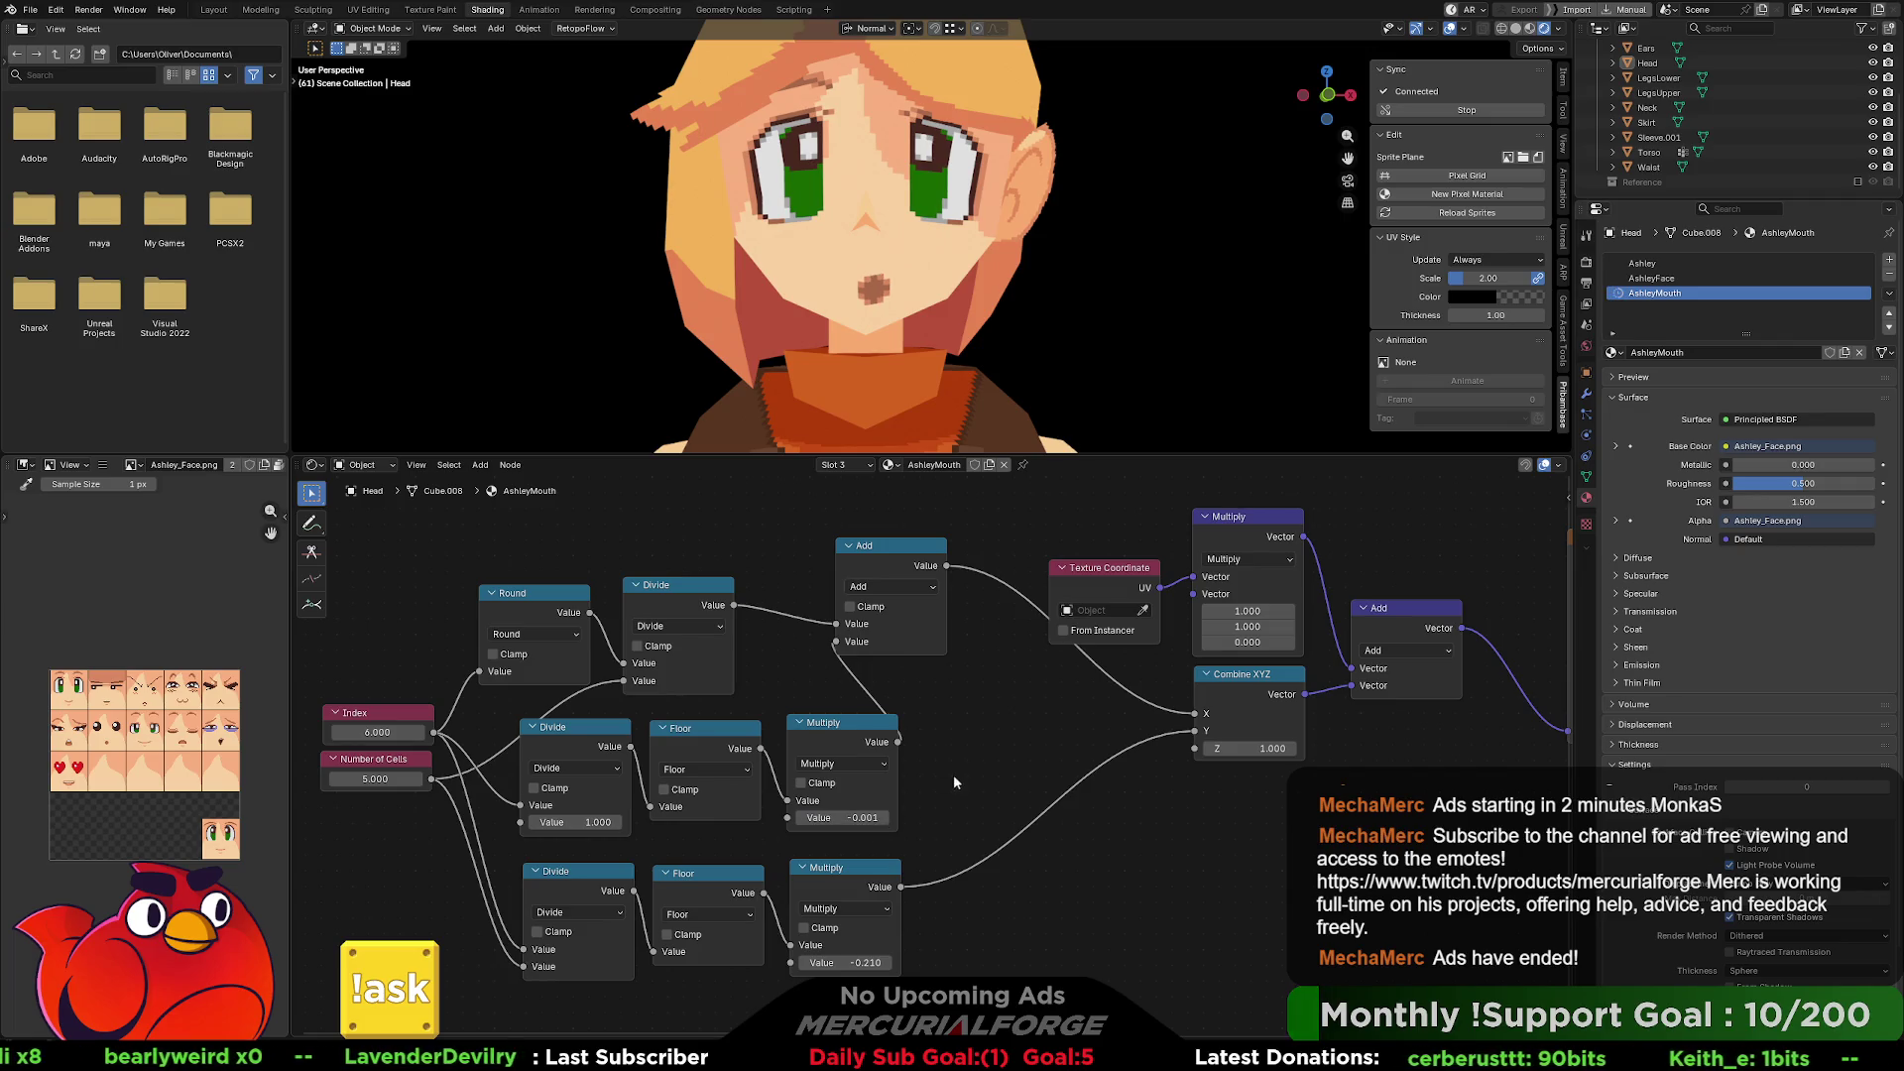
{"action": "left_click", "coordinate": [852, 819]}
{"action": "left_click", "coordinate": [852, 819]}
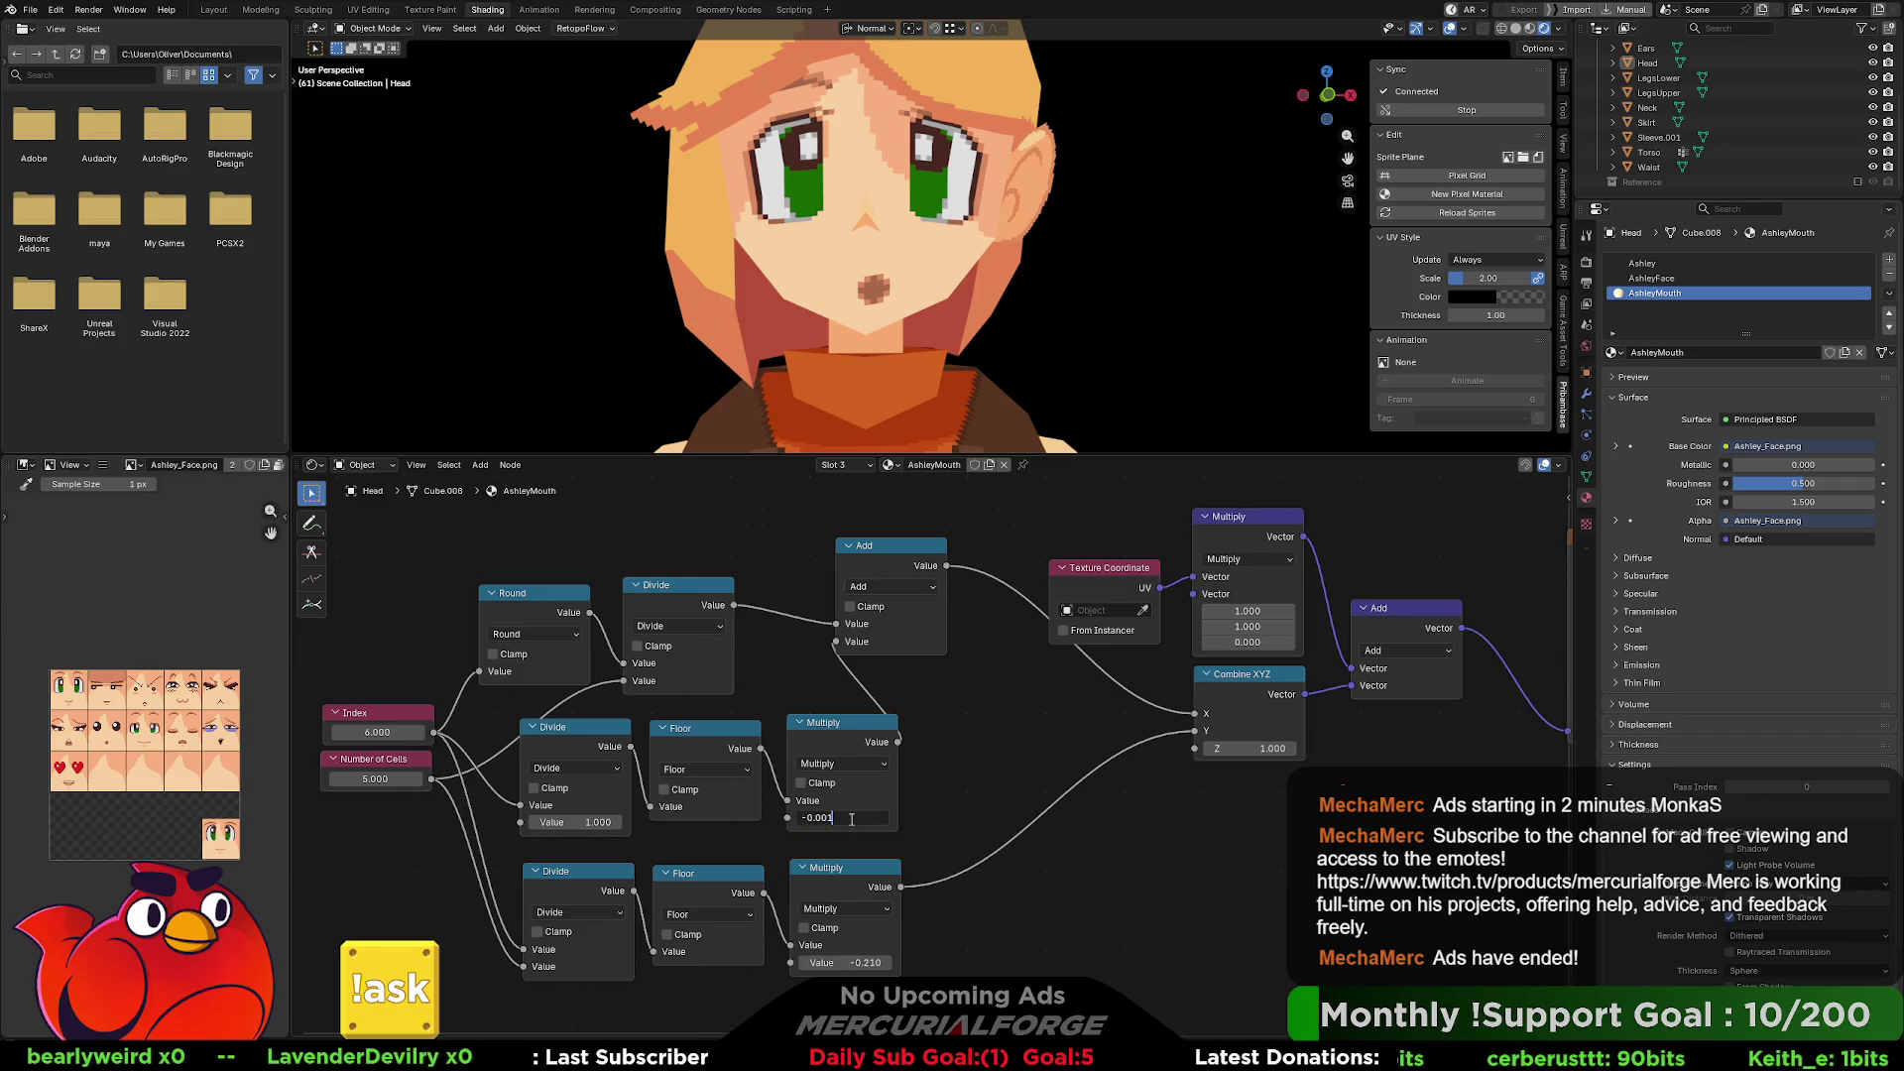
{"action": "type", "text": "-0.0005"}
{"action": "key", "text": "Return"}
{"action": "left_click", "coordinate": [850, 818]}
{"action": "left_click", "coordinate": [851, 819]}
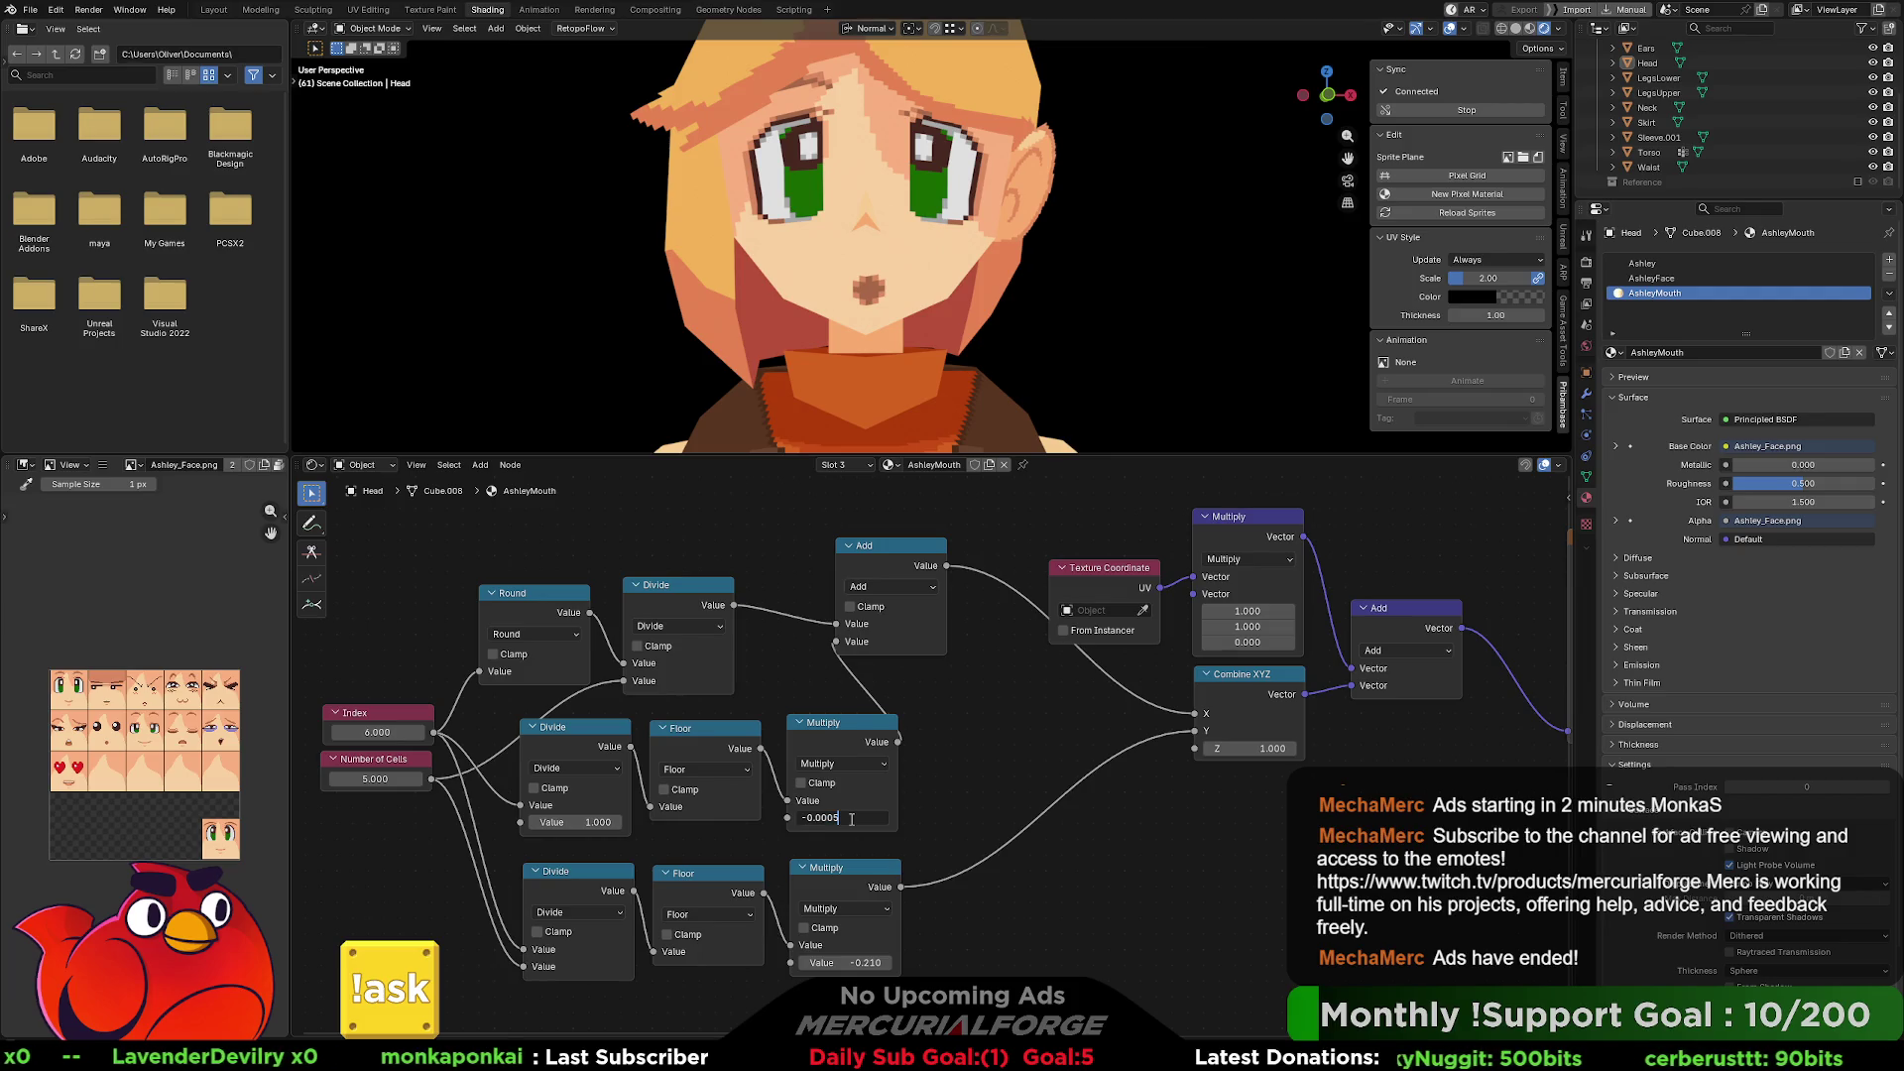
{"action": "key", "text": "Return"}
{"action": "left_click", "coordinate": [851, 818]}
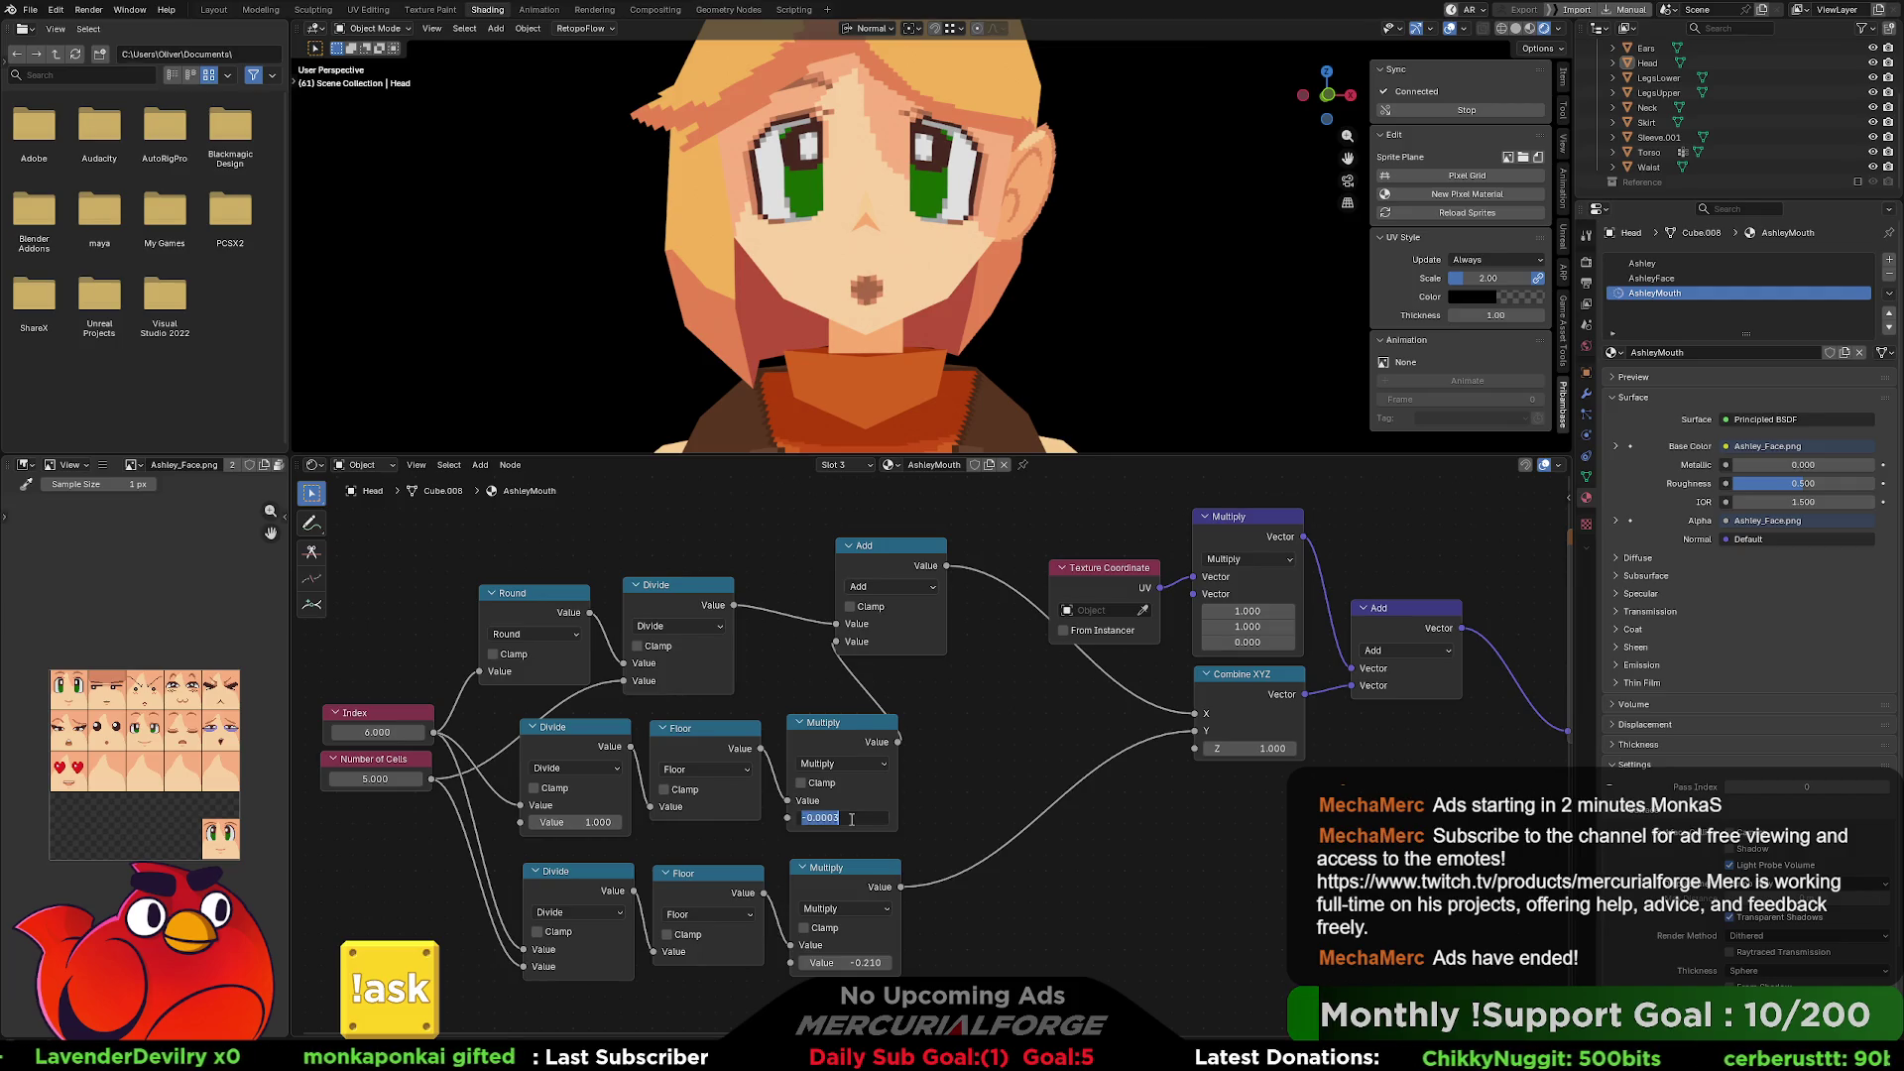
{"action": "key", "text": "Return"}
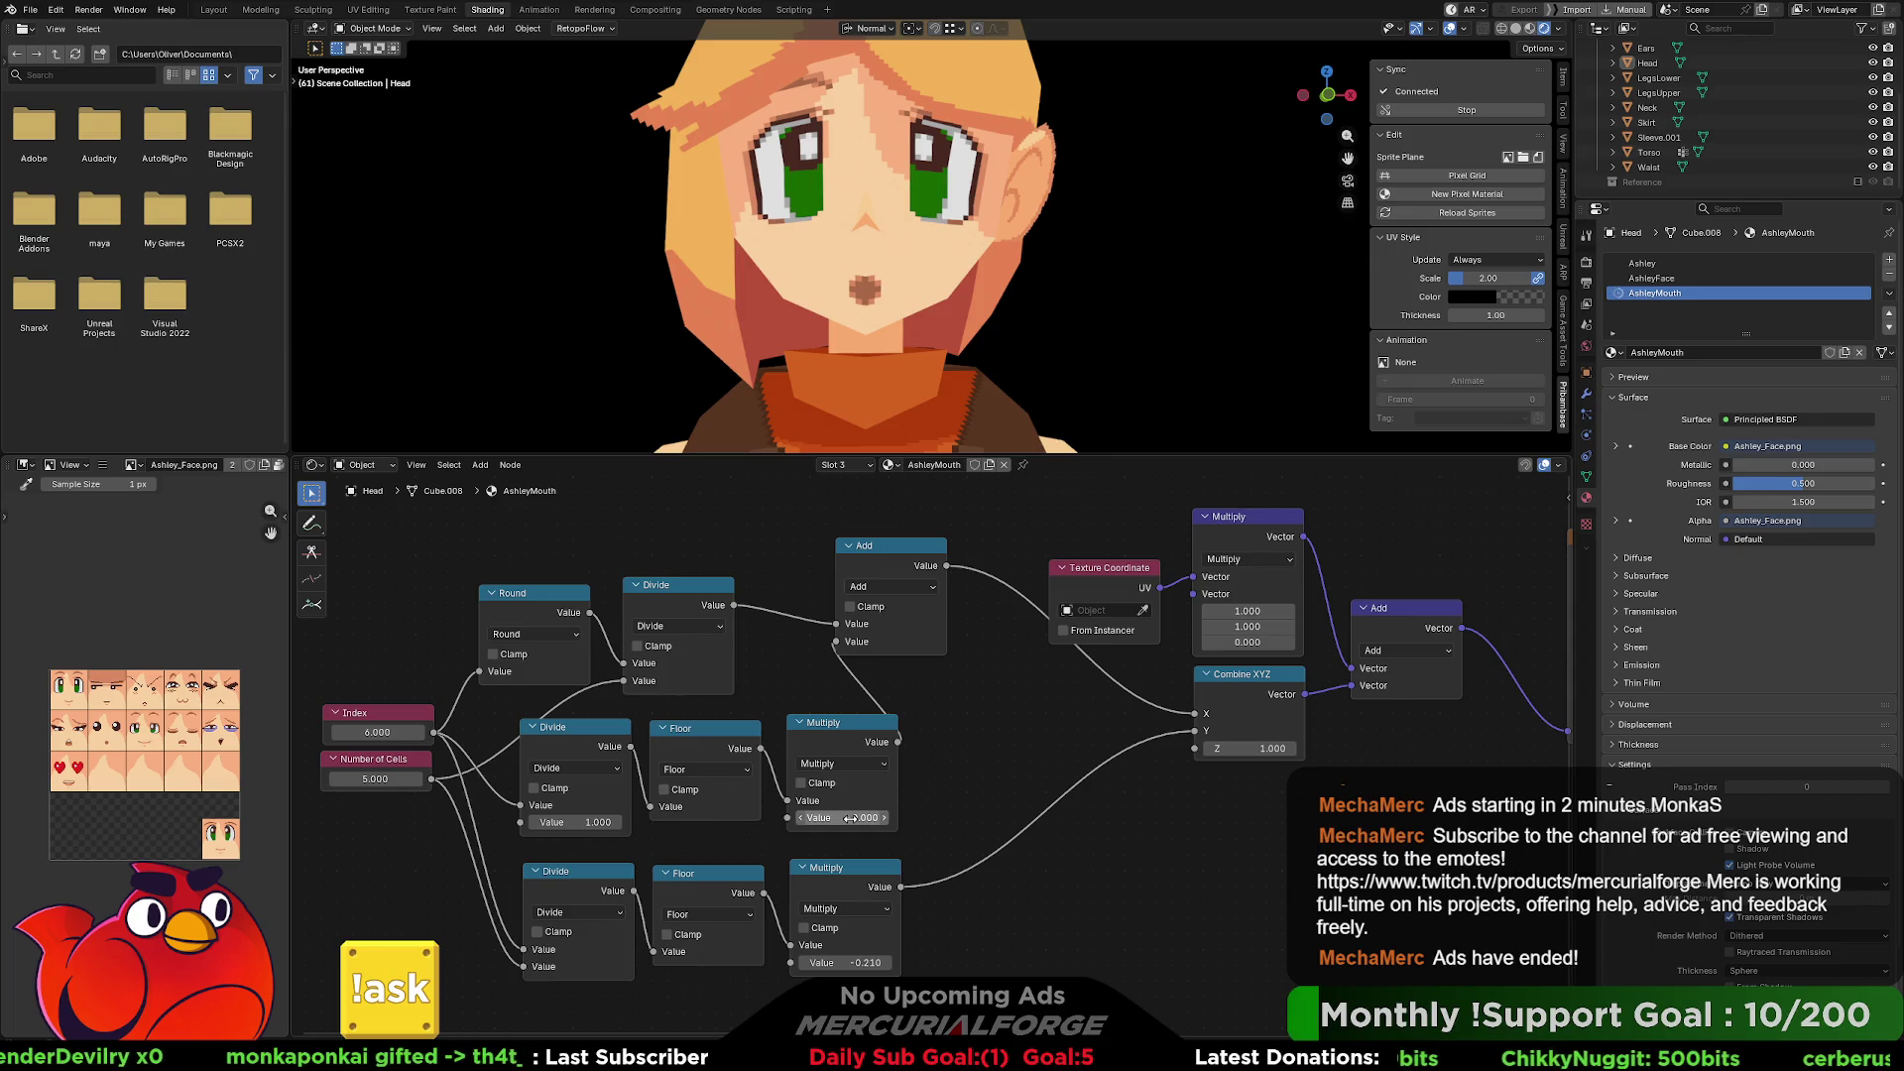
{"action": "mouse_move", "coordinate": [380, 734]}
{"action": "left_mouse_down"}
{"action": "mouse_move", "coordinate": [298, 734]}
{"action": "mouse_move", "coordinate": [486, 734]}
{"action": "mouse_move", "coordinate": [357, 732]}
{"action": "left_mouse_up"}
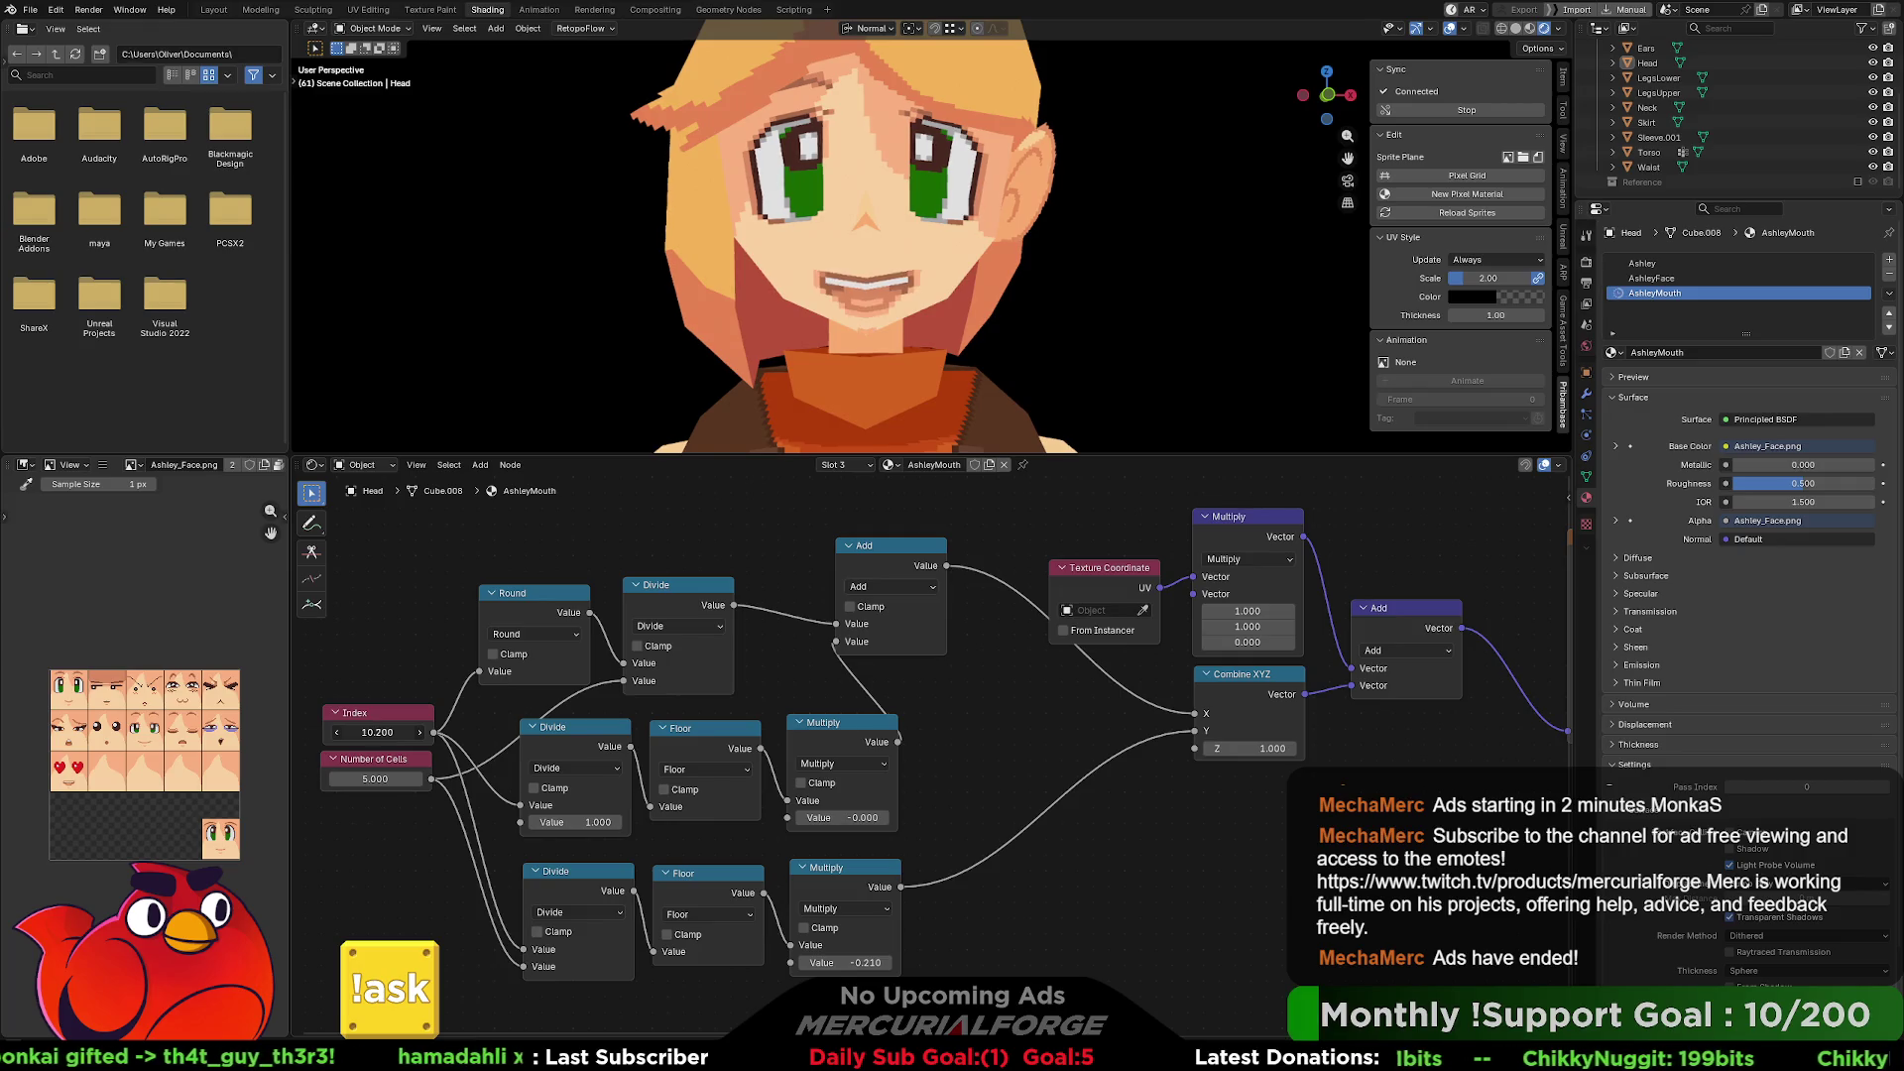
Tune the bottom Multiply factor through 0.220, -0.212, -0.213 to -0.214, checking mouth alignment via Index.
{"action": "left_click", "coordinate": [872, 963]}
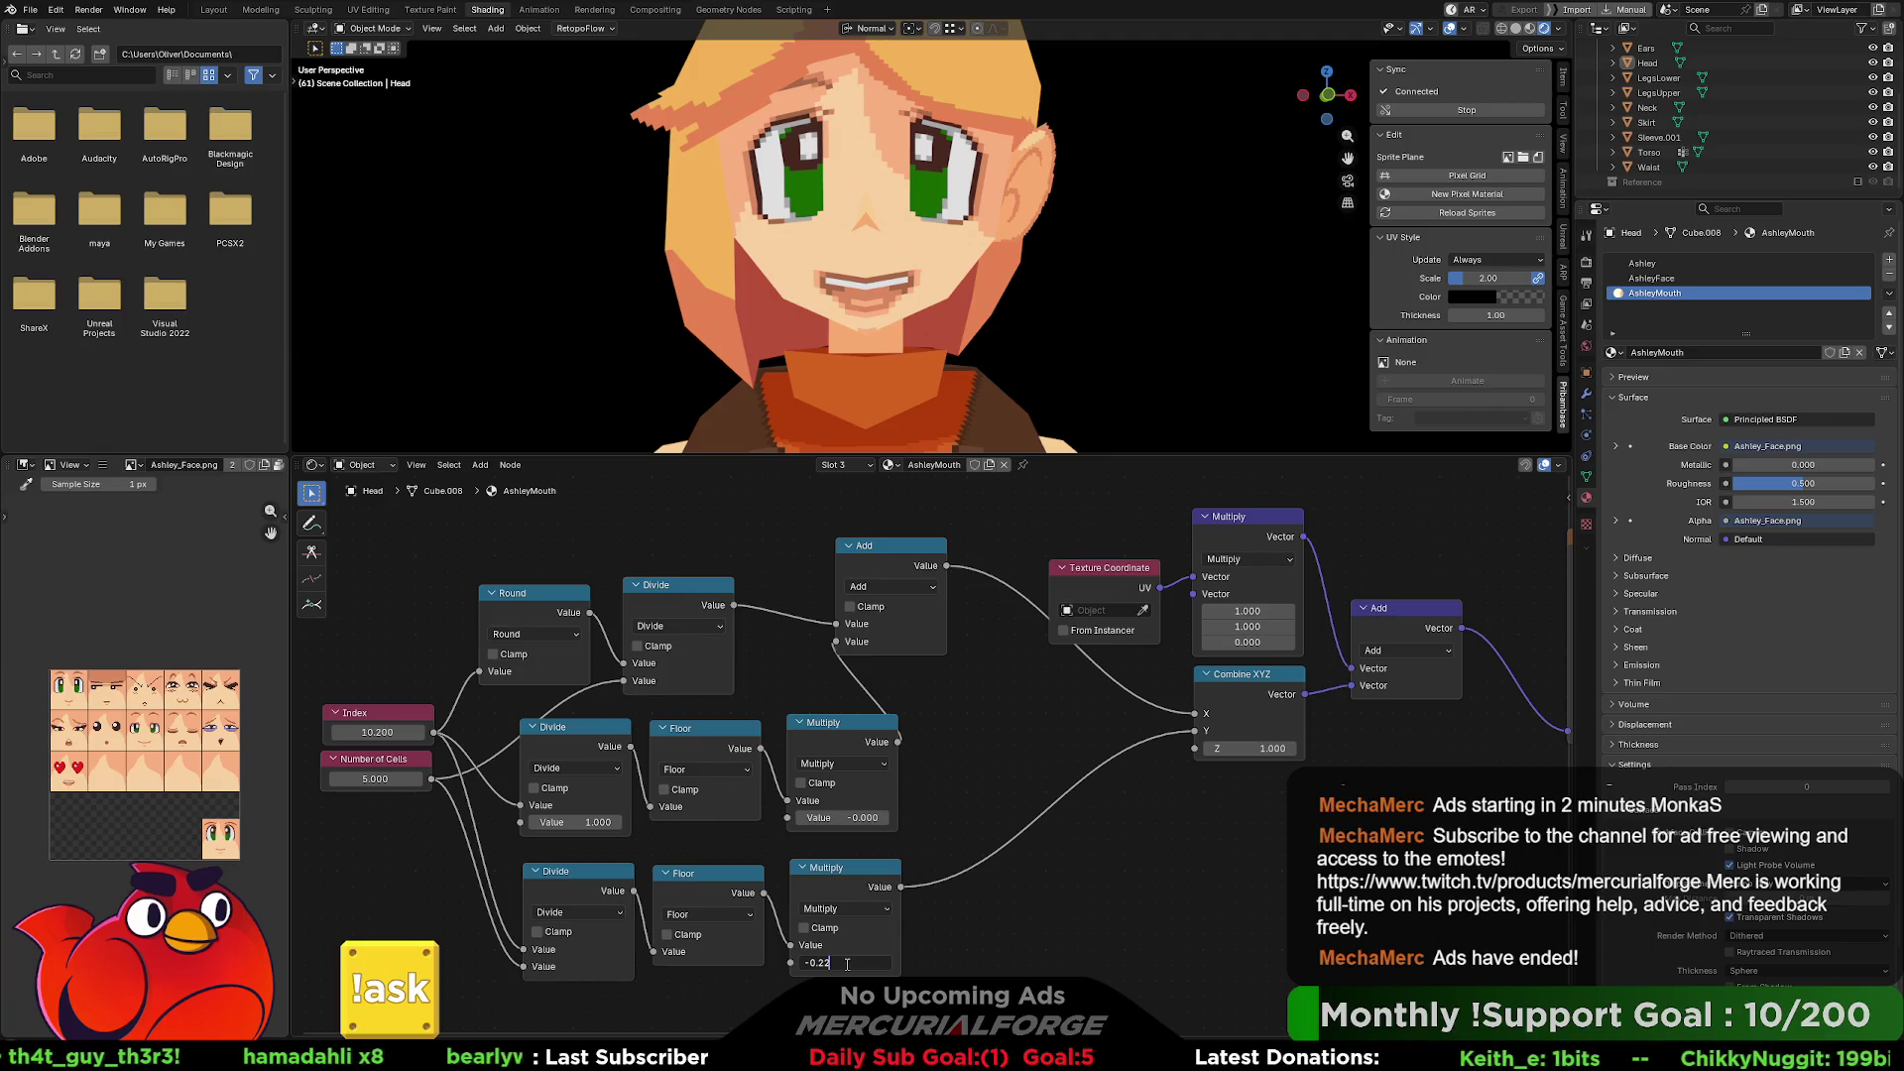
{"action": "key", "text": "Return"}
{"action": "left_click", "coordinate": [845, 963]}
{"action": "type", "text": "-0.212"}
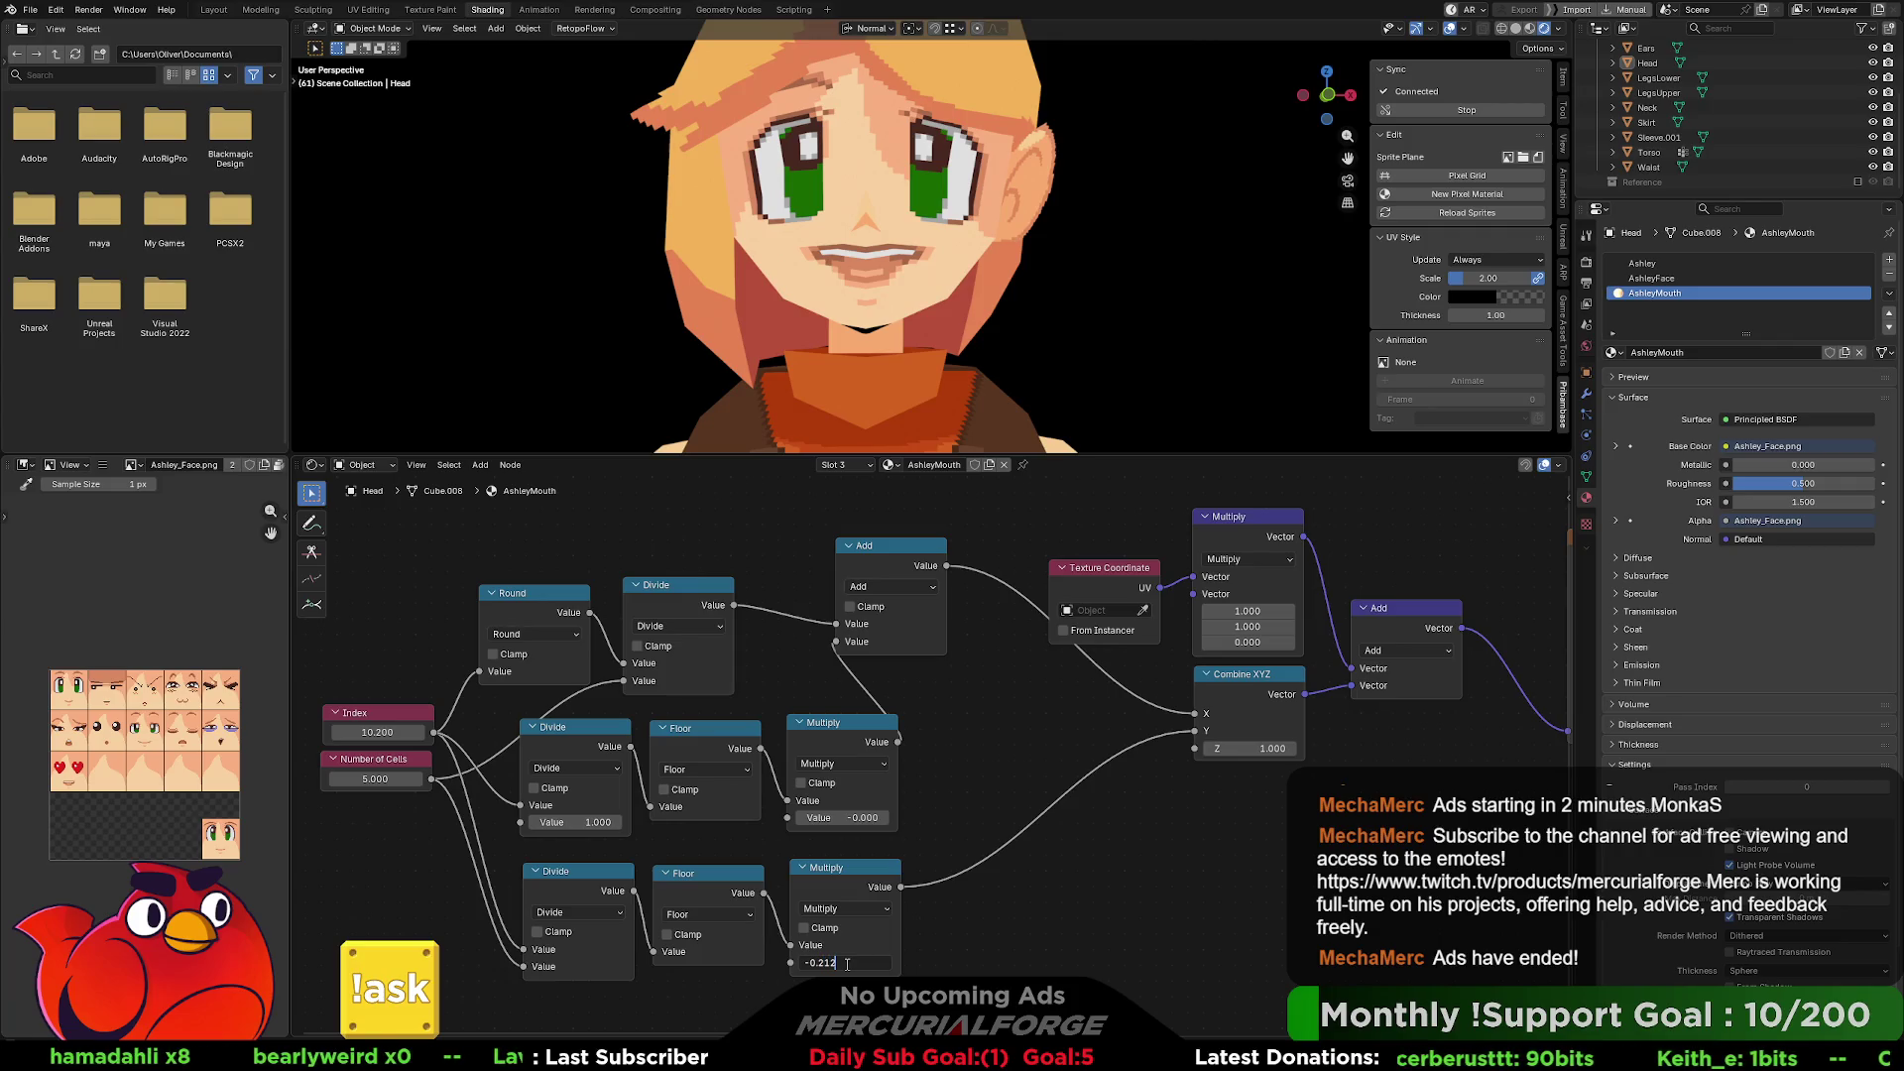
{"action": "key", "text": "Return"}
{"action": "left_click", "coordinate": [845, 963]}
{"action": "type", "text": "3"}
{"action": "key", "text": "Return"}
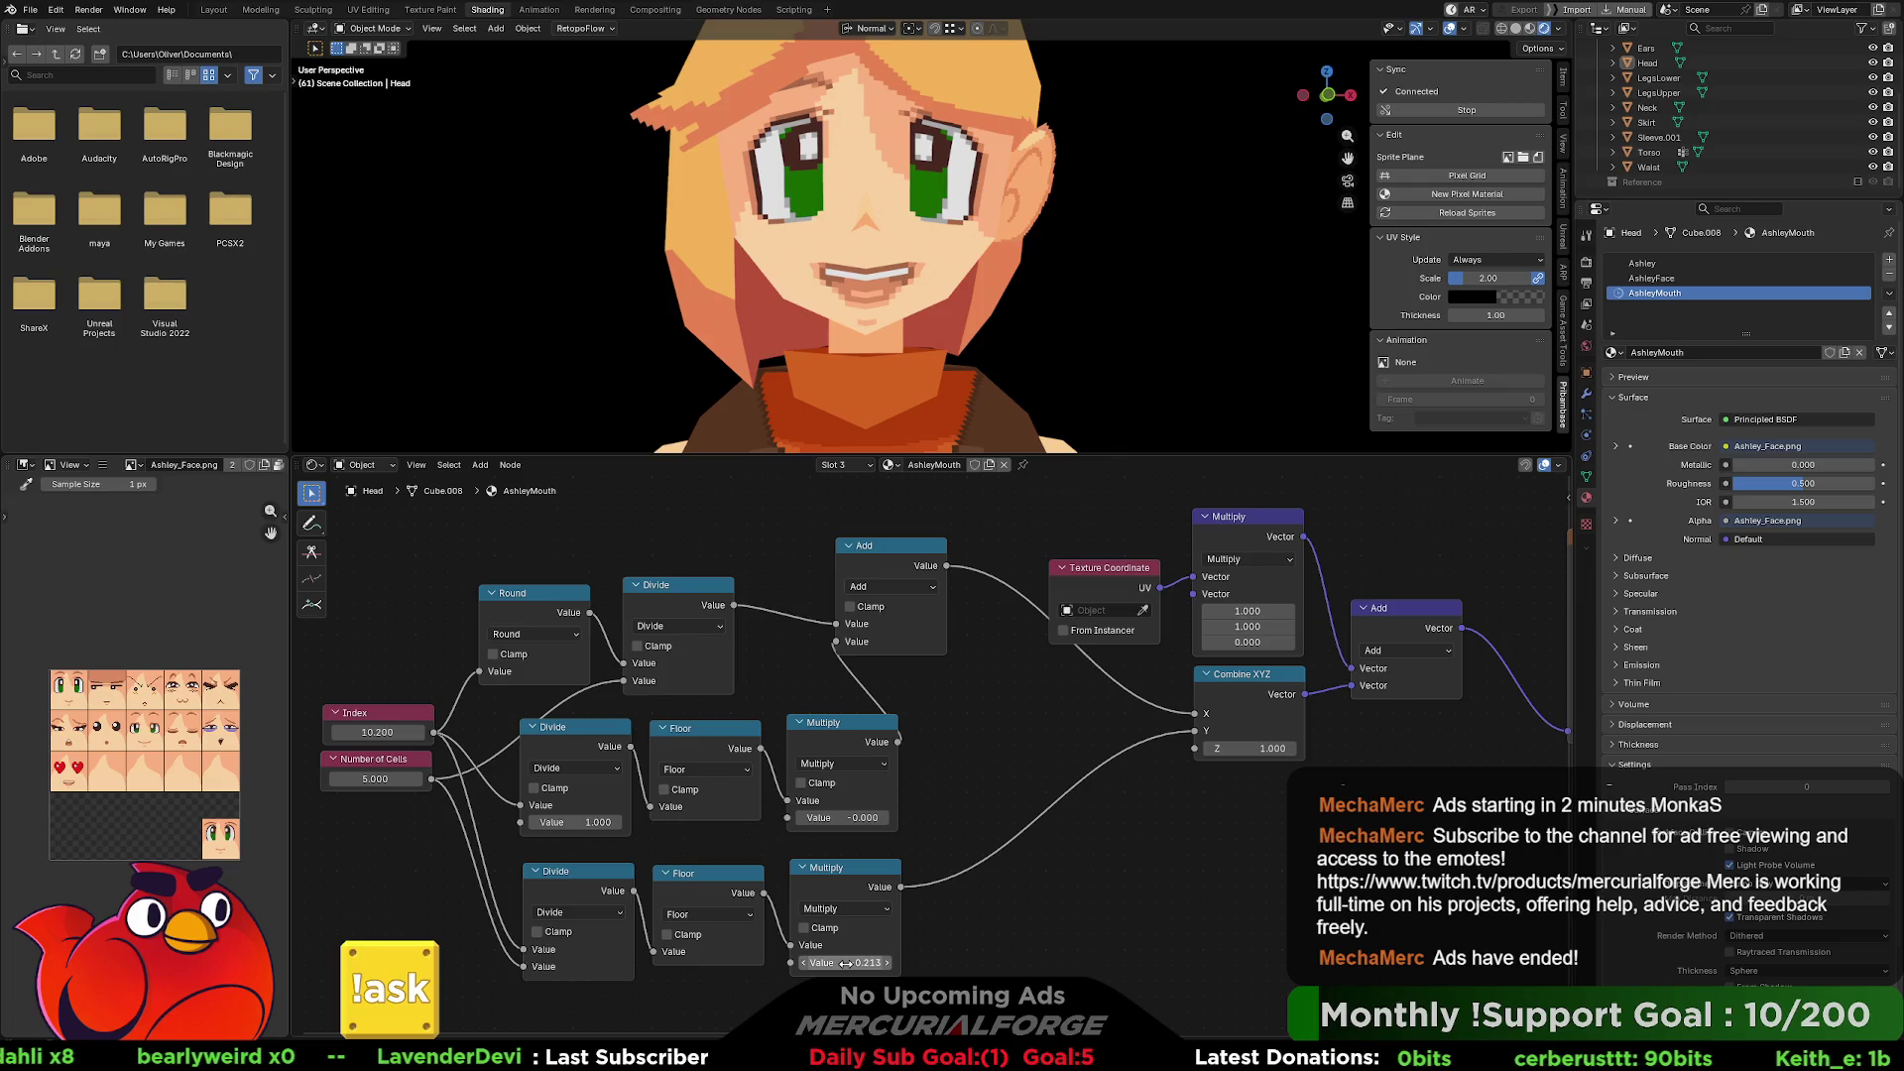
{"action": "left_click", "coordinate": [847, 963]}
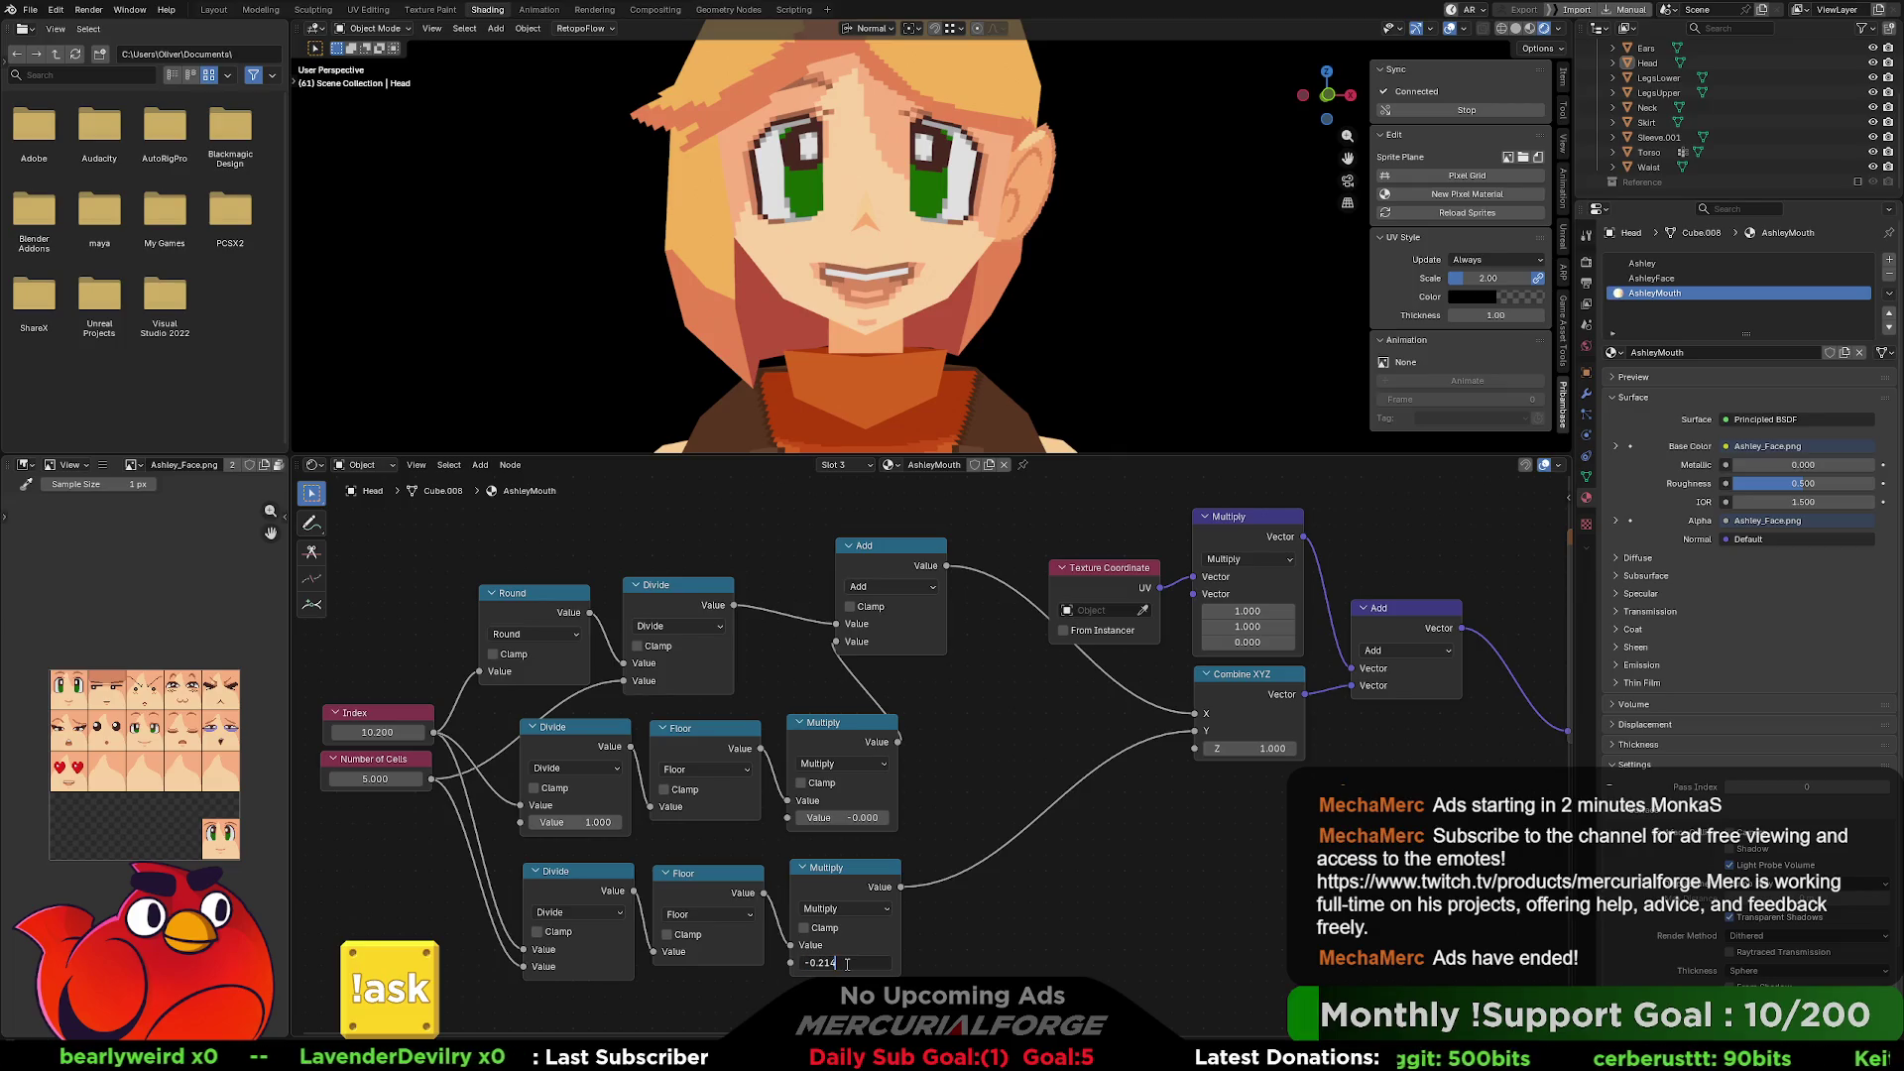
{"action": "key", "text": "Return"}
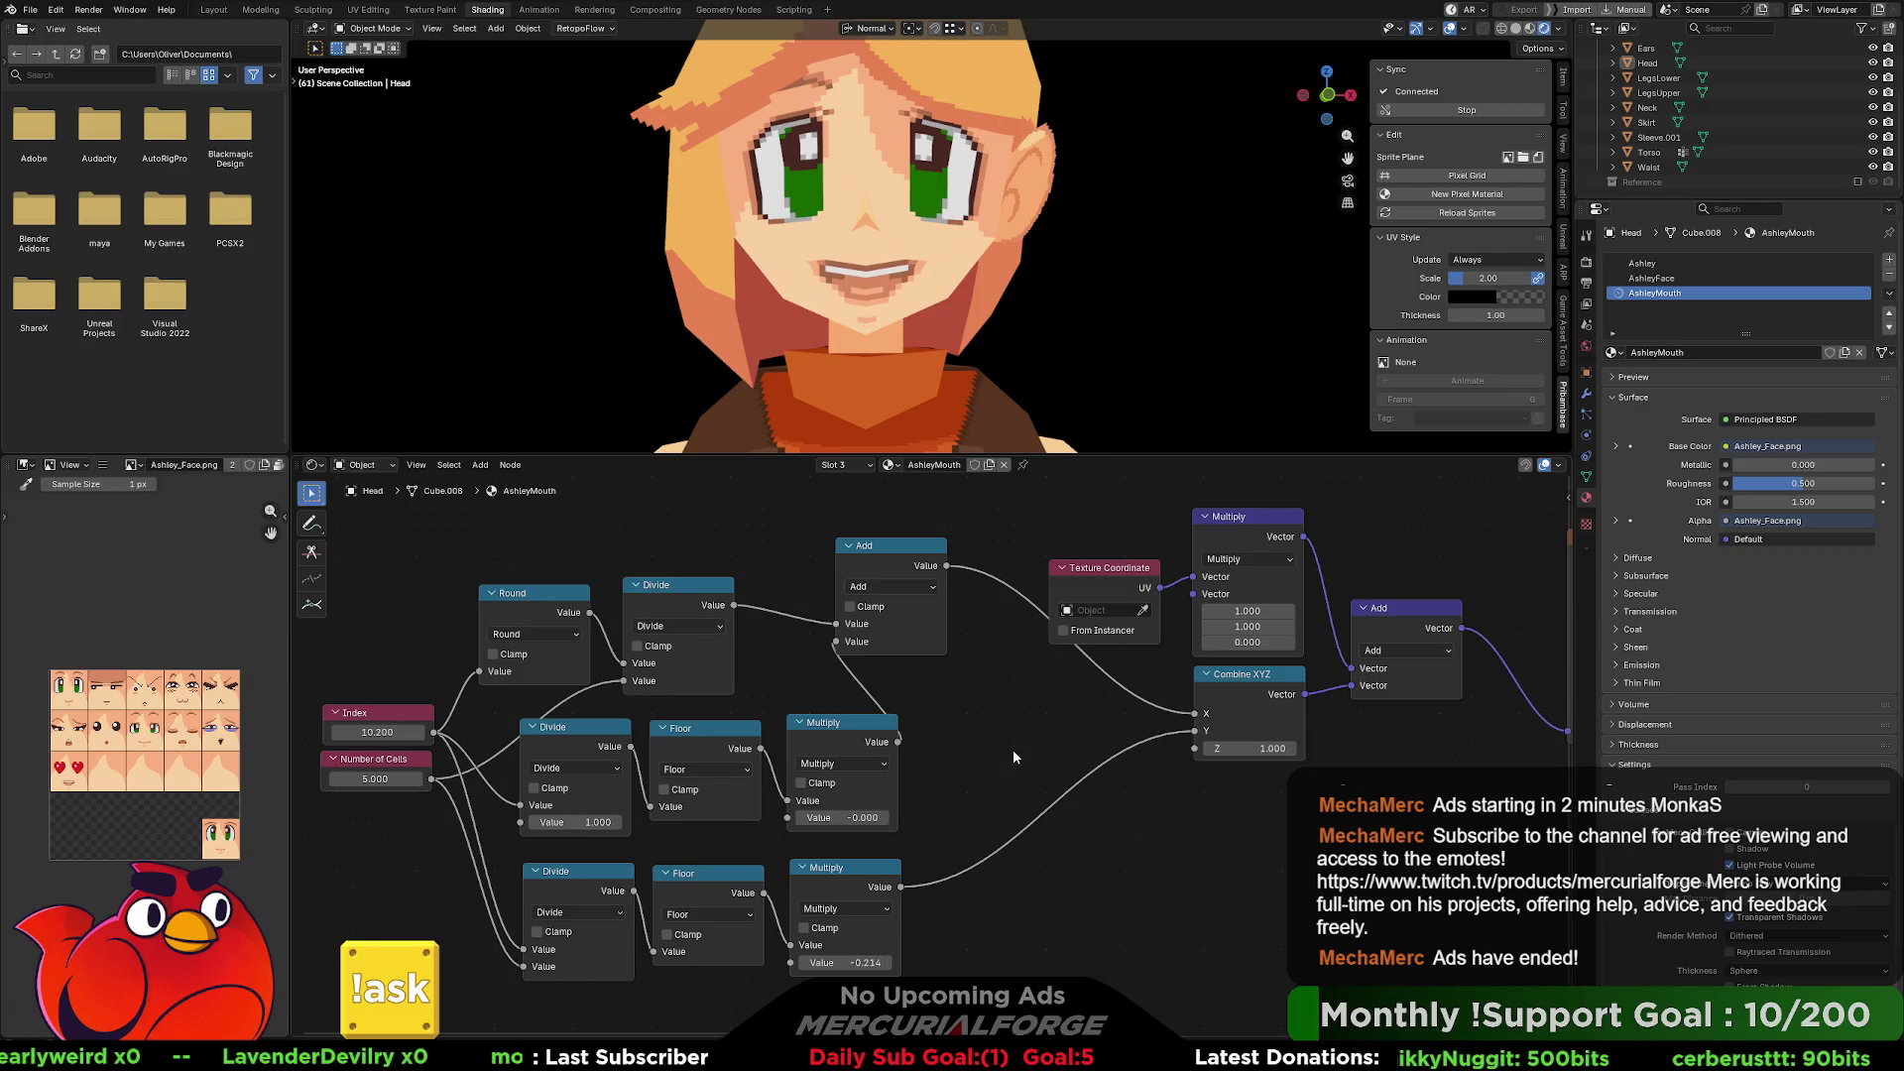
{"action": "mouse_move", "coordinate": [382, 732]}
{"action": "left_mouse_down"}
{"action": "mouse_move", "coordinate": [268, 731]}
{"action": "mouse_move", "coordinate": [426, 732]}
{"action": "mouse_move", "coordinate": [319, 732]}
{"action": "left_mouse_up"}
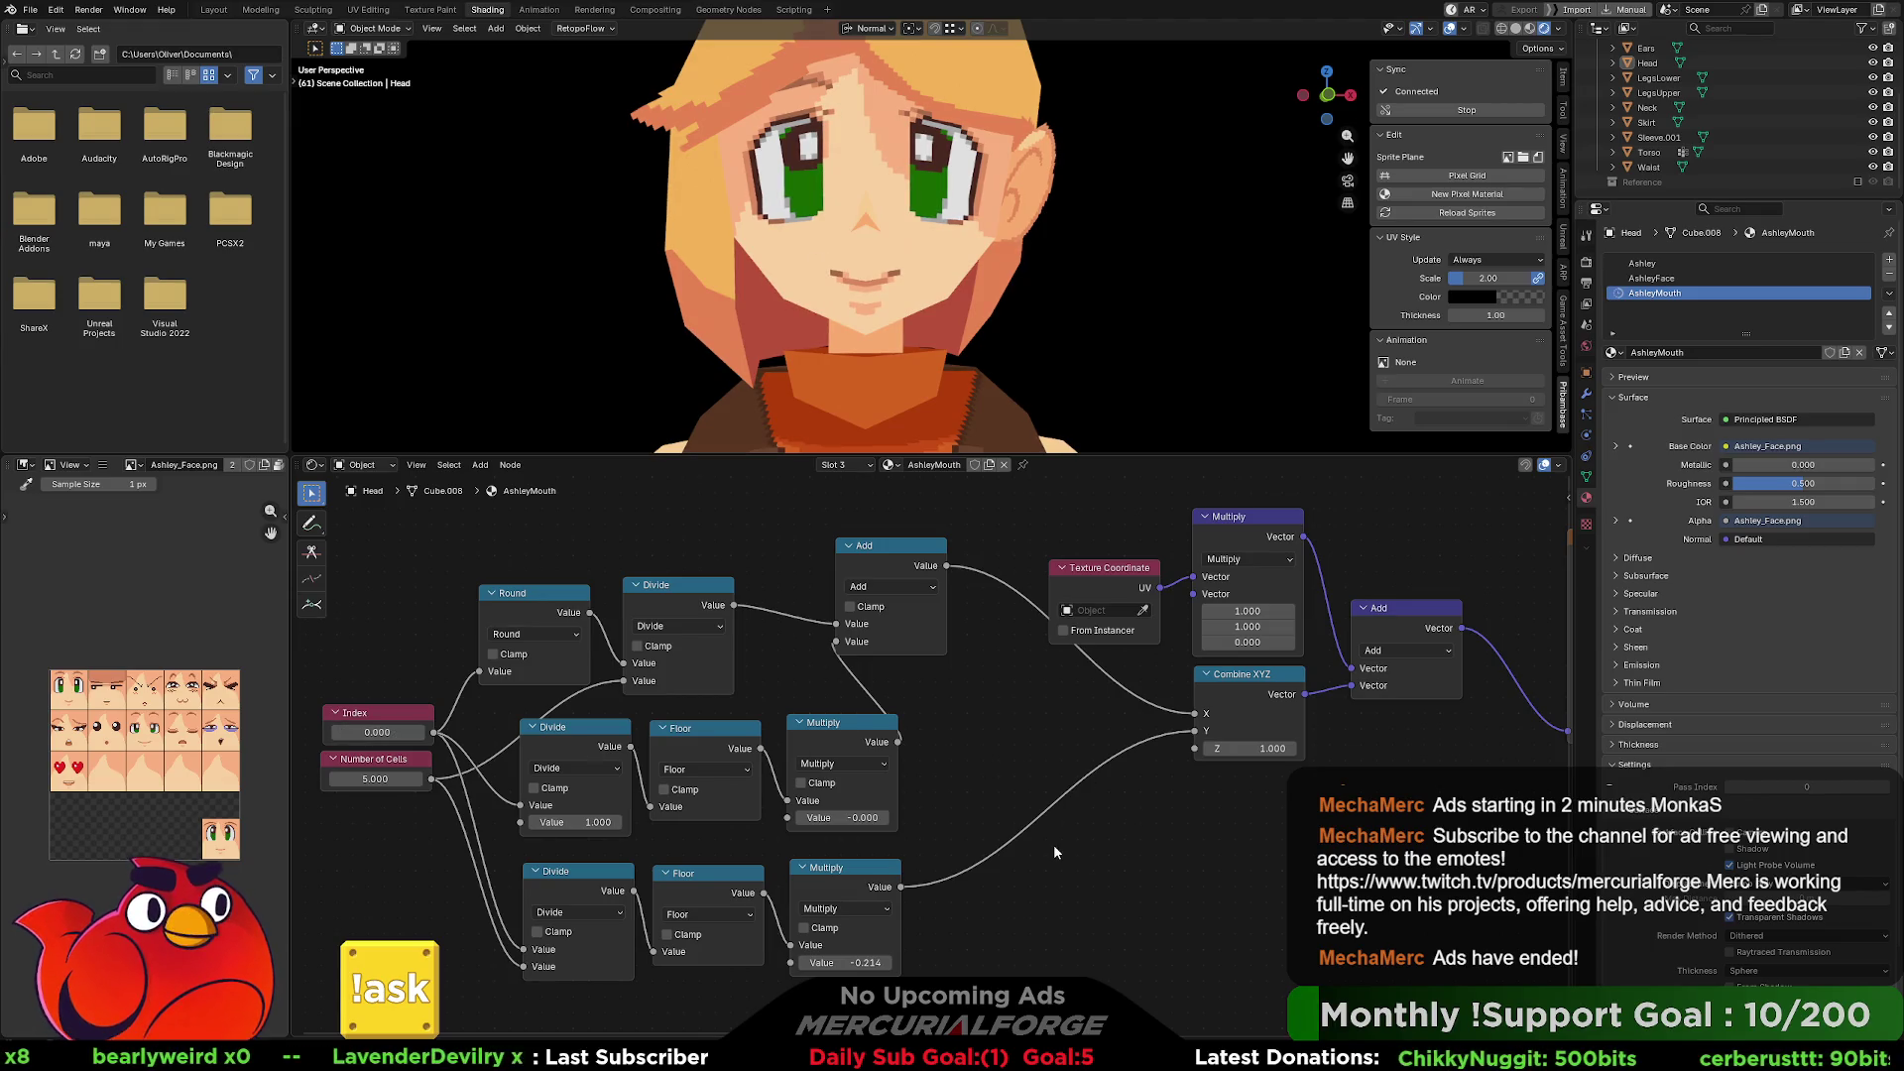
{"action": "mouse_move", "coordinate": [992, 969]}
{"action": "left_mouse_down"}
{"action": "mouse_move", "coordinate": [549, 545]}
{"action": "mouse_move", "coordinate": [378, 537]}
{"action": "left_mouse_up"}
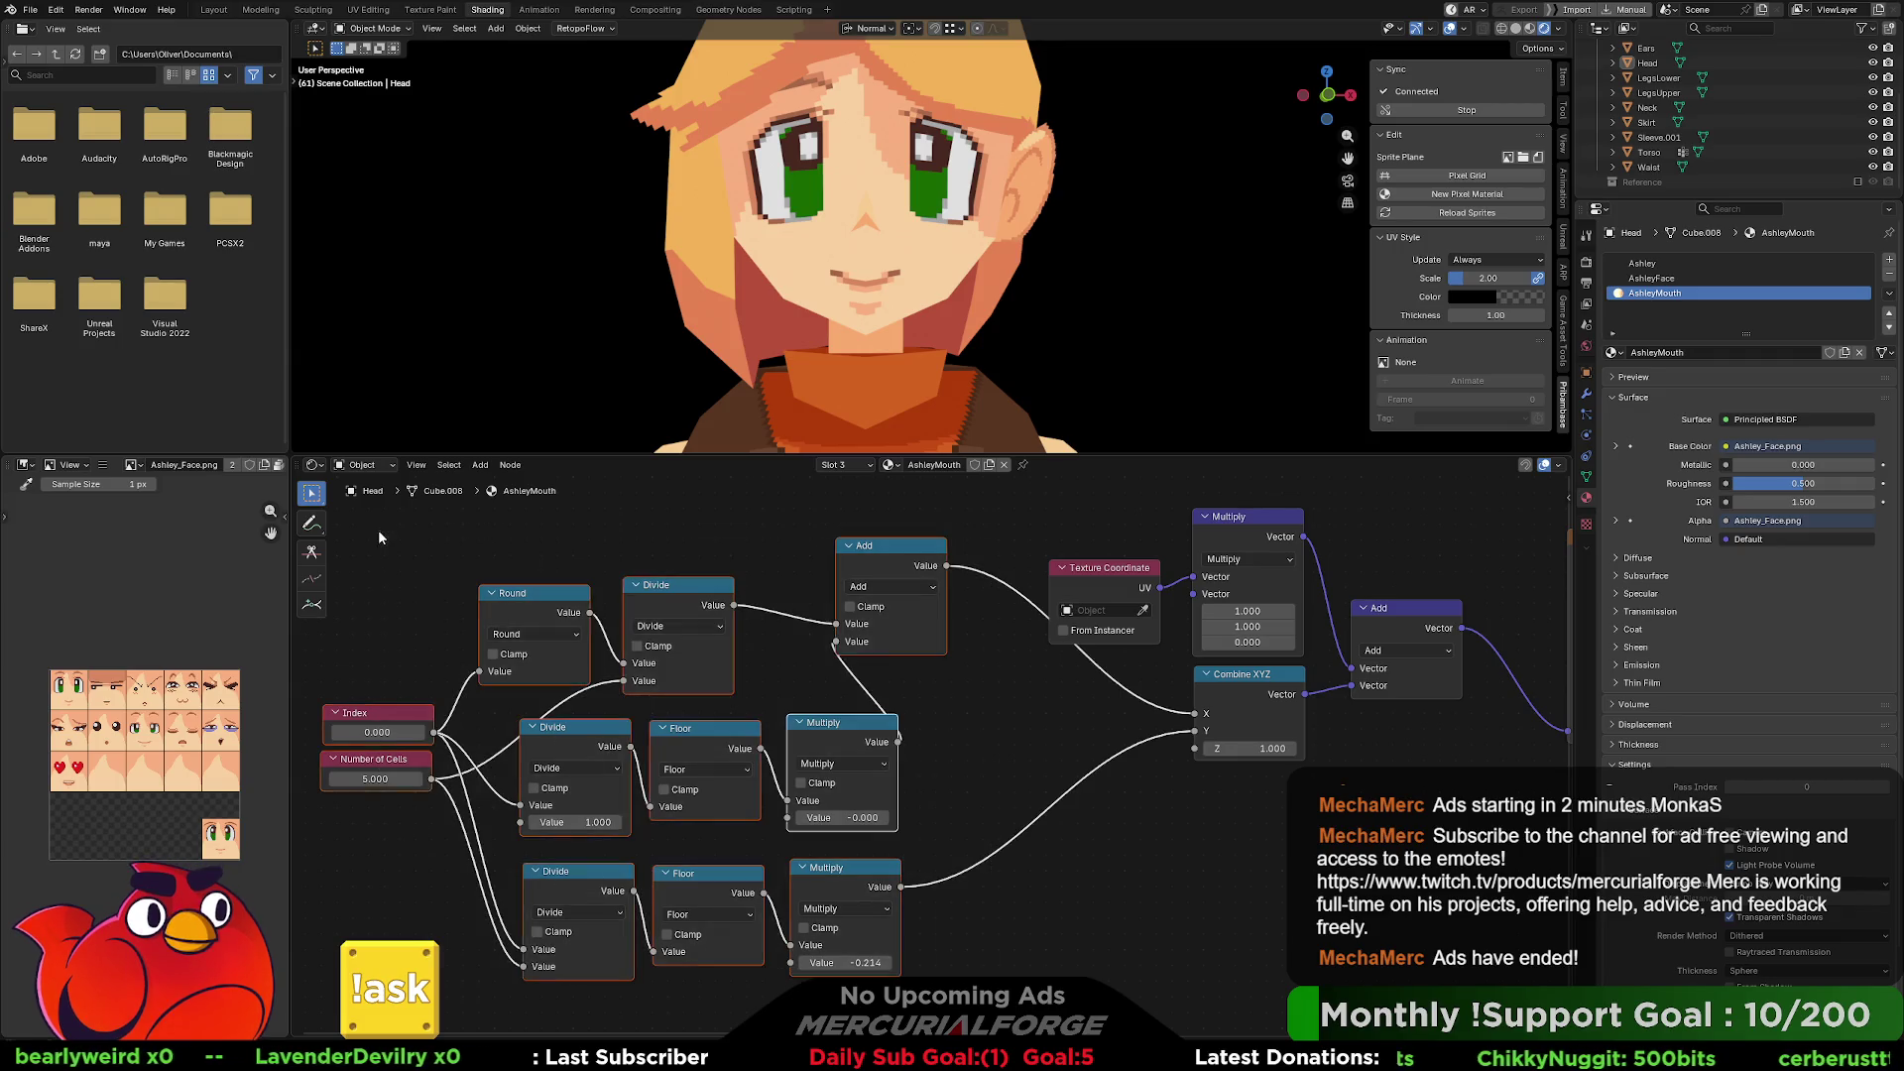
{"action": "scroll", "coordinate": [1281, 927], "scroll_direction": "down", "scroll_amount": 2}
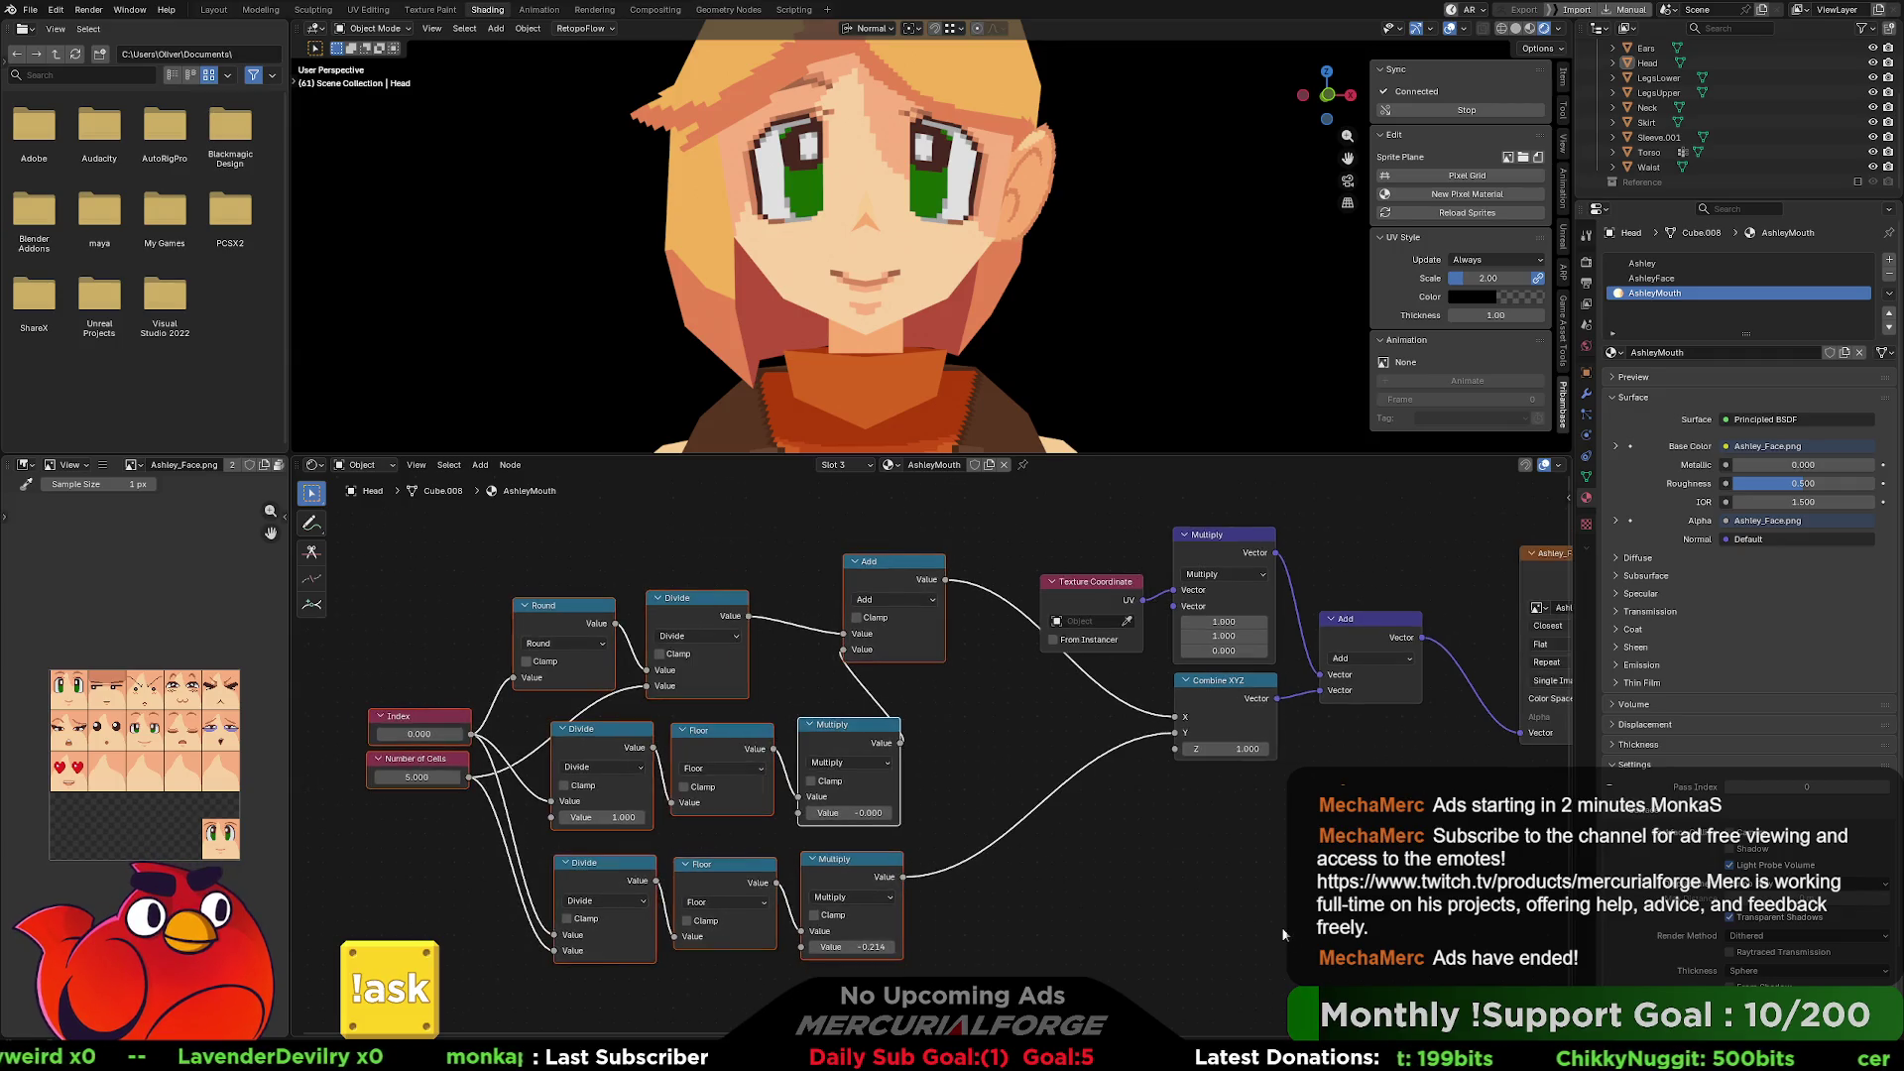
Delete the stray Multiply node from the AshleyFace material.
{"action": "mouse_move", "coordinate": [1345, 944]}
{"action": "left_mouse_down"}
{"action": "mouse_move", "coordinate": [956, 706]}
{"action": "mouse_move", "coordinate": [439, 533]}
{"action": "left_mouse_up"}
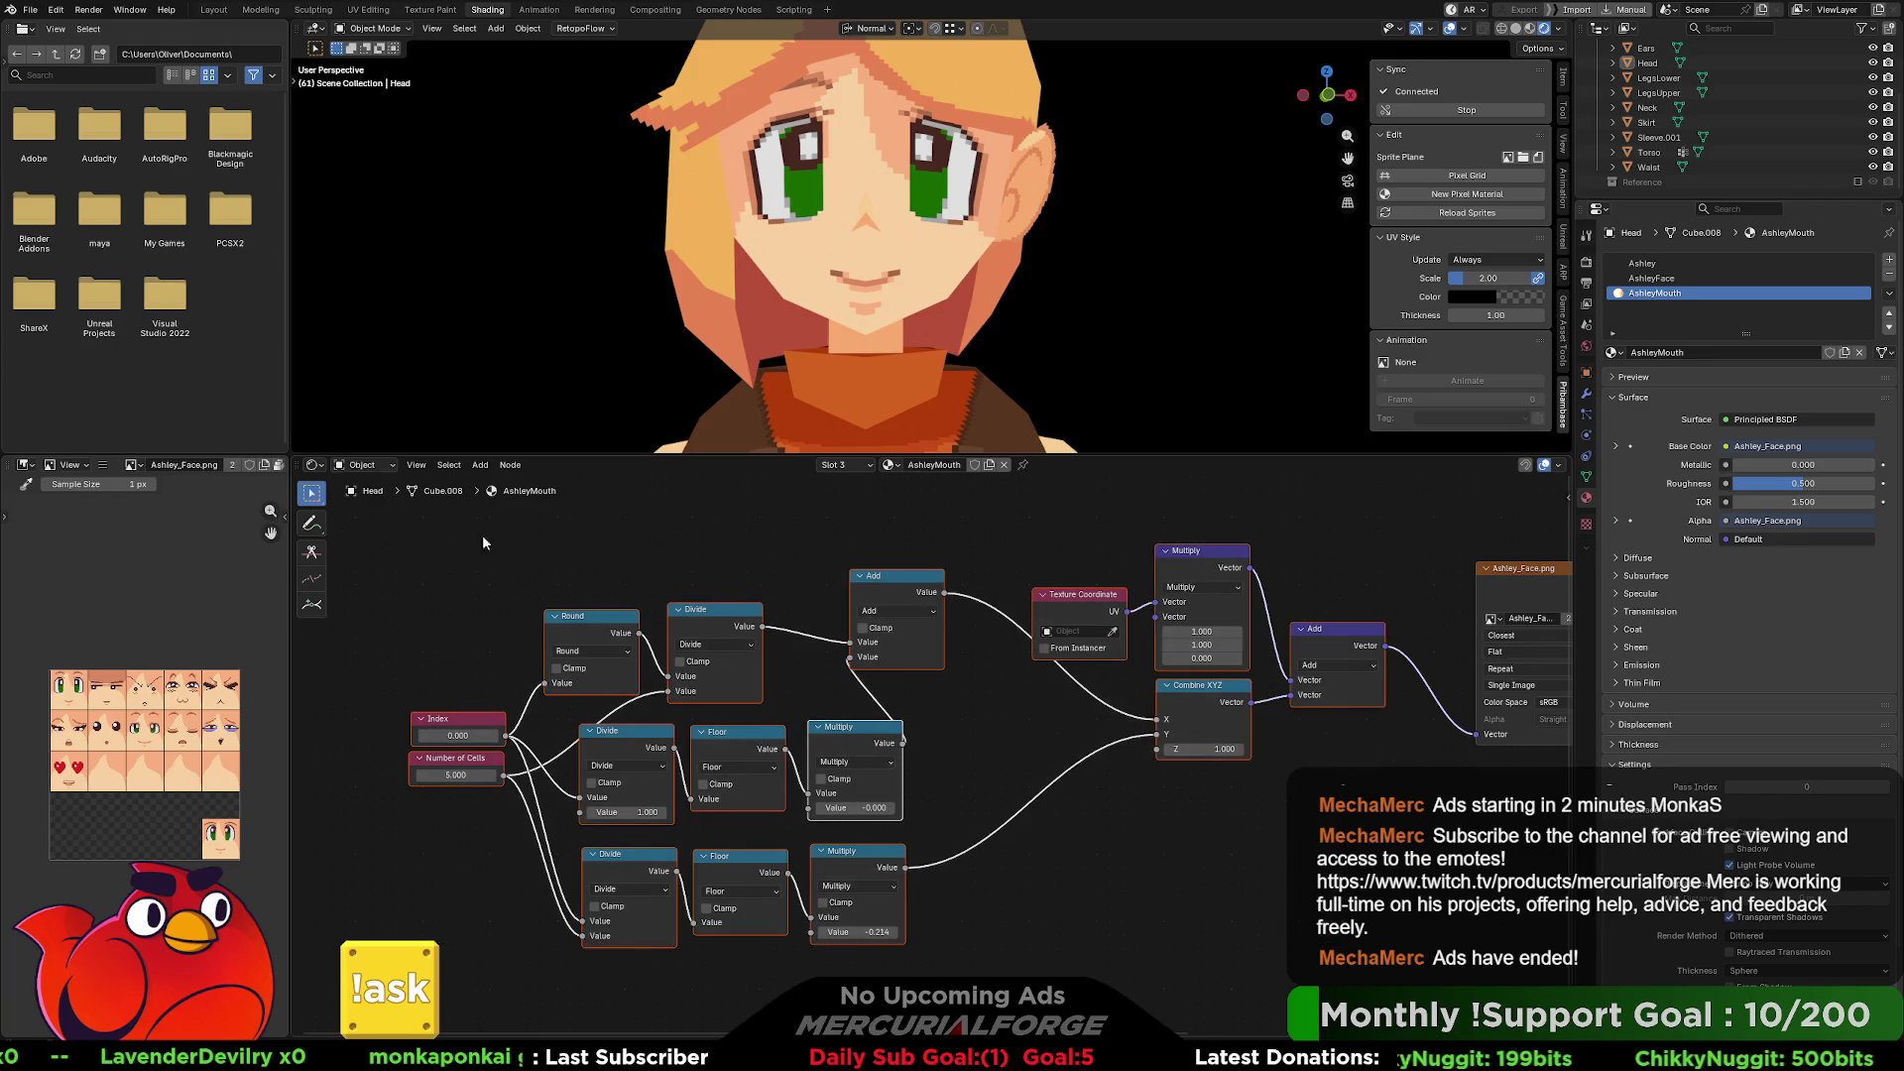
{"action": "left_click", "coordinate": [1651, 278]}
{"action": "middle_click_drag", "start_coordinate": [476, 635], "coordinate": [1372, 615]}
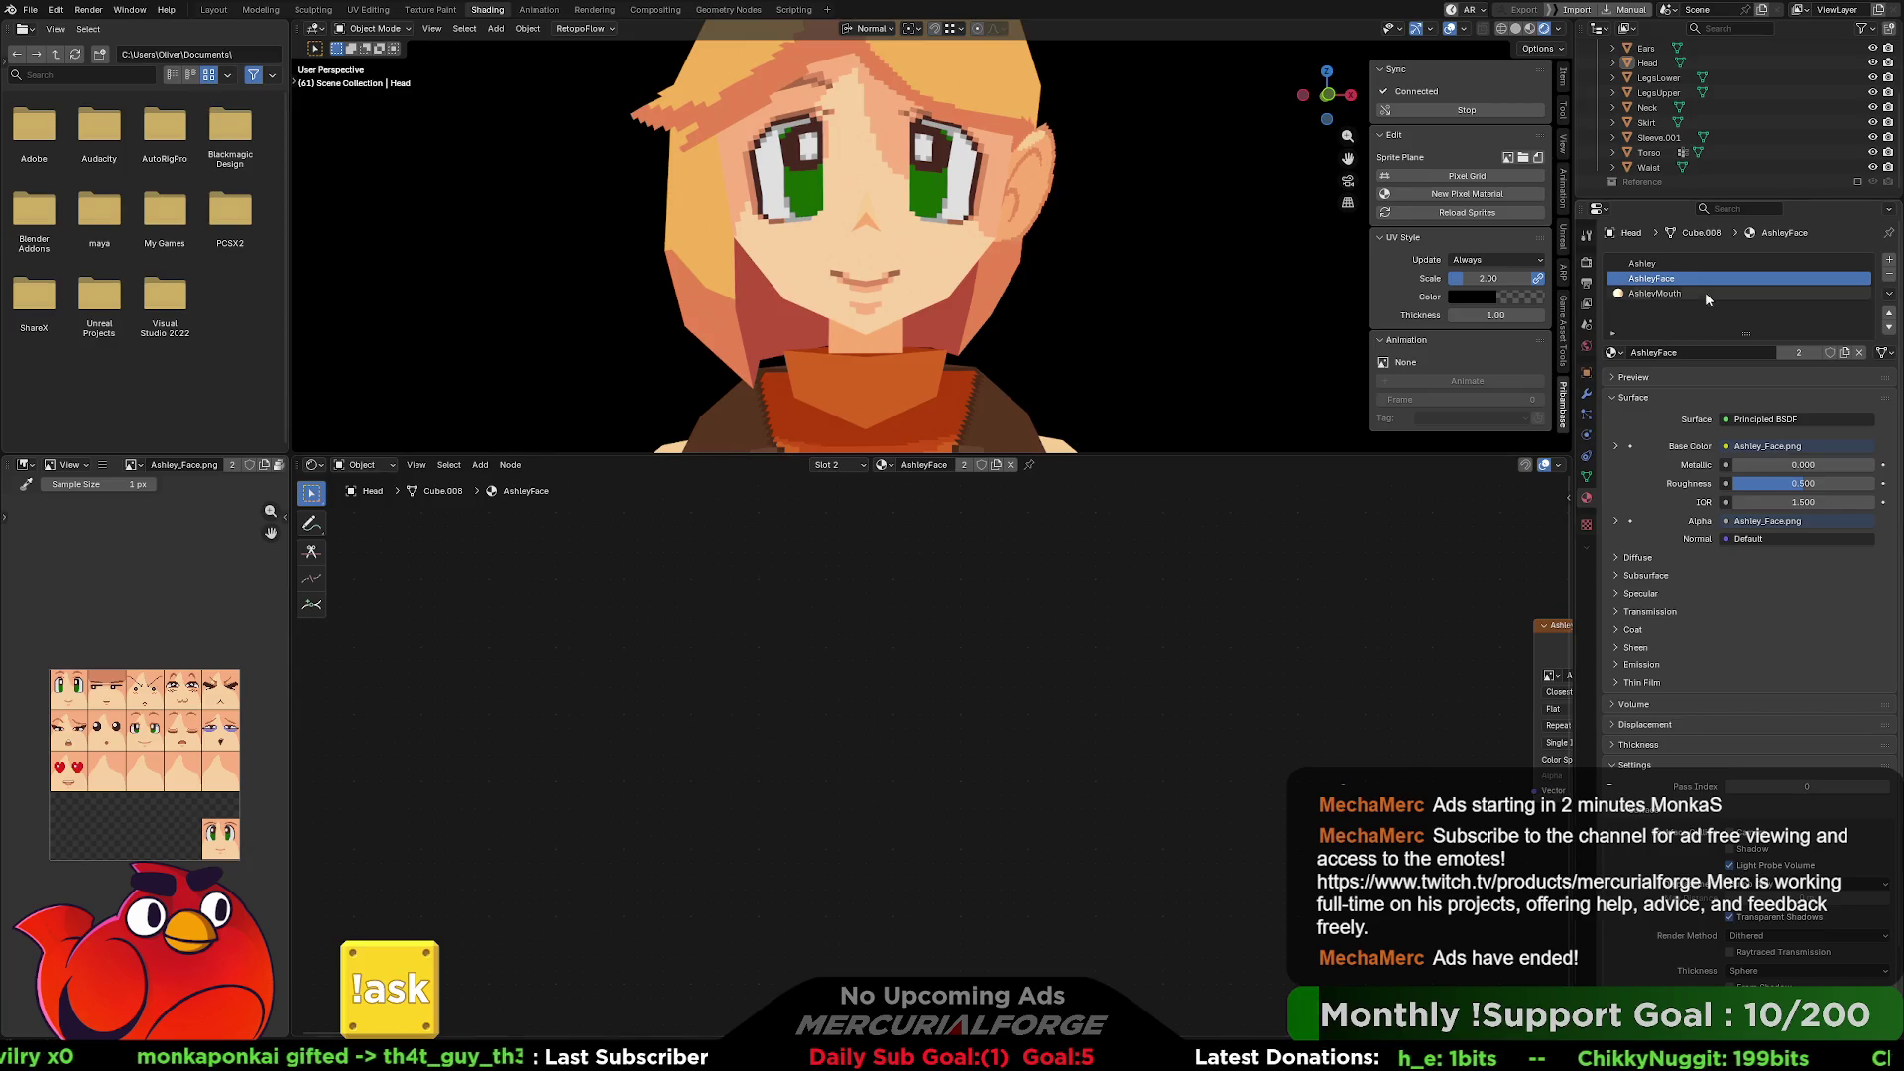
{"action": "left_click", "coordinate": [1680, 294]}
{"action": "left_click_drag", "start_coordinate": [1349, 518], "coordinate": [377, 990]}
{"action": "left_click", "coordinate": [1652, 279]}
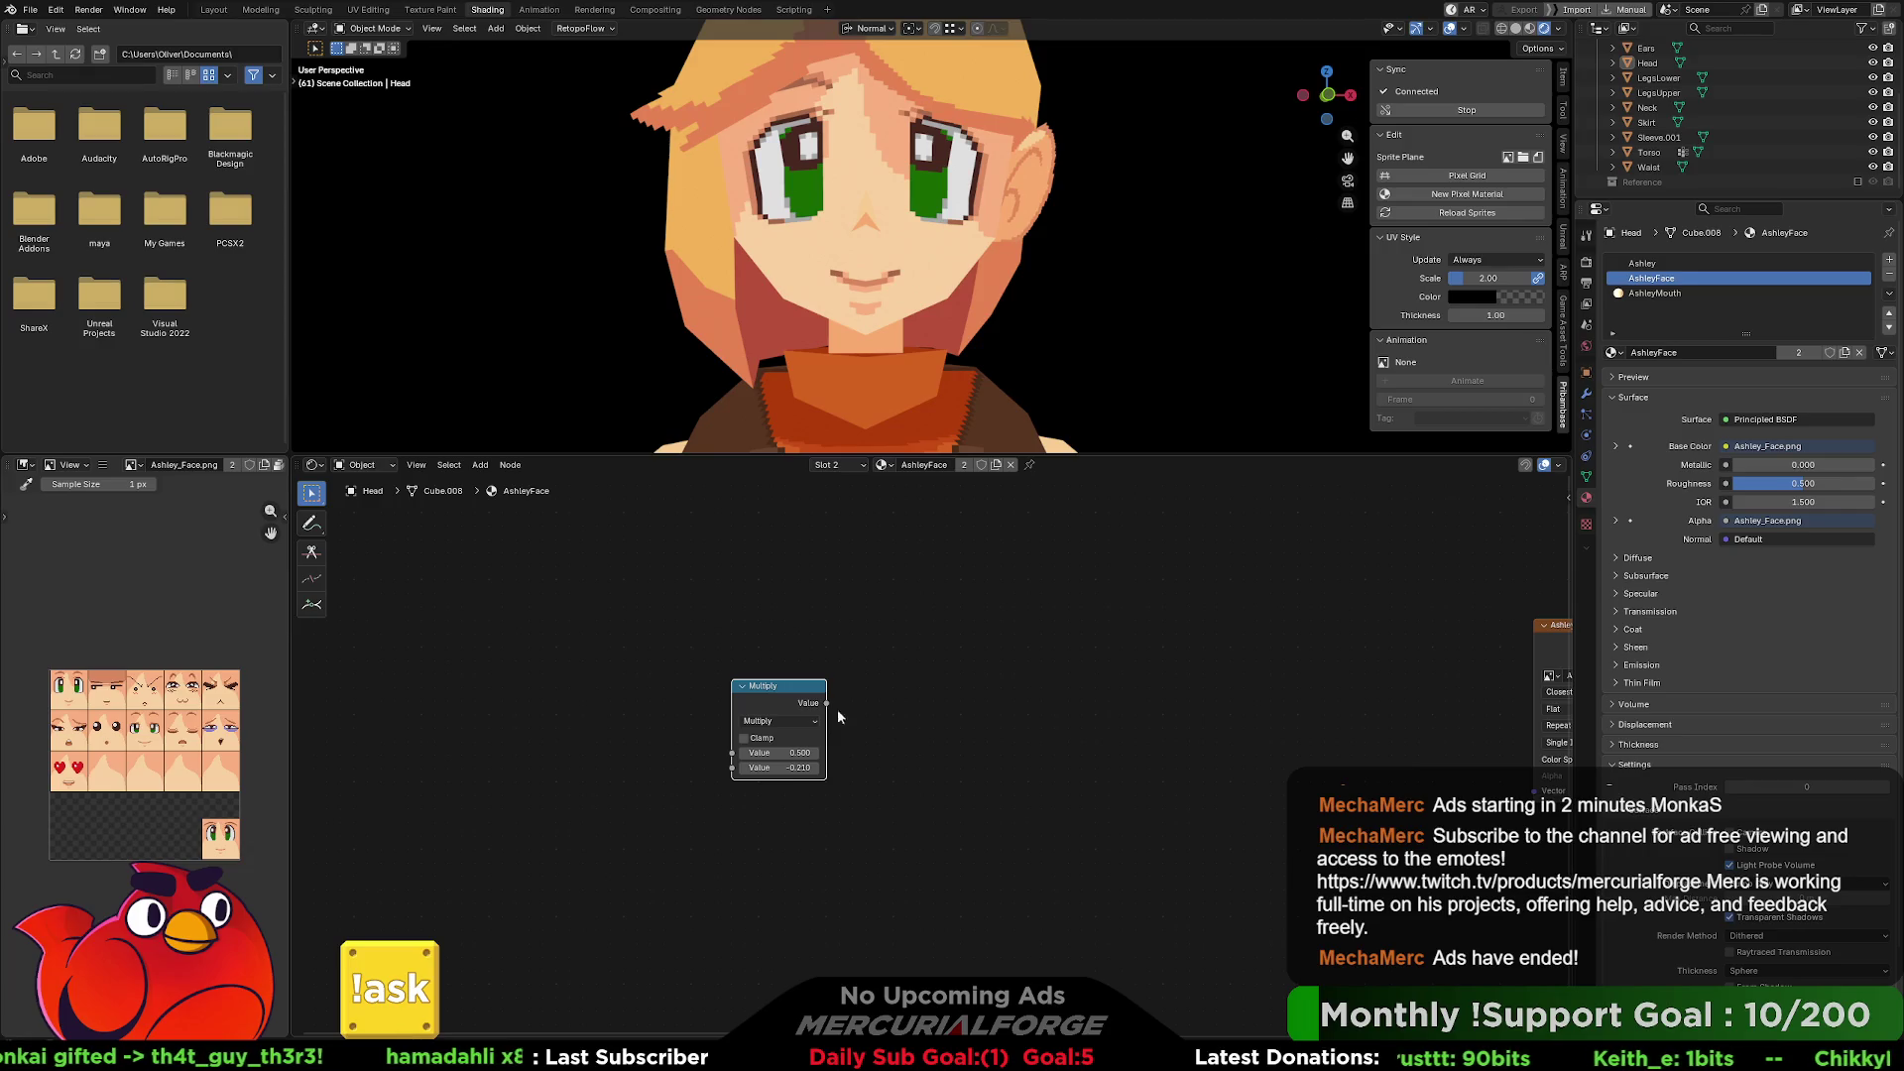
{"action": "key", "text": "x"}
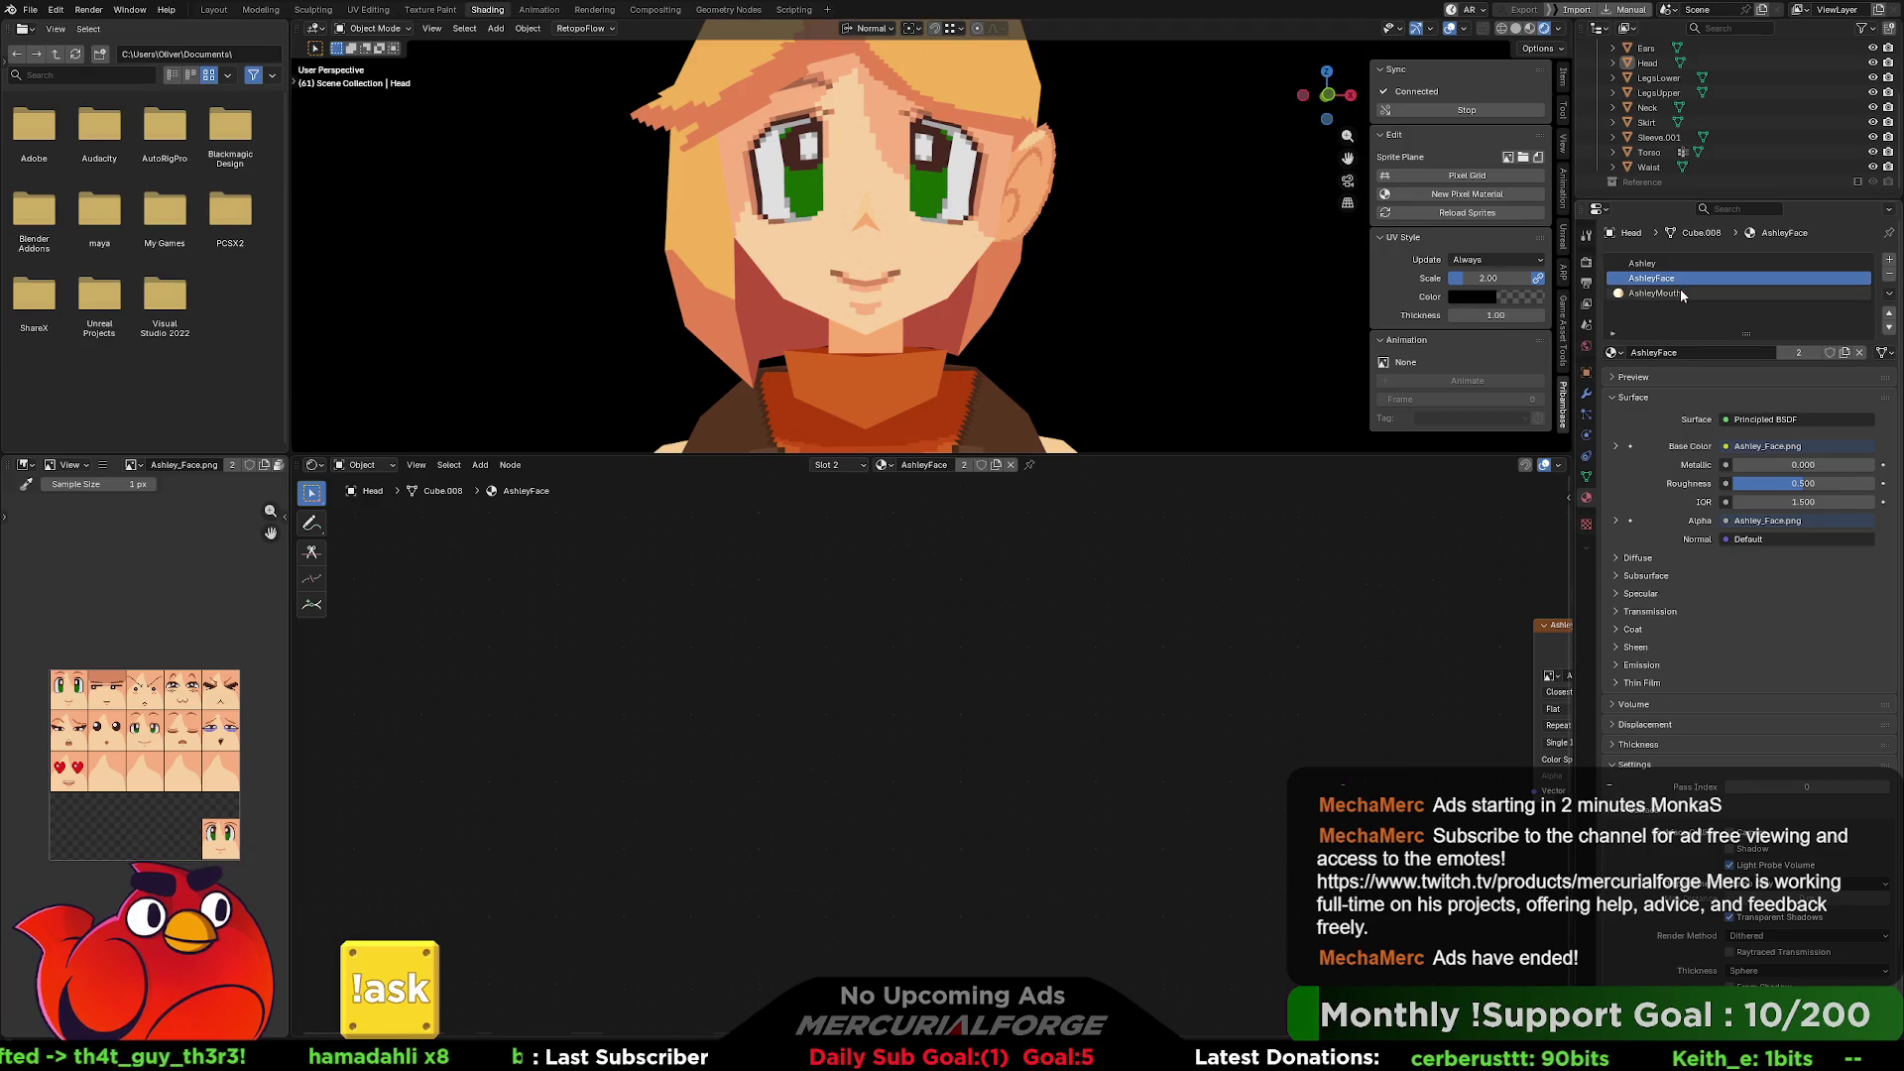
Box-select the whole AshleyMouth node tree and copy it.
{"action": "left_click", "coordinate": [1654, 294]}
{"action": "mouse_move", "coordinate": [1360, 492]}
{"action": "left_mouse_down"}
{"action": "mouse_move", "coordinate": [827, 916]}
{"action": "mouse_move", "coordinate": [471, 1009]}
{"action": "left_mouse_up"}
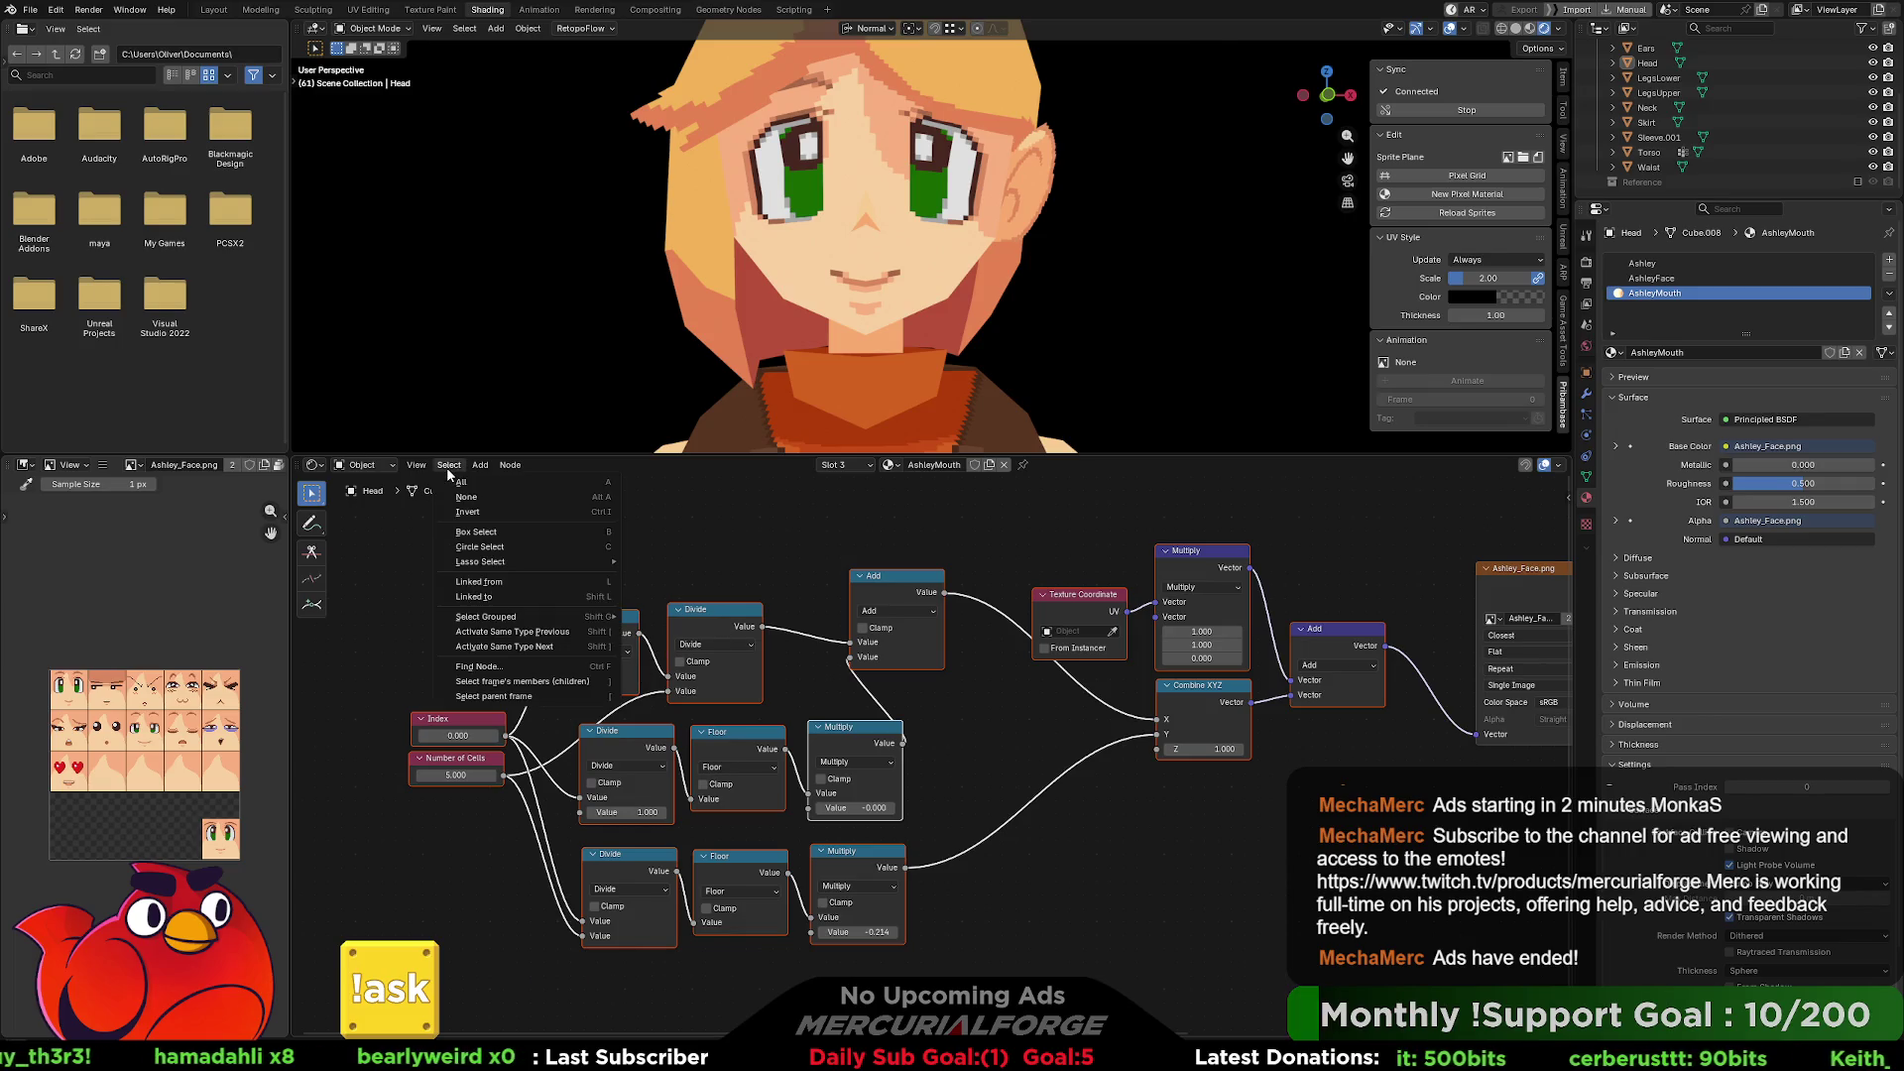
{"action": "left_click", "coordinate": [480, 465]}
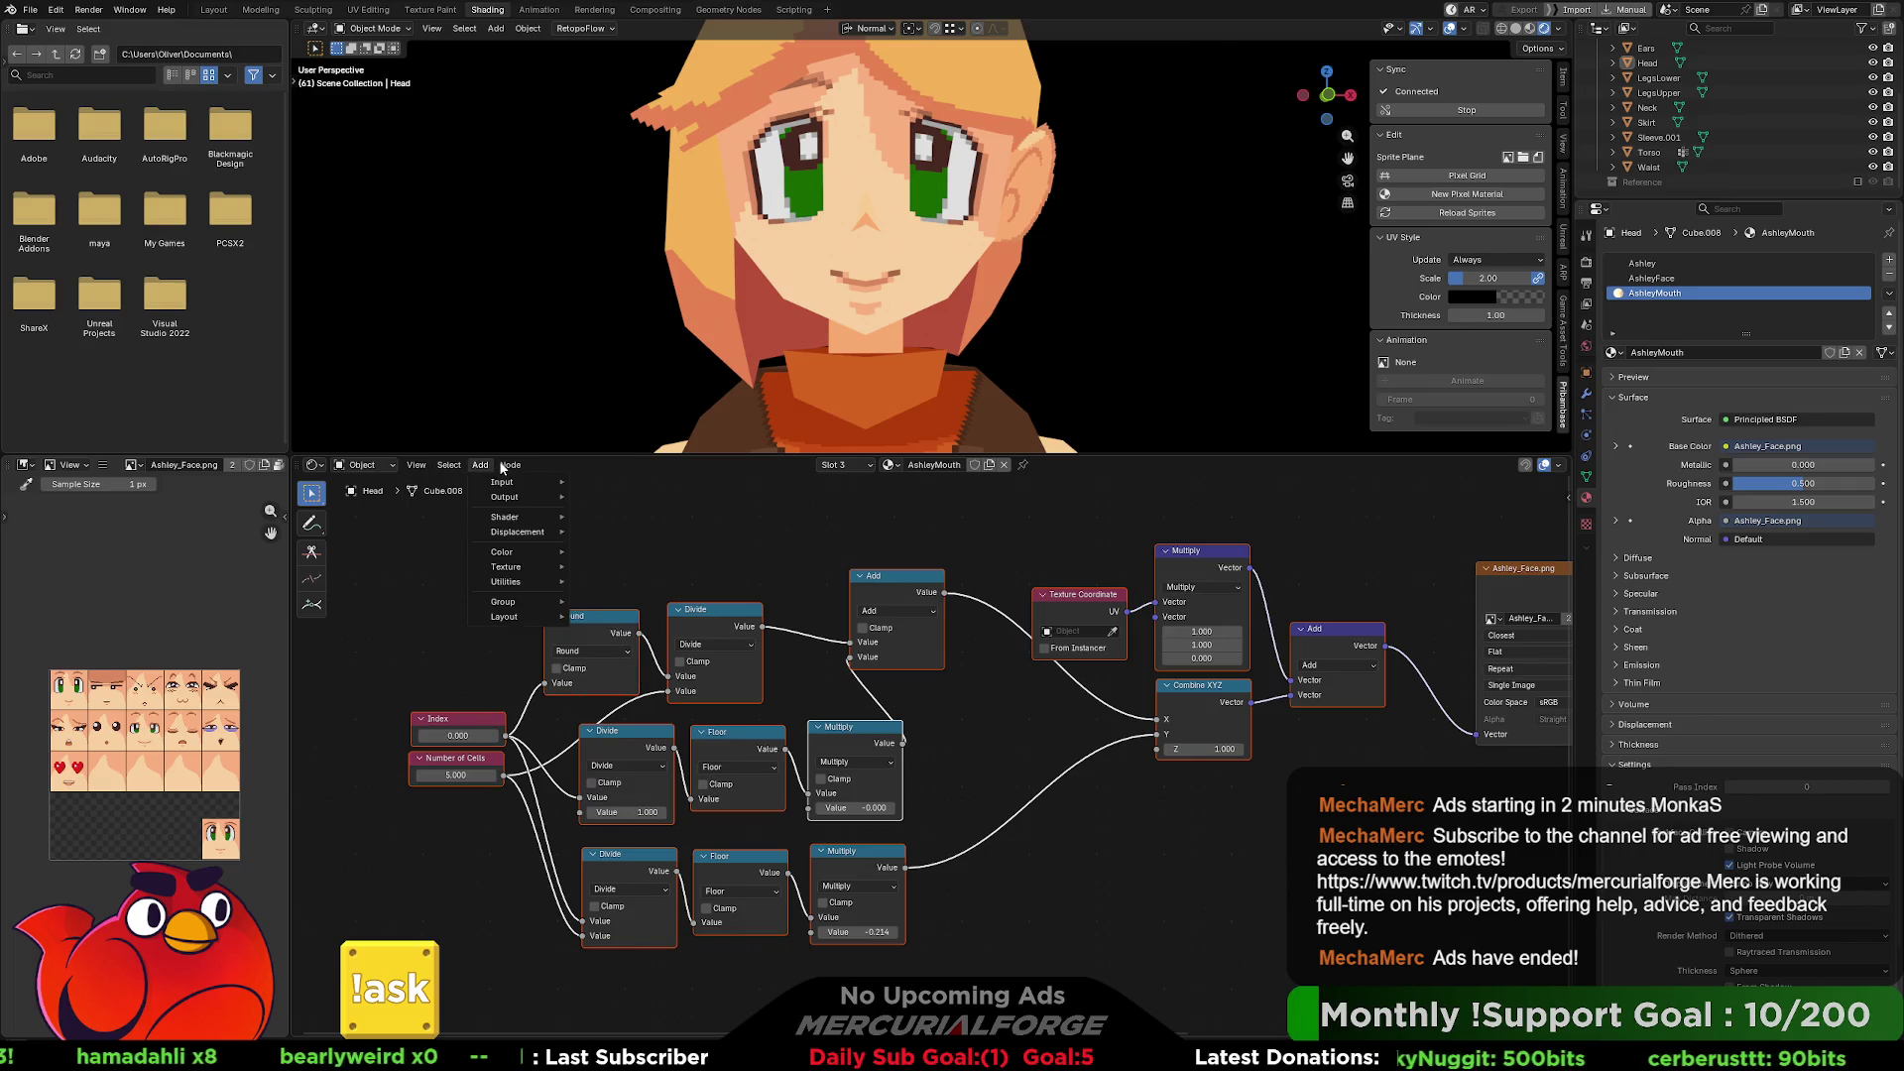
{"action": "left_click", "coordinate": [436, 667]}
{"action": "left_click_drag", "start_coordinate": [464, 559], "coordinate": [1378, 956]}
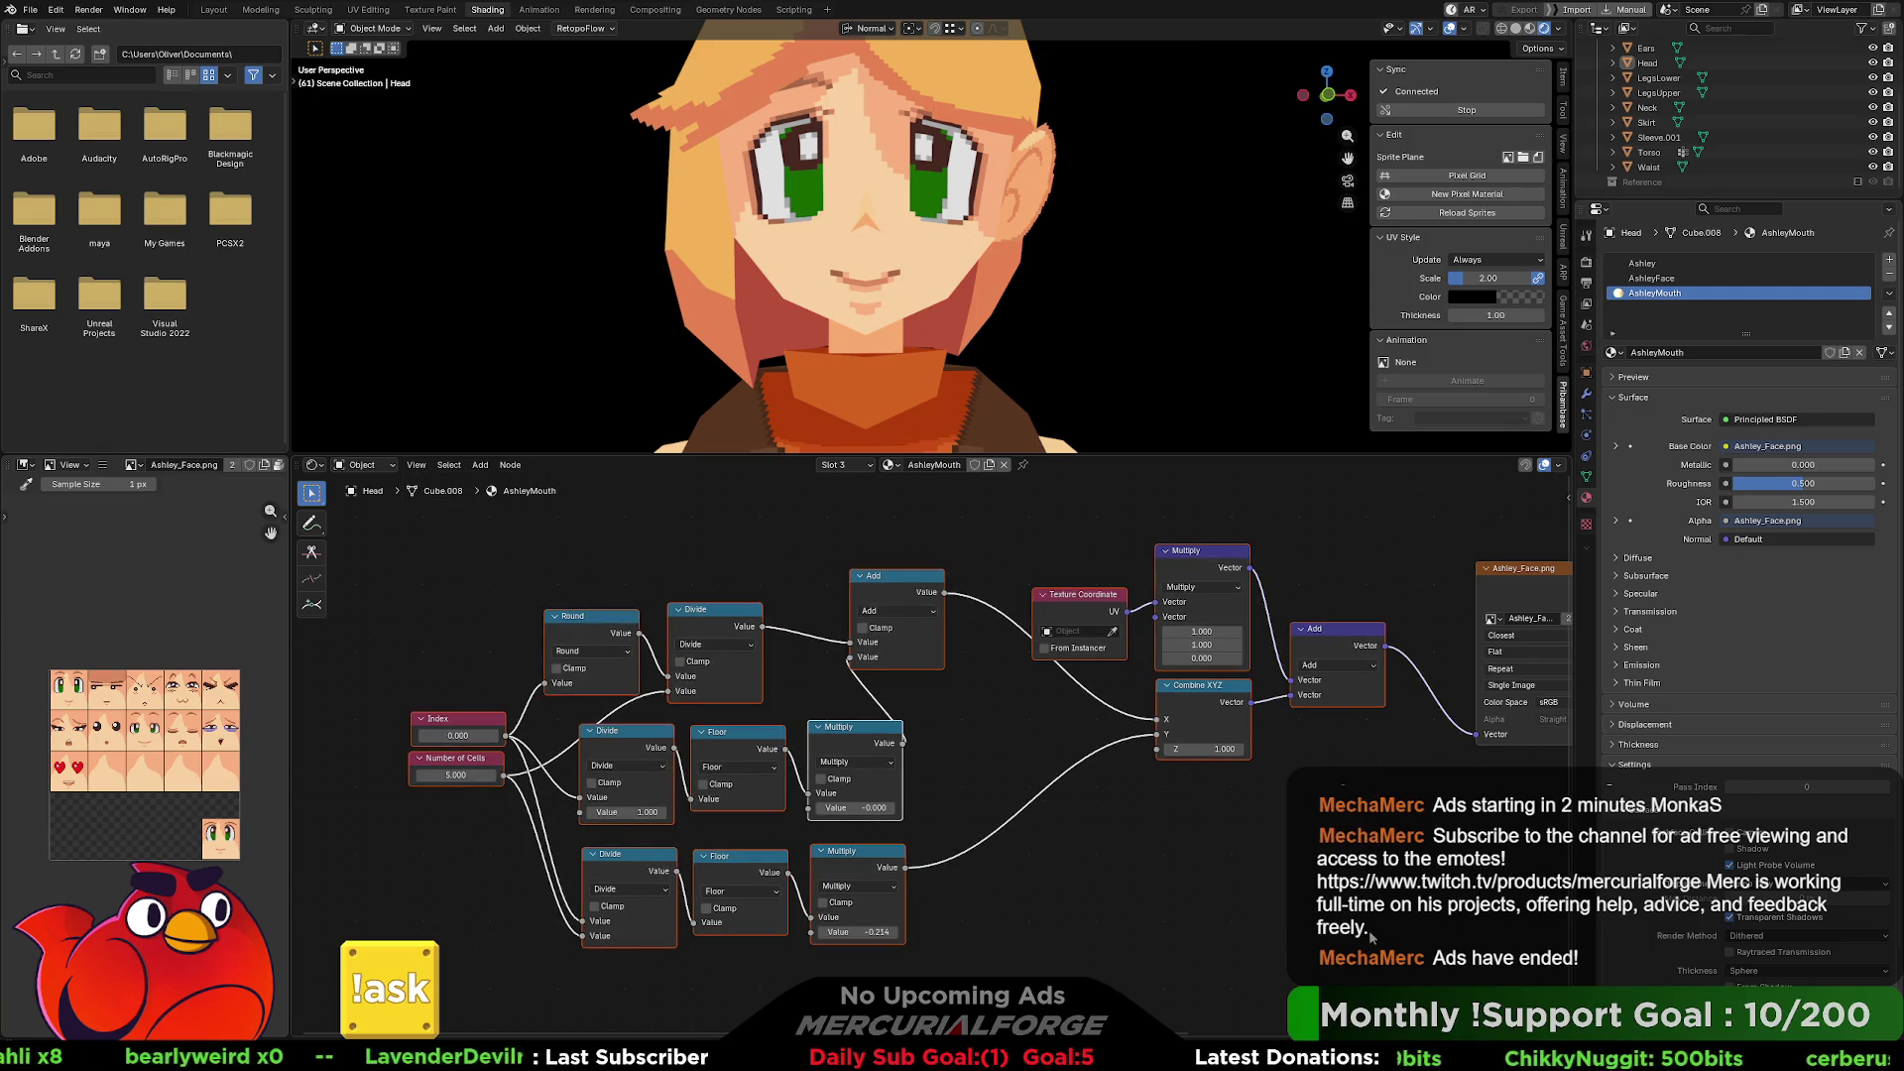
{"action": "right_click", "coordinate": [1331, 641]}
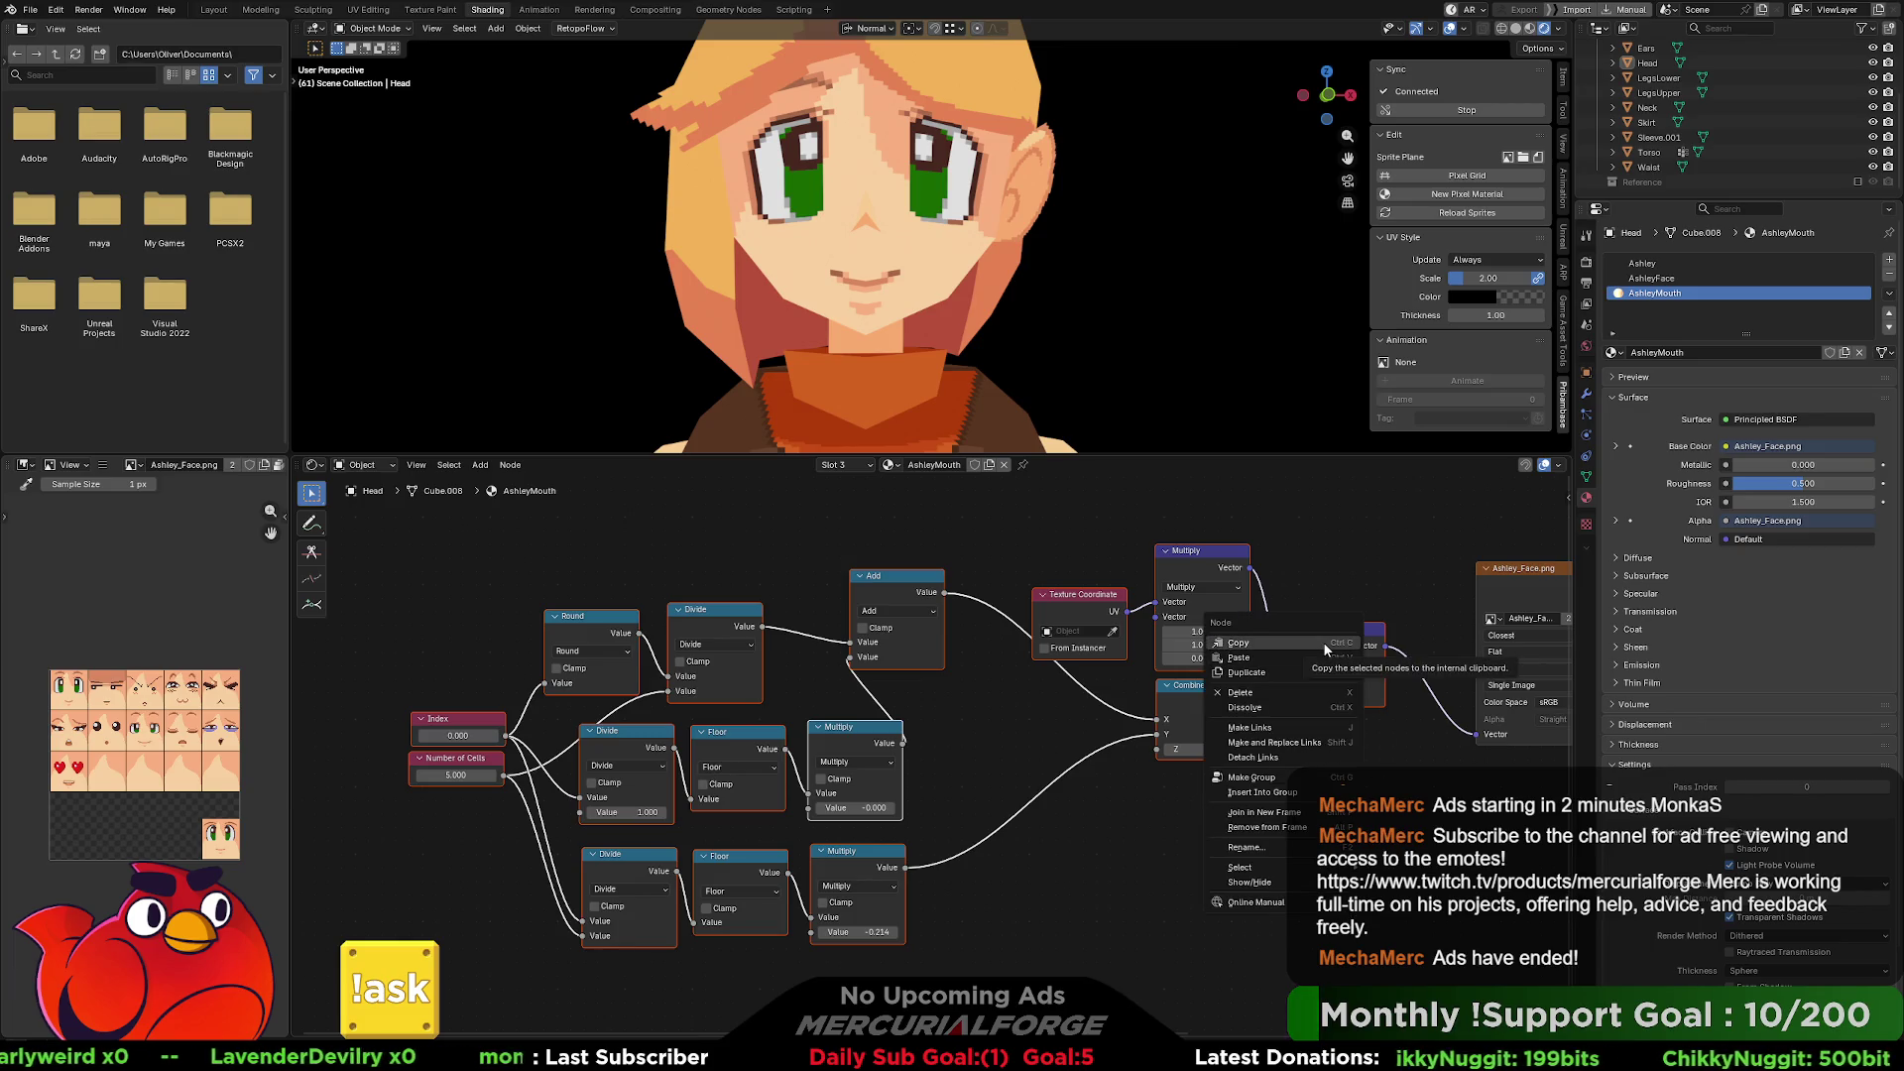
{"action": "left_click", "coordinate": [1323, 641]}
{"action": "left_click", "coordinate": [1654, 278]}
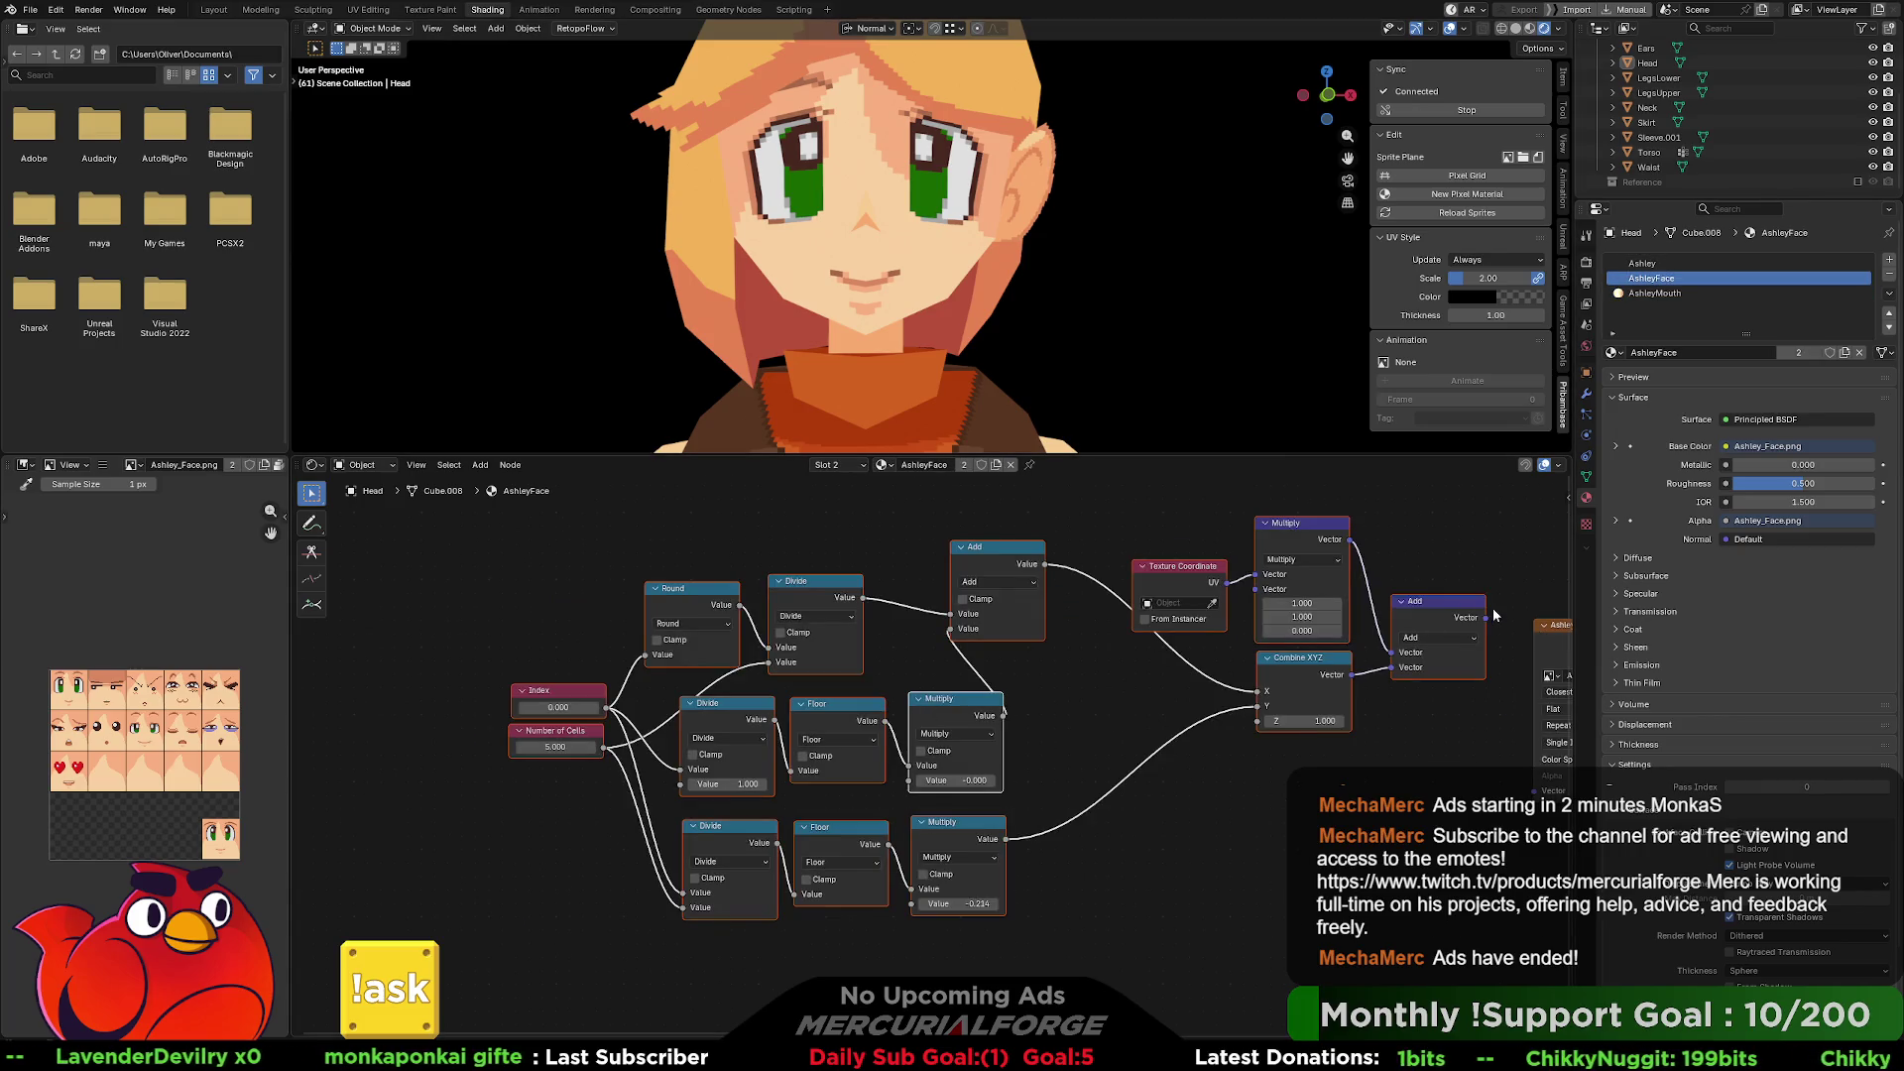
Frame the pasted nodes, link the offset vector into Ashley_Face.png's Vector input, and preview Index.
{"action": "key", "text": "Home"}
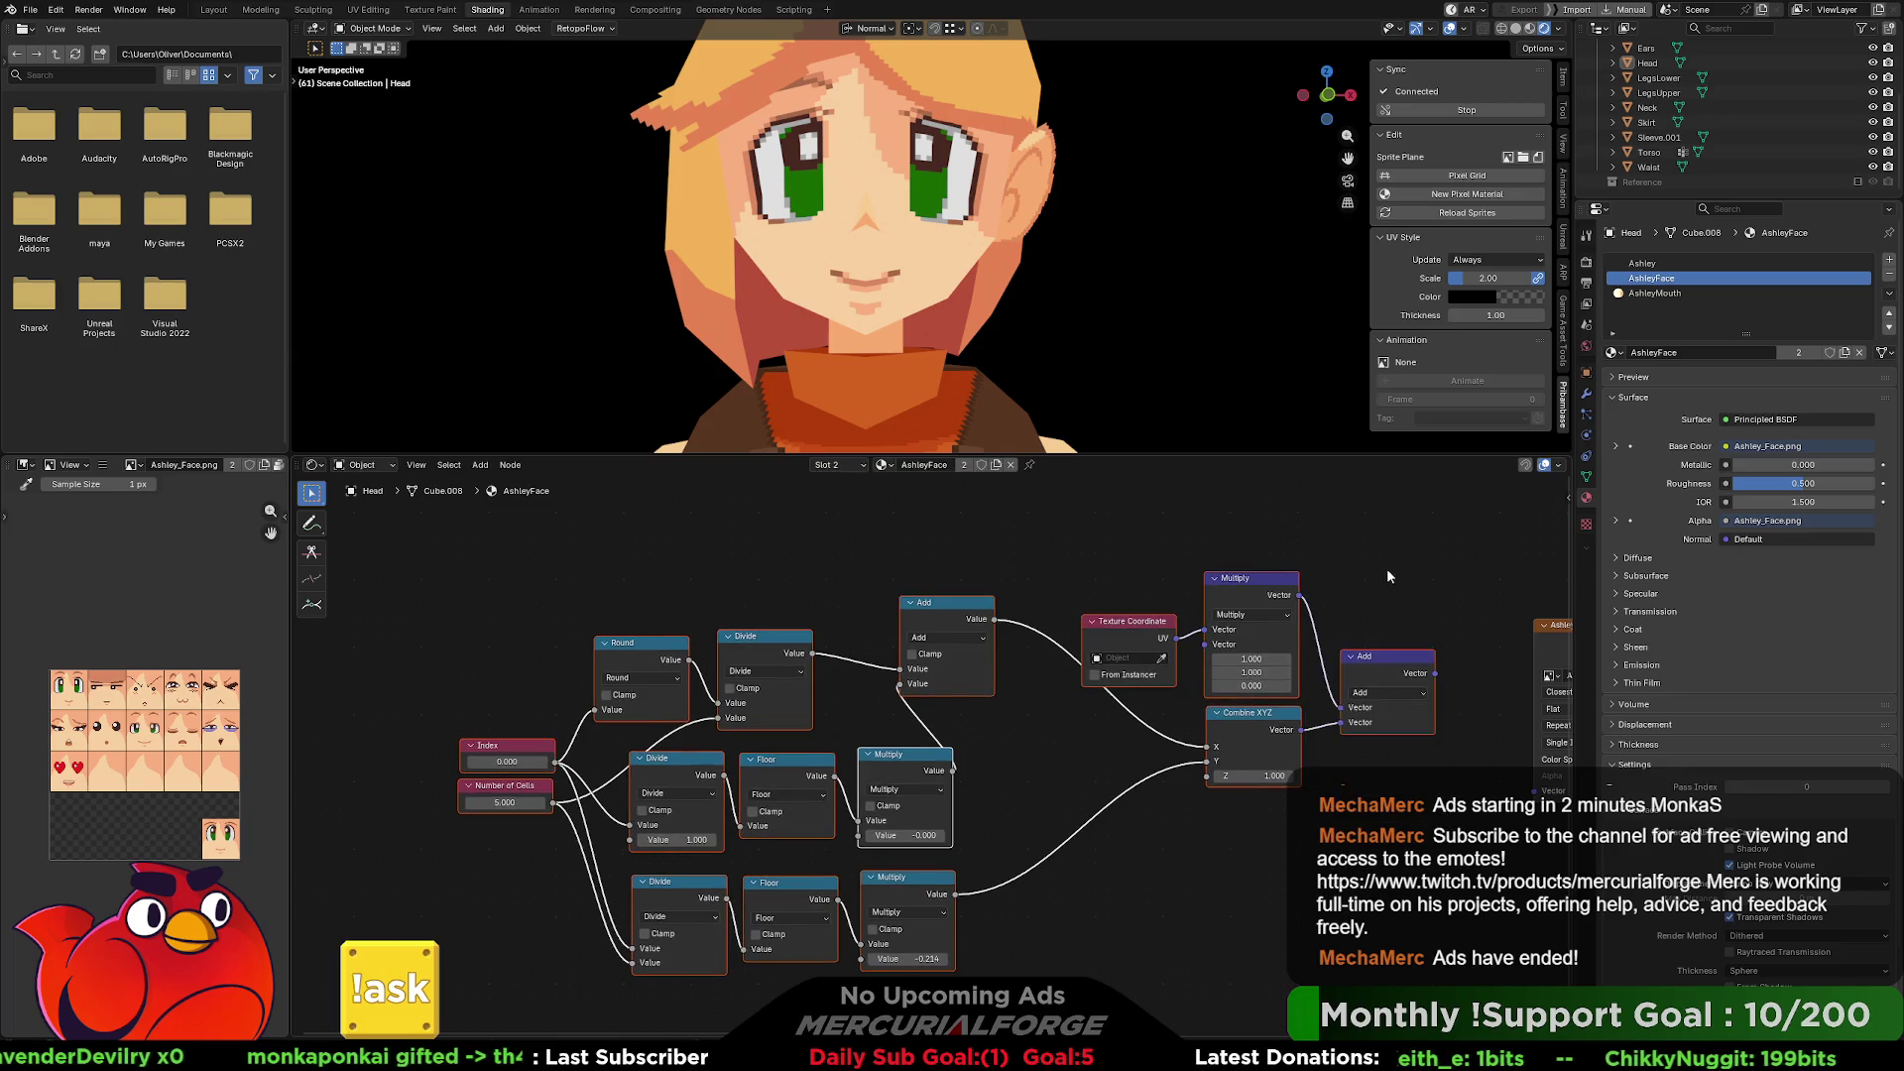
{"action": "key", "text": "Home"}
{"action": "left_click_drag", "start_coordinate": [1265, 615], "coordinate": [1366, 732]}
{"action": "middle_click_drag", "start_coordinate": [1240, 767], "coordinate": [1370, 765]}
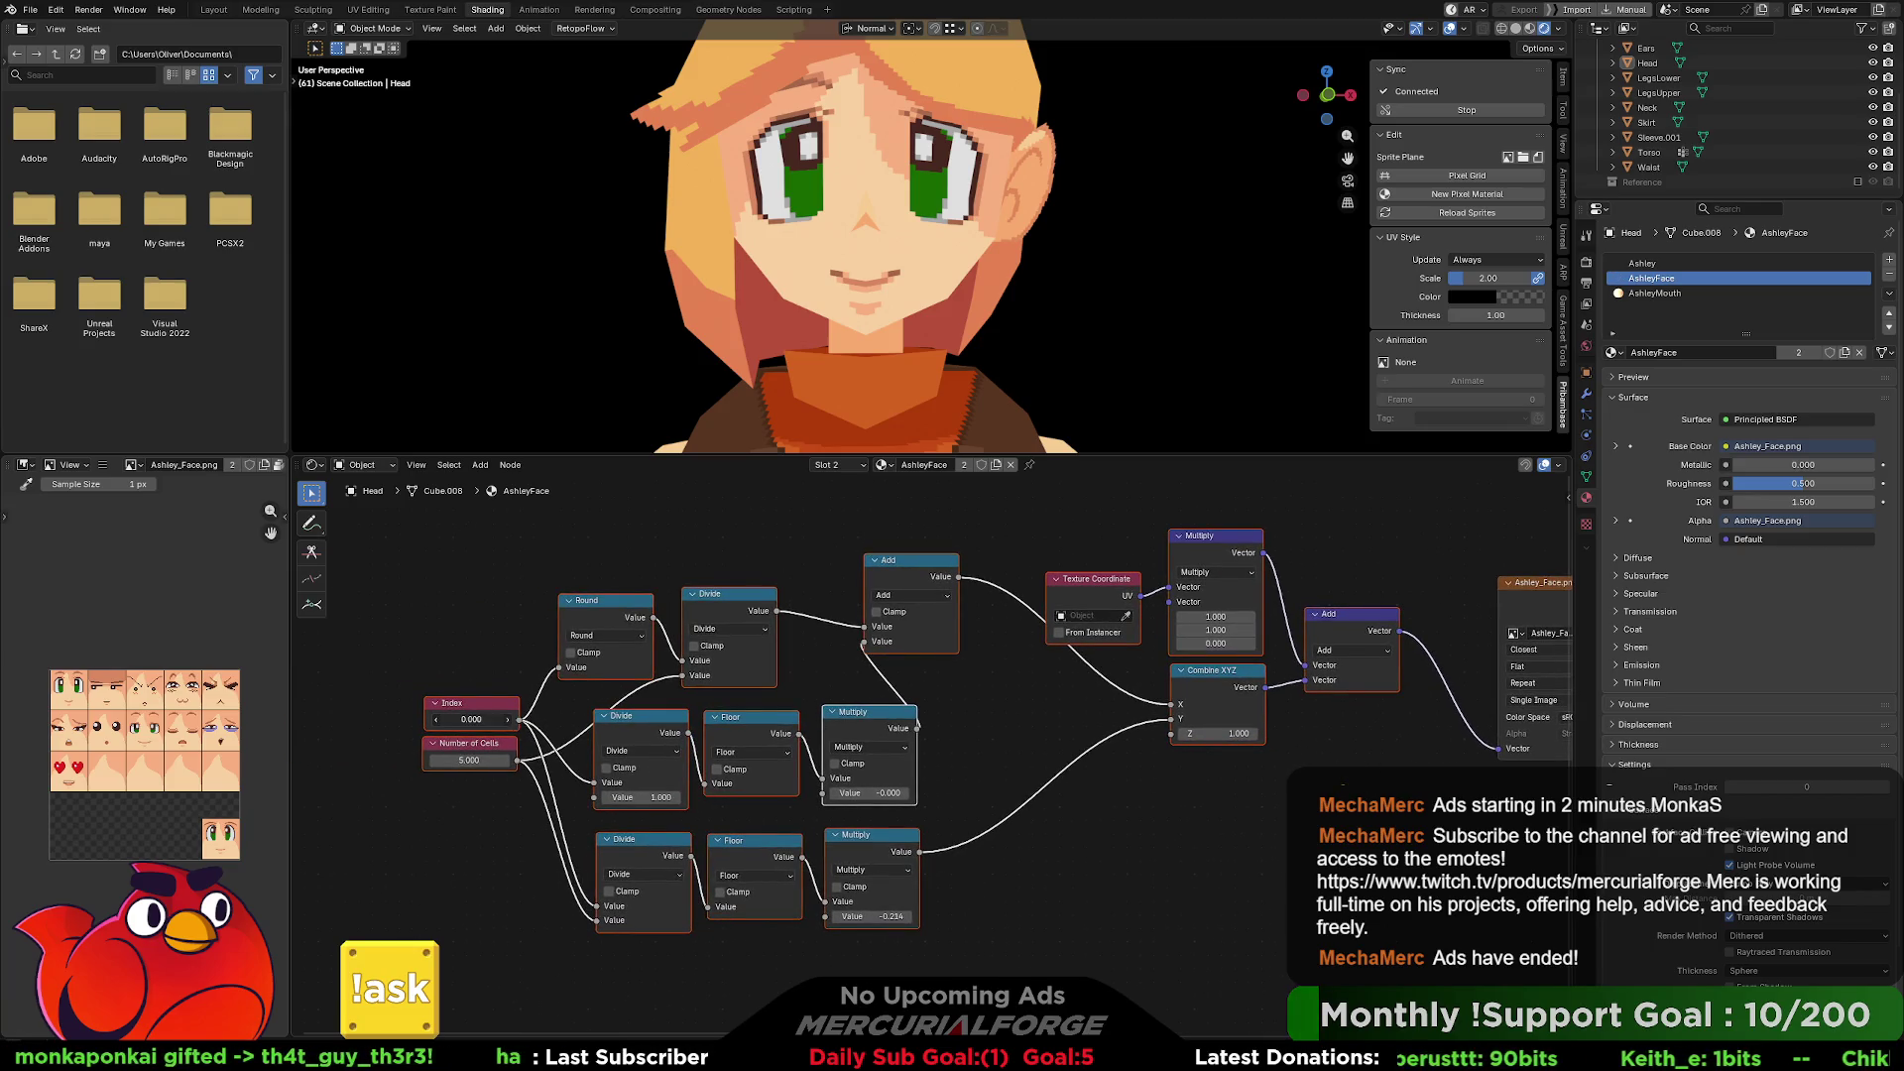
{"action": "left_click_drag", "start_coordinate": [471, 719], "coordinate": [1053, 719]}
Set Number of Cells to 4, scrub Index, then set it back to 5.
{"action": "left_click", "coordinate": [472, 758]}
{"action": "type", "text": "4"}
{"action": "key", "text": "Return"}
{"action": "left_click_drag", "start_coordinate": [483, 719], "coordinate": [442, 719]}
{"action": "left_click", "coordinate": [478, 757]}
{"action": "key", "text": "Return"}
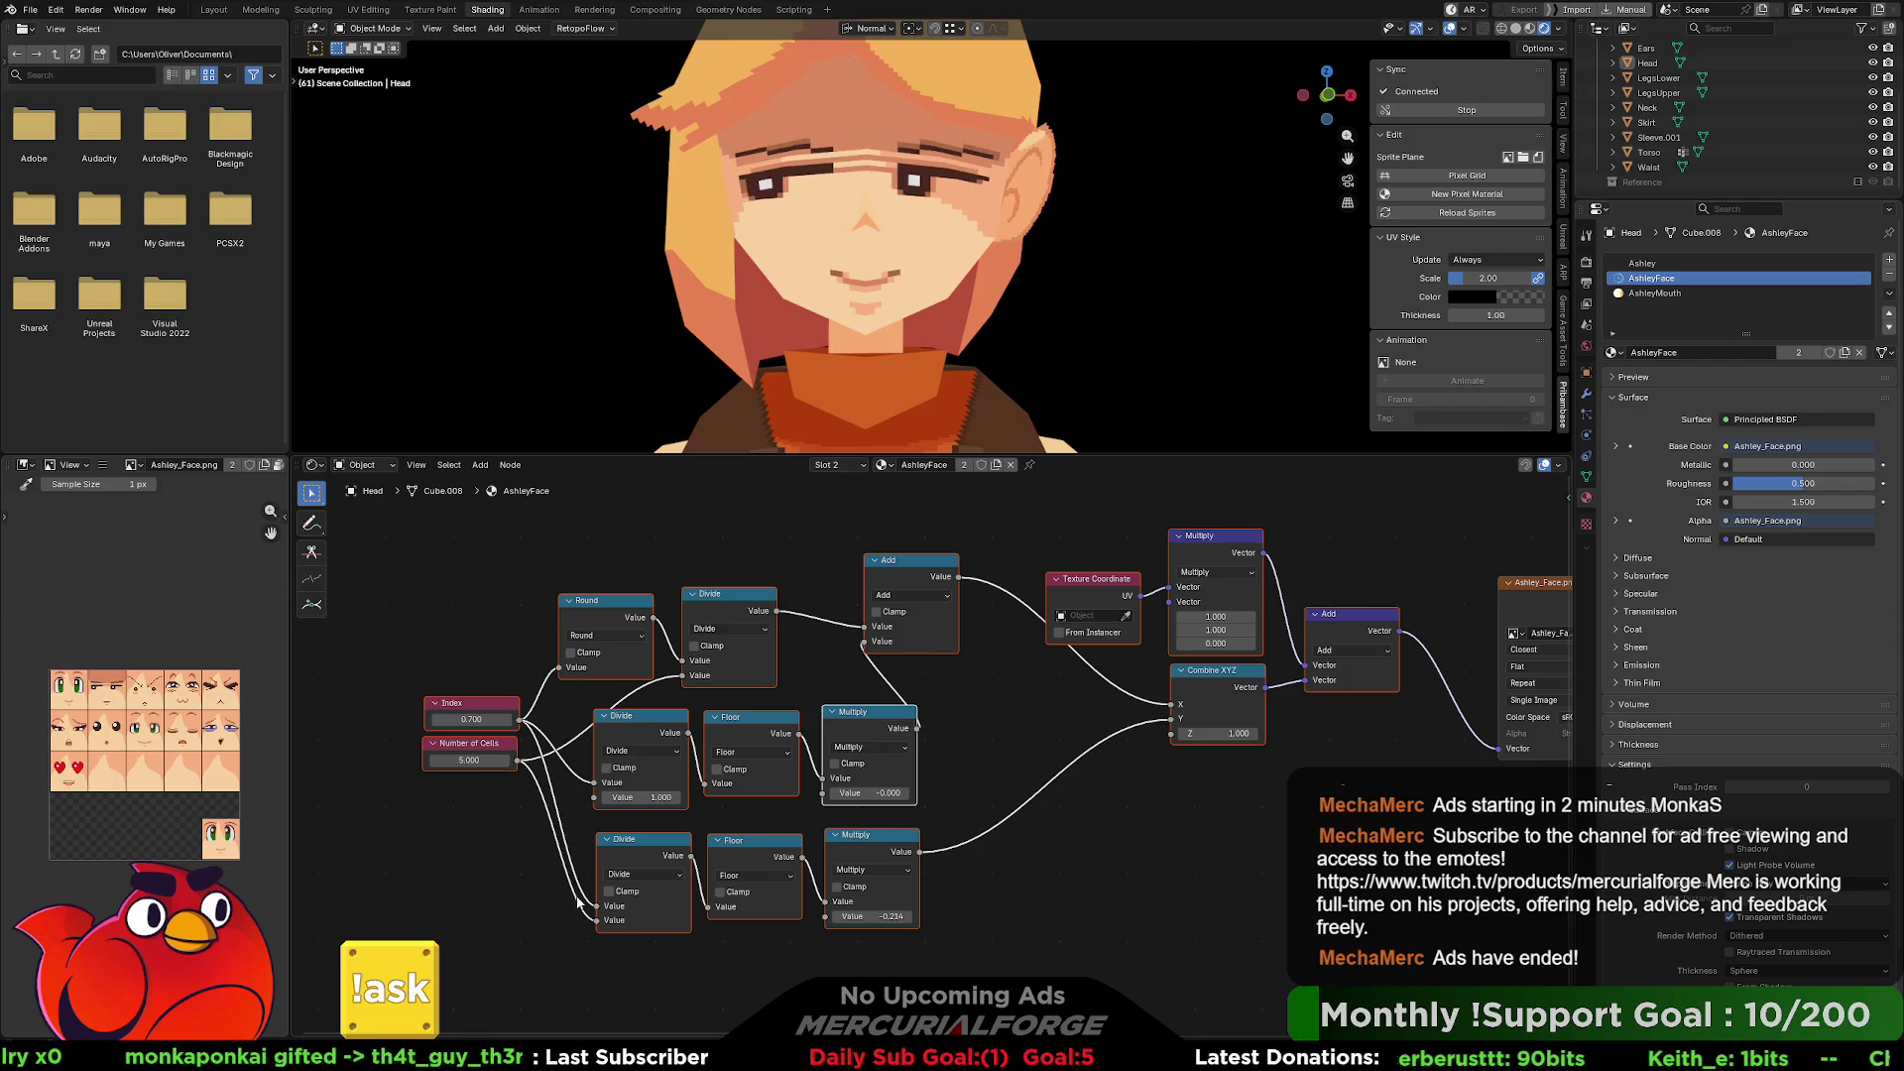
Unlink Number of Cells from the lower Divide node and test Index values 0.700 and 0.
{"action": "left_click", "coordinate": [598, 926]}
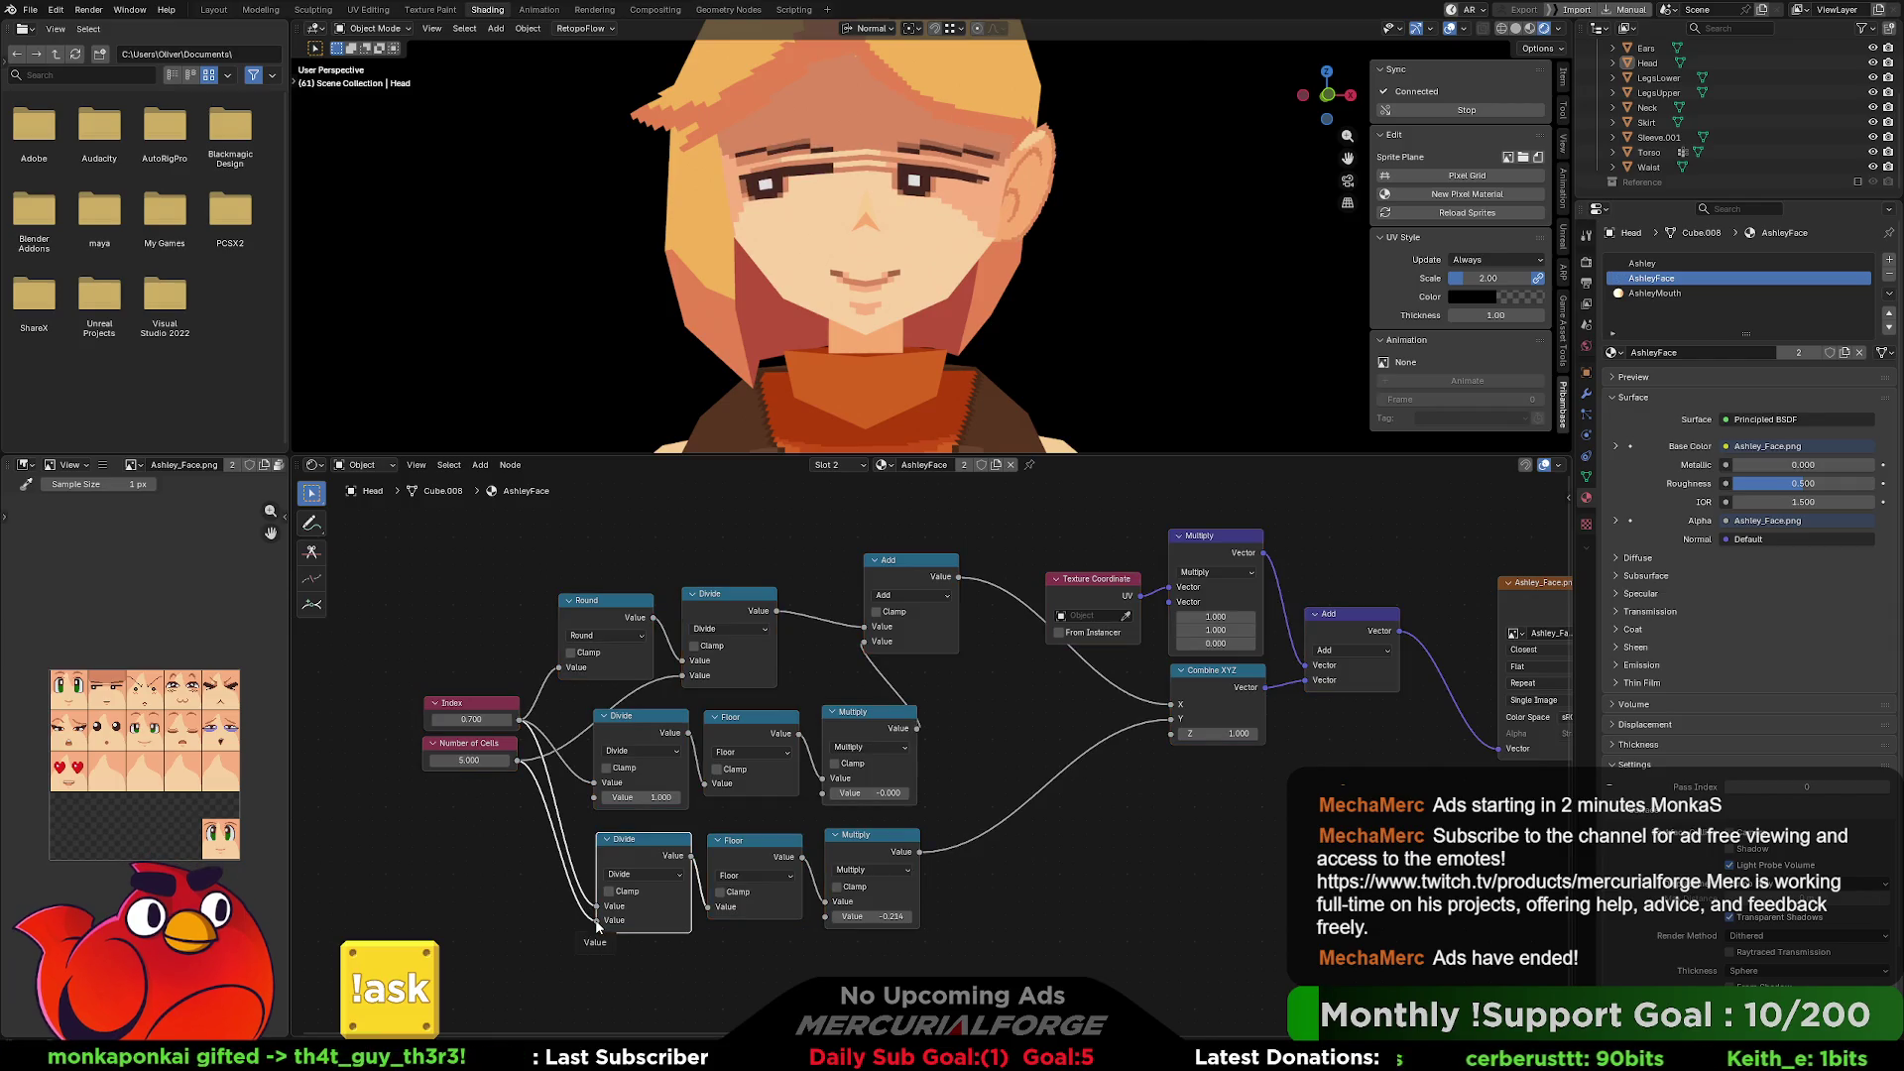
{"action": "left_click_drag", "start_coordinate": [591, 920], "coordinate": [543, 919]}
{"action": "left_click", "coordinate": [666, 921]}
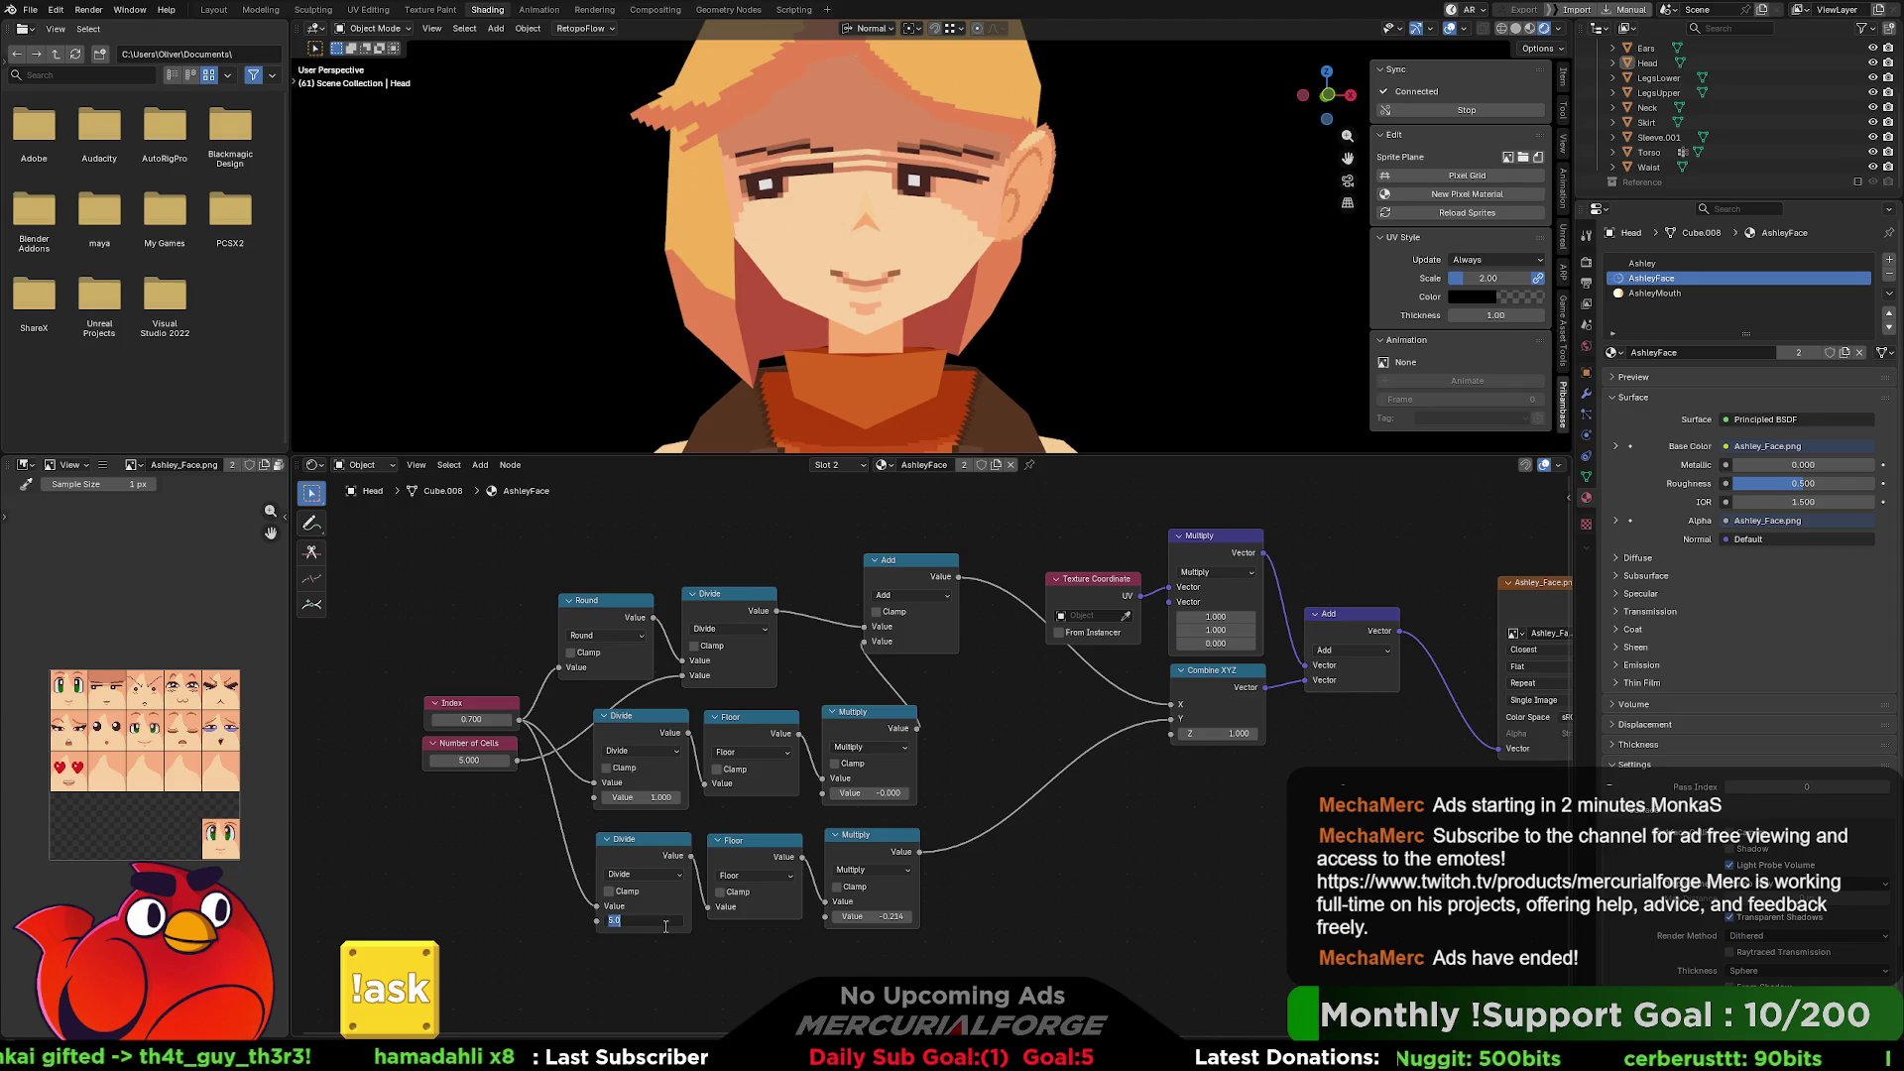
{"action": "mouse_move", "coordinate": [465, 719]}
{"action": "left_mouse_down"}
{"action": "mouse_move", "coordinate": [468, 702]}
{"action": "mouse_move", "coordinate": [537, 719]}
{"action": "mouse_move", "coordinate": [471, 719]}
{"action": "mouse_move", "coordinate": [597, 920]}
{"action": "left_mouse_up"}
{"action": "key", "text": "Return"}
{"action": "left_click_drag", "start_coordinate": [486, 721], "coordinate": [474, 721]}
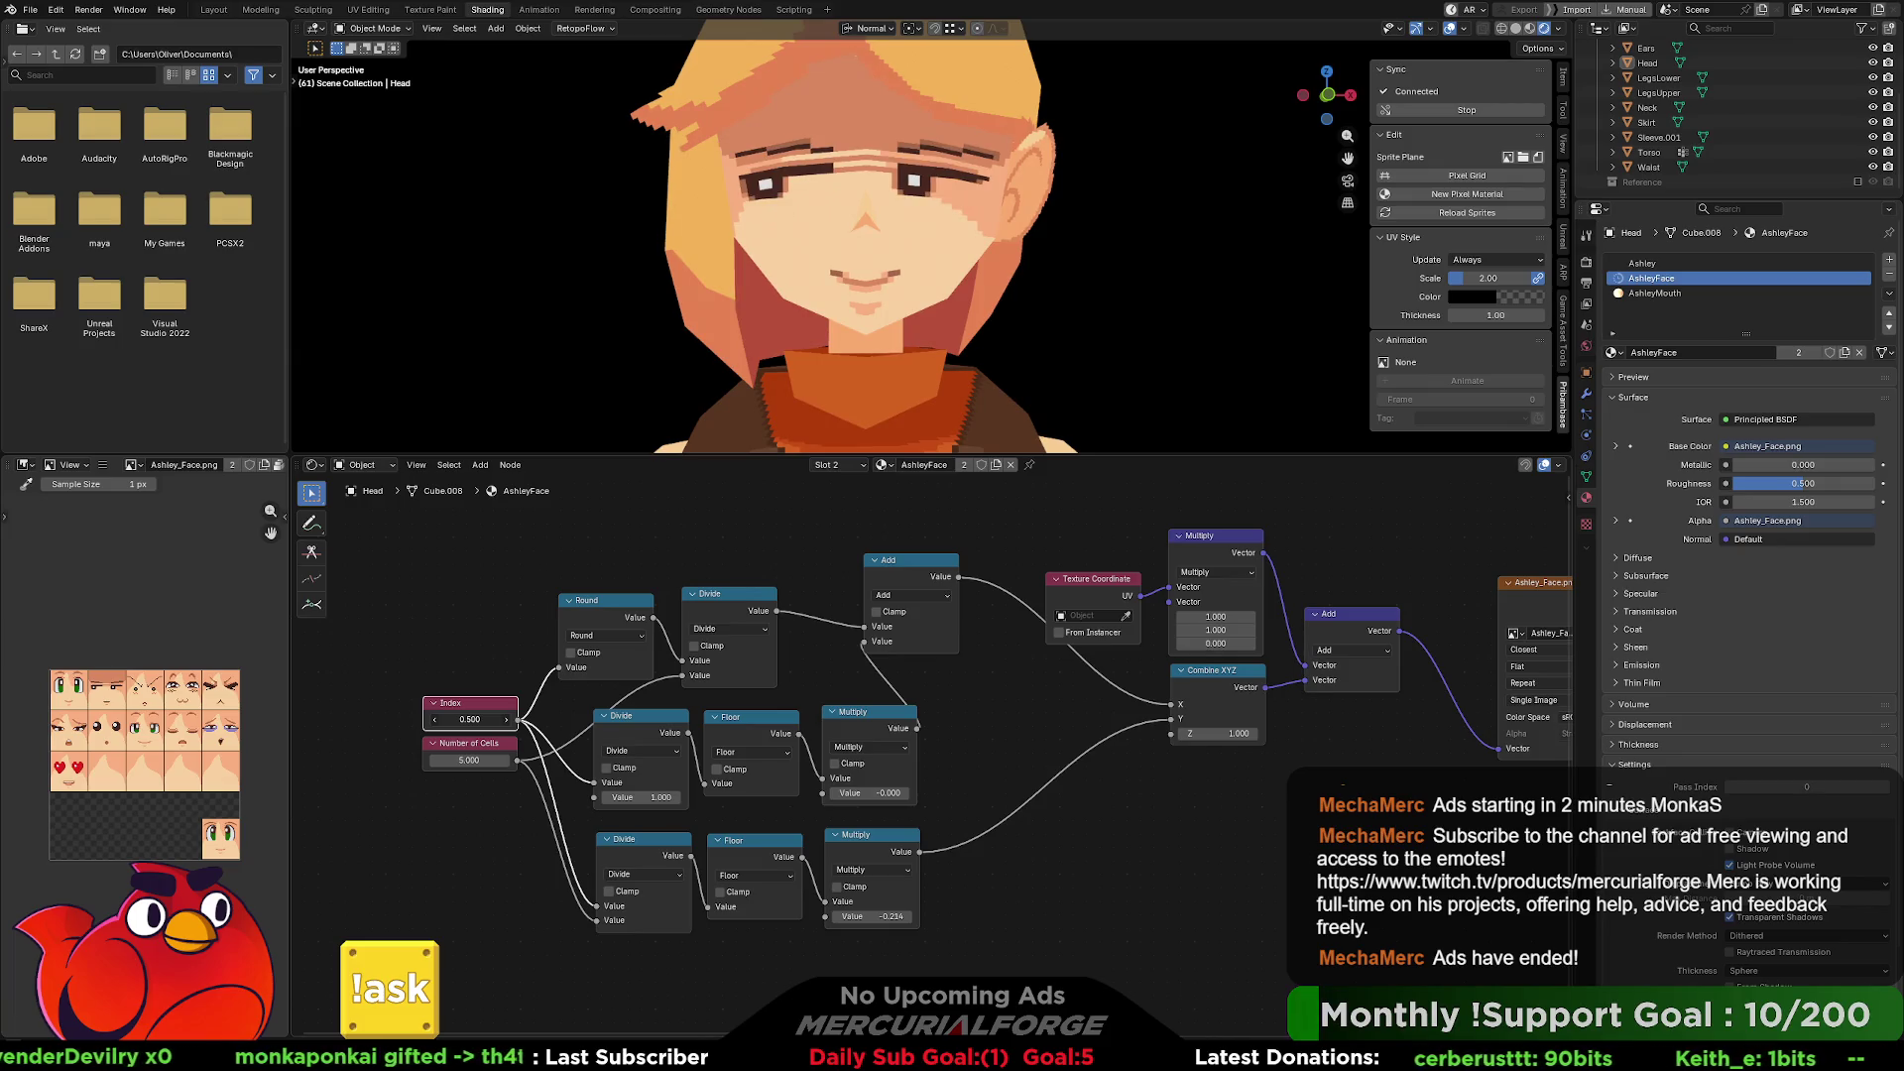
{"action": "left_click", "coordinate": [477, 719]}
{"action": "type", "text": "0"}
{"action": "key", "text": "Return"}
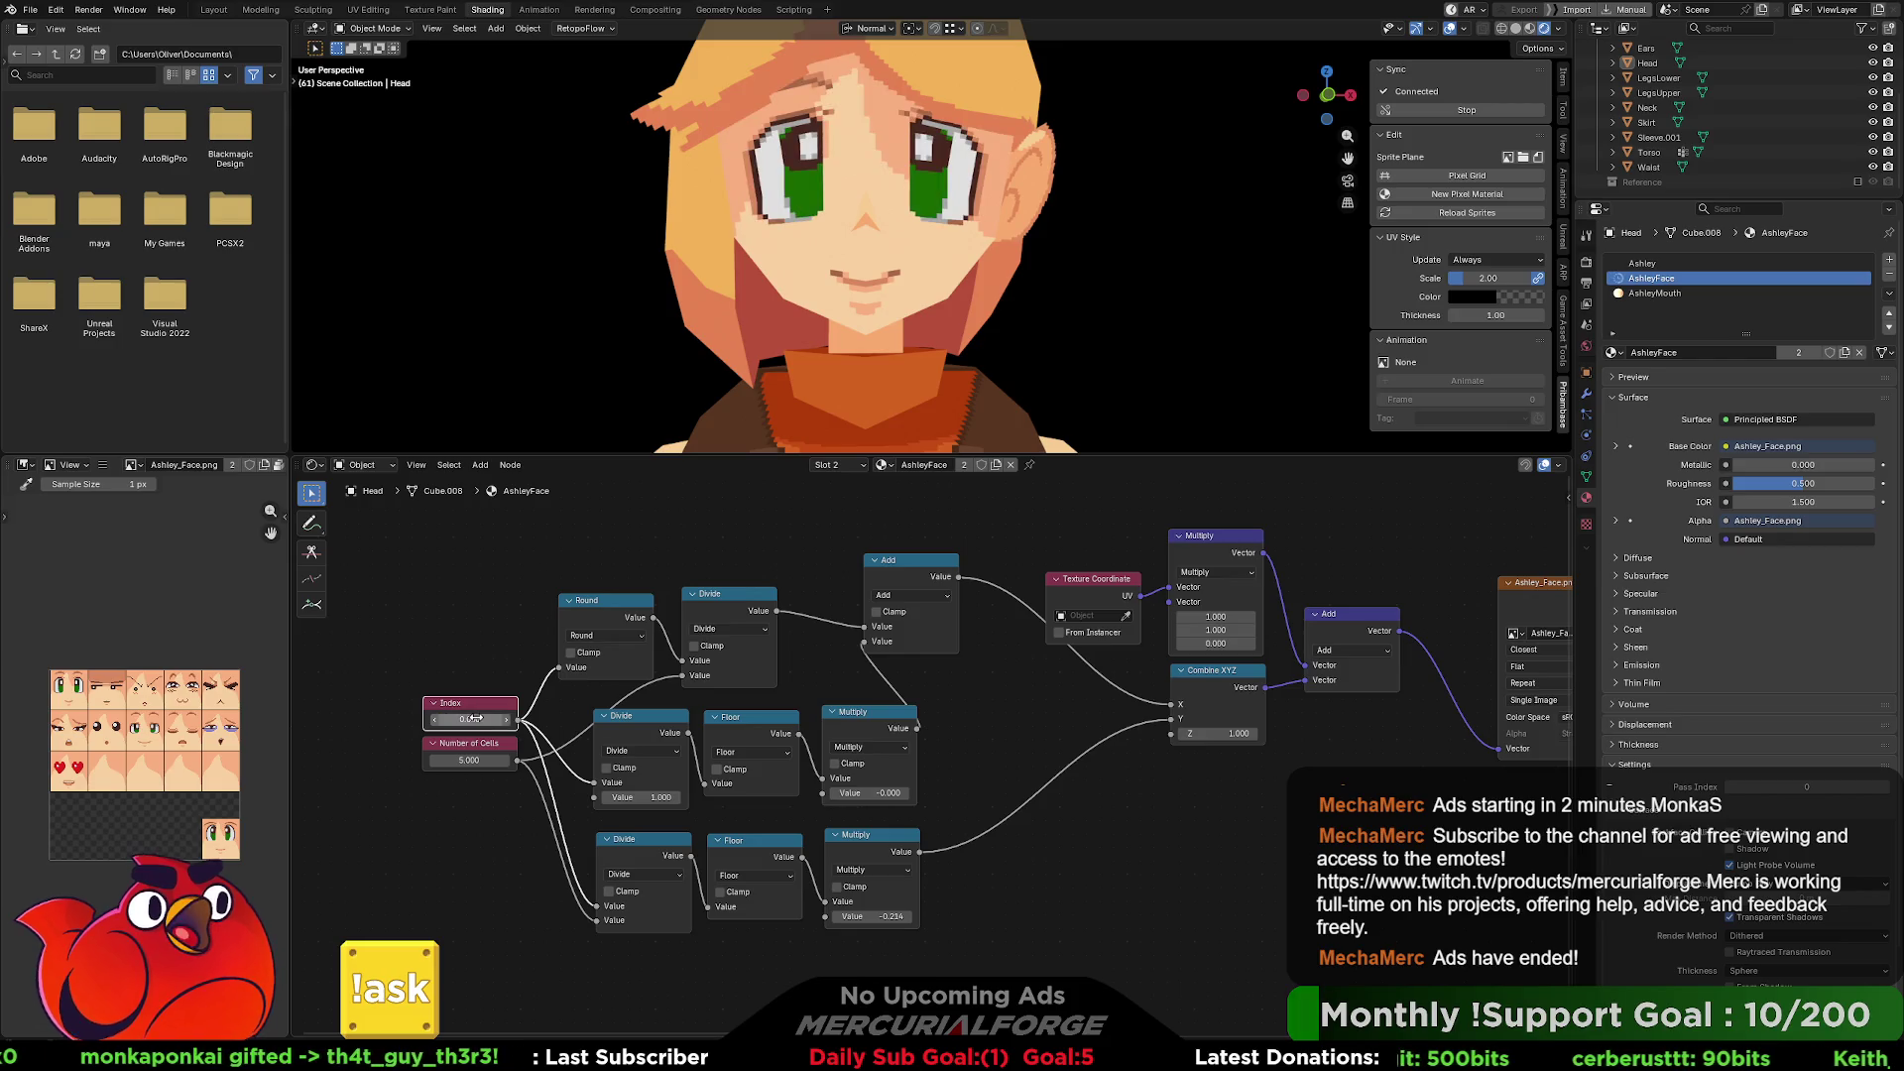
{"action": "left_click_drag", "start_coordinate": [470, 718], "coordinate": [504, 718]}
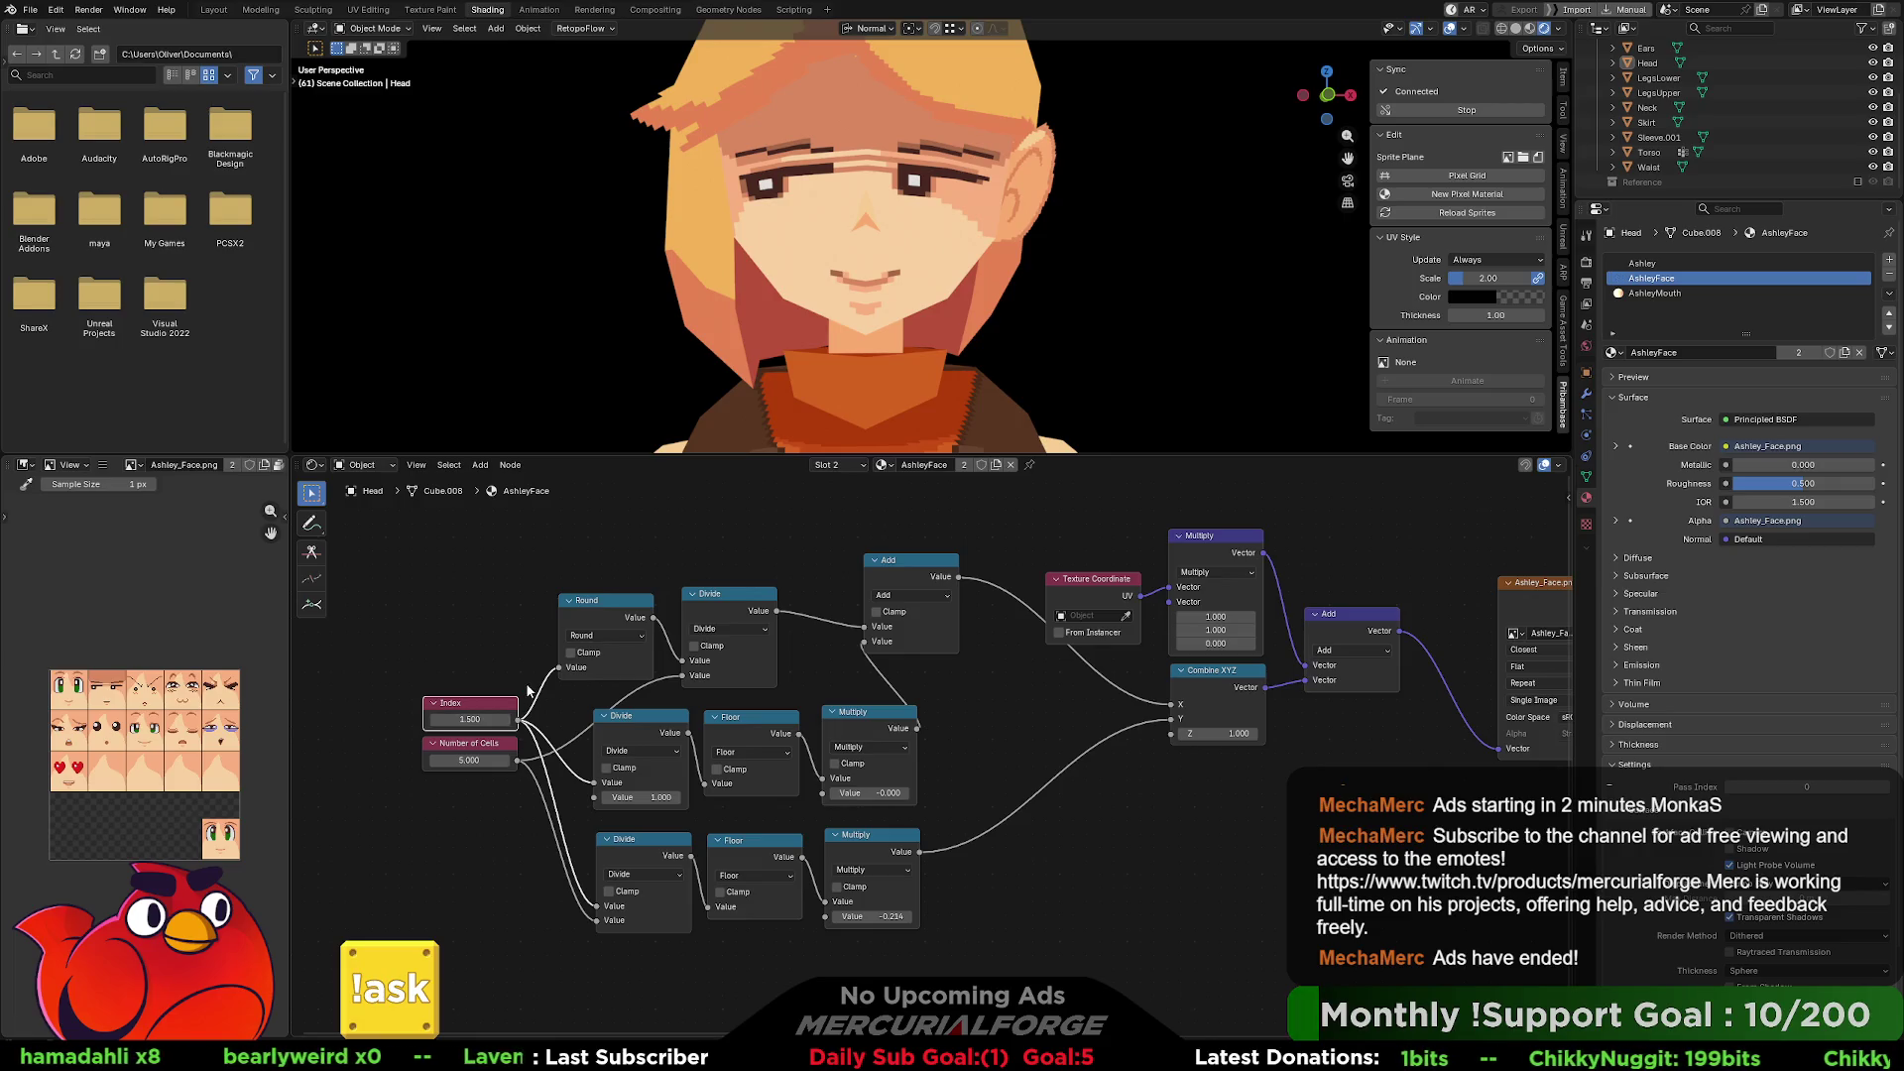
Move Index, Number of Cells and Round left and link Round's output into the lower Divide.
{"action": "left_click", "coordinate": [469, 752], "text": "shift"}
{"action": "left_click", "coordinate": [480, 710], "text": "shift"}
{"action": "left_click_drag", "start_coordinate": [480, 710], "coordinate": [398, 714]}
{"action": "mouse_move", "coordinate": [594, 601]}
{"action": "left_mouse_down"}
{"action": "mouse_move", "coordinate": [510, 600]}
{"action": "mouse_move", "coordinate": [595, 783]}
{"action": "left_mouse_up"}
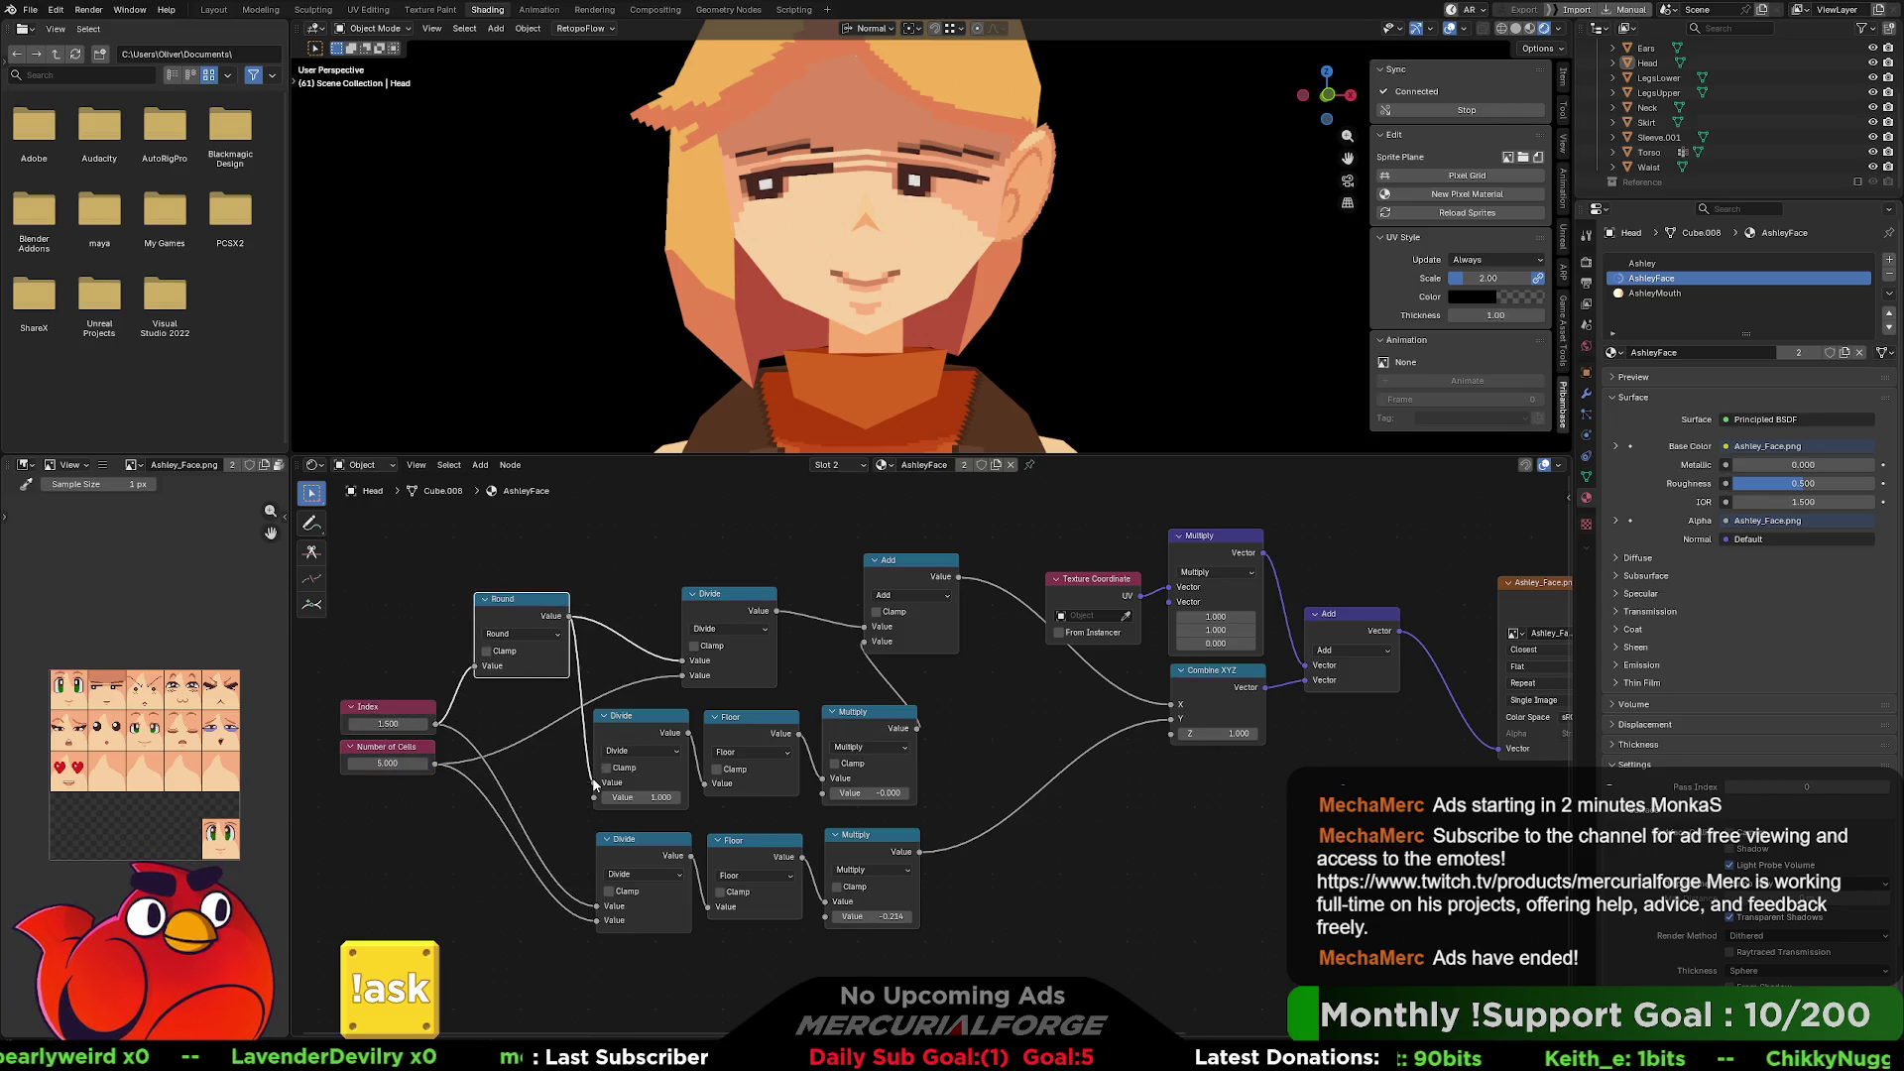
{"action": "mouse_move", "coordinate": [571, 617]}
{"action": "left_mouse_down"}
{"action": "mouse_move", "coordinate": [566, 845]}
{"action": "mouse_move", "coordinate": [597, 907]}
{"action": "left_mouse_up"}
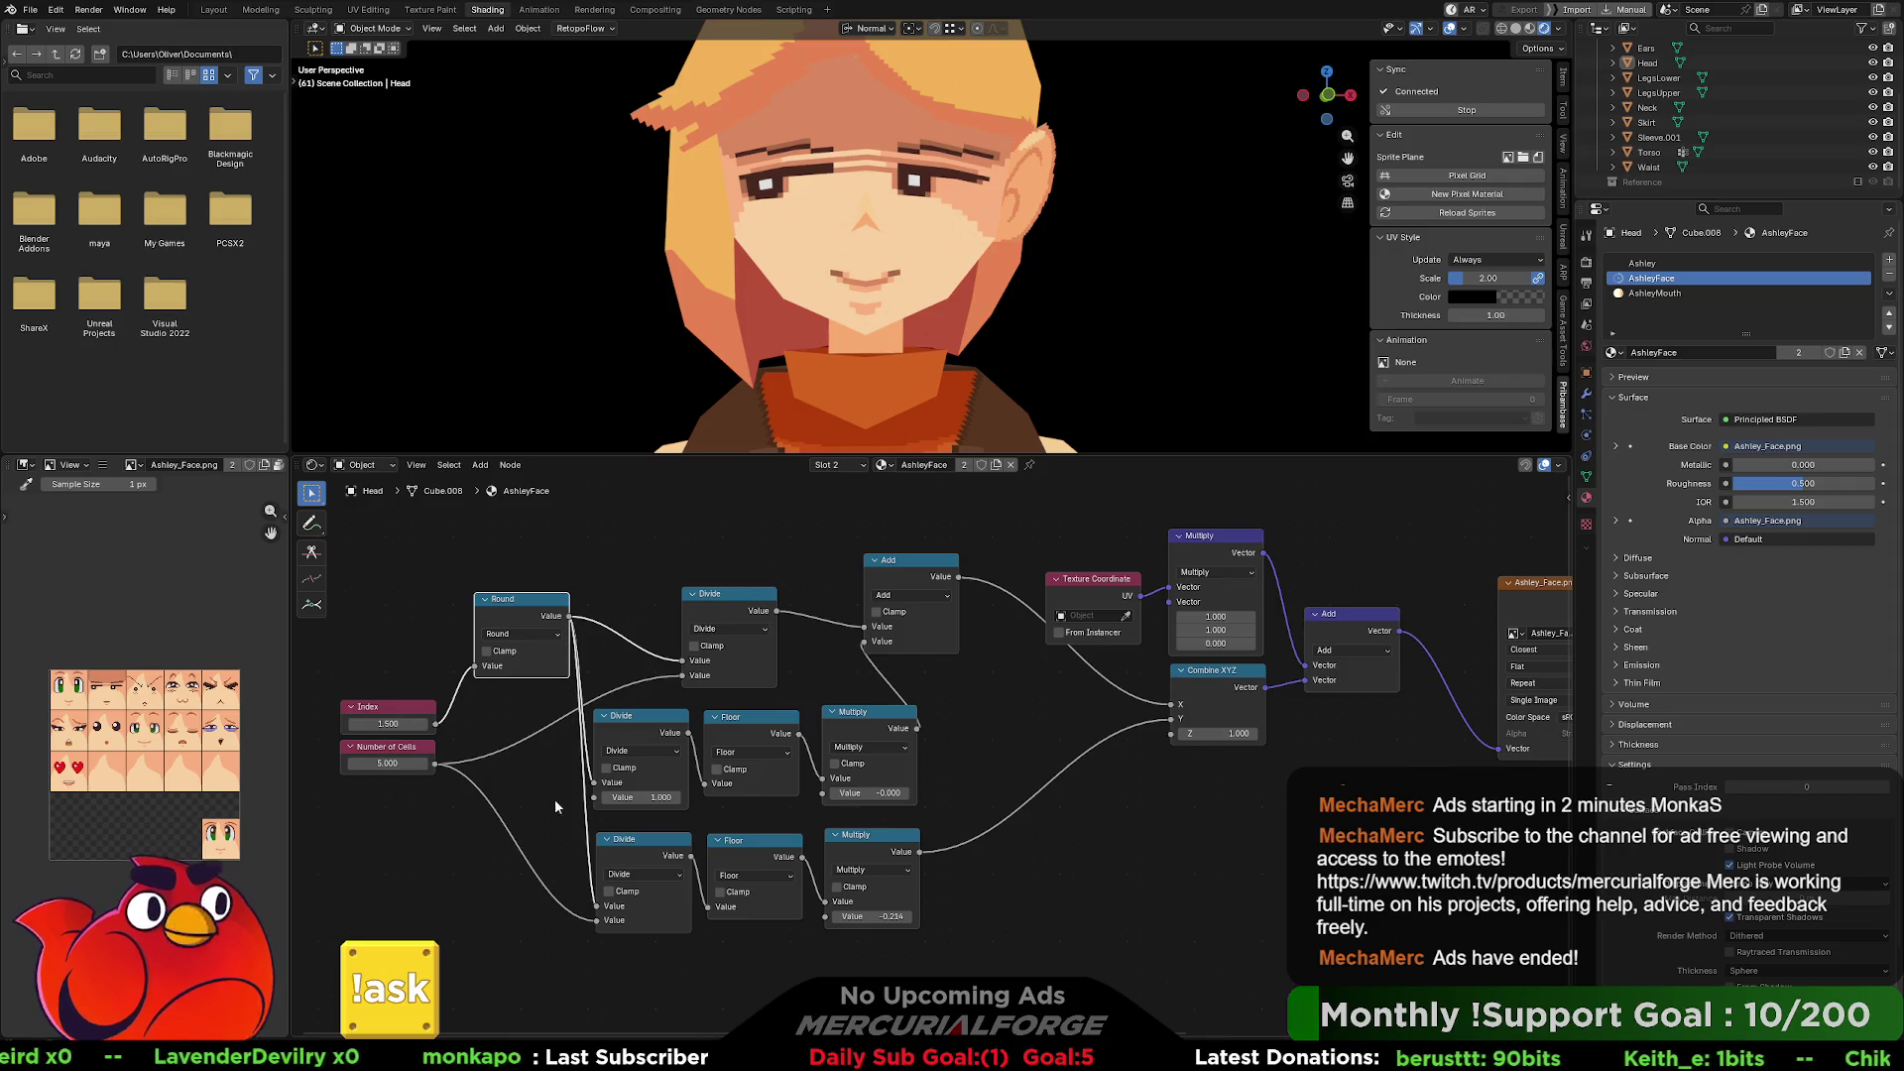
{"action": "left_click_drag", "start_coordinate": [535, 615], "coordinate": [511, 655]}
{"action": "mouse_move", "coordinate": [419, 709]}
{"action": "left_mouse_down"}
{"action": "mouse_move", "coordinate": [406, 663]}
{"action": "mouse_move", "coordinate": [469, 639]}
{"action": "left_mouse_up"}
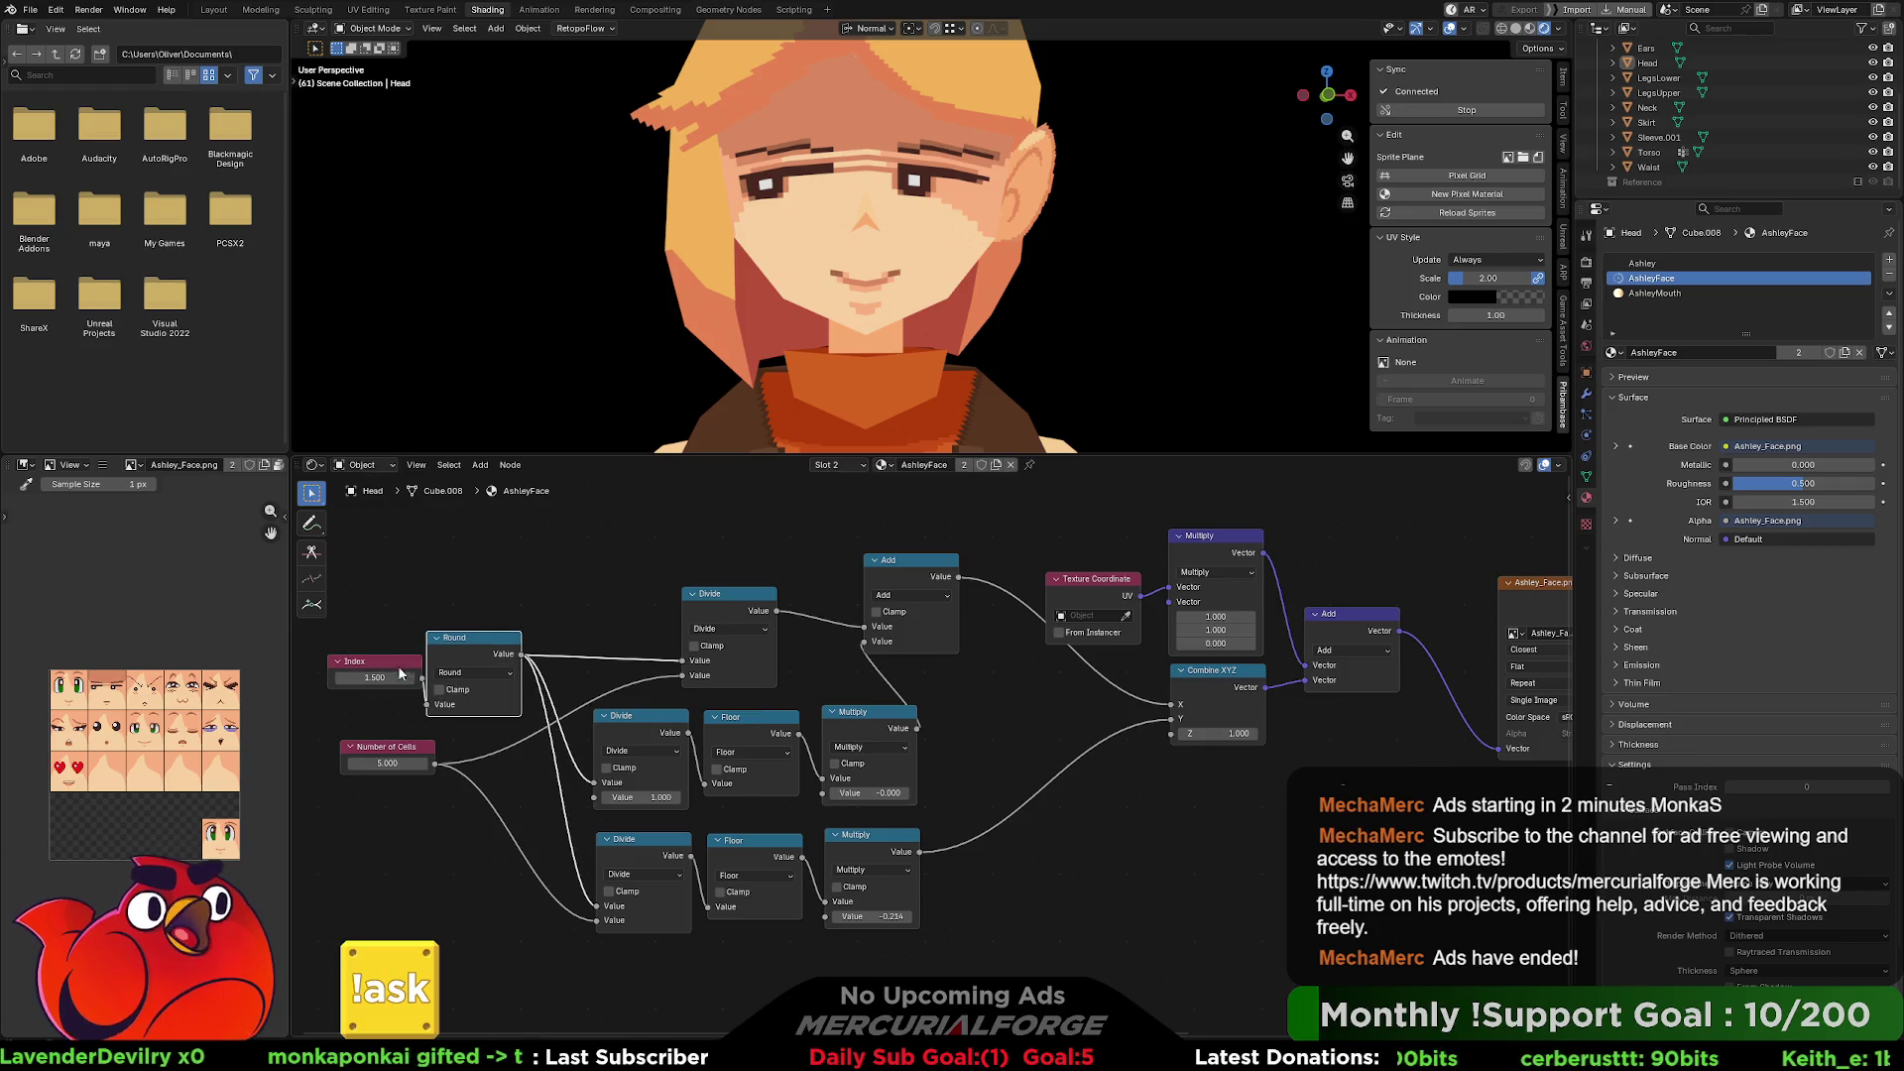
{"action": "left_click_drag", "start_coordinate": [374, 677], "coordinate": [342, 677]}
Step Index up to 2.200 to show the frowning squint eyes.
{"action": "left_click", "coordinate": [410, 677]}
{"action": "left_click", "coordinate": [409, 677]}
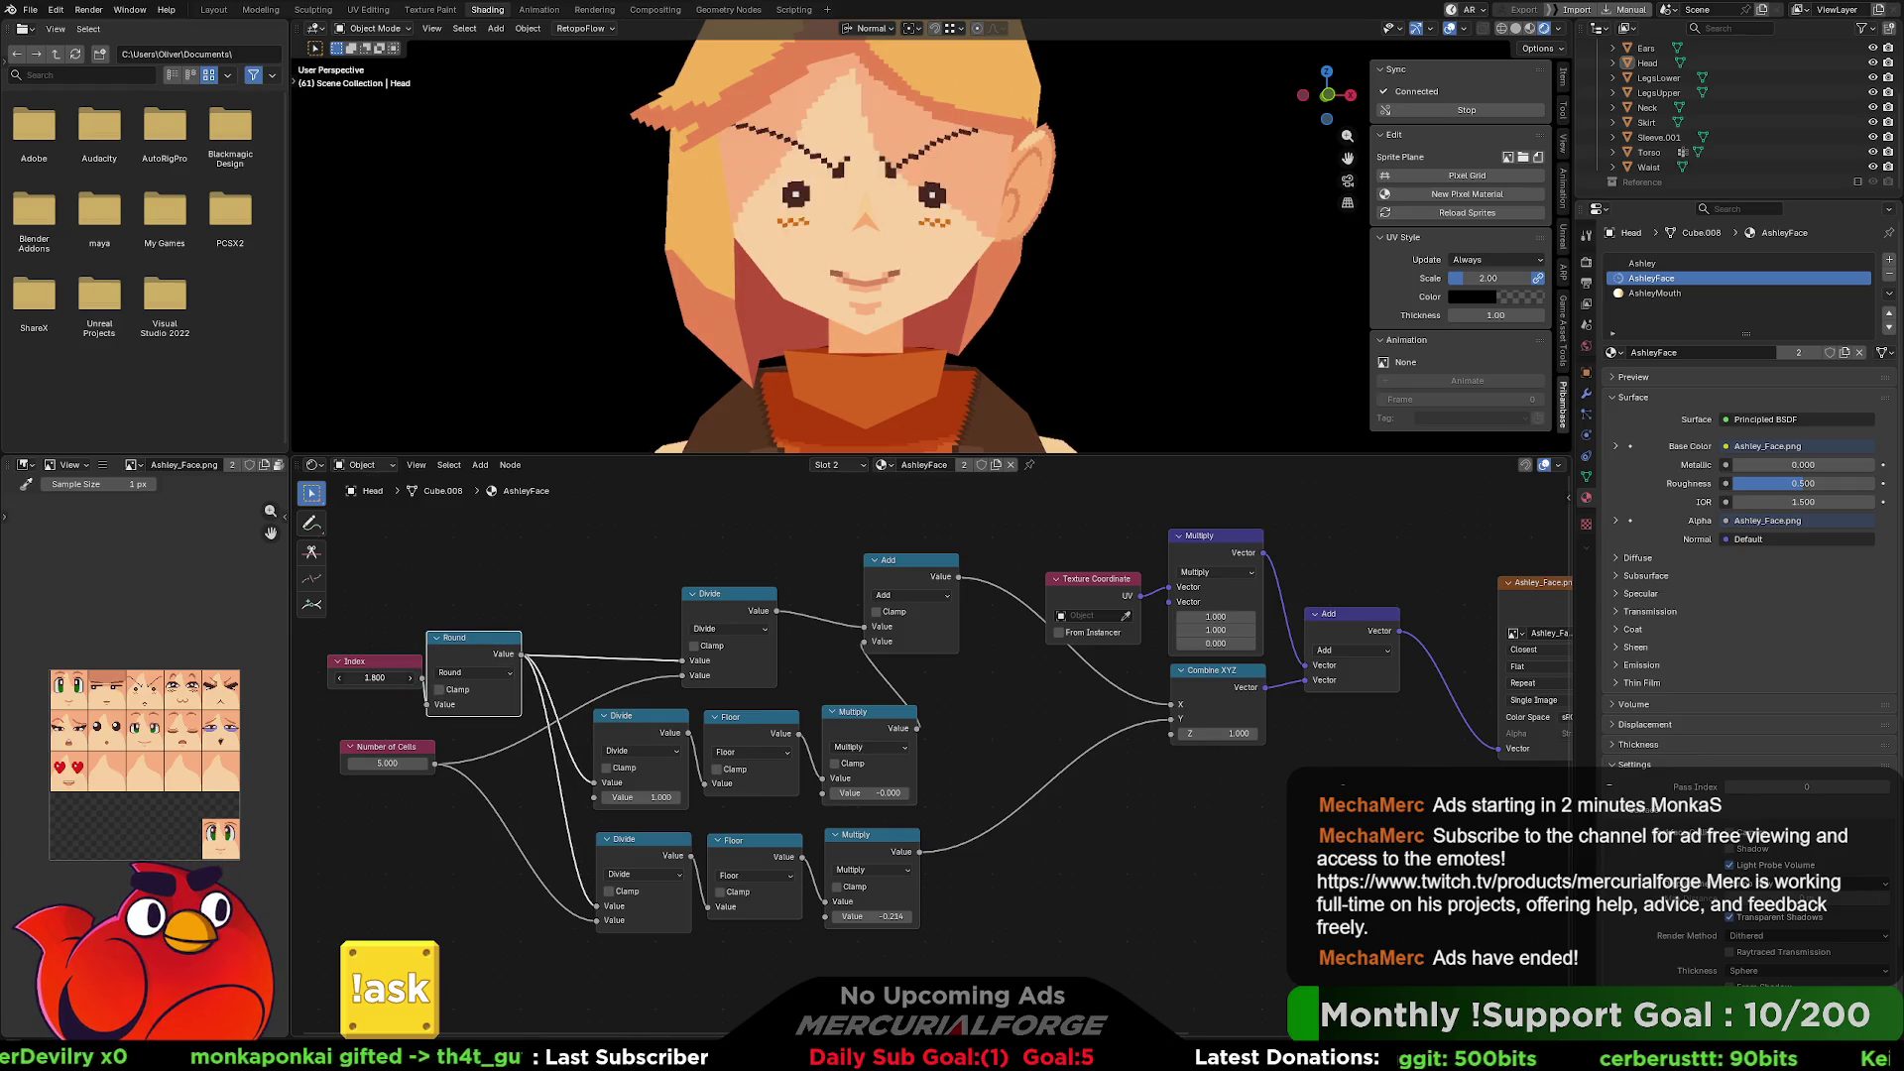
{"action": "mouse_move", "coordinate": [374, 677]}
{"action": "left_mouse_down"}
{"action": "mouse_move", "coordinate": [485, 678]}
{"action": "mouse_move", "coordinate": [333, 677]}
{"action": "mouse_move", "coordinate": [354, 678]}
{"action": "left_mouse_up"}
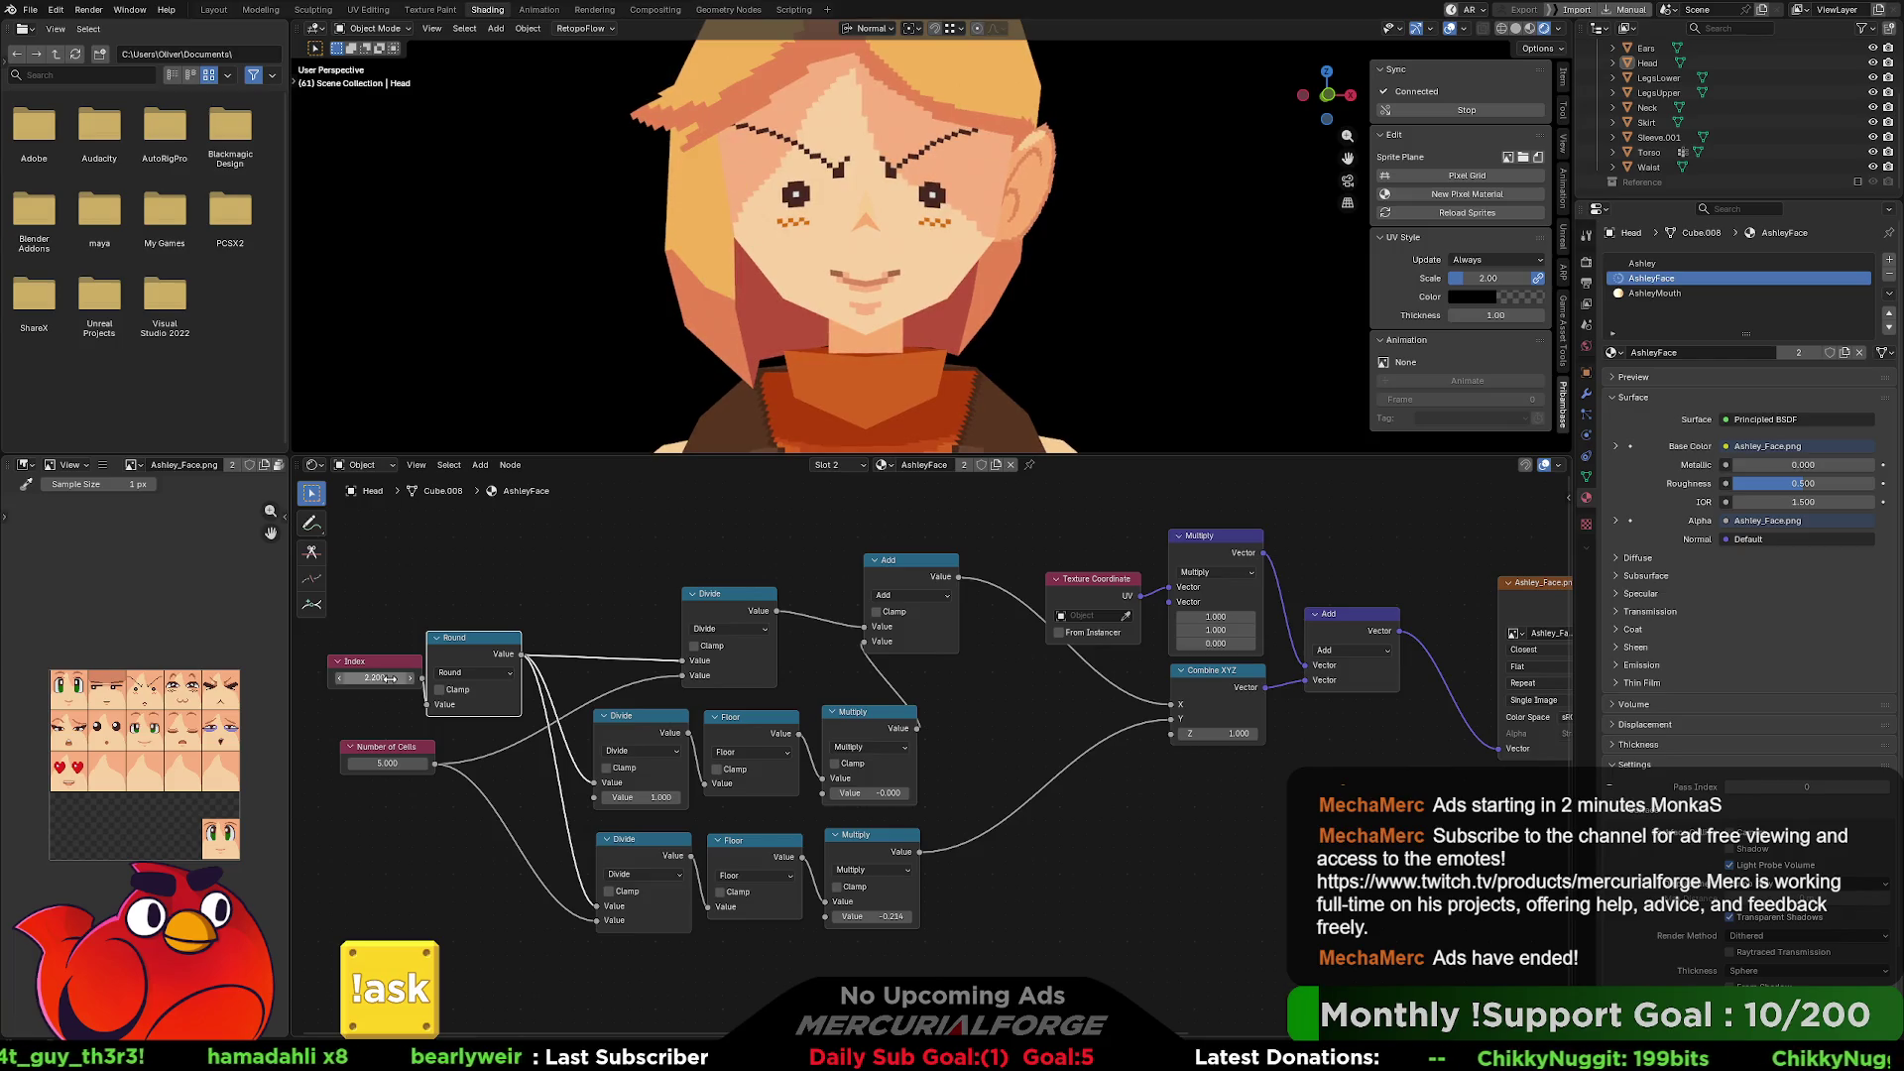
{"action": "left_click", "coordinate": [1654, 294]}
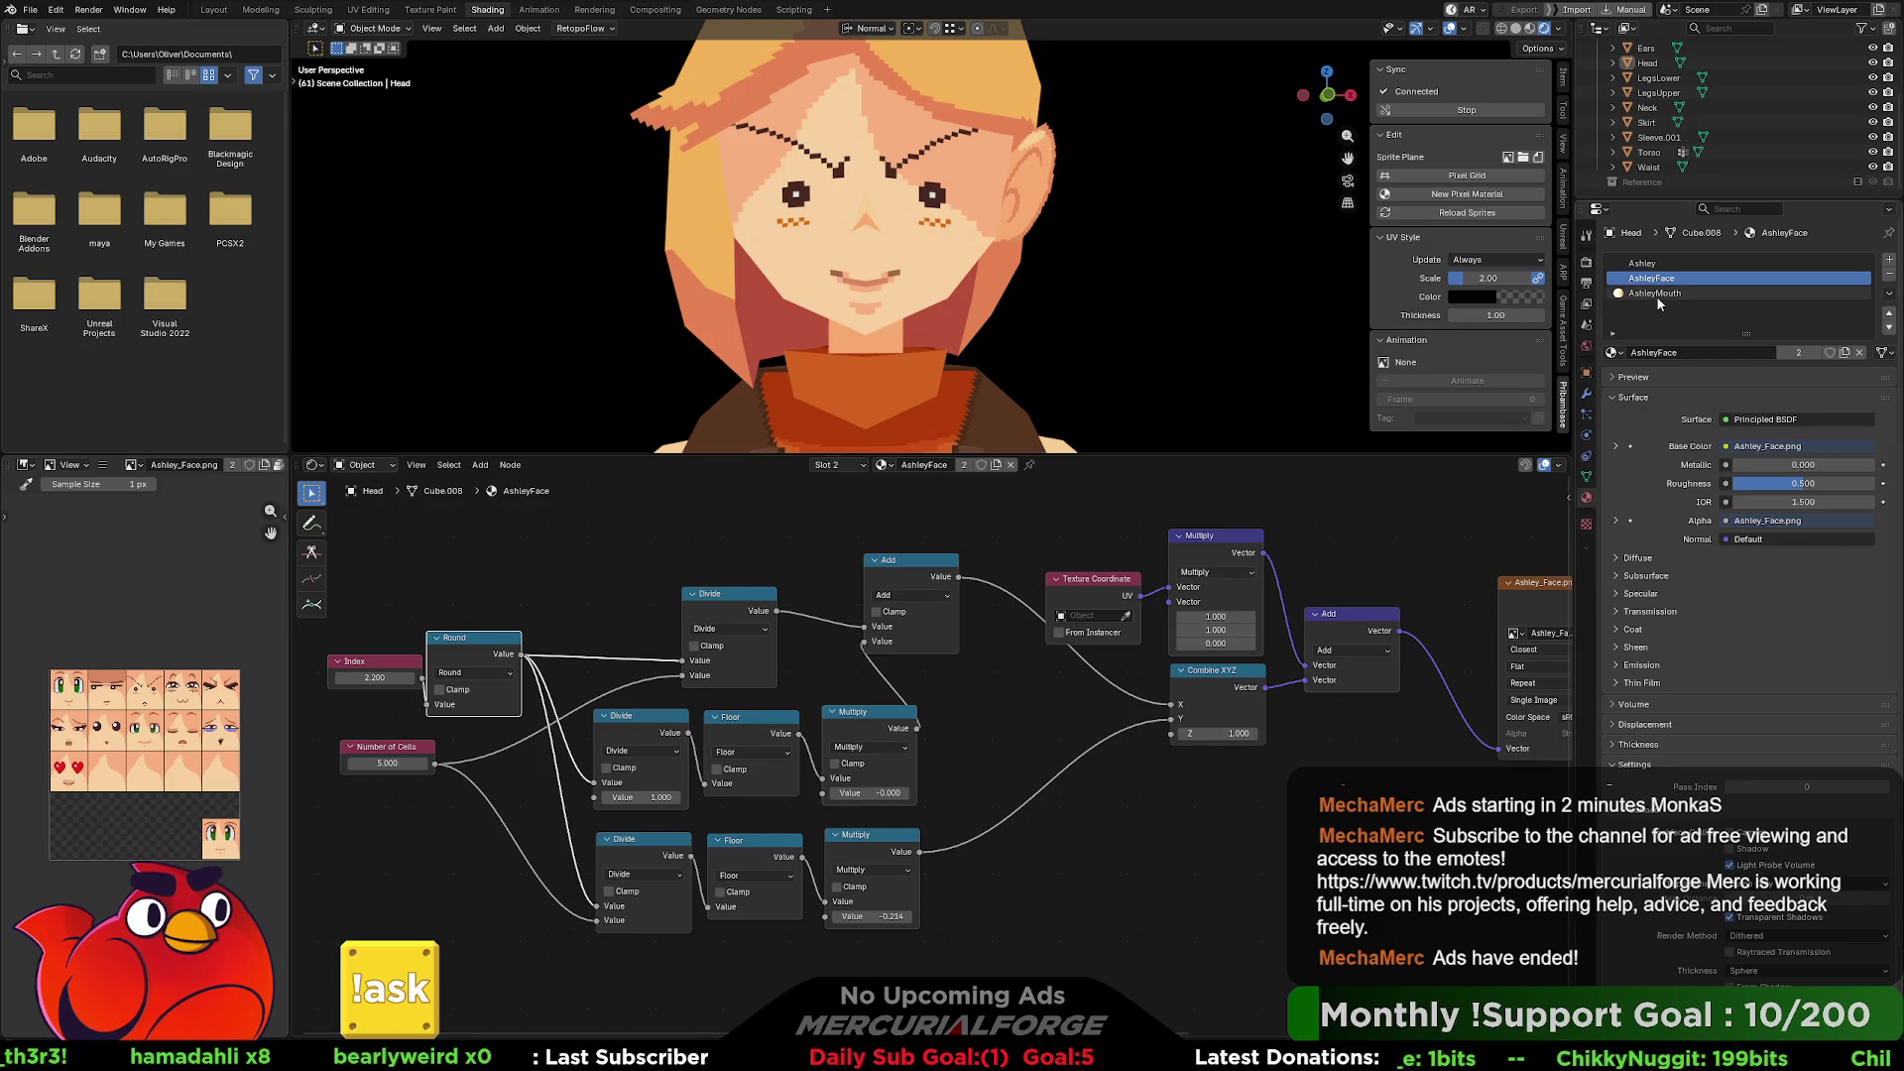
Rearrange AshleyMouth's nodes, link Round into its lower Divide node, and heighten the 3D view.
{"action": "mouse_move", "coordinate": [501, 727]}
{"action": "left_mouse_down"}
{"action": "mouse_move", "coordinate": [481, 684]}
{"action": "mouse_move", "coordinate": [511, 773]}
{"action": "mouse_move", "coordinate": [419, 655]}
{"action": "left_mouse_up"}
{"action": "left_click_drag", "start_coordinate": [505, 808], "coordinate": [402, 805]}
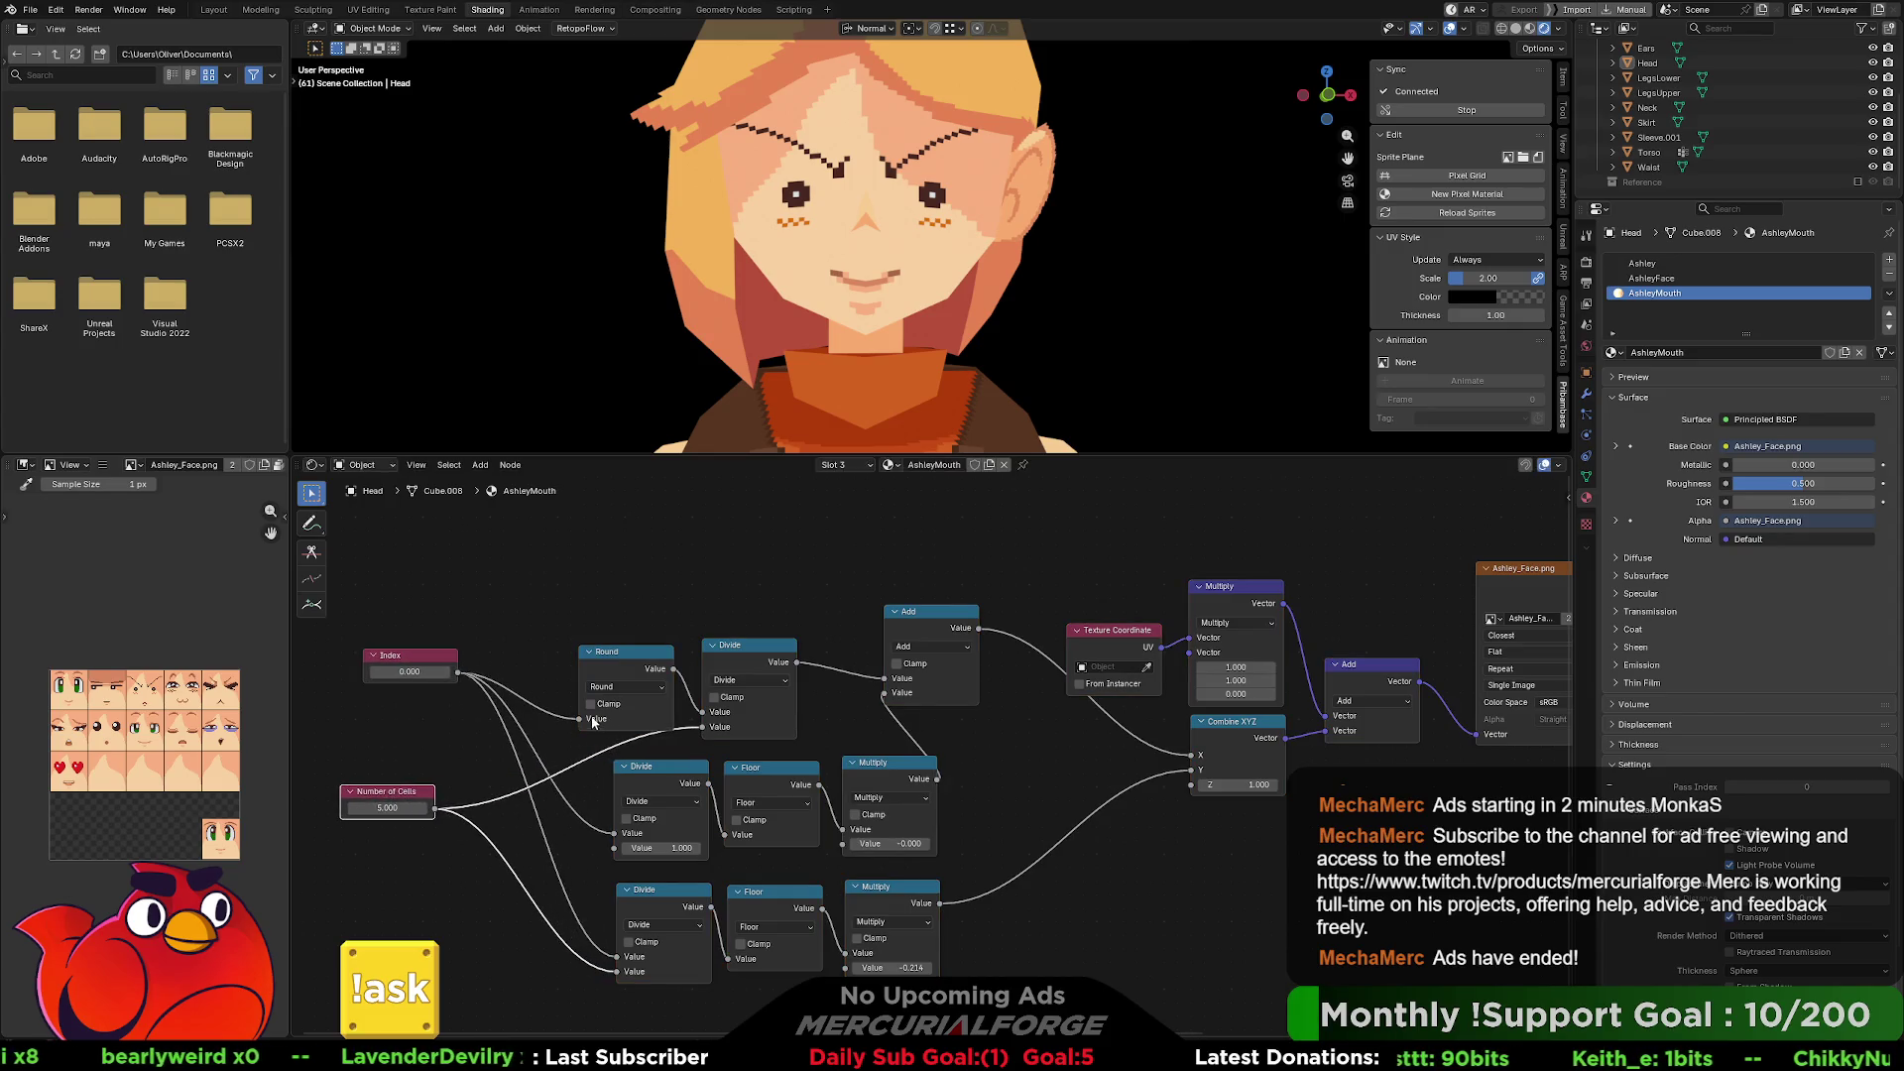
{"action": "mouse_move", "coordinate": [671, 673]}
{"action": "left_mouse_down"}
{"action": "mouse_move", "coordinate": [560, 662]}
{"action": "mouse_move", "coordinate": [615, 833]}
{"action": "left_mouse_up"}
{"action": "left_click_drag", "start_coordinate": [564, 647], "coordinate": [608, 952]}
{"action": "left_click_drag", "start_coordinate": [429, 662], "coordinate": [417, 670]}
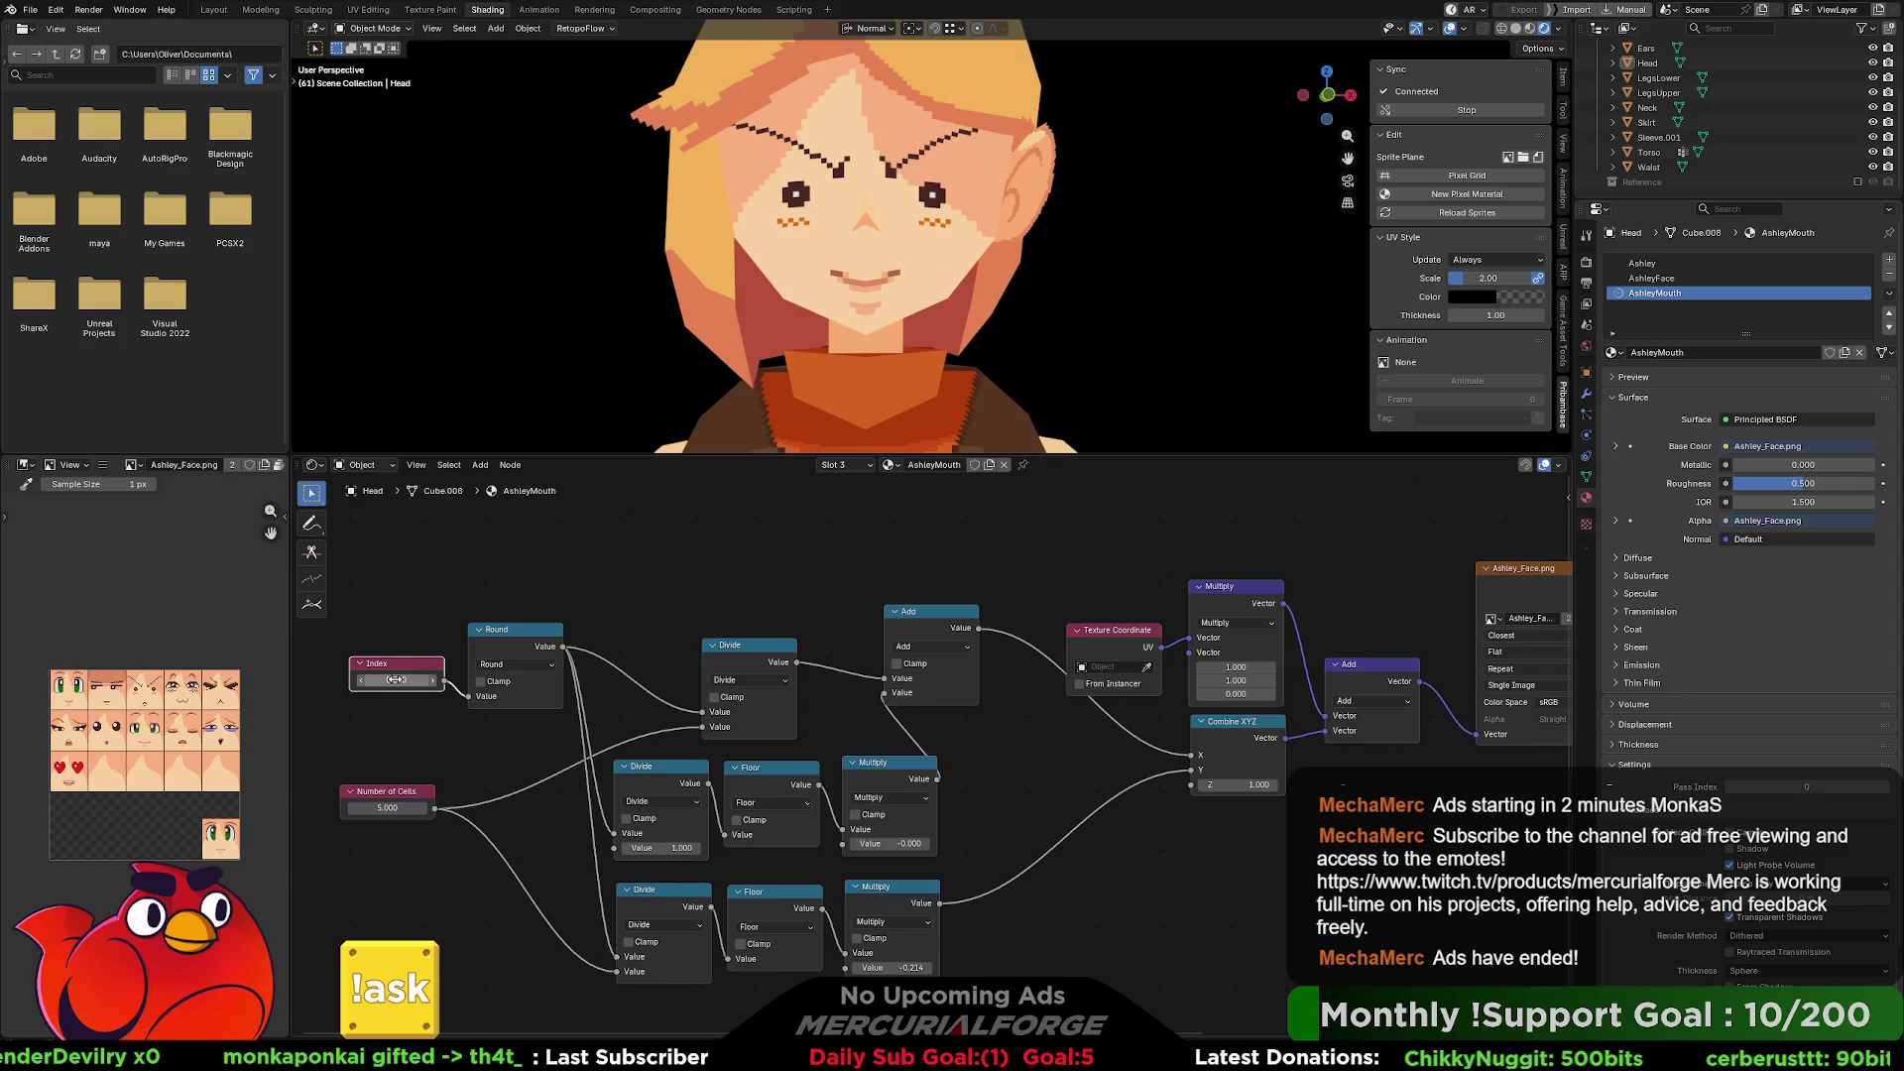
{"action": "mouse_move", "coordinate": [1102, 456]}
{"action": "left_mouse_down"}
{"action": "mouse_move", "coordinate": [1071, 600]}
{"action": "mouse_move", "coordinate": [1060, 585]}
{"action": "left_mouse_up"}
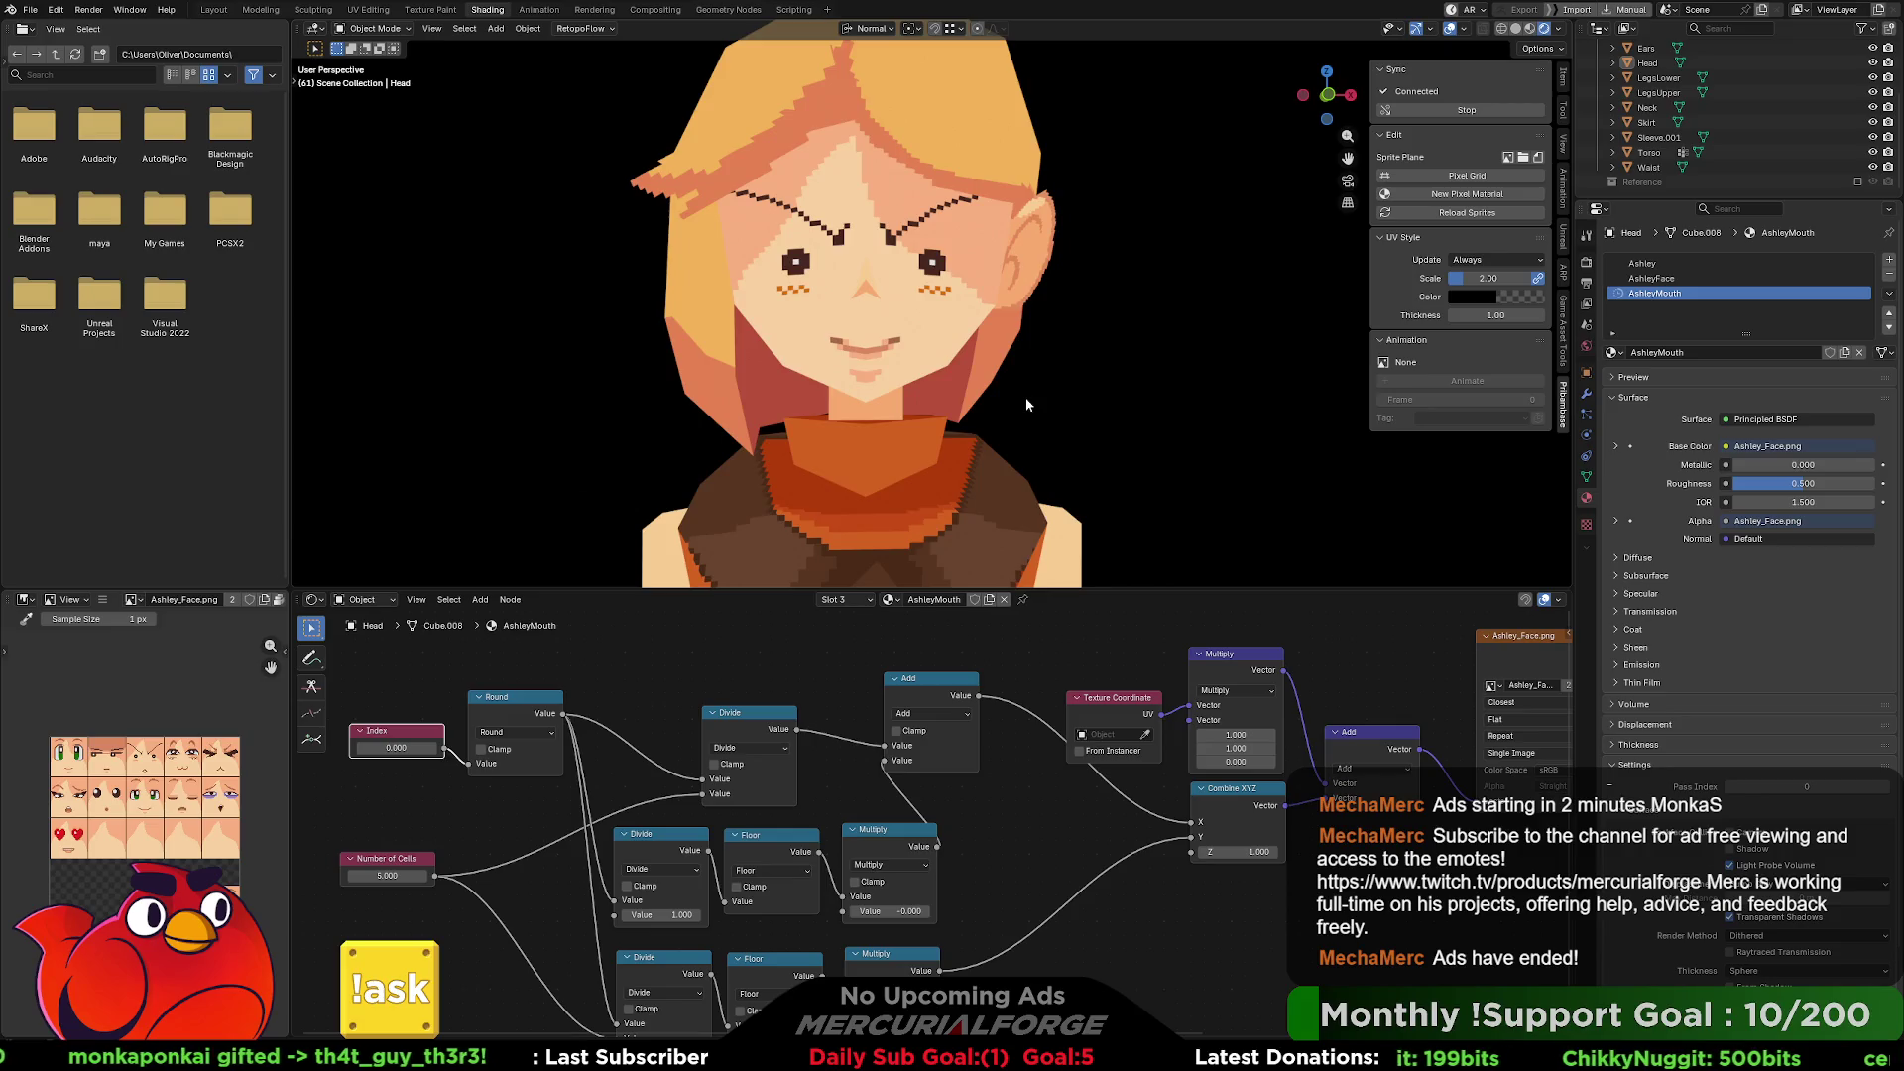
In orthographic view, scrub mouth and face Index values, leaving face Index at 5.200.
{"action": "key", "text": "KP_5"}
{"action": "mouse_move", "coordinate": [376, 747]}
{"action": "left_mouse_down"}
{"action": "mouse_move", "coordinate": [456, 748]}
{"action": "mouse_move", "coordinate": [394, 751]}
{"action": "left_mouse_up"}
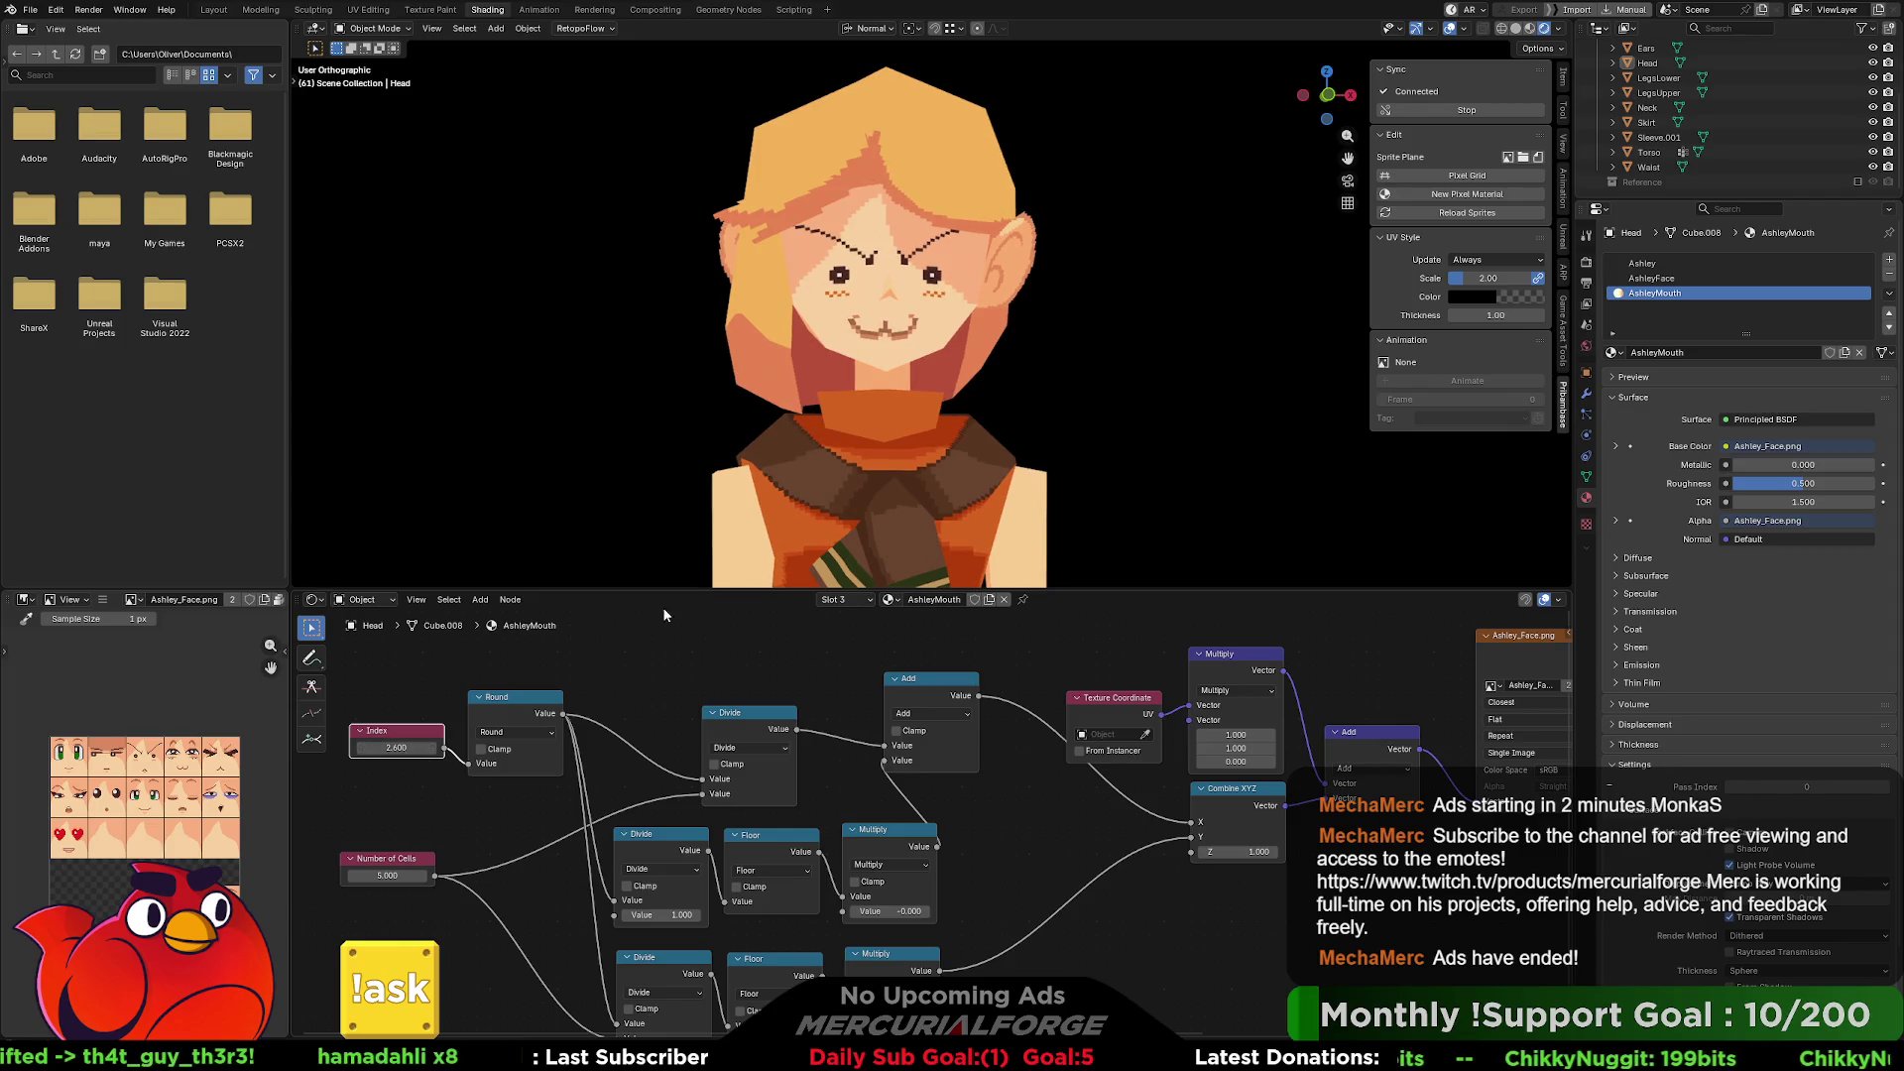
{"action": "left_click", "coordinate": [1692, 281]}
{"action": "left_click_drag", "start_coordinate": [375, 746], "coordinate": [487, 746]}
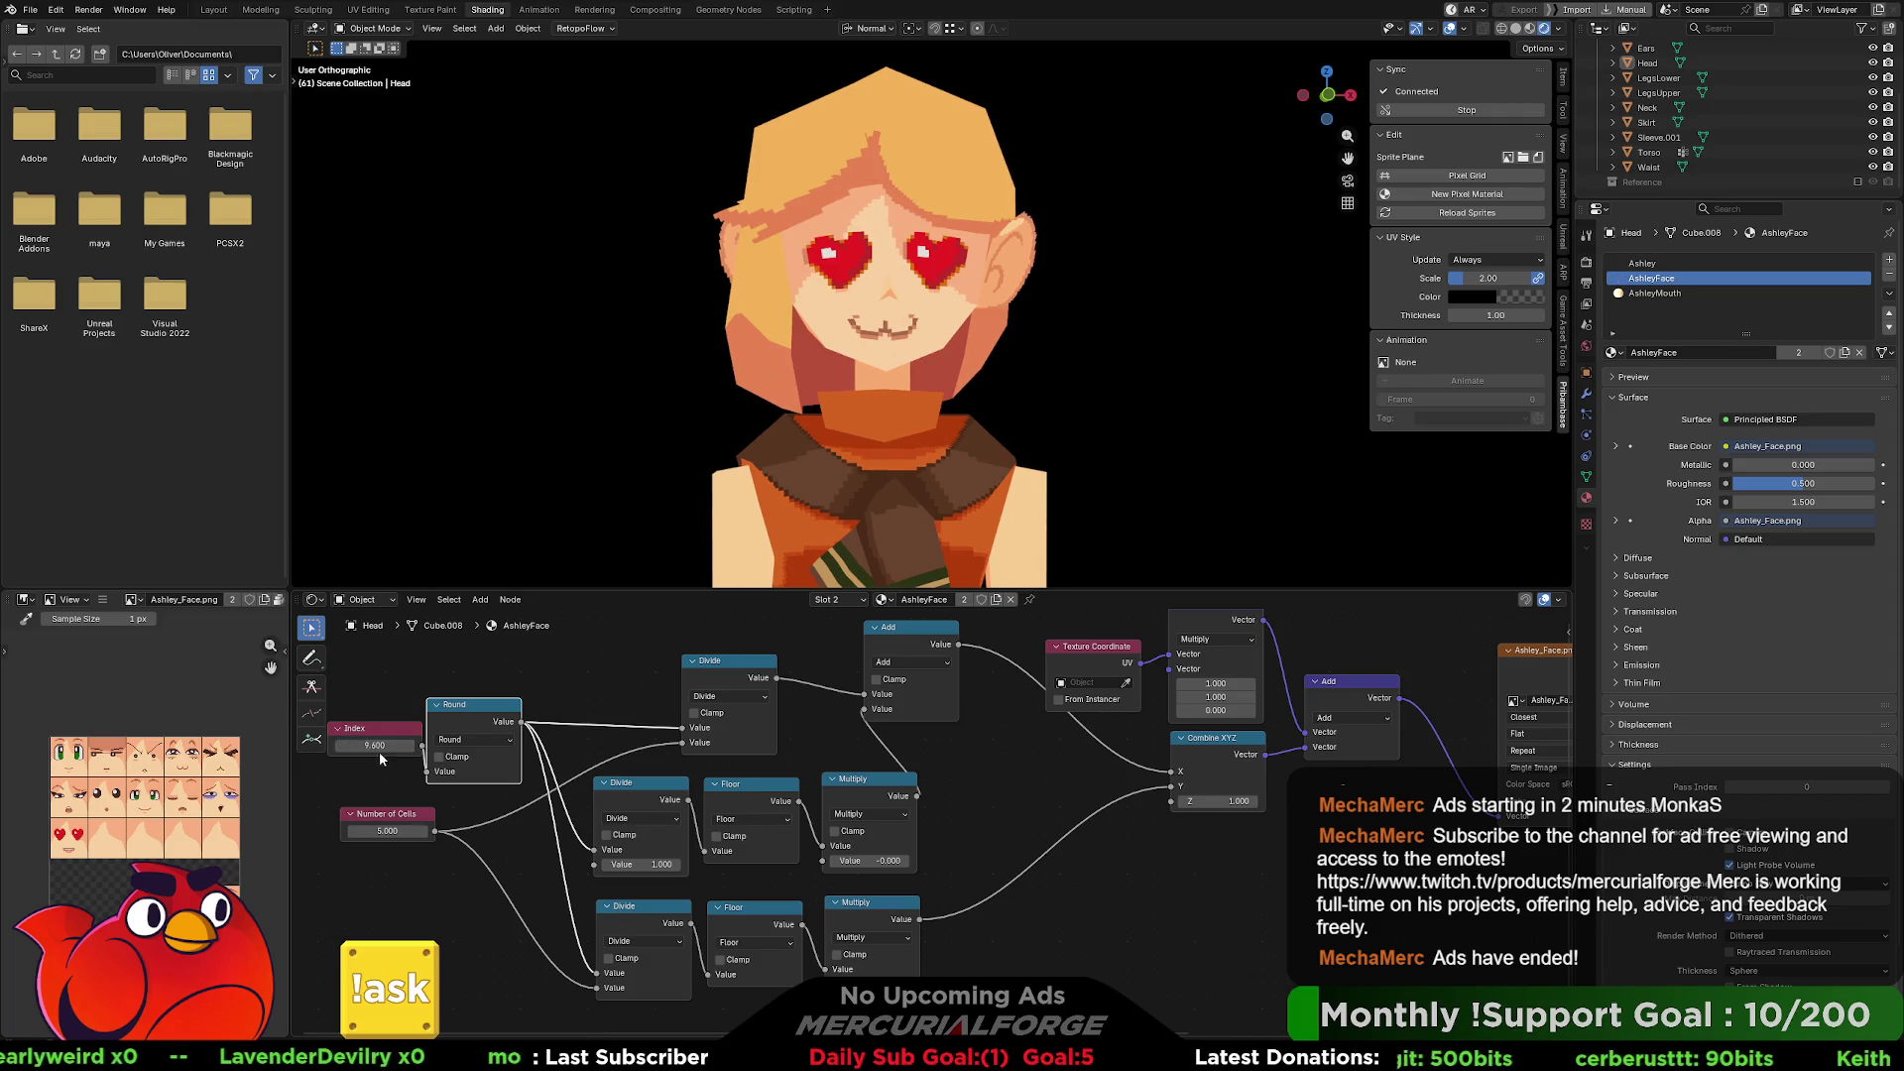
{"action": "left_click", "coordinate": [1676, 263]}
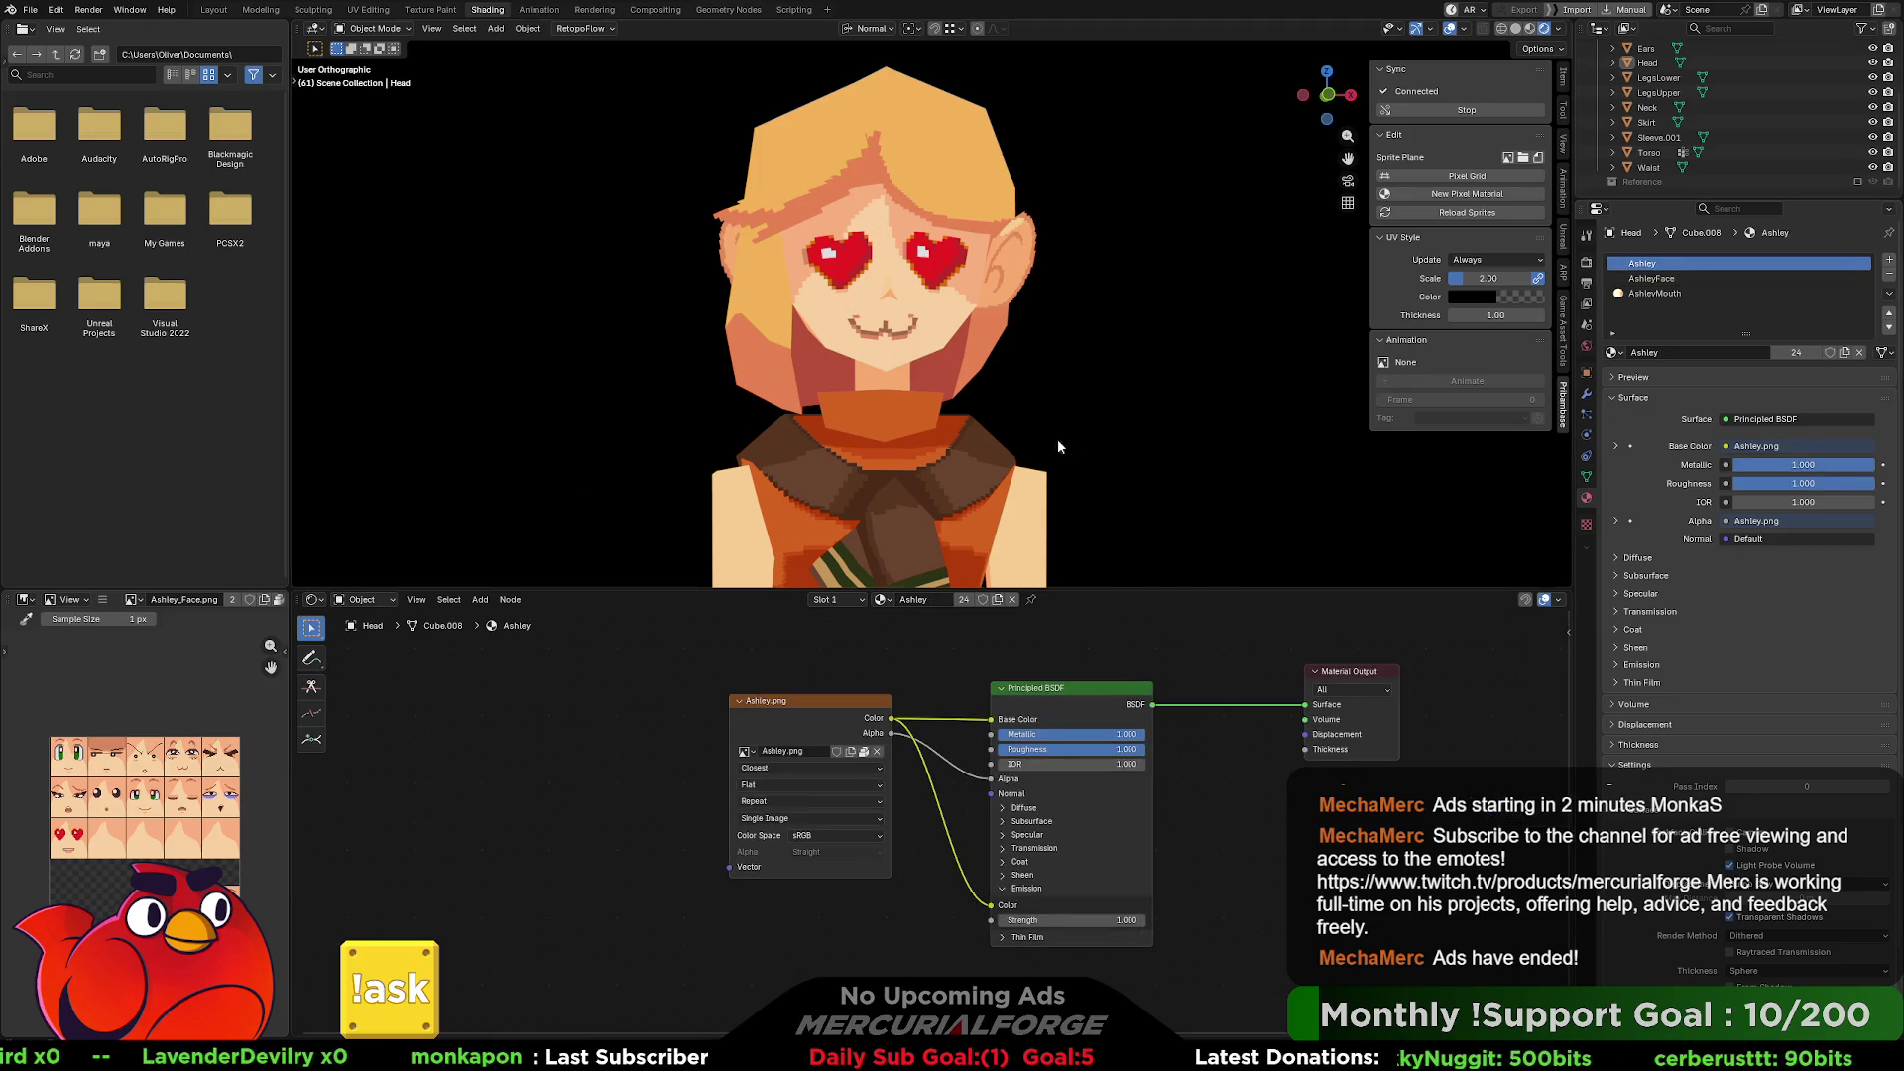
{"action": "left_click", "coordinate": [1655, 294]}
{"action": "left_click_drag", "start_coordinate": [395, 748], "coordinate": [524, 748]}
{"action": "scroll", "coordinate": [1607, 310], "scroll_direction": "up", "scroll_amount": 1, "text": "ctrl"}
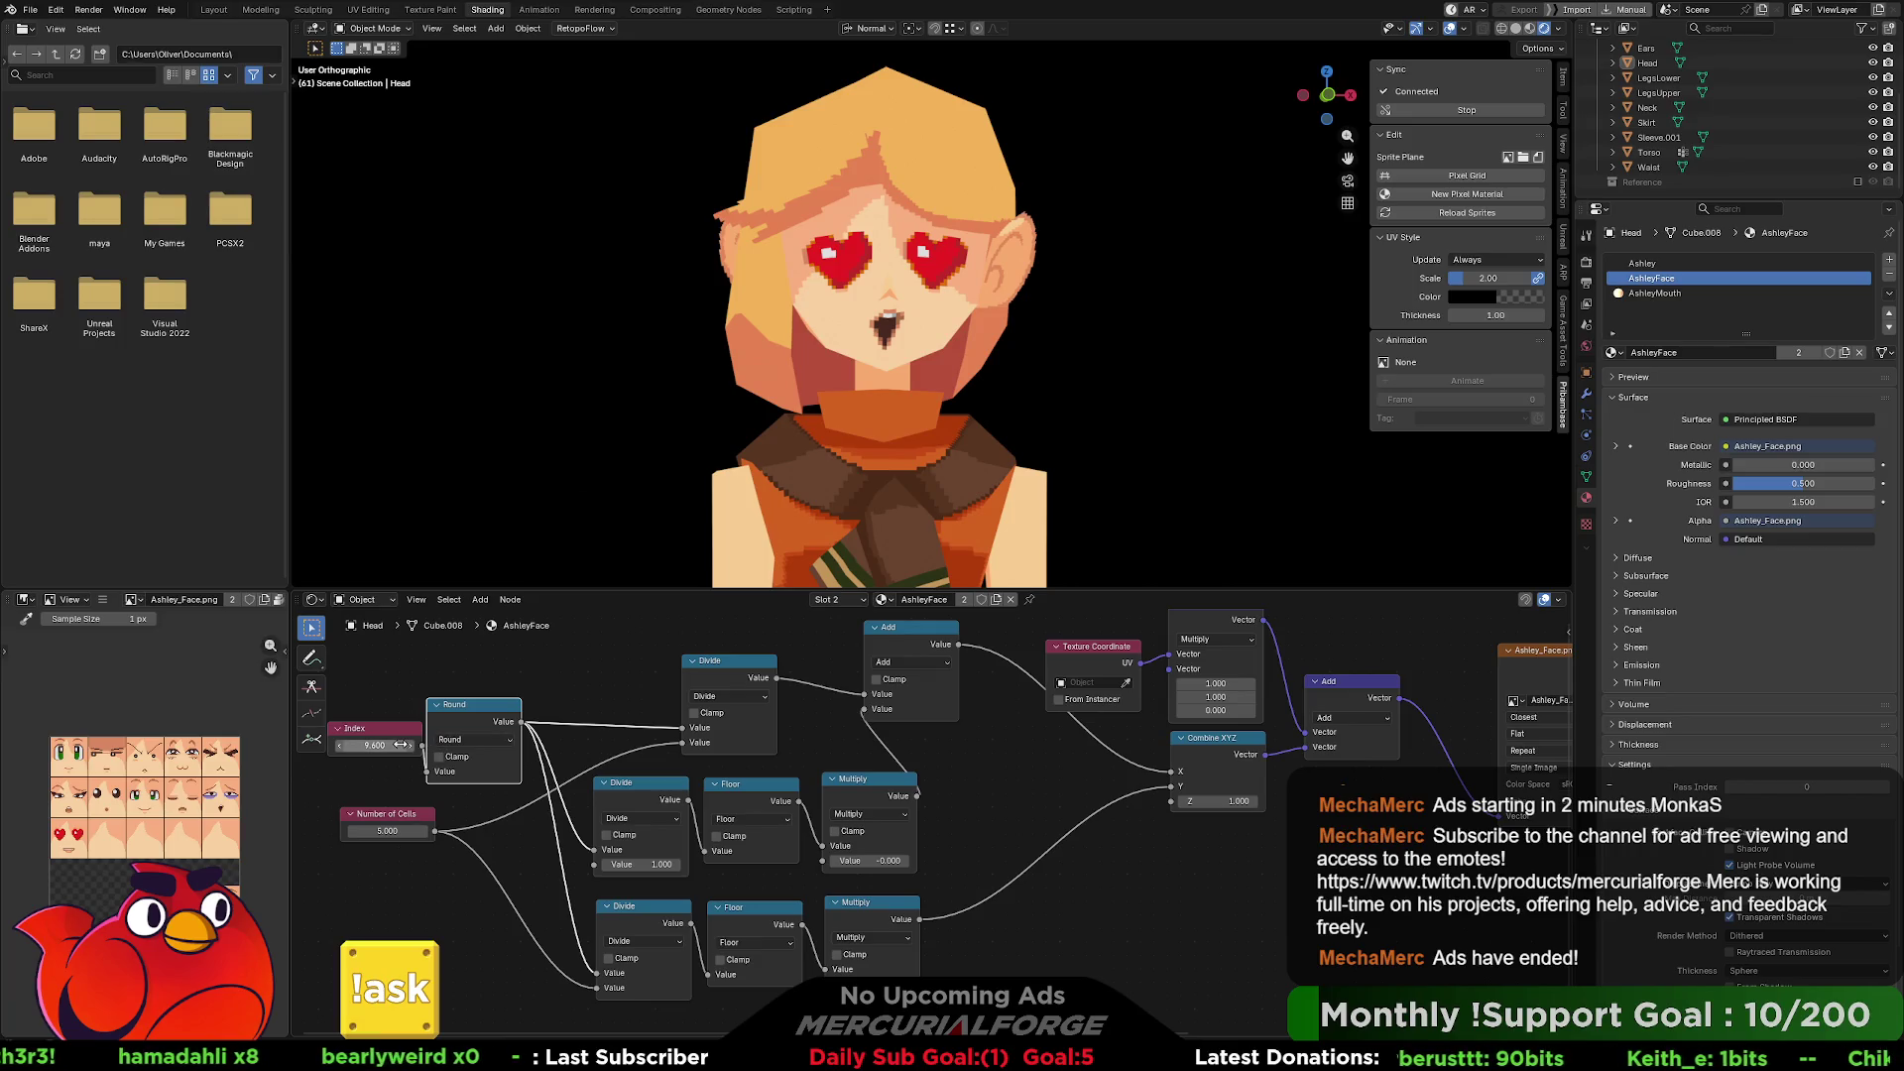
{"action": "left_click_drag", "start_coordinate": [377, 744], "coordinate": [367, 744]}
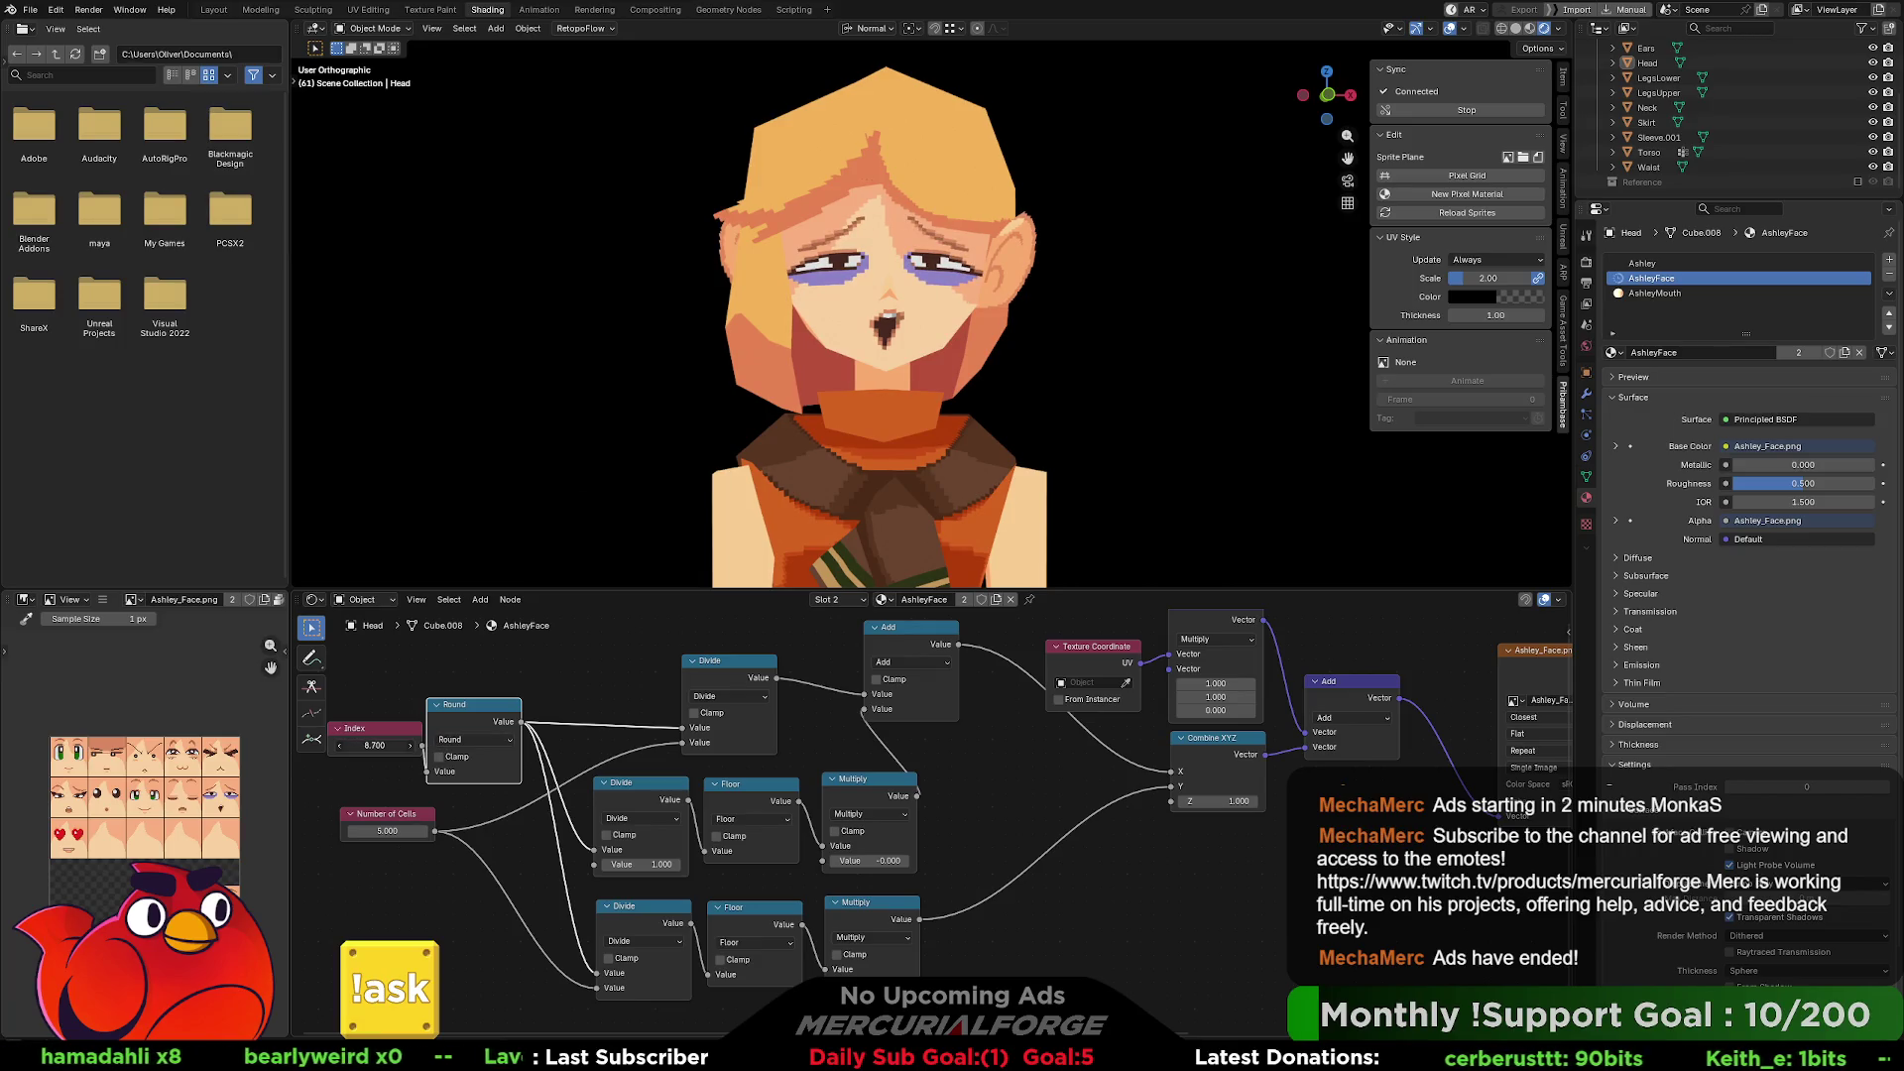
{"action": "left_click_drag", "start_coordinate": [375, 745], "coordinate": [349, 745]}
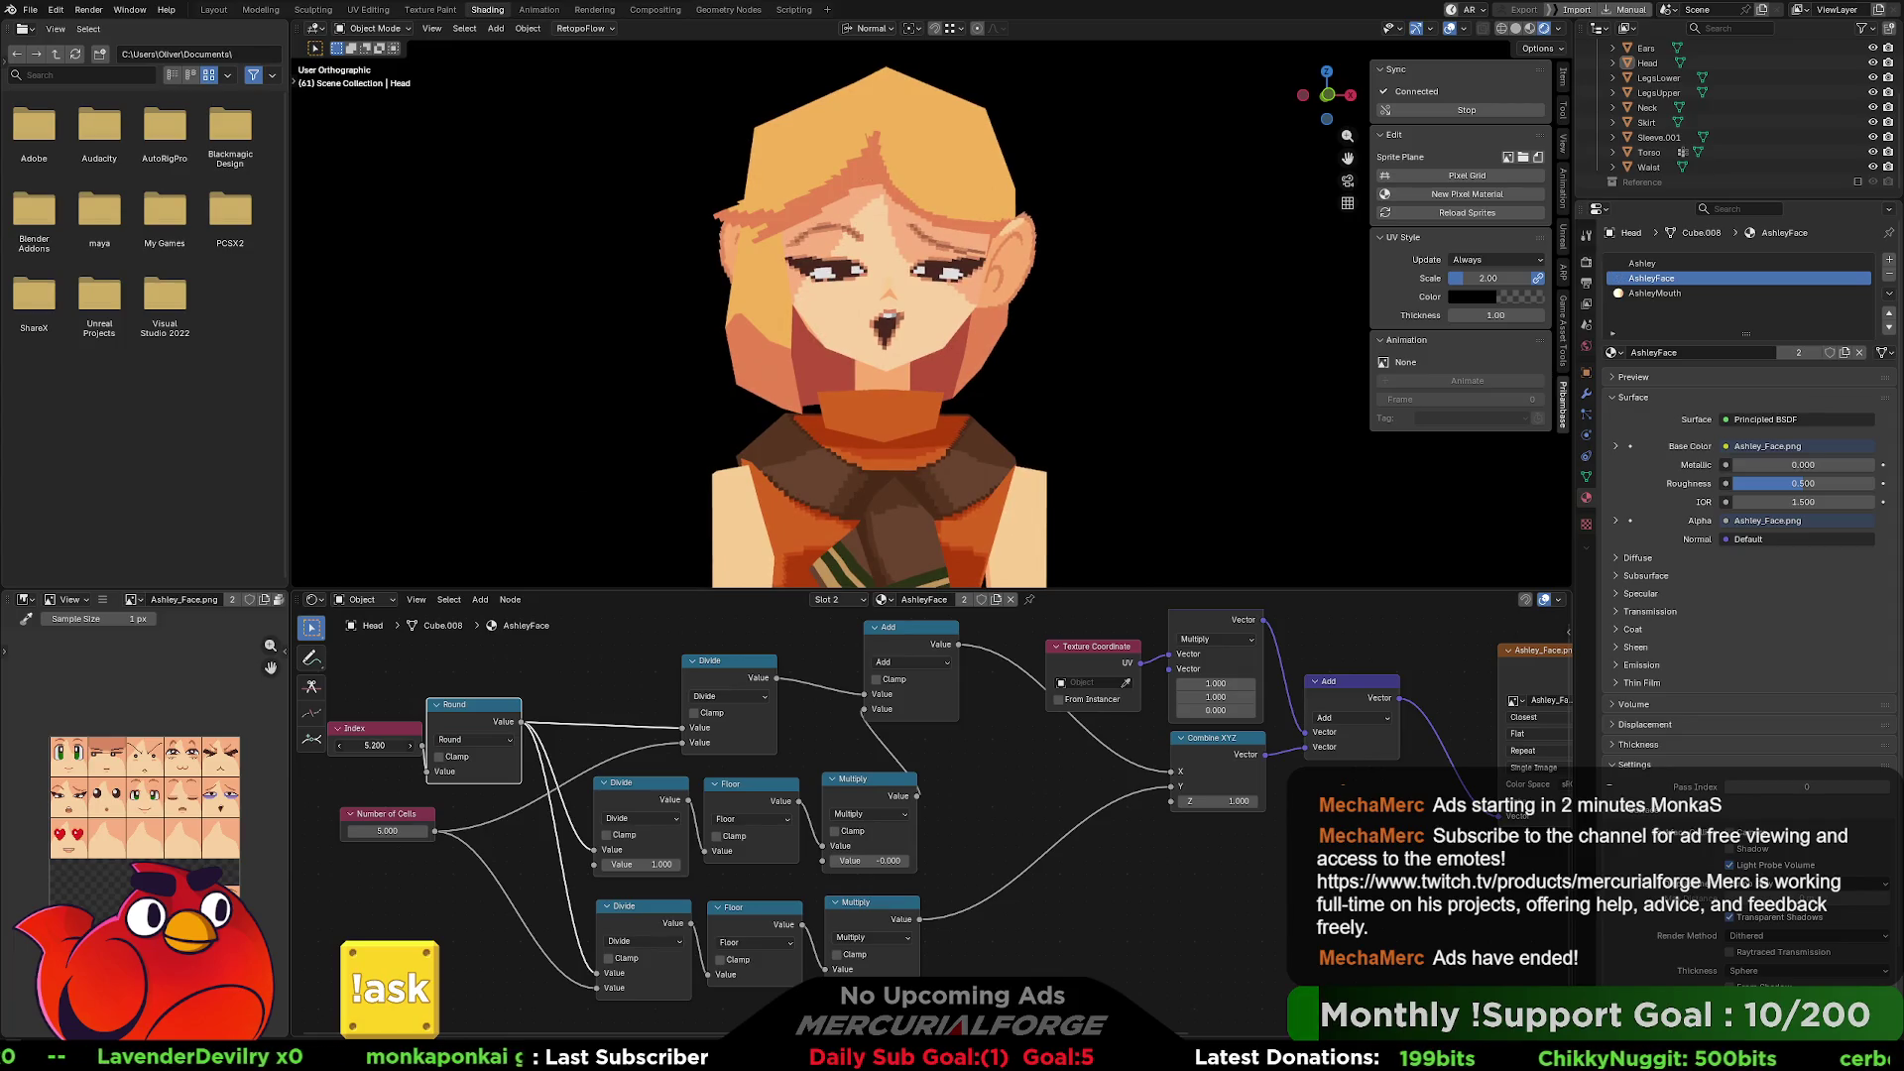
{"action": "scroll", "coordinate": [1009, 375], "scroll_direction": "down", "scroll_amount": 5}
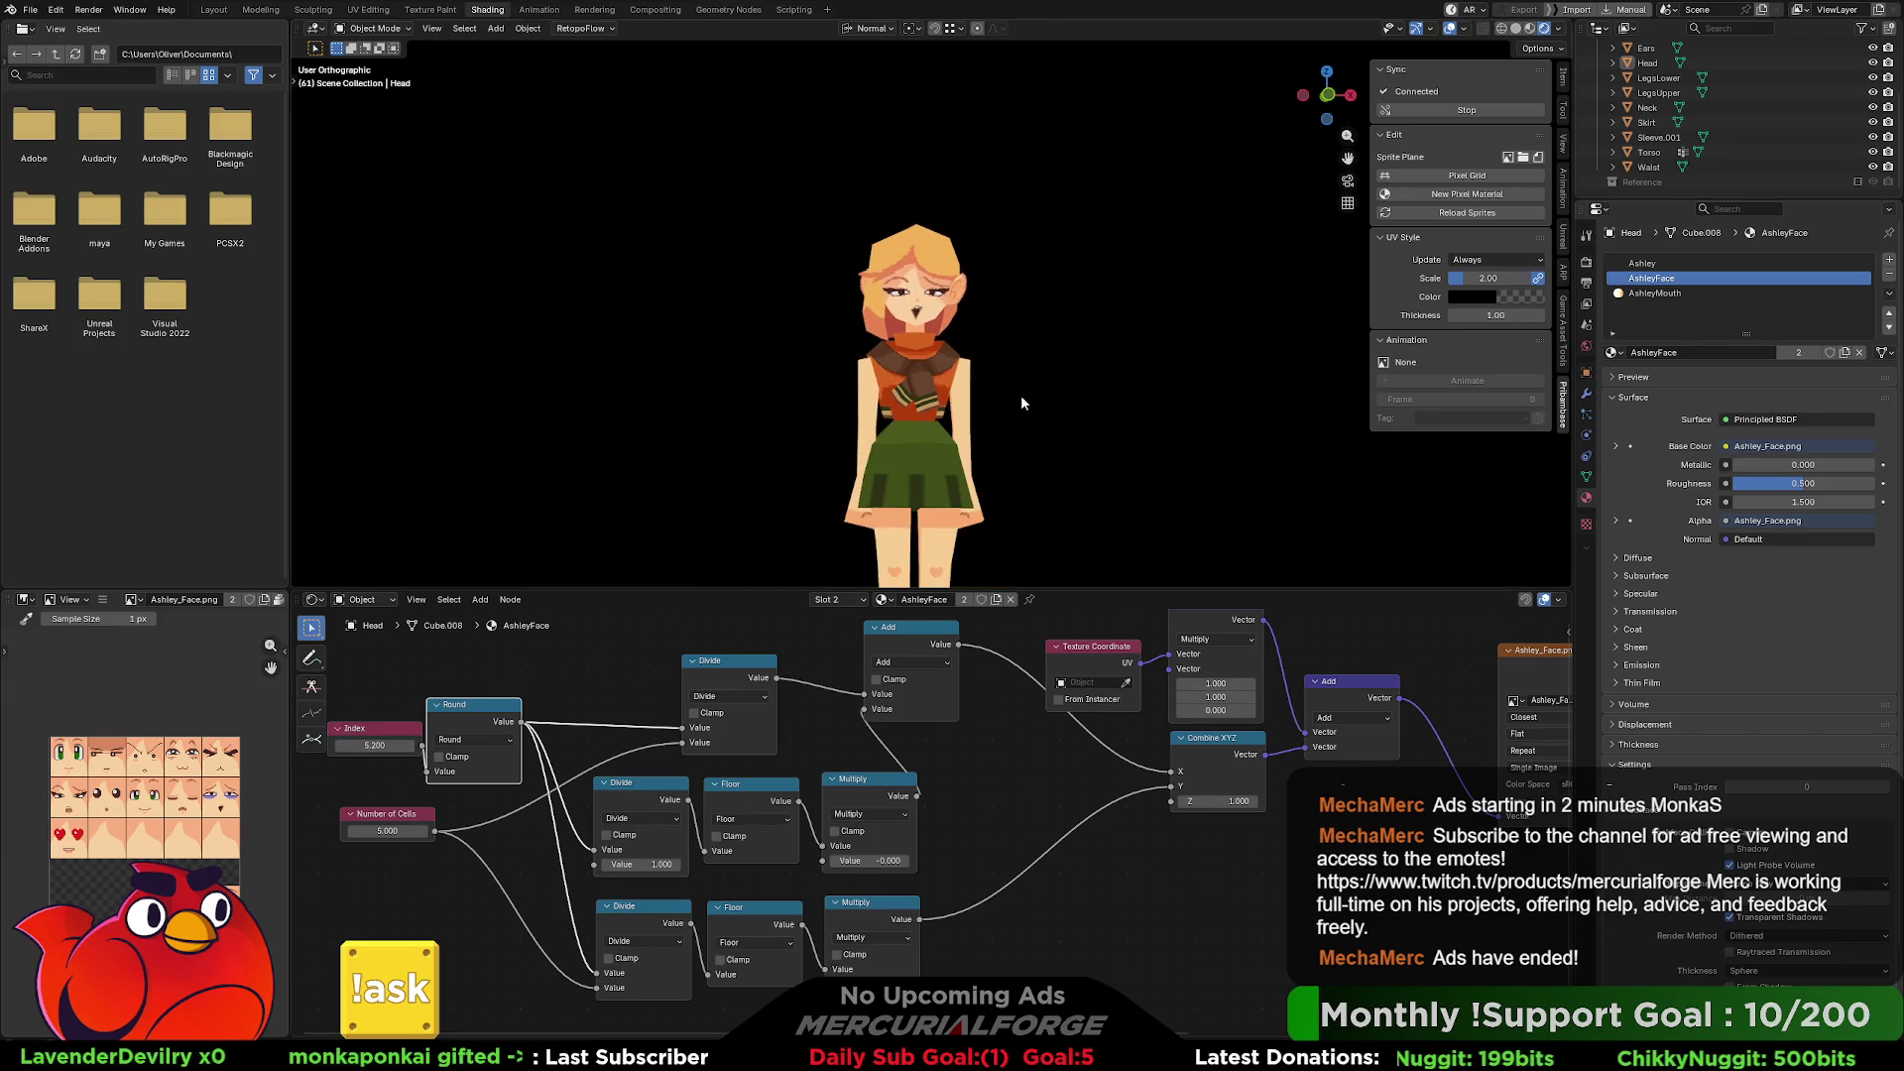
Scrub the face Index through closed, green open and heart eyes, settling at 0.700.
{"action": "middle_click_drag", "start_coordinate": [1029, 411], "coordinate": [1028, 285], "text": "shift"}
{"action": "mouse_move", "coordinate": [402, 744]}
{"action": "left_mouse_down"}
{"action": "mouse_move", "coordinate": [324, 745]}
{"action": "mouse_move", "coordinate": [474, 745]}
{"action": "mouse_move", "coordinate": [307, 745]}
{"action": "mouse_move", "coordinate": [328, 744]}
{"action": "left_mouse_up"}
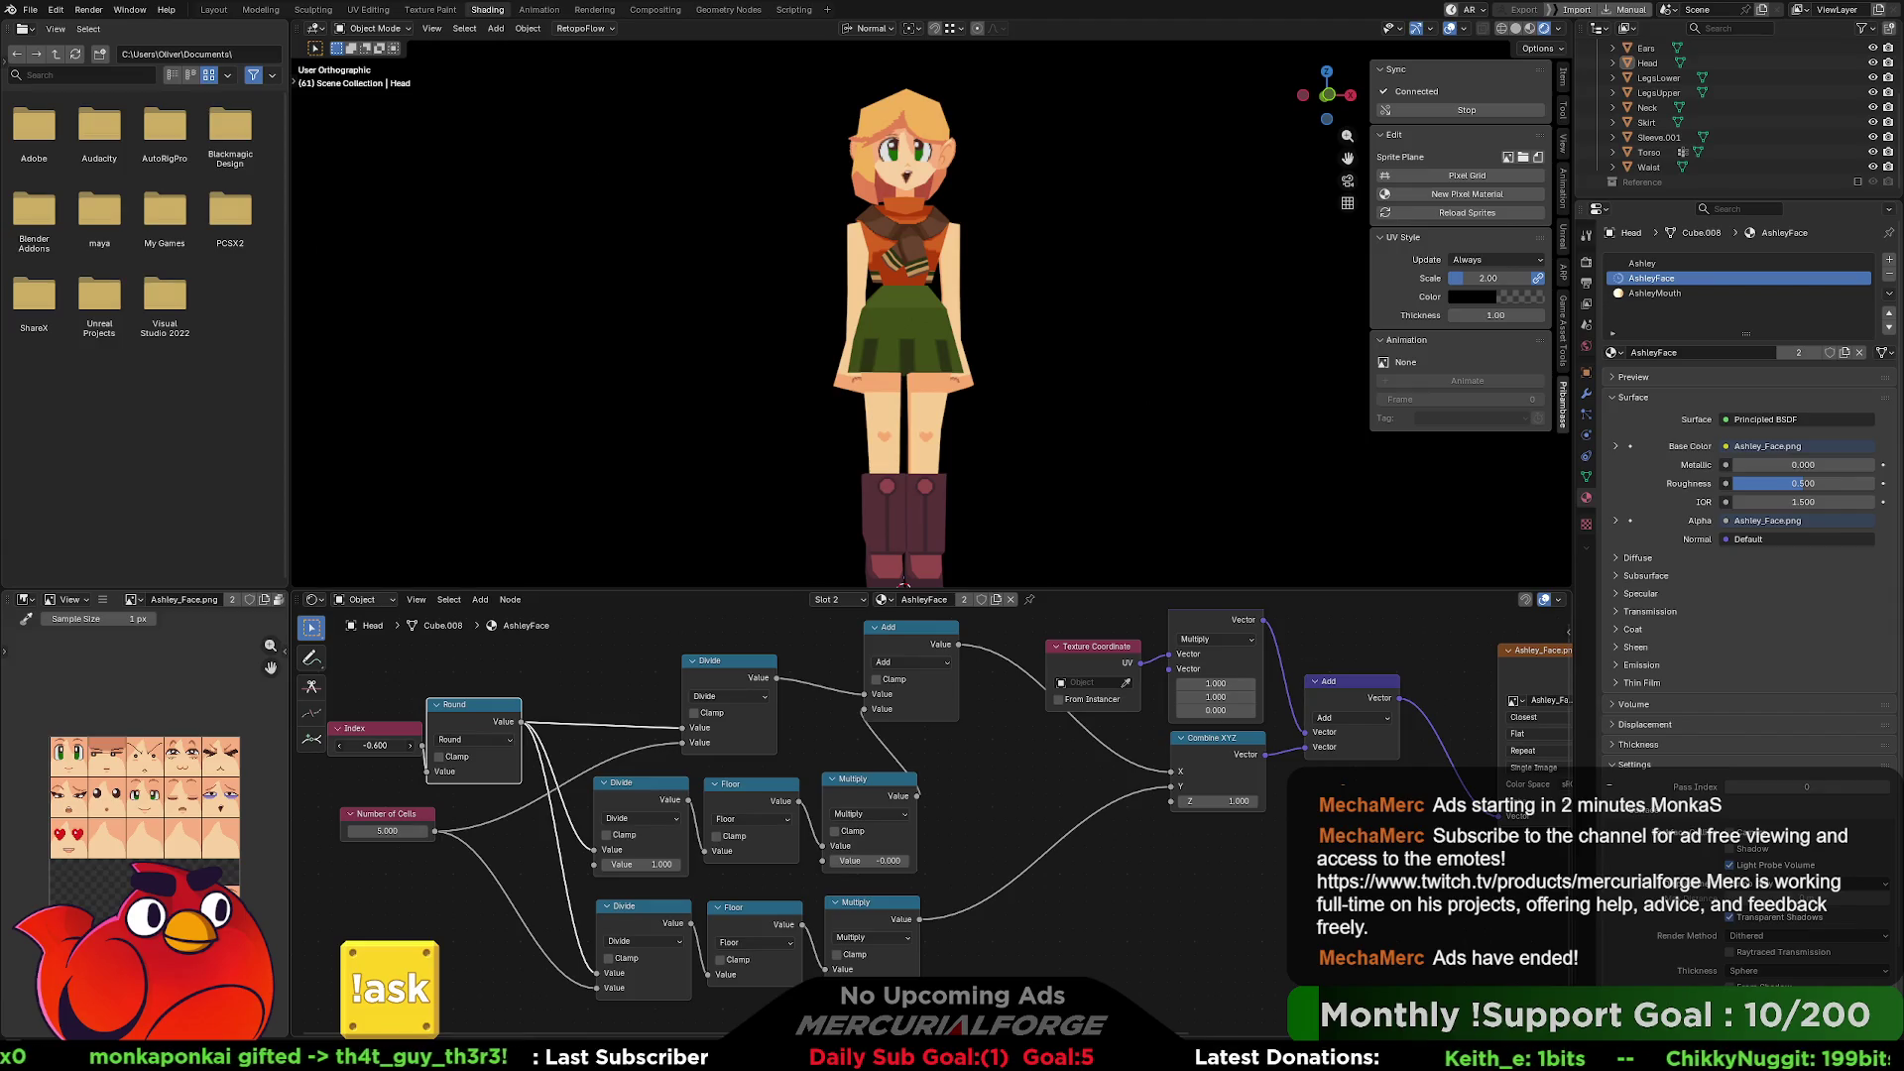
{"action": "left_click_drag", "start_coordinate": [327, 745], "coordinate": [407, 745]}
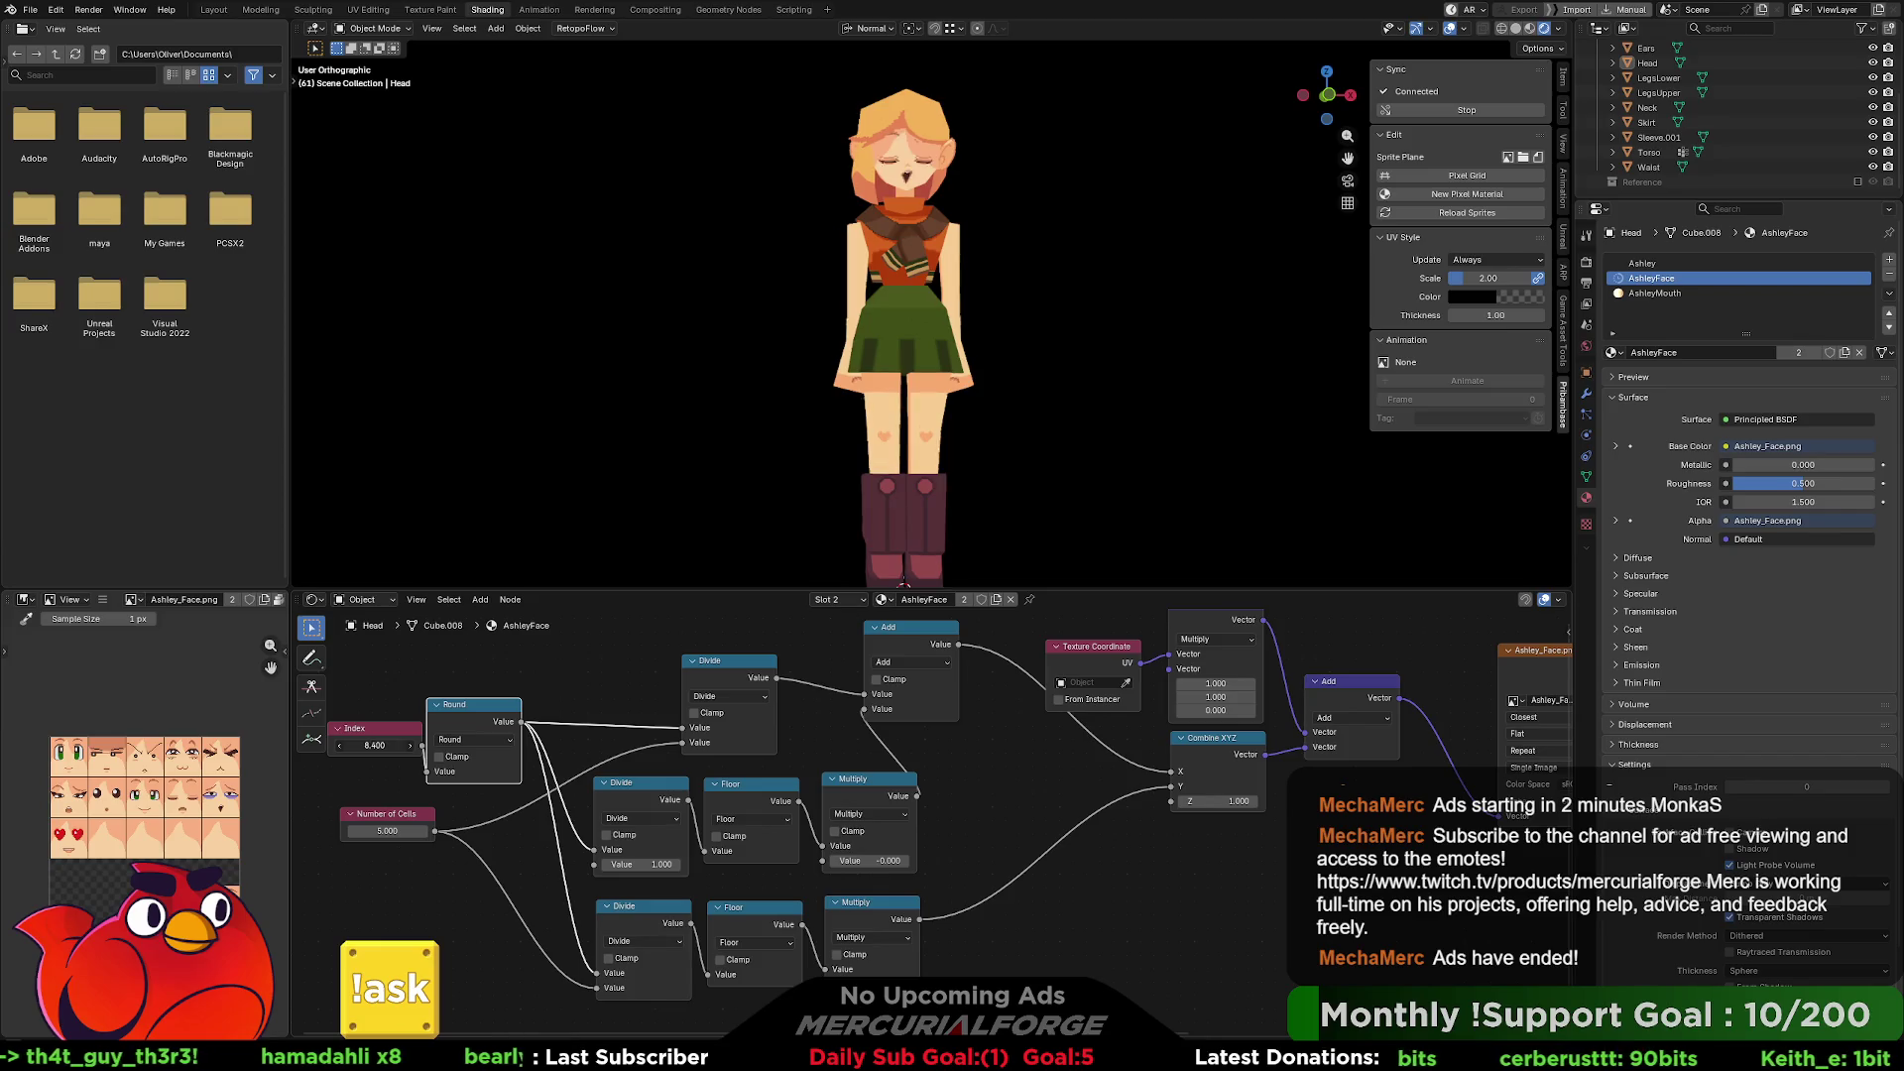
{"action": "left_click_drag", "start_coordinate": [430, 745], "coordinate": [375, 745]}
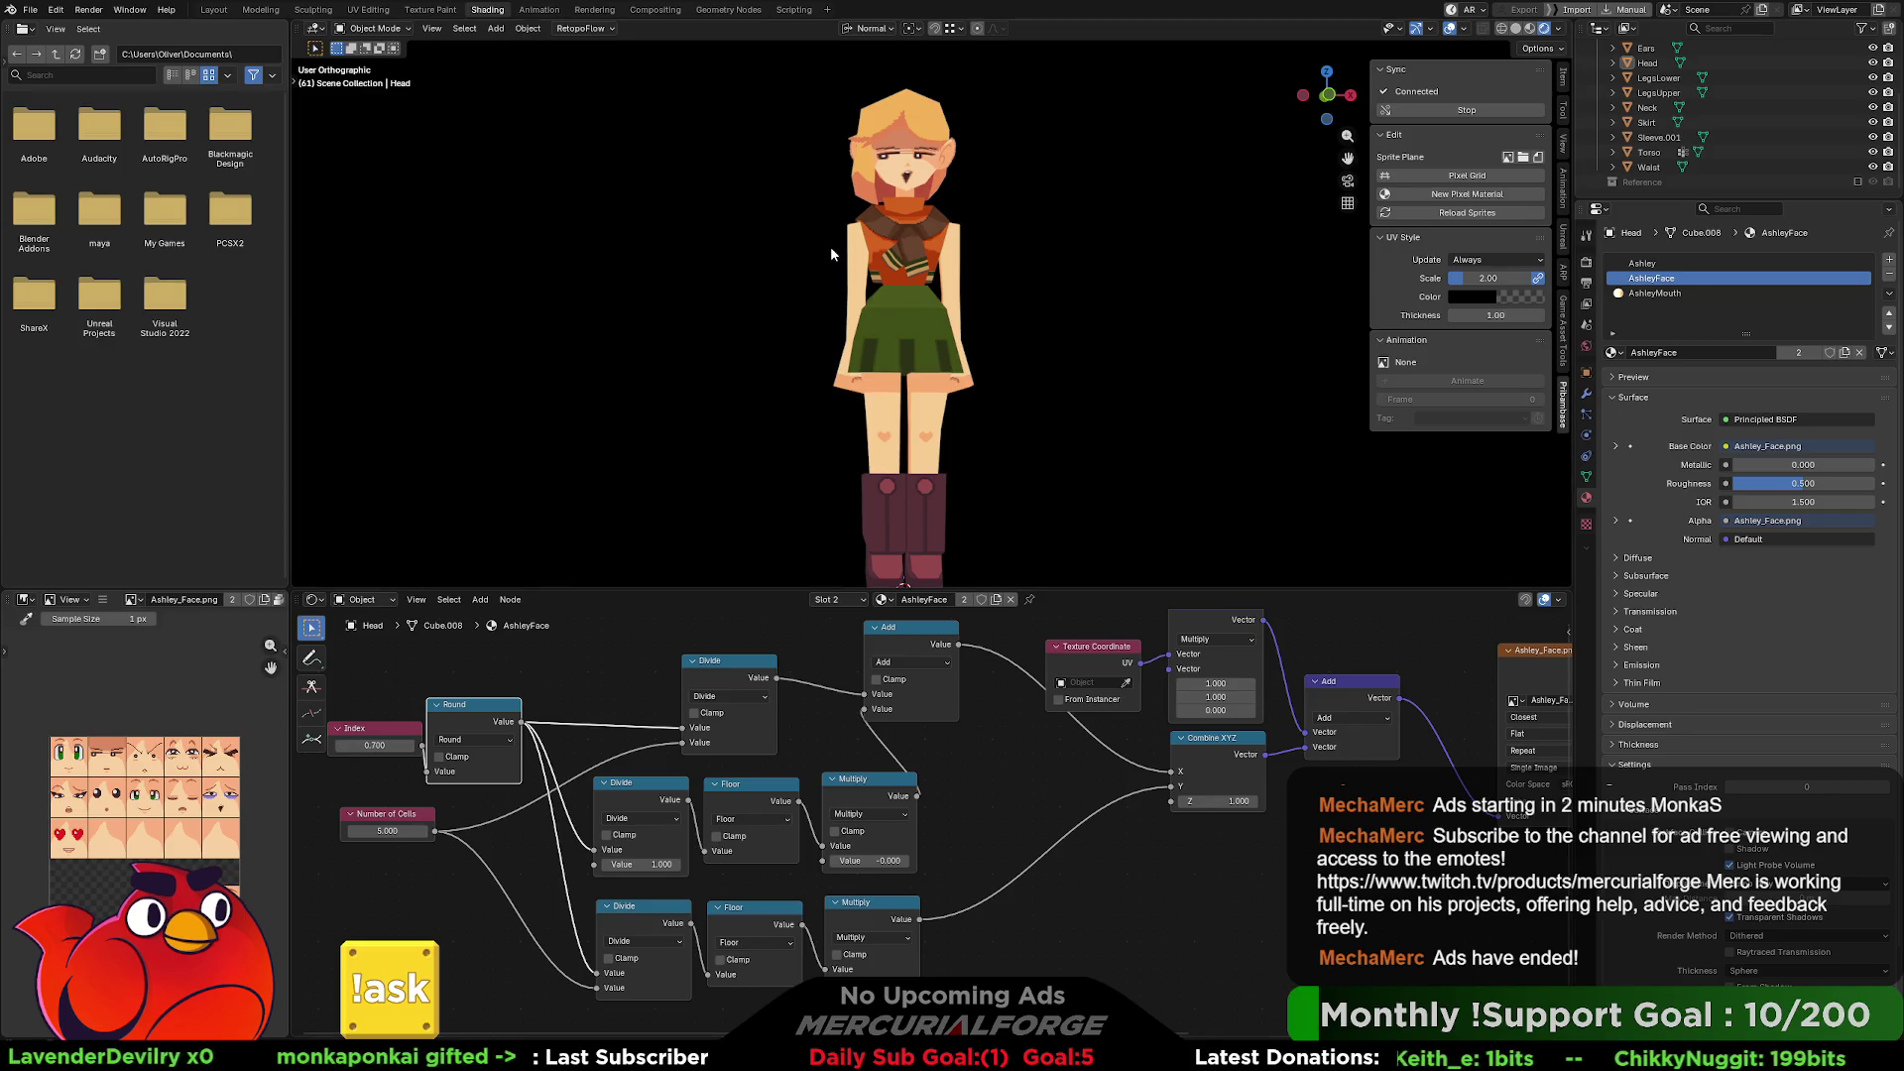
{"action": "scroll", "coordinate": [1116, 200], "scroll_direction": "up", "scroll_amount": 2}
{"action": "mouse_move", "coordinate": [1070, 218]}
{"action": "middle_mouse_down"}
{"action": "mouse_move", "coordinate": [1107, 230]}
{"action": "mouse_move", "coordinate": [1093, 236]}
{"action": "mouse_move", "coordinate": [1242, 234]}
{"action": "mouse_move", "coordinate": [972, 208]}
{"action": "middle_mouse_up"}
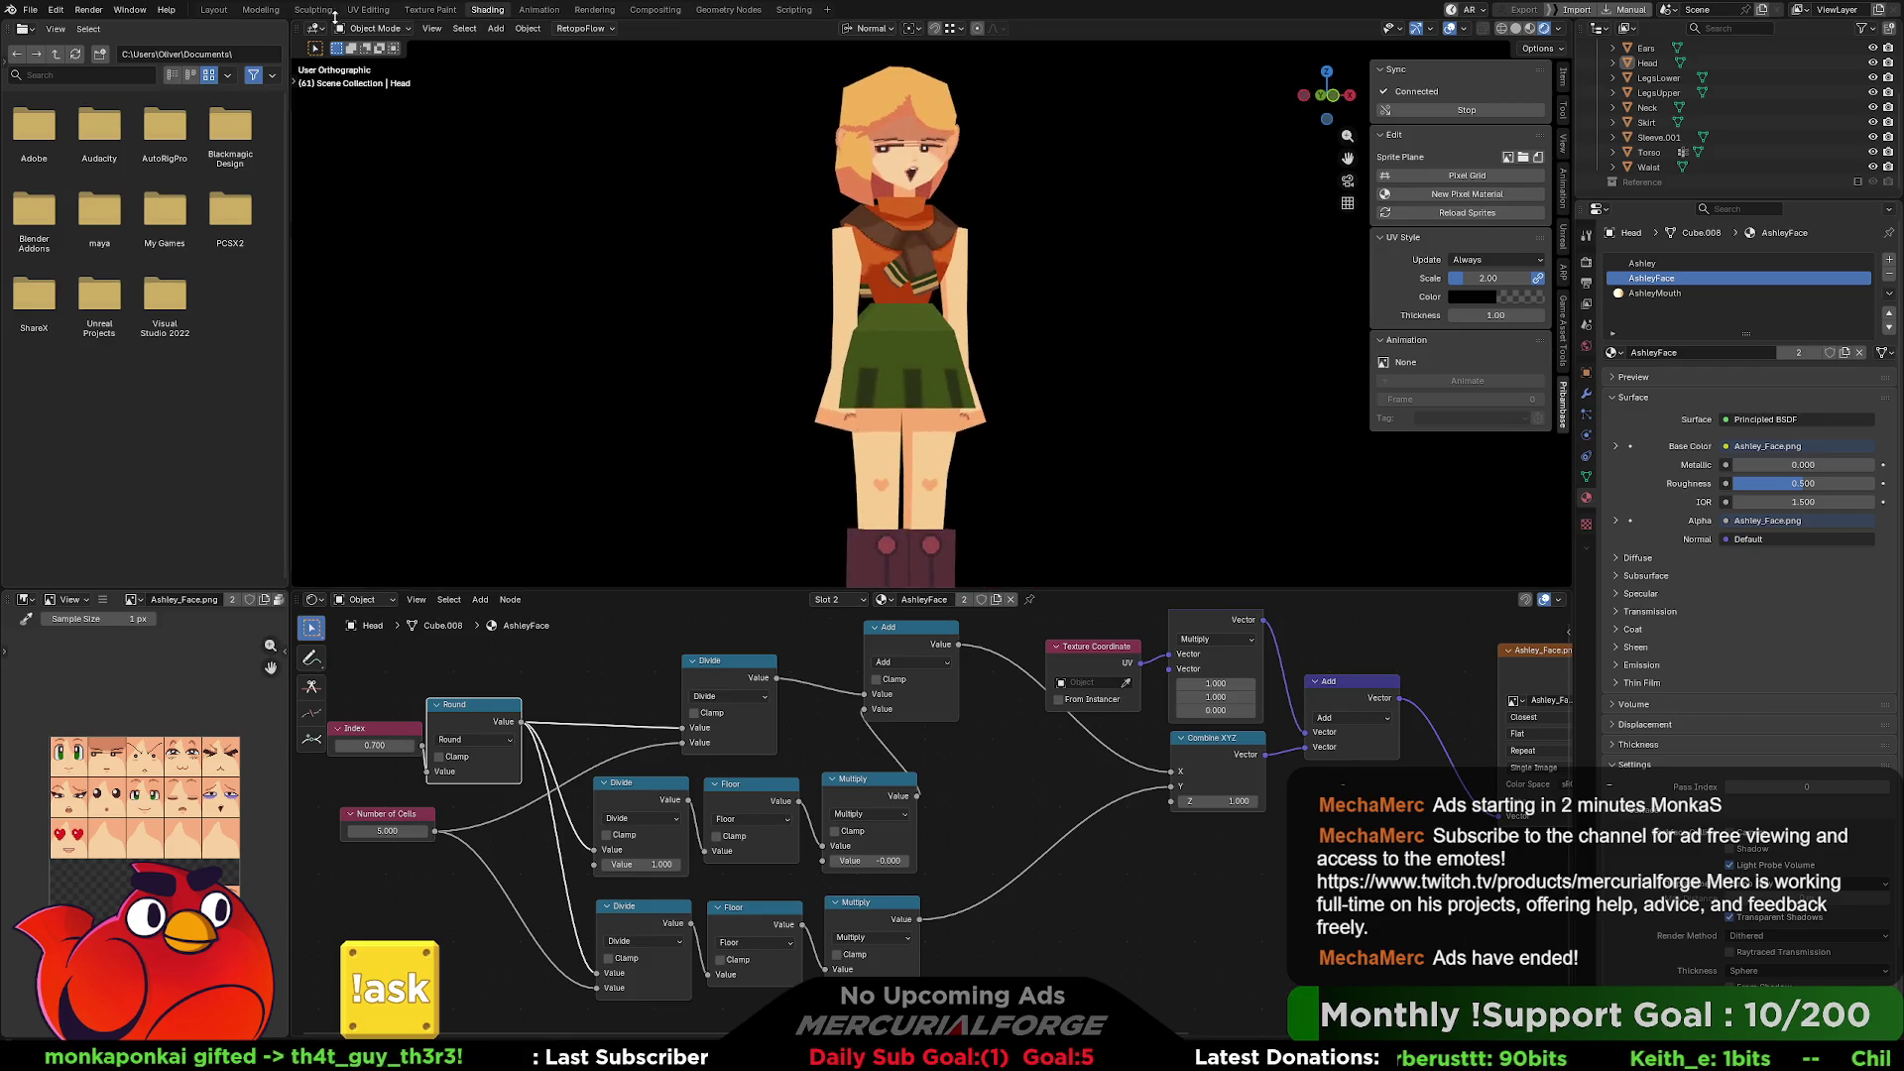
Switch to the Modeling workspace with the character in Object Mode.
{"action": "left_click", "coordinate": [313, 10]}
{"action": "left_click", "coordinate": [266, 11]}
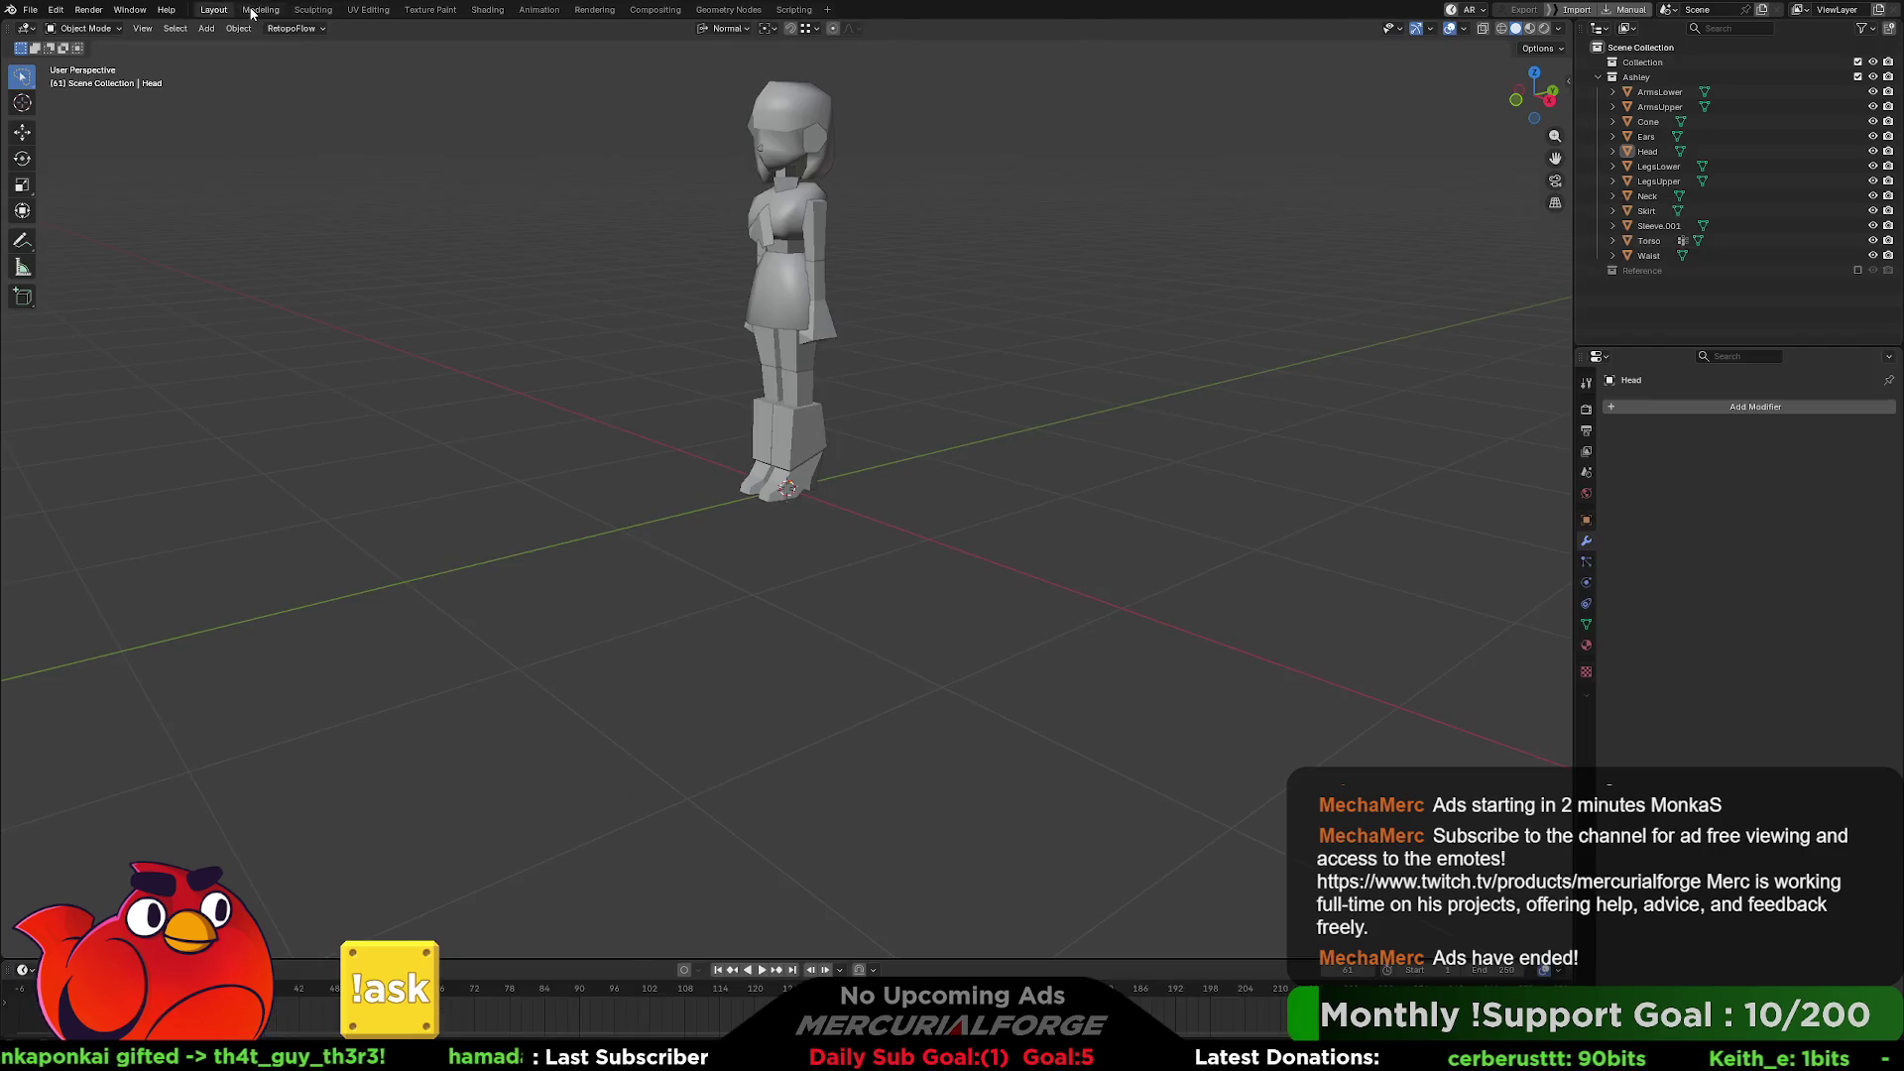
{"action": "key", "text": "Tab"}
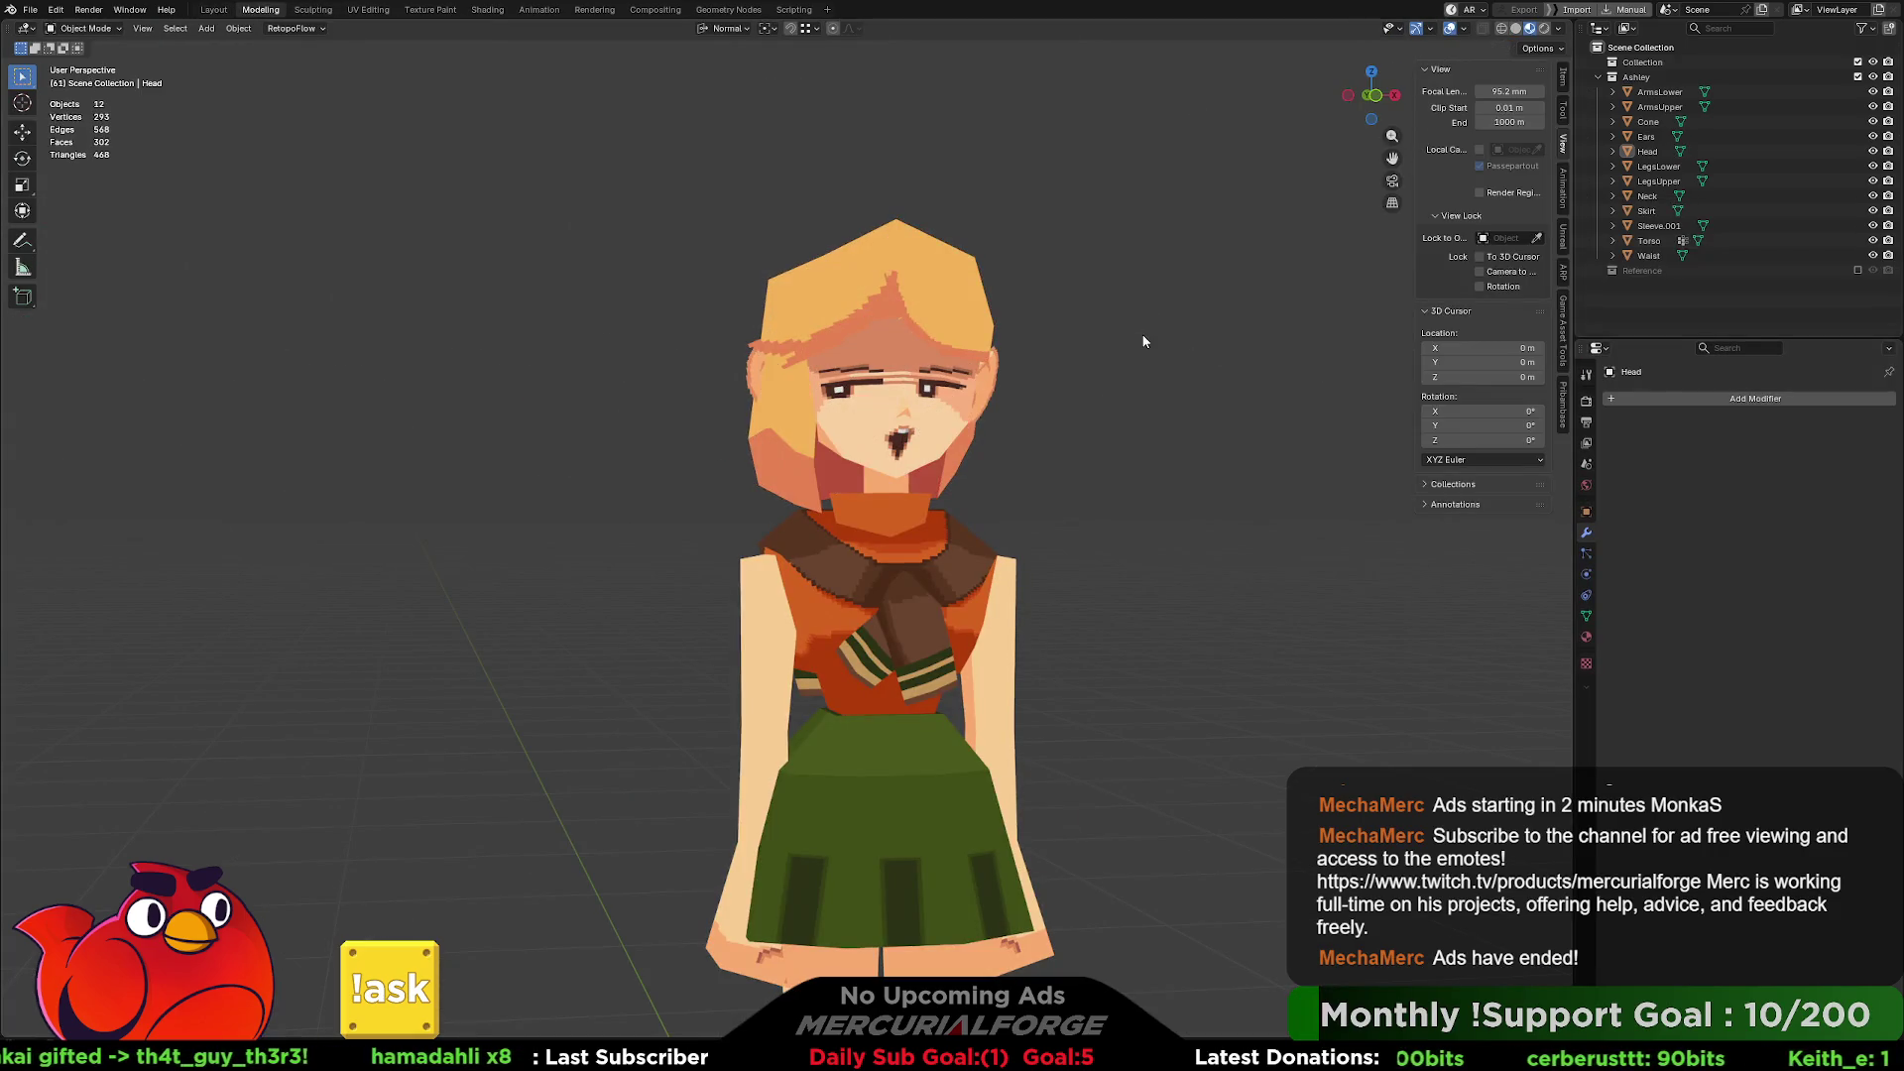
Frame the character and play the turntable to view its half-lidded eyes and open mouth from all sides.
{"action": "scroll", "coordinate": [1110, 416], "scroll_direction": "down", "scroll_amount": 3}
{"action": "mouse_move", "coordinate": [1110, 427]}
{"action": "middle_mouse_down", "text": "shift"}
{"action": "mouse_move", "coordinate": [1092, 300]}
{"action": "mouse_move", "coordinate": [1002, 283]}
{"action": "middle_mouse_up", "text": "shift"}
{"action": "key", "text": "space"}
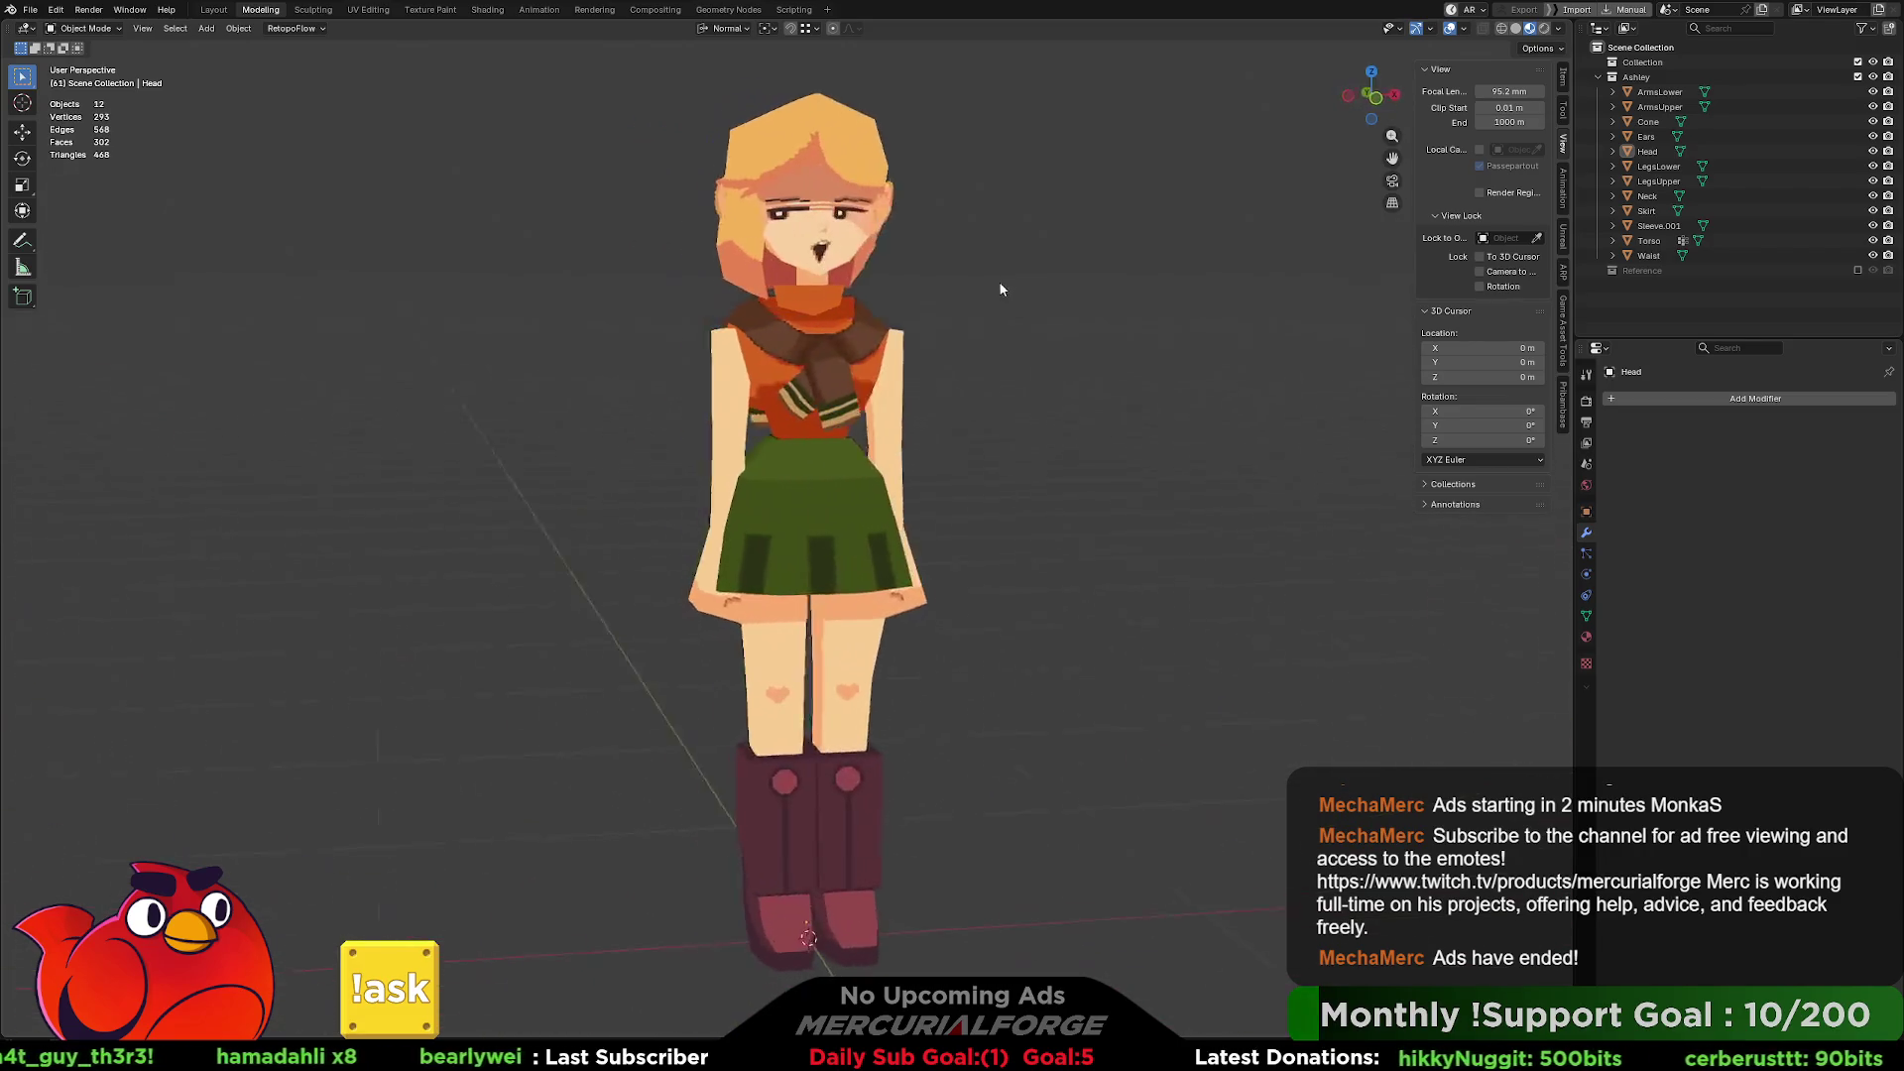
{"action": "middle_click_drag", "start_coordinate": [1003, 281], "coordinate": [1016, 329], "text": "shift"}
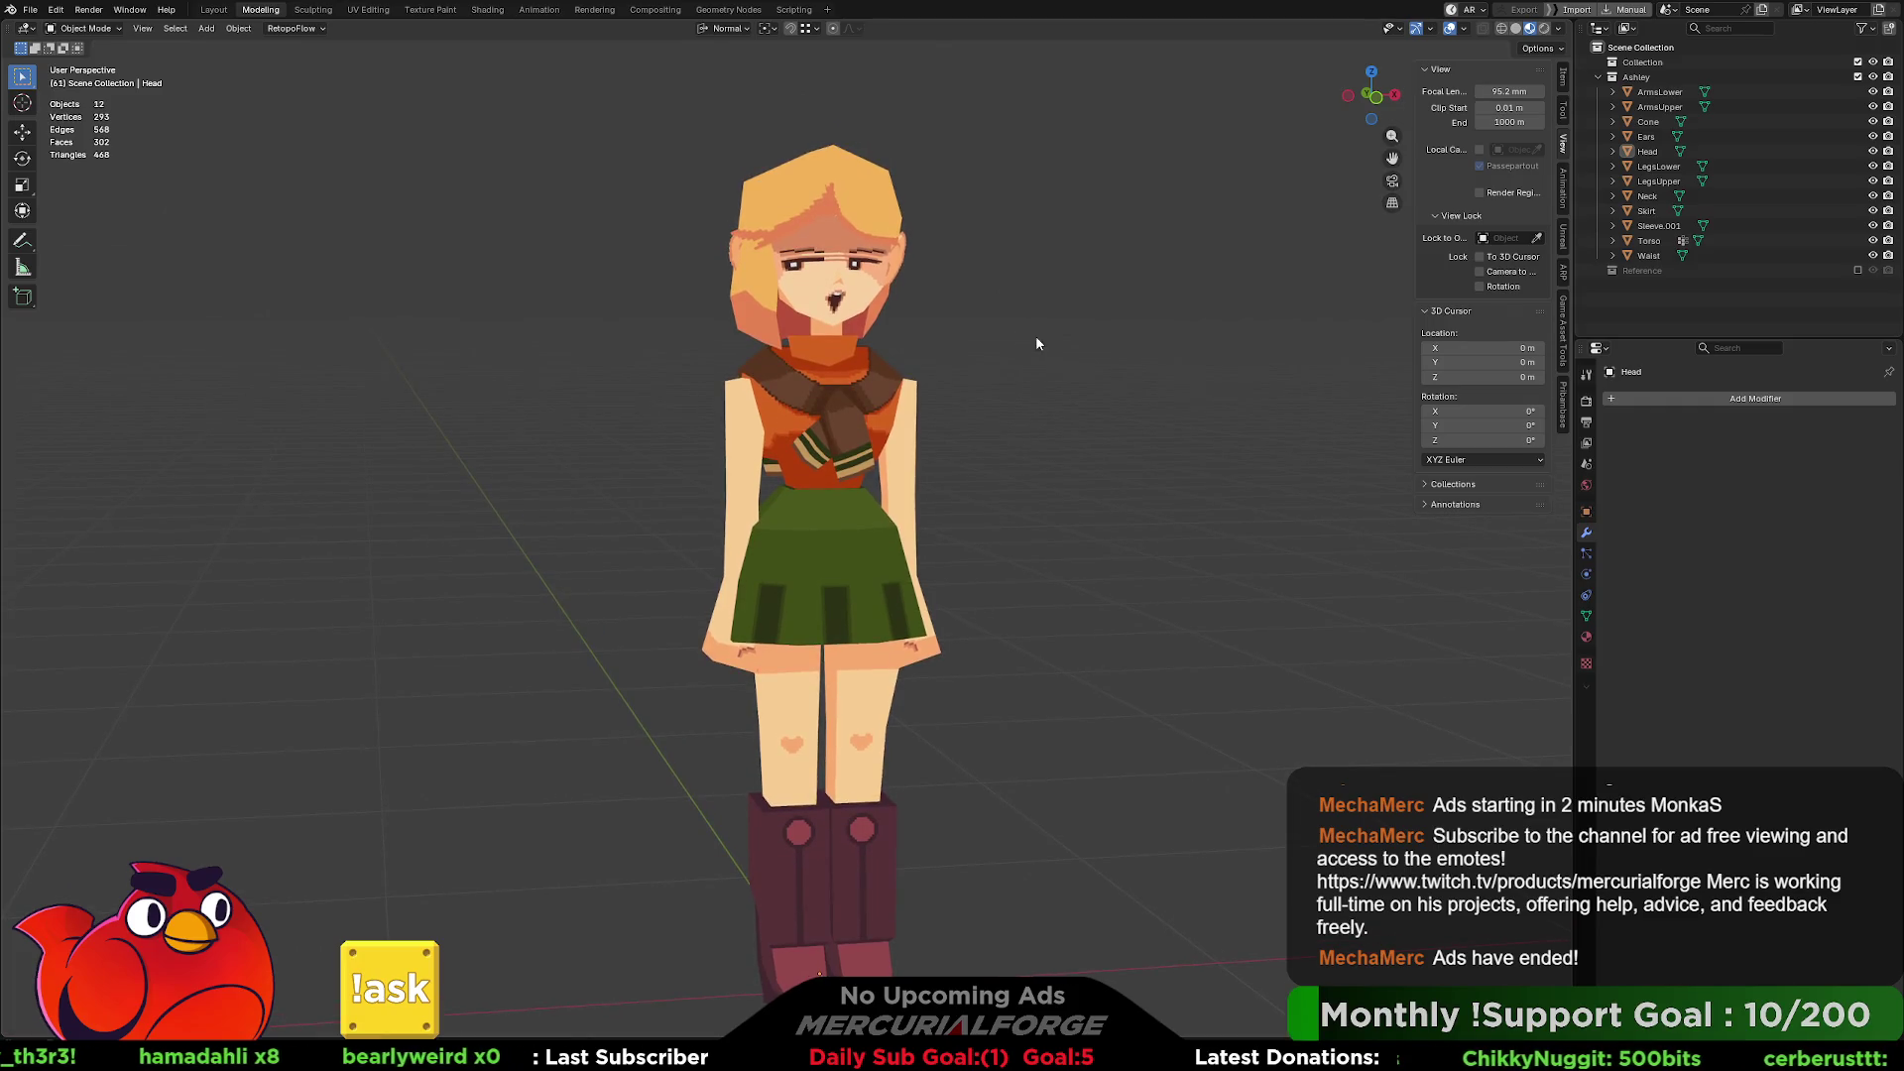